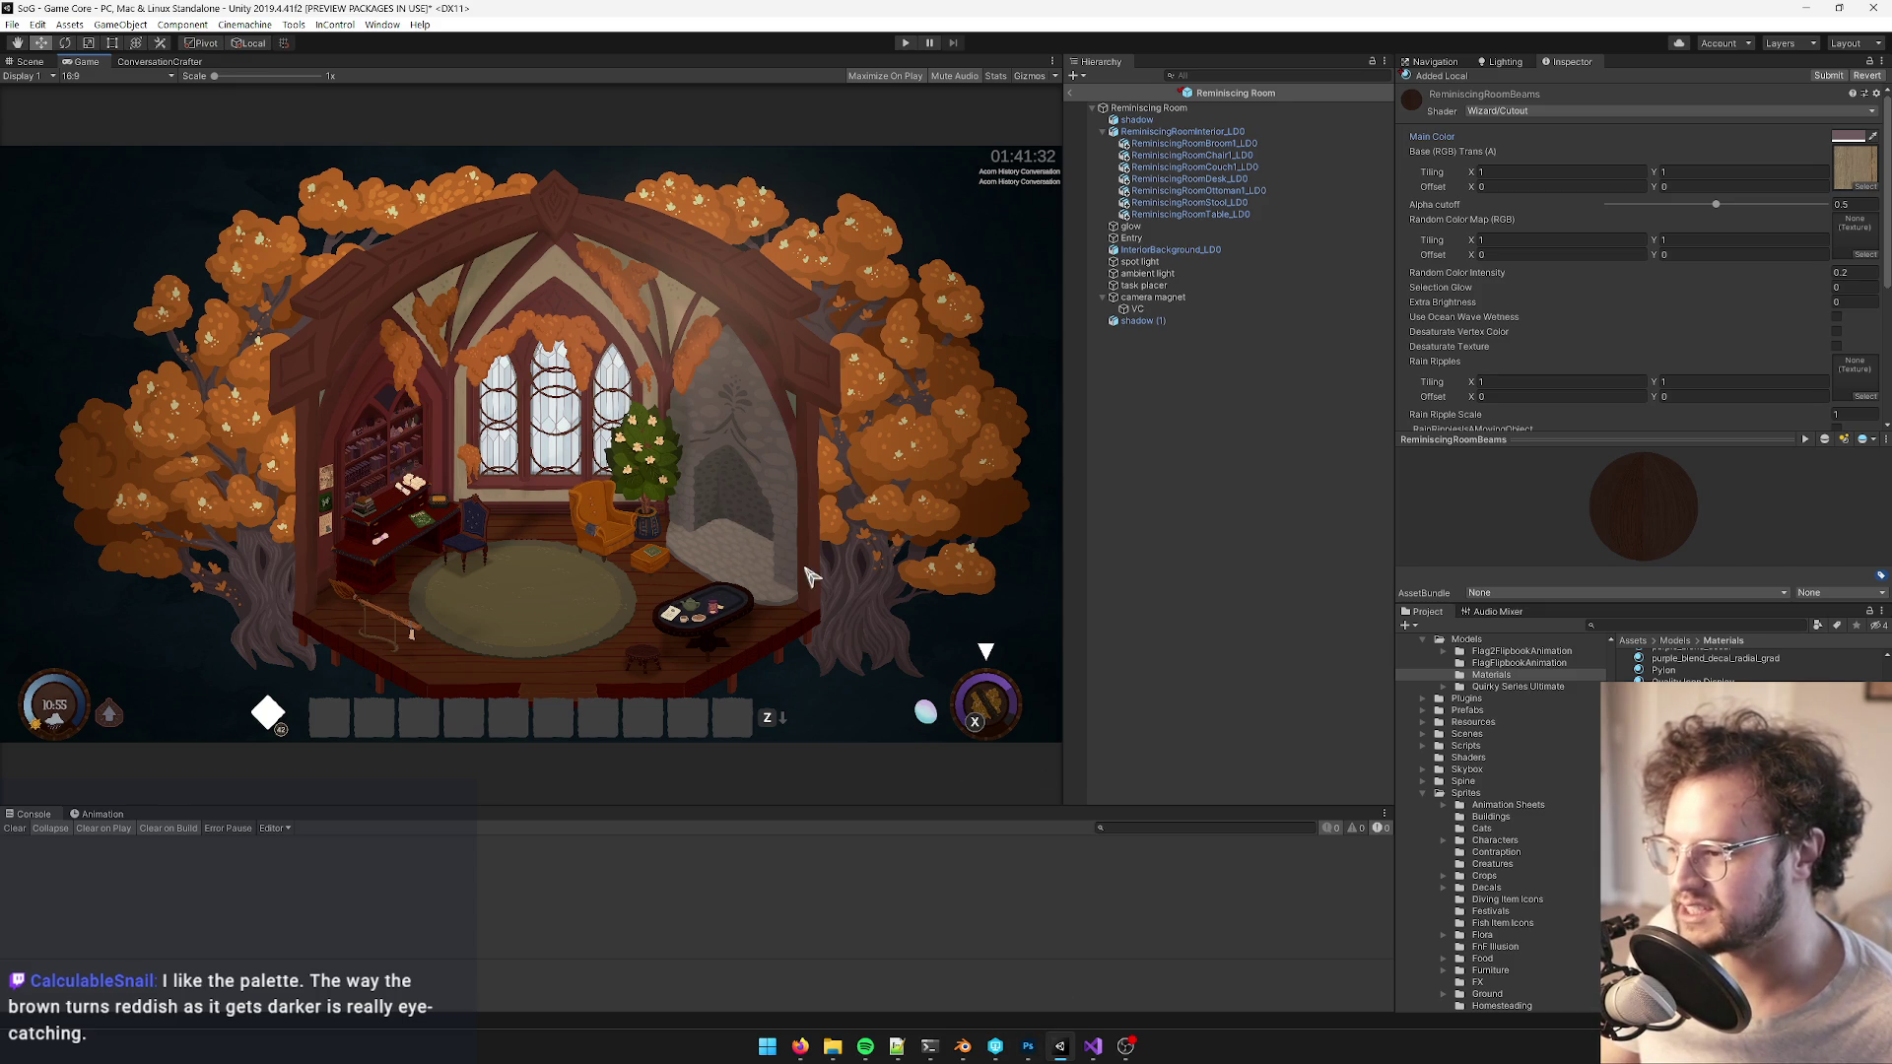
- Find the Library Interior prefab by searching 'library inter' and open it for editing
key("alt+Tab")
scroll(824, 647, "down", 10)
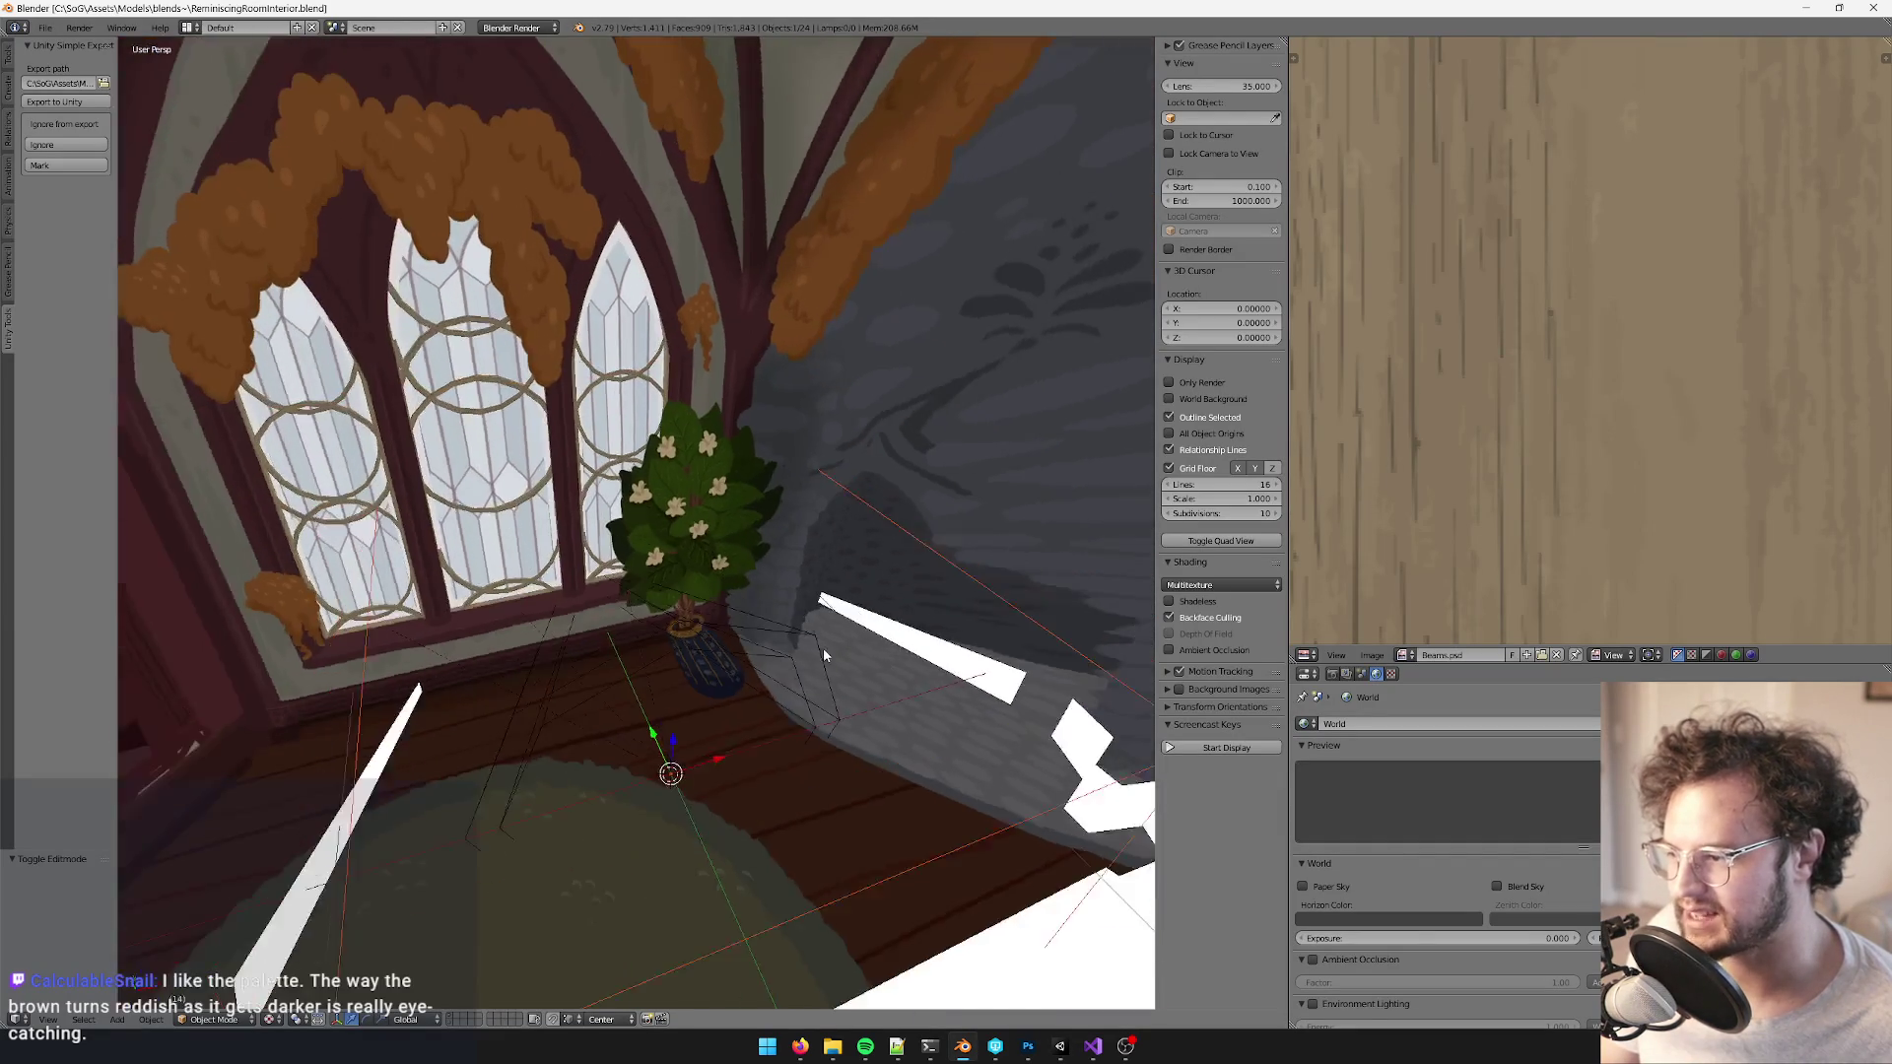
scroll(812, 727, "up", 8)
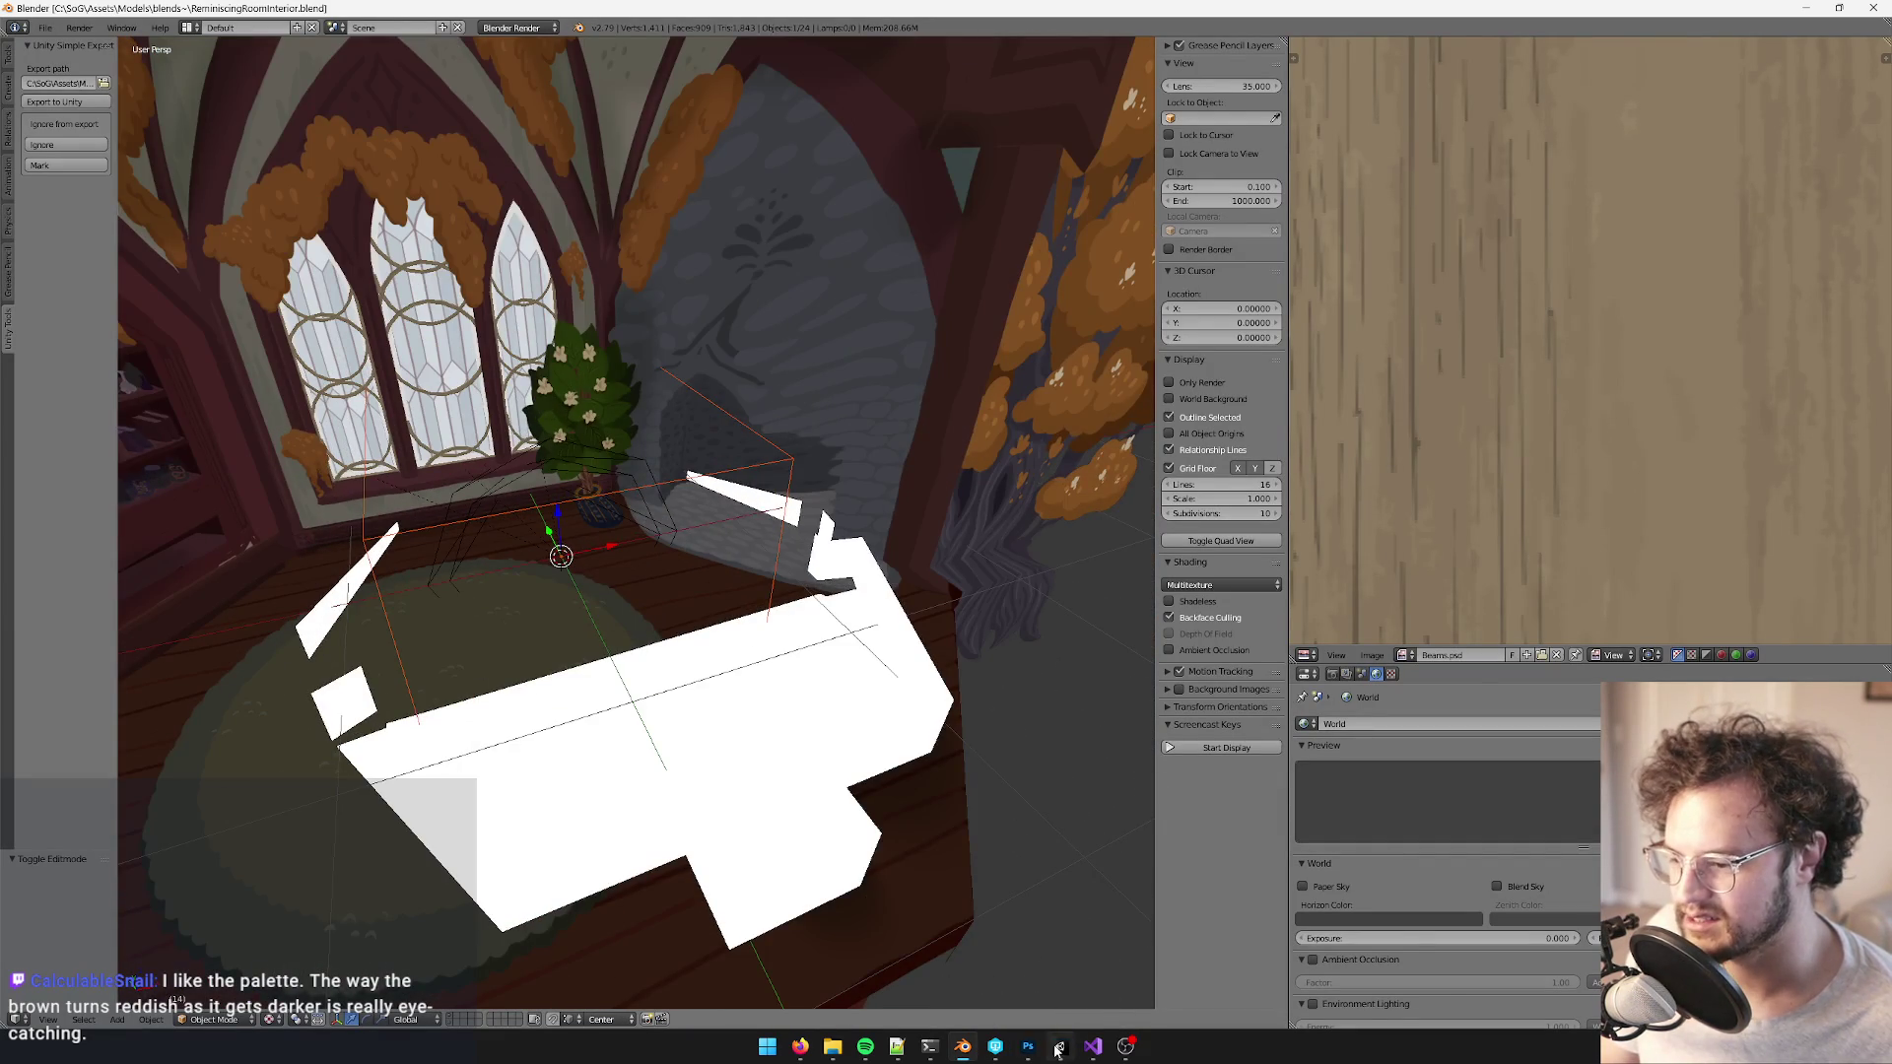
left_click(1057, 1048)
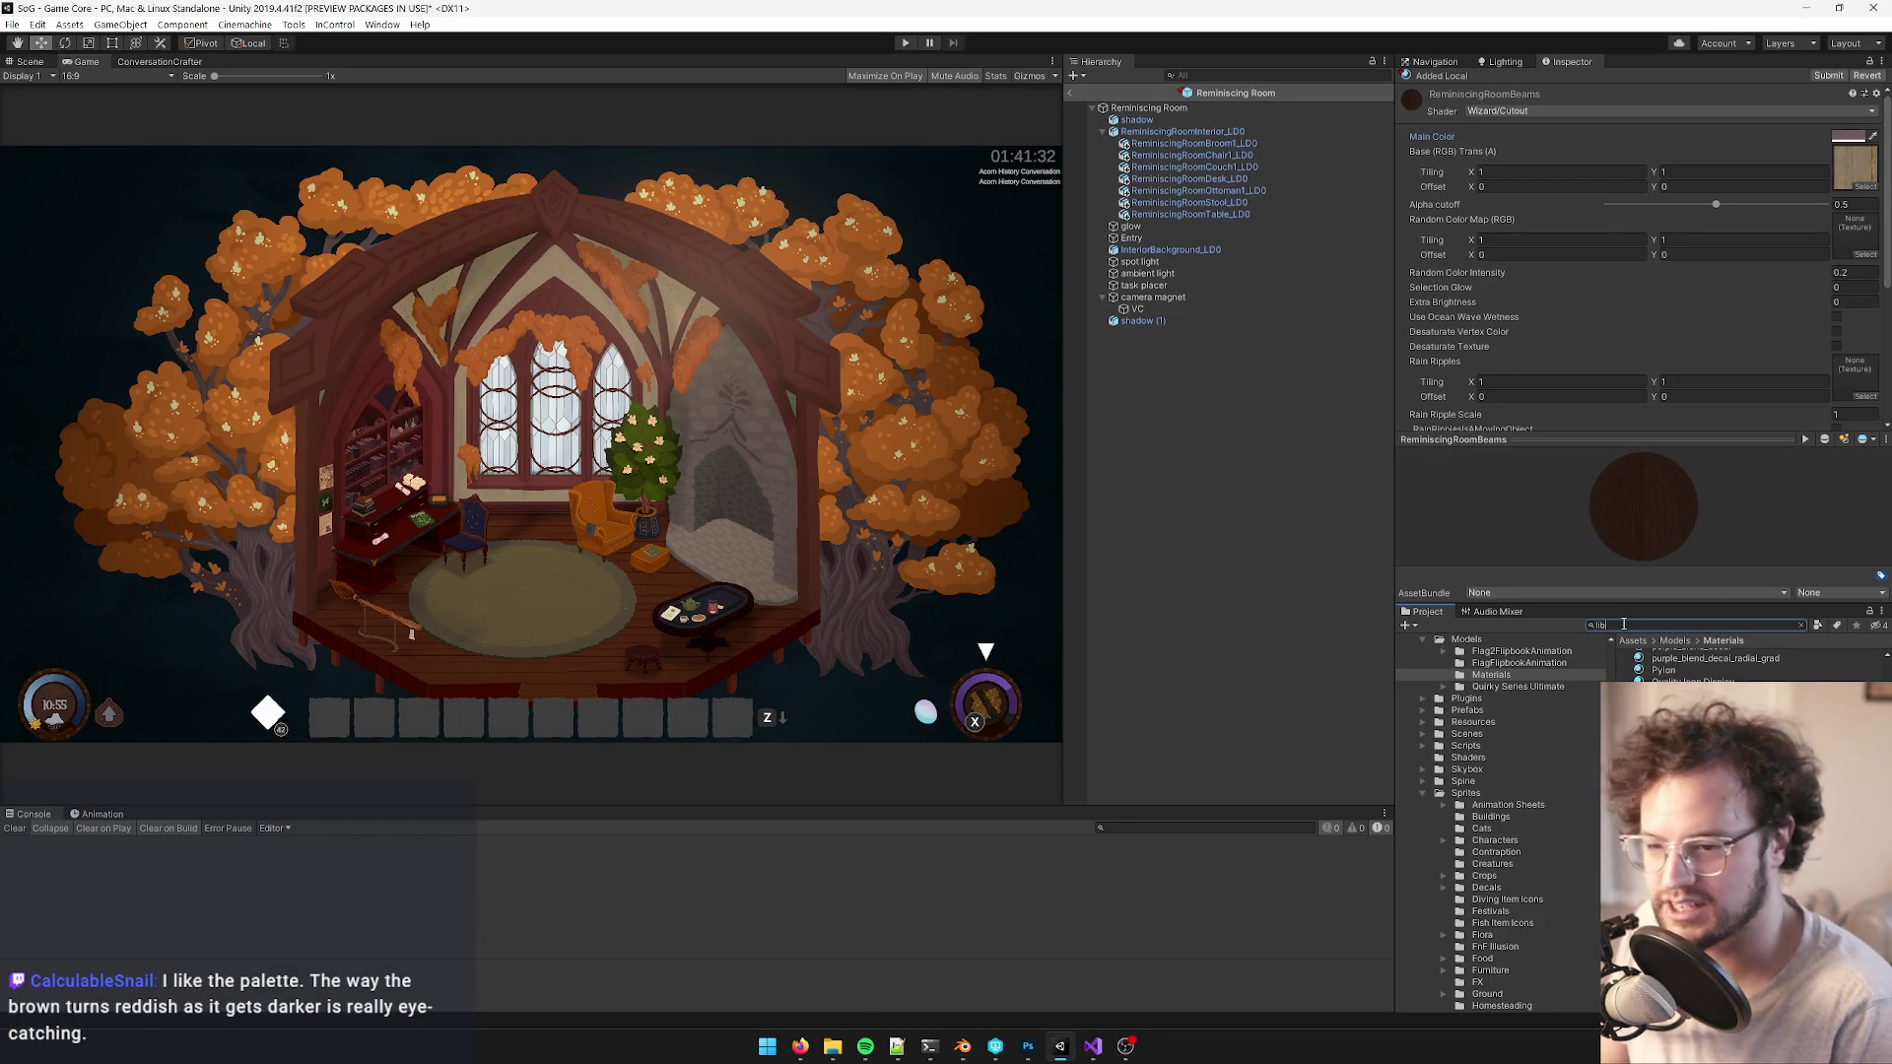
type("library")
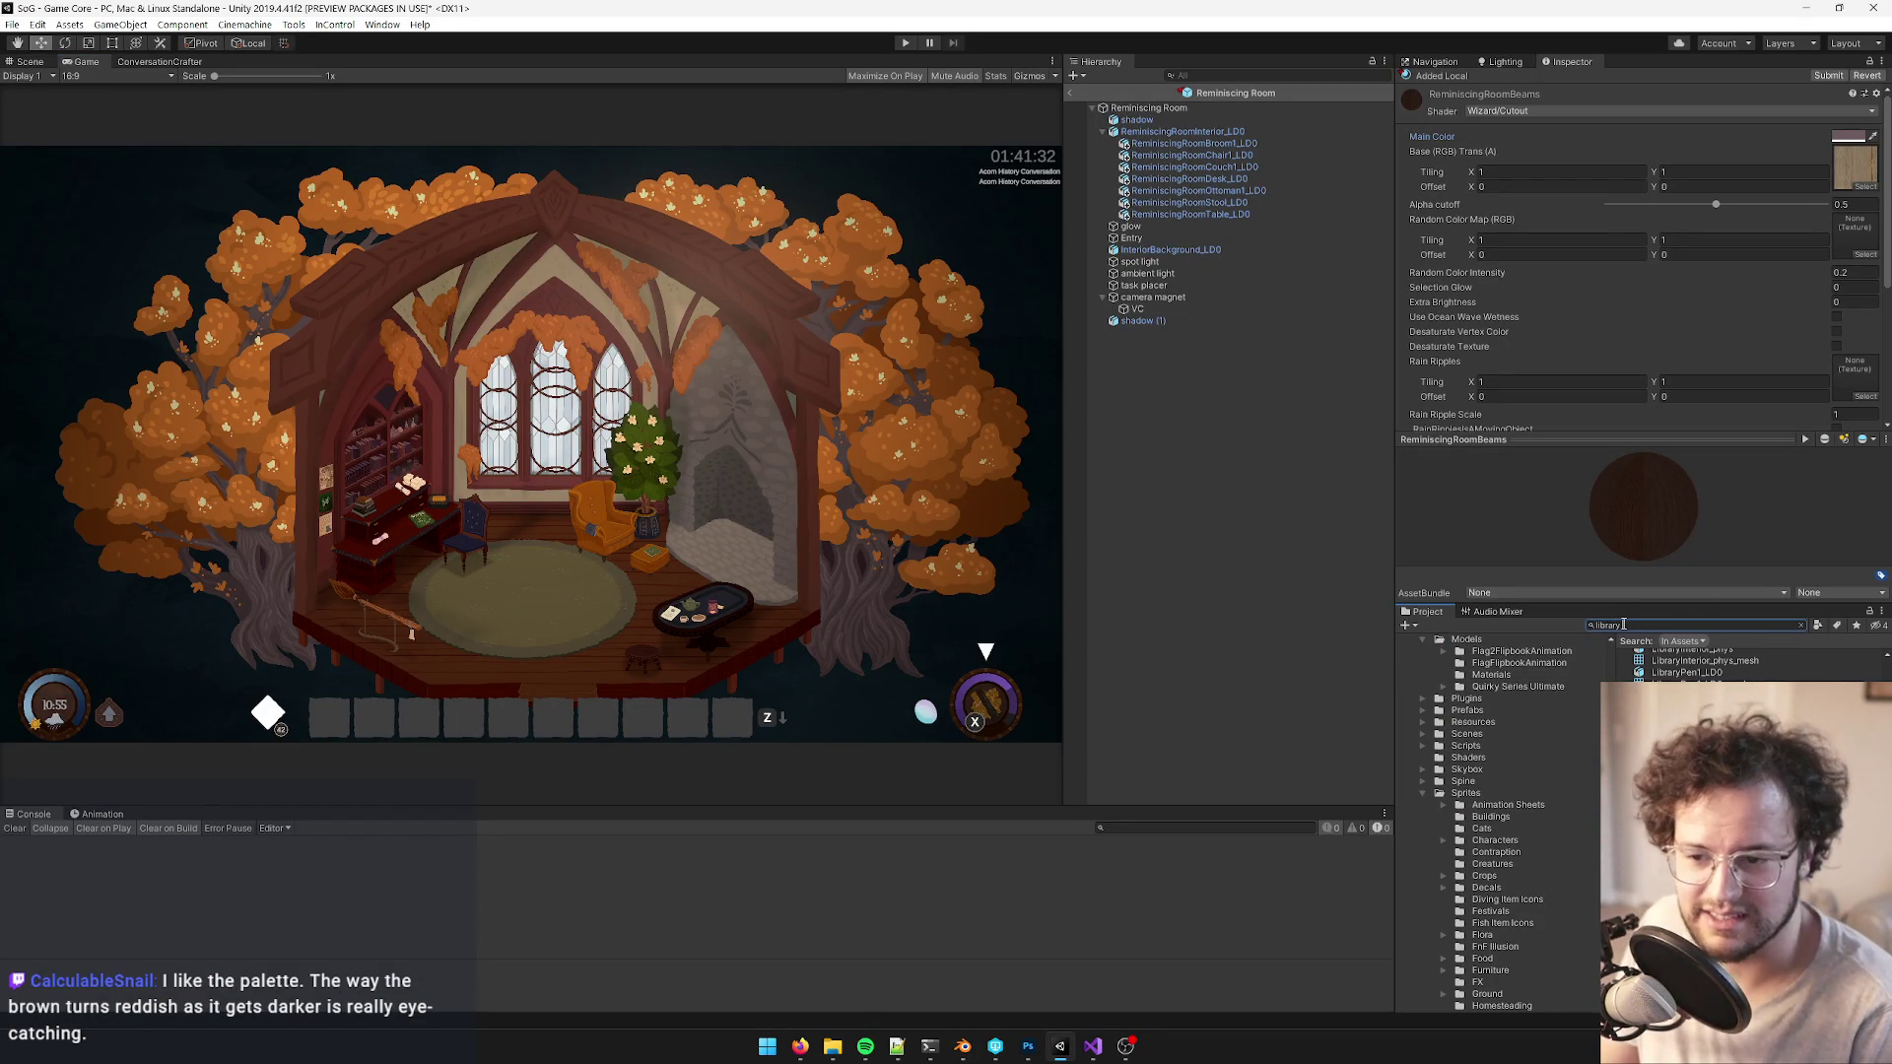
type(" inter")
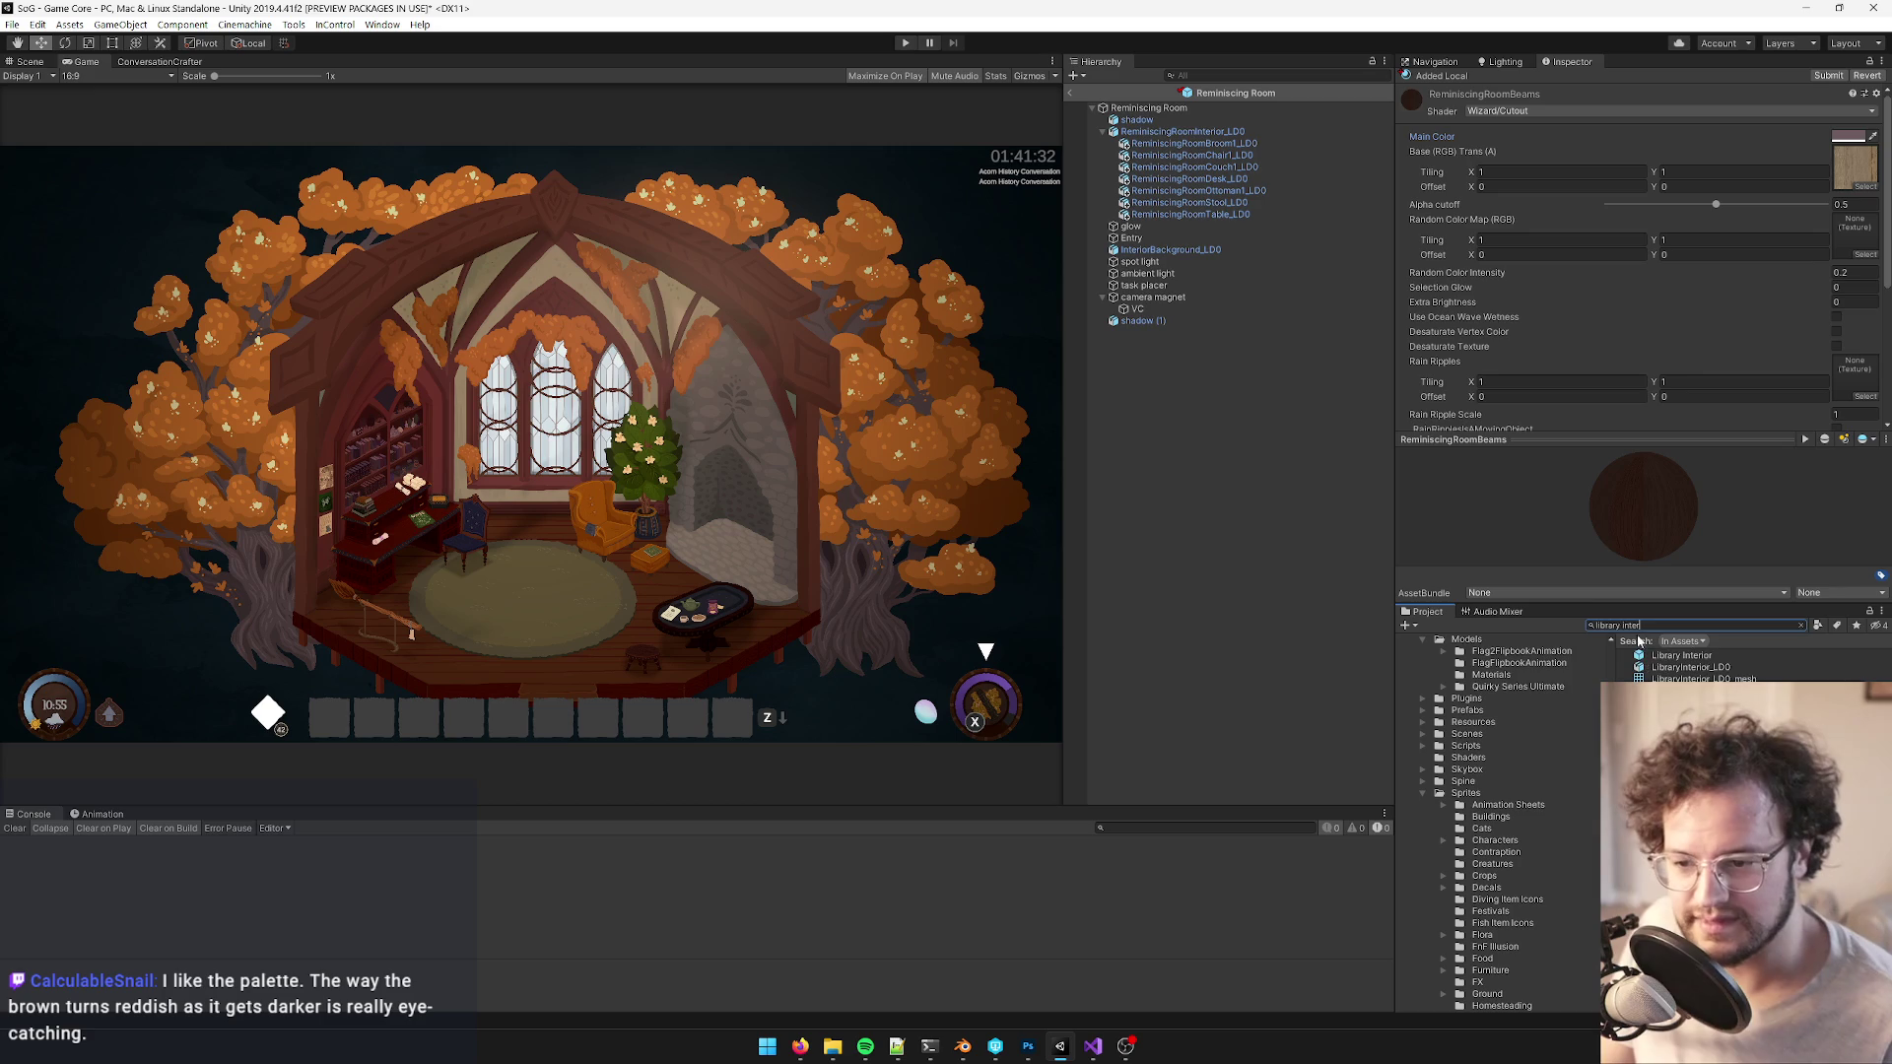
left_click(1661, 658)
left_click(1662, 139)
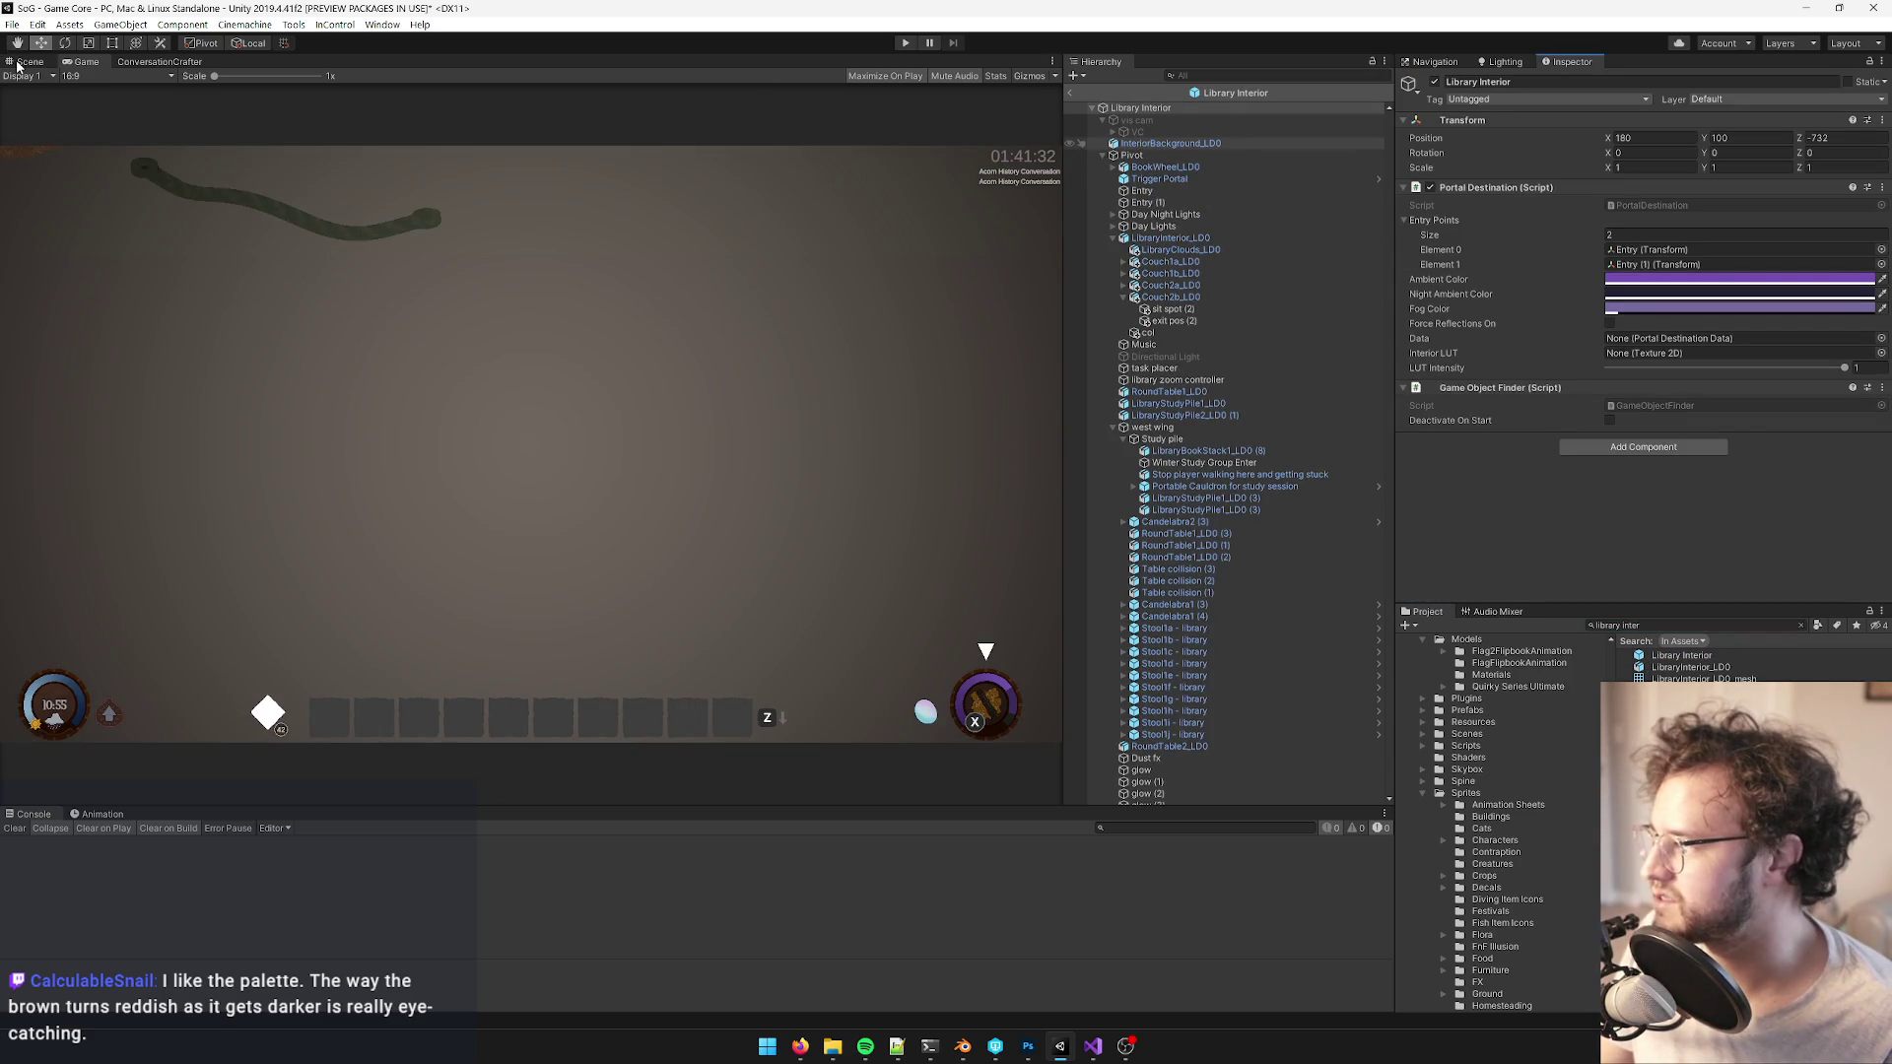
left_click(17, 64)
- Select and frame the CookFire parent object in the library fireplace
left_click(530, 537)
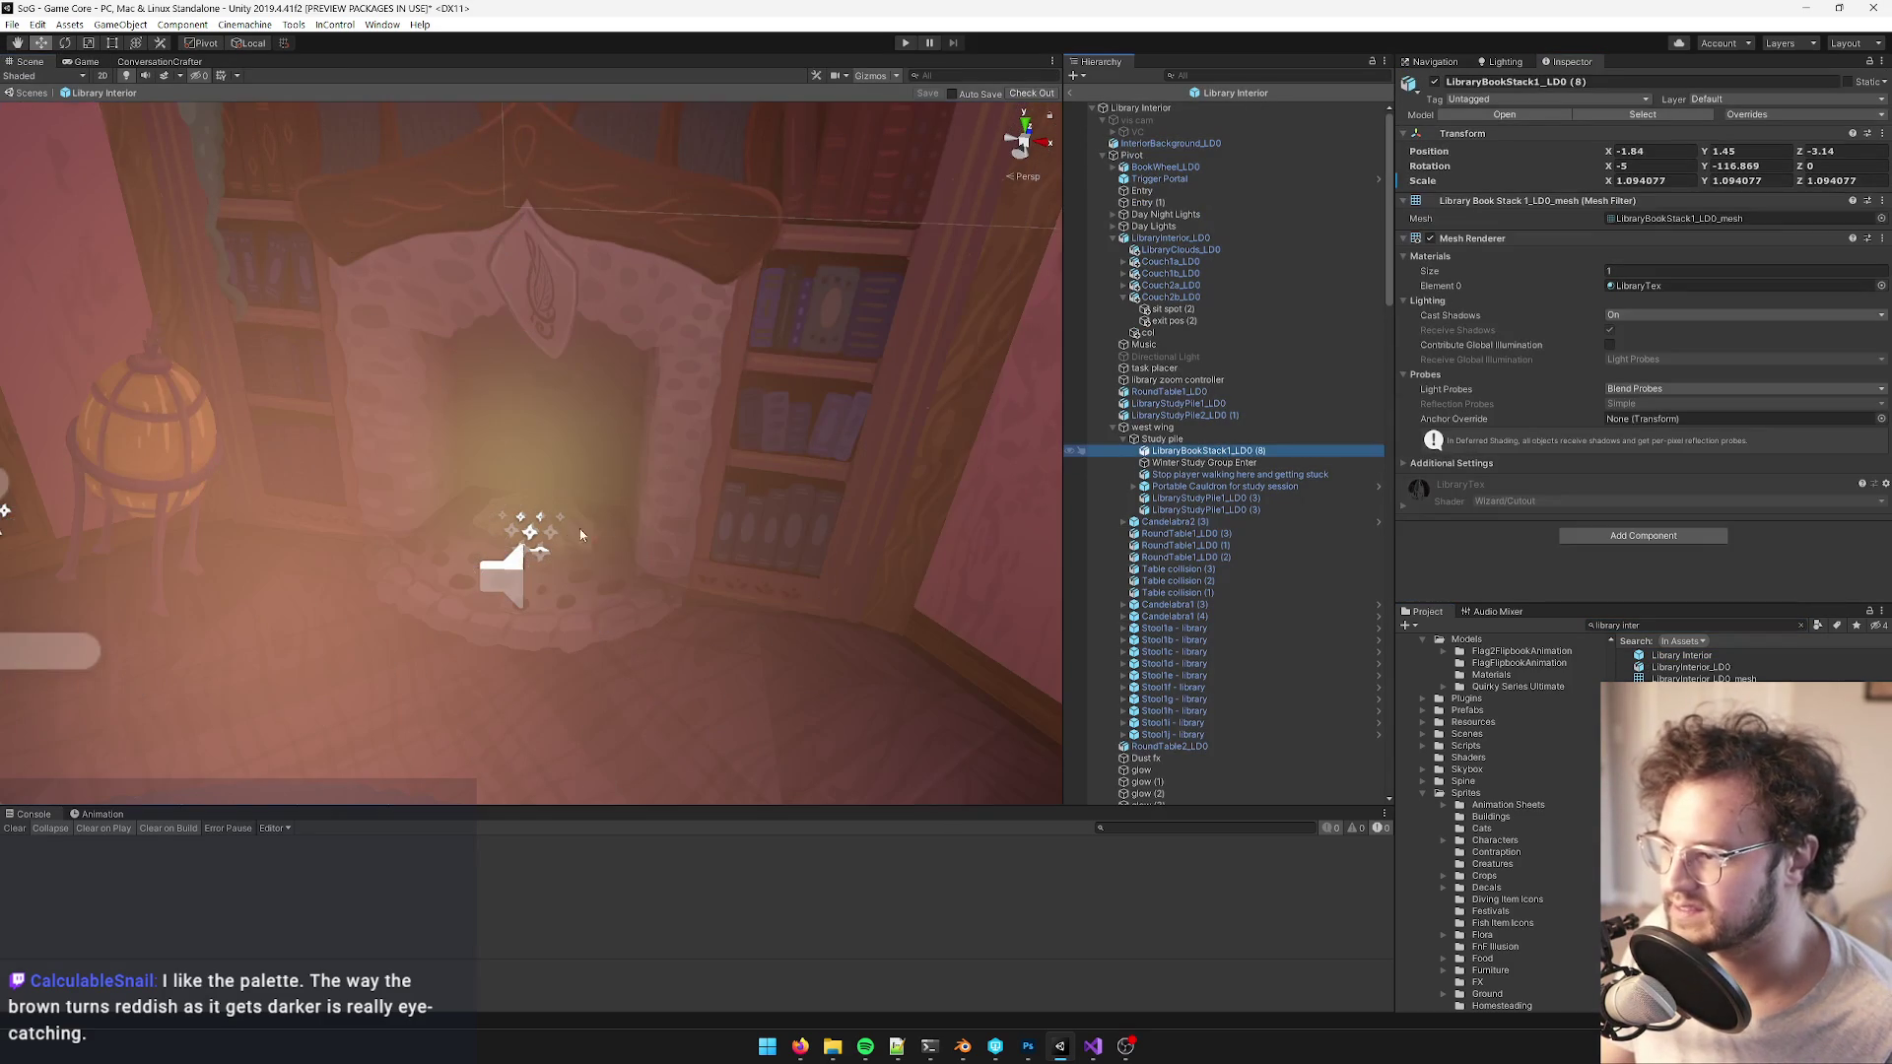
mouse_move(554, 538)
left_mouse_down()
mouse_move(466, 529)
mouse_move(494, 526)
left_mouse_up()
scroll(487, 532, "up", 5)
left_click(430, 516)
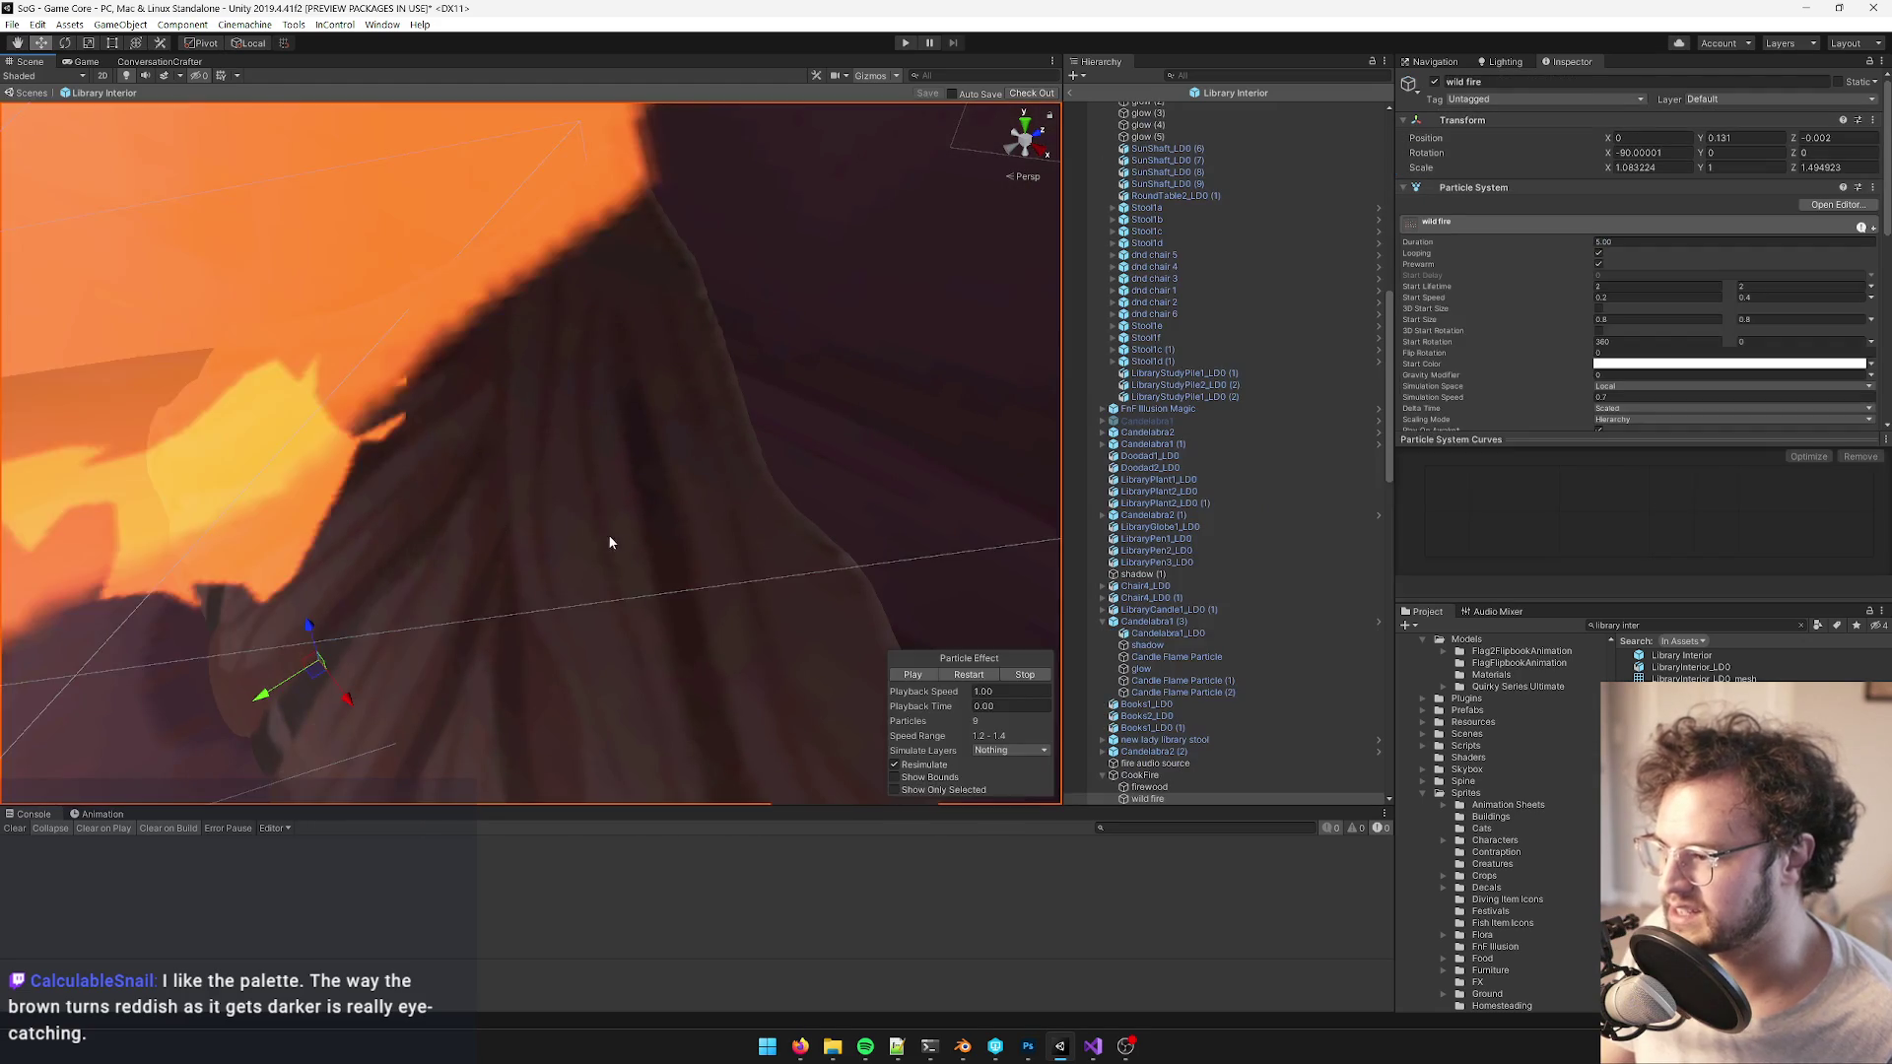
key("f")
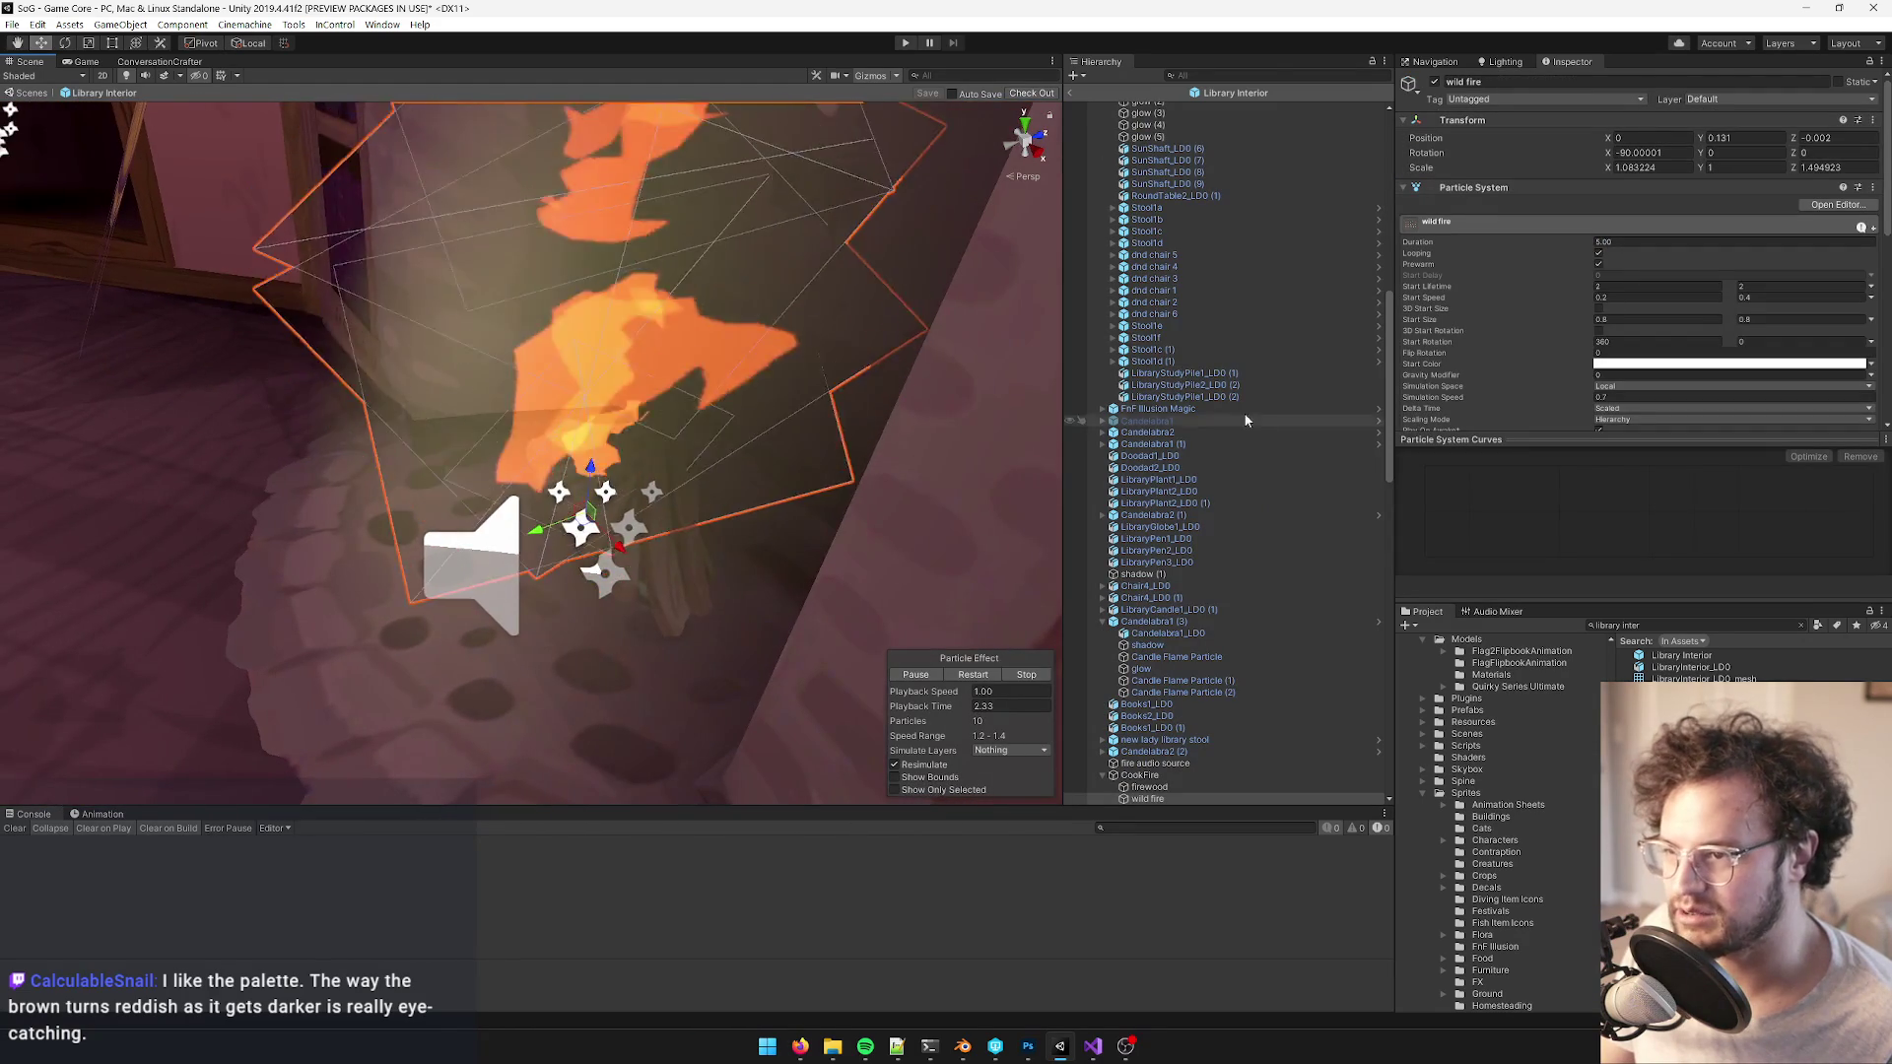
scroll(1265, 410, "down", 2)
left_click(451, 241)
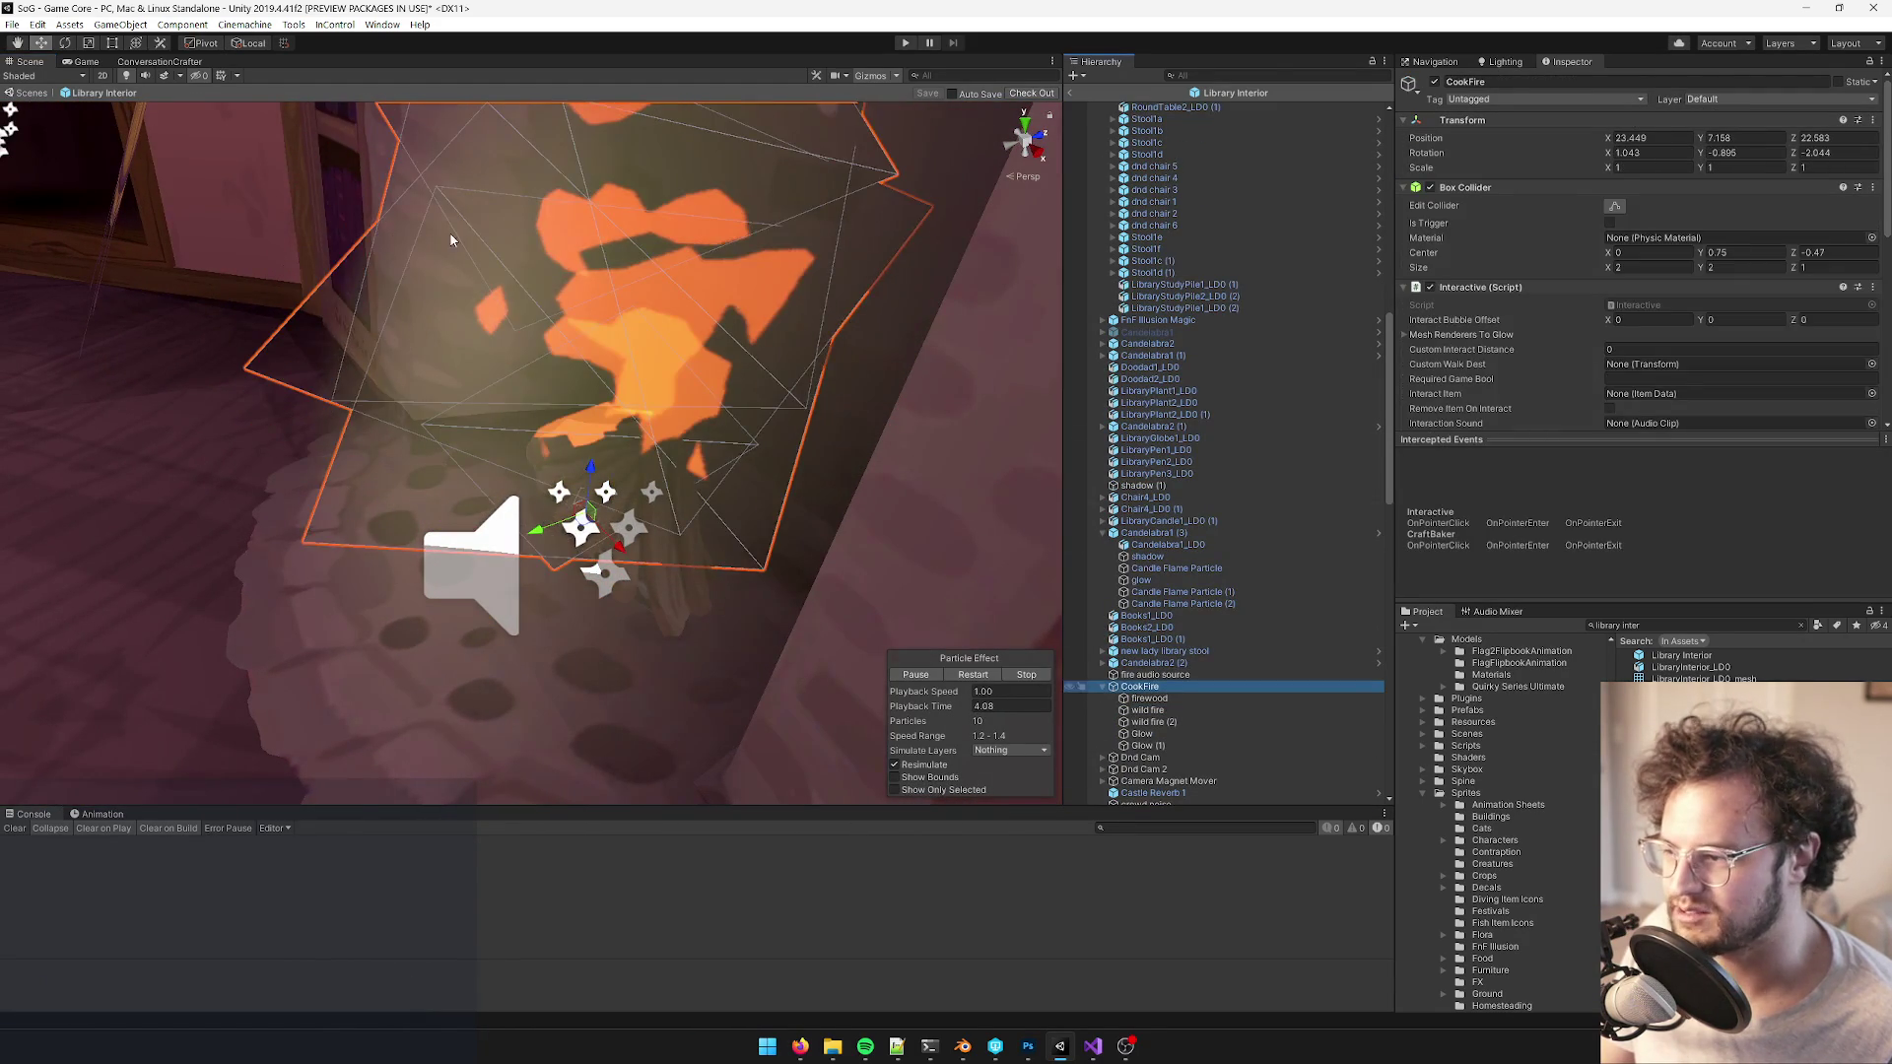
key("f")
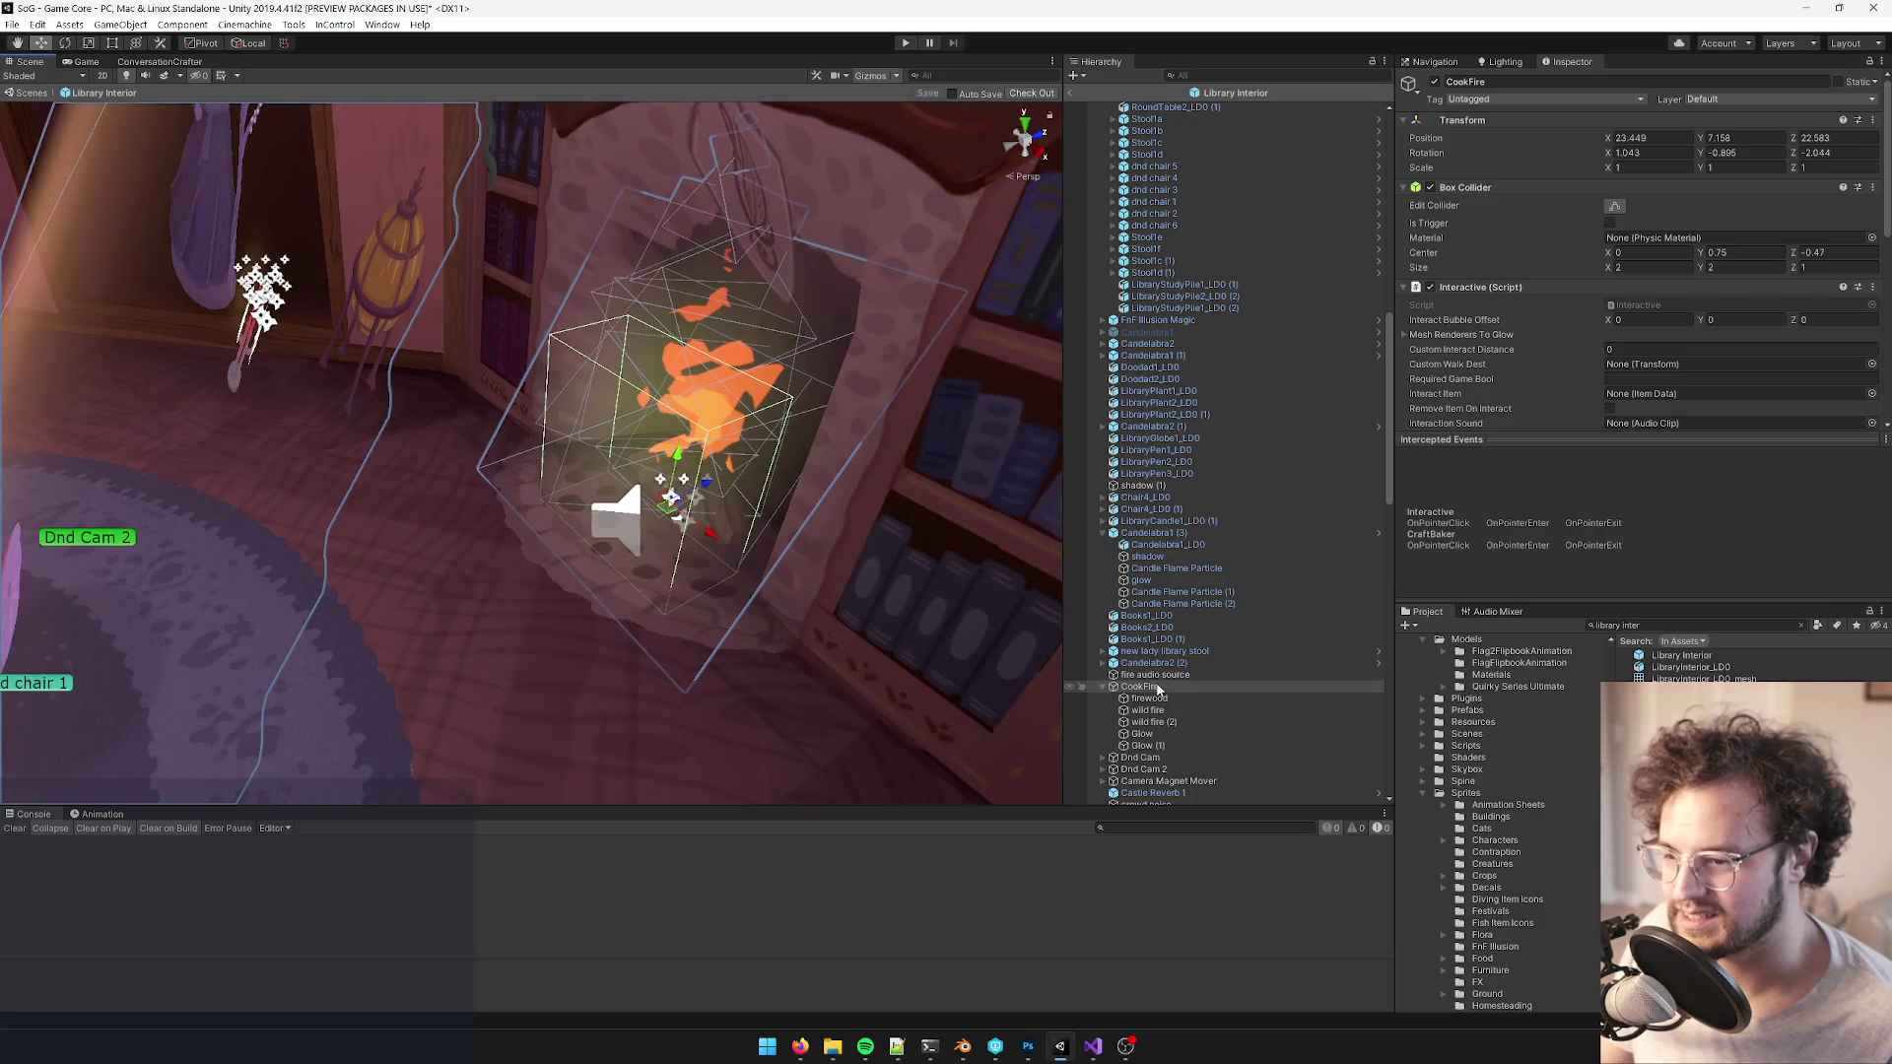
- Copy the CookFire object and leave the Library Interior prefab
right_click(1135, 687)
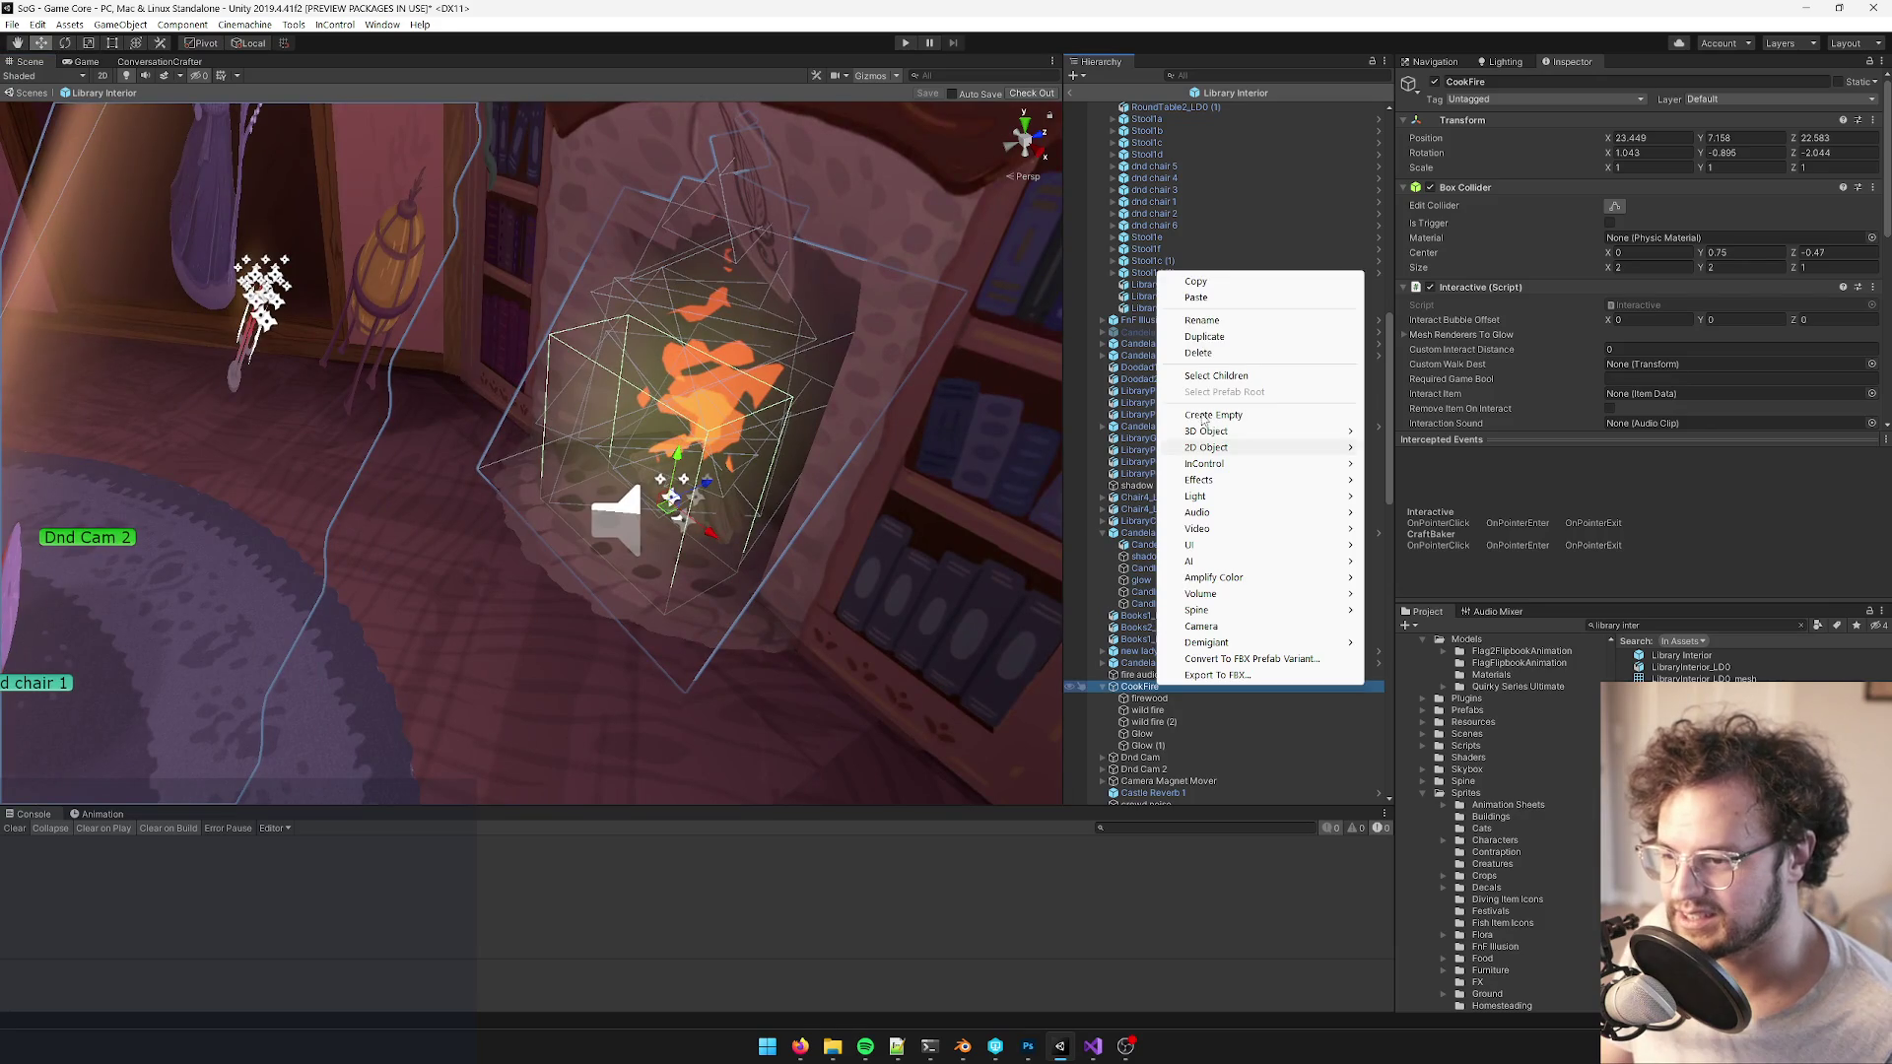
left_click(1207, 284)
left_click(1711, 627)
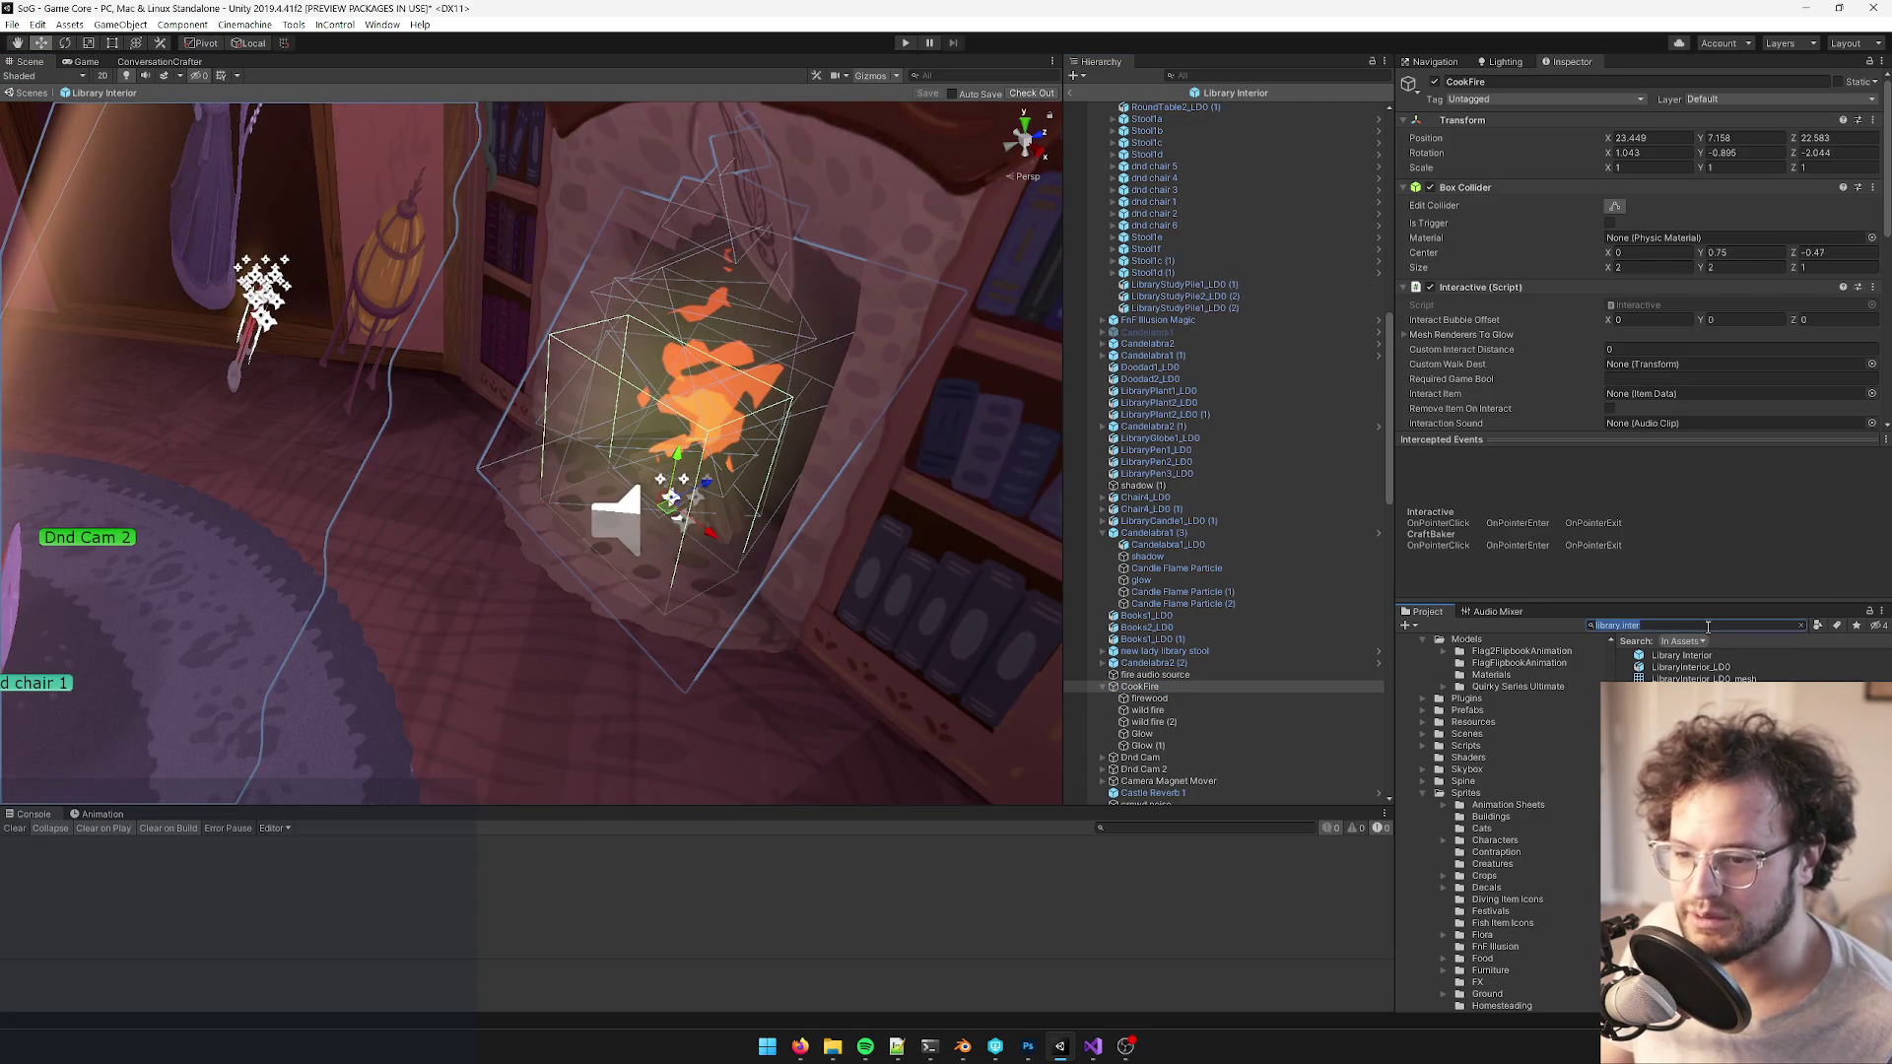
left_click(1072, 97)
right_click(1072, 96)
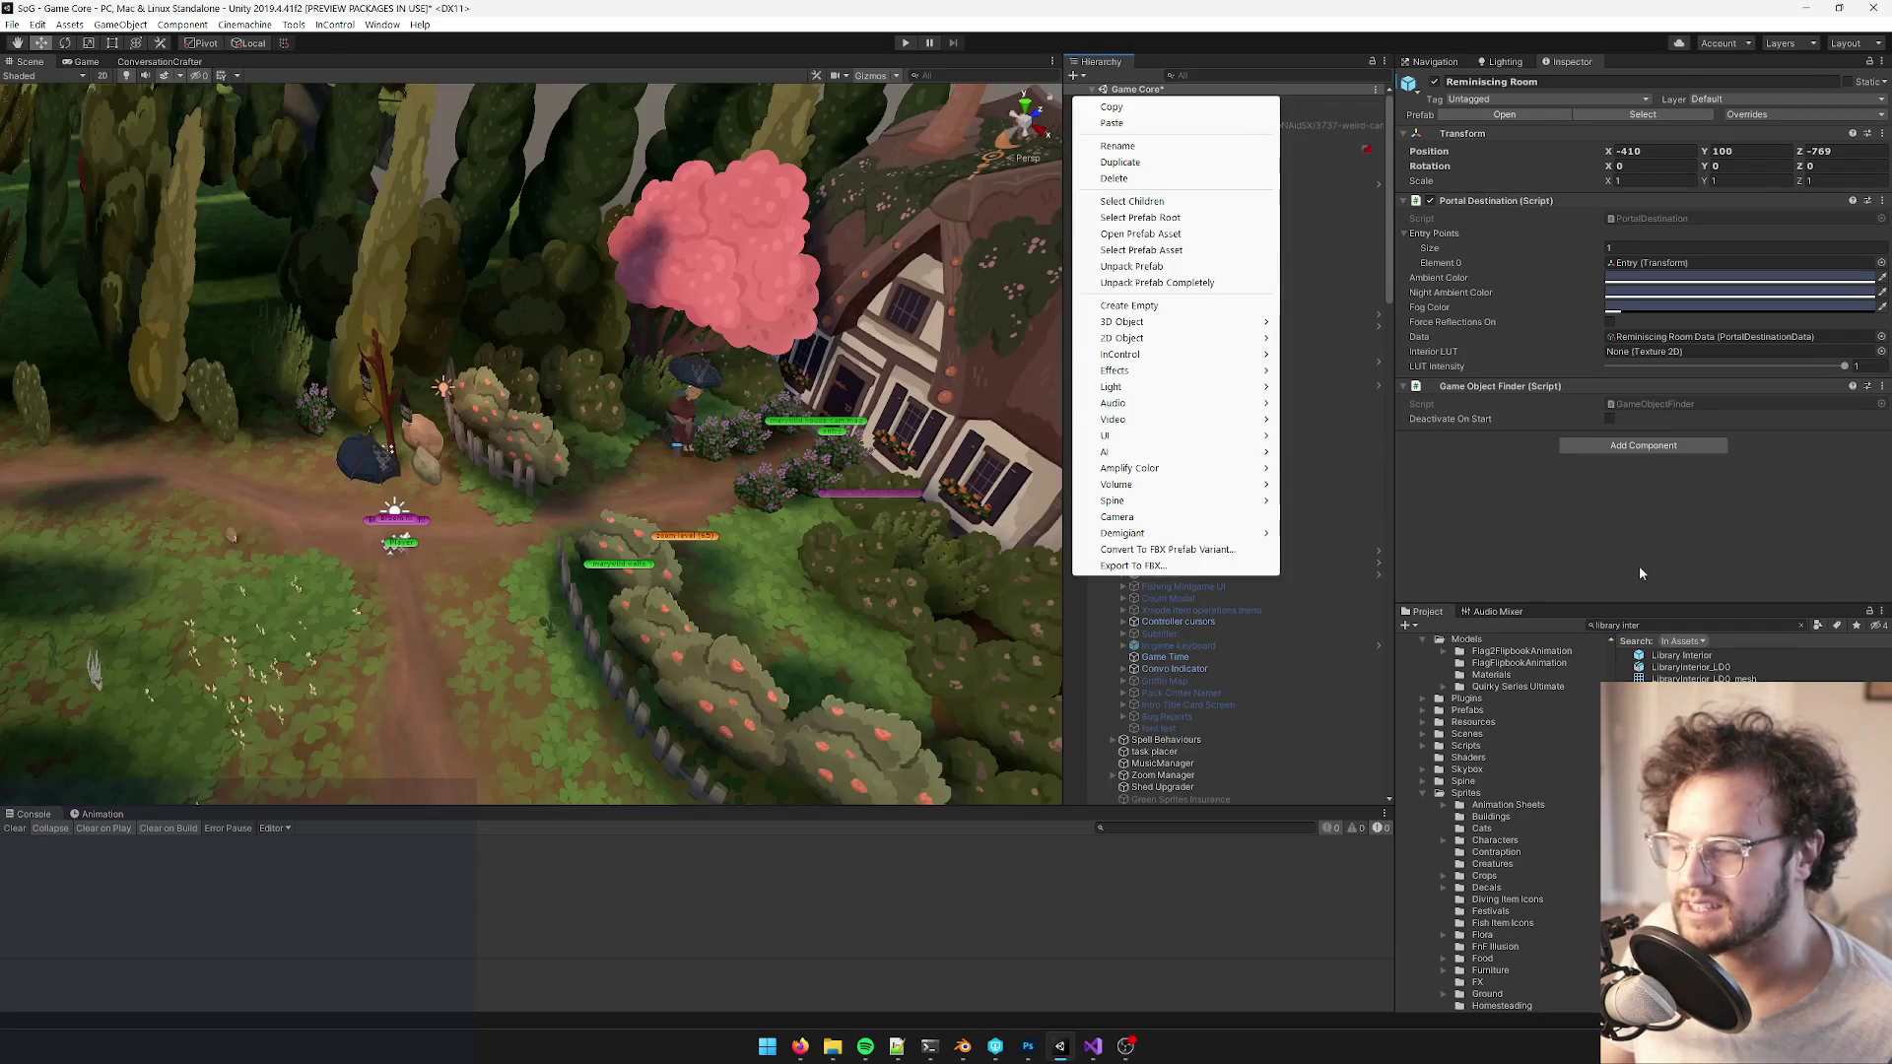
- Open the Reminiscing Room prefab via a 'reminis' search and paste CookFire under Reminiscing Room
key("Escape")
left_click(1698, 627)
type("re")
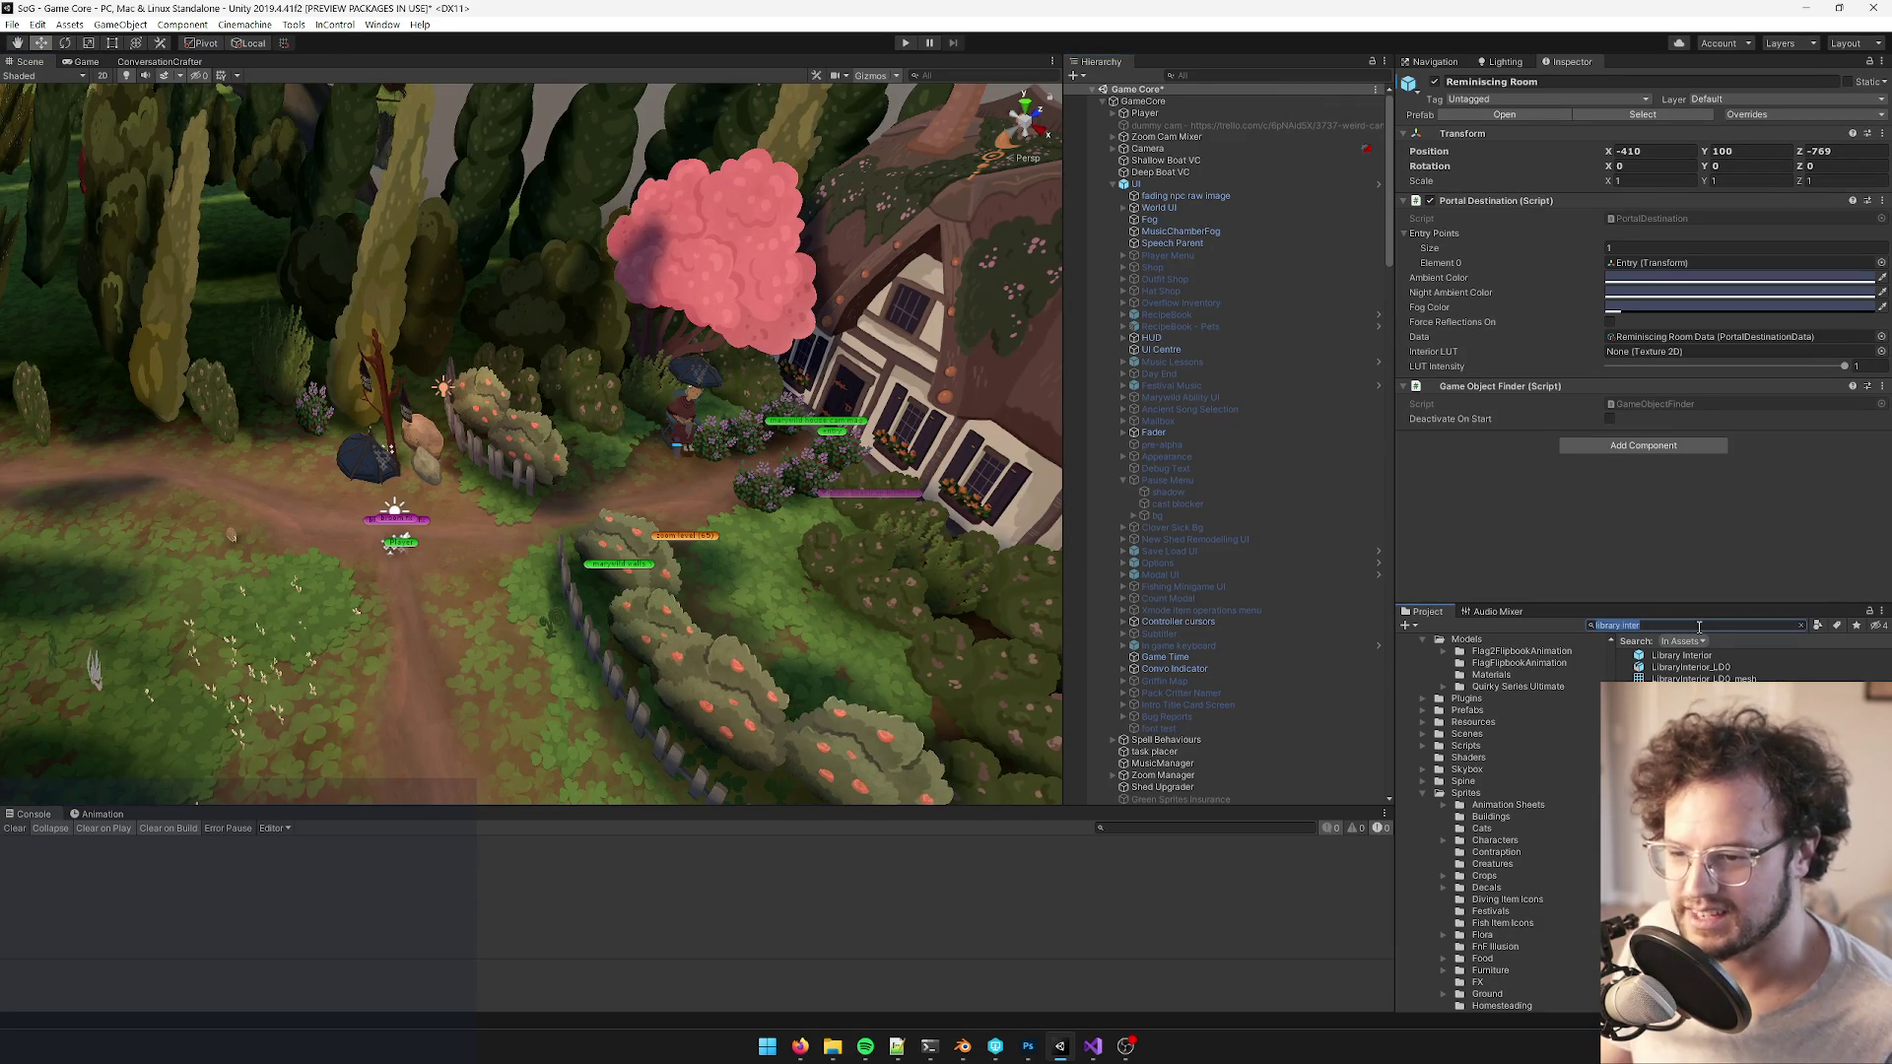
type("minis")
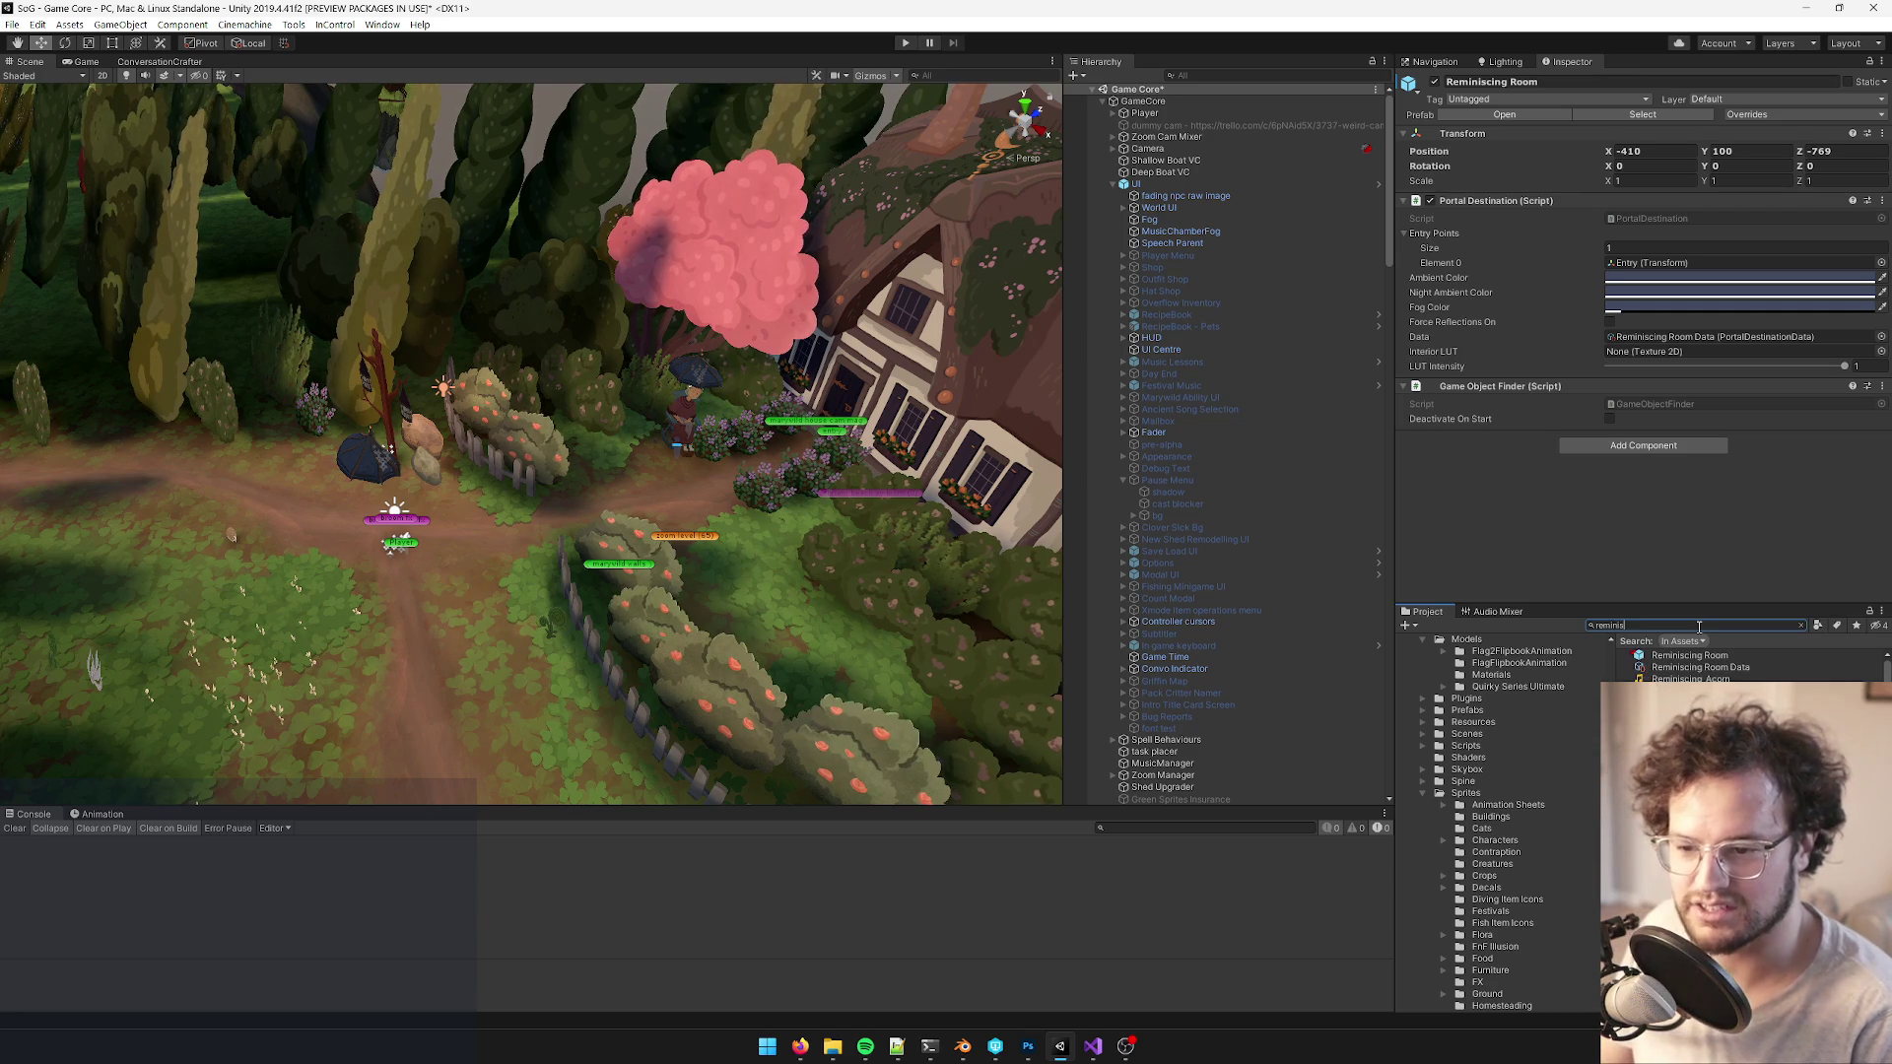
left_click(1710, 657)
left_click(1639, 137)
mouse_move(743, 357)
left_mouse_down()
mouse_move(849, 390)
mouse_move(736, 429)
mouse_move(749, 403)
mouse_move(637, 368)
mouse_move(426, 361)
mouse_move(920, 308)
left_mouse_up()
right_click(1136, 110)
left_click(1183, 131)
- Drag the CookFire into the room and nudge it deep inside the fireplace
mouse_move(799, 364)
left_mouse_down()
mouse_move(328, 657)
mouse_move(404, 641)
left_mouse_up()
key("f")
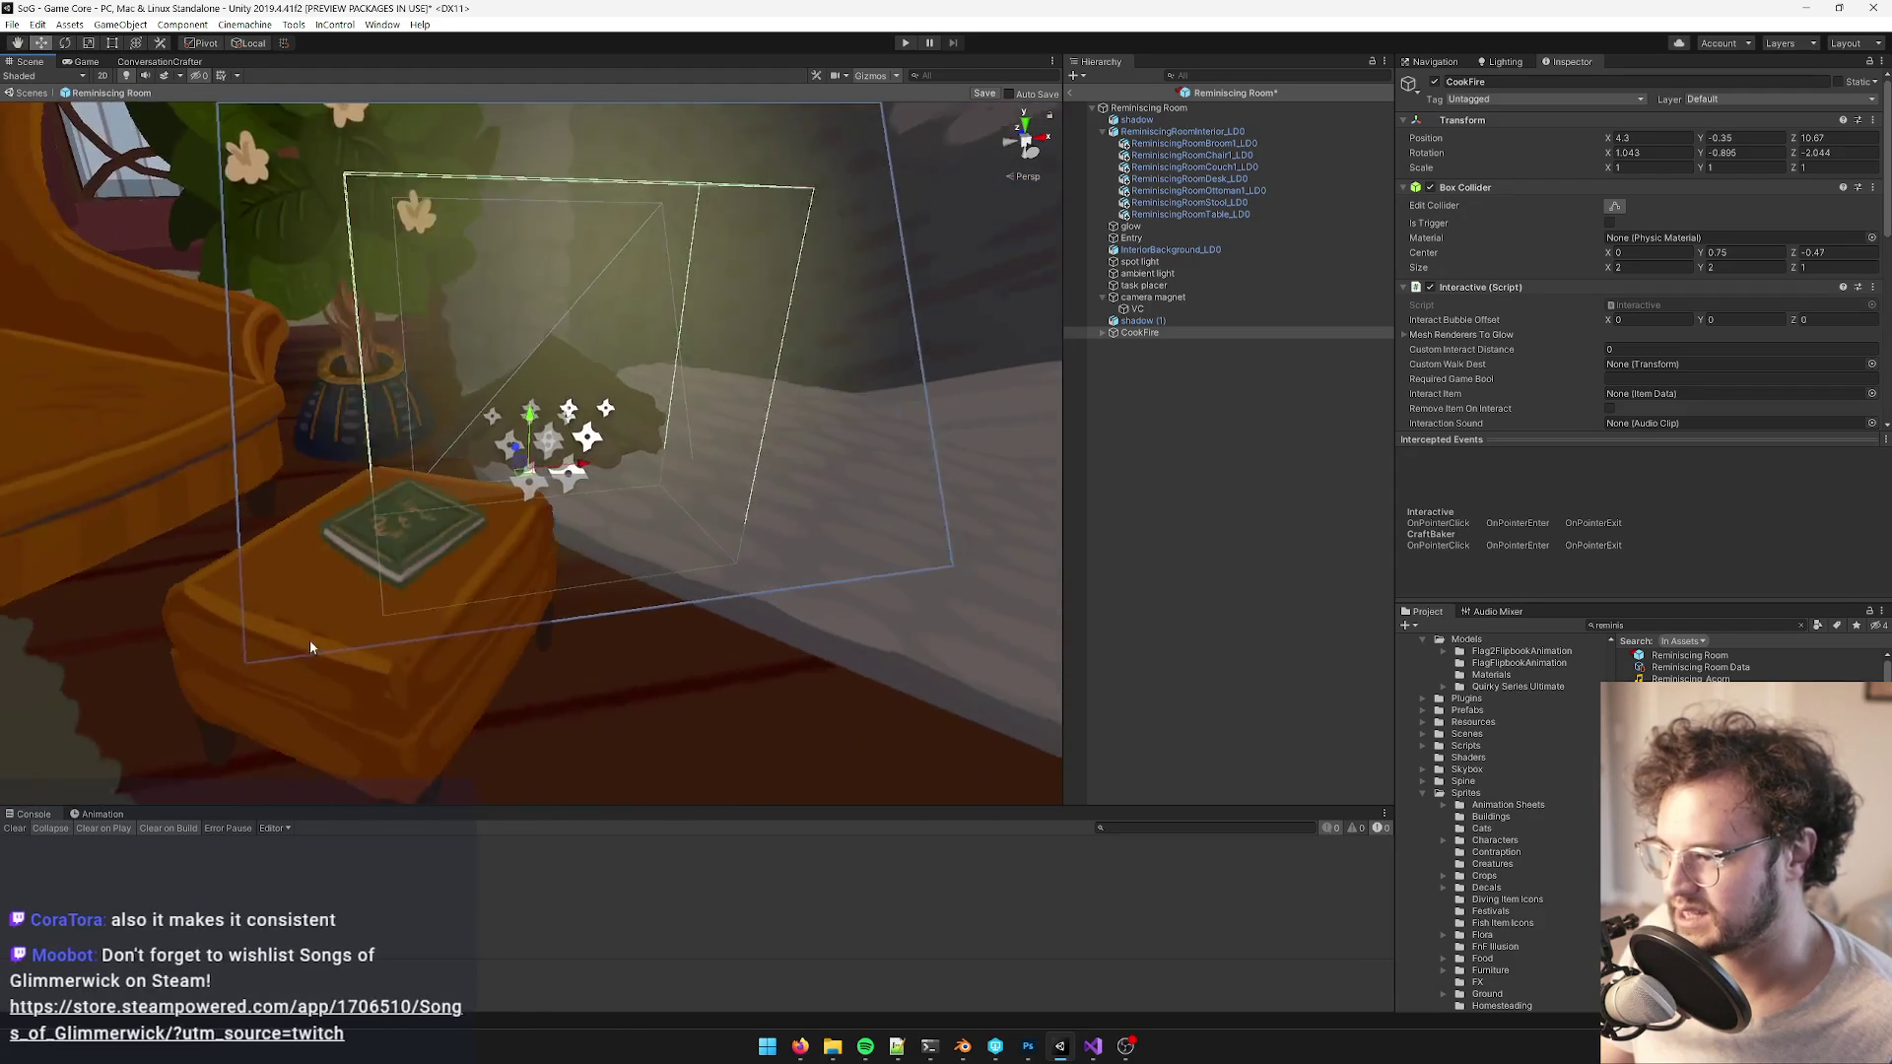
mouse_move(482, 479)
left_mouse_down()
mouse_move(667, 401)
mouse_move(727, 419)
mouse_move(670, 433)
mouse_move(743, 385)
mouse_move(729, 498)
left_mouse_up()
scroll(729, 497, "down", 5)
mouse_move(573, 517)
left_mouse_down()
mouse_move(615, 473)
mouse_move(549, 469)
left_mouse_up()
scroll(545, 469, "up", 5)
scroll(532, 512, "down", 5)
mouse_move(565, 598)
left_mouse_down()
mouse_move(525, 591)
mouse_move(581, 557)
left_mouse_up()
scroll(582, 558, "down", 3)
scroll(821, 448, "up", 2)
- Inspect the fireplace placement from around the room, then view the Game render
left_click_drag(820, 448, 922, 419)
left_click(930, 411)
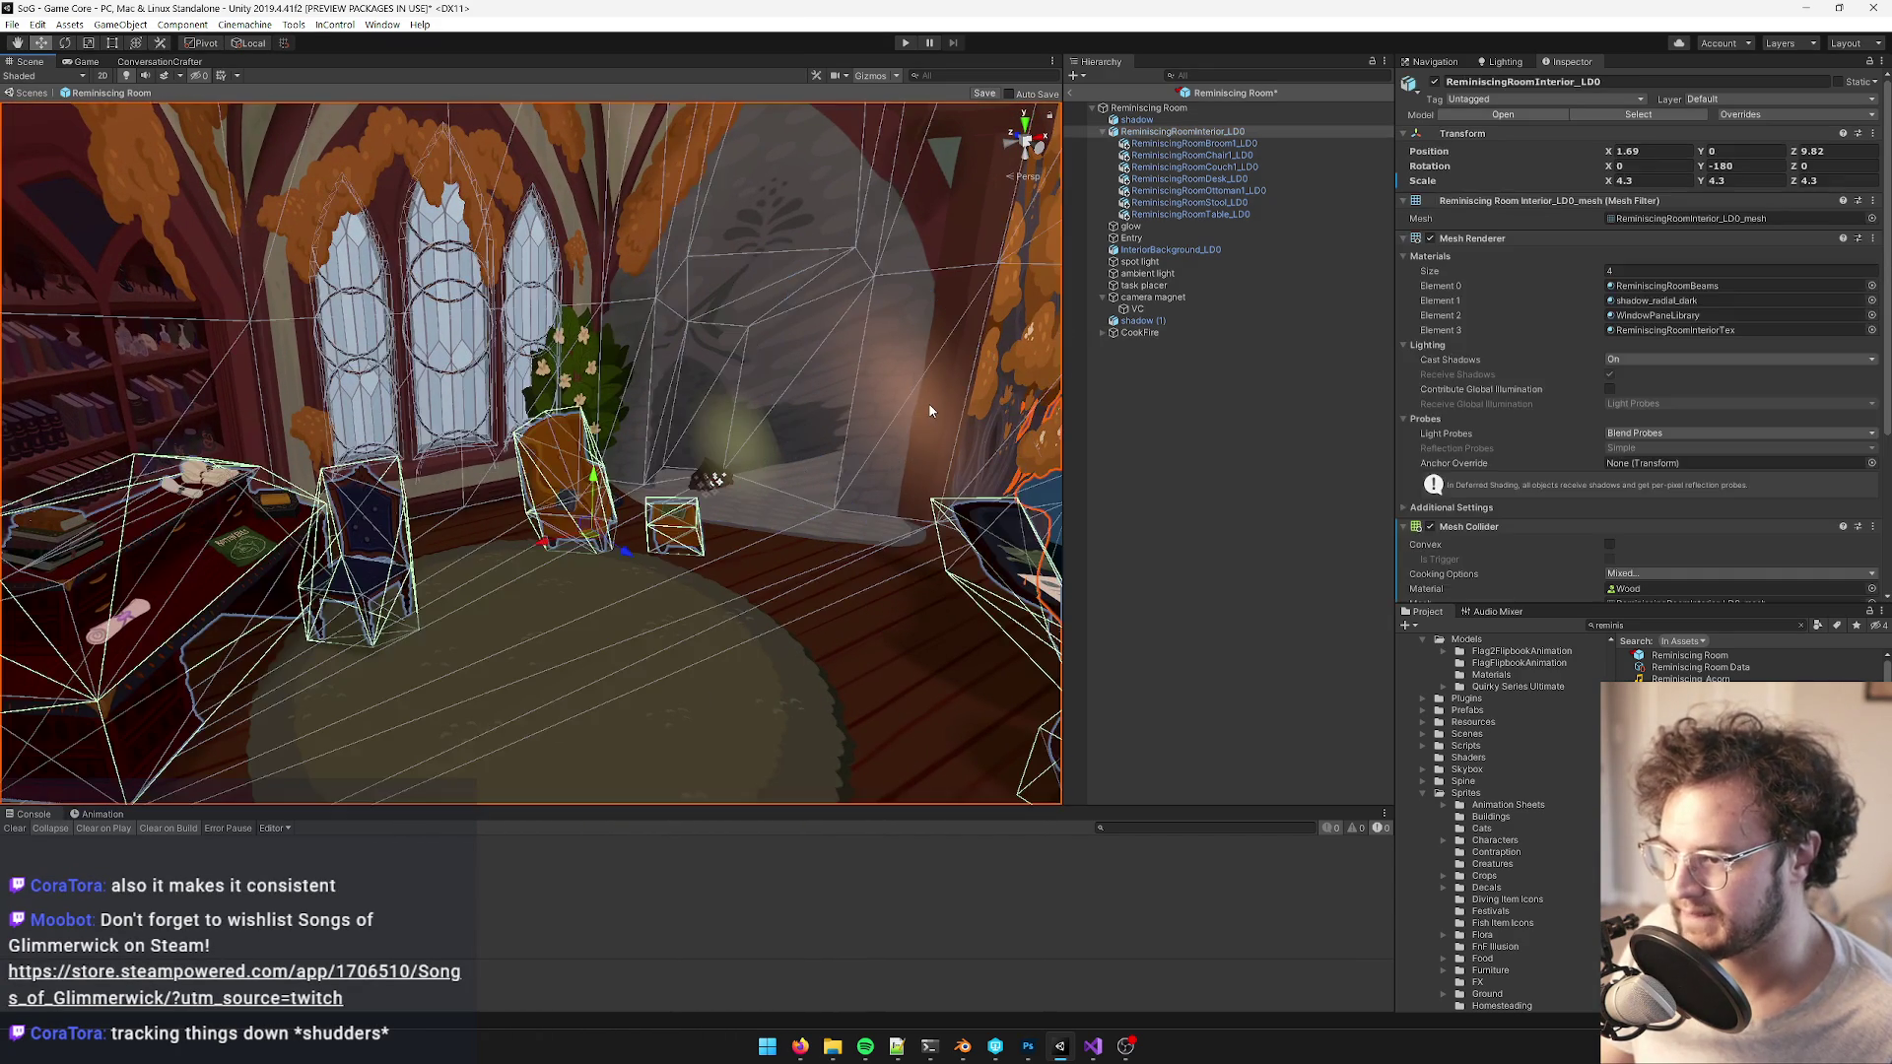
scroll(903, 391, "down", 2)
scroll(904, 390, "up", 3)
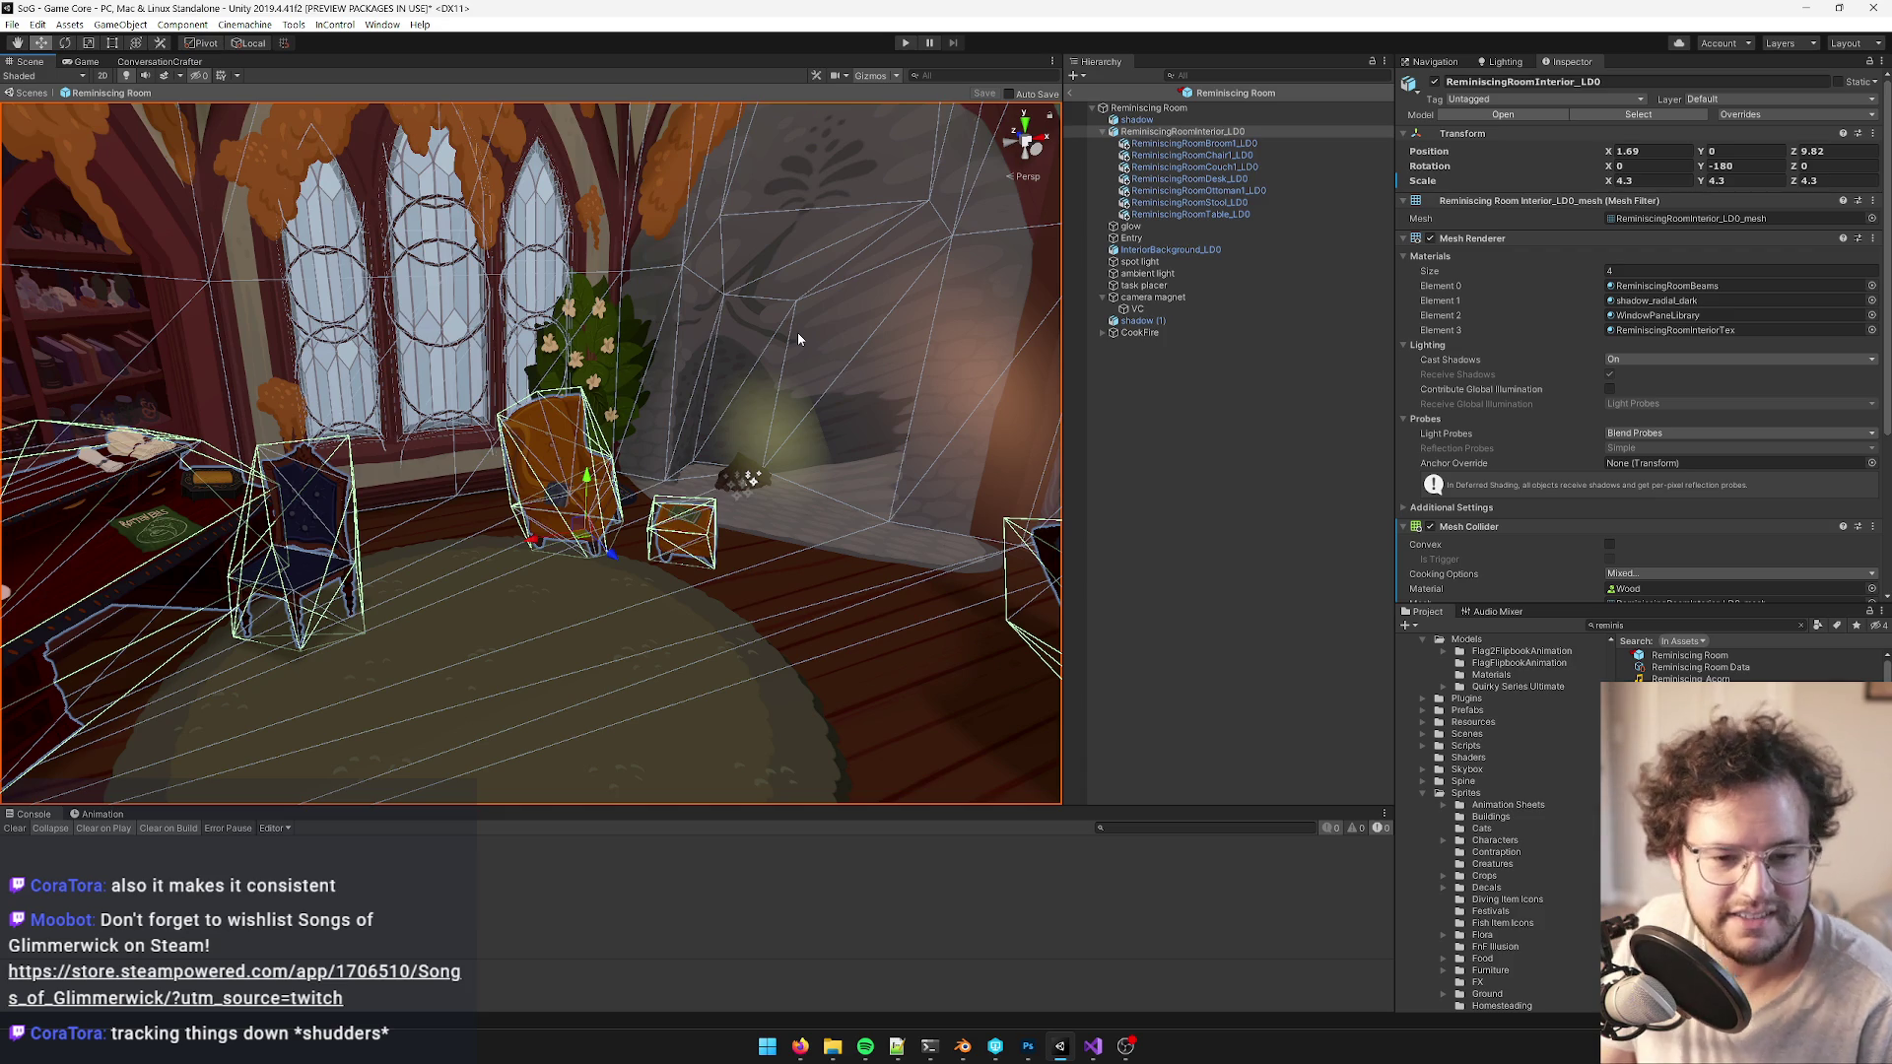
mouse_move(828, 334)
left_mouse_down()
mouse_move(788, 325)
mouse_move(780, 289)
left_mouse_up()
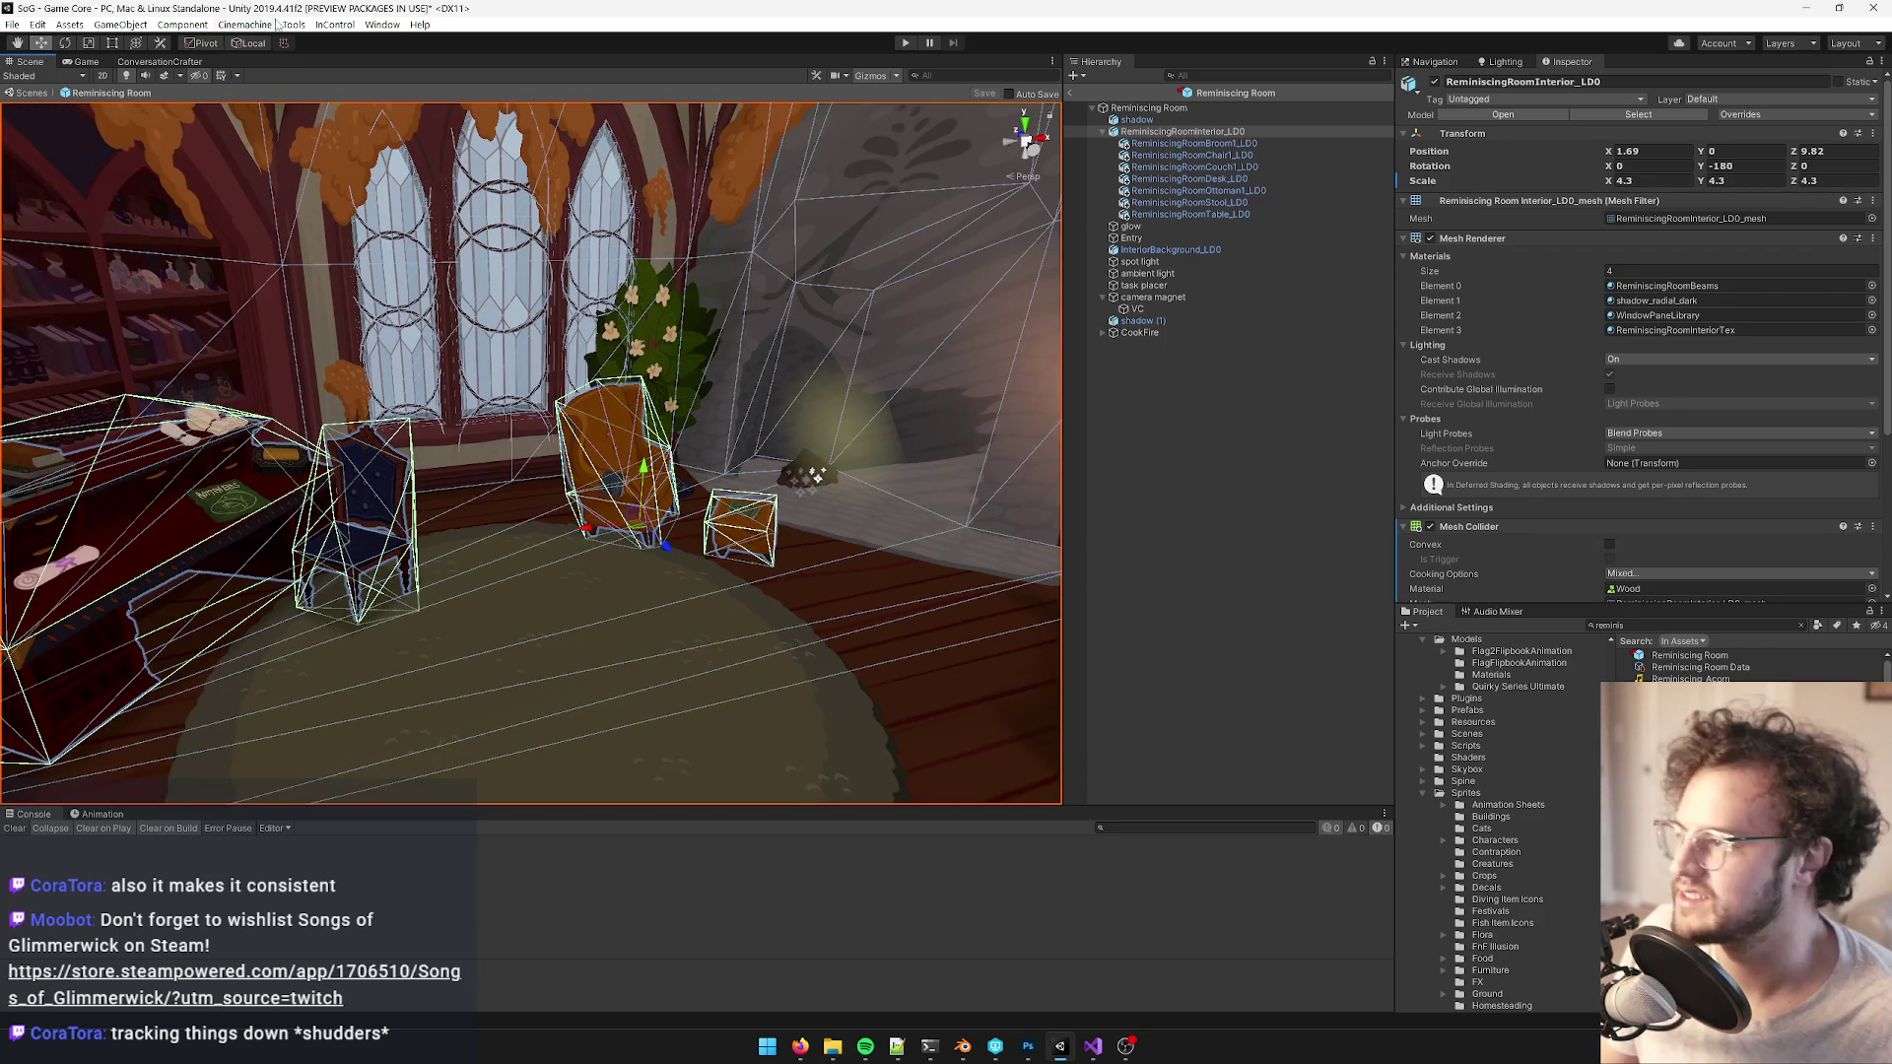
left_click(78, 62)
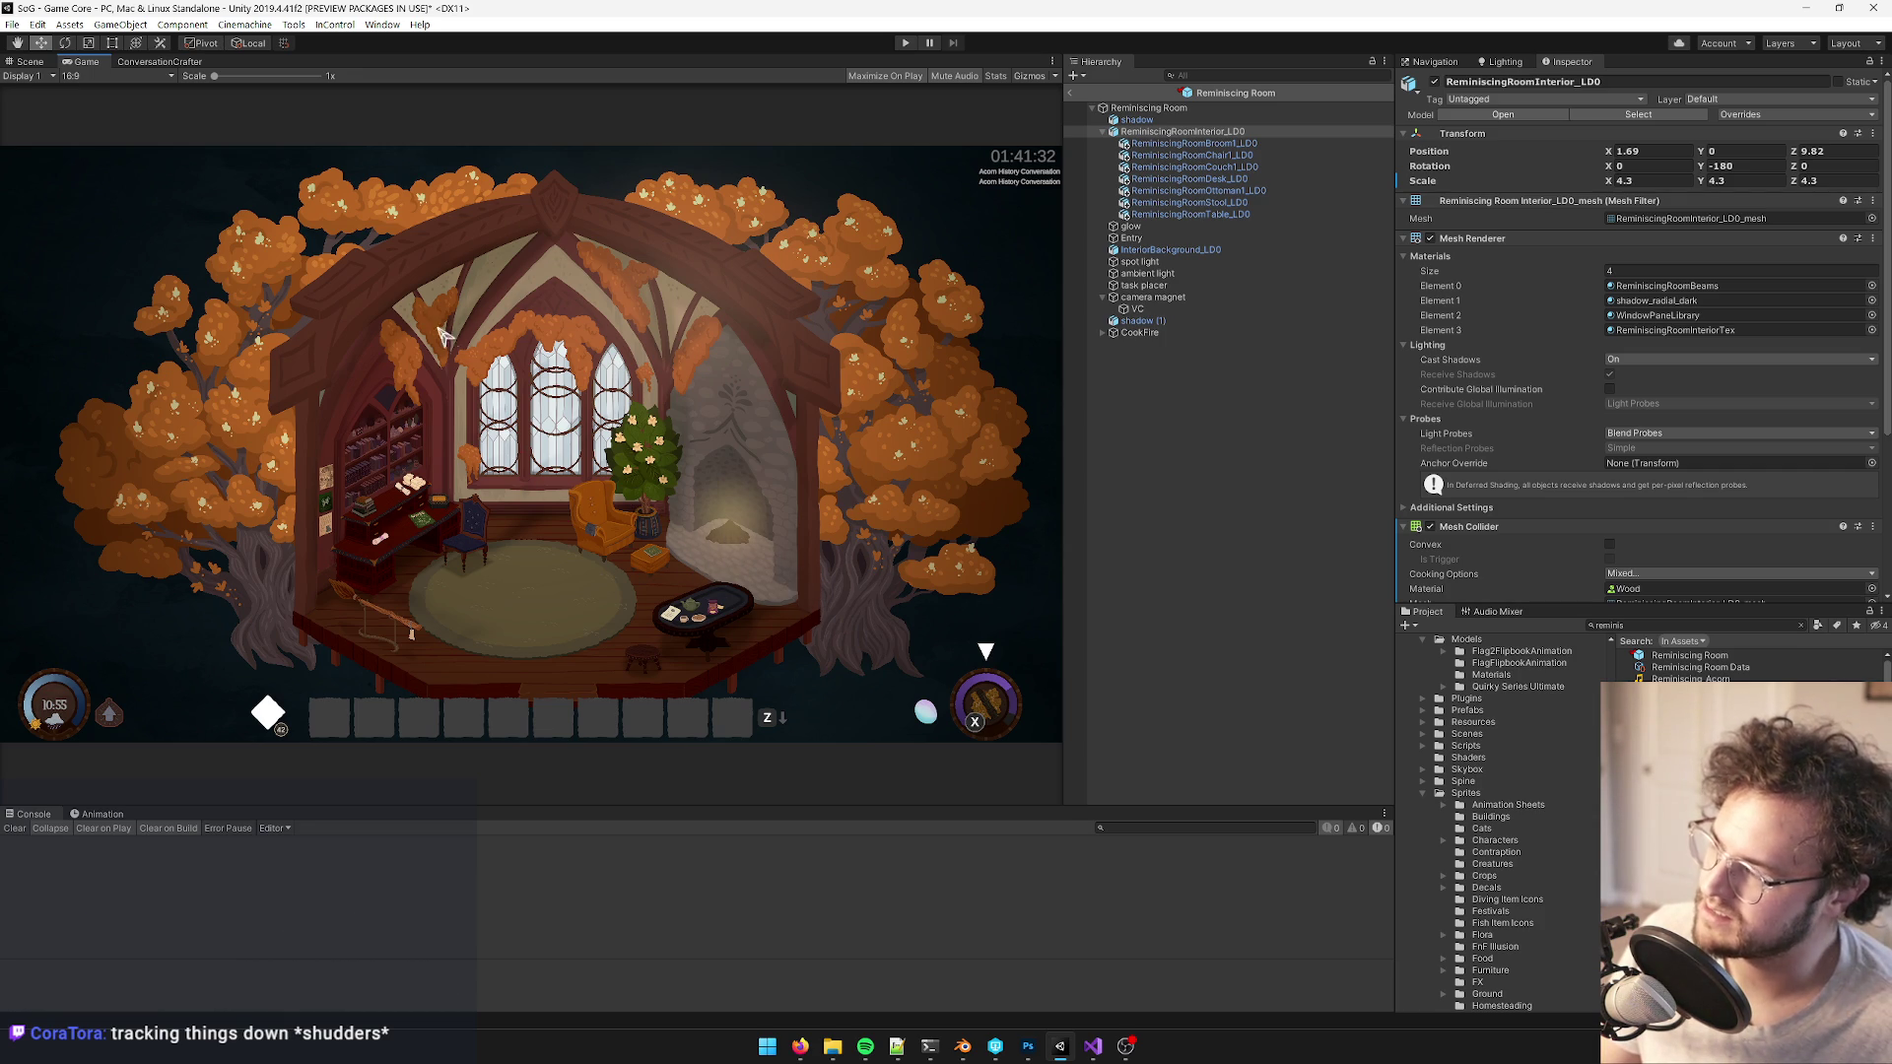
- Reselect CookFire, raise and slide it to 6.128, -0.325, 12.187, then check the glowing Game render
left_click(29, 61)
scroll(672, 473, "up", 5)
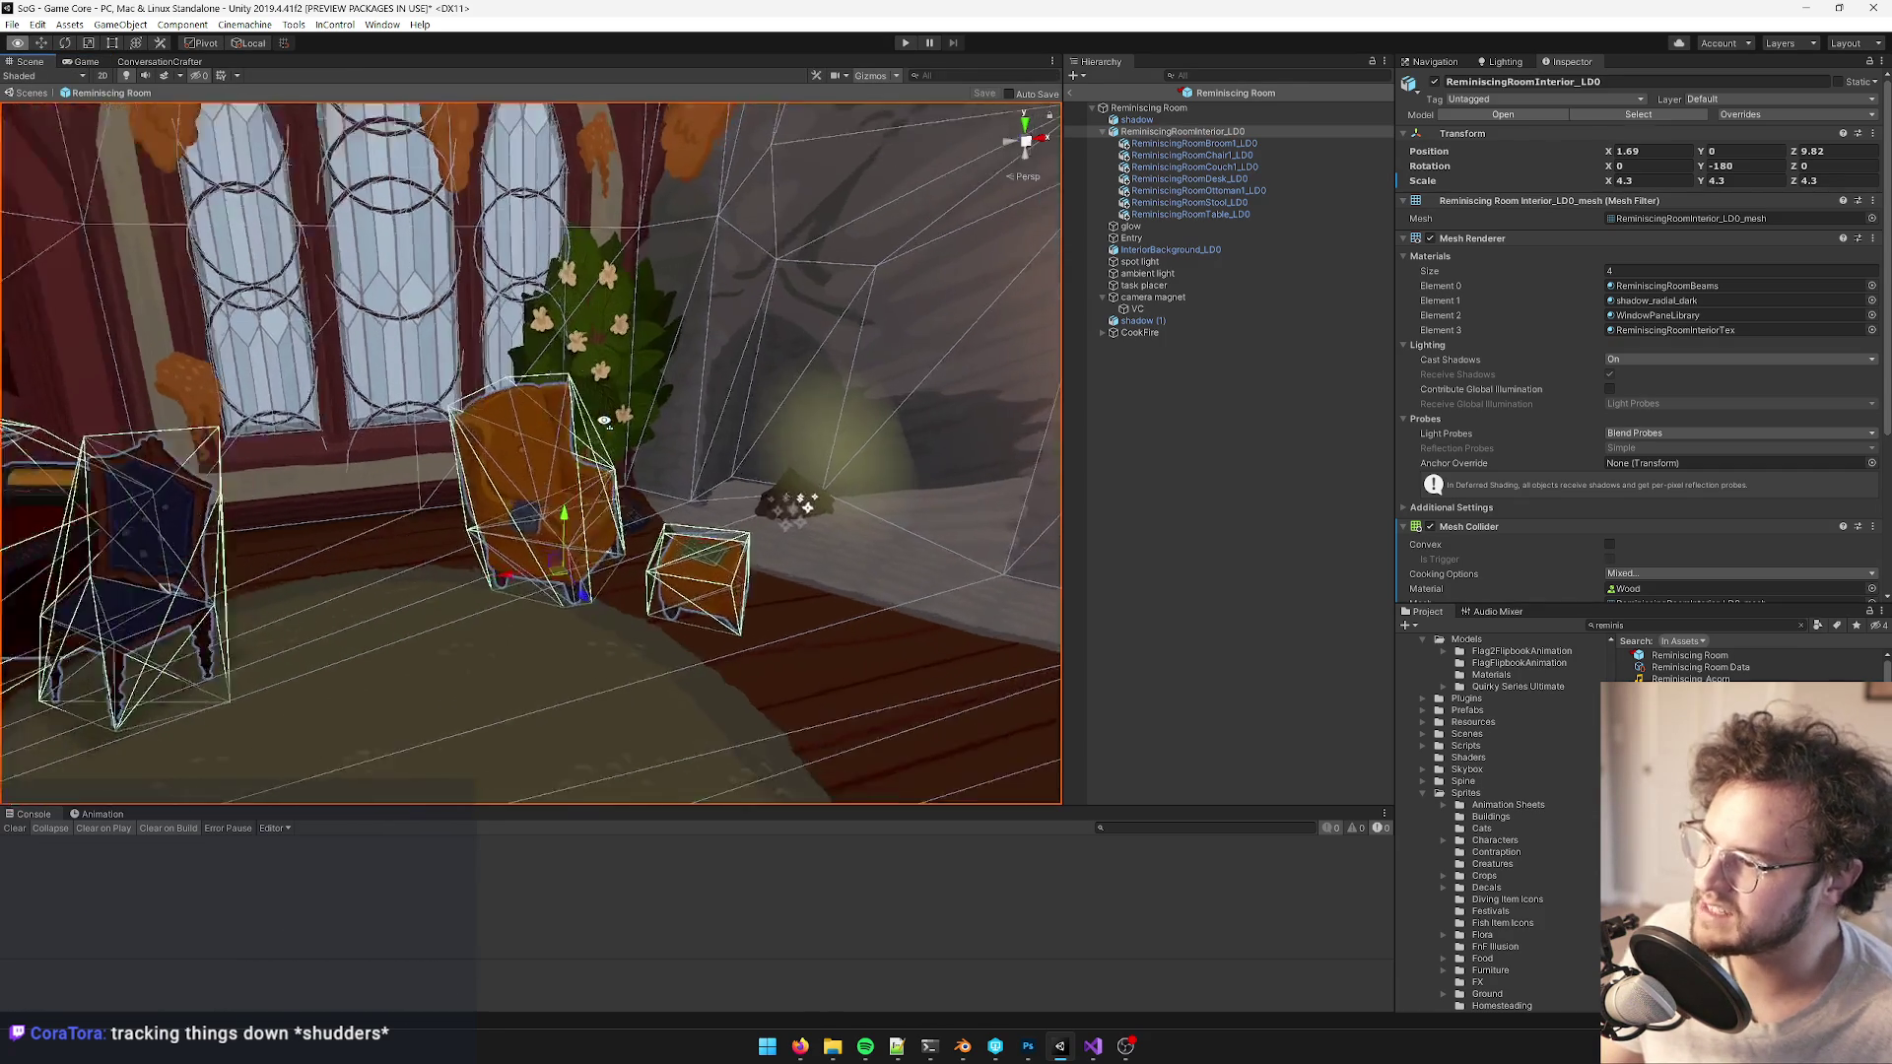
left_click(672, 483)
scroll(682, 513, "up", 5)
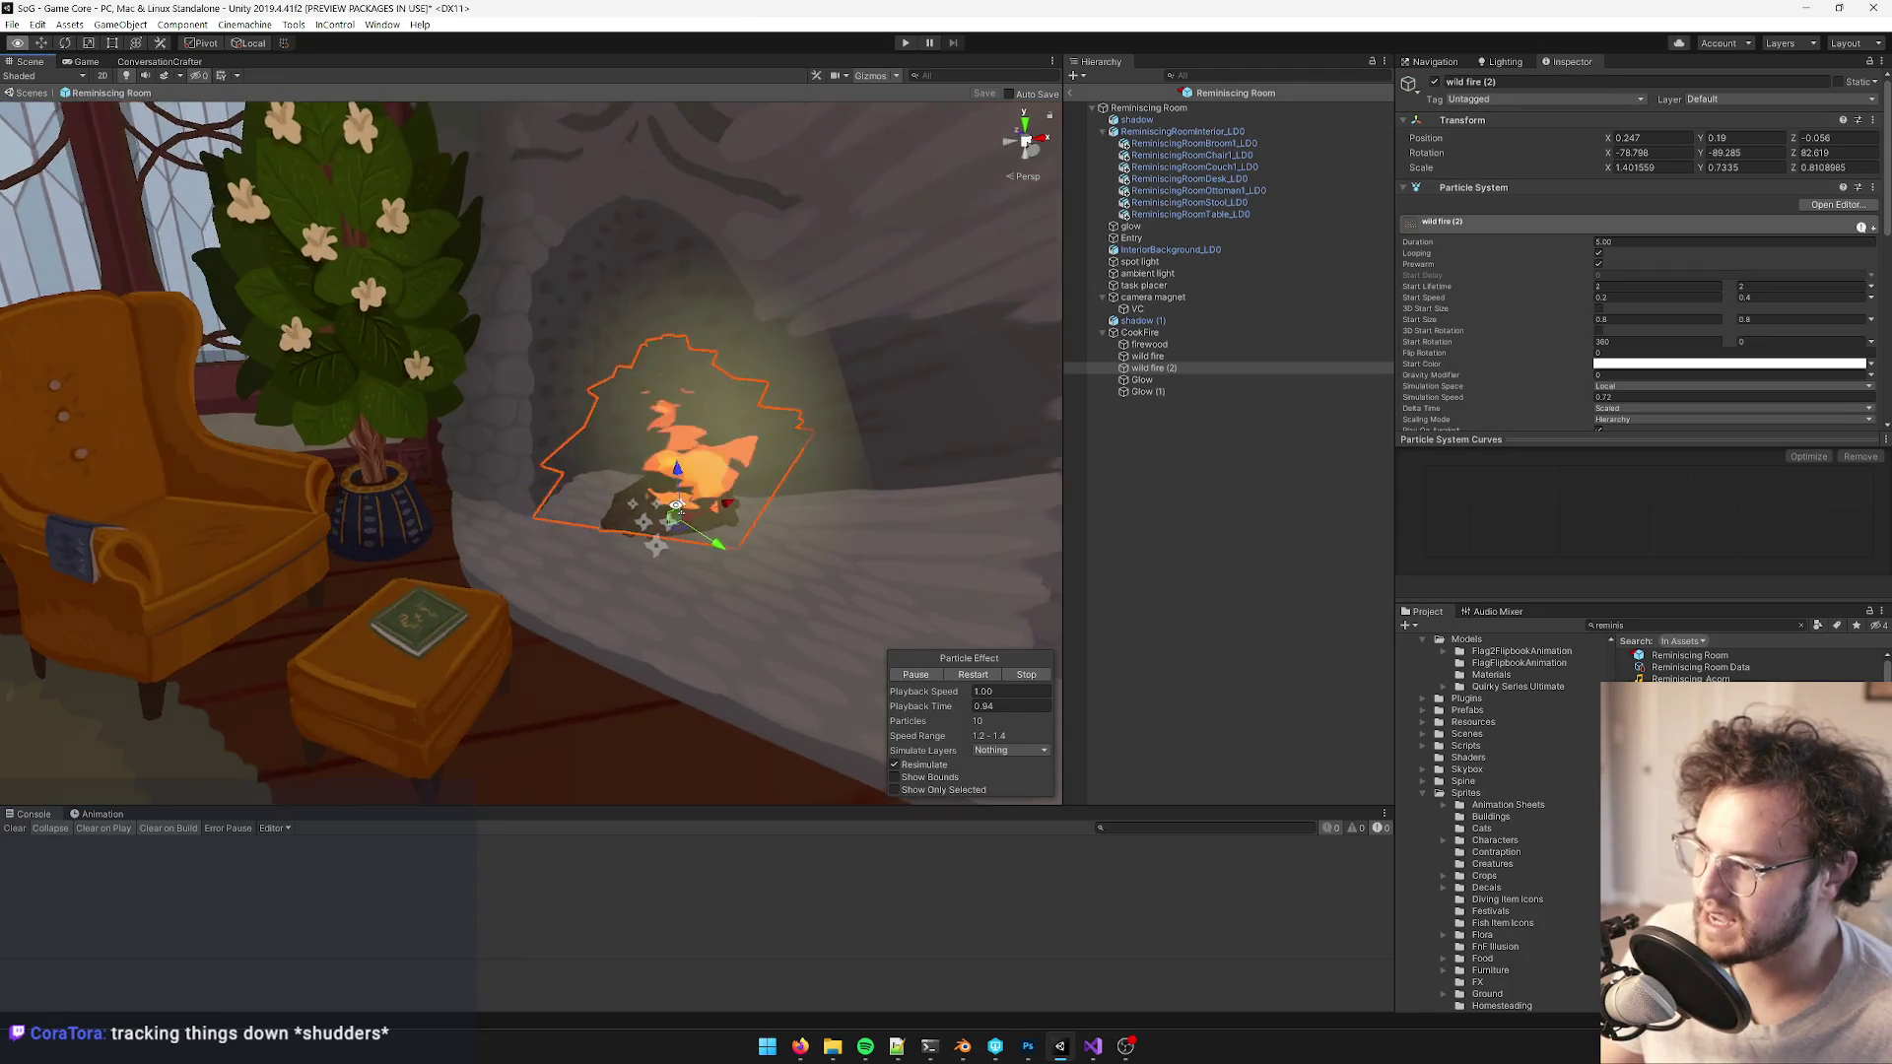
scroll(682, 513, "up", 3)
left_click(806, 506)
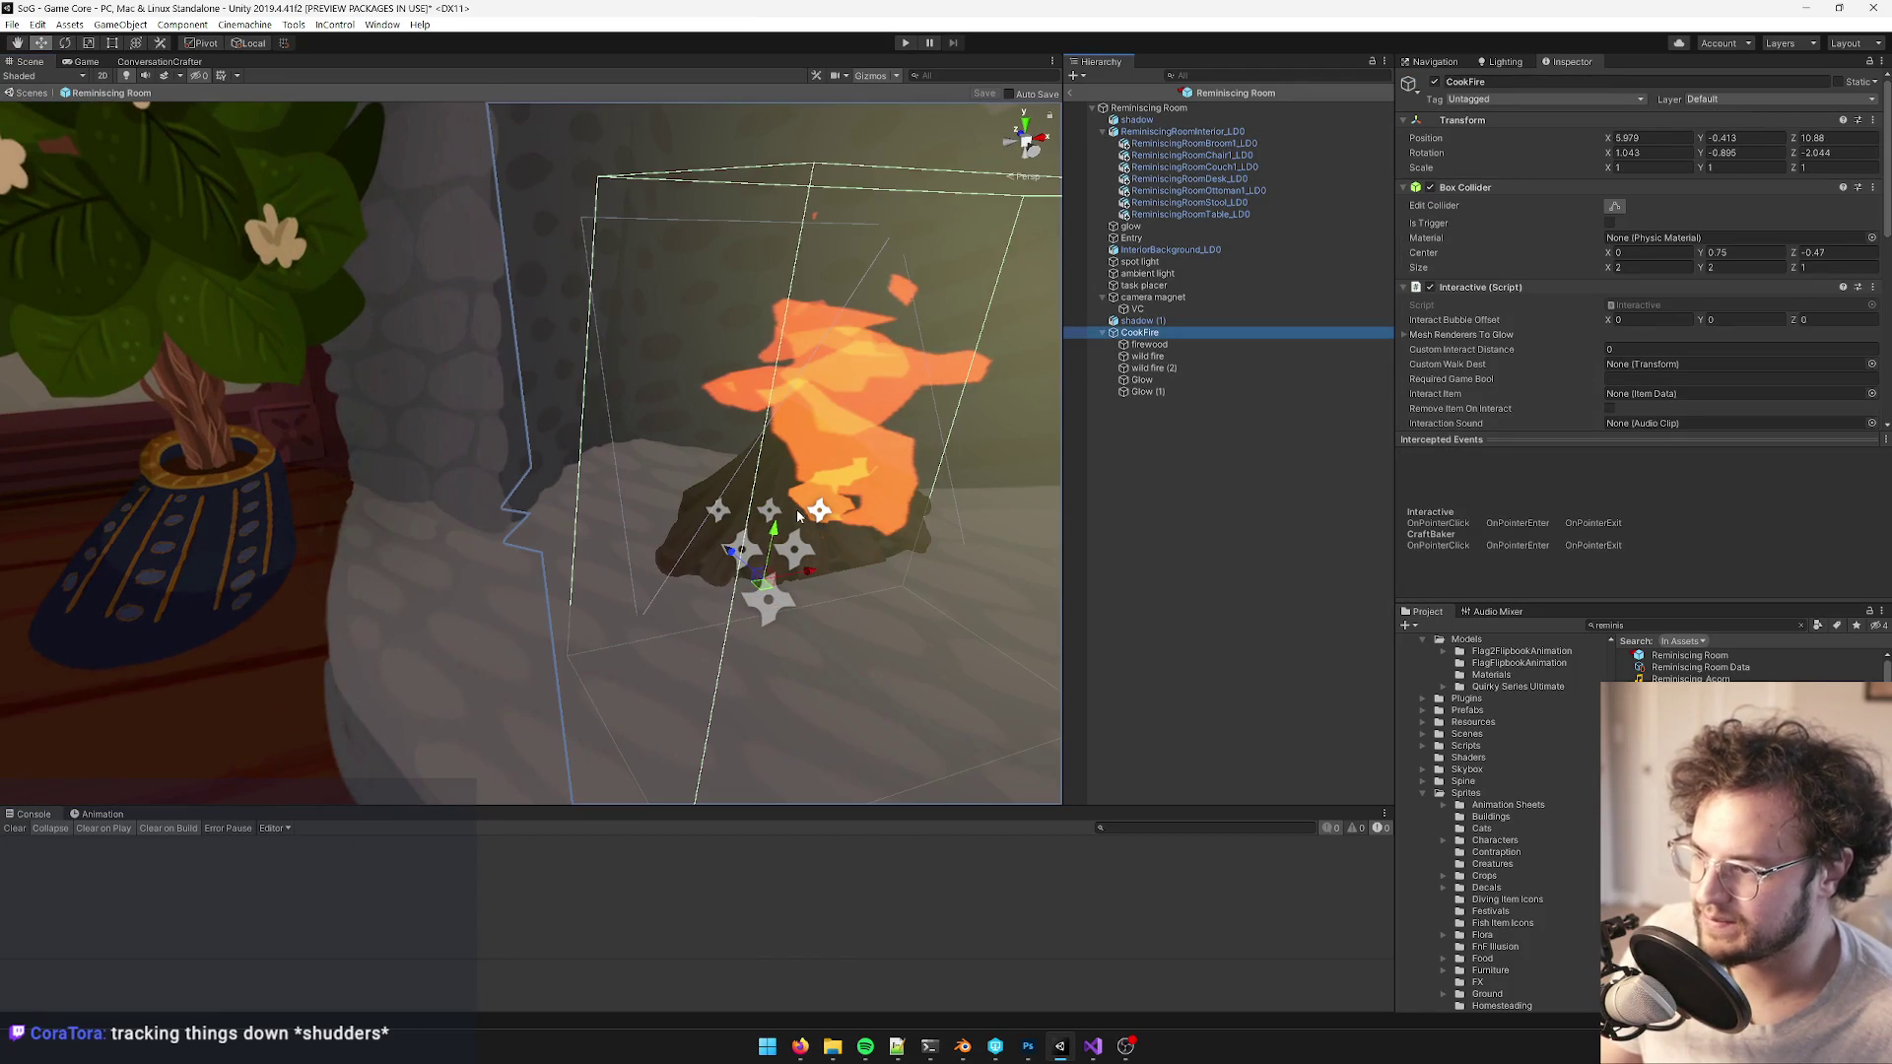
left_click_drag(774, 532, 774, 507)
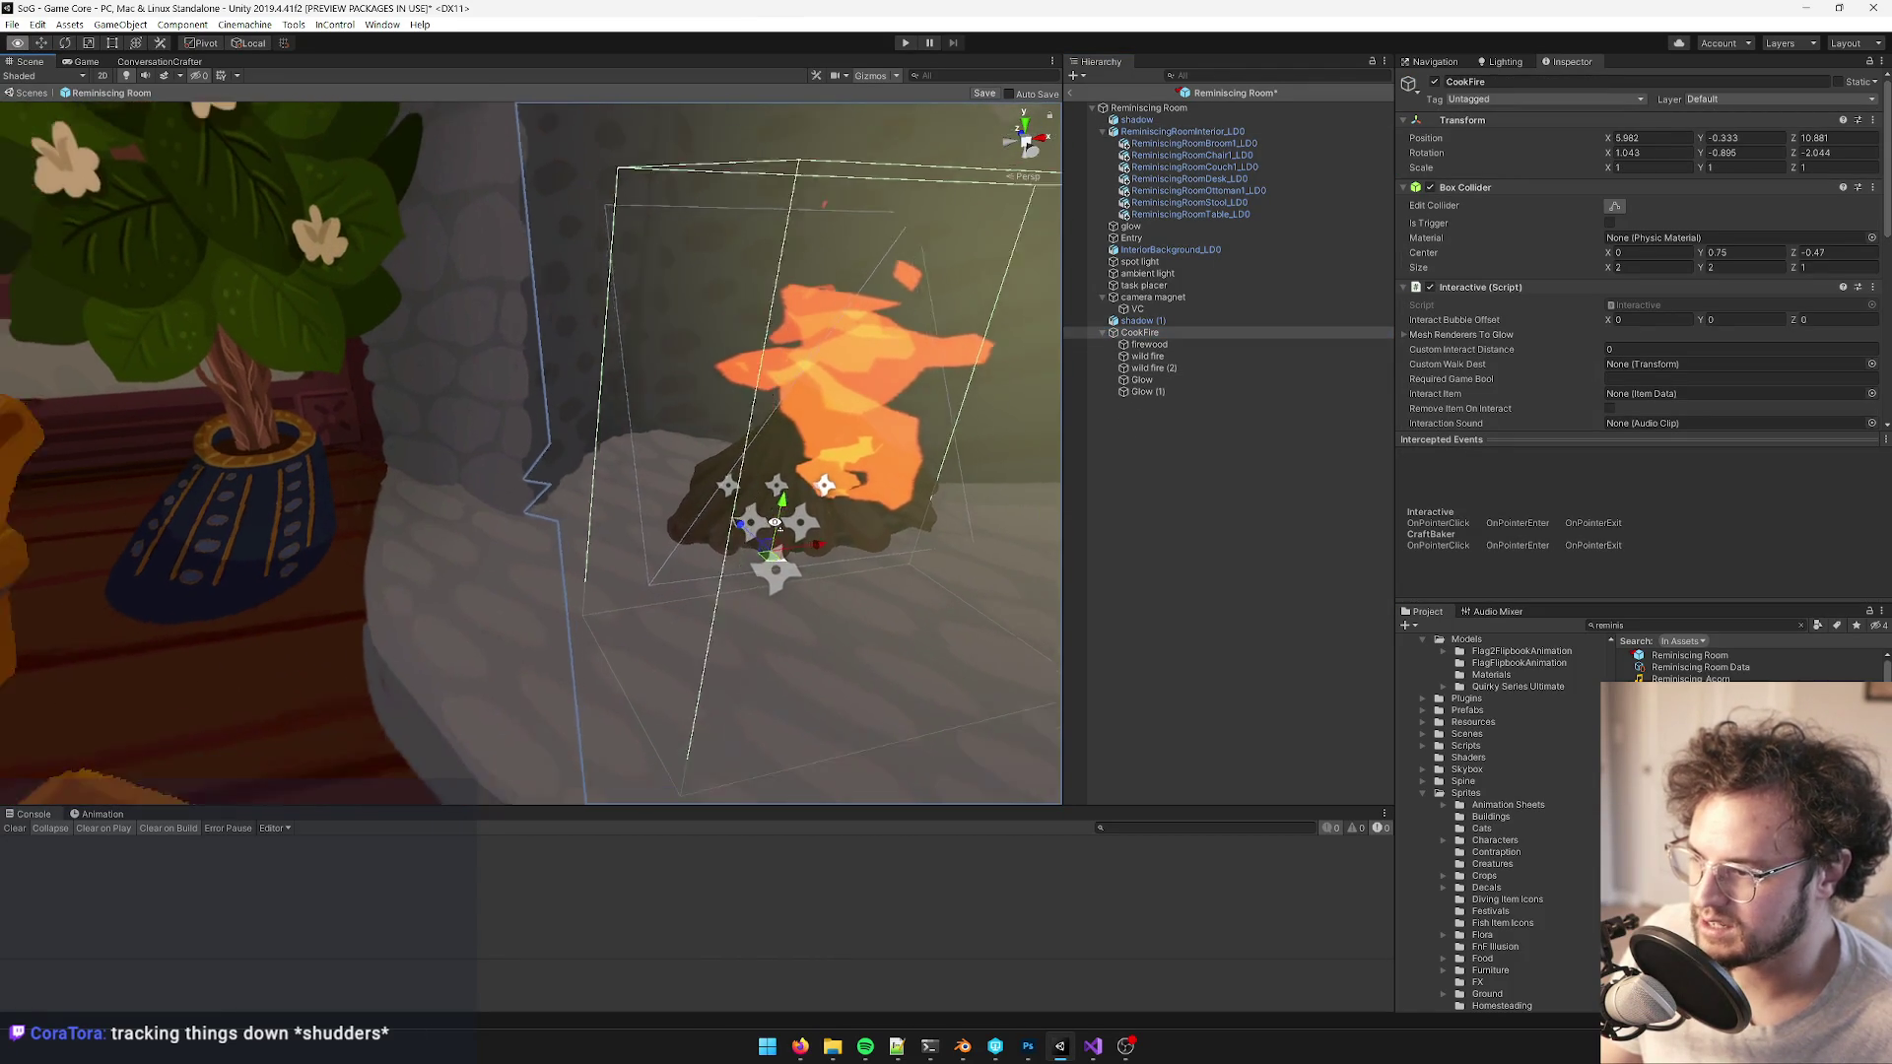
scroll(735, 532, "down", 5)
scroll(735, 532, "down", 2)
left_click_drag(588, 516, 614, 552)
scroll(614, 552, "down", 5)
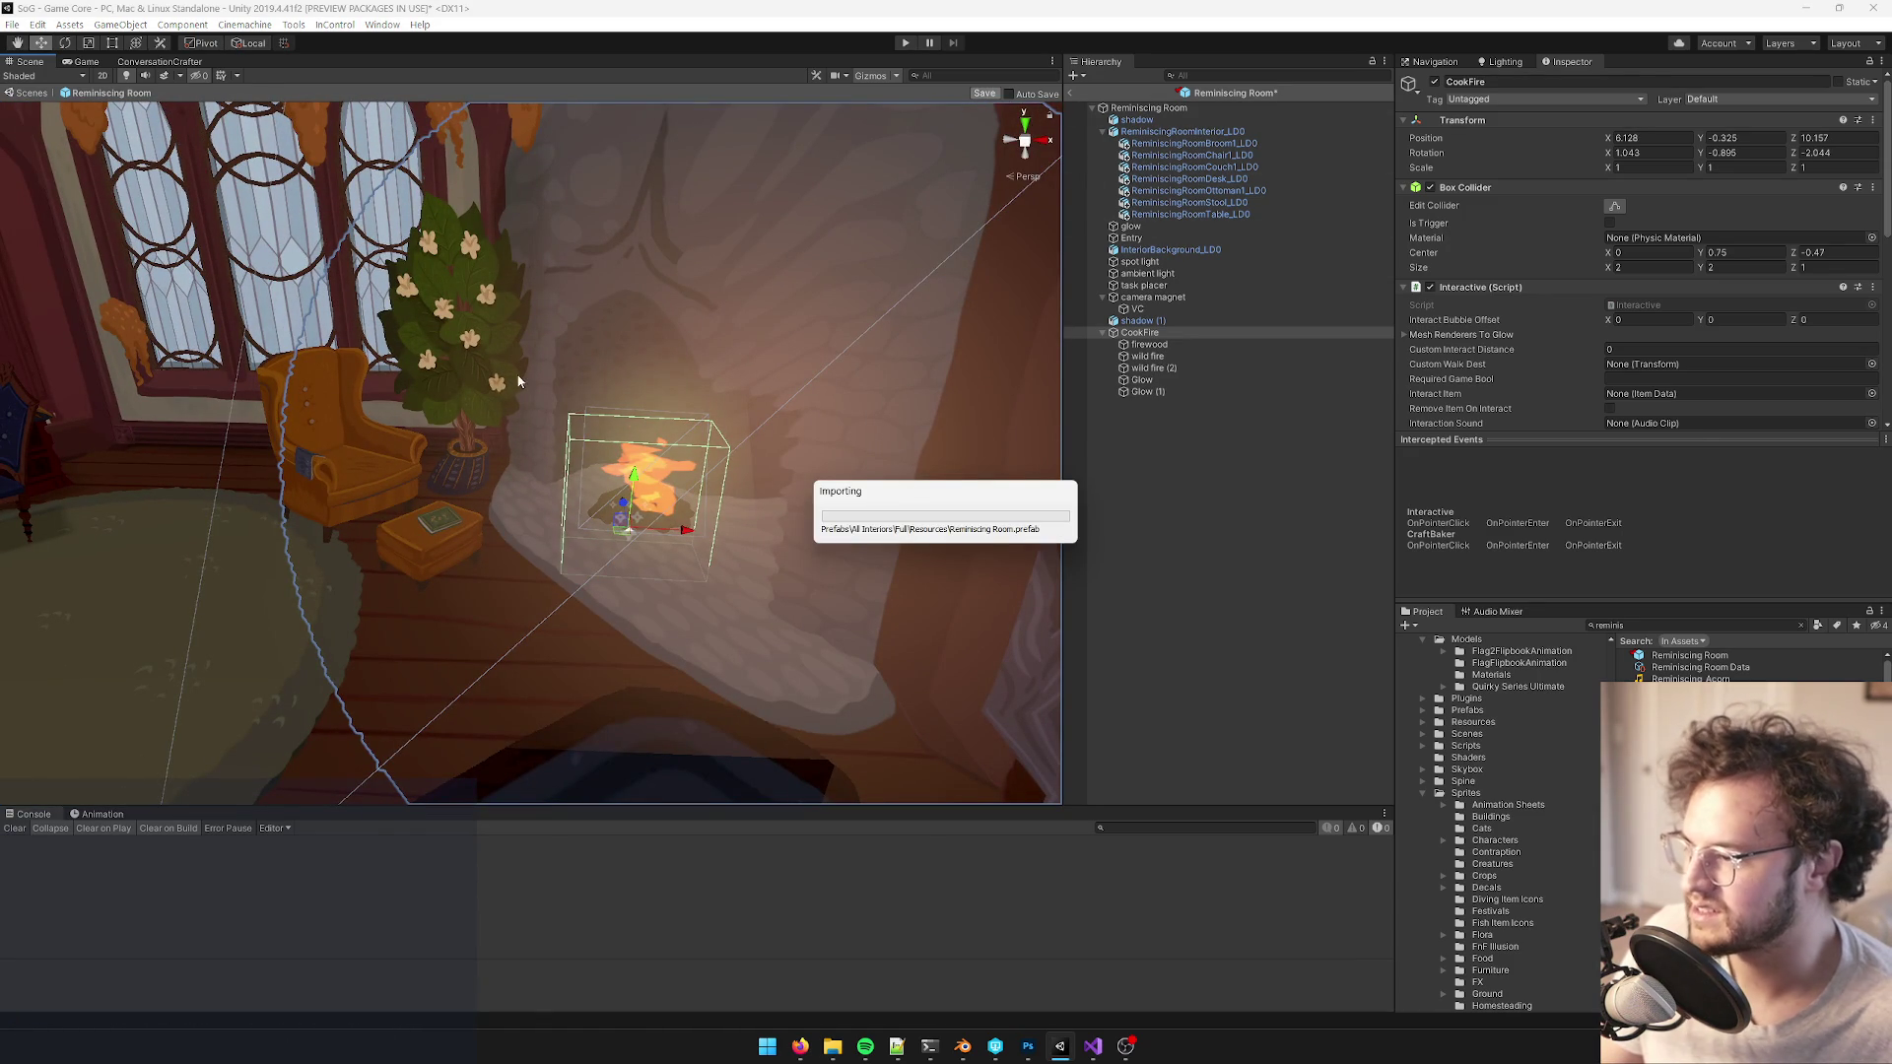
left_click(84, 63)
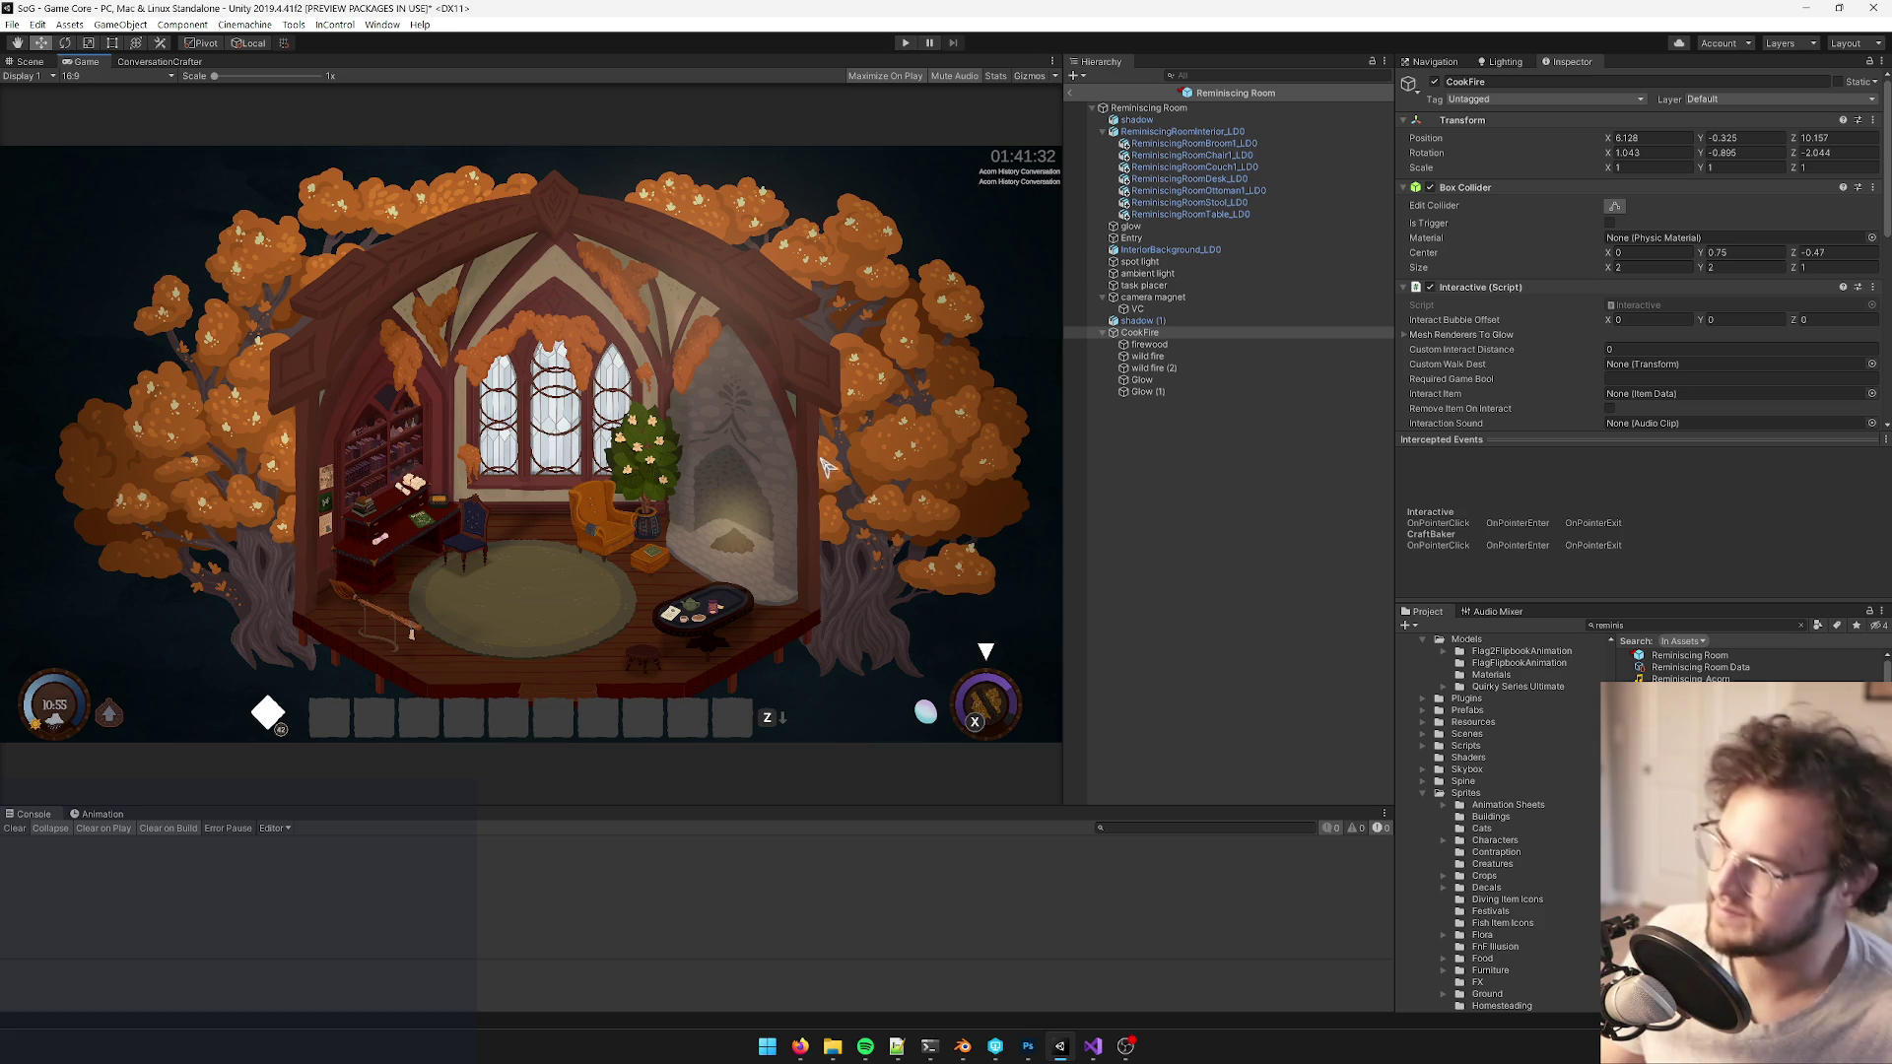
- Shift the CookFire sideways in the fireplace, save the prefab, and check the Game view
left_click(23, 62)
scroll(758, 597, "up", 4)
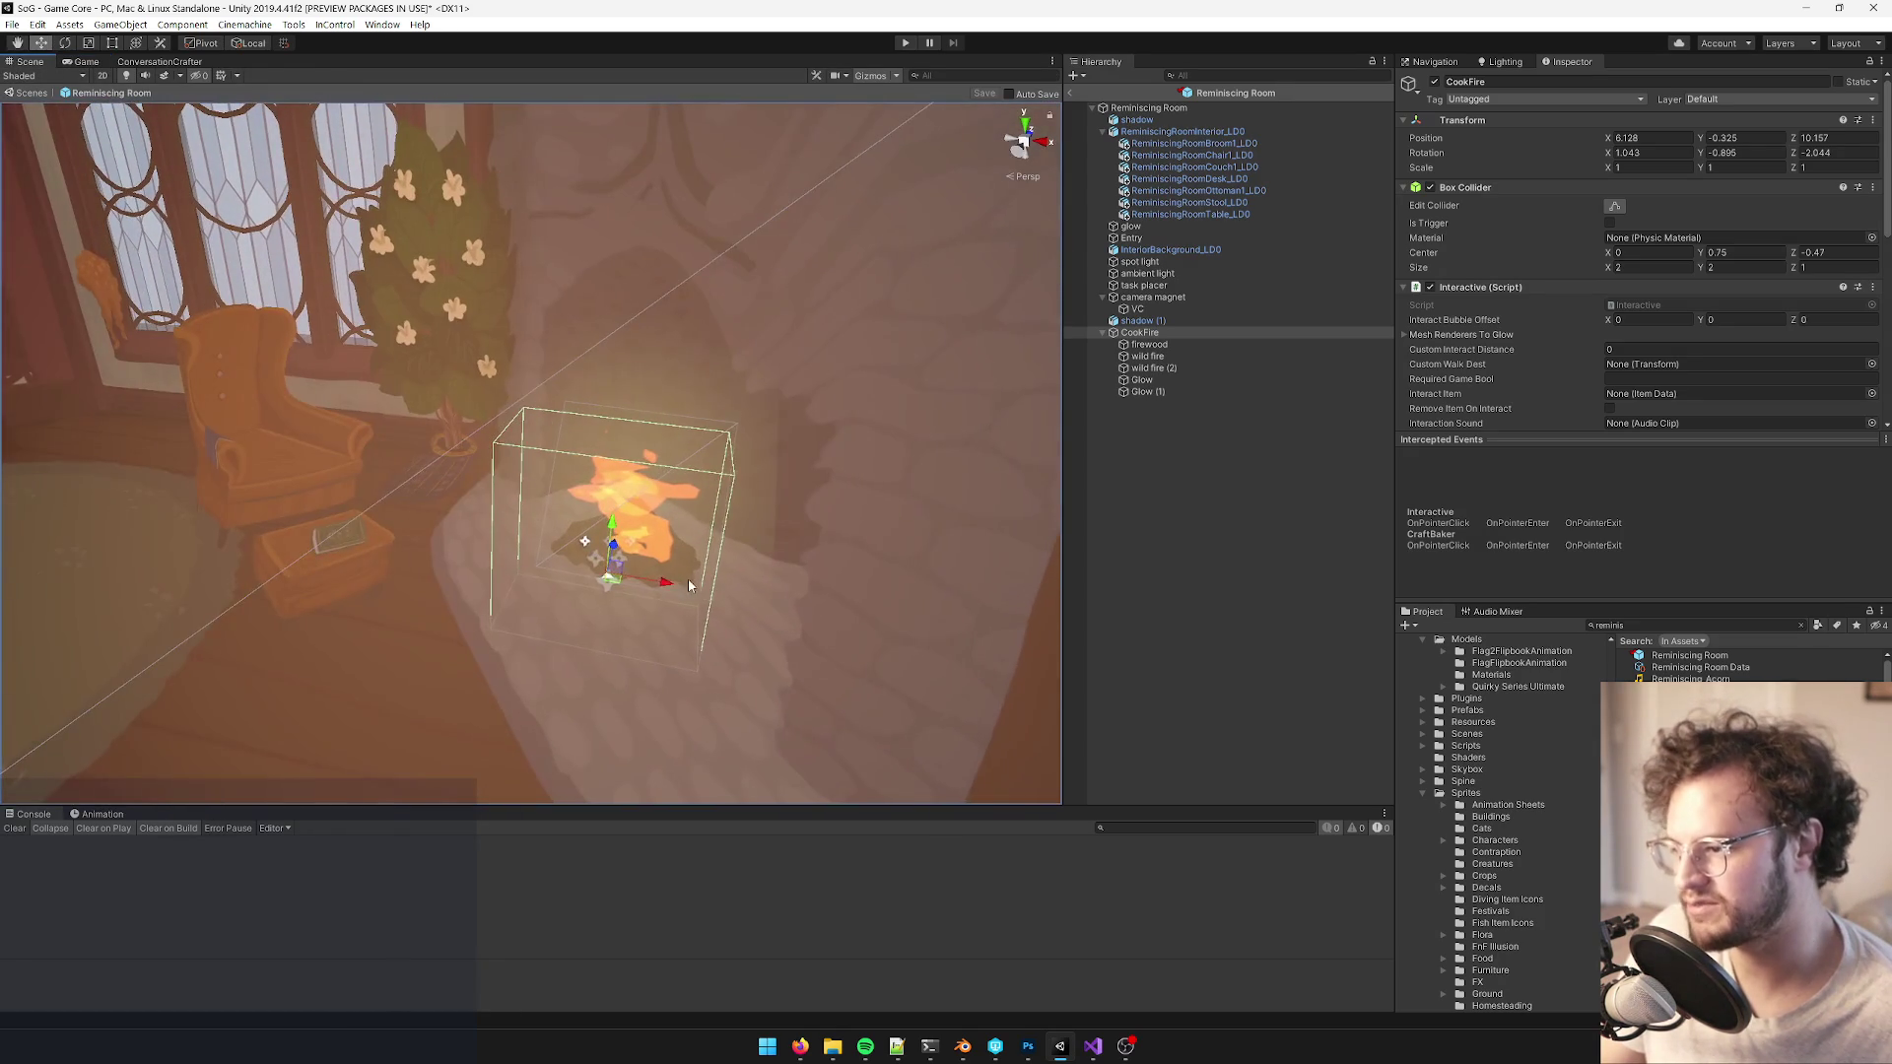
left_click_drag(676, 581, 697, 584)
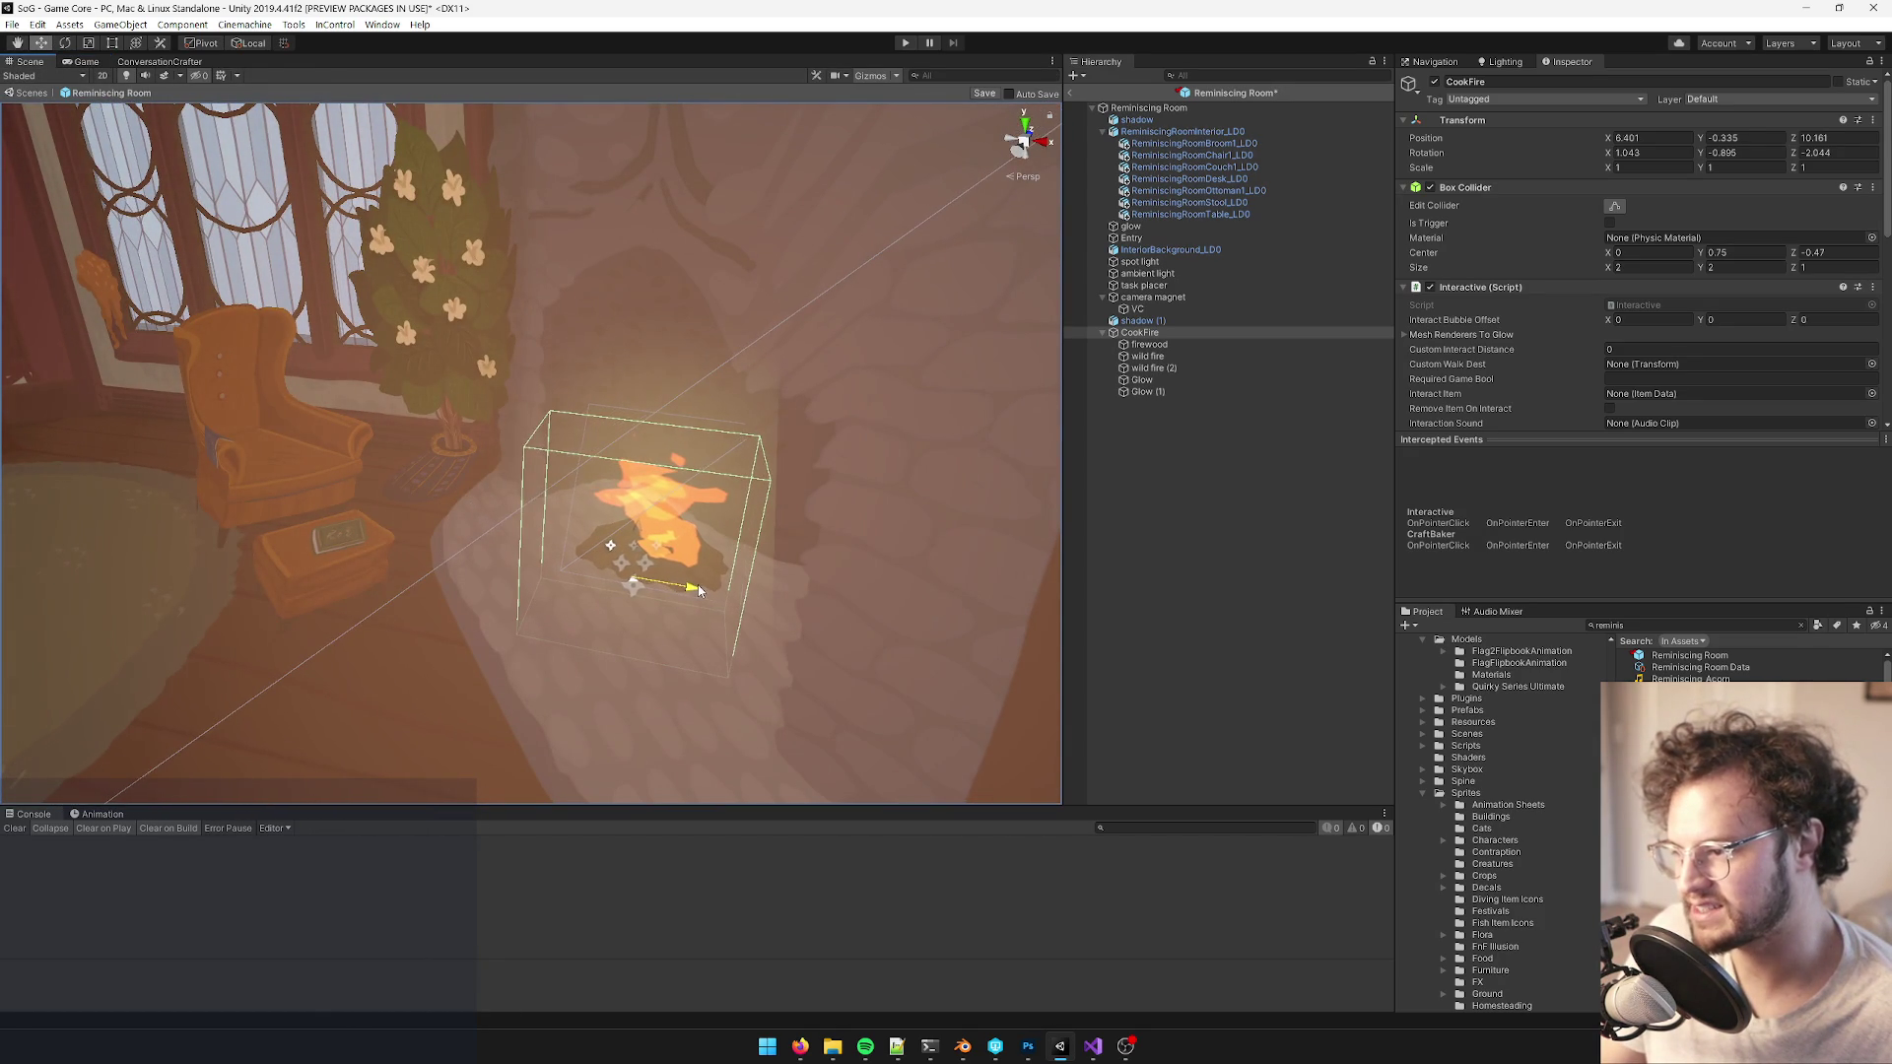
left_click(984, 93)
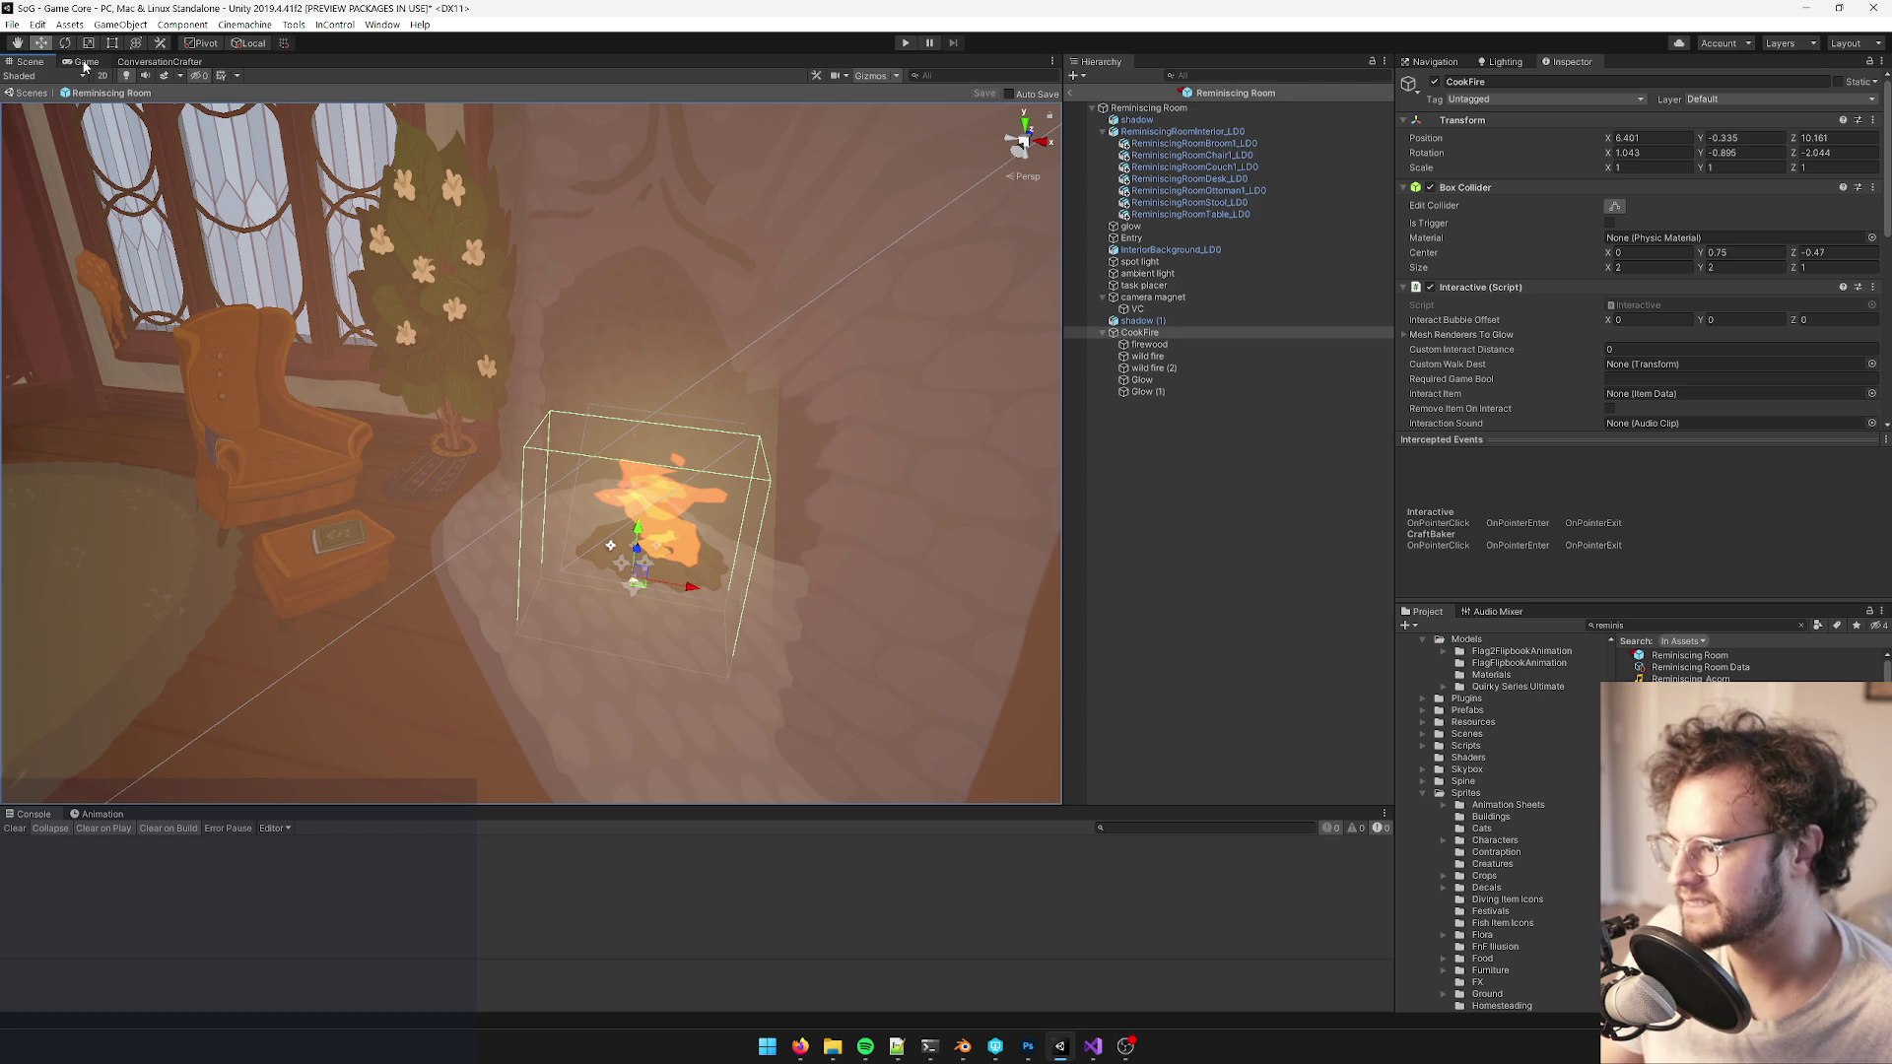
left_click(85, 62)
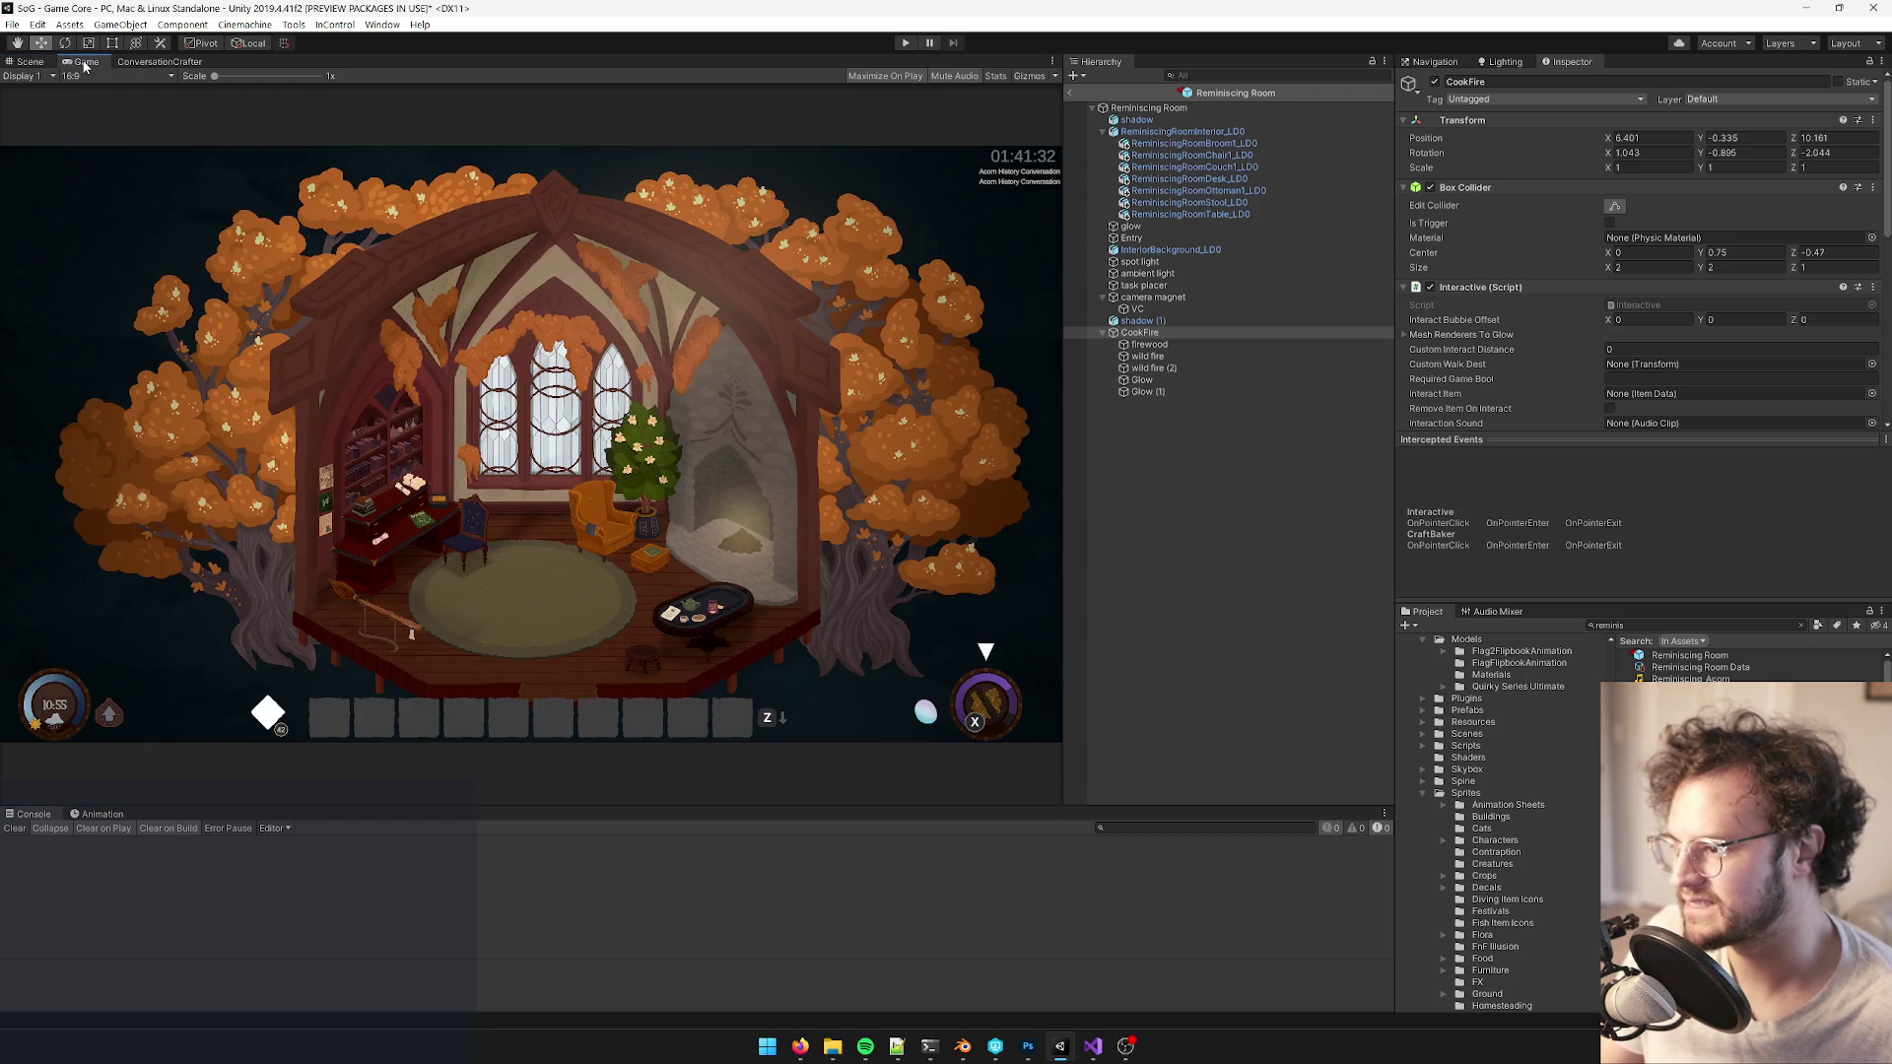
- Scale the CookFire up to 1.07, save with Ctrl+S, and preview it in Game view
left_click(25, 63)
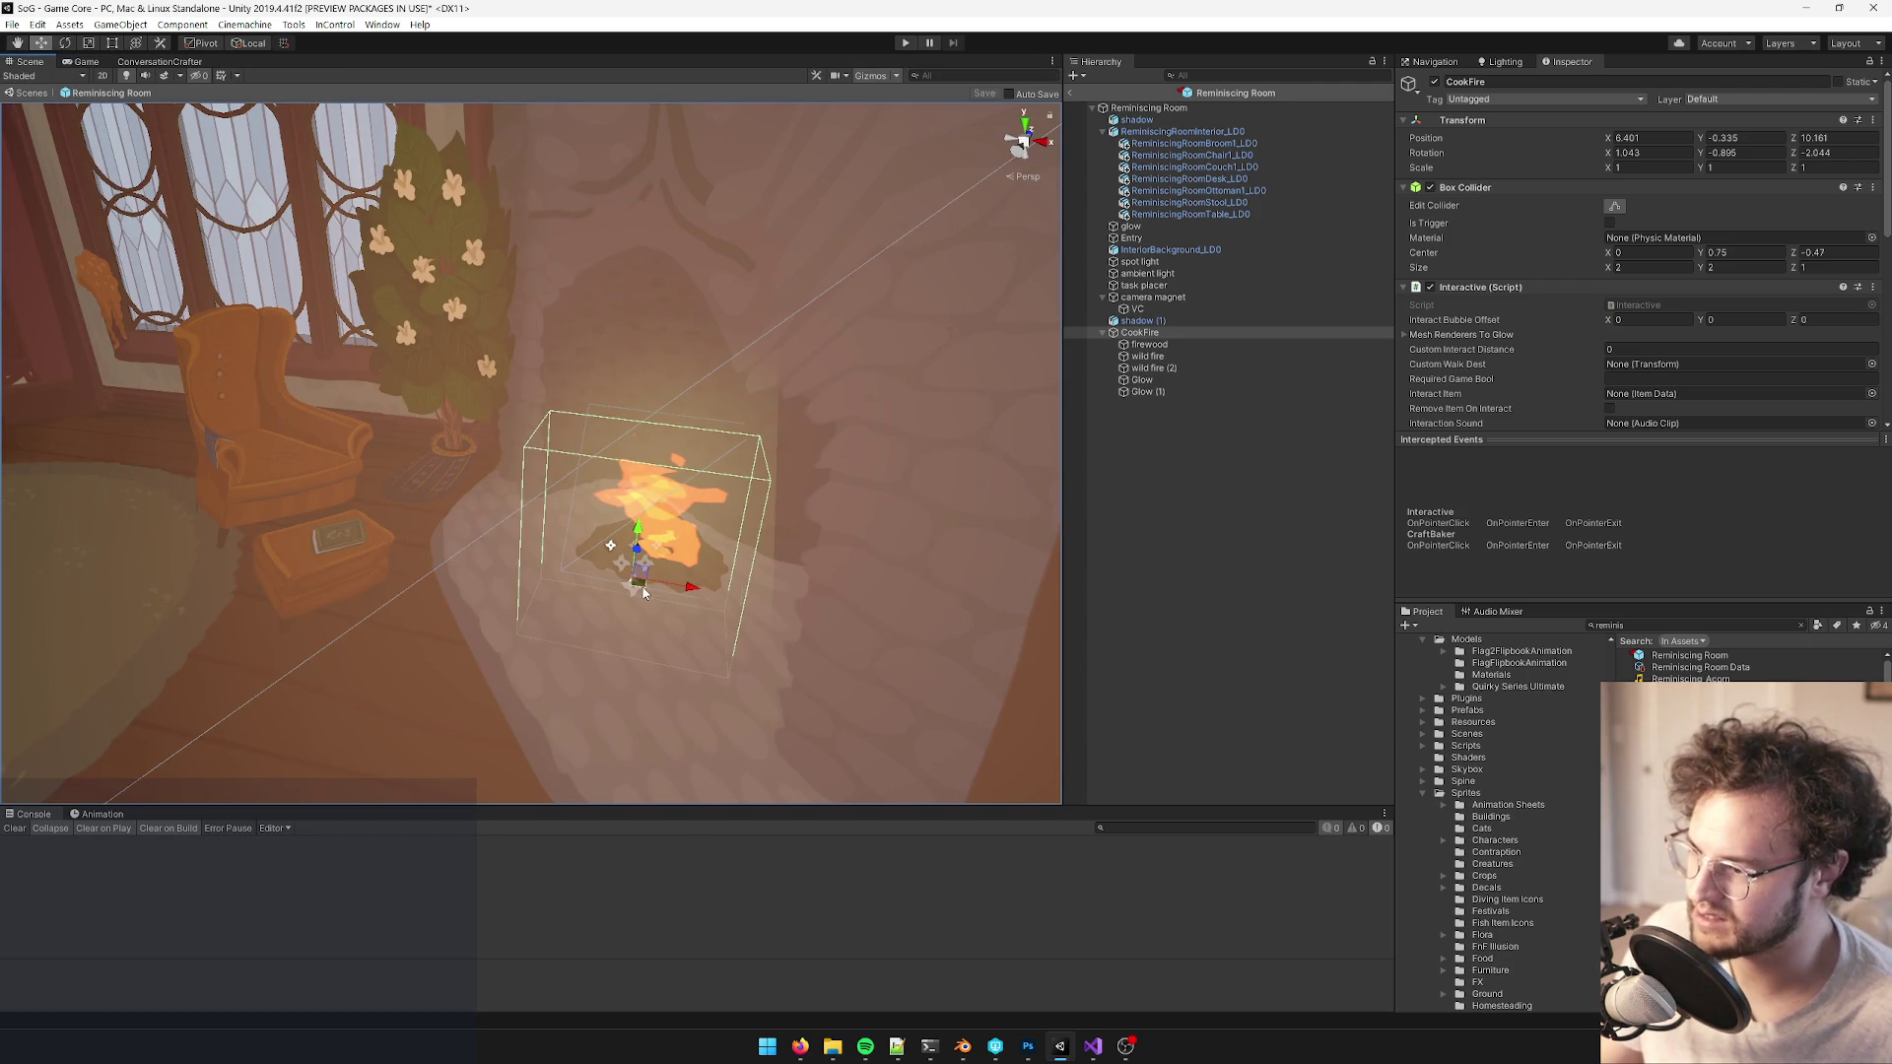
key("r")
left_click_drag(643, 591, 633, 583)
scroll(631, 493, "down", 10)
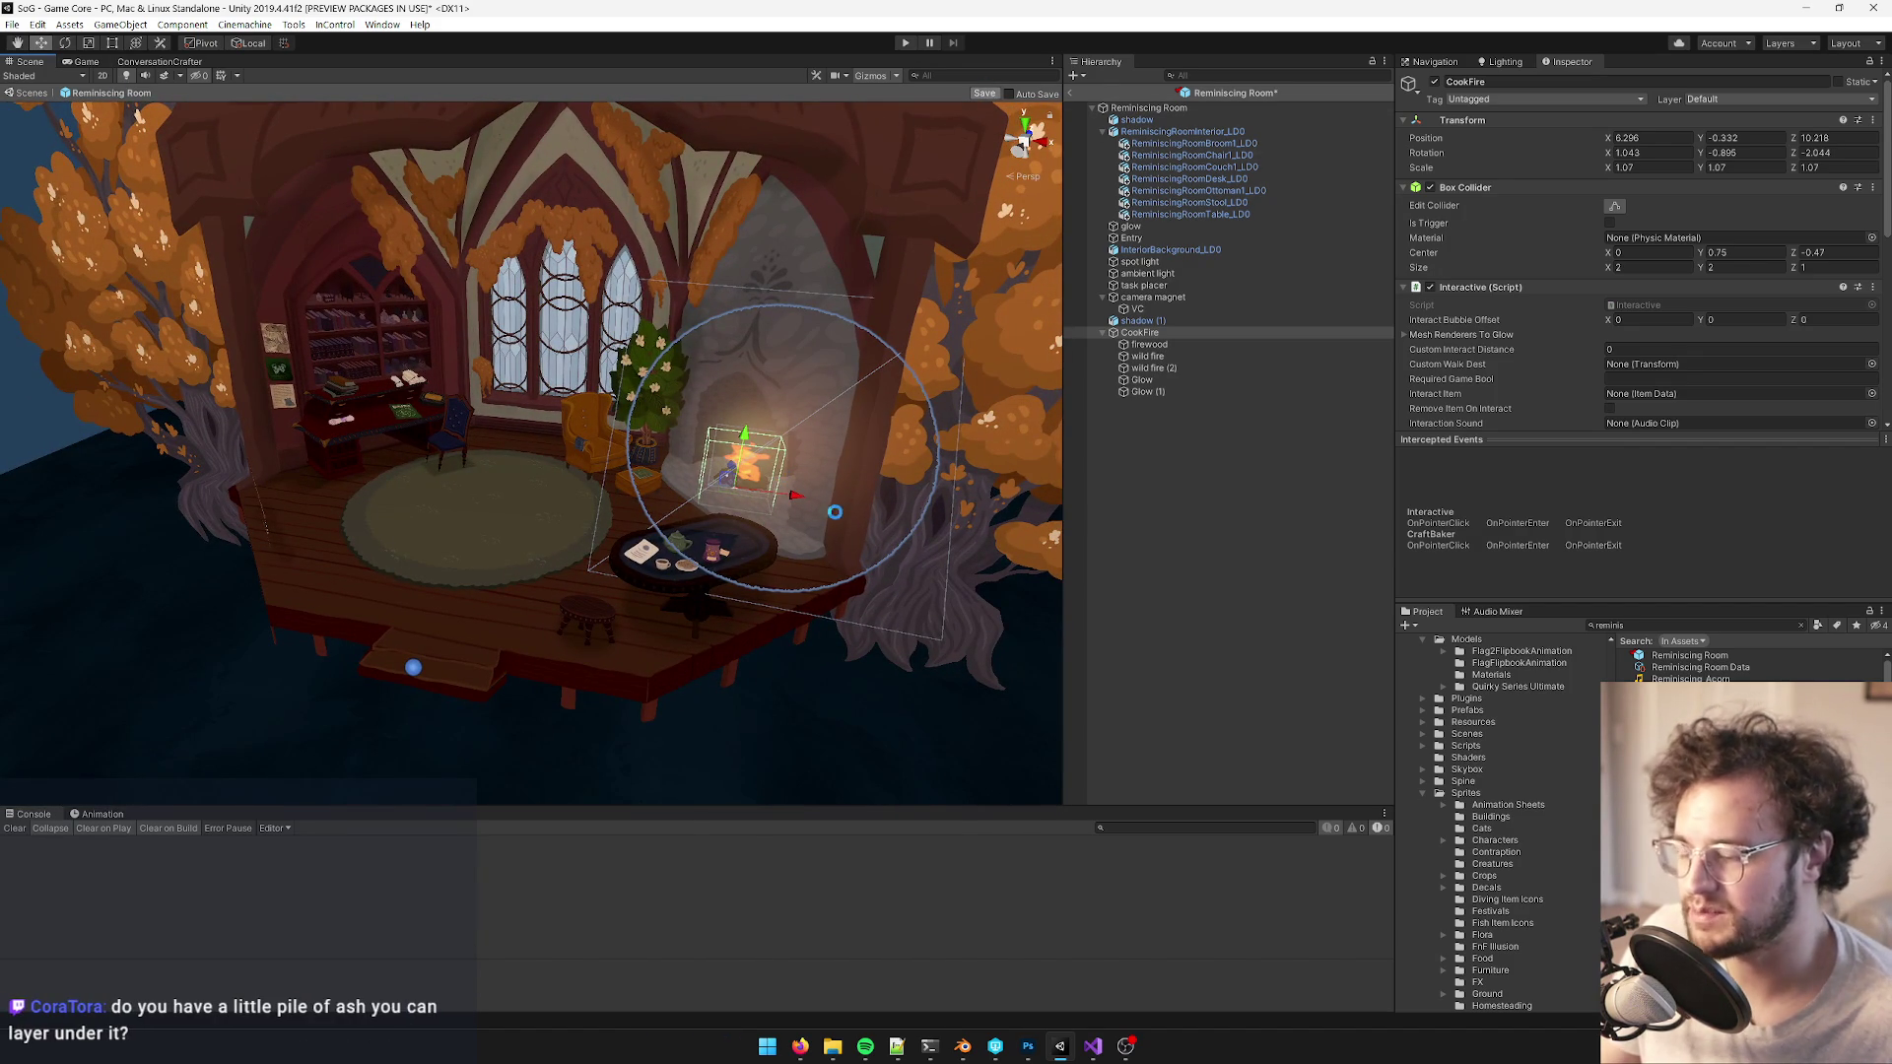
key("ctrl+s")
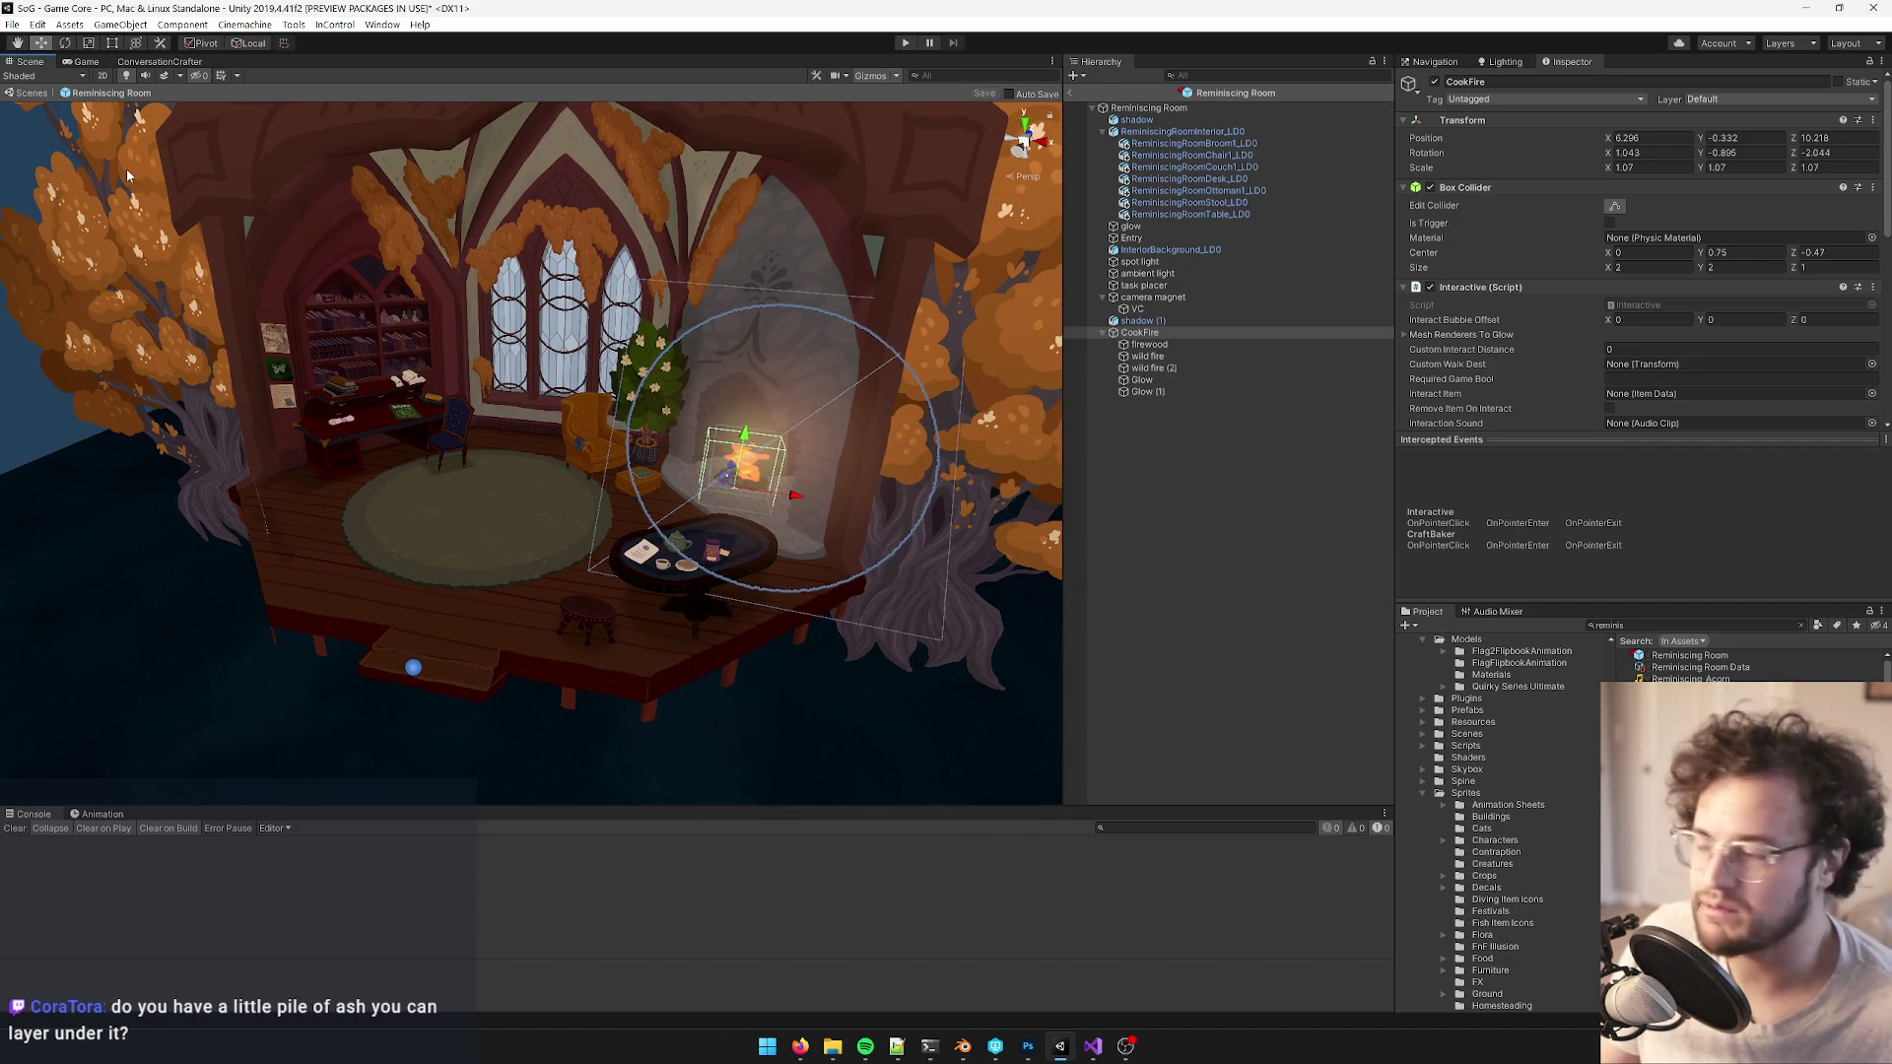
left_click(87, 62)
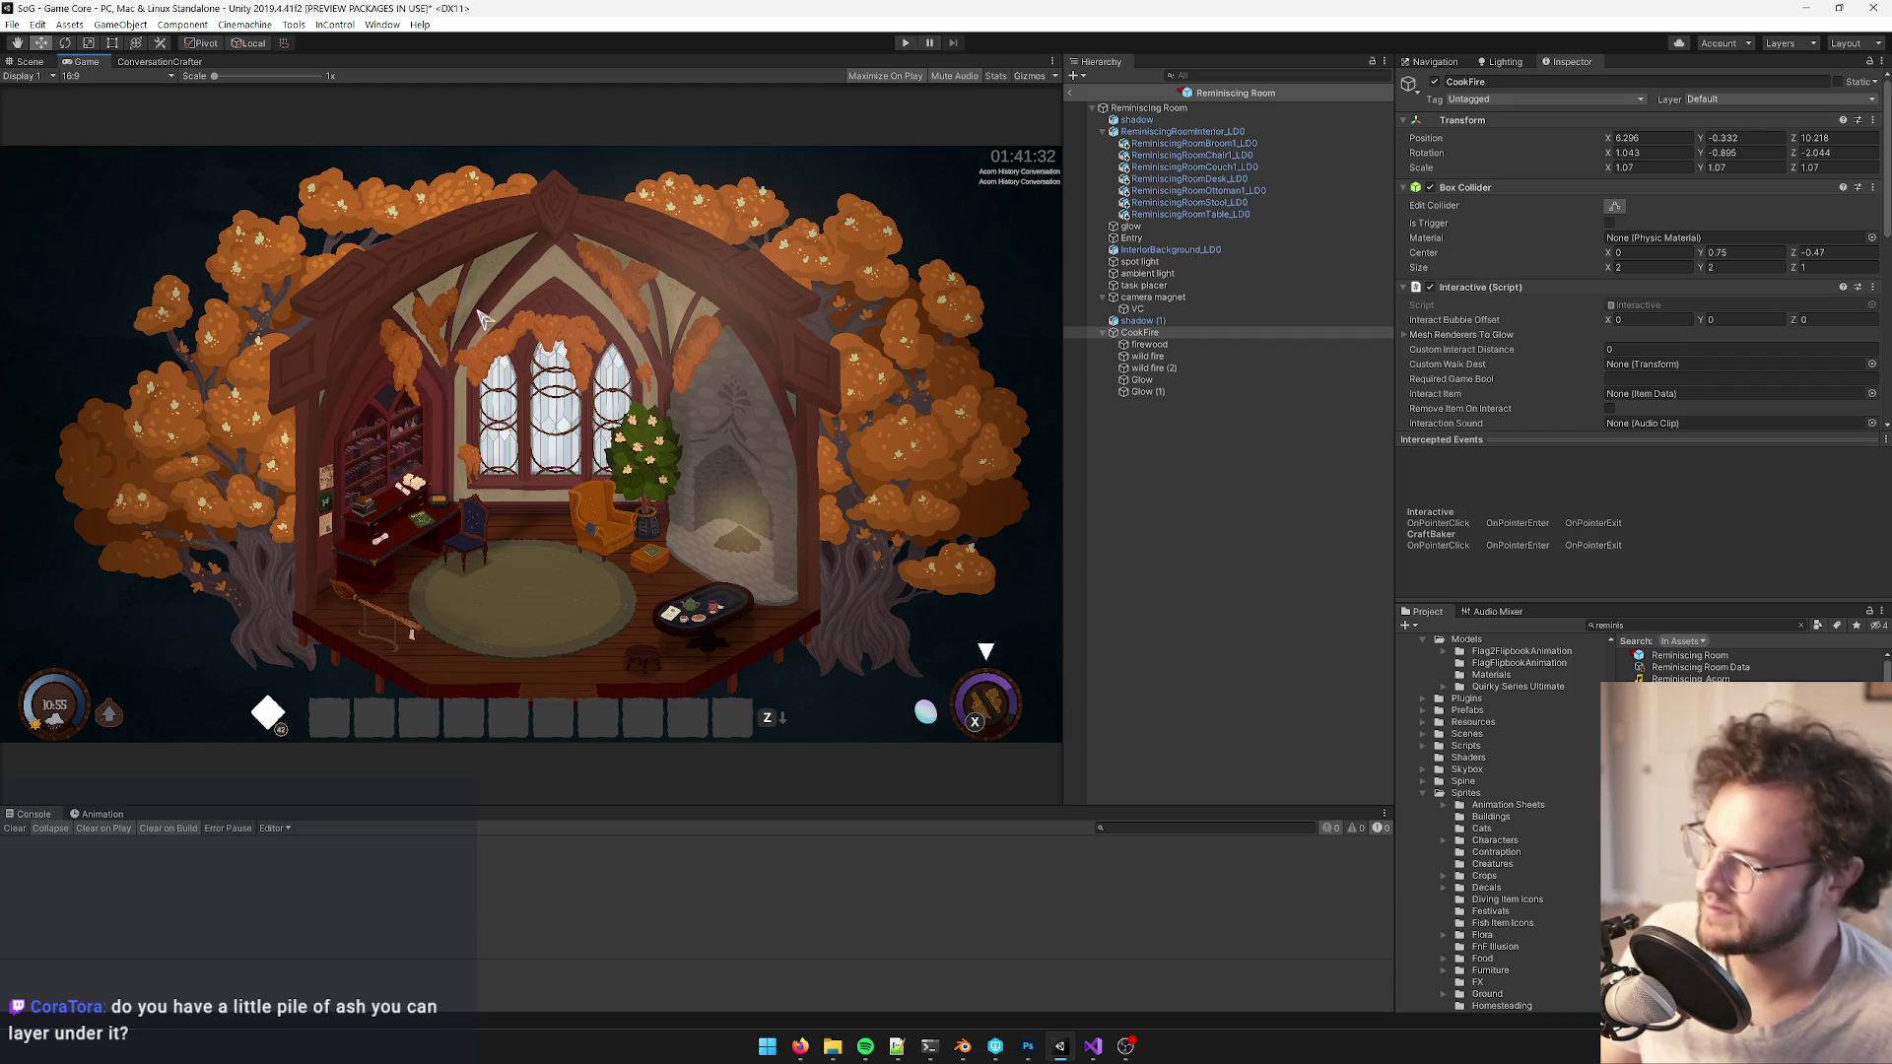
- Nudge the CookFire further back to 6.348, -0.336, 10.353 and check it in Game view
left_click(29, 61)
key("f")
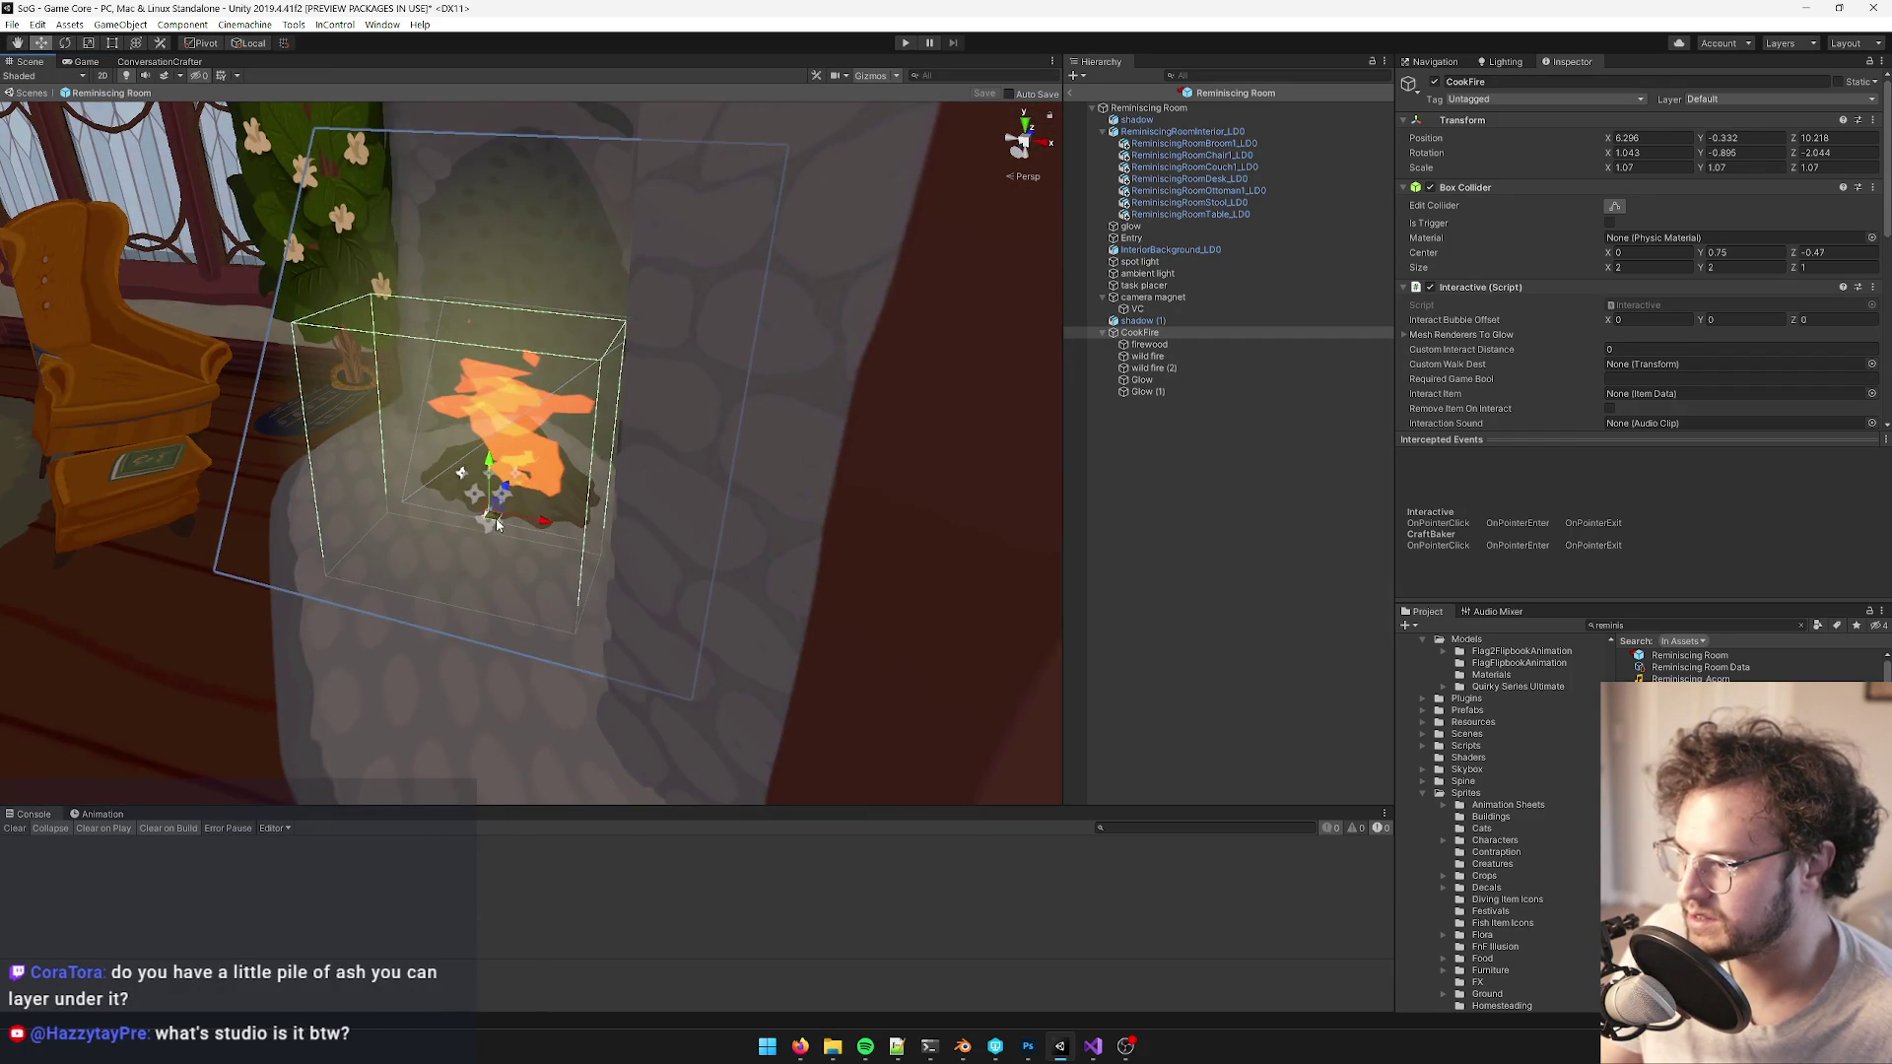
left_click_drag(494, 518, 504, 513)
scroll(517, 513, "down", 5)
scroll(518, 513, "down", 5)
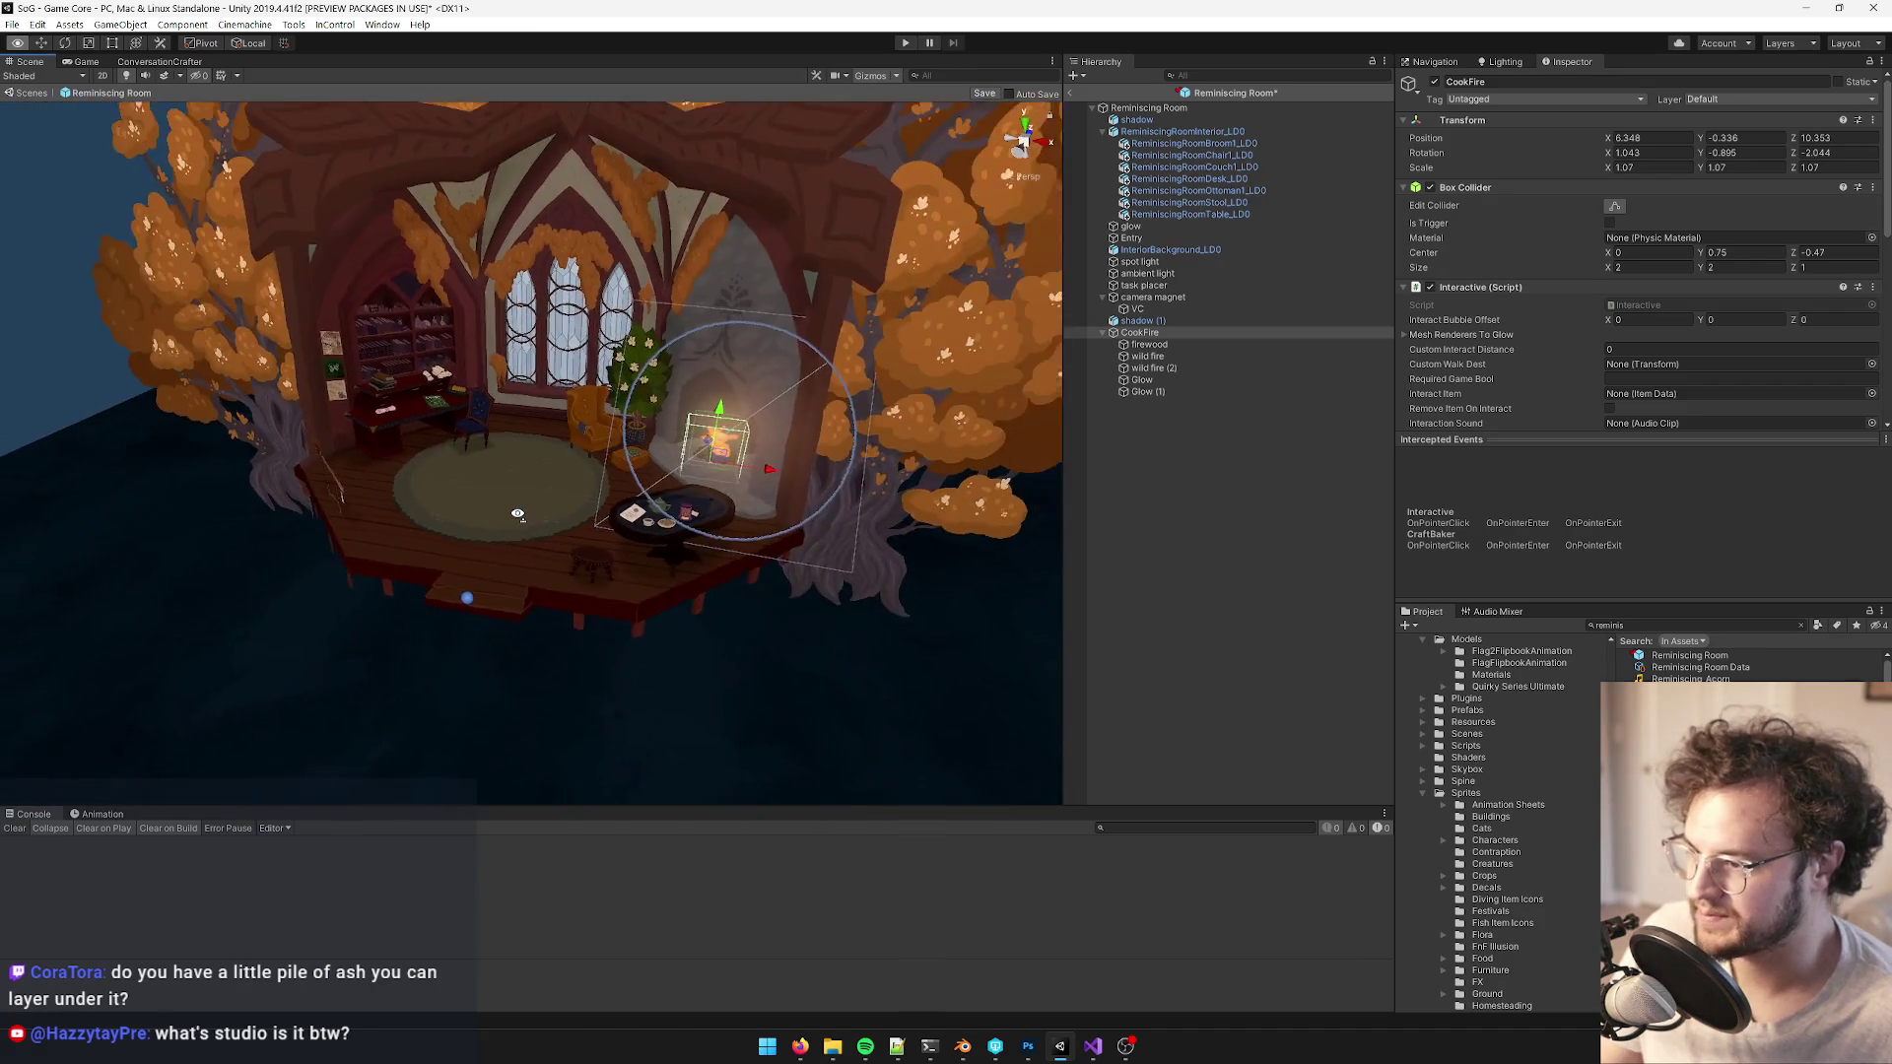
scroll(518, 513, "up", 4)
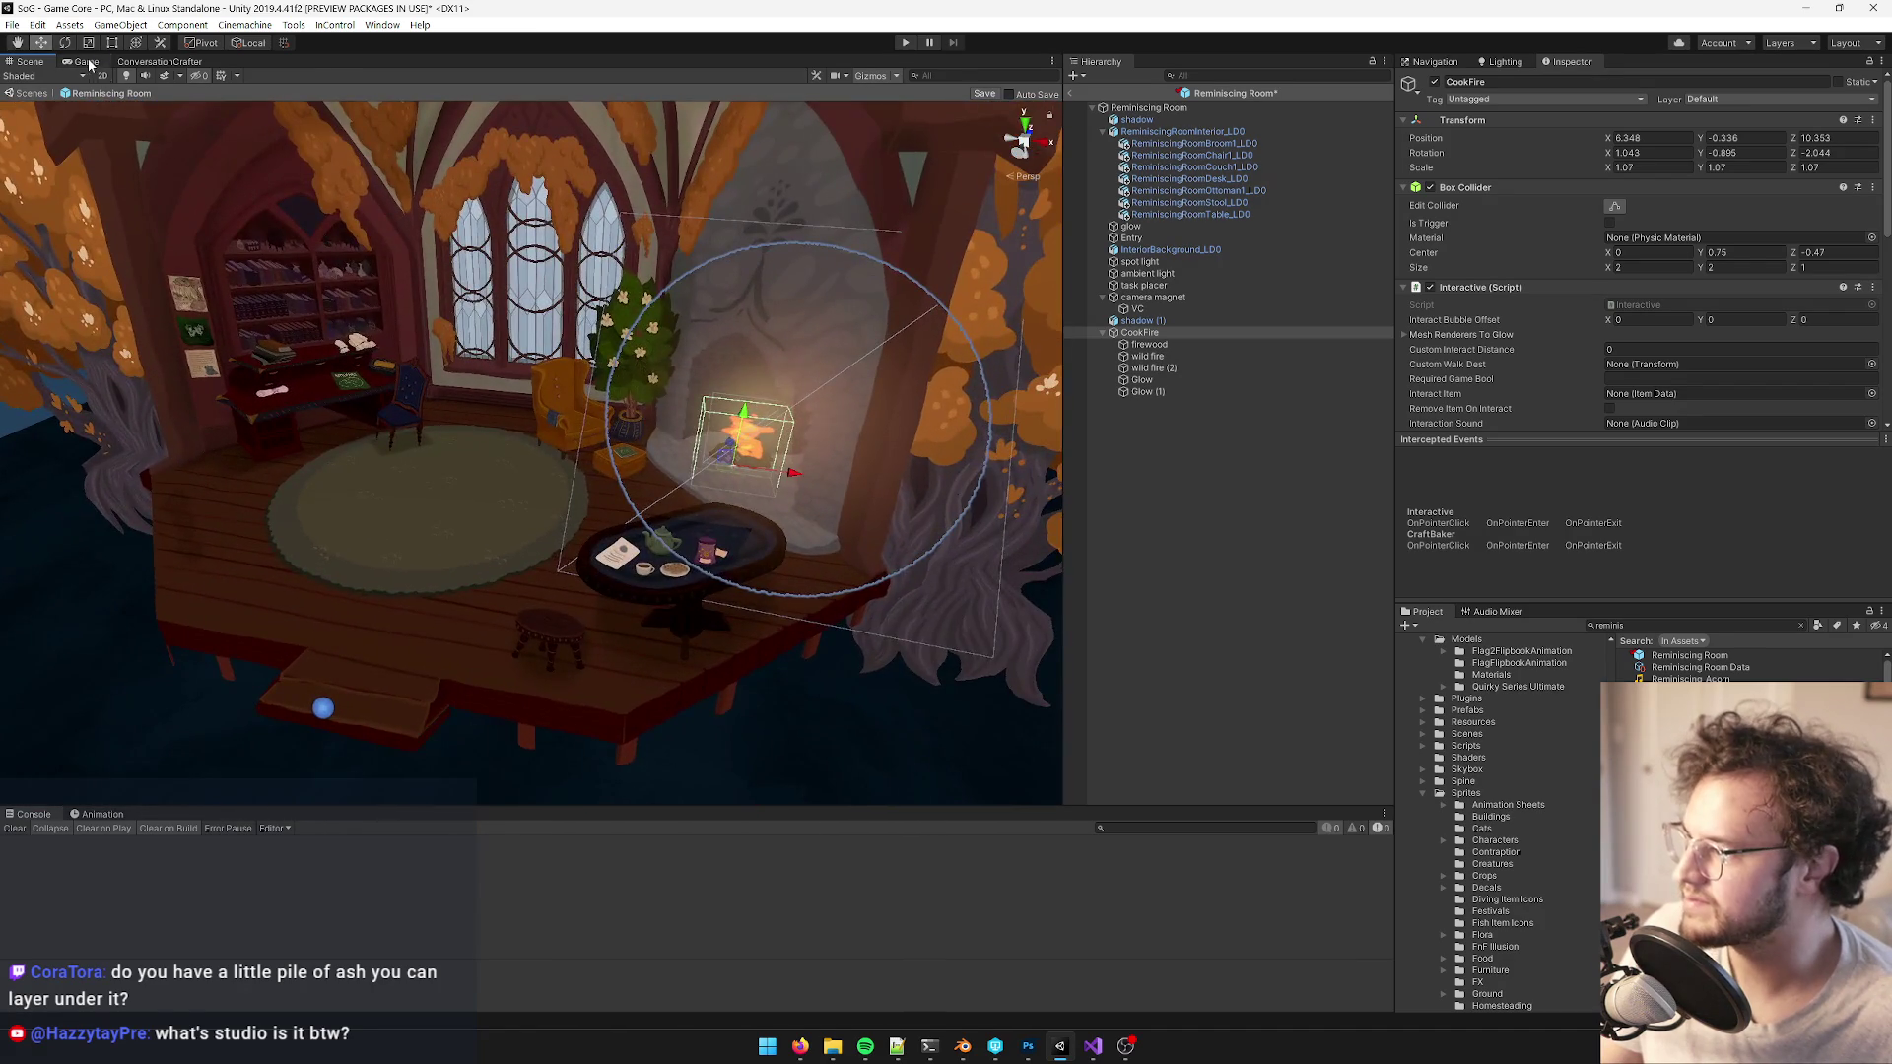
left_click(87, 62)
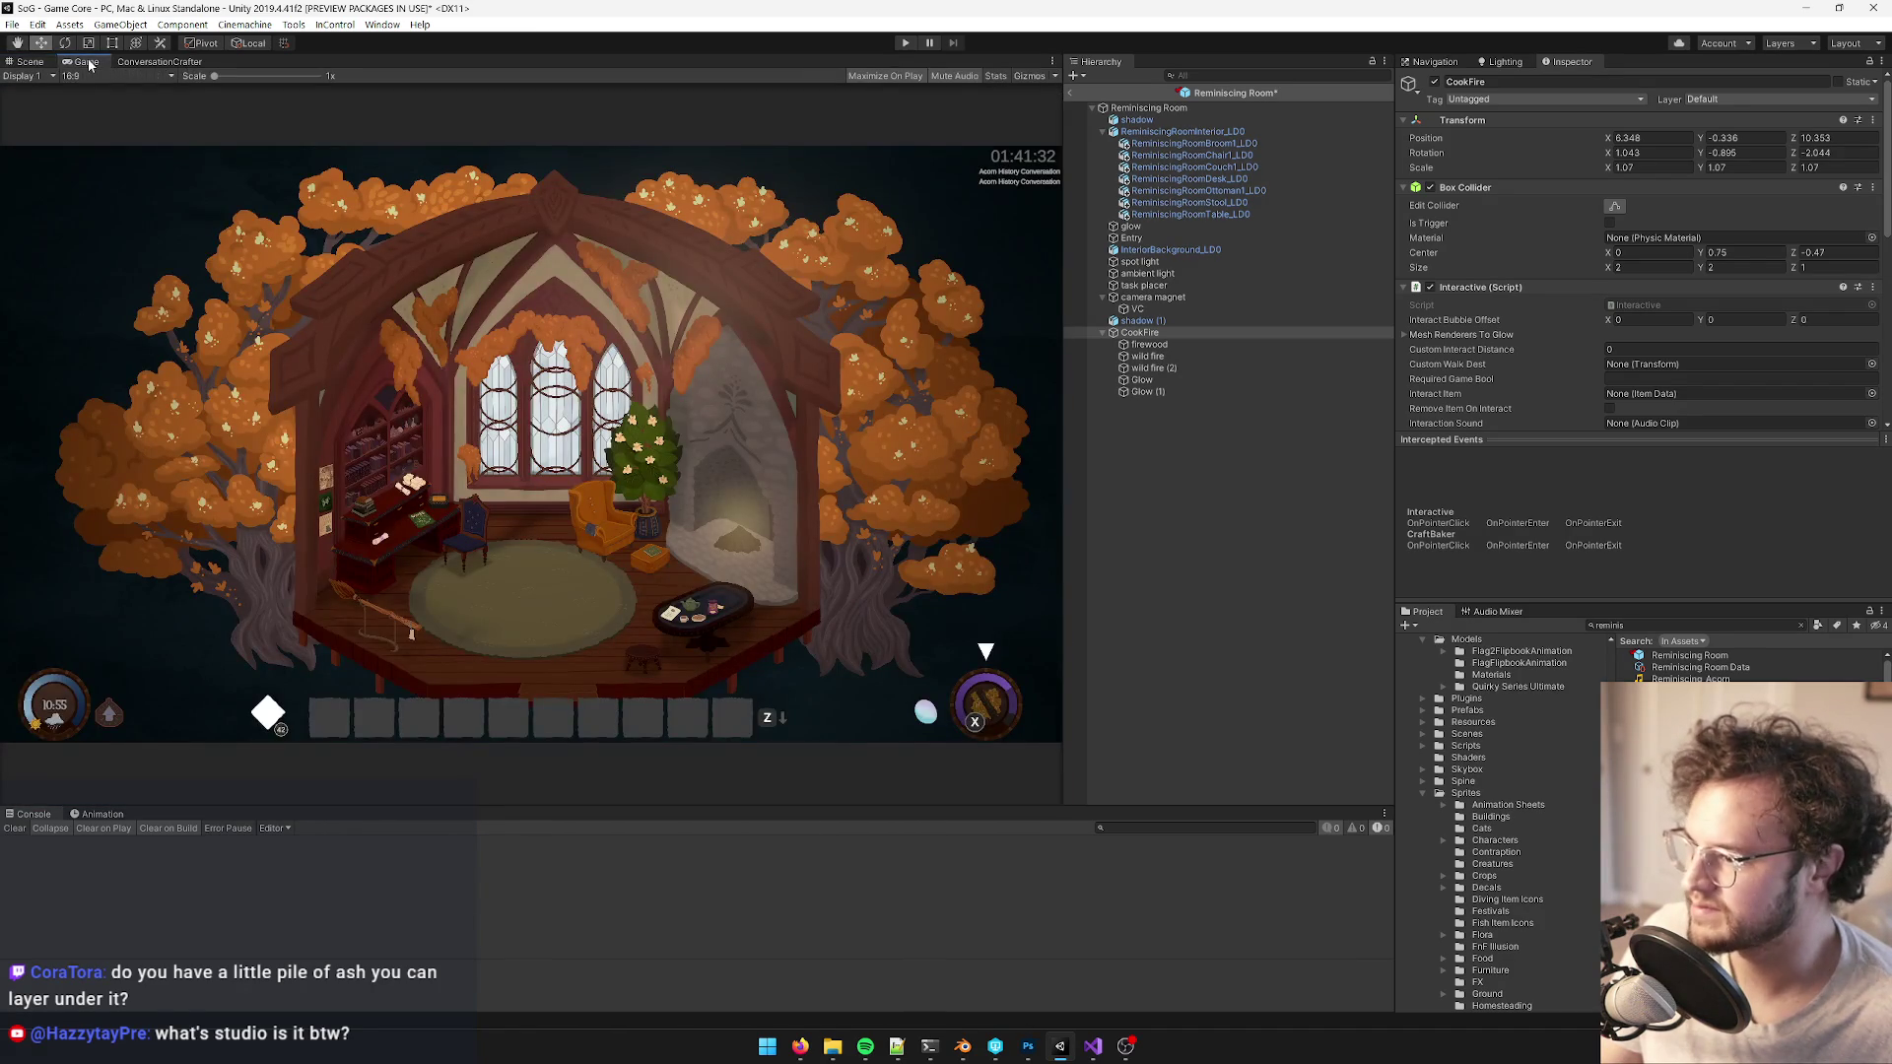
left_click(30, 61)
left_click_drag(592, 414, 1054, 384)
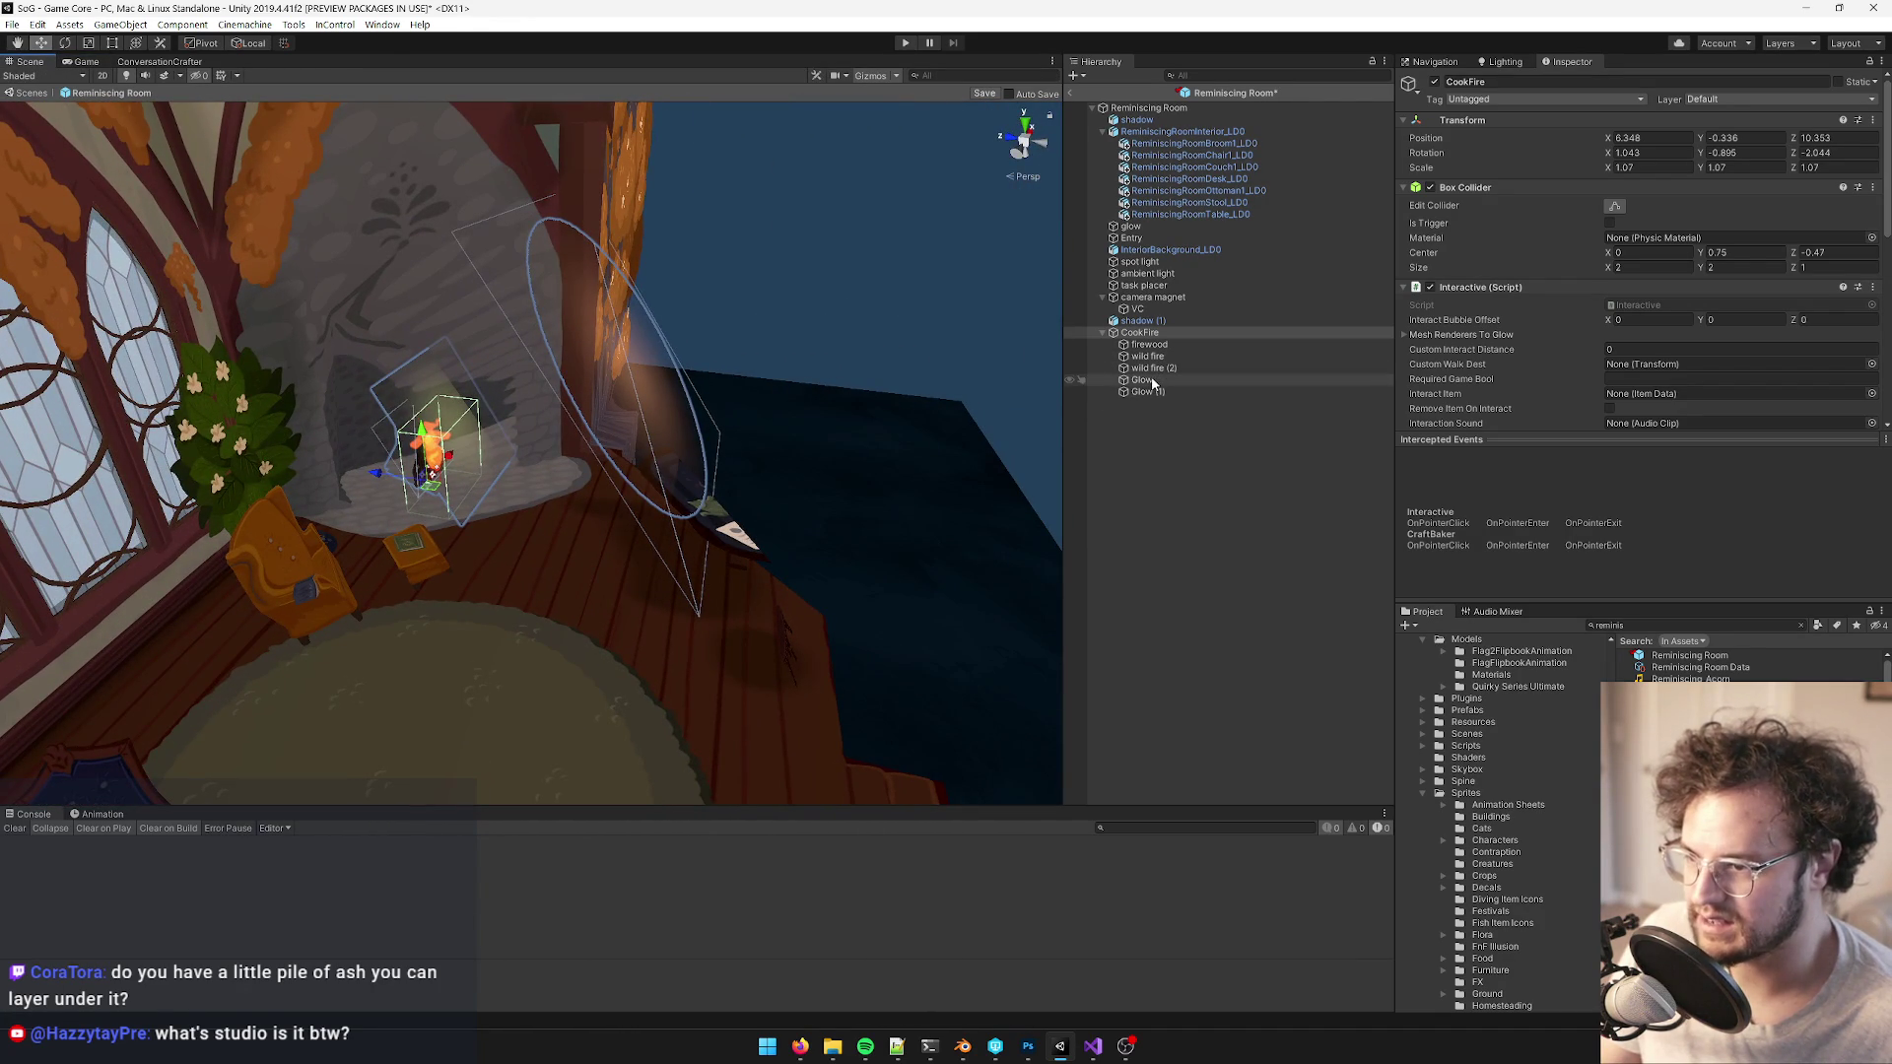
- Select the CookFire's Glow, move it up and further back, and check the fireplace glow in Game view
left_click(1143, 380)
left_click(1150, 391, "ctrl")
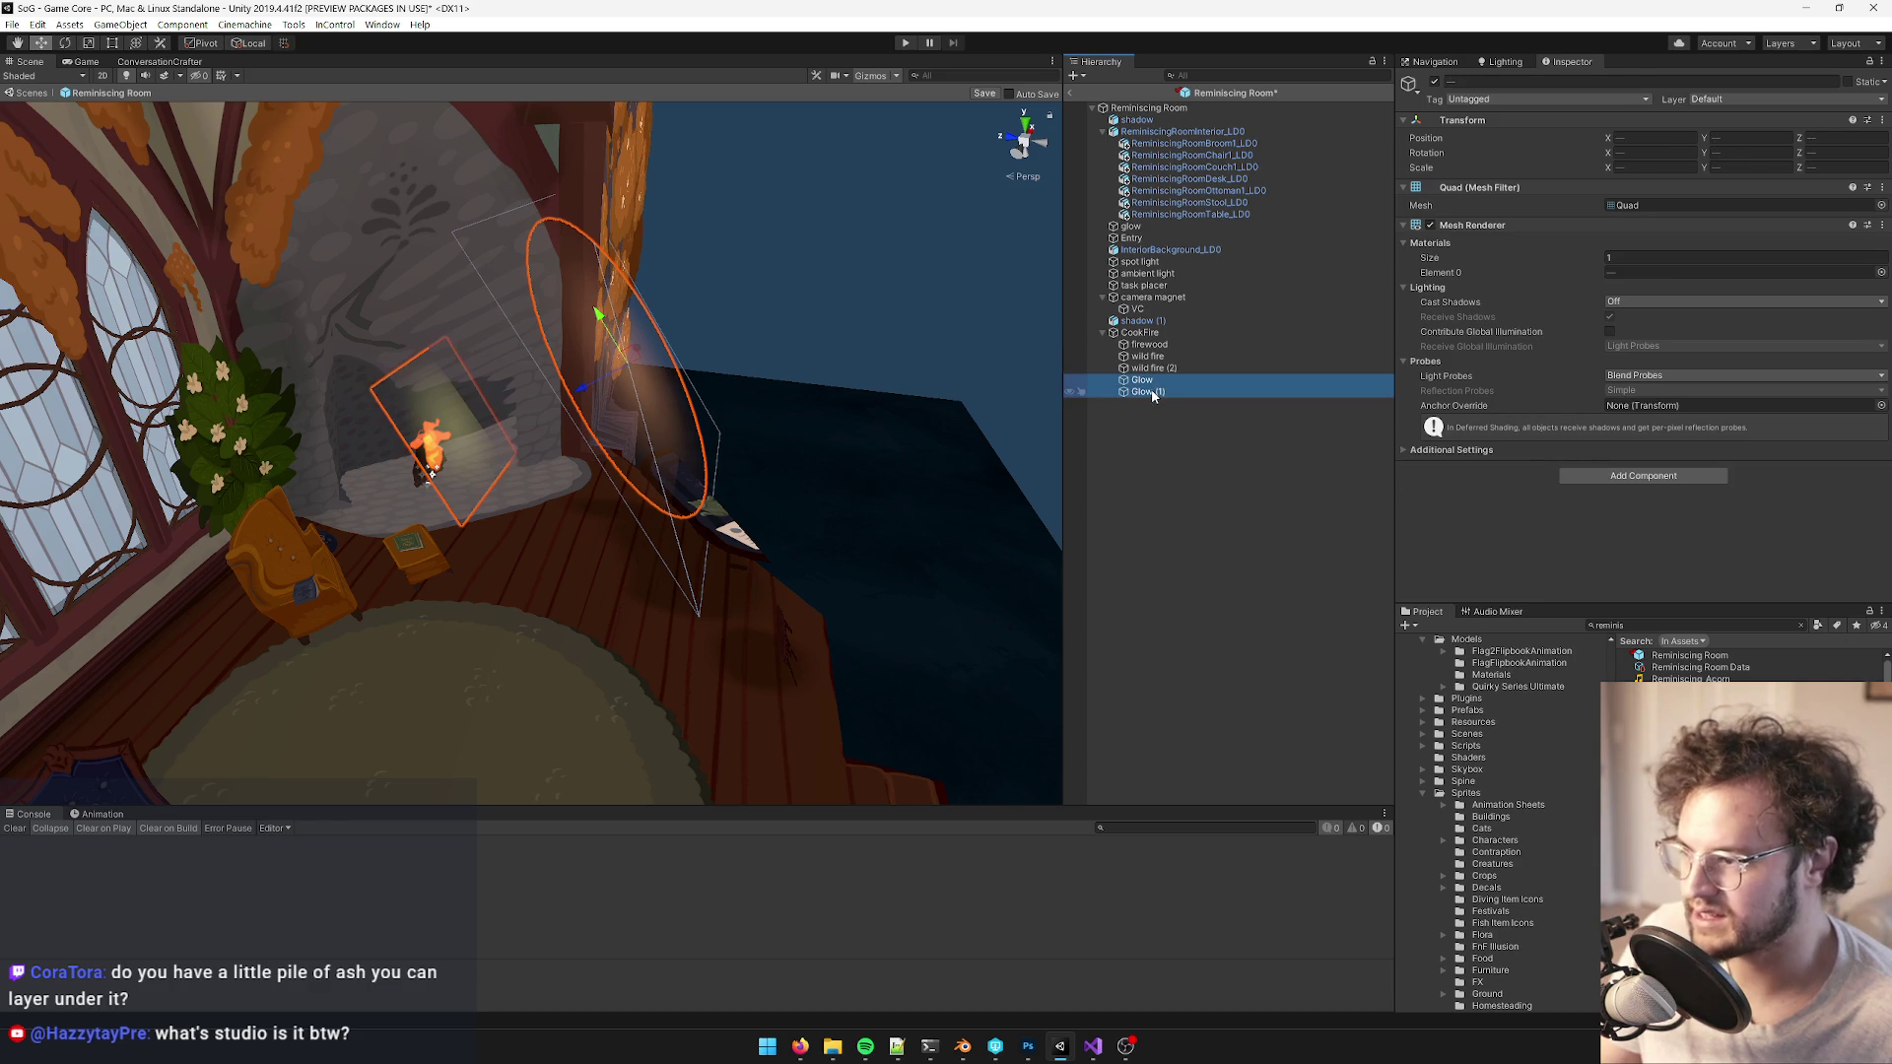
left_click(1162, 392)
mouse_move(611, 394)
left_mouse_down()
mouse_move(429, 445)
mouse_move(594, 413)
left_mouse_up()
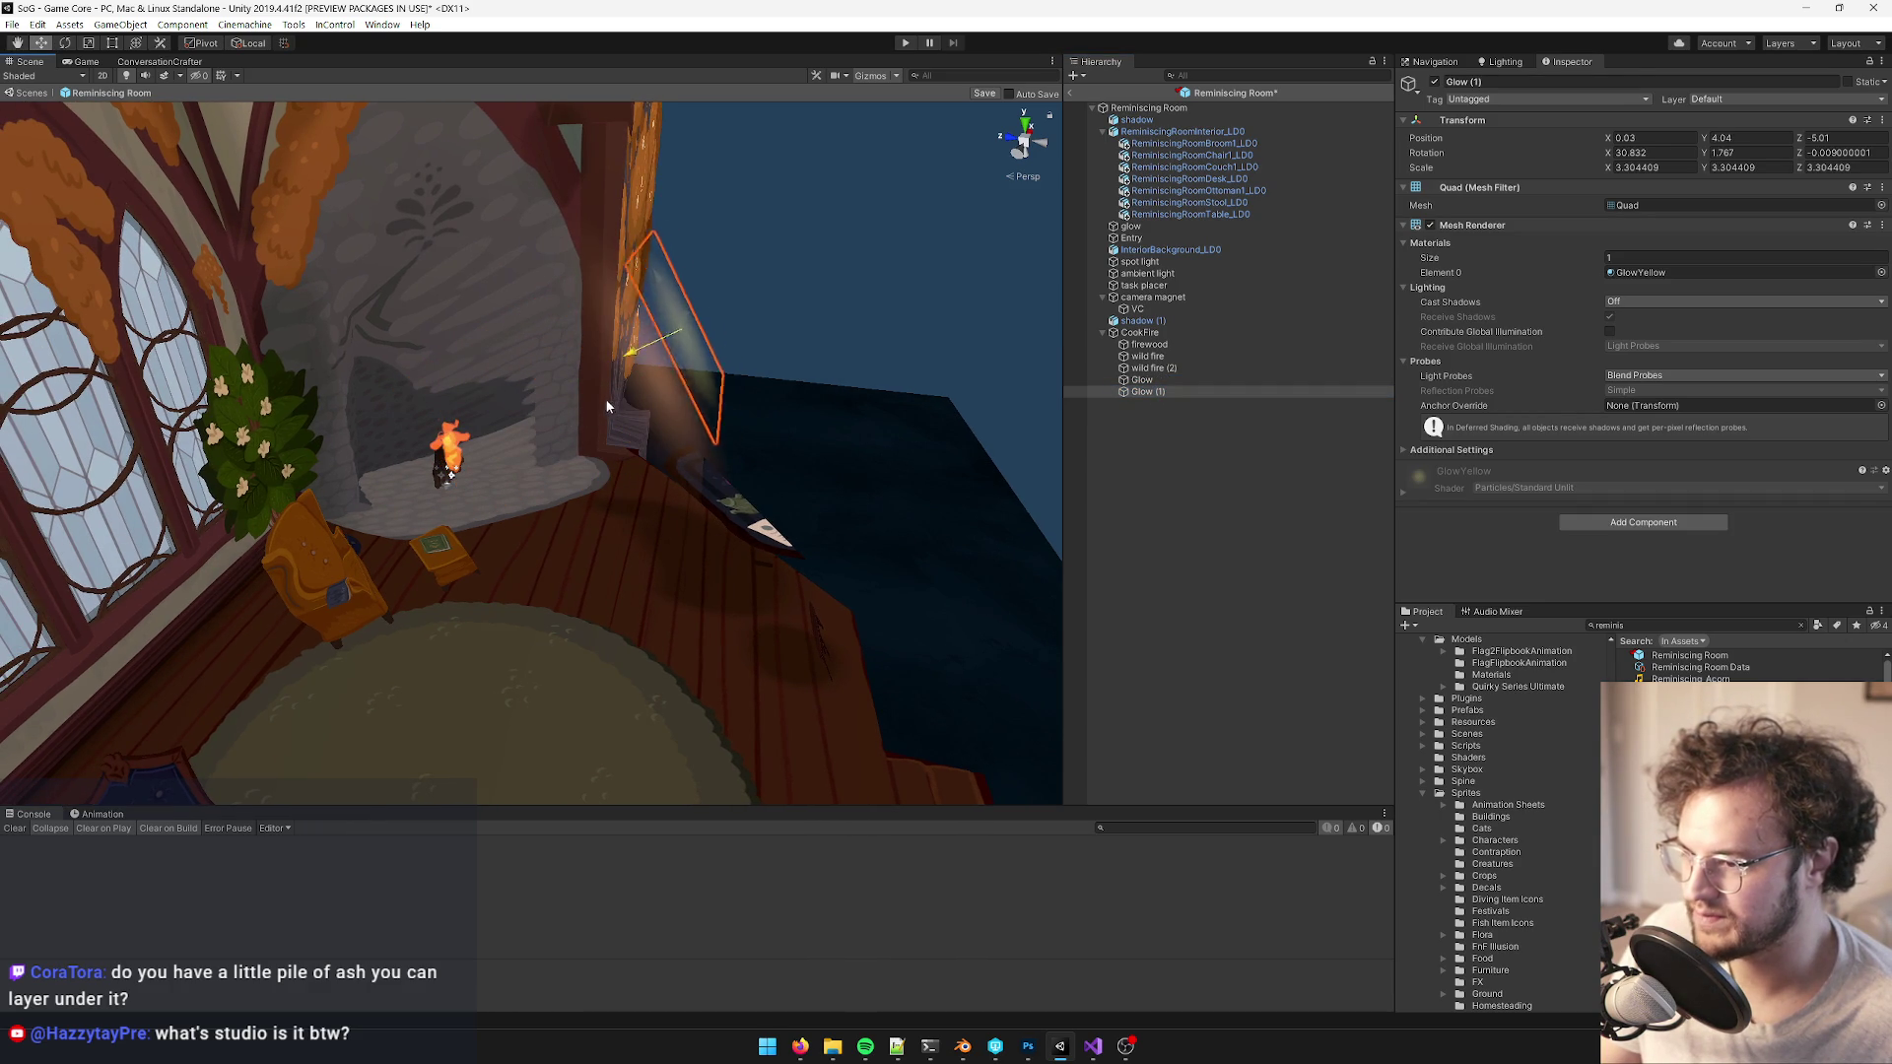
left_click(601, 400)
mouse_move(653, 366)
left_mouse_down()
mouse_move(615, 372)
mouse_move(689, 361)
mouse_move(374, 412)
left_mouse_up()
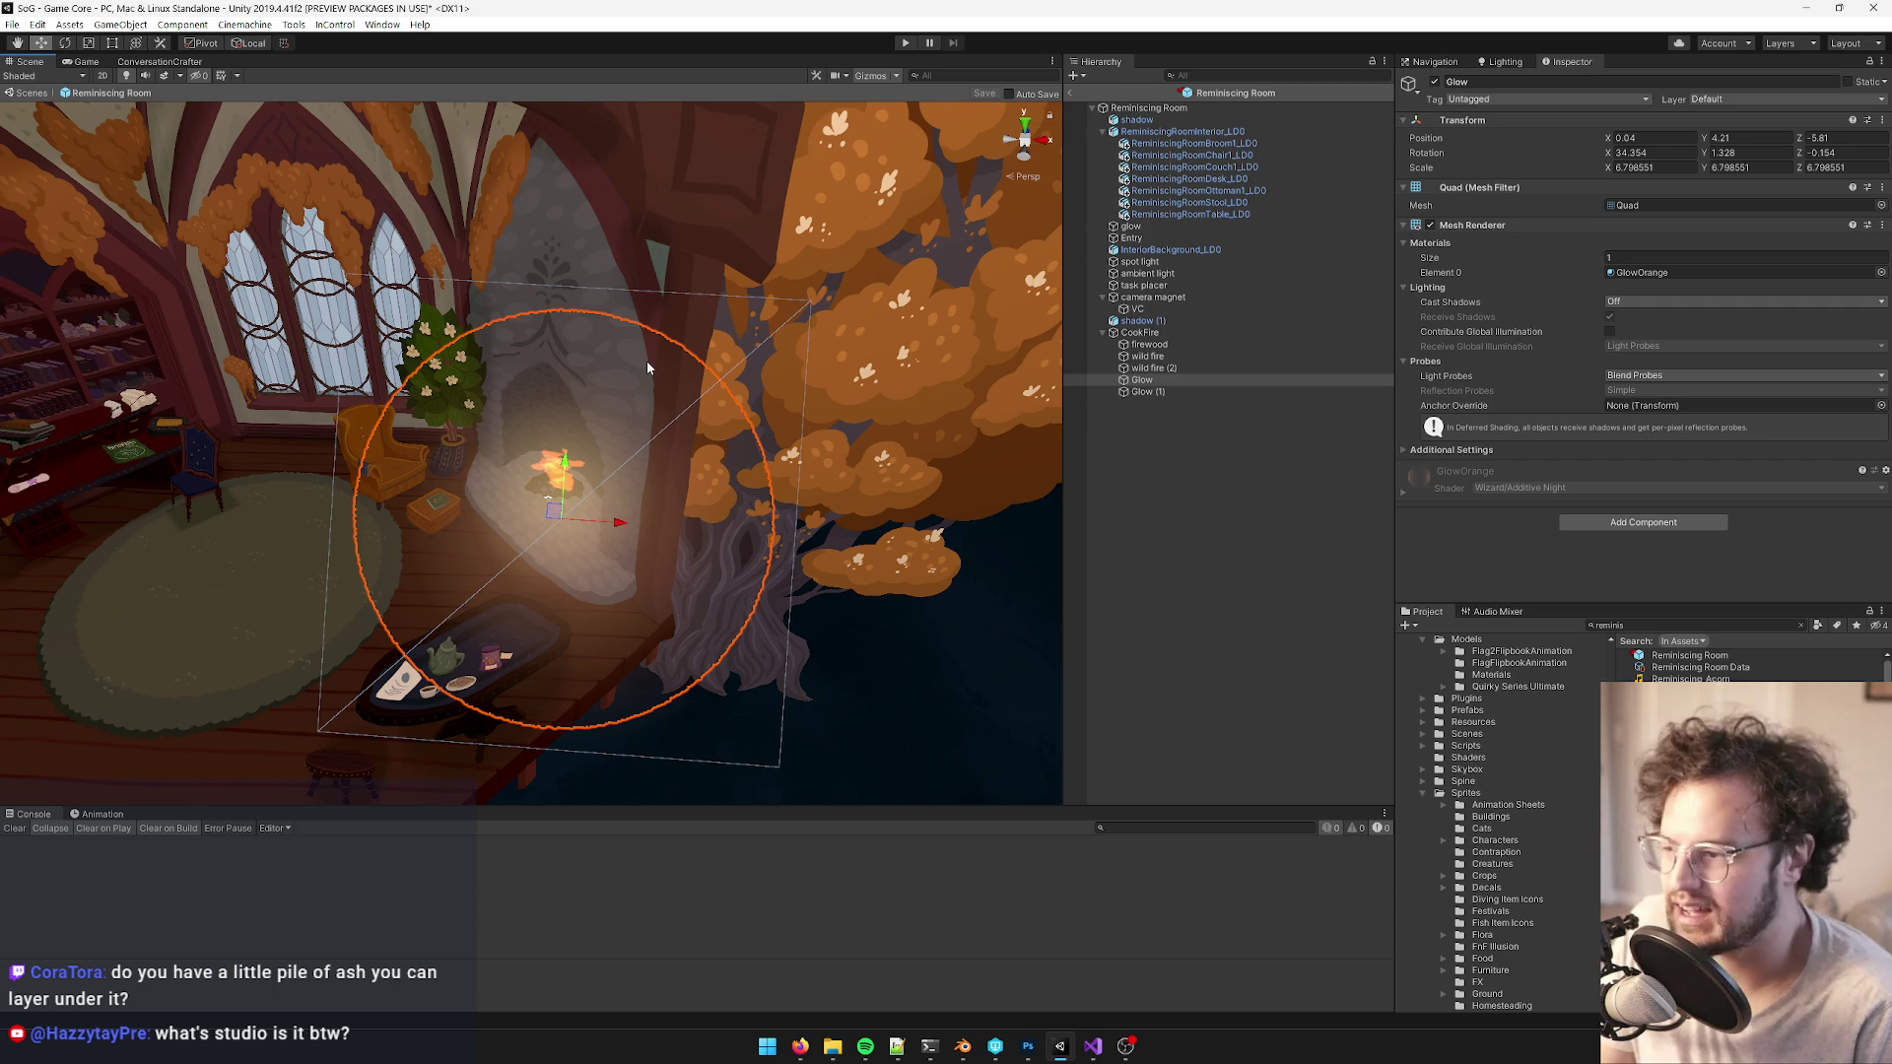
left_click(86, 63)
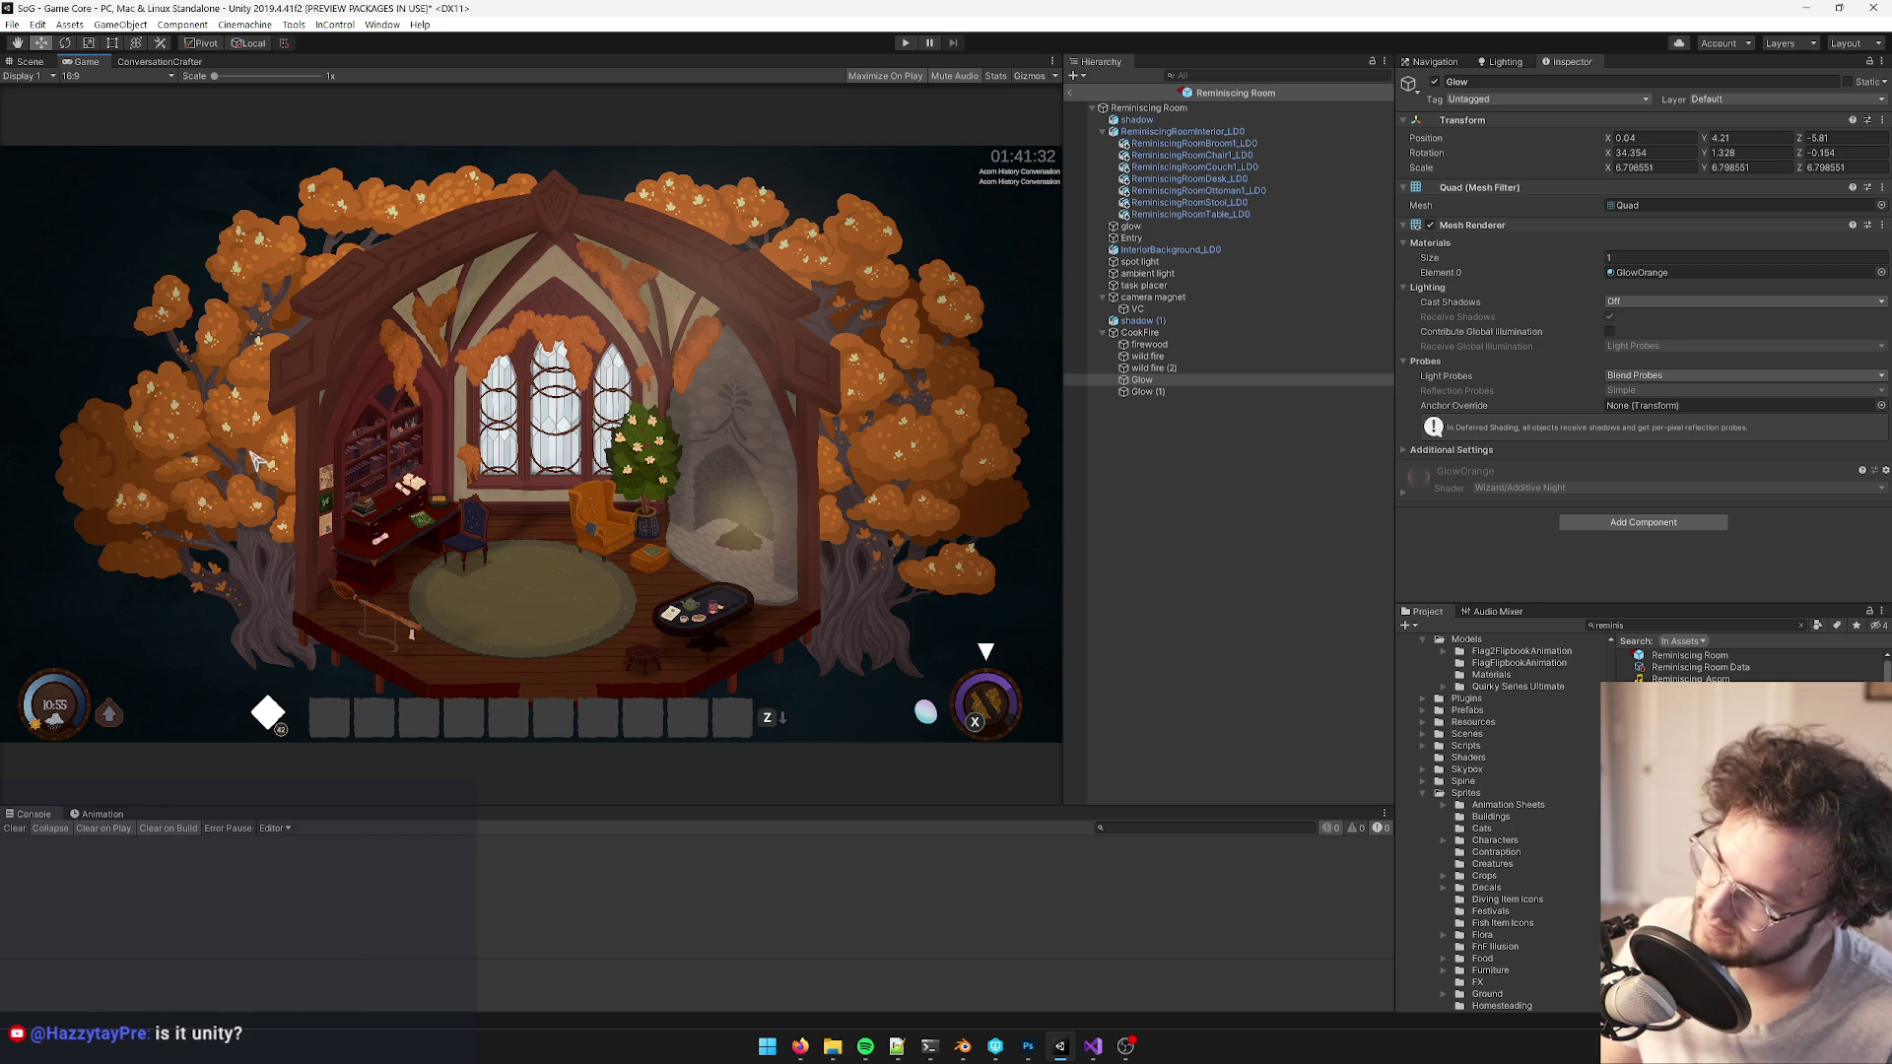
- Select CookFire and zoom onto it in the Scene view
key("Up")
key("Up")
key("Up")
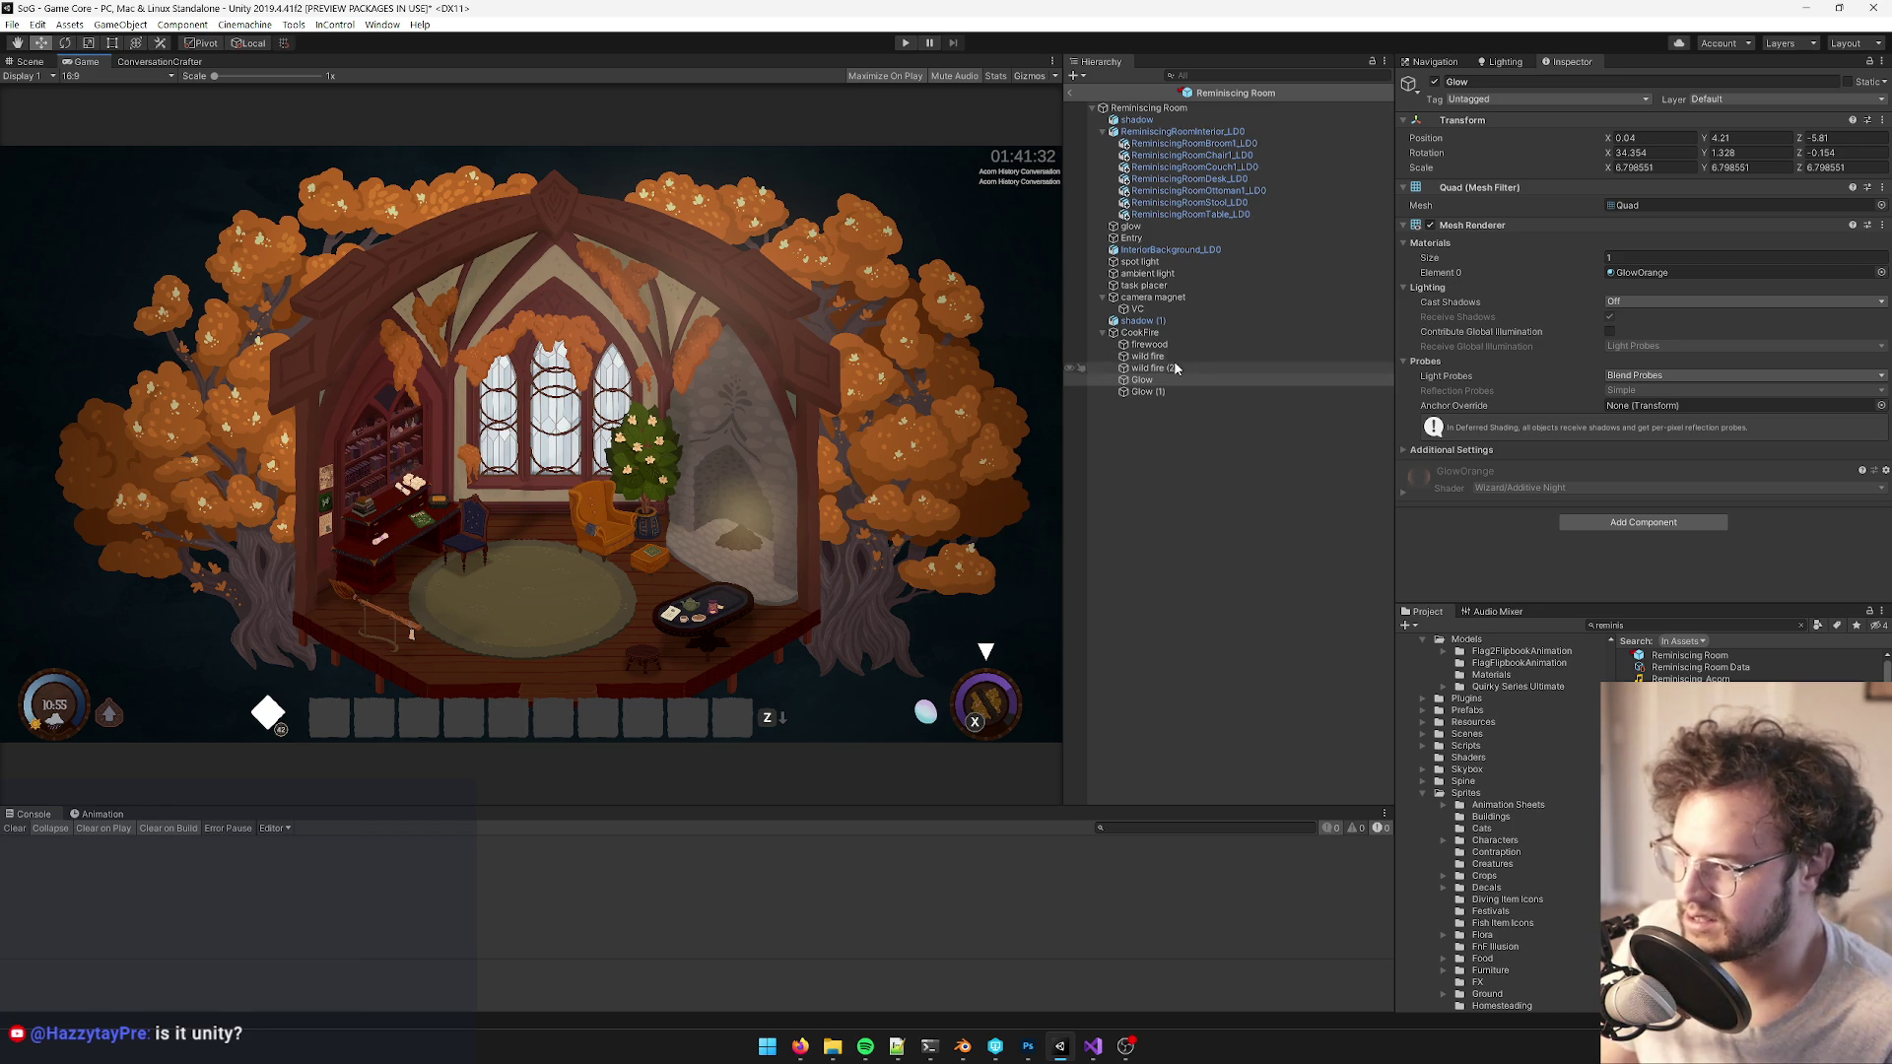
left_click(41, 66)
scroll(650, 340, "up", 5)
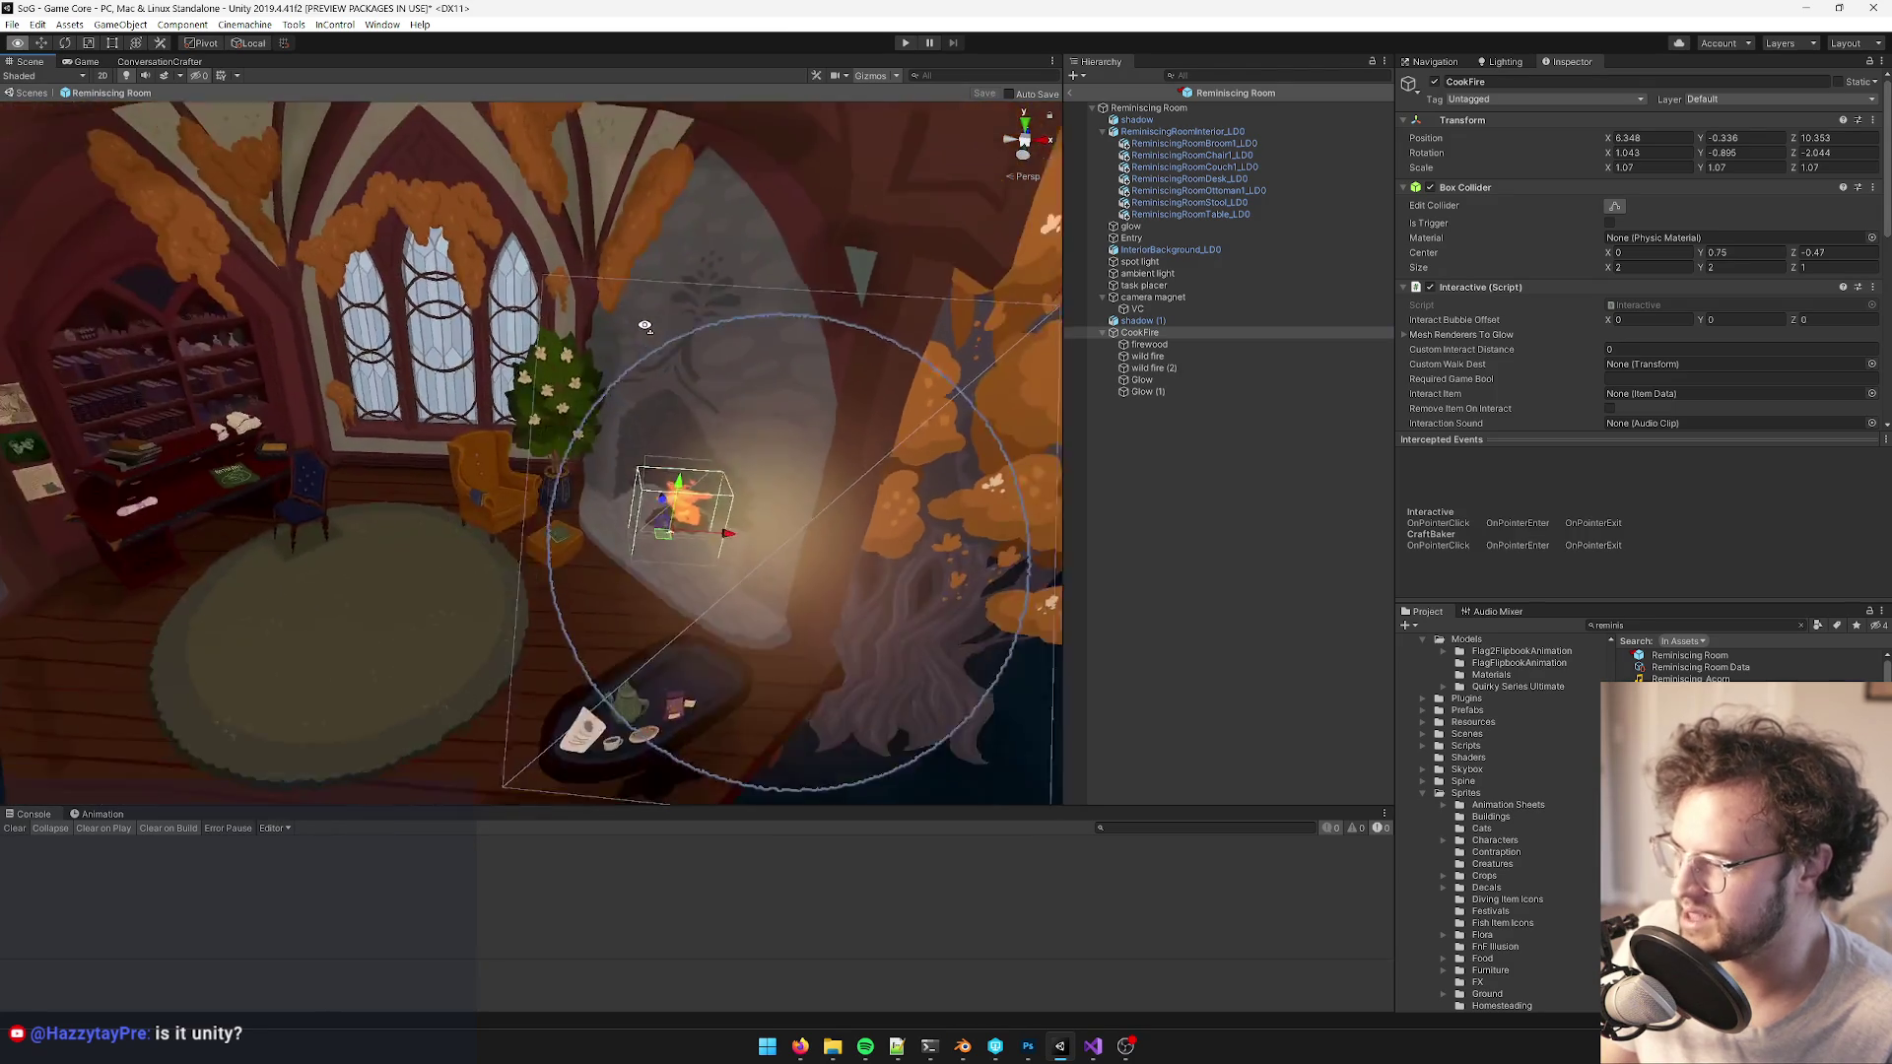
scroll(645, 325, "down", 10)
scroll(642, 316, "up", 10)
scroll(642, 316, "down", 3)
scroll(654, 353, "up", 3)
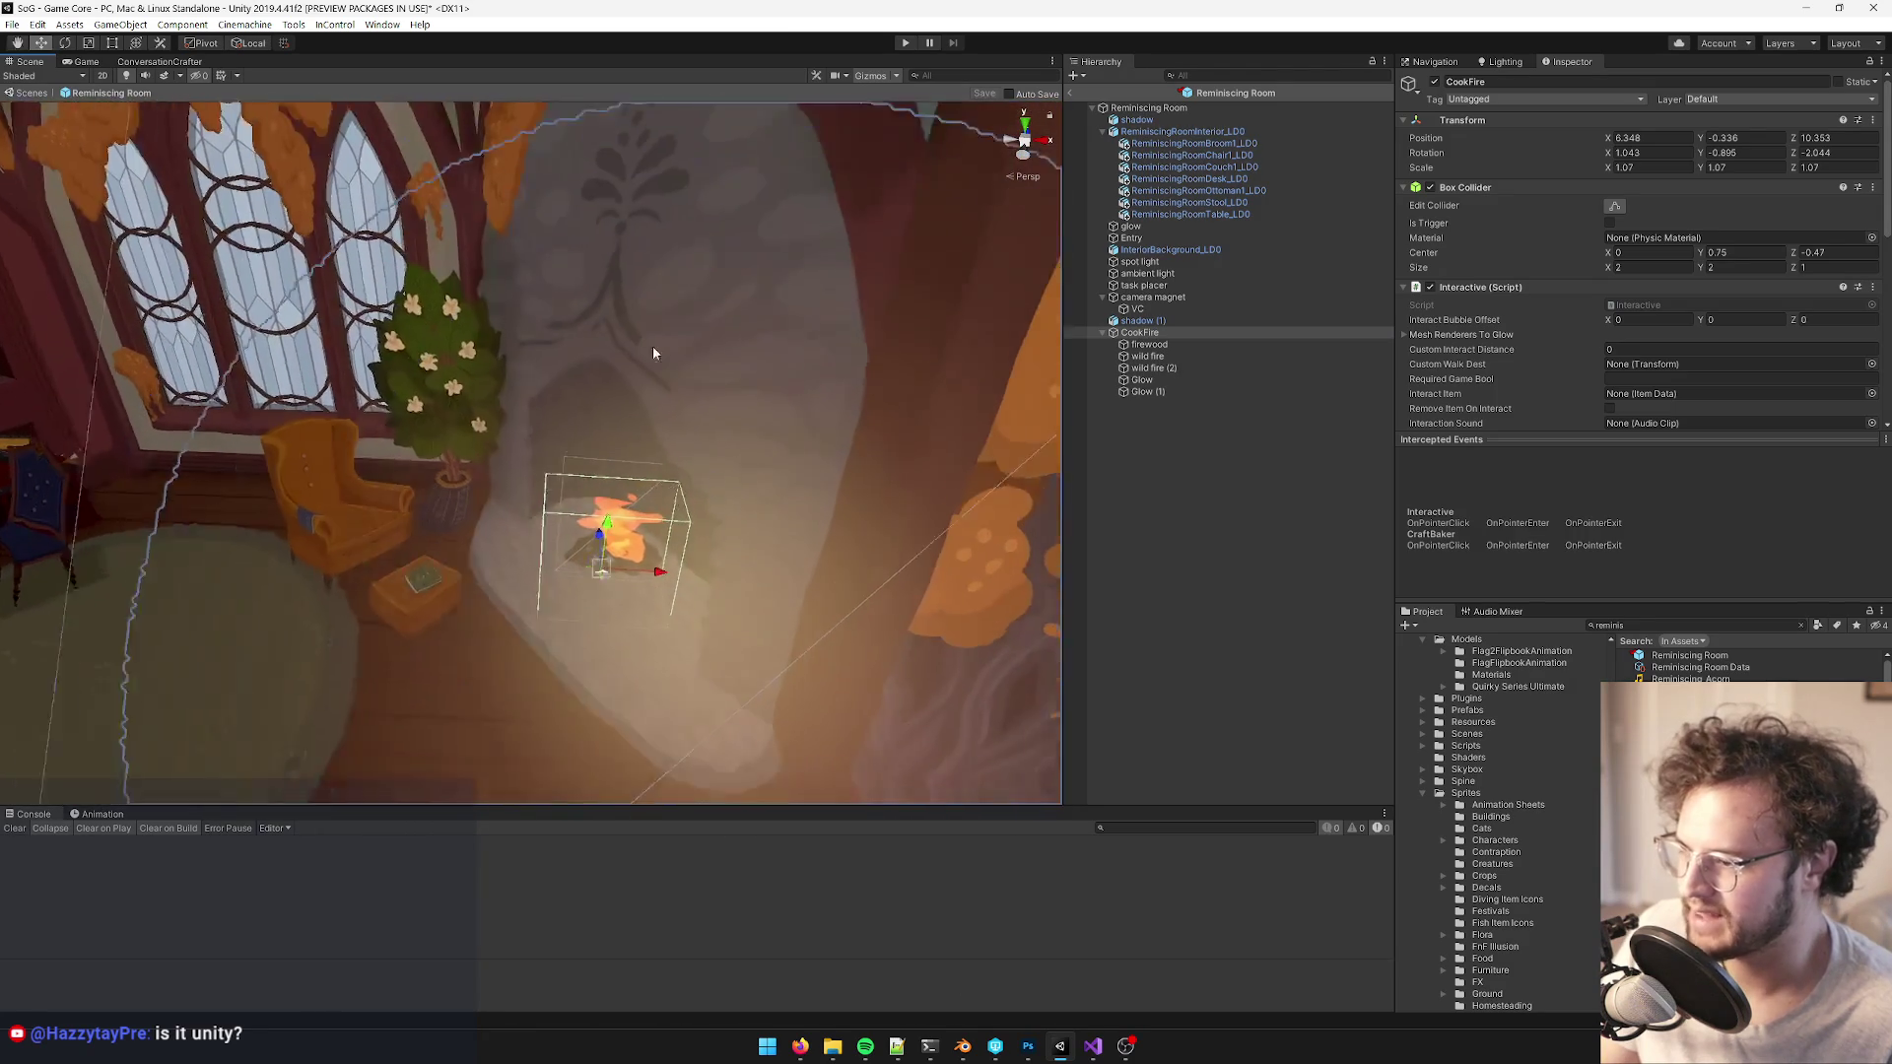
scroll(654, 353, "down", 2)
left_click(1028, 1047)
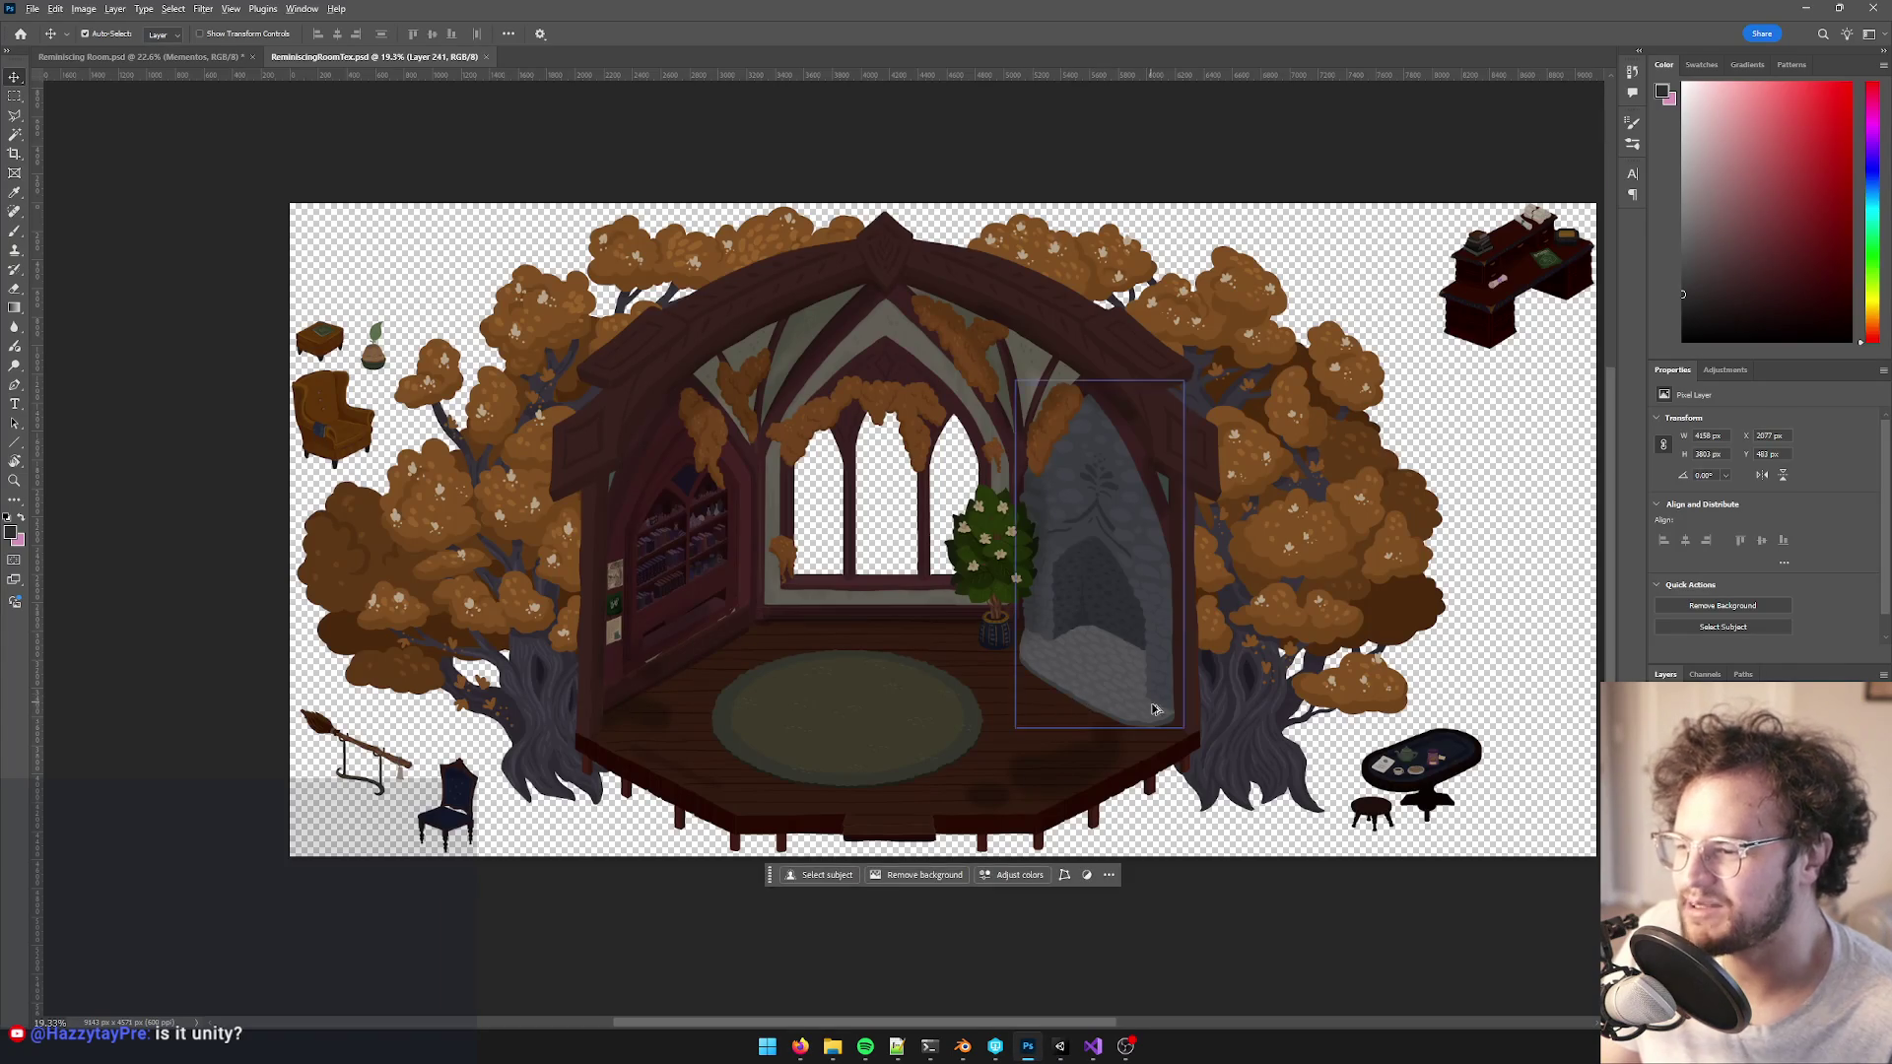
scroll(1155, 708, "up", 5)
scroll(1044, 592, "down", 6)
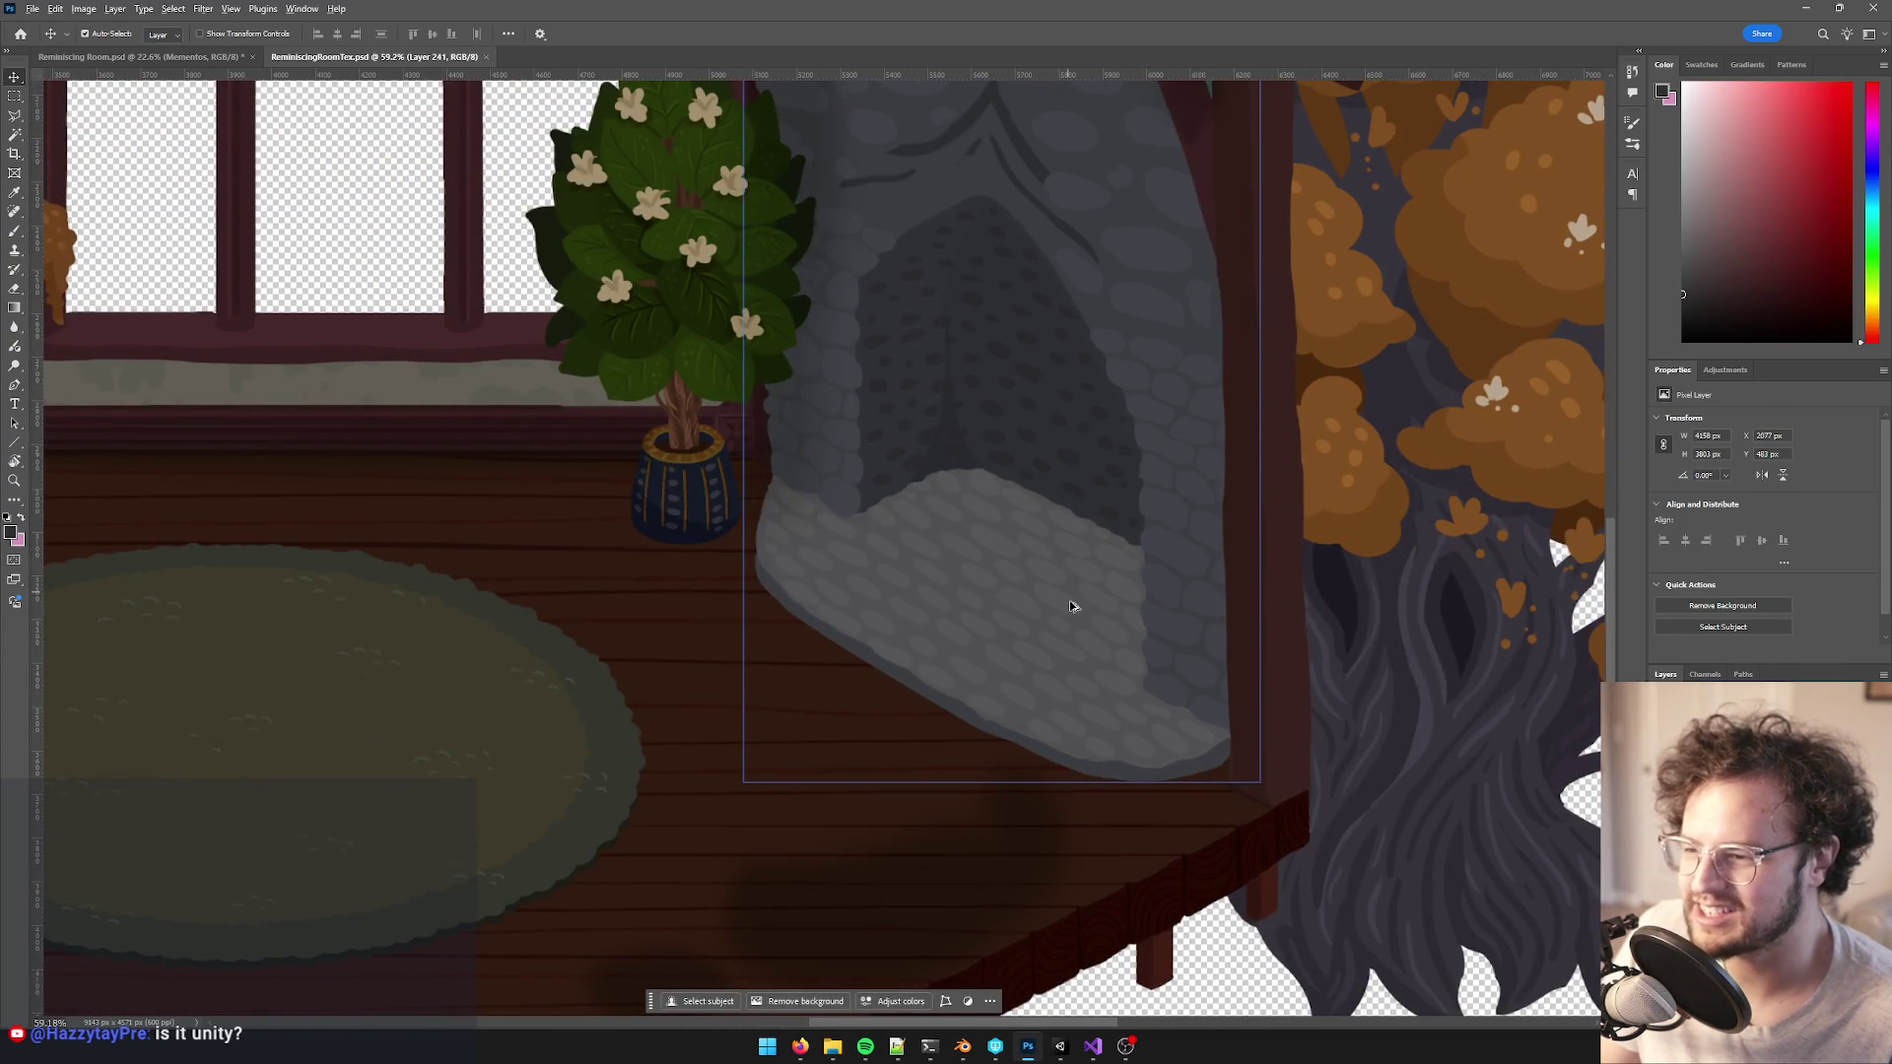
scroll(1059, 665, "up", 4)
scroll(1053, 669, "down", 4)
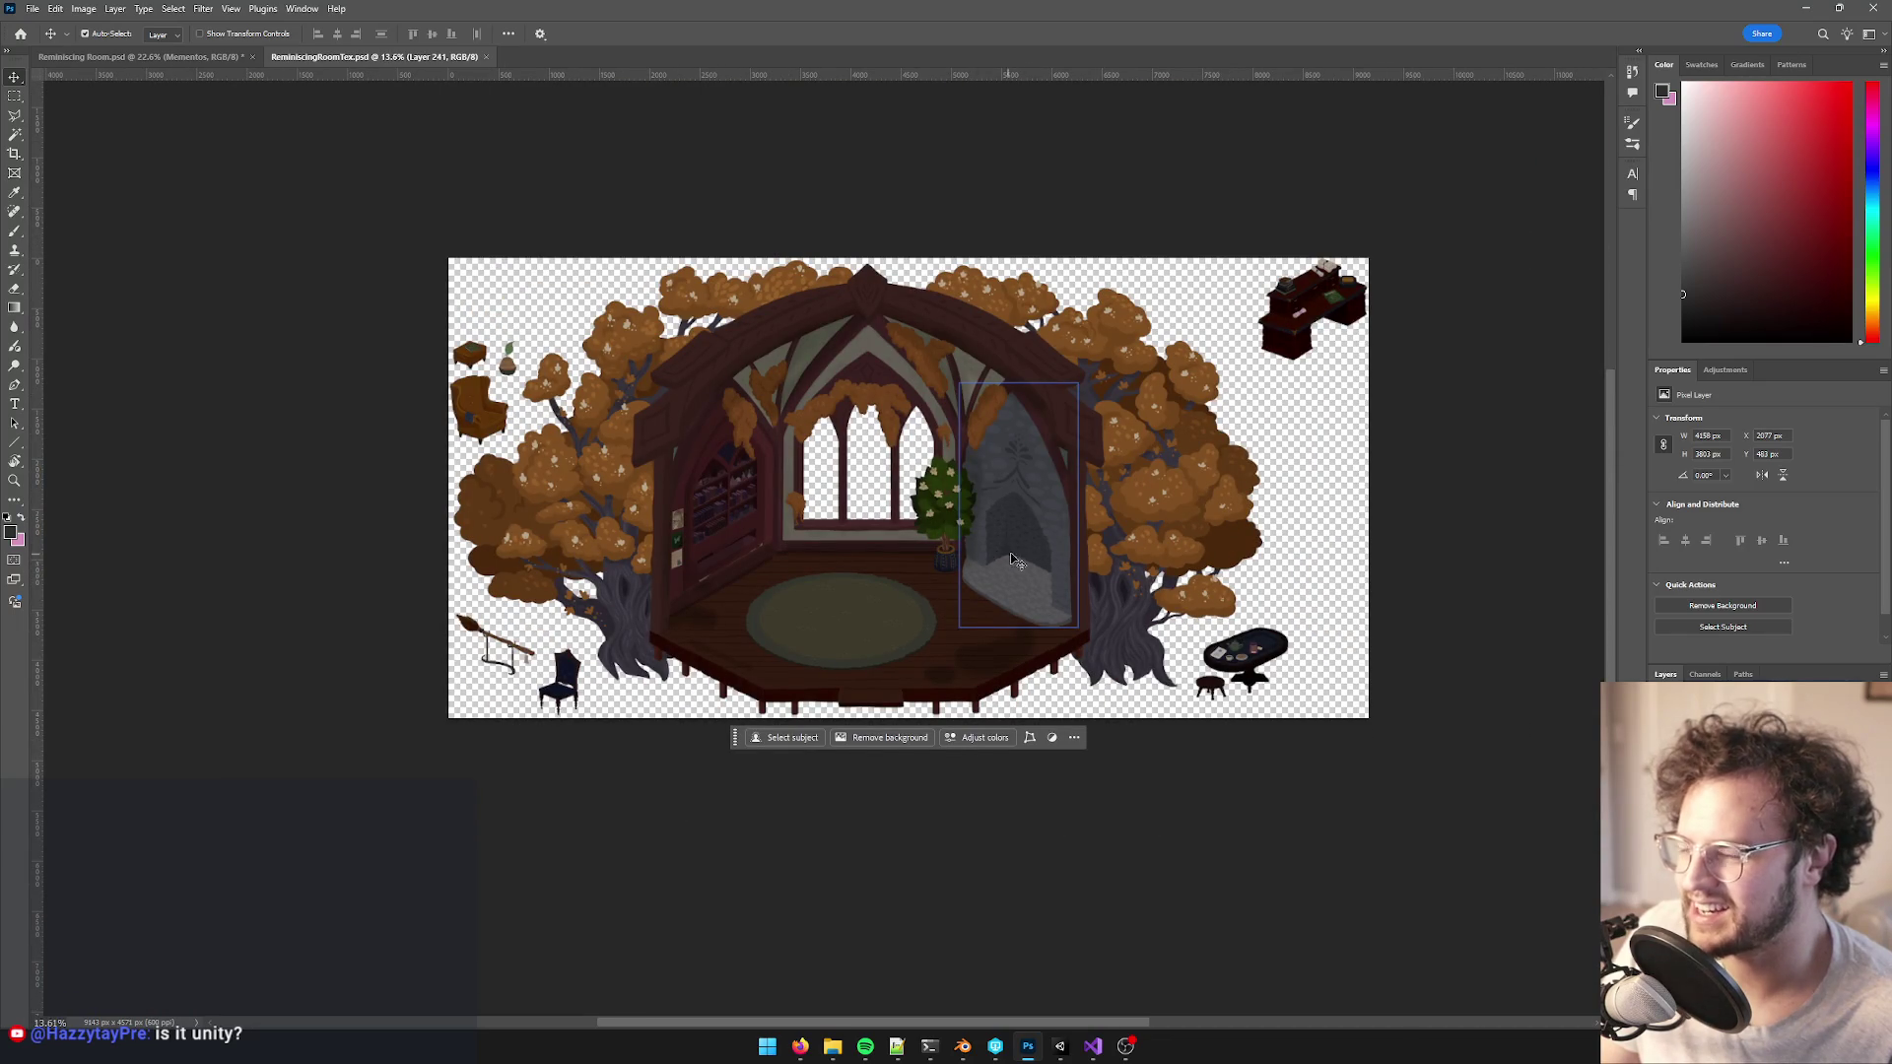
scroll(1005, 557, "up", 3)
scroll(995, 548, "down", 4)
scroll(996, 552, "up", 2)
key("alt+Tab")
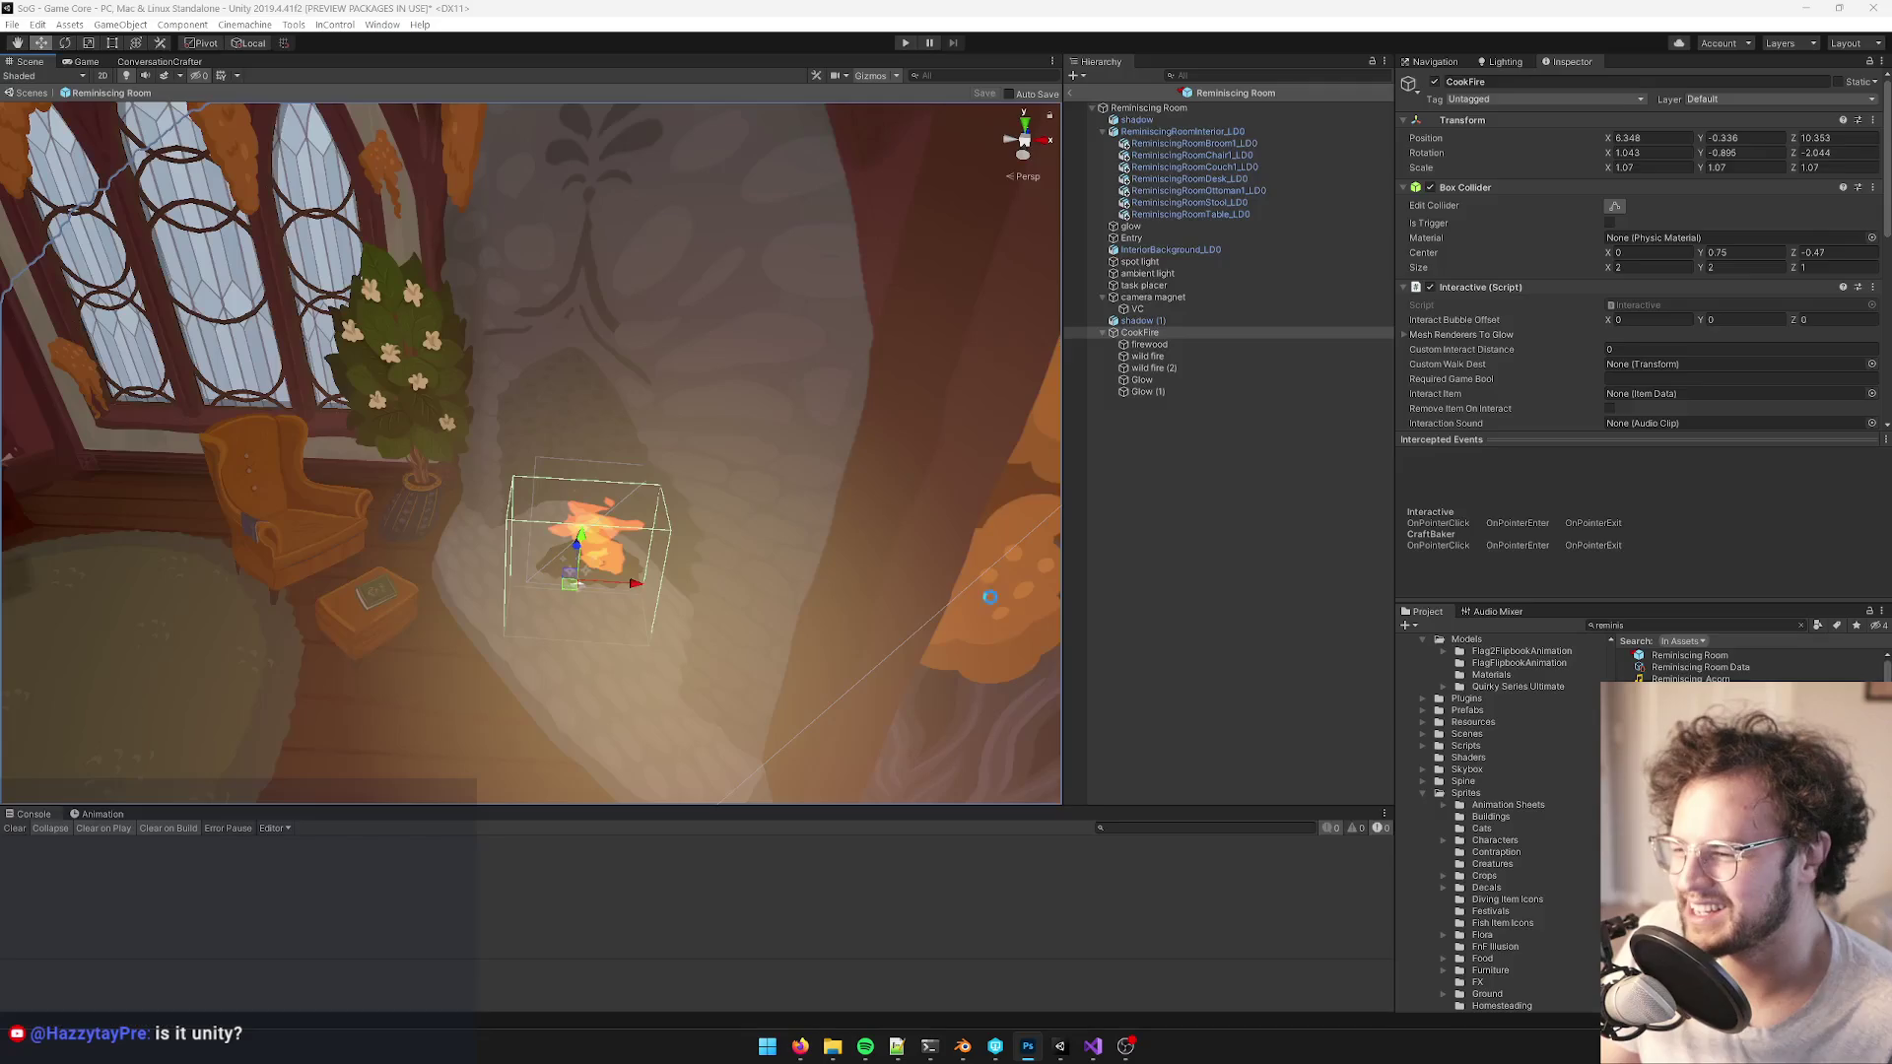
mouse_move(1002, 596)
left_mouse_down()
mouse_move(698, 558)
mouse_move(667, 587)
mouse_move(866, 719)
mouse_move(842, 658)
mouse_move(857, 670)
left_mouse_up()
scroll(680, 582, "up", 3)
left_click(1093, 1047)
key("alt+Tab")
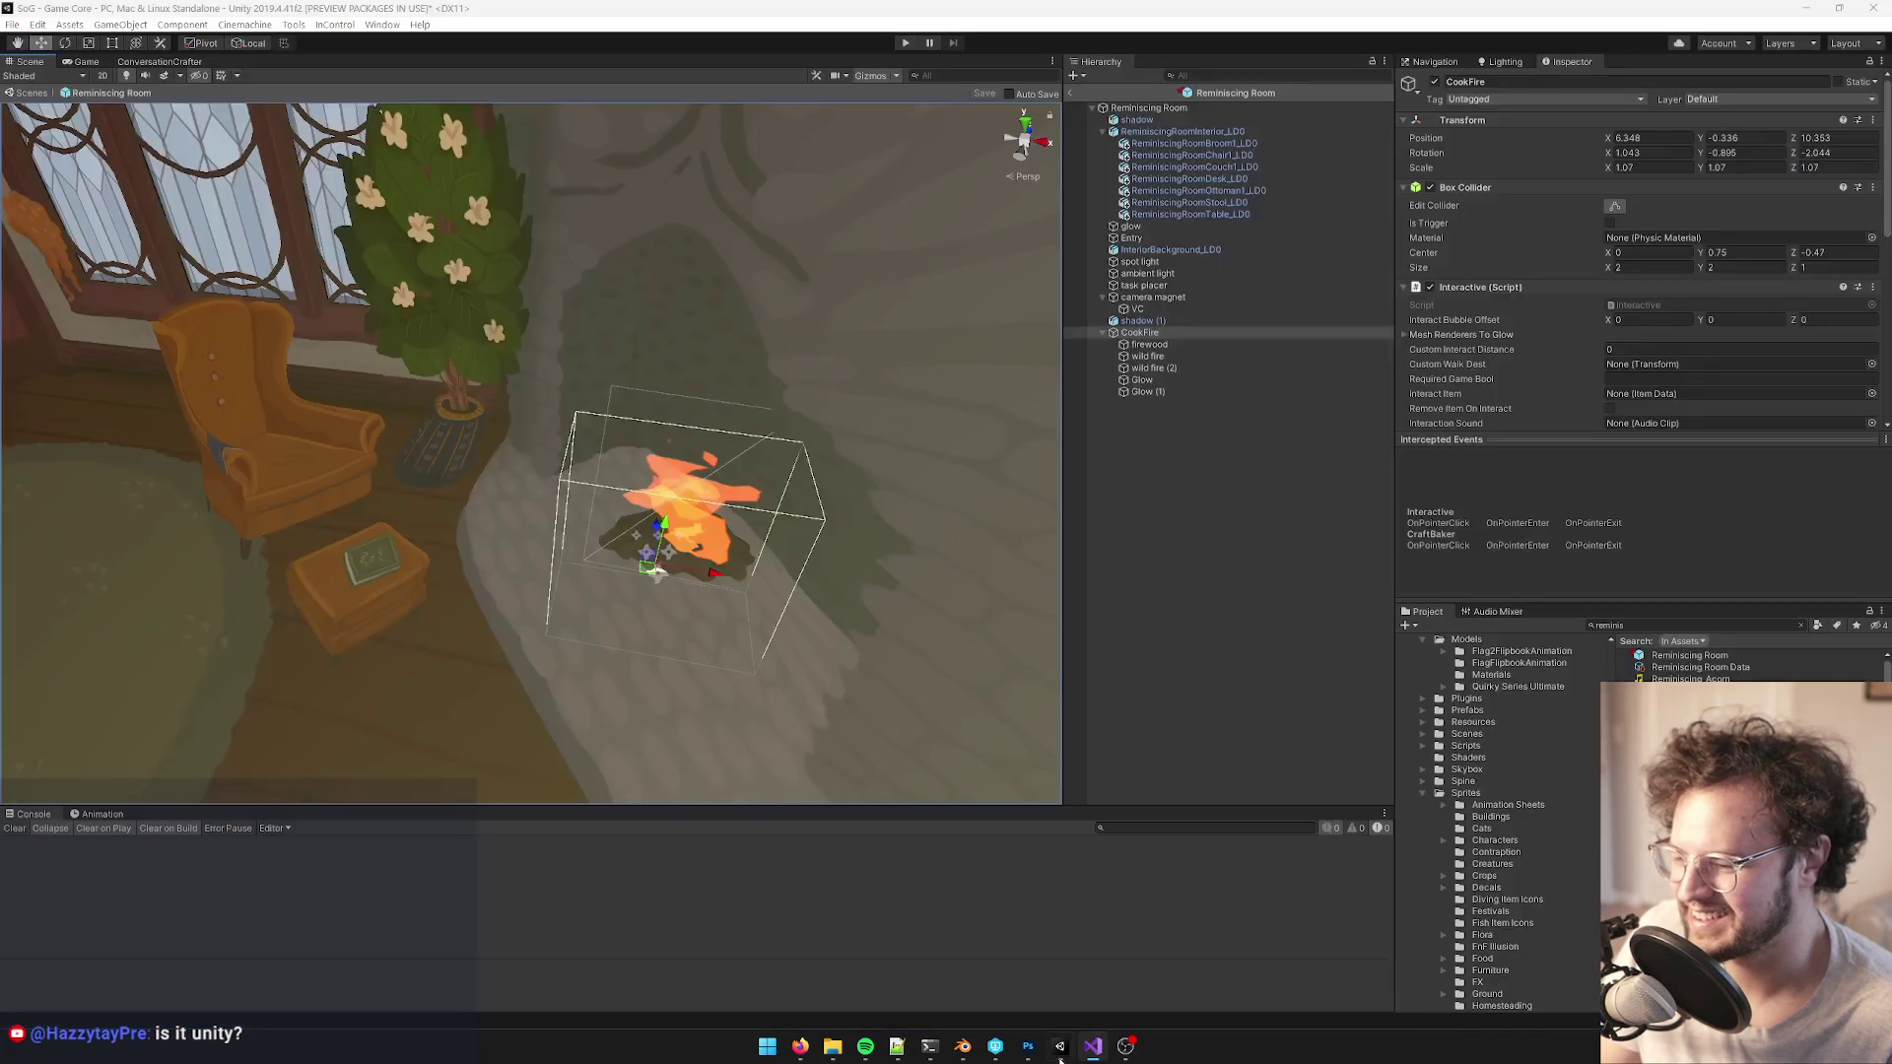
left_click(963, 1048)
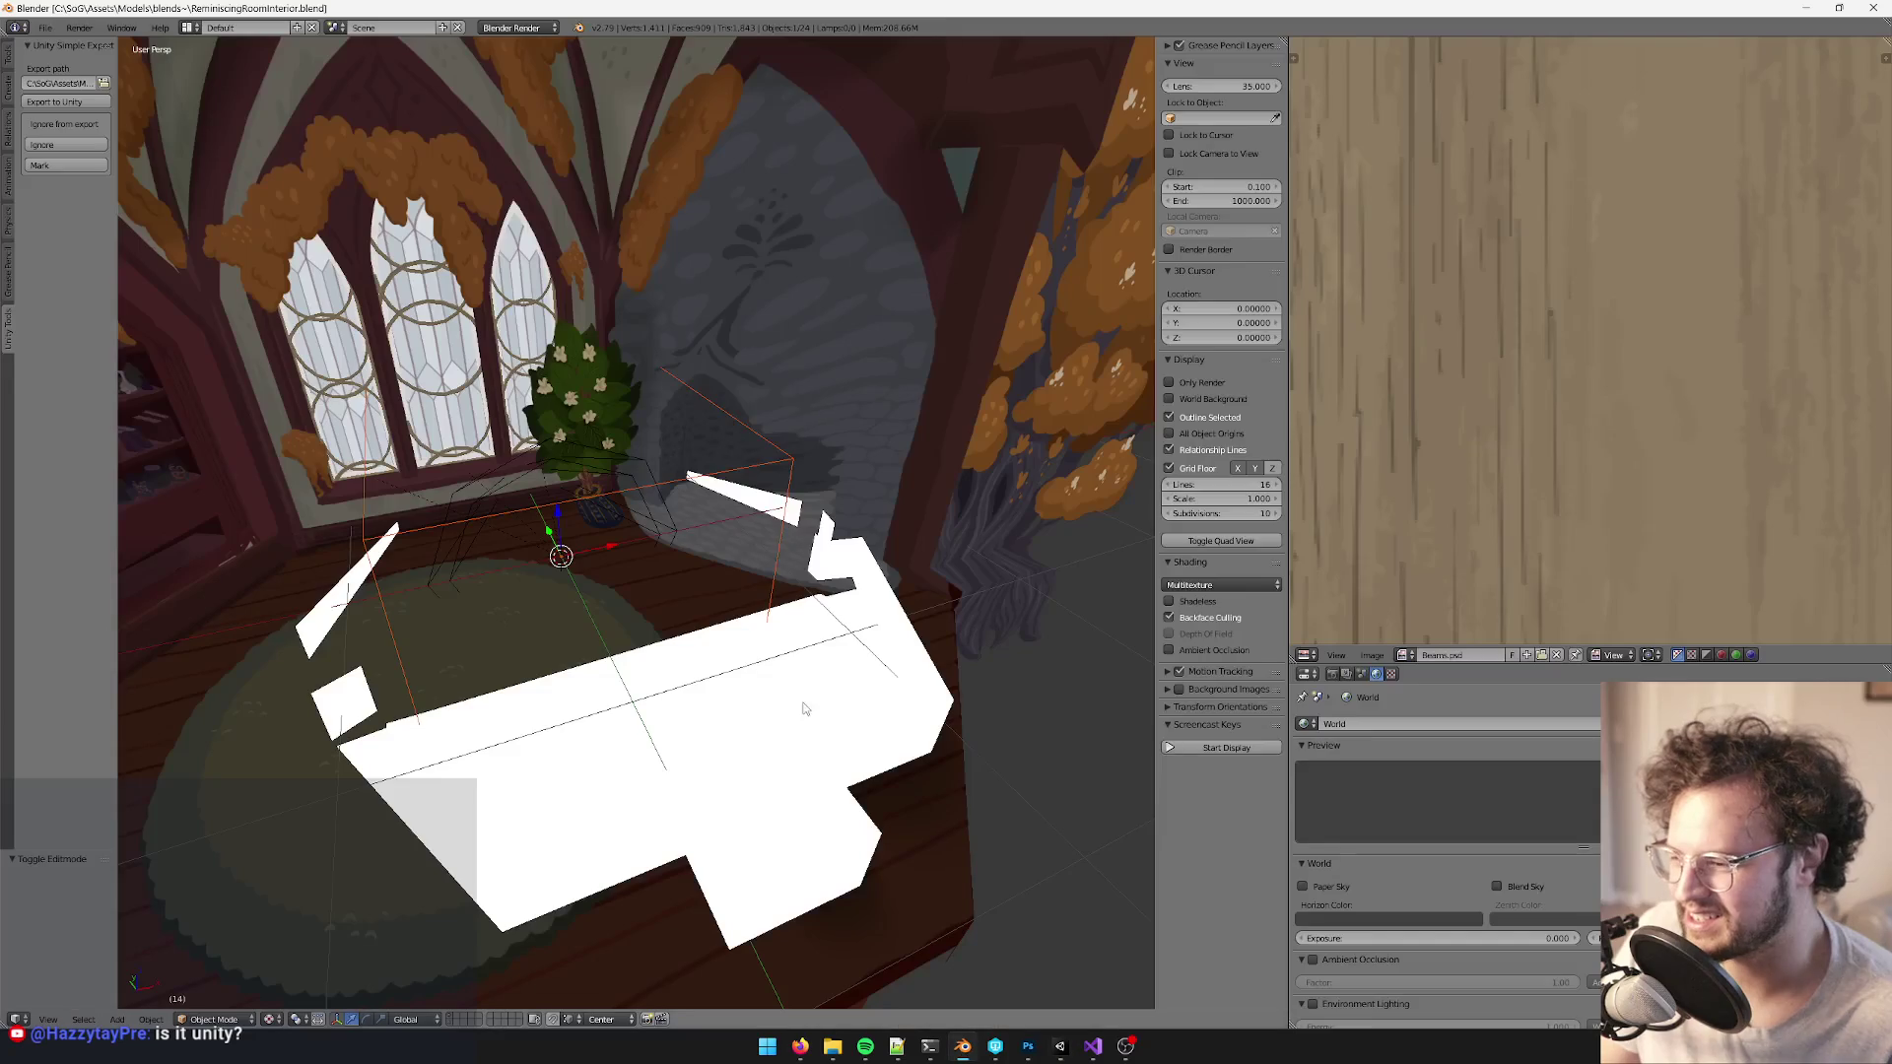
- Select the two inner wall faces of the fireplace opening
scroll(749, 448, "up", 5)
right_click(718, 410)
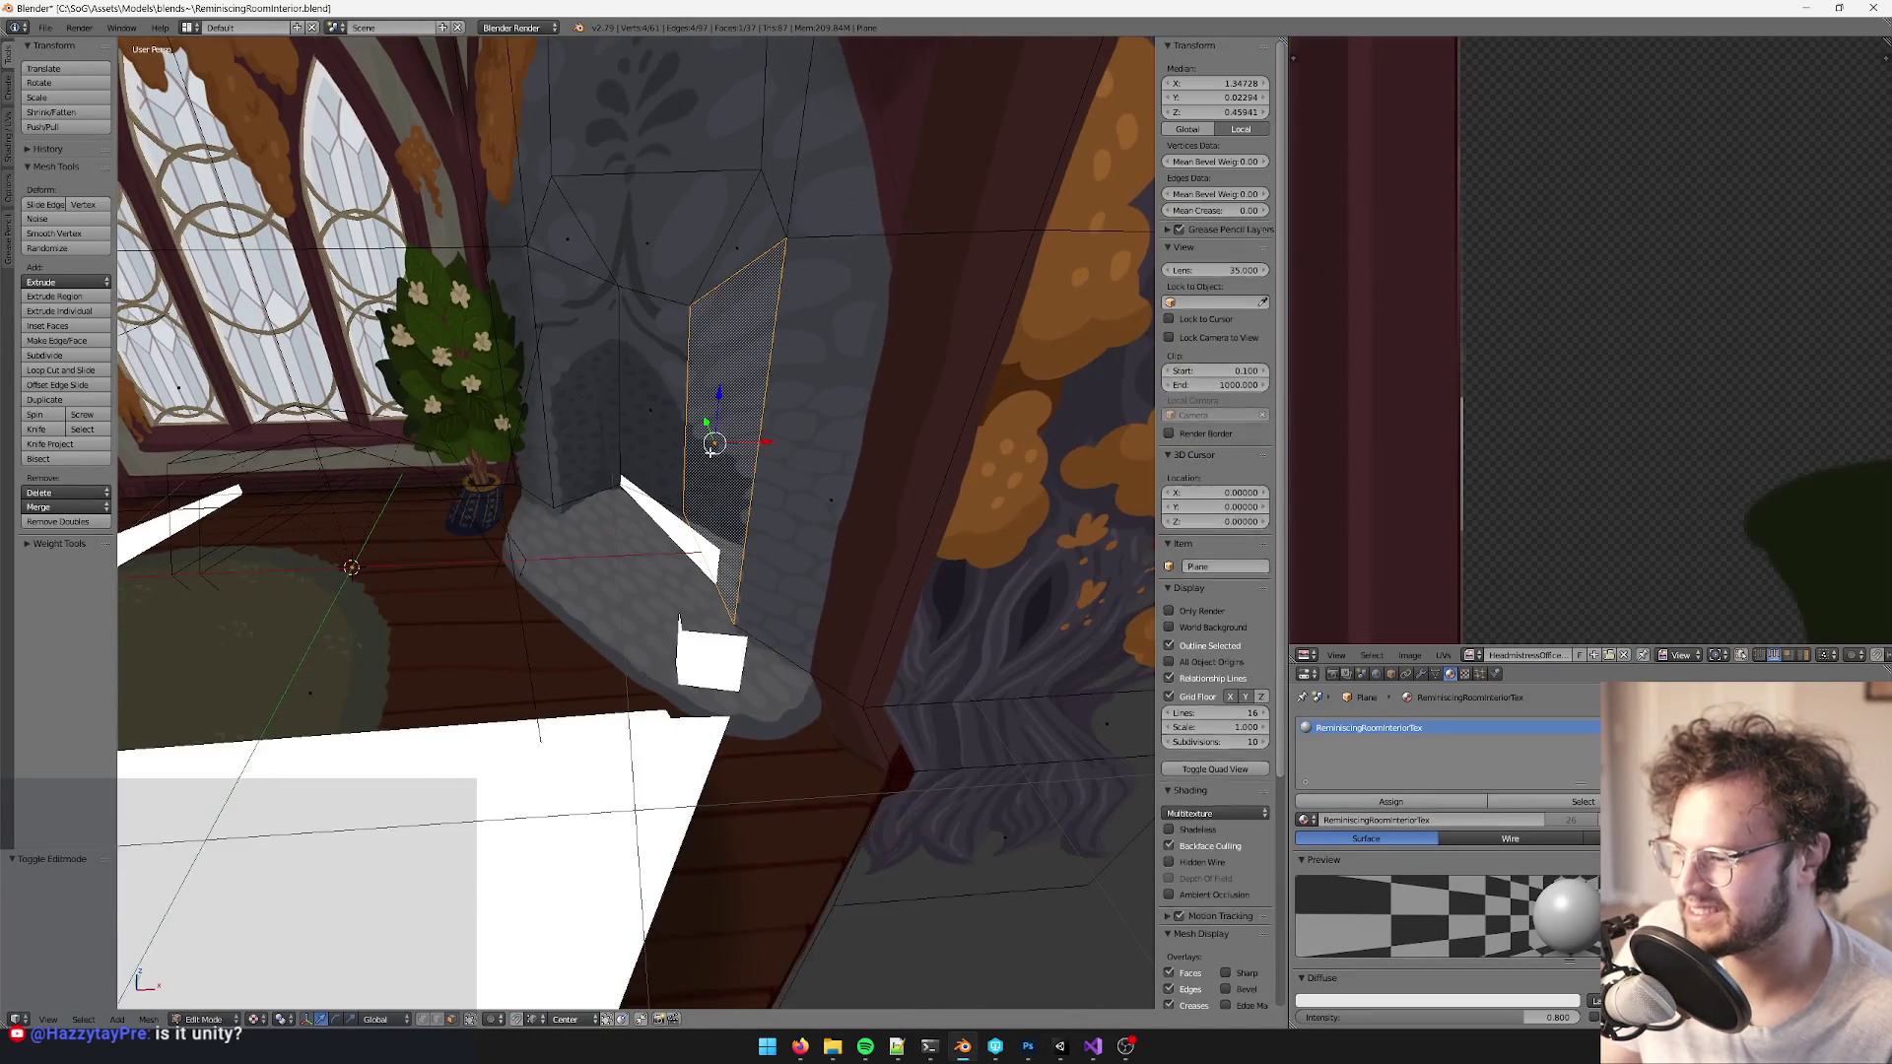
right_click(678, 468, "shift")
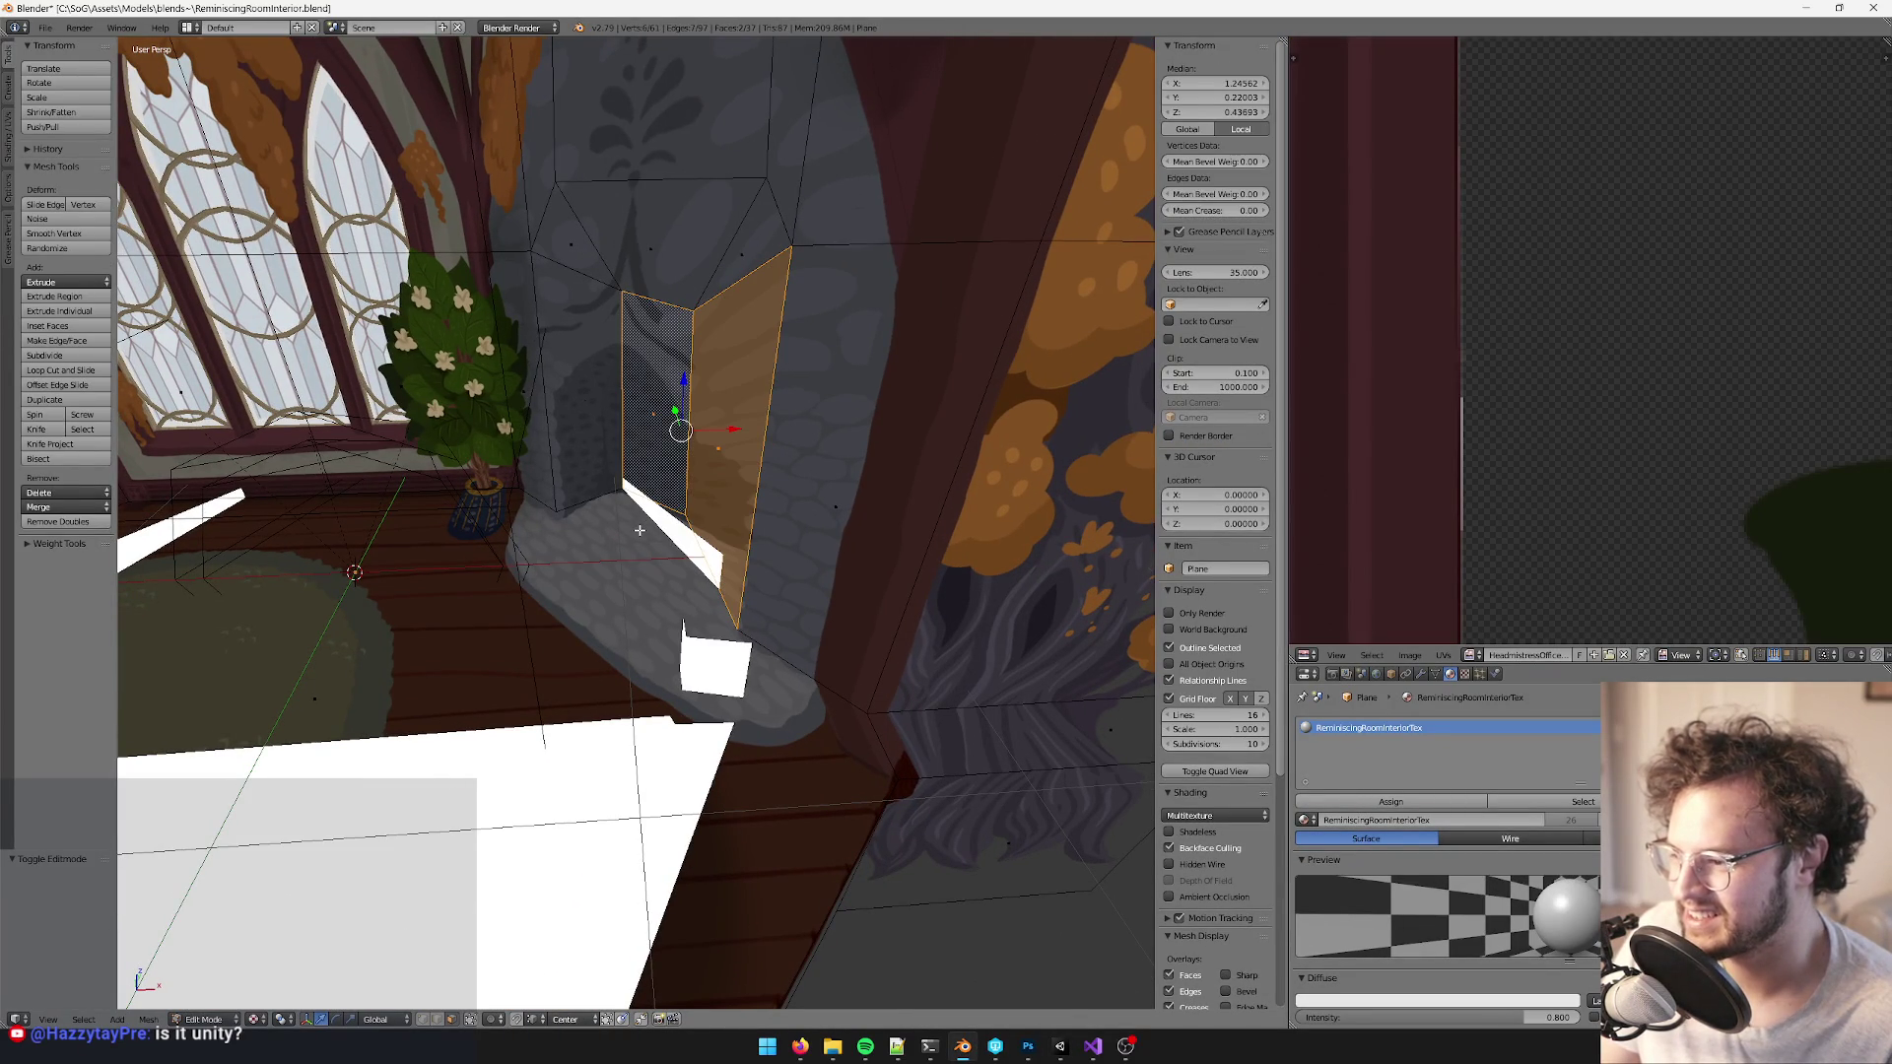
key("a")
scroll(636, 530, "up", 4)
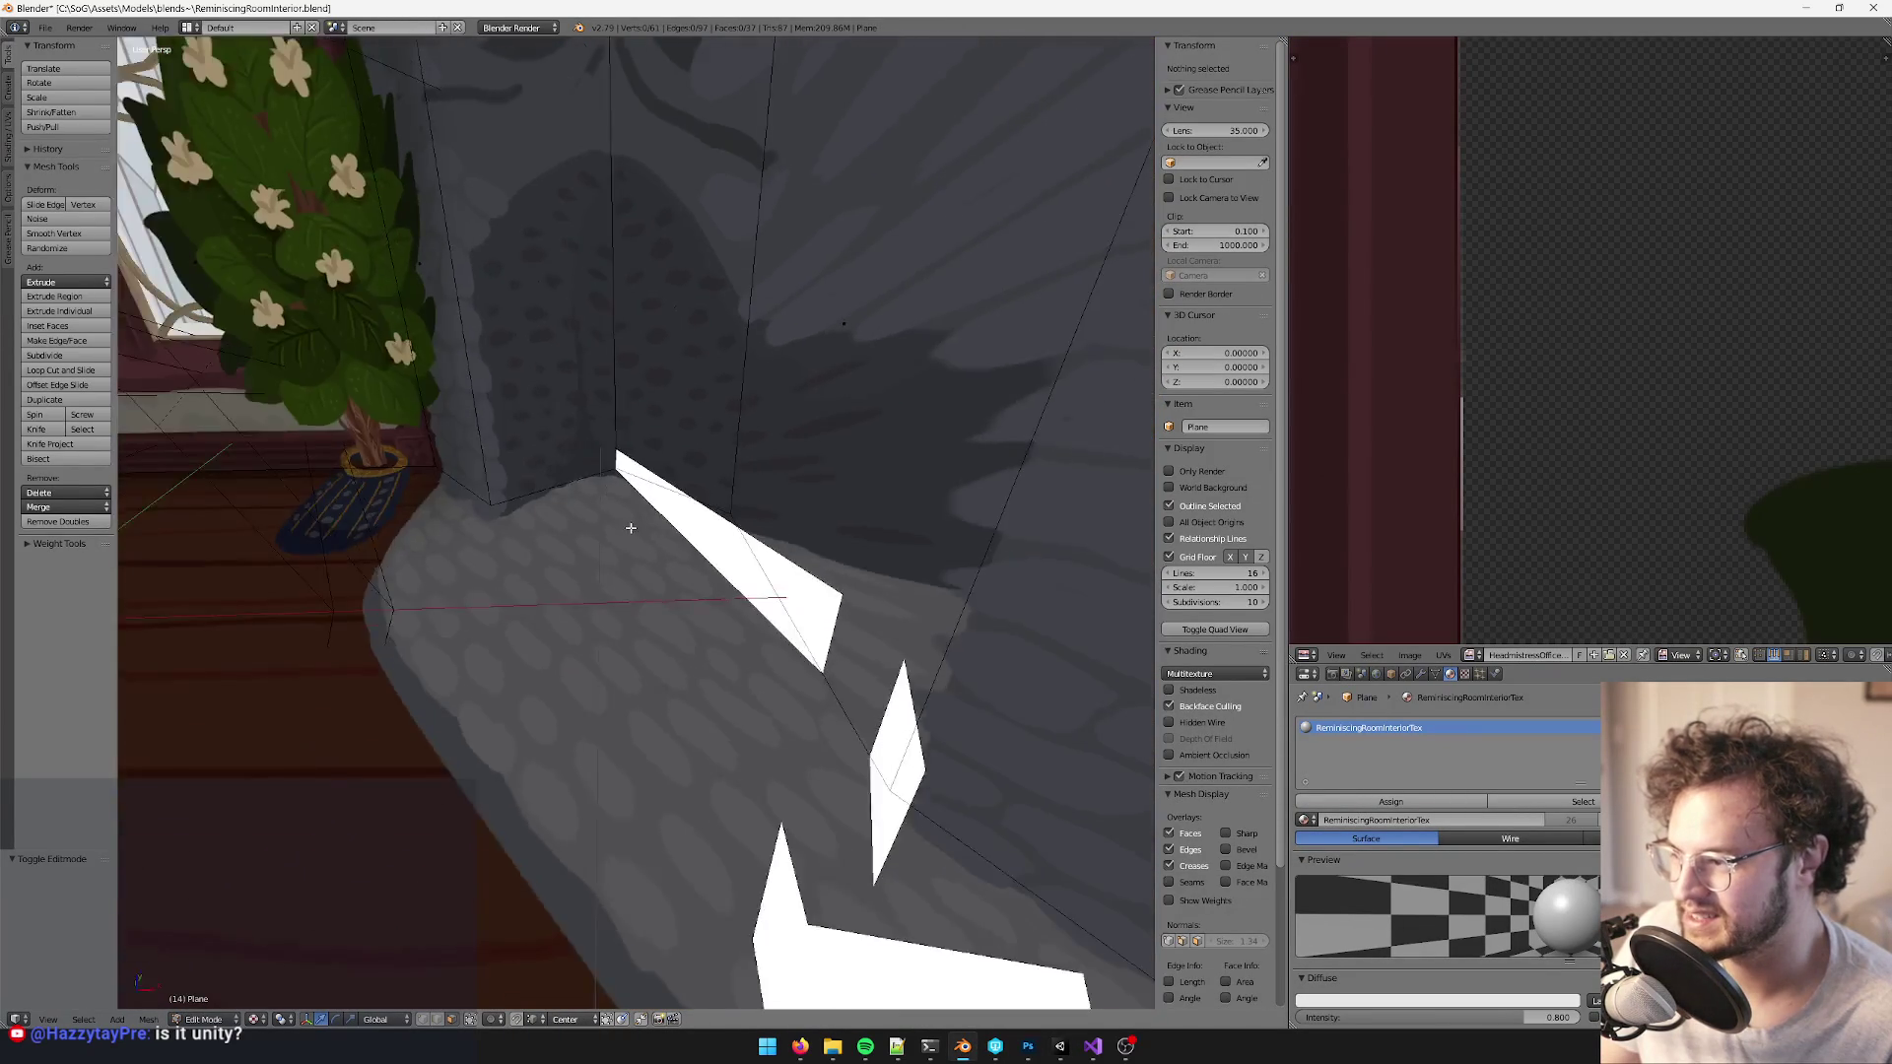
scroll(631, 530, "down", 4)
right_click(553, 384)
right_click(727, 410, "shift")
scroll(749, 409, "up", 3)
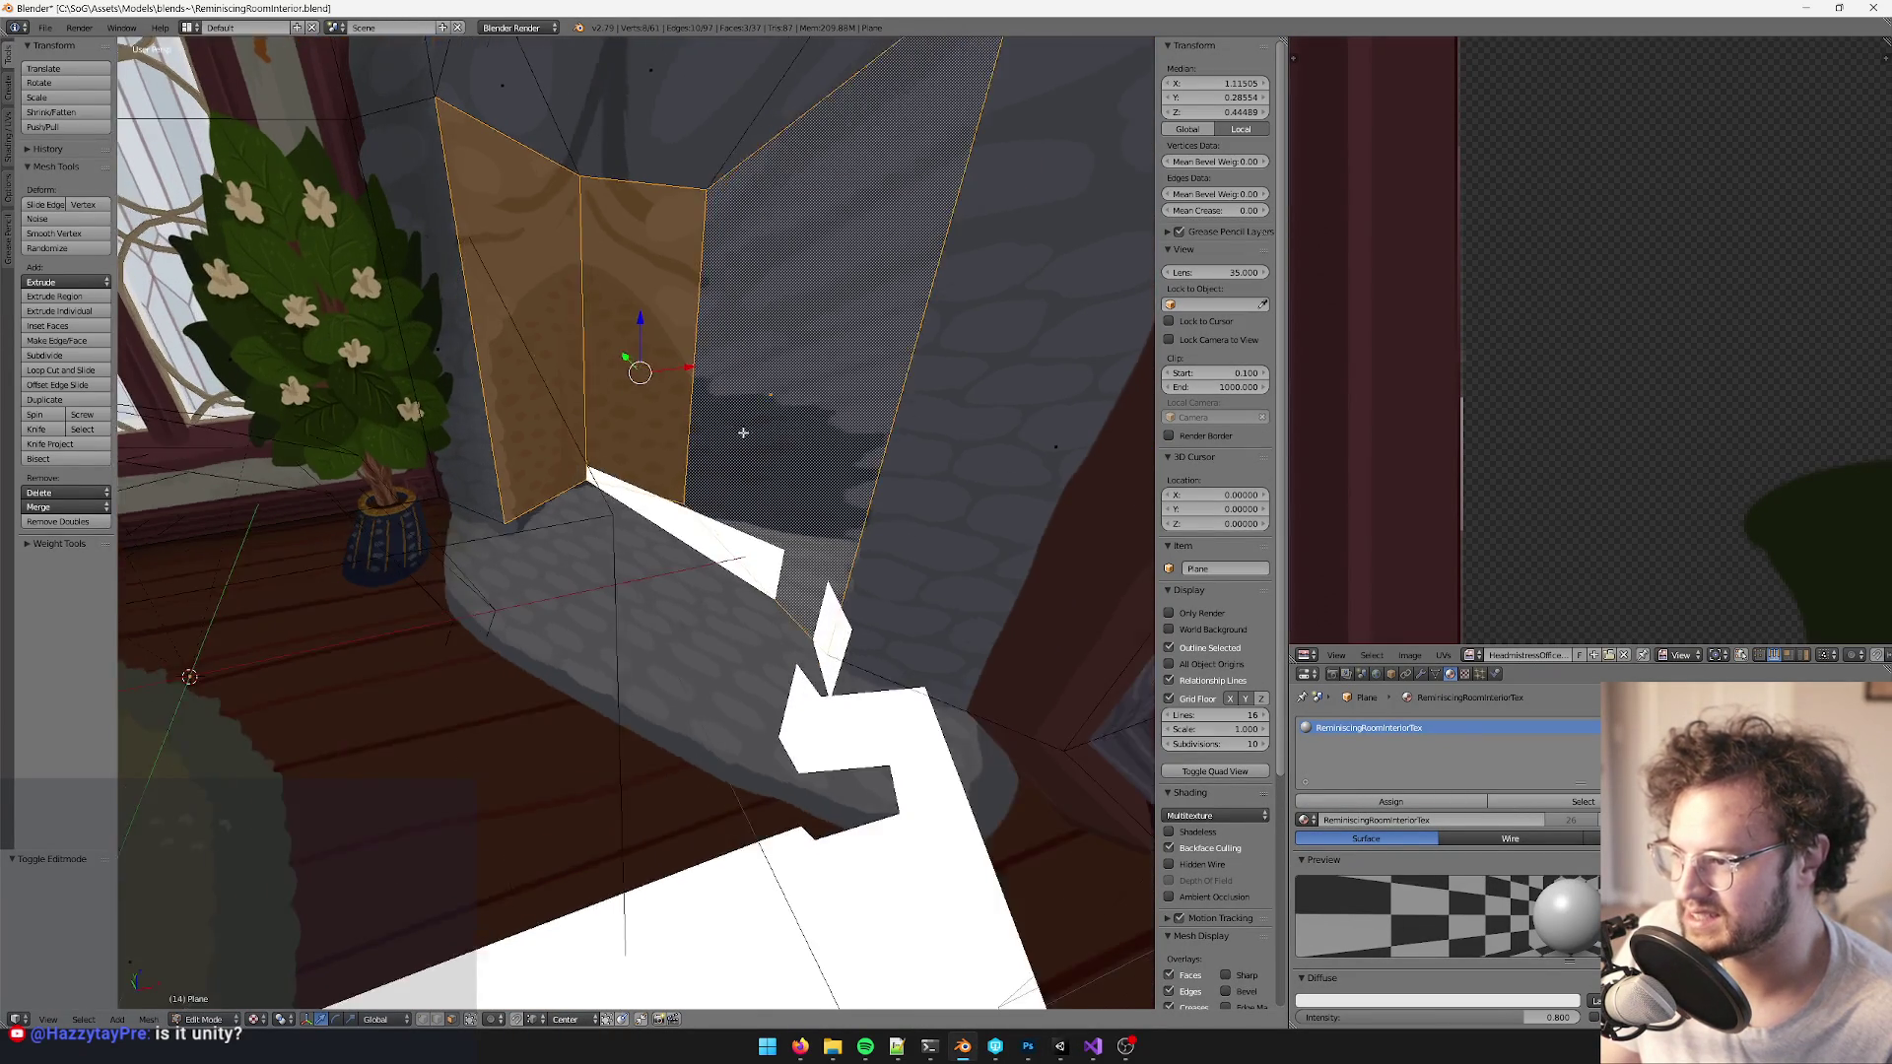
left_click_drag(741, 421, 784, 453)
- Duplicate the faces, push the copy 0.012 inward, and separate it into Plane.001
key("shift+d")
key("Escape")
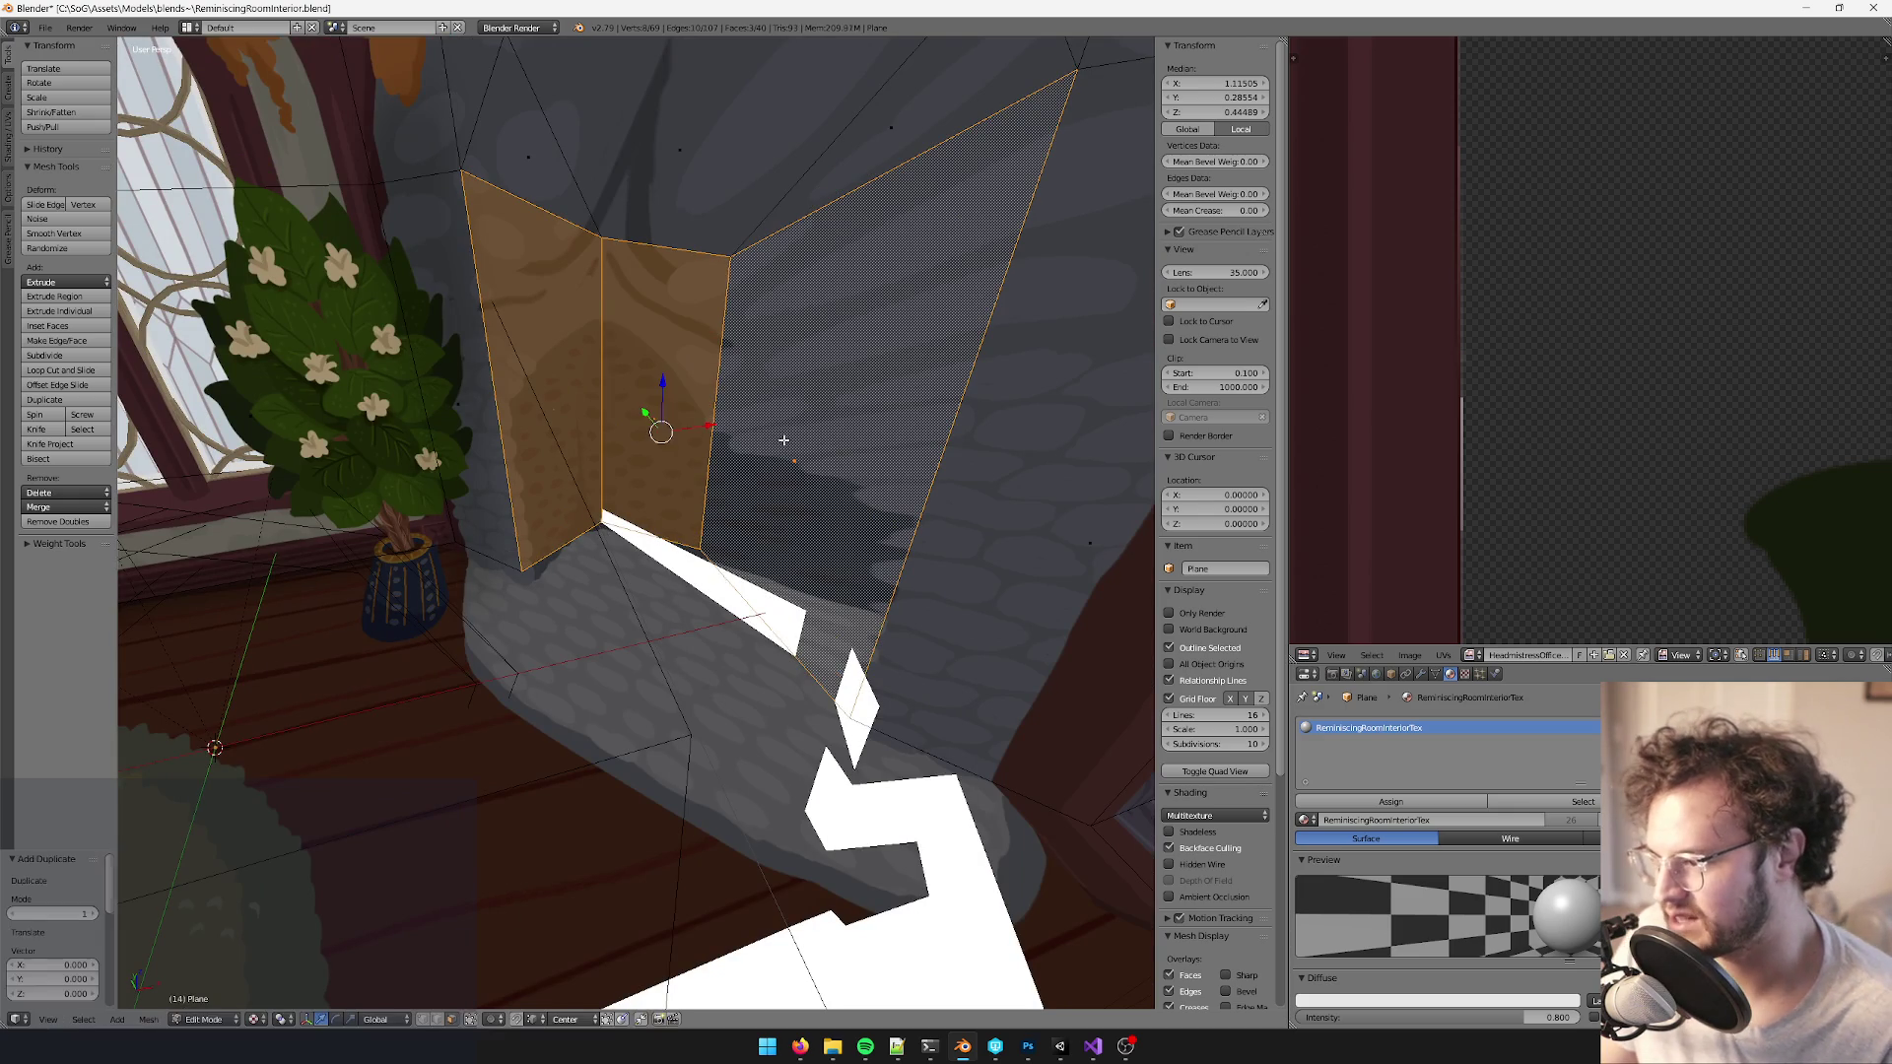
key("alt+s")
left_click(809, 389)
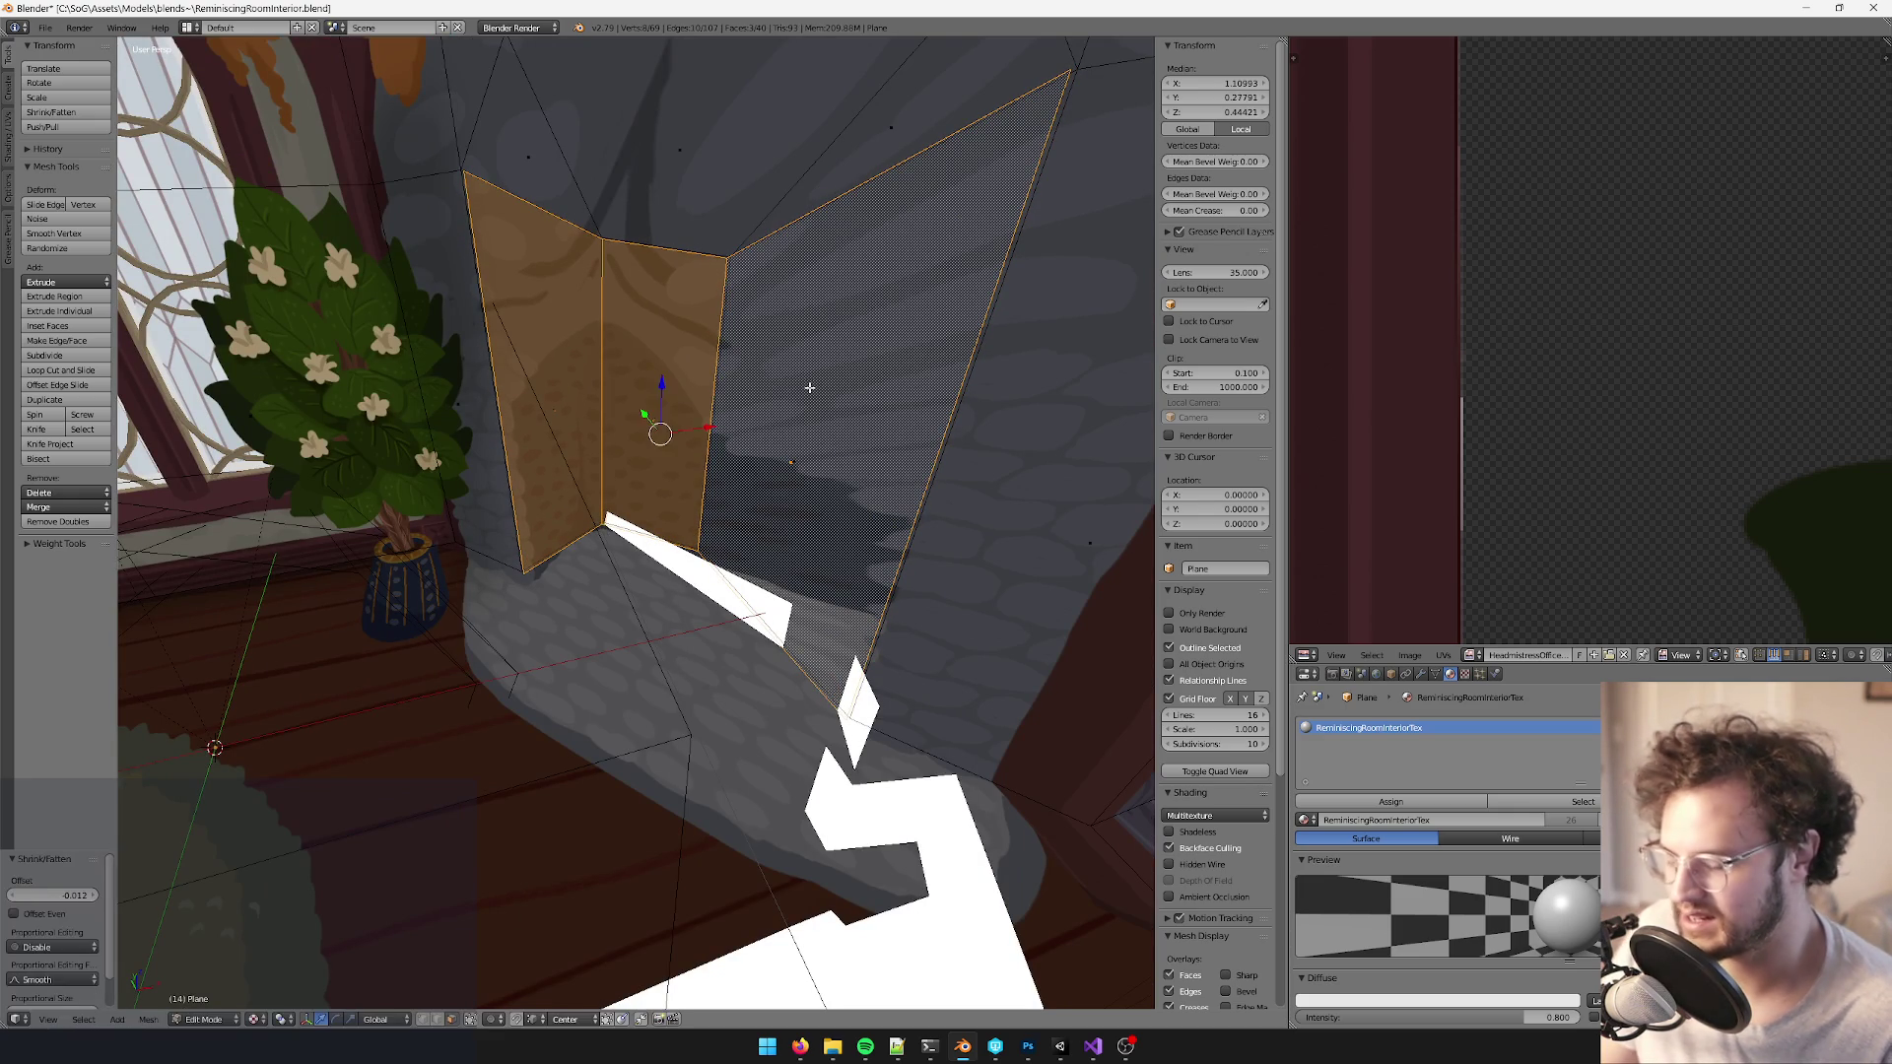
key("h")
key("Tab")
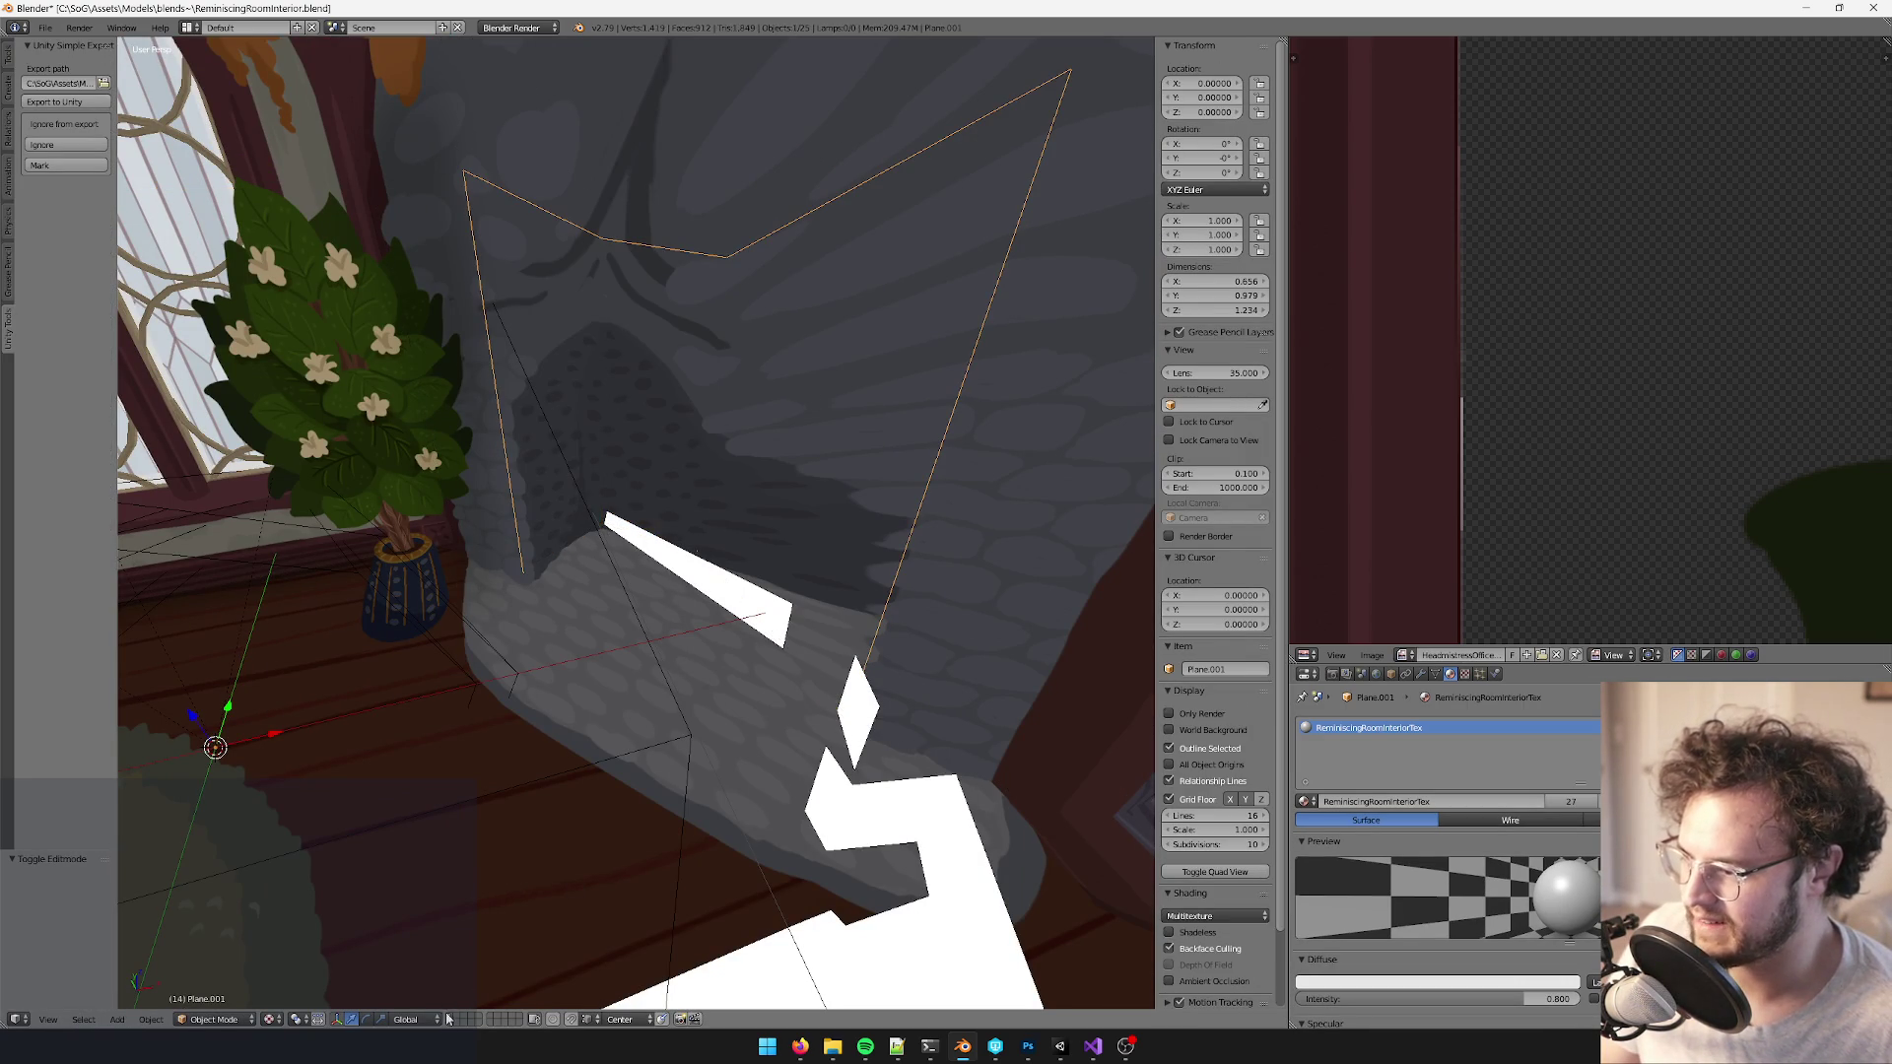
- Fill the open bottom of Plane.001 with a new face and raise it slightly
key("Tab")
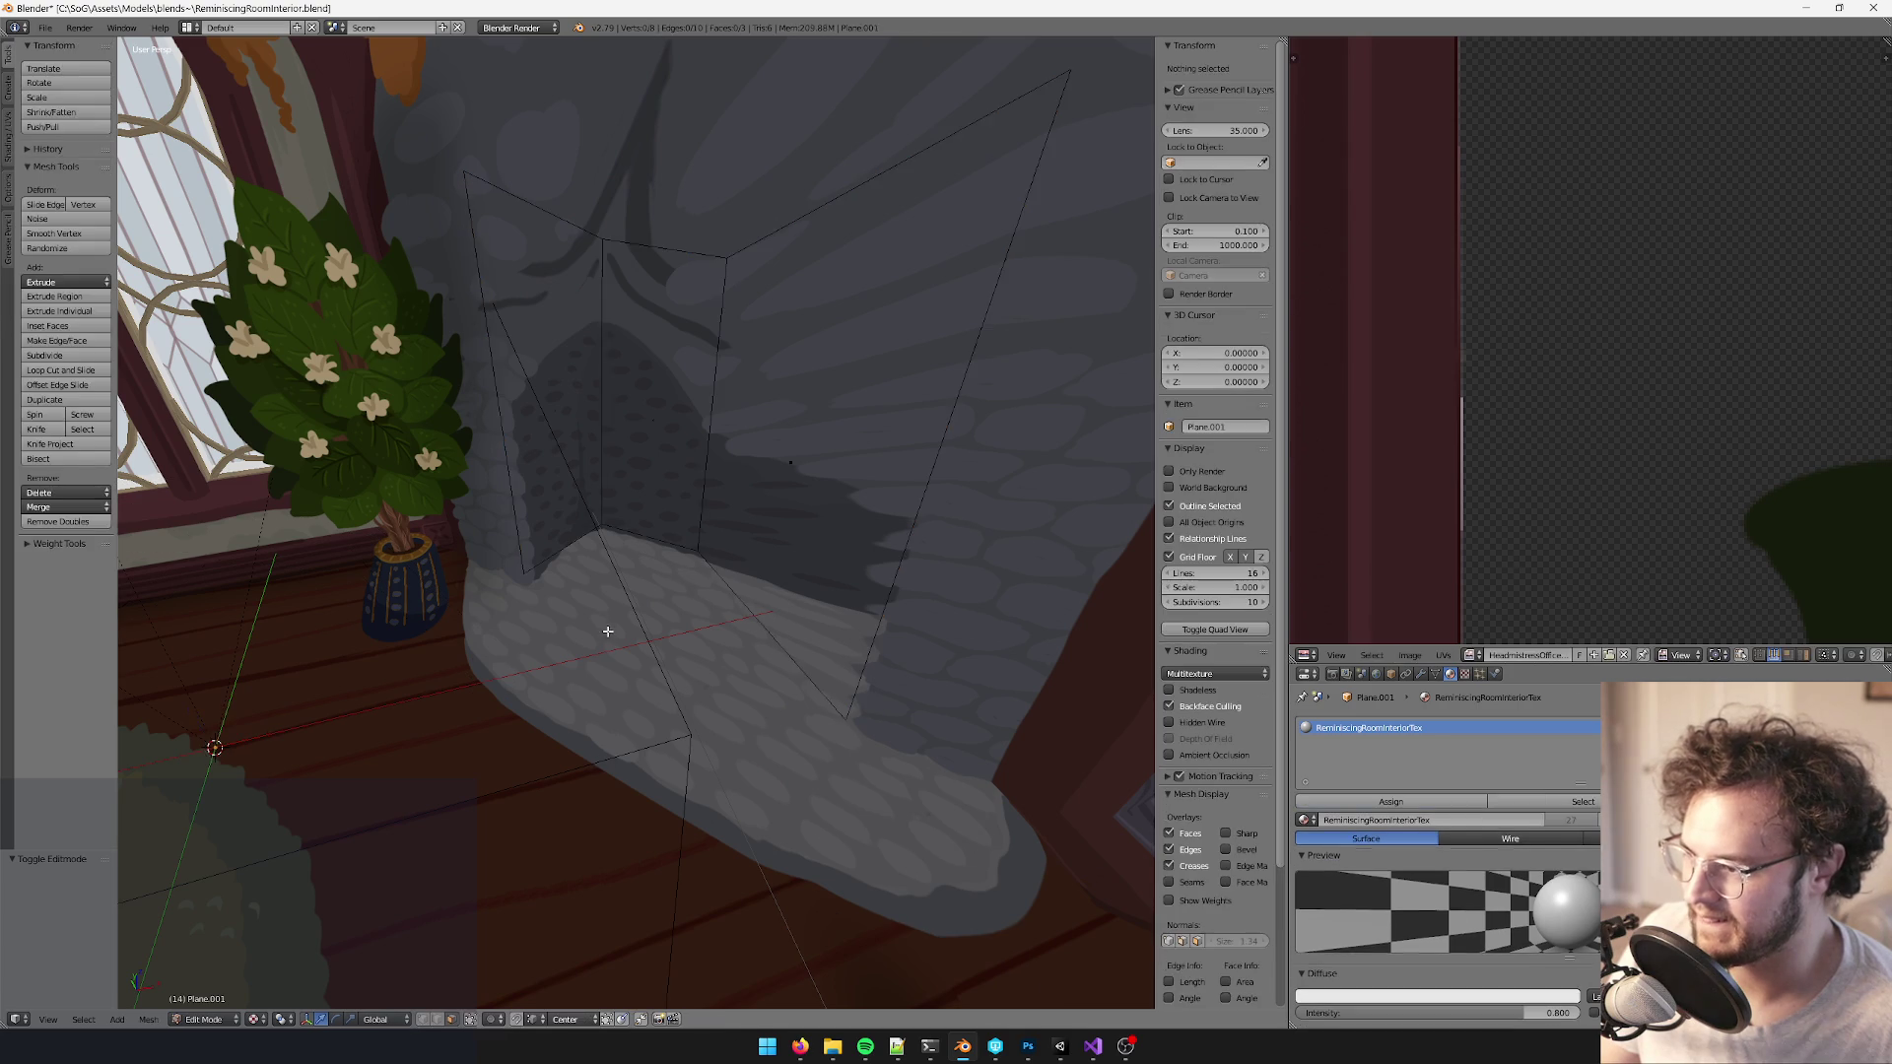
left_click(549, 551, "alt")
key("f")
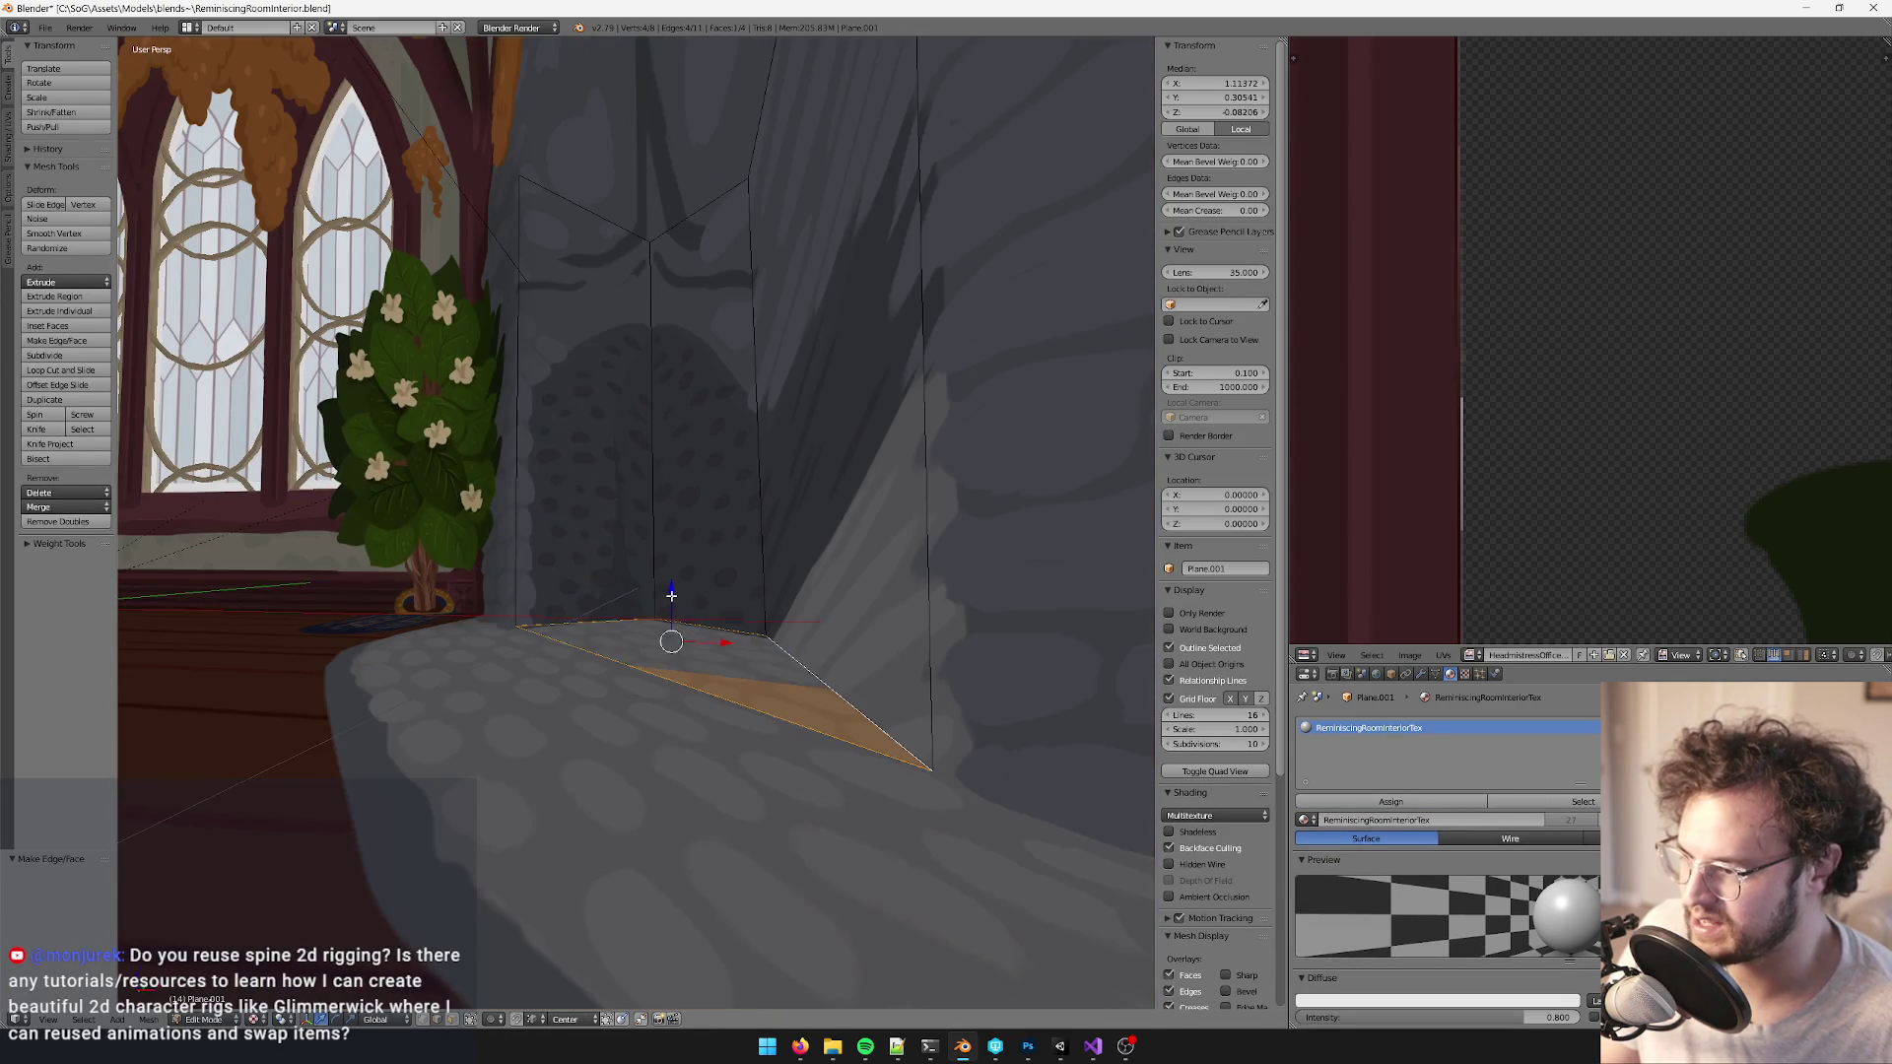
key("g")
key("z")
left_click(670, 589)
left_click_drag(670, 590, 577, 951)
left_click_drag(632, 582, 632, 467)
- Knife two new edges across the floor face and reposition one edge of the plane
key("k")
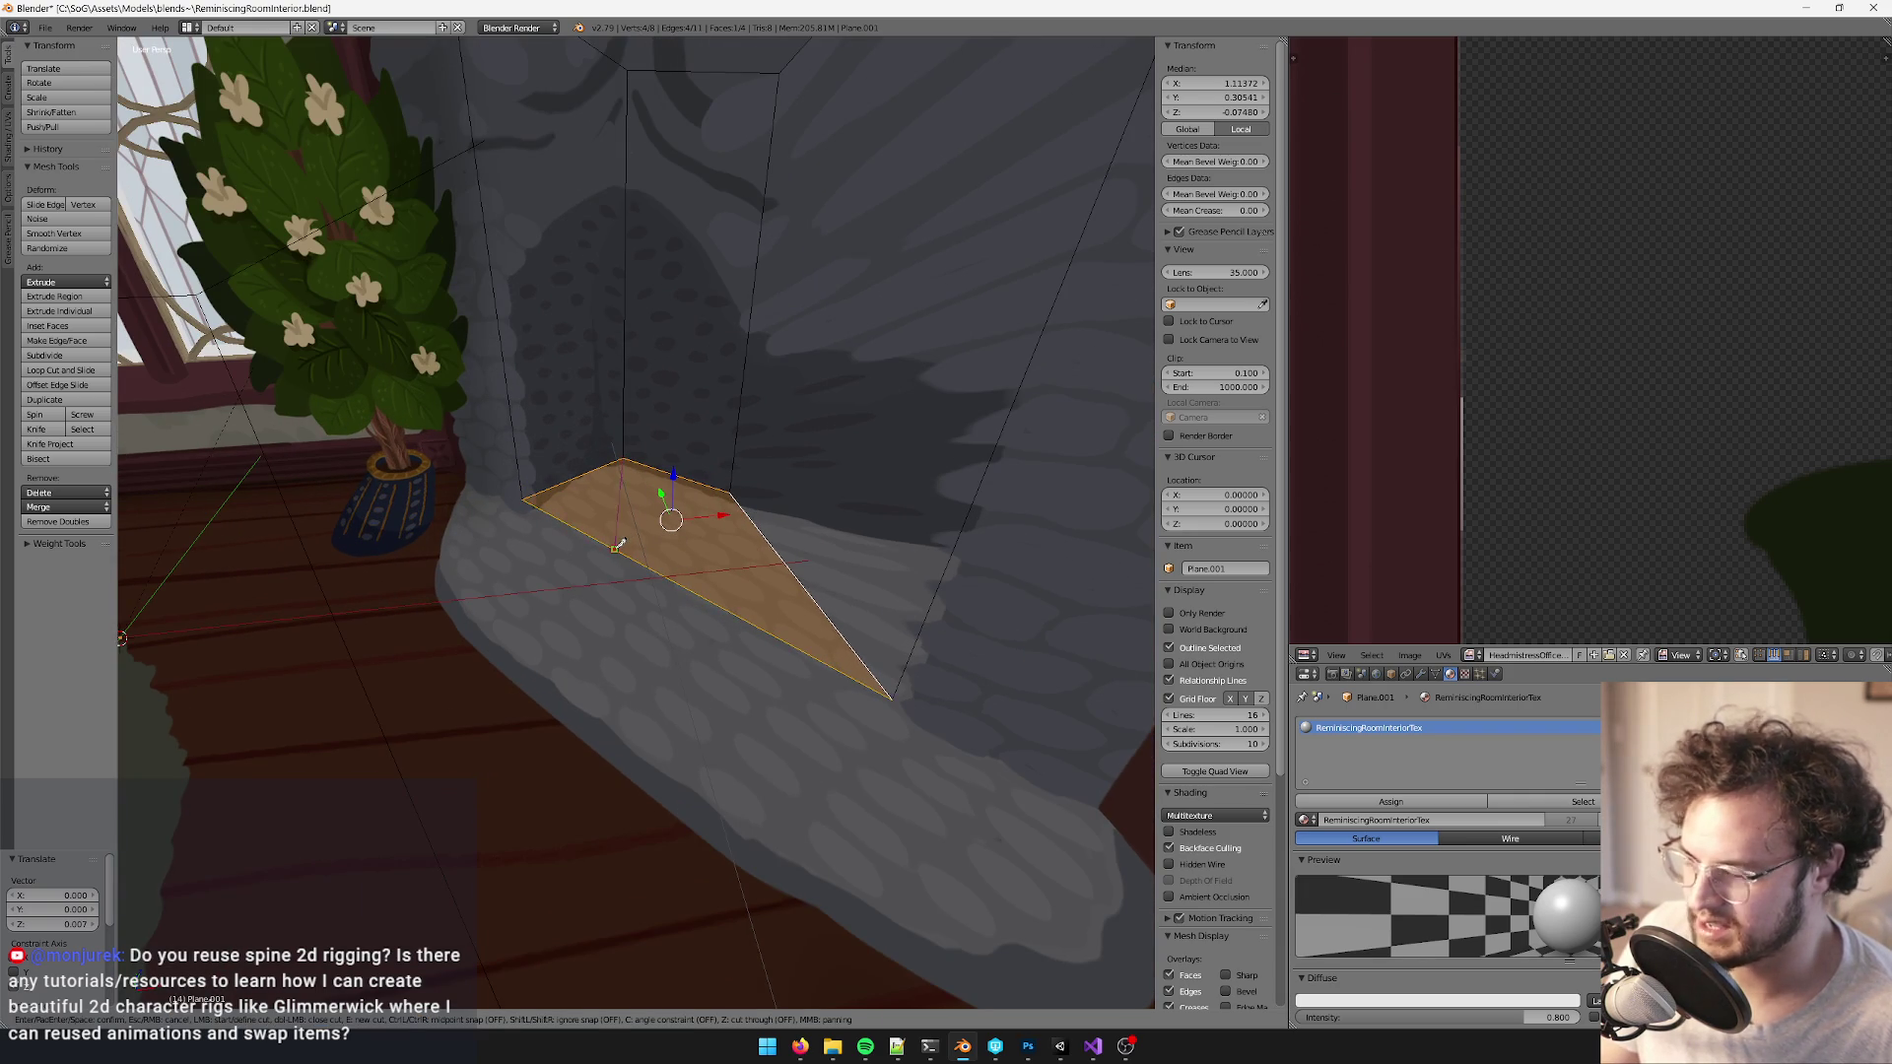
left_click(619, 545)
key("Return")
key("k")
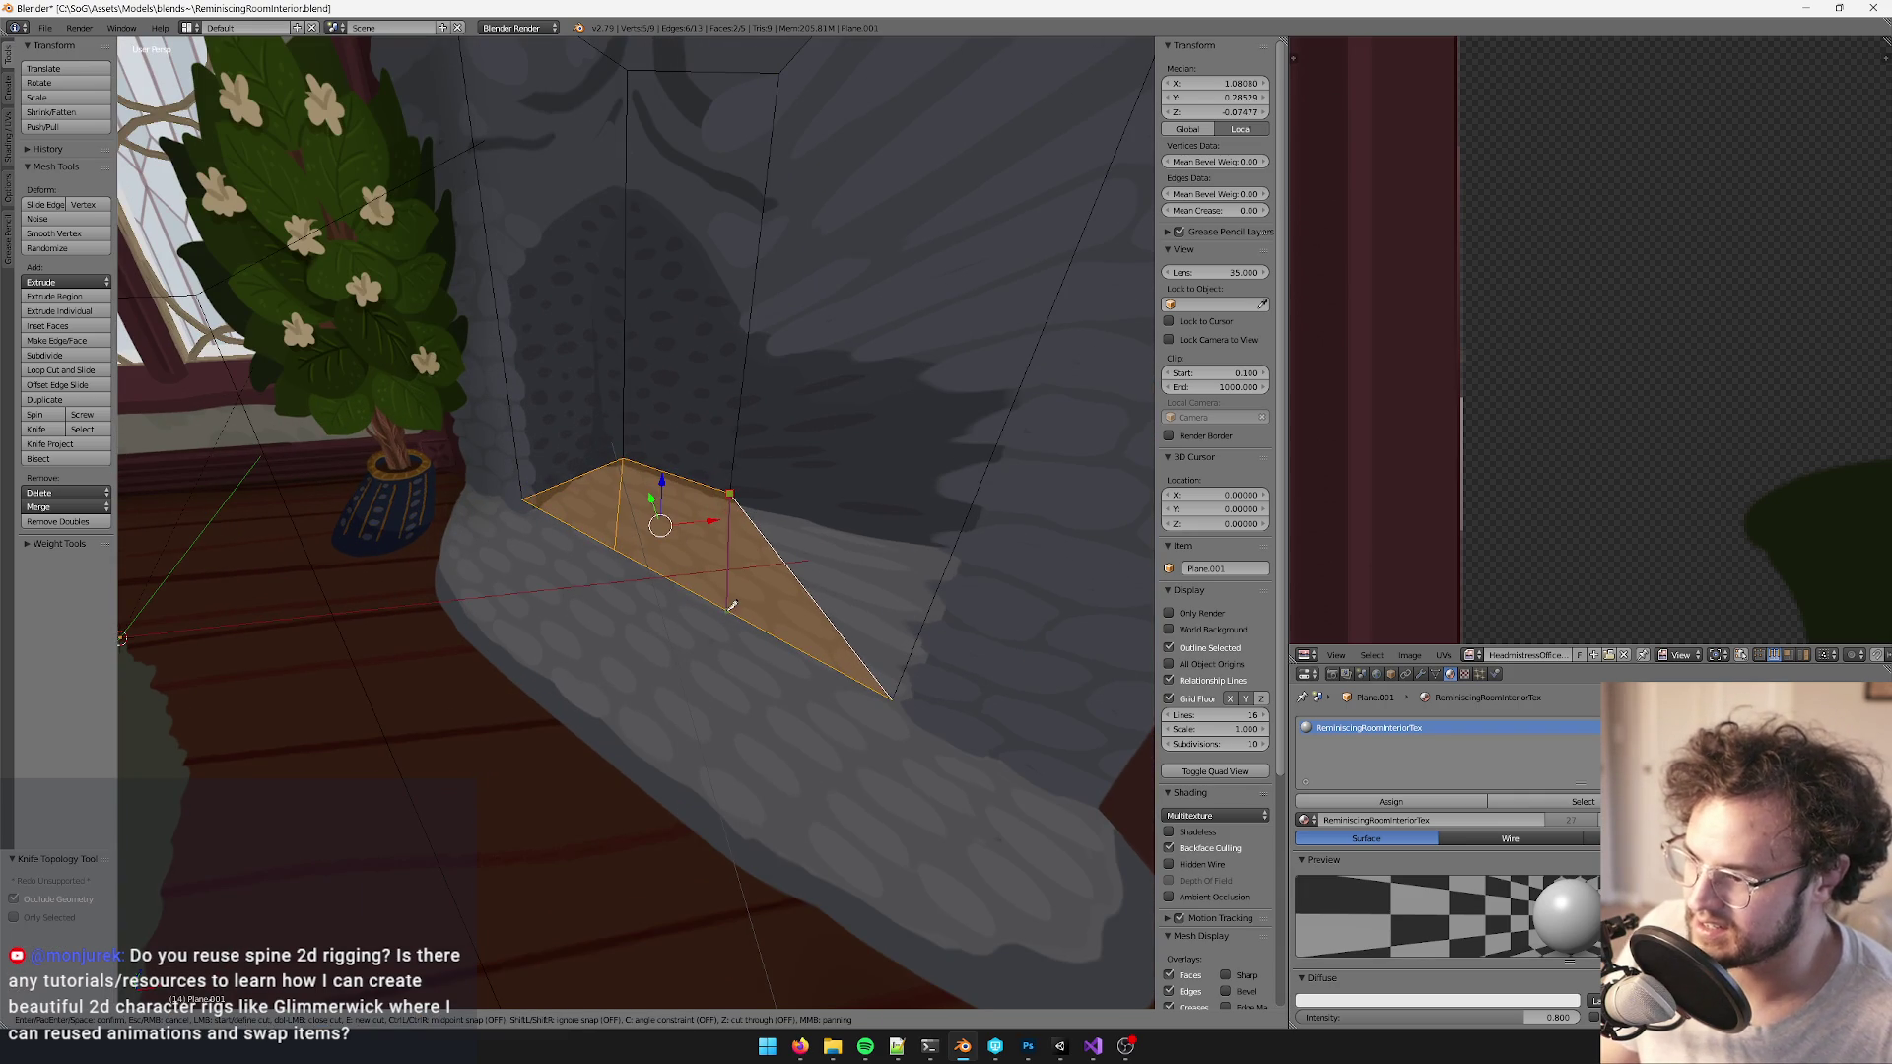
left_click(725, 607)
key("Return")
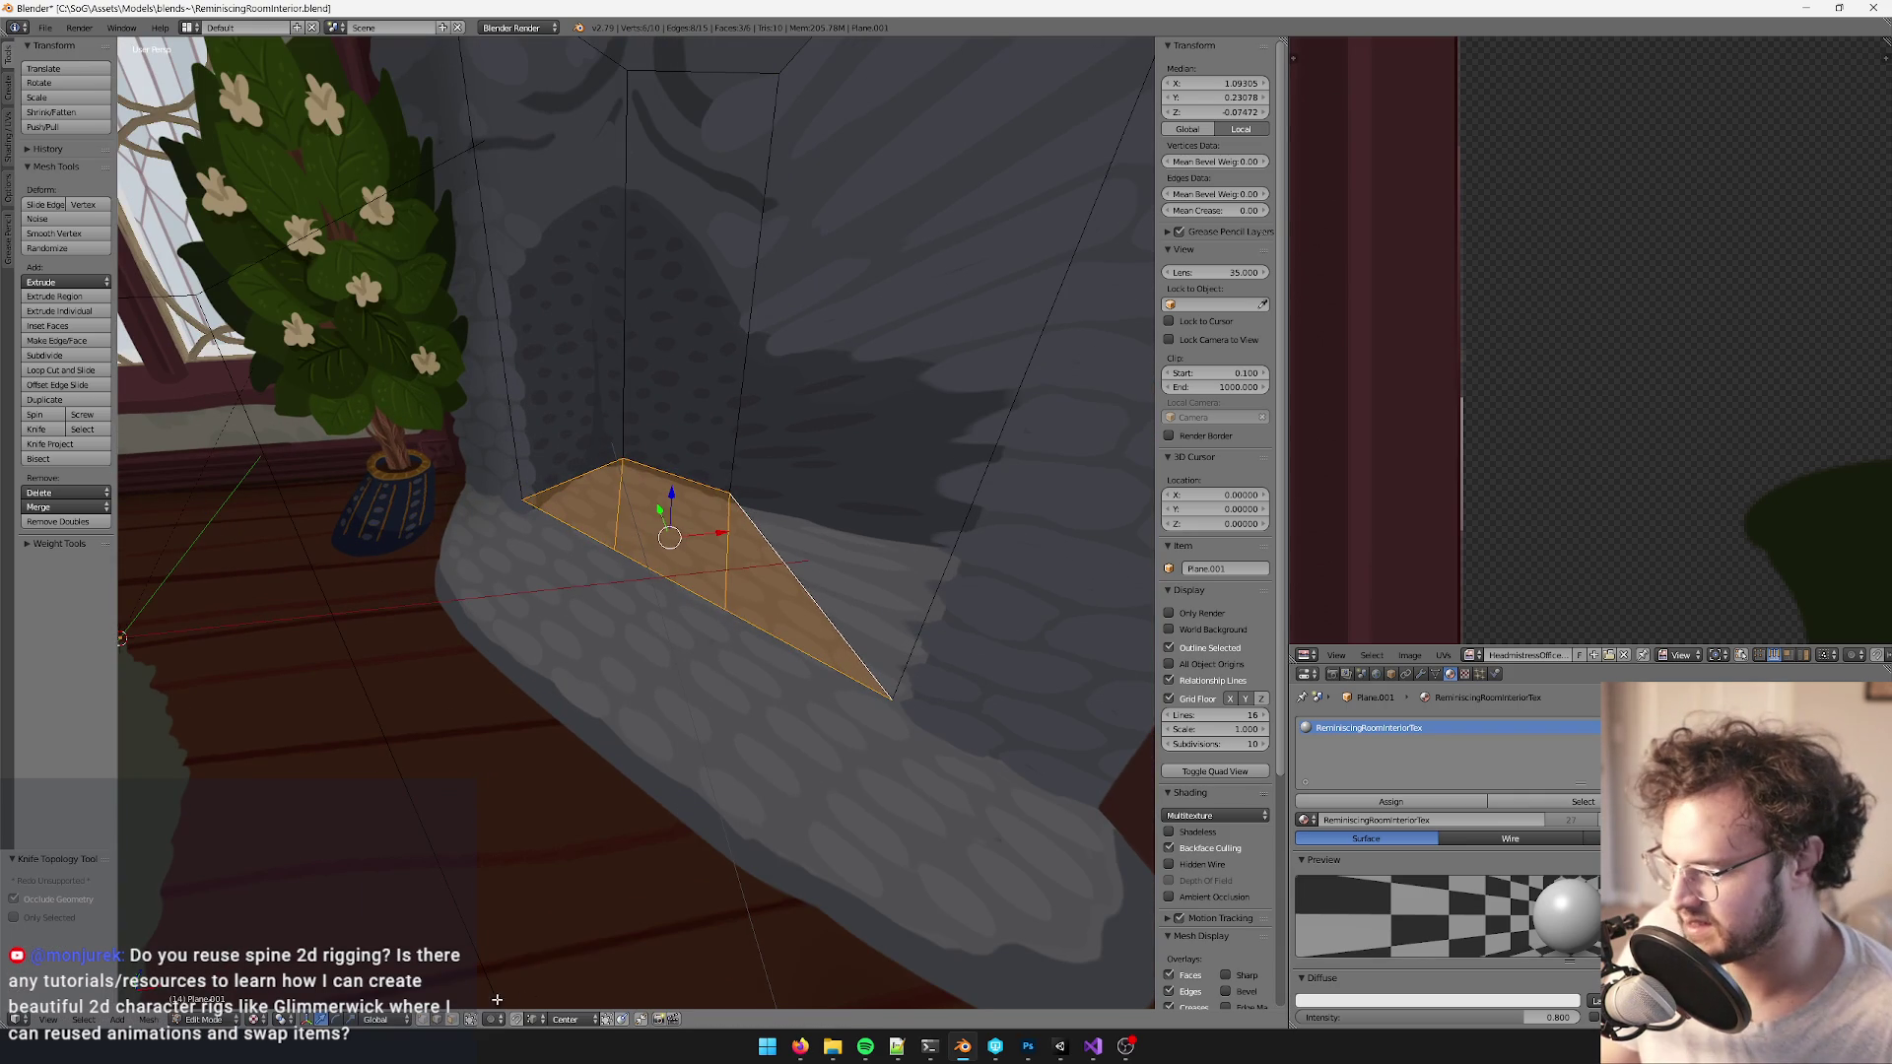
right_click(645, 569)
left_click_drag(646, 569, 755, 566)
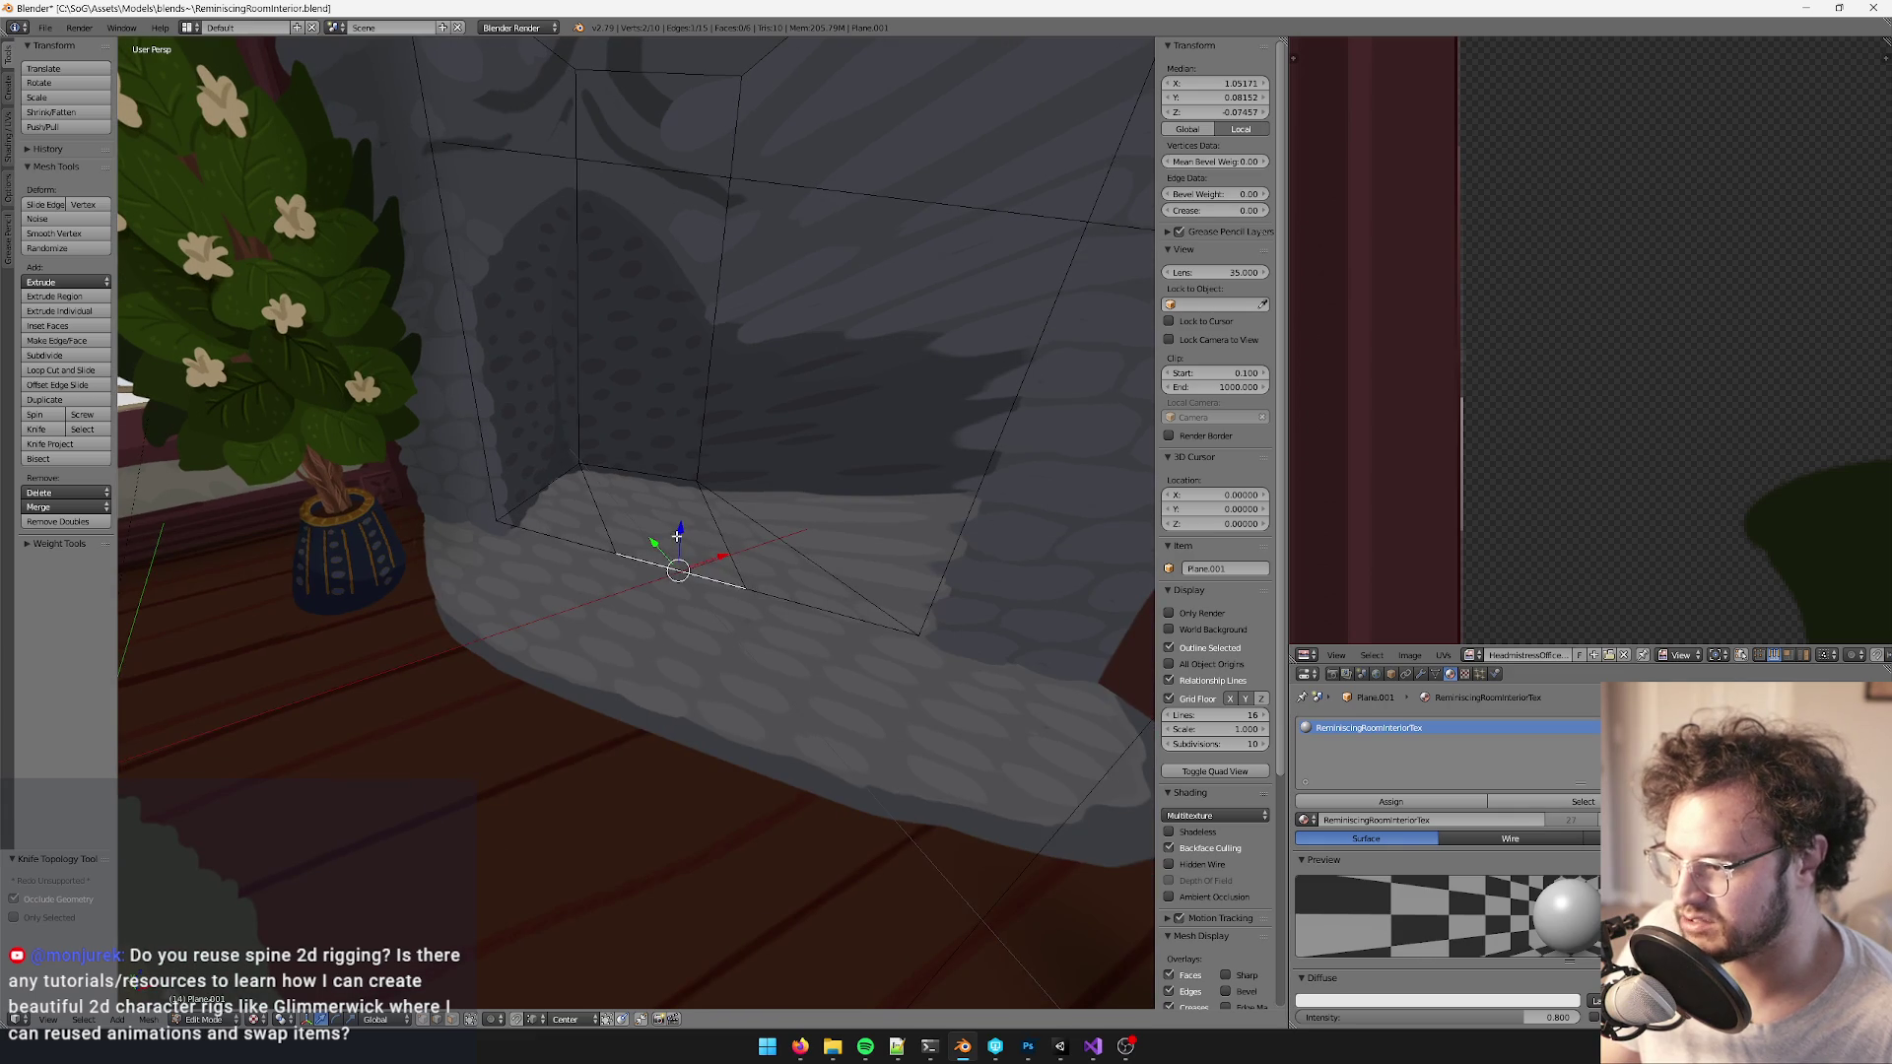
key("g")
left_click(689, 624)
left_click_drag(689, 625, 755, 501)
- Add an edge loop across the panels and delete the top row of three faces
key("ctrl+r")
left_click(786, 452)
right_click(787, 452)
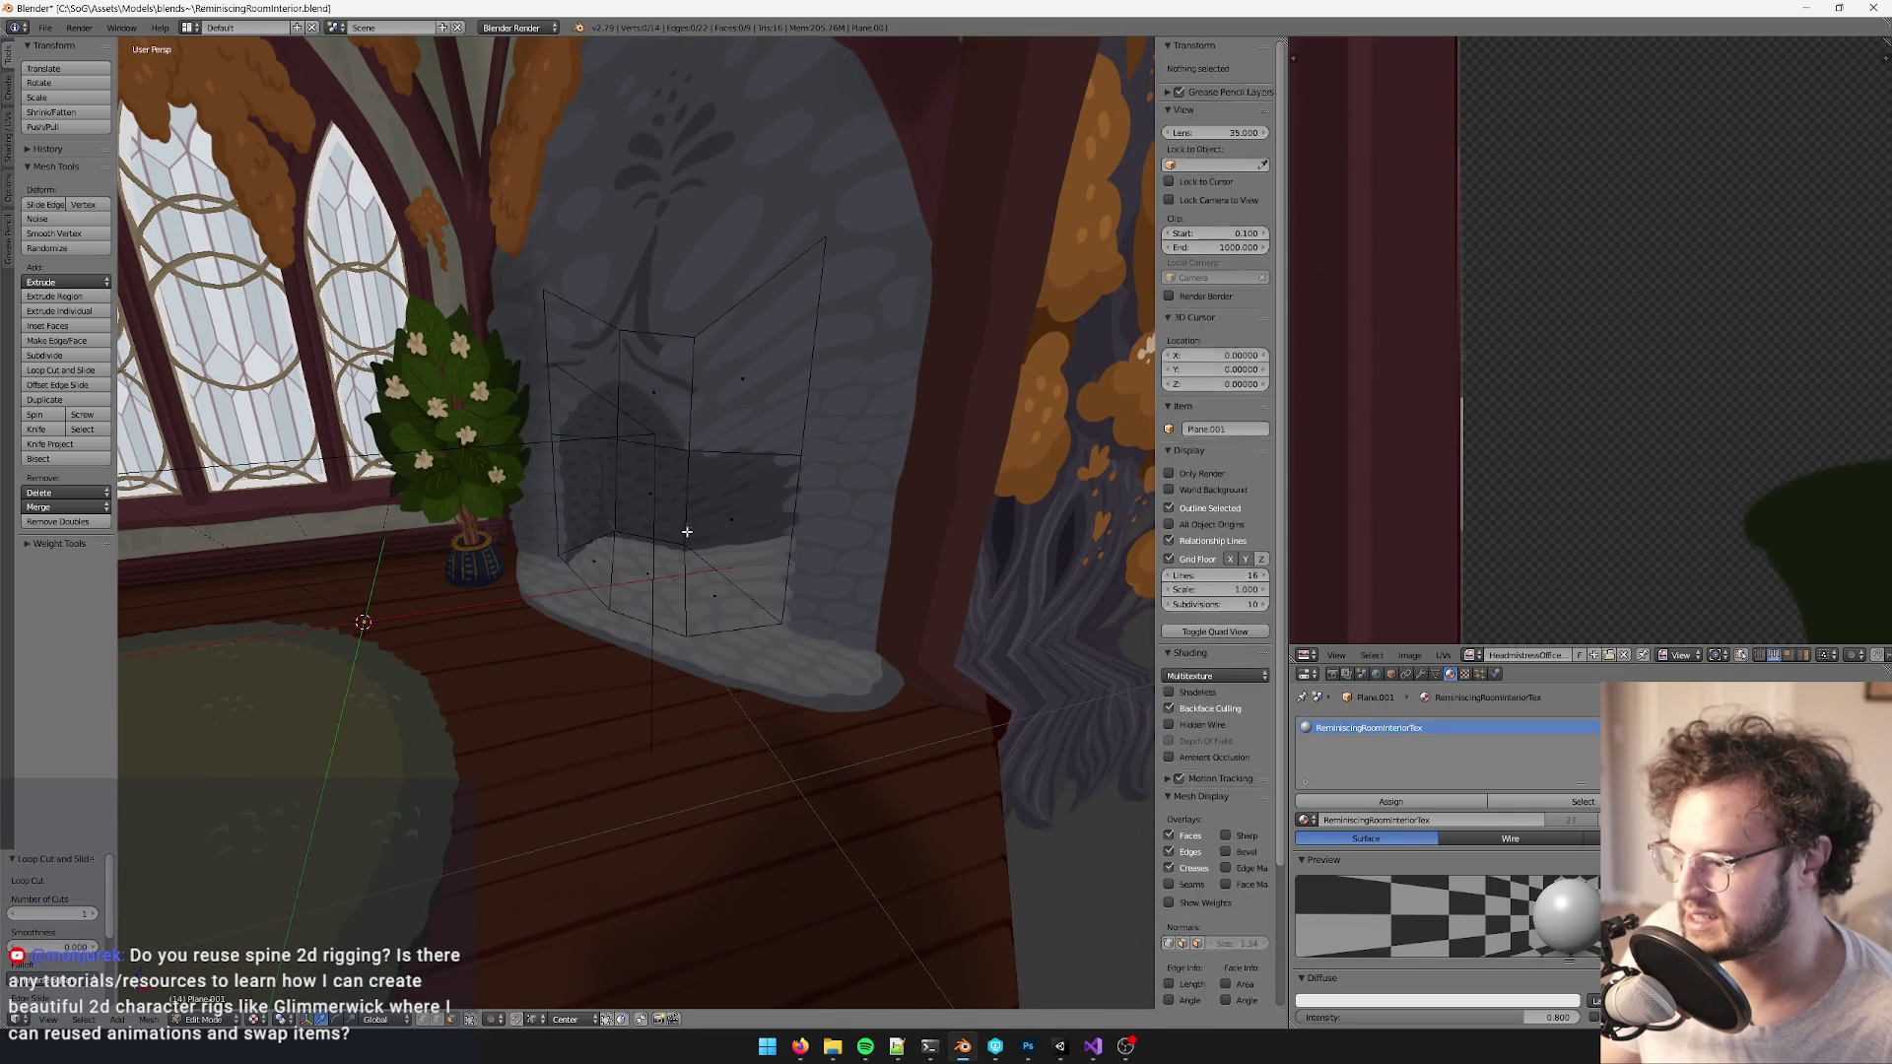
right_click(758, 310, "alt+shift")
key("x")
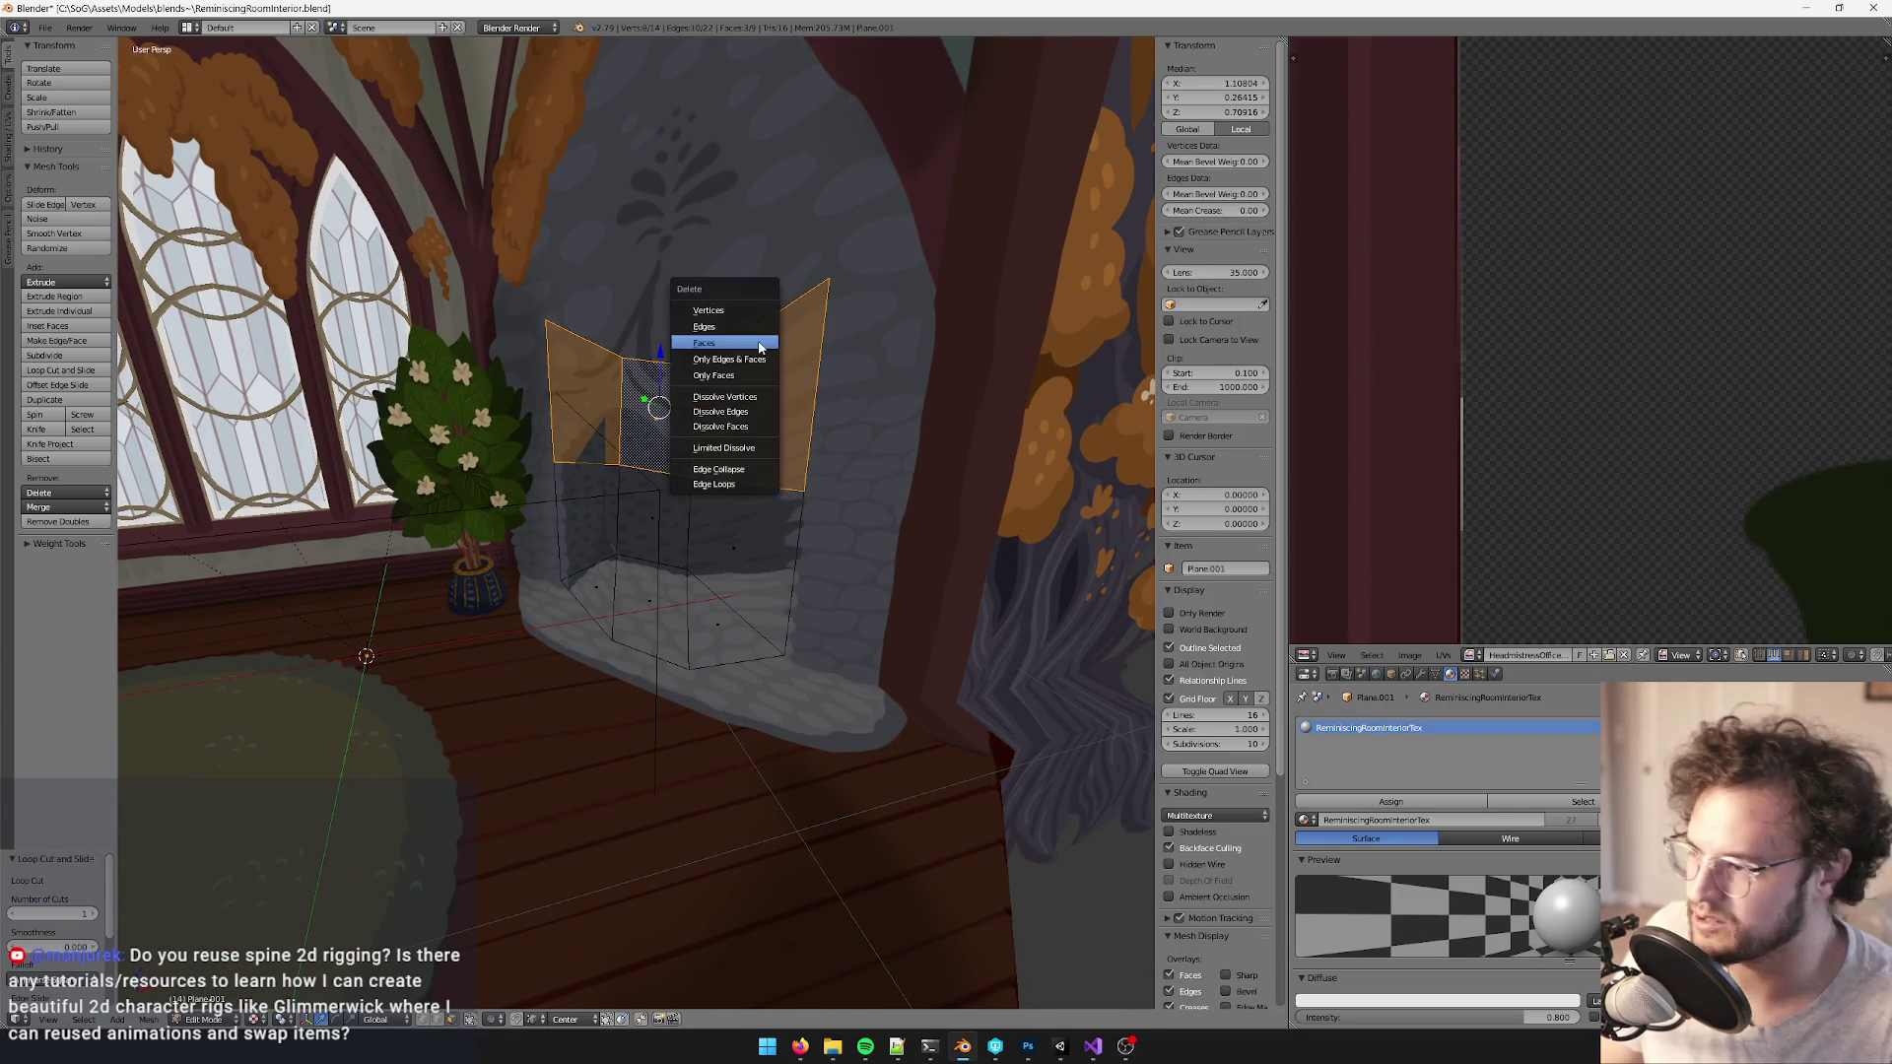
left_click(759, 339)
mouse_move(760, 338)
left_mouse_down()
mouse_move(727, 346)
mouse_move(700, 436)
left_mouse_up()
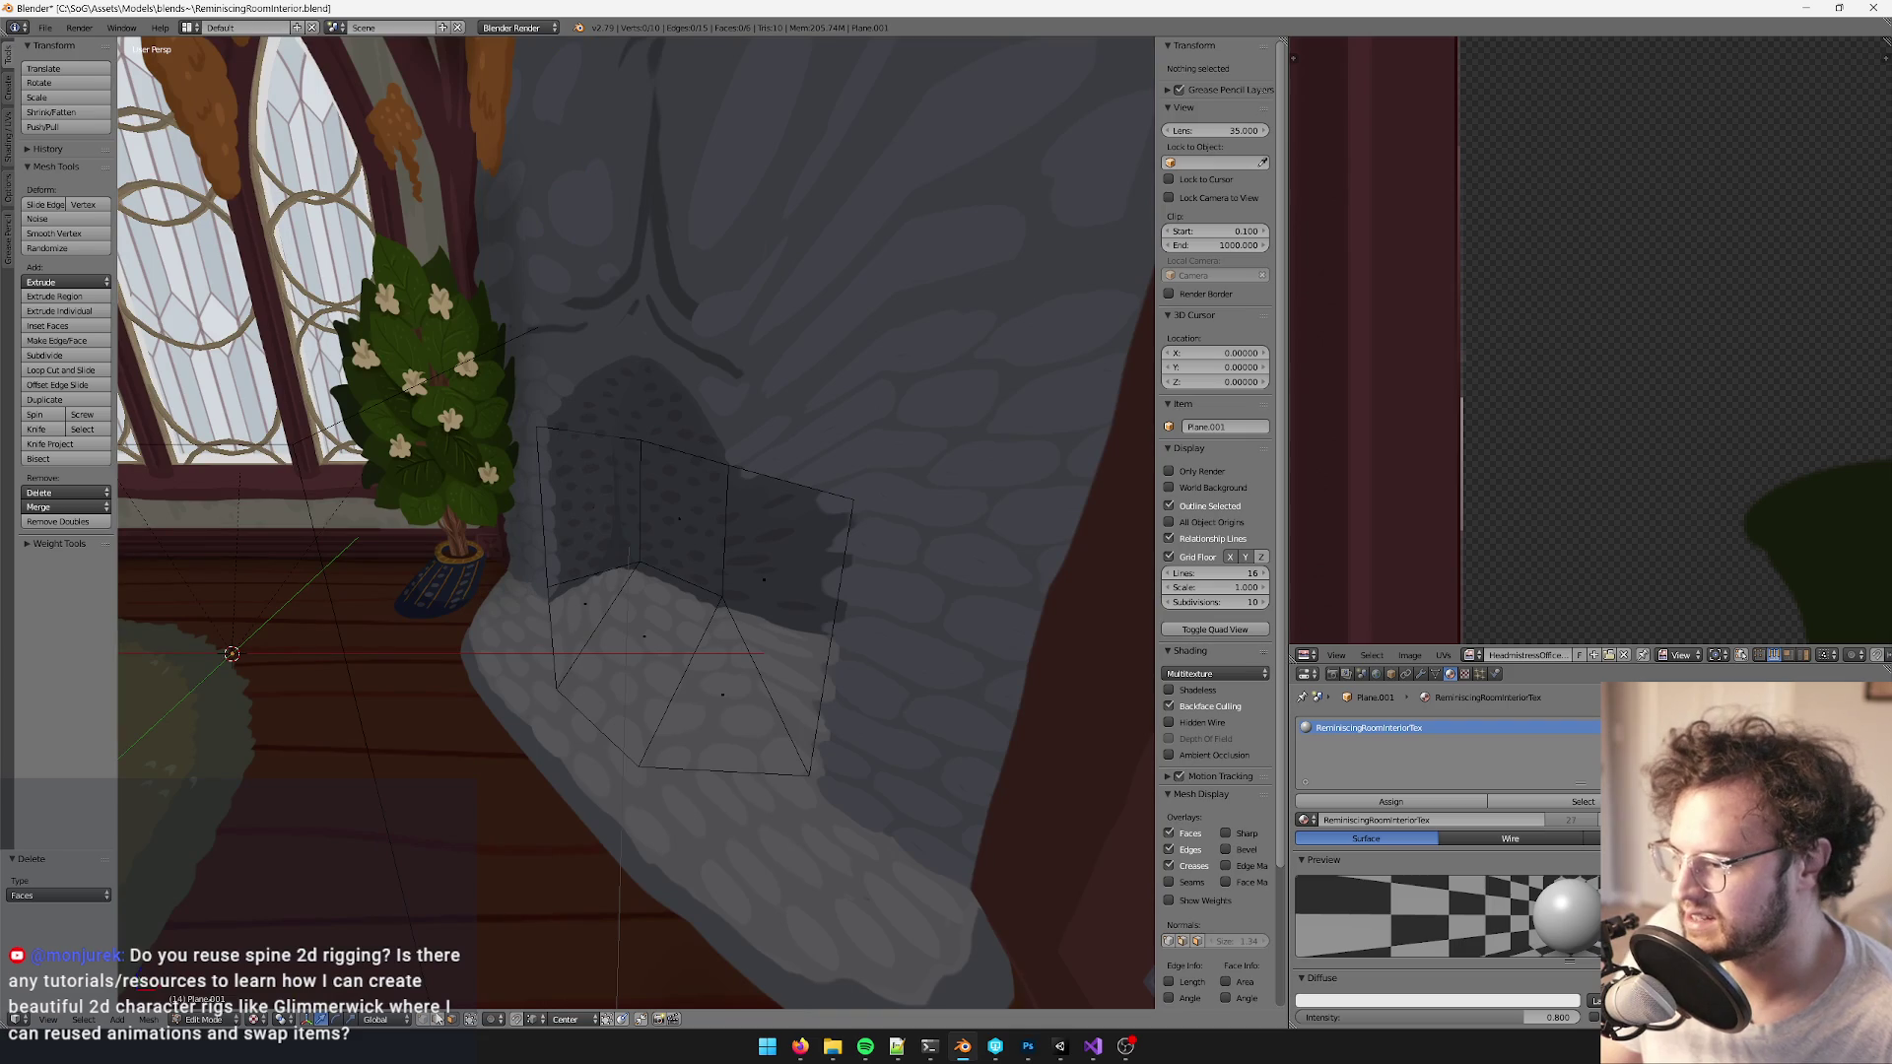
- Select the left, middle and right top edges and raise them slightly along Z
right_click(678, 447)
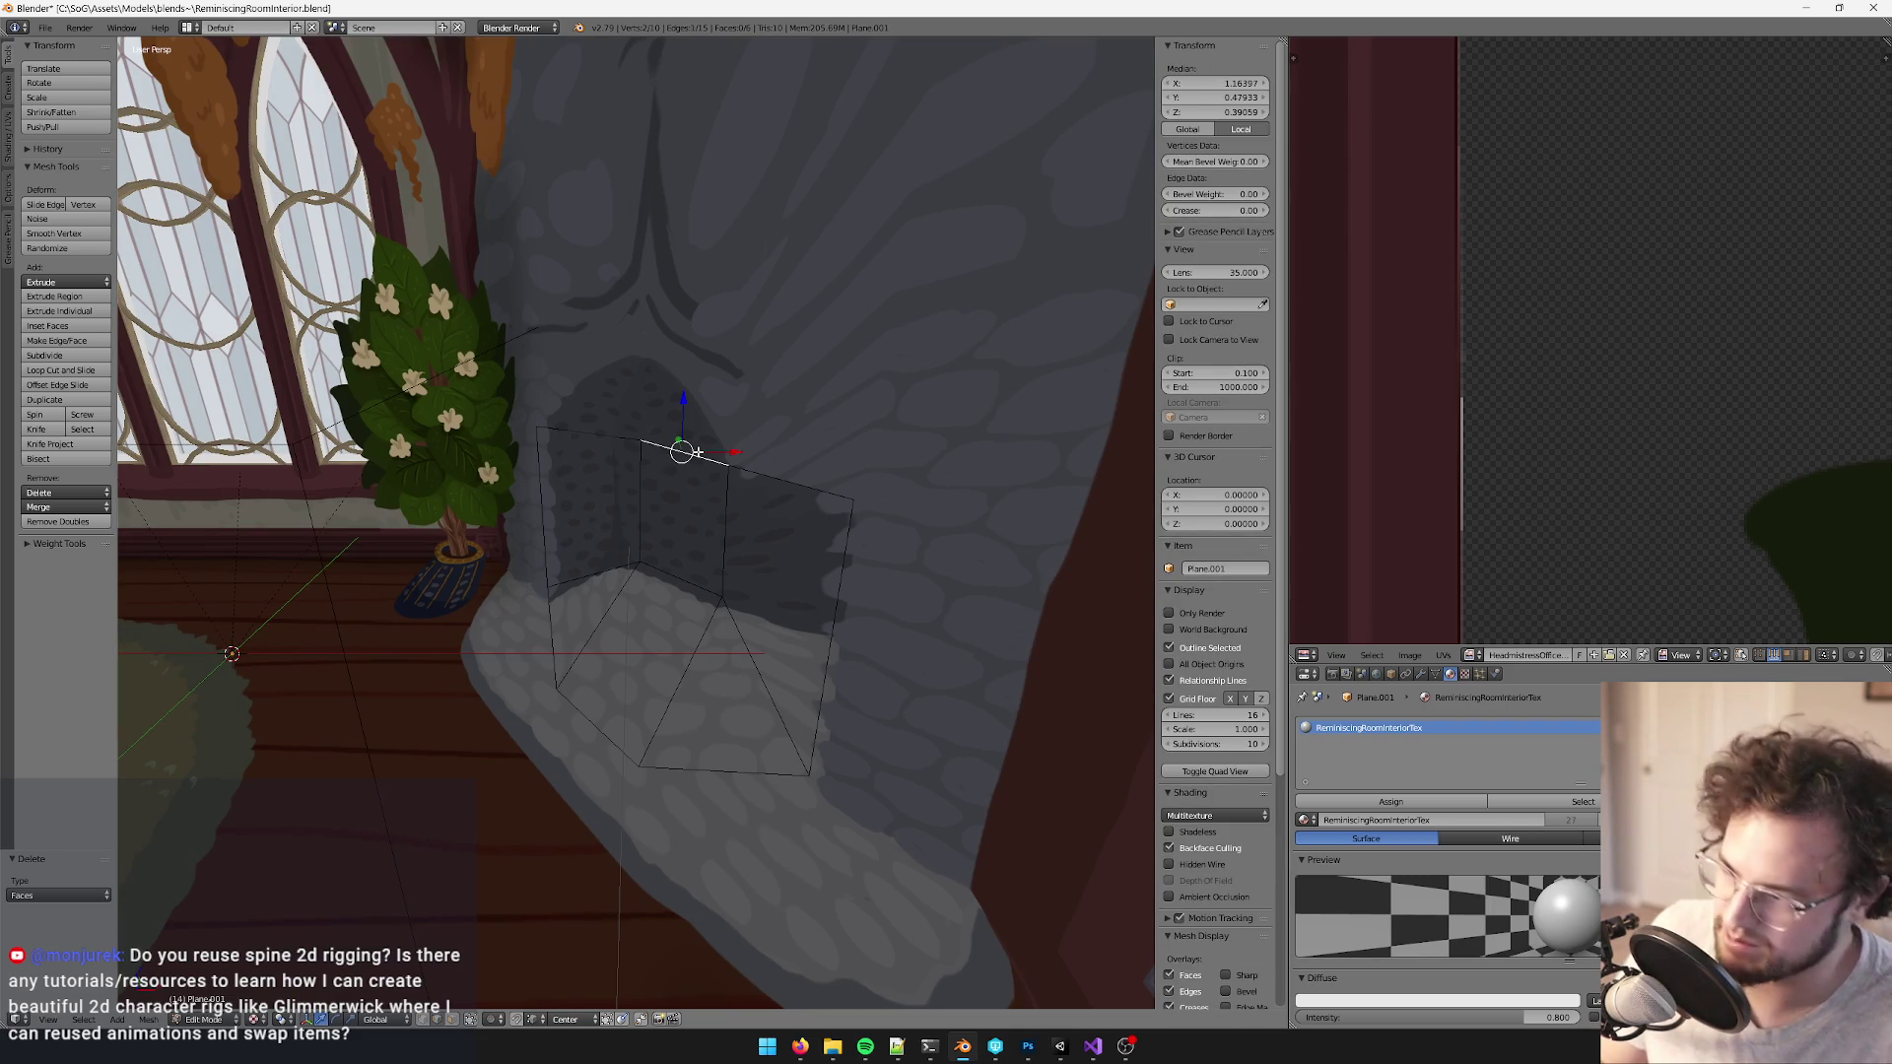
right_click(875, 518, "shift")
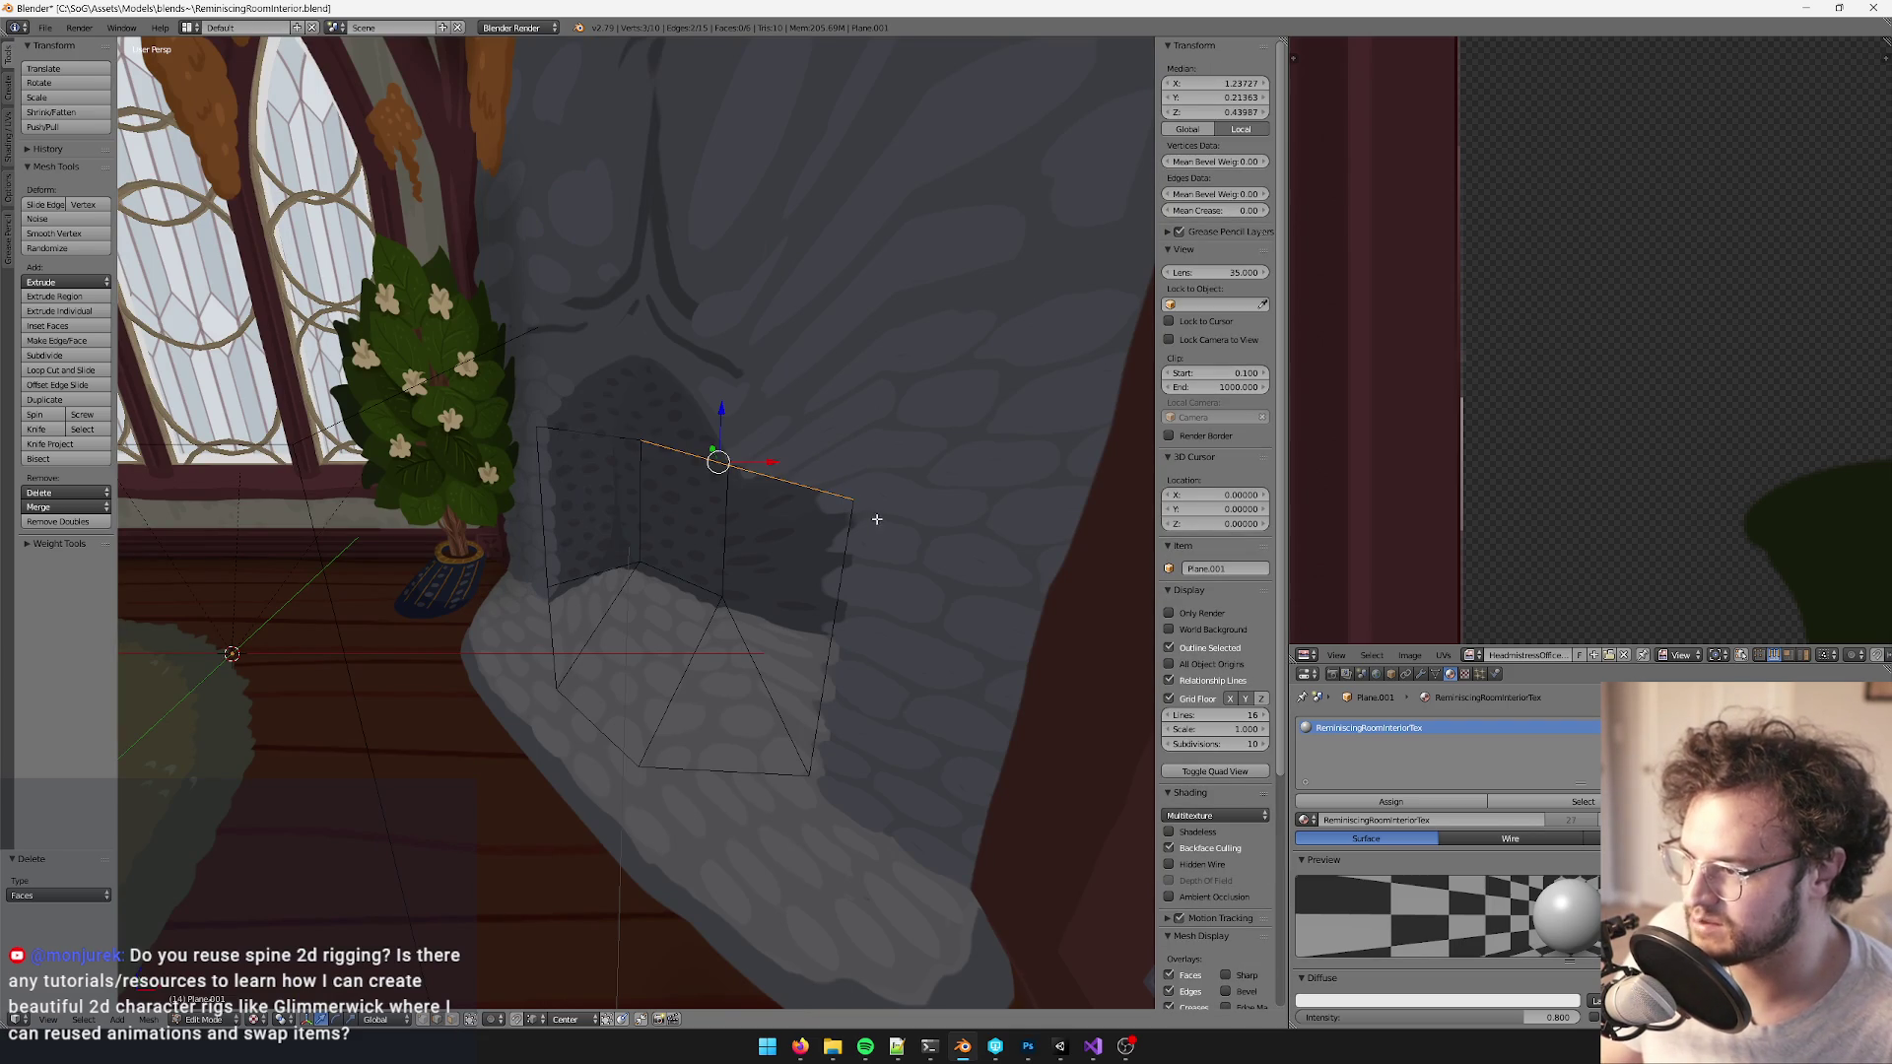
right_click(552, 402, "shift")
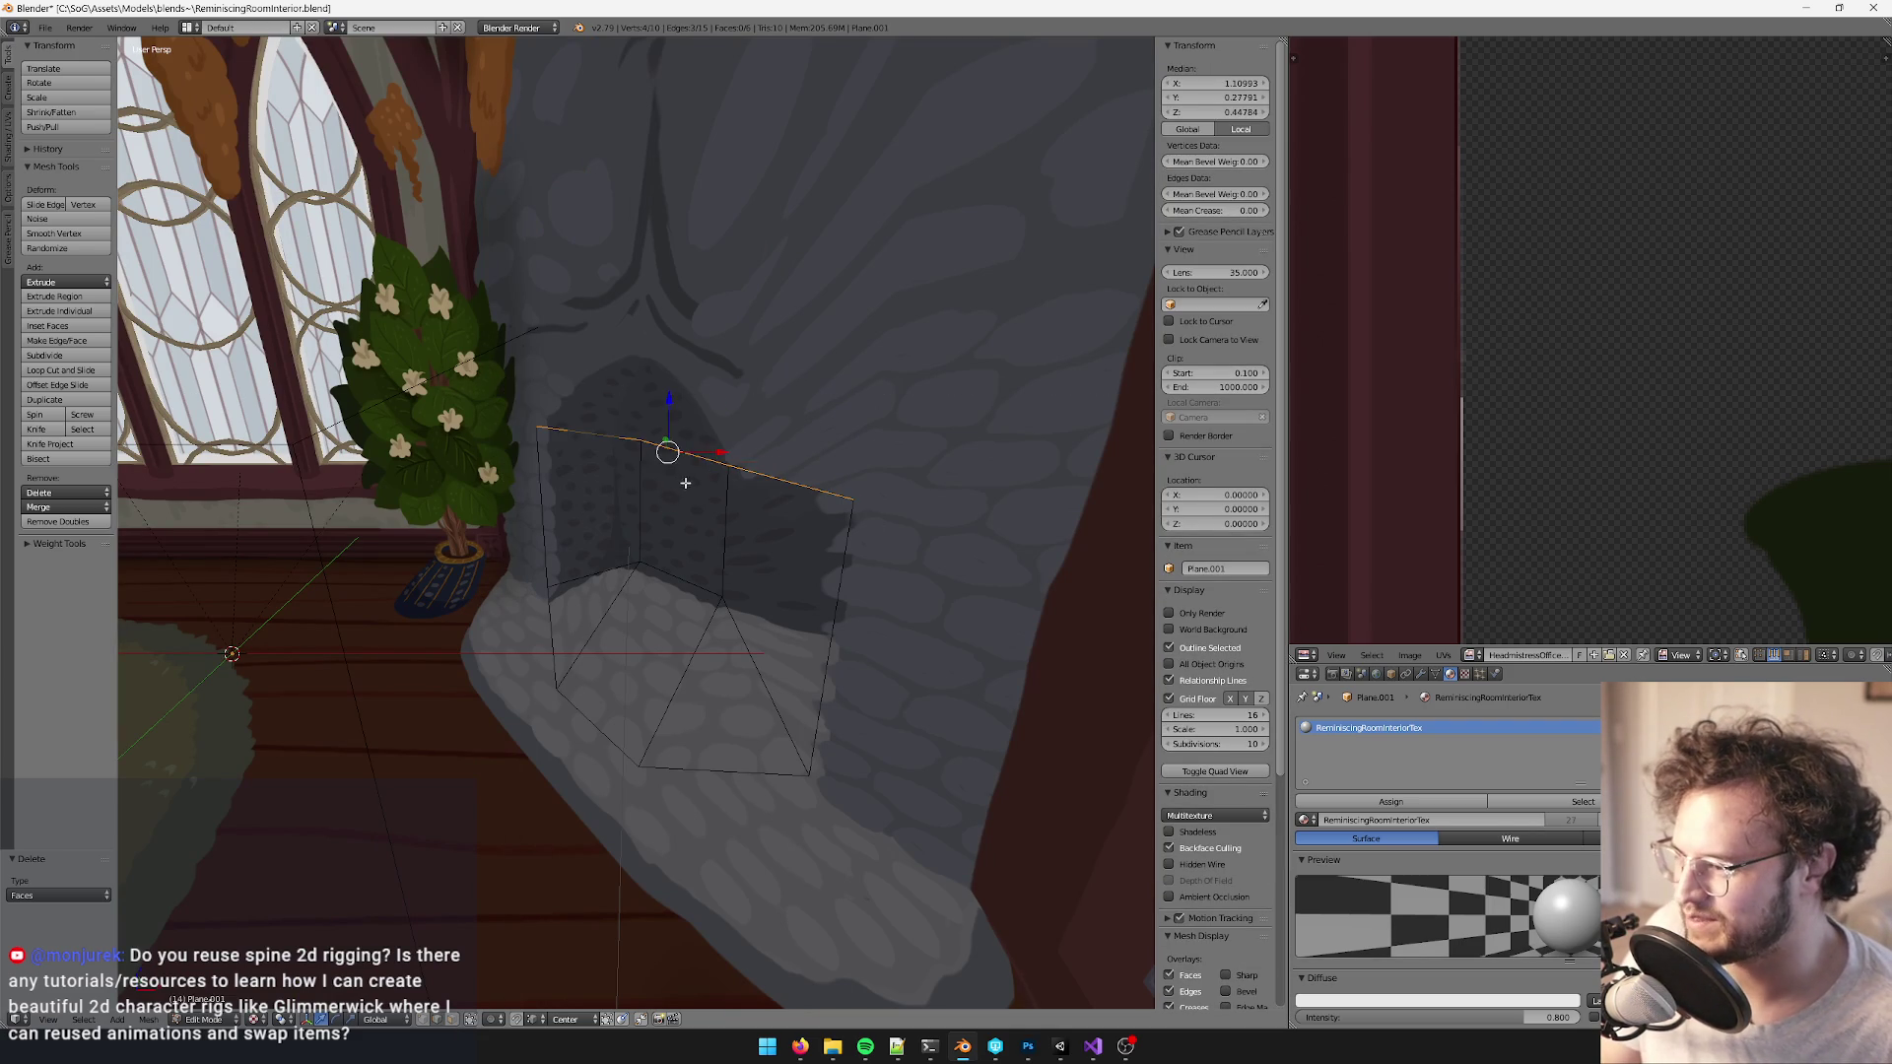
key("g")
key("z")
left_click(674, 401)
scroll(674, 401, "down", 5)
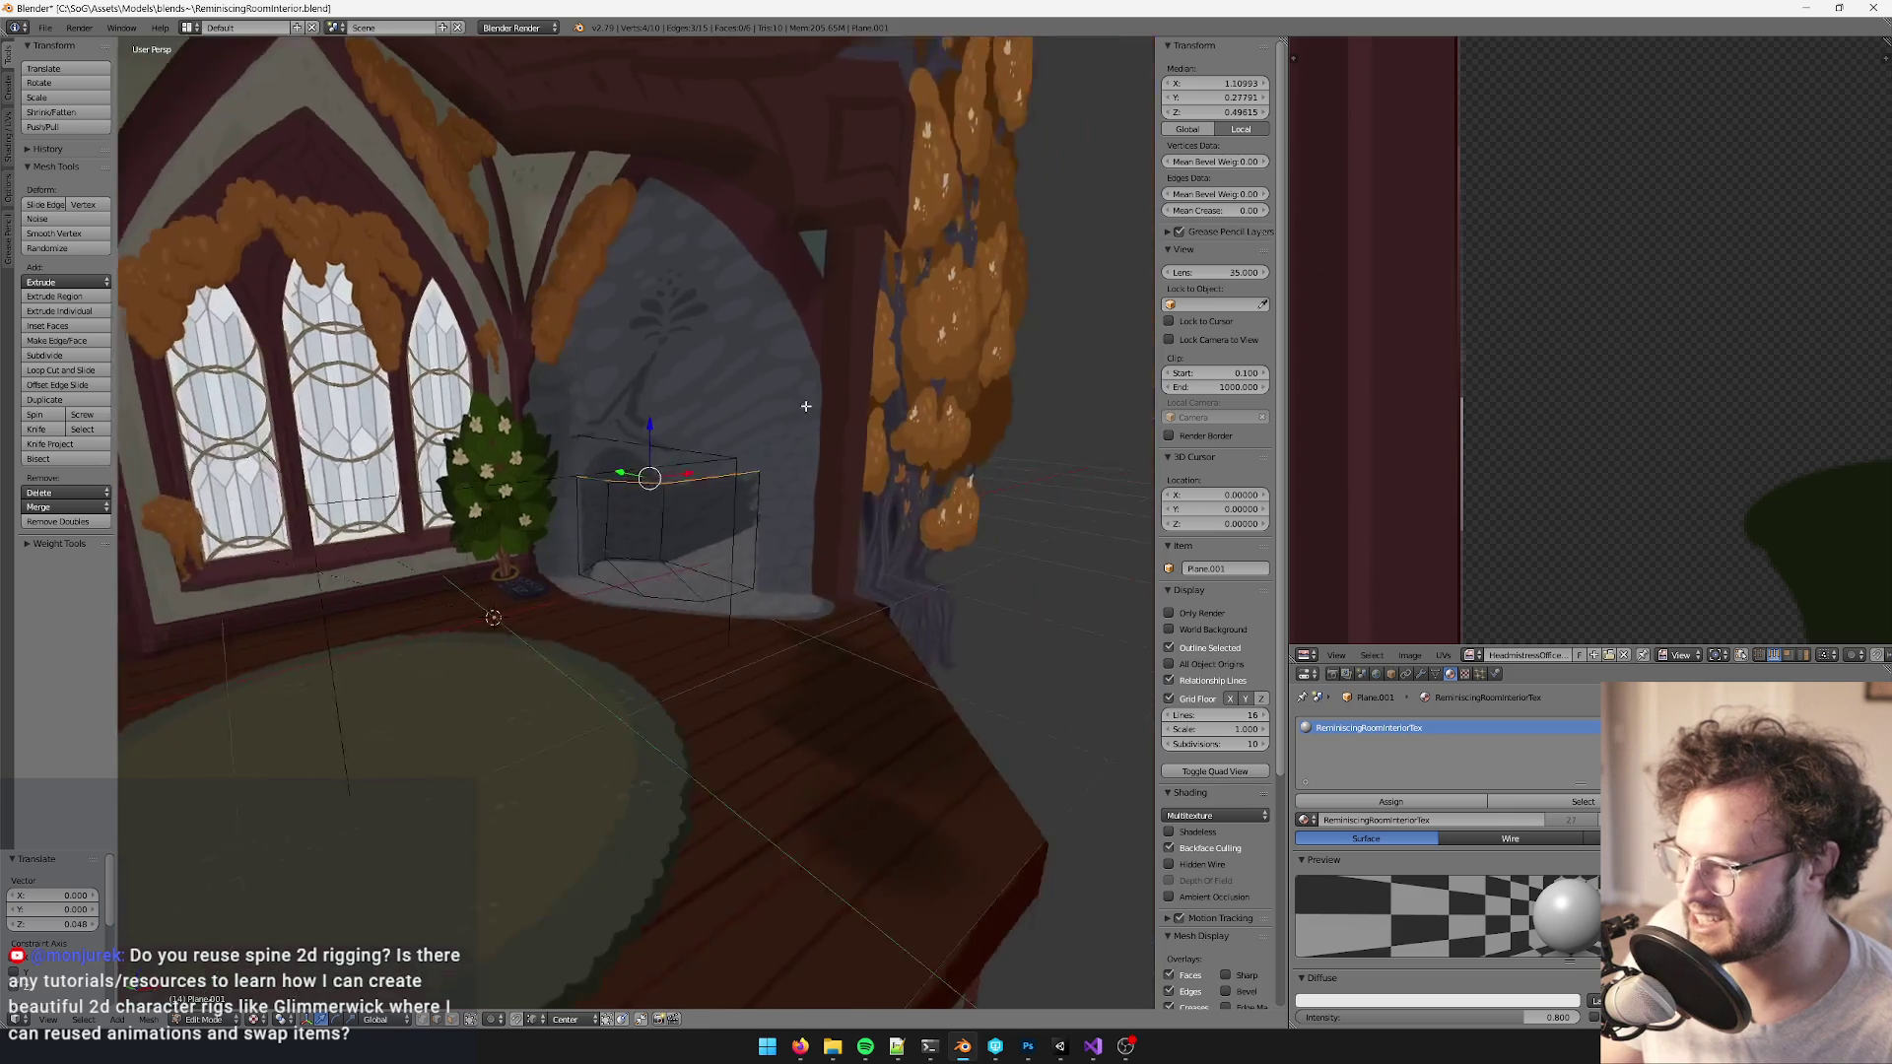
scroll(674, 401, "up", 5)
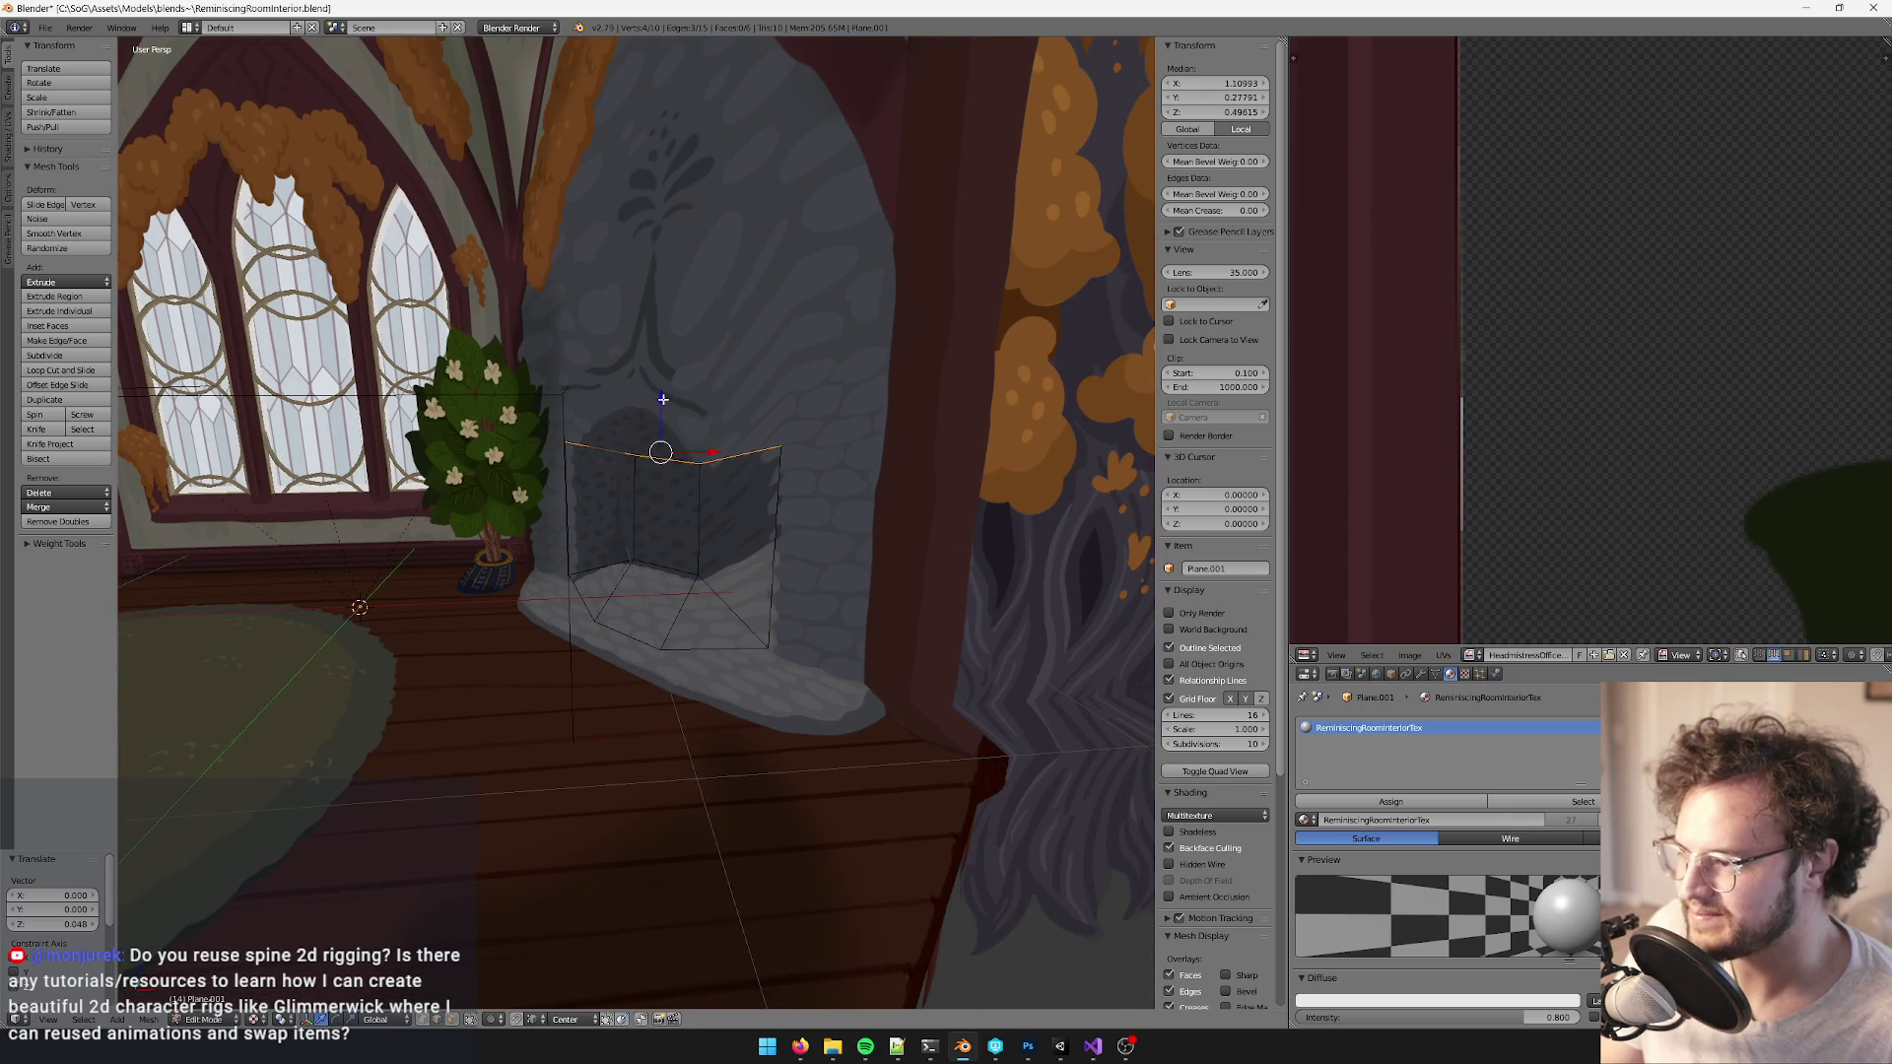
- Extrude the top edges upward into new faces and return to Object Mode
key("e")
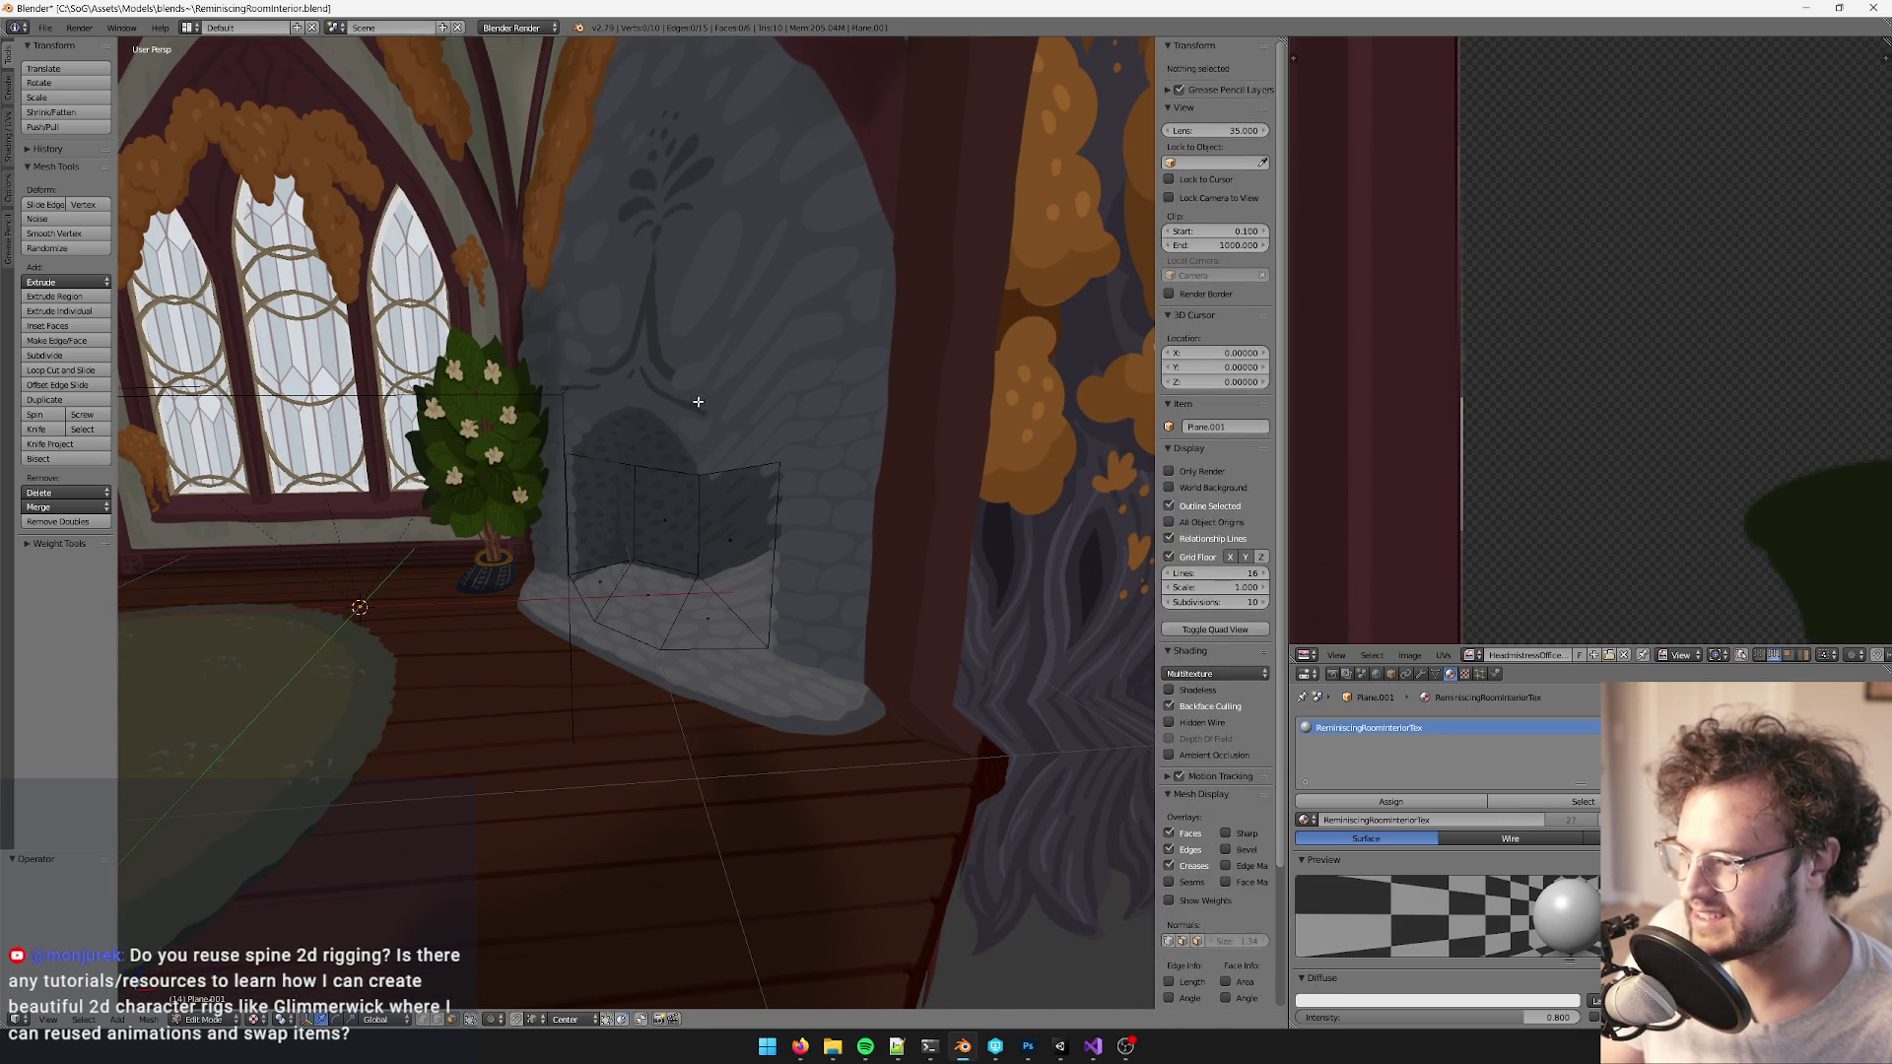
left_click(698, 401)
left_click_drag(698, 401, 788, 484)
key("a")
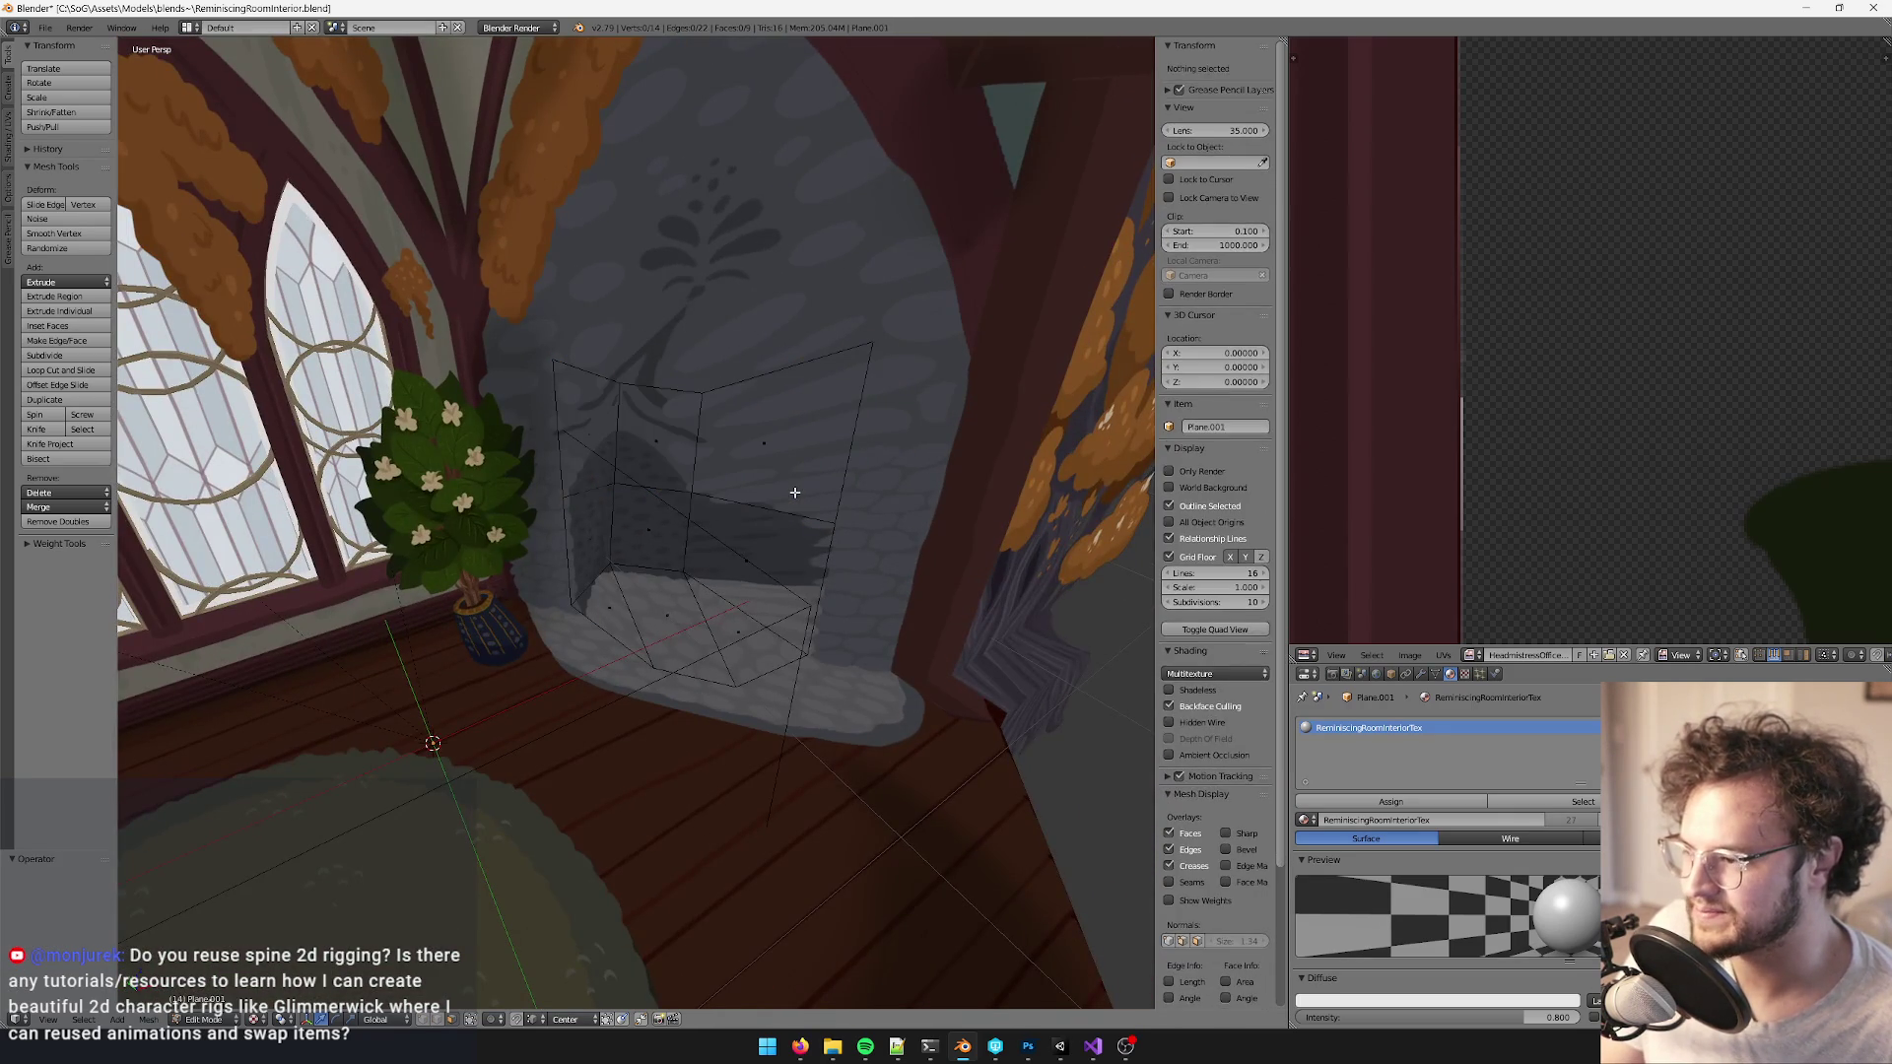
key("a")
key("Tab")
mouse_move(786, 490)
left_mouse_down()
mouse_move(810, 595)
mouse_move(848, 606)
left_mouse_up()
left_click(1304, 803)
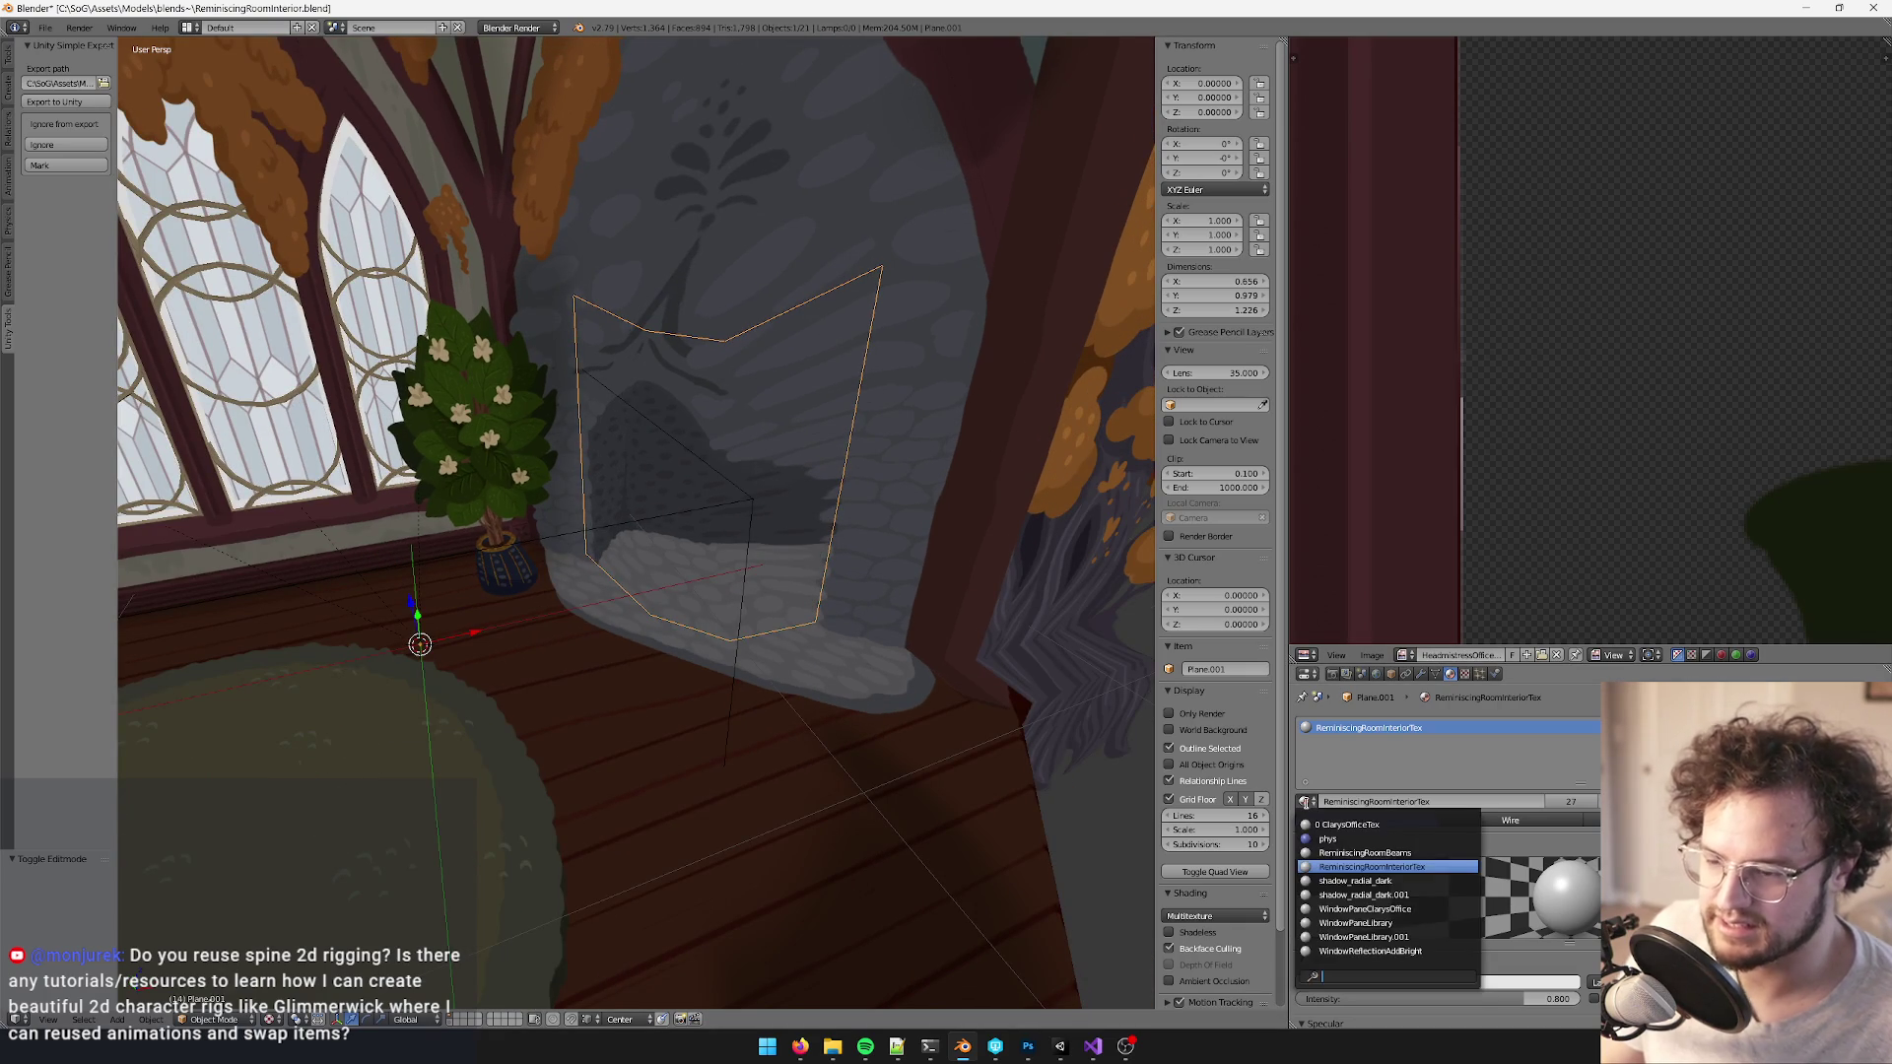
- Assign the shadow_radial_dark material to Plane.001 and unwrap all its faces
type("radi")
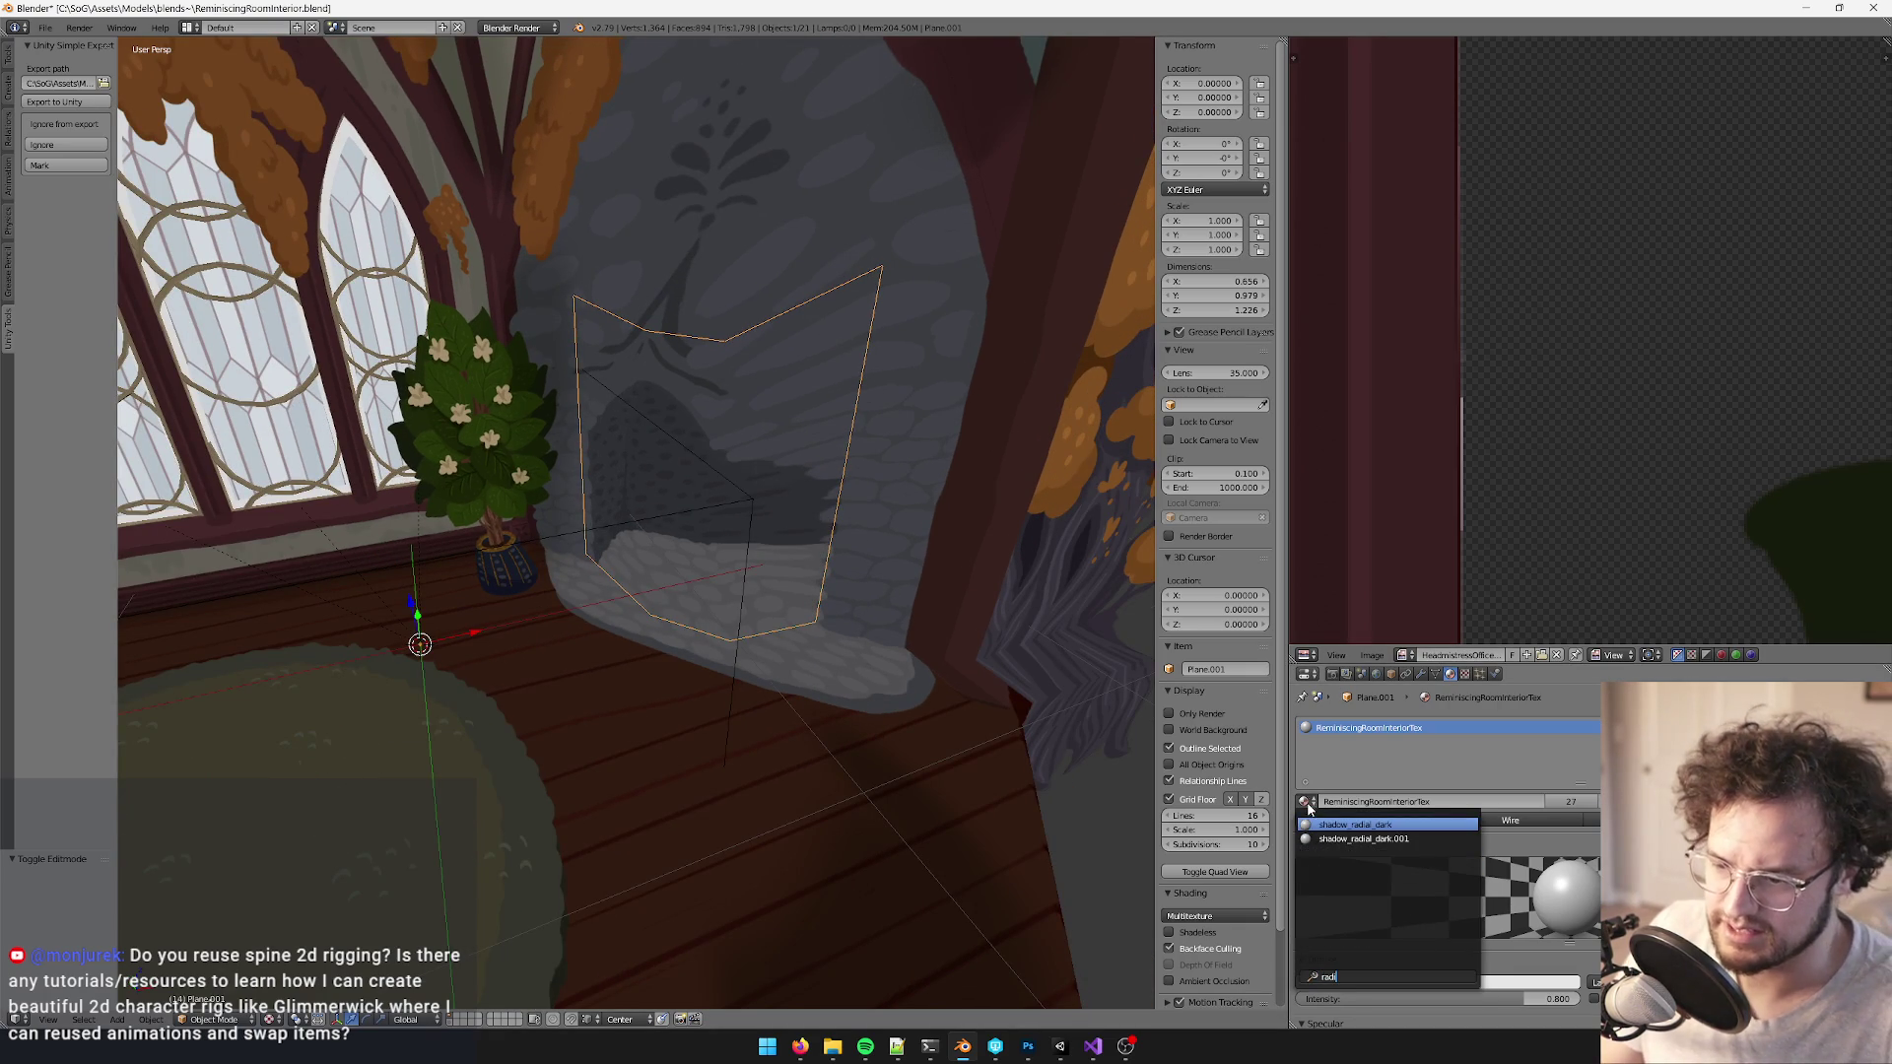
key("Return")
left_click_drag(886, 729, 920, 739)
key("Tab")
key("a")
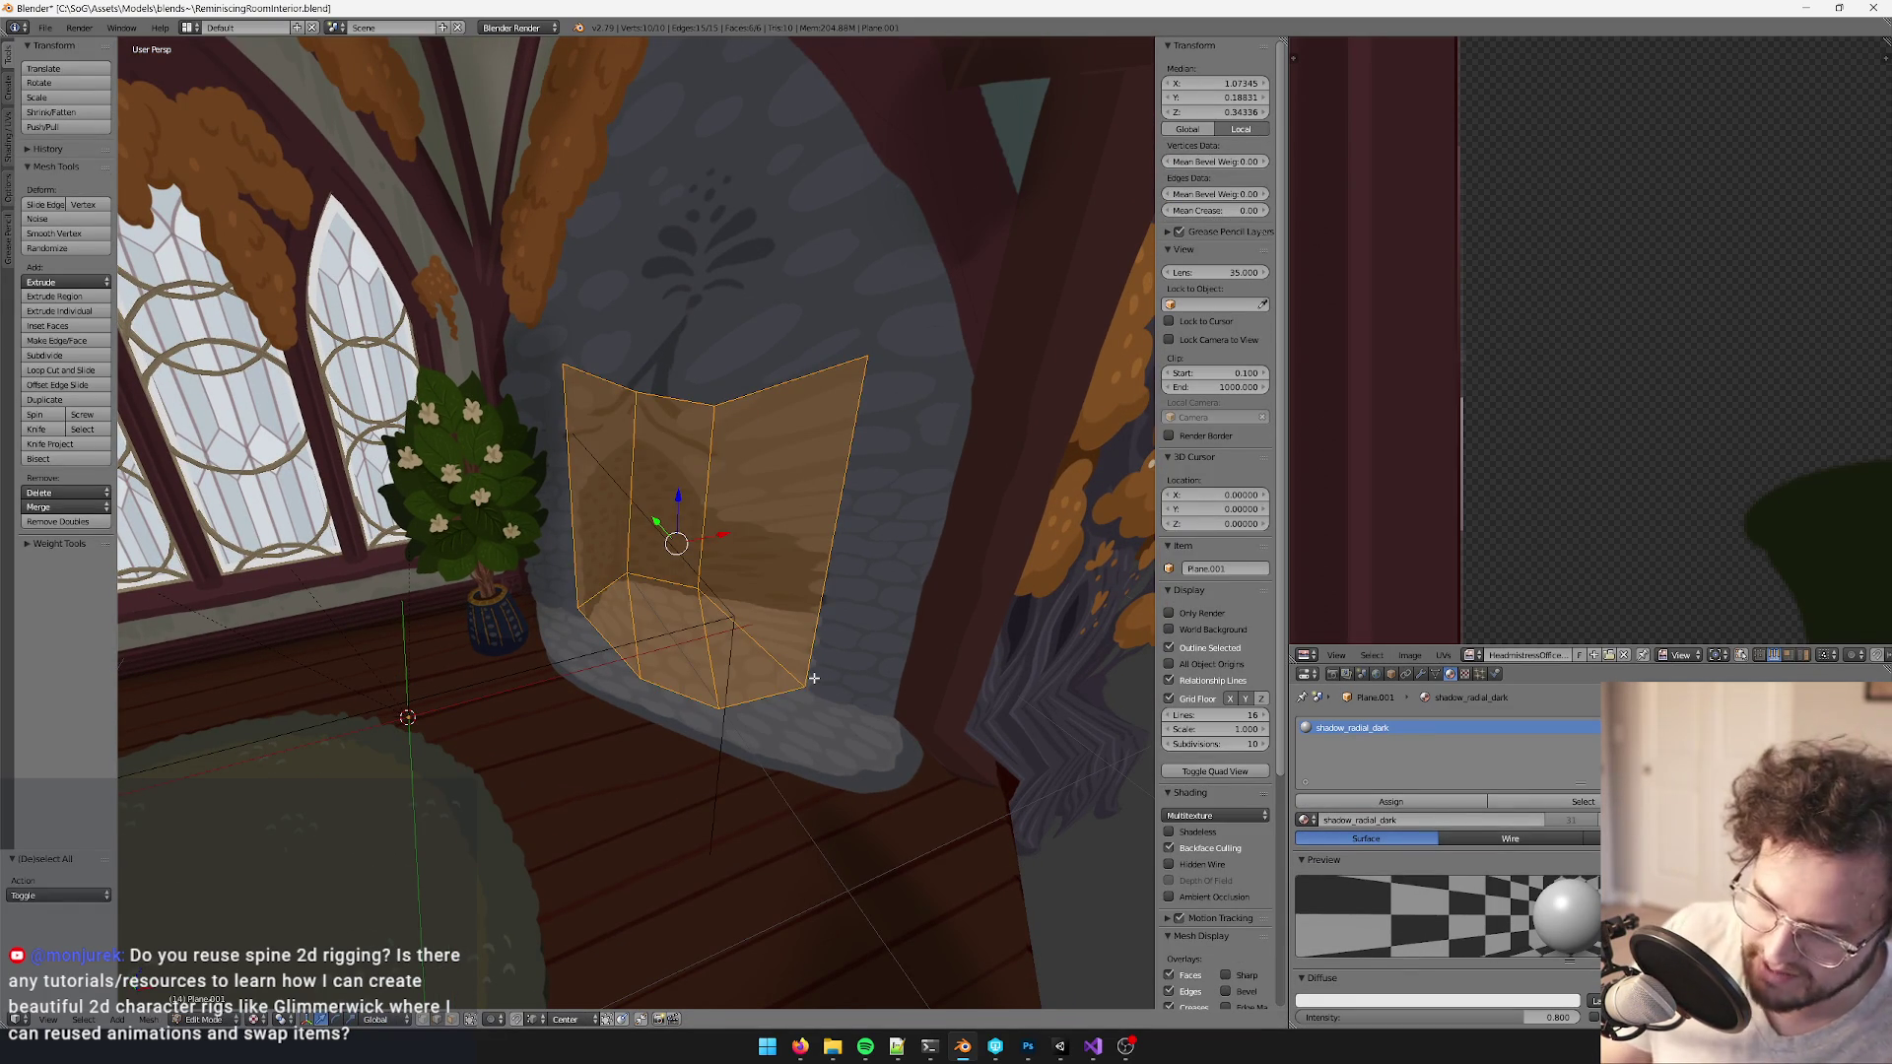
key("u")
key("Up")
key("Up")
key("Up")
key("Return")
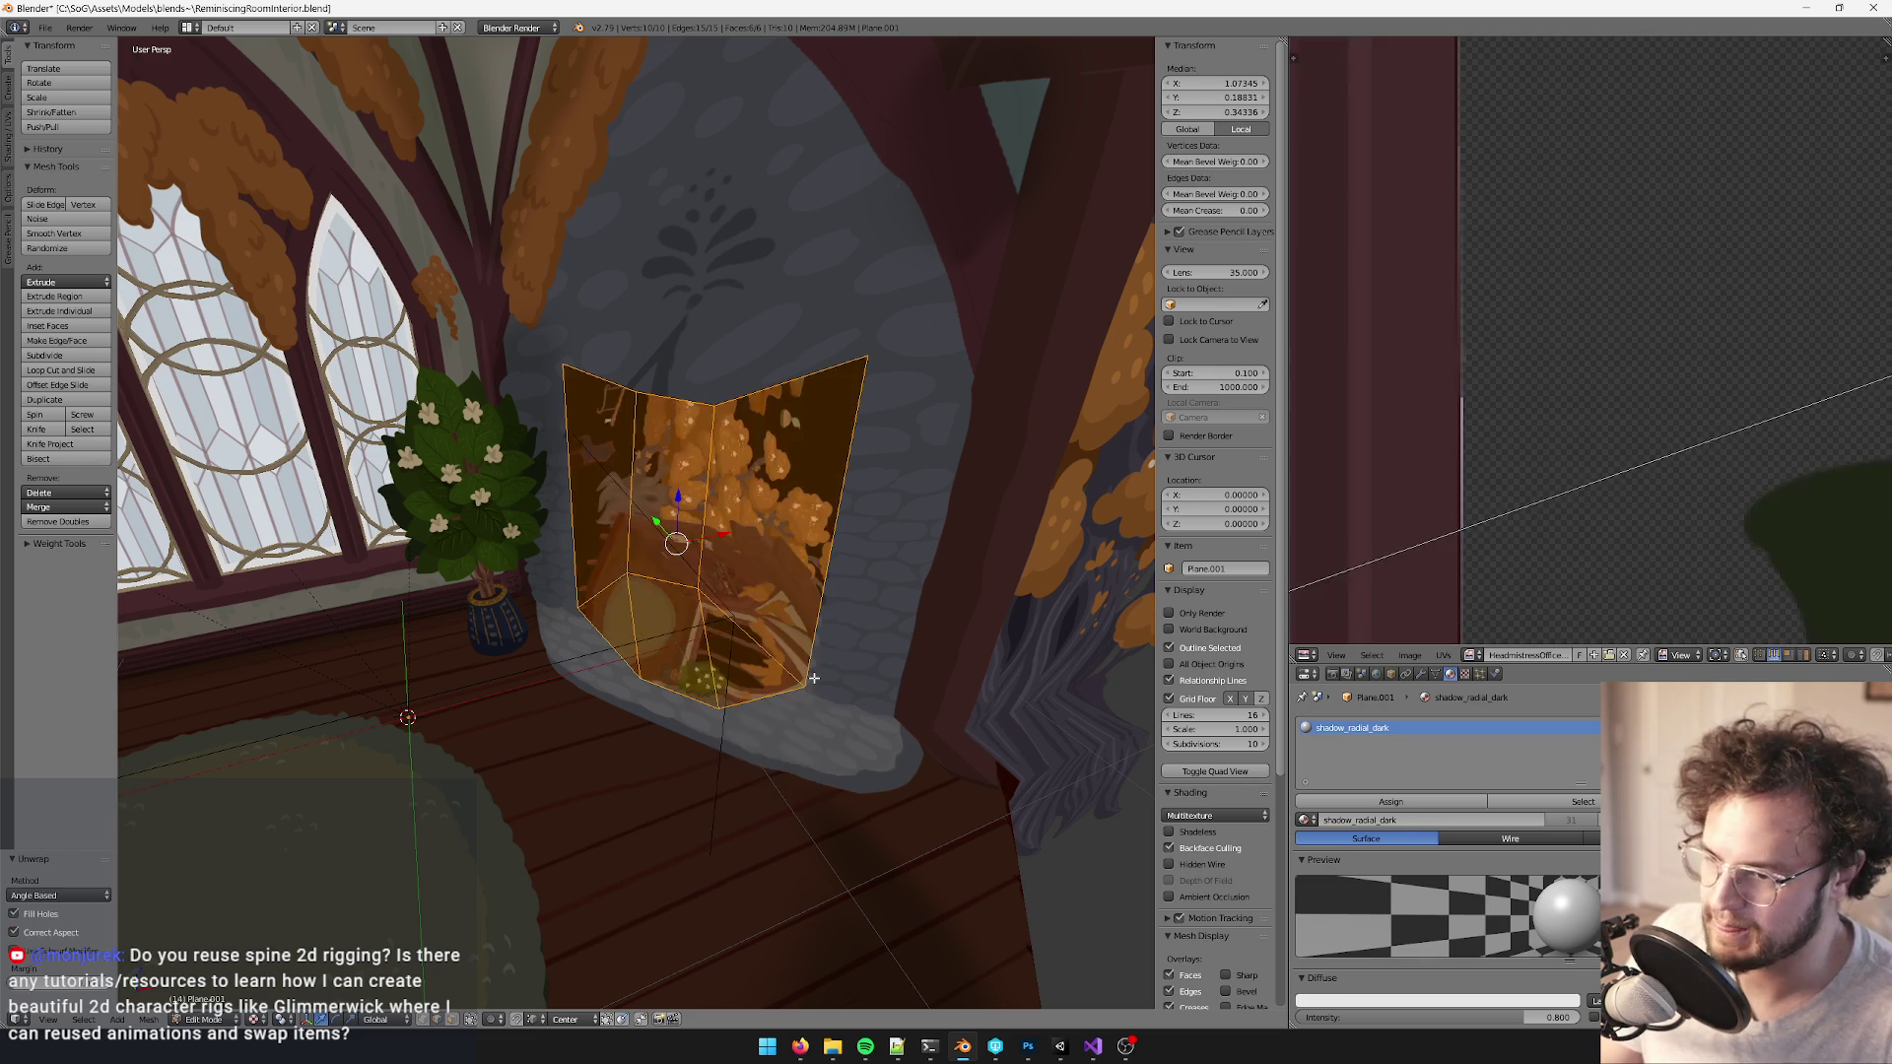
- Display the decal_radialshadow.psd texture in the UV/Image editor
left_click(1471, 655)
type("ra")
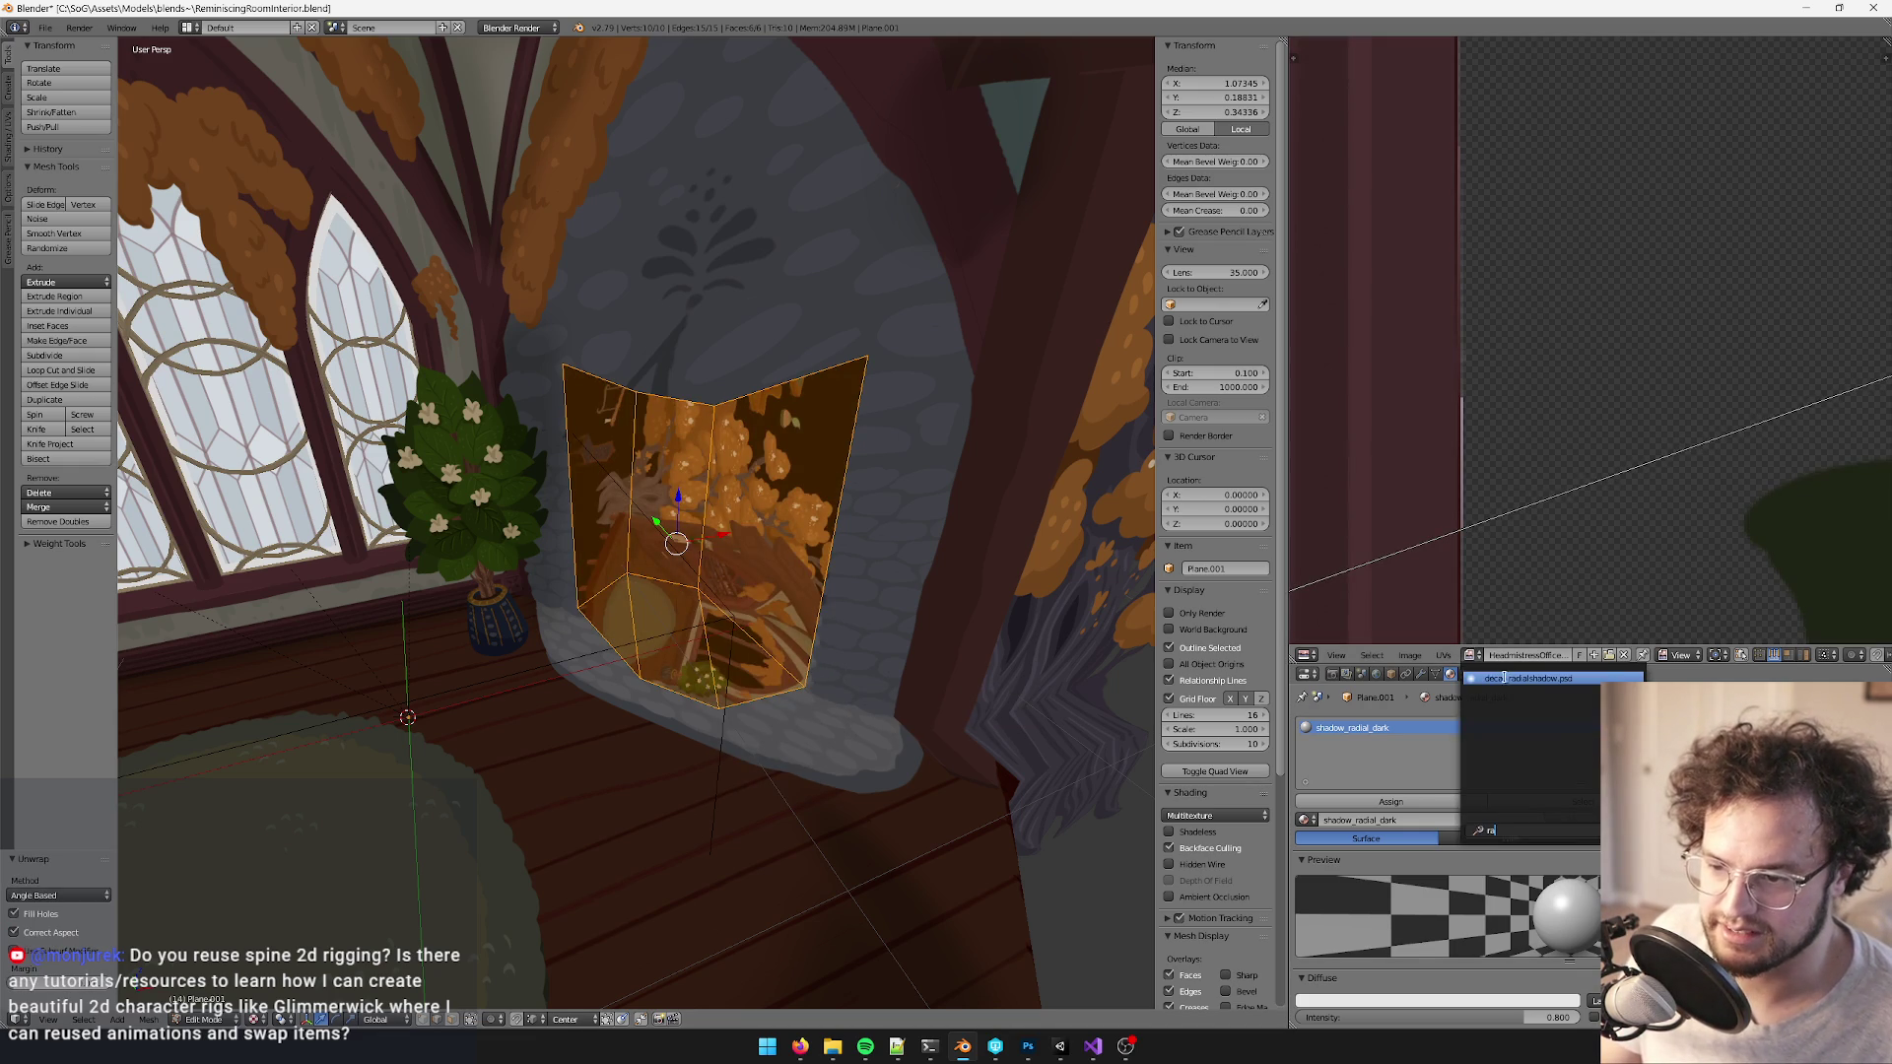
left_click(1501, 678)
left_click_drag(842, 512, 818, 504)
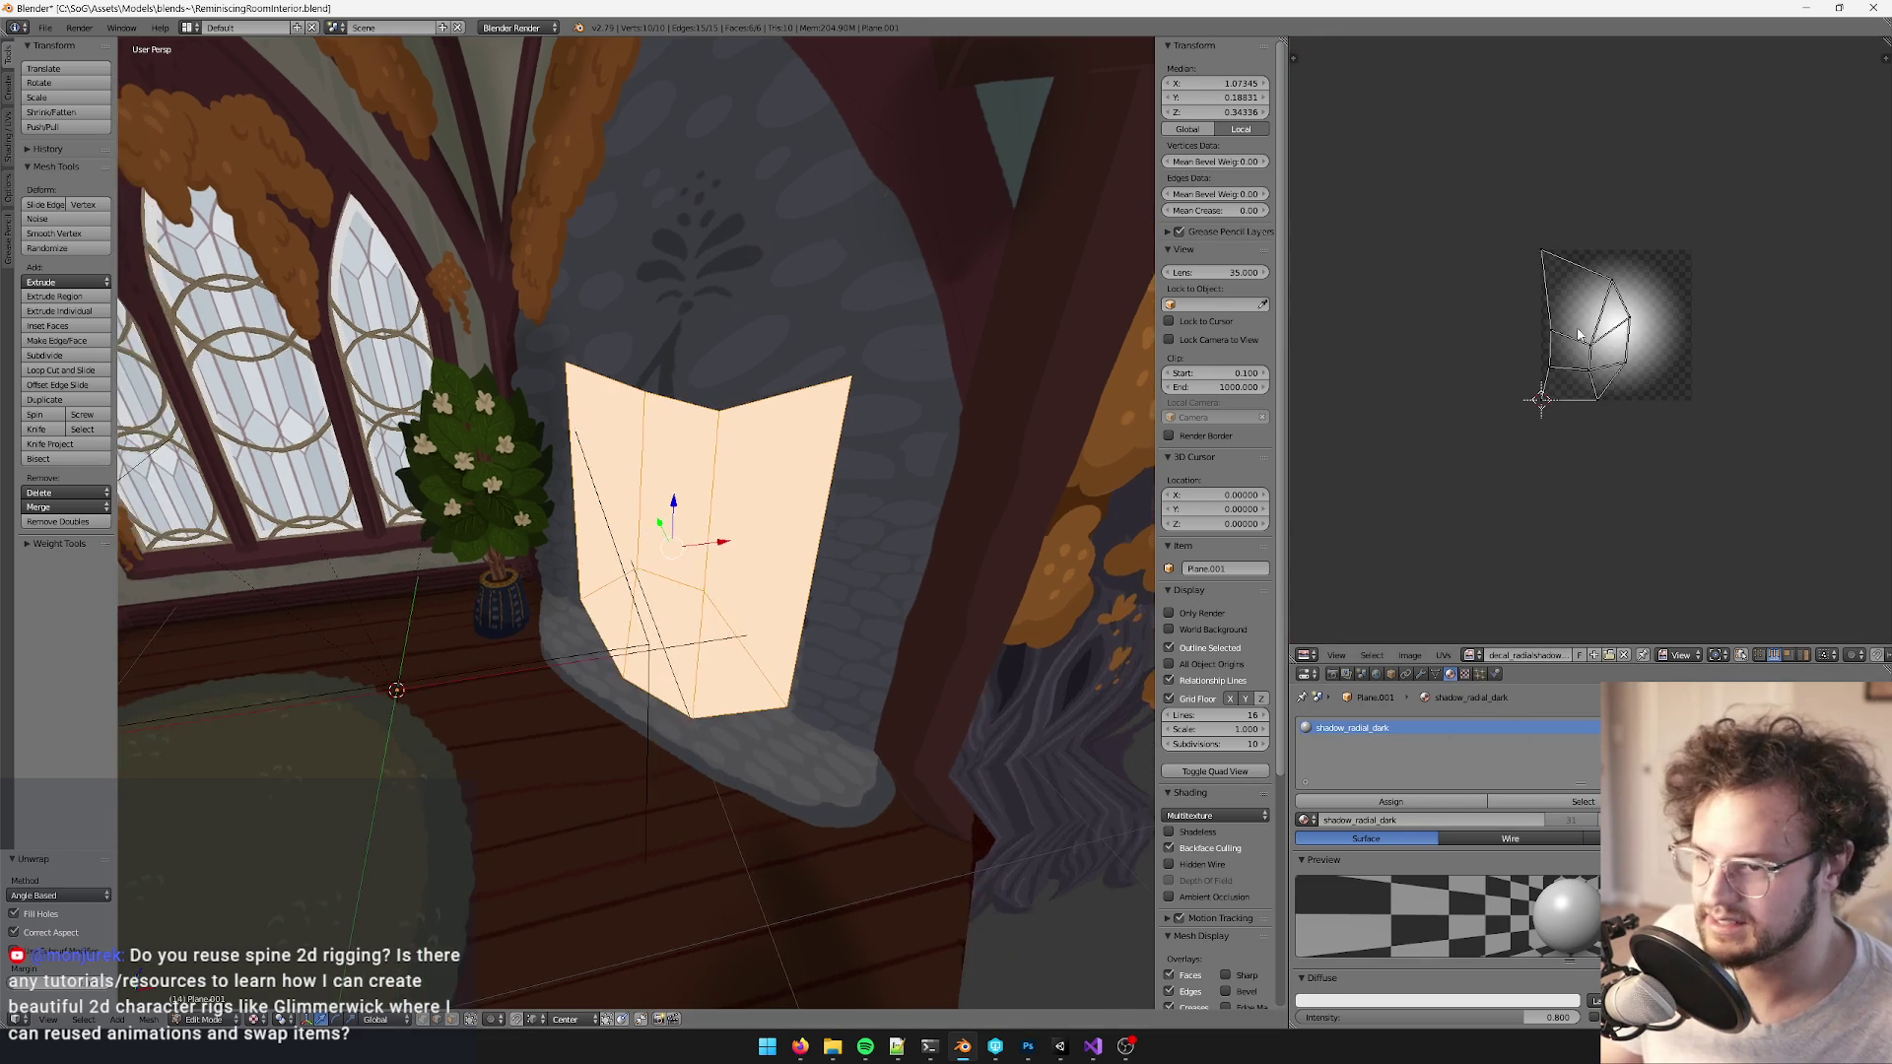
- Move the right-side UV vertices out to the top-right and bottom-right of the gradient
scroll(1660, 313, "up", 2)
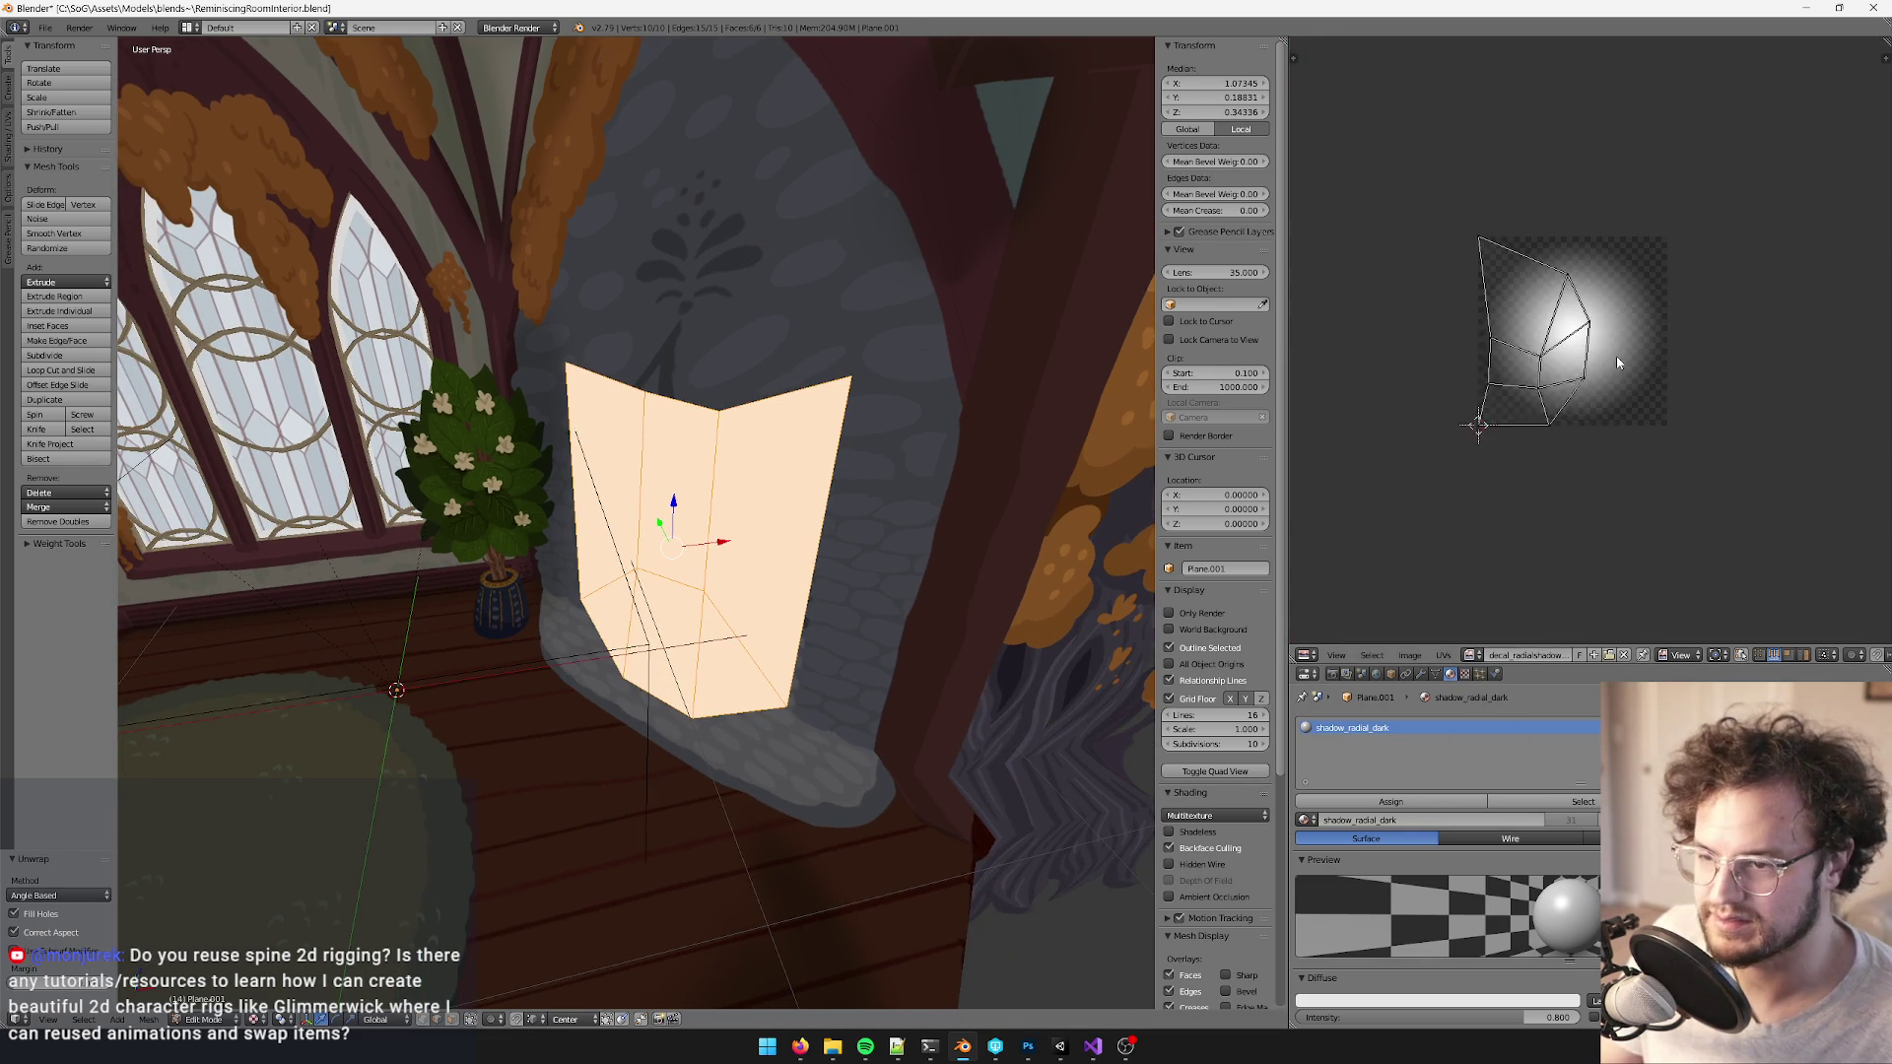
left_click_drag(1586, 279, 1610, 335)
key("g")
left_click(1616, 239)
key("g")
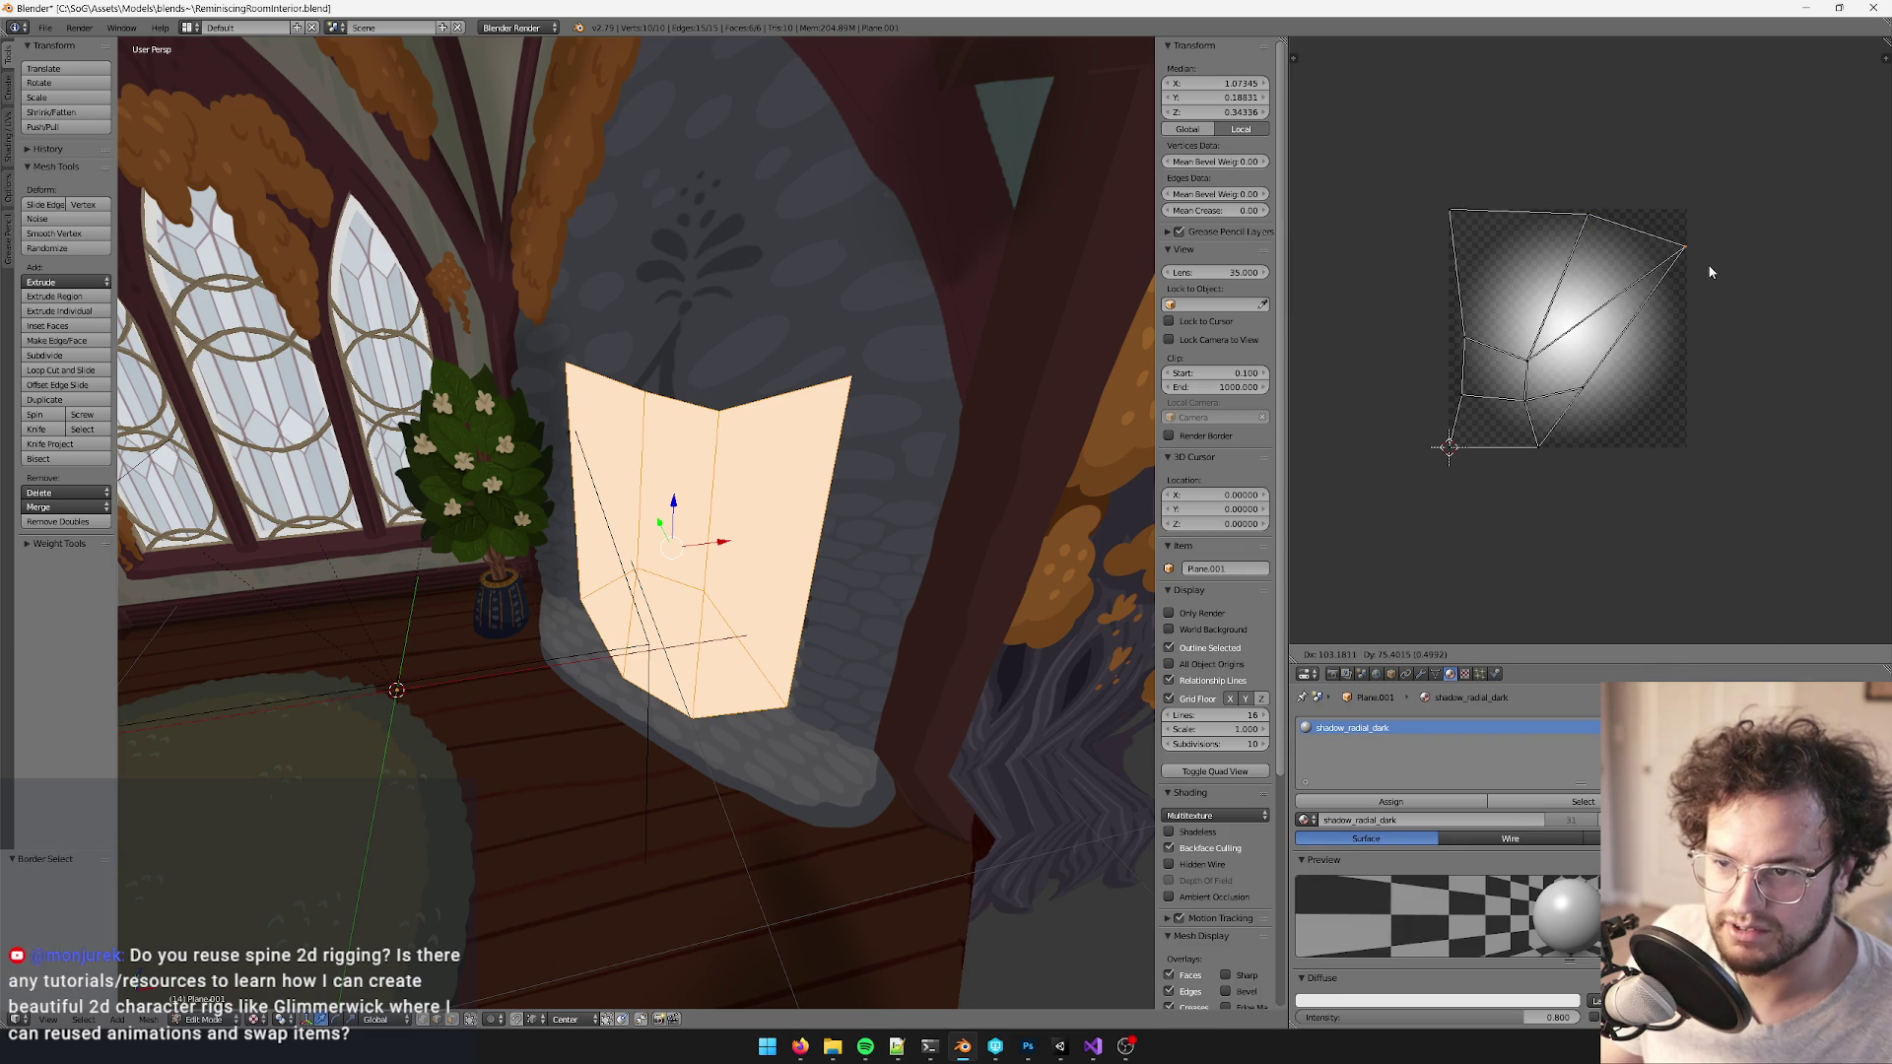
left_click(1710, 241)
left_click_drag(1581, 352, 1618, 419)
key("g")
left_click(1706, 440)
key("g")
left_click(1637, 449)
- Shift another UV vertex up-right and scale the UV selection to about half size
left_click_drag(1498, 335, 1559, 420)
key("g")
left_click(1594, 389)
scroll(676, 599, "up", 3)
key("g")
left_click(1582, 340)
key("s")
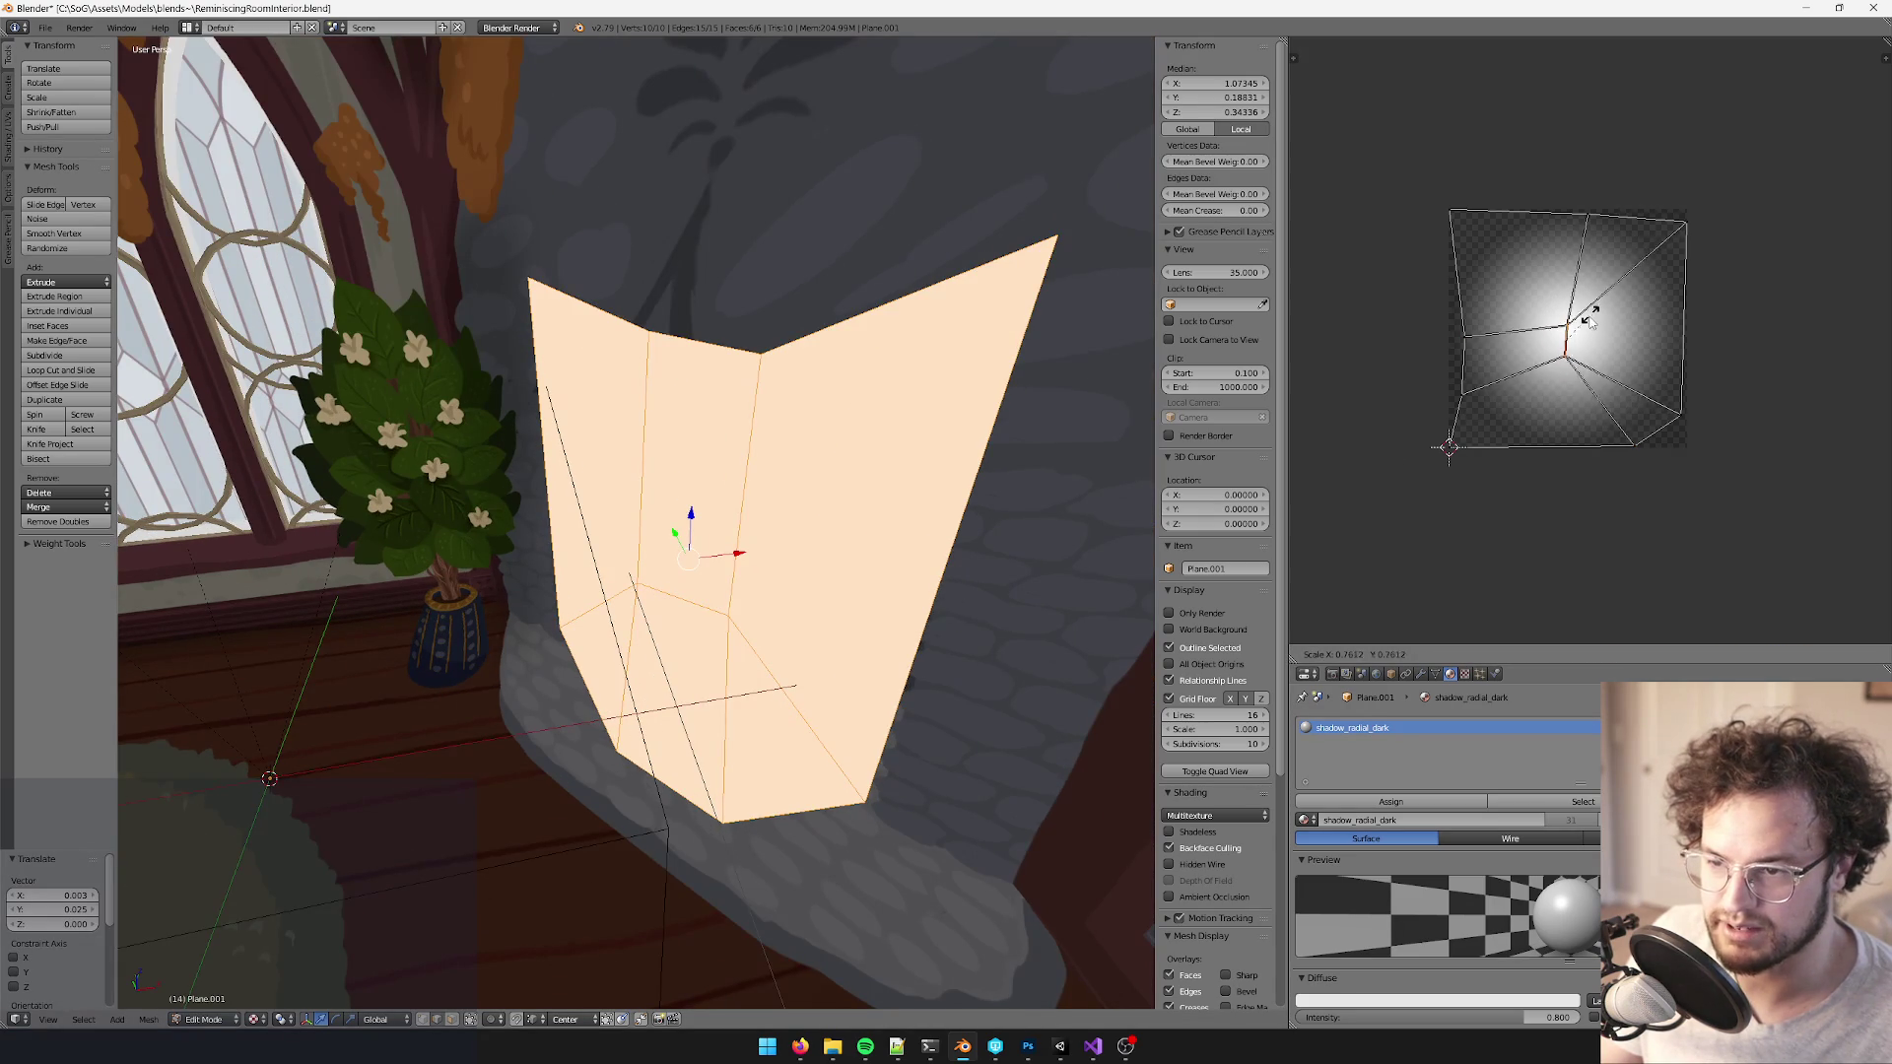
left_click(1577, 331)
scroll(1576, 331, "down", 1)
- Adjust the left UV vertices over the gradient, then return to Object Mode
key("b")
mouse_move(1456, 286)
left_mouse_down()
mouse_move(1504, 389)
mouse_move(1453, 361)
left_mouse_up()
key("g")
left_click(1459, 385)
key("b")
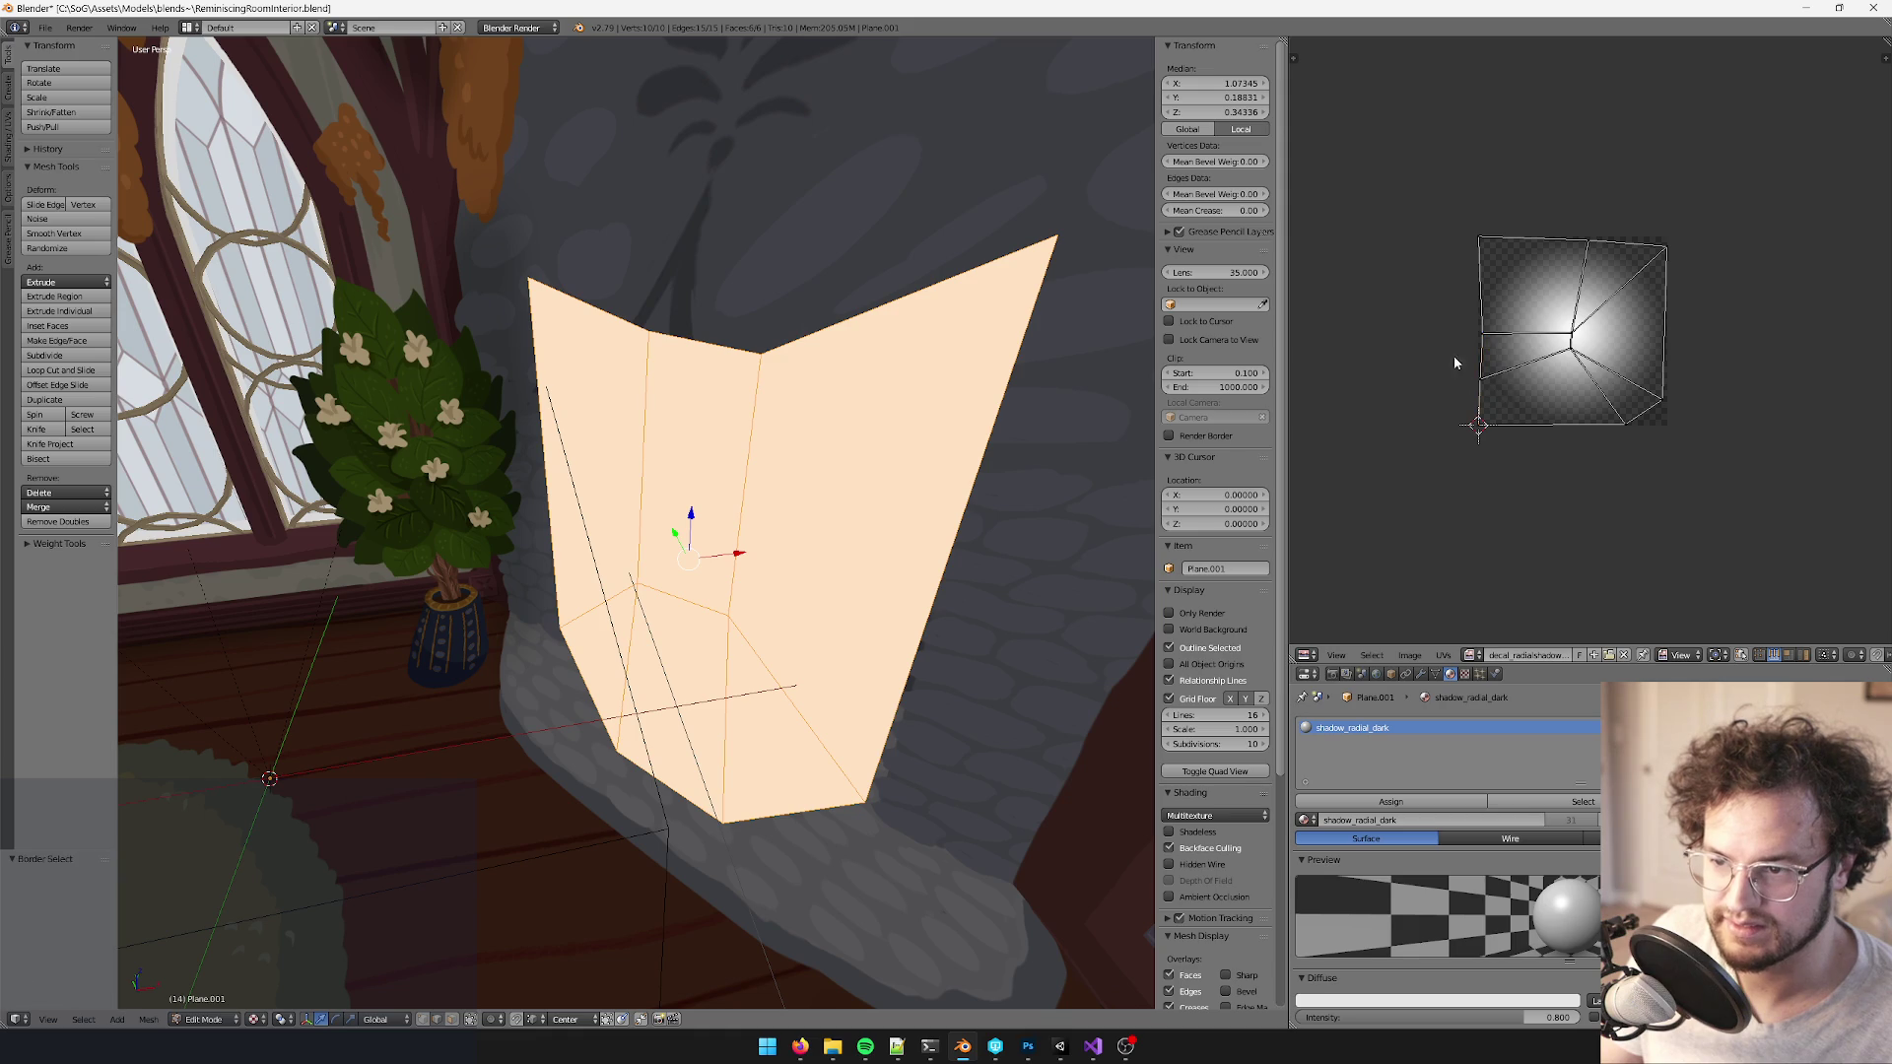
key("g")
left_click(1498, 355)
key("Tab")
scroll(801, 488, "down", 5)
scroll(749, 513, "up", 4)
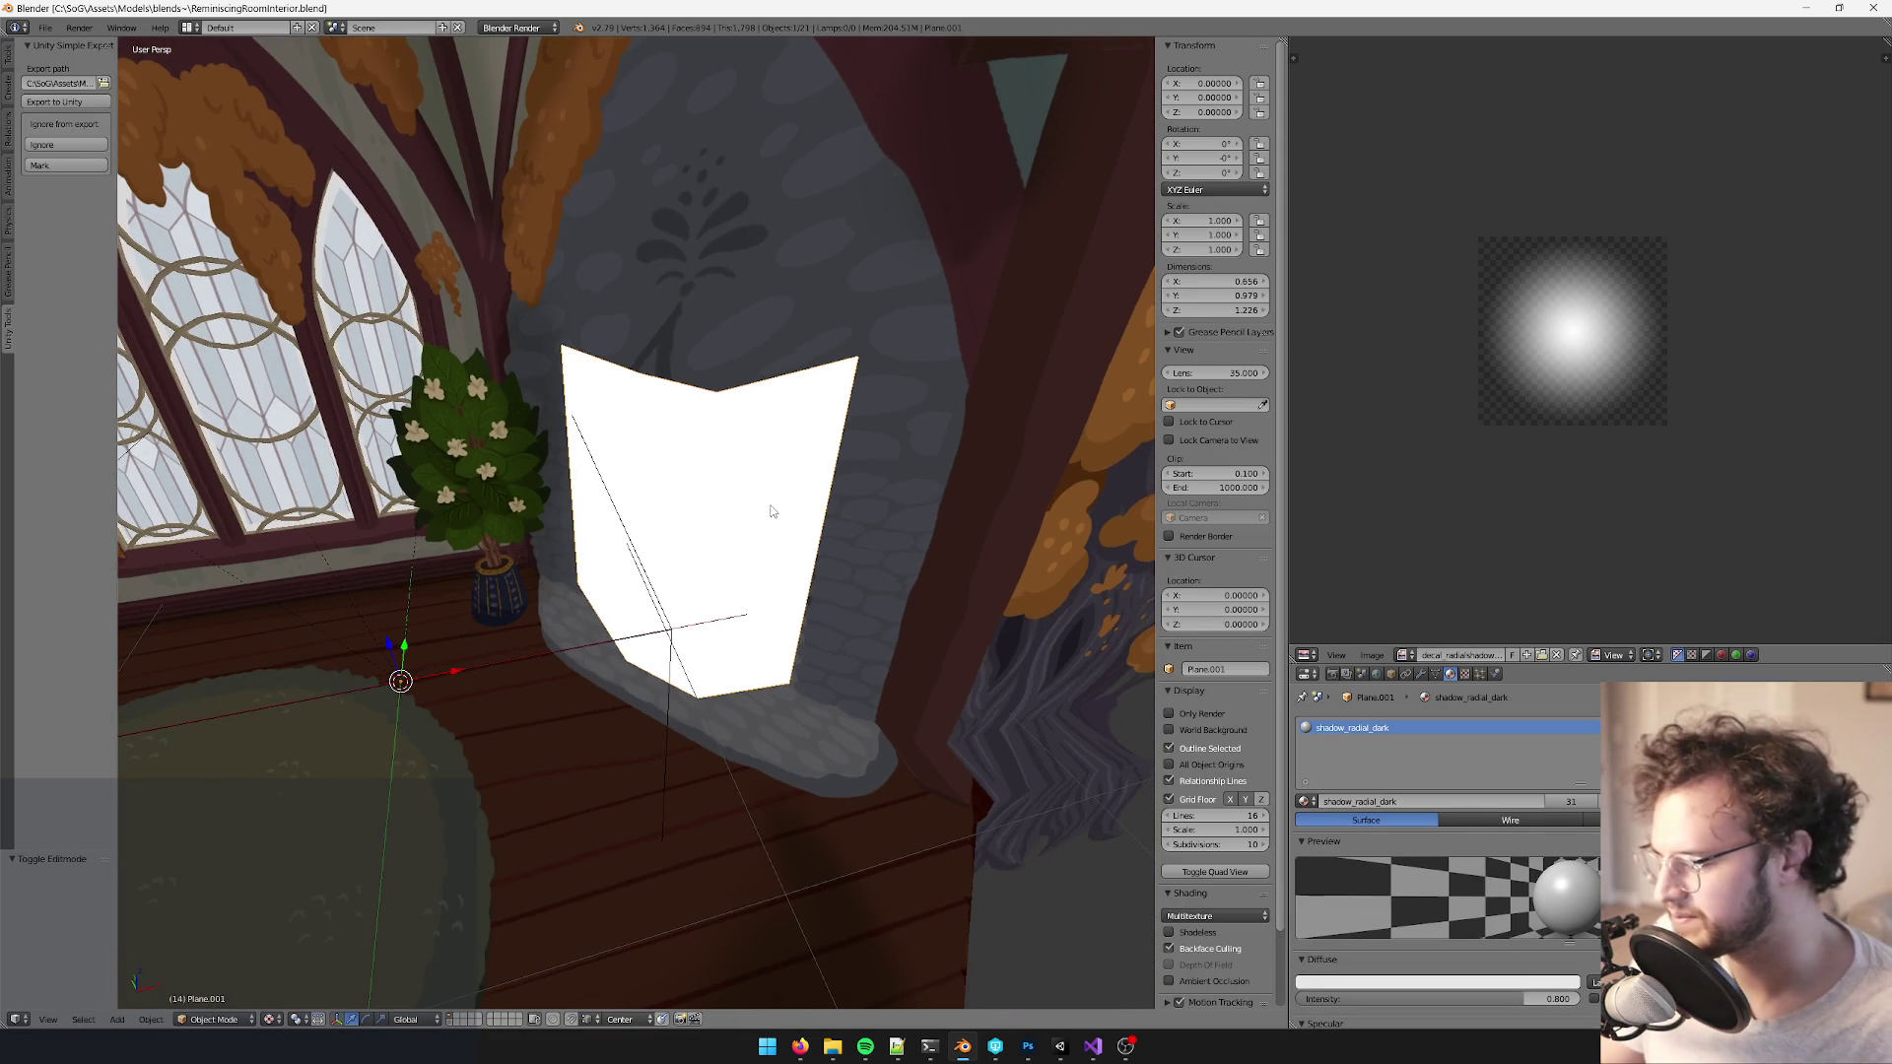
- Zoom out over the room, then switch to Unity to import the updated model
scroll(743, 517, "down", 4)
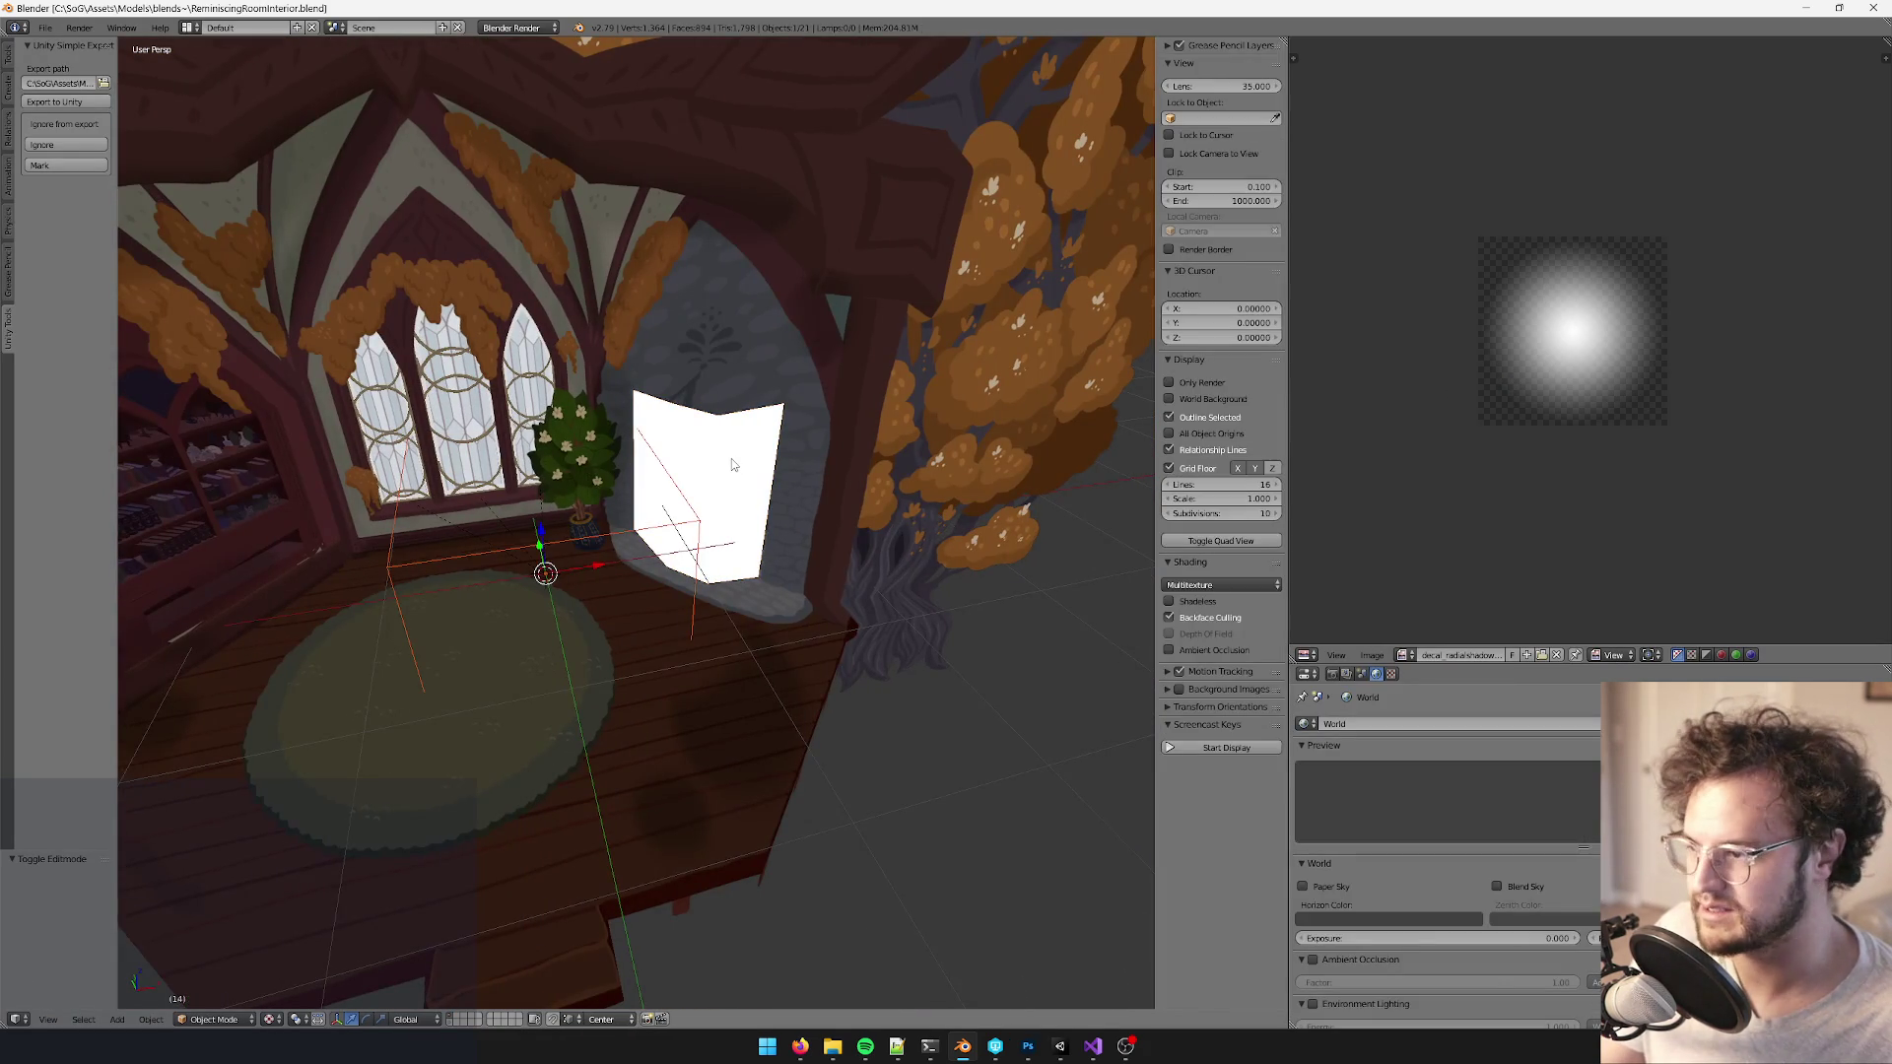
key("alt+Tab")
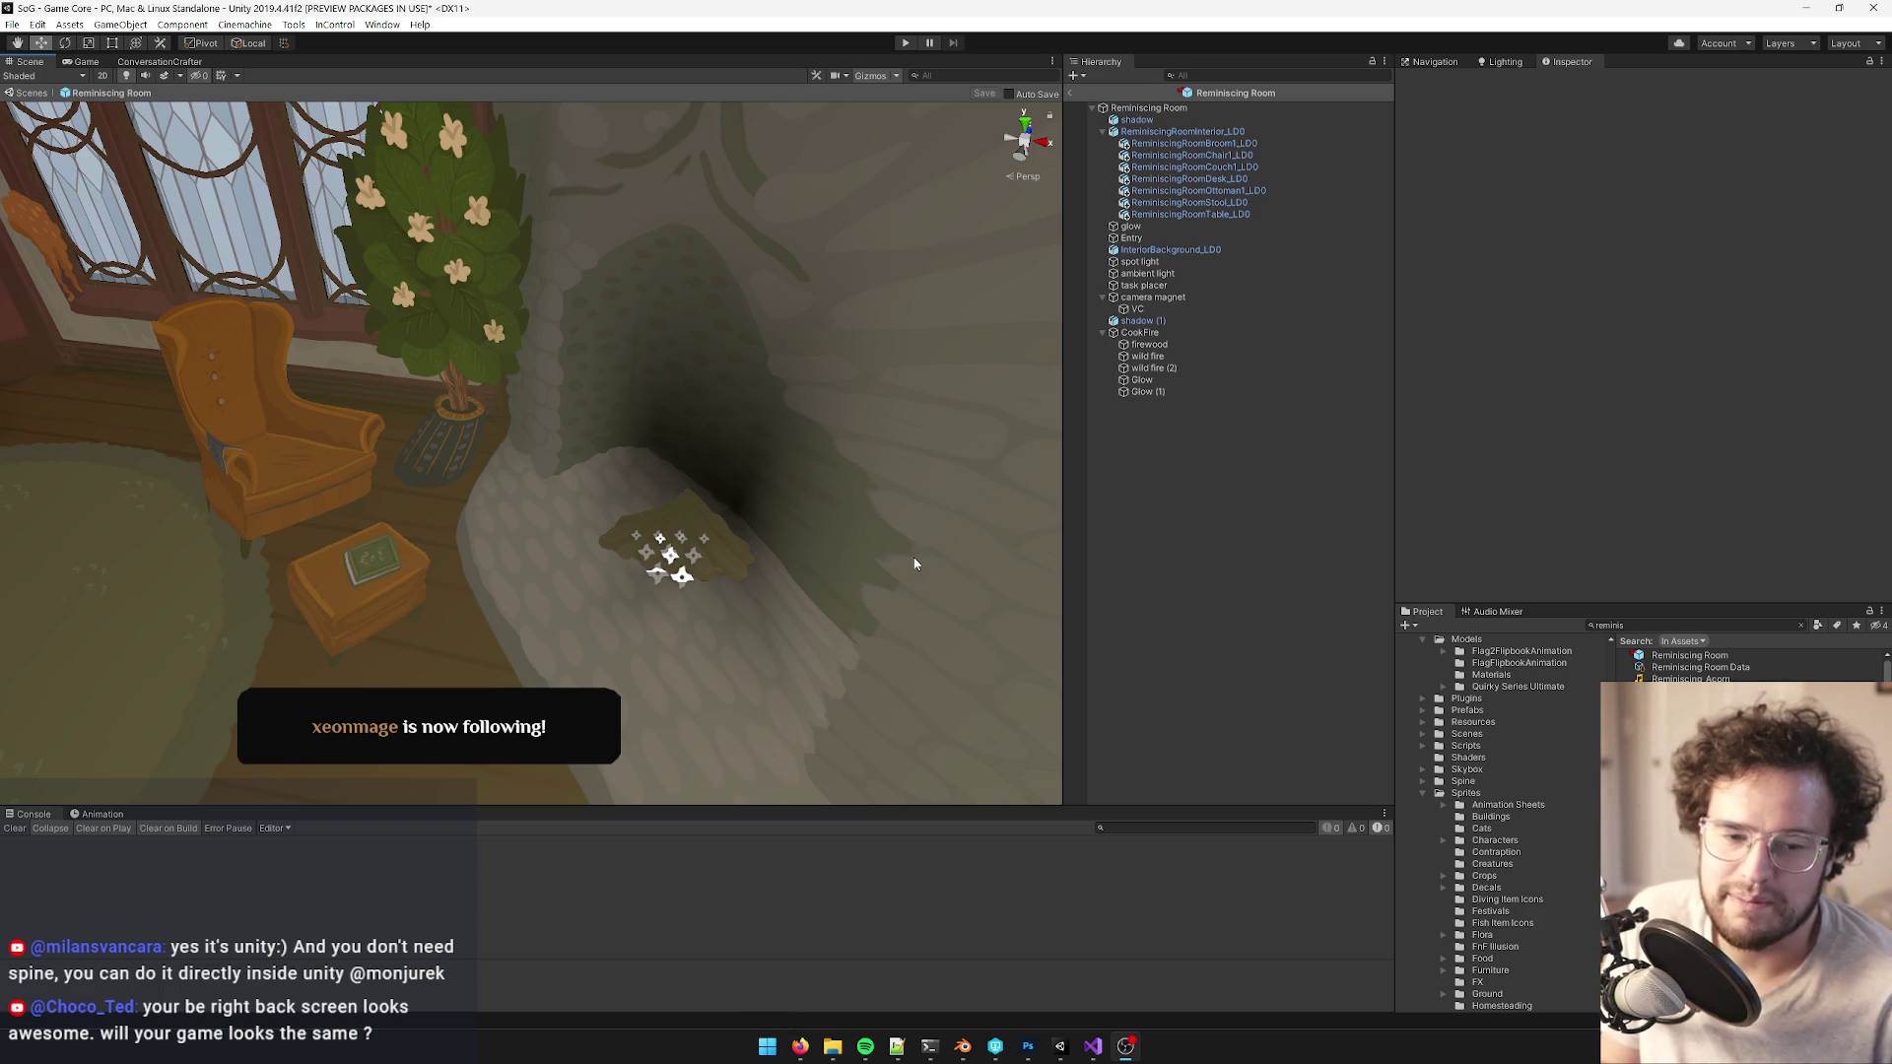
- Open the Windows system search from the taskbar
left_click(767, 1045)
type("spri")
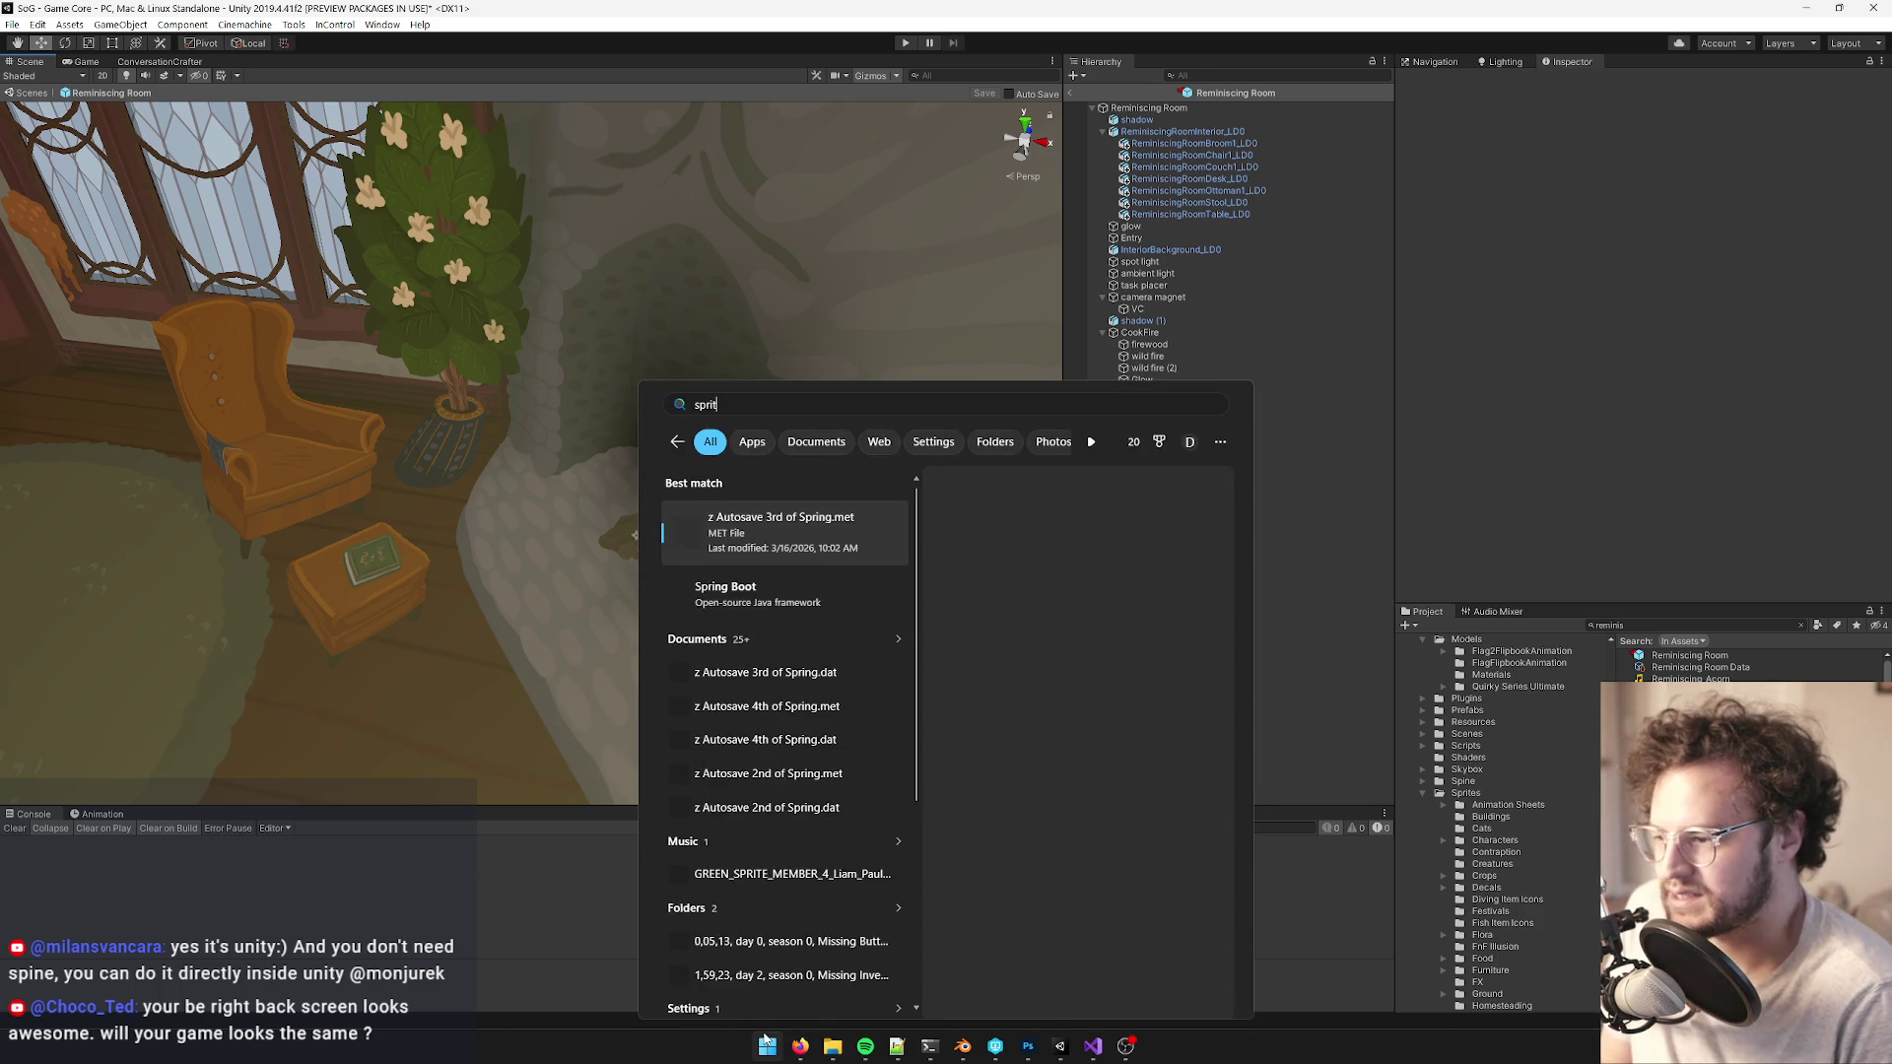
key("BackSpace")
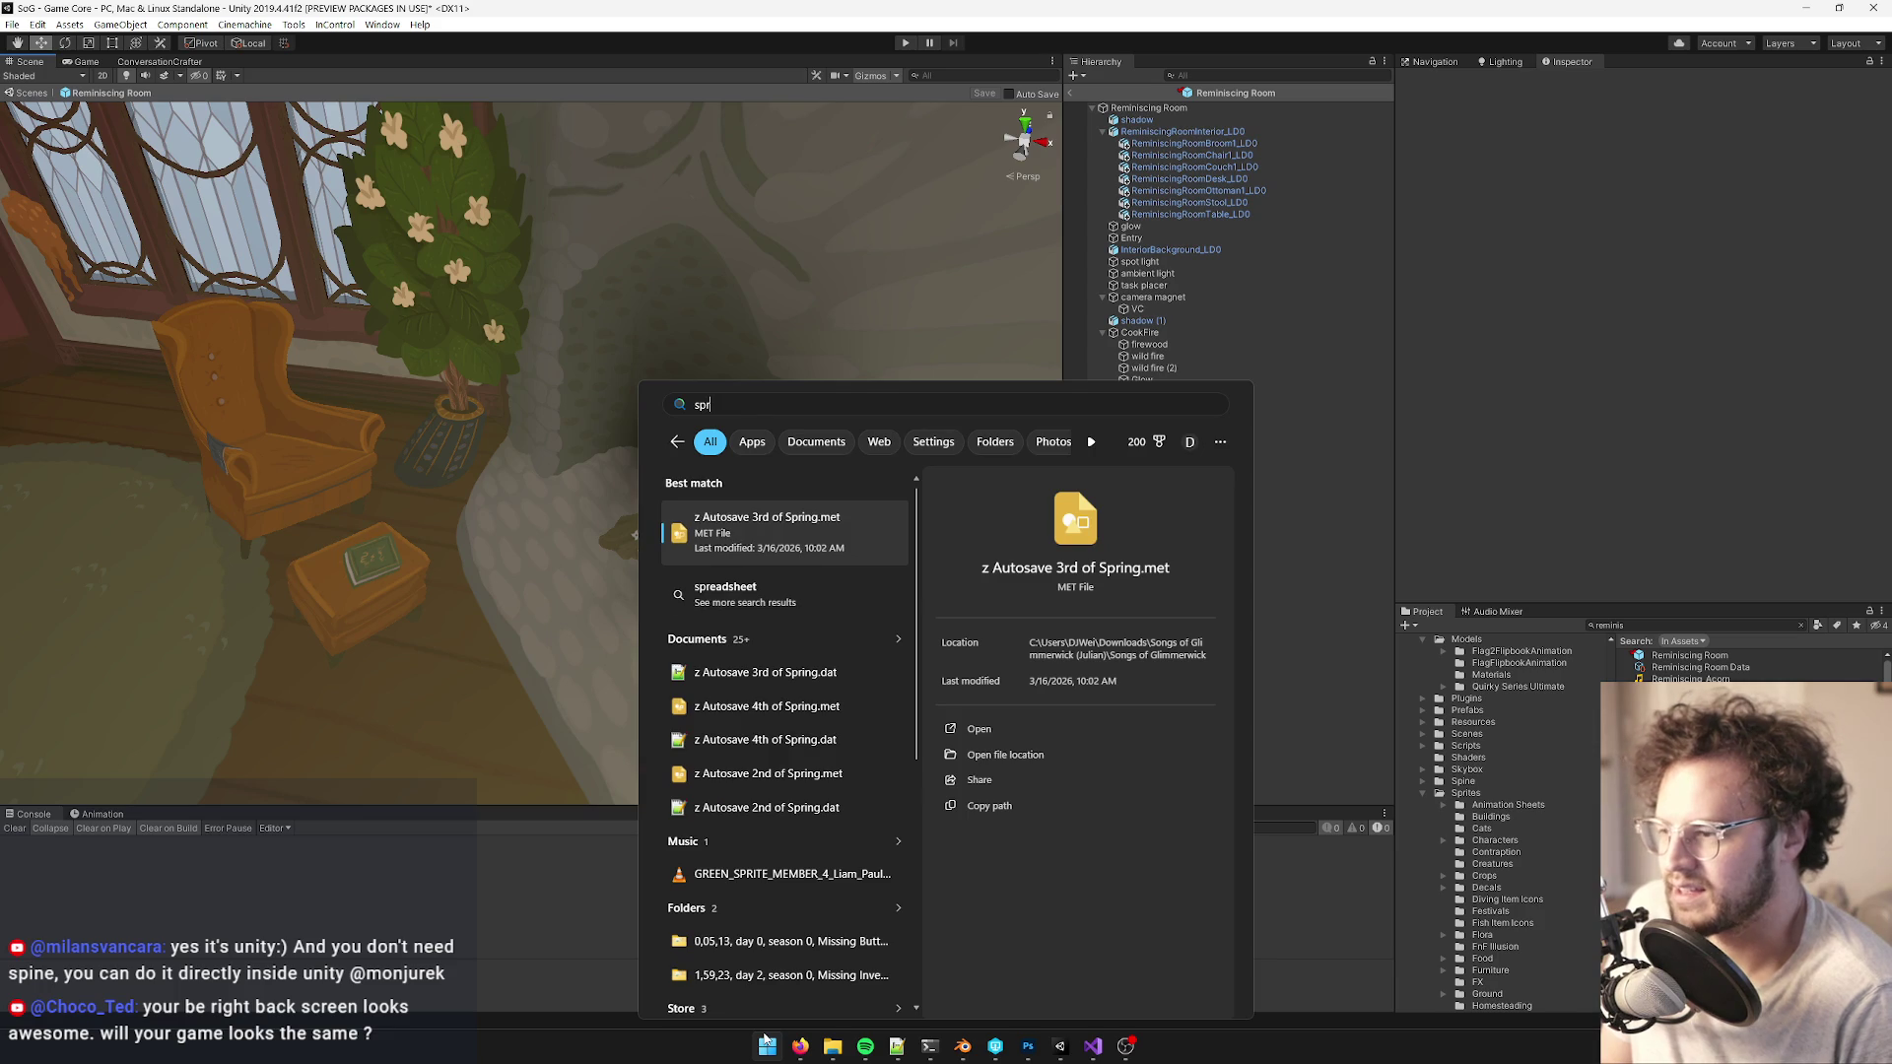
type("ite")
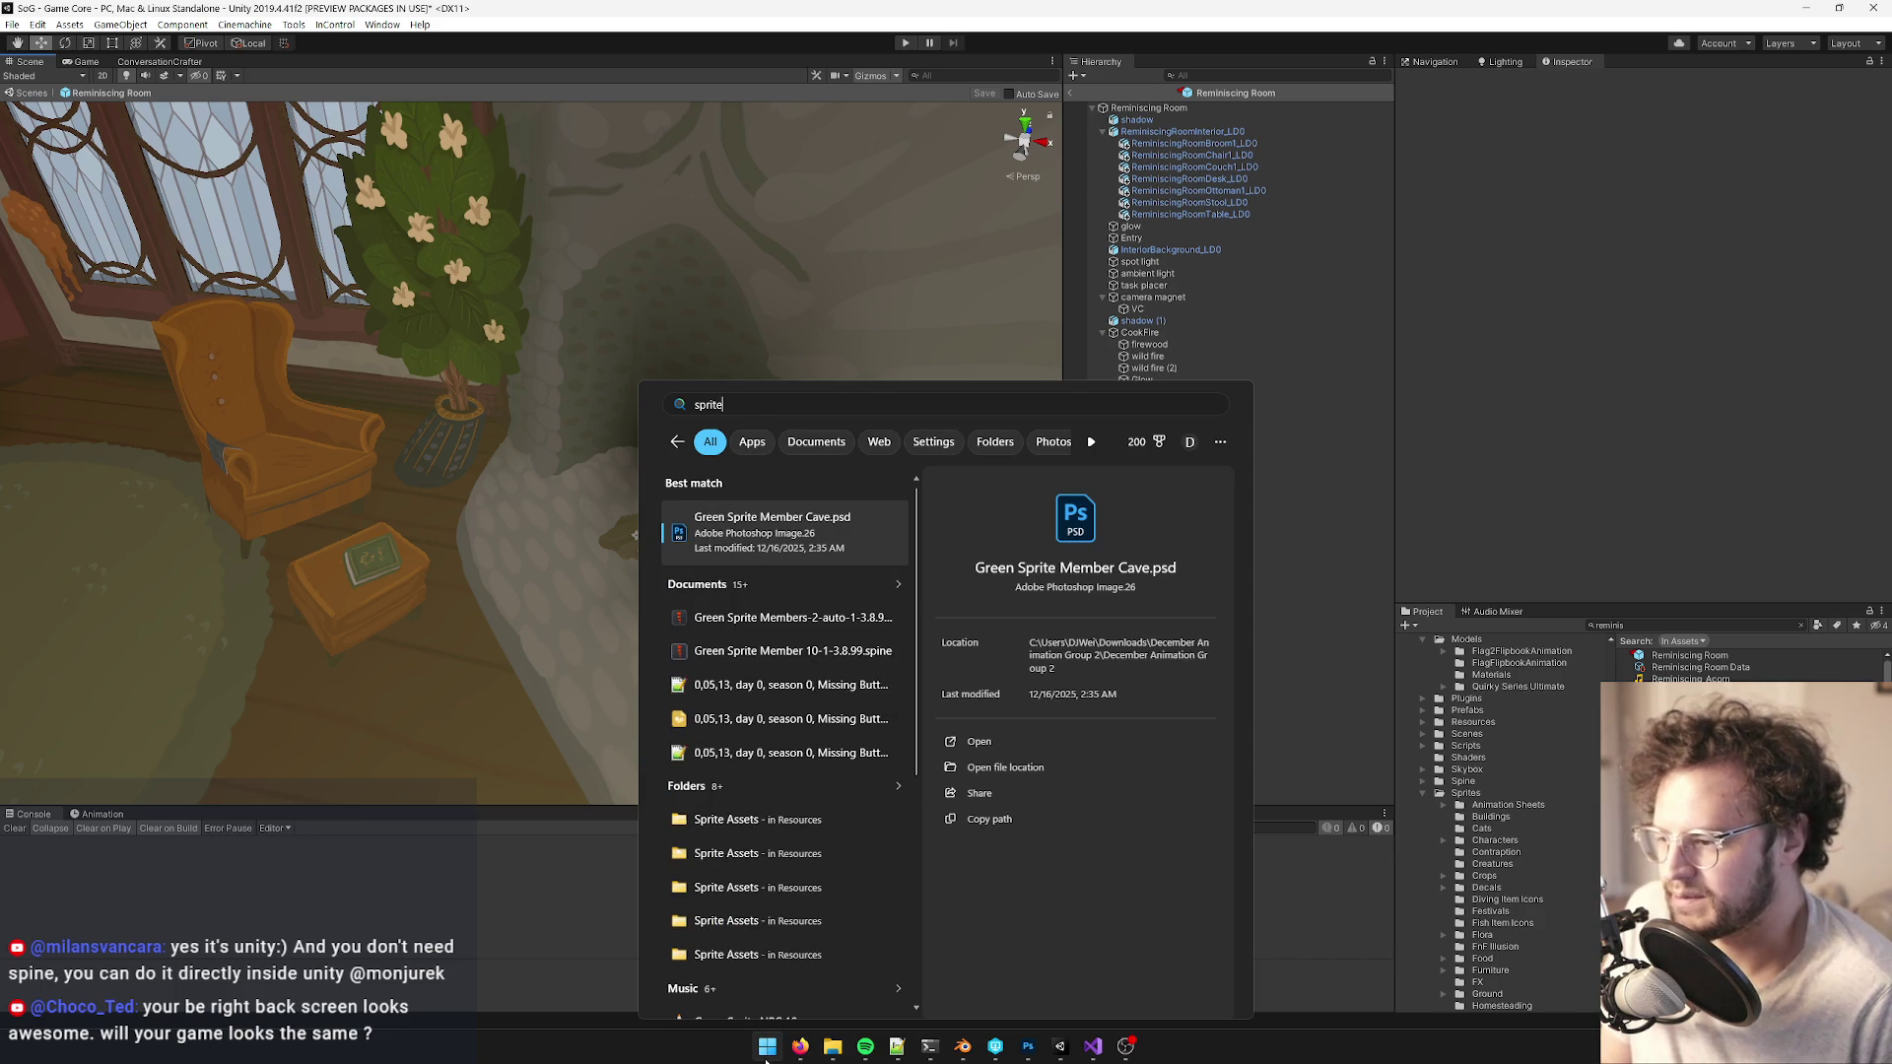
left_click(769, 1050)
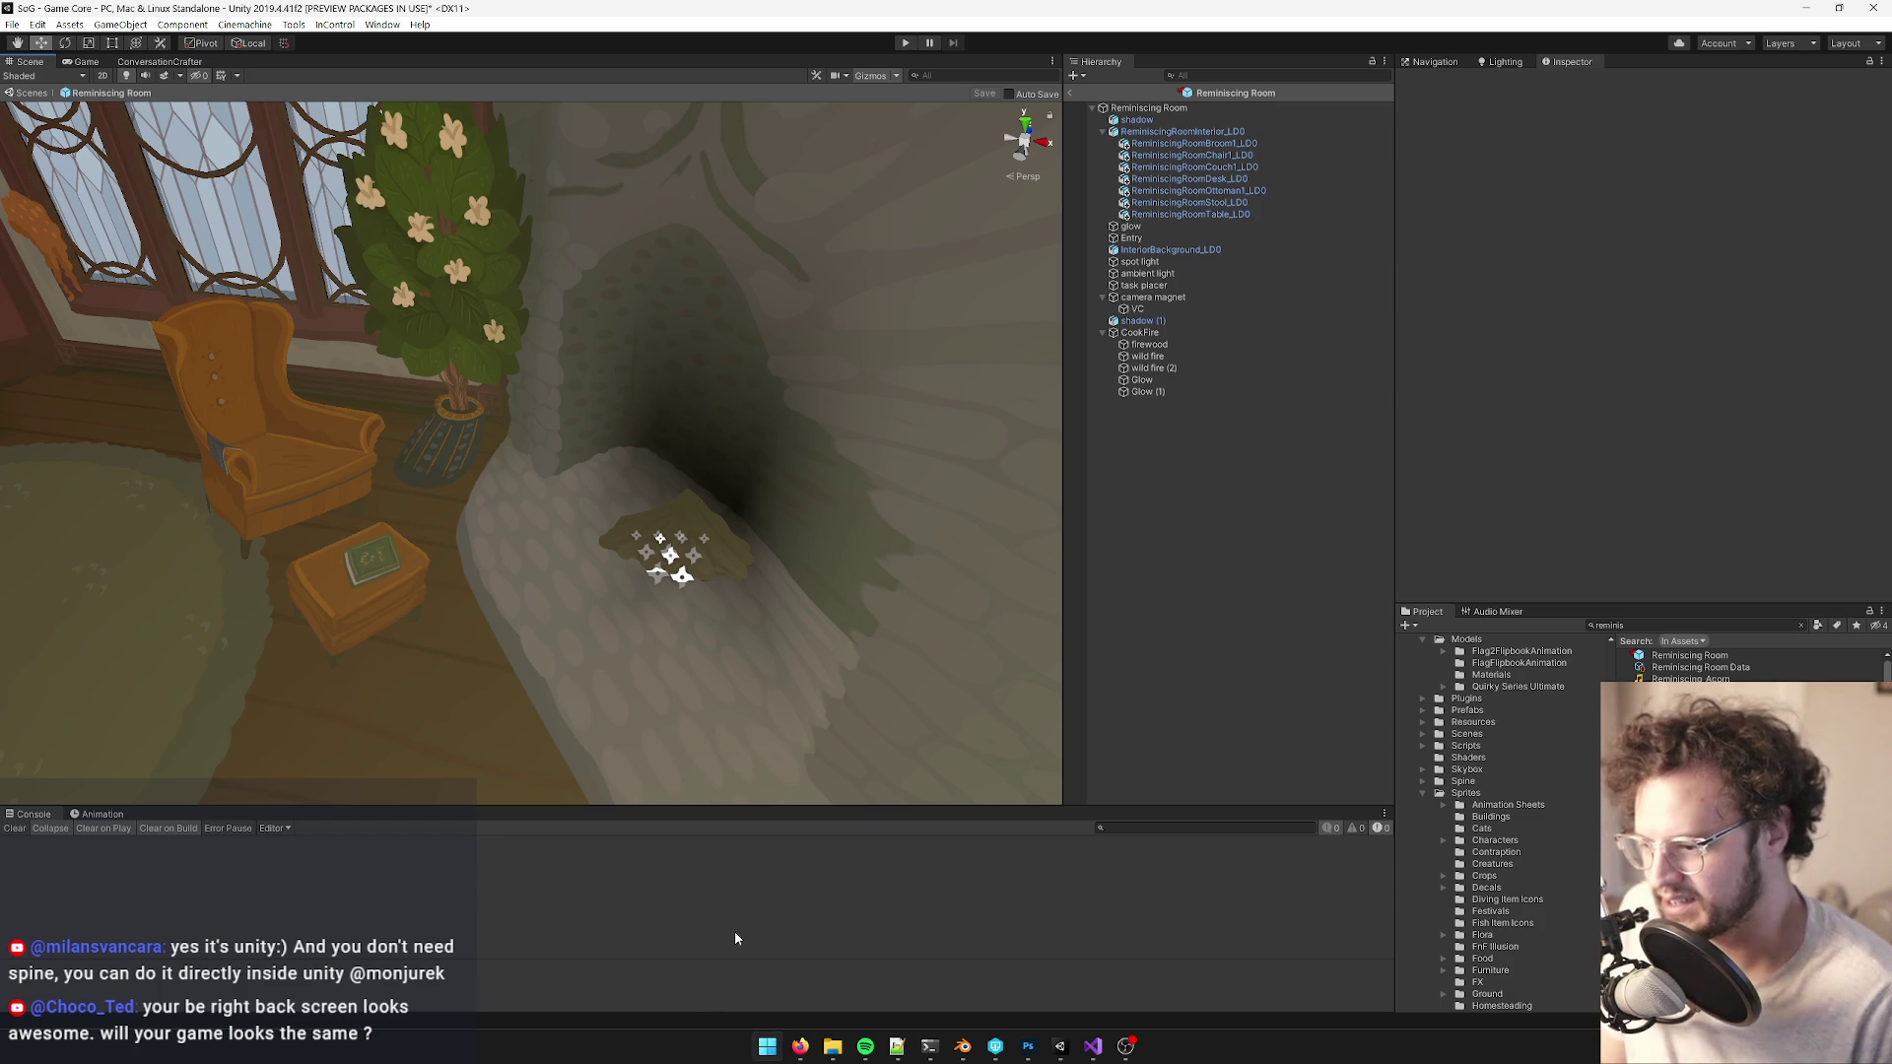
left_click(763, 1059)
type("sprite")
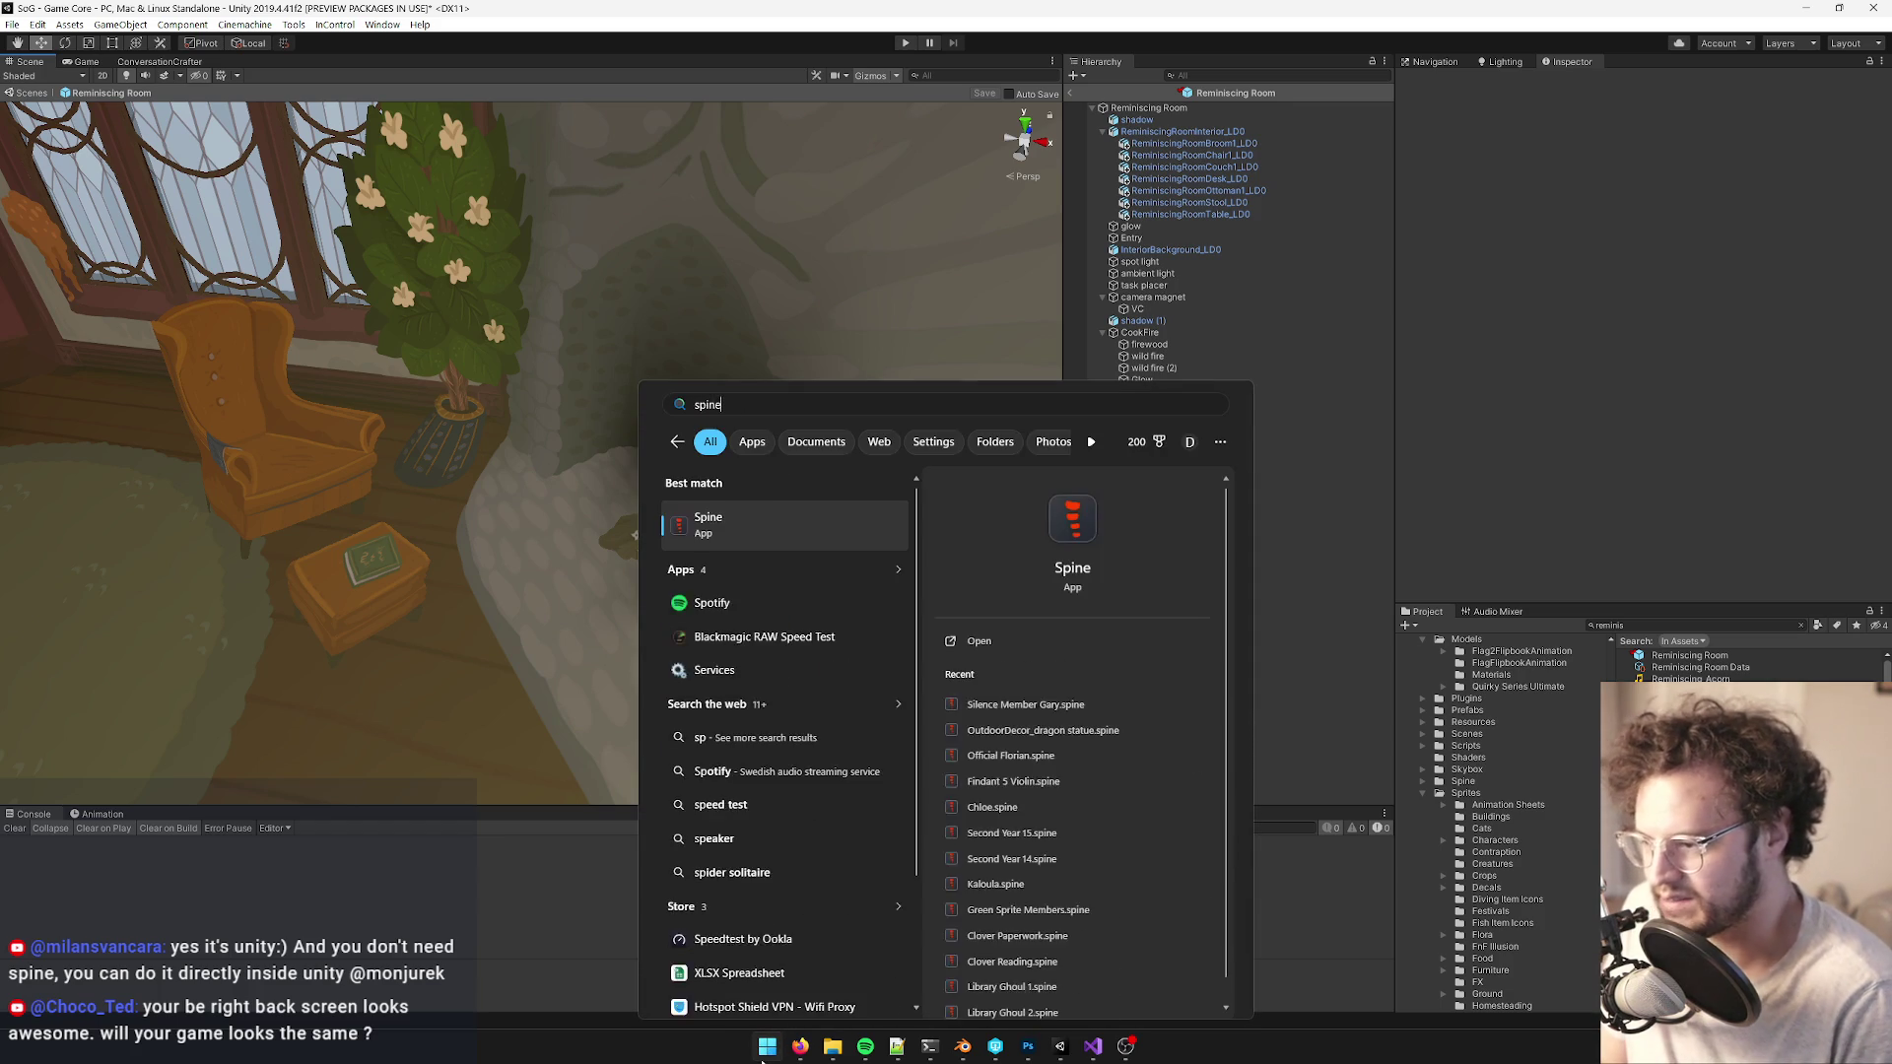
left_click(768, 1059)
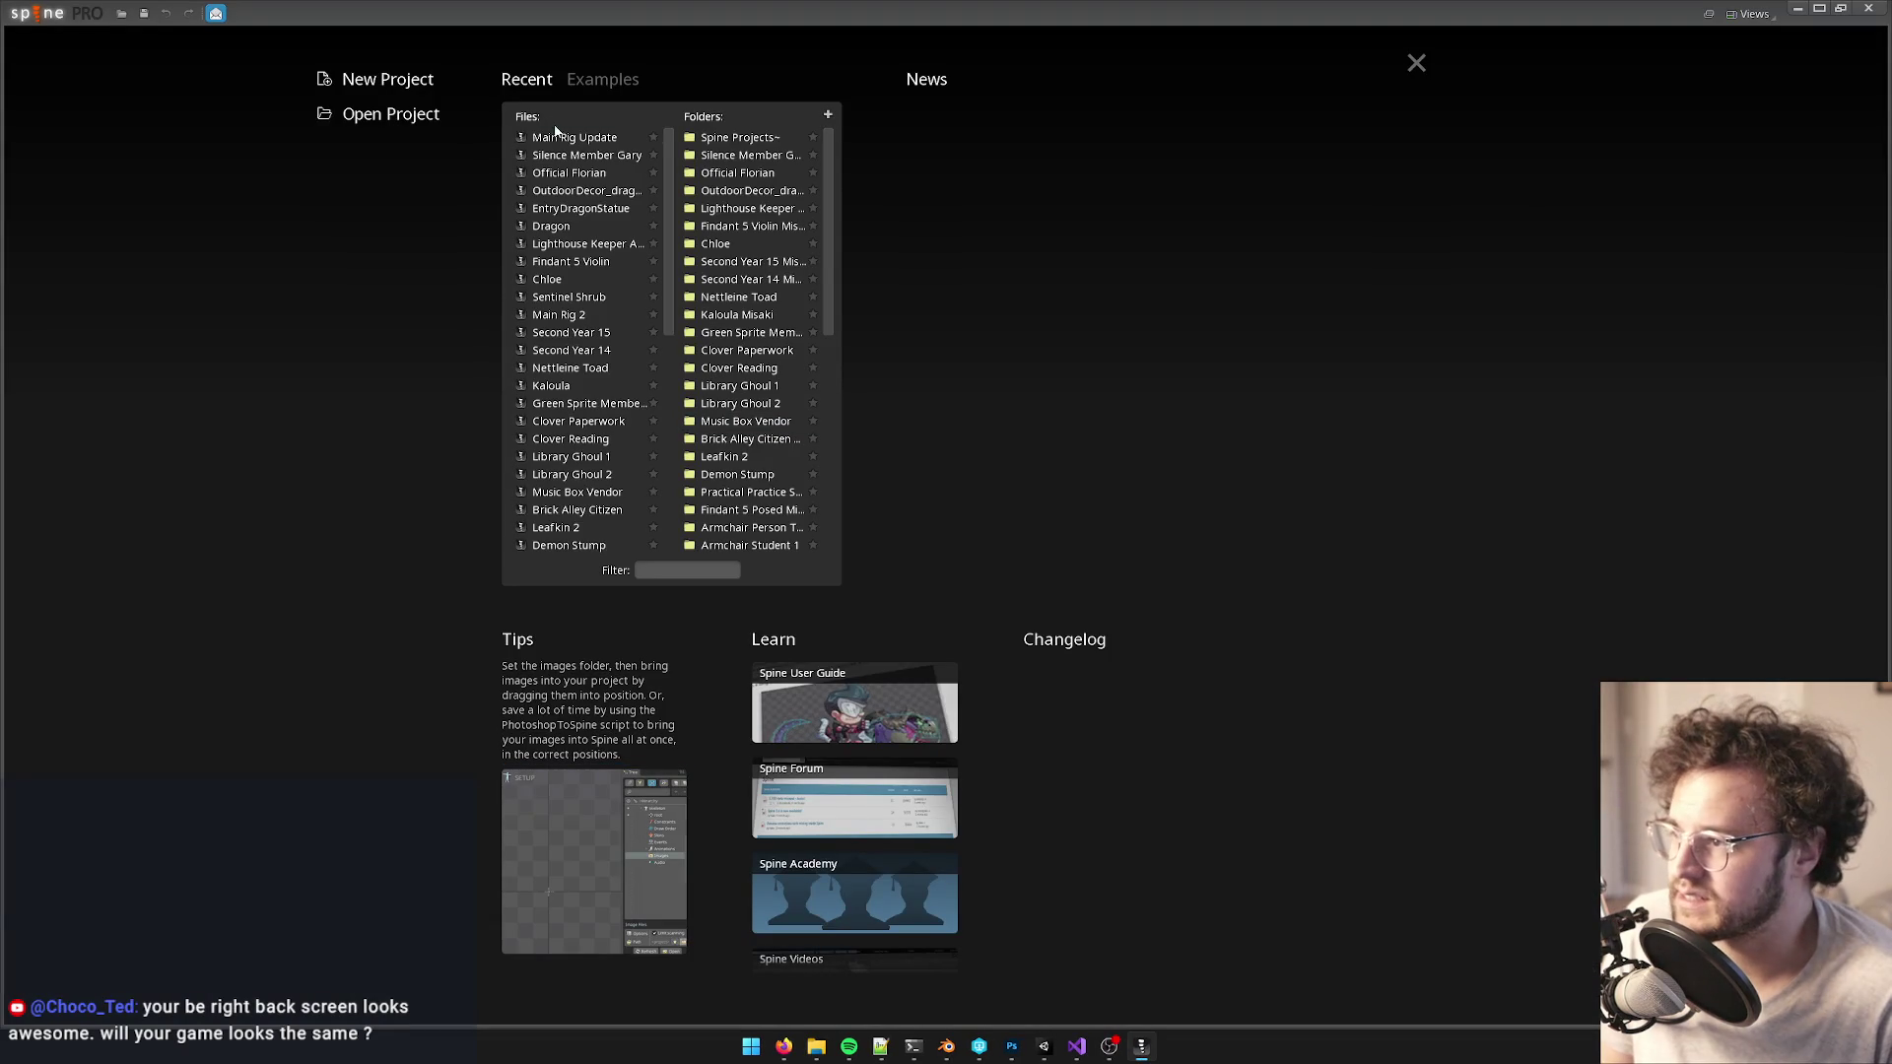
- Open Main Rig Update, hide the Official Player Back skeleton and show Official Player Three Quarters
left_click(553, 136)
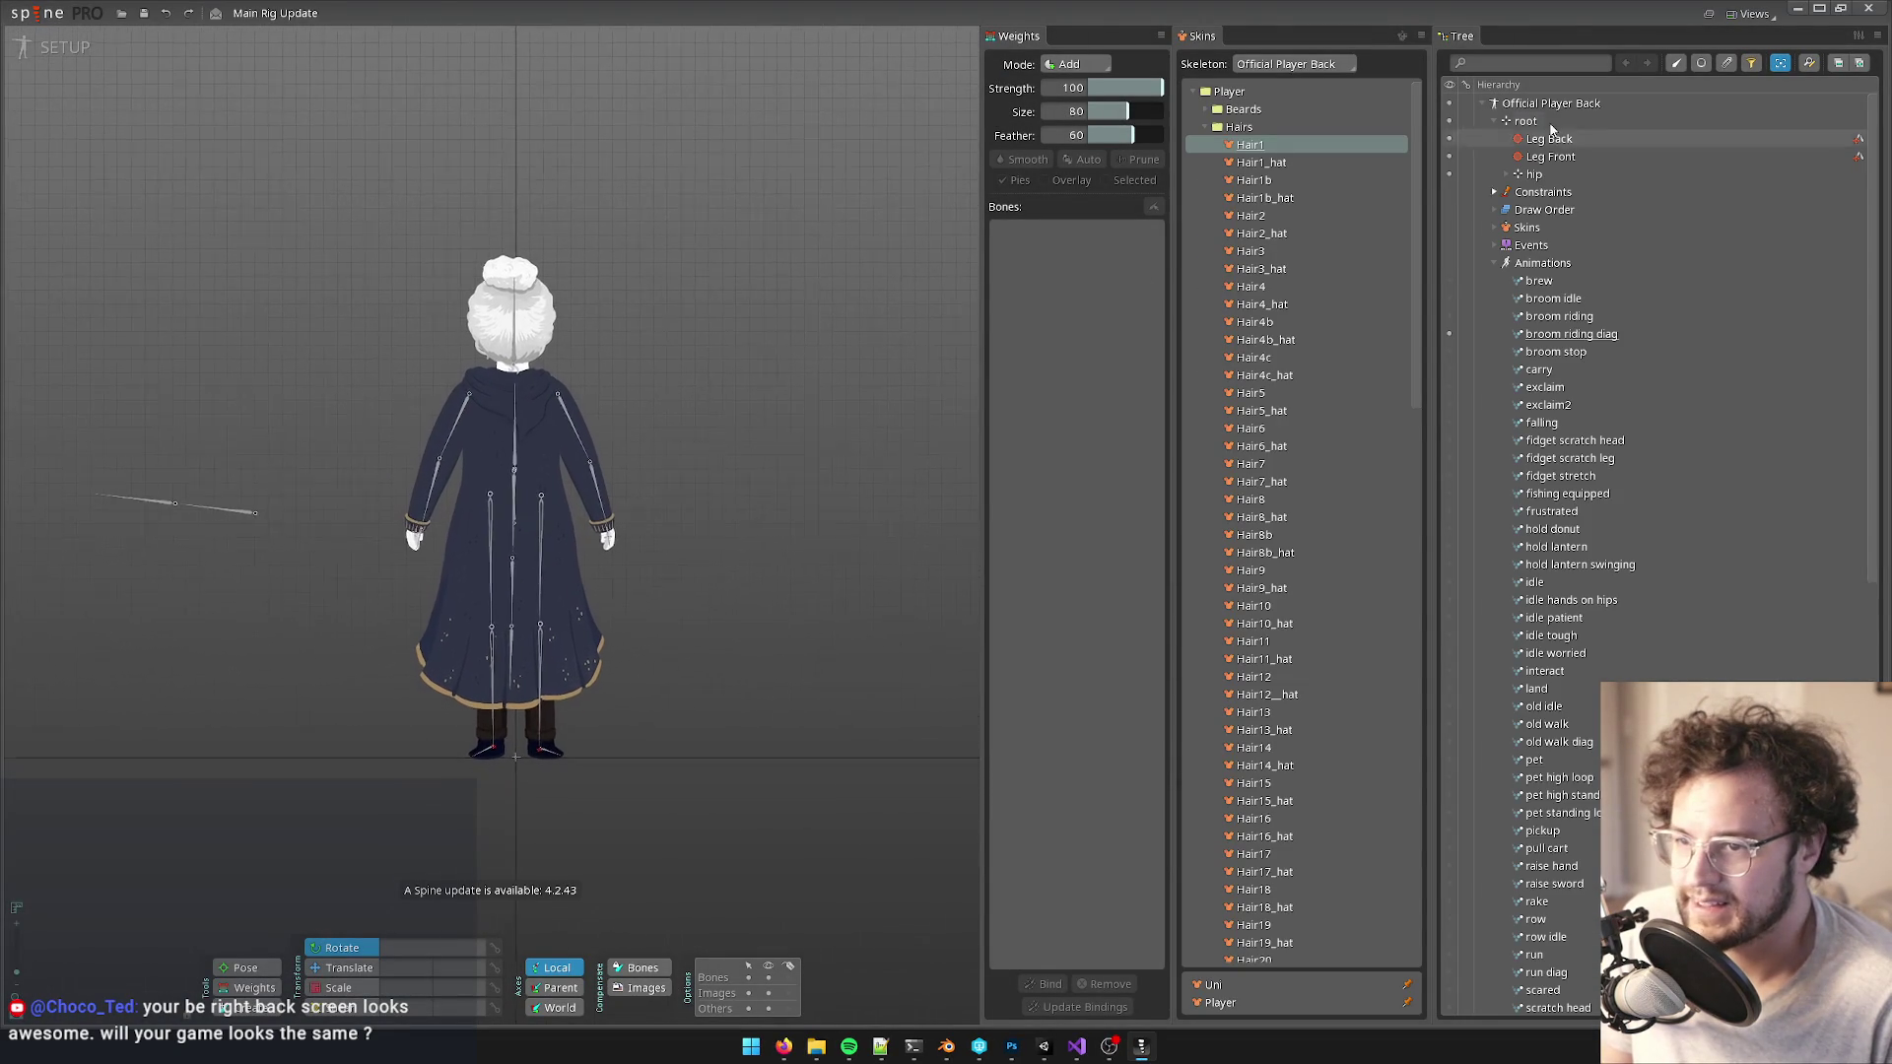
left_click(1485, 102)
left_click(1449, 103)
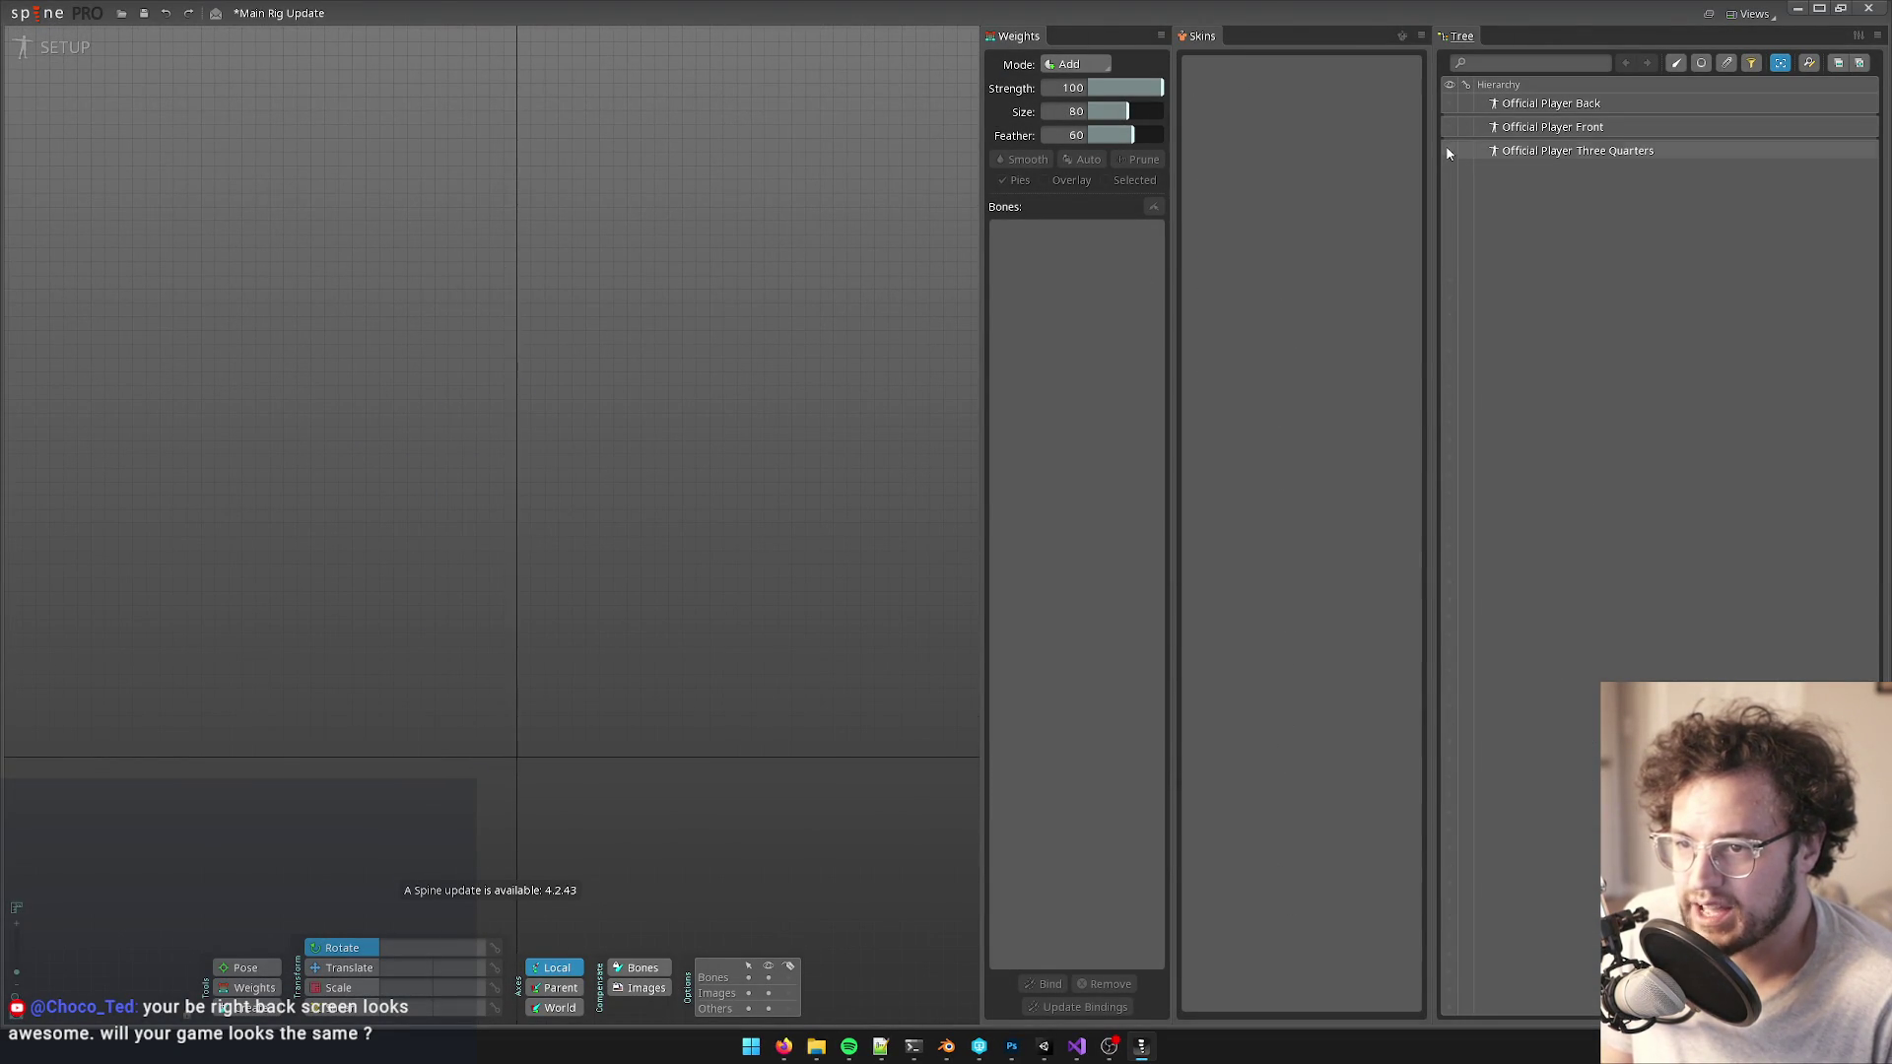
left_click(1448, 150)
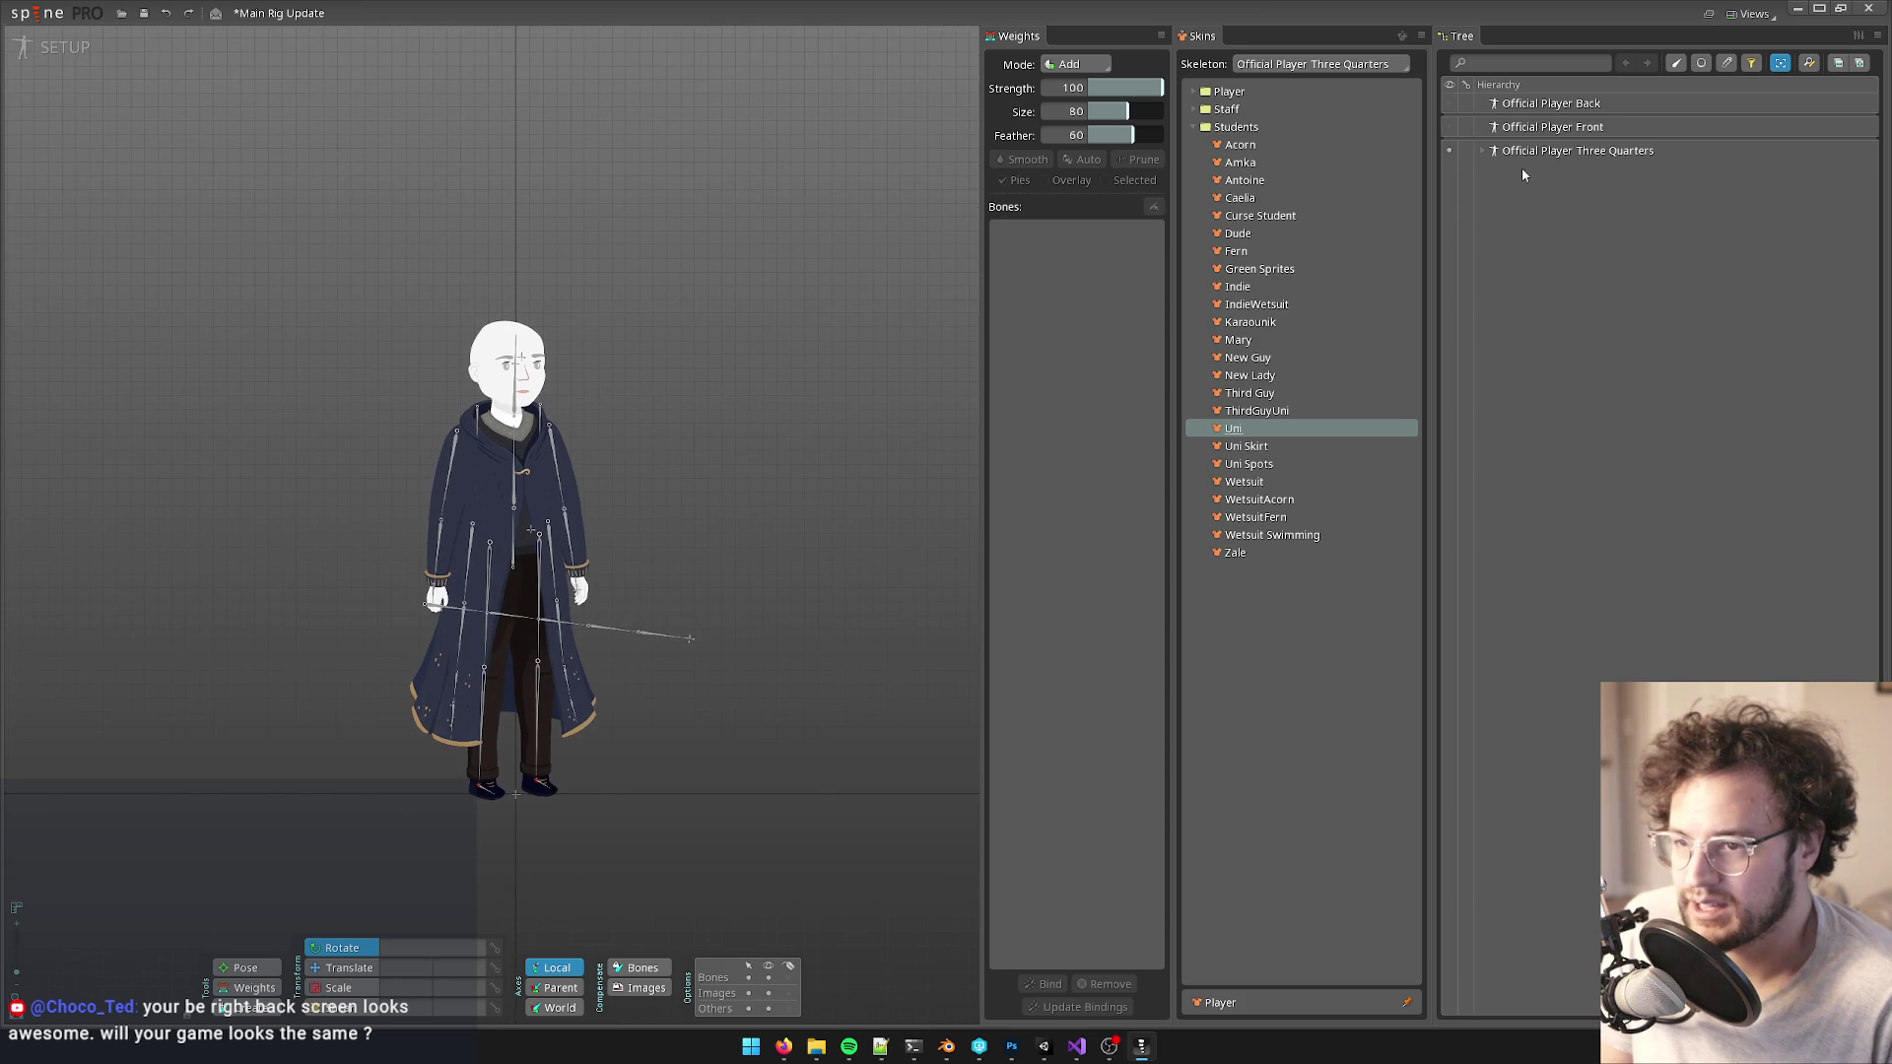
left_click(1482, 150)
left_click_drag(696, 432, 711, 398)
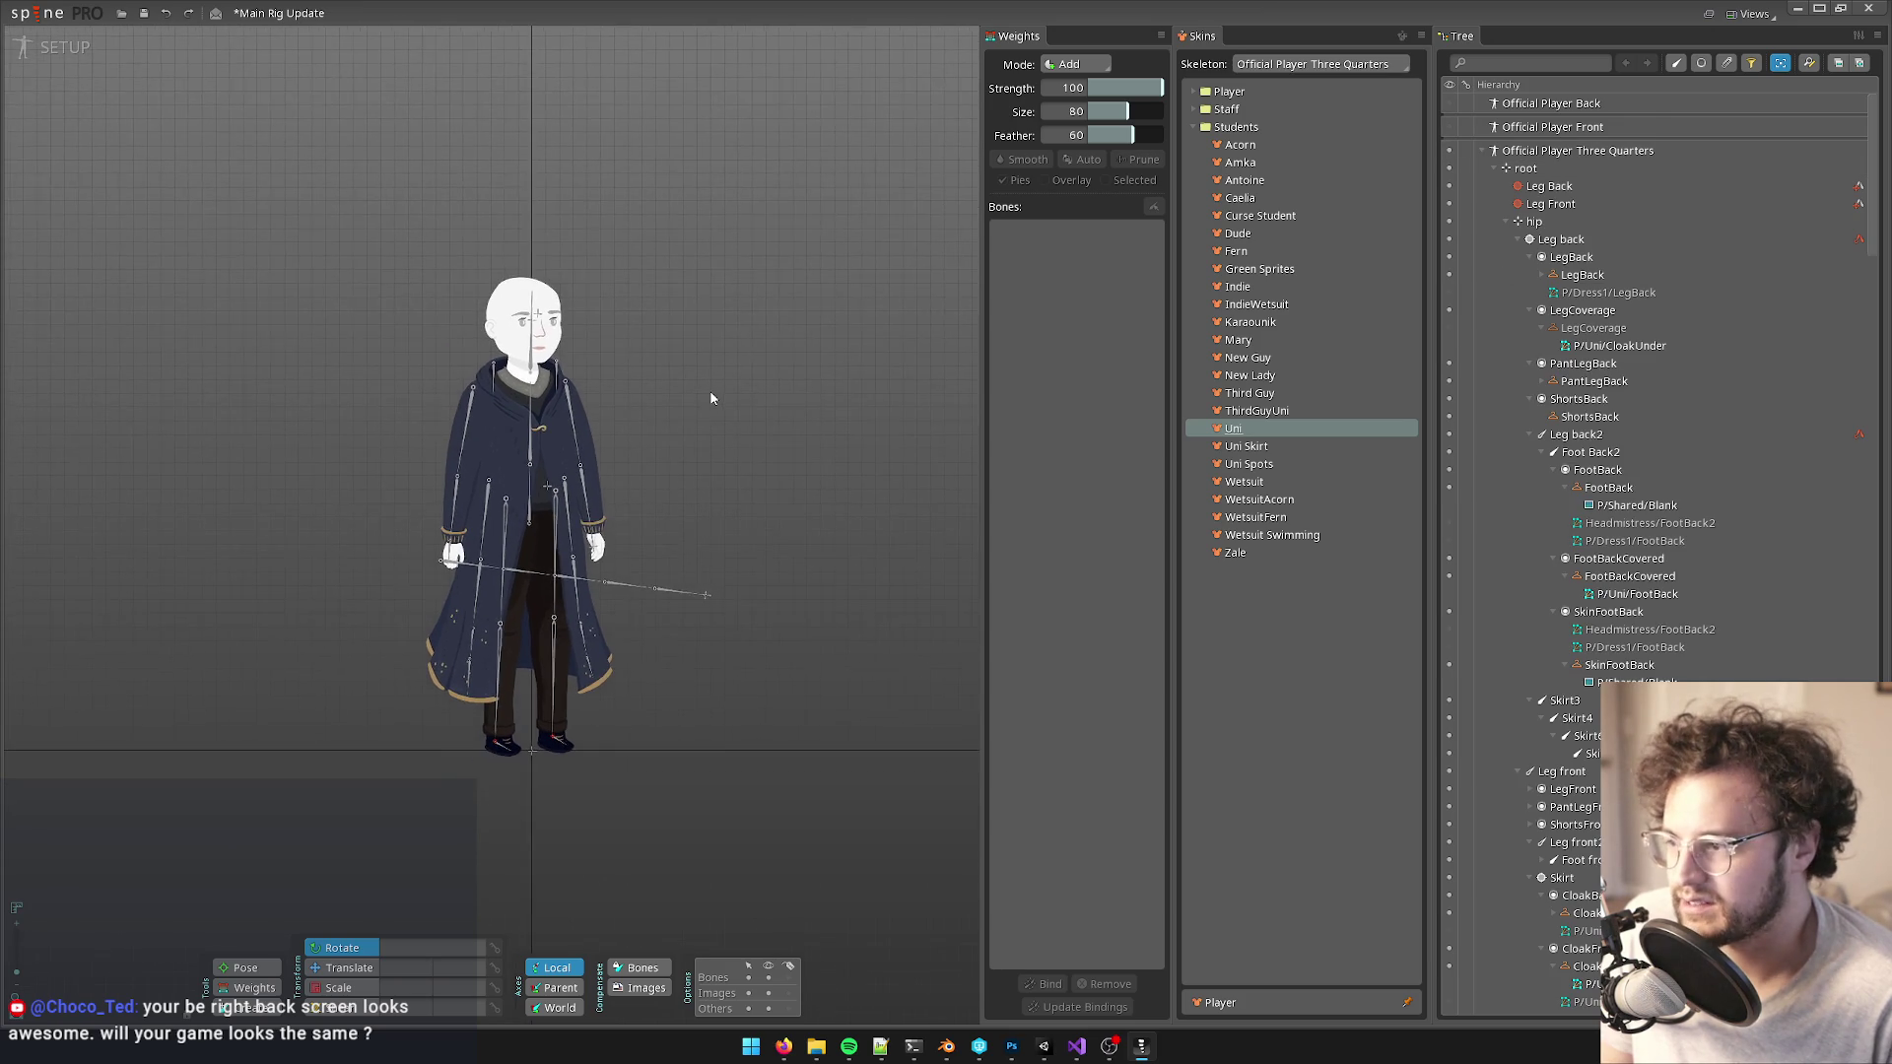
scroll(871, 446, "up", 5)
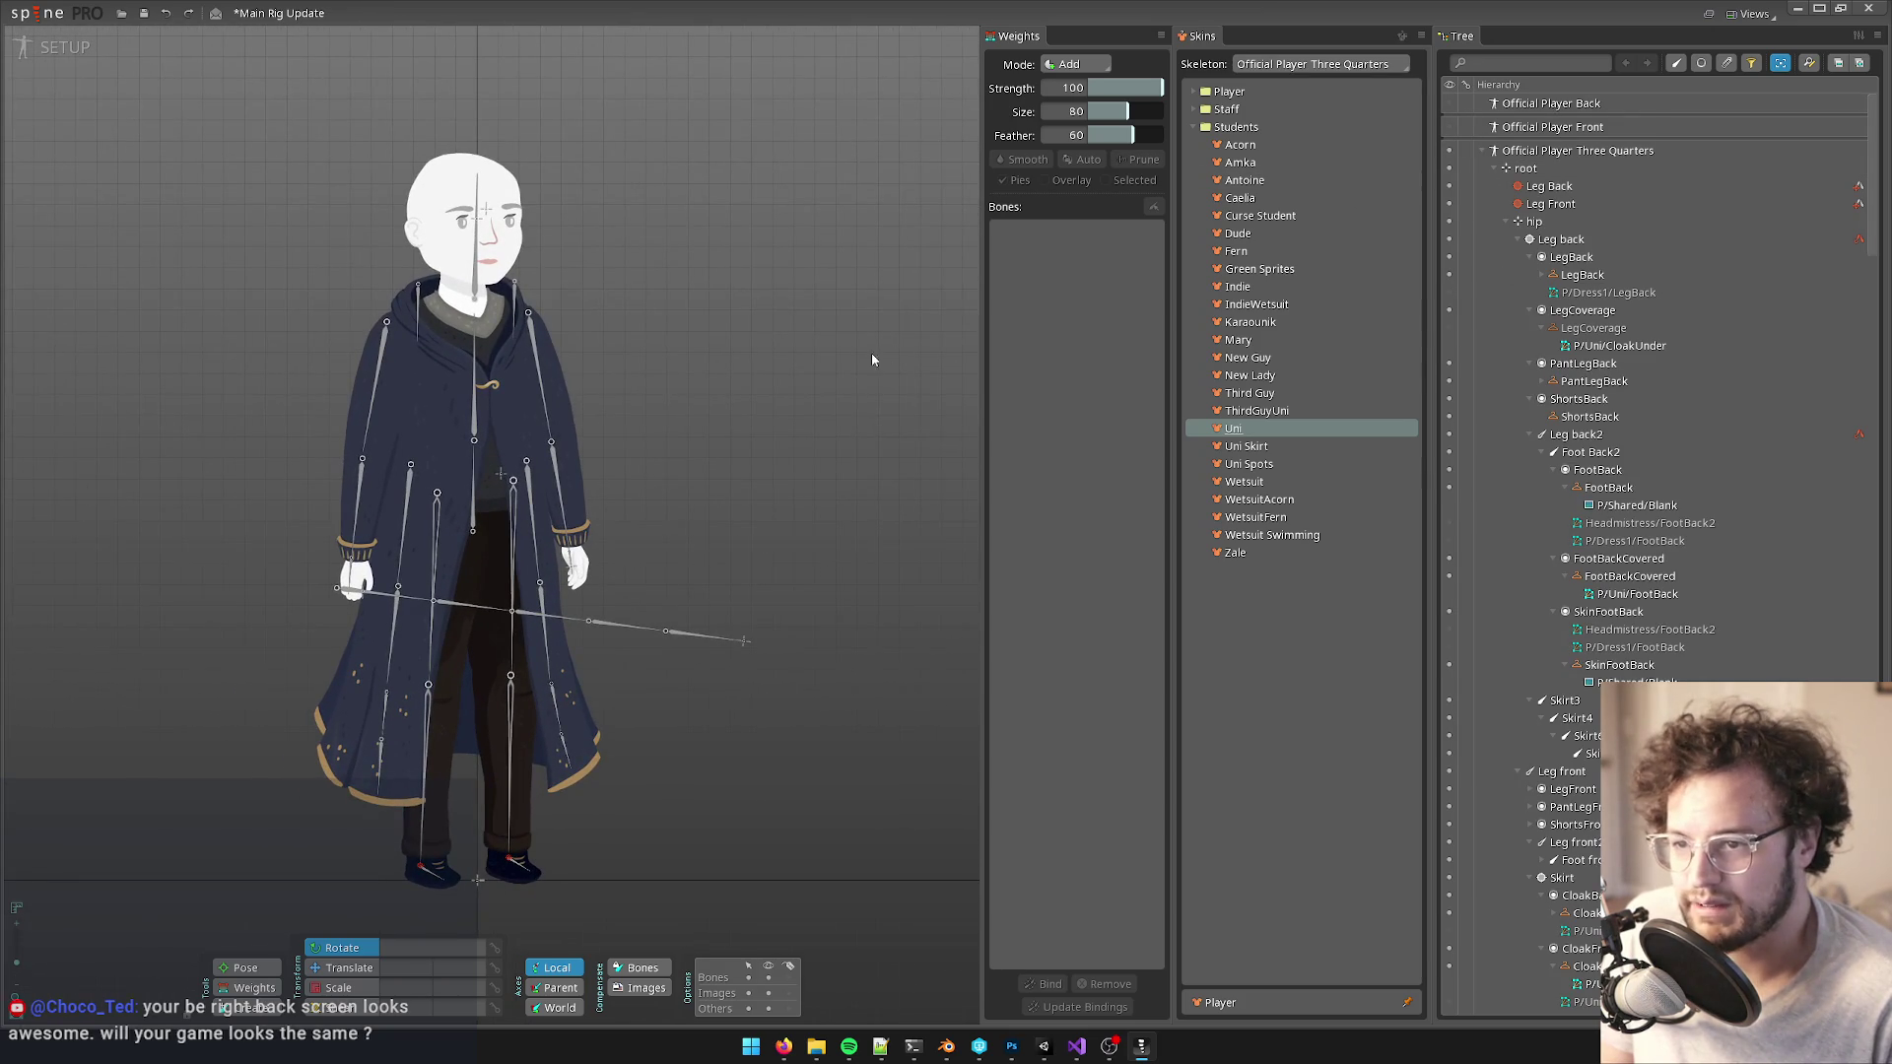
scroll(654, 392, "down", 3)
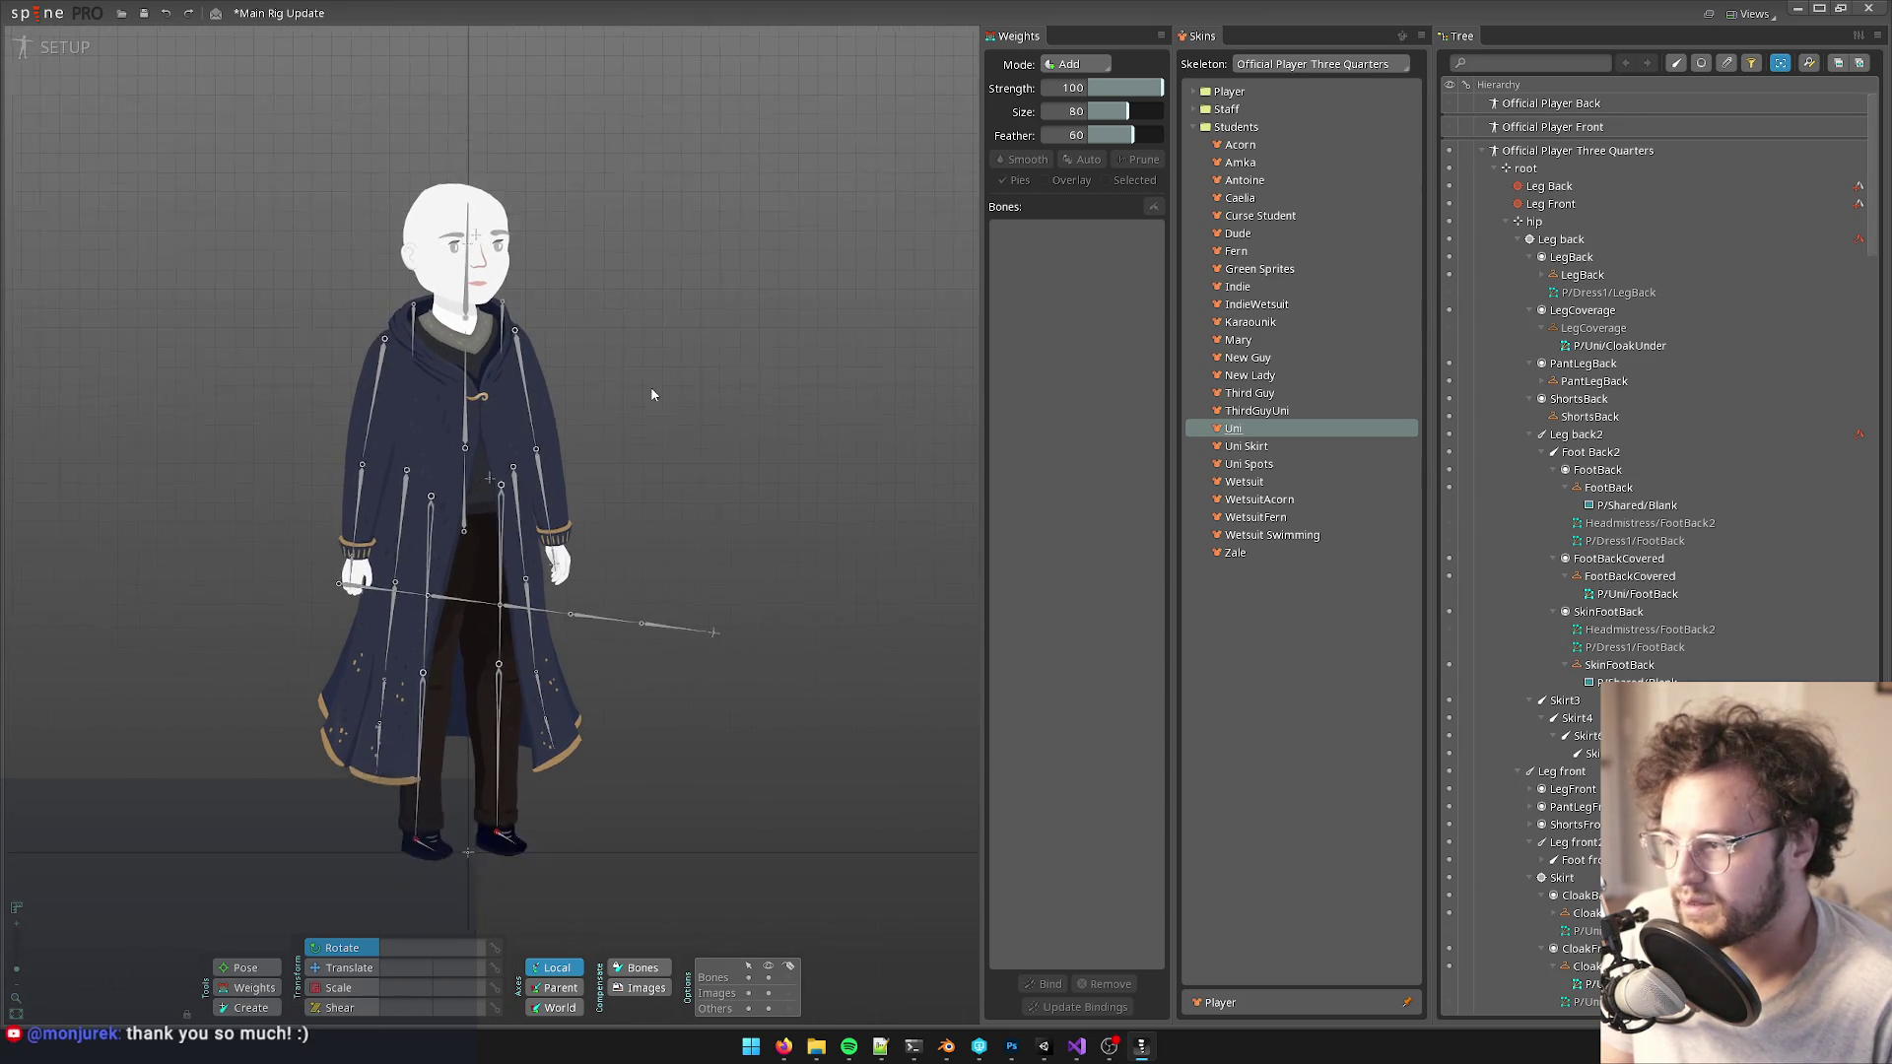
- Apply the bare Player skin, then preview the Fall Fest Hat, GreenHat and glasses skins
left_click(1191, 110)
left_click(1193, 91)
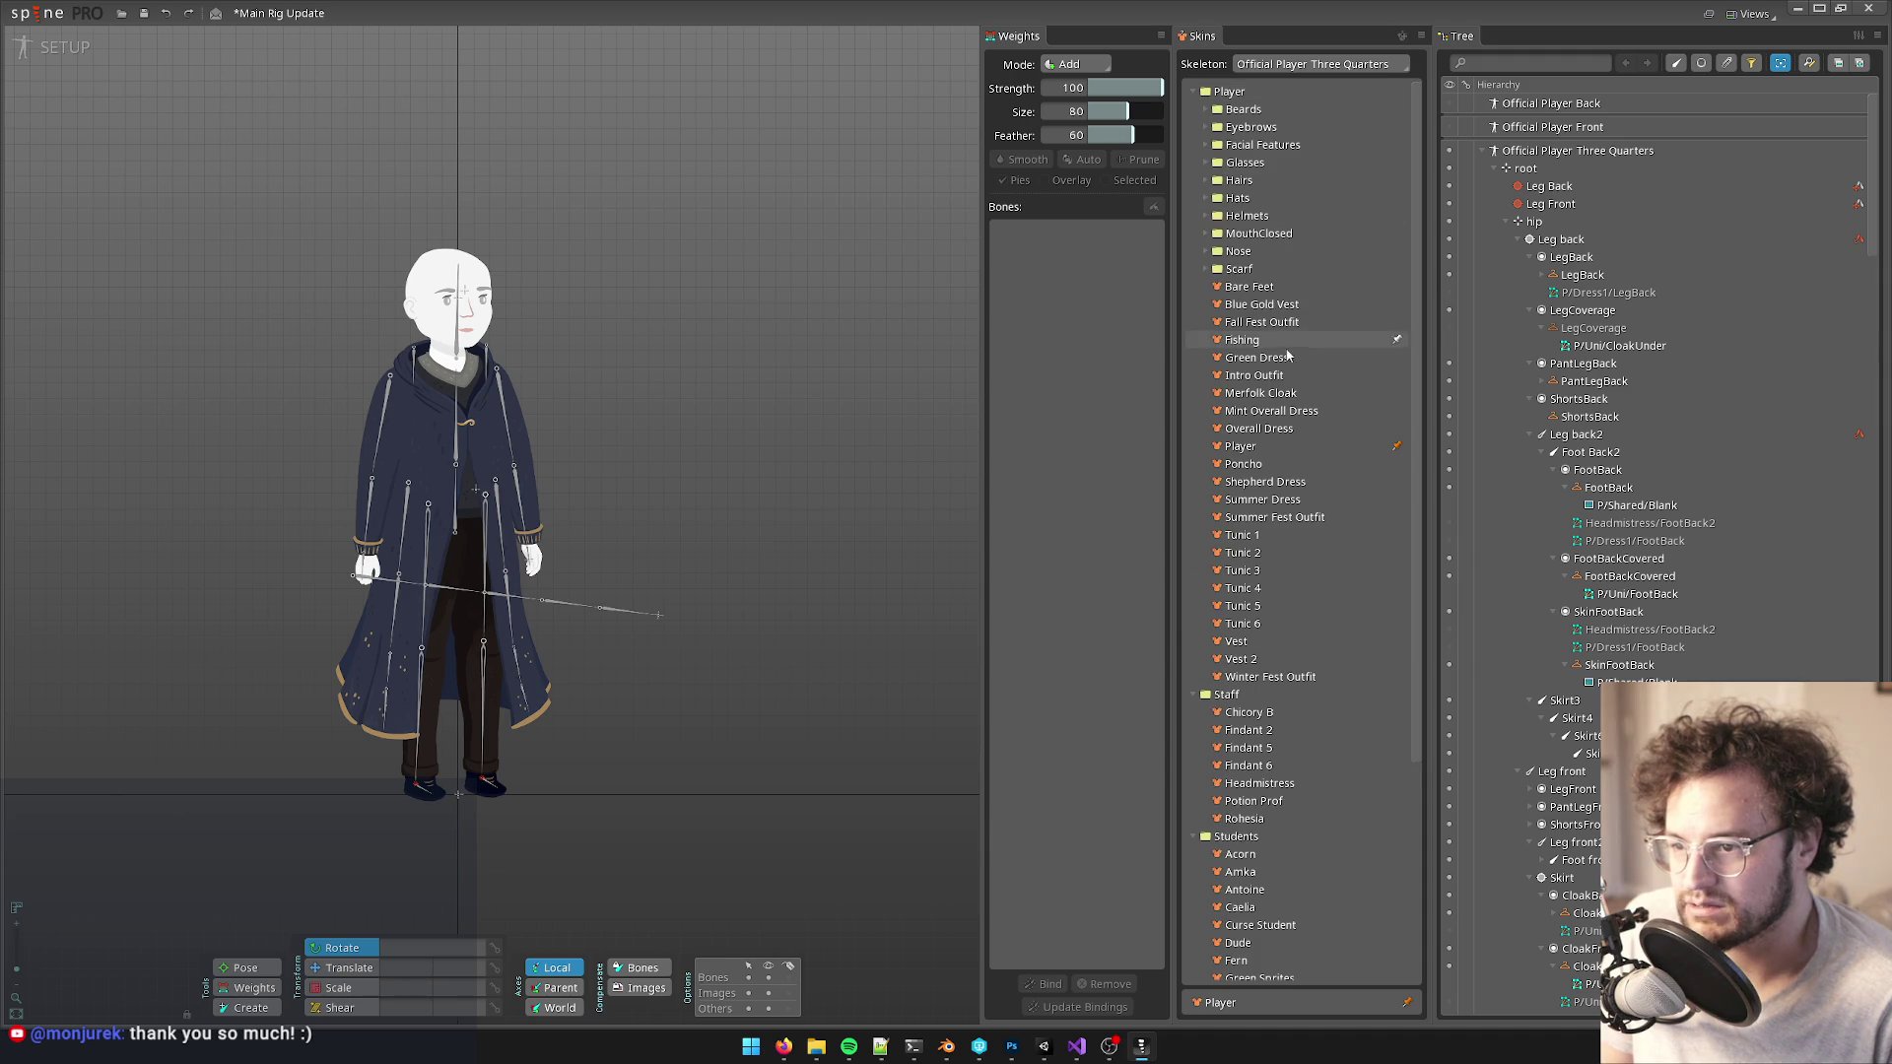
left_click(1240, 446)
left_click_drag(726, 354, 790, 317)
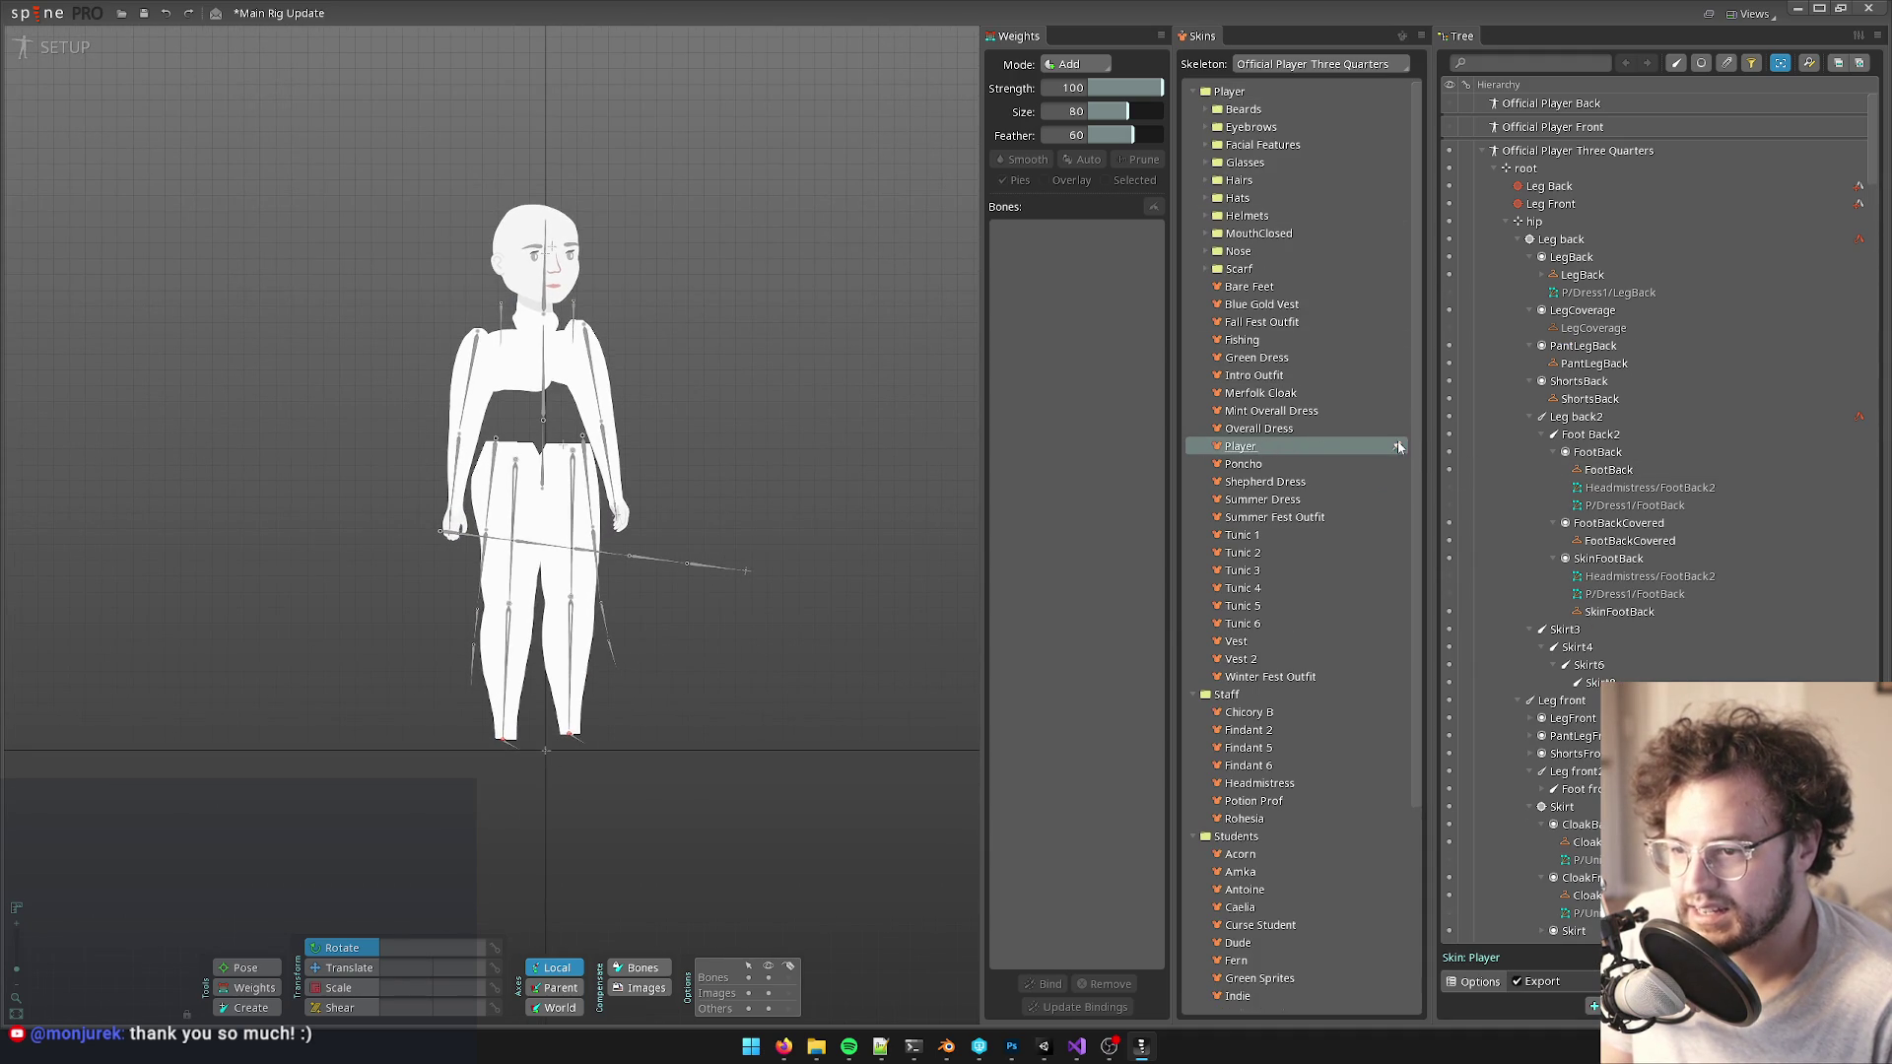
left_click(1206, 198)
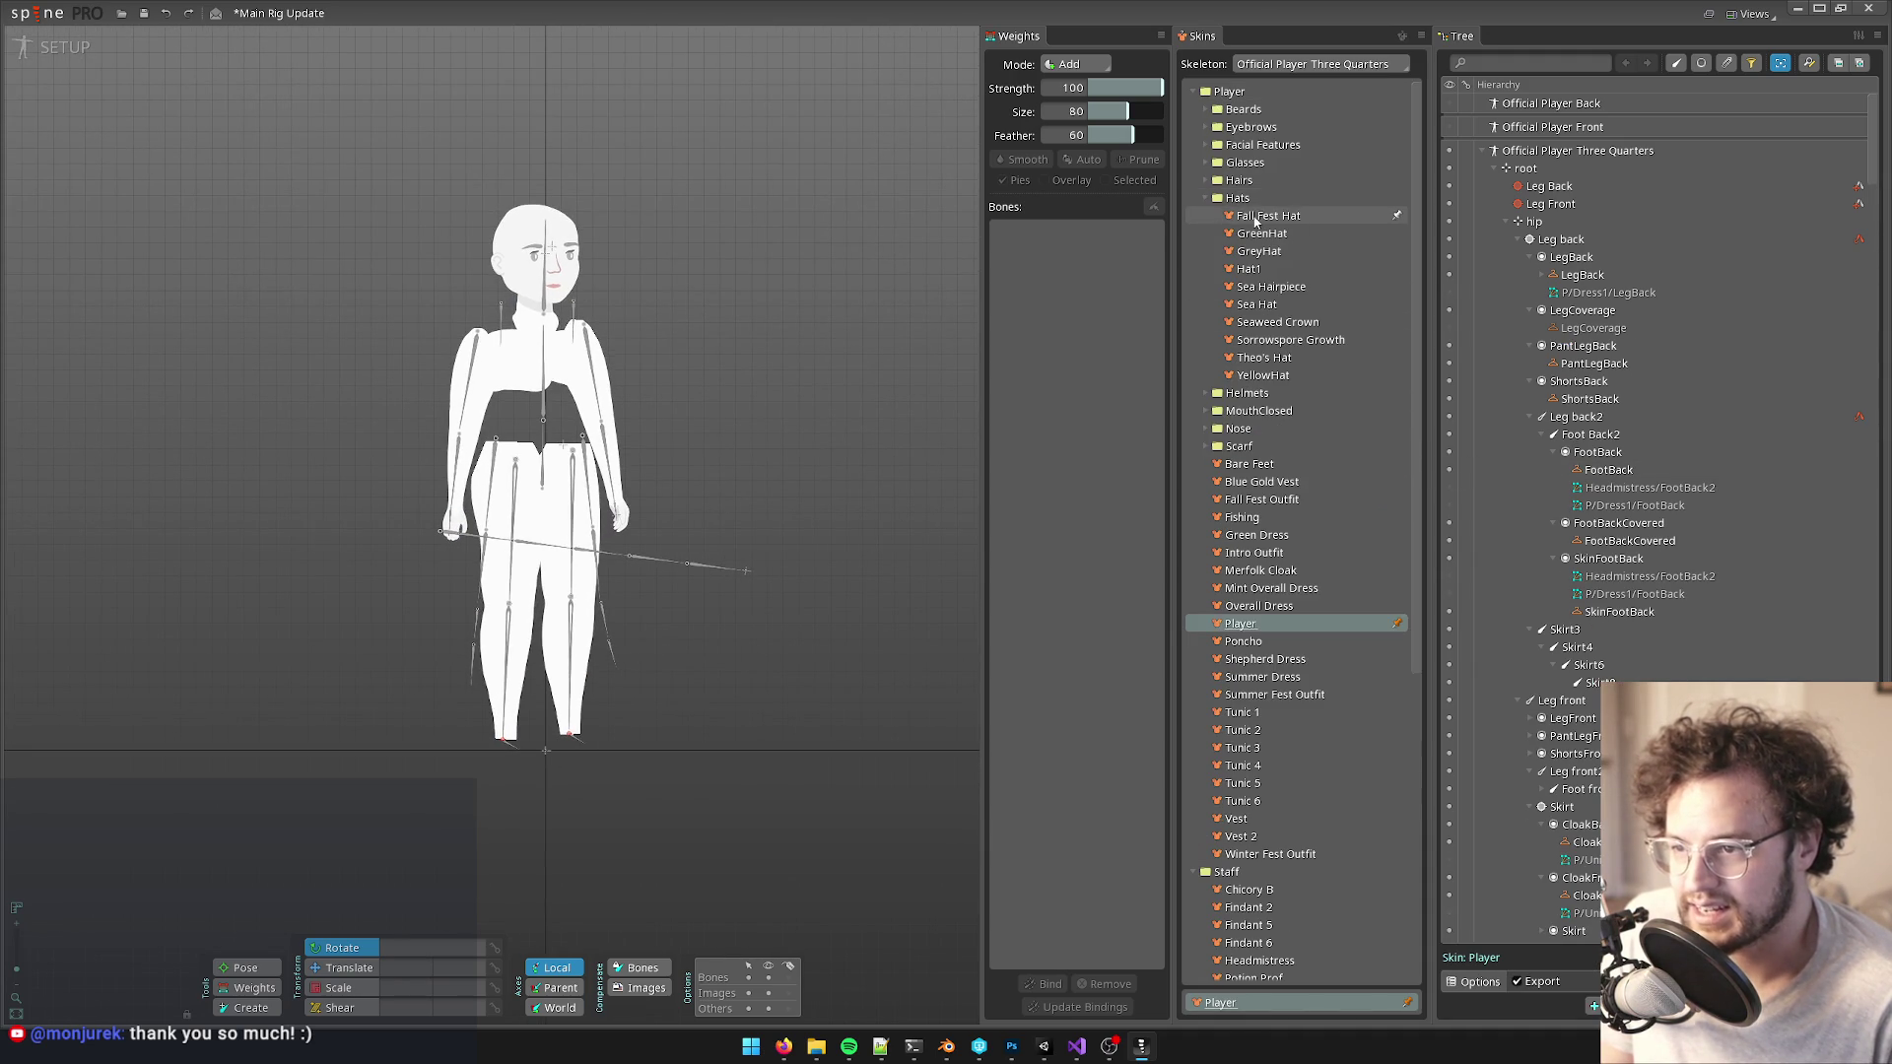
left_click(1256, 217)
left_click(1259, 234)
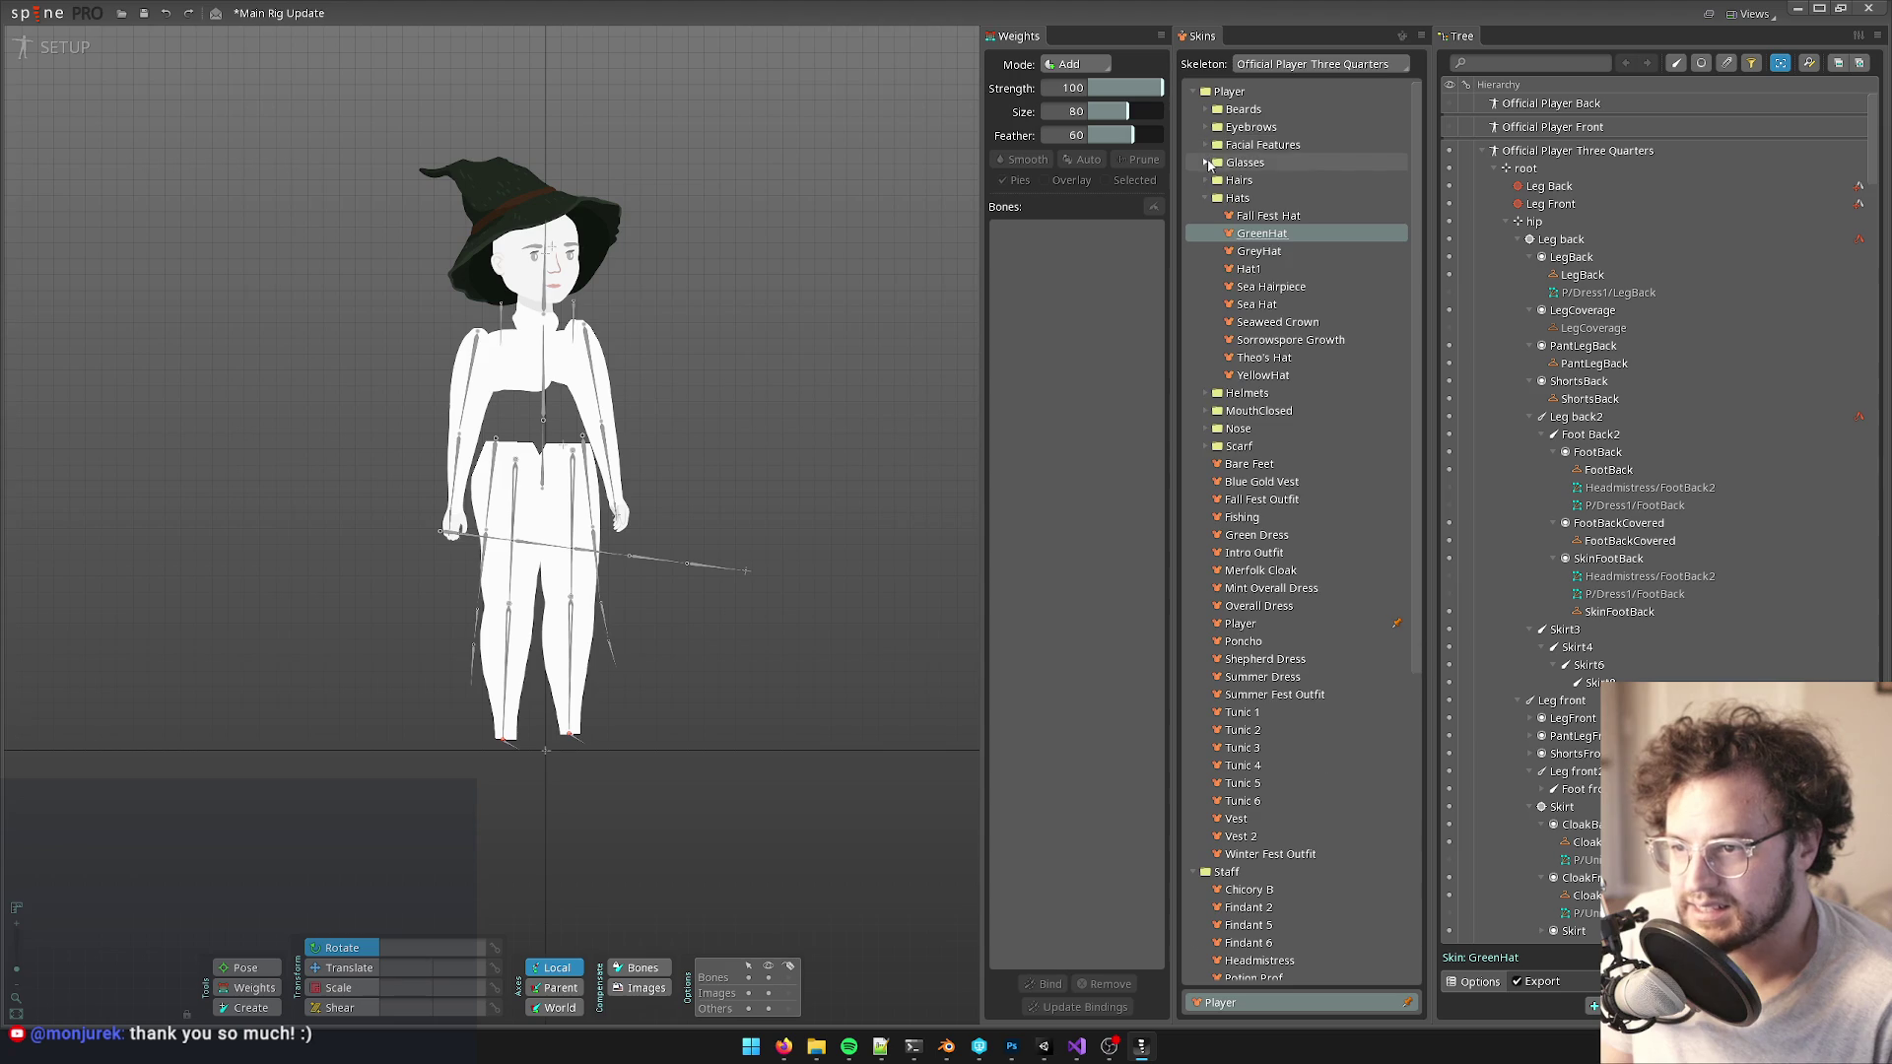
left_click(1206, 162)
left_click(1247, 180)
- Preview the Indie and Tunic 1–6 skins, then close Spine discarding changes
scroll(1284, 463, "down", 5)
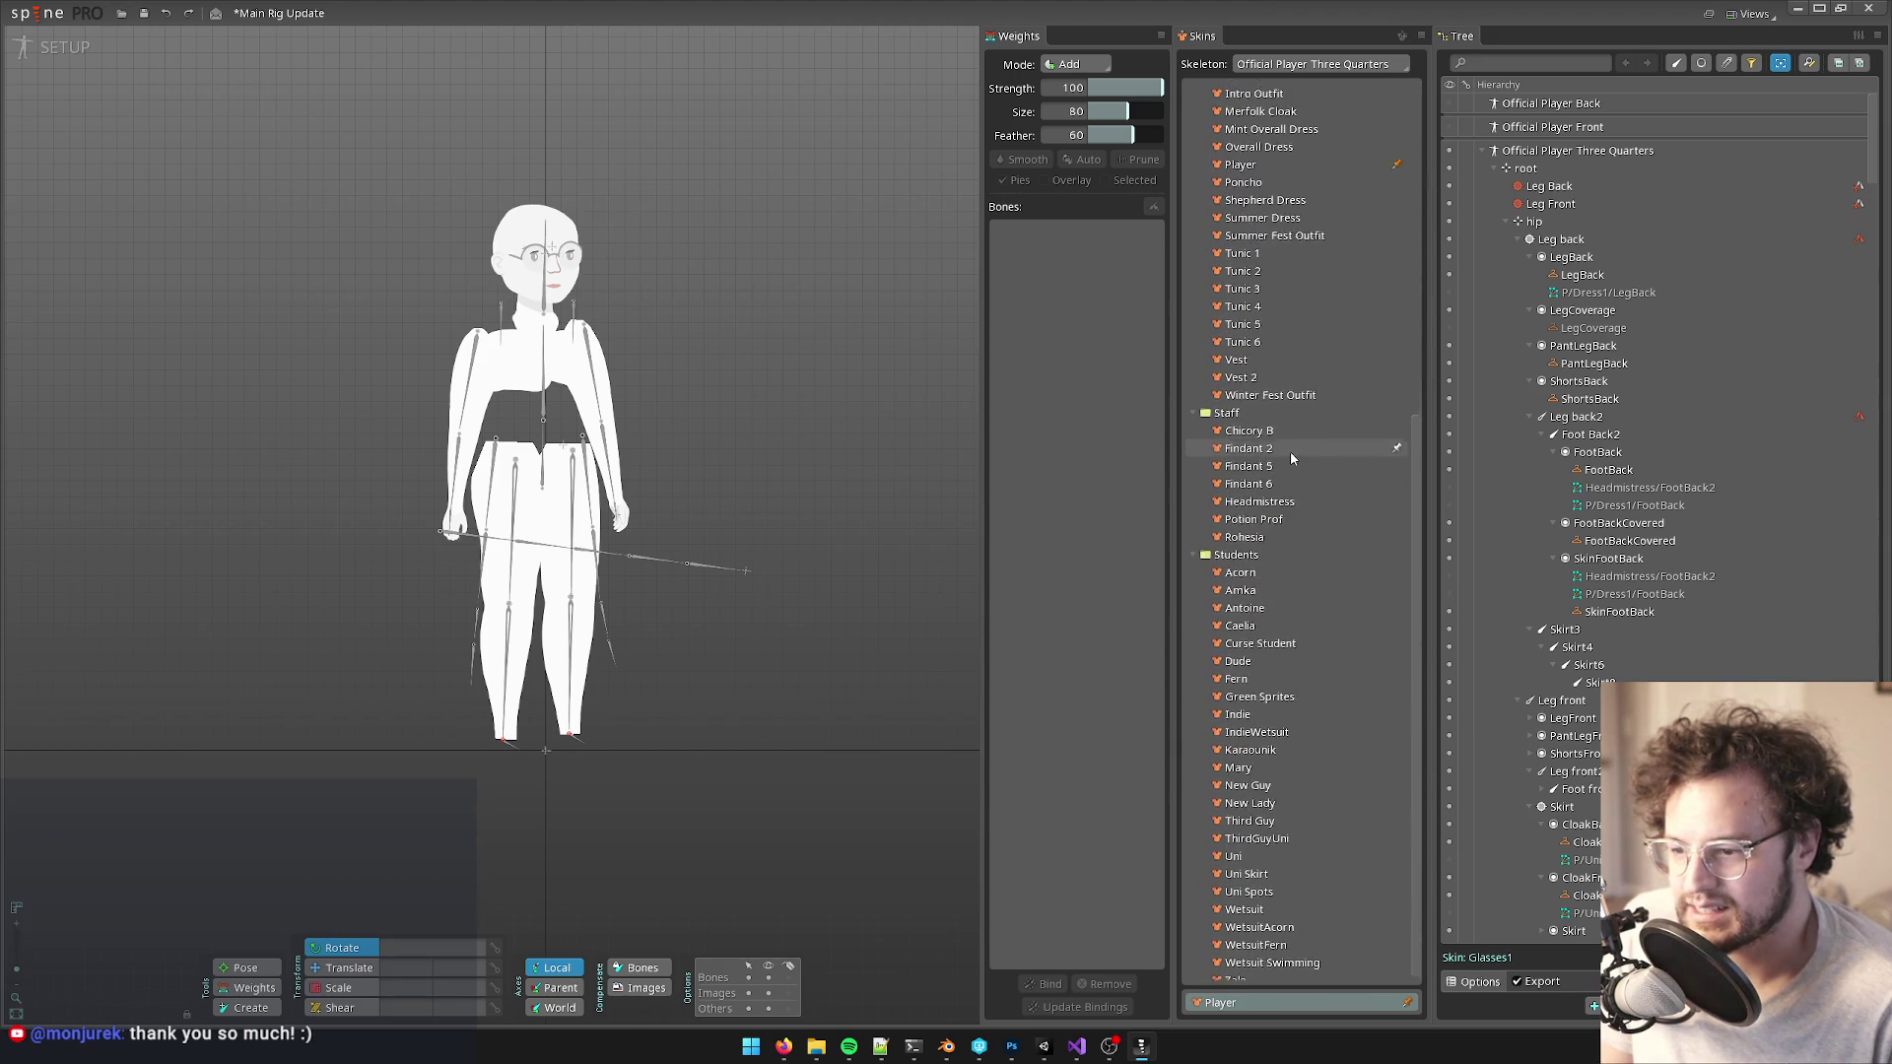
left_click(1257, 706)
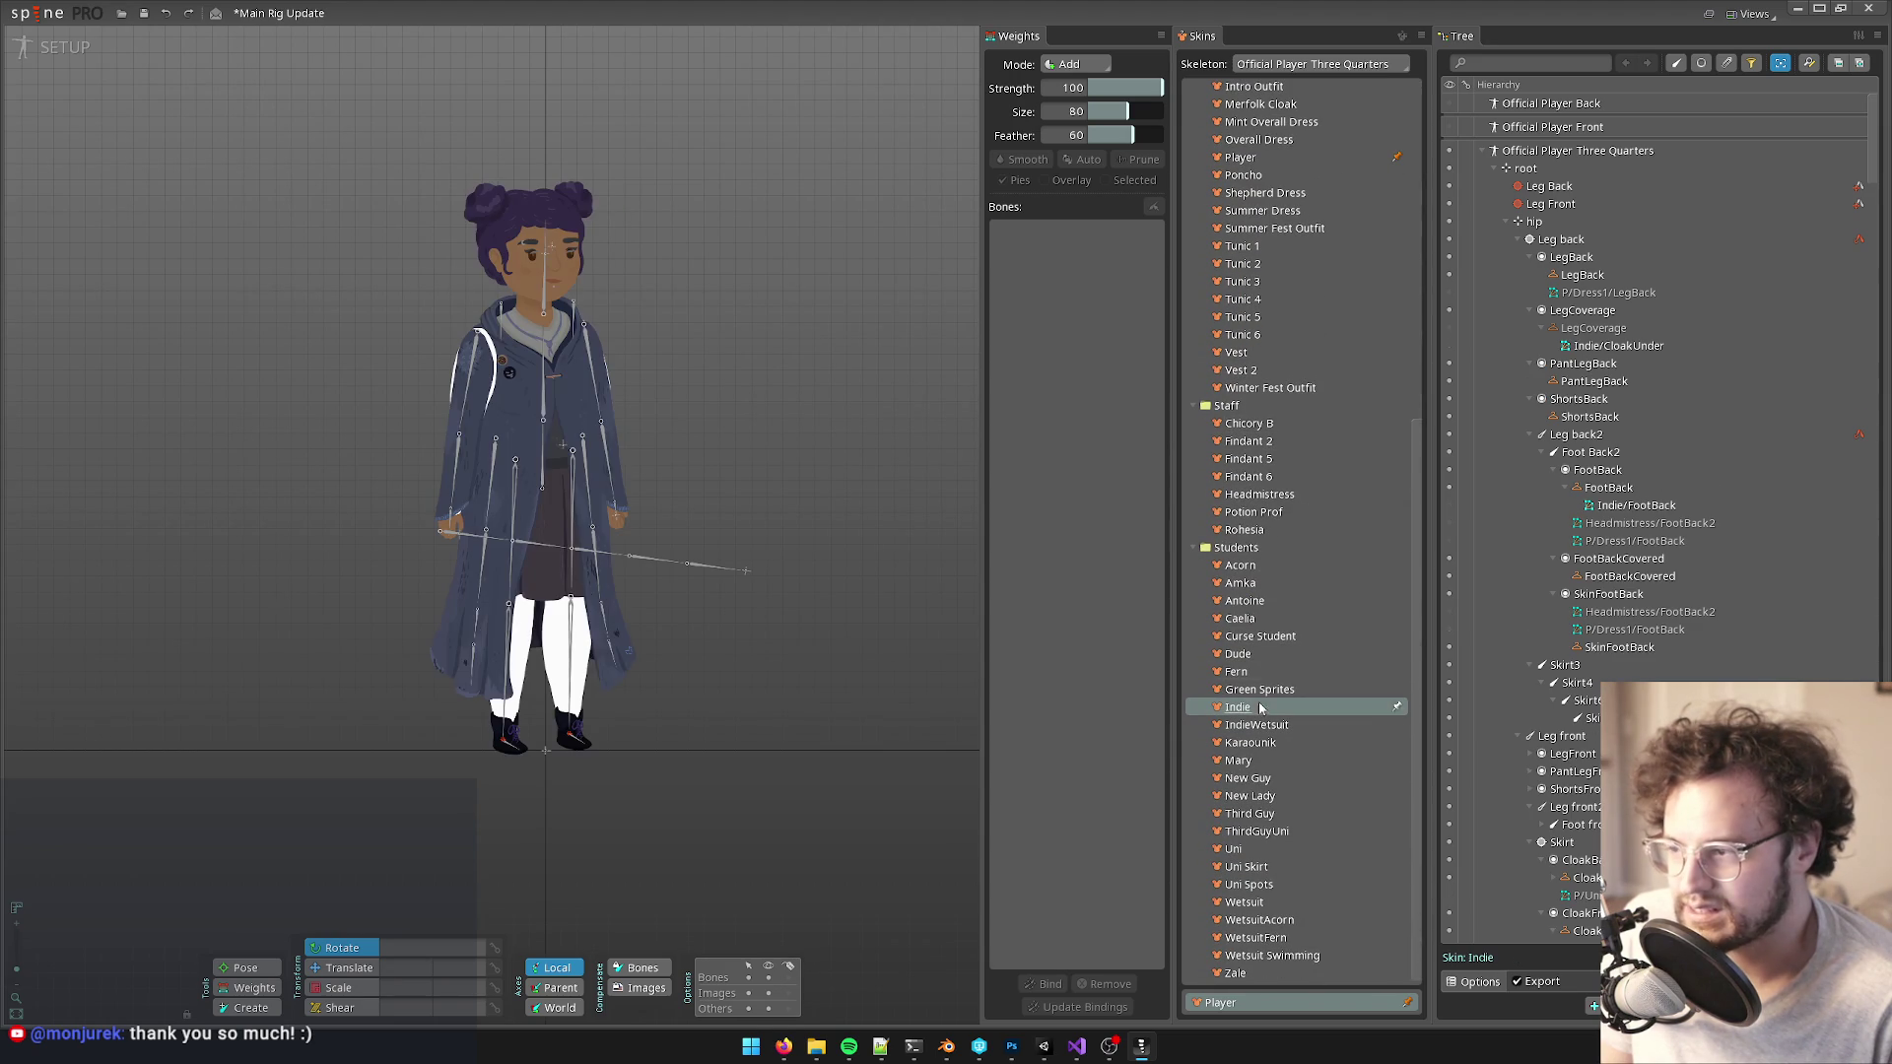
scroll(1281, 585, "up", 6)
scroll(1291, 588, "up", 1)
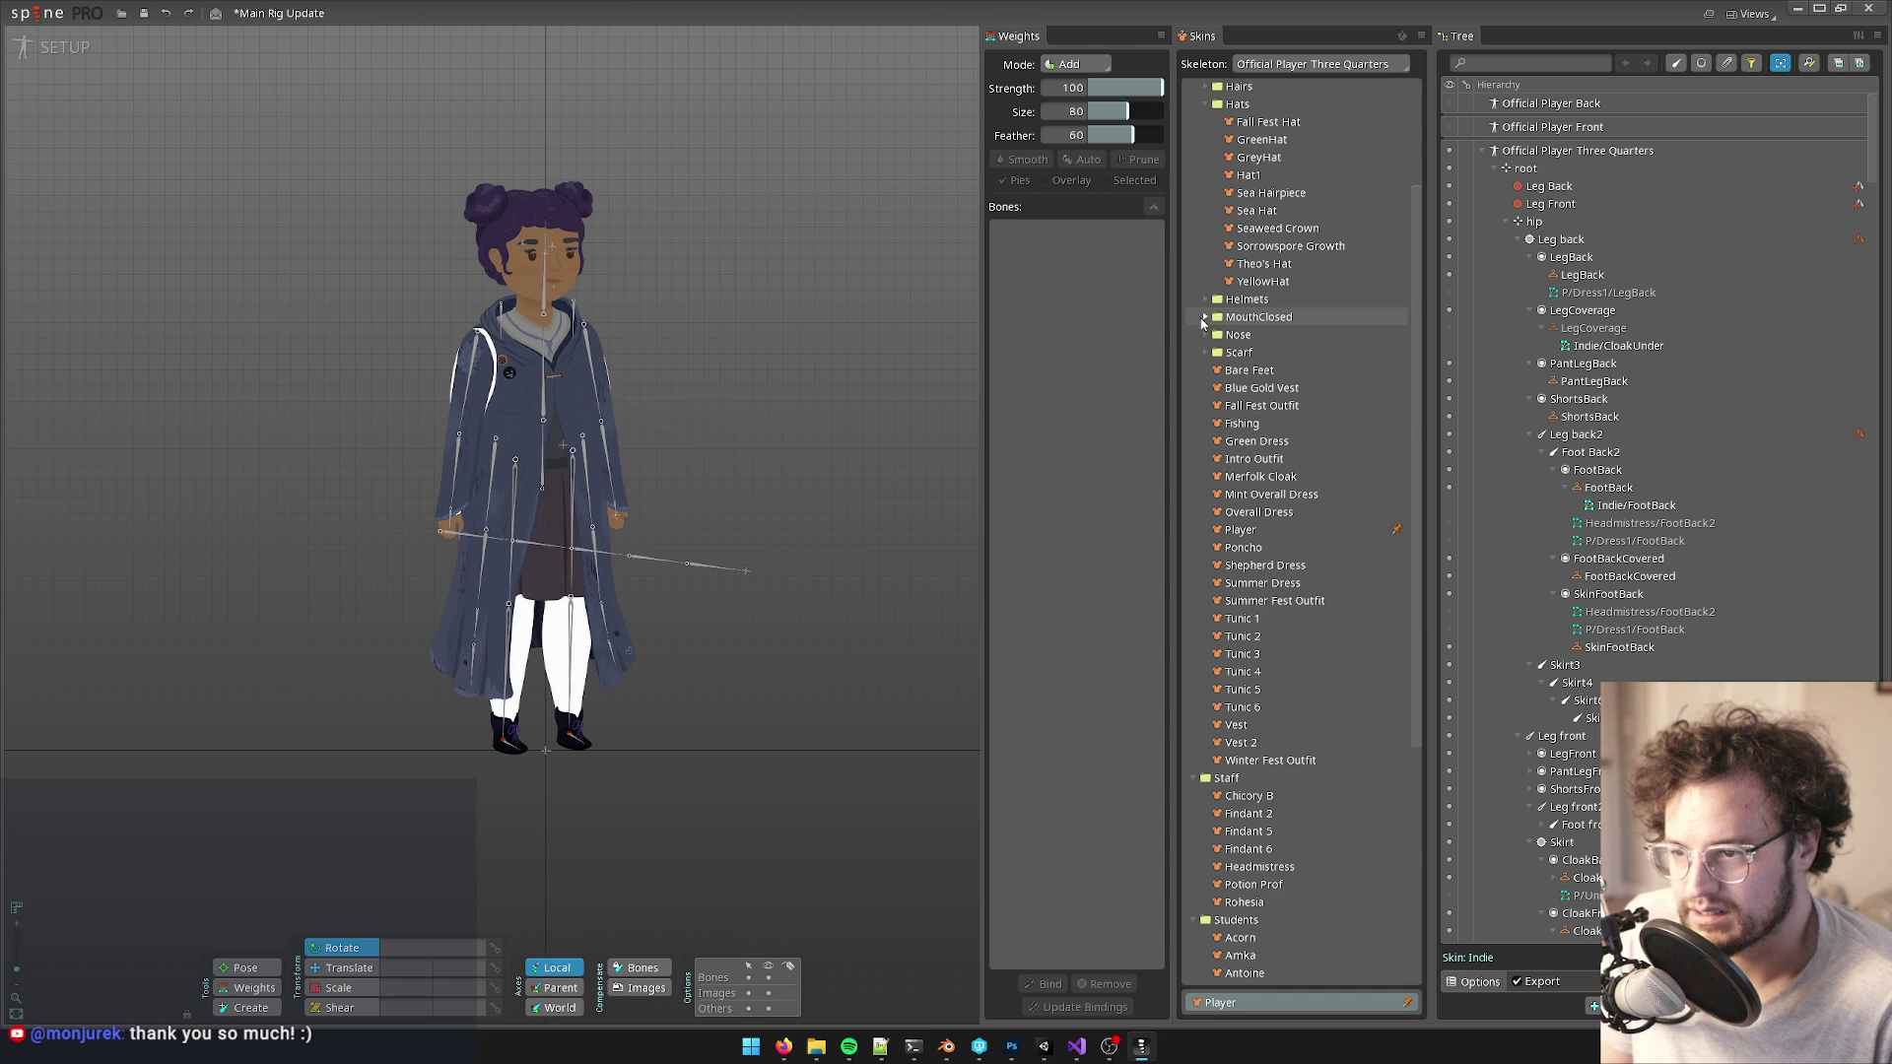
left_click(1257, 619)
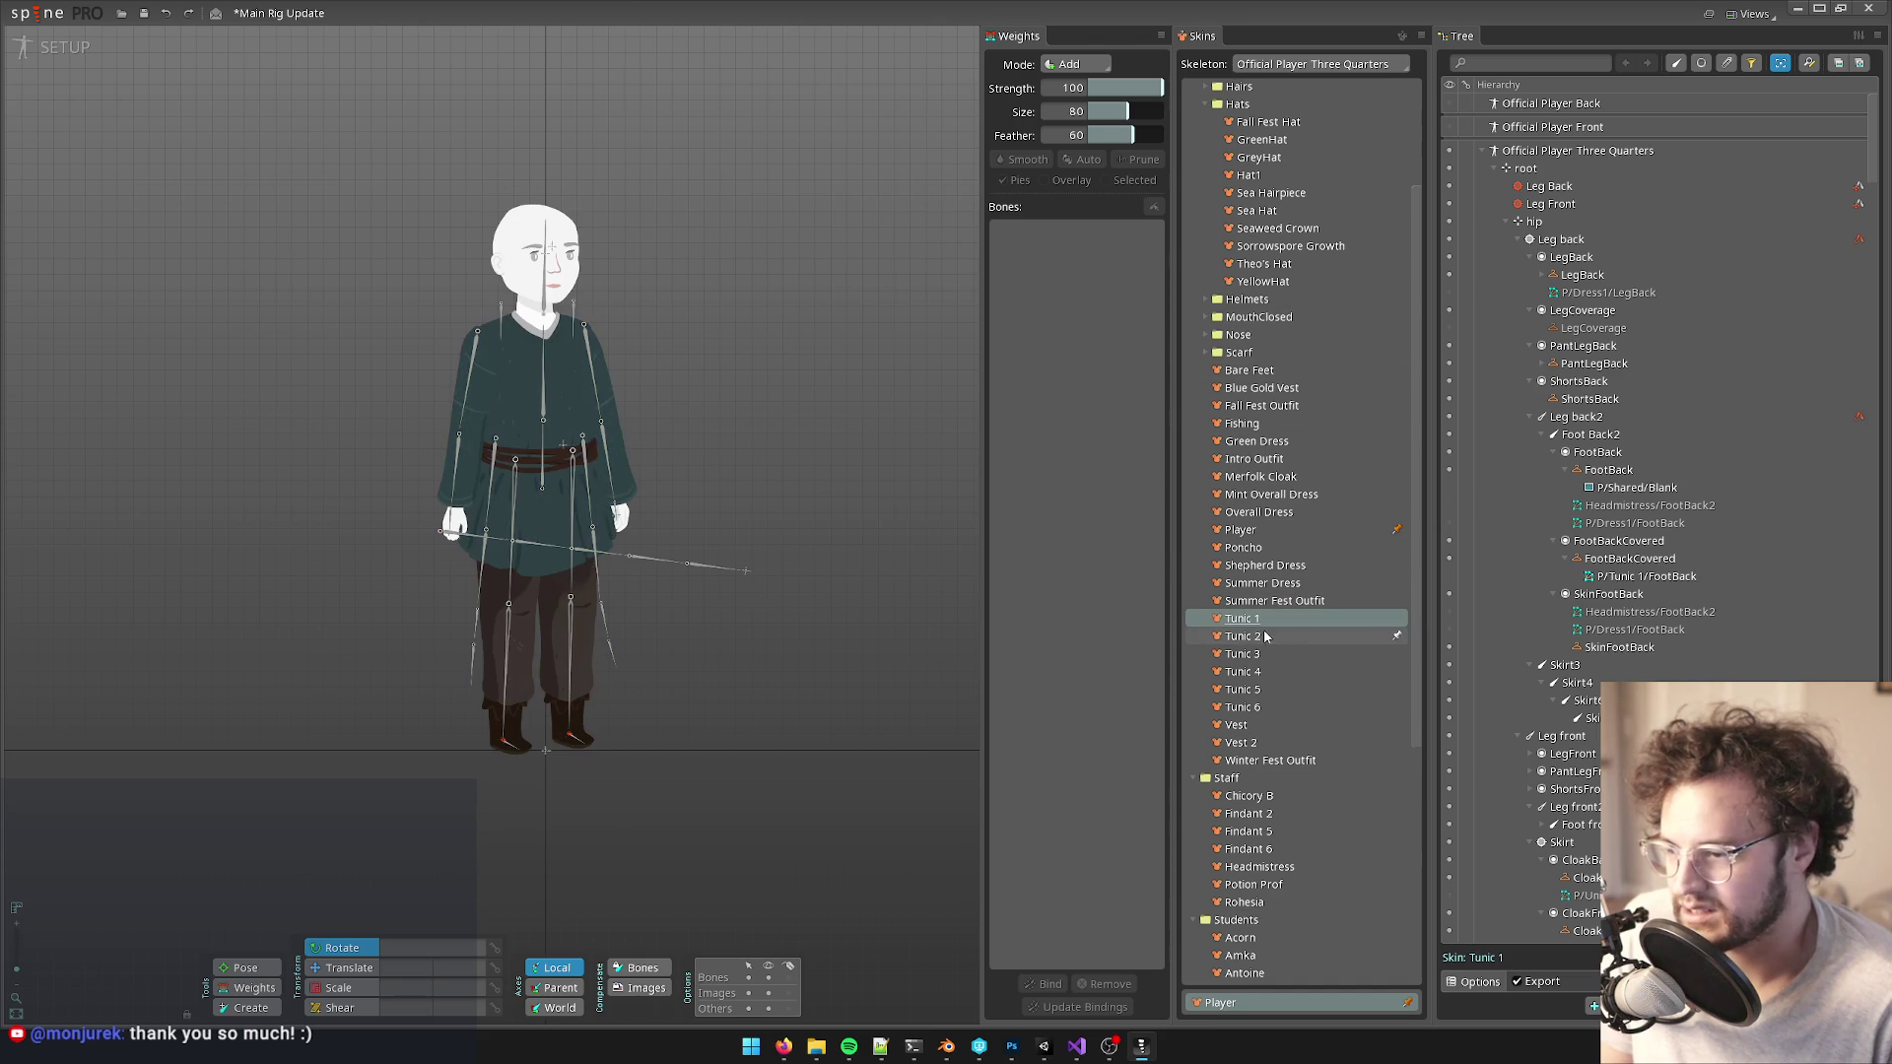
left_click(1265, 636)
left_click(1266, 654)
left_click(1267, 672)
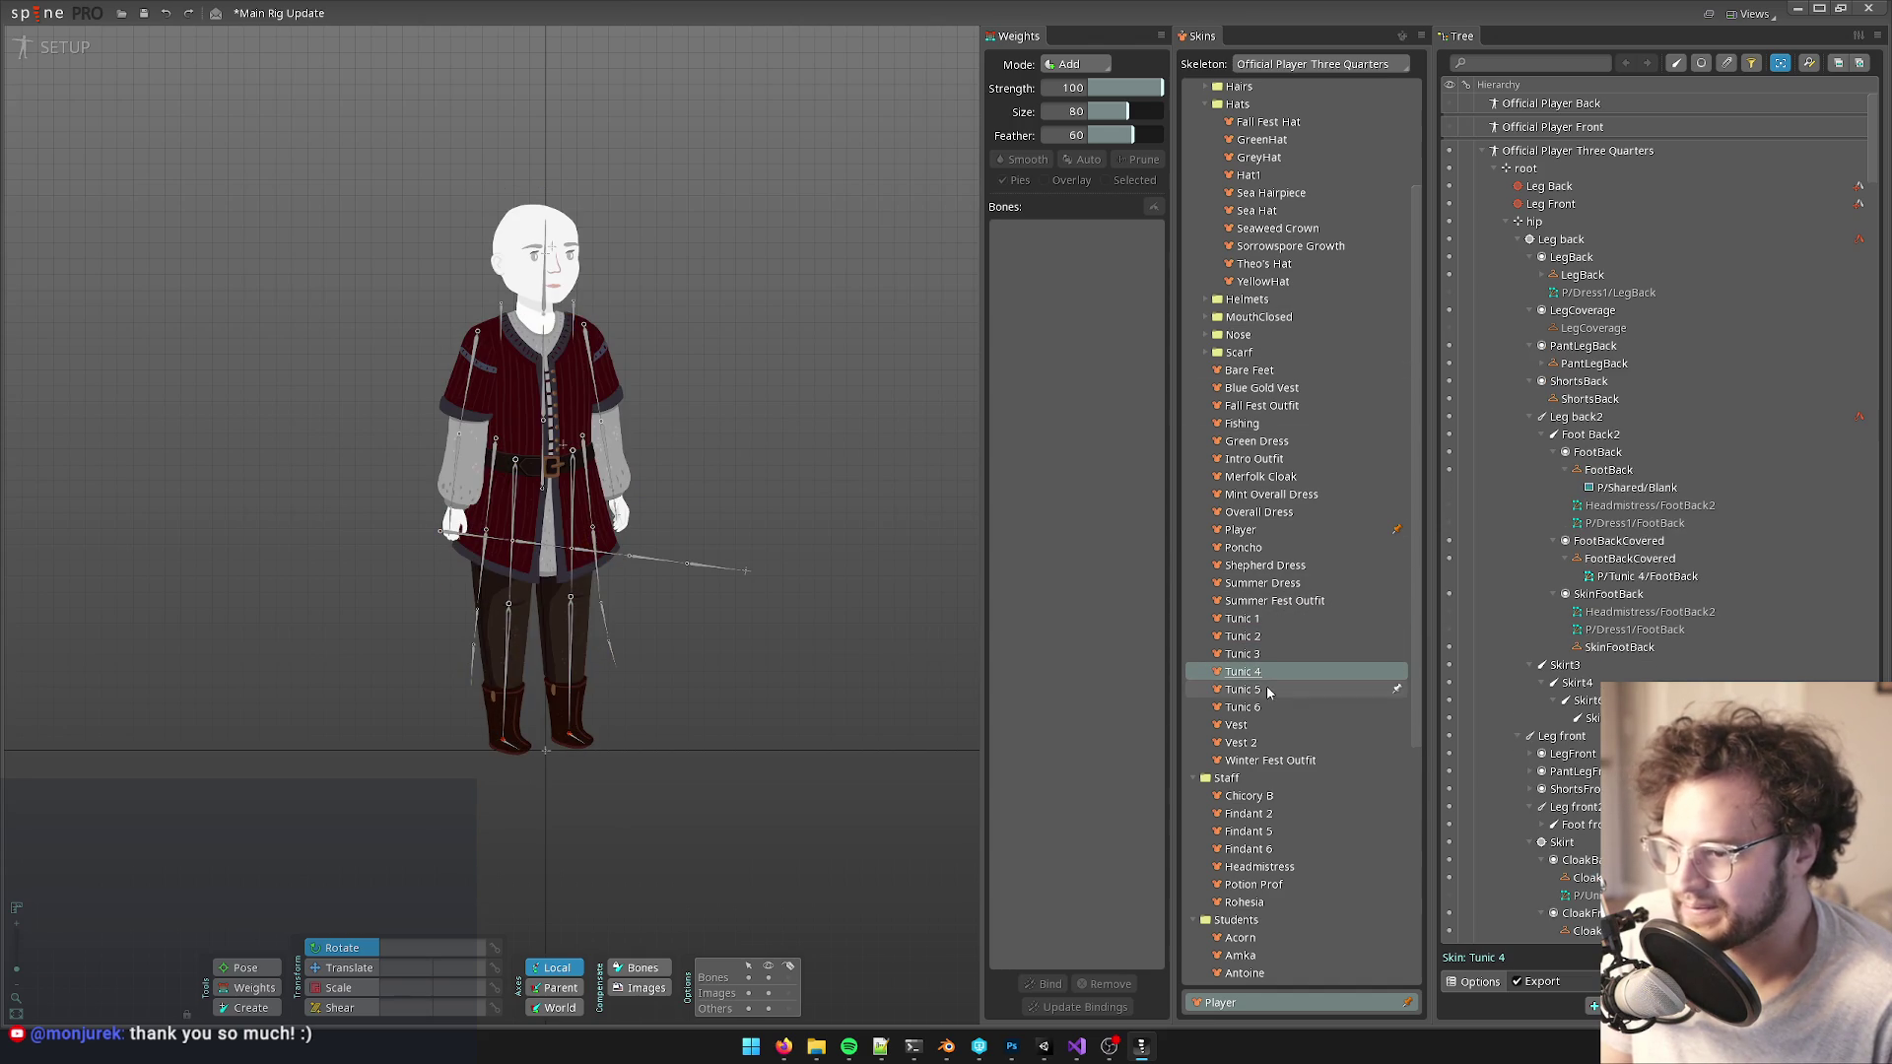
left_click(1268, 689)
left_click(1268, 707)
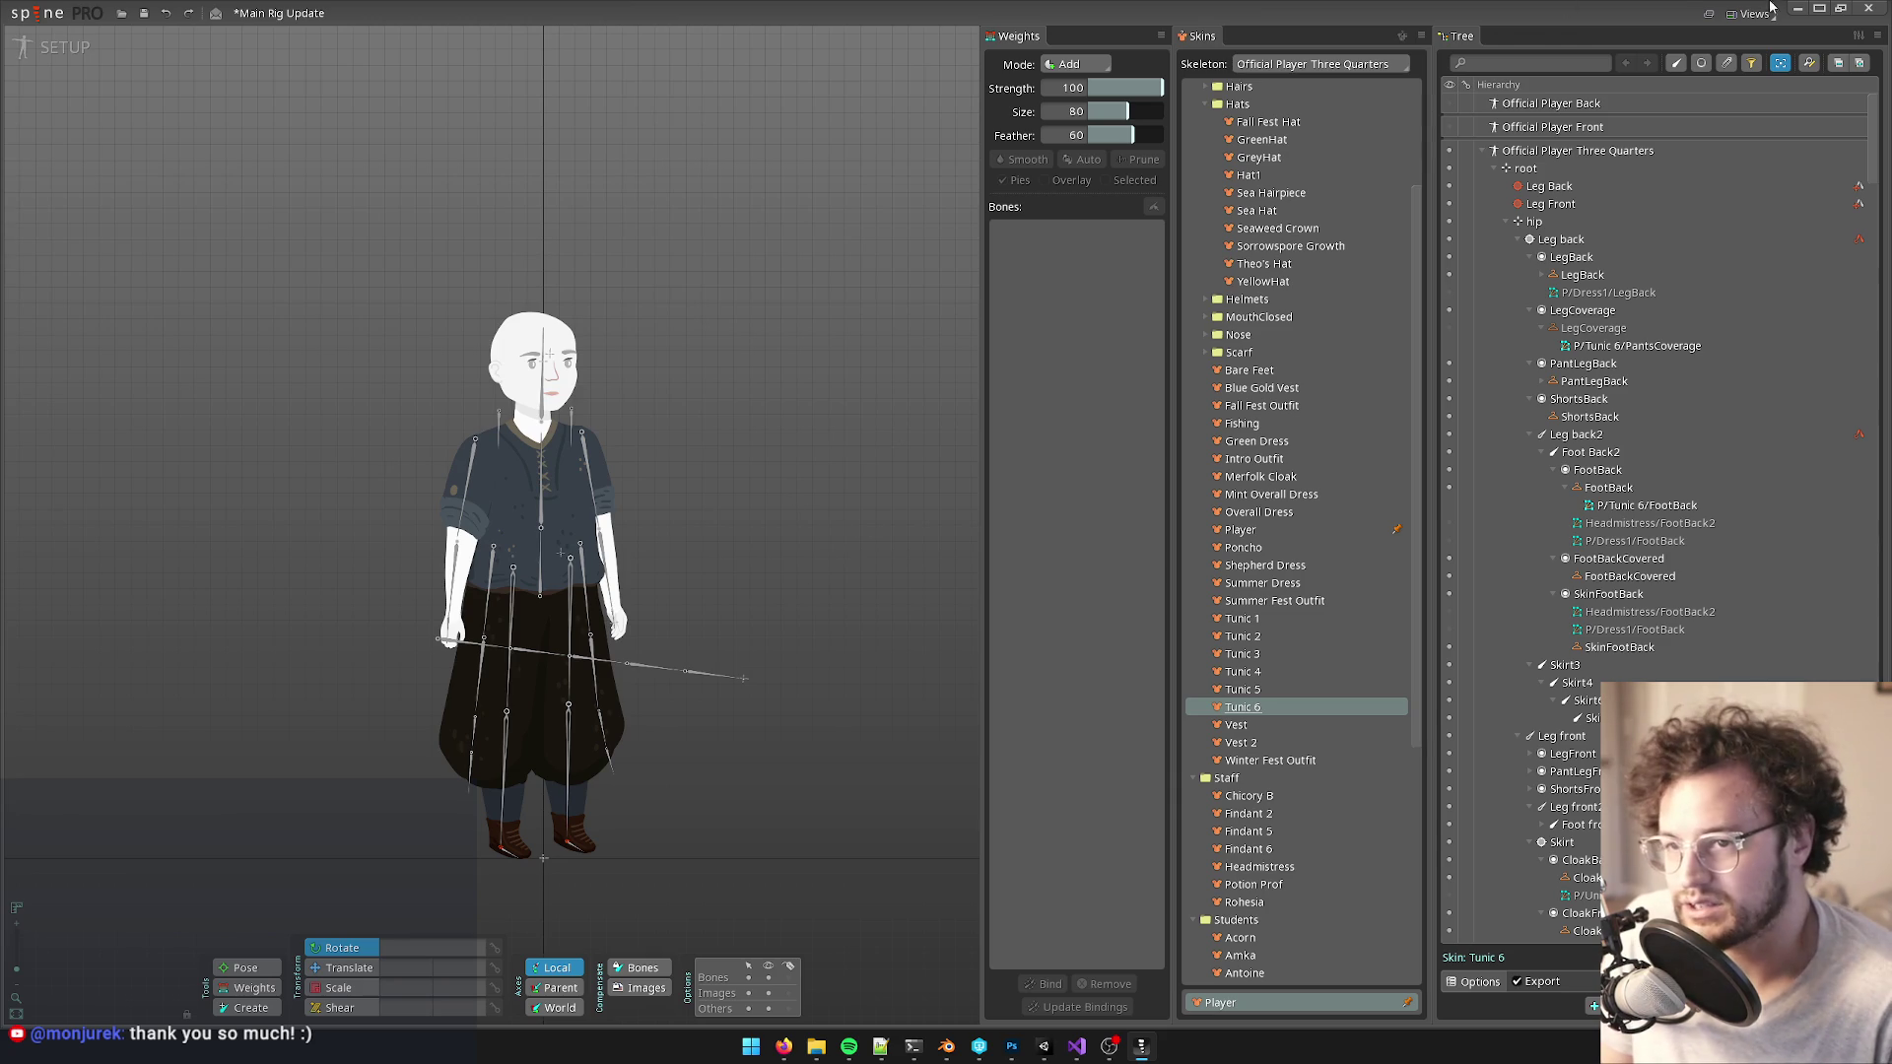
left_click(1868, 8)
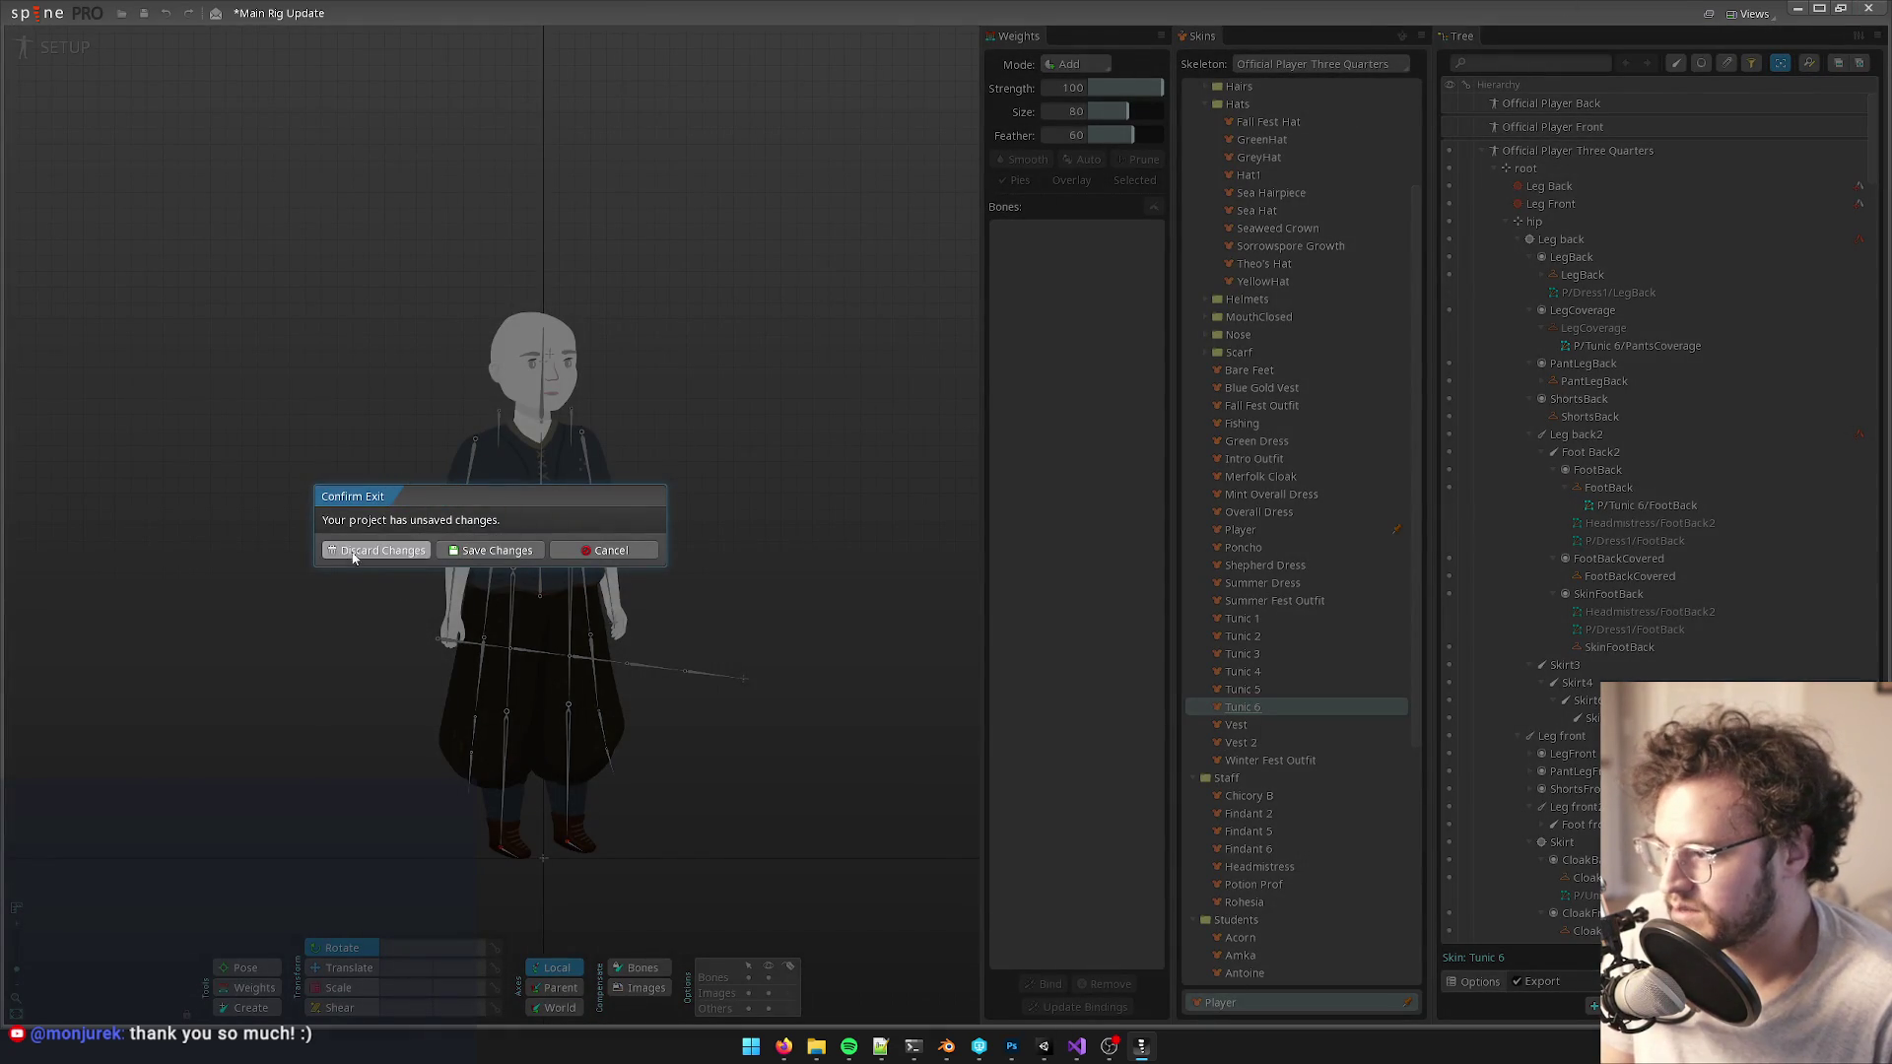
left_click(349, 549)
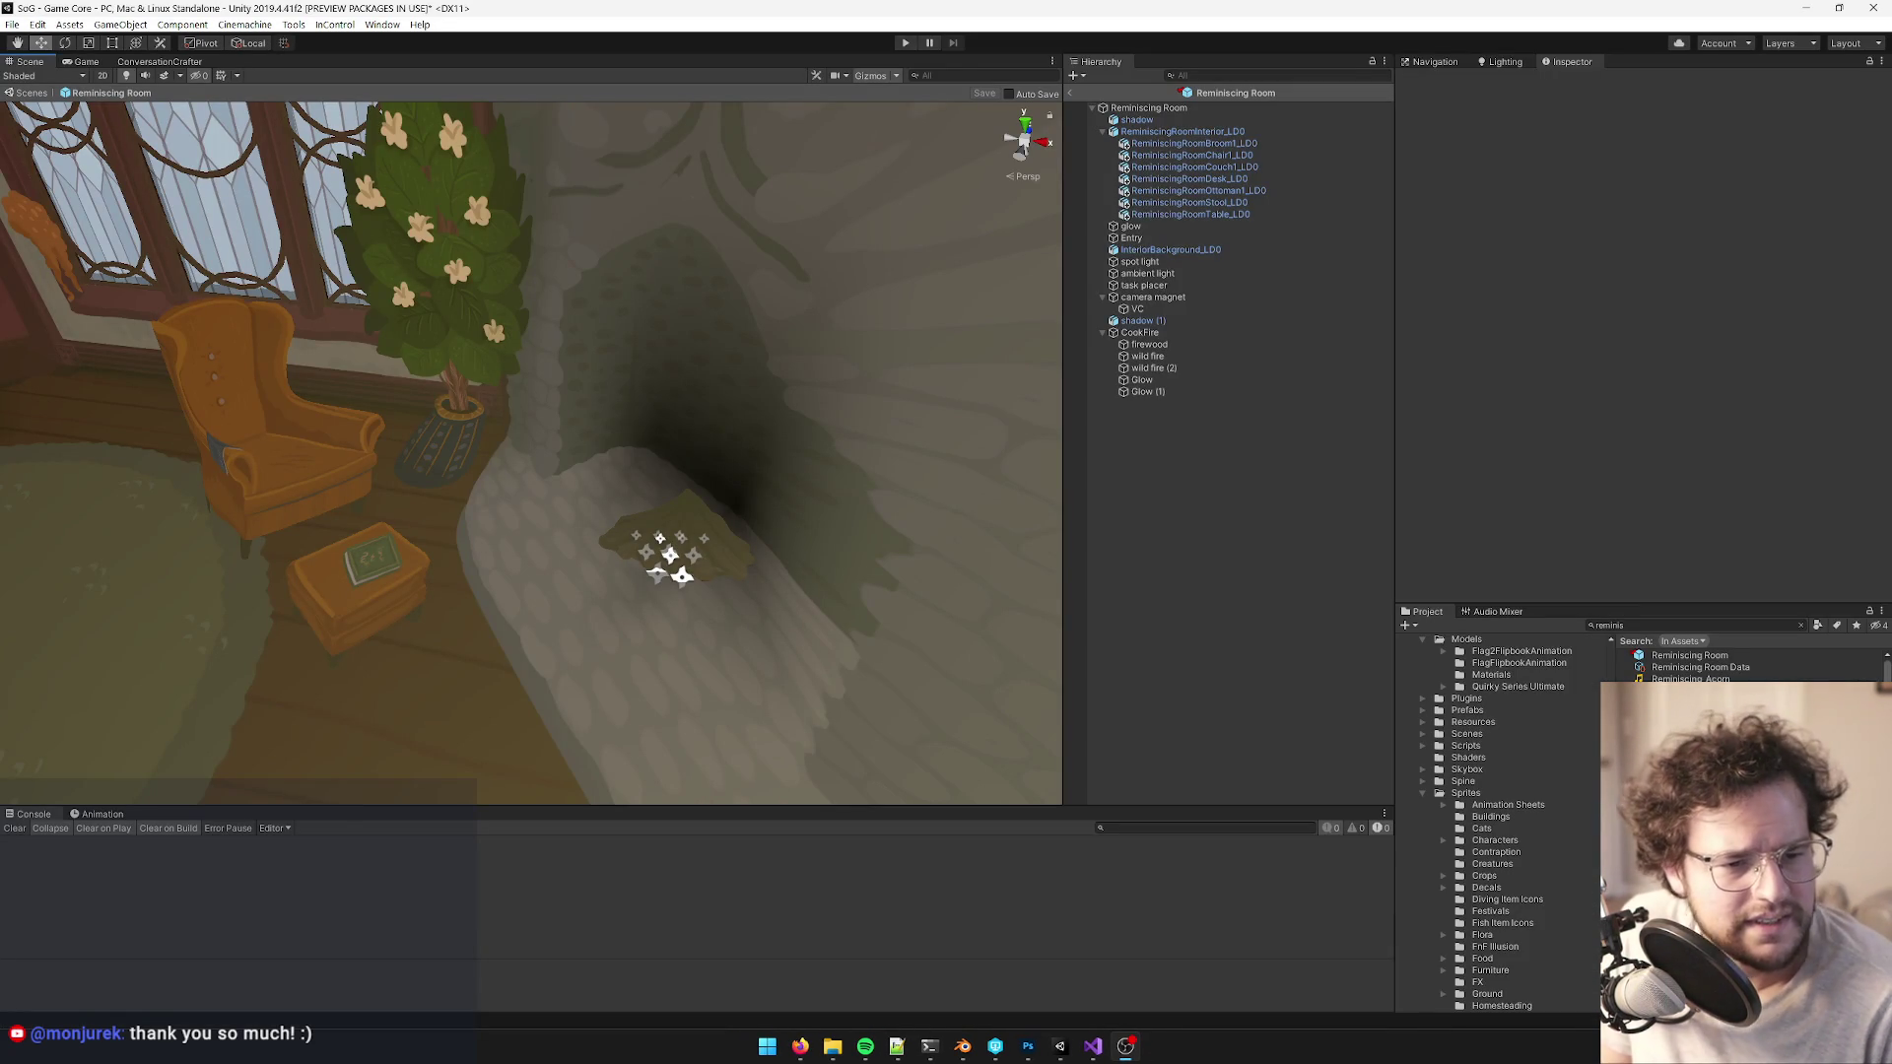
mouse_move(800, 1043)
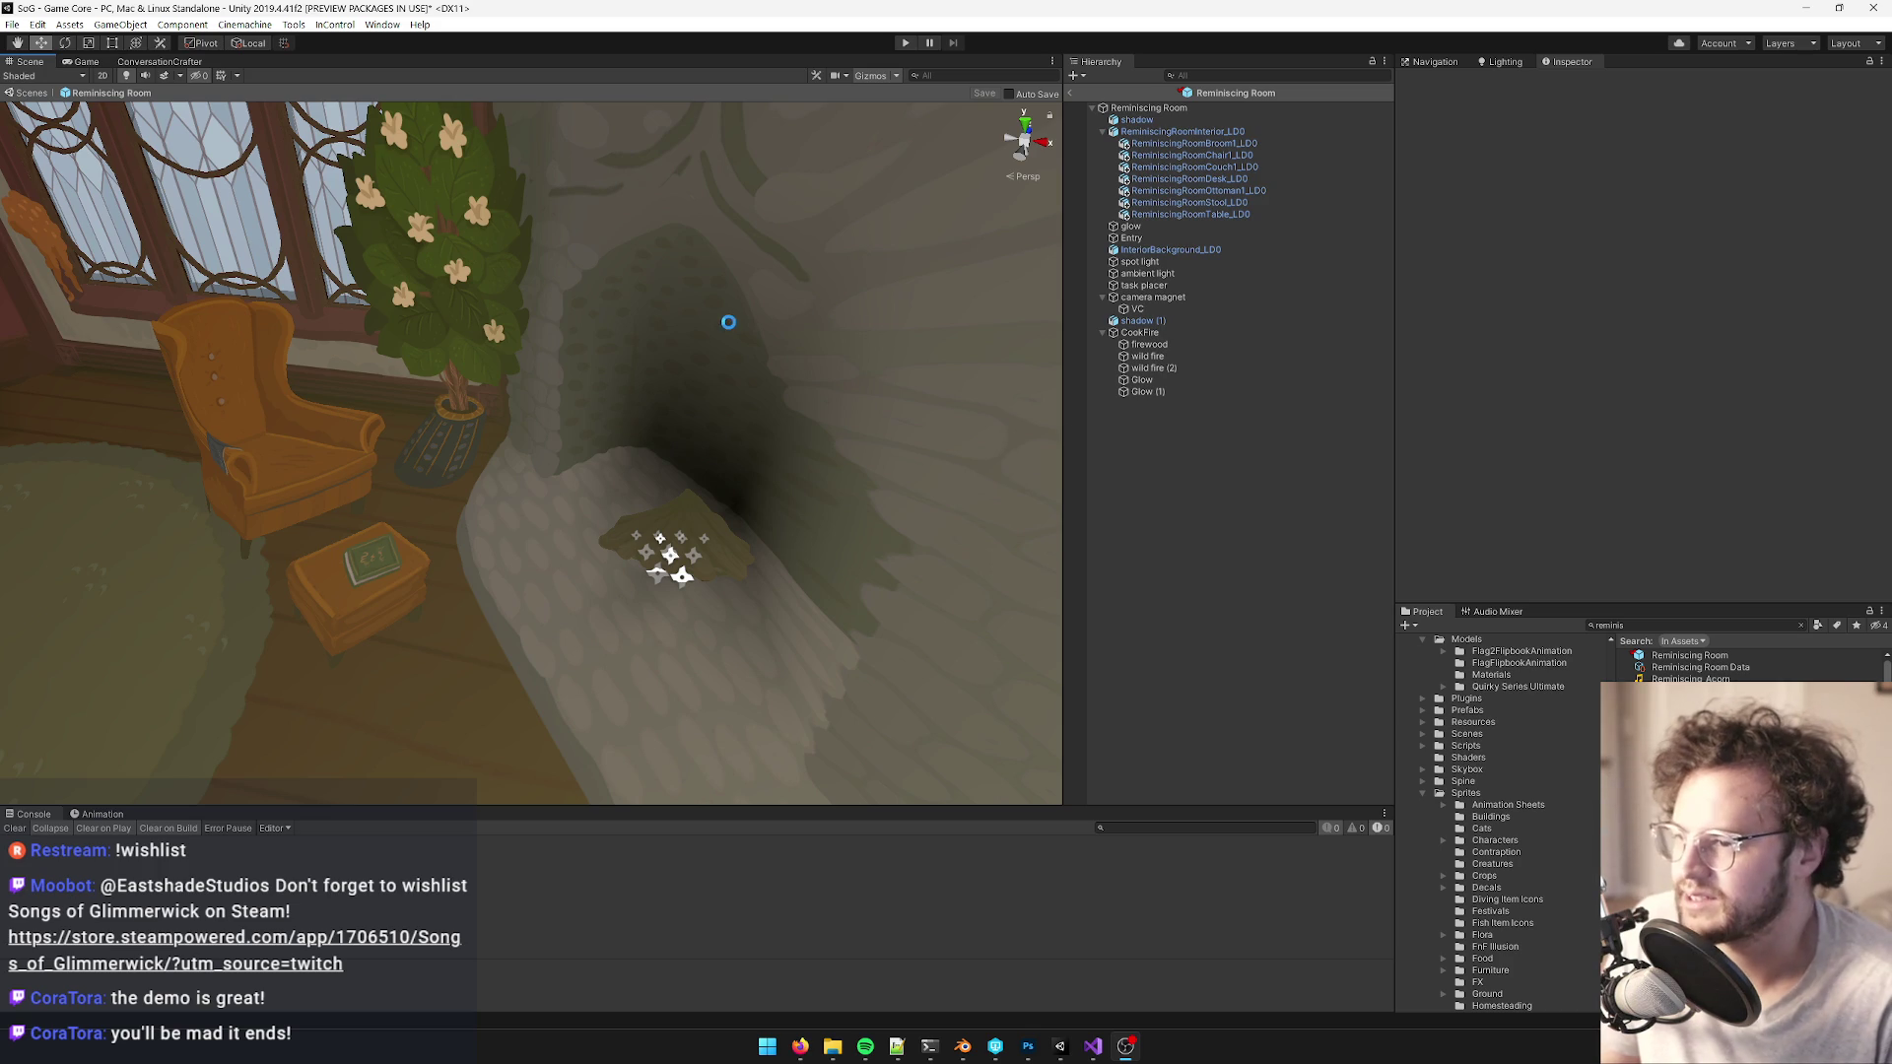
- Select the ReminiscingRoomInterior_LD0 model and open its ReminiscingRoomSoot material
mouse_move(654, 457)
left_mouse_down()
mouse_move(663, 393)
mouse_move(680, 401)
left_mouse_up()
scroll(663, 393, "down", 5)
scroll(680, 401, "up", 5)
left_click(704, 441)
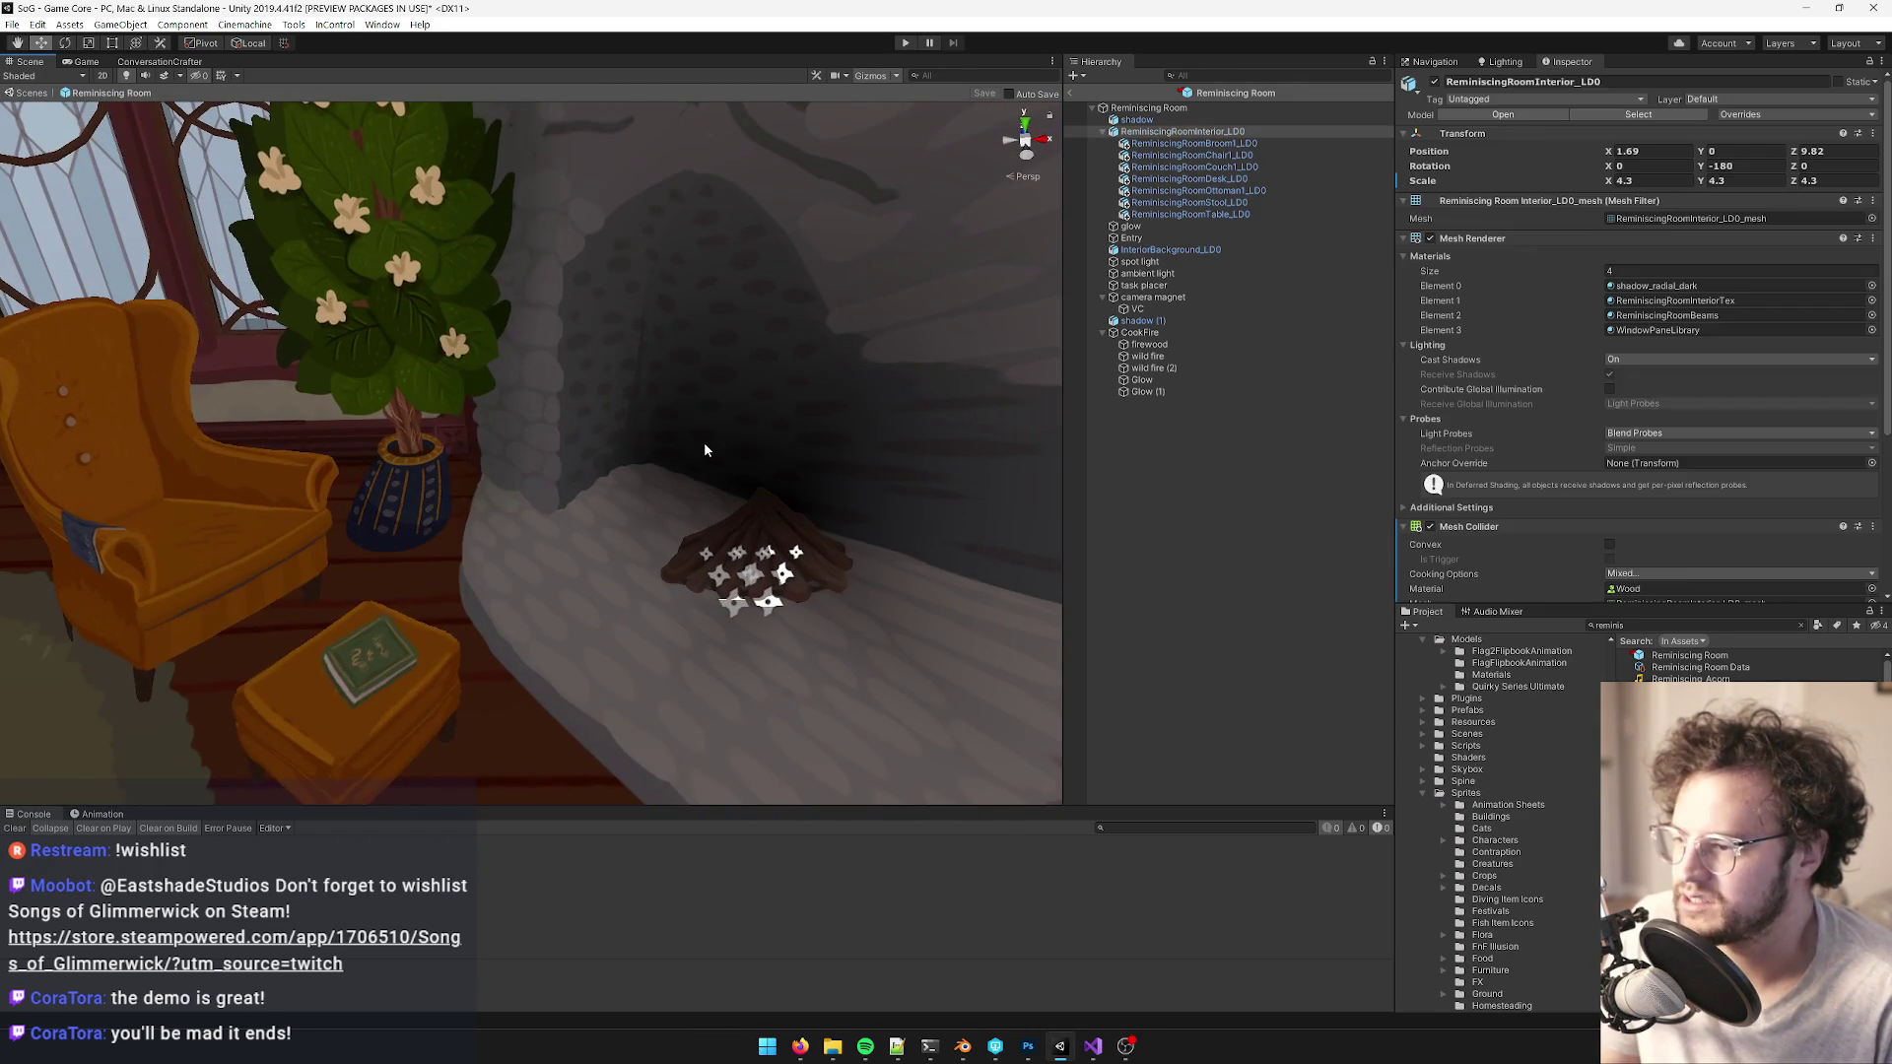
left_click(1665, 286)
double_click(1665, 286)
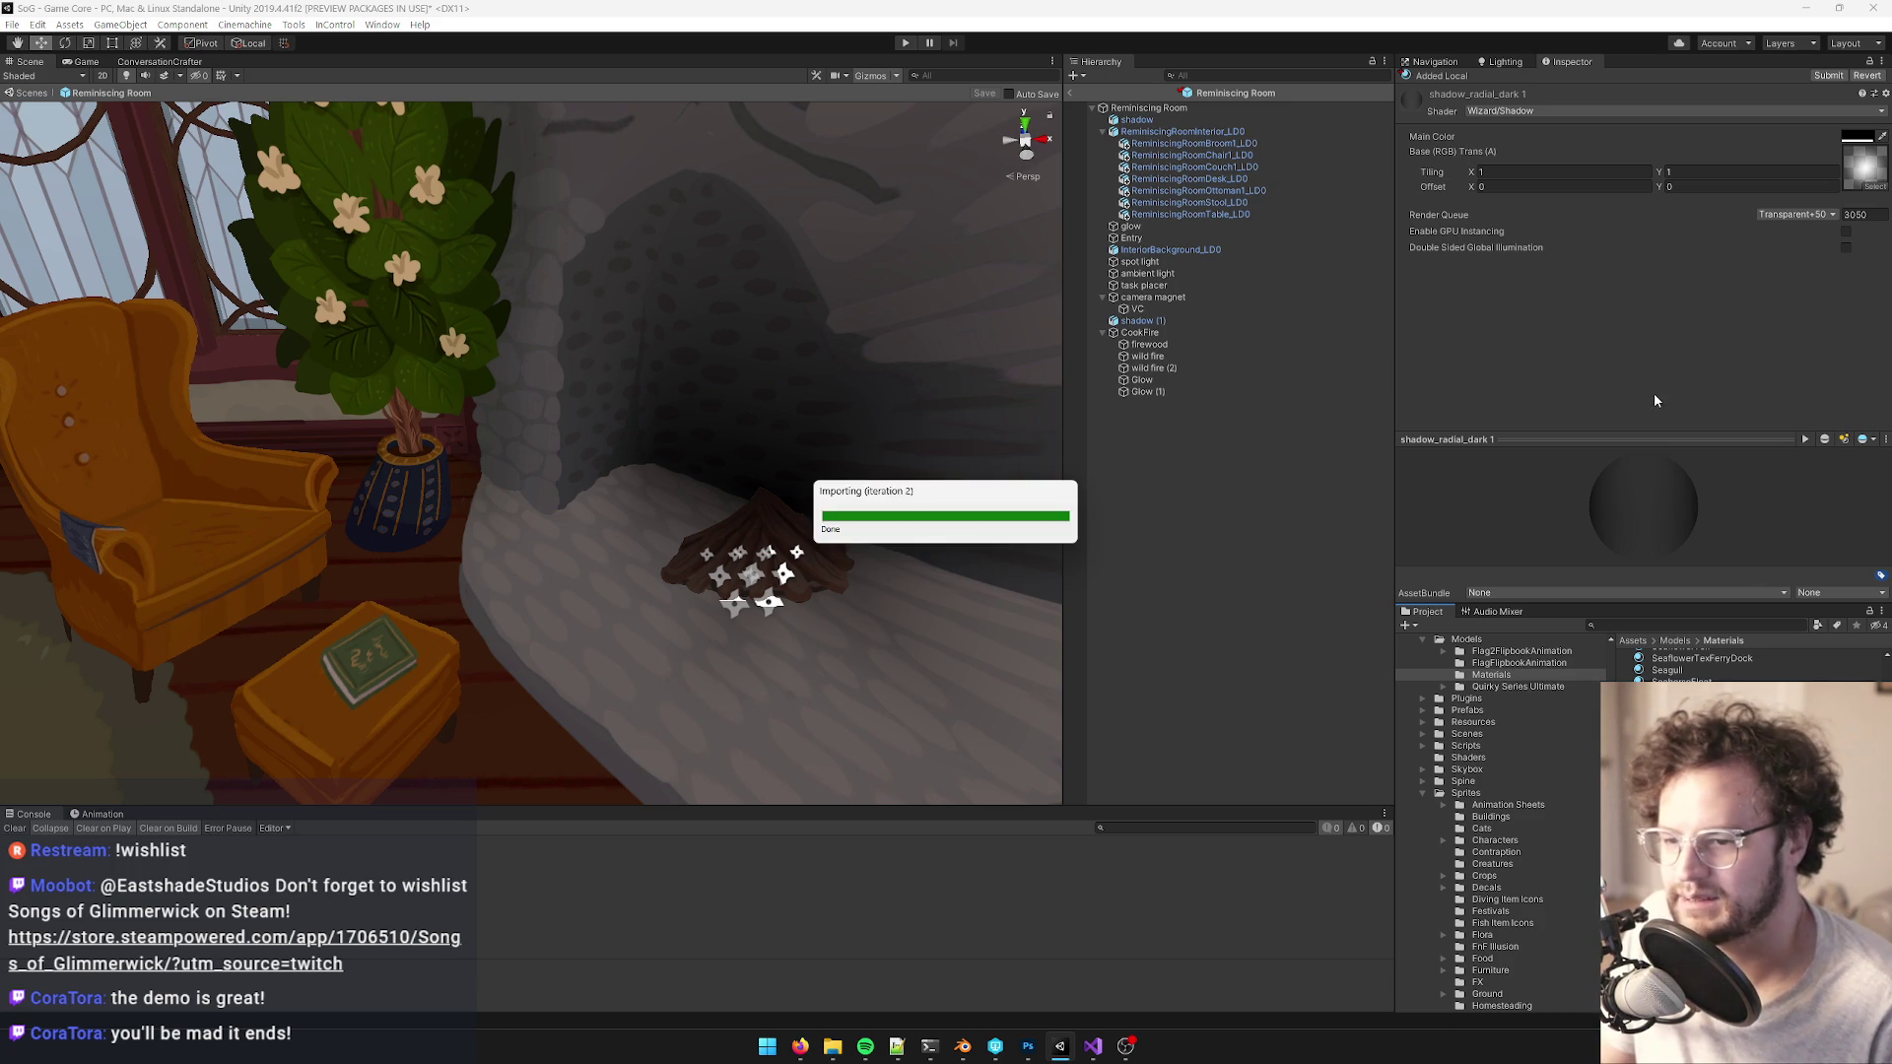
- Set the material's base texture to decal_shadow_grassy and bring Blender to the front
left_click(1872, 188)
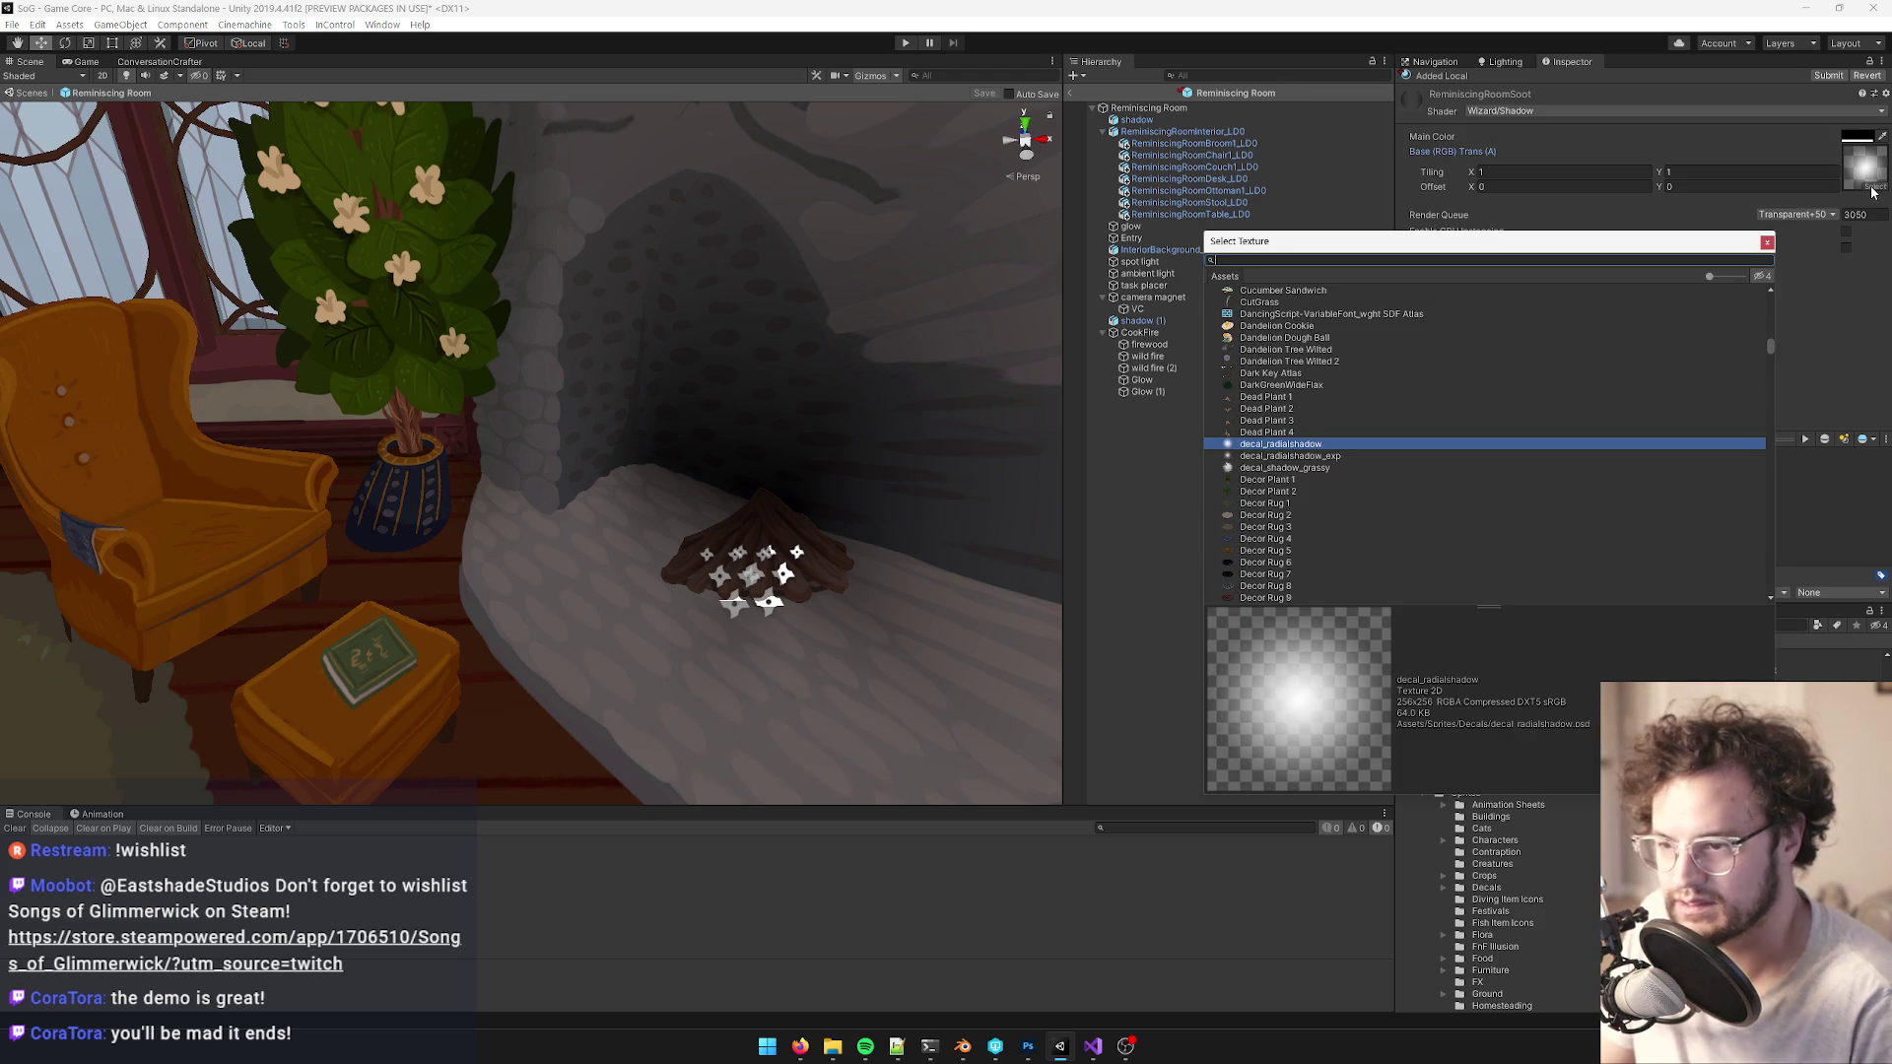
left_click(1284, 469)
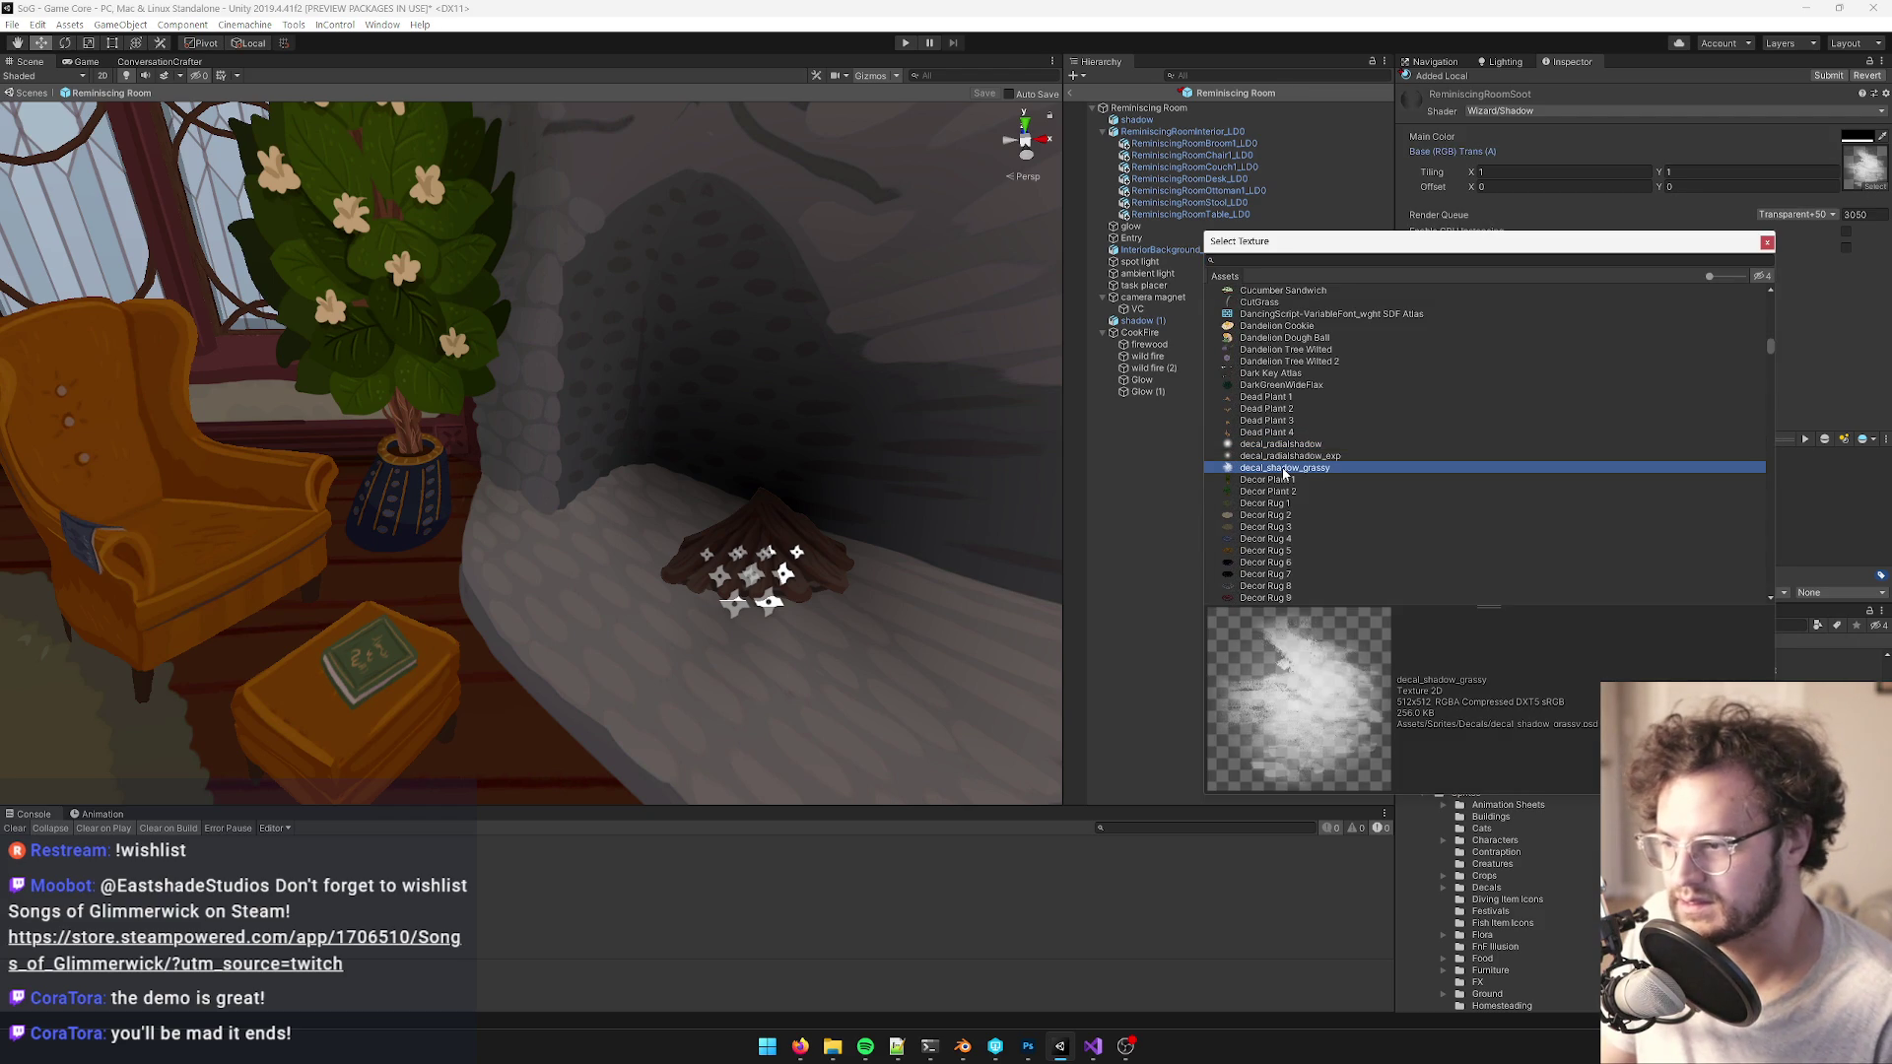
double_click(1284, 469)
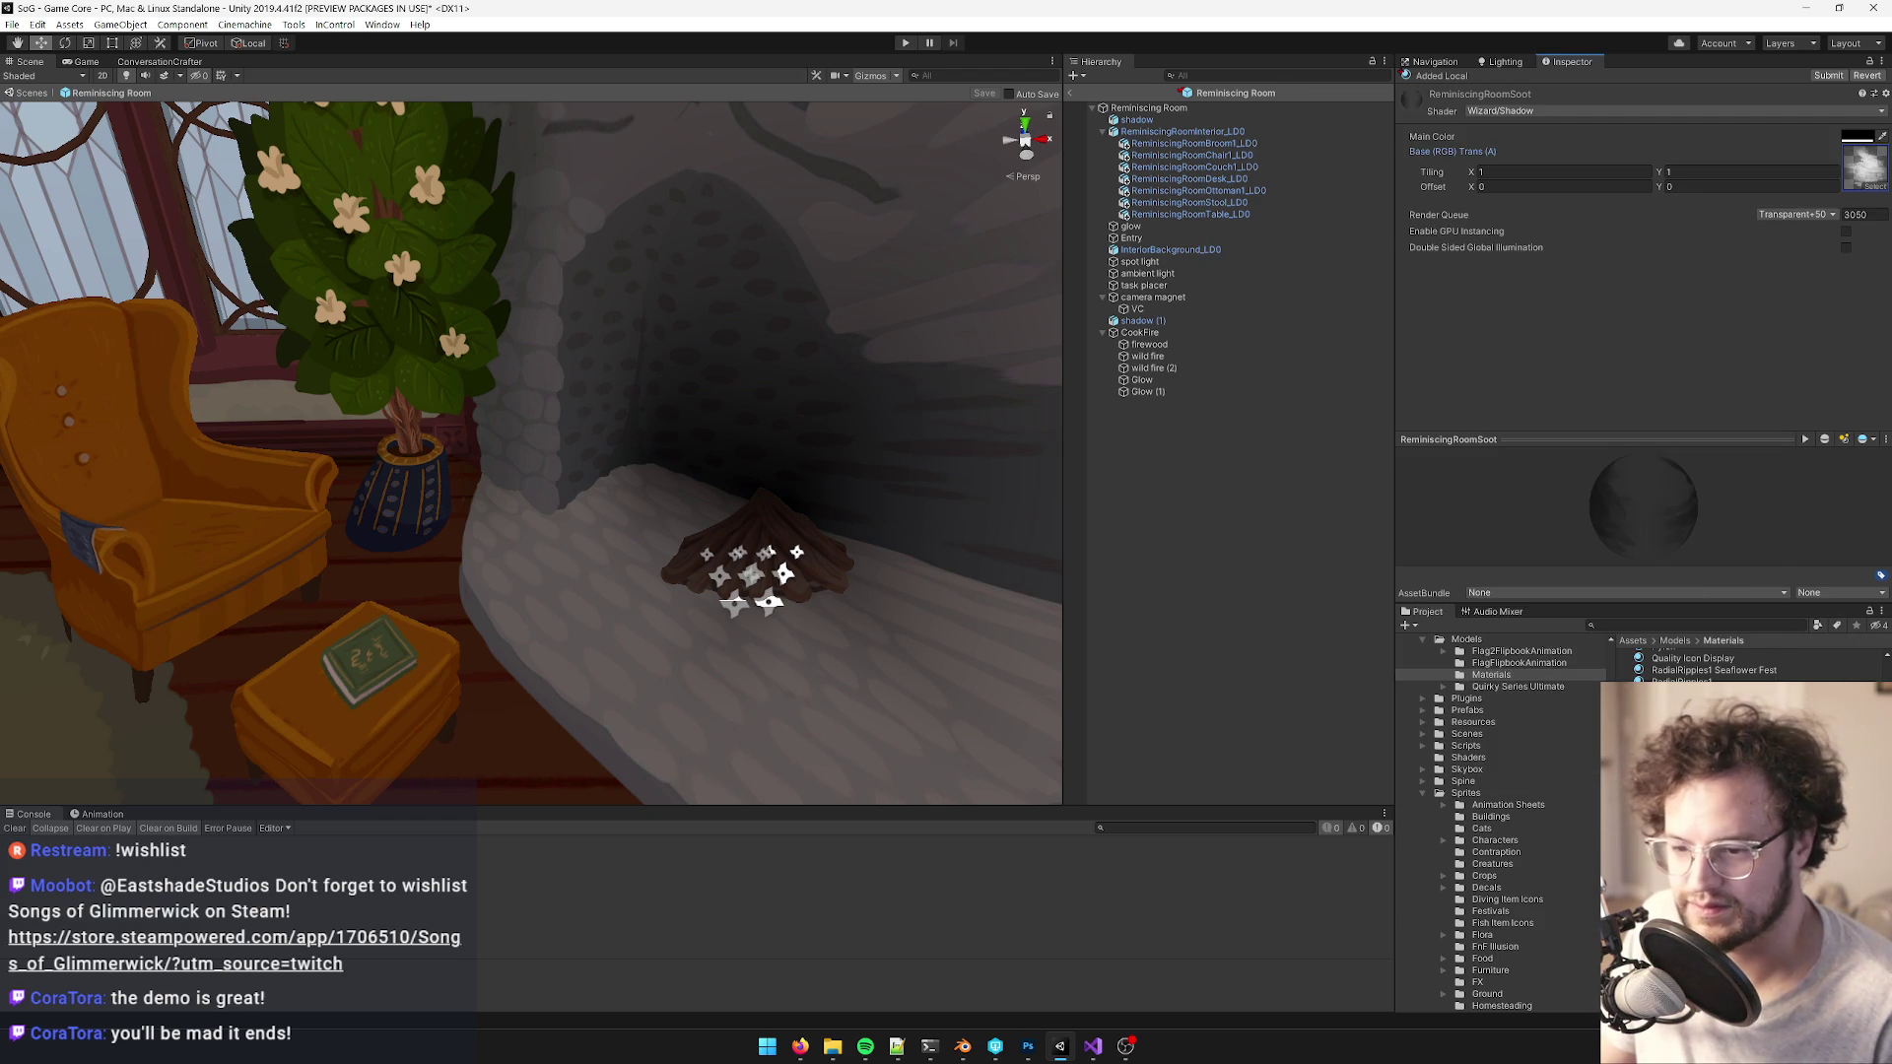
key("alt")
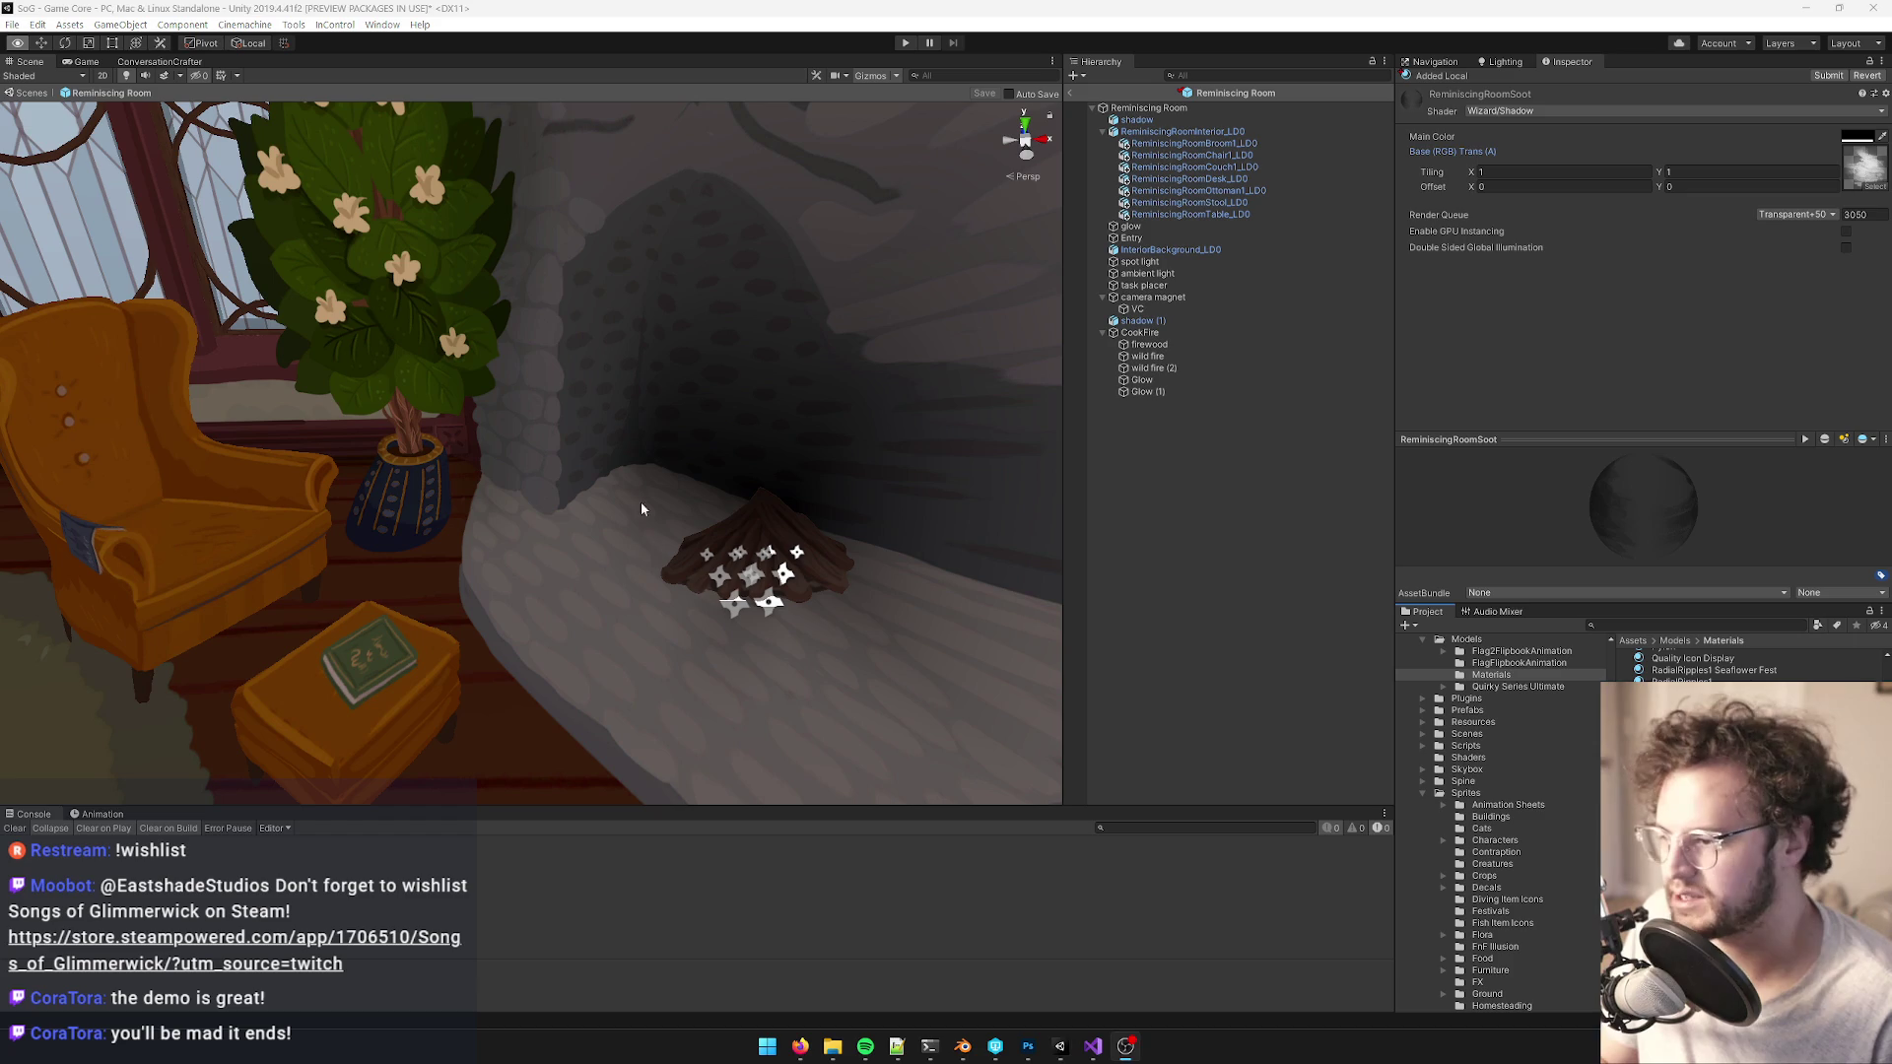
mouse_move(1093, 1048)
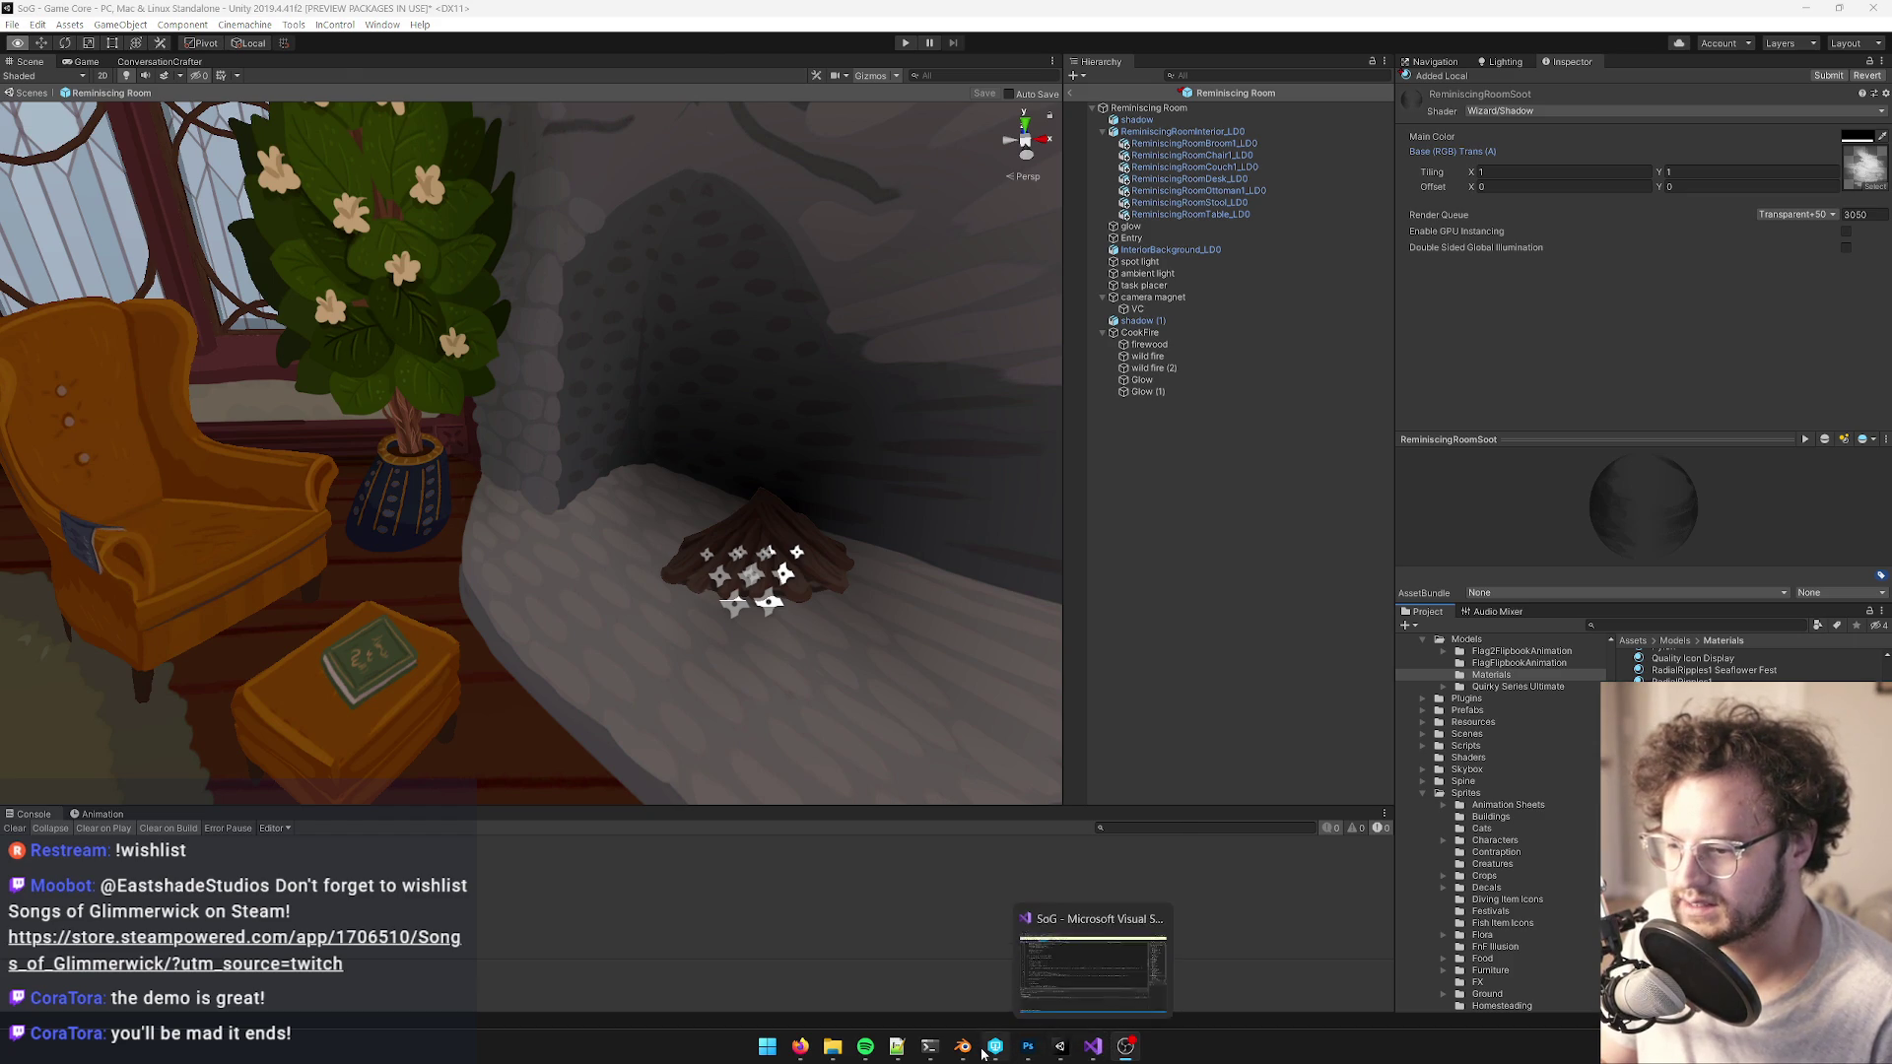
left_click(963, 1047)
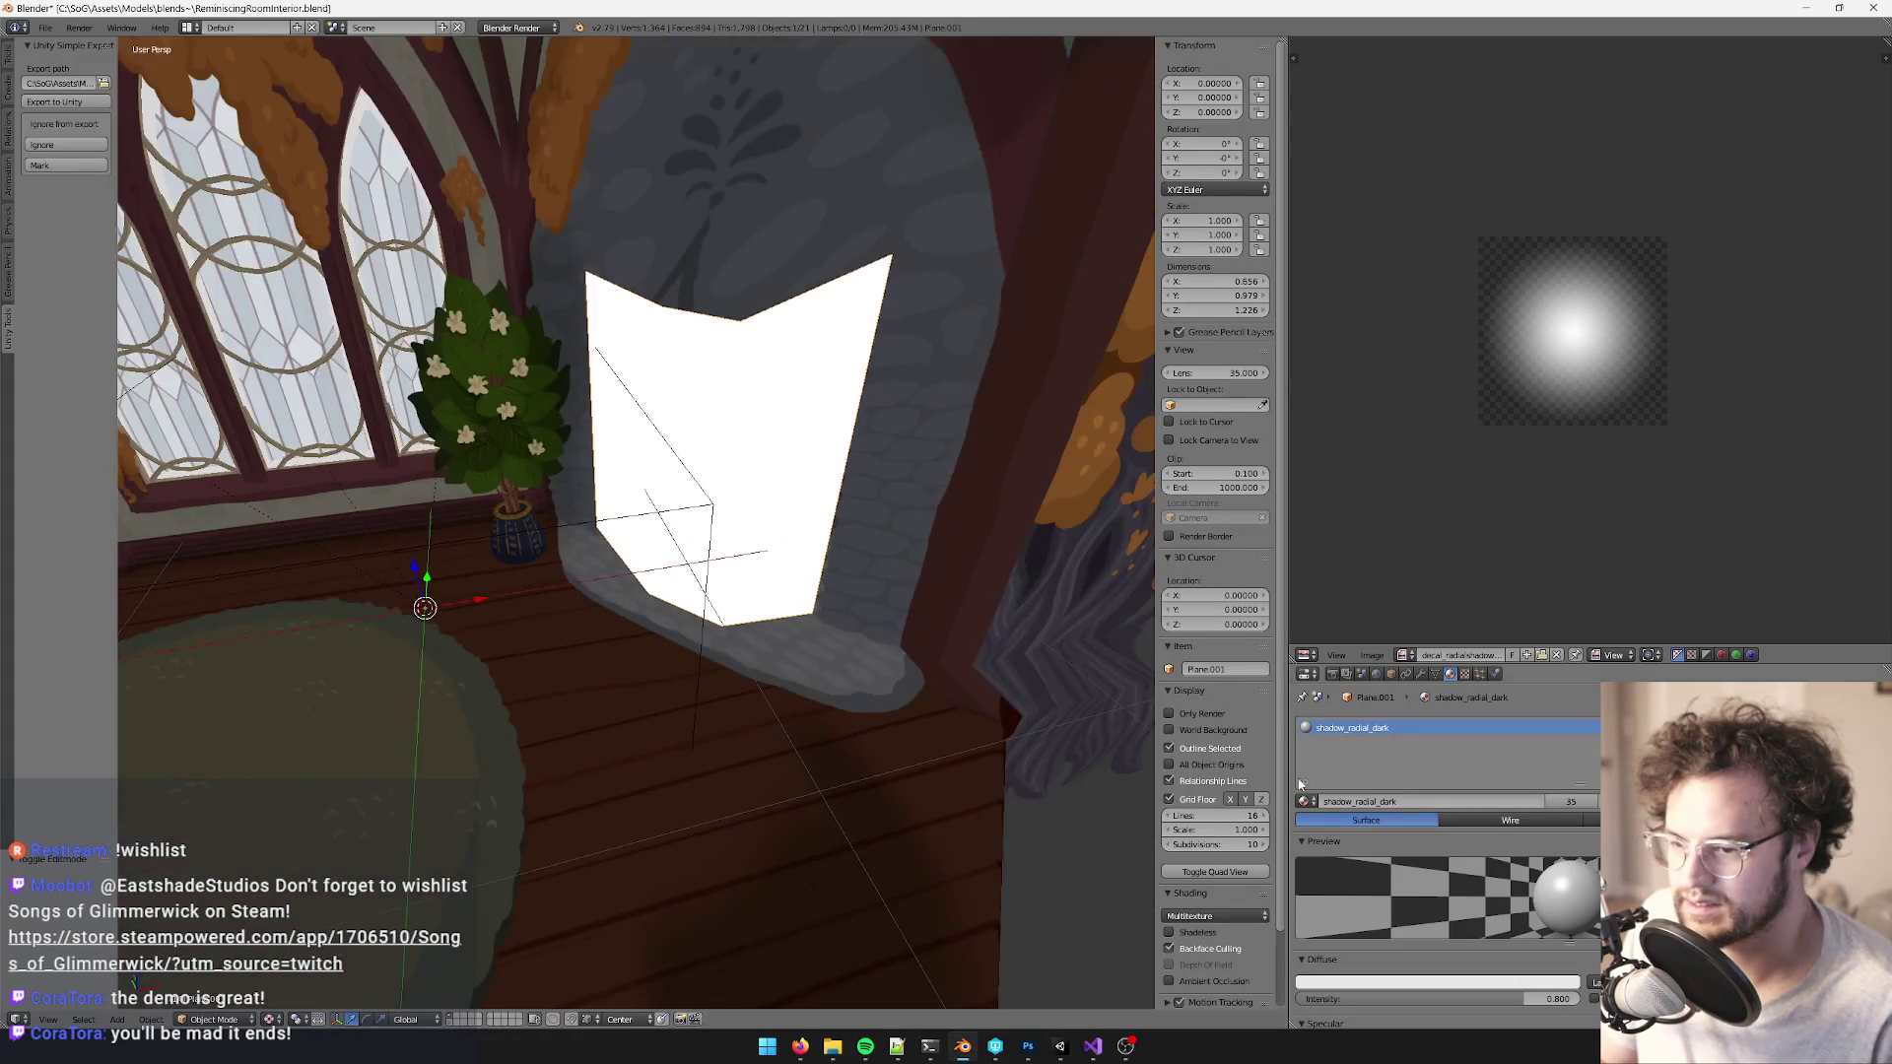
- Duplicate the shadow material as a separate material named ReminiscingRoomSoot
left_click(1571, 801)
double_click(1419, 800)
type("ReminiscingRoomSoot")
key("Return")
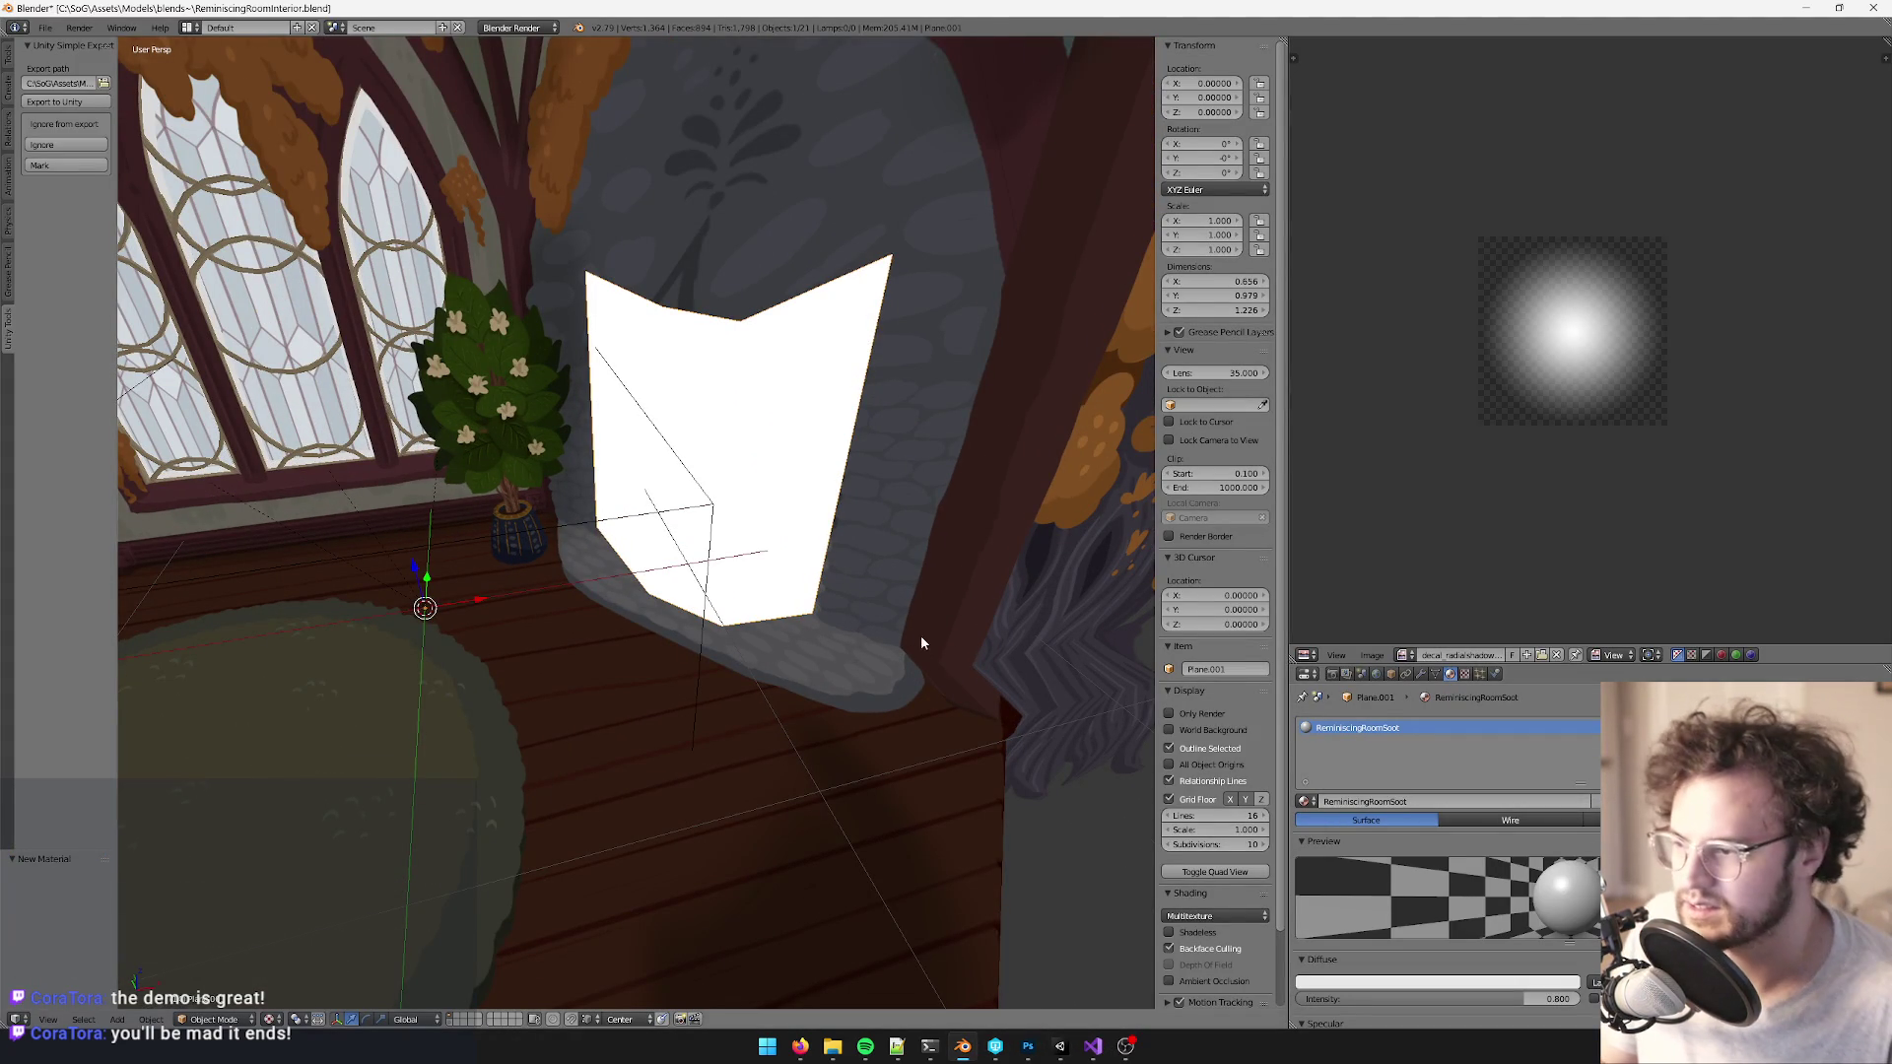
- In Edit Mode, select the soot plane's lower front edge and move it down
key("Tab")
scroll(692, 707, "up", 4)
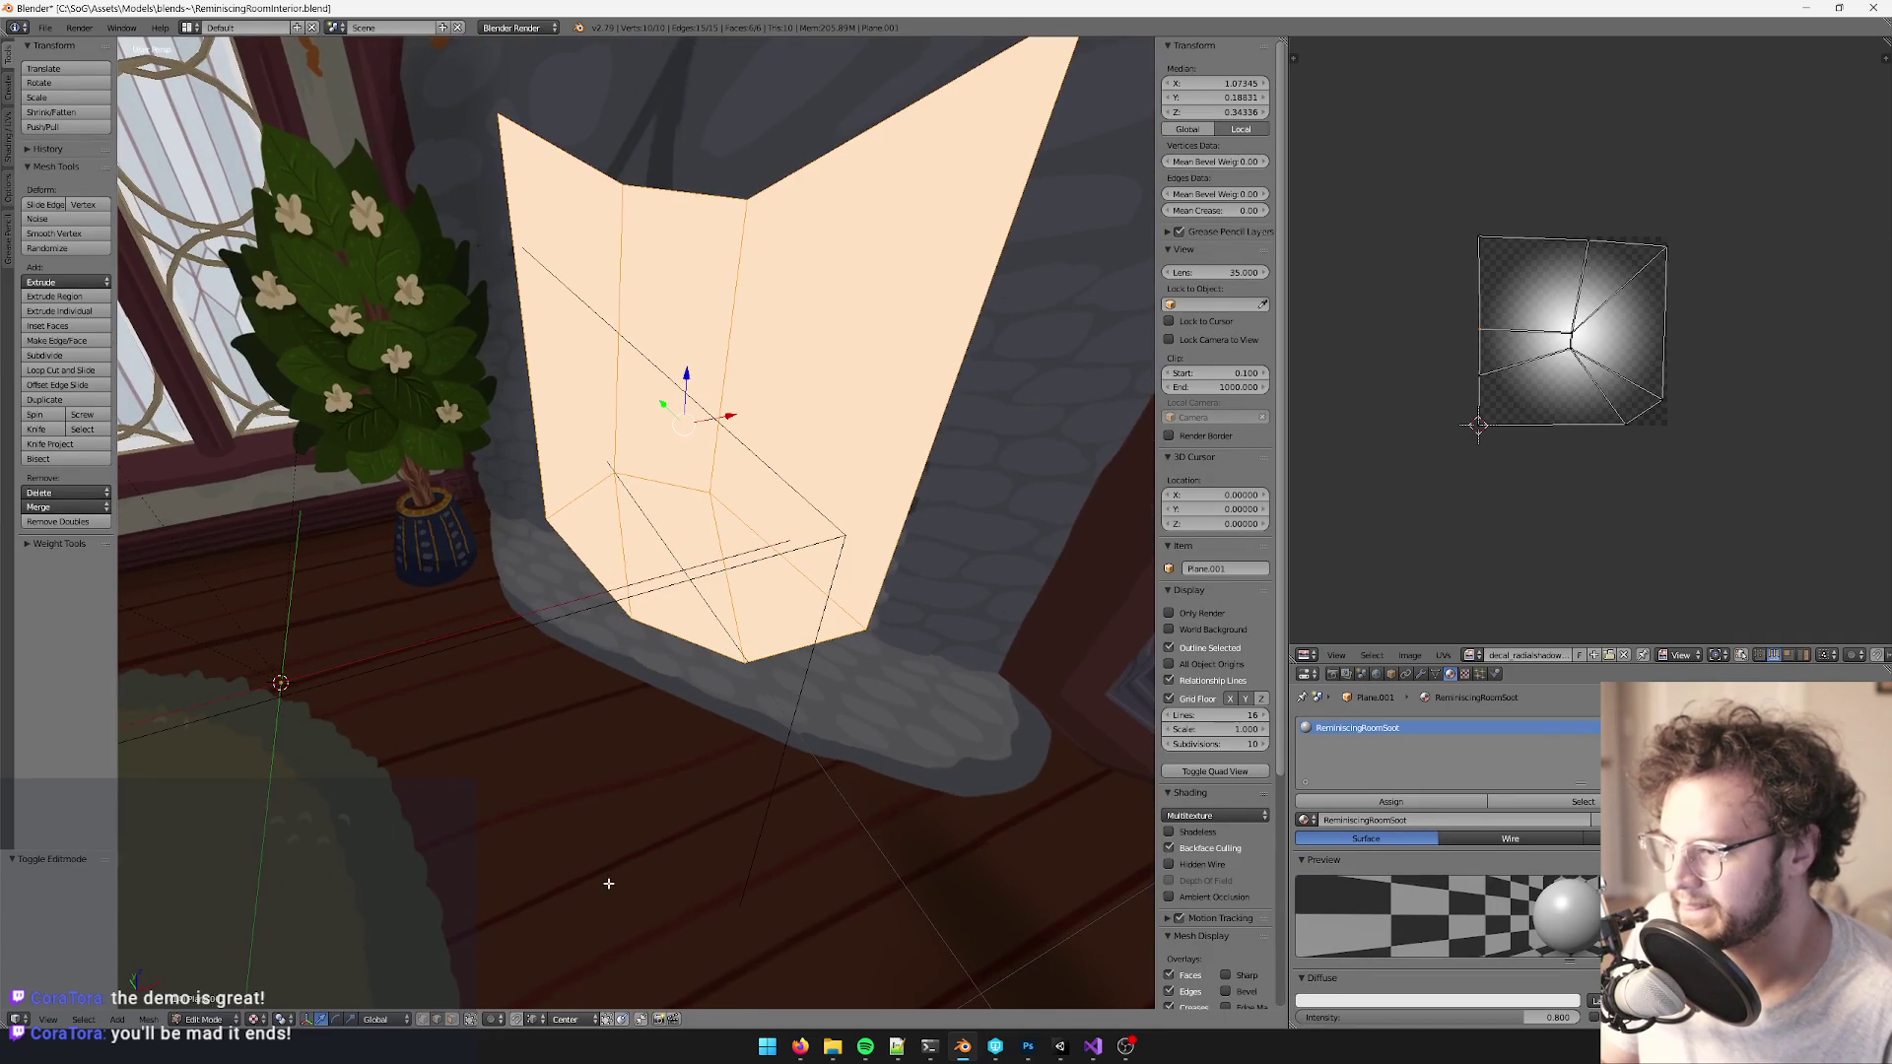
left_click(437, 1019)
right_click(590, 577)
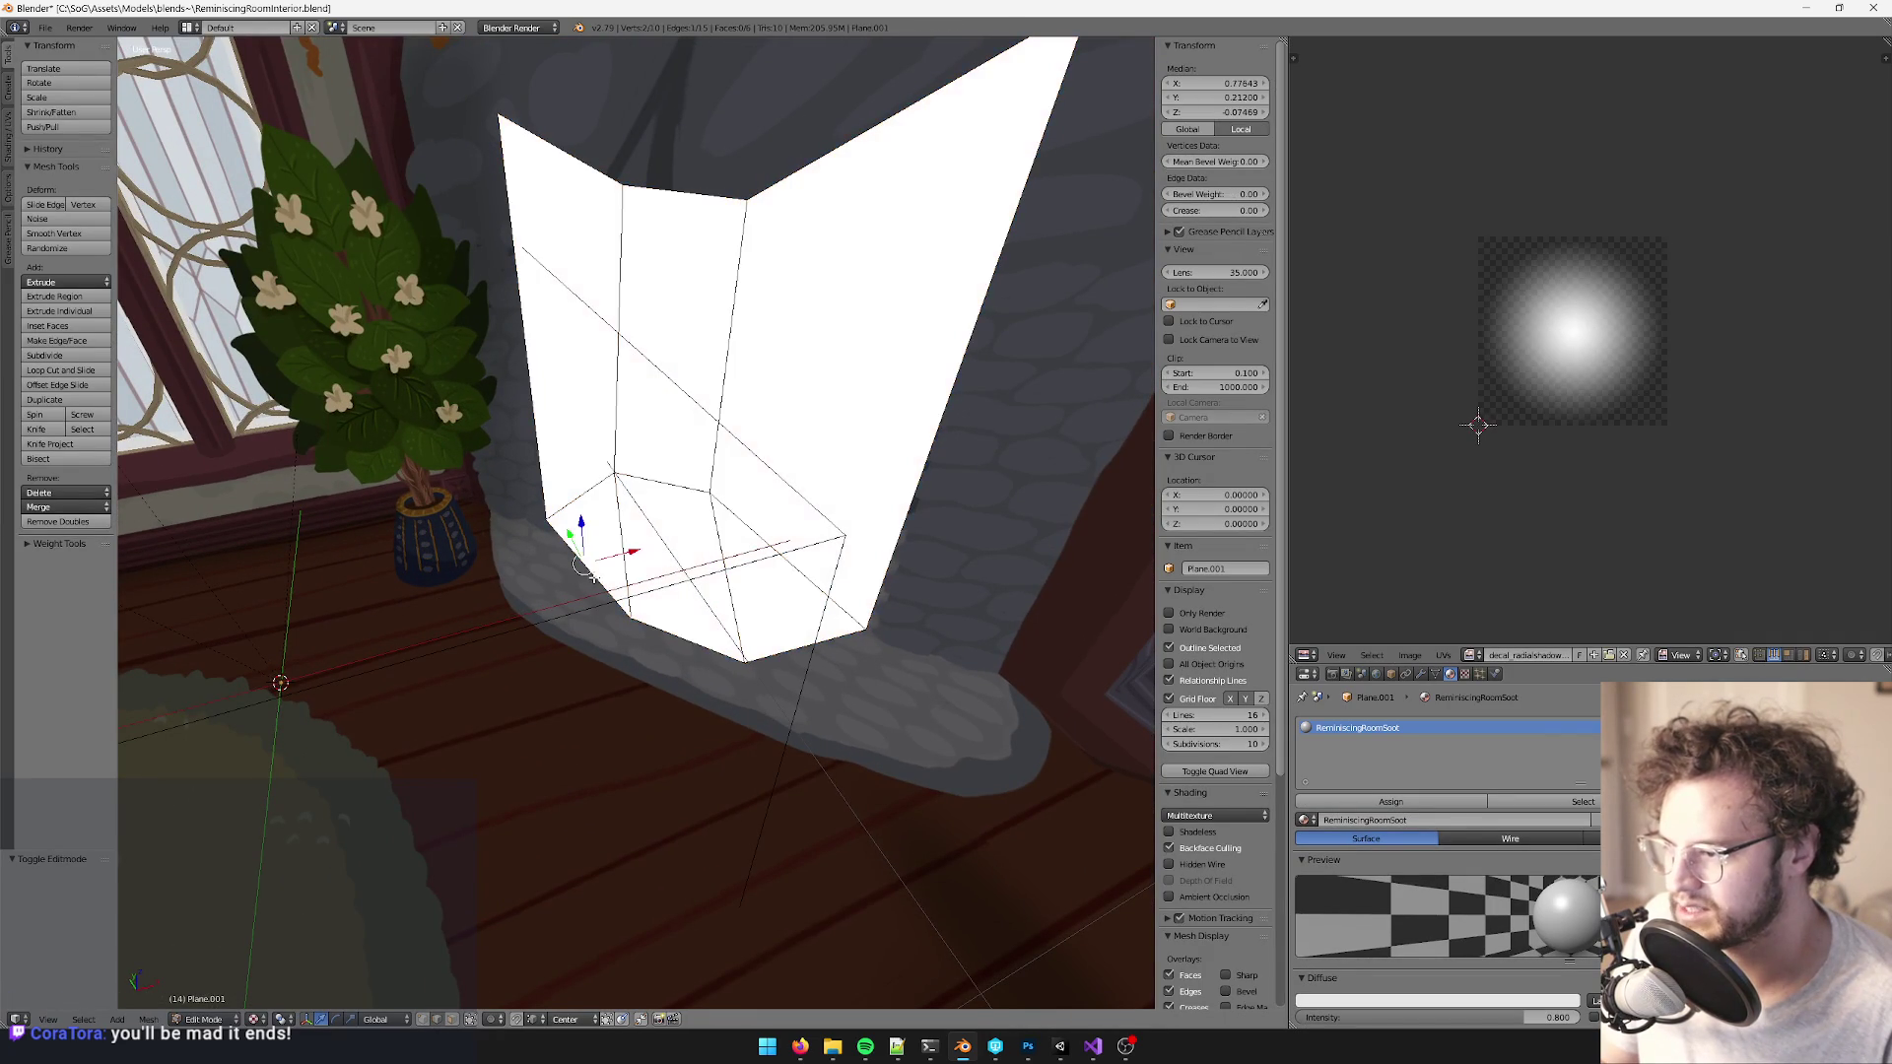
right_click(682, 640)
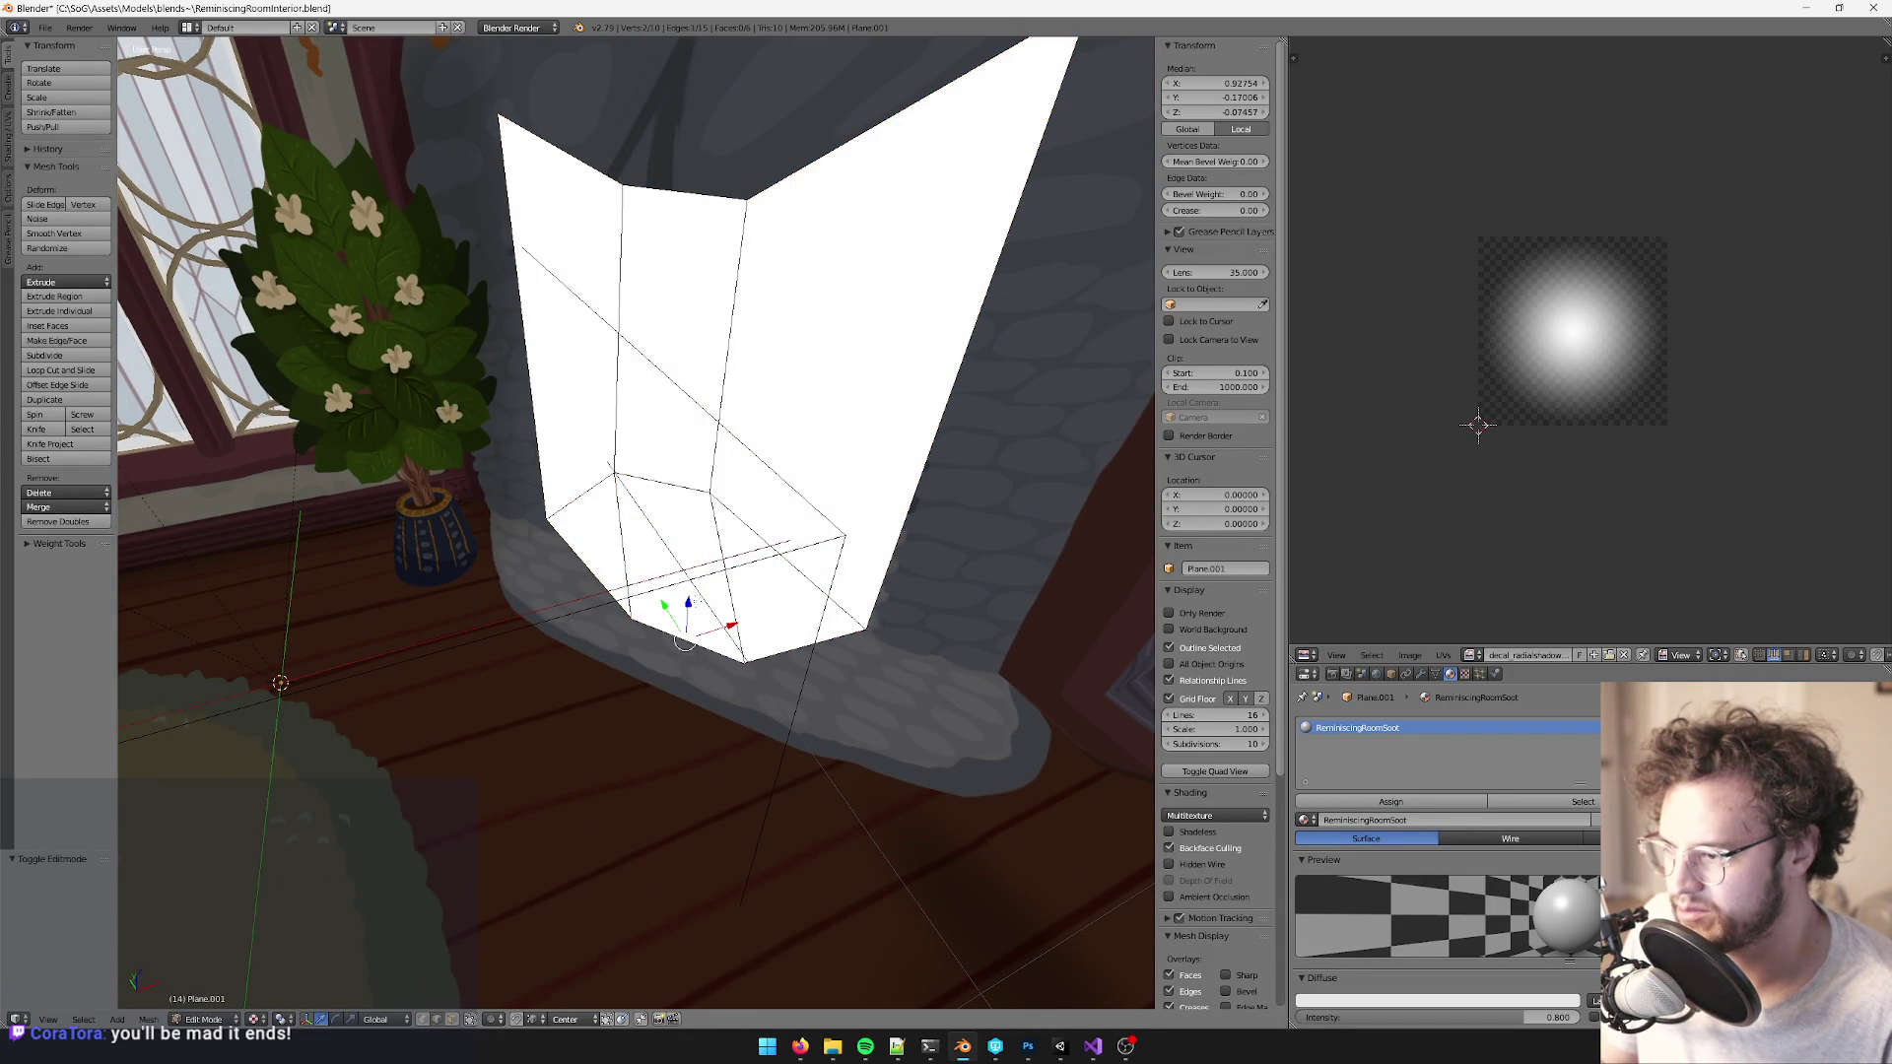
key("g")
left_click(720, 727)
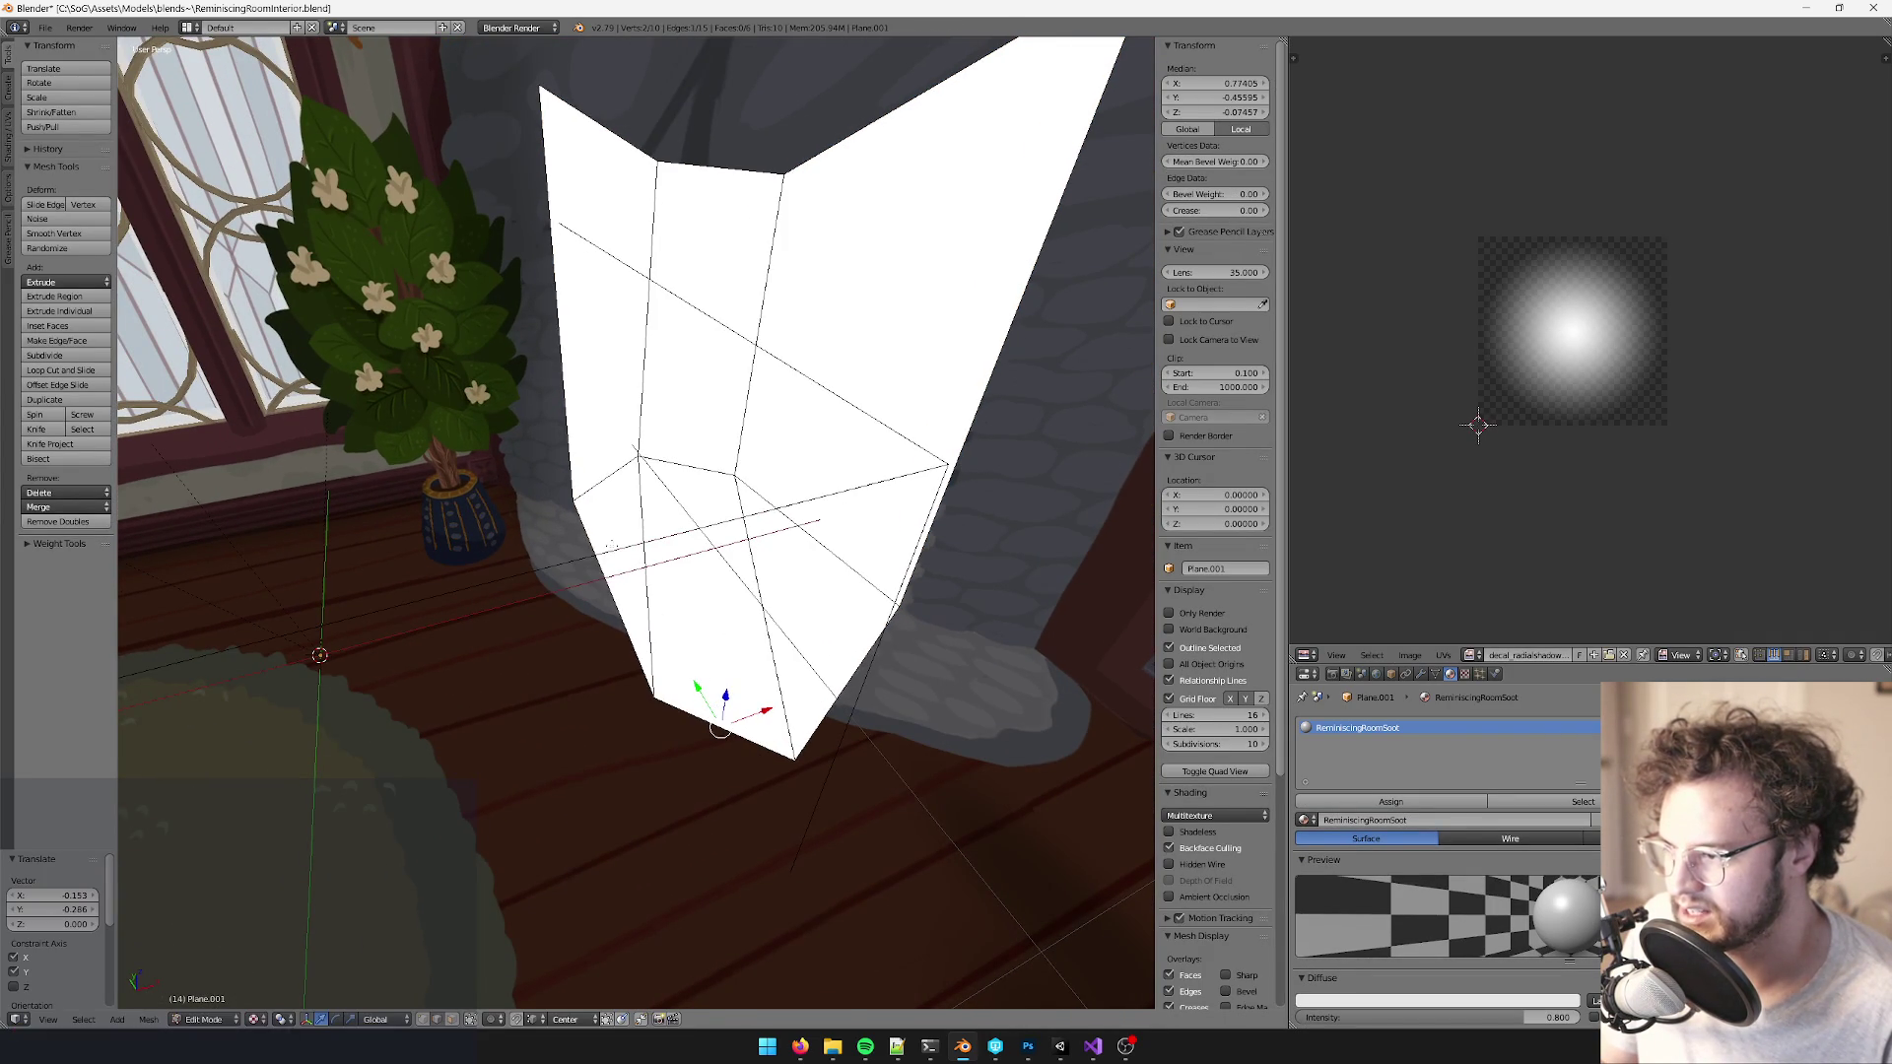
- Knife-cut new edges across the soot plane from its lower corner to the right side
key("k")
left_click(593, 548)
left_click(638, 456)
key("Return")
key("k")
left_click(638, 457)
left_click(733, 474)
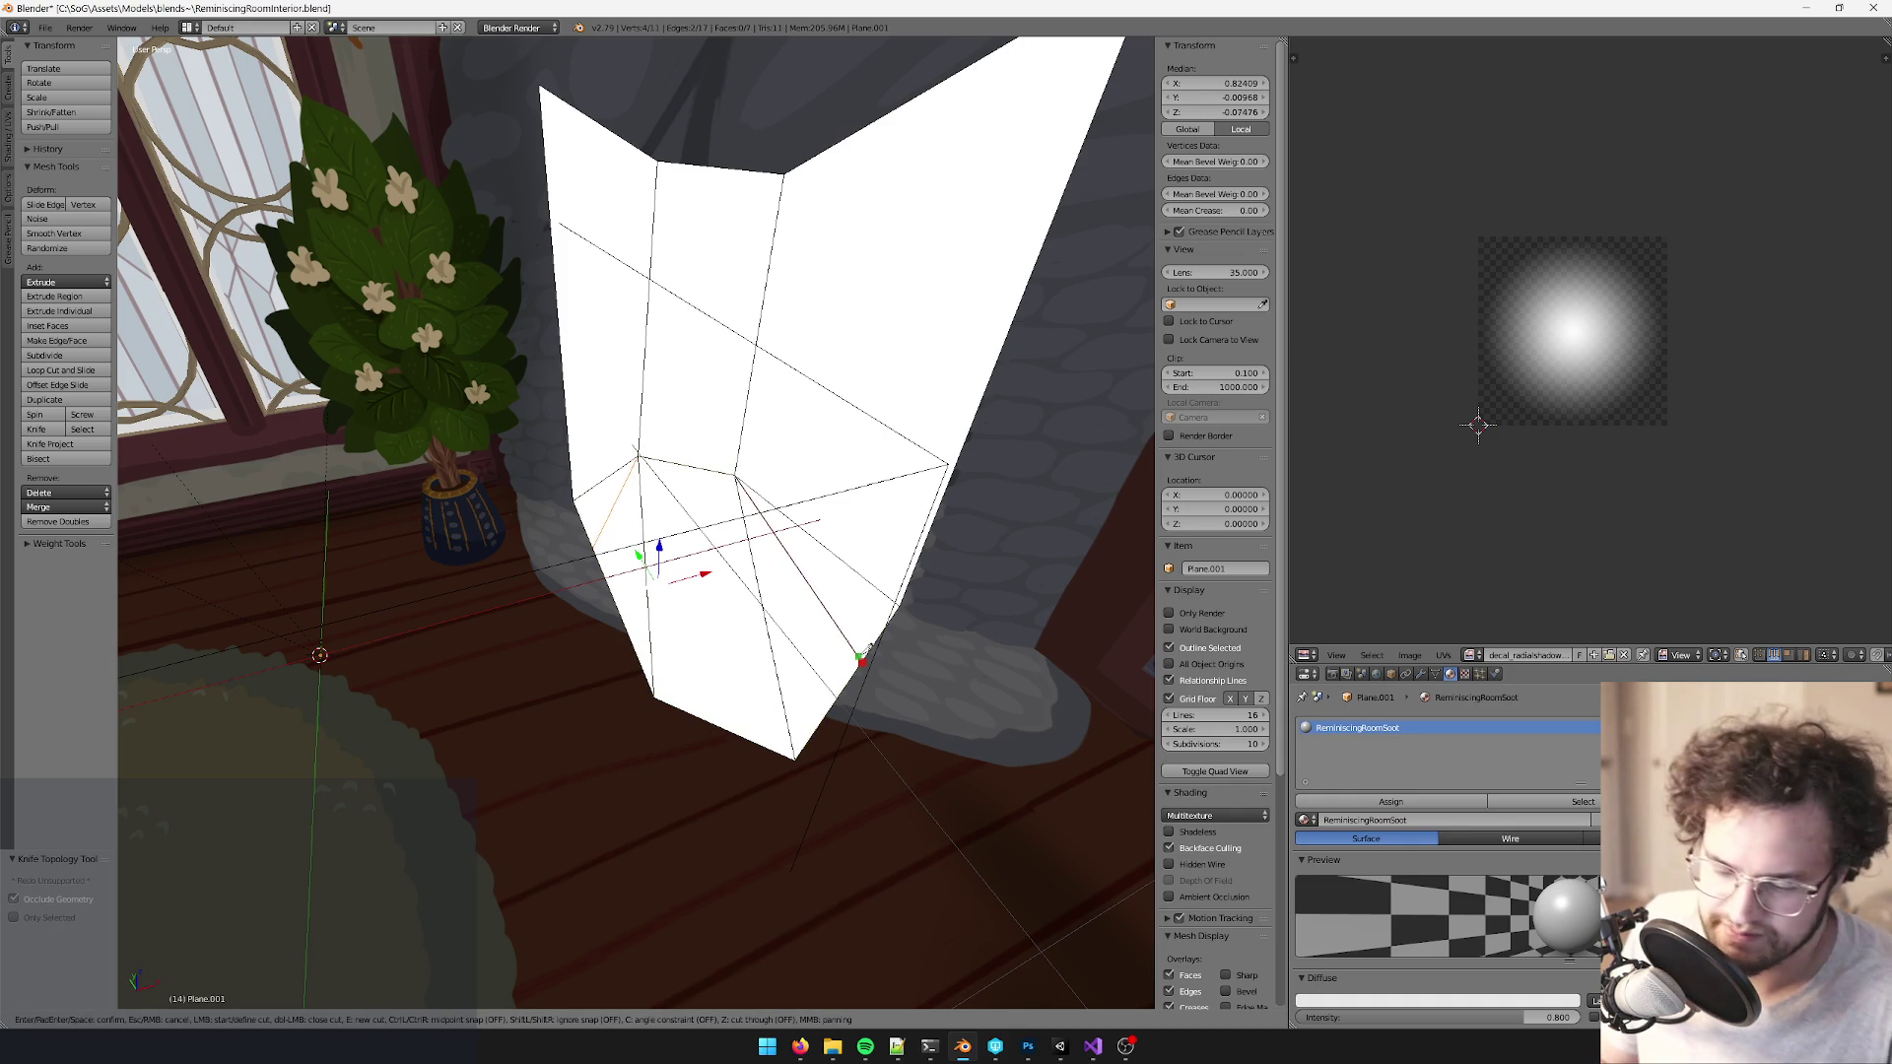
left_click(863, 655)
key("Return")
- Move the plane's base vertices, dropping the right one to the bottom corner
key("l")
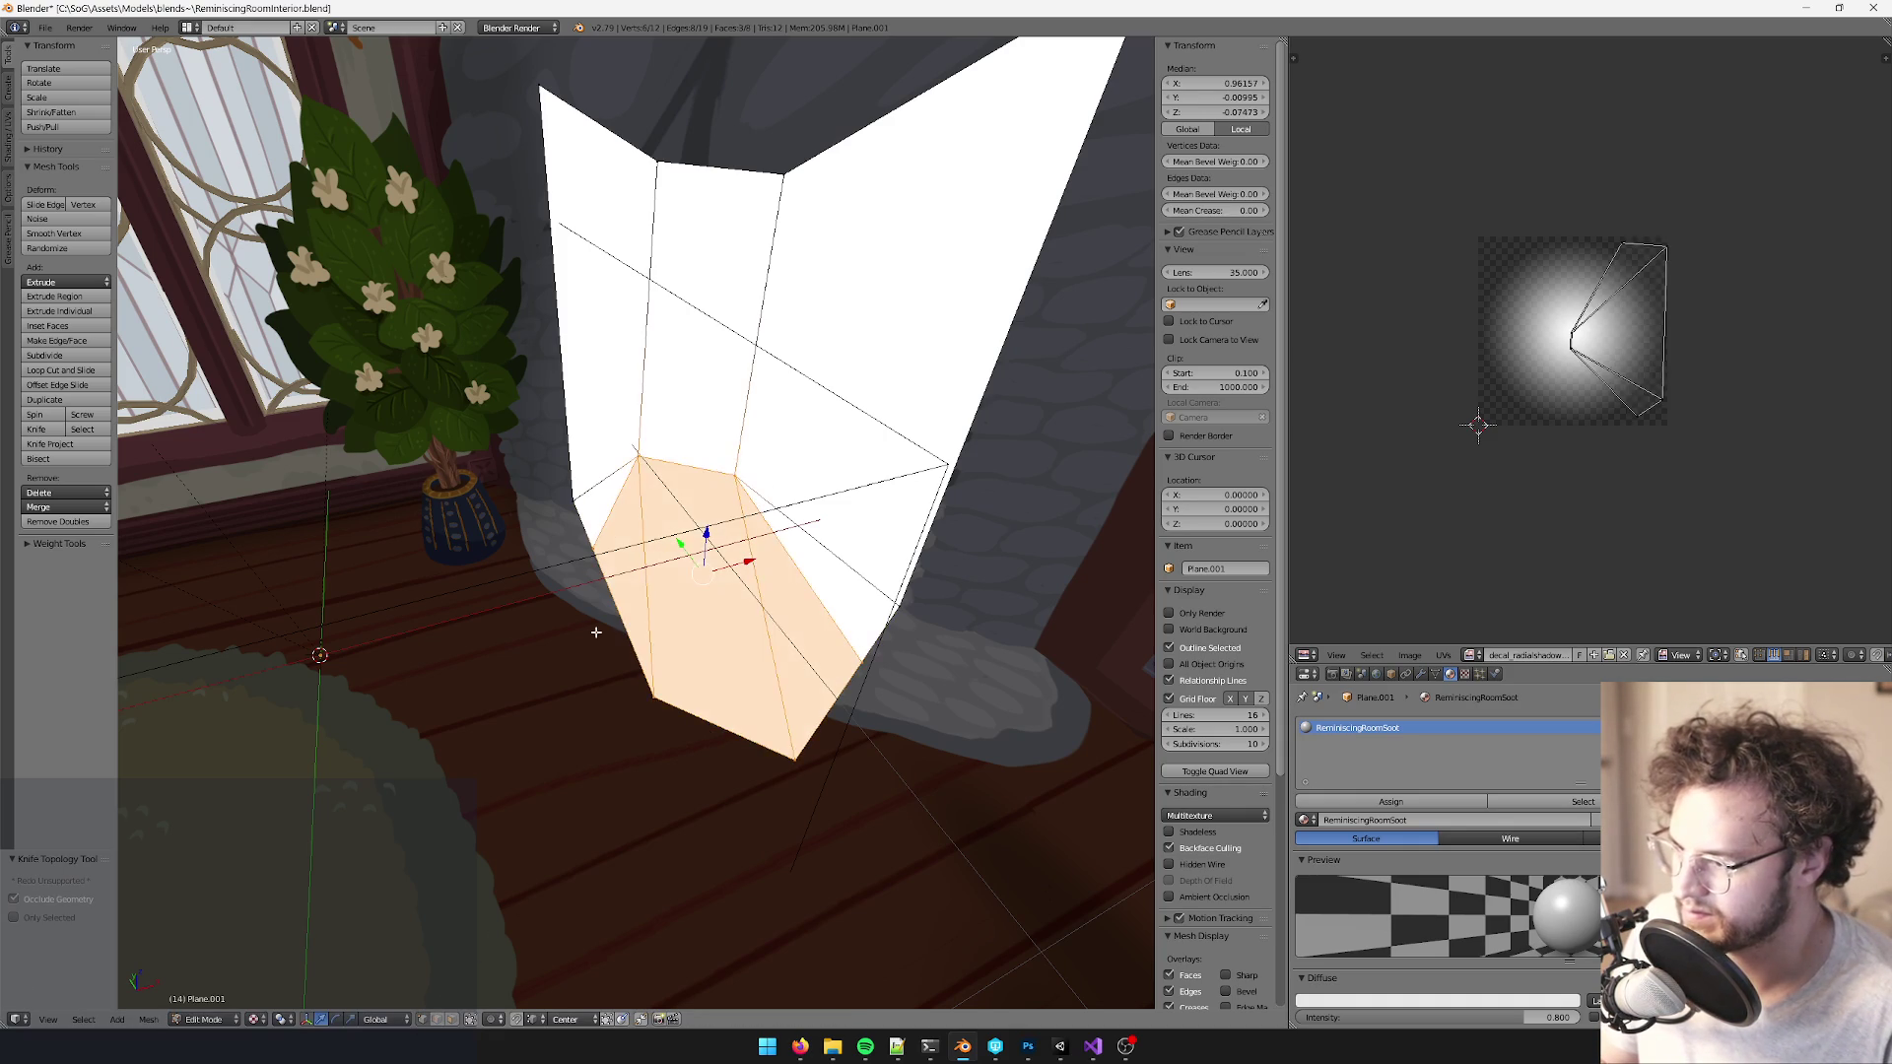
right_click(576, 542)
key("g")
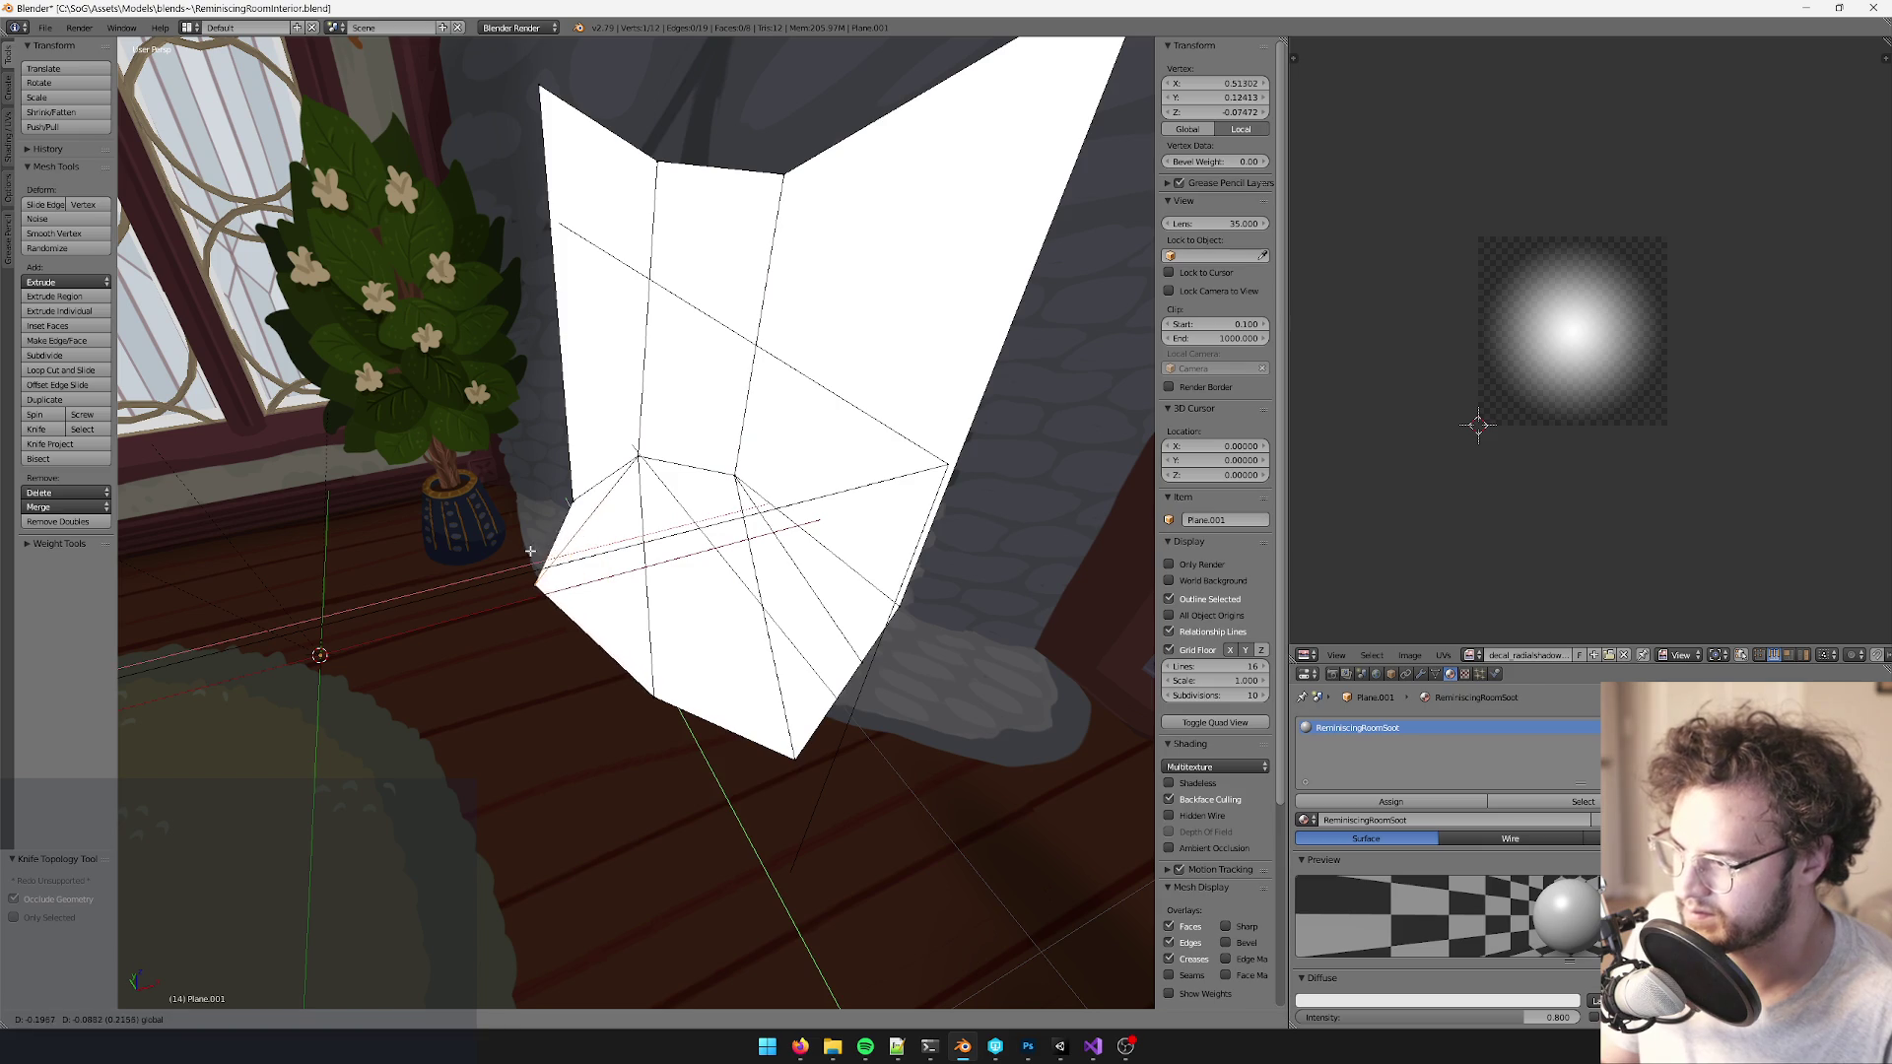
left_click(542, 559)
right_click(867, 652)
key("g")
key("shift+z")
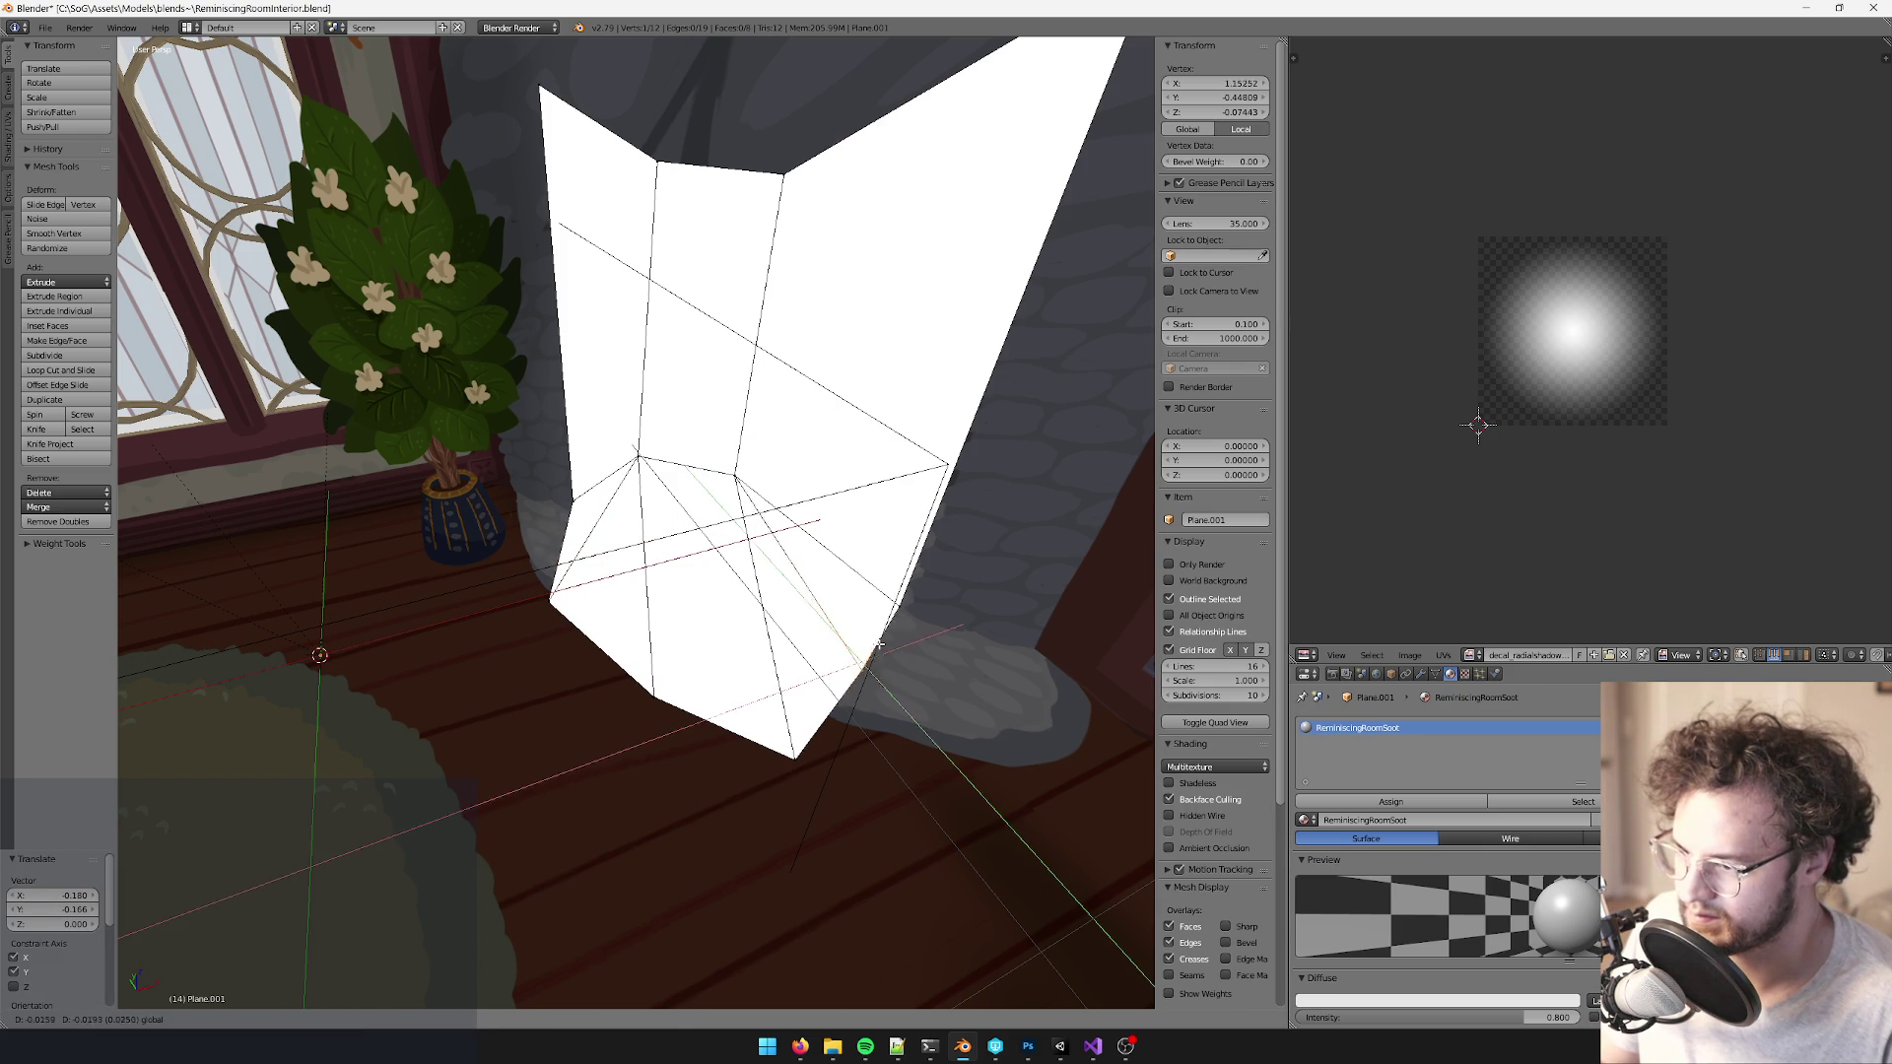
left_click(842, 826)
key("g")
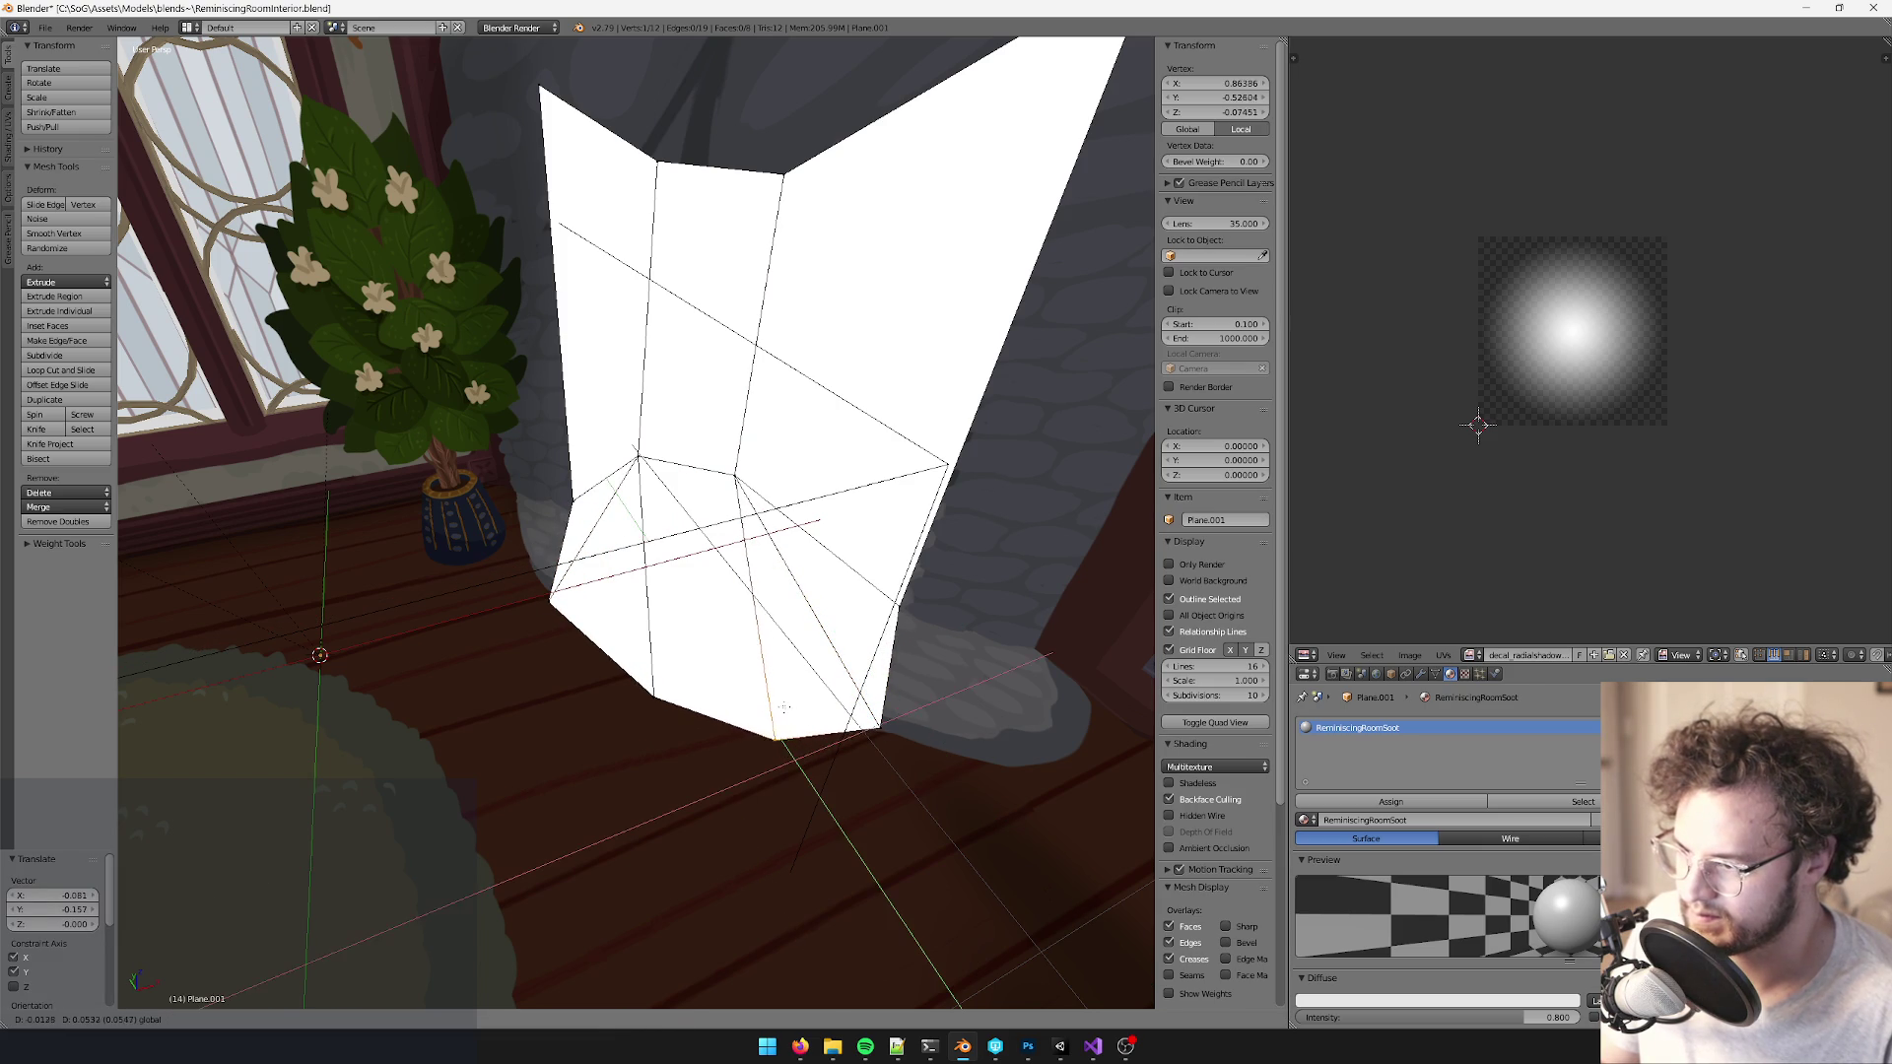
left_click(759, 646)
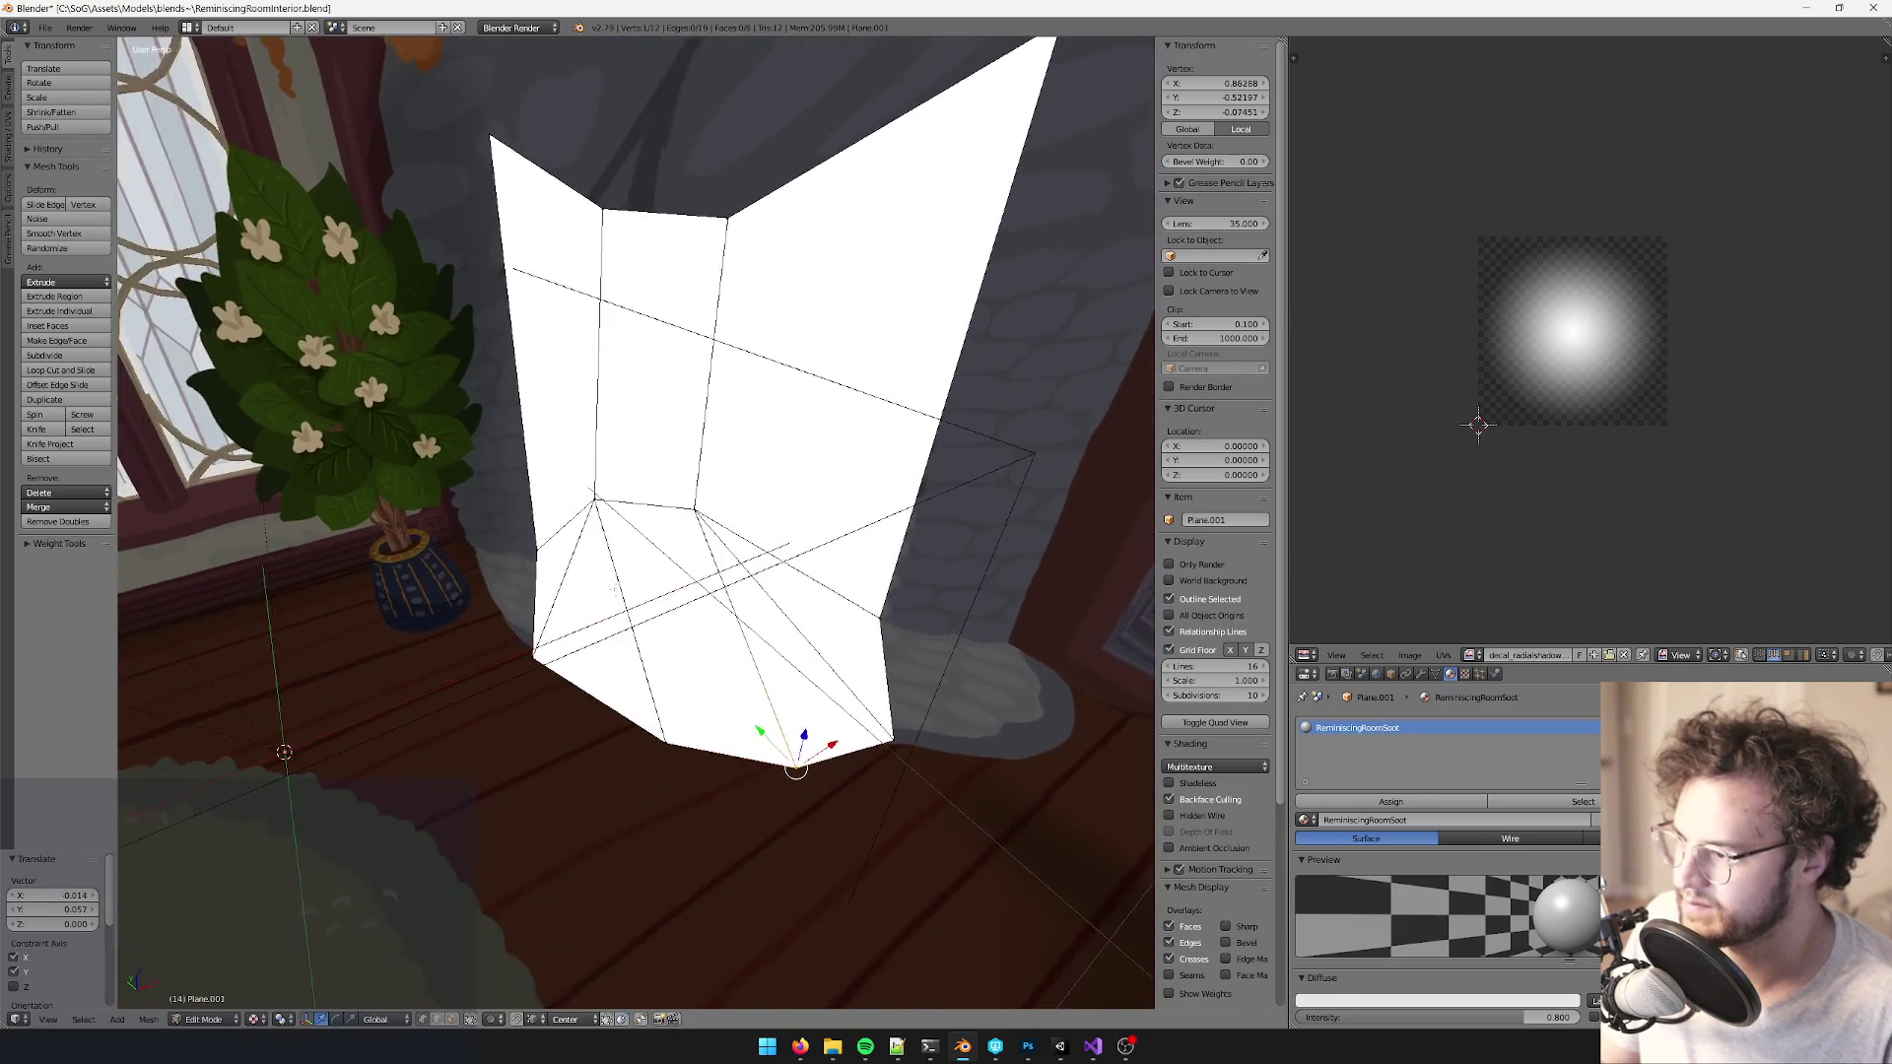
- Lower the left-side vertex and adjust the right-edge vertex to fit the fireplace wall
right_click(533, 544)
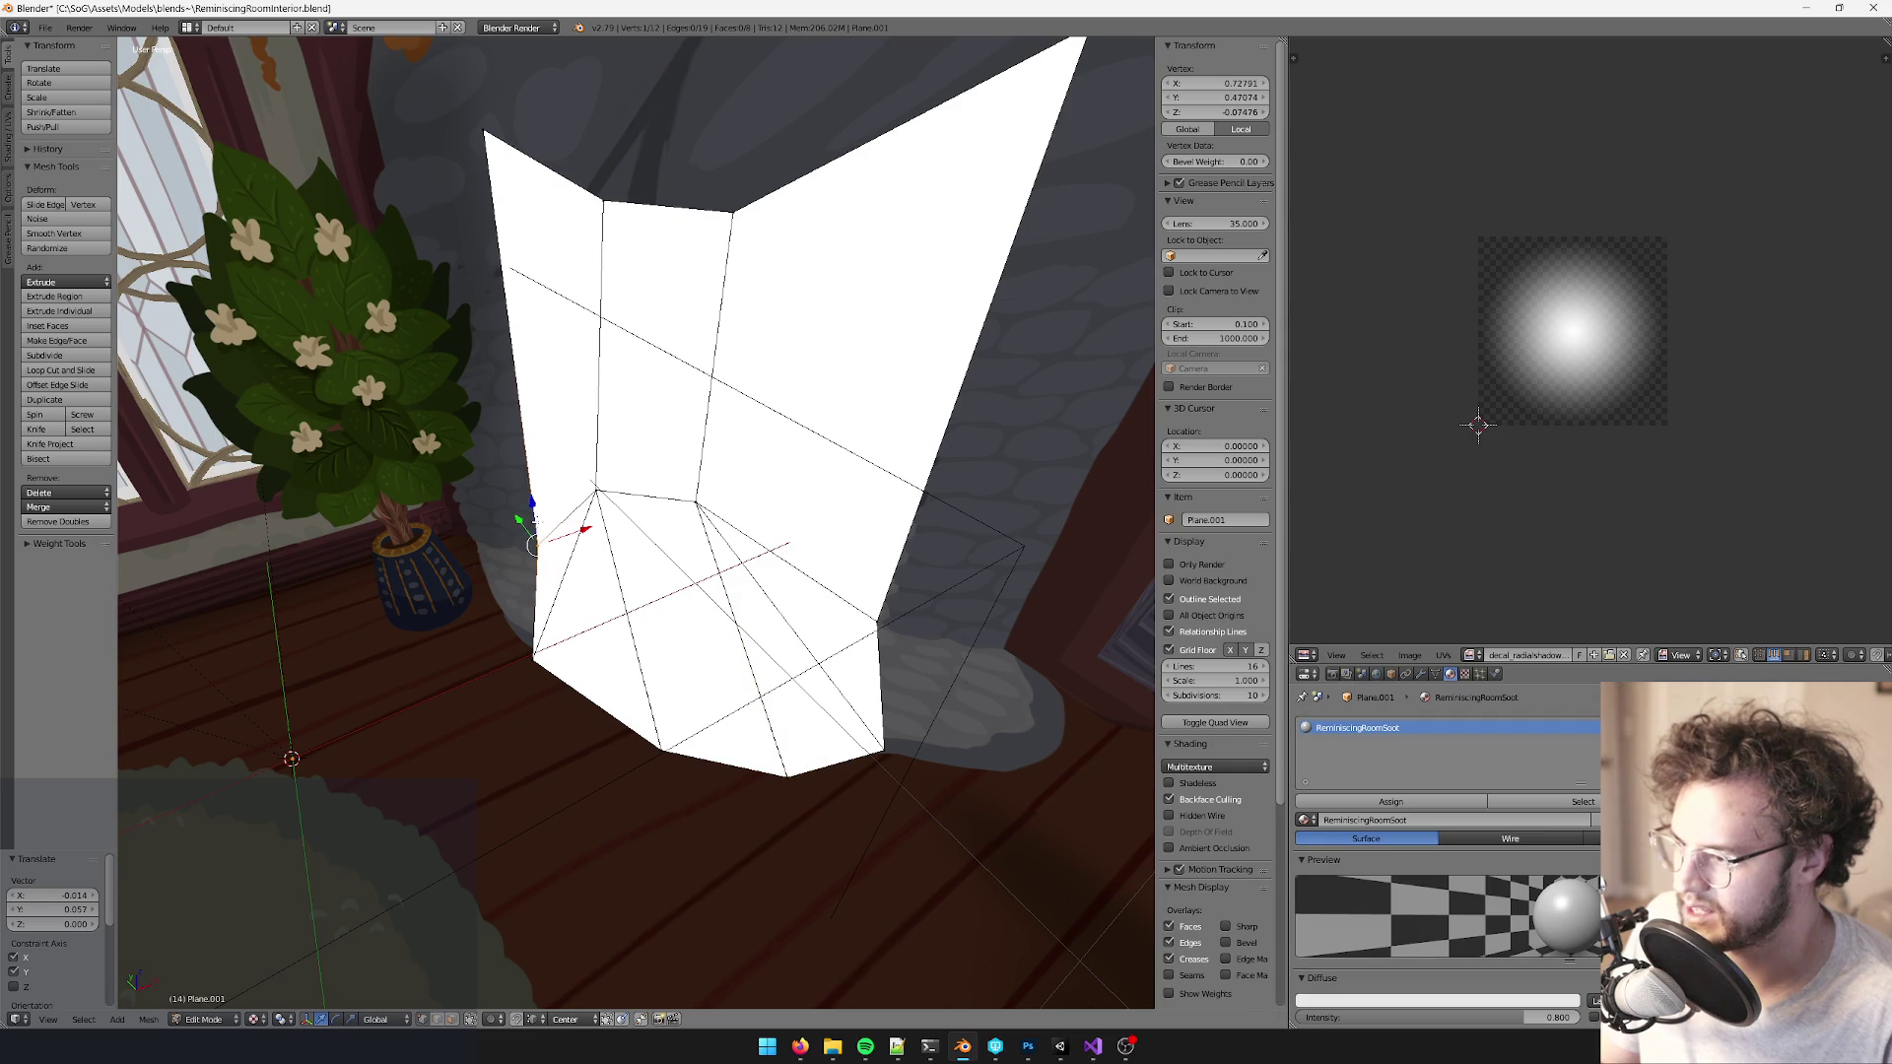
key("g")
left_click(502, 554)
key("b")
left_click_drag(839, 582, 917, 664)
key("g")
left_click(911, 652)
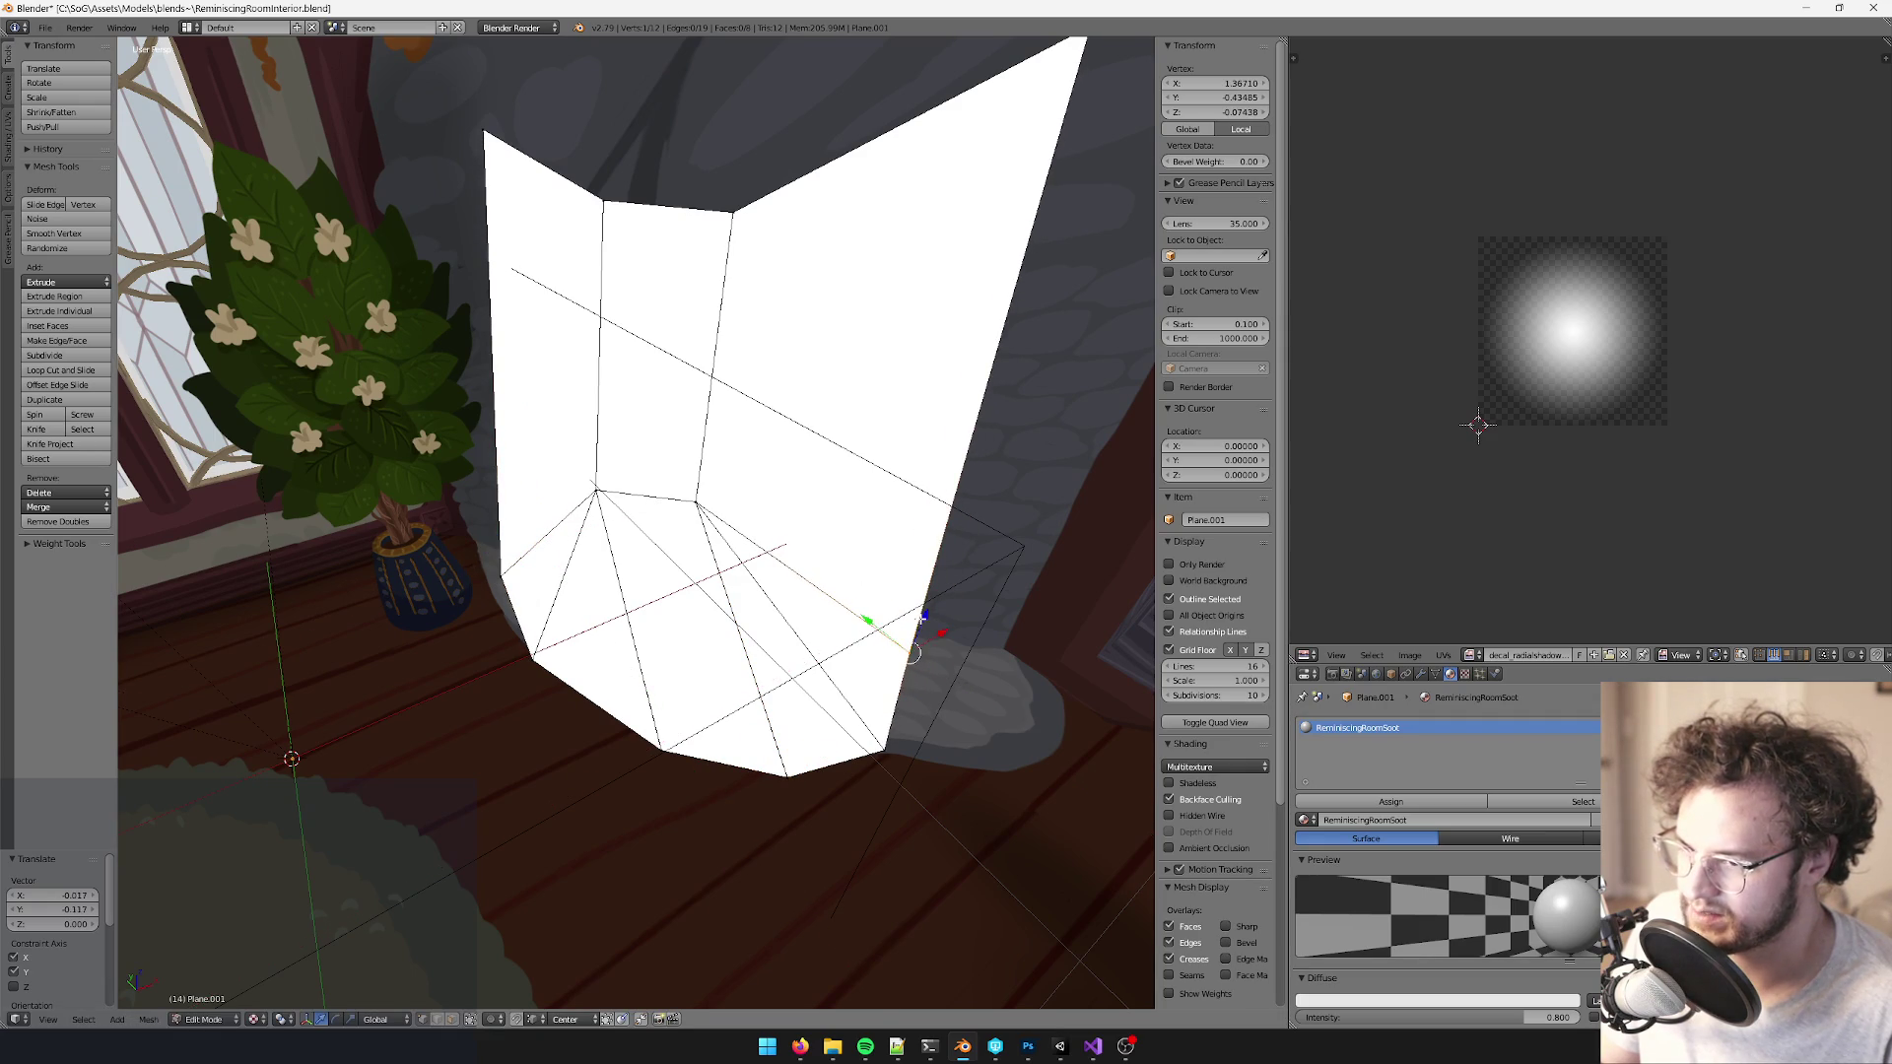
- Select the whole soot mesh and move a corner of its UV layout
key("a")
scroll(1588, 340, "up", 2)
key("b")
left_click_drag(1617, 424, 1680, 485)
scroll(1600, 410, "up", 3)
key("g")
left_click(1750, 545)
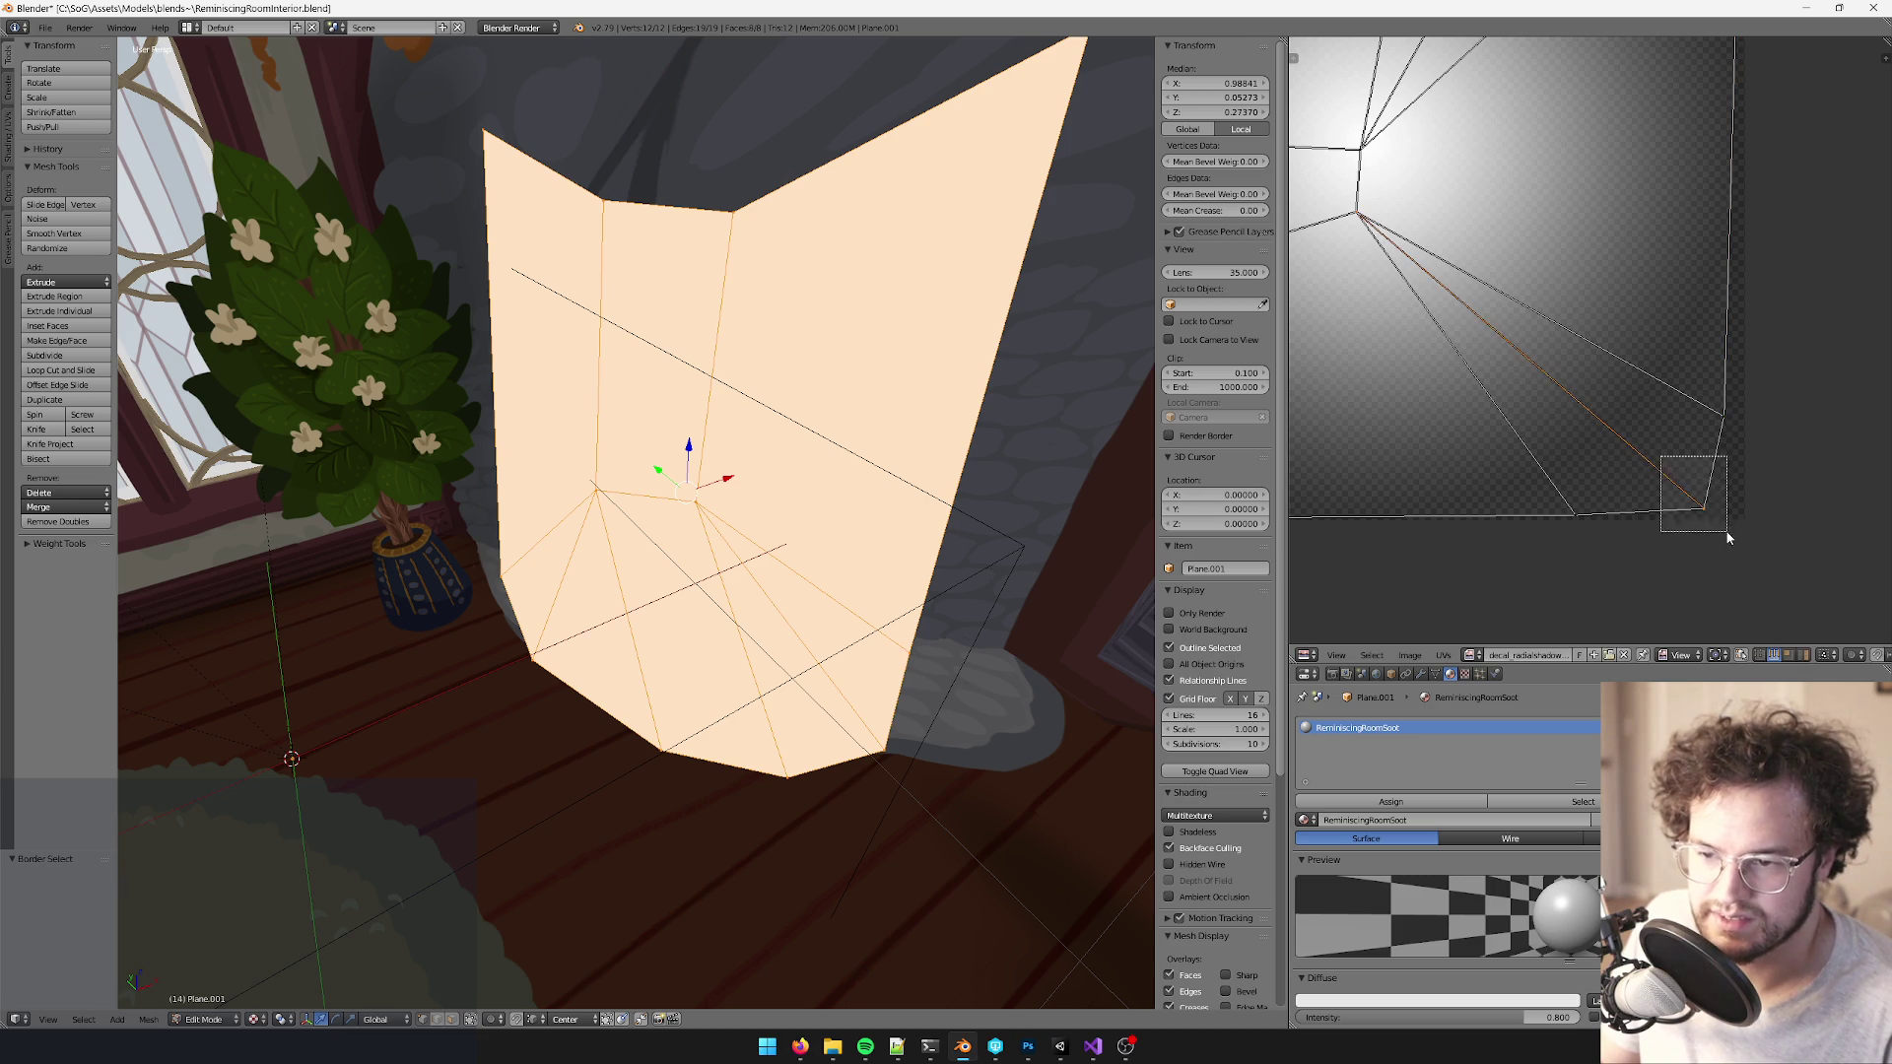
- Reposition the bottom-right and top-right UV corners over the radial gradient
key("g")
left_click(1692, 503)
scroll(1692, 394, "down", 2)
left_click_drag(1675, 394, 1697, 532)
key("g")
left_click(1698, 532)
left_click_drag(1675, 146, 1740, 240)
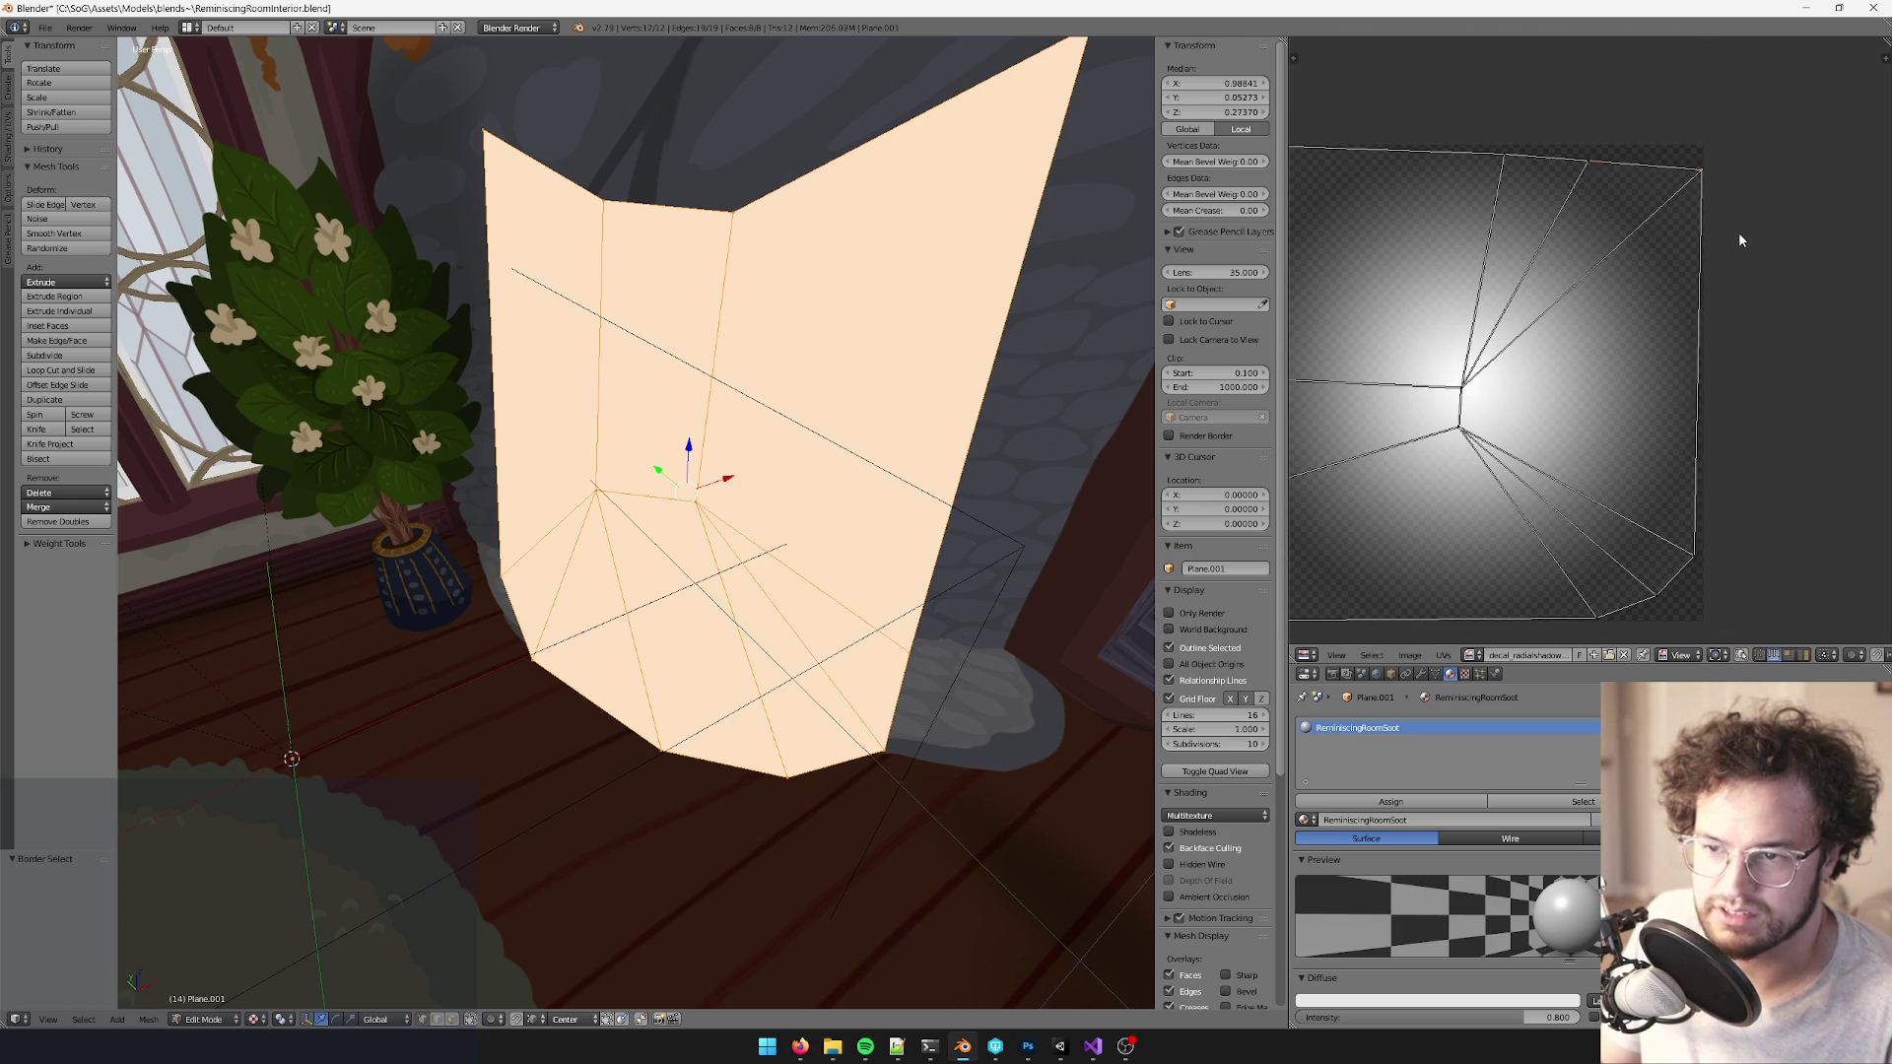
key("g")
left_click(1731, 266)
- Shift the top UV vertices up and right to finish fitting the gradient
left_click_drag(1552, 159, 1630, 190)
key("g")
left_click(1596, 190)
left_click_drag(1483, 133, 1546, 203)
key("g")
left_click(1547, 195)
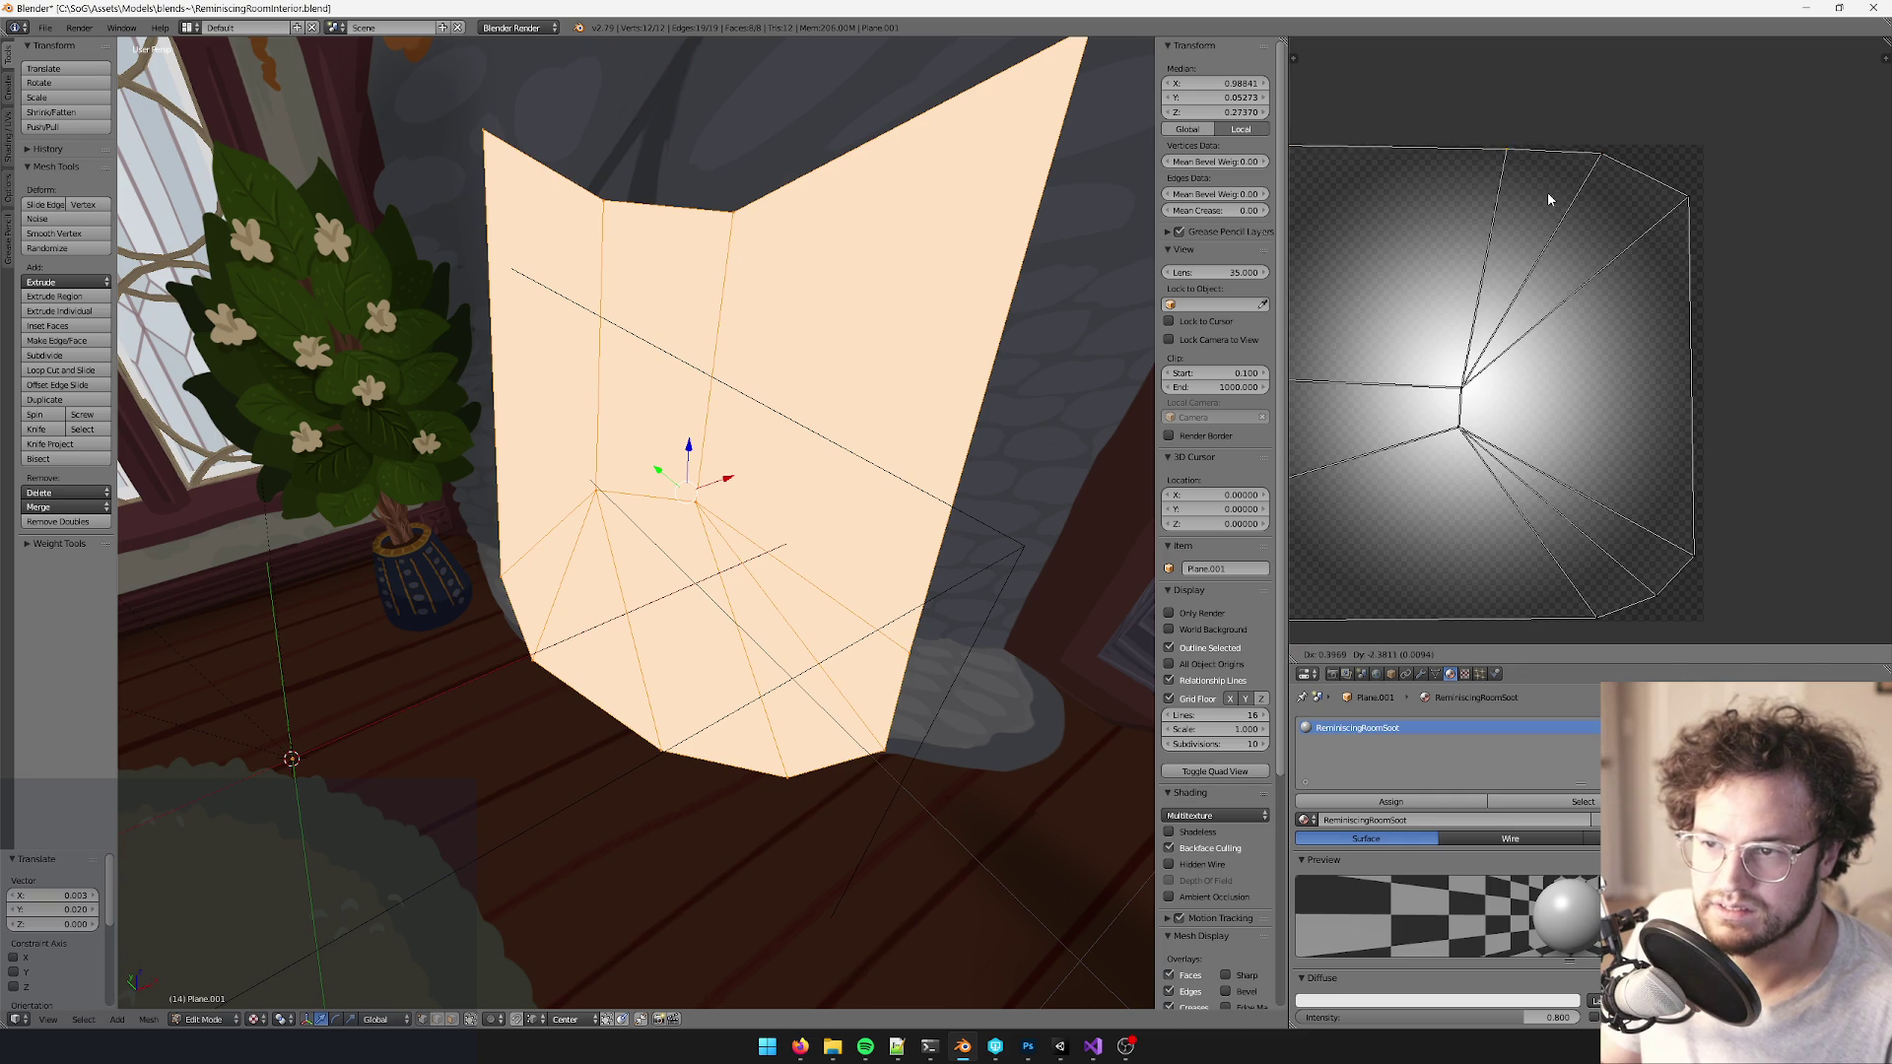
- Leave Edit Mode and bring Unity forward to reimport the updated model
scroll(1547, 197, "left", 5)
scroll(680, 381, "left", 1)
scroll(681, 381, "down", 3)
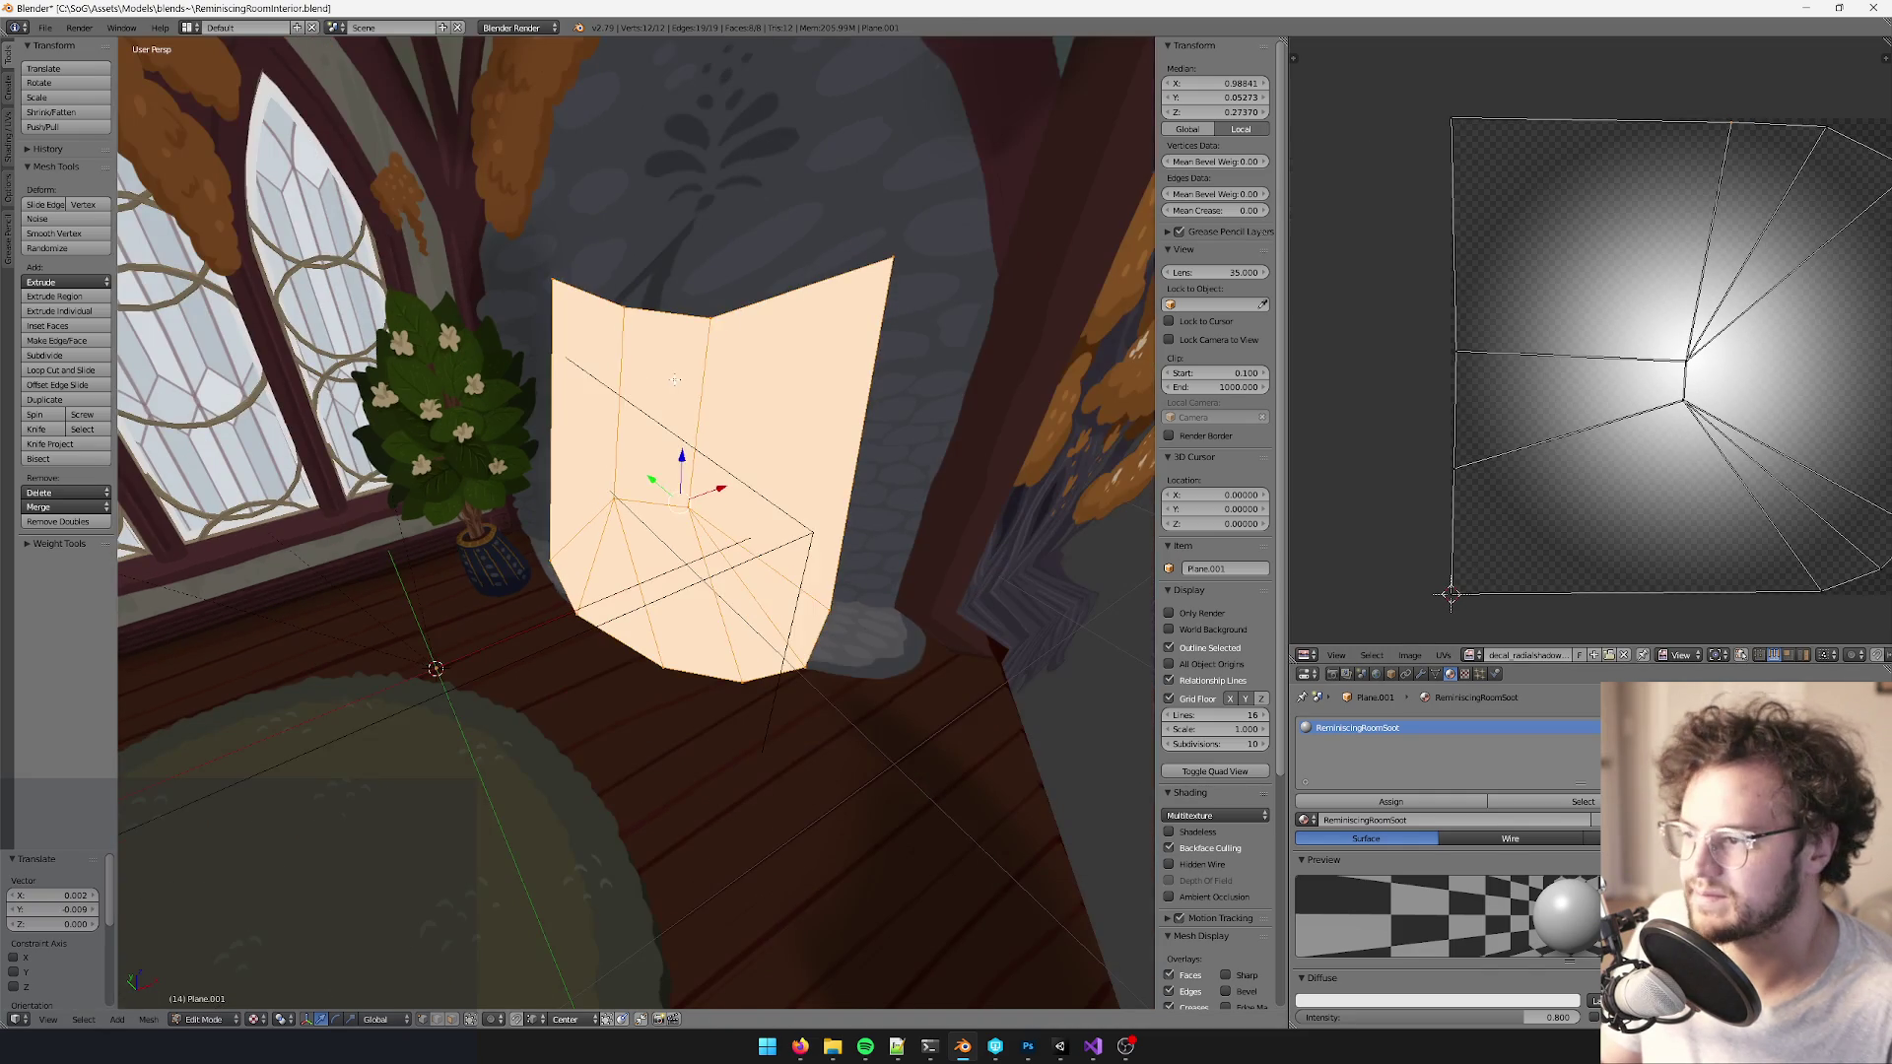
key("Tab")
scroll(691, 414, "down", 2)
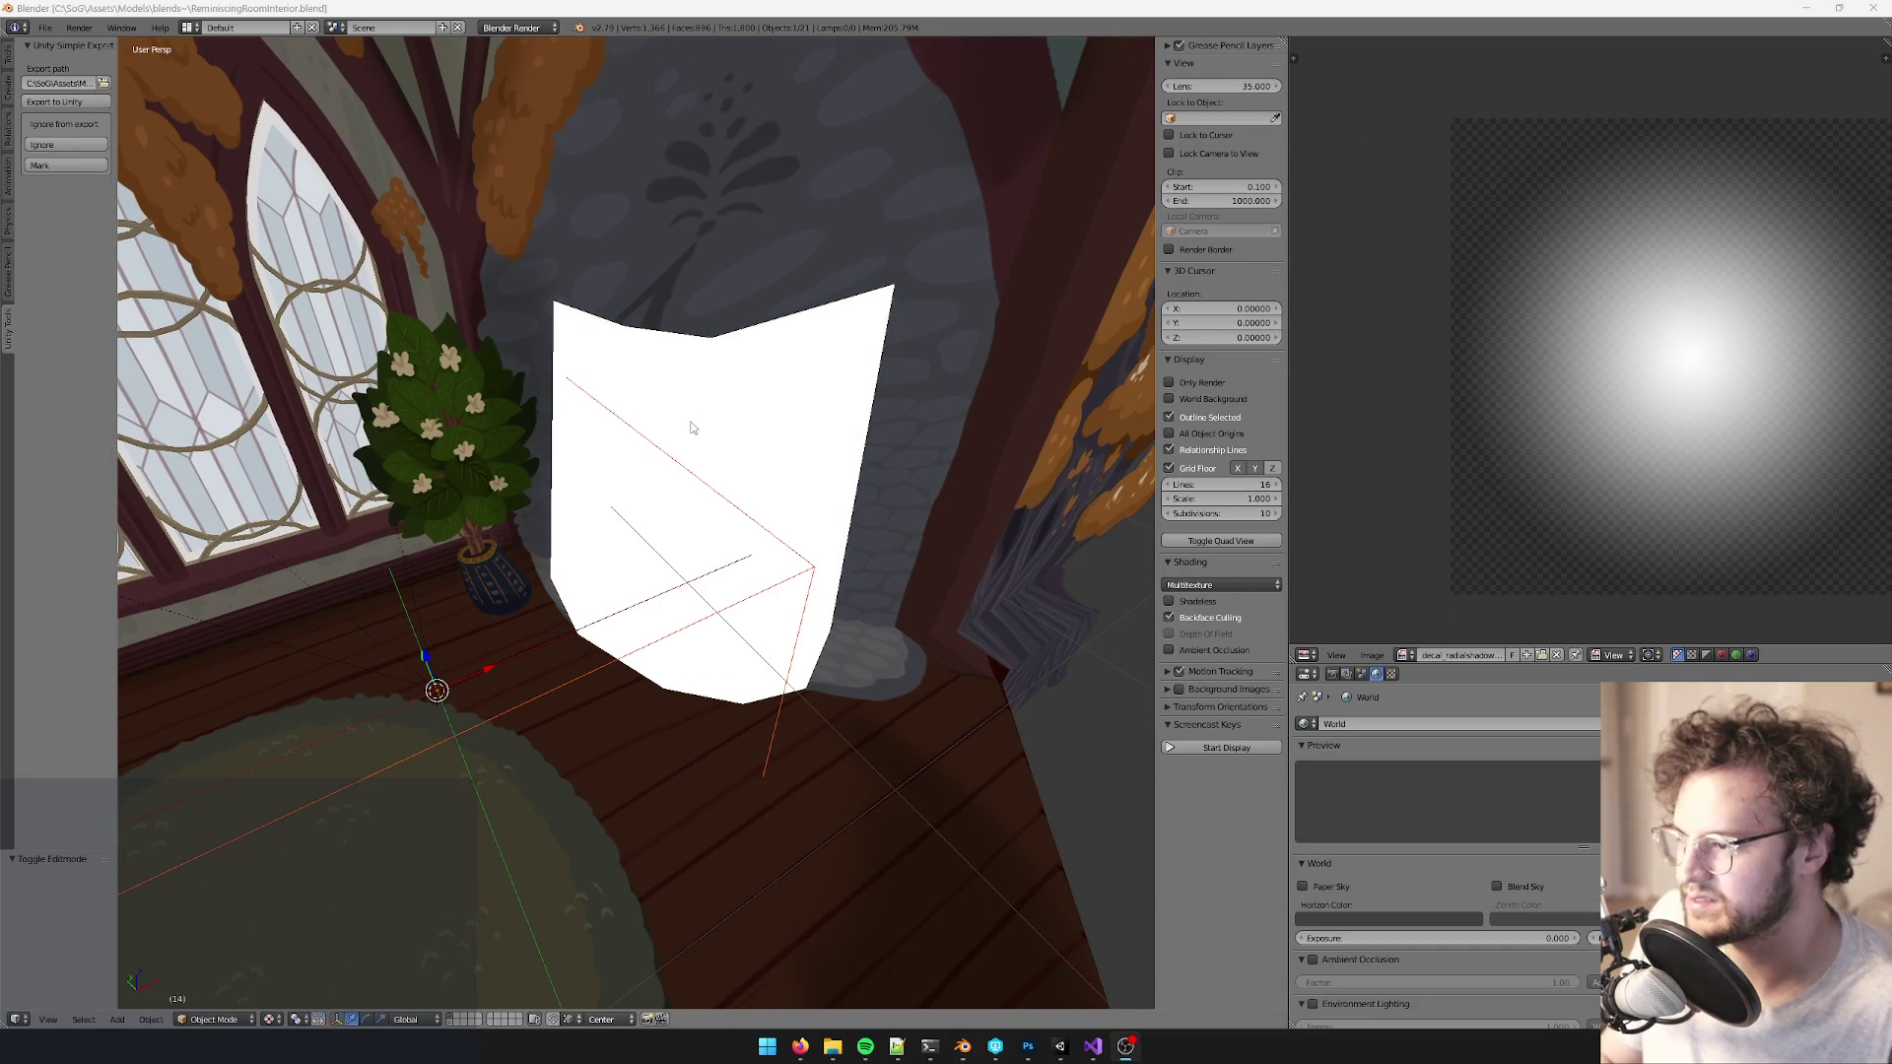
key("alt+Tab")
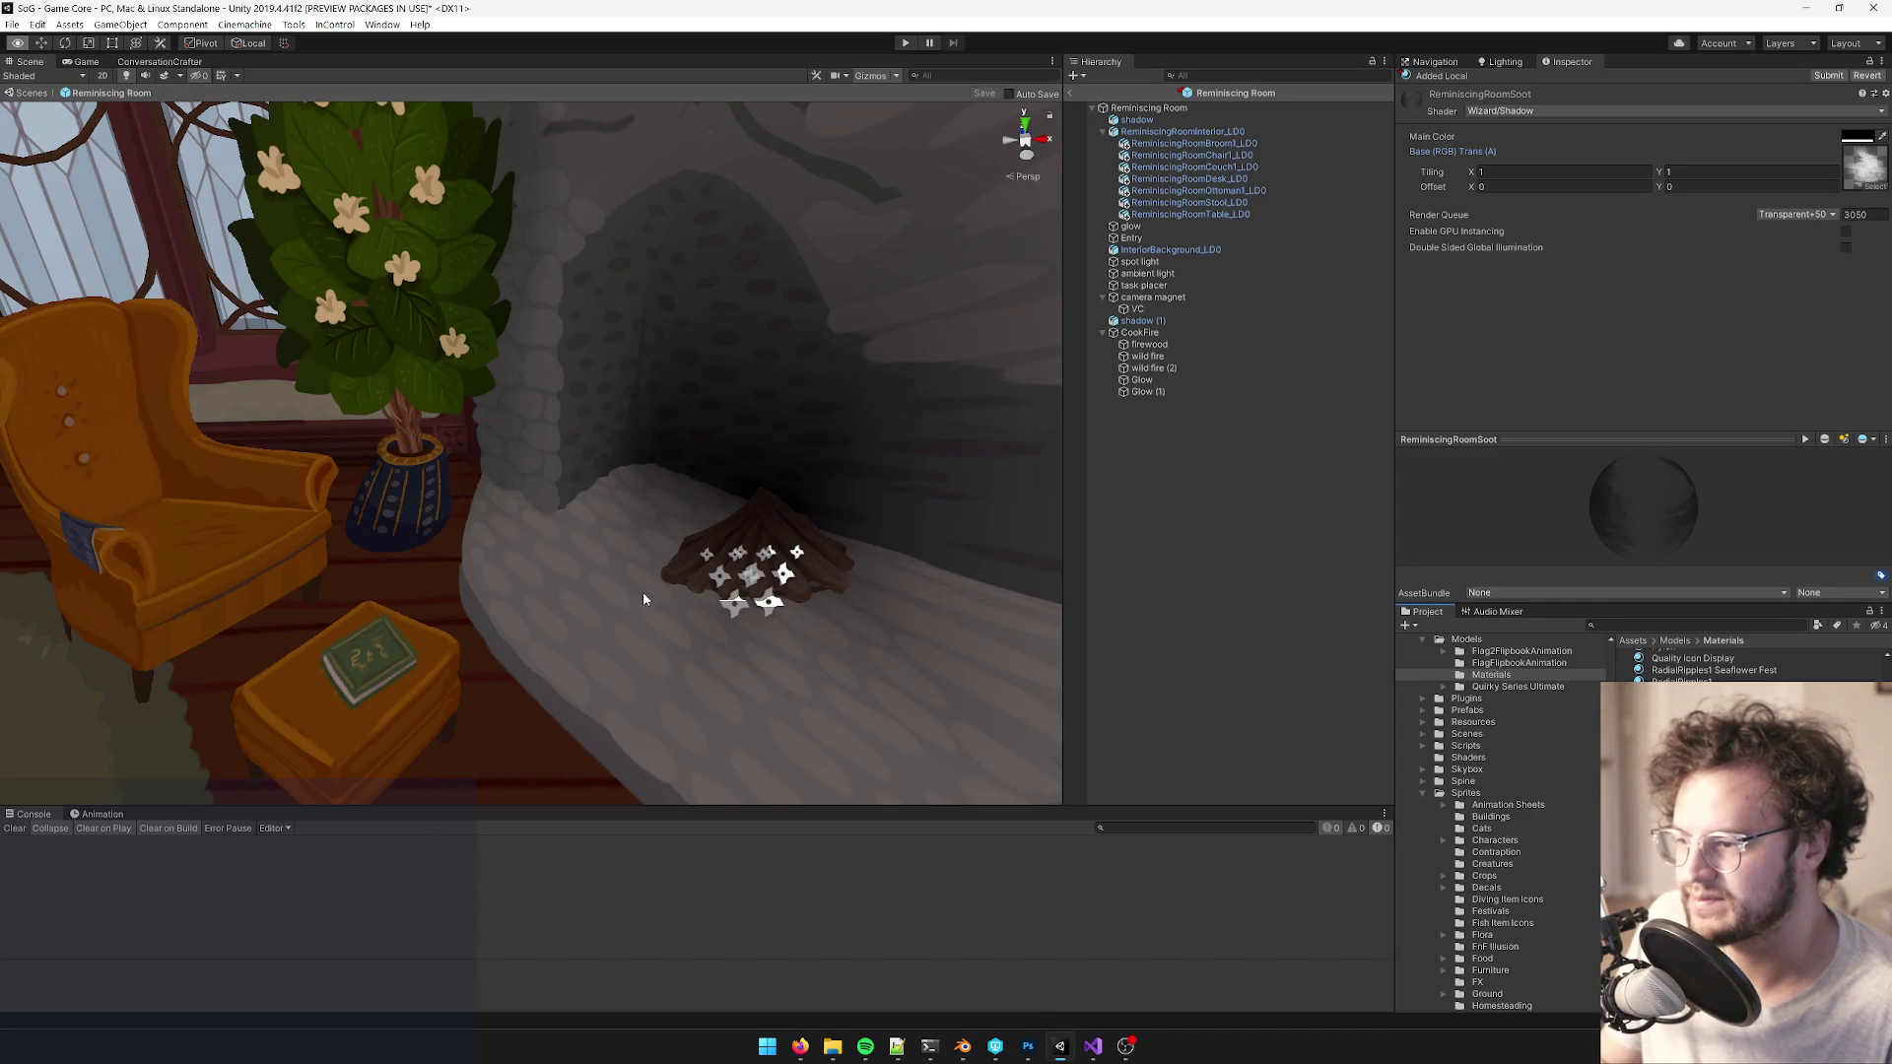
- Zoom and pull back the Scene view camera to inspect the fireplace soot
scroll(650, 629, "down", 3)
mouse_move(689, 600)
left_mouse_down()
mouse_move(663, 523)
mouse_move(701, 605)
left_mouse_up()
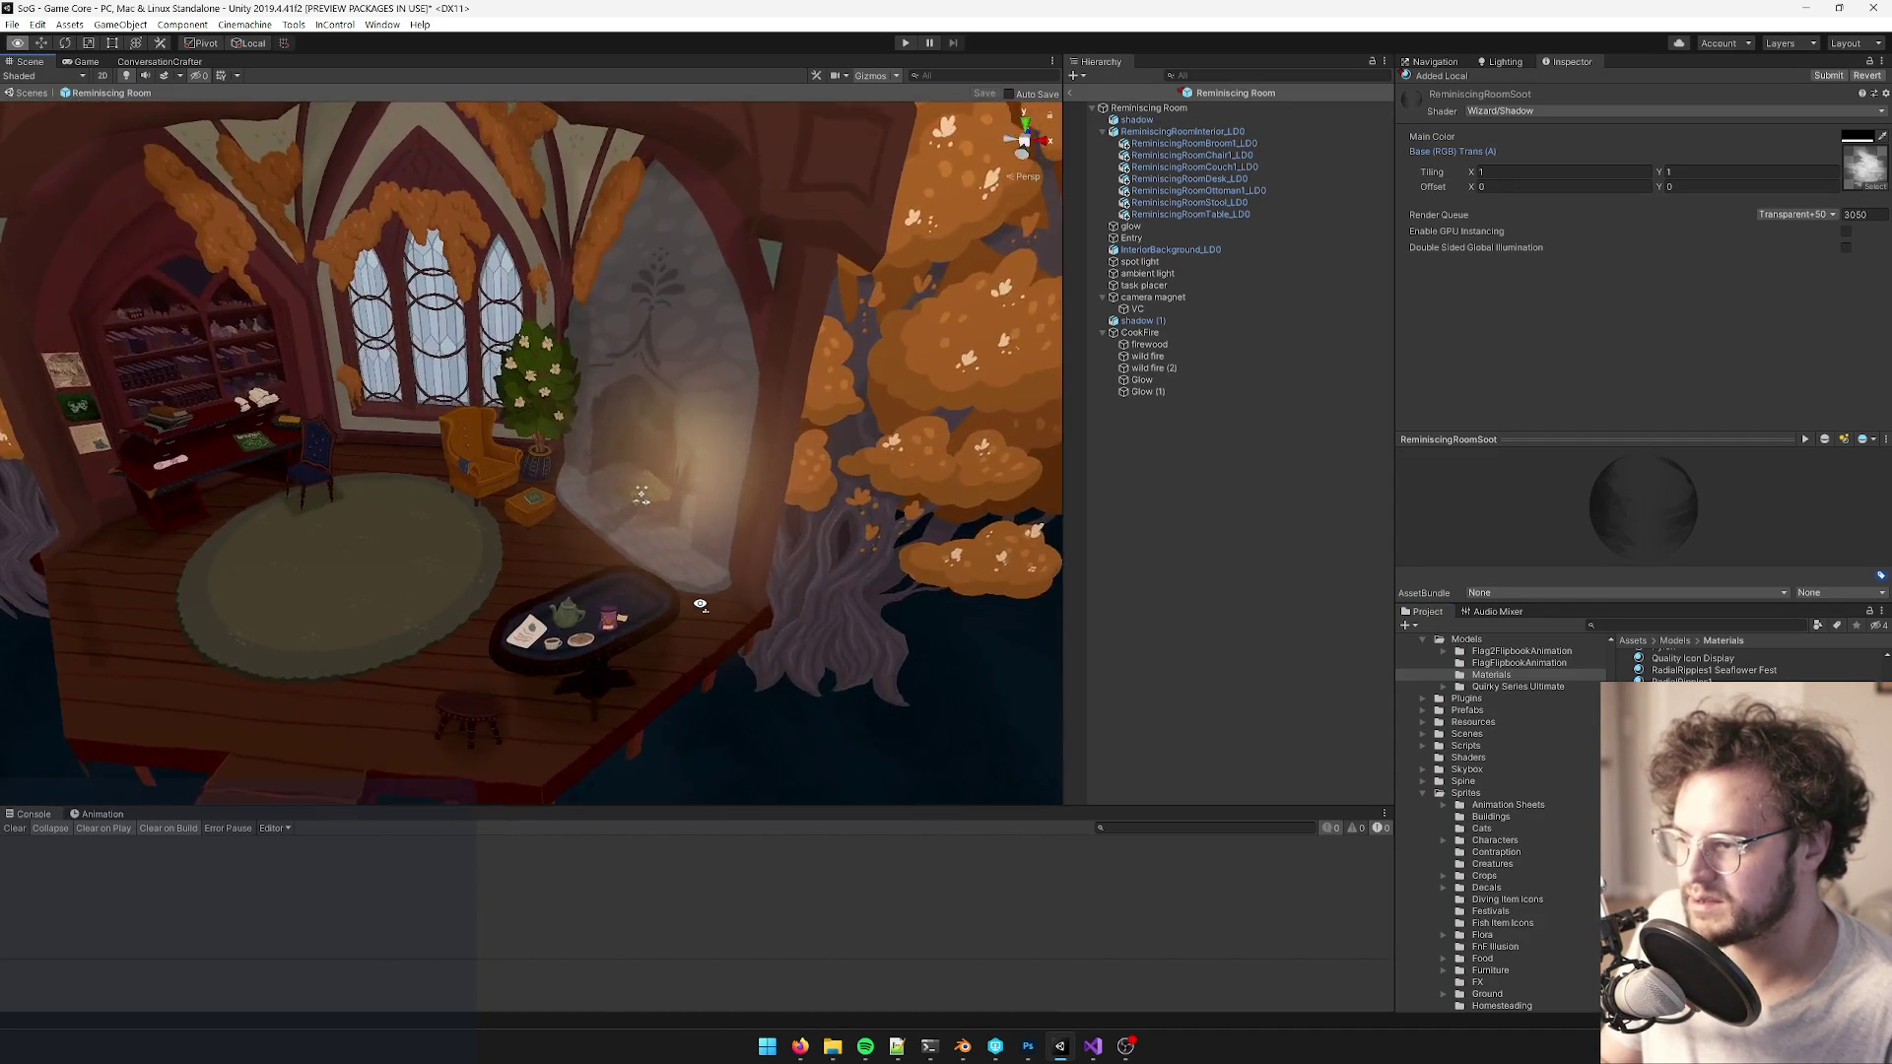
scroll(701, 604, "up", 5)
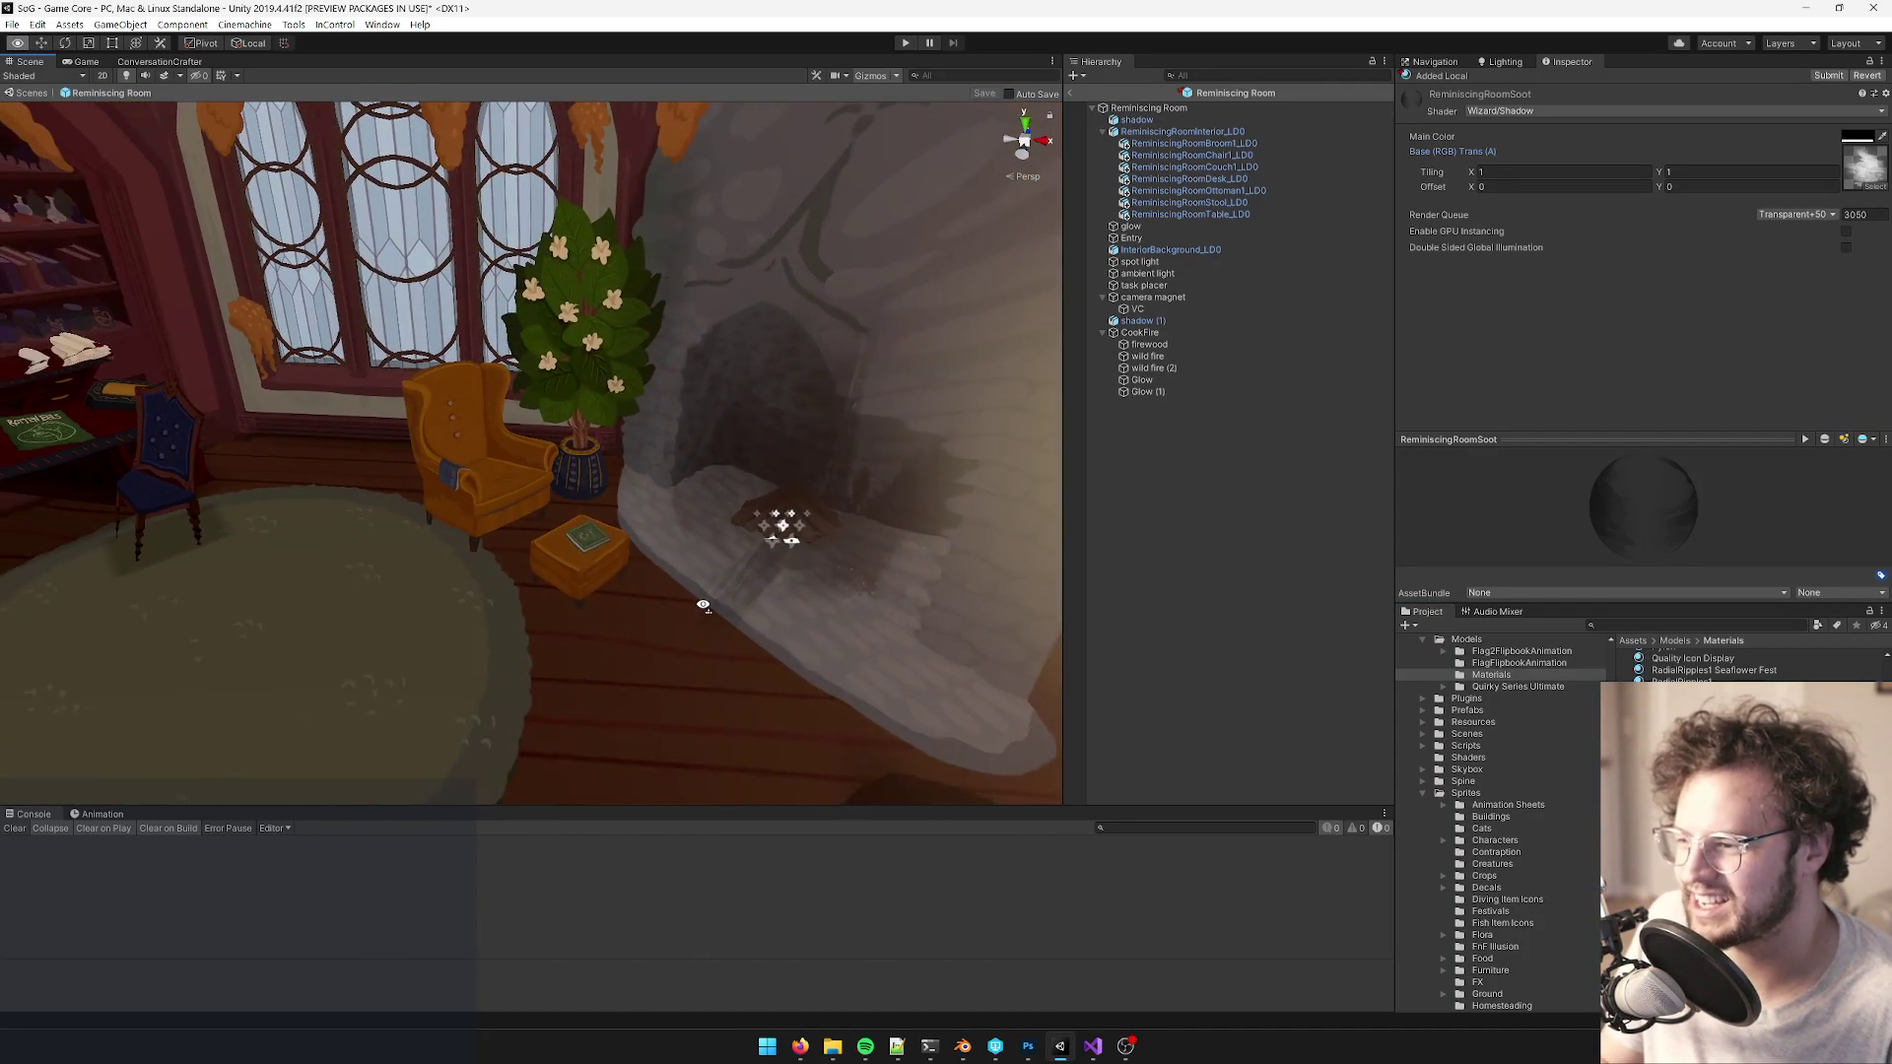
scroll(702, 605, "down", 3)
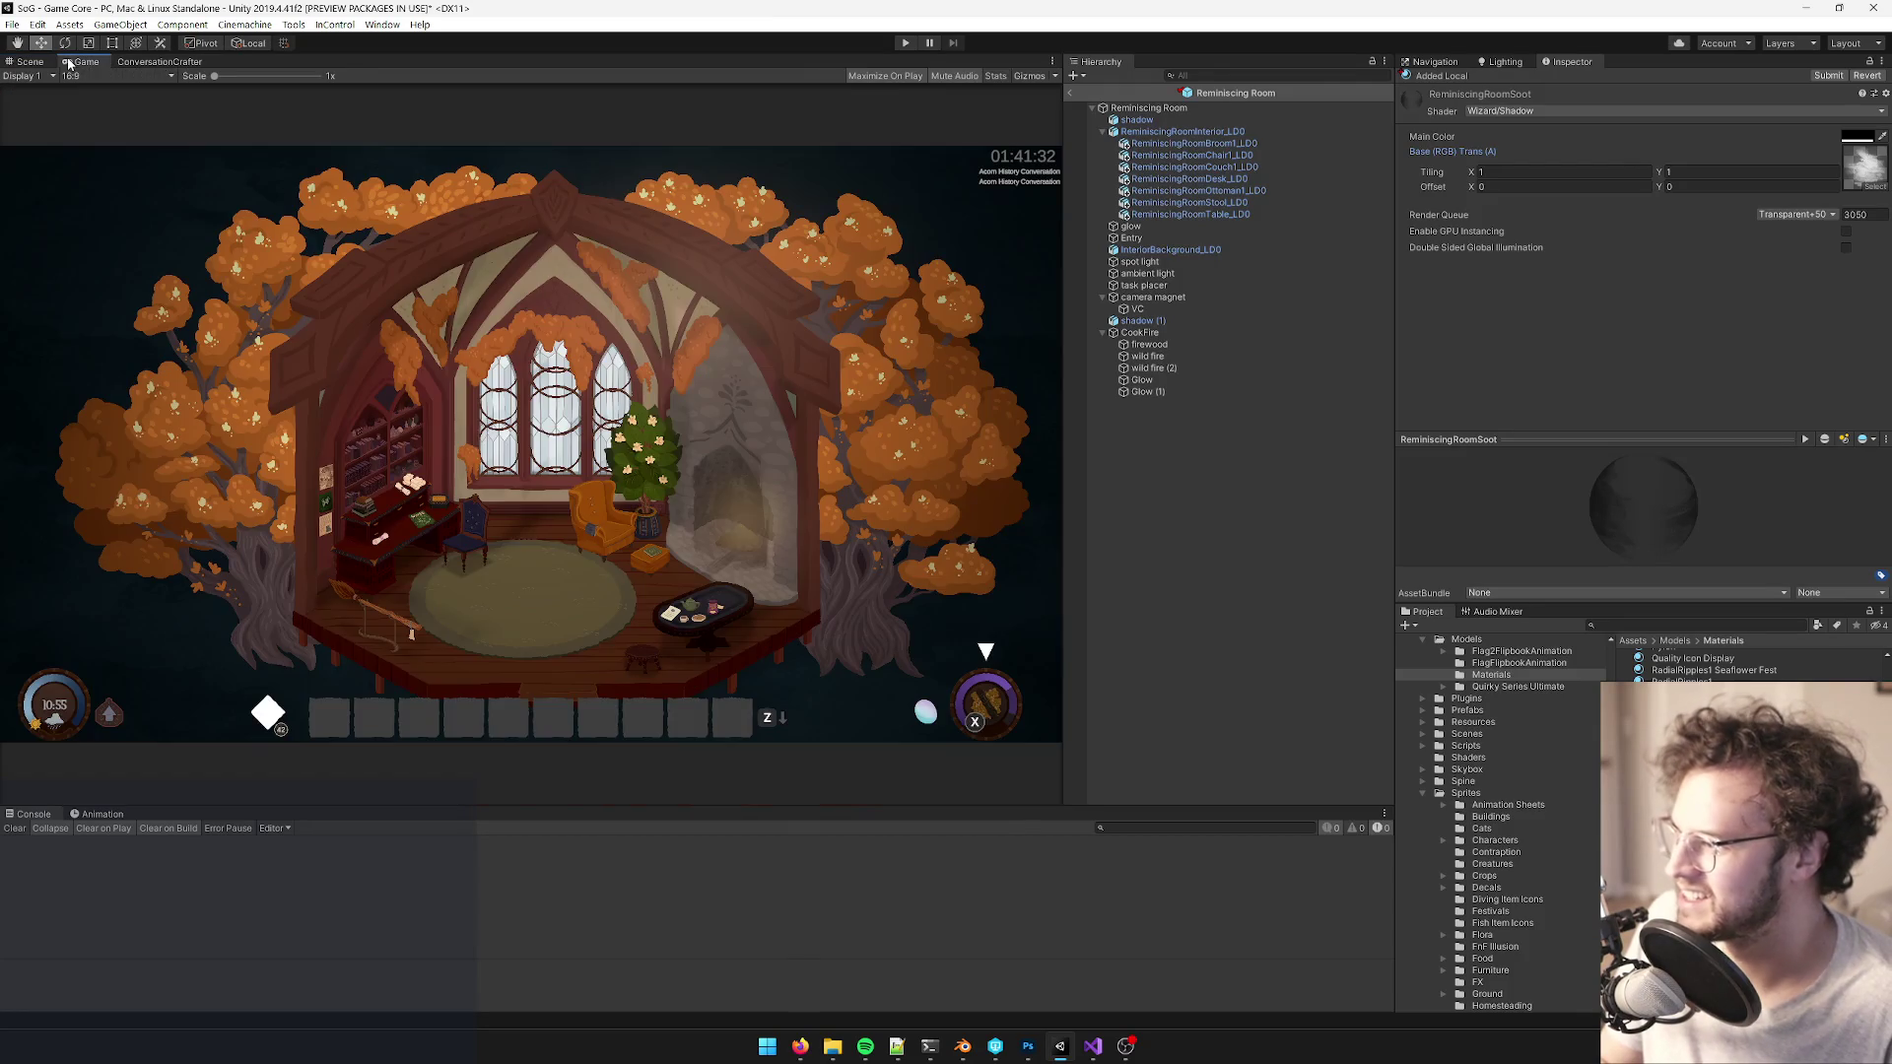
- Check the soot in the Game view, then return to Blender
key("ctrl+2")
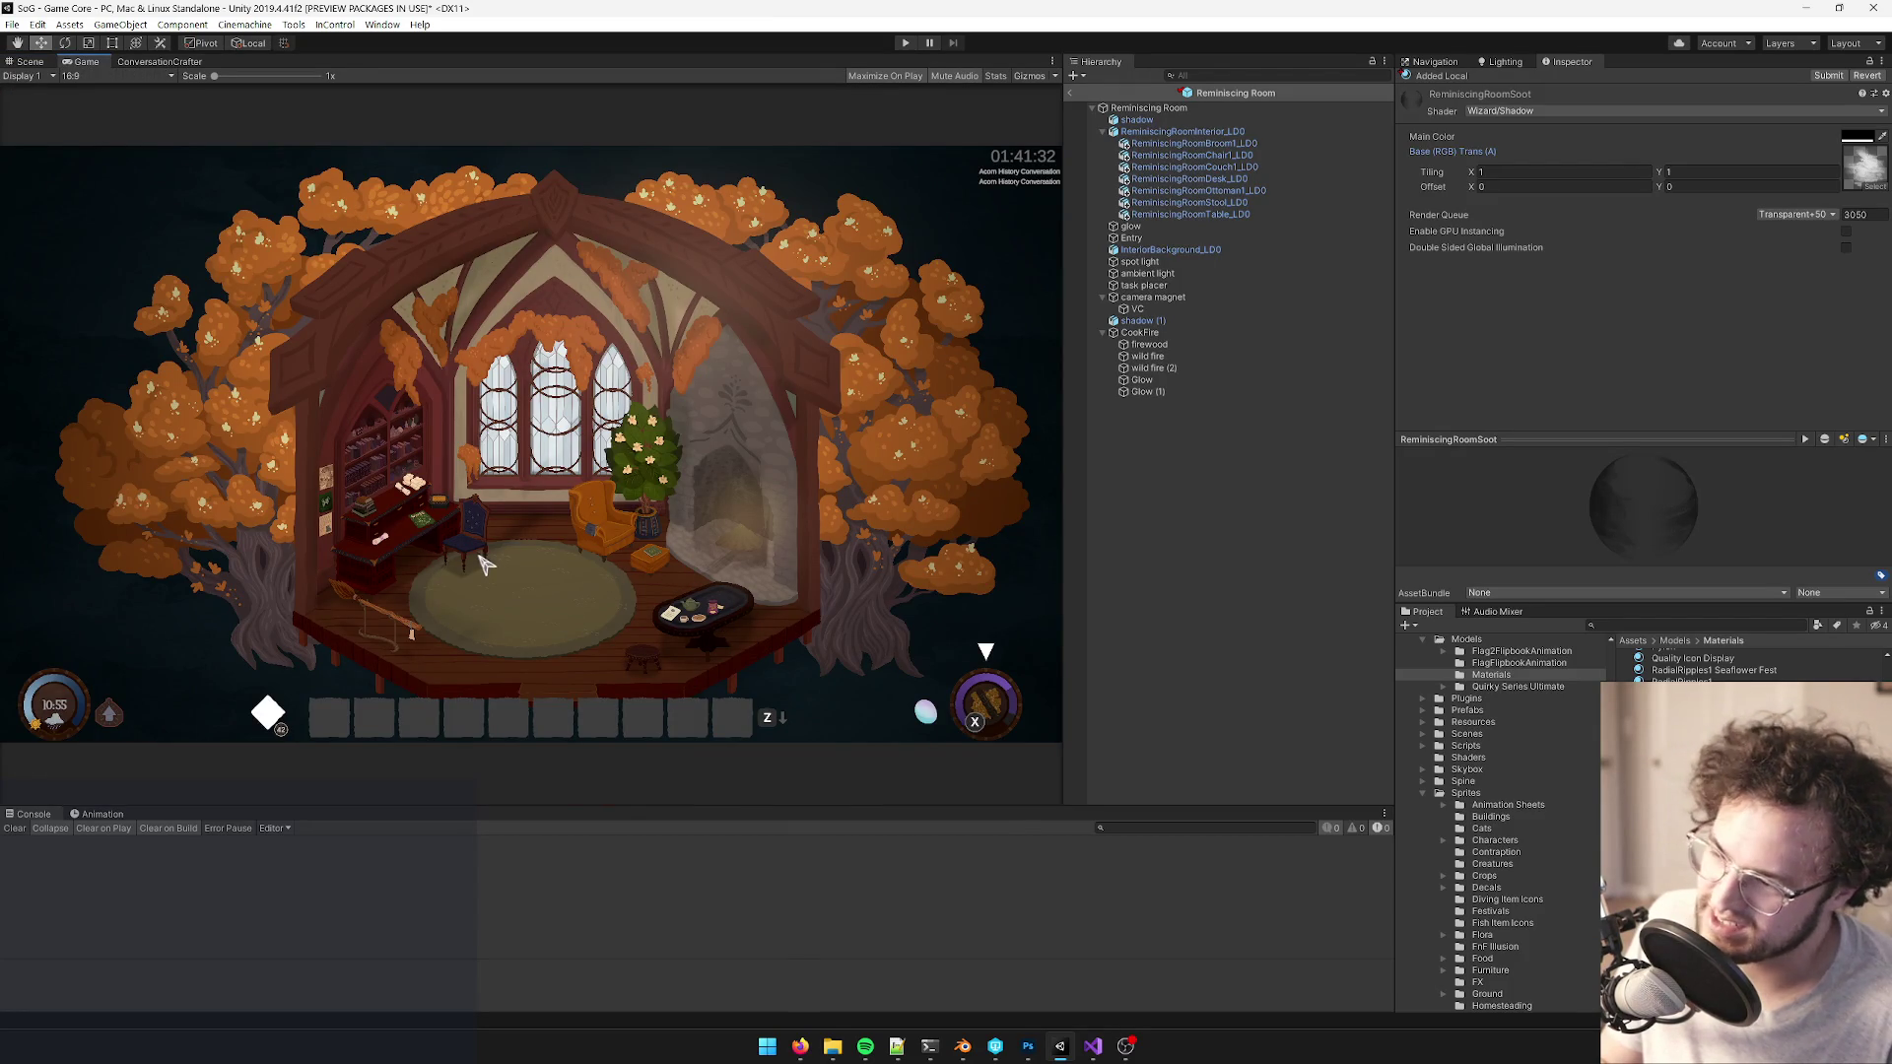
key("alt")
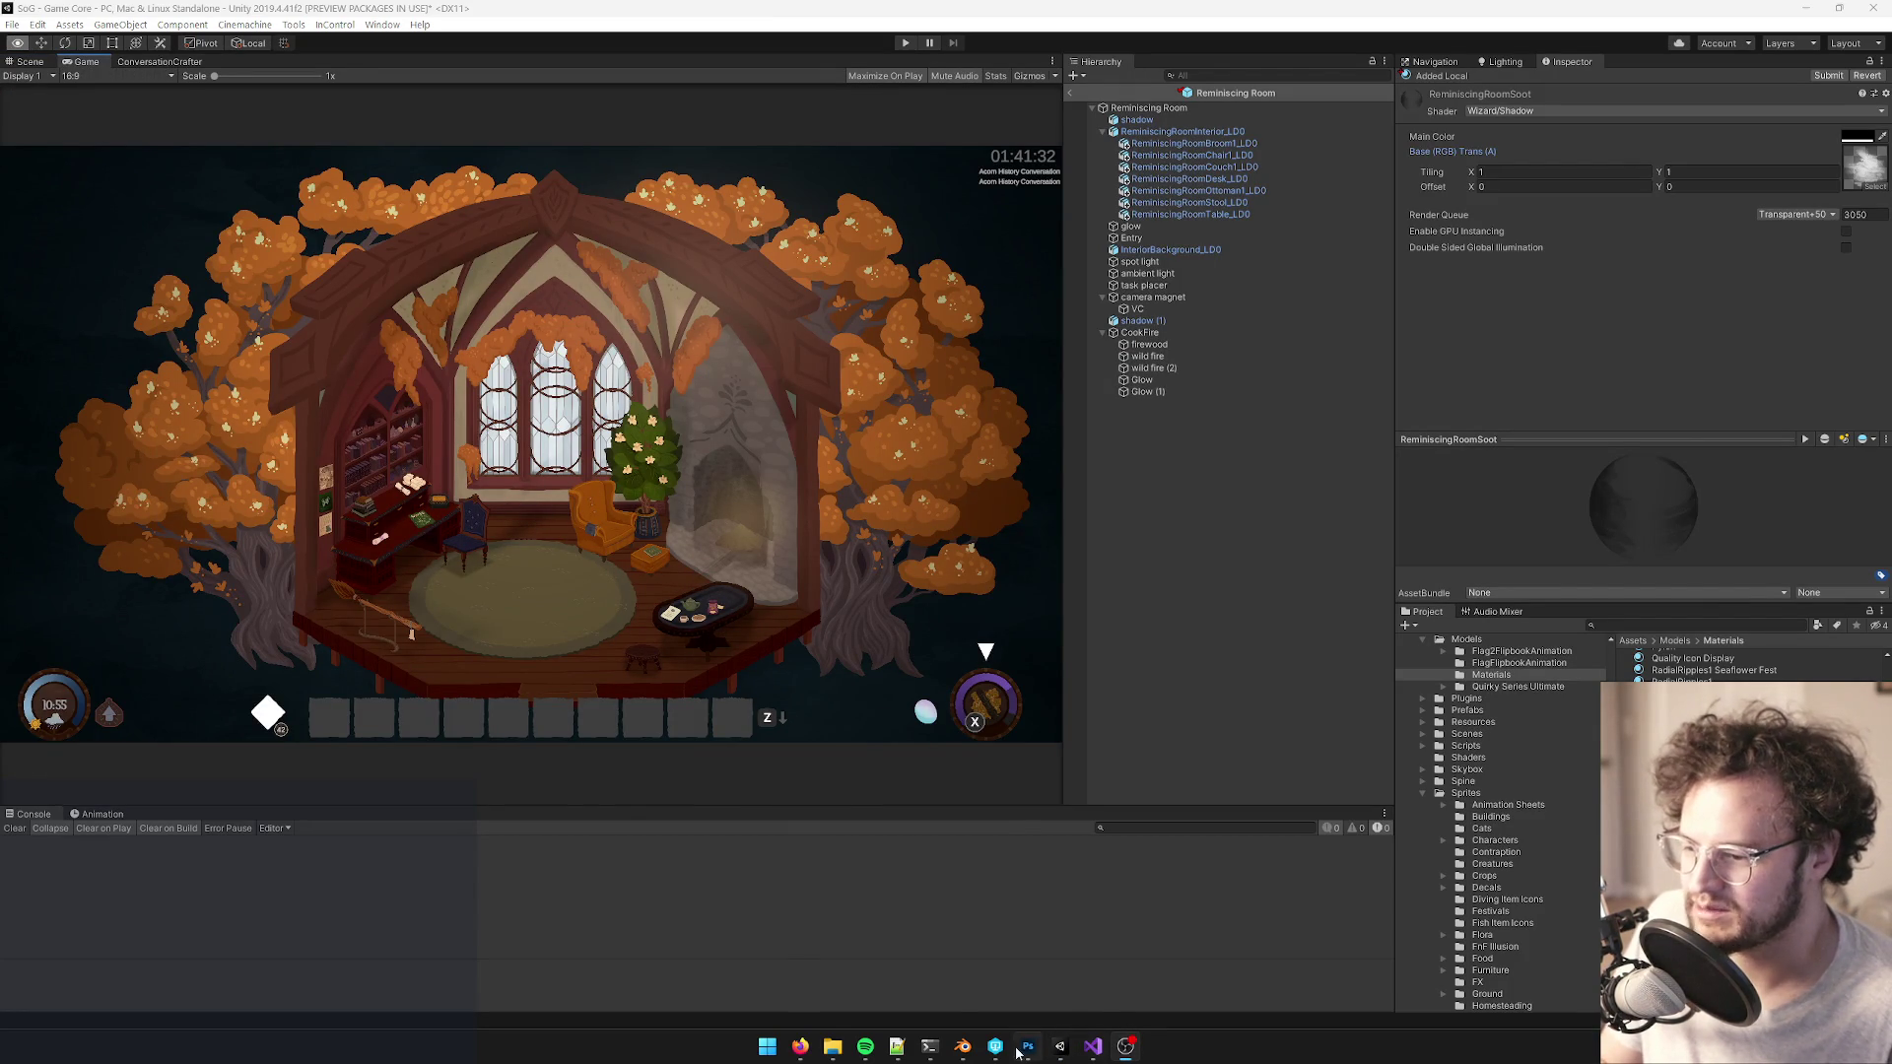
mouse_move(1029, 1050)
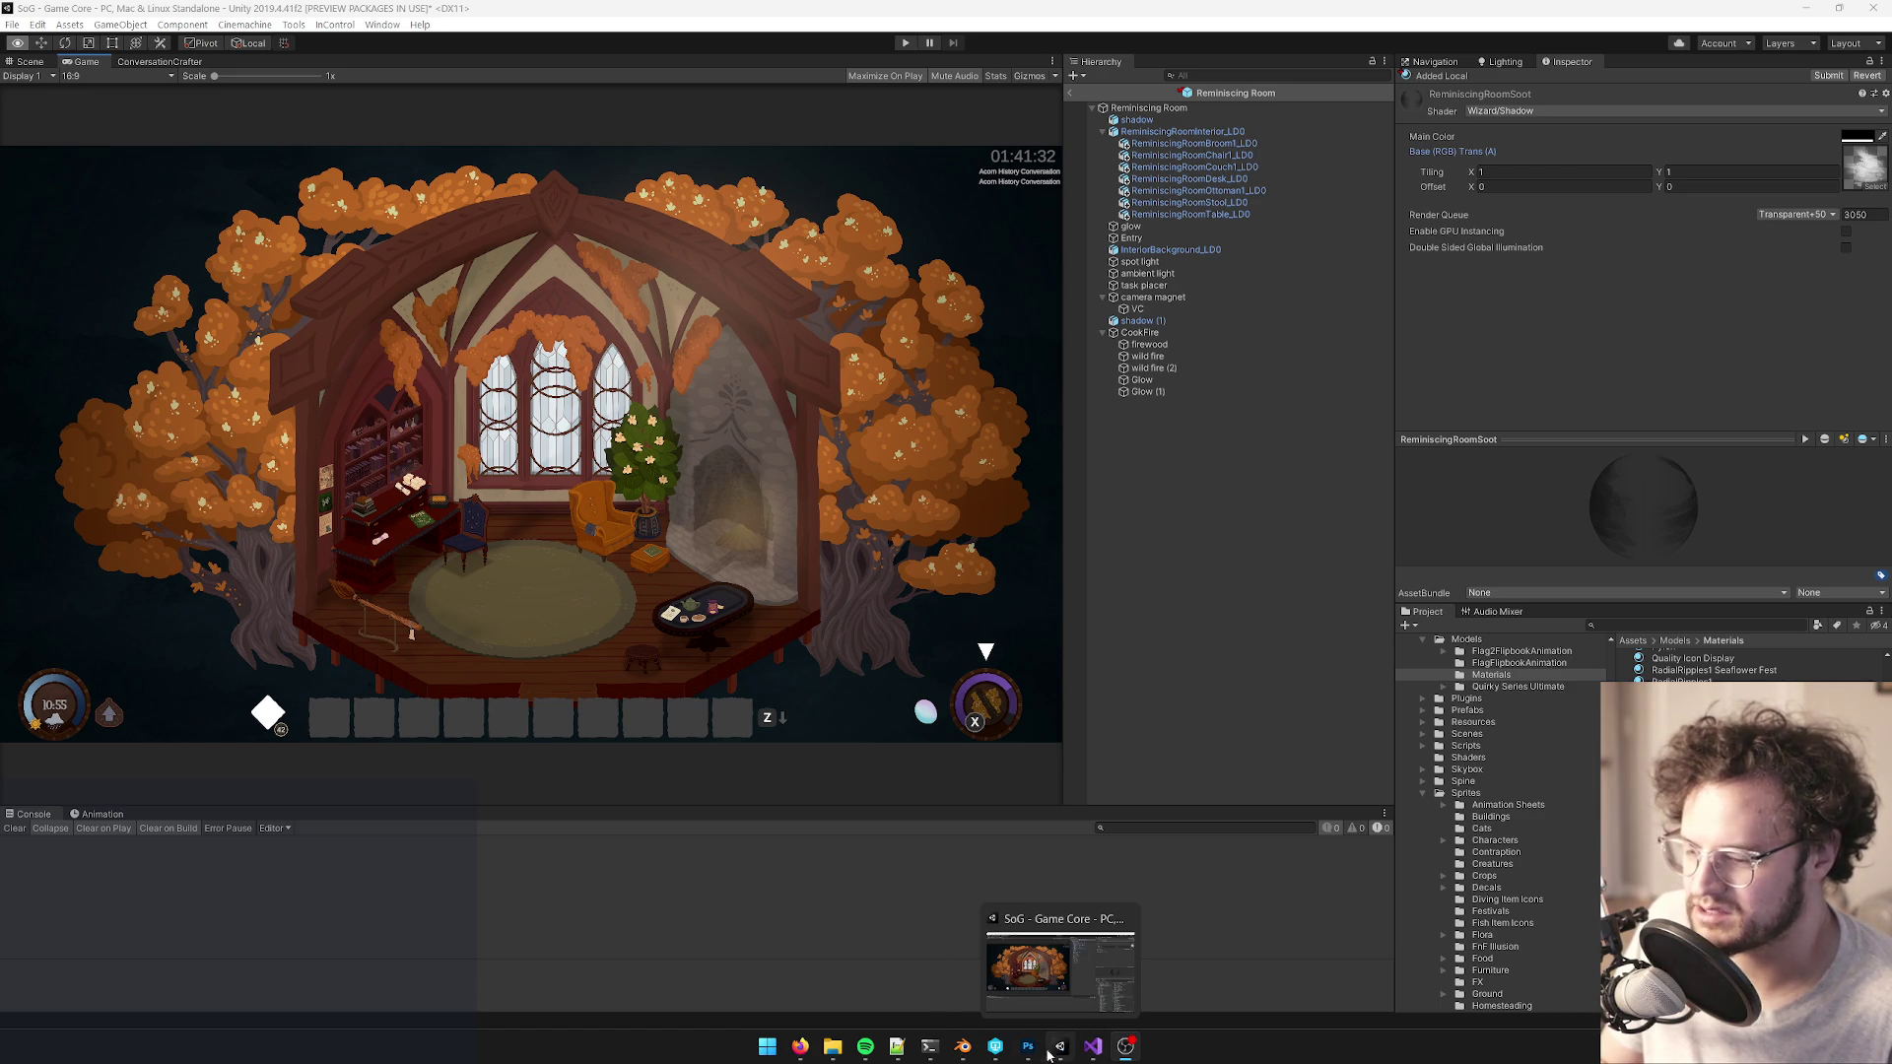
left_click(963, 1047)
- Delete the soot plane, then open the material's ReminiscingRoomTex texture in Unity
key("x")
left_click(817, 429)
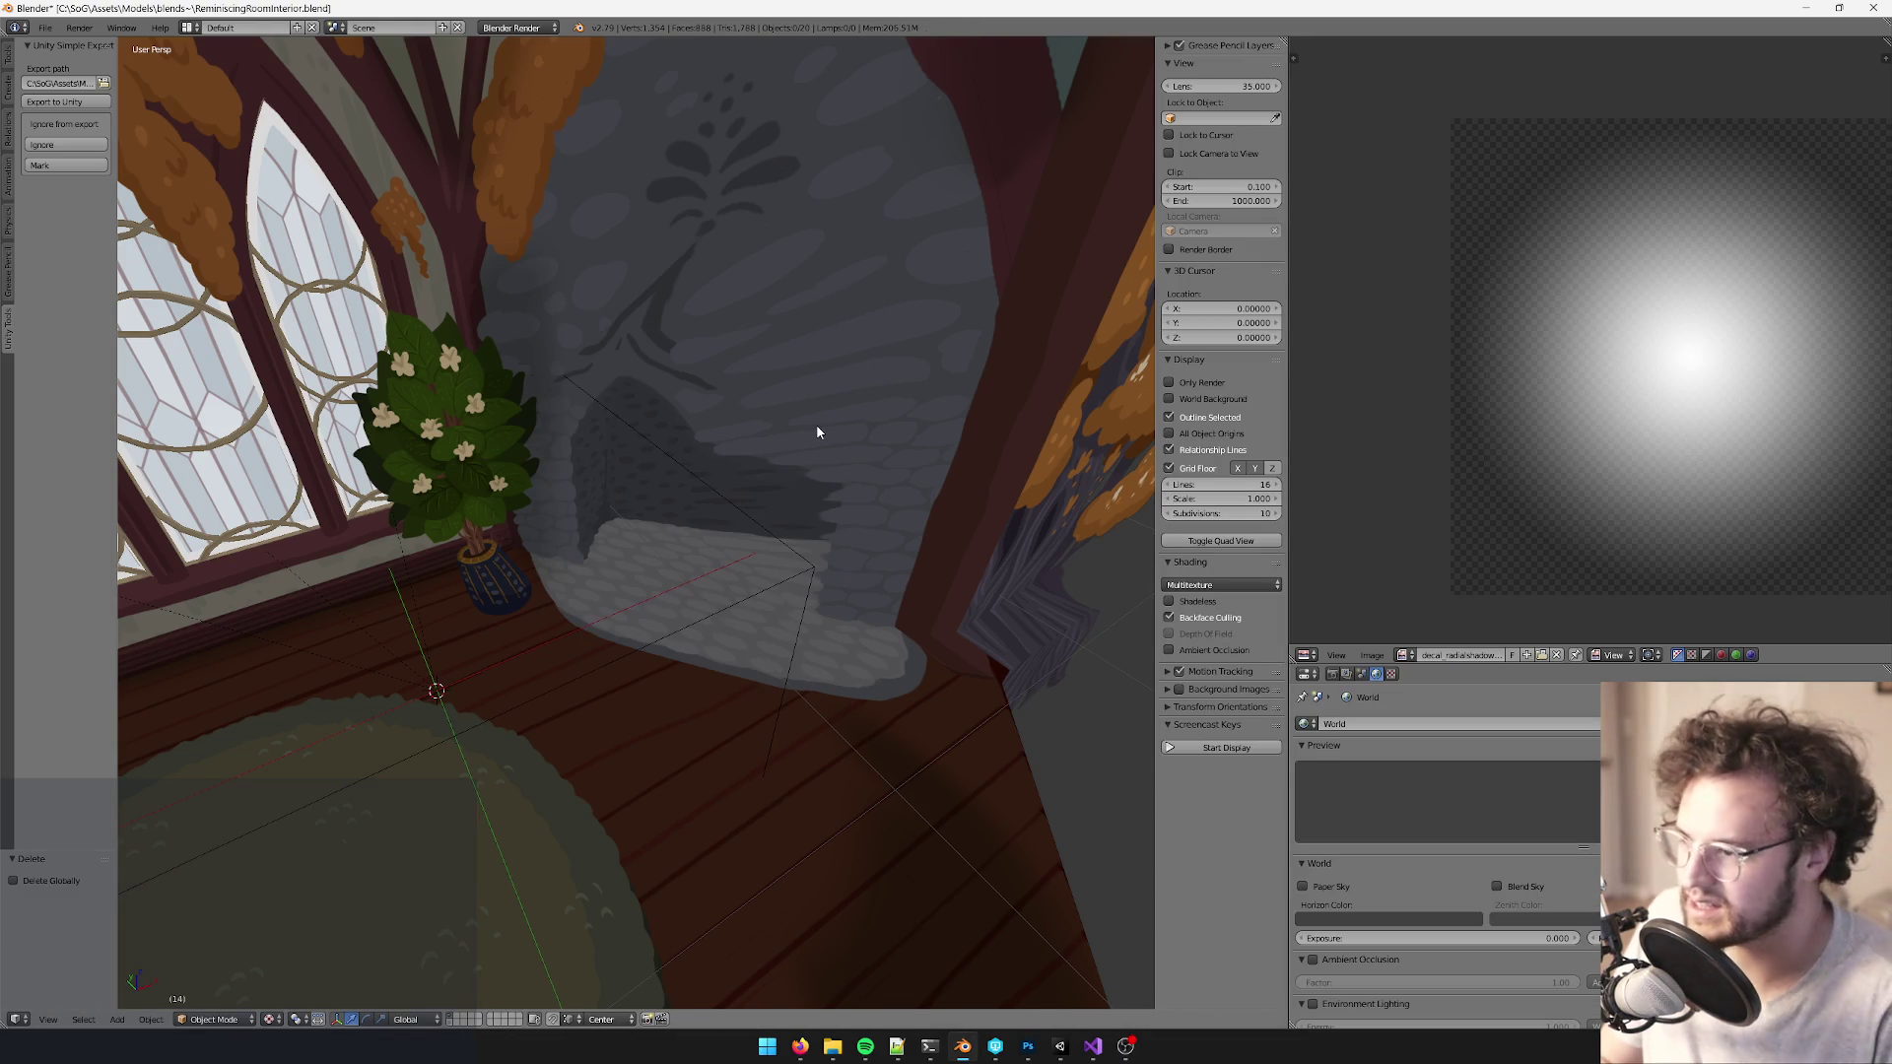
left_click(1059, 1052)
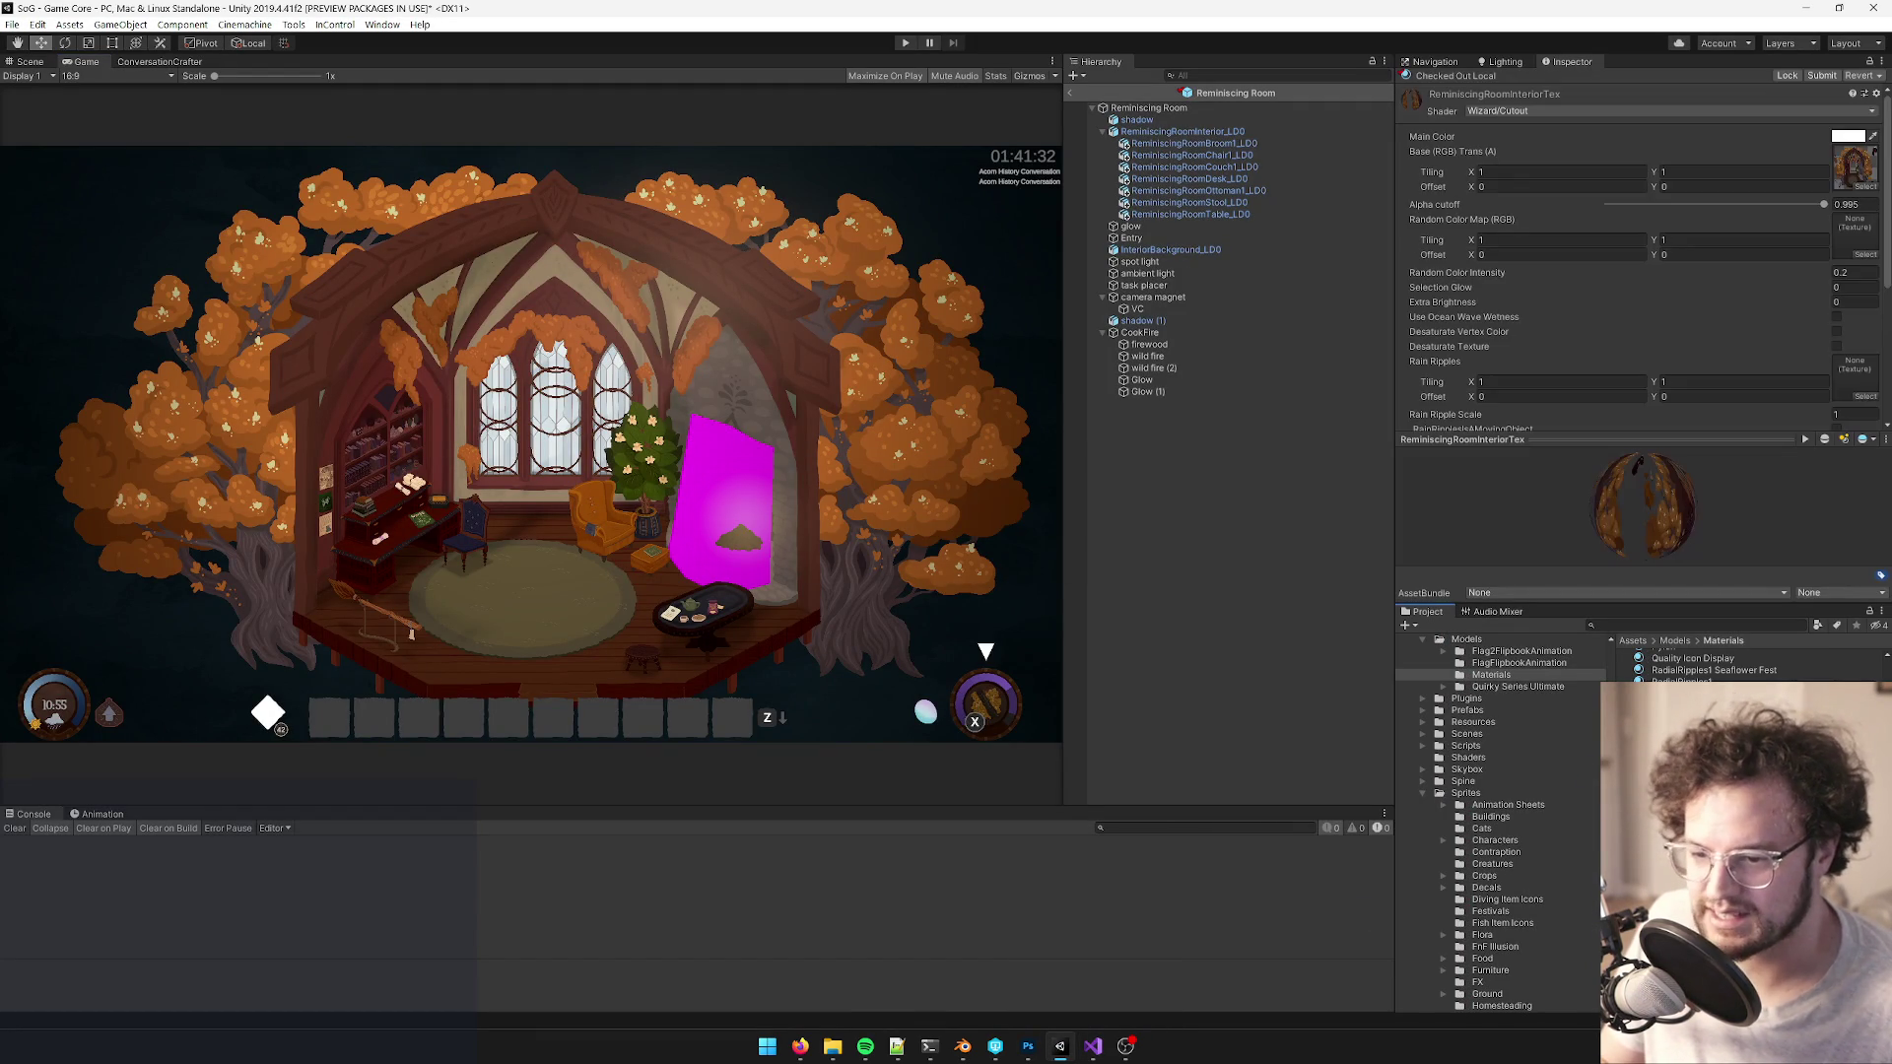
left_click(1856, 163)
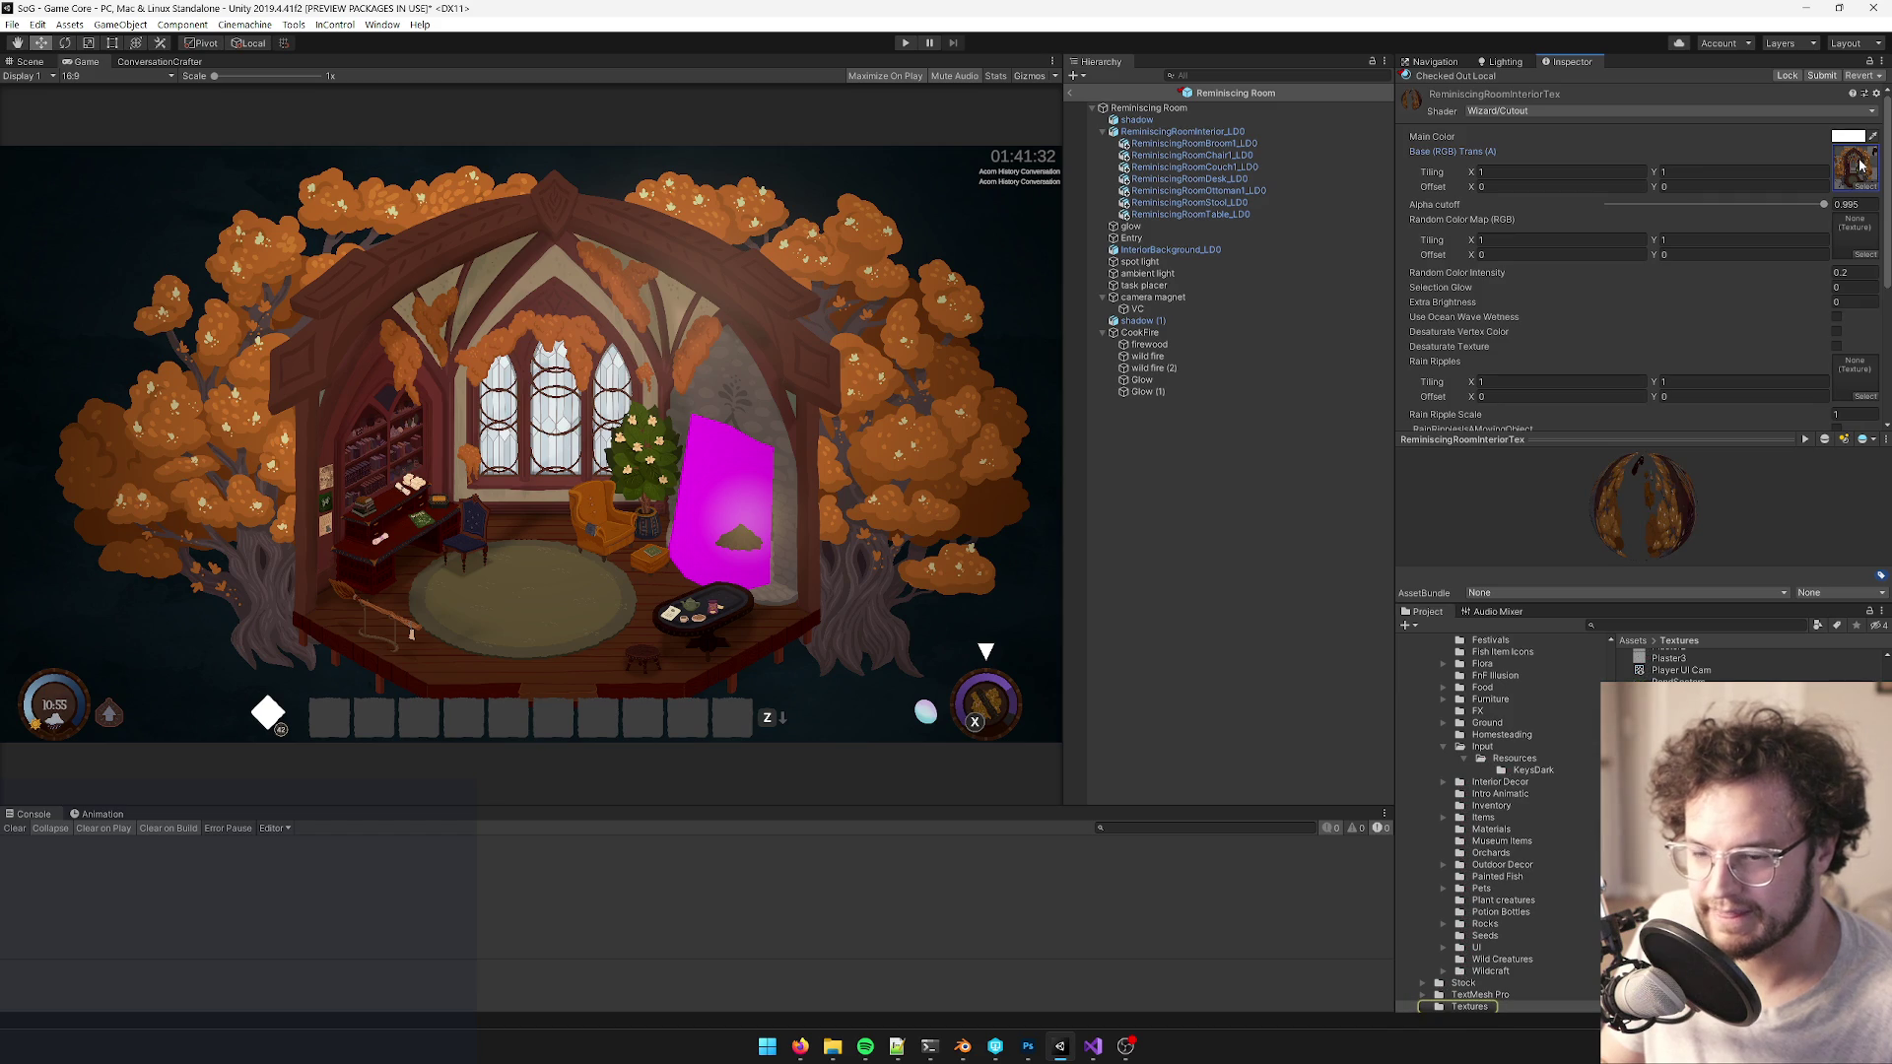
double_click(1856, 164)
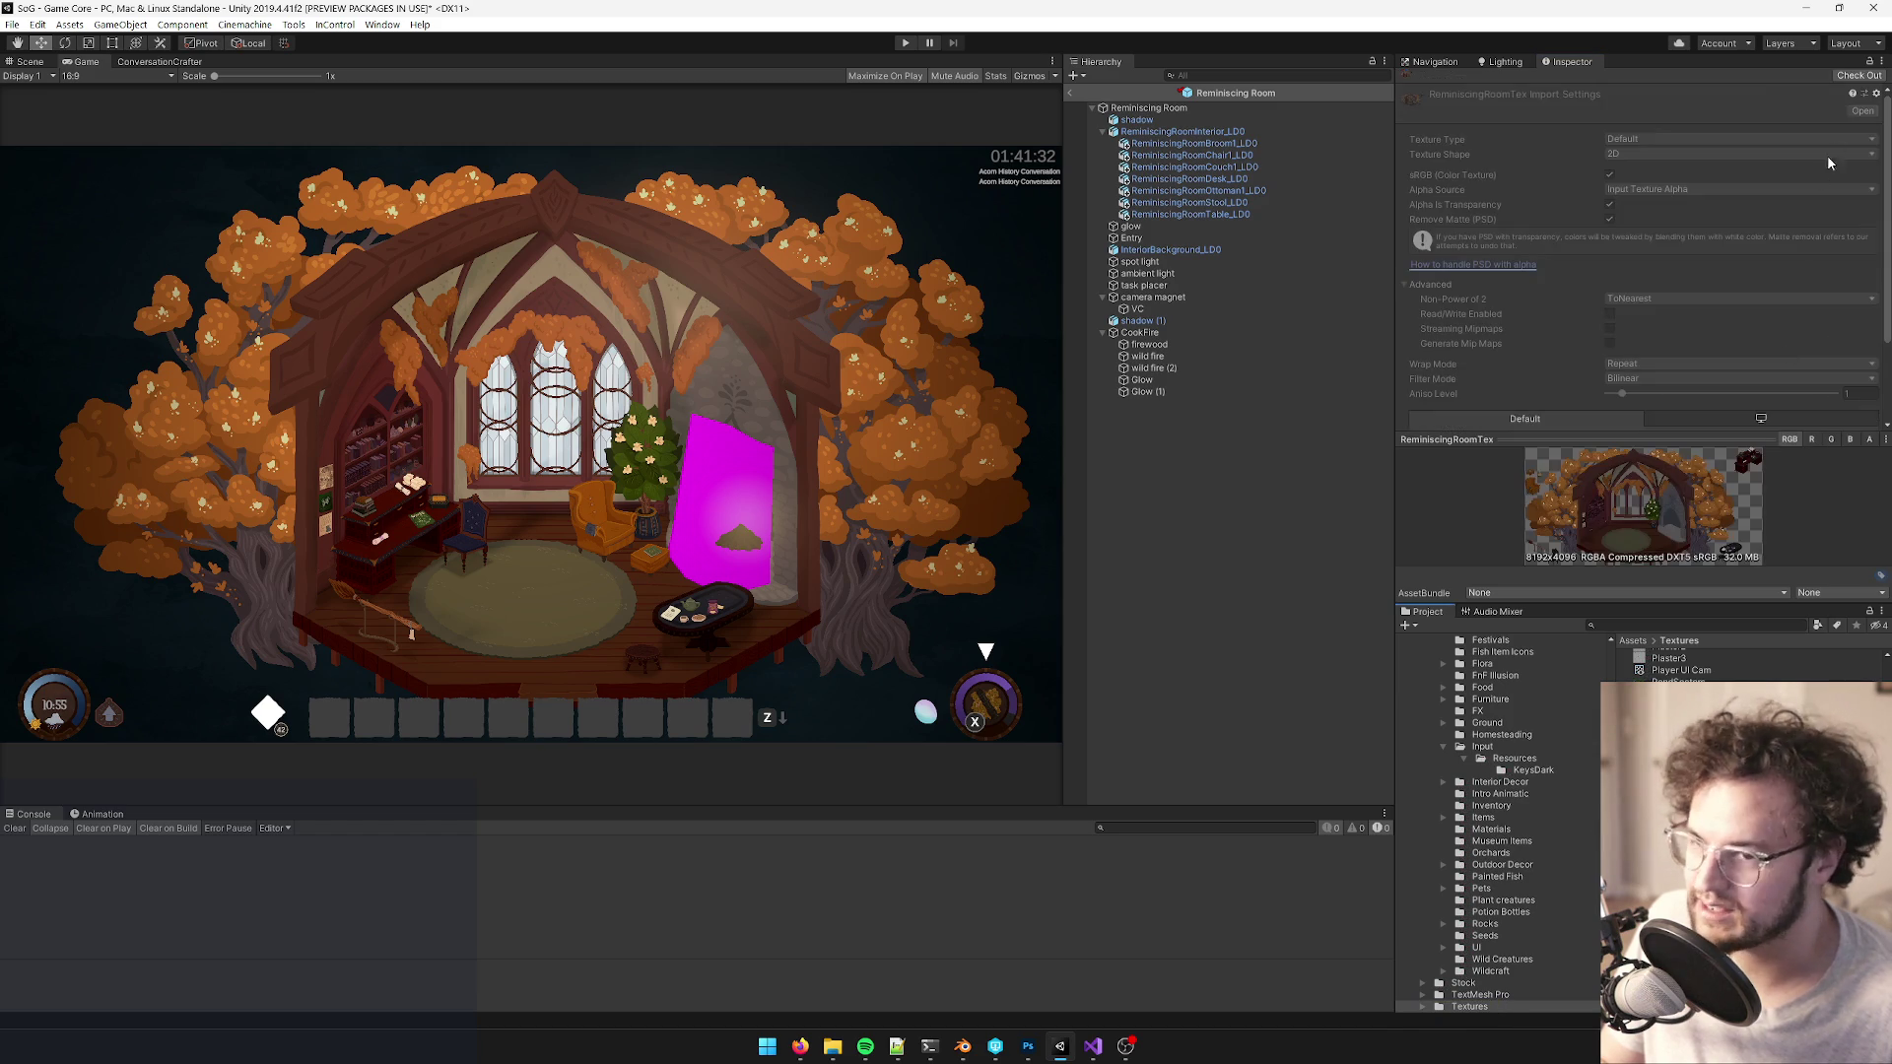
- Delete Plane.001 in Blender, save for Unity to reimport, then switch to the Photoshop texture
key("alt+Tab")
key("x")
key("Return")
key("ctrl+s")
key("alt+Tab")
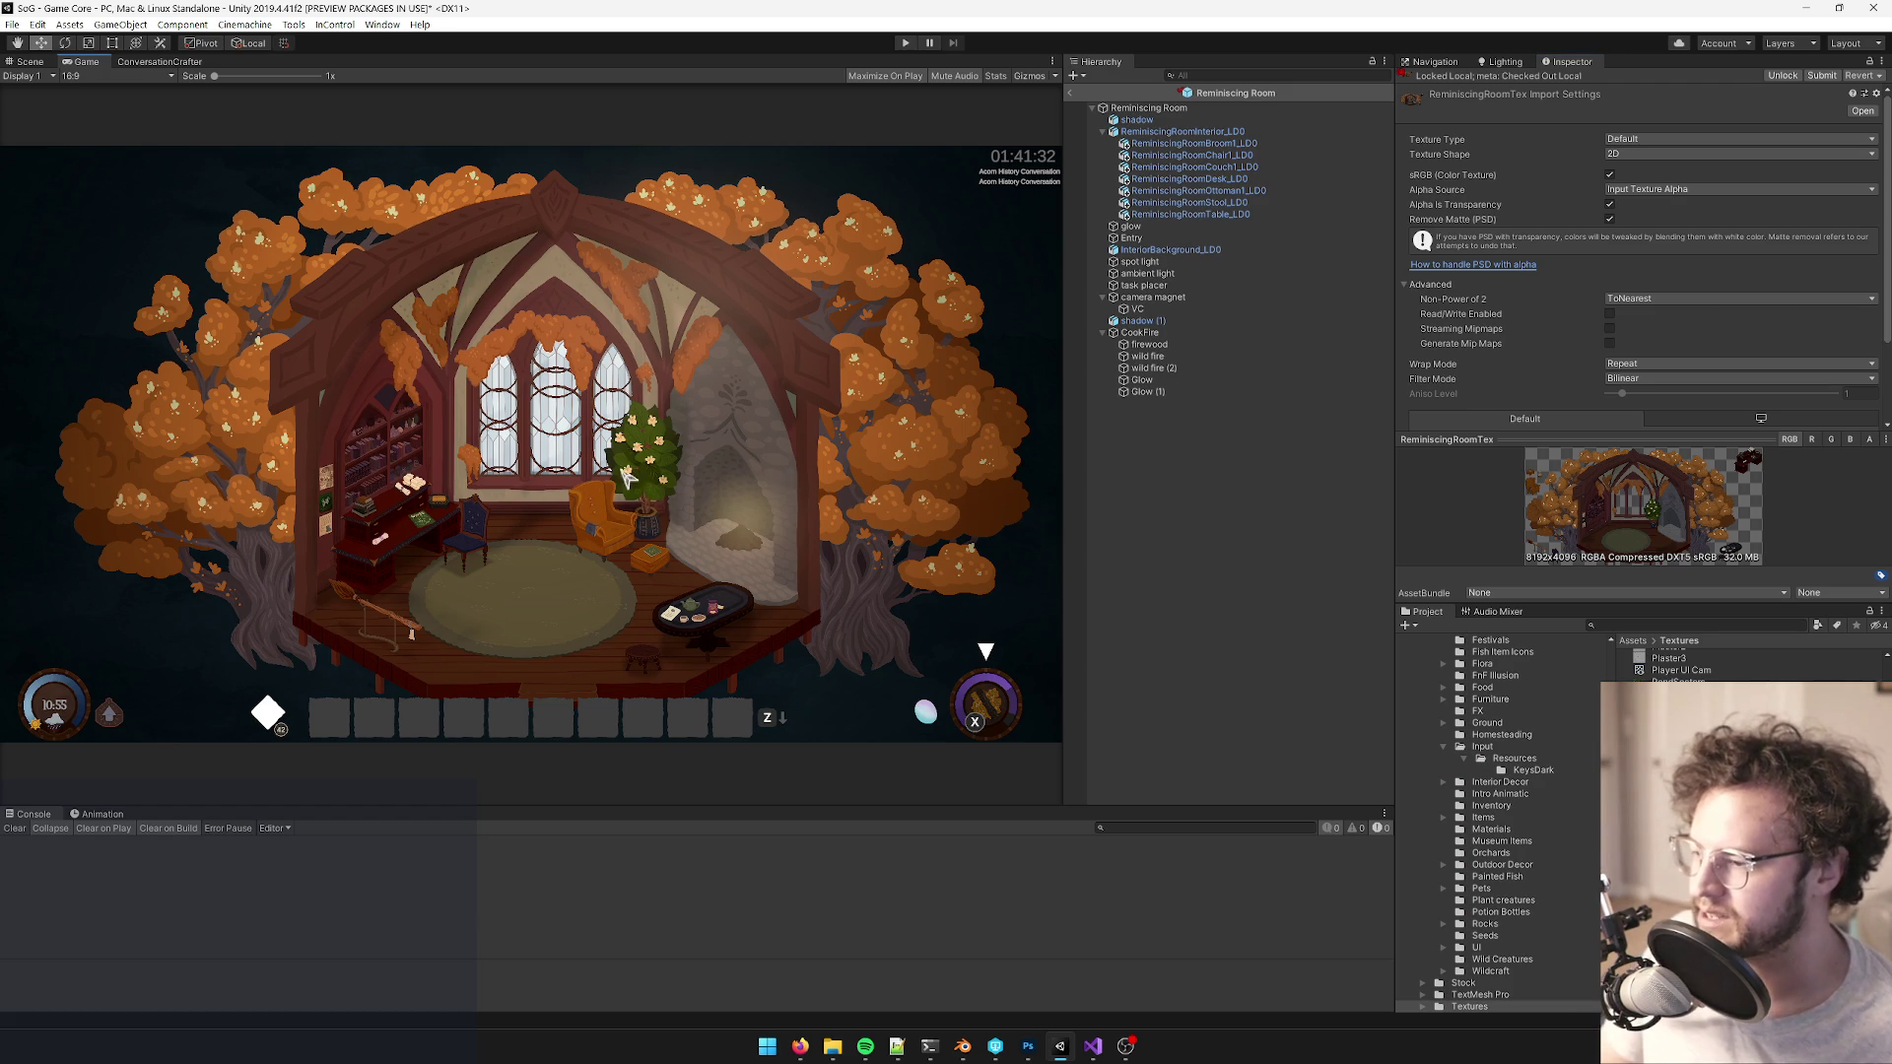
left_click(1028, 1045)
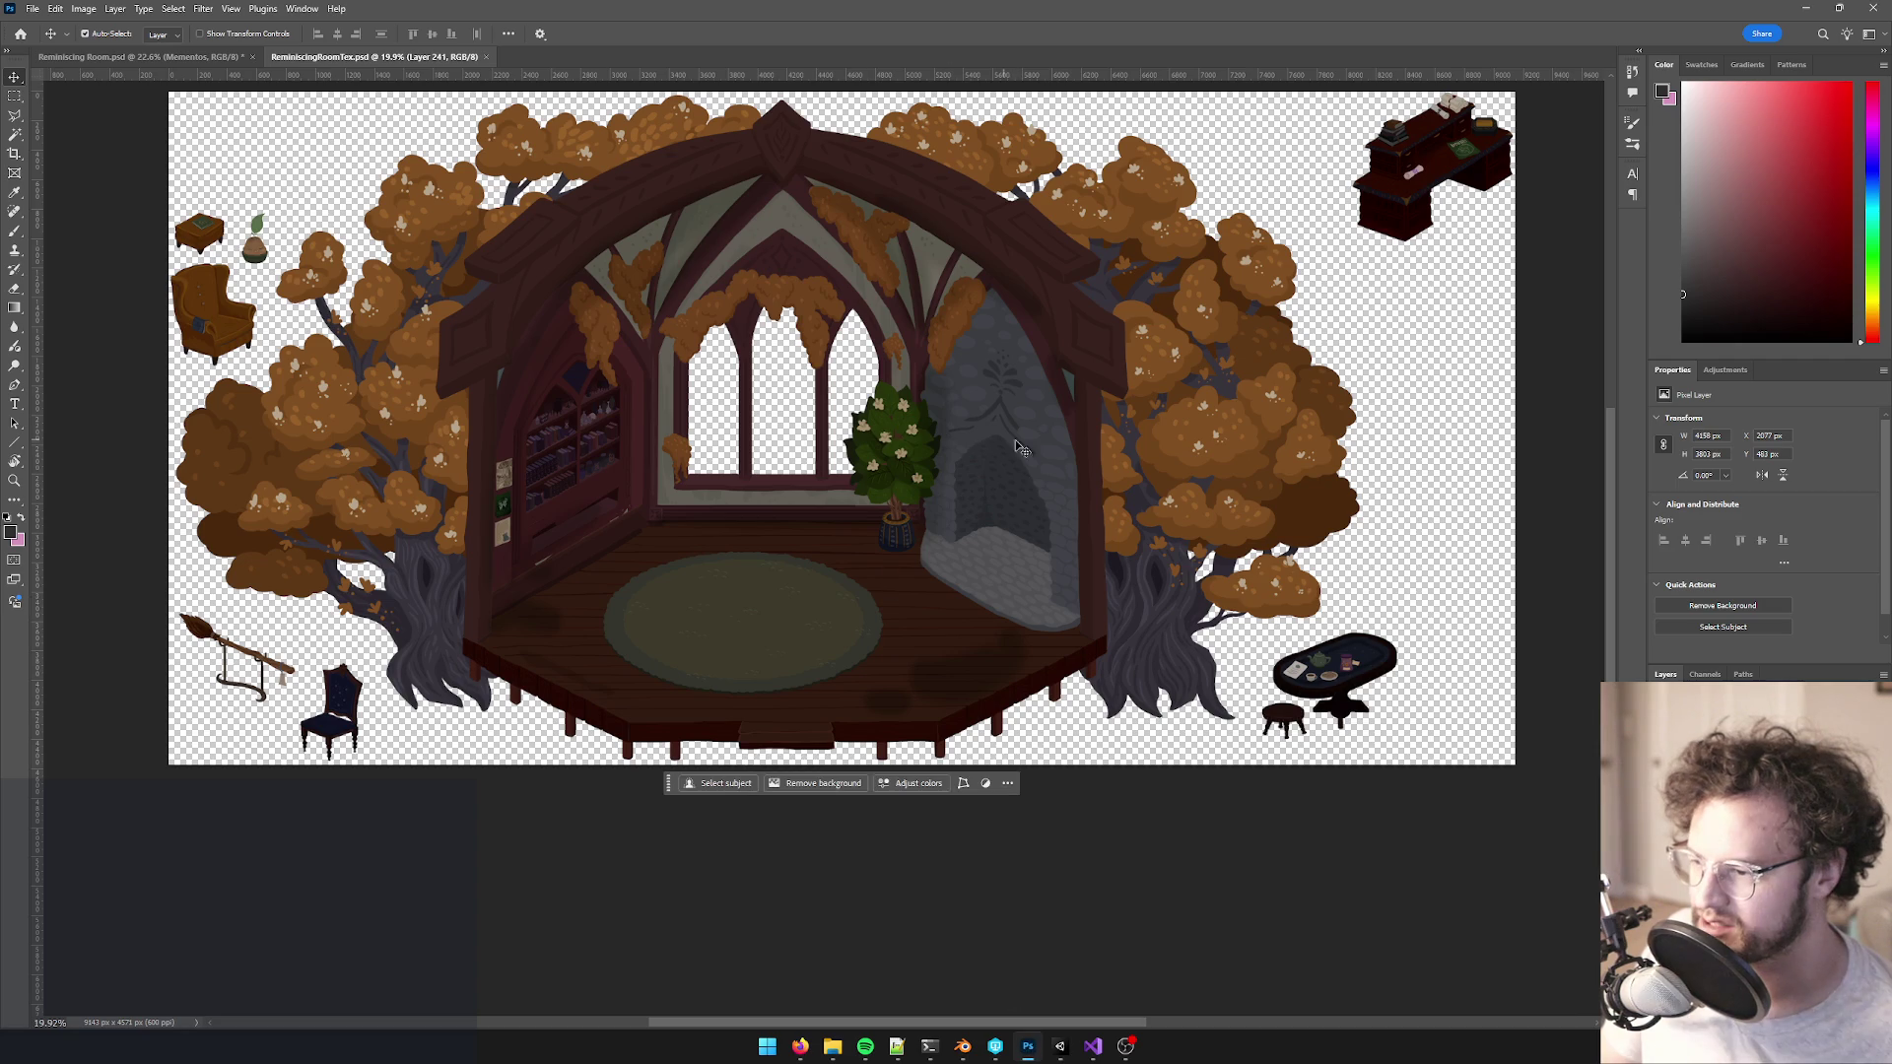
- Select the fireplace interior layer and step up to the soot layer
scroll(993, 628, "up", 4)
scroll(992, 629, "up", 2)
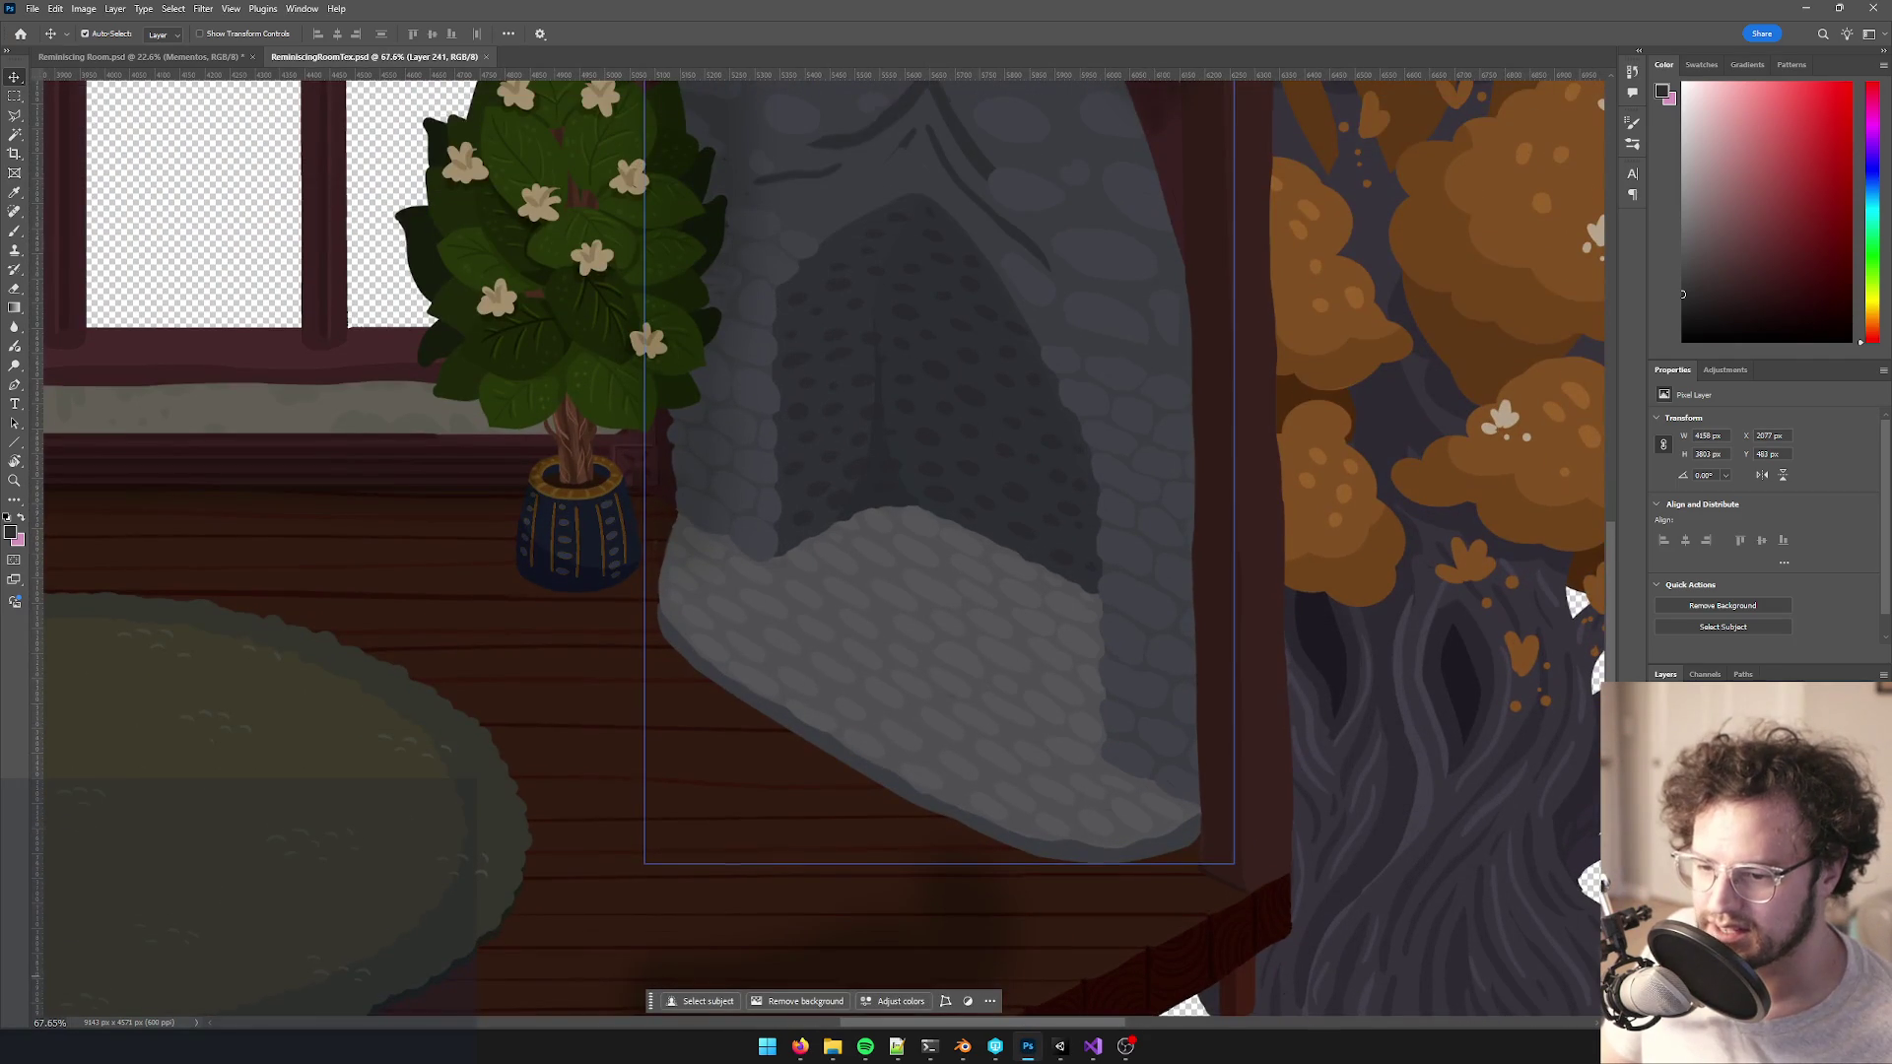
left_click(978, 503)
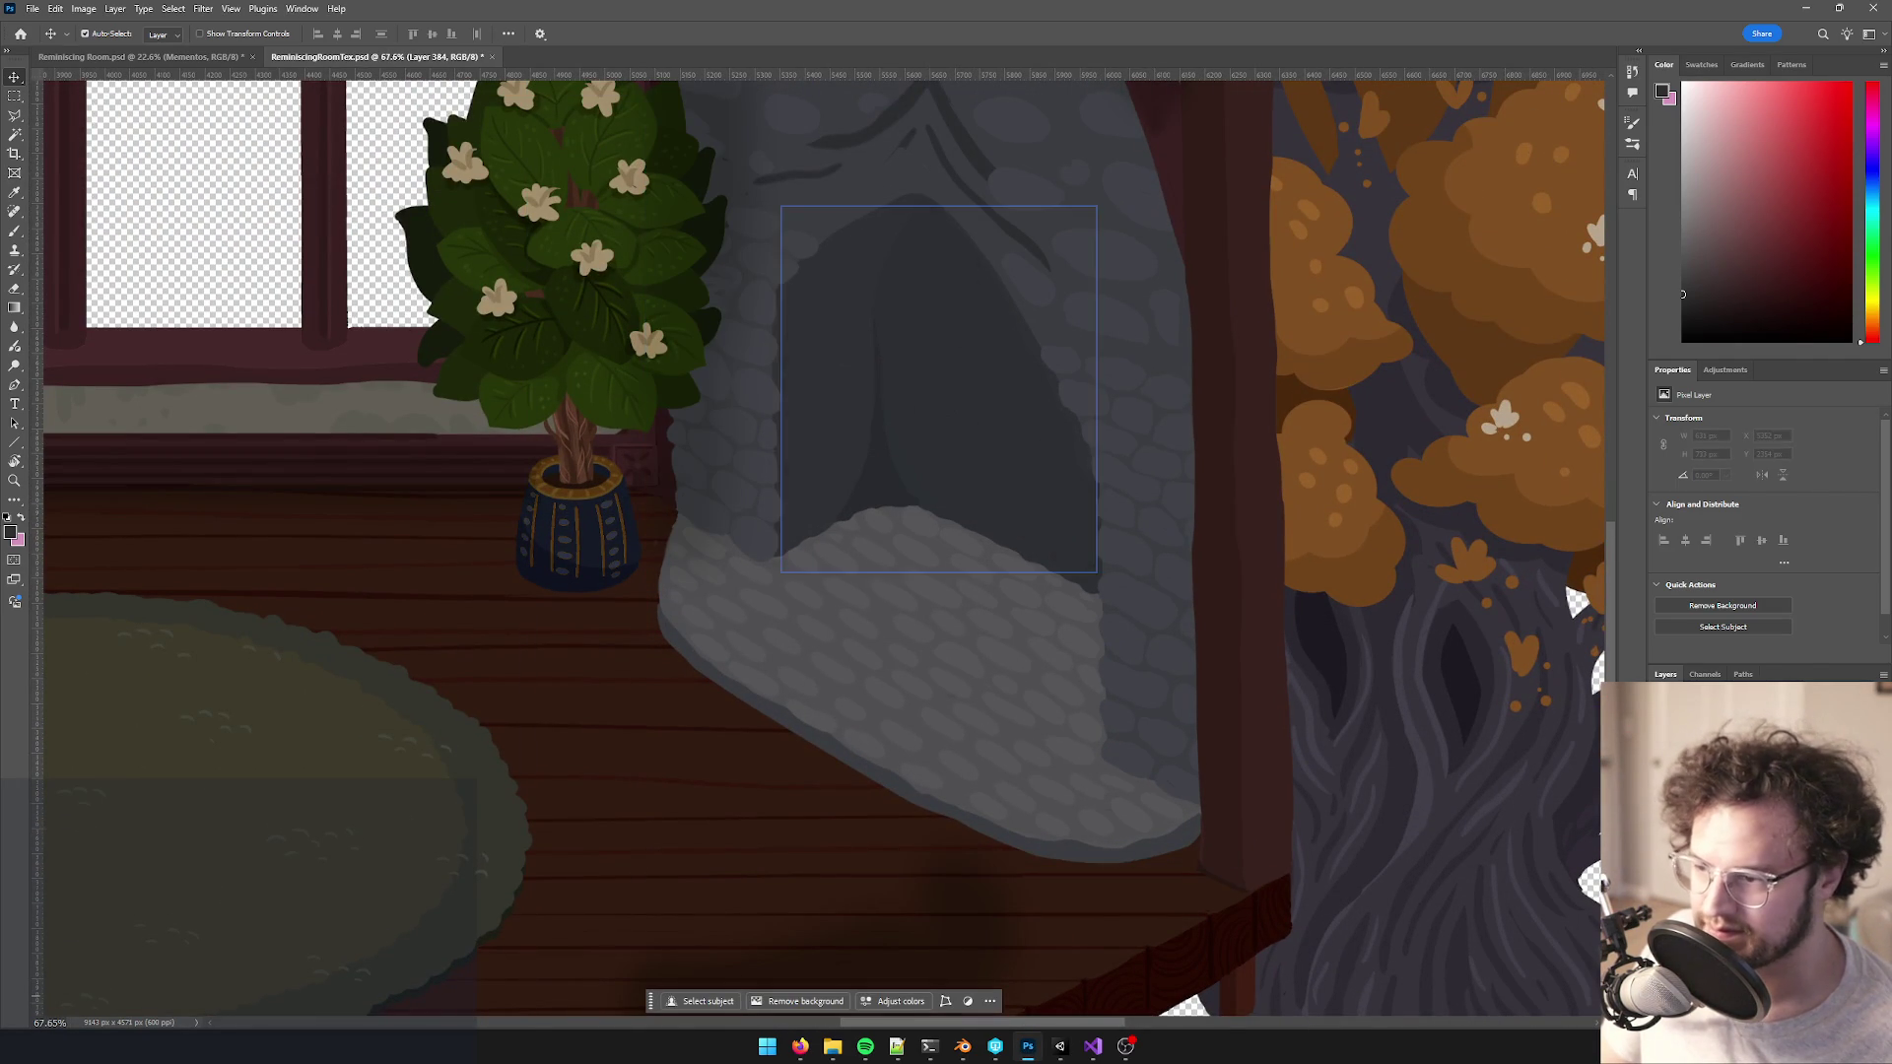
key("alt+]")
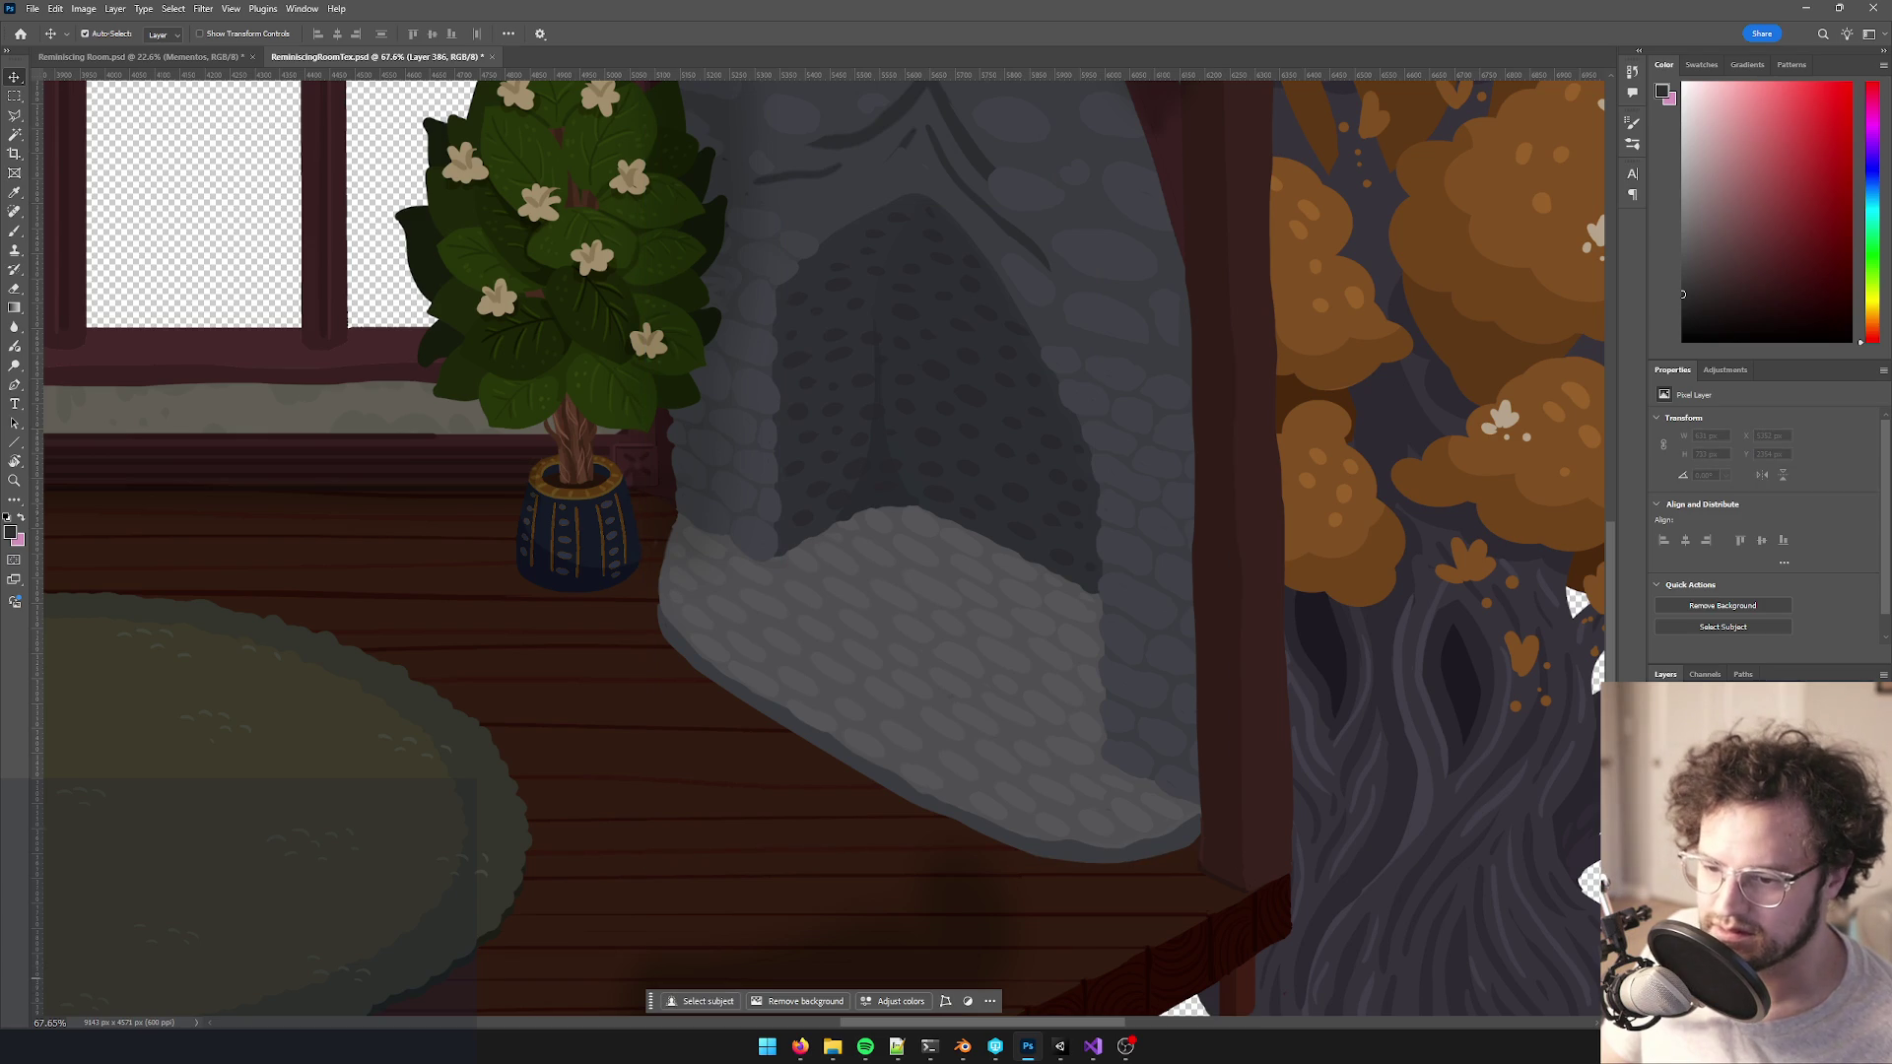
key("alt+]")
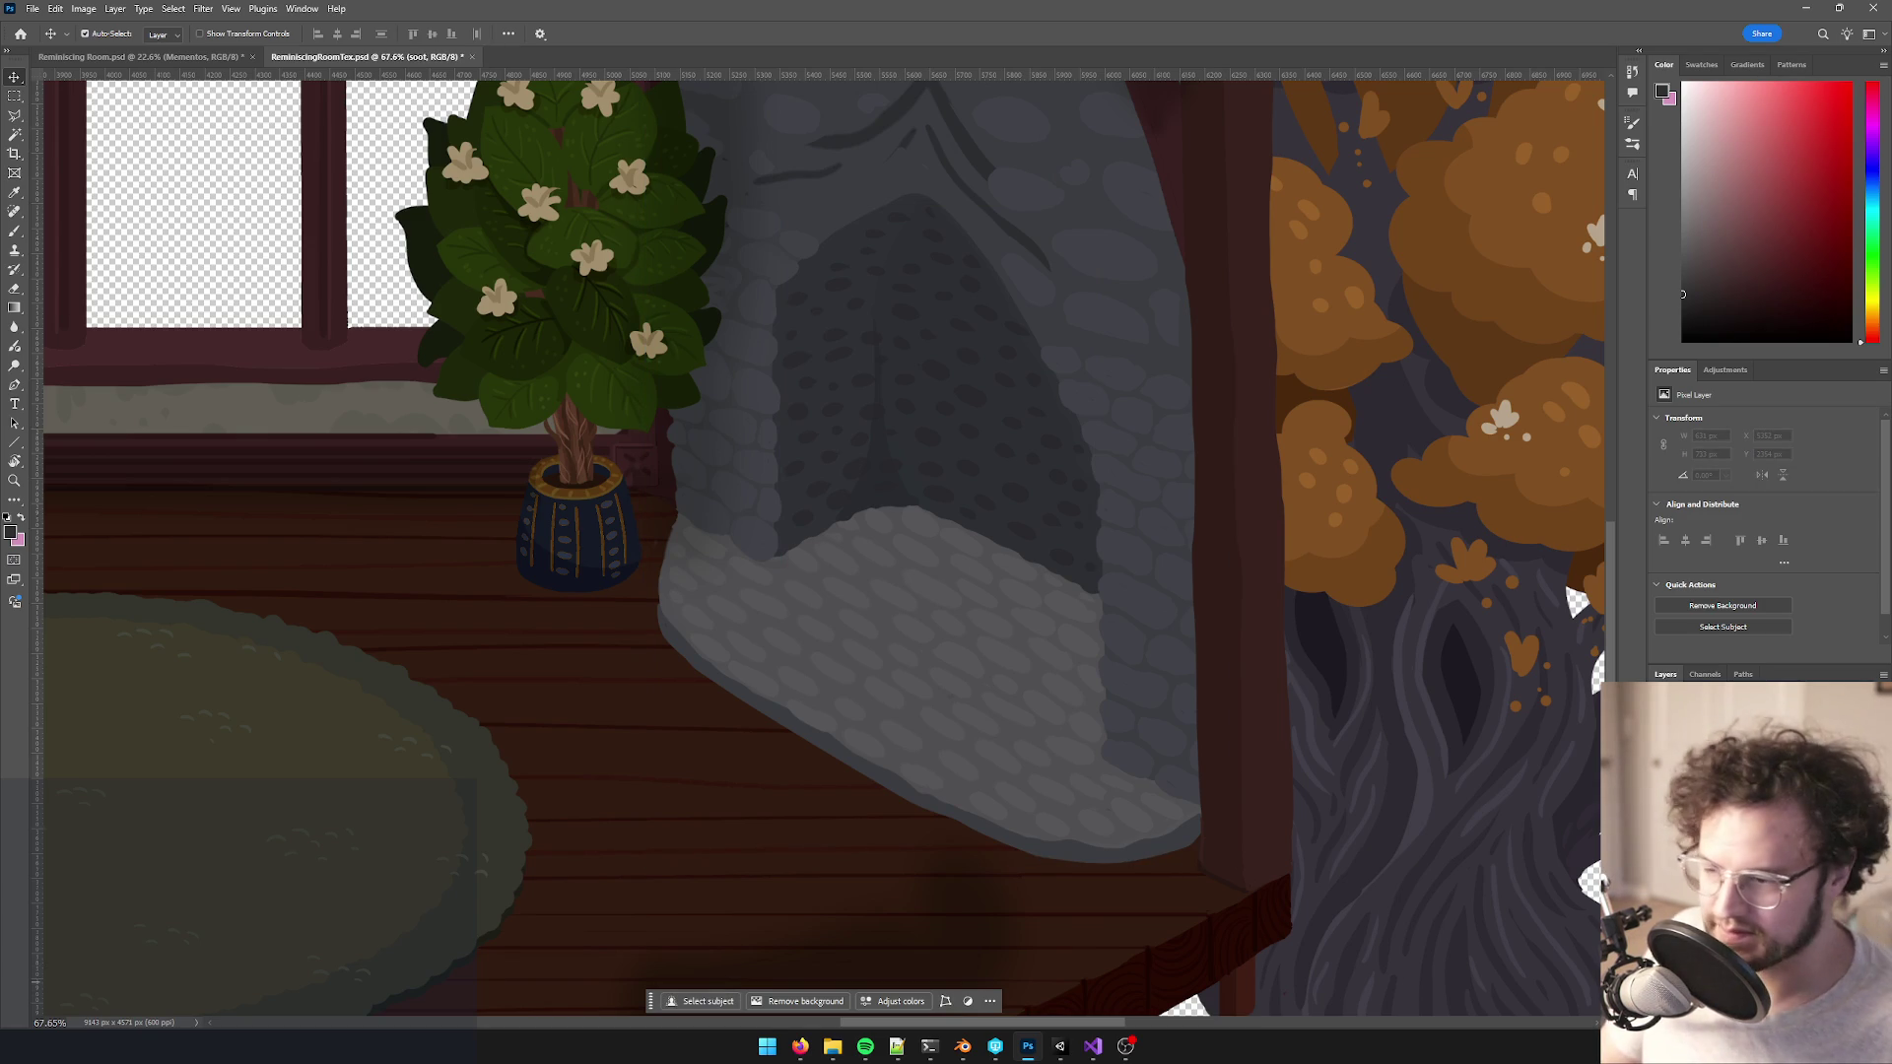
- Test a very large brush soot stroke over the fireplace, undo it, and check brush presets
key("b")
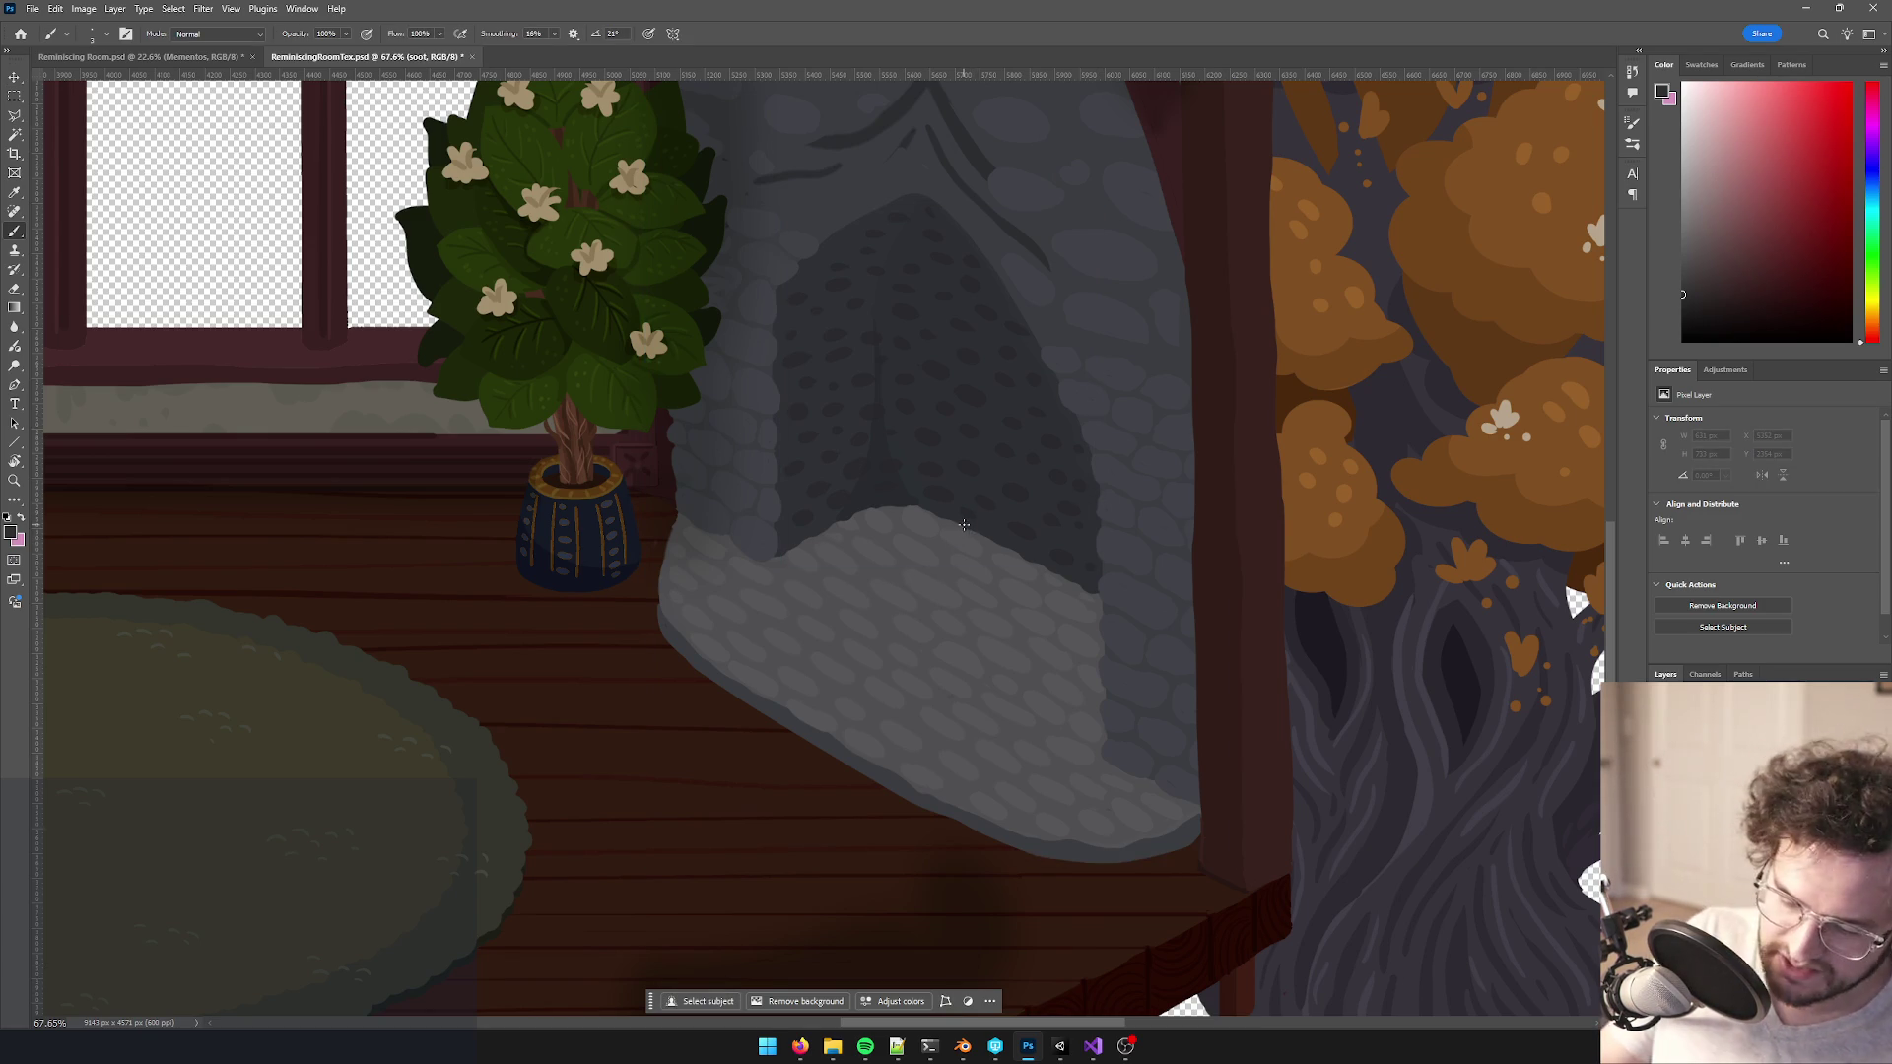
key("bracketright")
key("bracketright")
key("bracketright")
left_click_drag(999, 481, 921, 547)
key("ctrl+z")
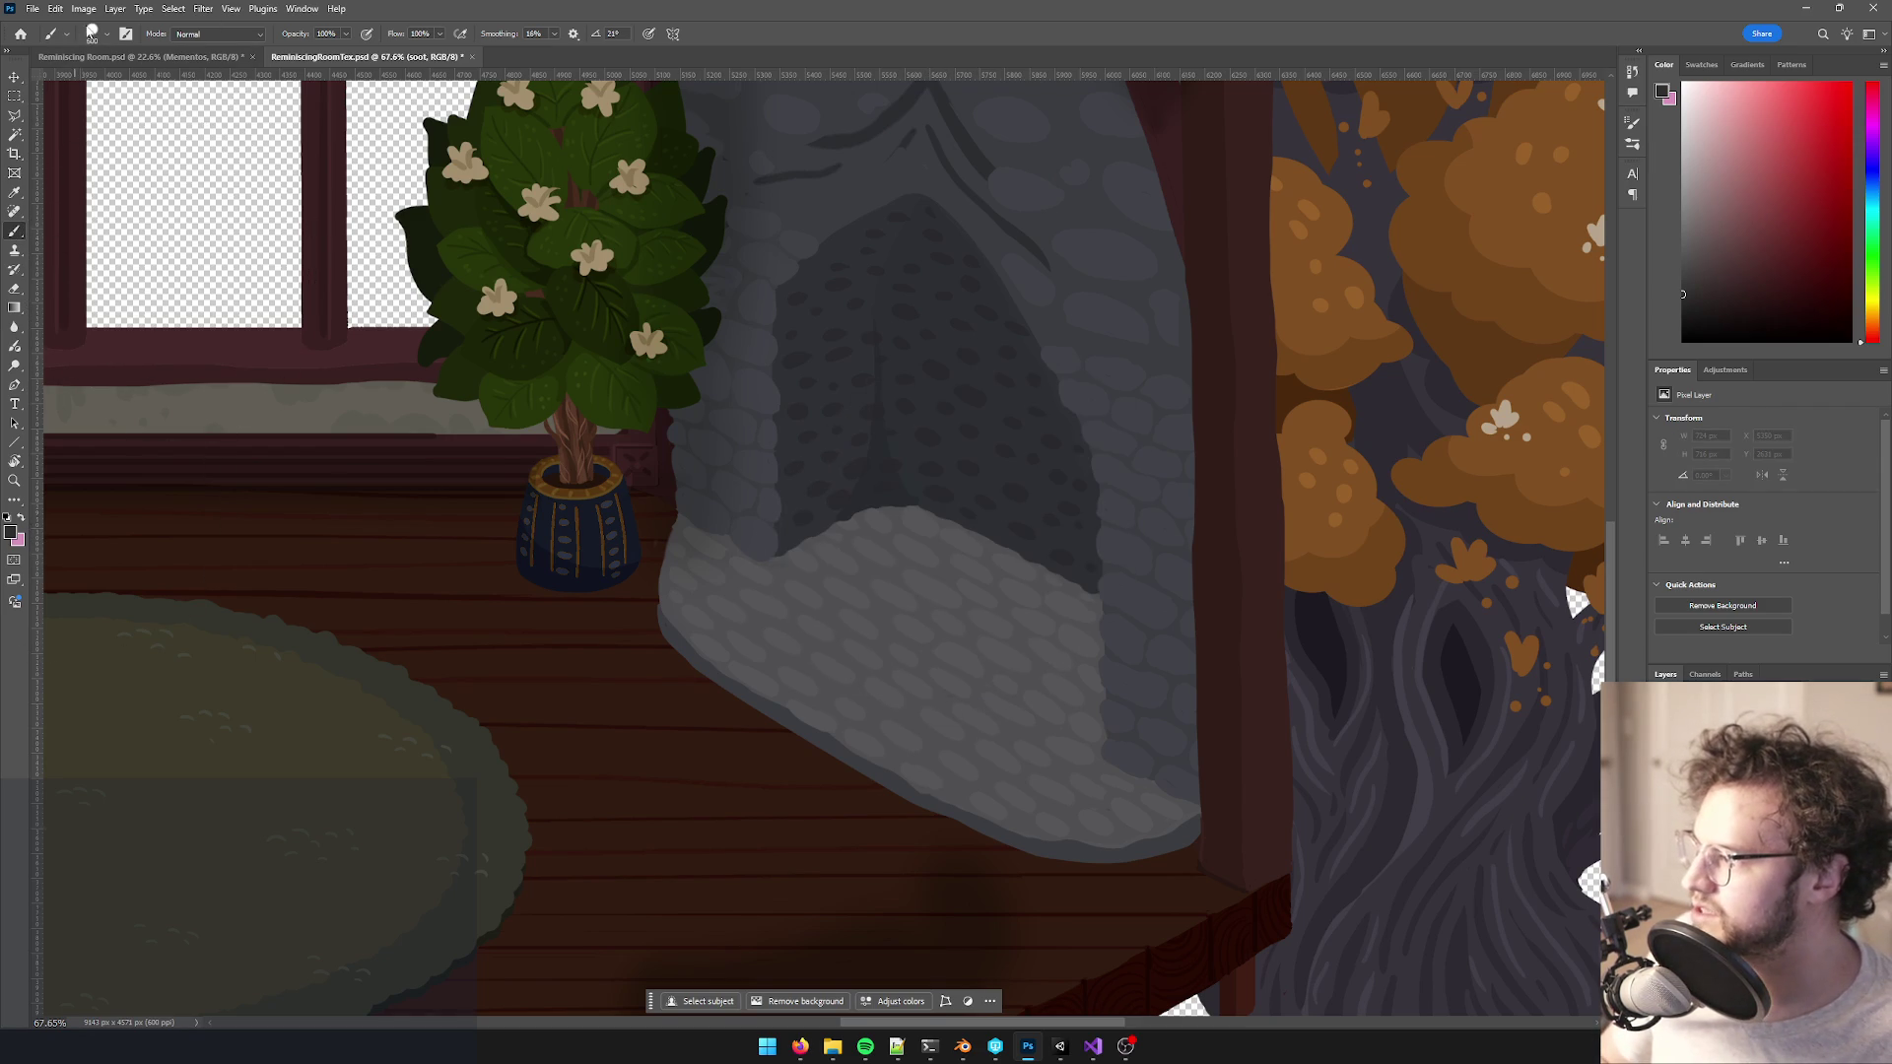
left_click(94, 34)
key("Return")
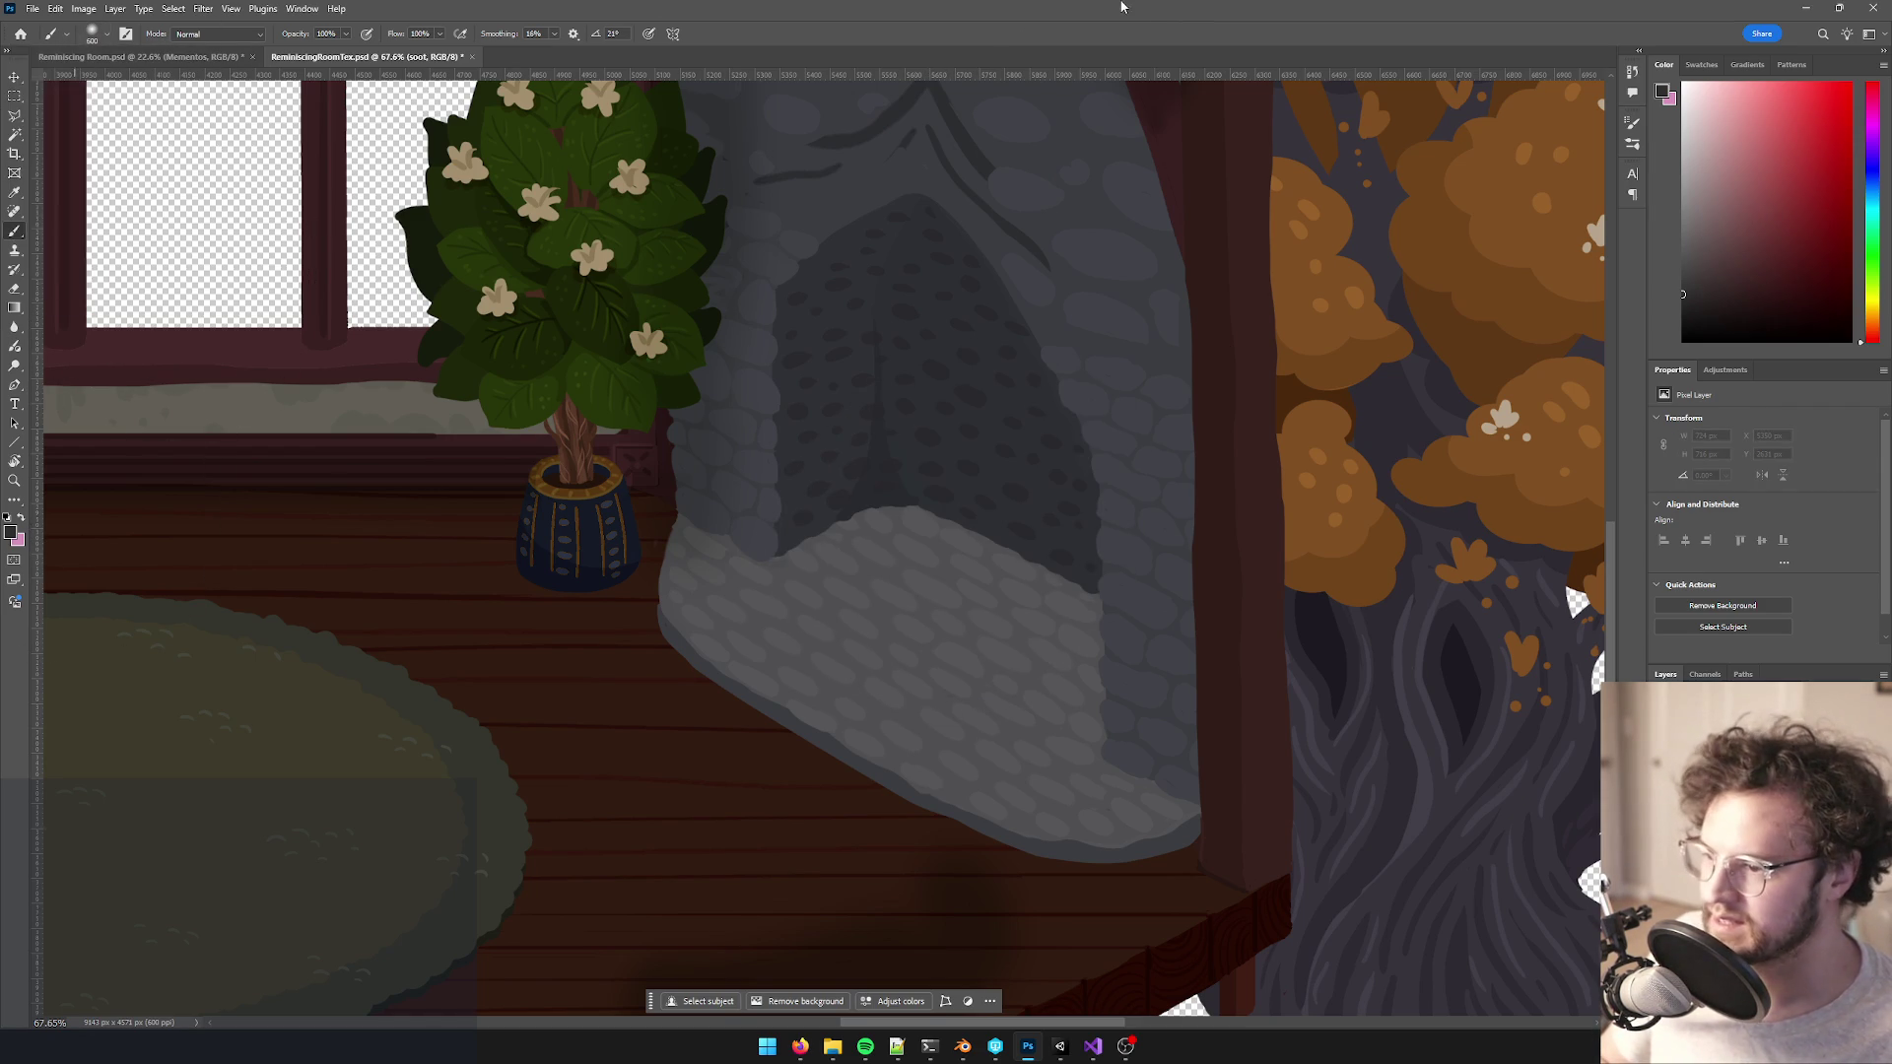
left_click(11, 533)
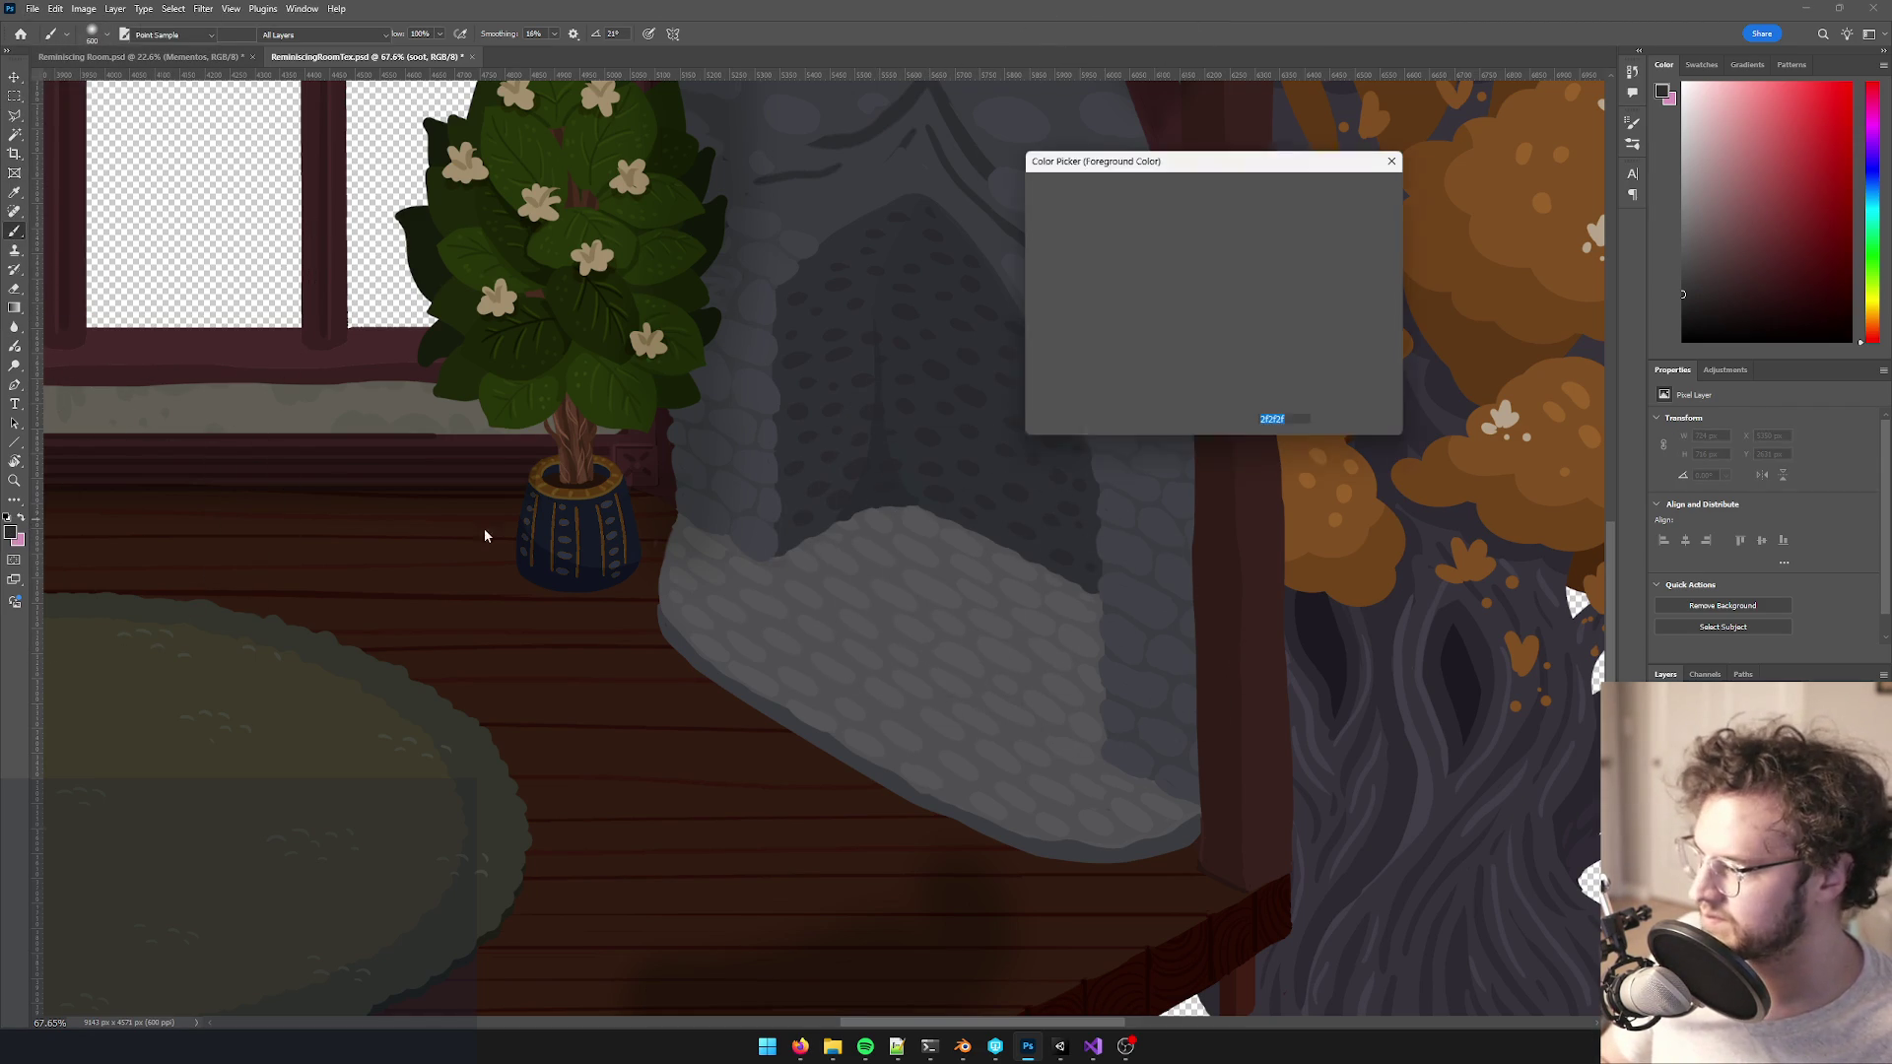
- Set a near-black foreground and paint soft soot inside the fireplace opening
key("Return")
mouse_move(1047, 495)
left_mouse_down()
mouse_move(981, 561)
mouse_move(964, 540)
left_mouse_up()
key("ctrl+z")
left_click(11, 533)
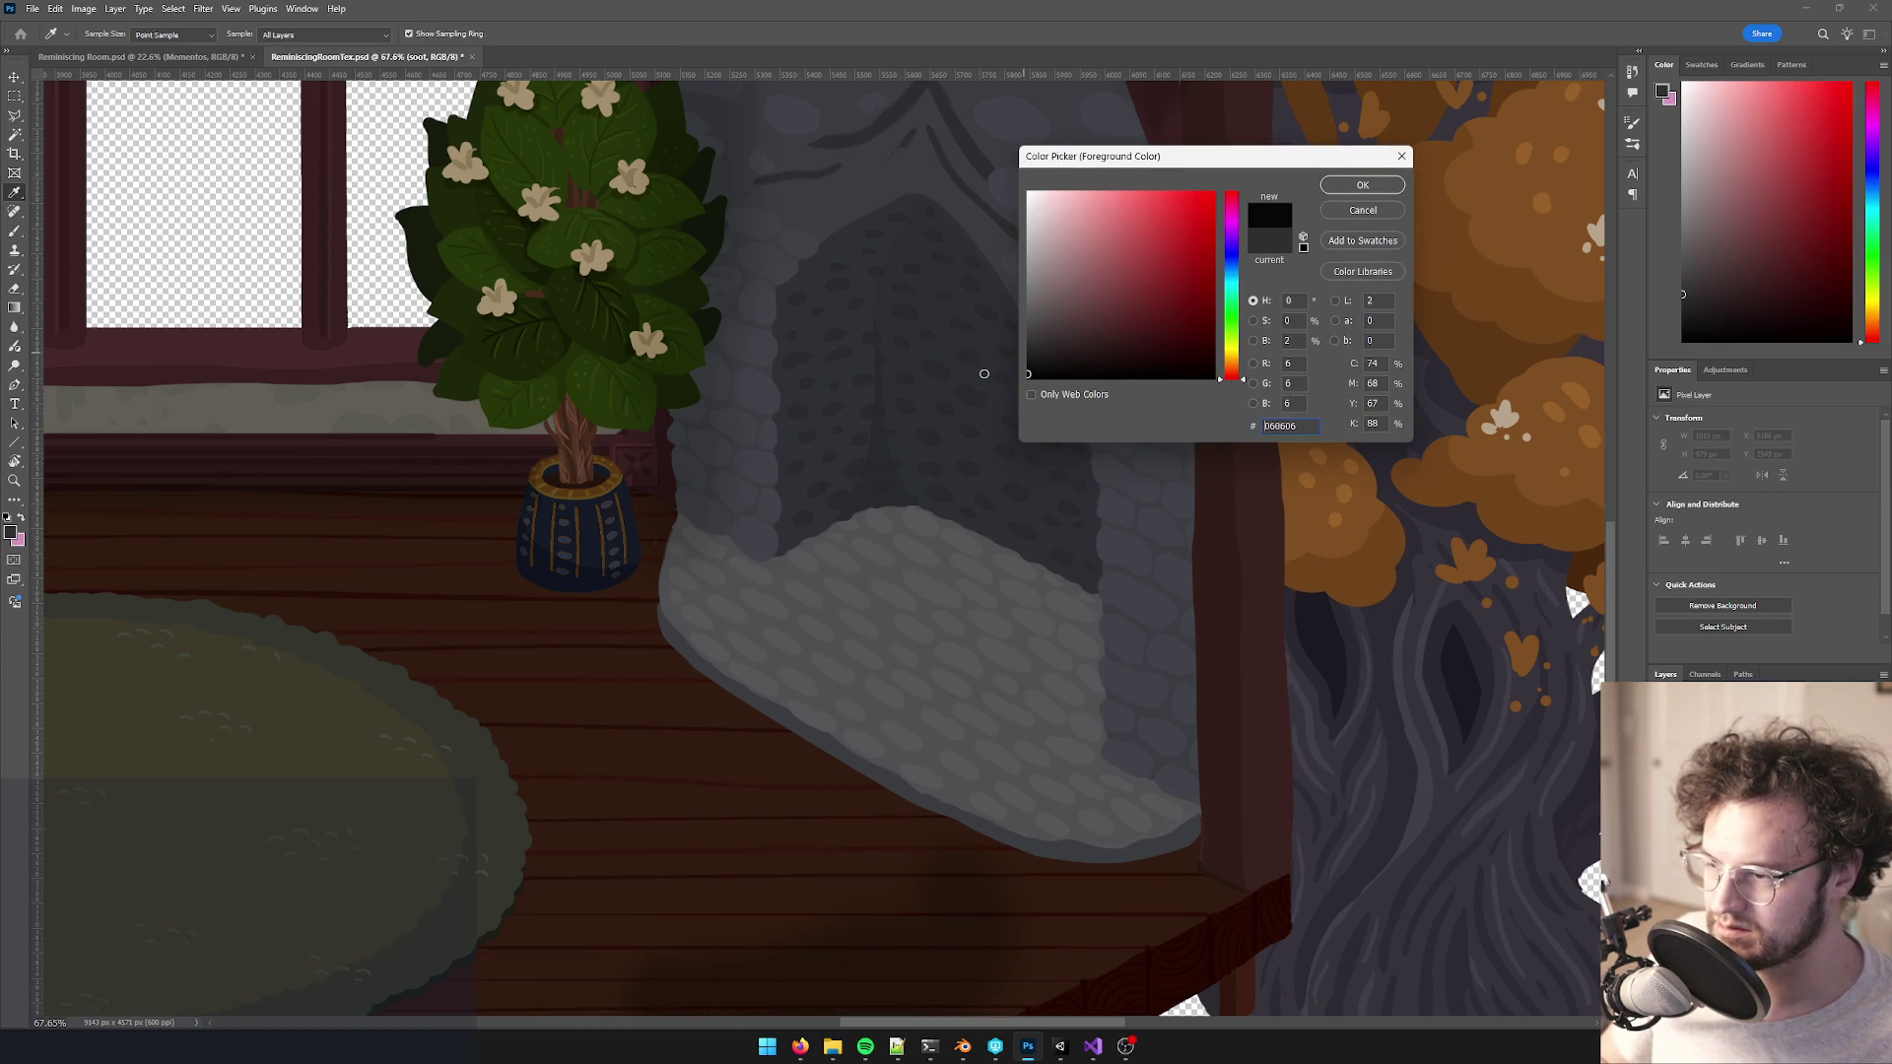
left_click(1363, 185)
mouse_move(891, 493)
left_mouse_down()
mouse_move(925, 499)
mouse_move(1064, 647)
mouse_move(1048, 600)
mouse_move(861, 621)
left_mouse_up()
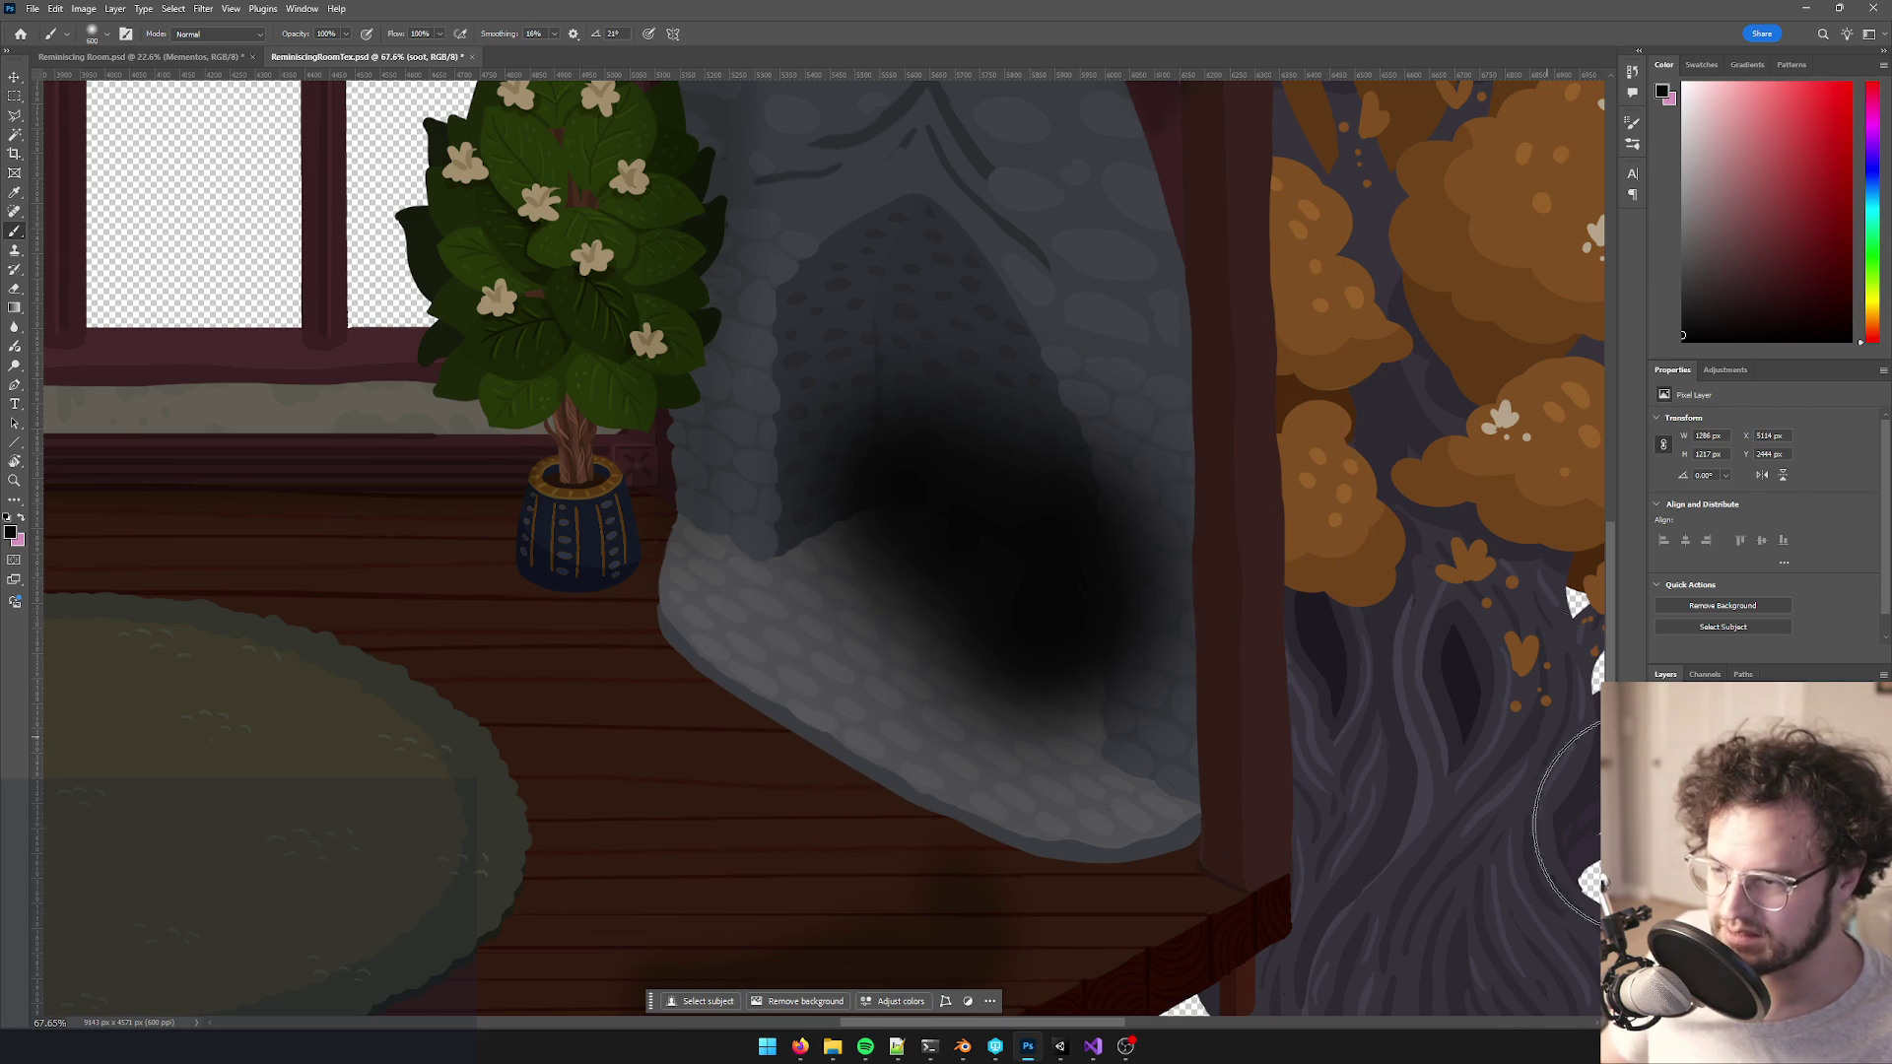
key("ctrl+z")
key("ctrl+z")
key("ctrl+shift+z")
key("ctrl+shift+z")
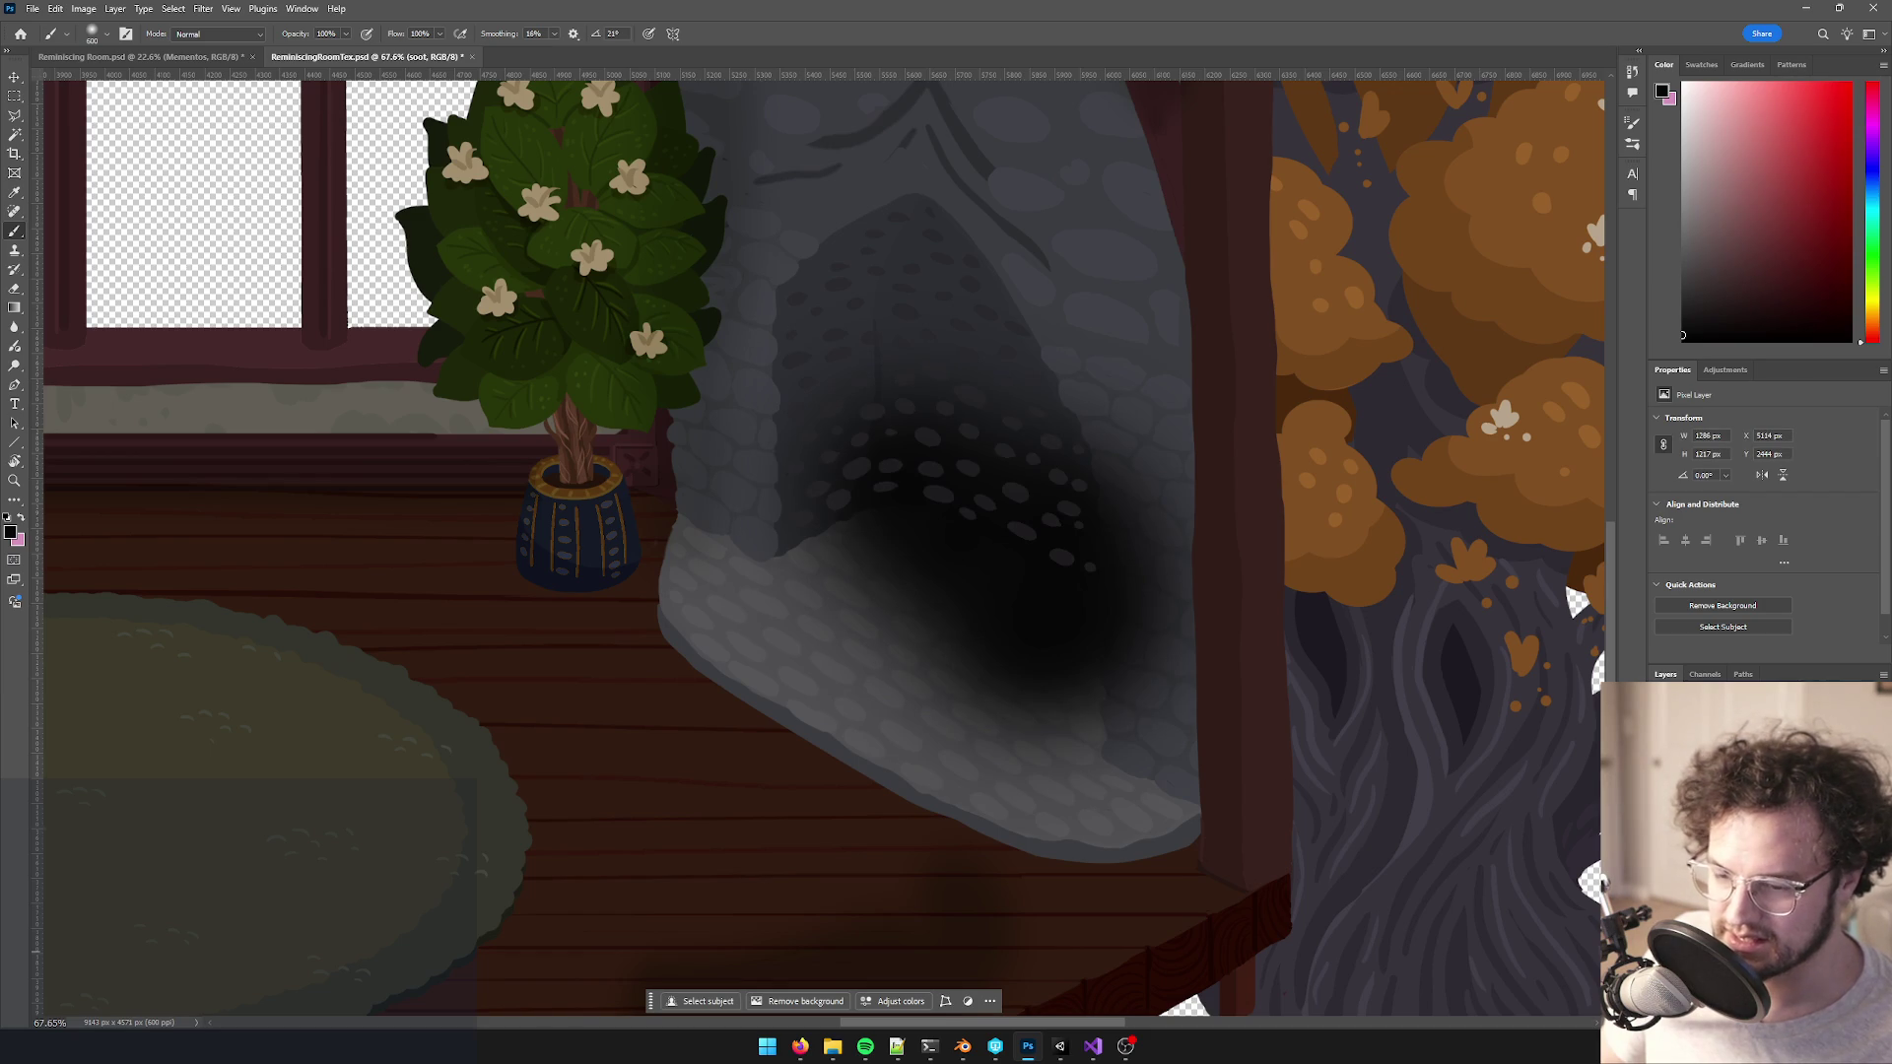
- Make Layer 384 active and hide the dotted inner-stone layer
key("alt+bracketright")
key("ctrl+comma")
key("ctrl+comma")
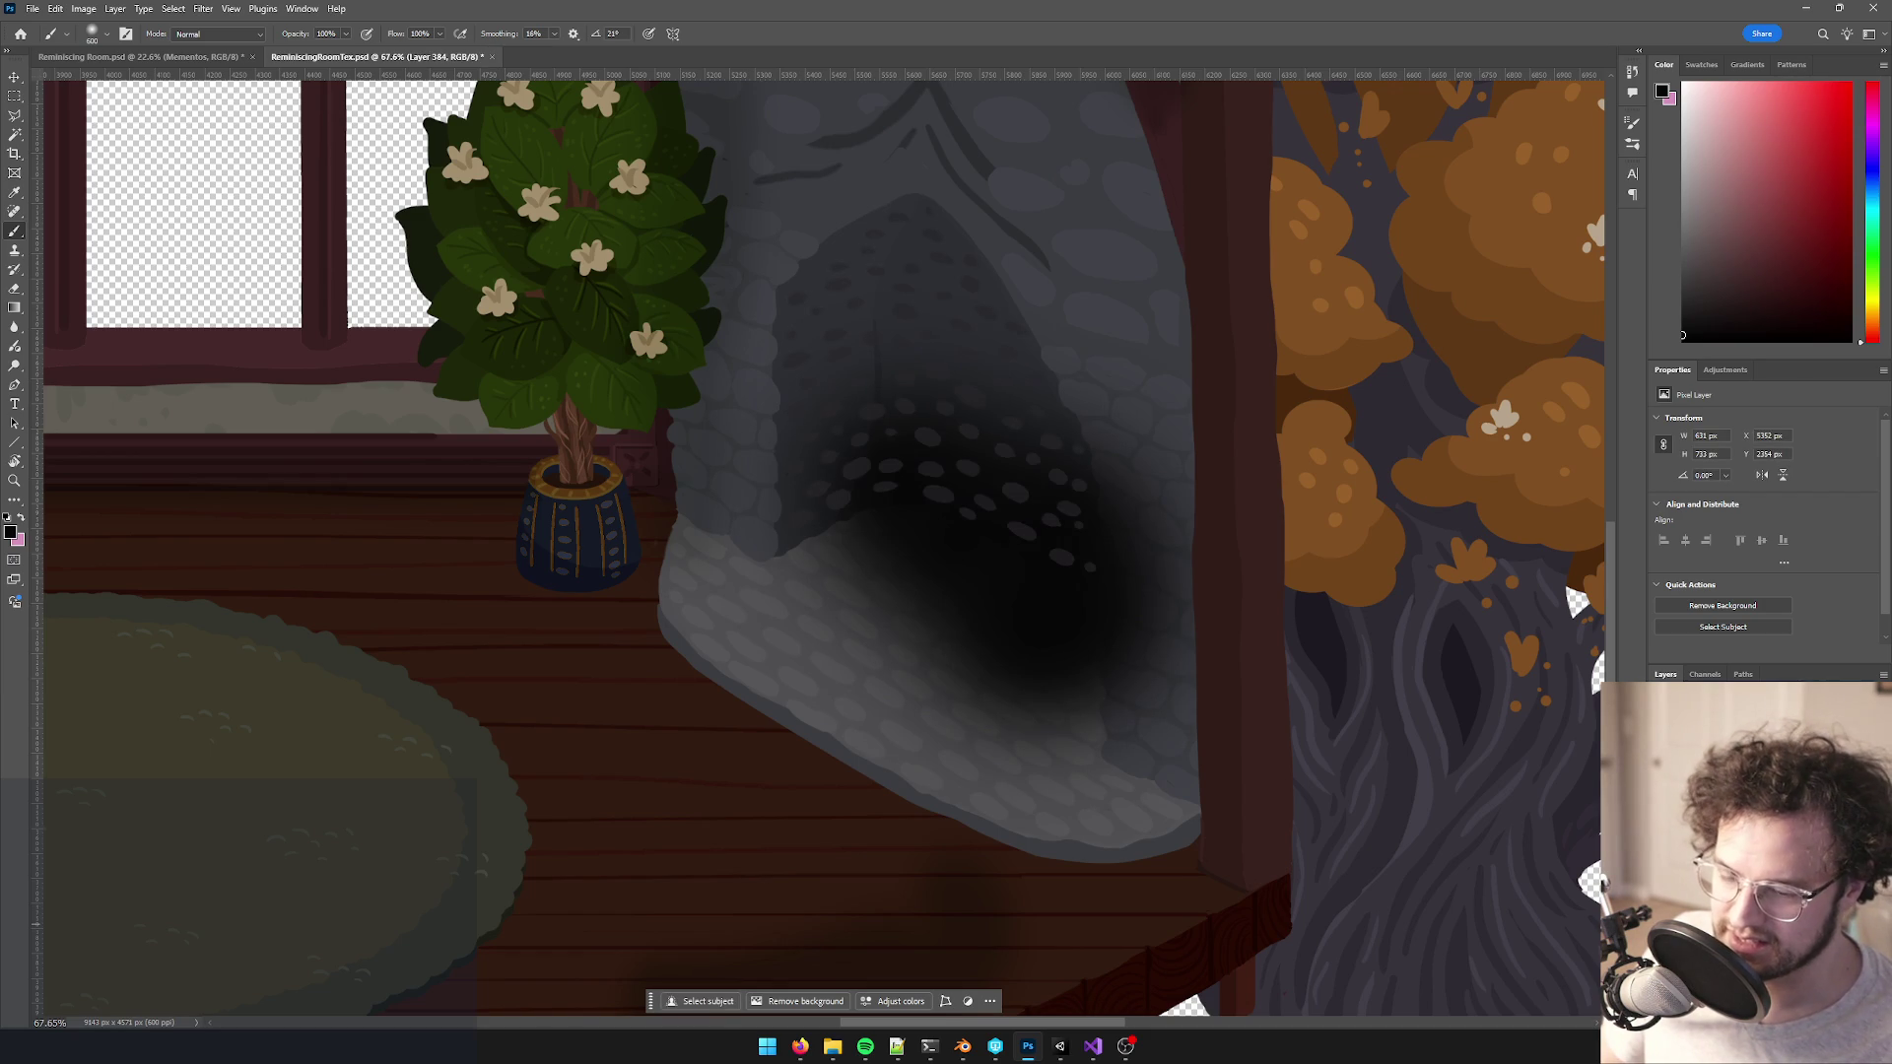
key("ctrl+comma")
key("ctrl+comma")
key("w")
key("ctrl+comma")
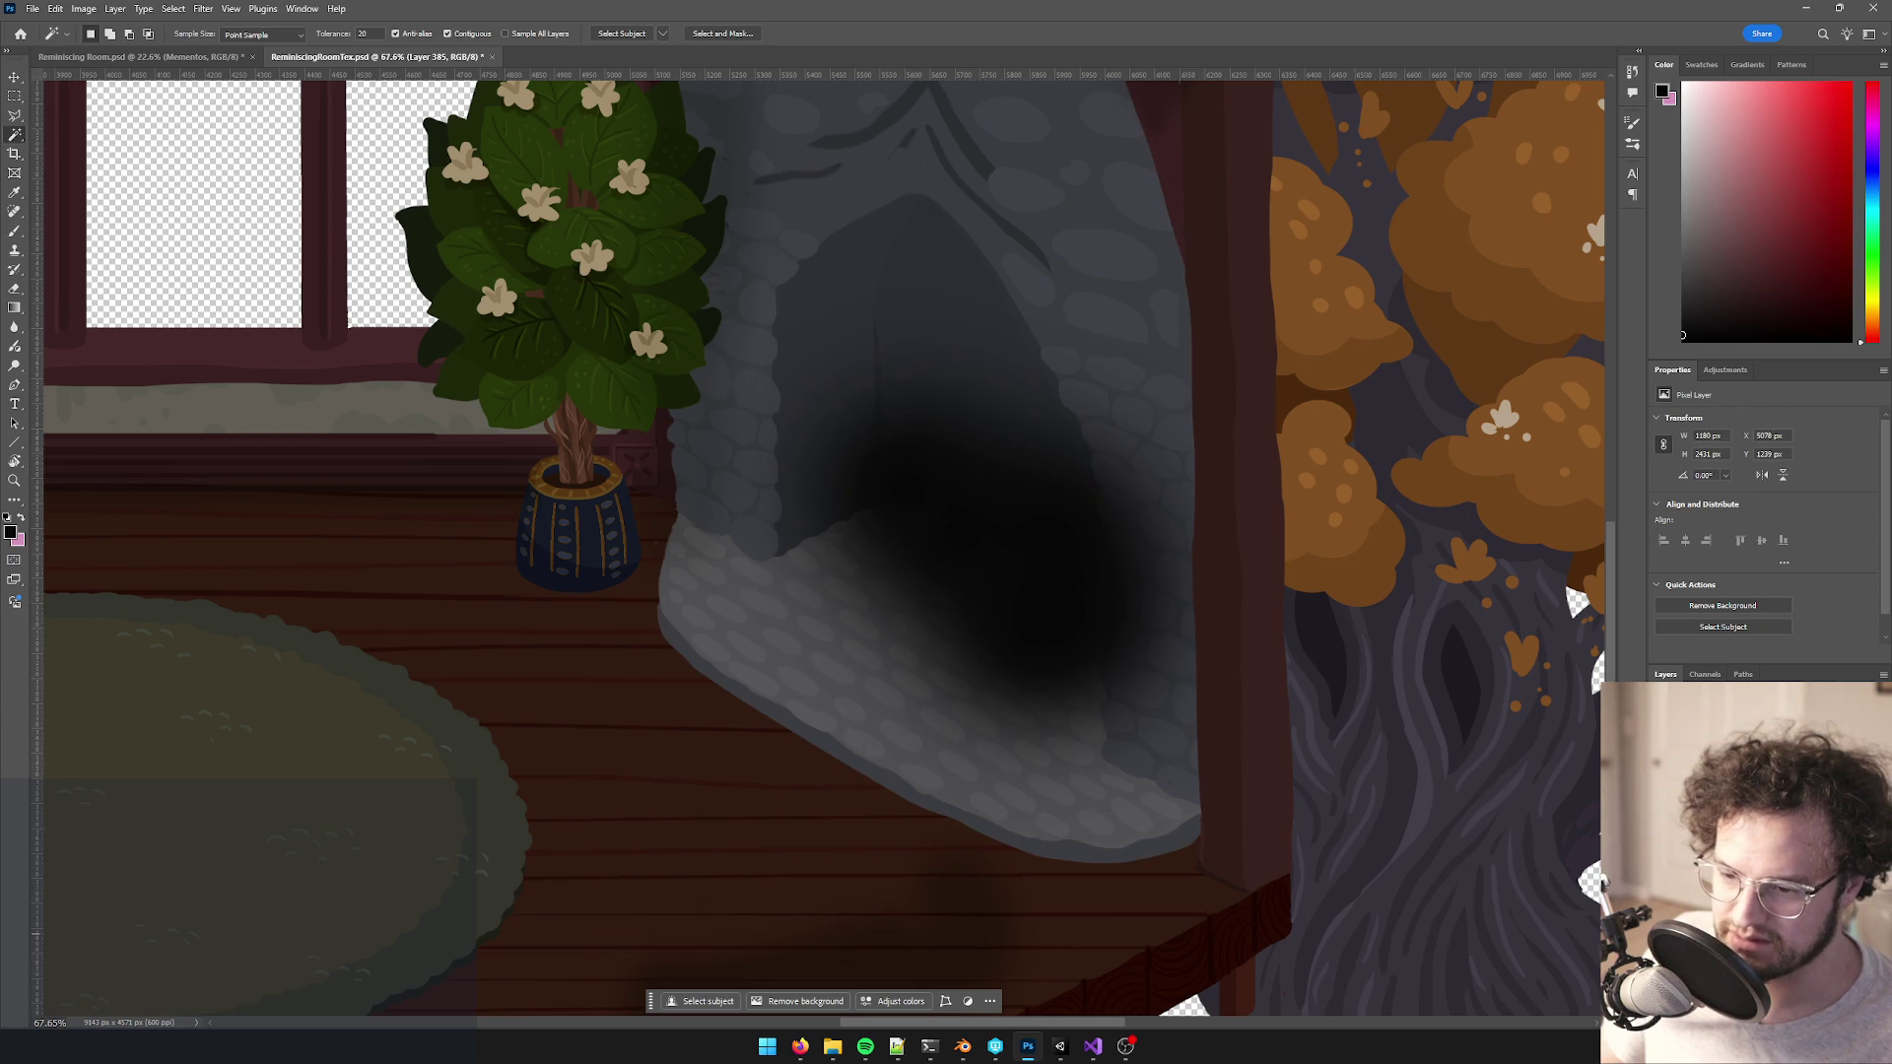
key("ctrl+comma")
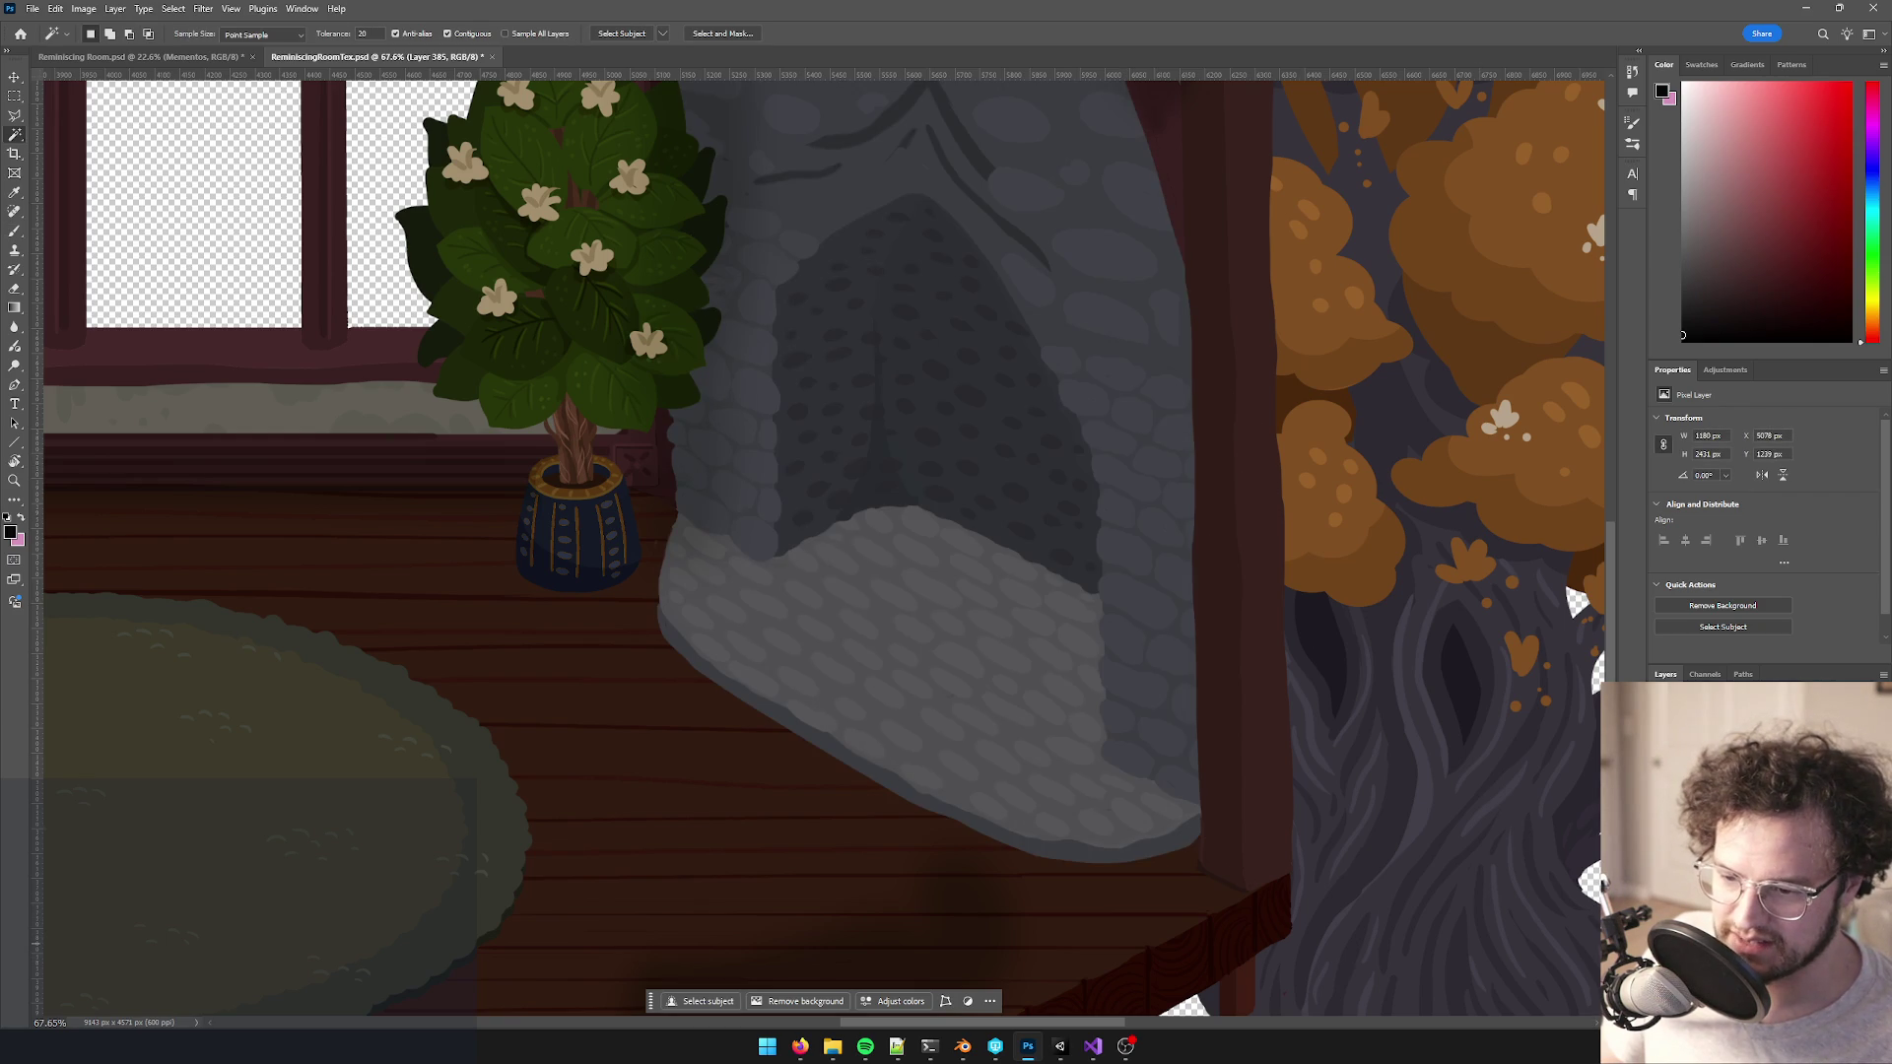
- Try trial colour selections on the soot layer and Layer 385, then edit the Magic Wand tolerance
key("alt+bracketright")
left_click(1073, 401)
key("ctrl+d")
key("alt+bracketleft")
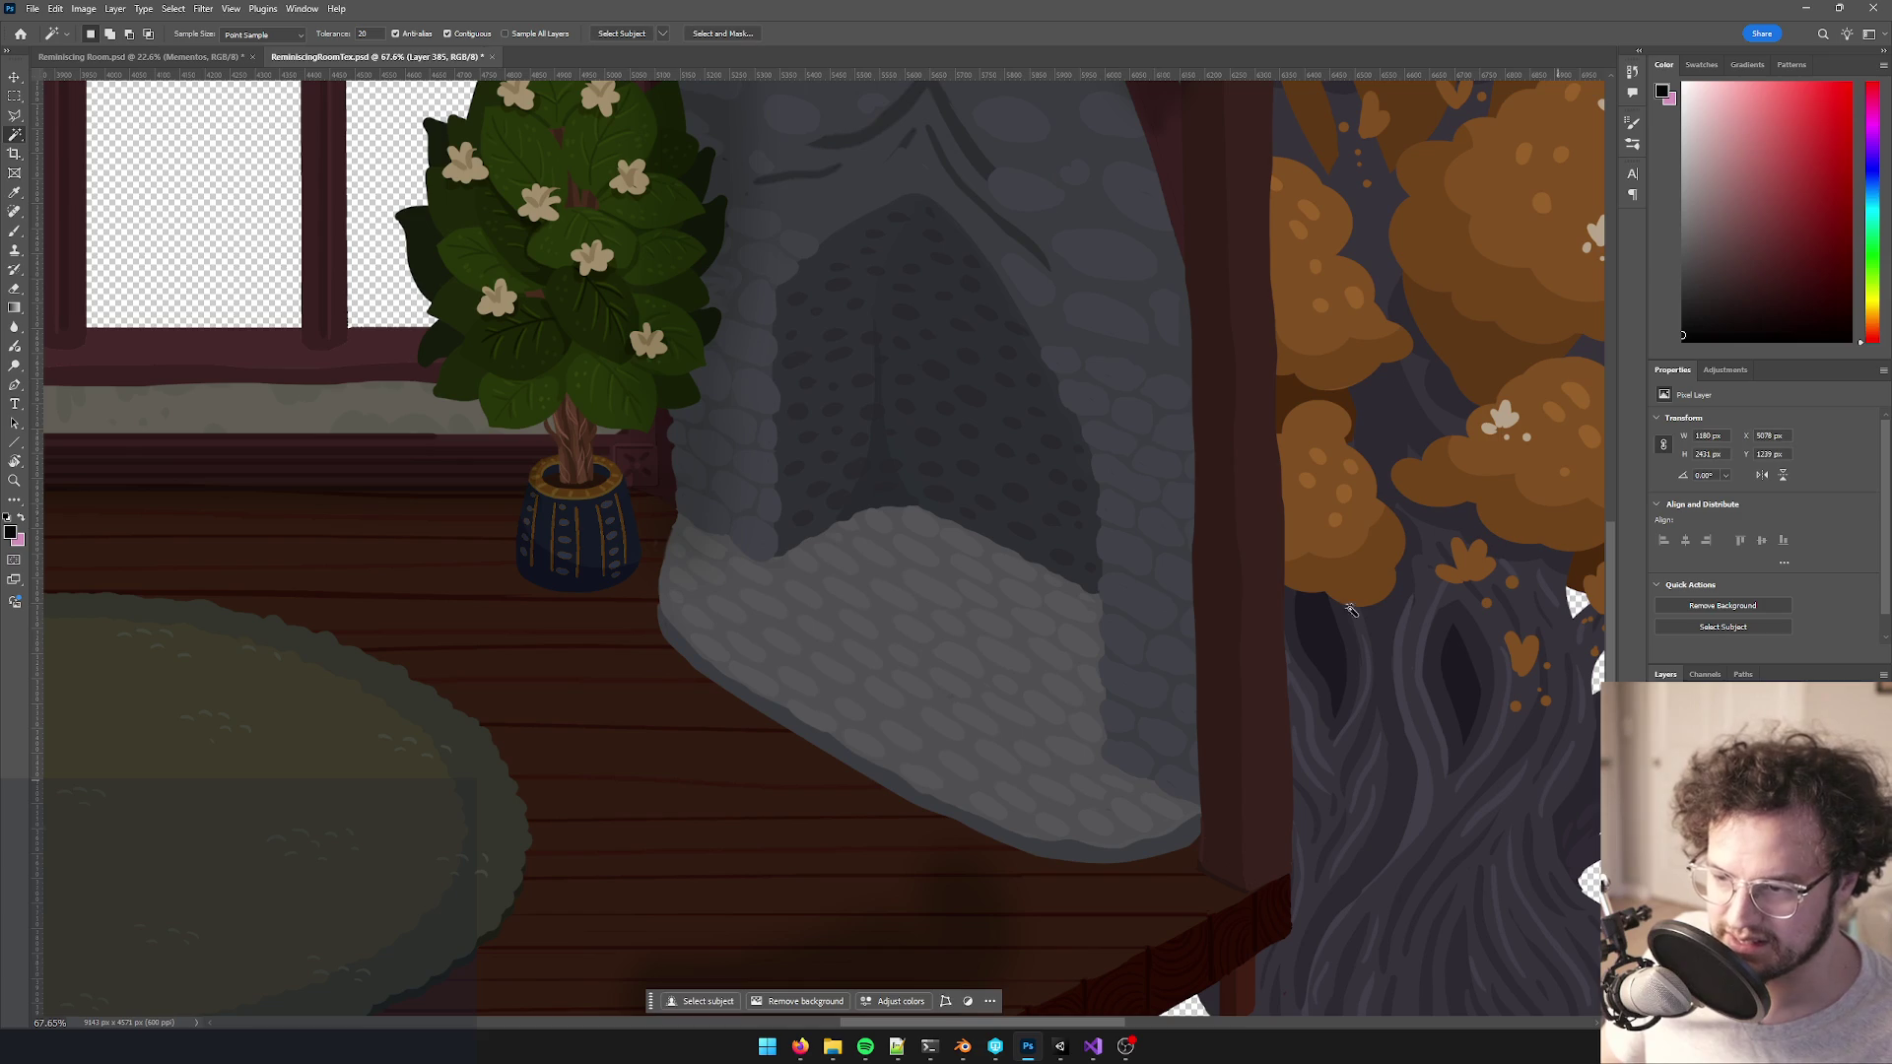
left_click(1087, 404)
key("ctrl+d")
scroll(1110, 409, "up", 3)
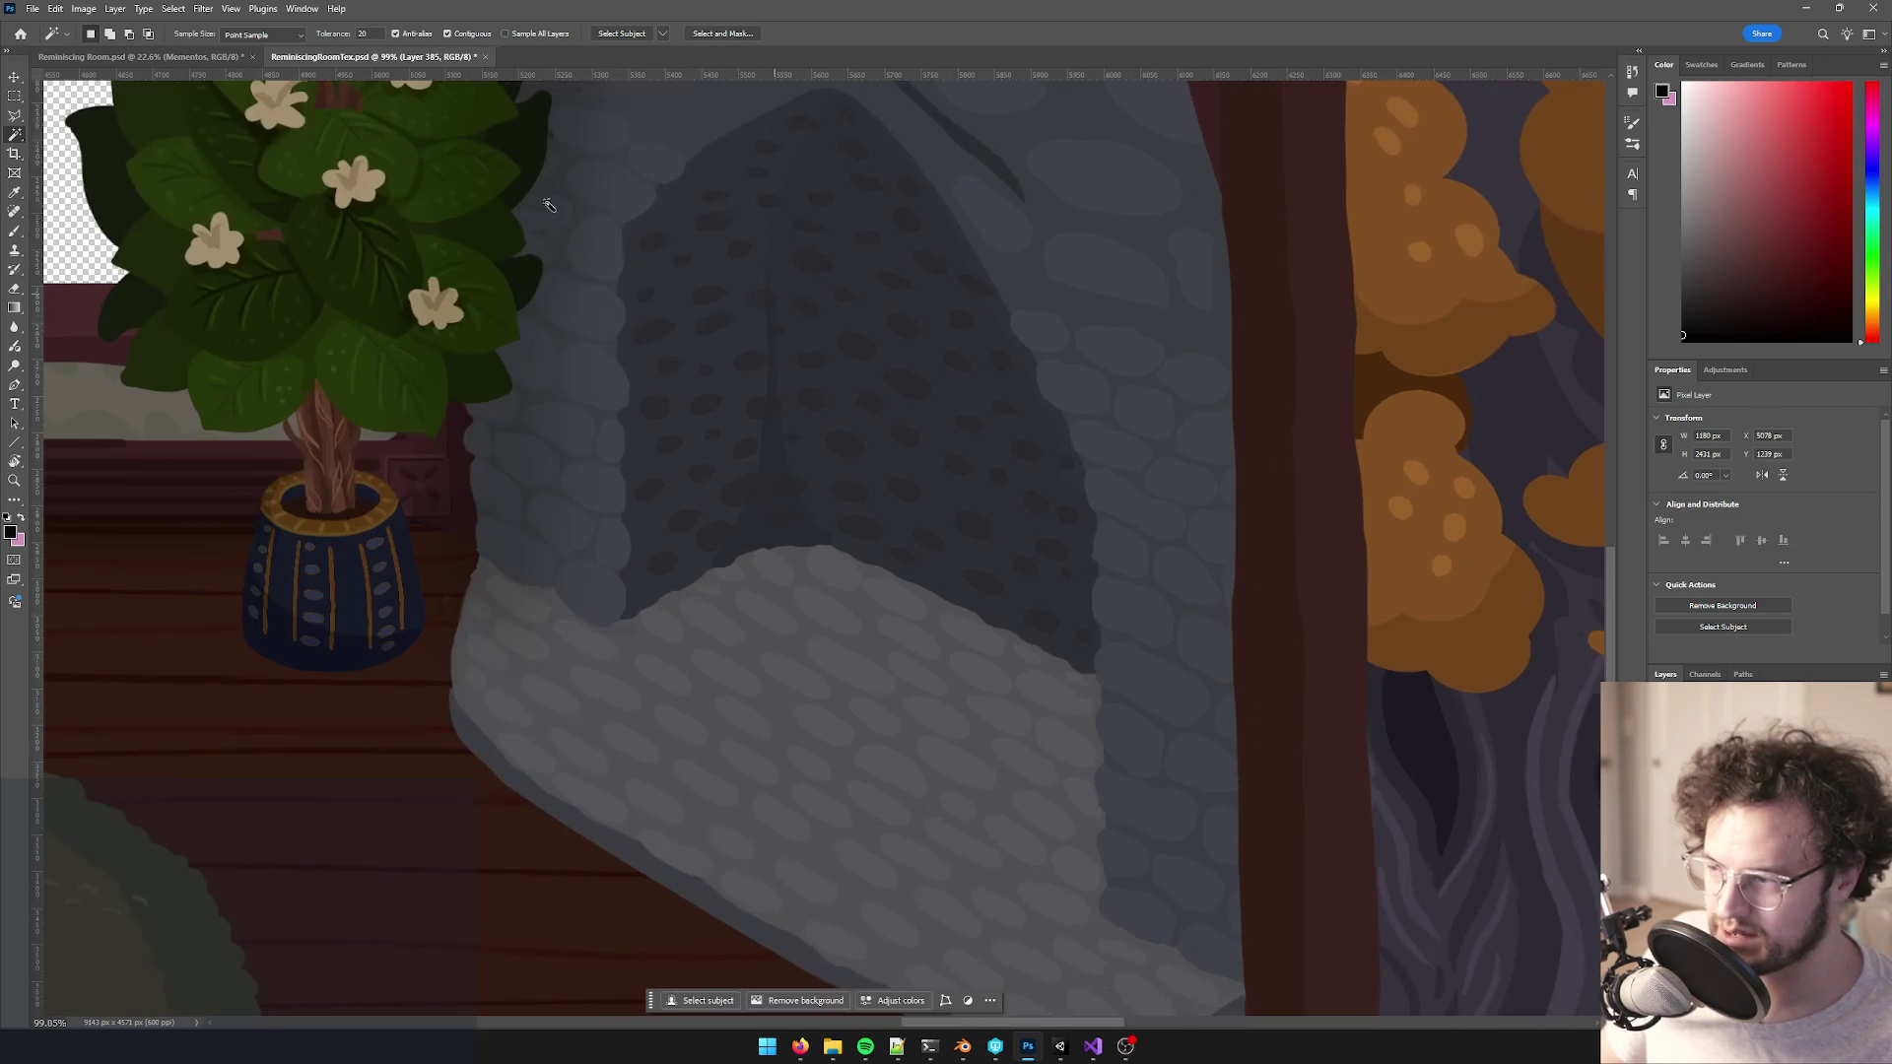
left_click(363, 34)
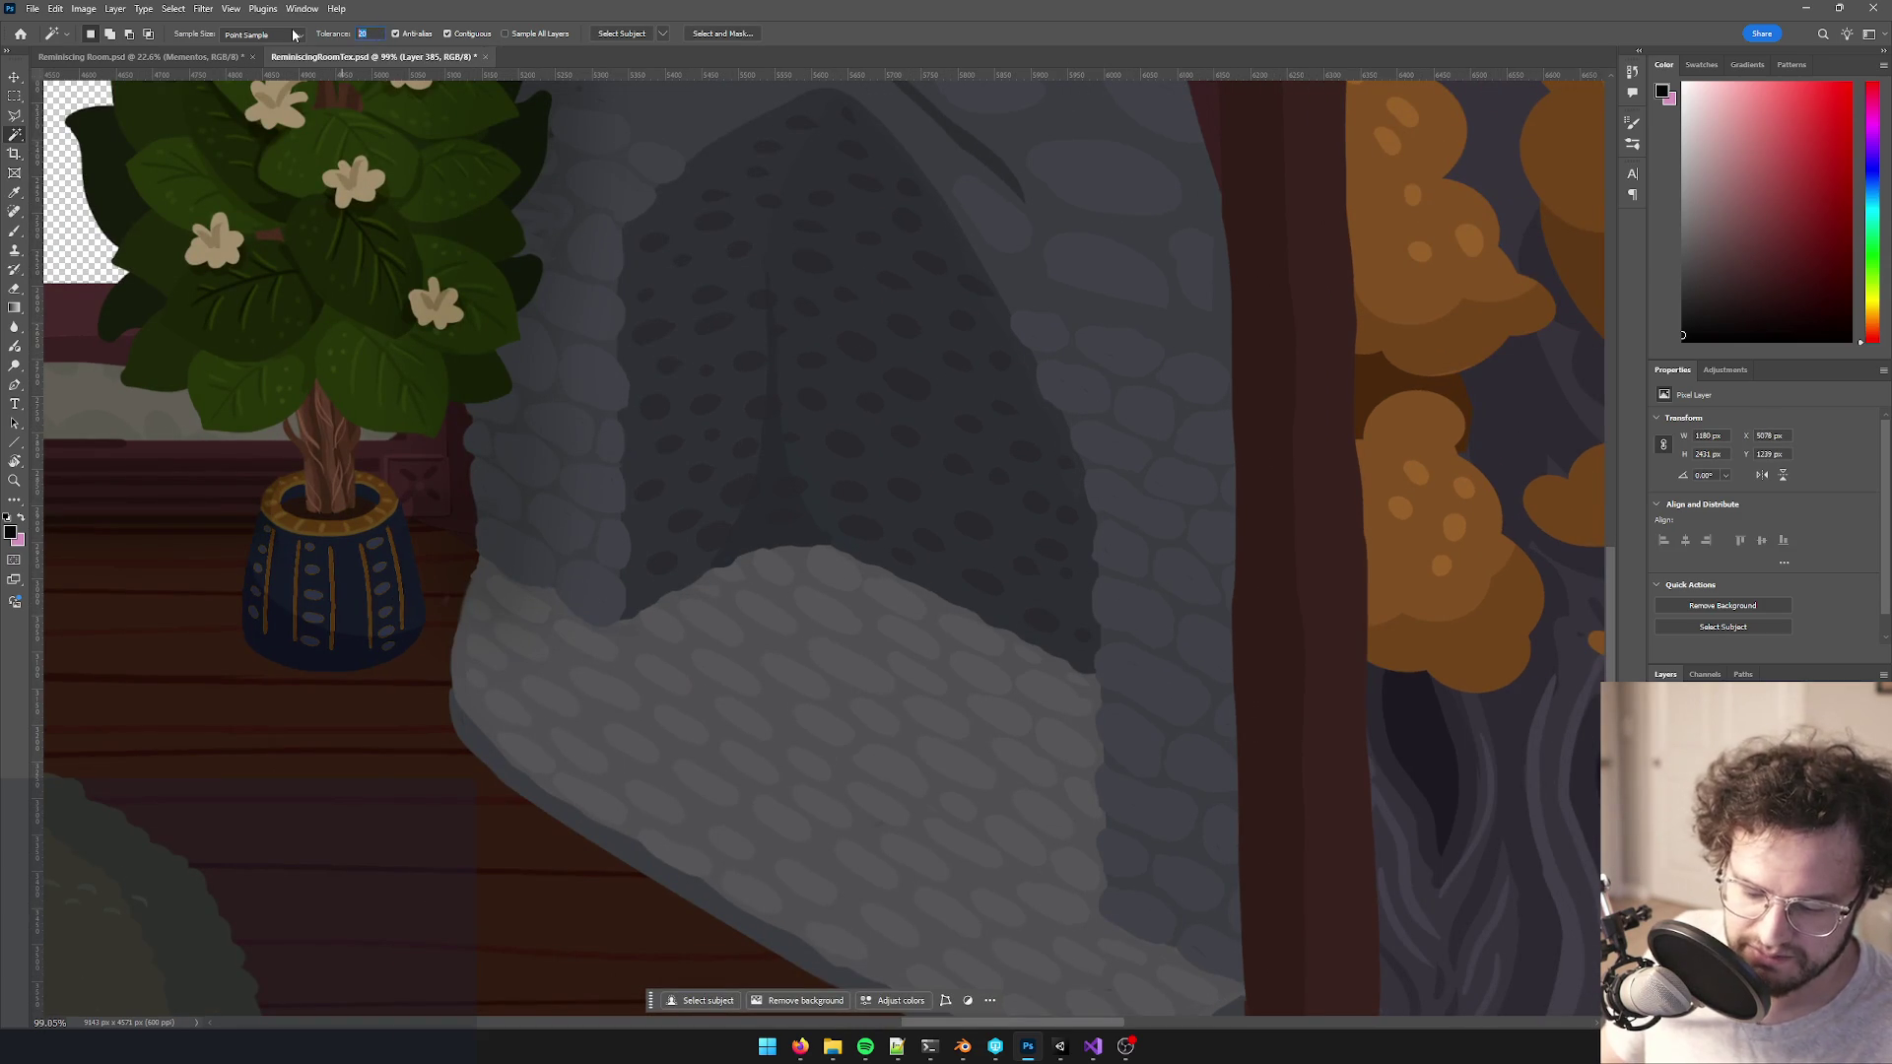
type("6")
- Add the stones down the fireplace's right front wall to the Magic Wand selection
left_click(1056, 394)
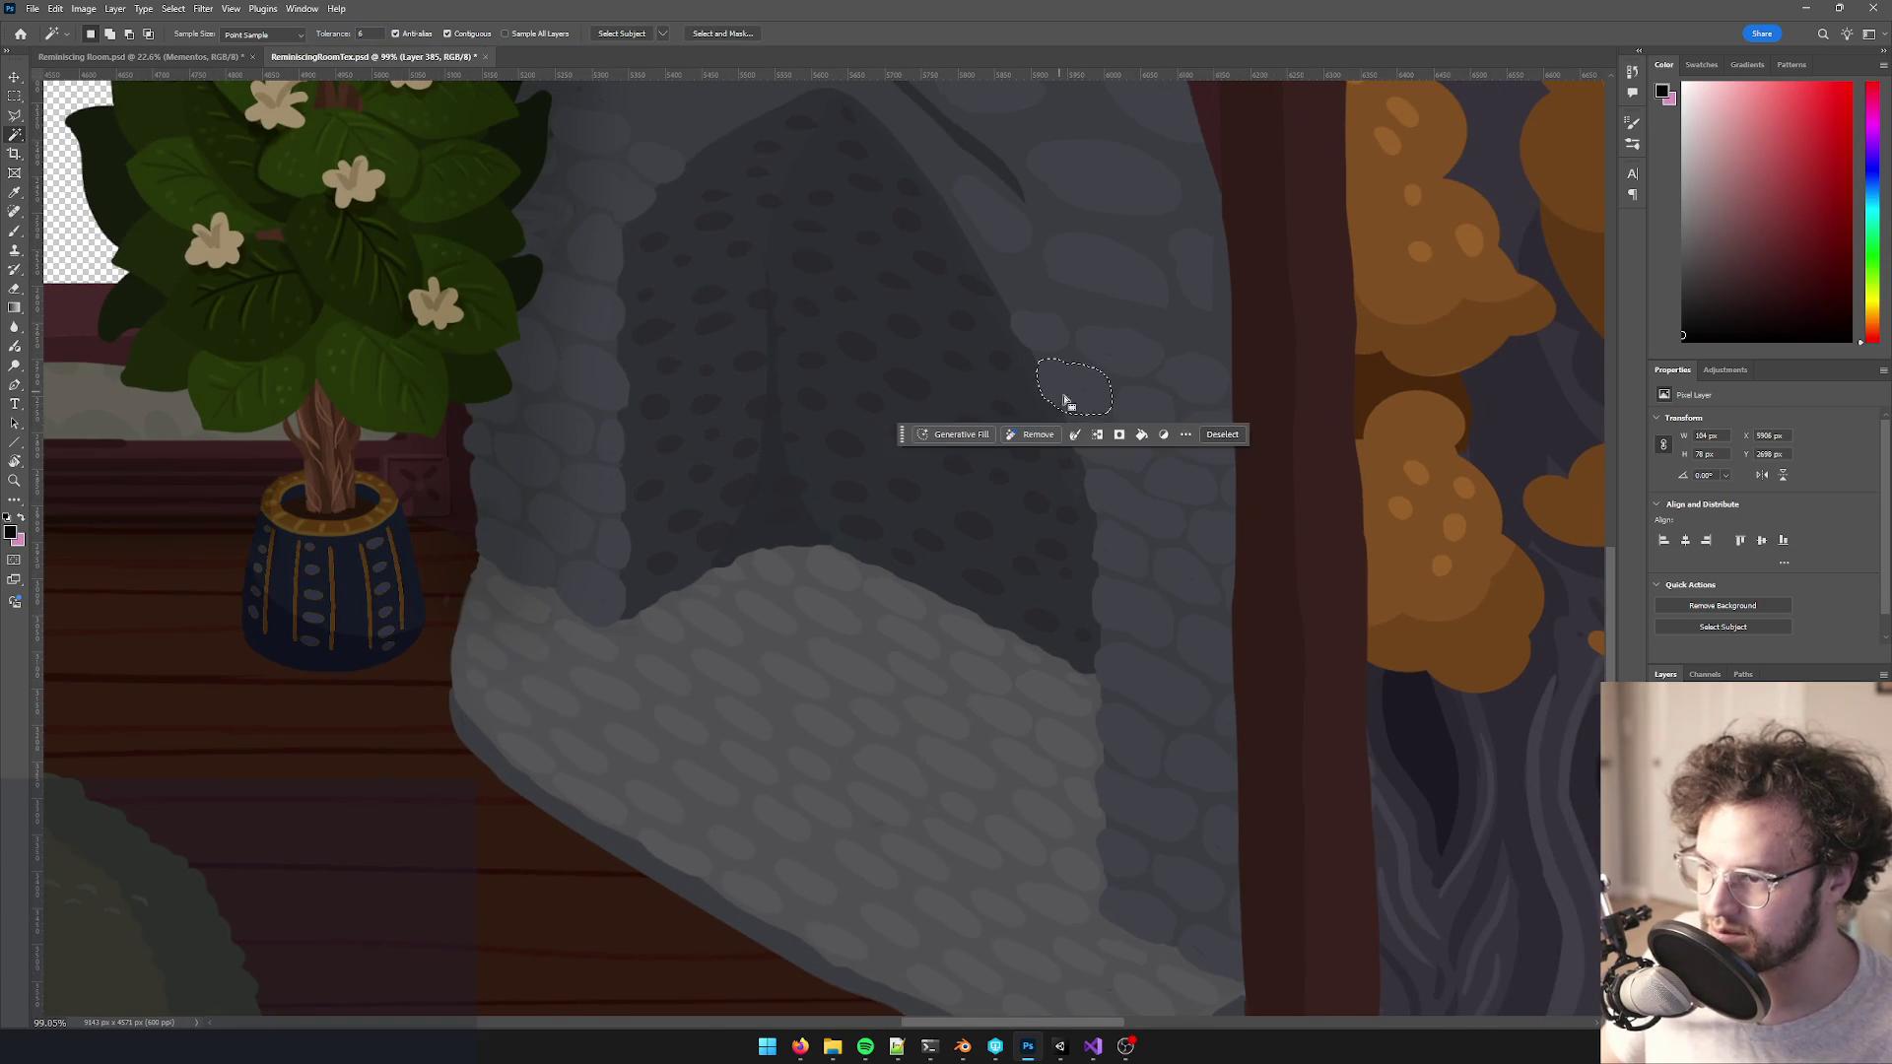
scroll(1069, 460, "up", 1)
scroll(1069, 460, "up", 4)
left_click(1025, 266, "shift")
left_click(1143, 444, "shift")
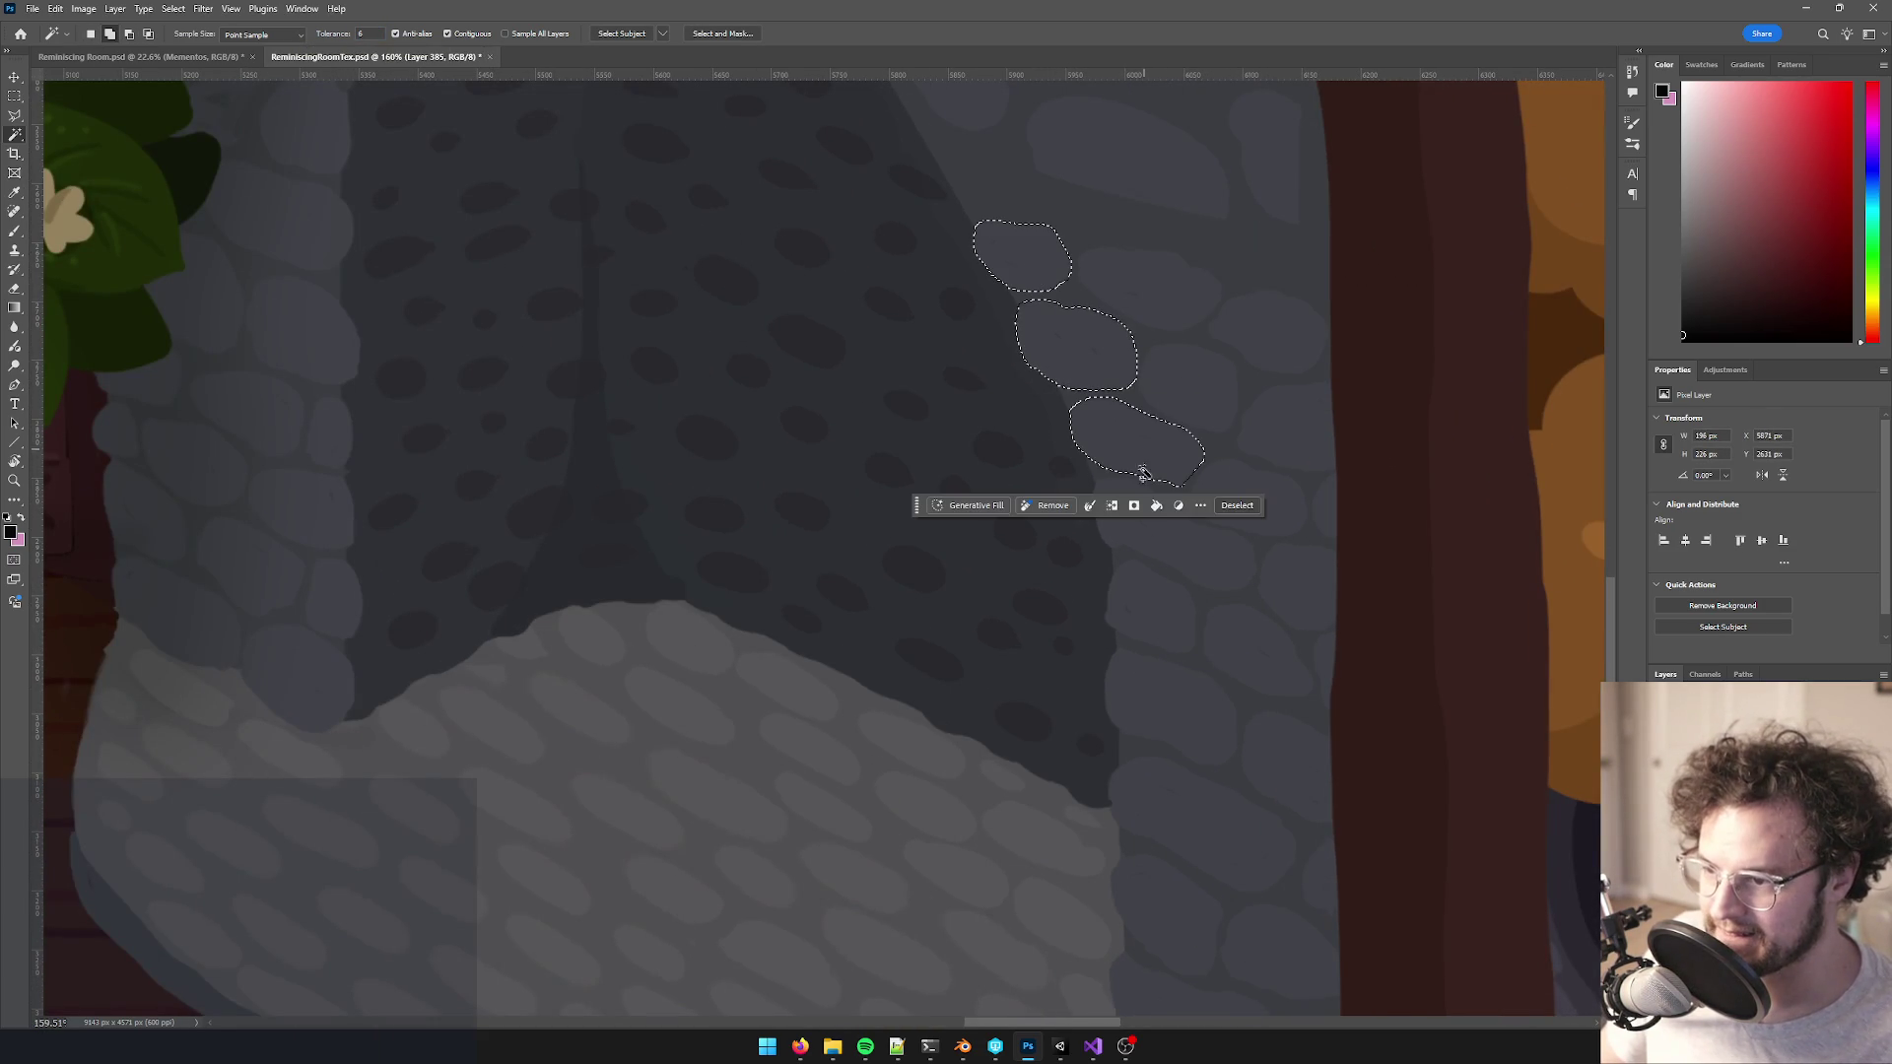
left_click(1186, 560, "shift")
left_click(1163, 615, "shift")
left_click(1177, 707, "shift")
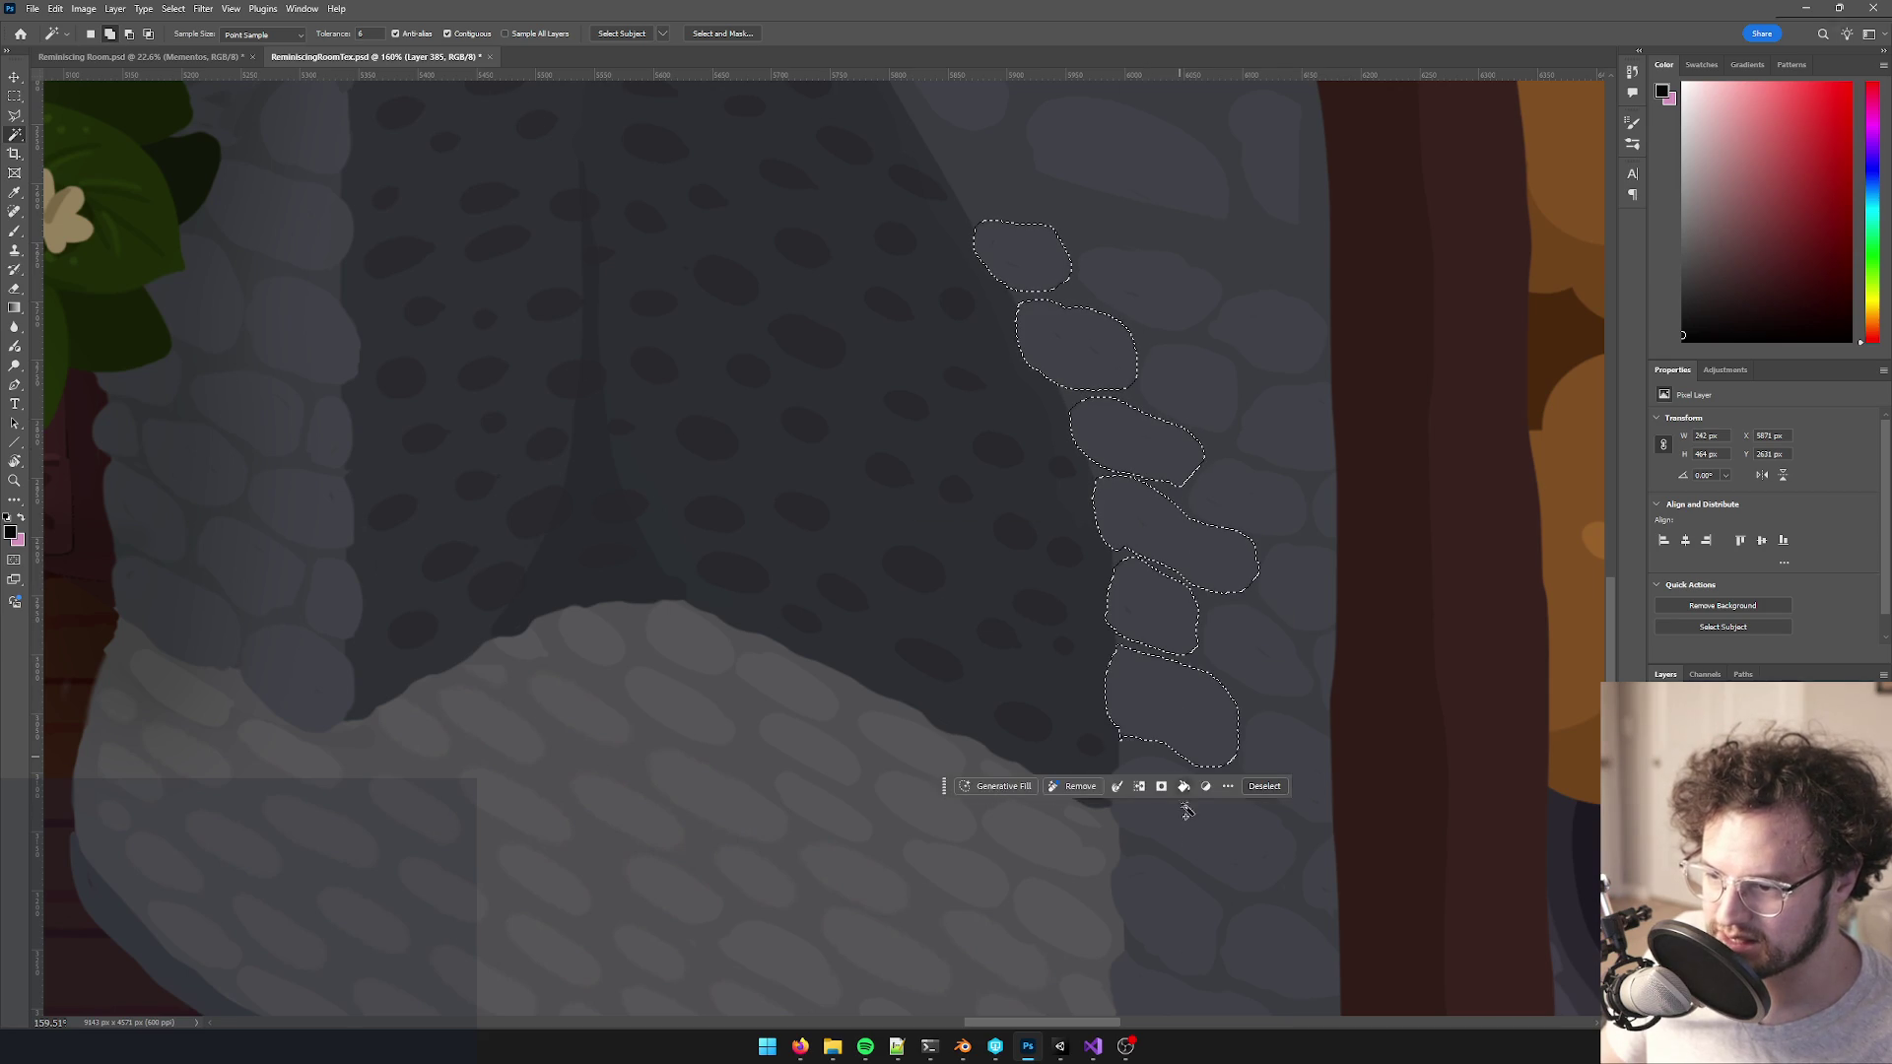
left_click(1187, 852, "shift")
left_click(1149, 887, "shift")
left_click_drag(1170, 655, 1128, 512)
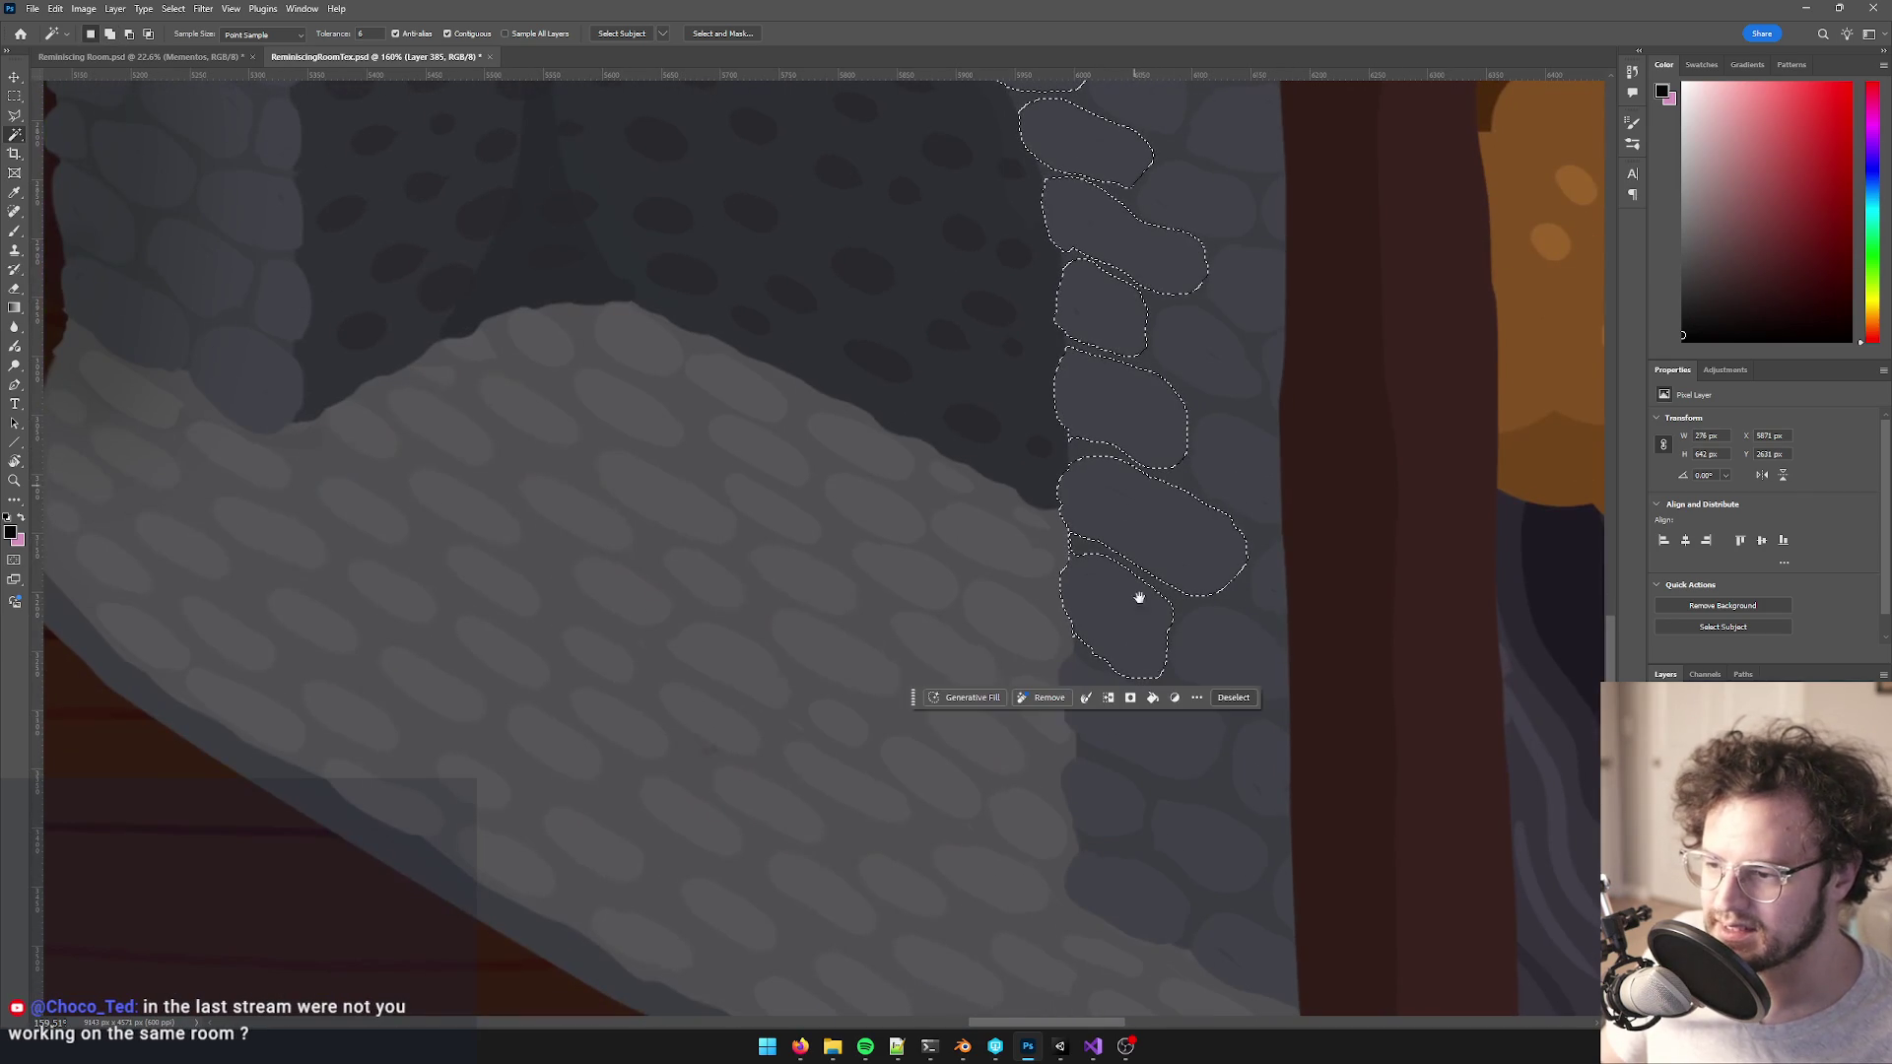
left_click(1133, 732, "shift")
left_click(1107, 803, "shift")
left_click(1128, 896, "shift")
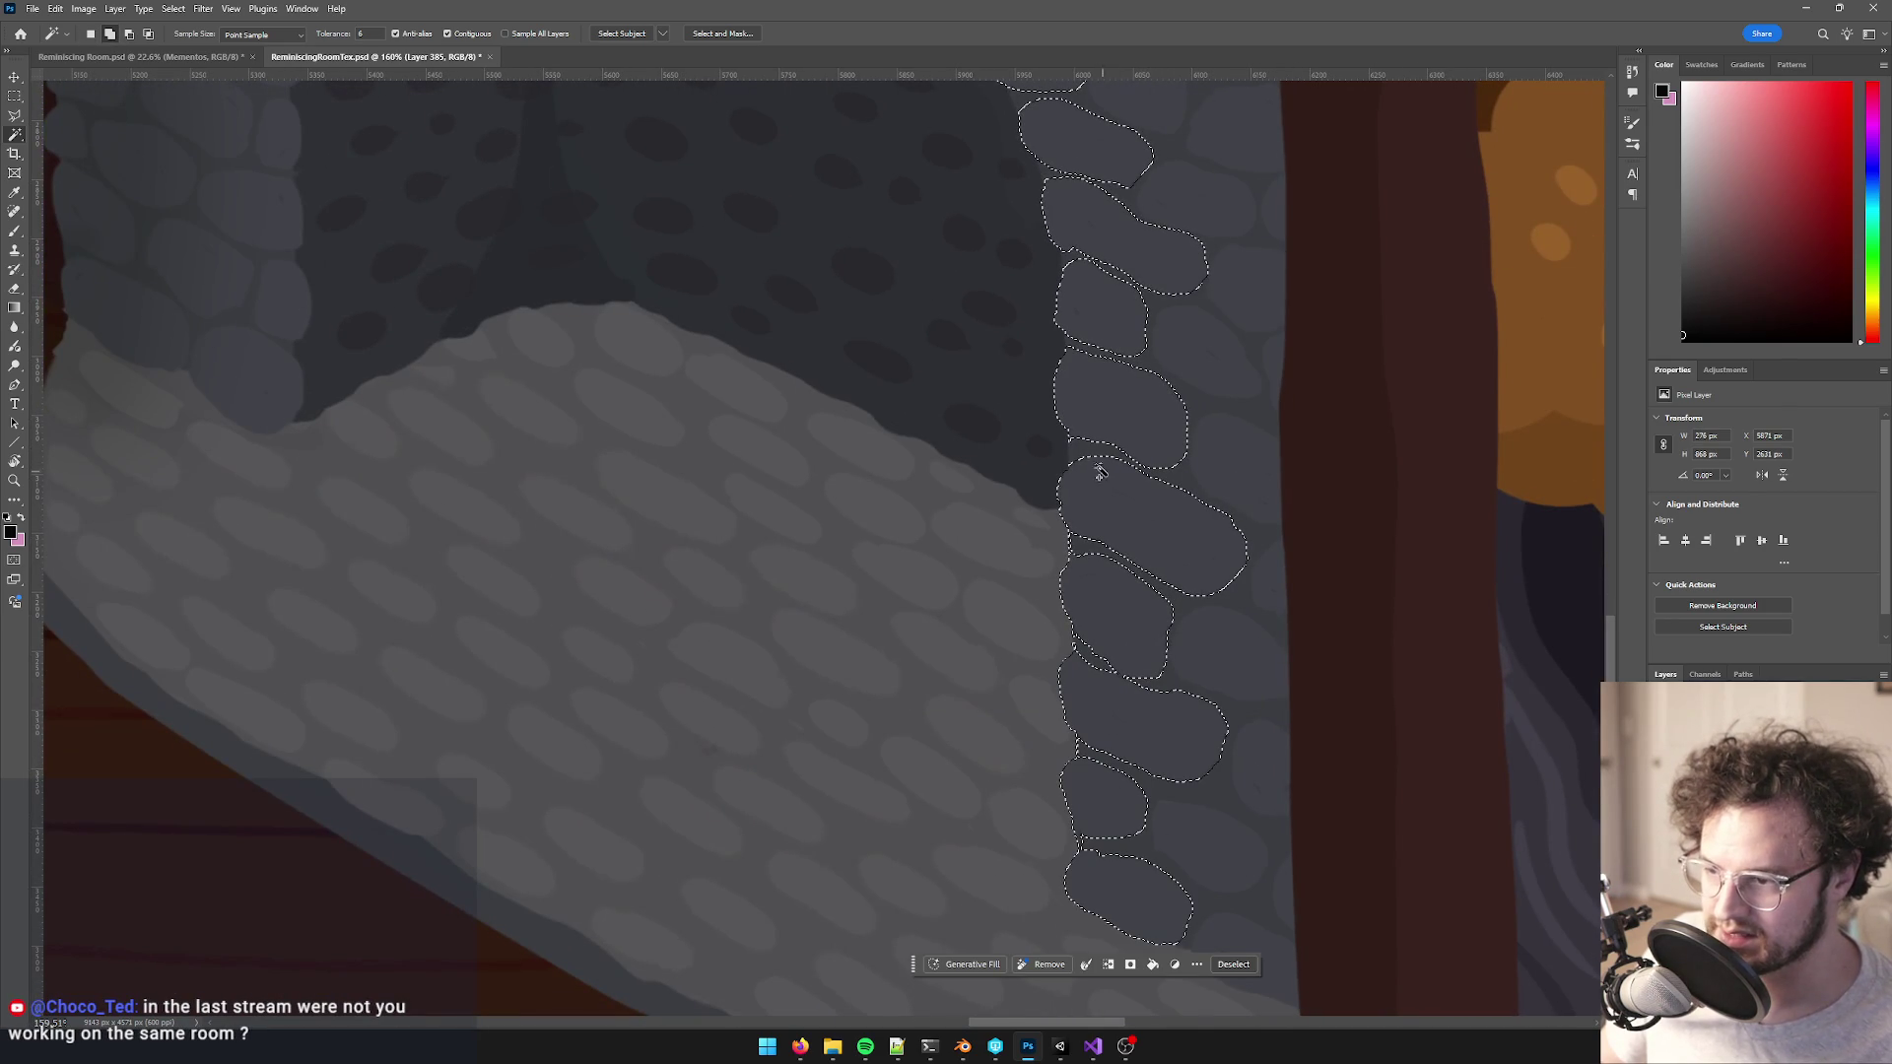
- Remove the wrongly added and edge stones from the selection, leaving the dark opening unselected
mouse_move(1098, 443)
left_mouse_down()
mouse_move(1144, 676)
mouse_move(1136, 805)
left_mouse_up()
left_click(1146, 486, "alt")
scroll(1148, 490, "down", 1)
left_click(1144, 541, "alt")
left_click(1238, 507, "alt")
left_click(1261, 609, "alt")
left_click(1221, 651, "alt")
left_click(1222, 788, "alt")
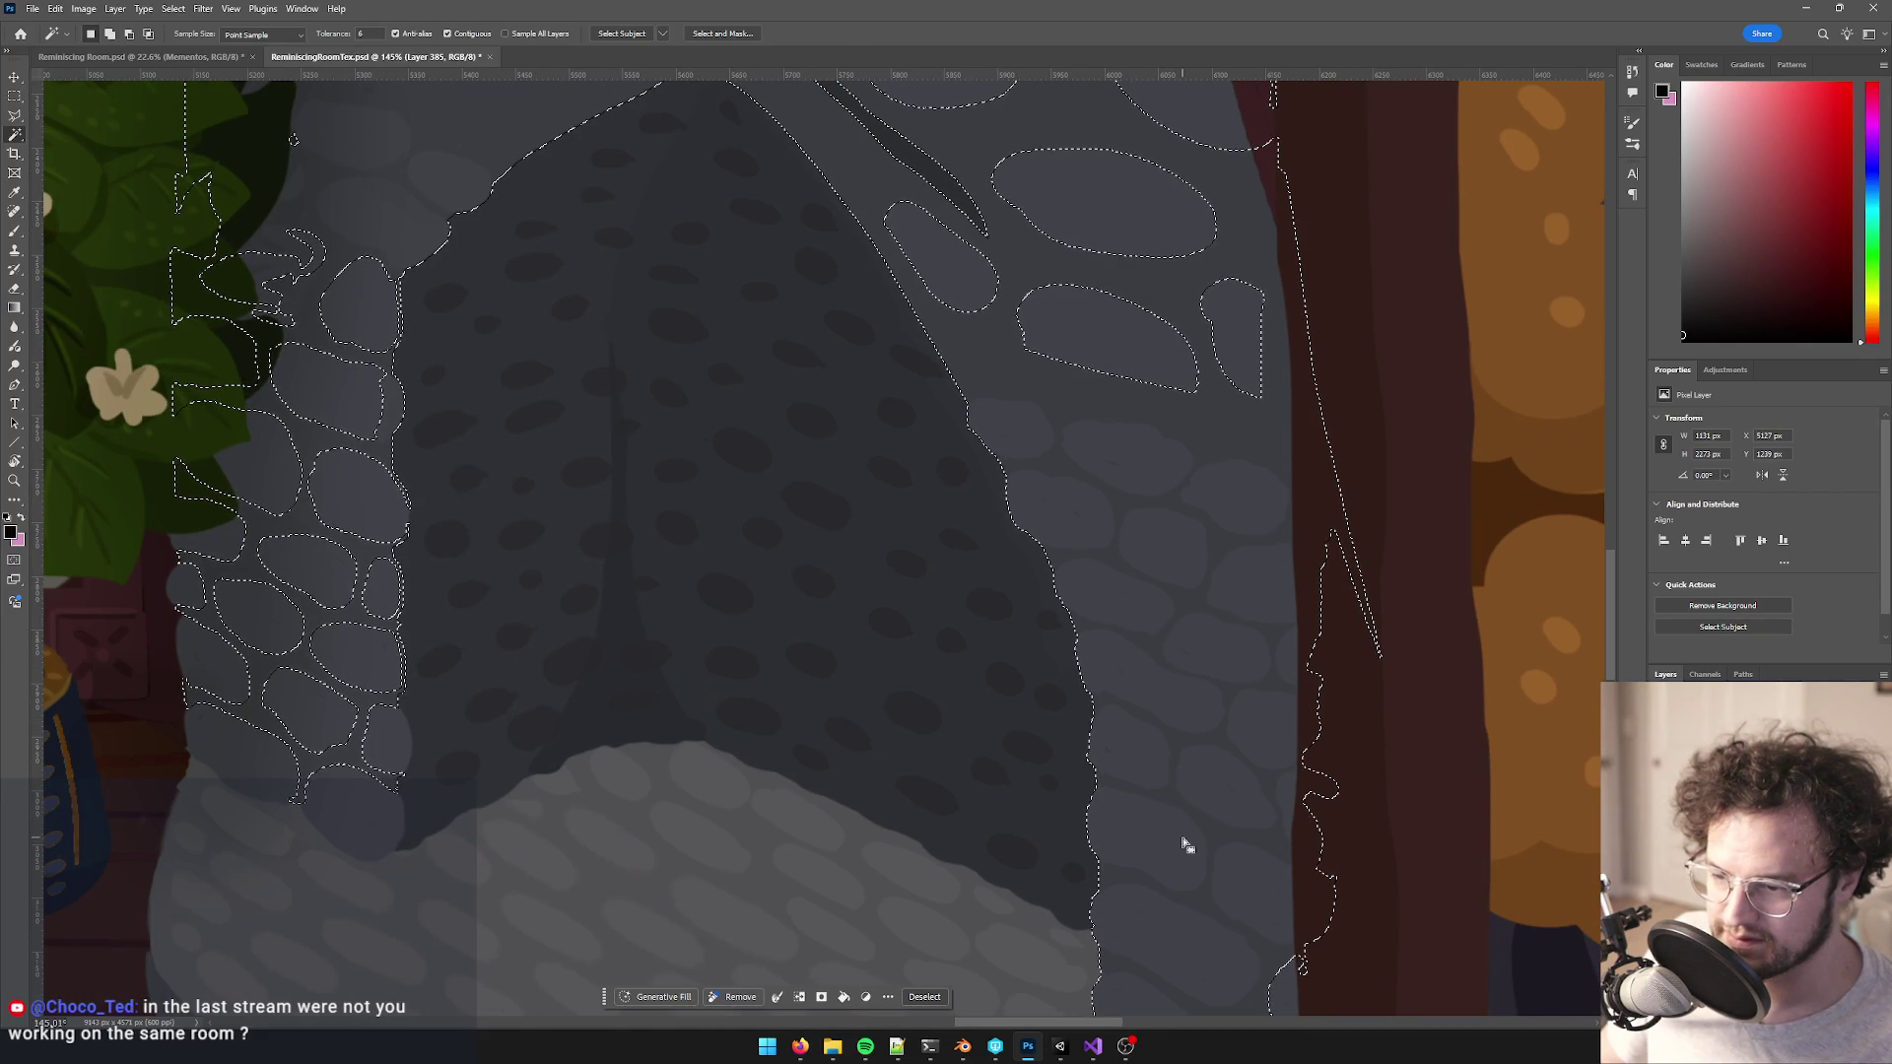
left_click_drag(1183, 844, 1144, 435)
left_click(1258, 608, "alt")
left_click(1254, 789, "alt")
left_click(1196, 844, "alt")
scroll(1212, 861, "down", 6)
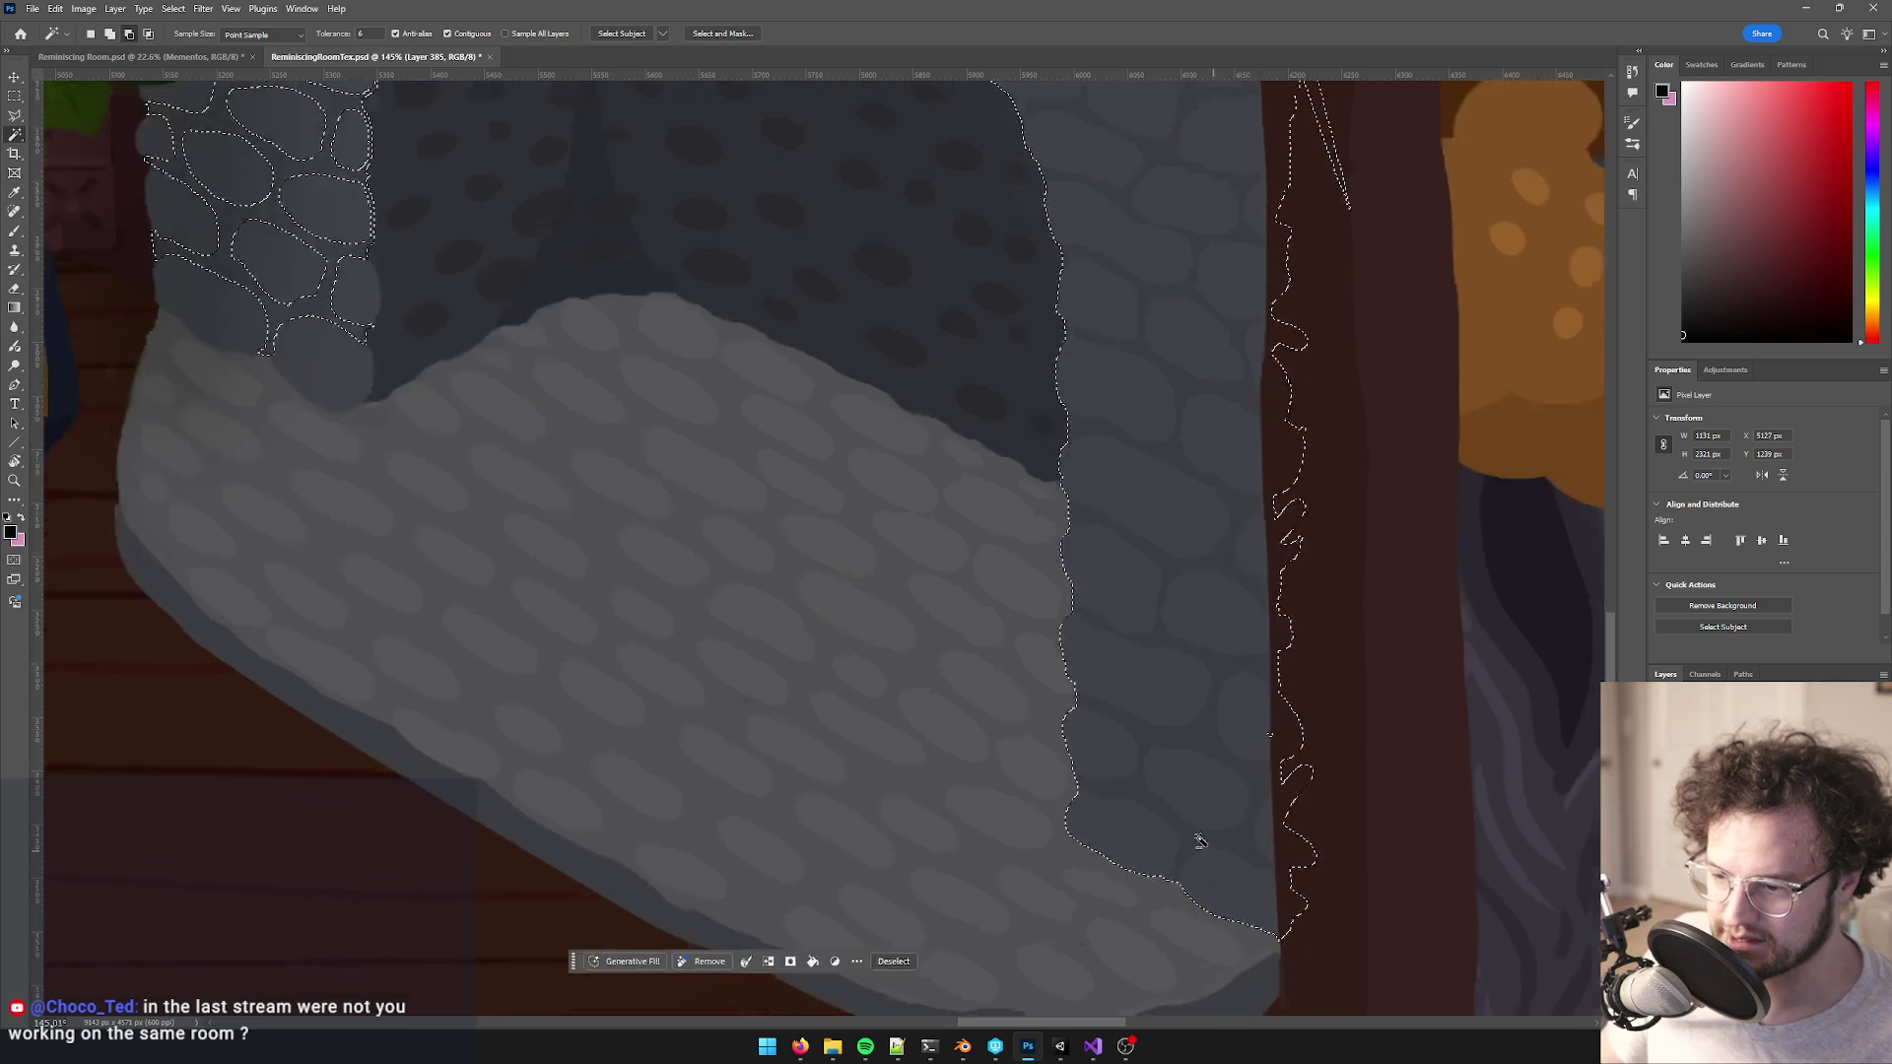
- Marquee-select a rectangle around the fireplace, then subtract its left side
key("m")
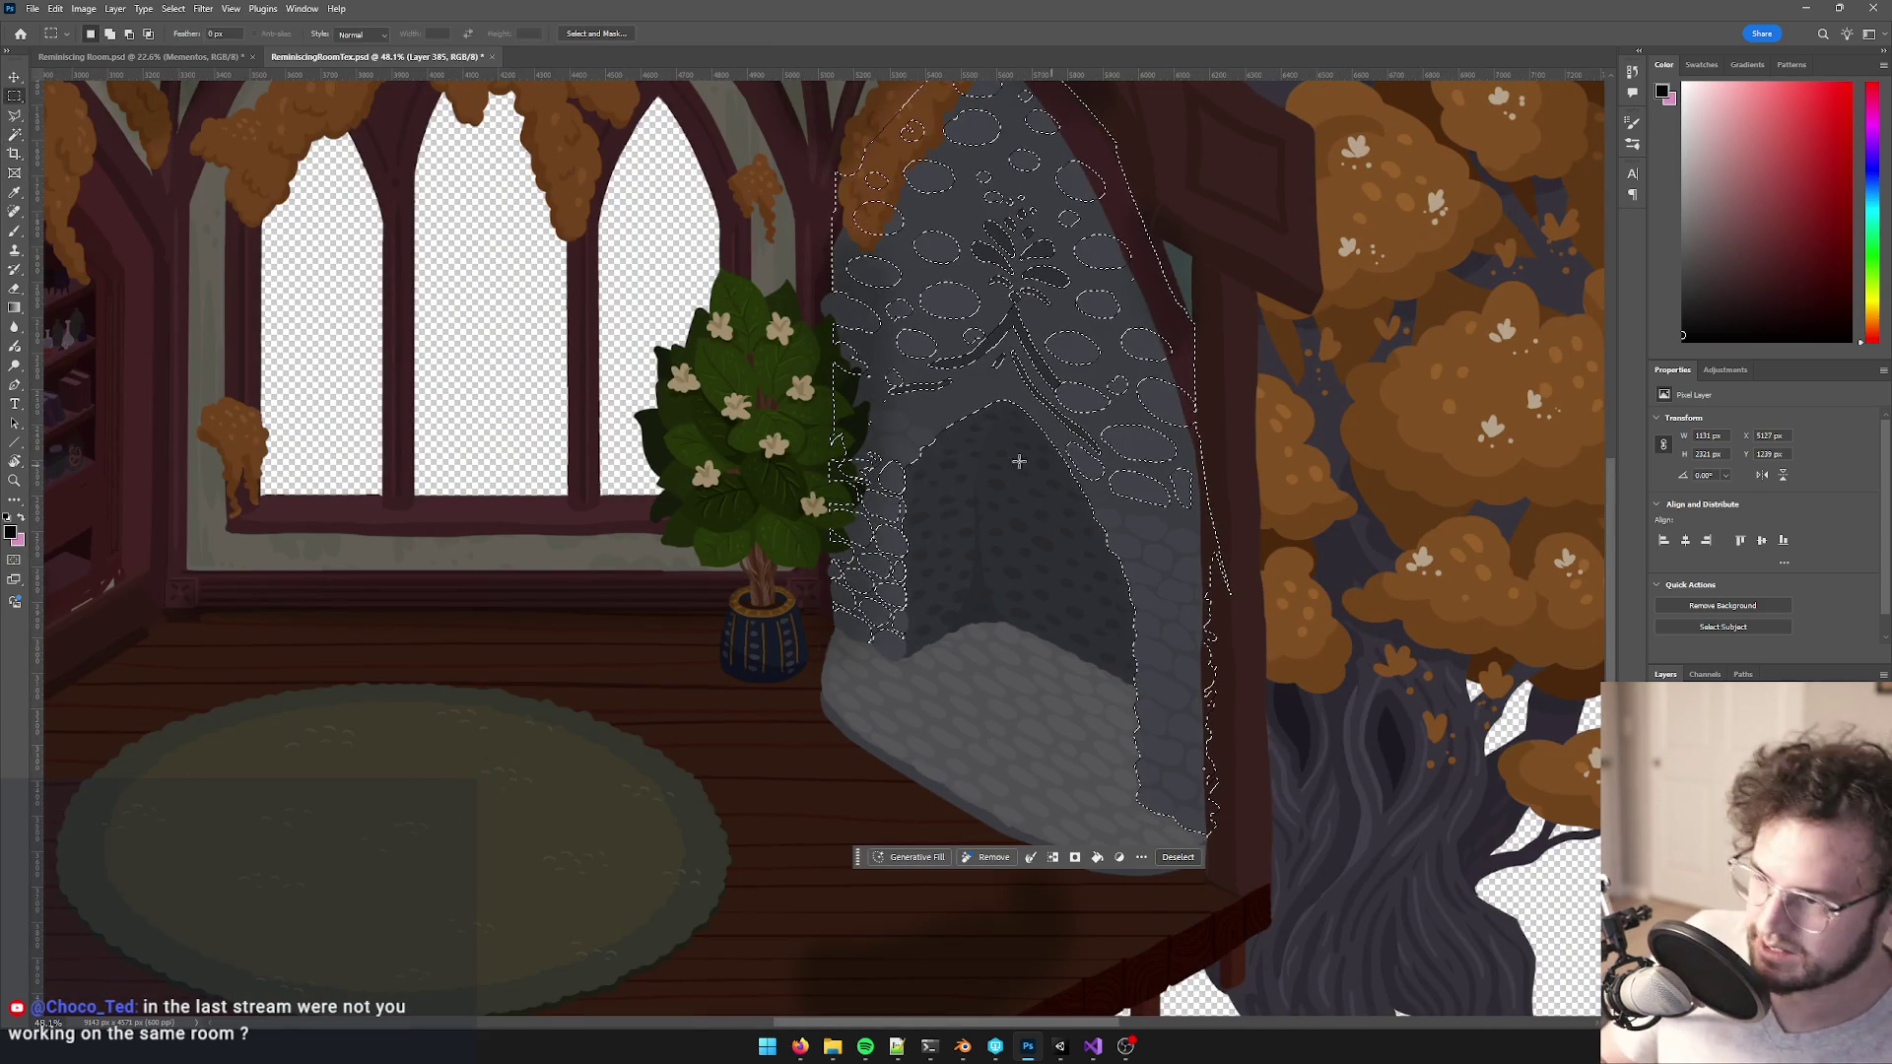
scroll(916, 404, "up", 4)
mouse_move(682, 125)
left_mouse_down()
mouse_move(798, 178)
mouse_move(1343, 587)
mouse_move(1350, 656)
mouse_move(1325, 542)
mouse_move(1320, 560)
left_mouse_up()
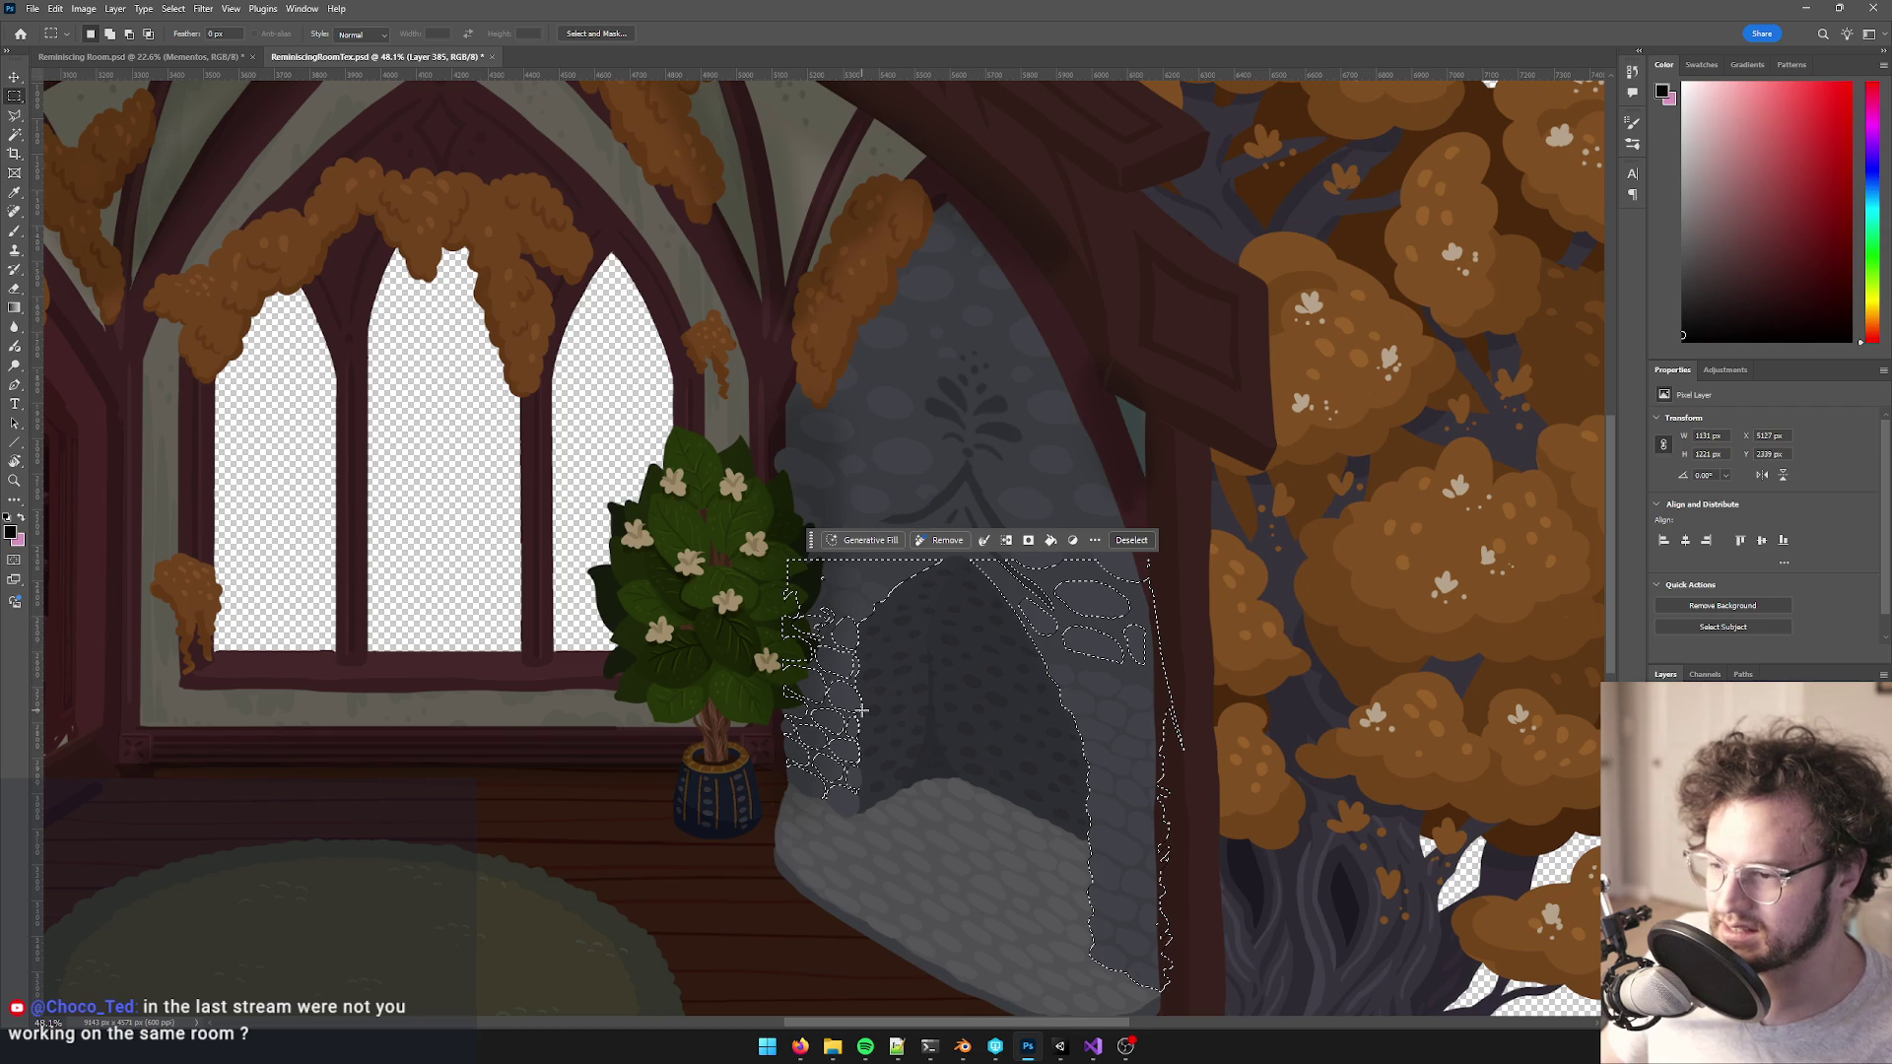
scroll(896, 724, "up", 2)
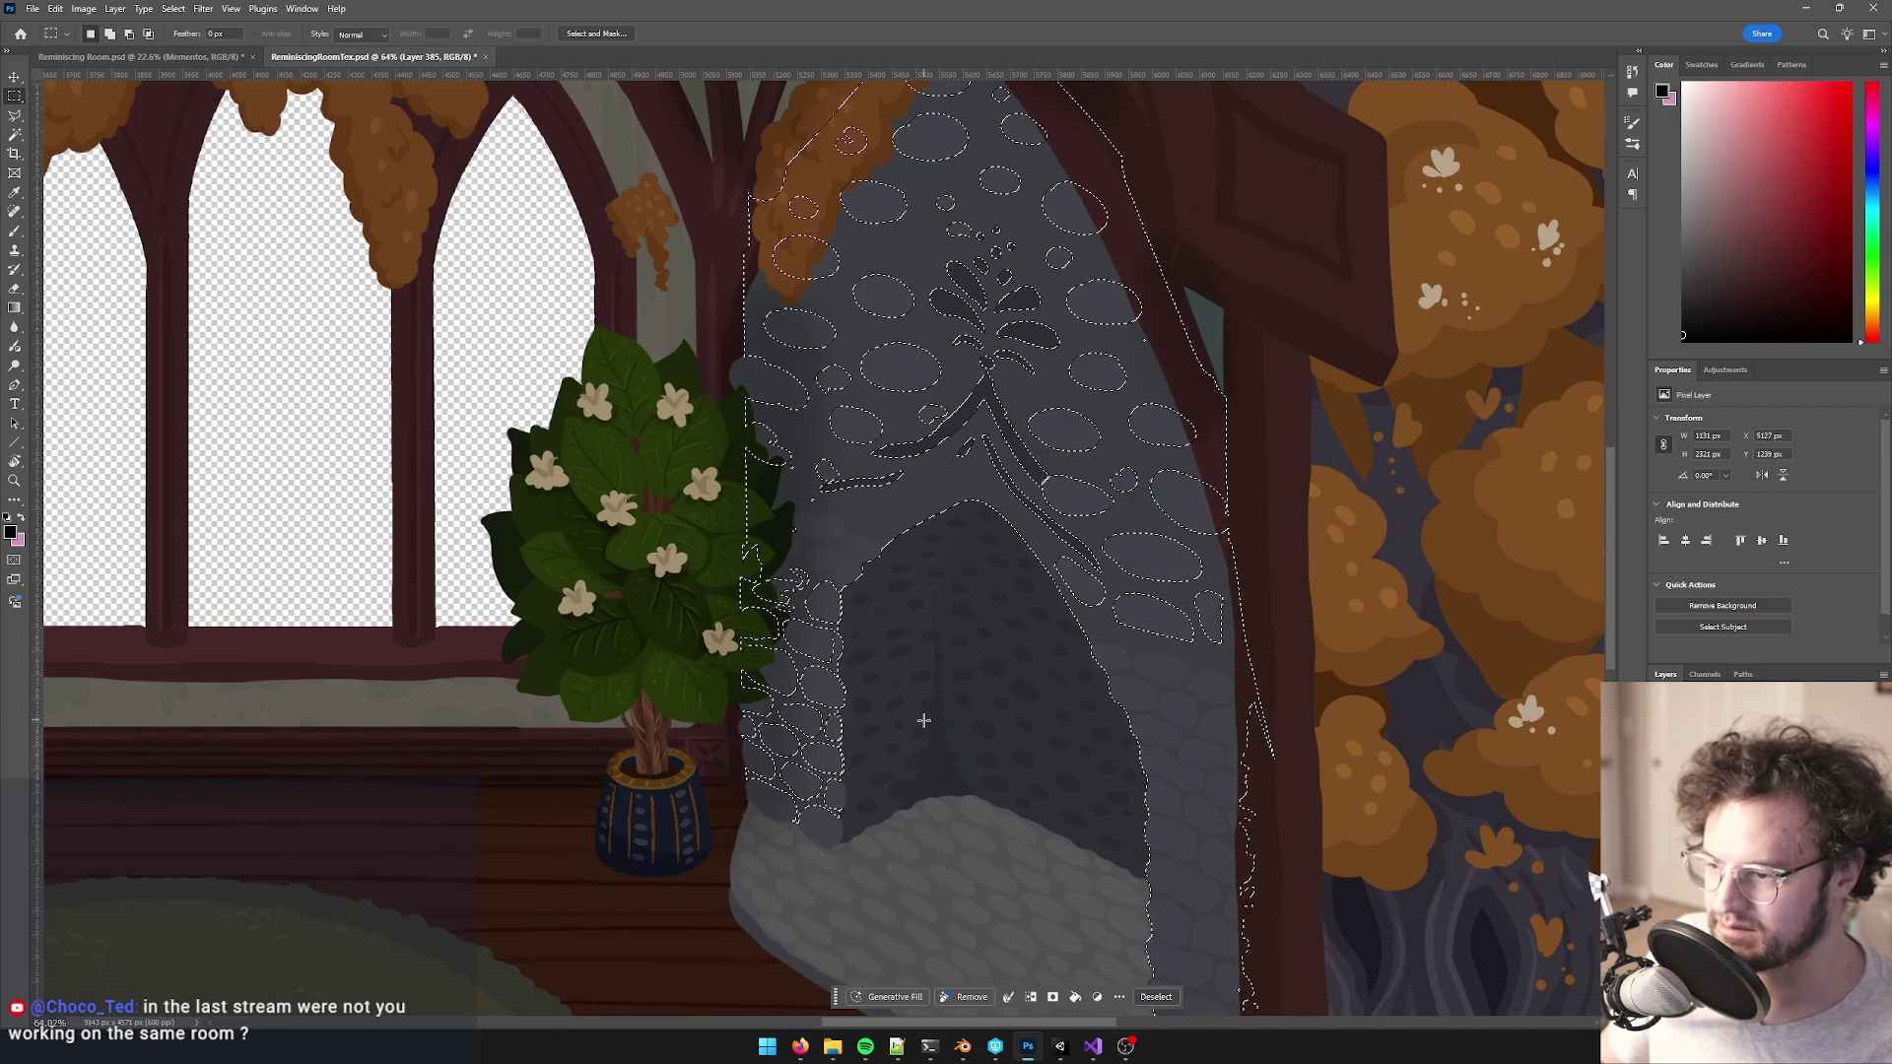
mouse_move(650, 448)
left_mouse_down()
mouse_move(961, 899)
mouse_move(1005, 929)
mouse_move(912, 692)
left_mouse_up()
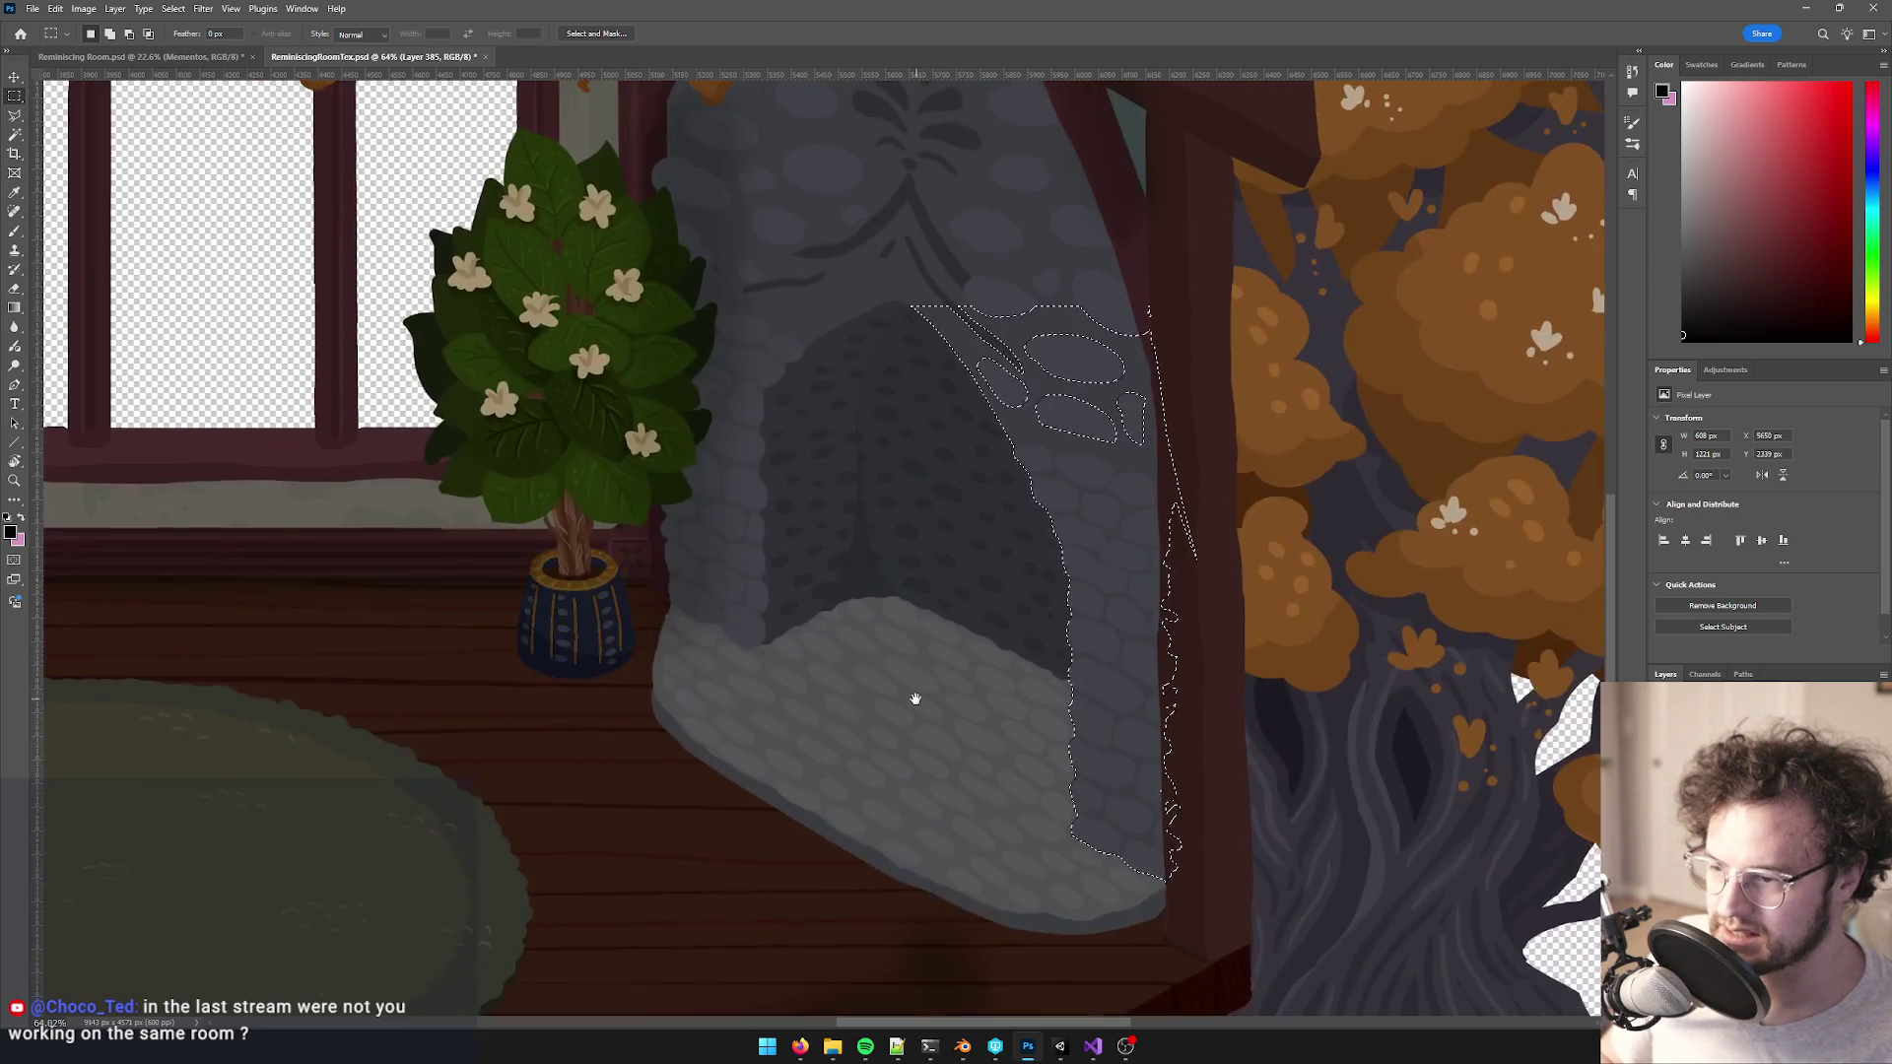
- Add the stone gaps and top-right area, then copy the stones to a new 'fireplace front' layer
key("w")
left_click(1041, 356, "shift")
left_click(1054, 293, "shift")
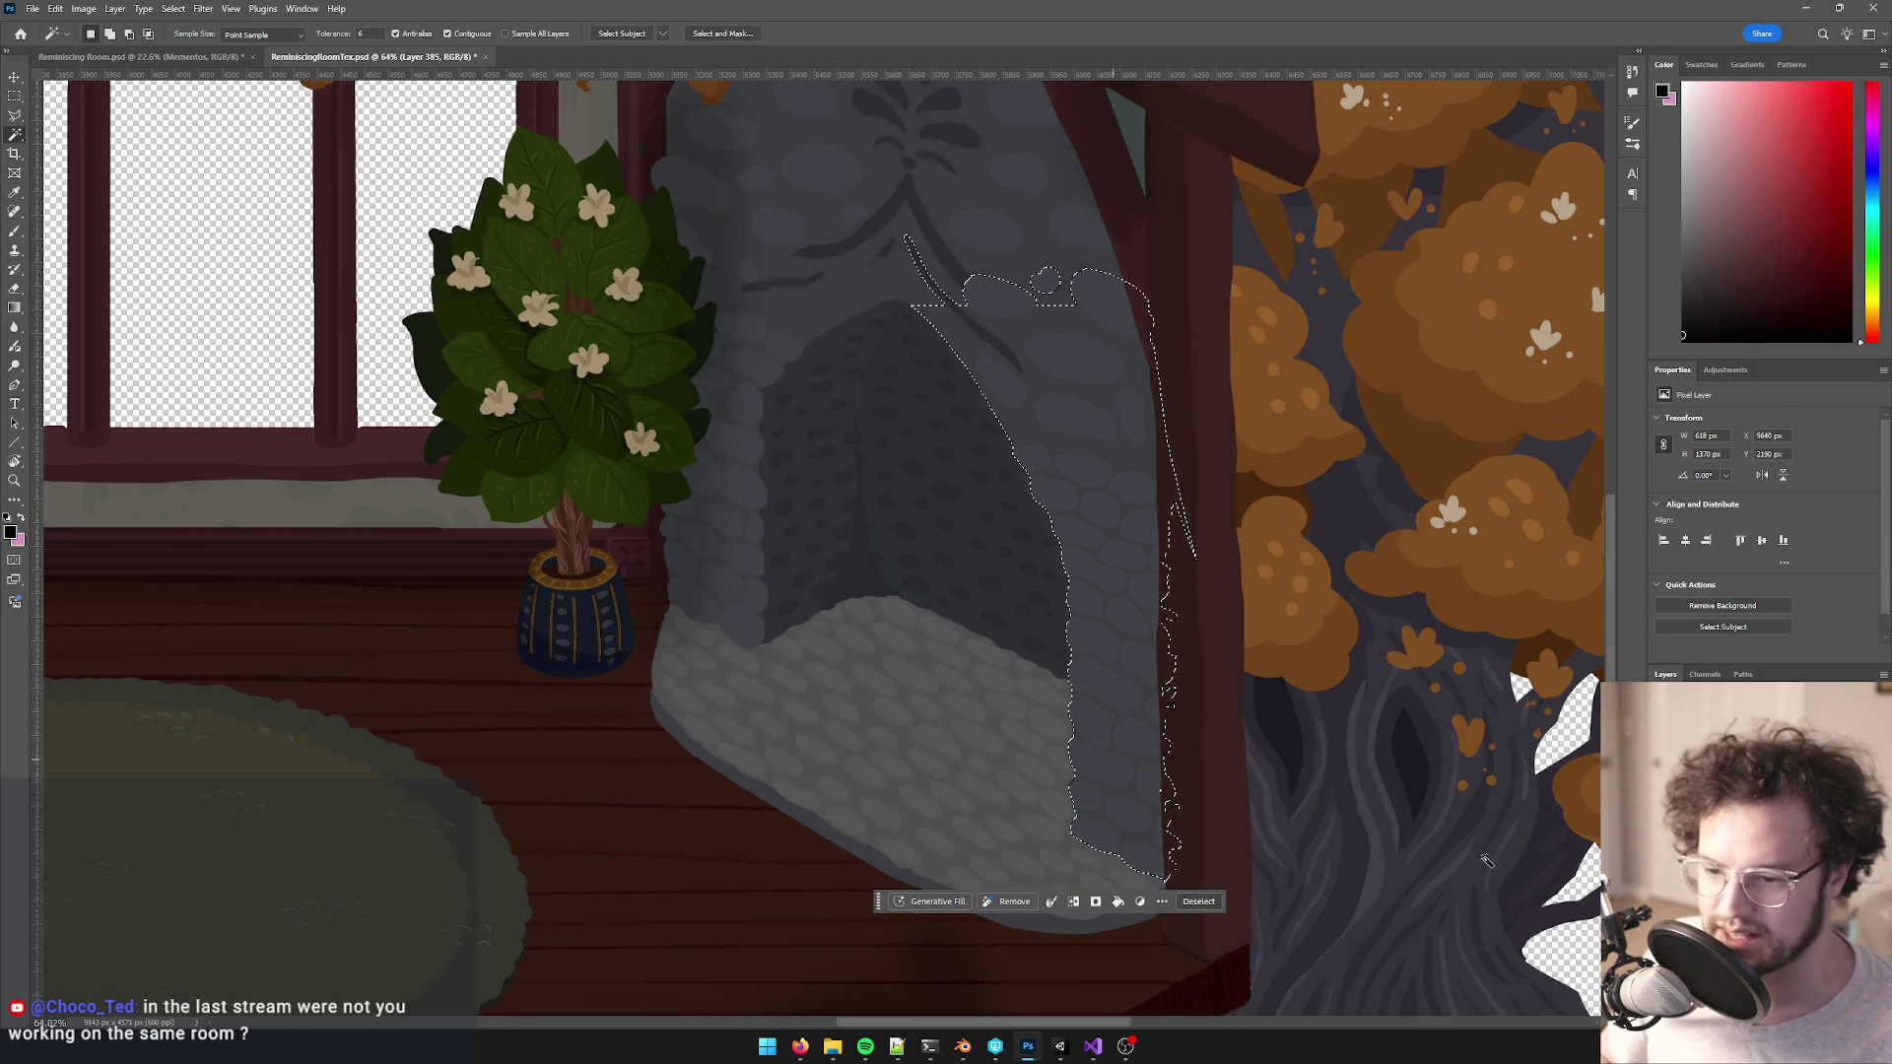
key("ctrl+j")
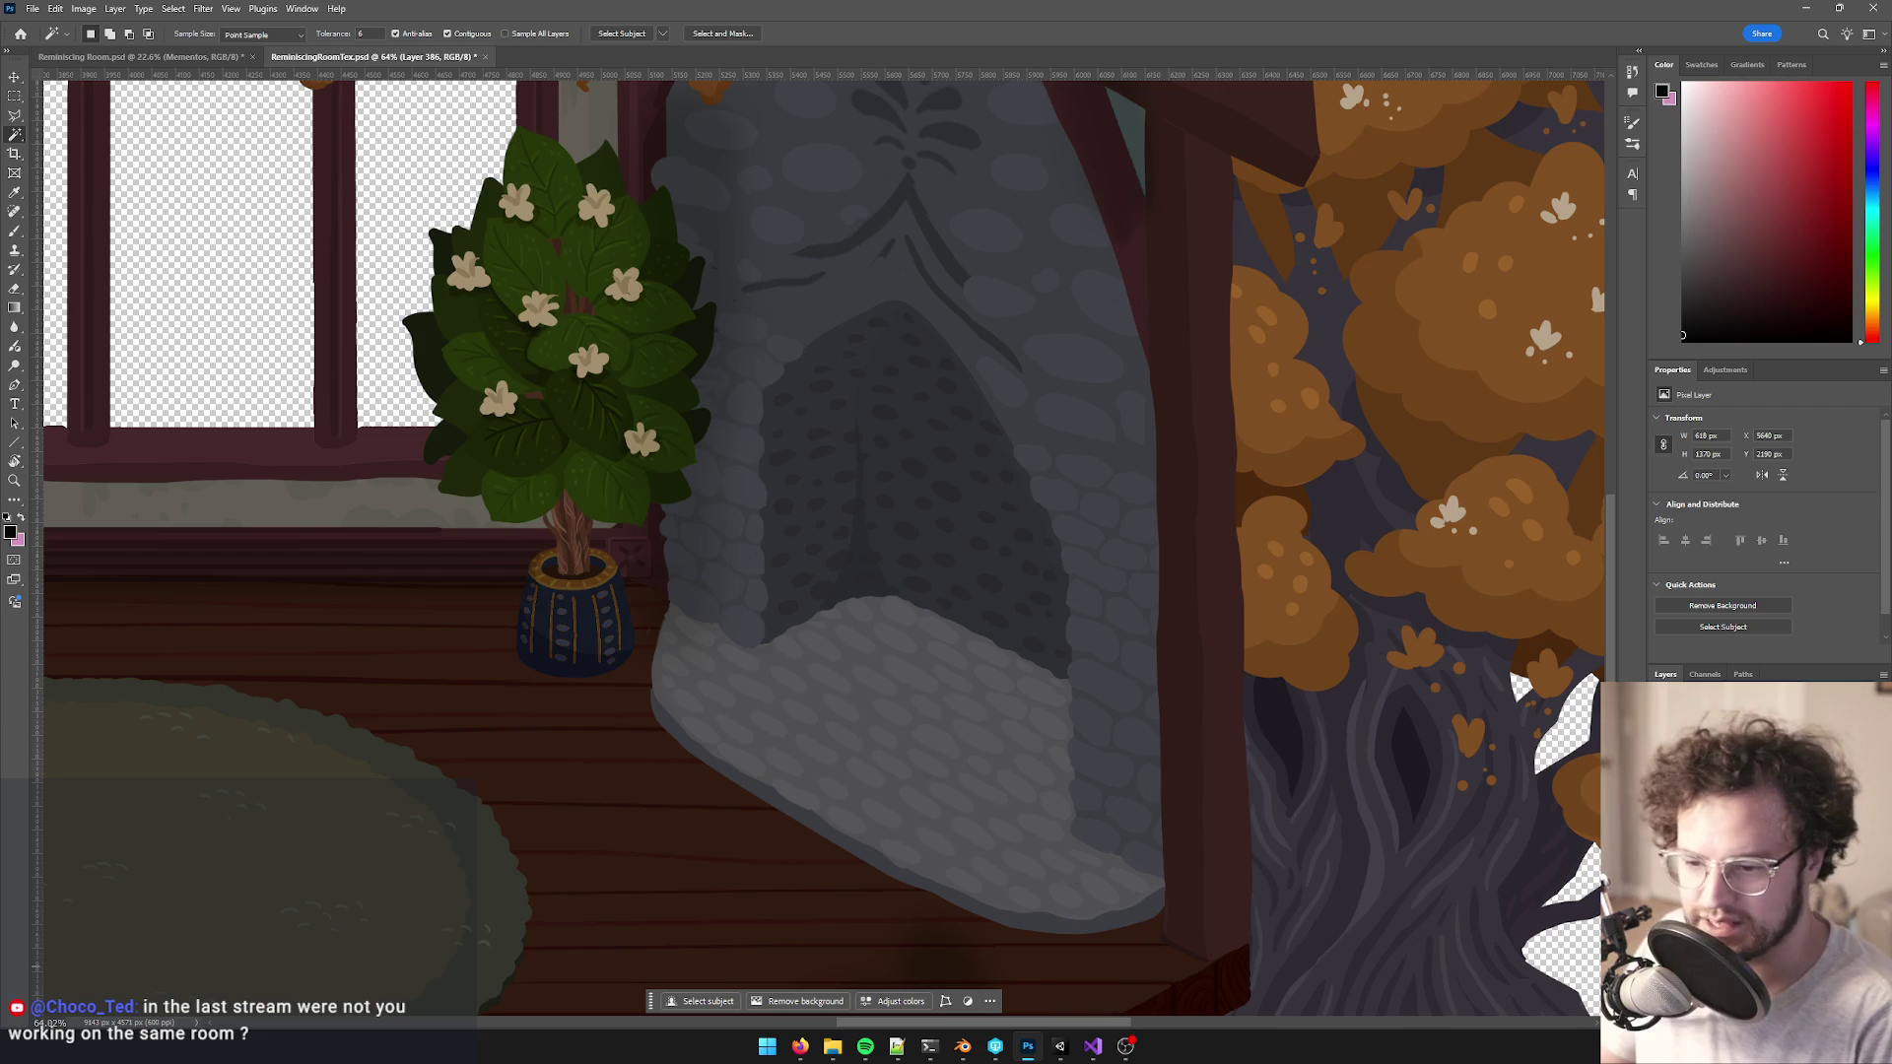
key("Return")
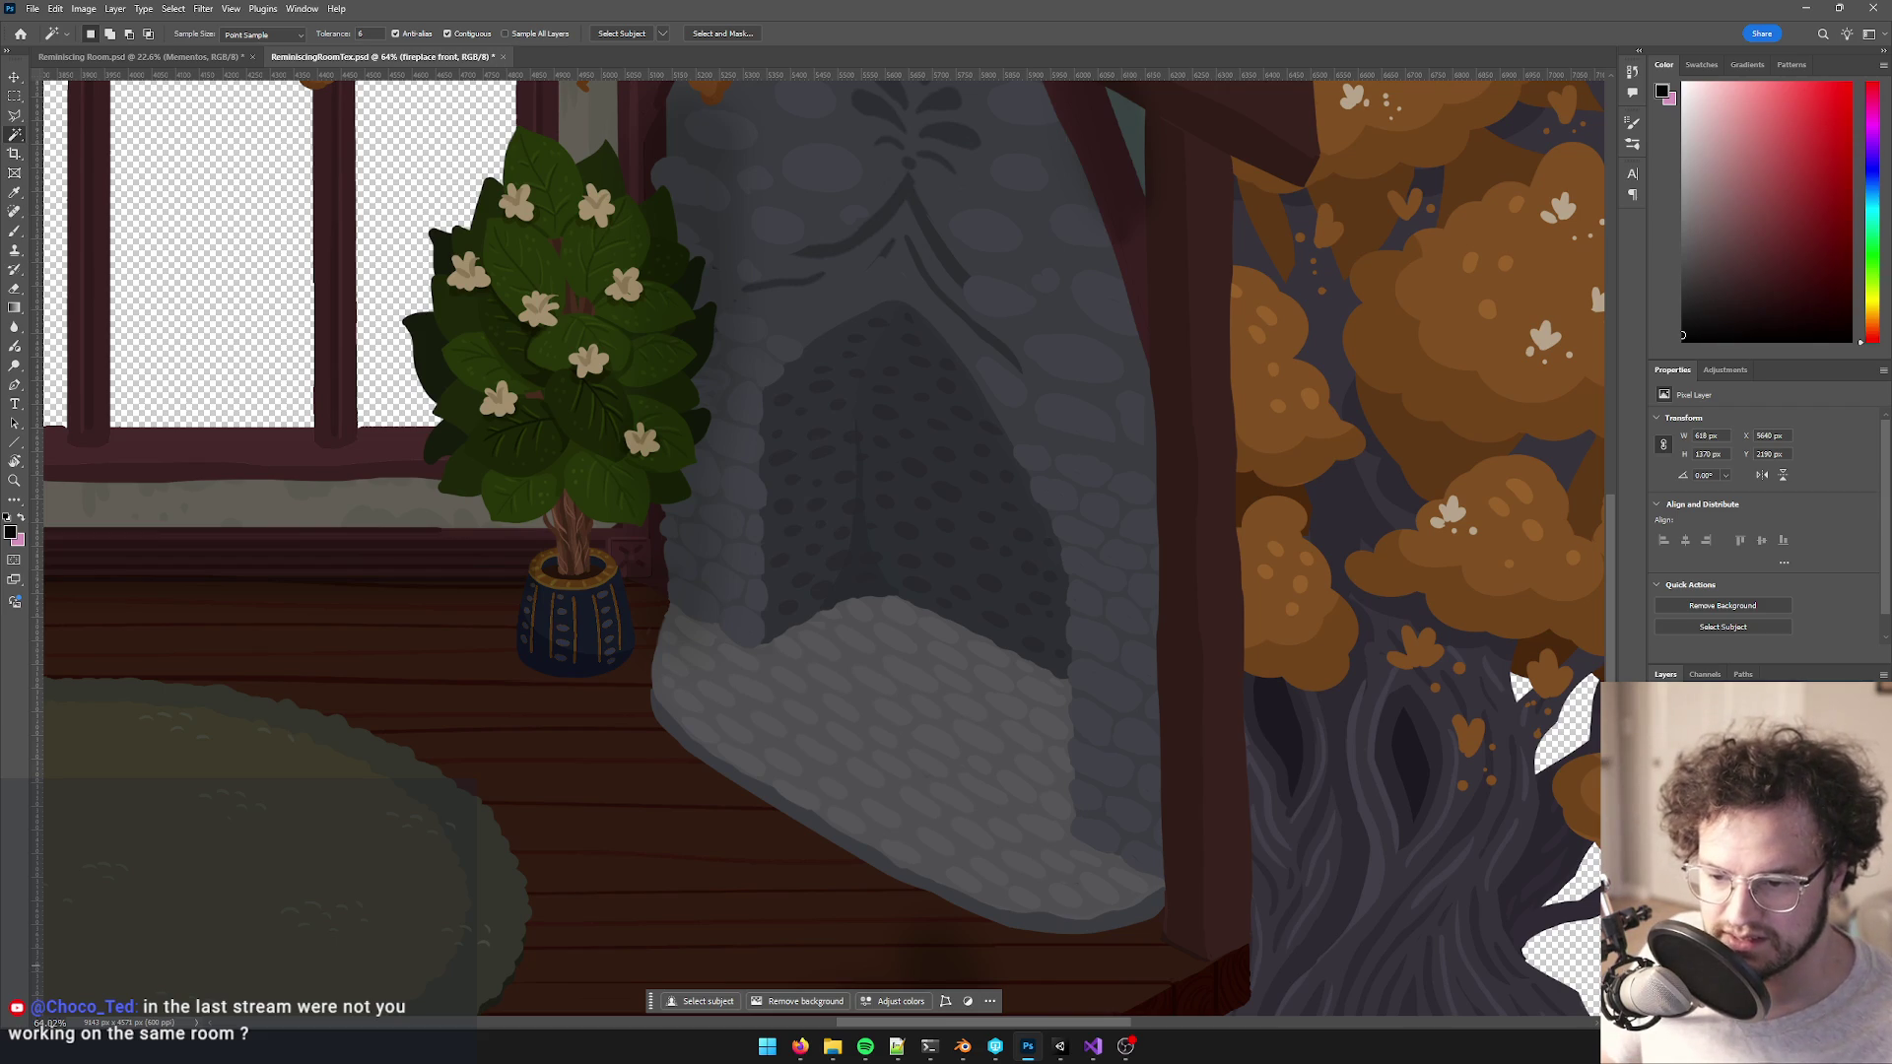
- Show and activate the soot layer, comparing the soot before and after the stones spill
left_click(1665, 749)
left_click(1735, 748)
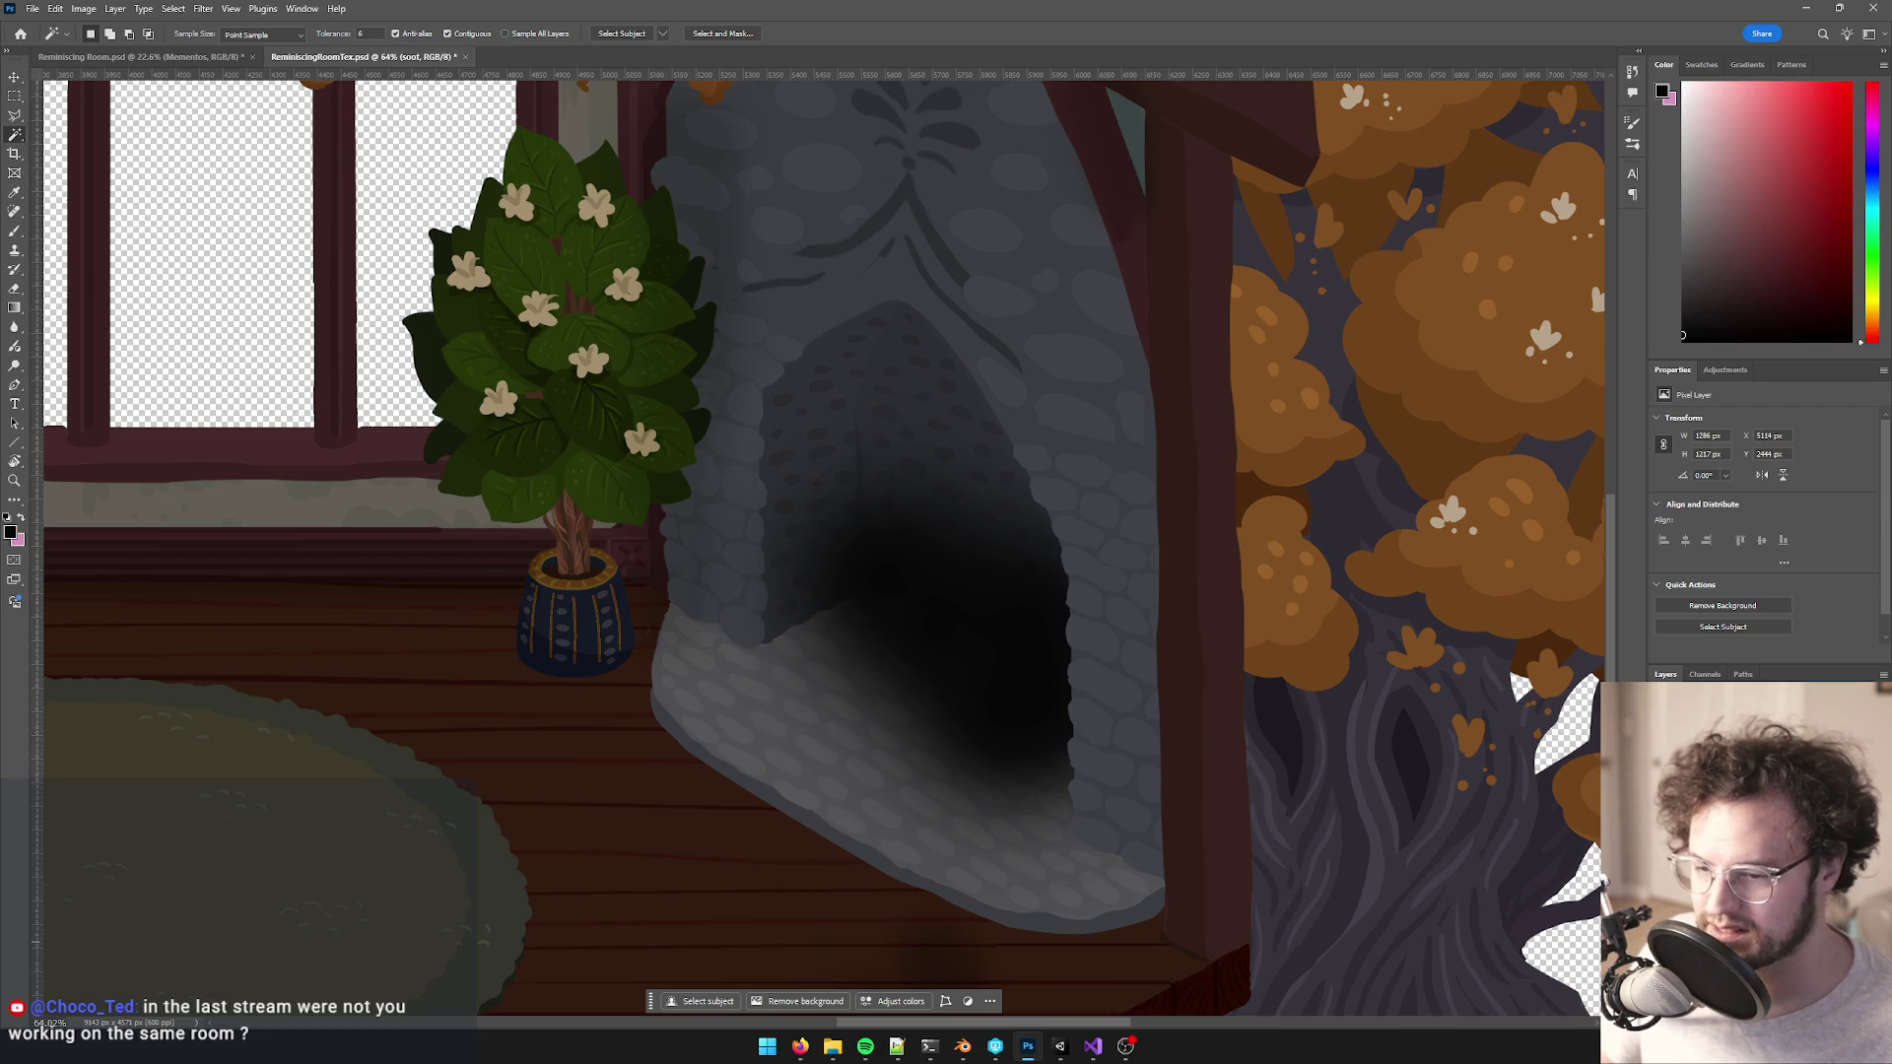
scroll(1072, 594, "down", 5)
scroll(1018, 604, "up", 4)
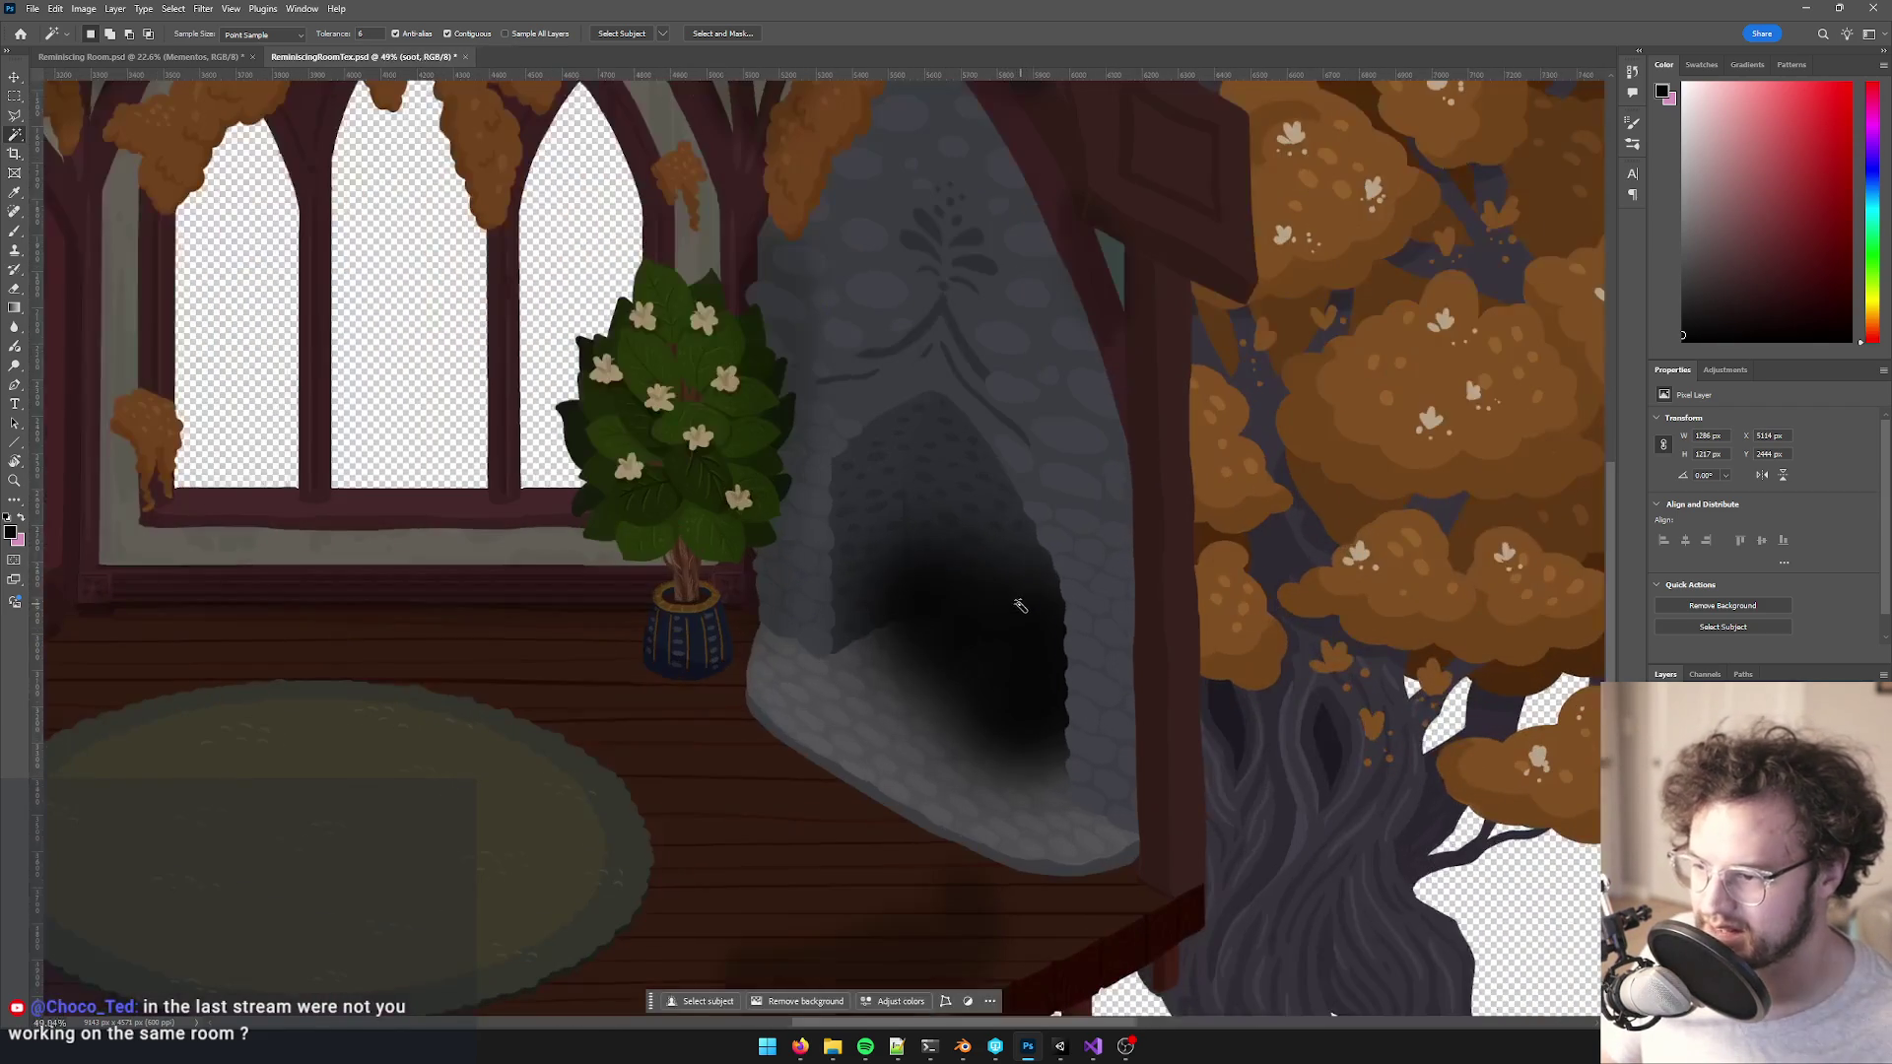
key("ctrl+z")
key("ctrl+z")
key("ctrl+shift+z")
- Brush more black soot into the lower opening and shrink the brush to 400 px
key("b")
scroll(930, 667, "down", 3)
scroll(937, 658, "up", 3)
mouse_move(929, 667)
left_mouse_down()
mouse_move(966, 718)
mouse_move(907, 676)
mouse_move(933, 591)
mouse_move(916, 572)
mouse_move(984, 571)
mouse_move(920, 536)
mouse_move(933, 493)
mouse_move(887, 650)
mouse_move(961, 763)
left_mouse_up()
key("bracketleft")
key("bracketleft")
scroll(960, 764, "down", 6)
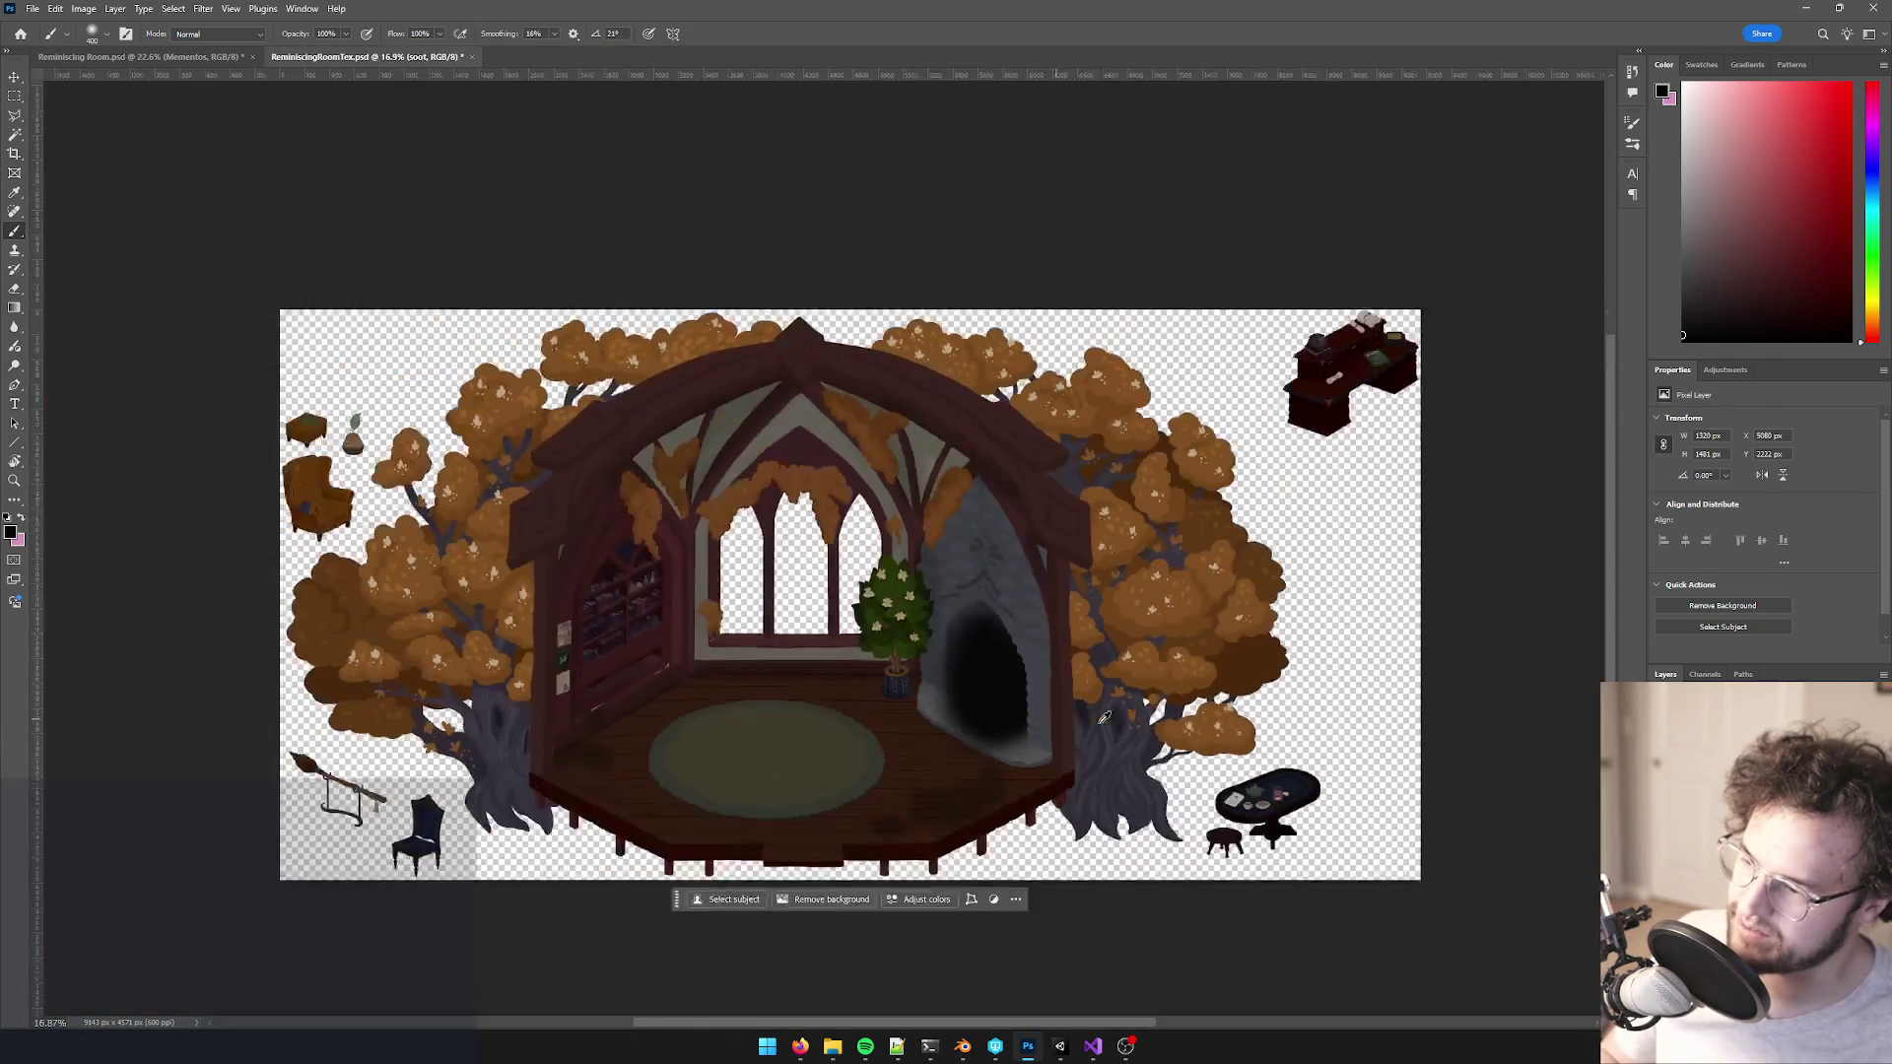
scroll(897, 660, "up", 5)
scroll(897, 661, "up", 1)
- Recentre on the fireplace, then switch to Unity and start a Project asset search
mouse_move(920, 553)
left_mouse_down()
mouse_move(962, 622)
mouse_move(936, 623)
left_mouse_up()
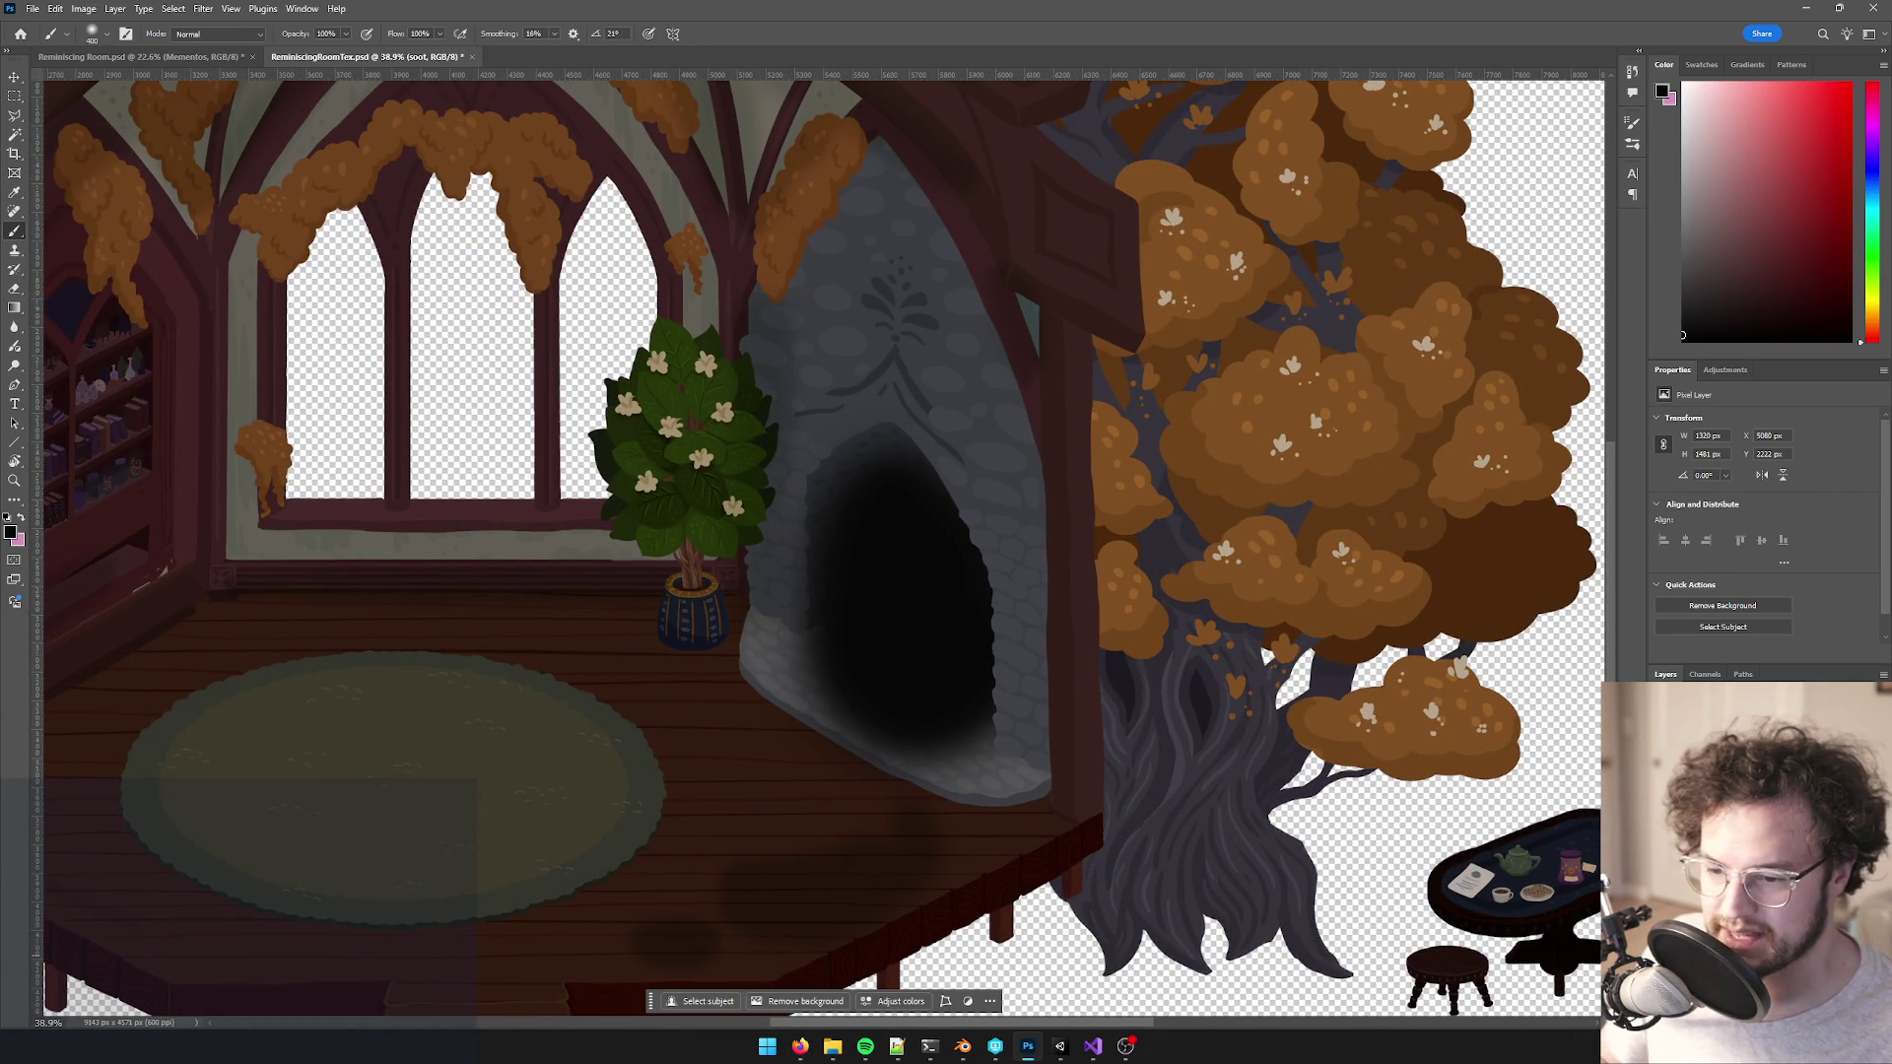
scroll(815, 739, "down", 1)
scroll(802, 670, "up", 2)
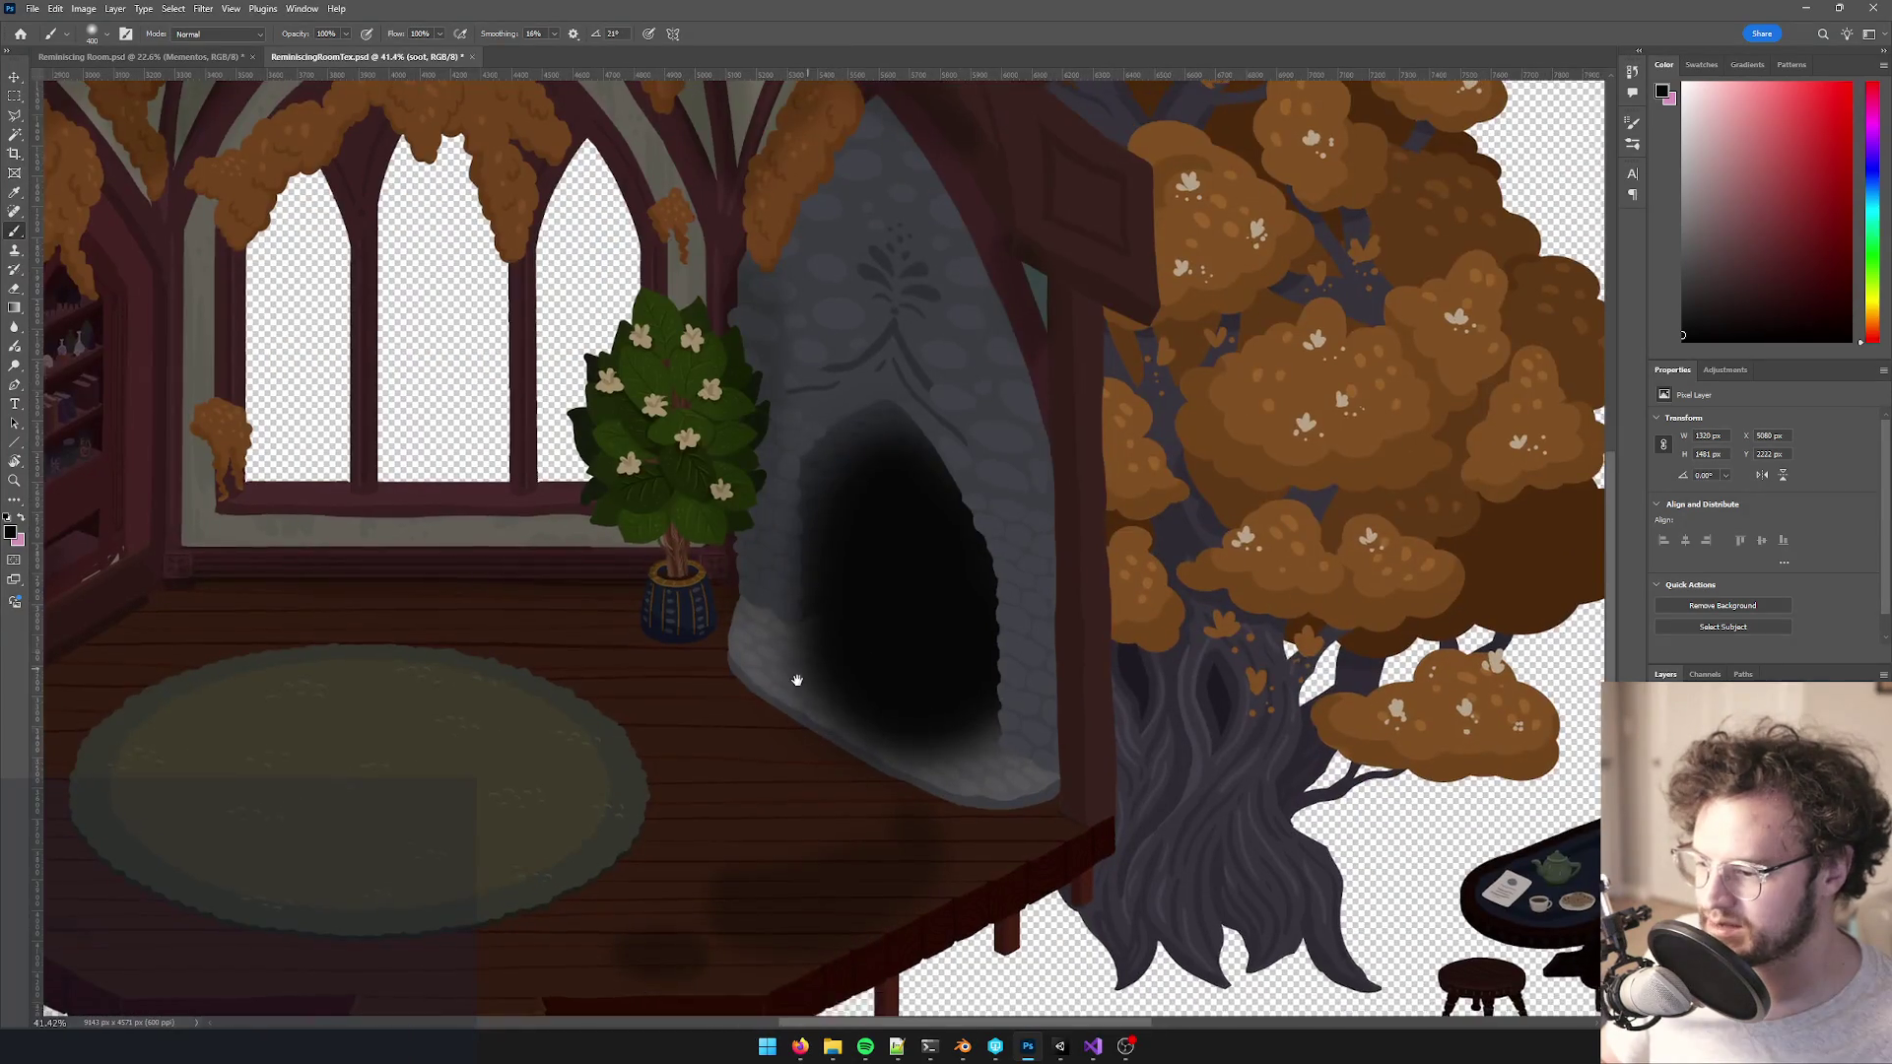
left_click(1067, 1048)
left_click(1690, 627)
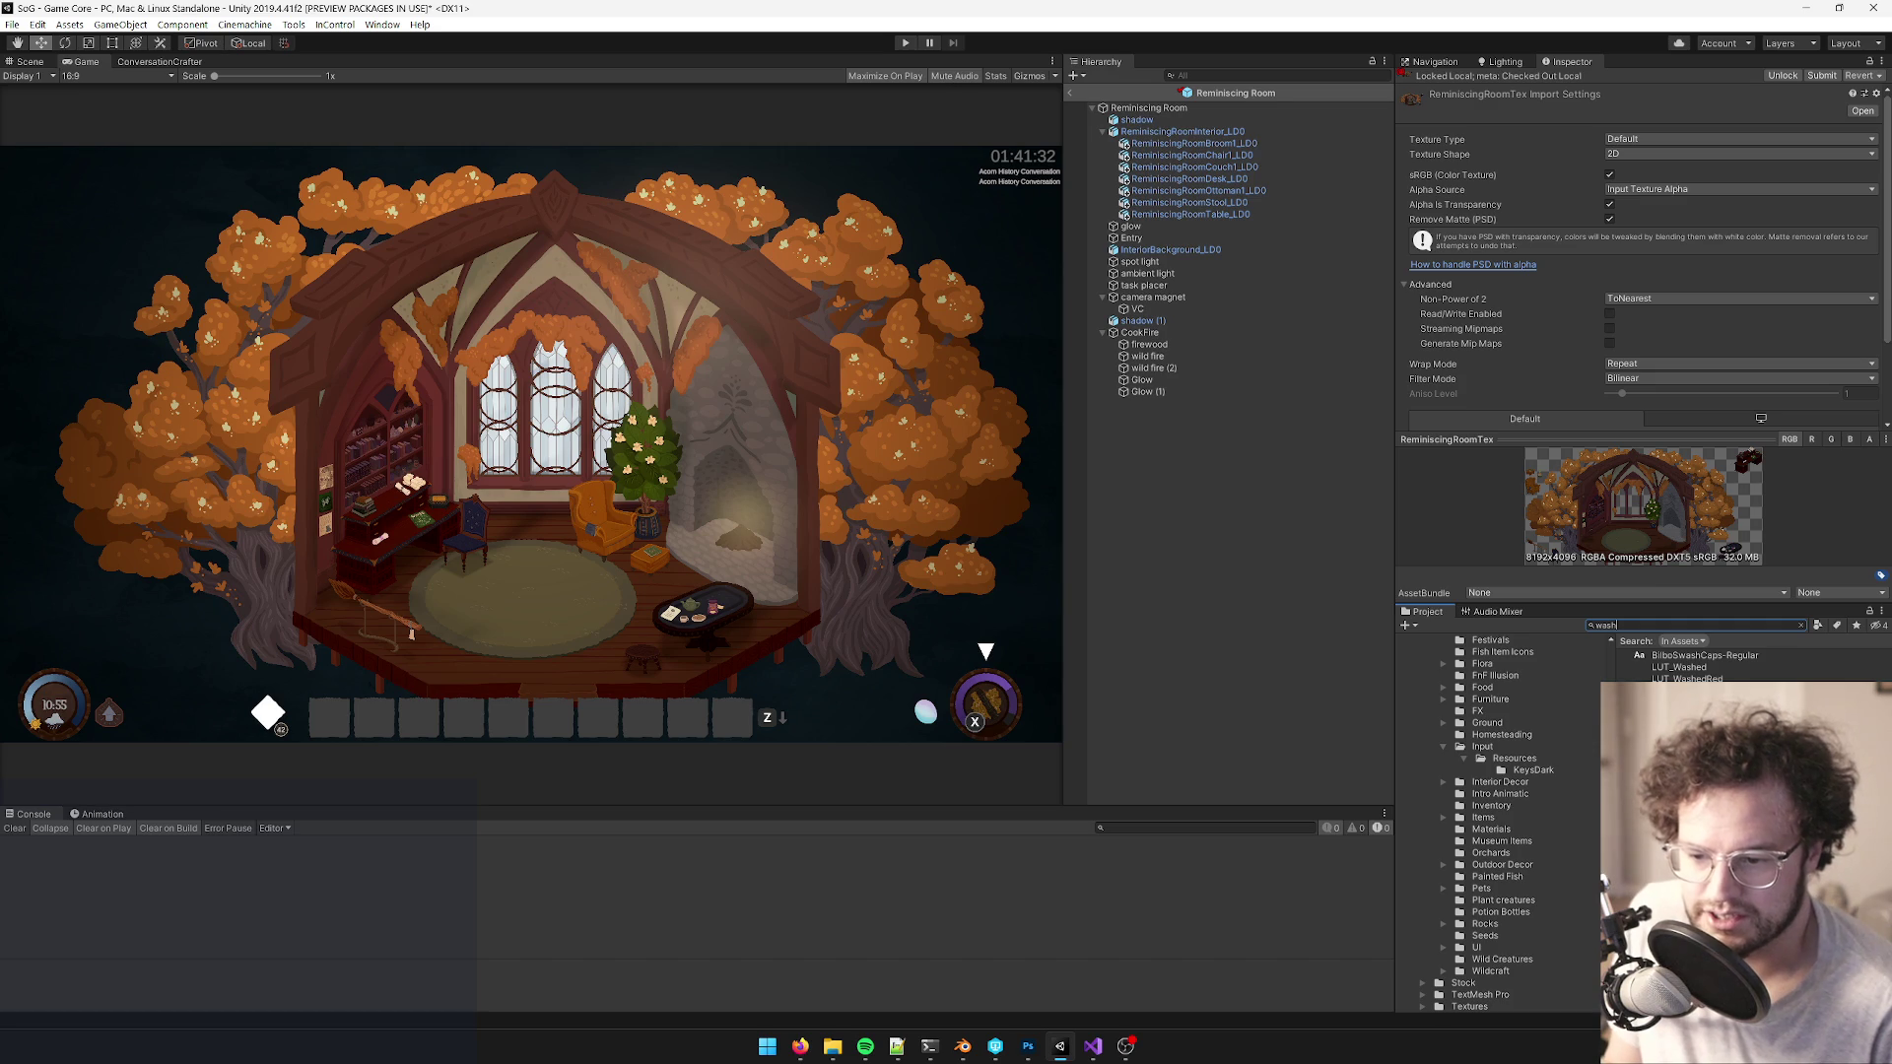
- Preview WaterColorWash3, 1 and 2 in the Inspector, then open WaterColorWash1 externally
left_click(1705, 750)
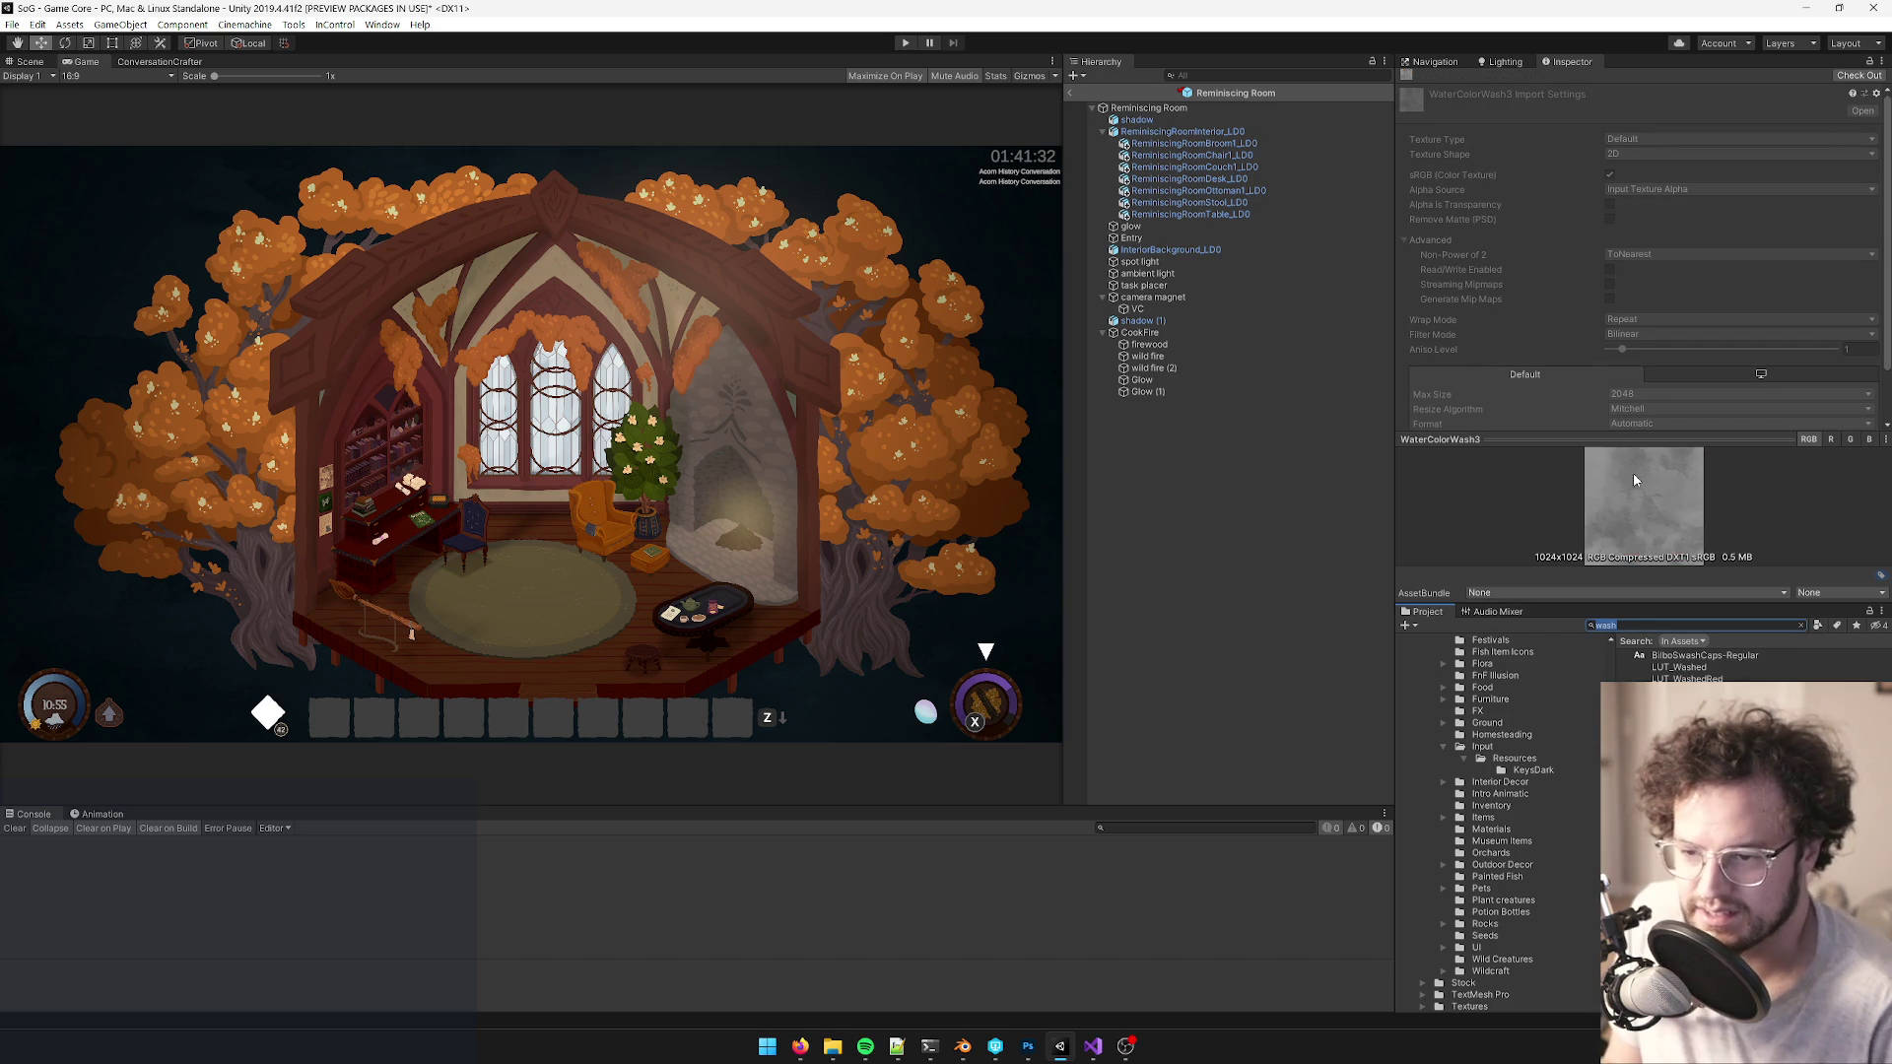
mouse_move(1638, 442)
left_mouse_down()
mouse_move(1633, 142)
mouse_move(1632, 167)
left_mouse_up()
key("Up")
key("Up")
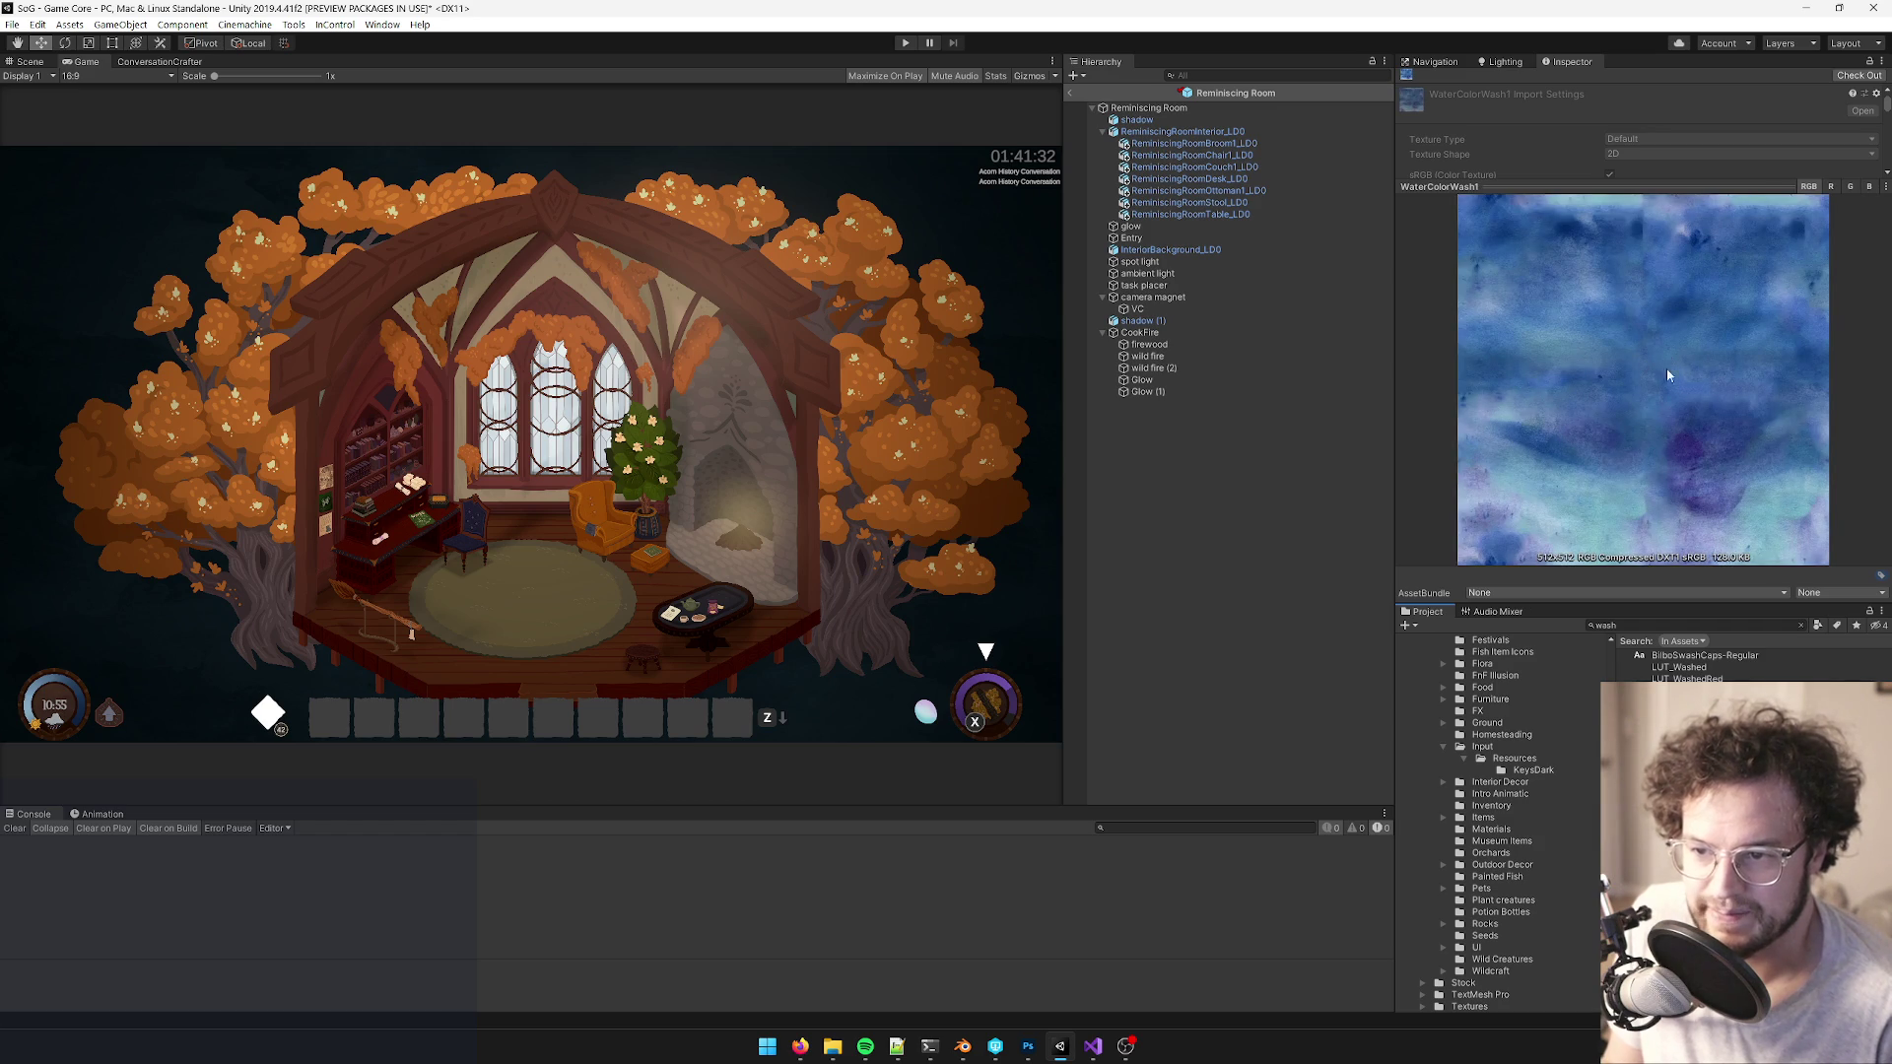
key("Down")
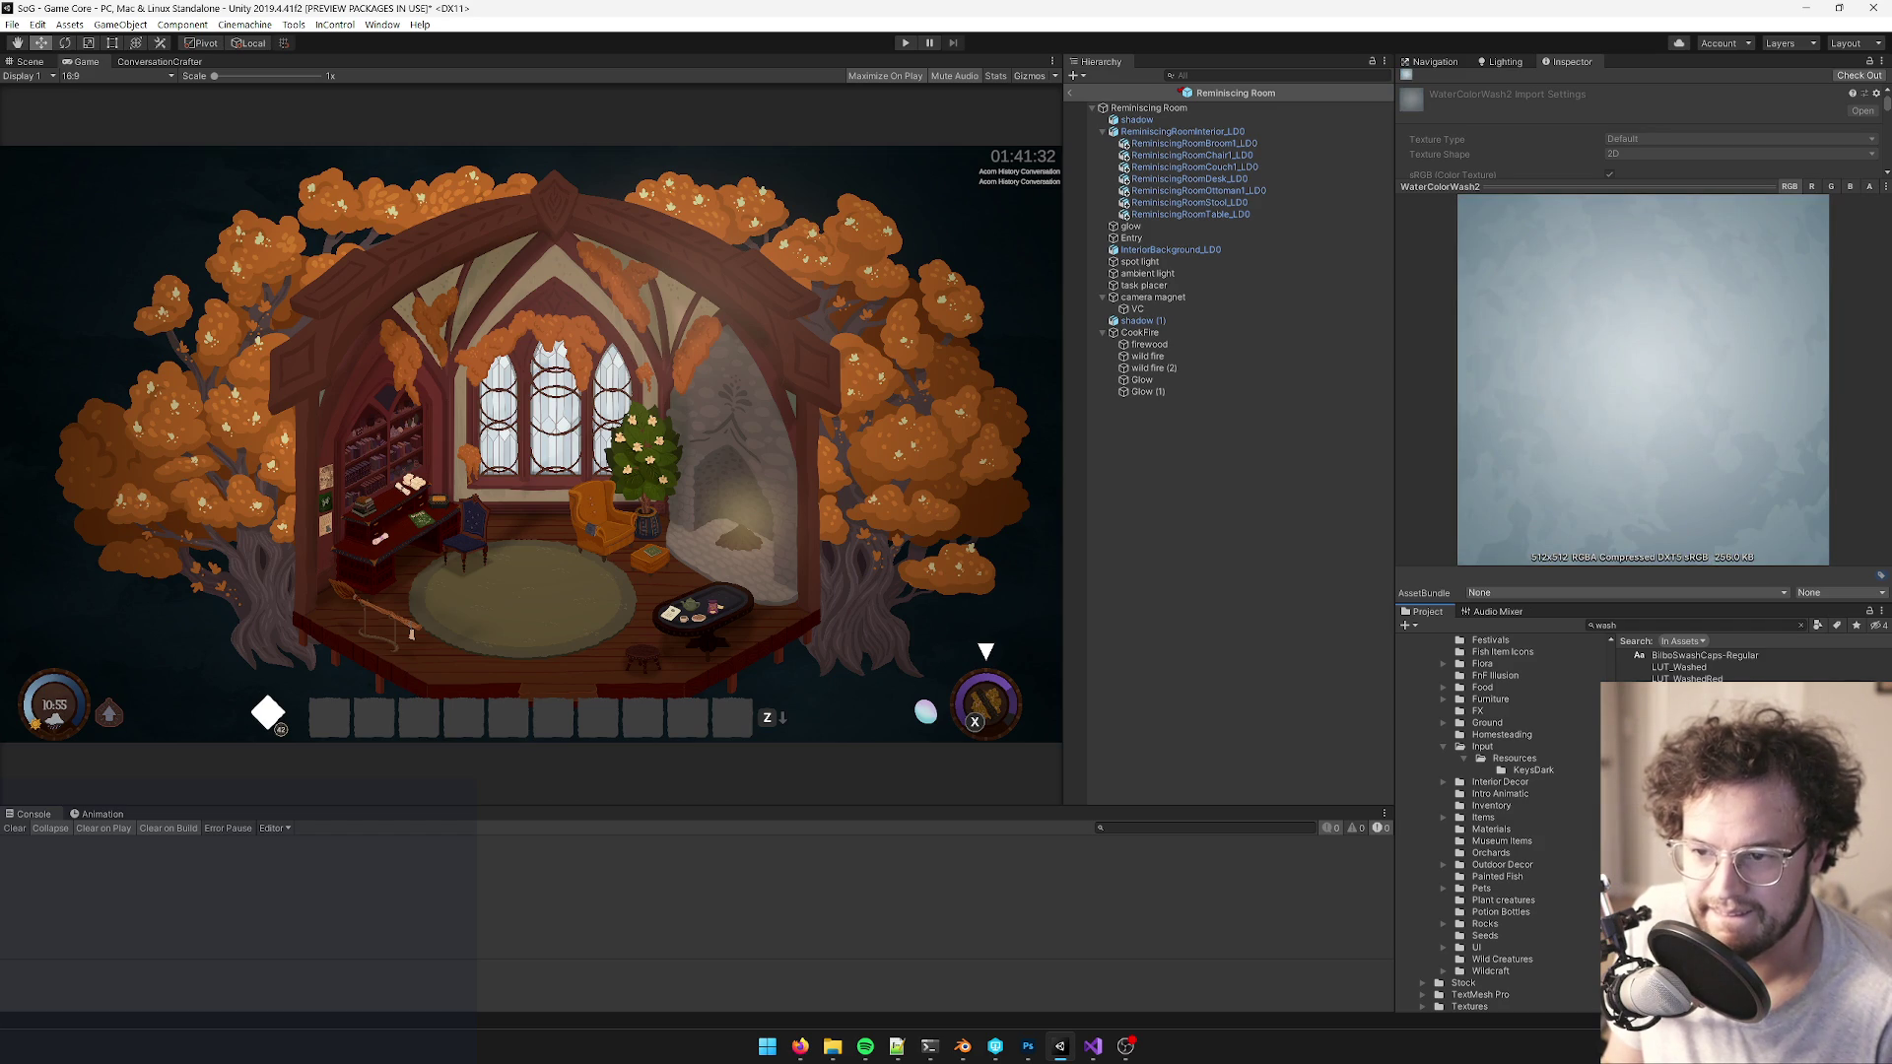
key("Up")
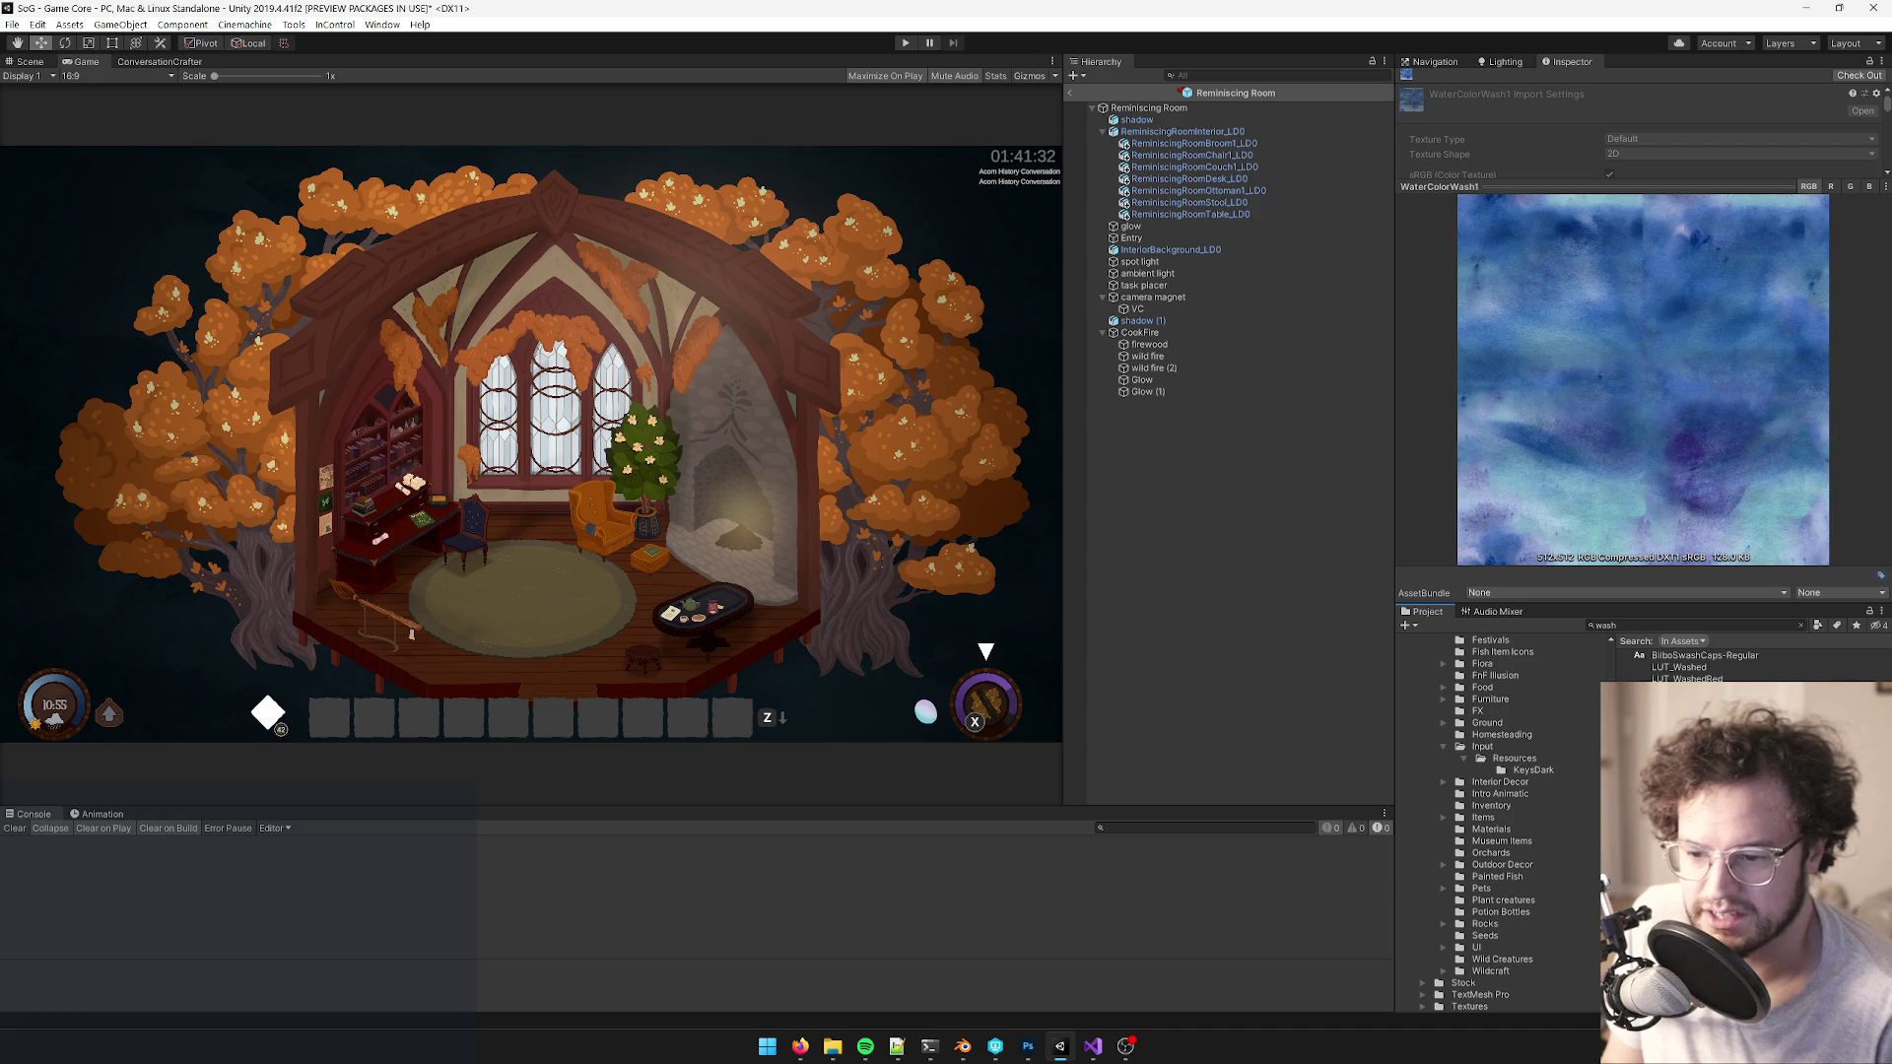
key("Return")
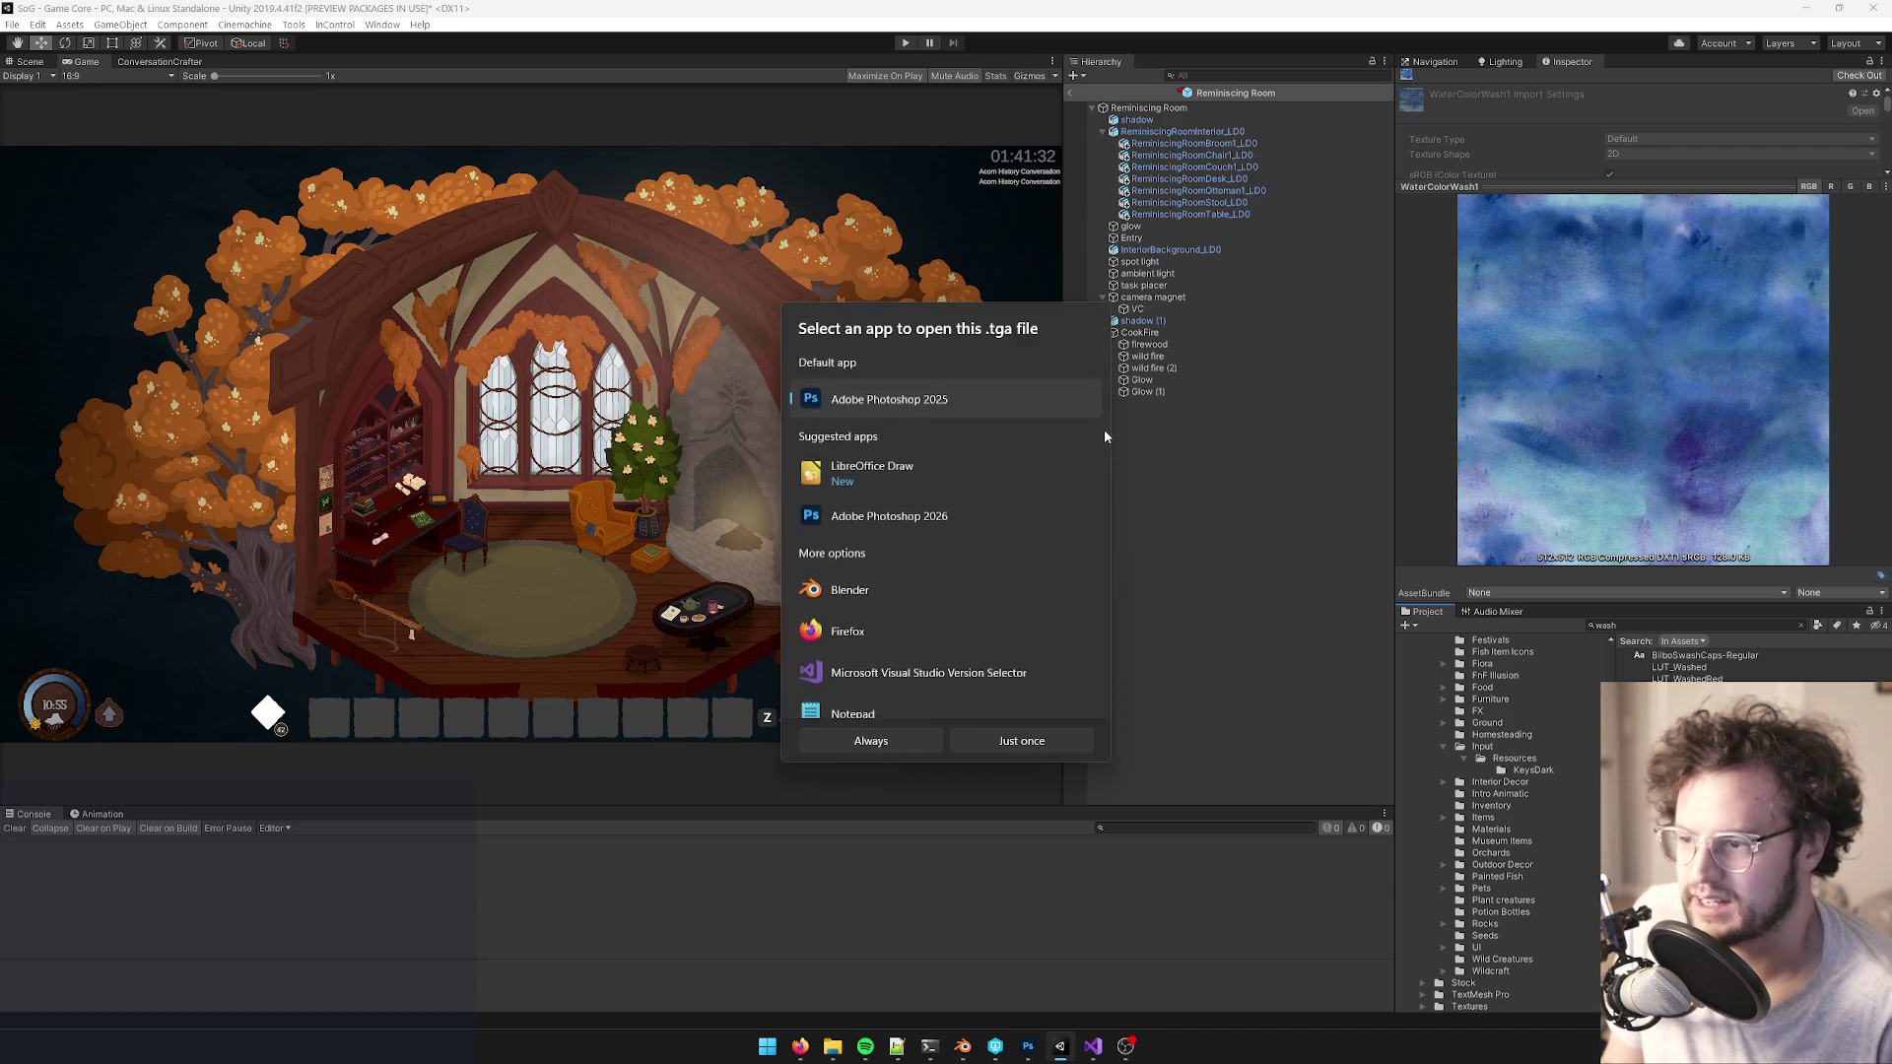
- Open WaterColorWash1 in Photoshop just once, select all of it, and return to ReminiscingRoomTex.psd
left_click(984, 741)
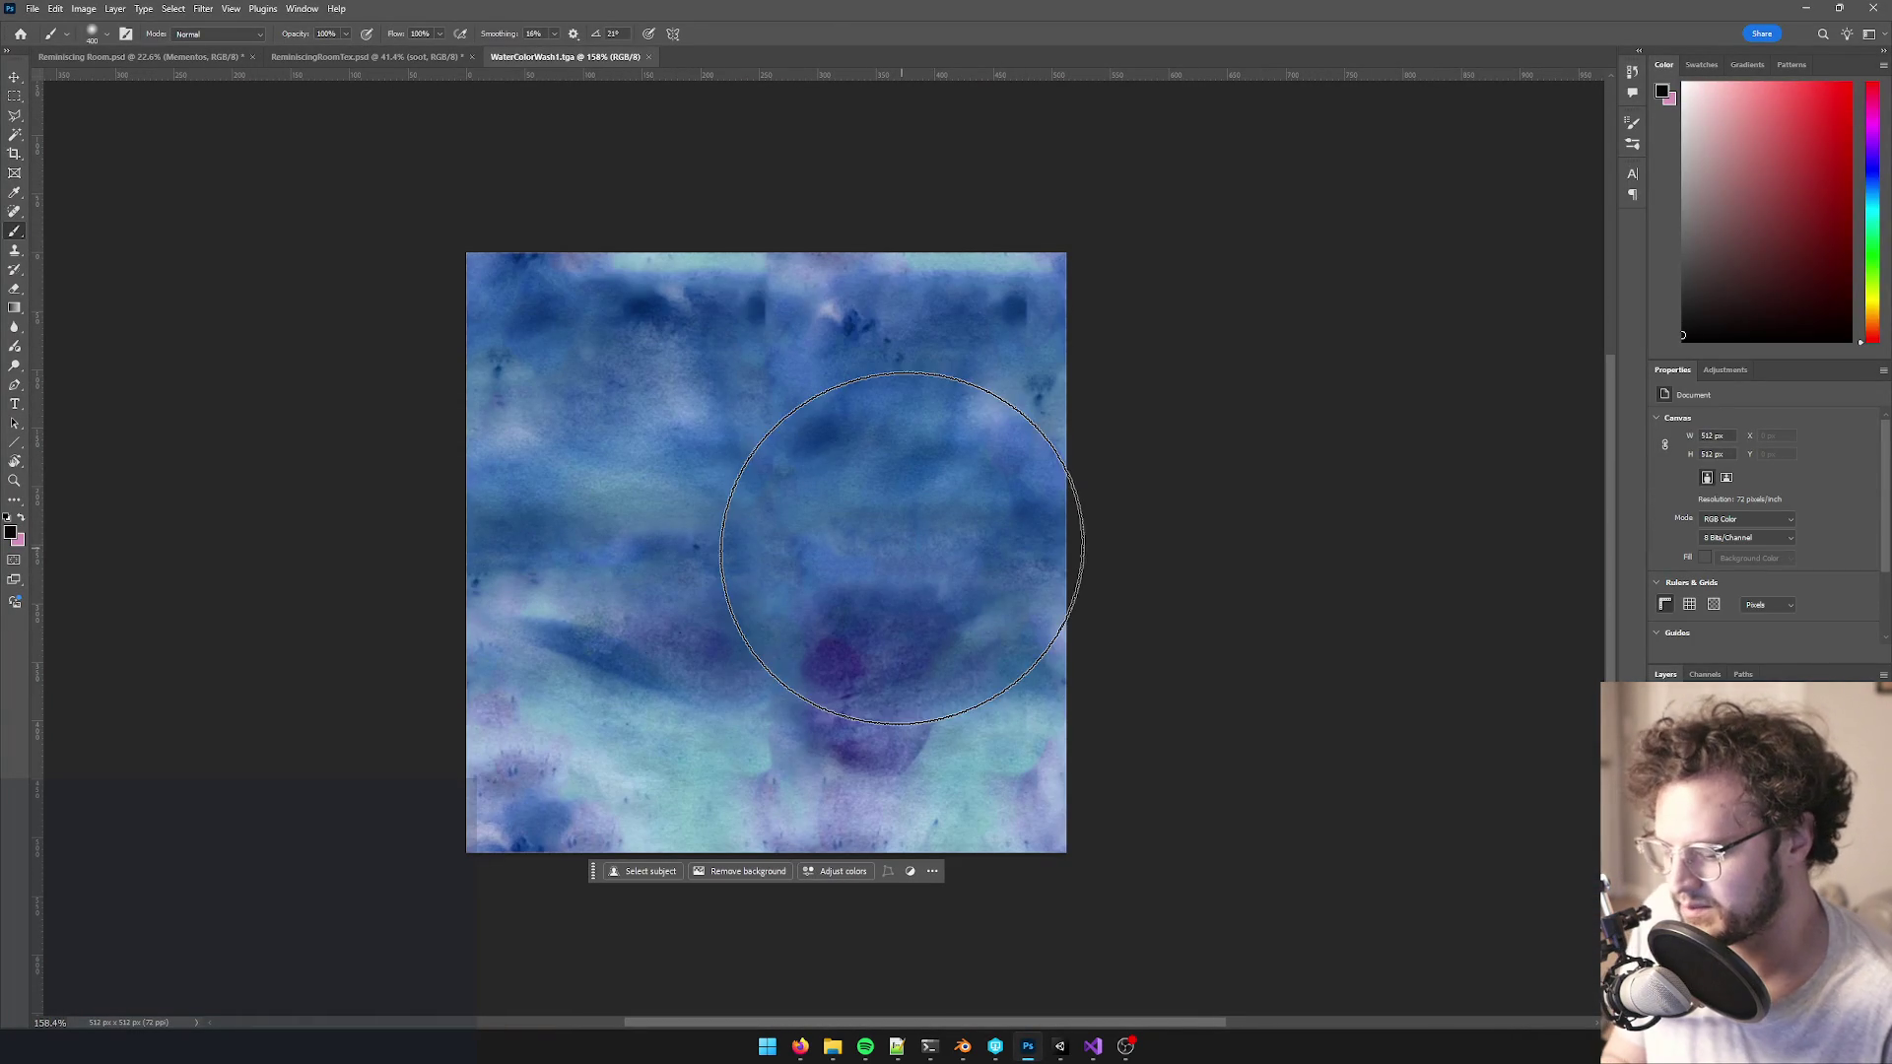
key("ctrl+a")
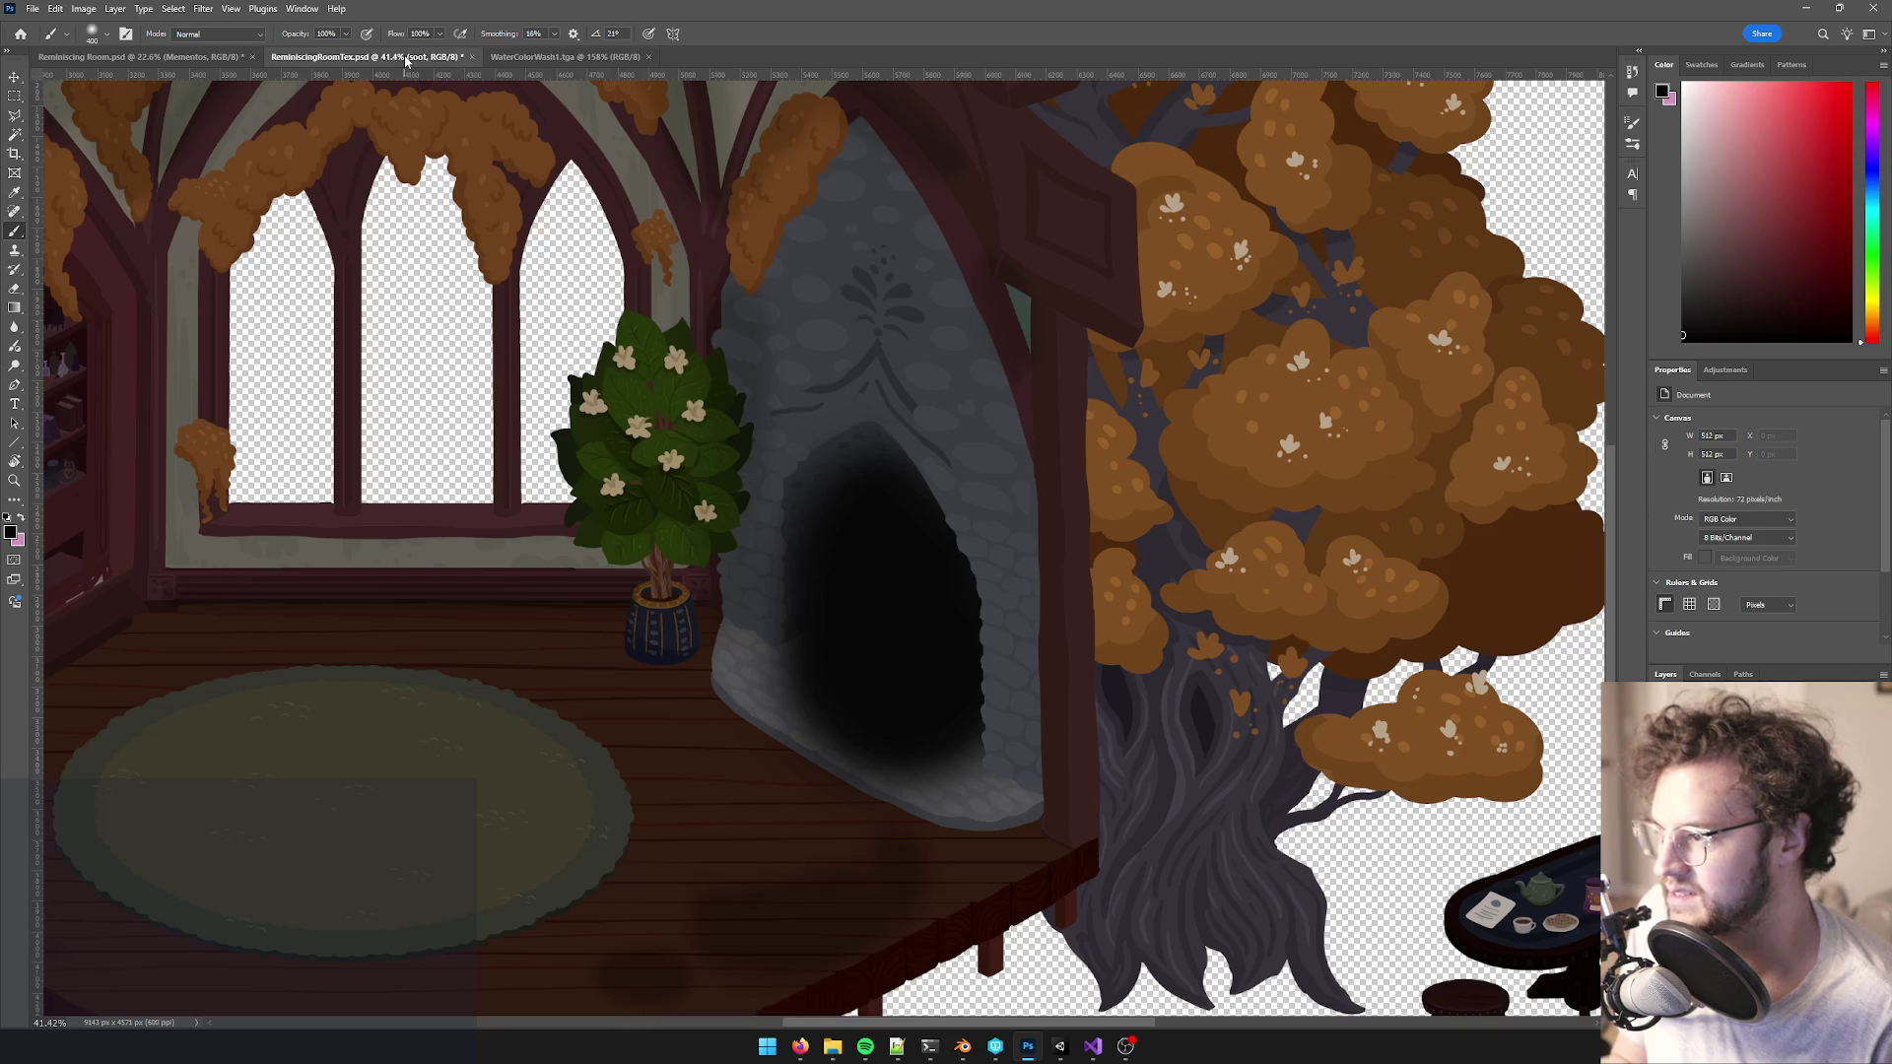
left_click(366, 56)
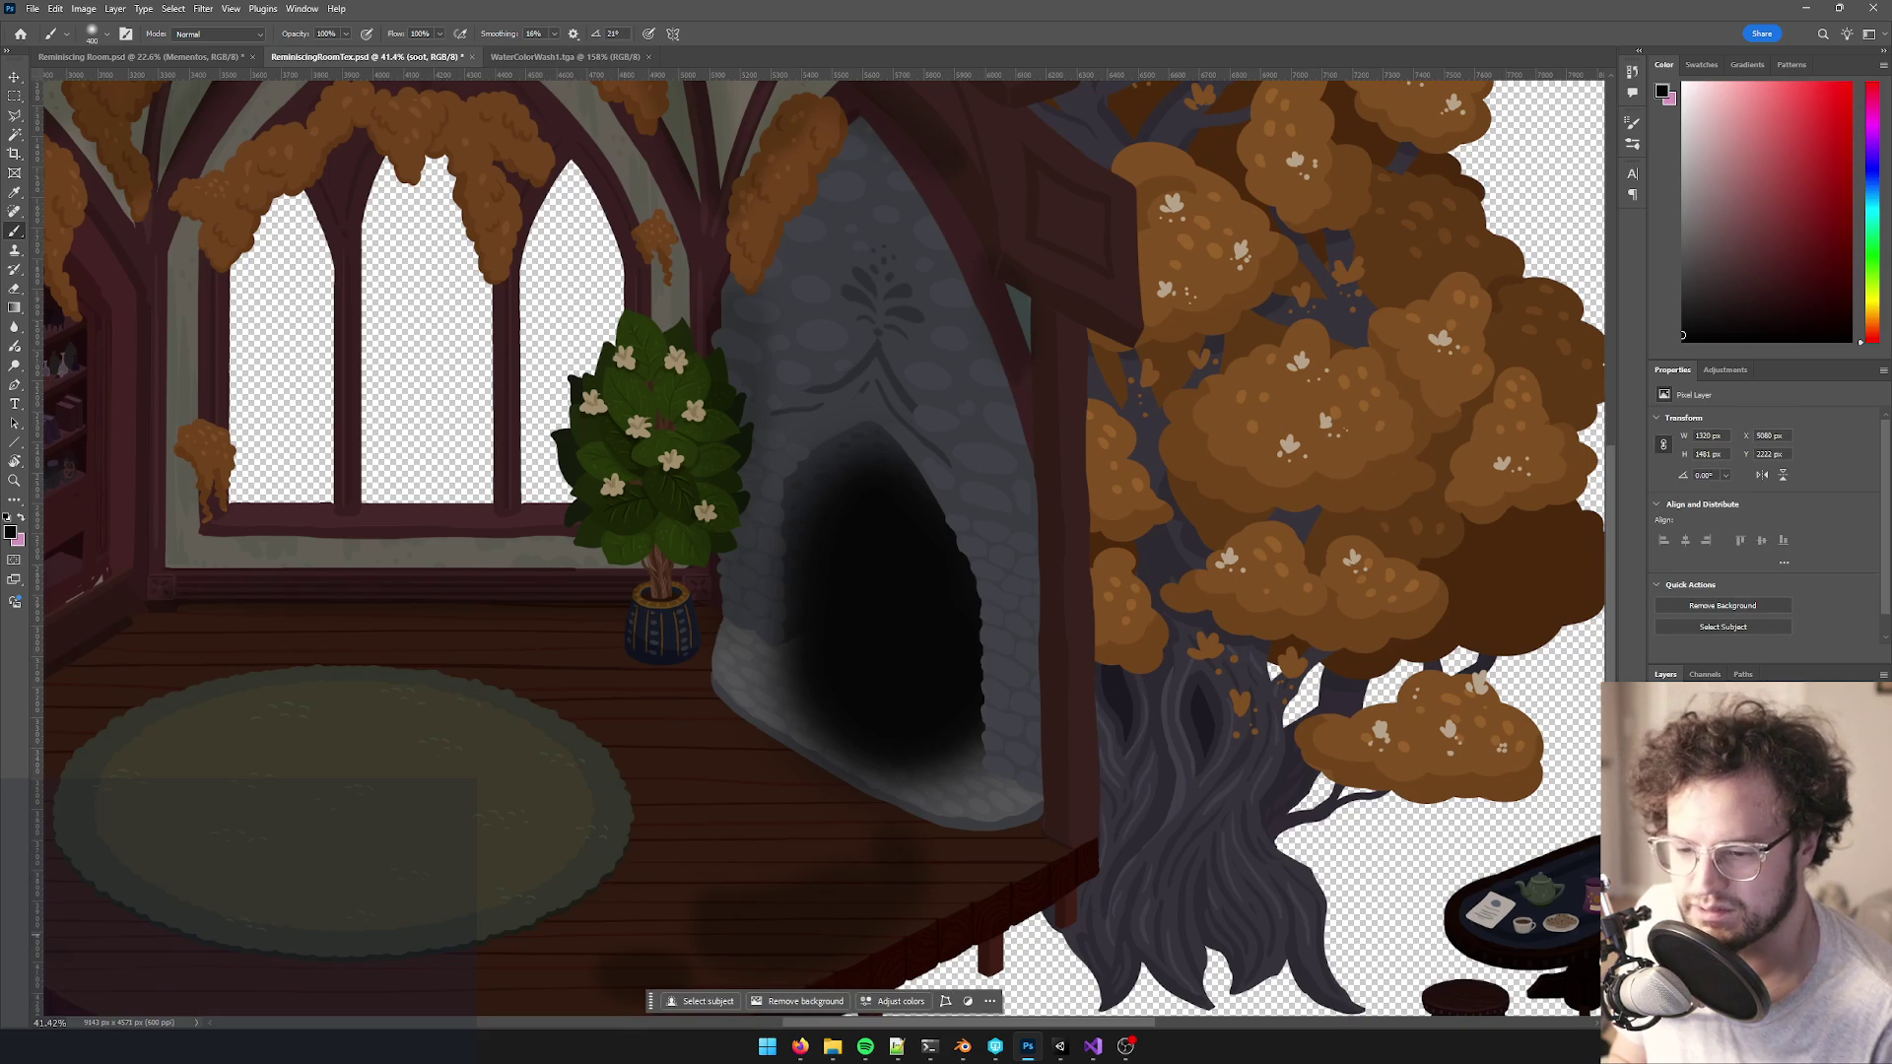
- Paste the watercolor texture and move it over the fireplace opening
key("ctrl+v")
key("v")
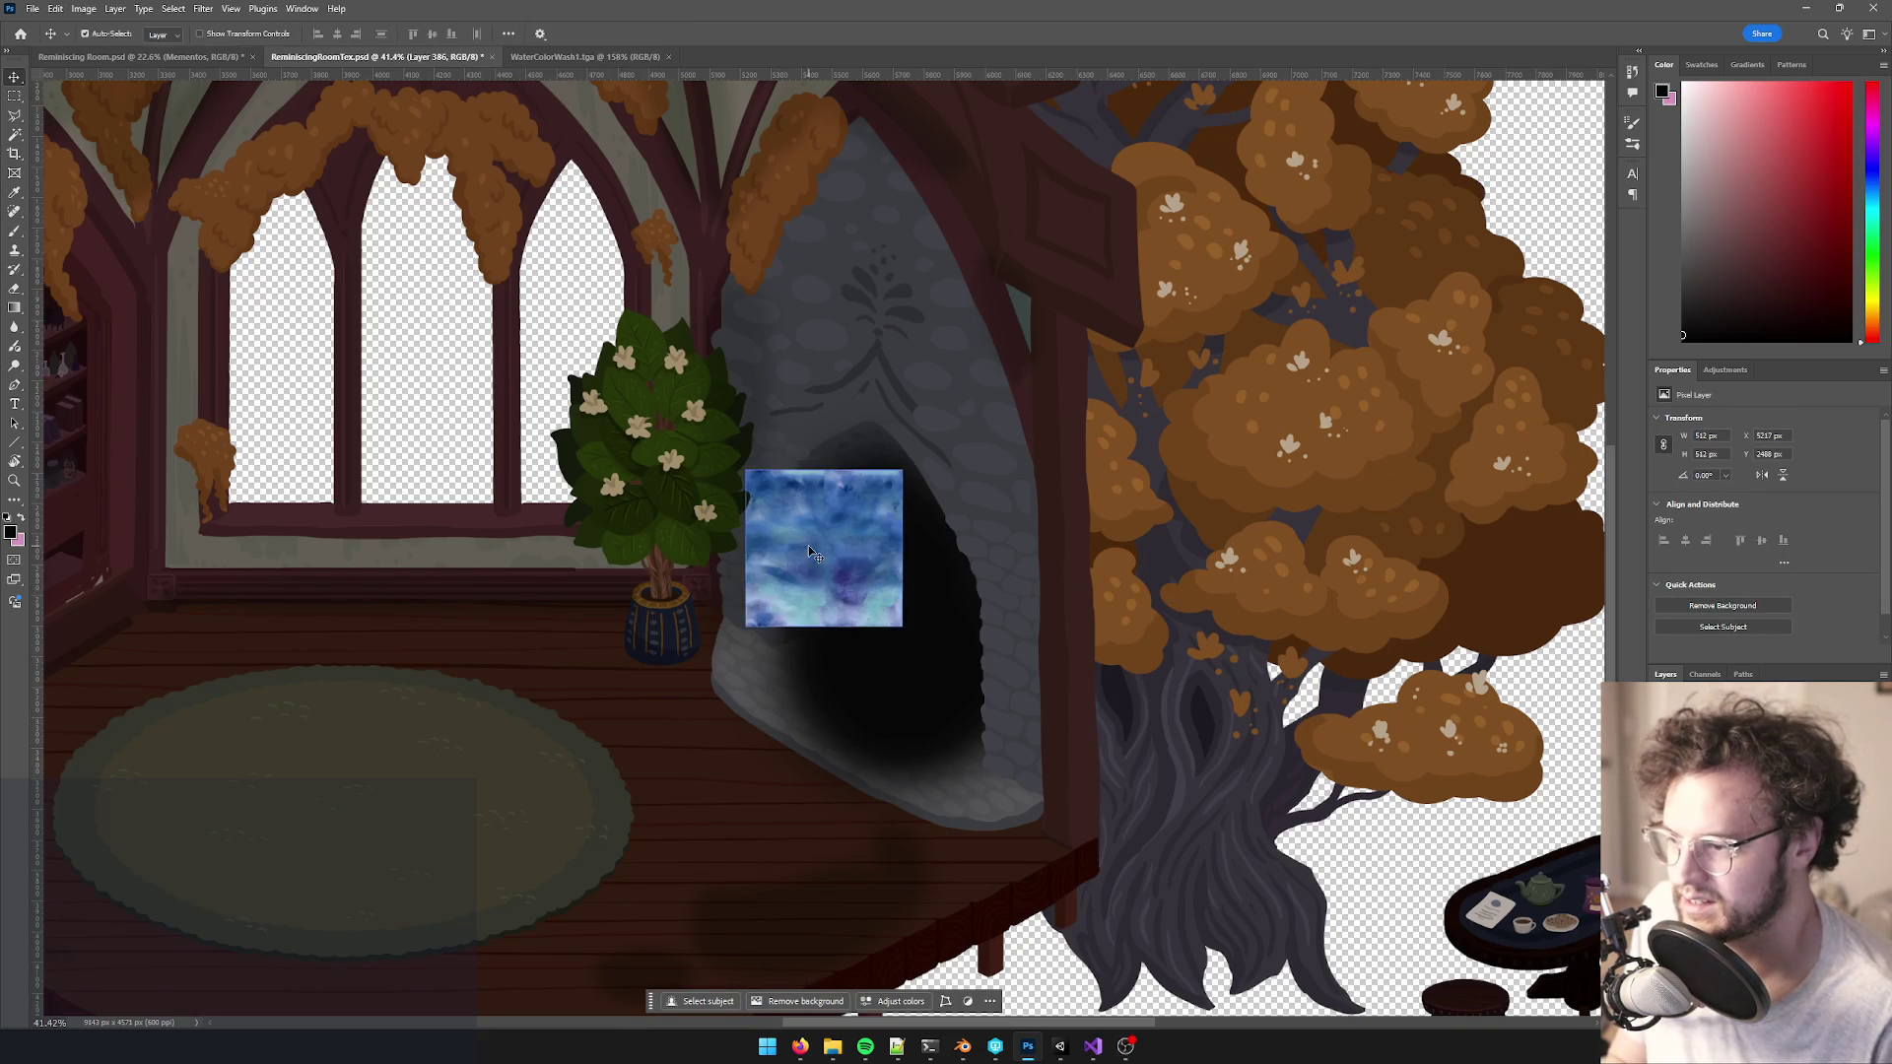
scroll(808, 546, "up", 3)
scroll(820, 548, "up", 3)
left_click_drag(866, 562, 836, 795)
scroll(1047, 515, "down", 2)
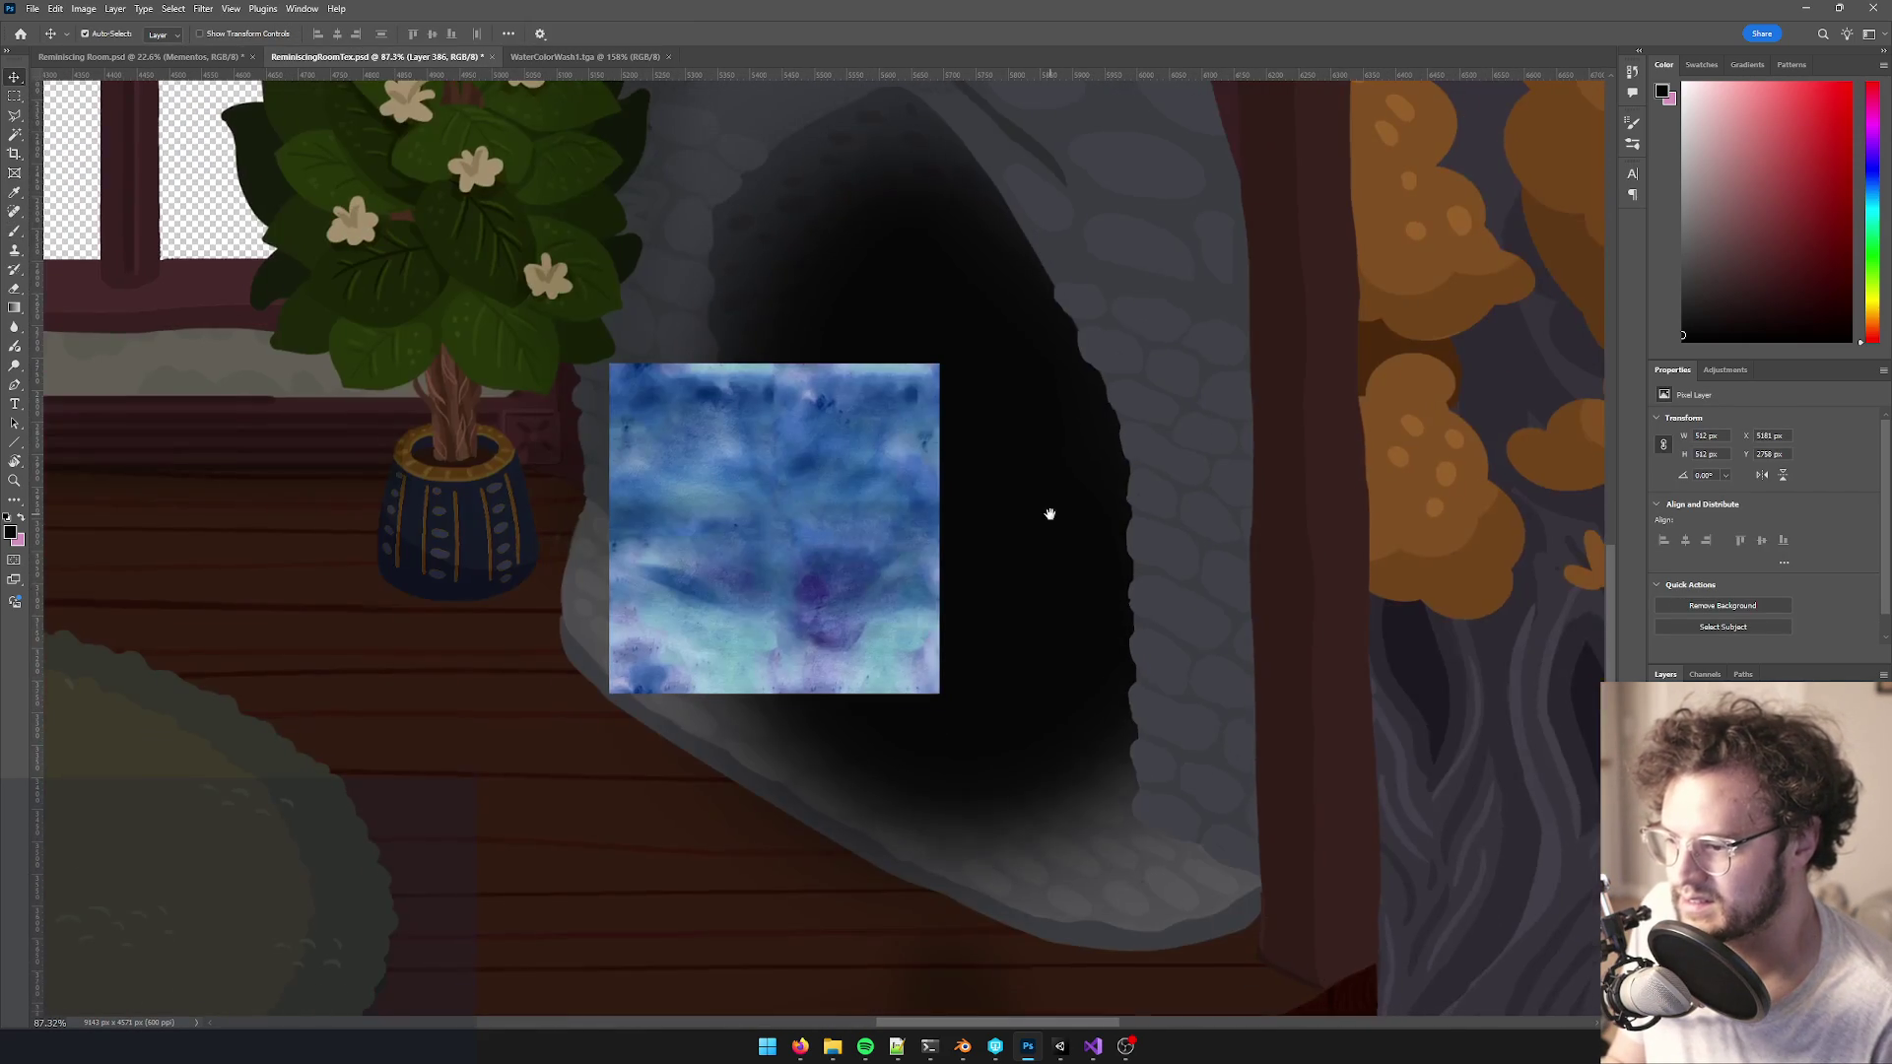
- Desaturate the texture to -100 saturation and darken it with Levels black input 60
key("ctrl+u")
left_click_drag(668, 291, 596, 292)
left_click(830, 181)
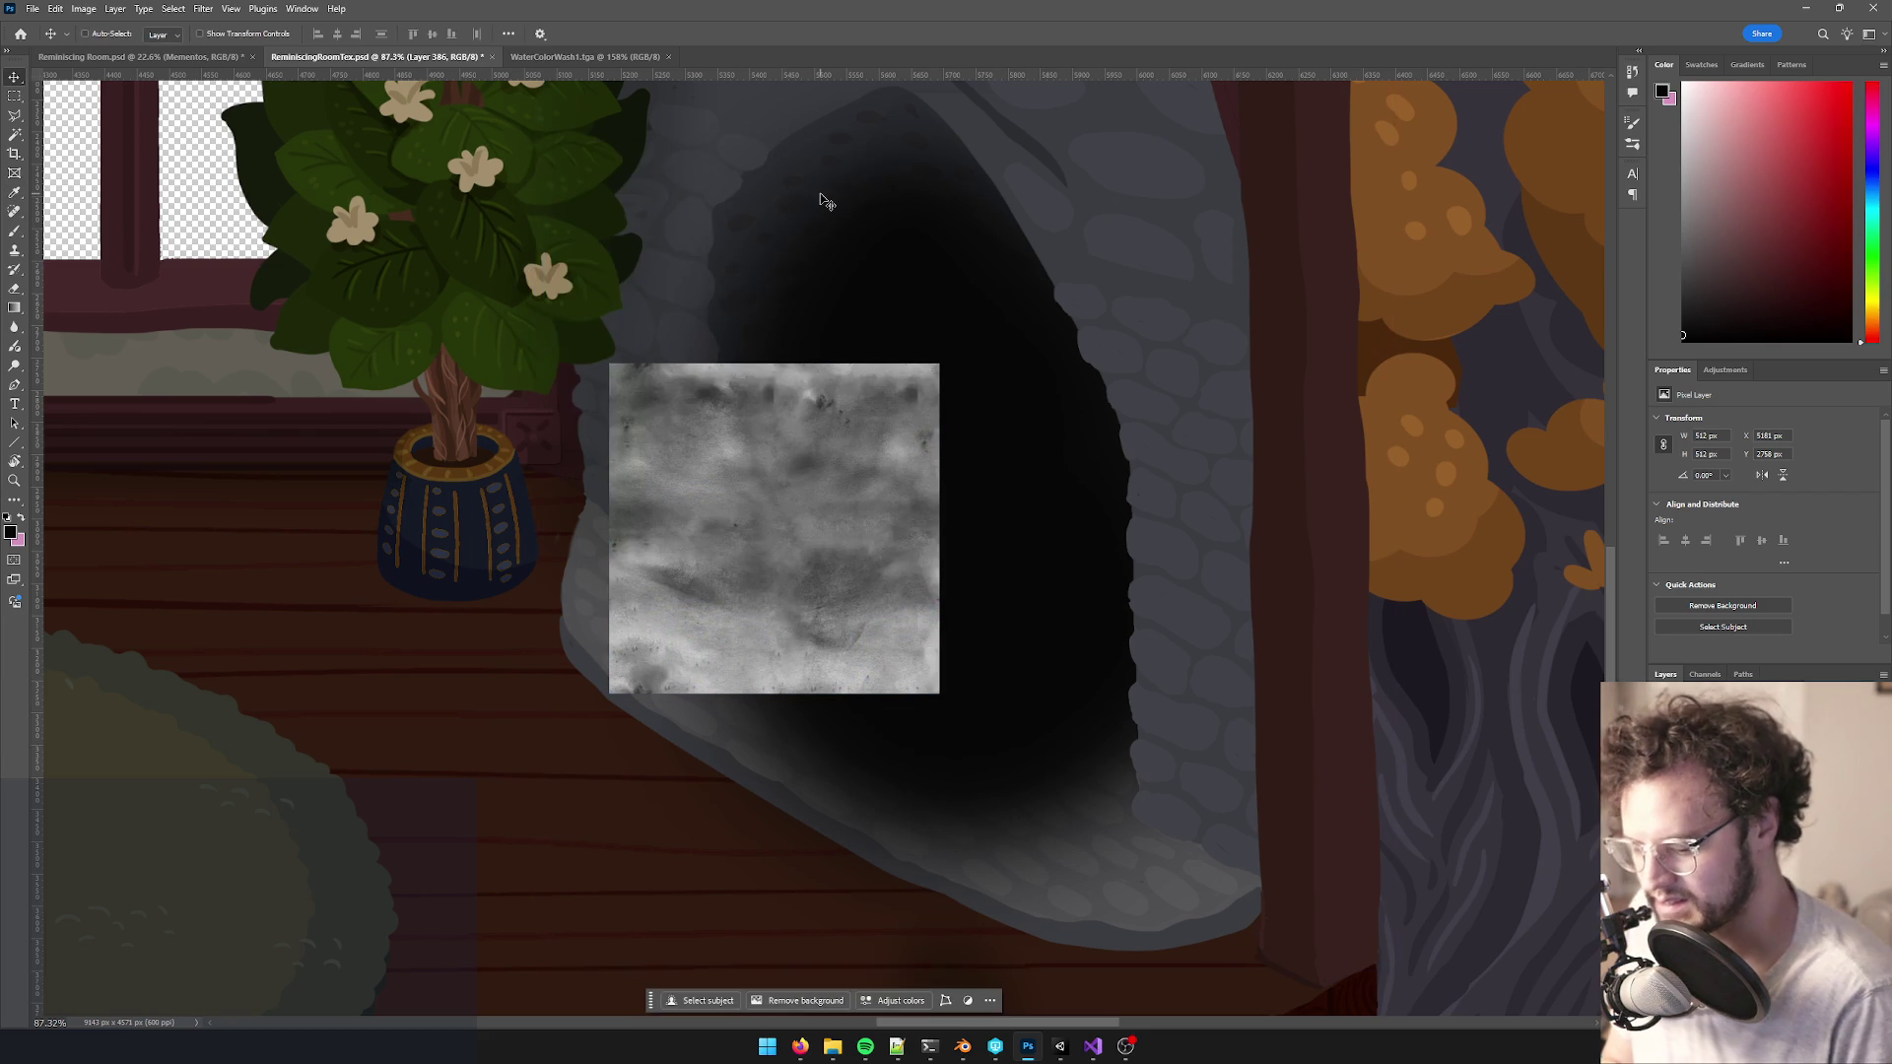
key("ctrl+l")
left_click_drag(569, 313, 717, 321)
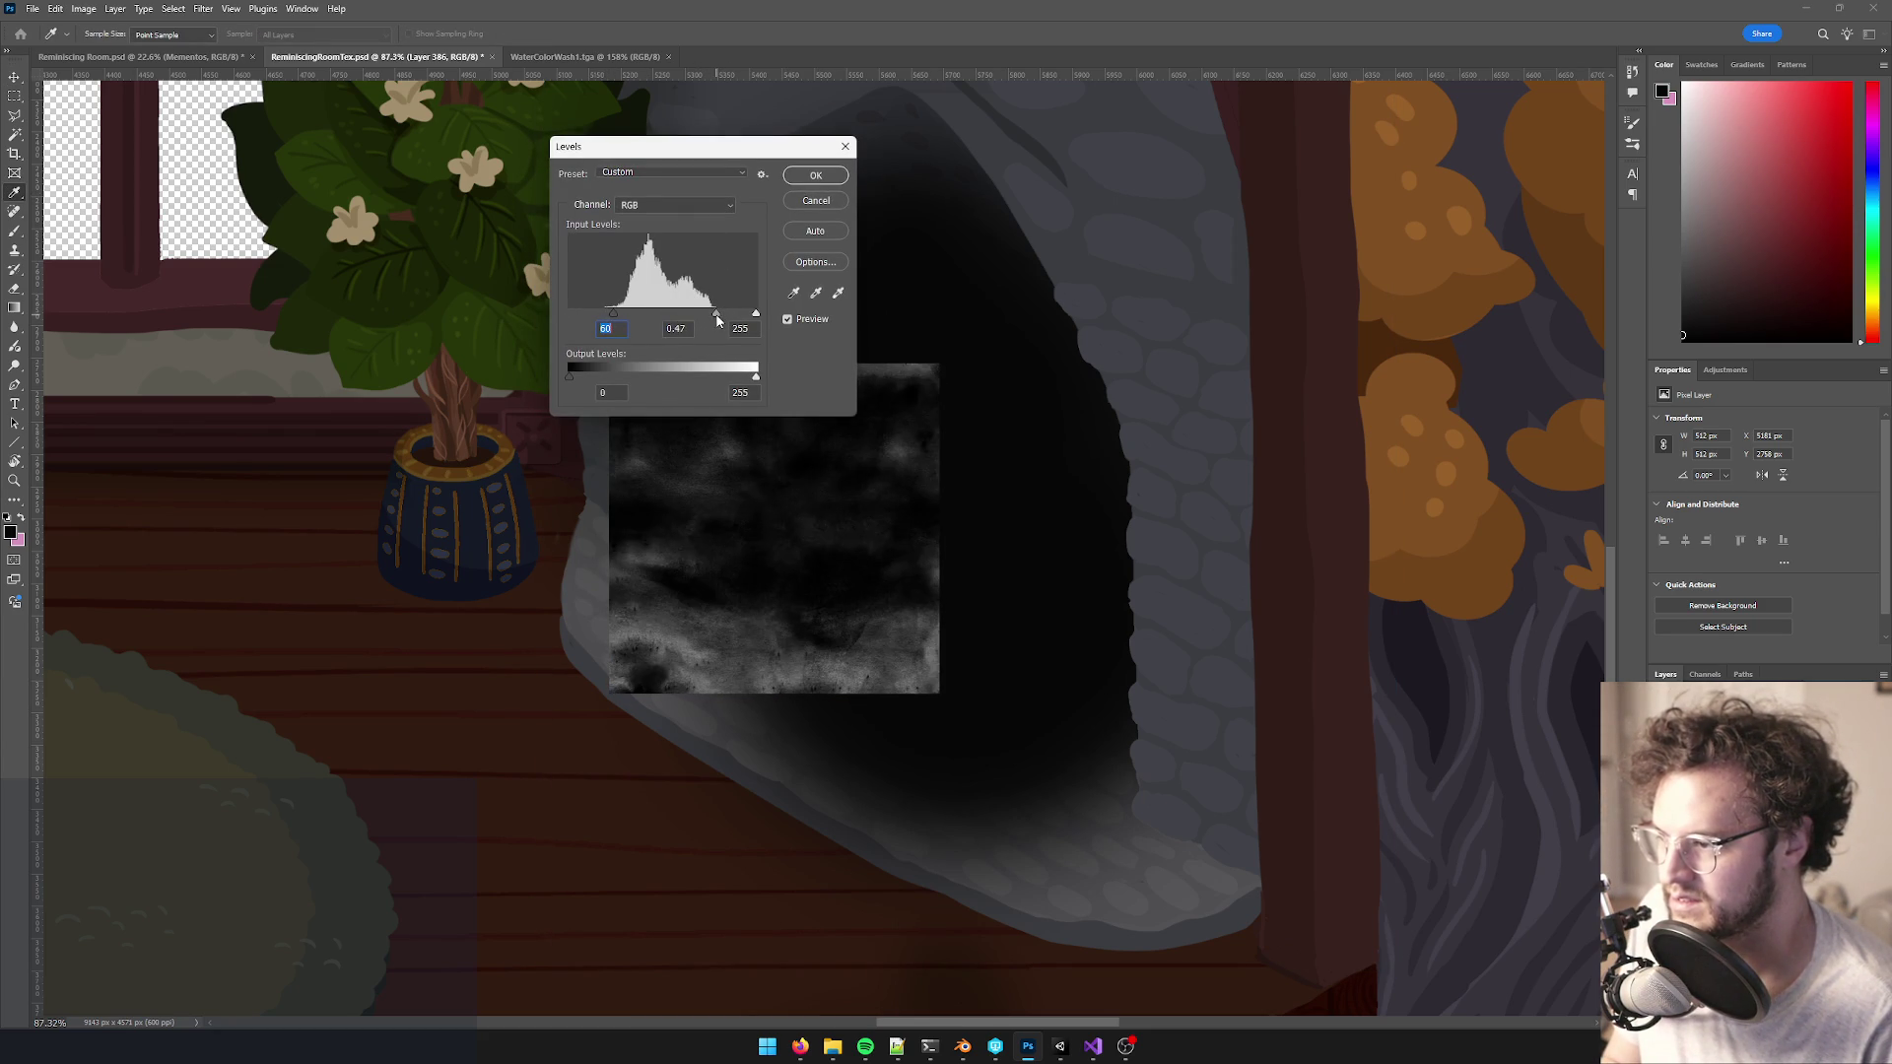
left_click(821, 176)
- Place a copy of the texture below the original and merge them into one layer
scroll(847, 502, "down", 2)
key("v")
mouse_move(828, 507)
left_mouse_down()
mouse_move(739, 548)
mouse_move(772, 316)
mouse_move(748, 245)
mouse_move(737, 275)
left_mouse_up()
key("ctrl+e")
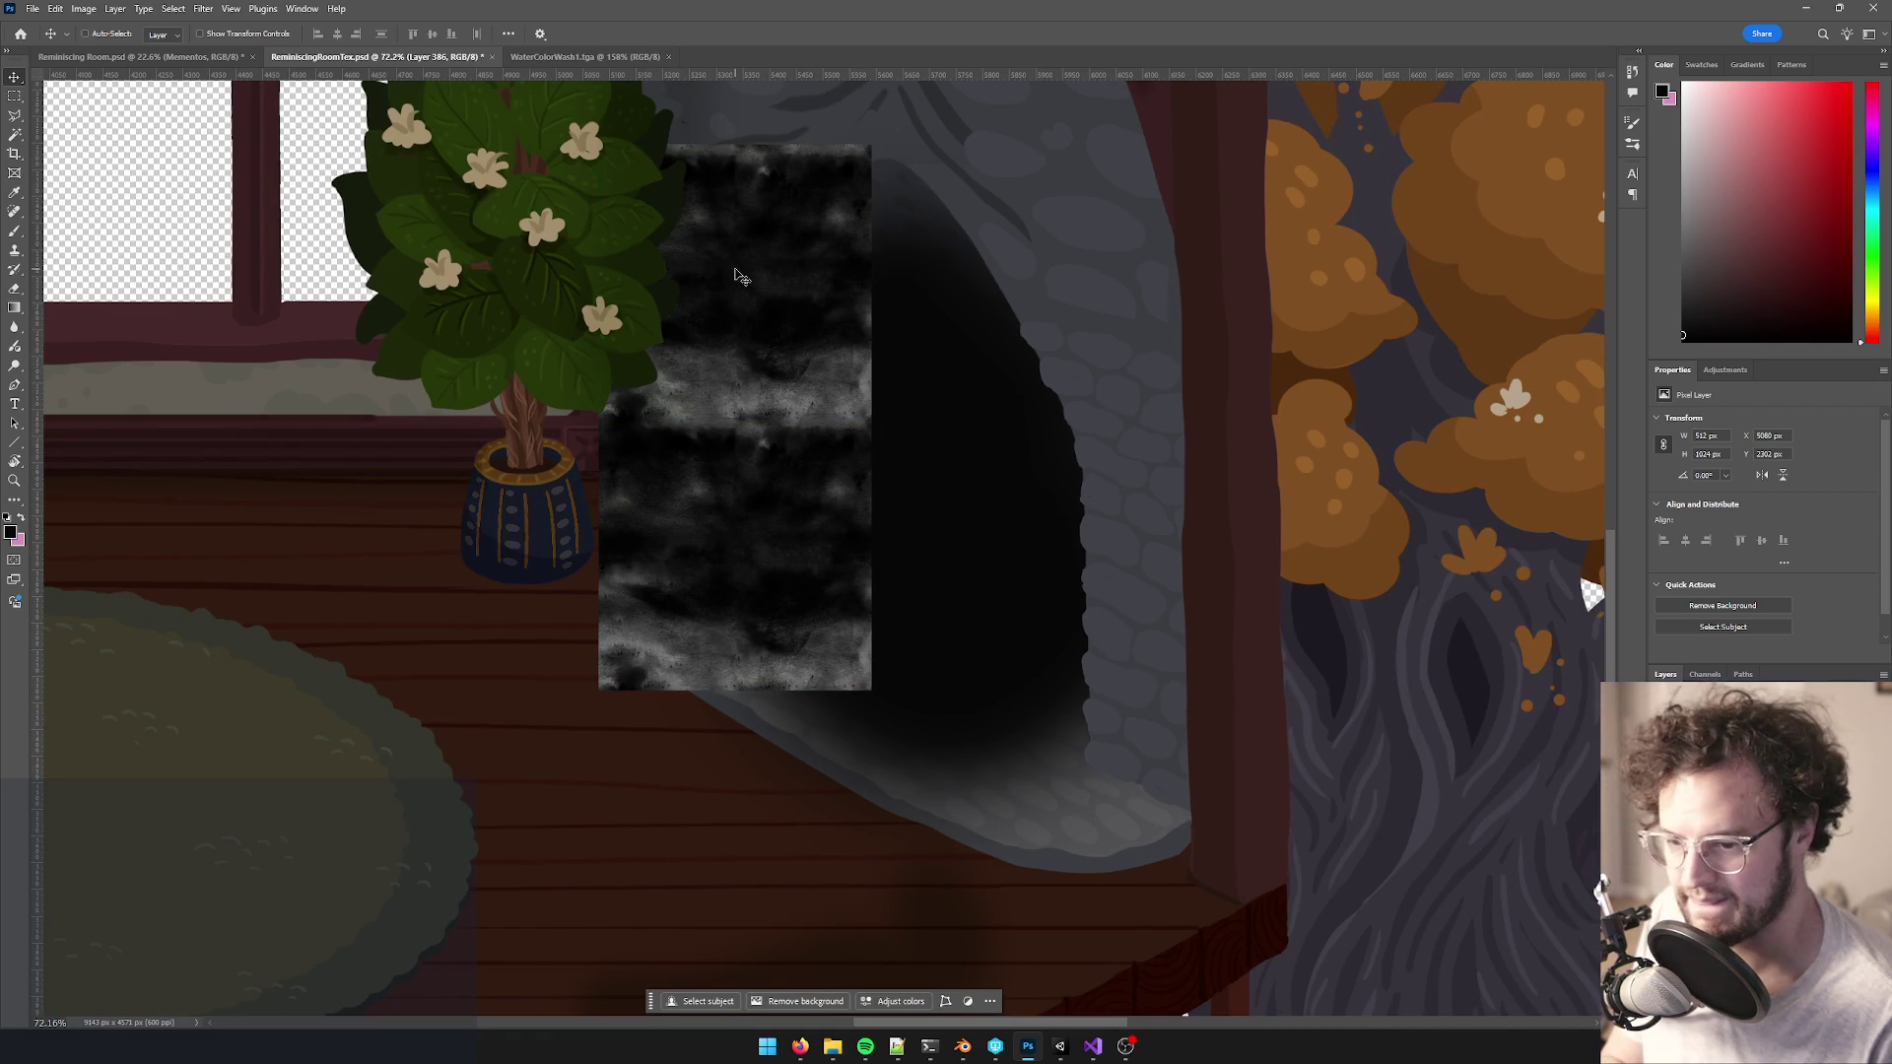
- Place a copy of the smoky texture to the right of the original and compare merging it
mouse_move(731, 347)
left_mouse_down()
mouse_move(962, 351)
mouse_move(1004, 373)
left_mouse_up()
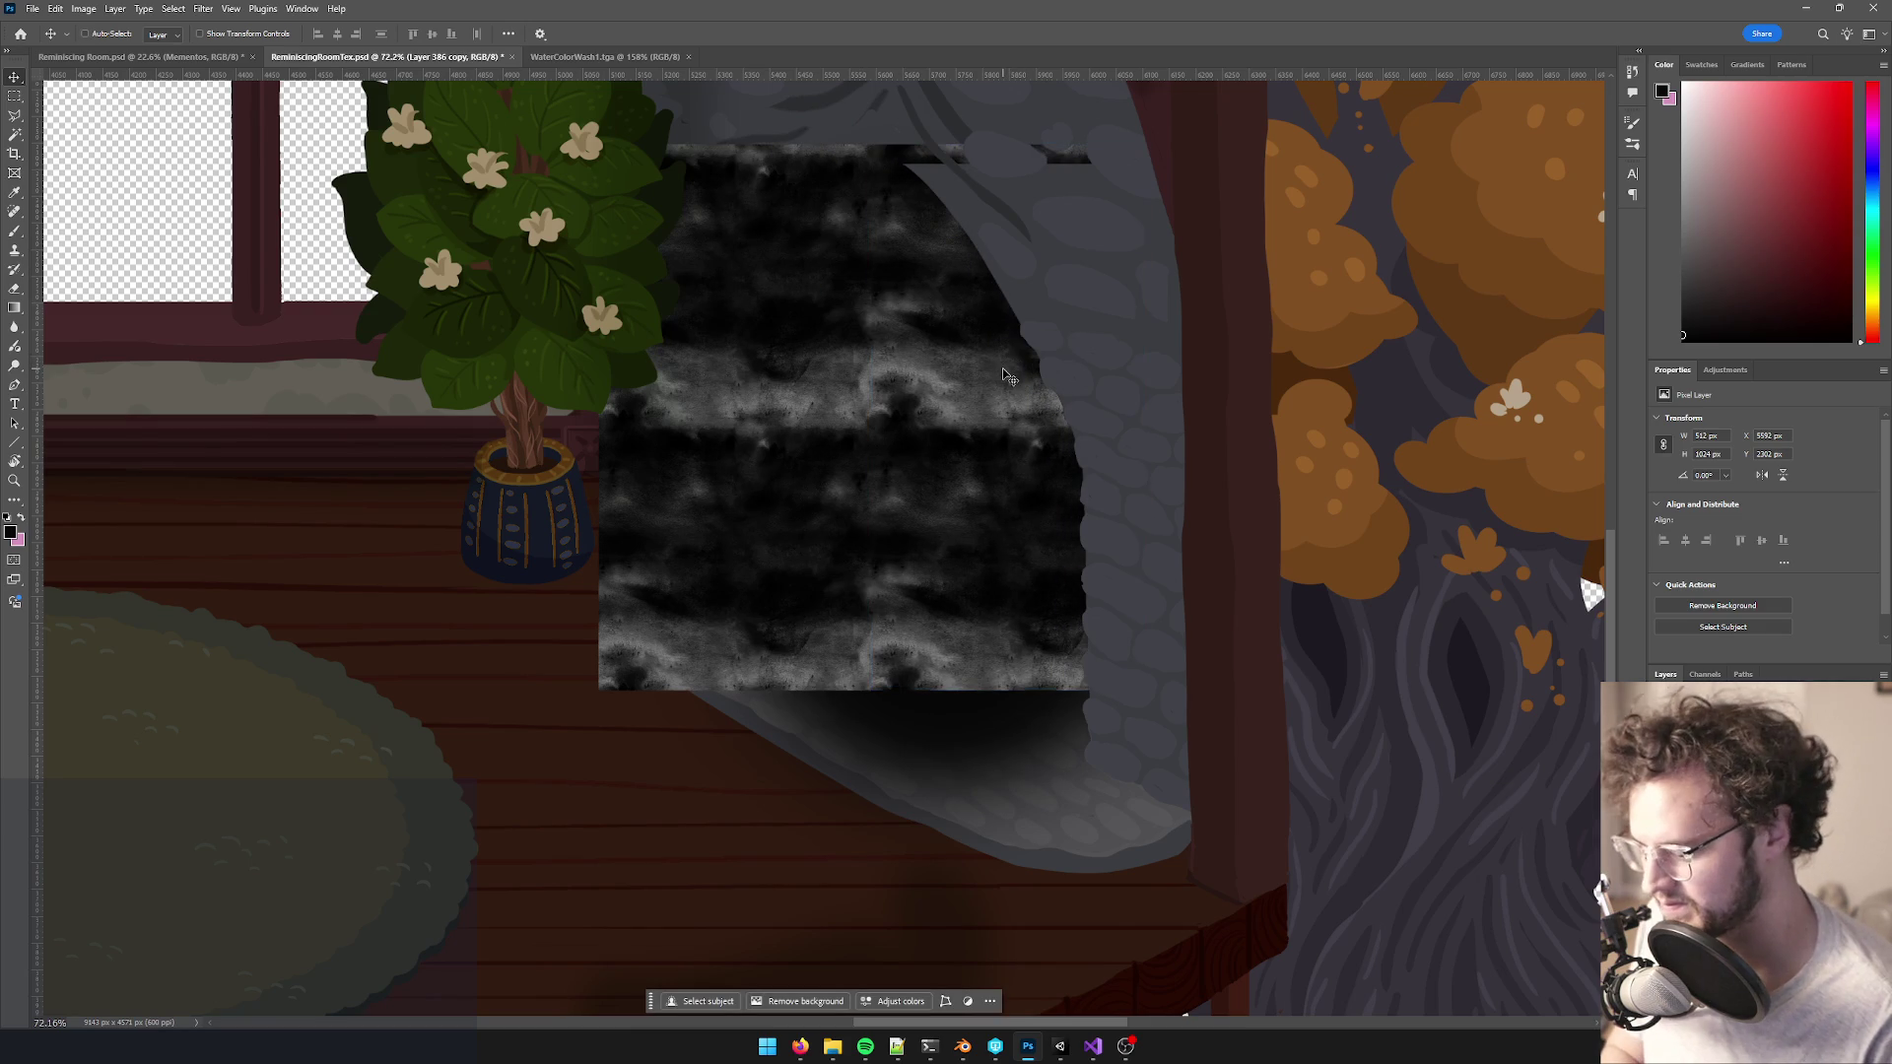
key("ctrl+e")
key("ctrl+y")
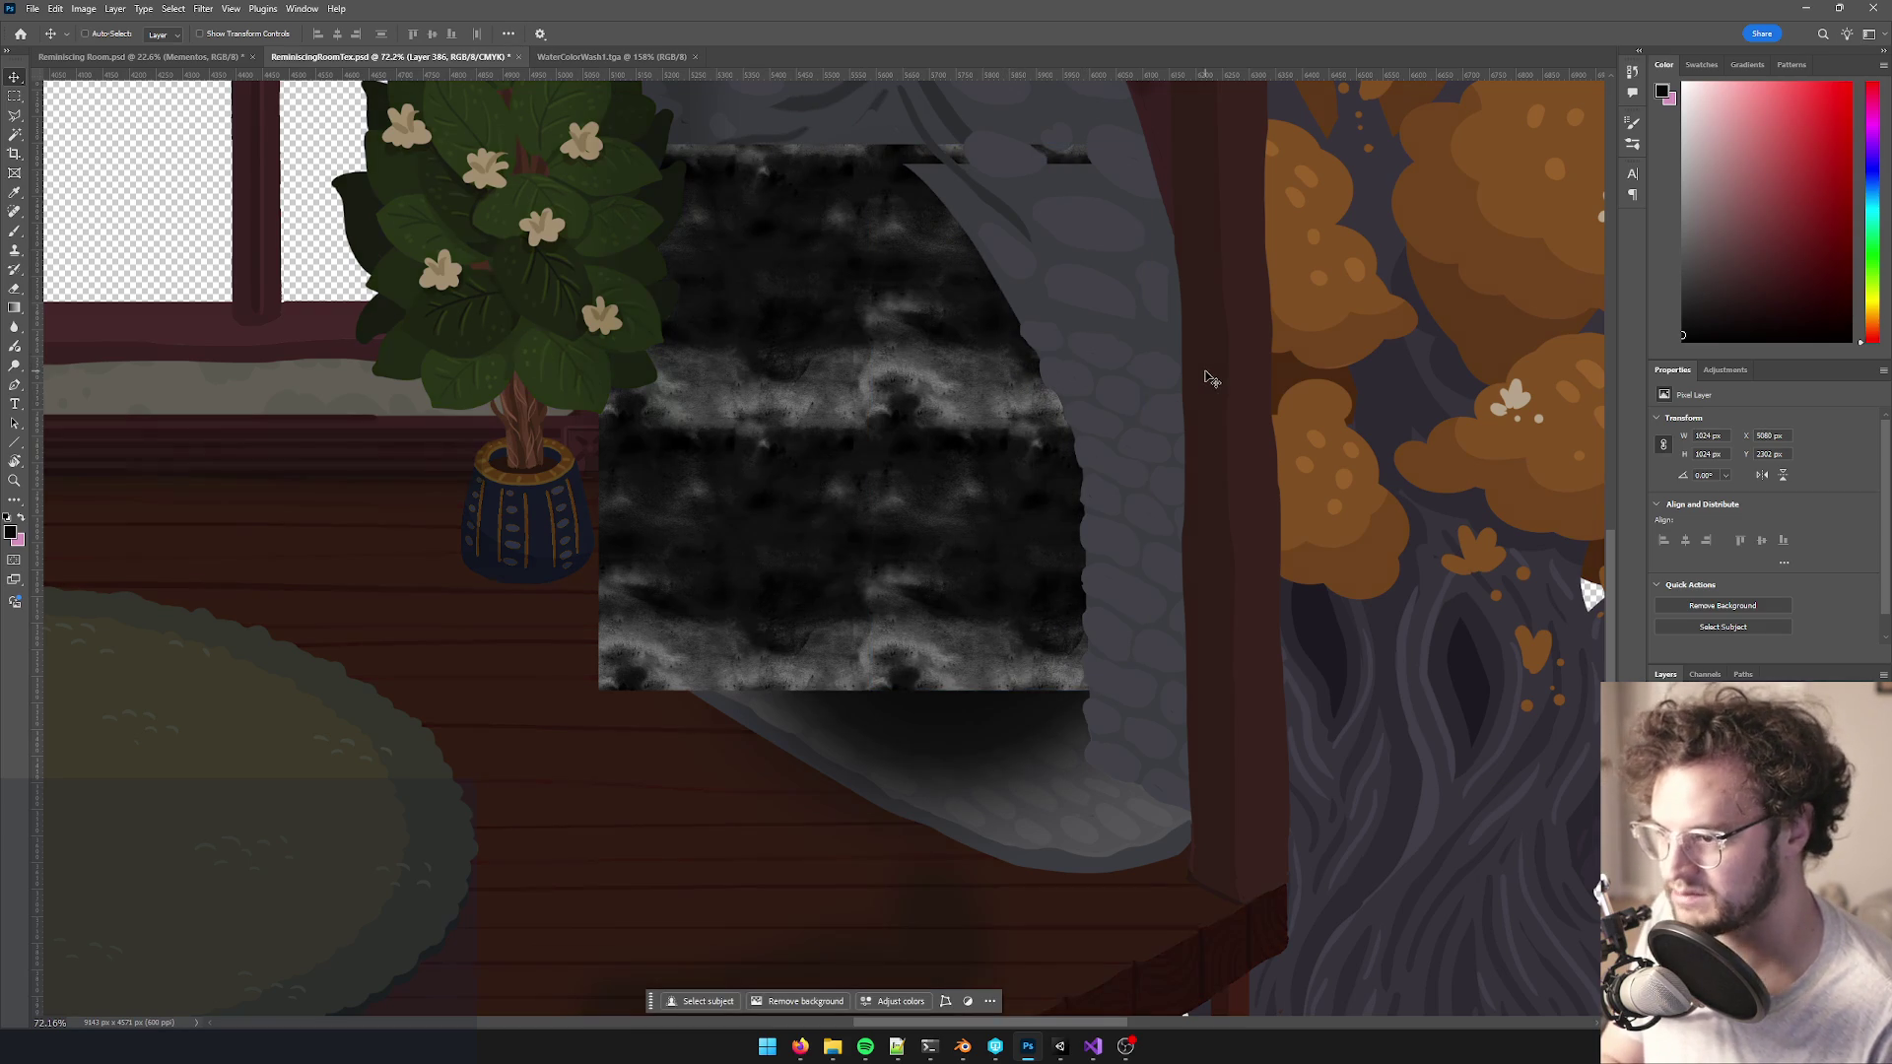
key("ctrl+z")
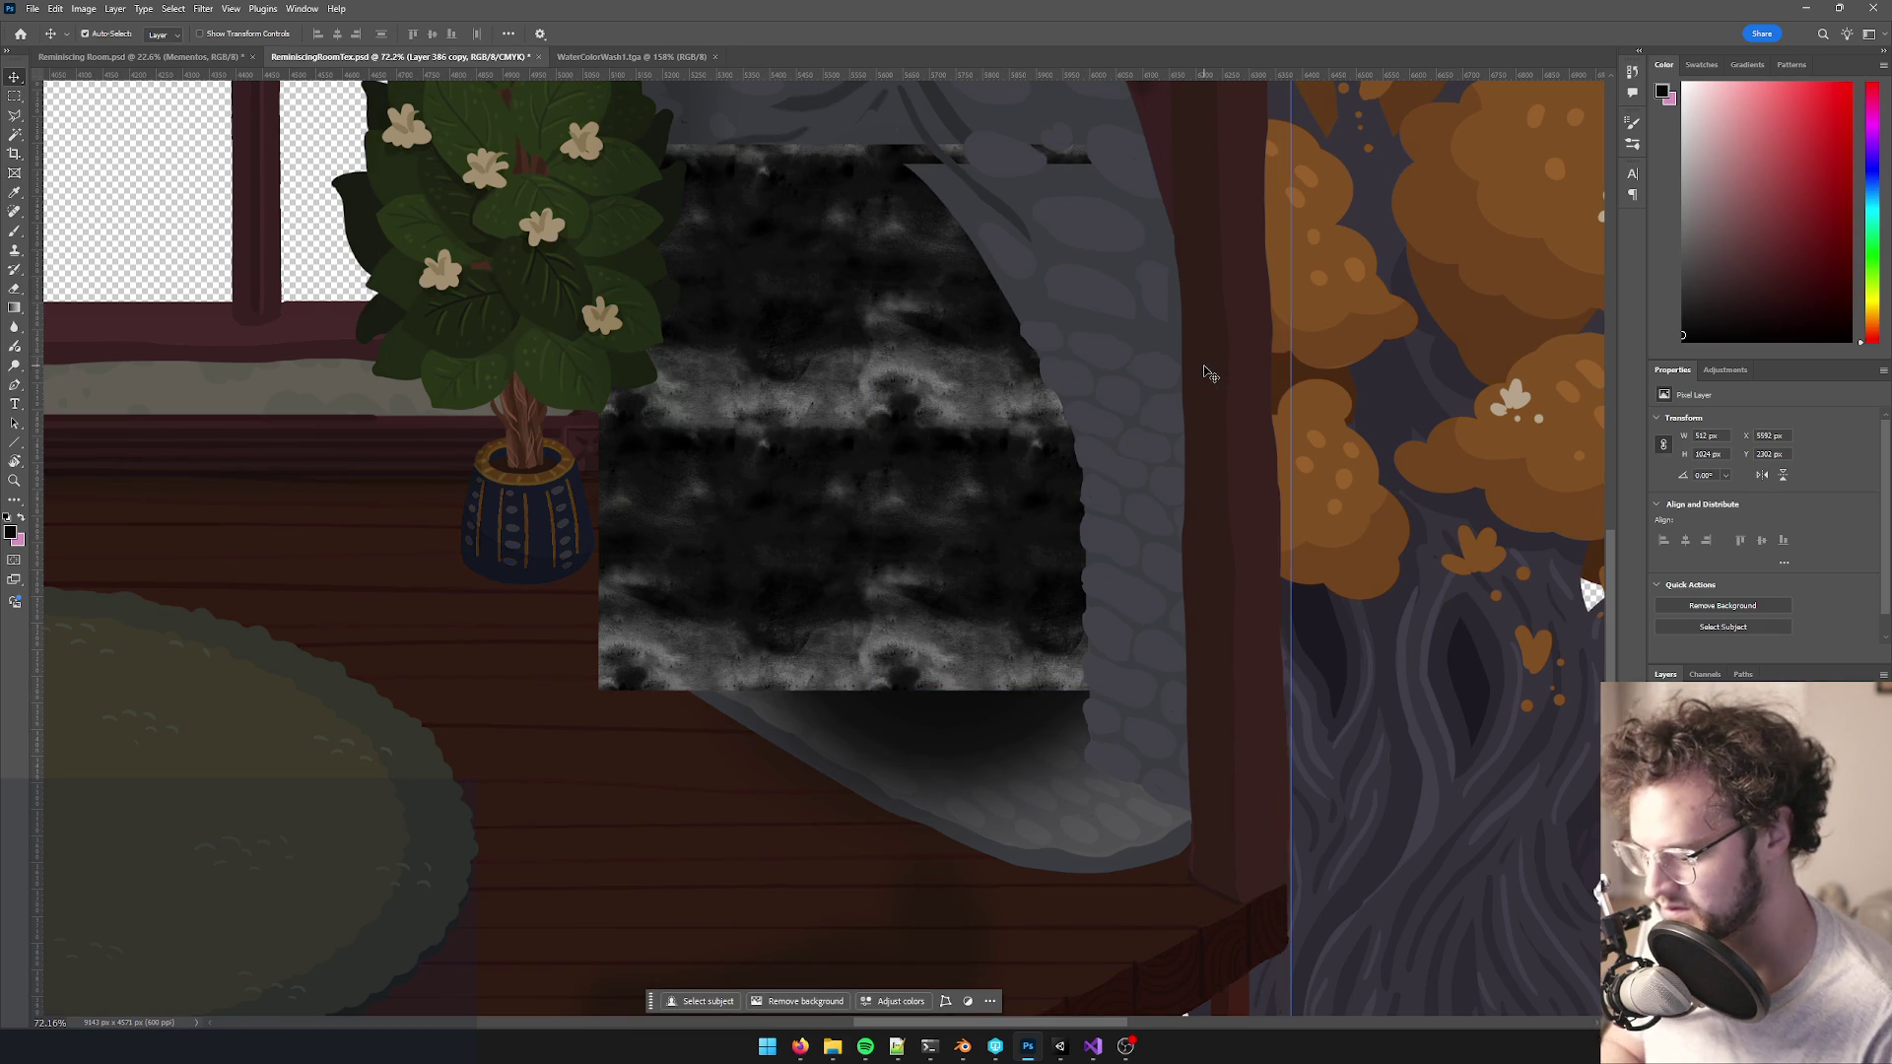
key("ctrl+z")
key("ctrl+shift+z")
scroll(1146, 355, "down", 5)
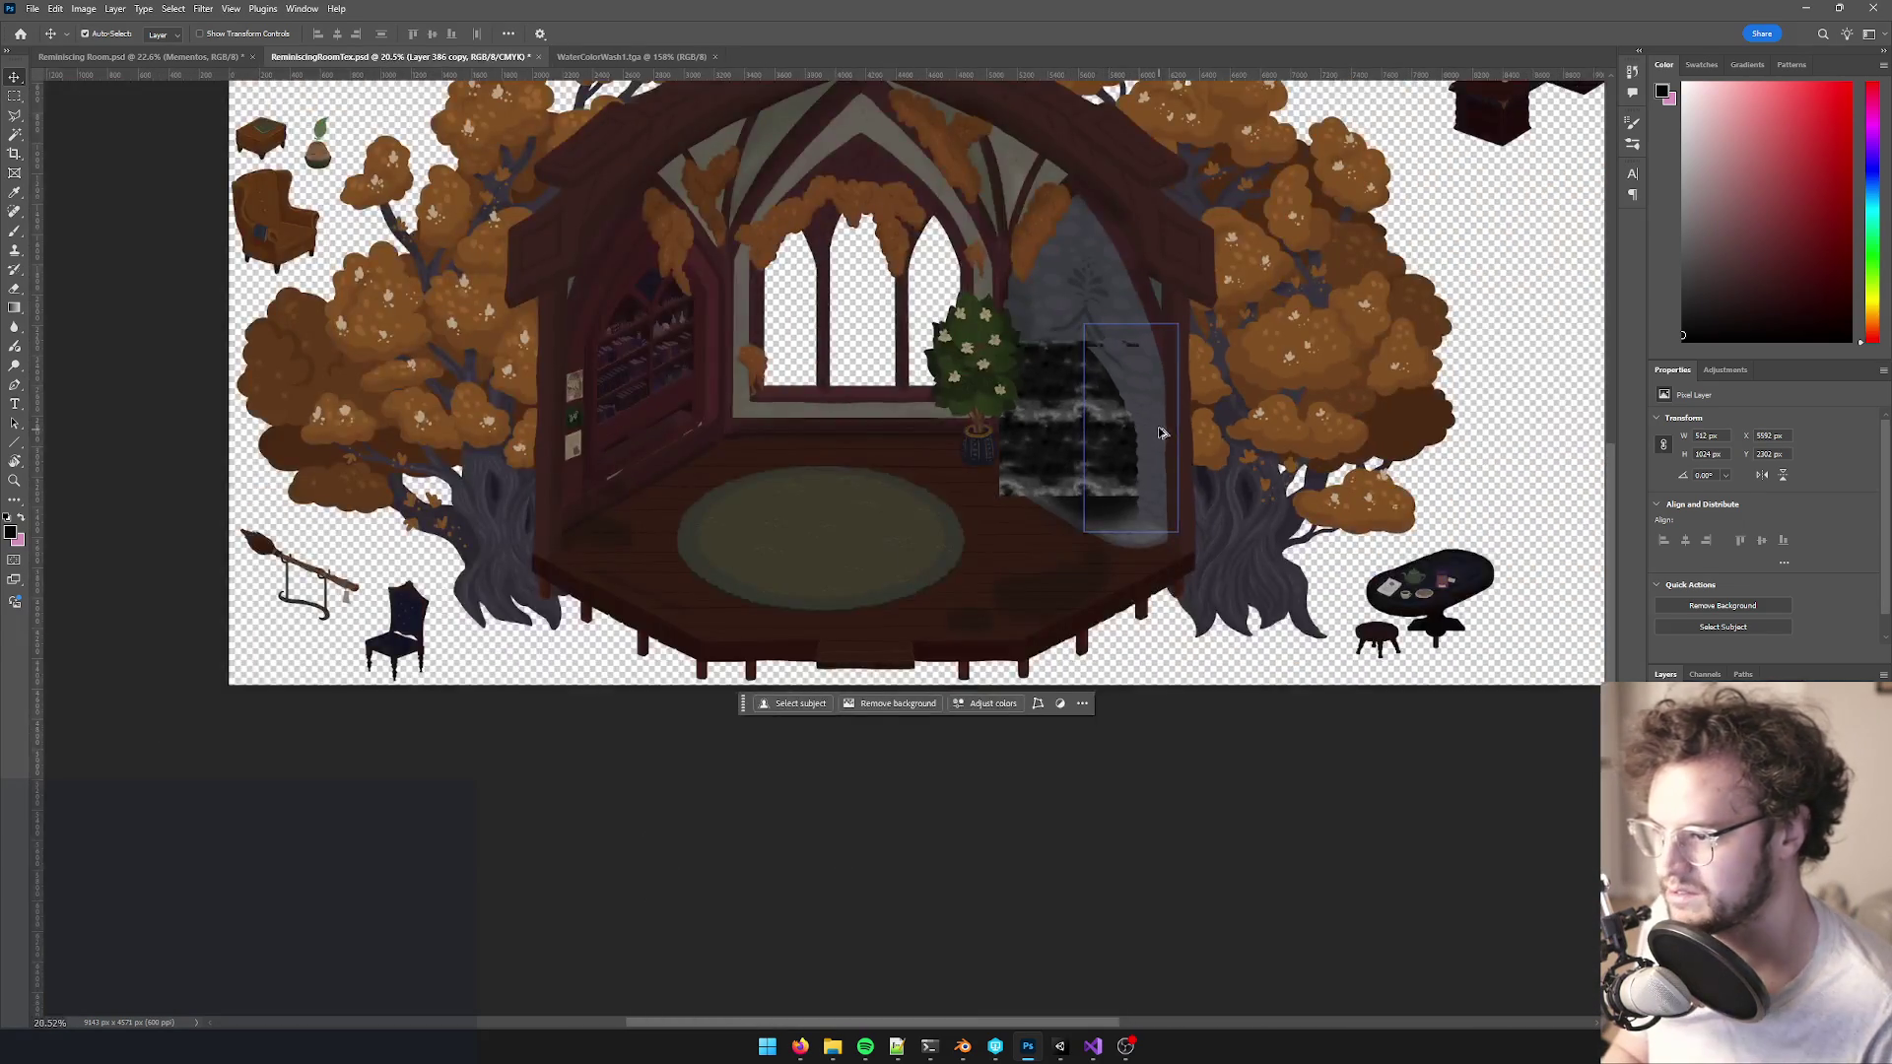
scroll(1158, 429, "up", 3)
- Browse the Image Mode options without changes, then merge the right copy into the texture layer
left_click(144, 9)
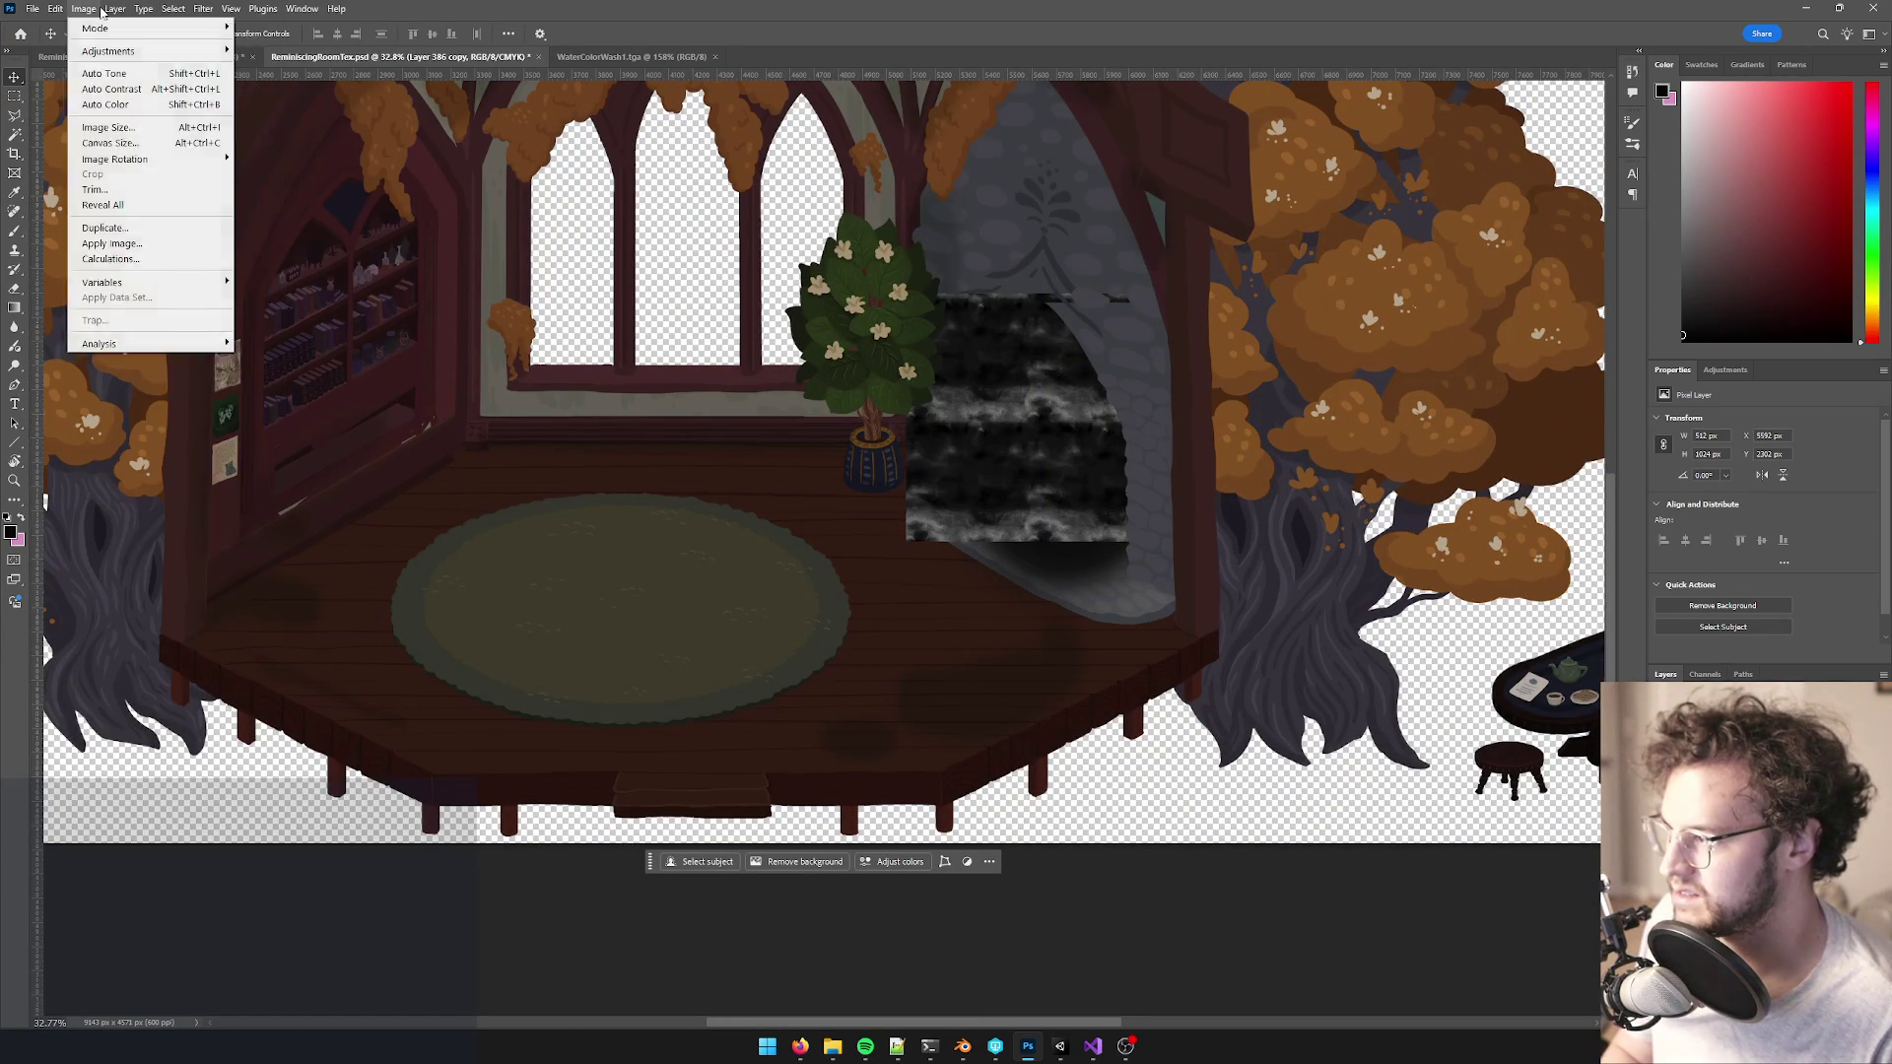
mouse_move(115, 29)
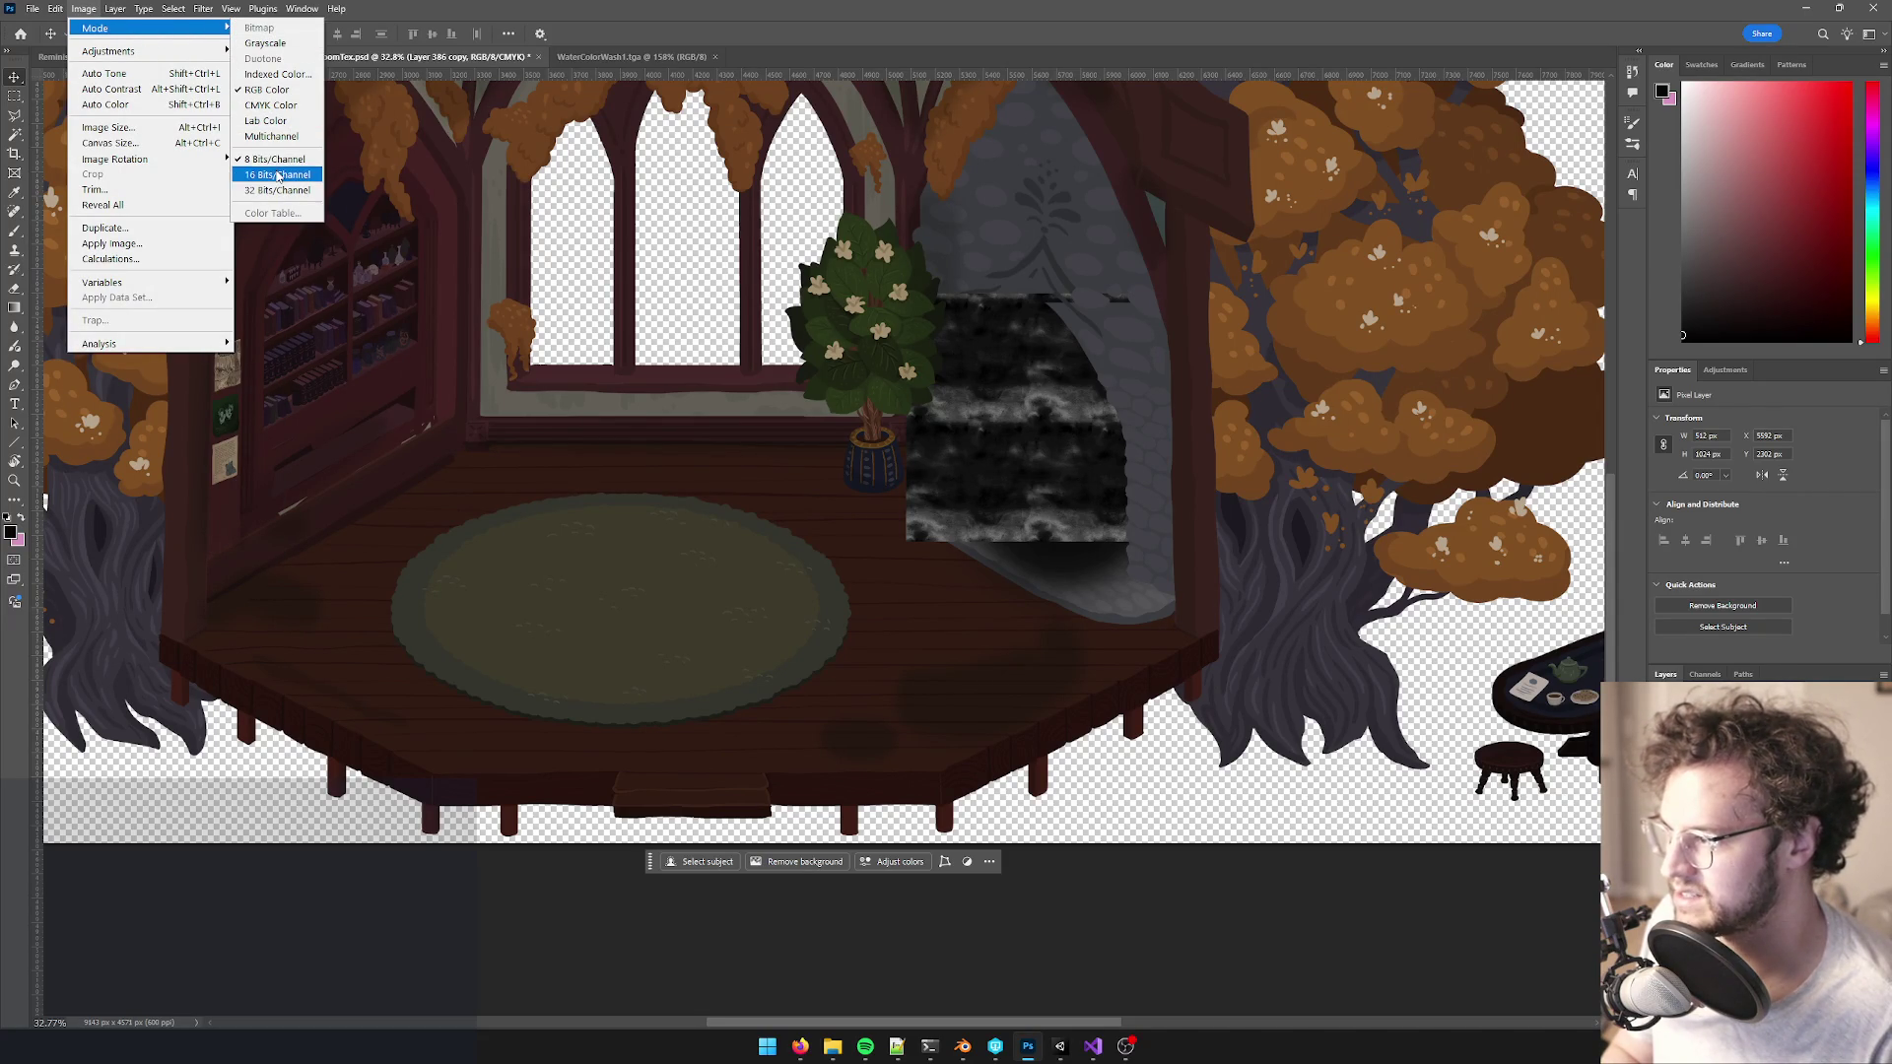
key("Escape")
scroll(1128, 493, "up", 3)
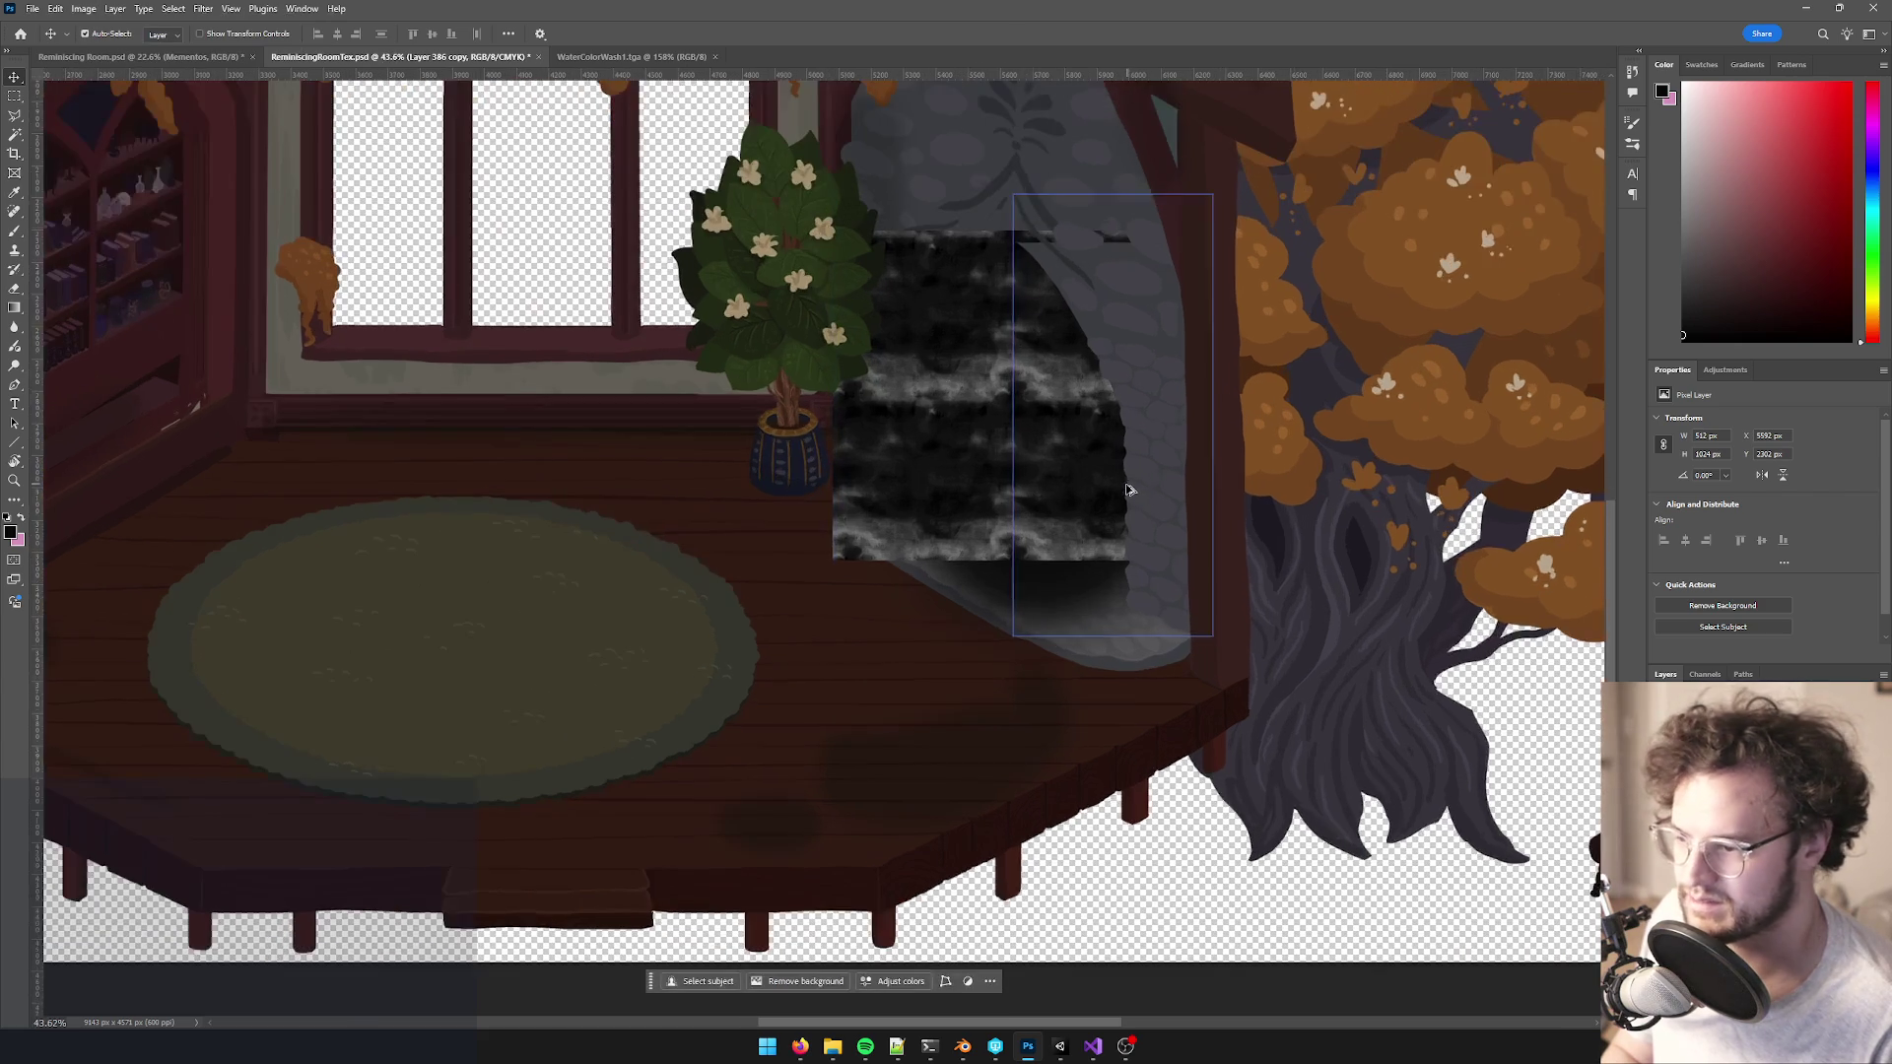
scroll(1128, 493, "up", 2)
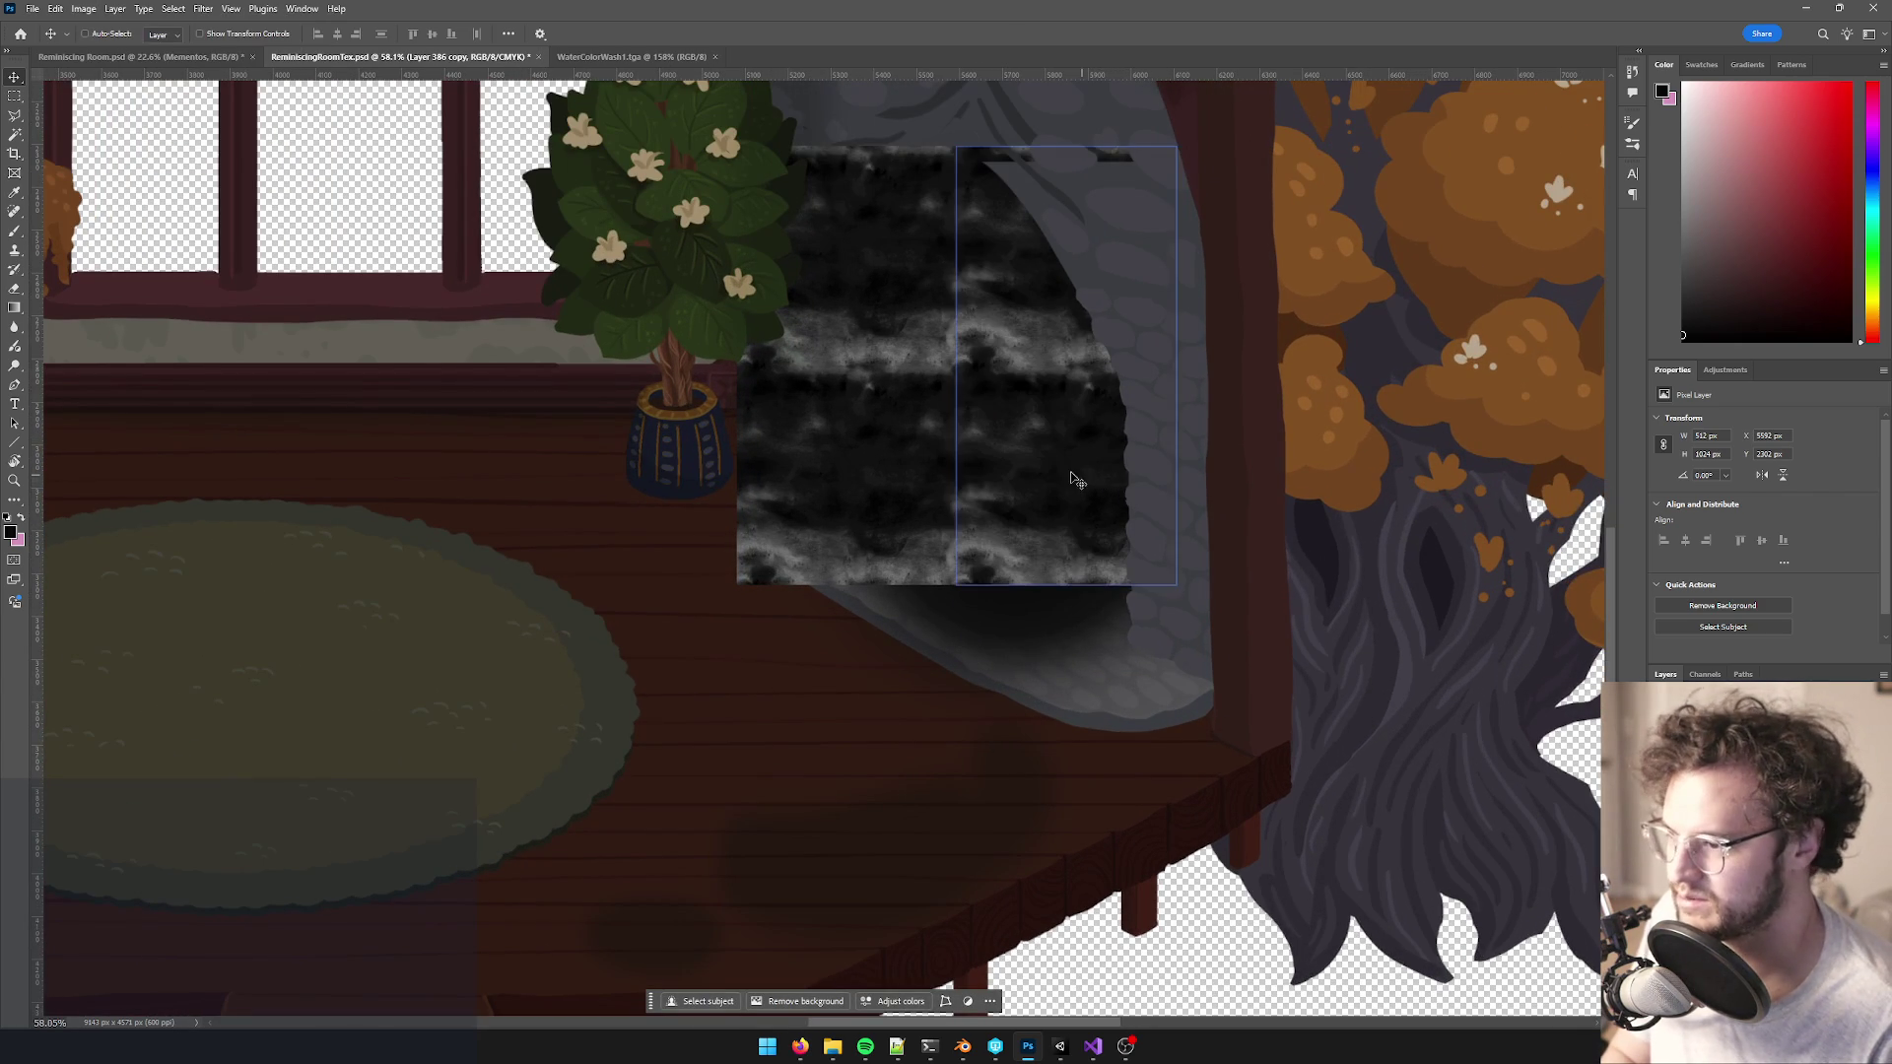
key("Delete")
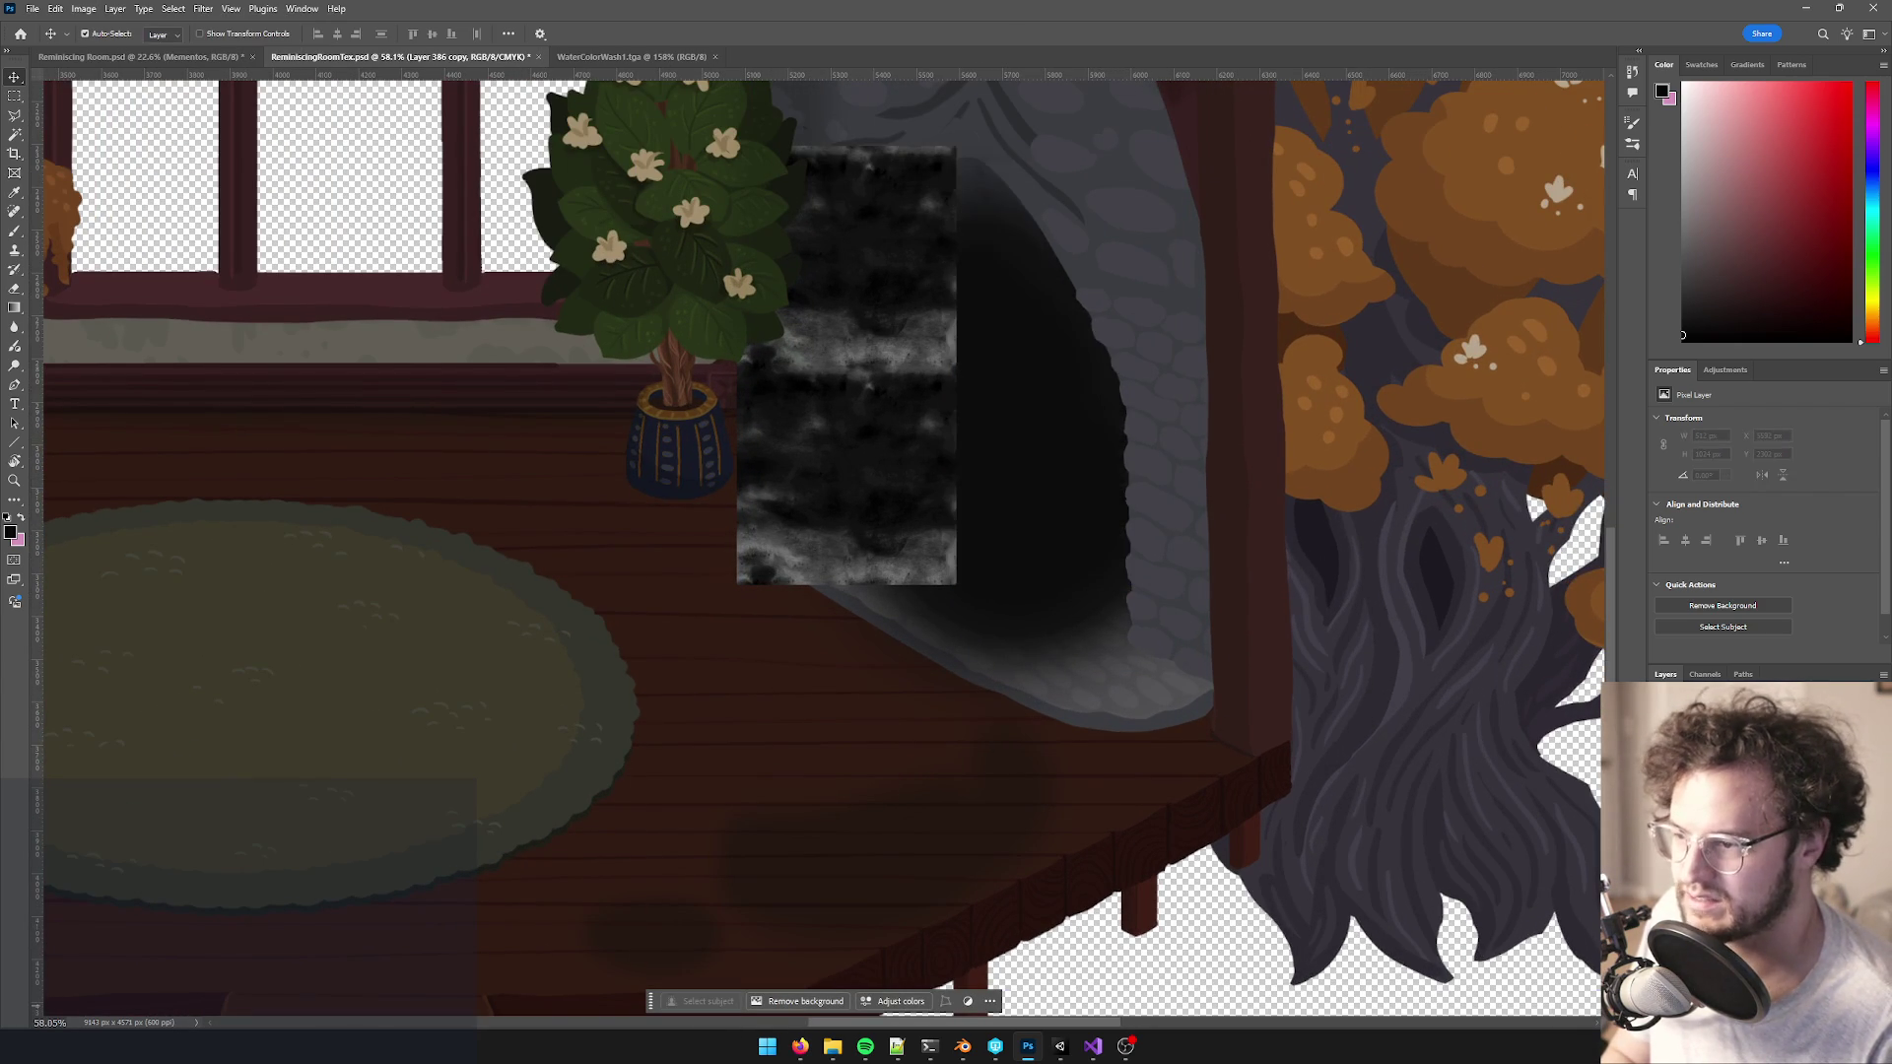
key("ctrl+z")
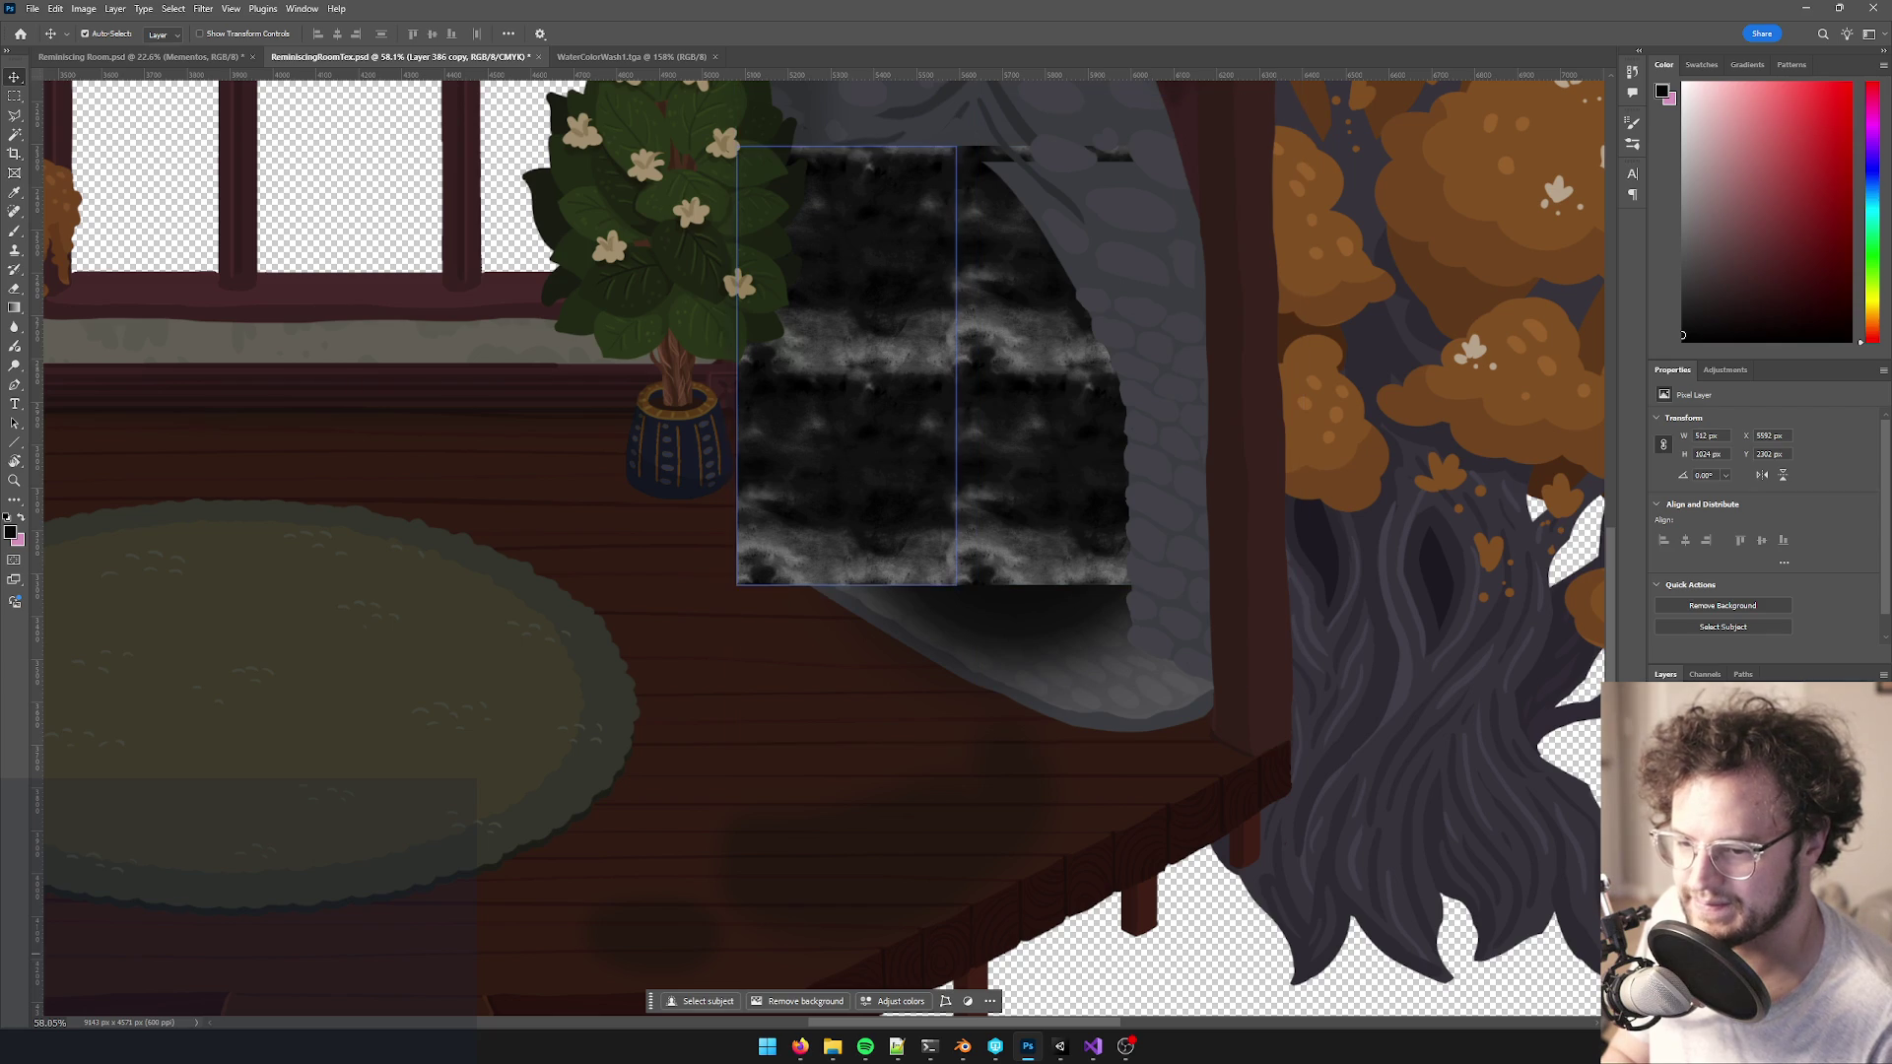
key("ctrl+e")
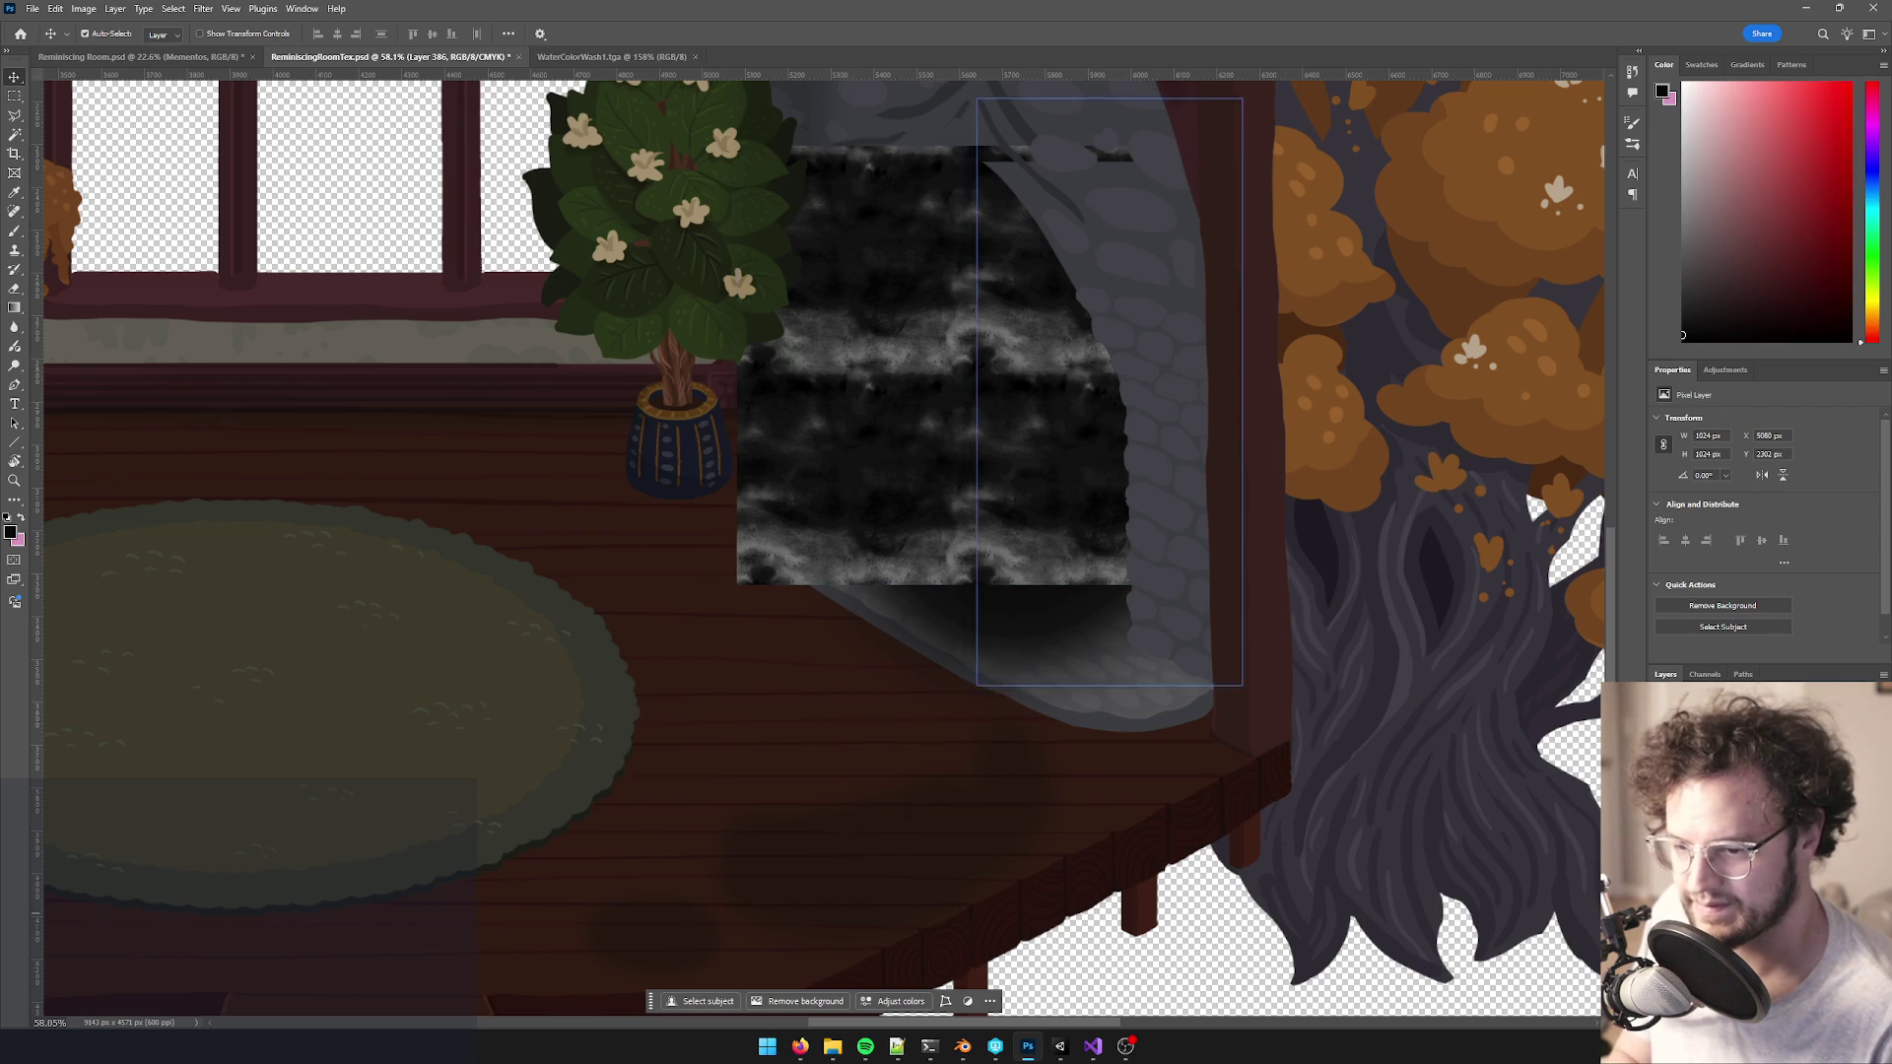
- Save ReminiscingRoomTex.psd, check the fireplace in Unity, and restore the smoky texture in Photoshop
key("ctrl+s")
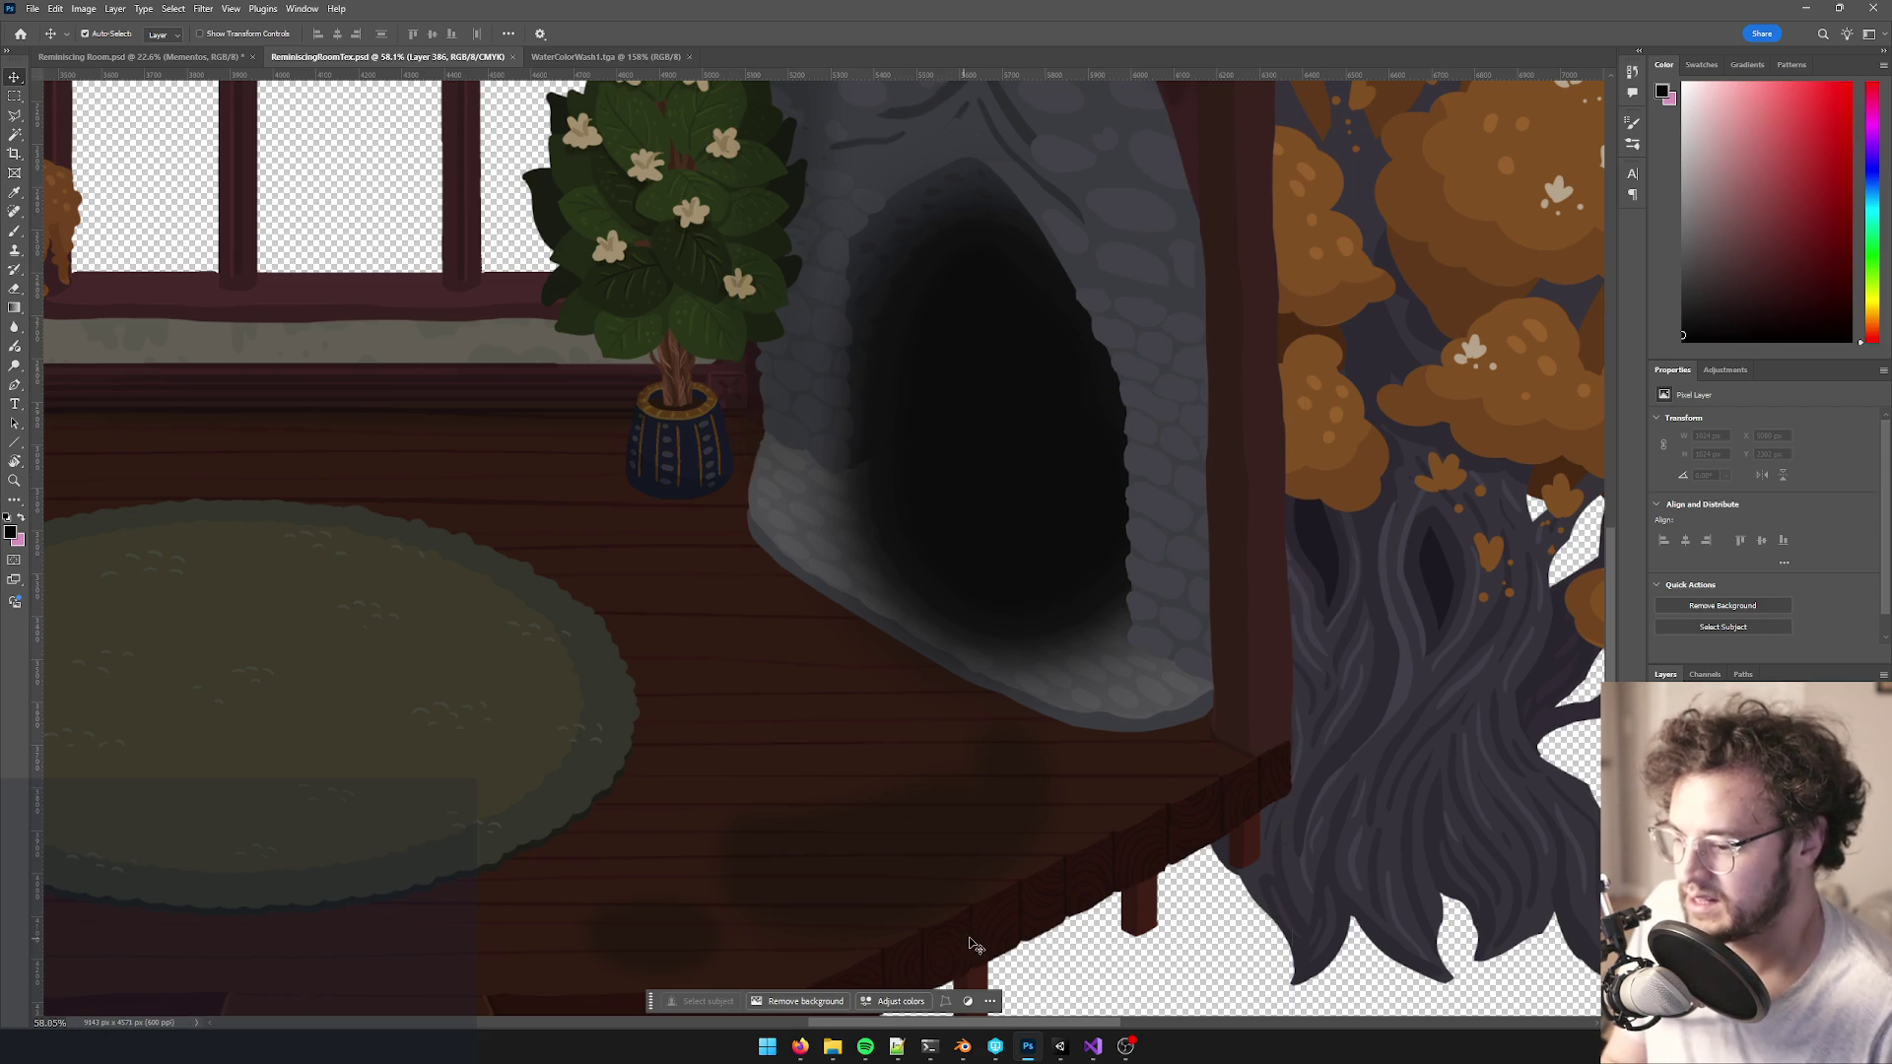
left_click(1060, 1047)
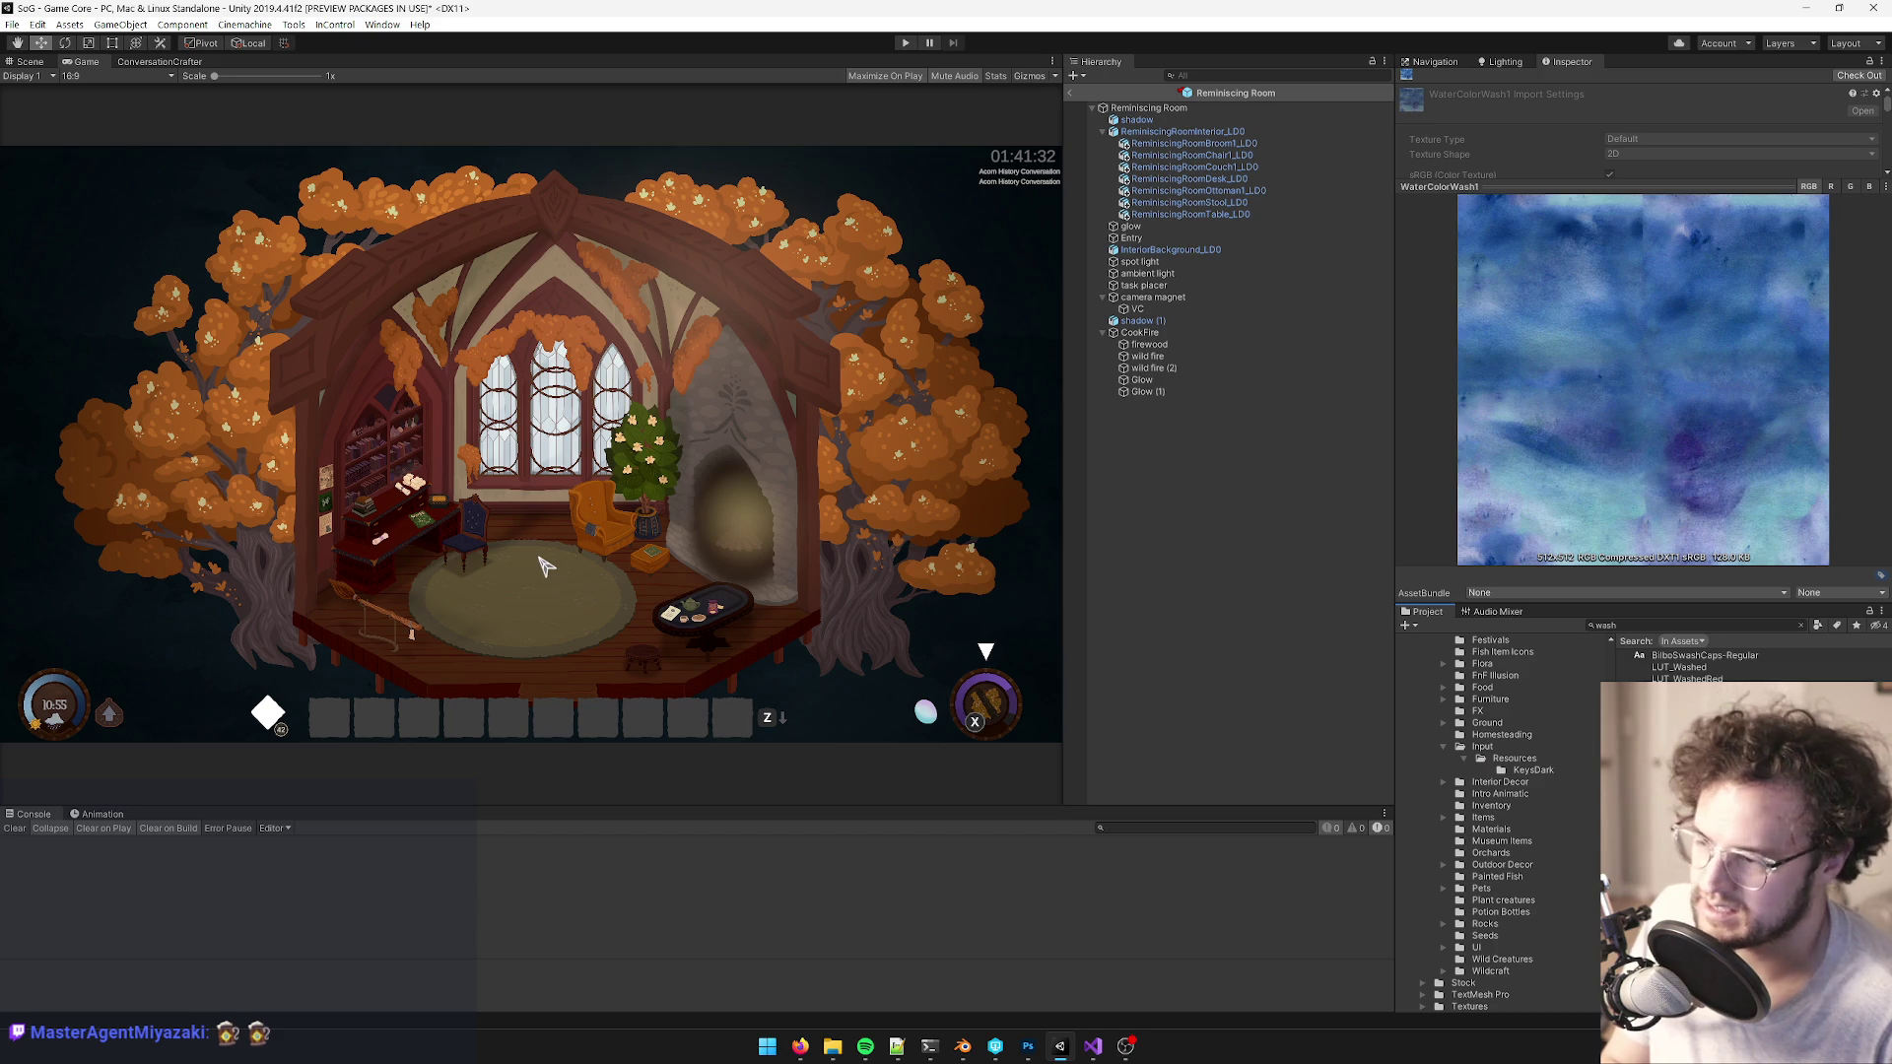
key("alt+Tab")
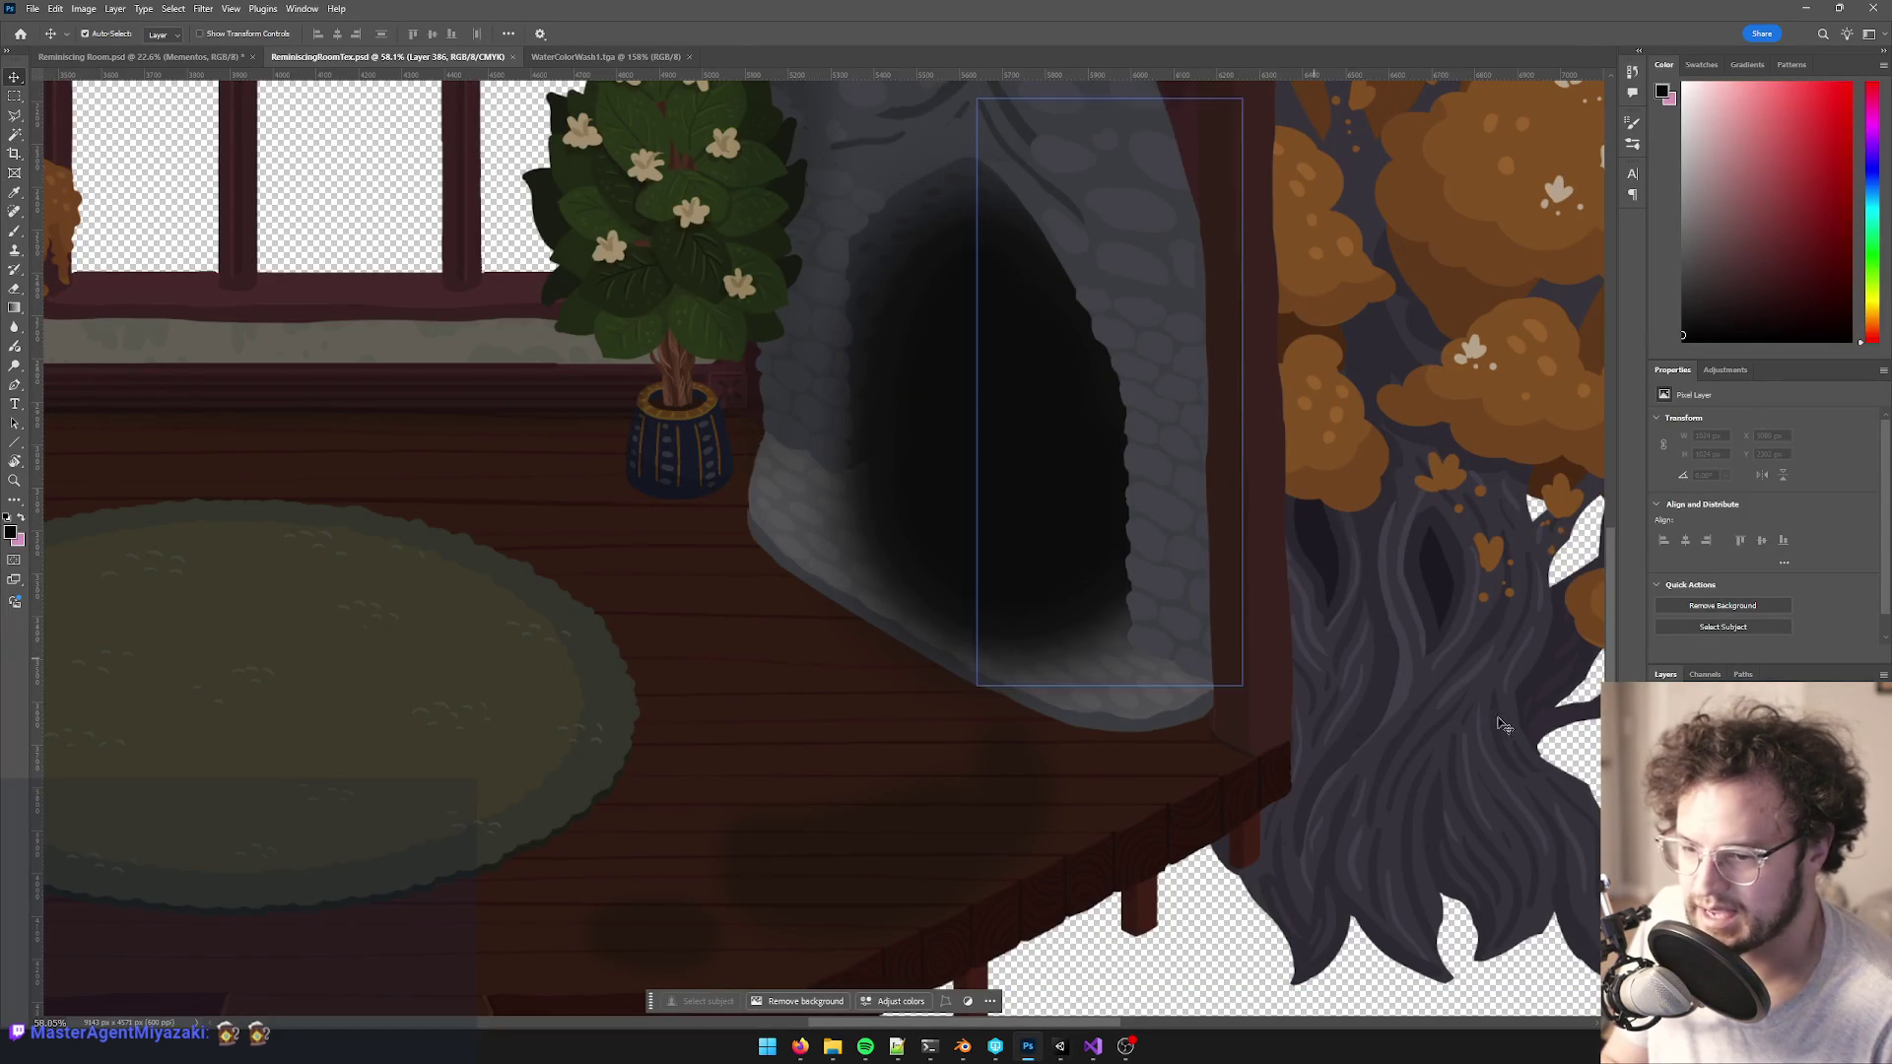
key("ctrl+z")
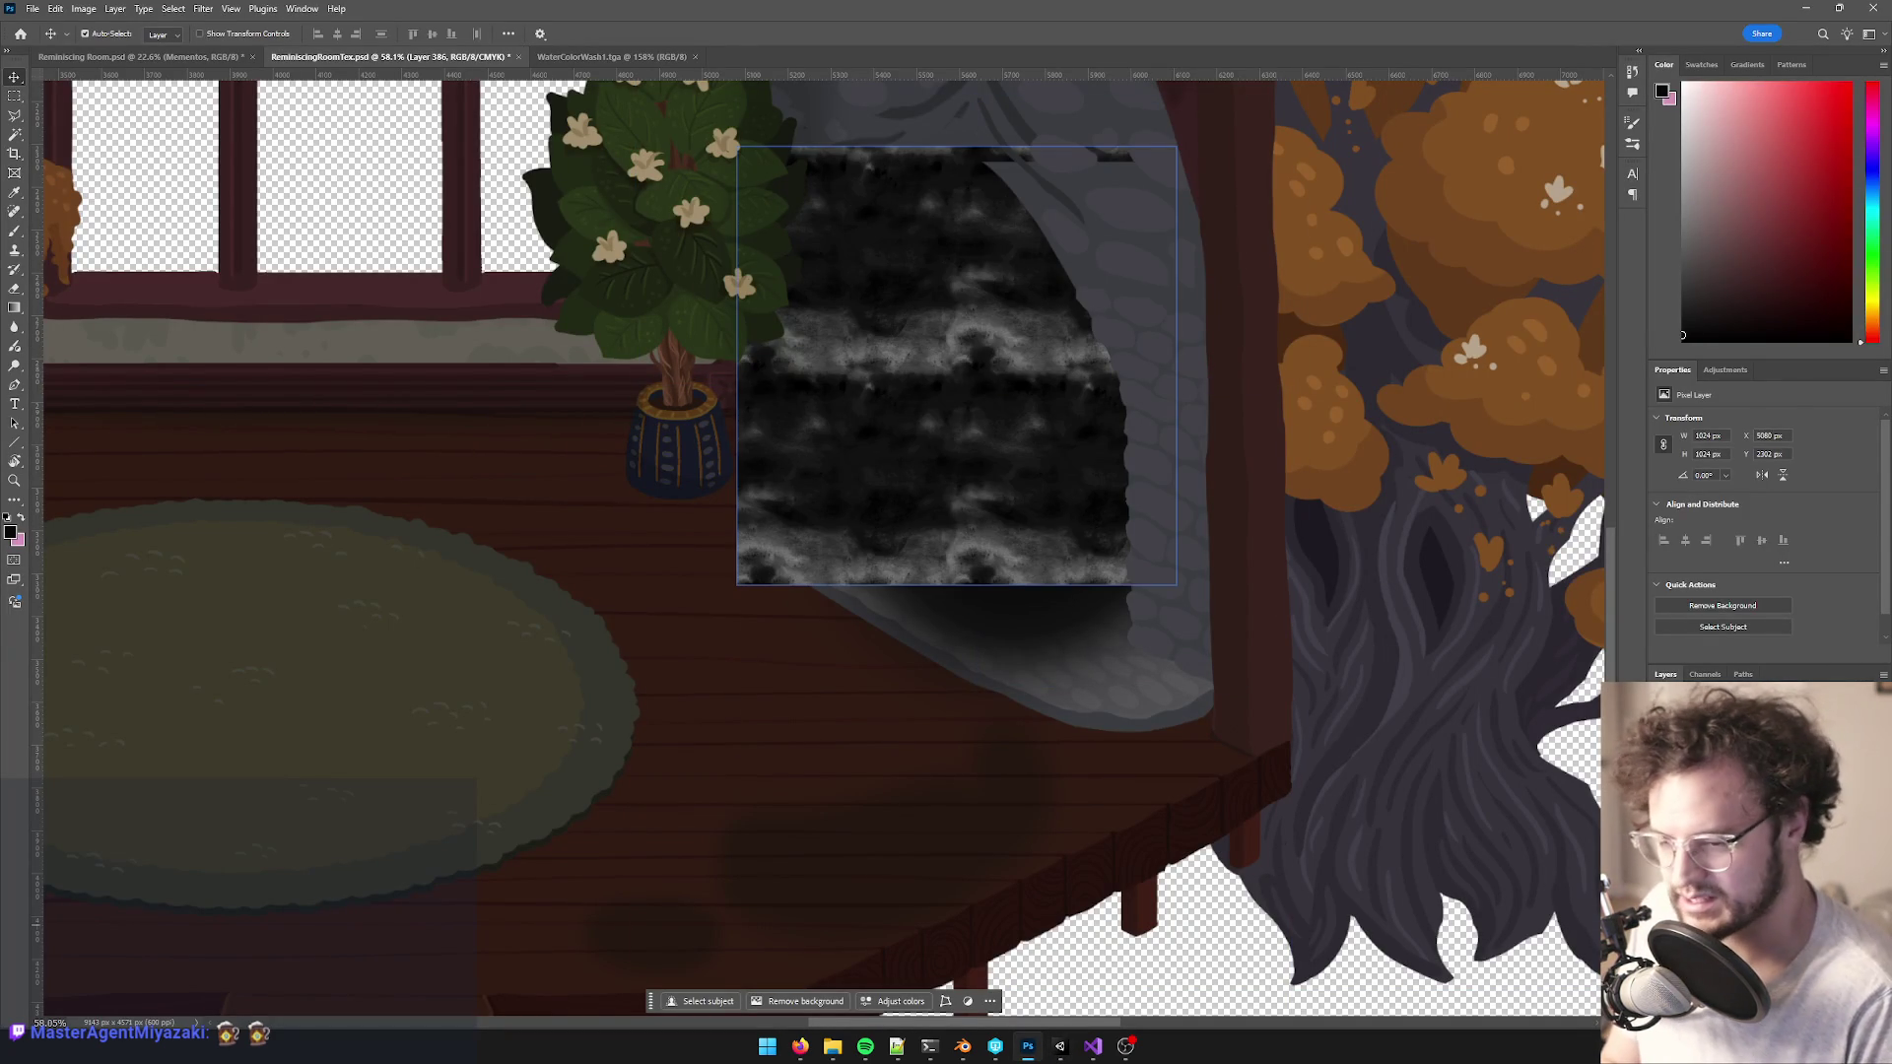
key("alt+bracketleft")
- Mask the soot layer to an oval selection around the fireplace opening
key("alt+bracketright")
key("alt+bracketleft")
key("ctrl+shift+d")
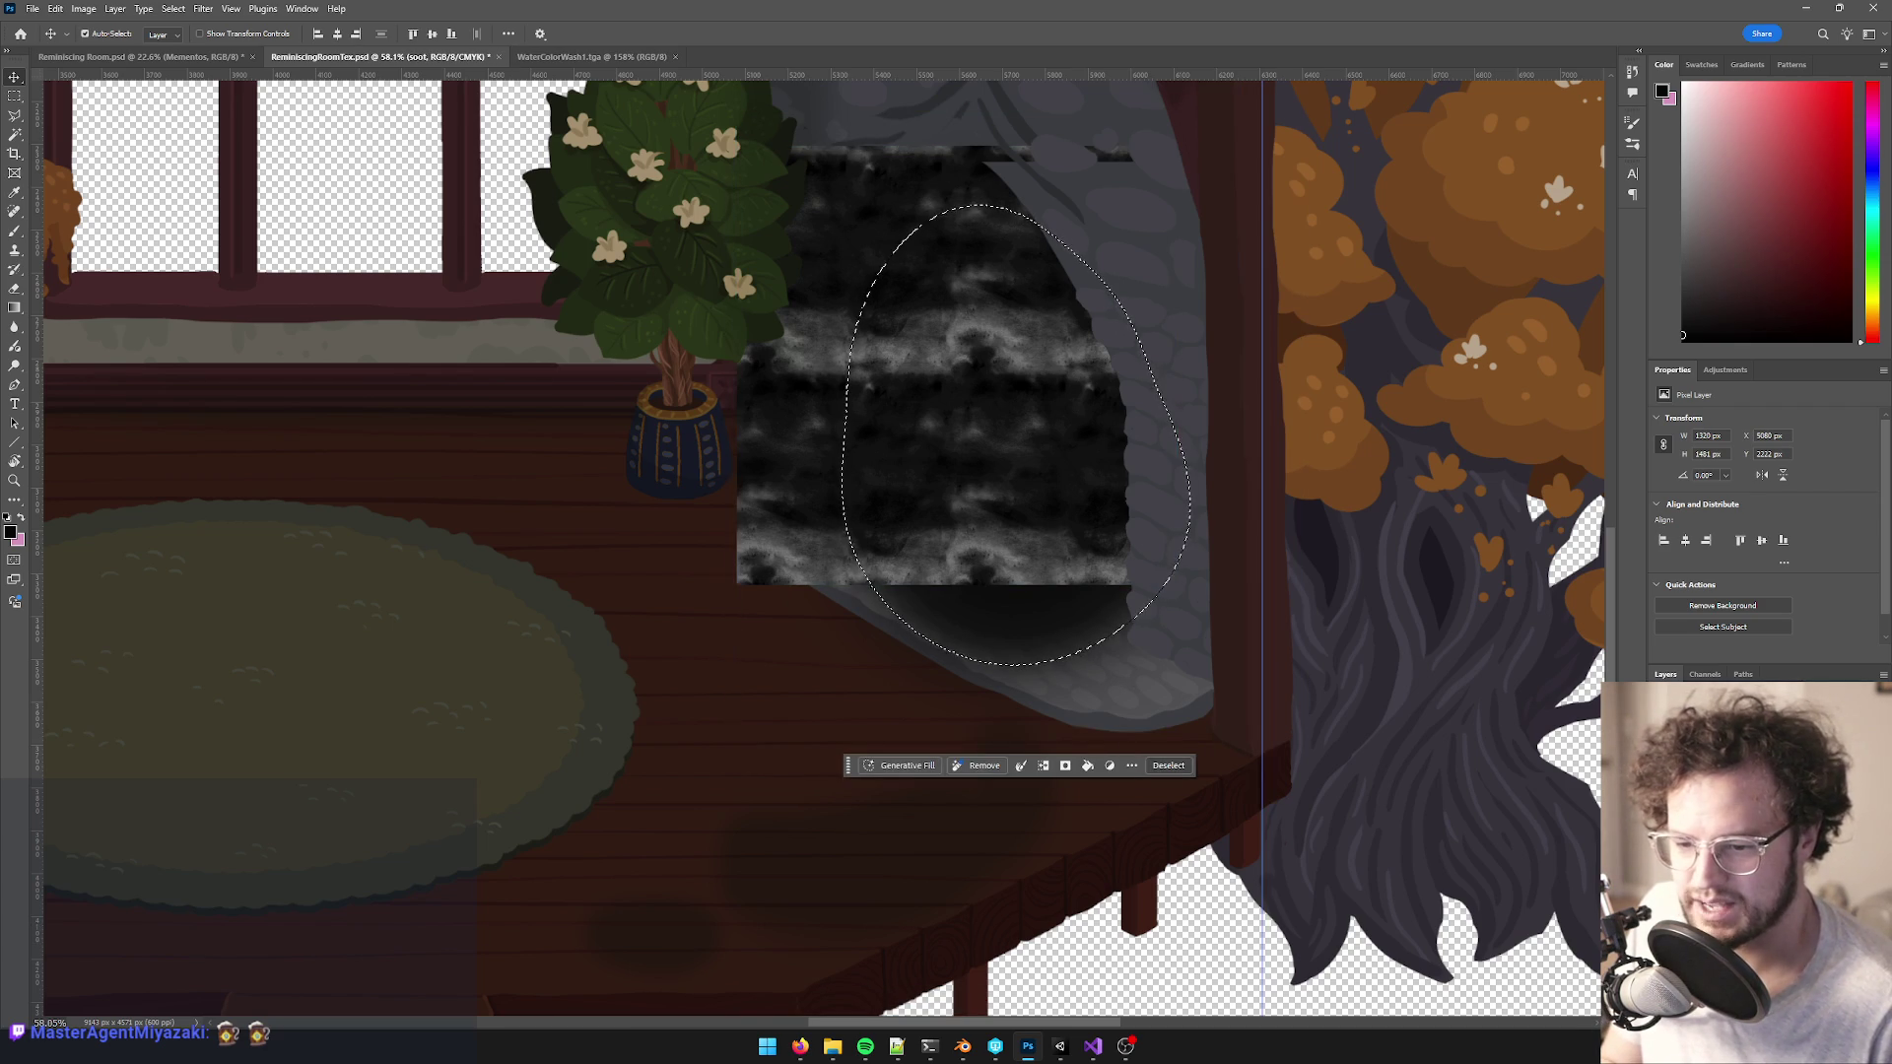
key("ctrl+shift+m")
key("ctrl+2")
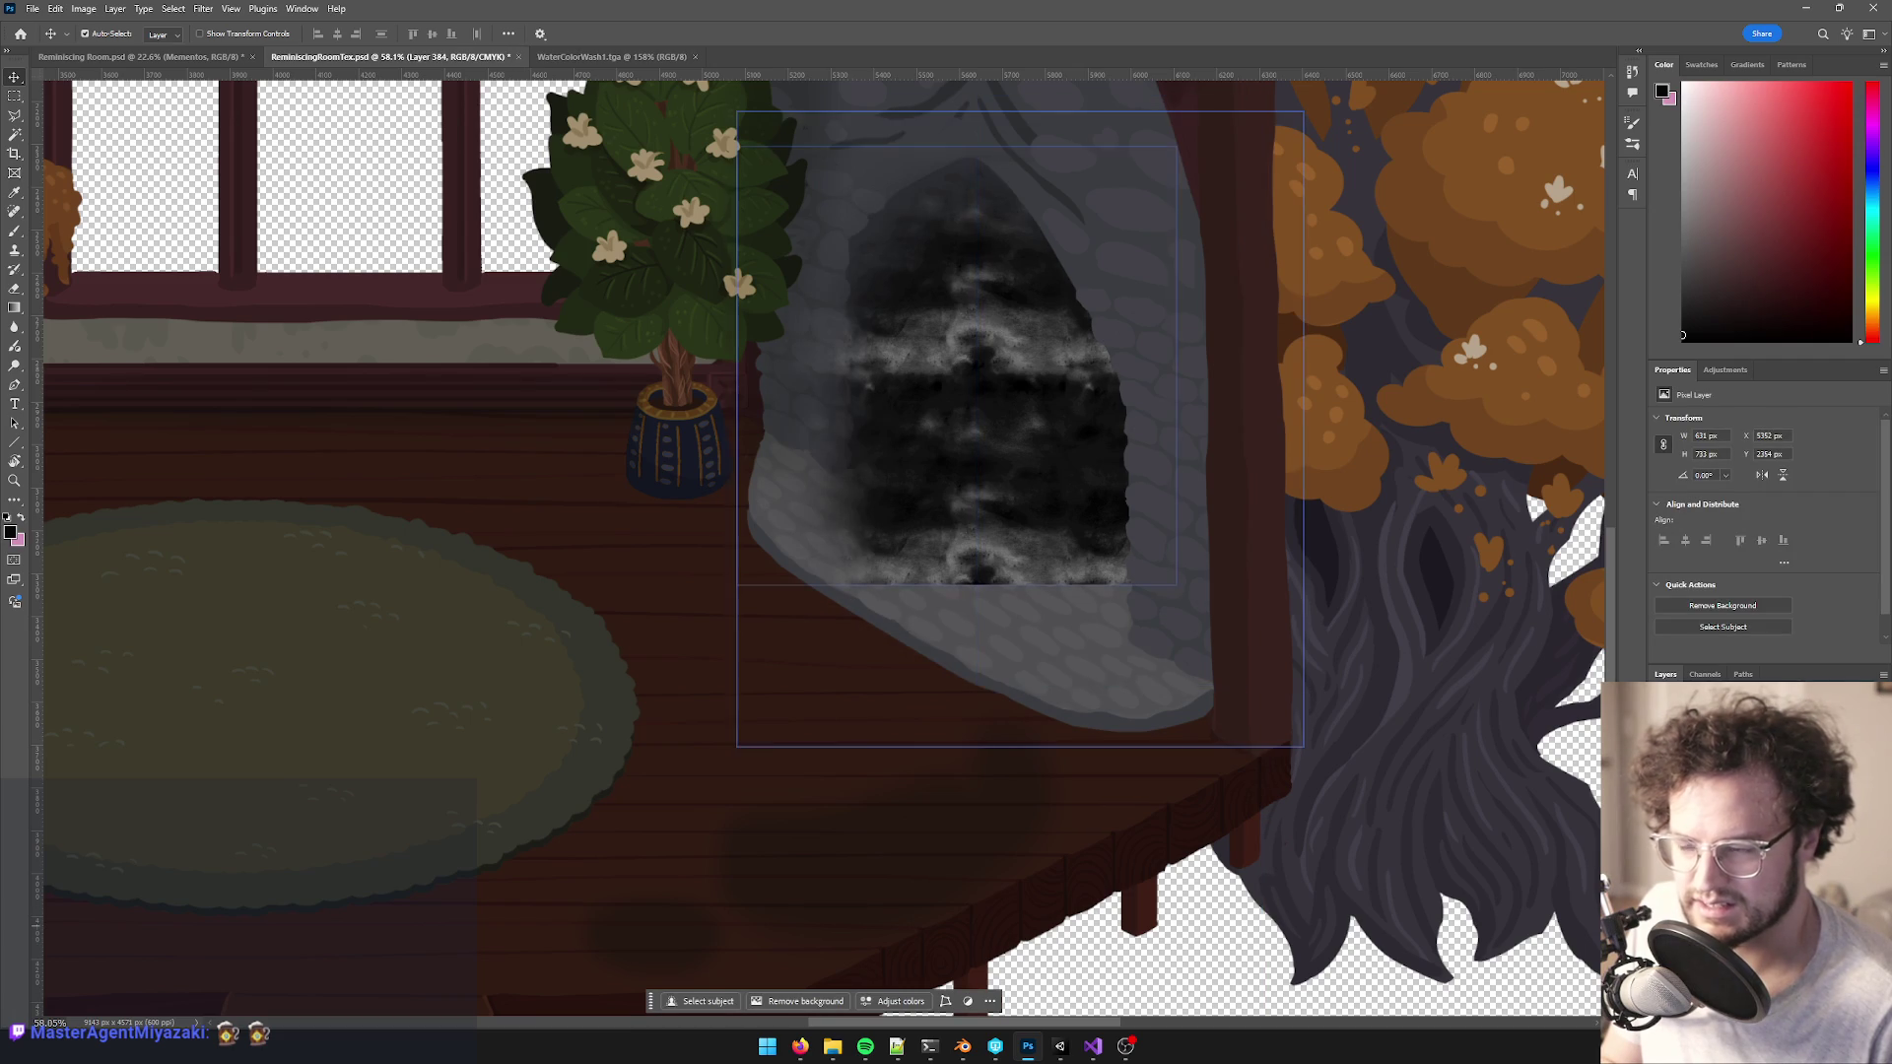
left_click(1140, 569)
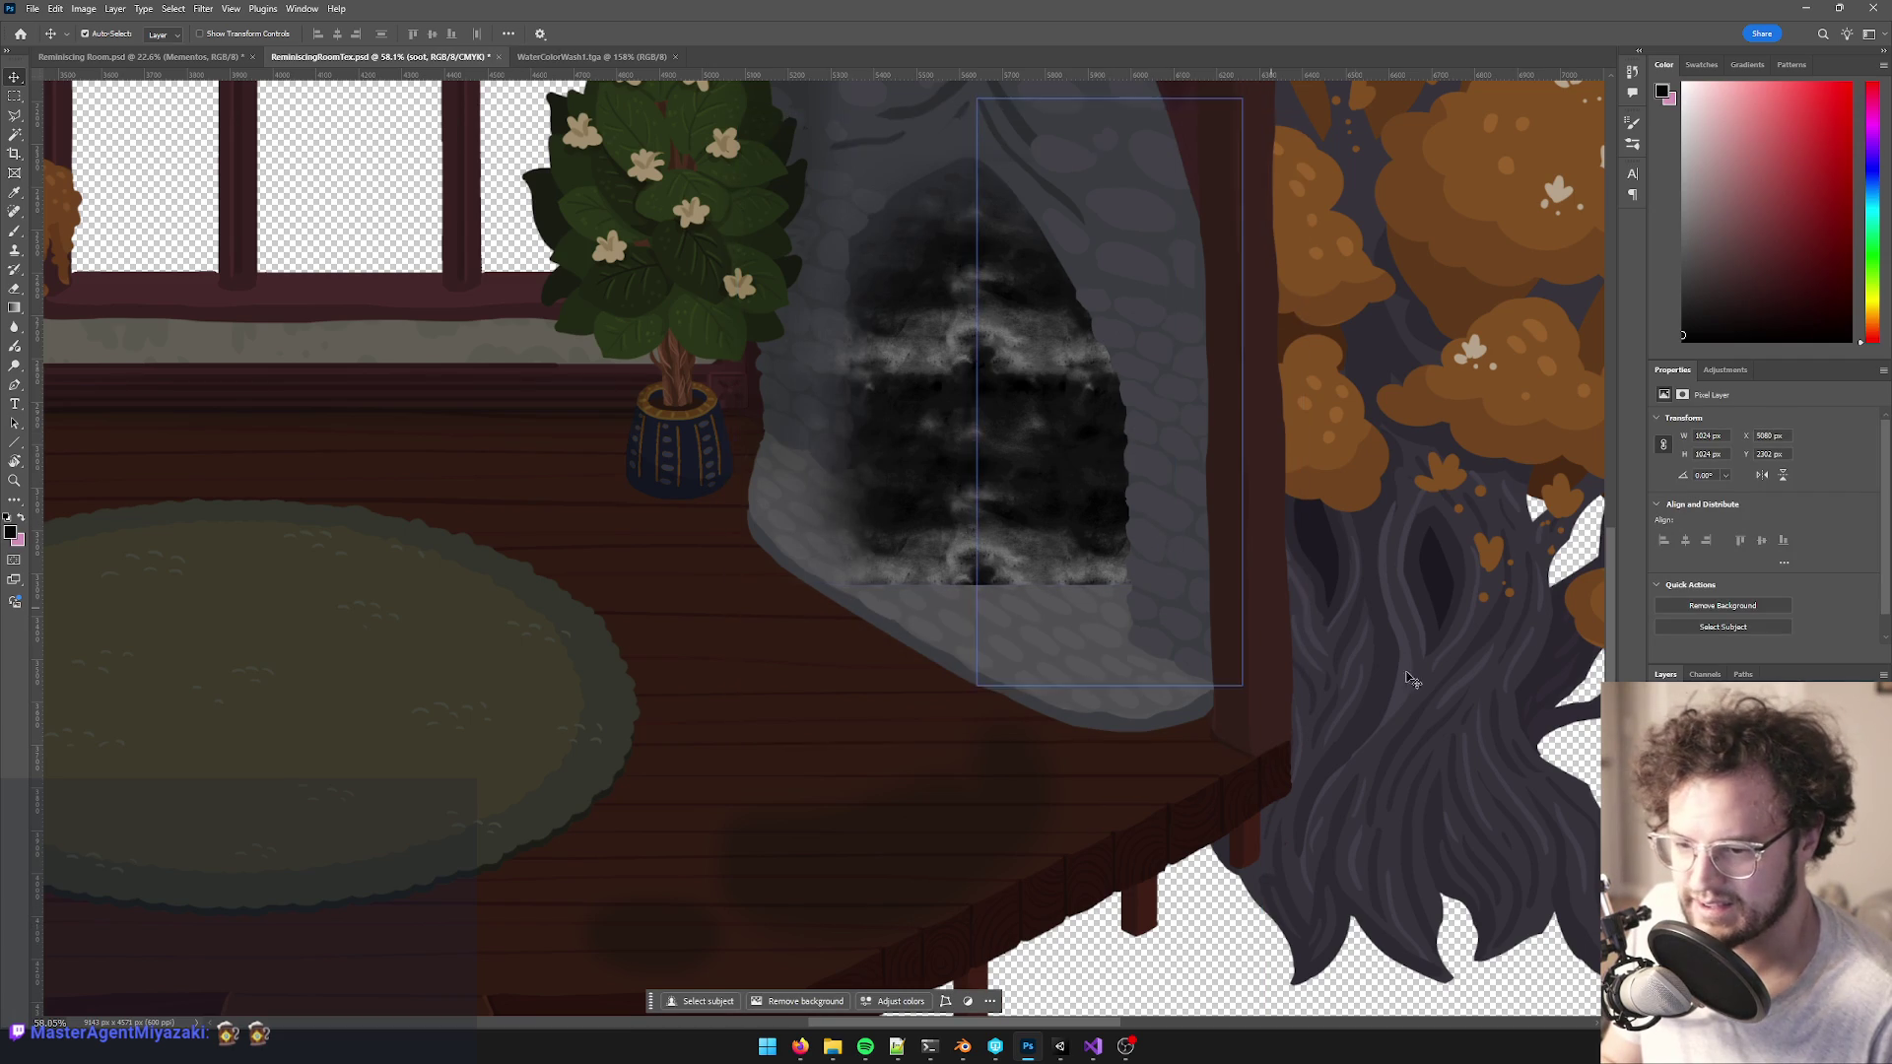
- Duplicate the soot texture, move the copy 1060 px down, merge it applying the mask, and nudge it into place
key("ctrl+j")
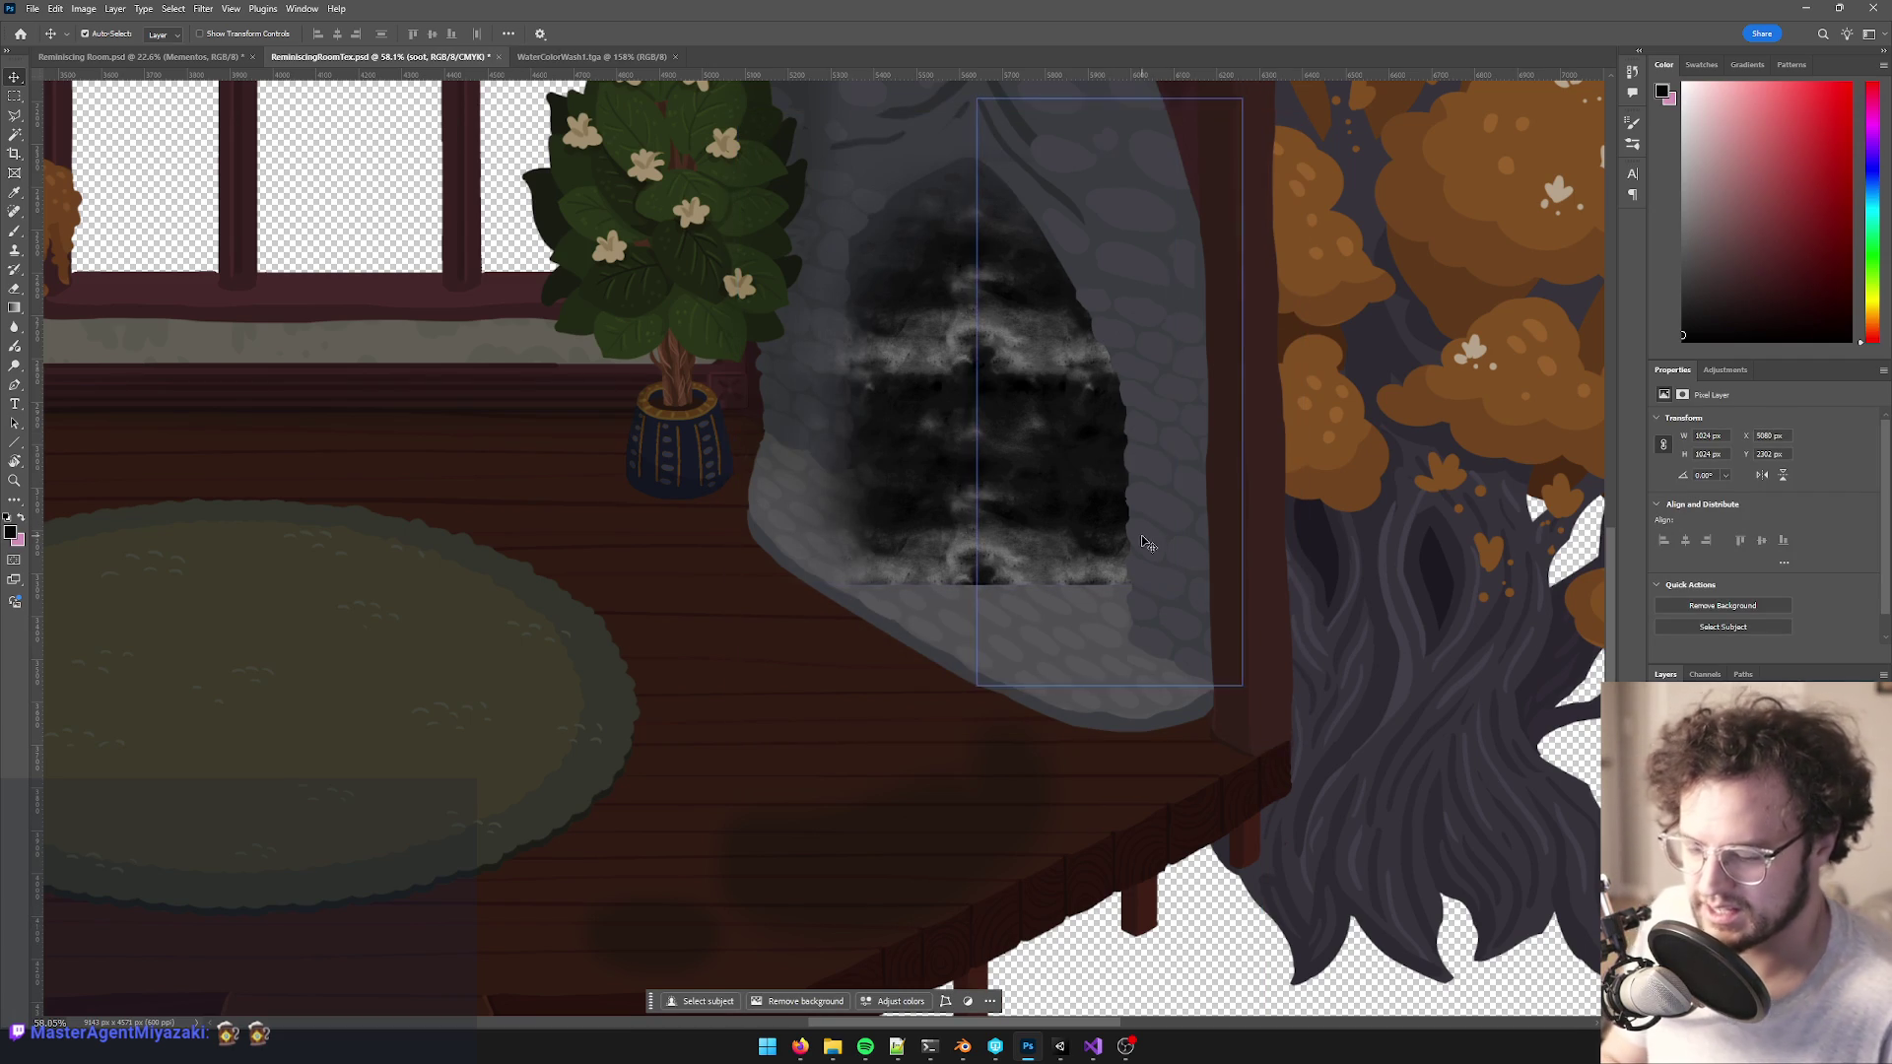
mouse_move(1009, 407)
left_mouse_down()
mouse_move(1035, 448)
mouse_move(1046, 853)
mouse_move(1050, 832)
left_mouse_up()
scroll(1036, 682, "down", 5)
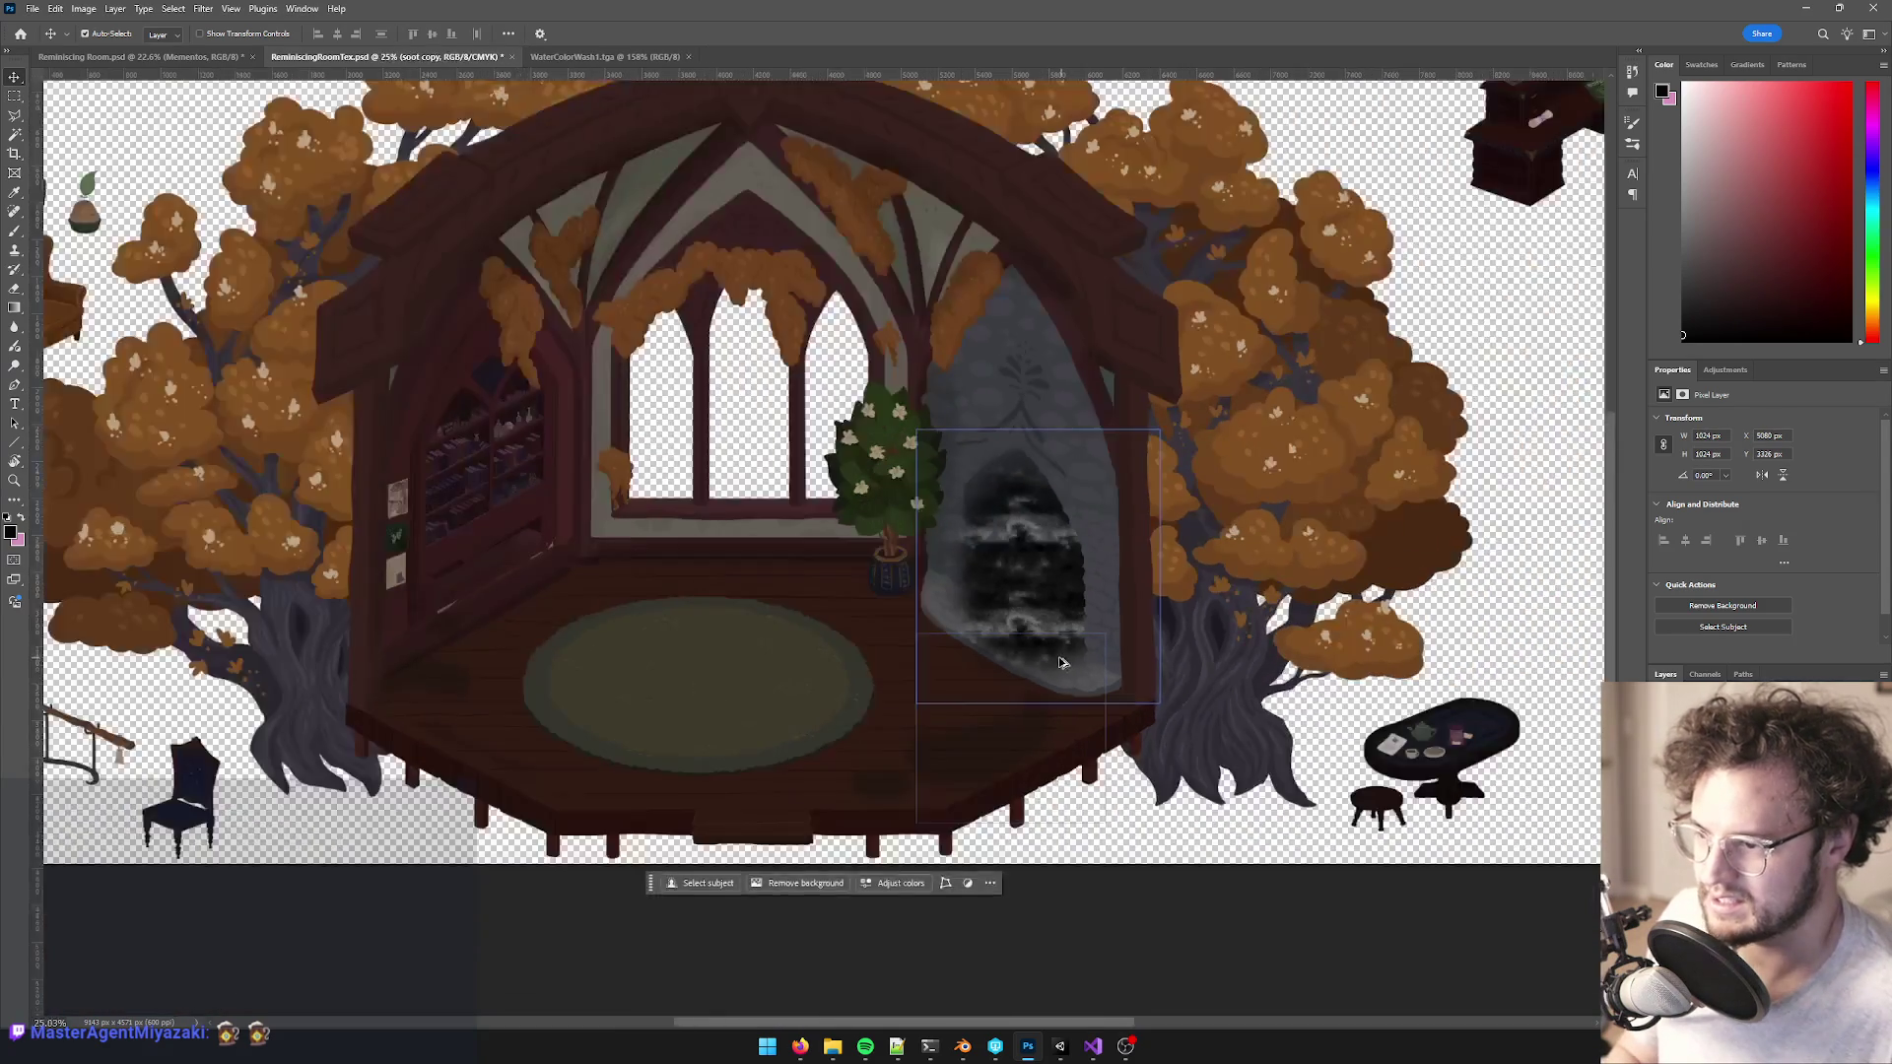
scroll(1037, 682, "up", 3)
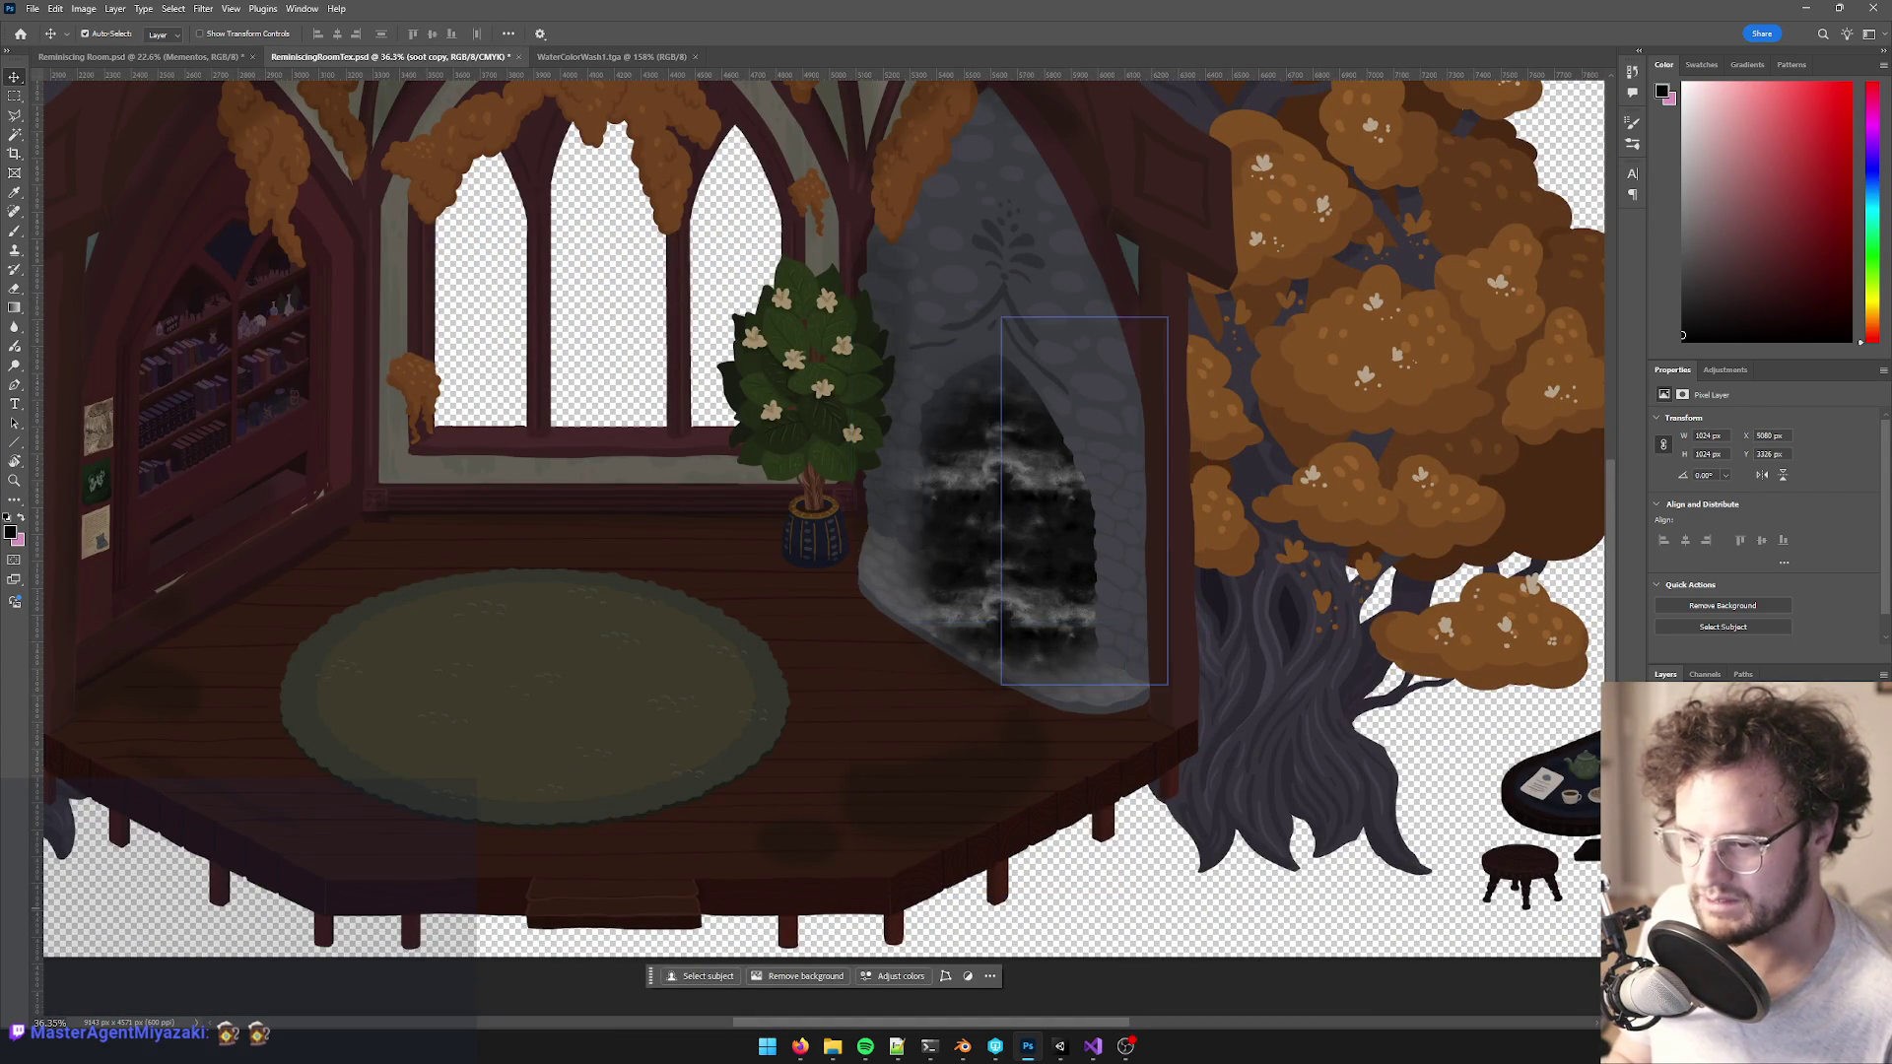
key("ctrl+e")
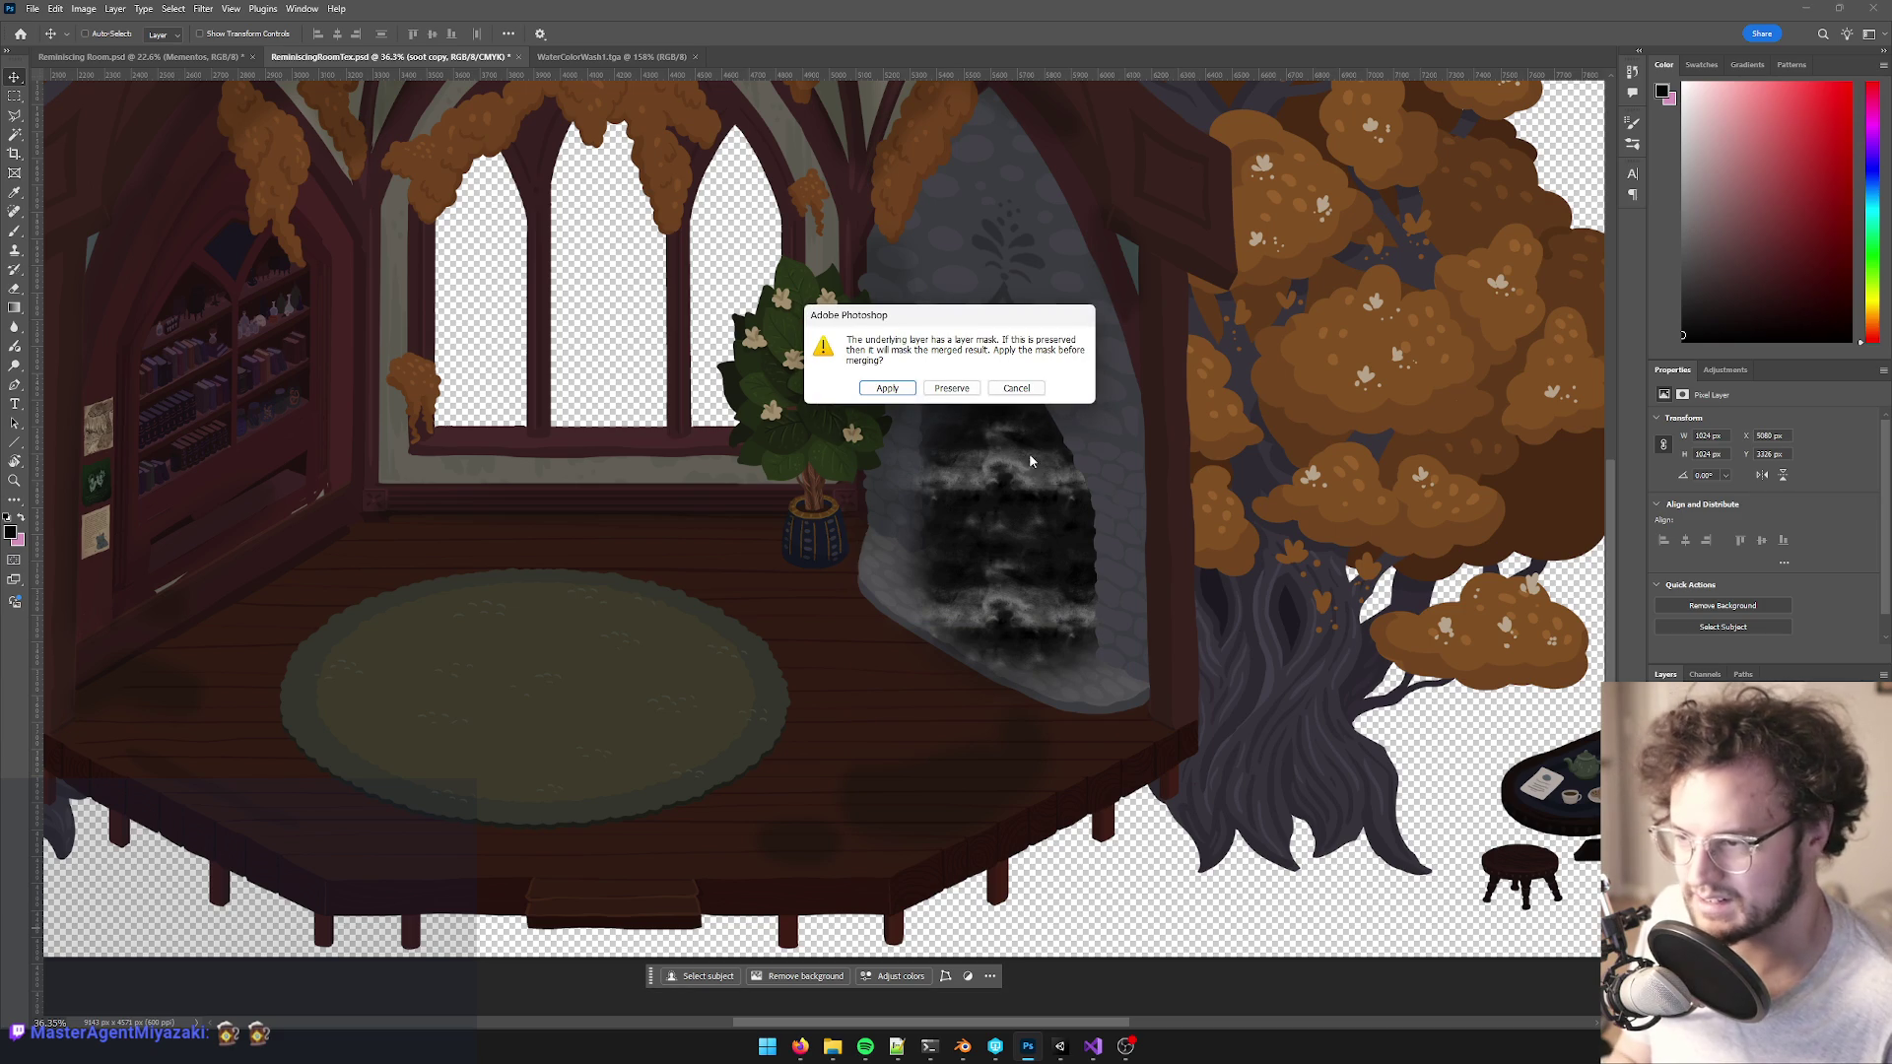
left_click(951, 388)
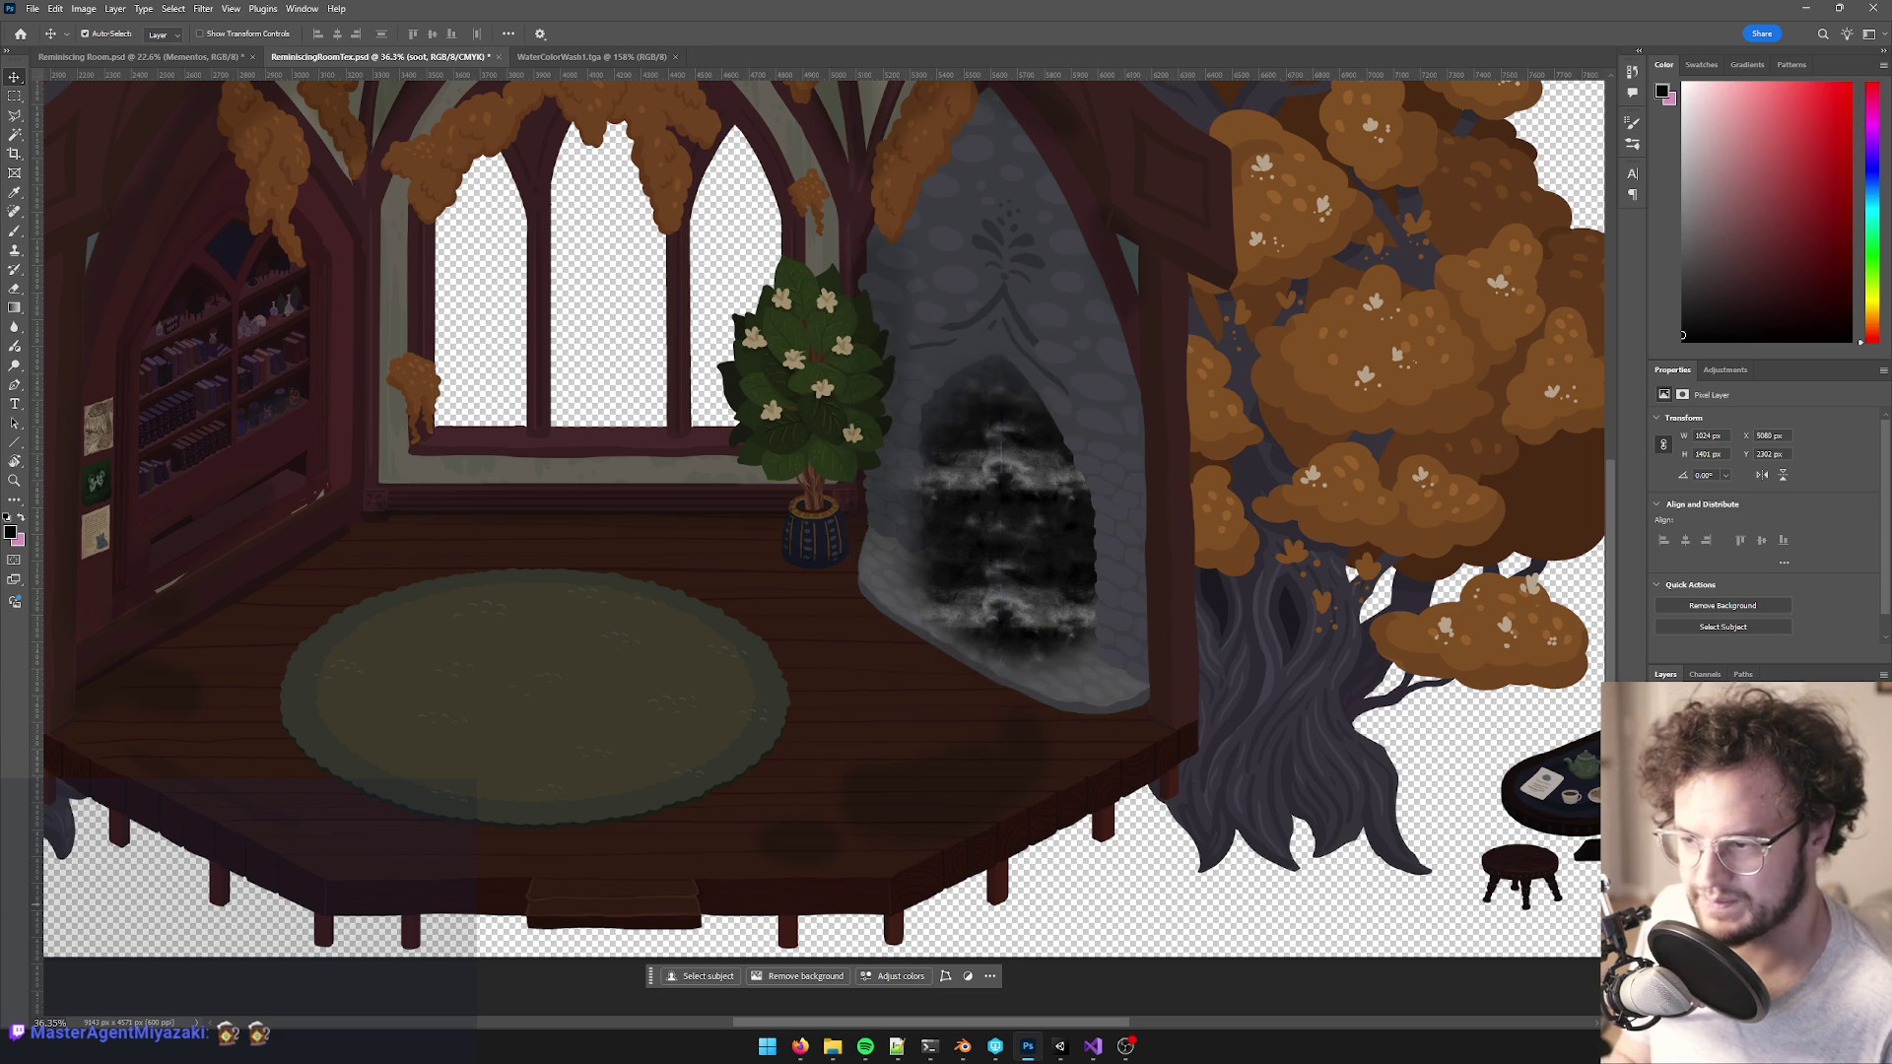
scroll(1132, 656, "up", 1)
mouse_move(983, 473)
left_mouse_down()
mouse_move(970, 448)
mouse_move(1000, 499)
left_mouse_up()
- Rotate the soot texture about 39 degrees and shift it across the fireplace opening
key("ctrl+t")
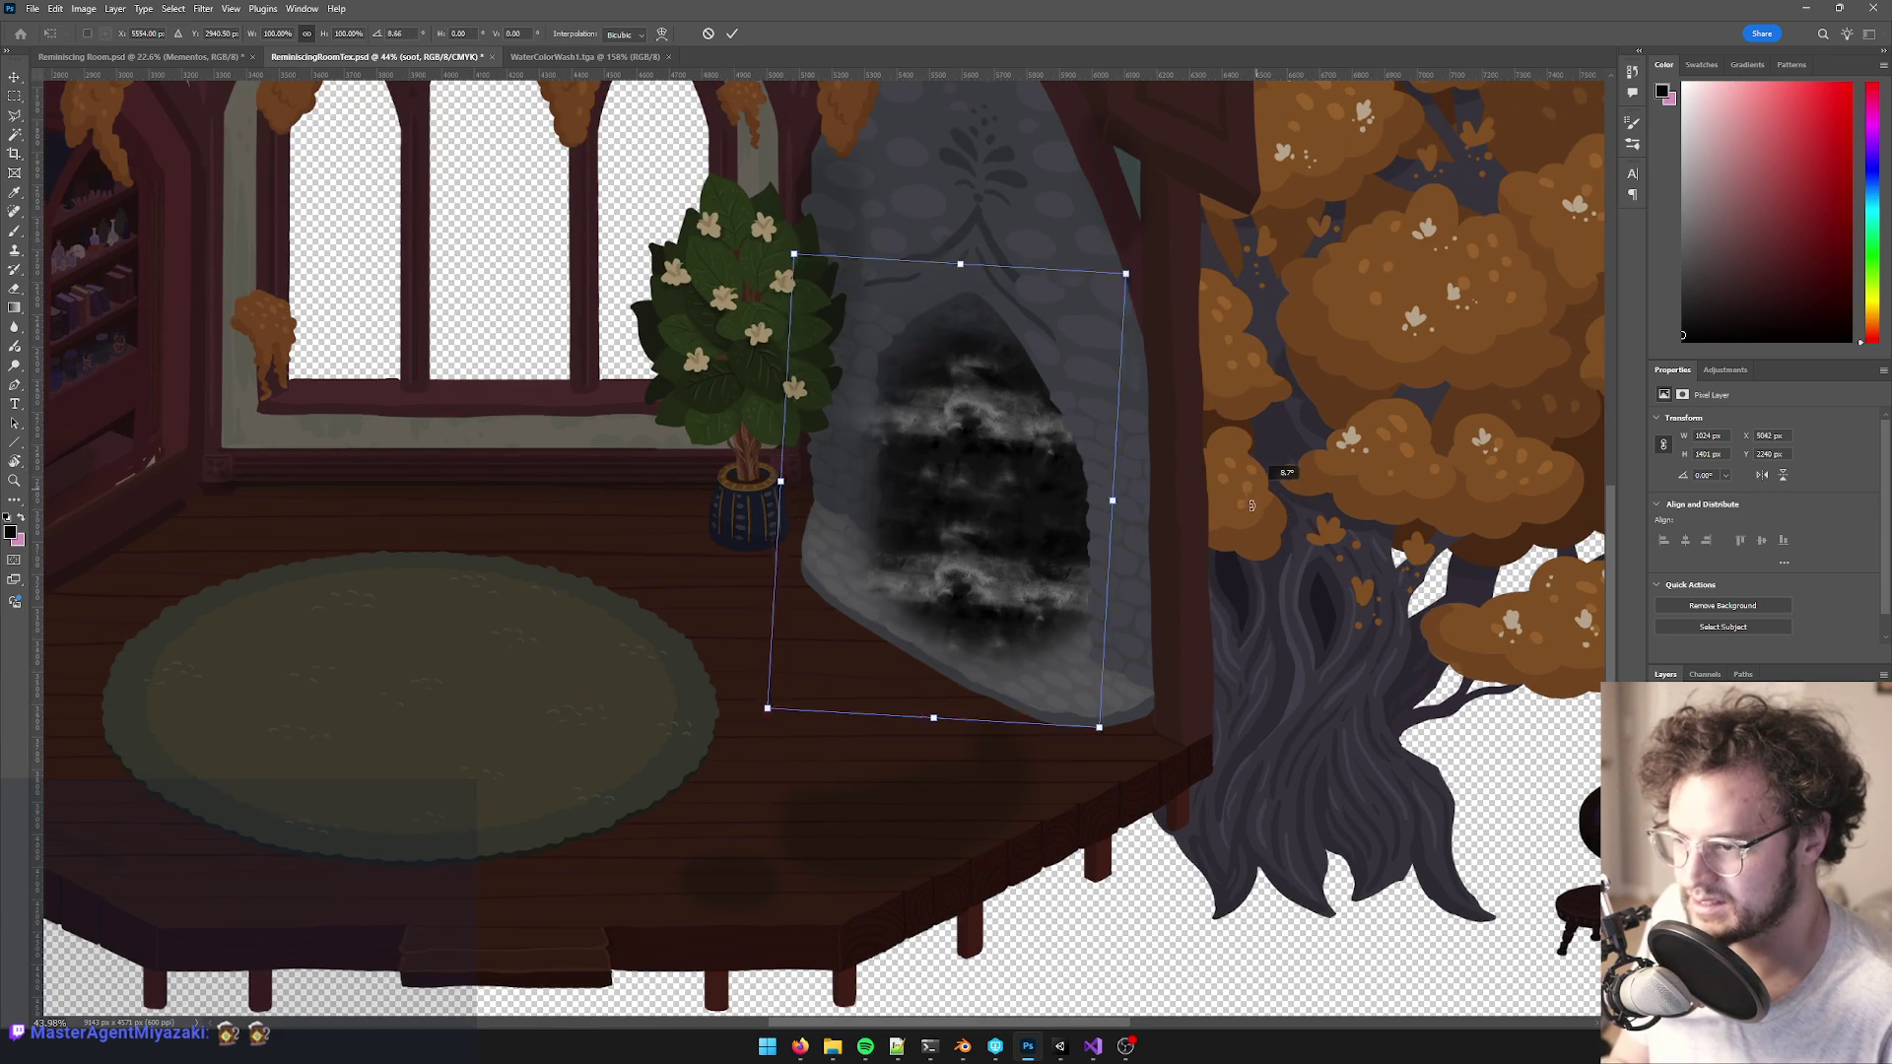
left_click_drag(1113, 734, 1045, 779)
left_click_drag(916, 501, 948, 530)
mouse_move(1197, 552)
left_mouse_down()
mouse_move(1212, 634)
mouse_move(1171, 634)
left_mouse_up()
key("Return")
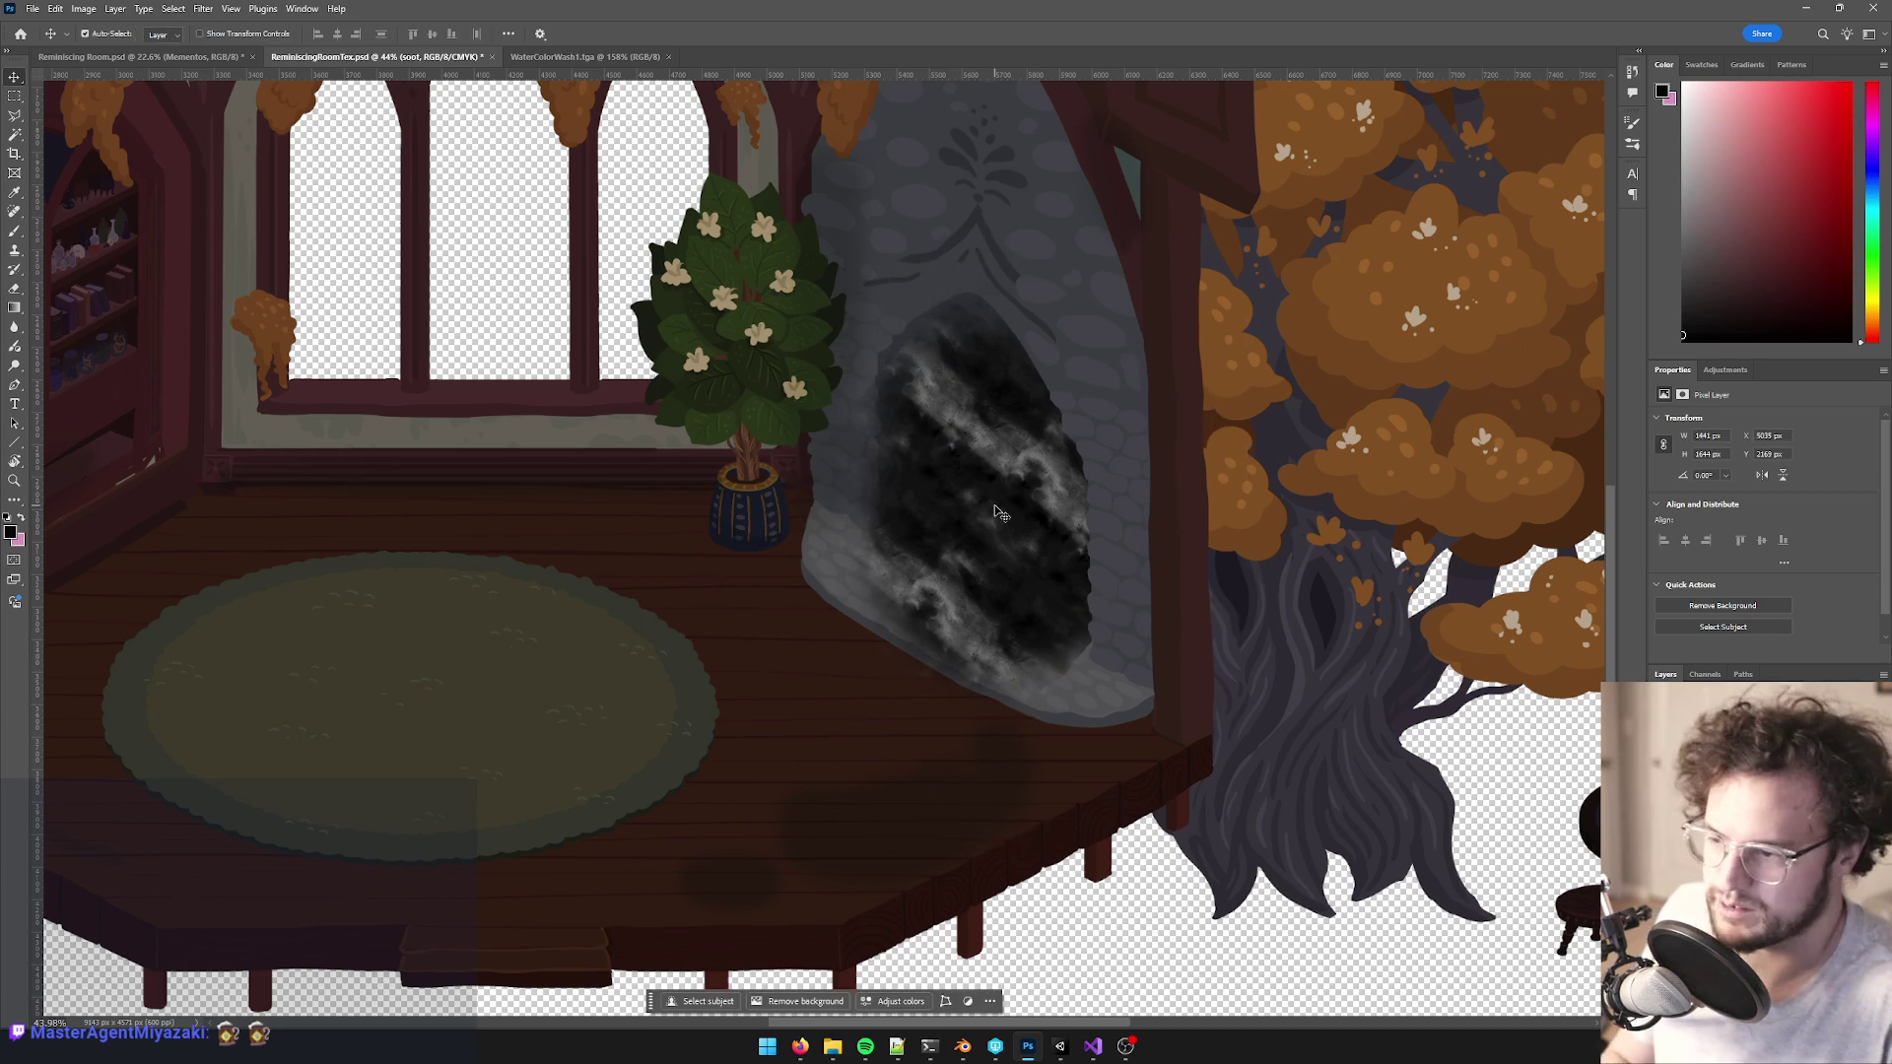
key("s")
scroll(962, 486, "up", 2)
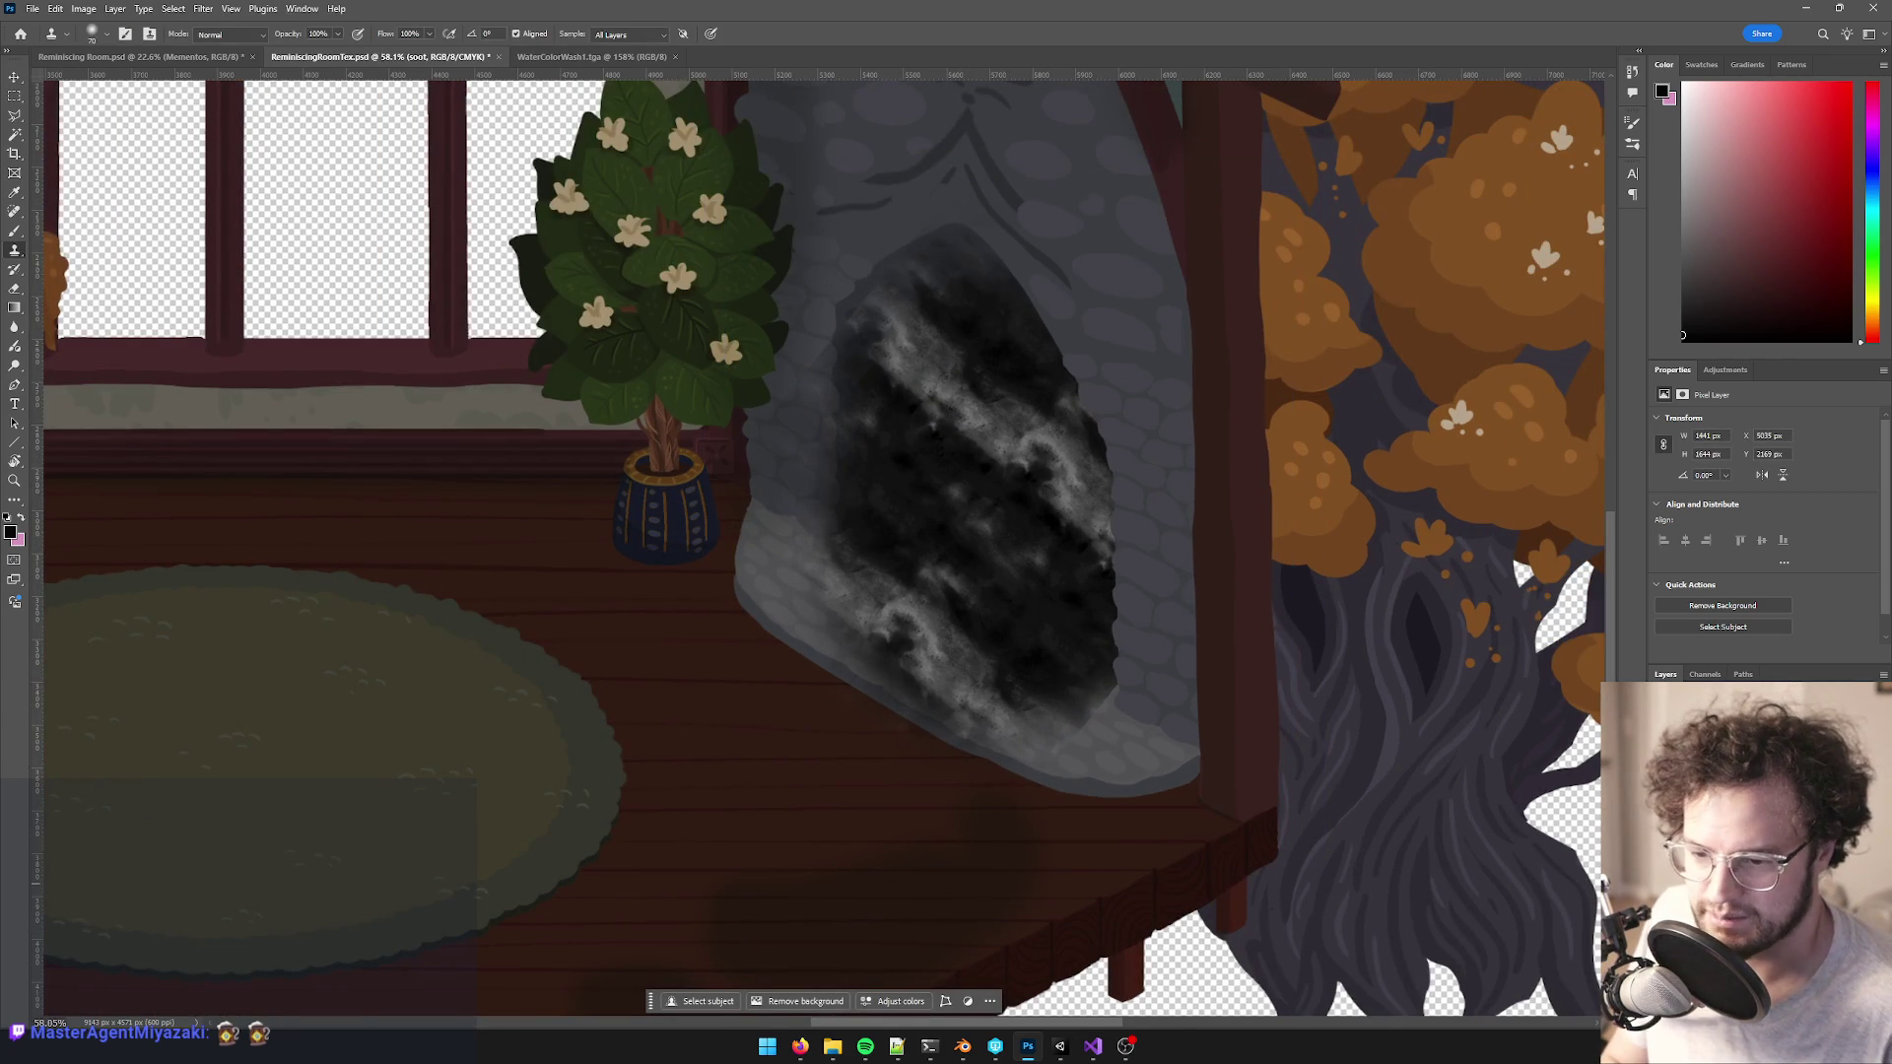
- Lower the Levels output white to darken the soot, then clone soot over the lower opening
key("ctrl+l")
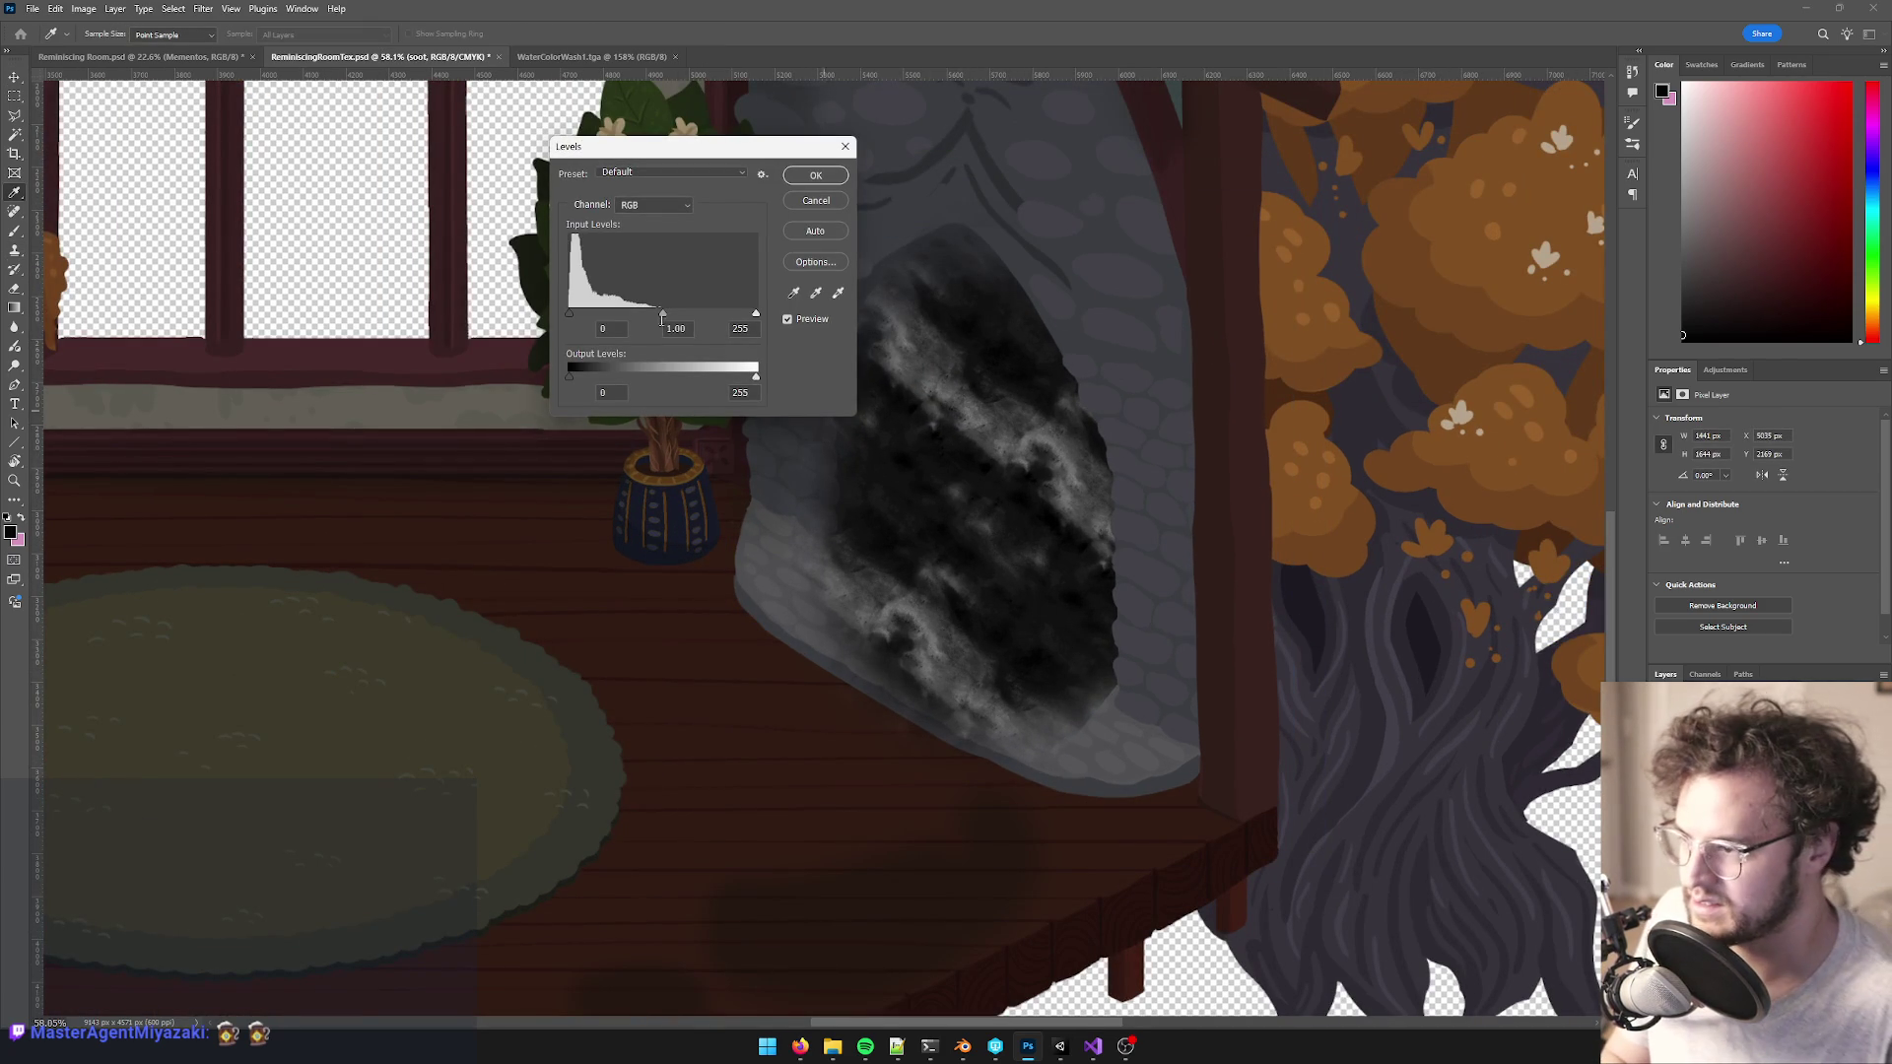
left_click_drag(743, 383, 727, 387)
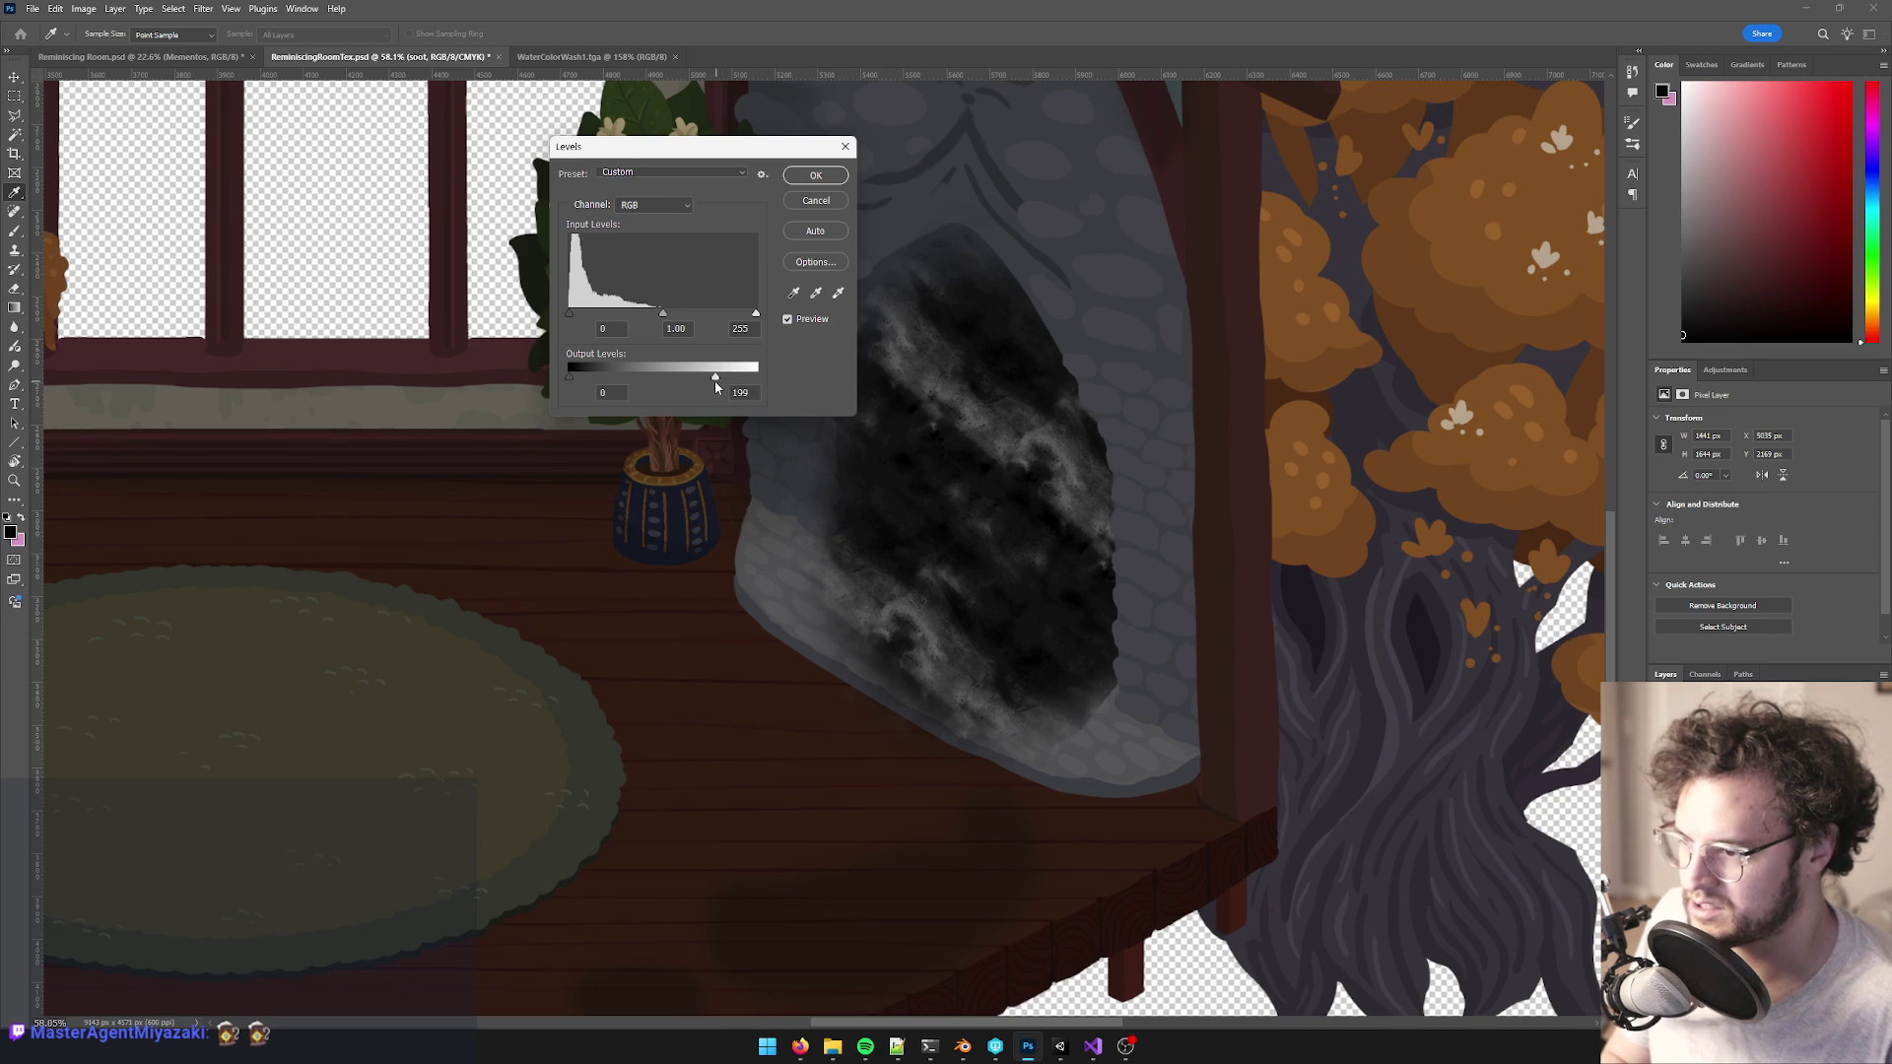
left_click(843, 176)
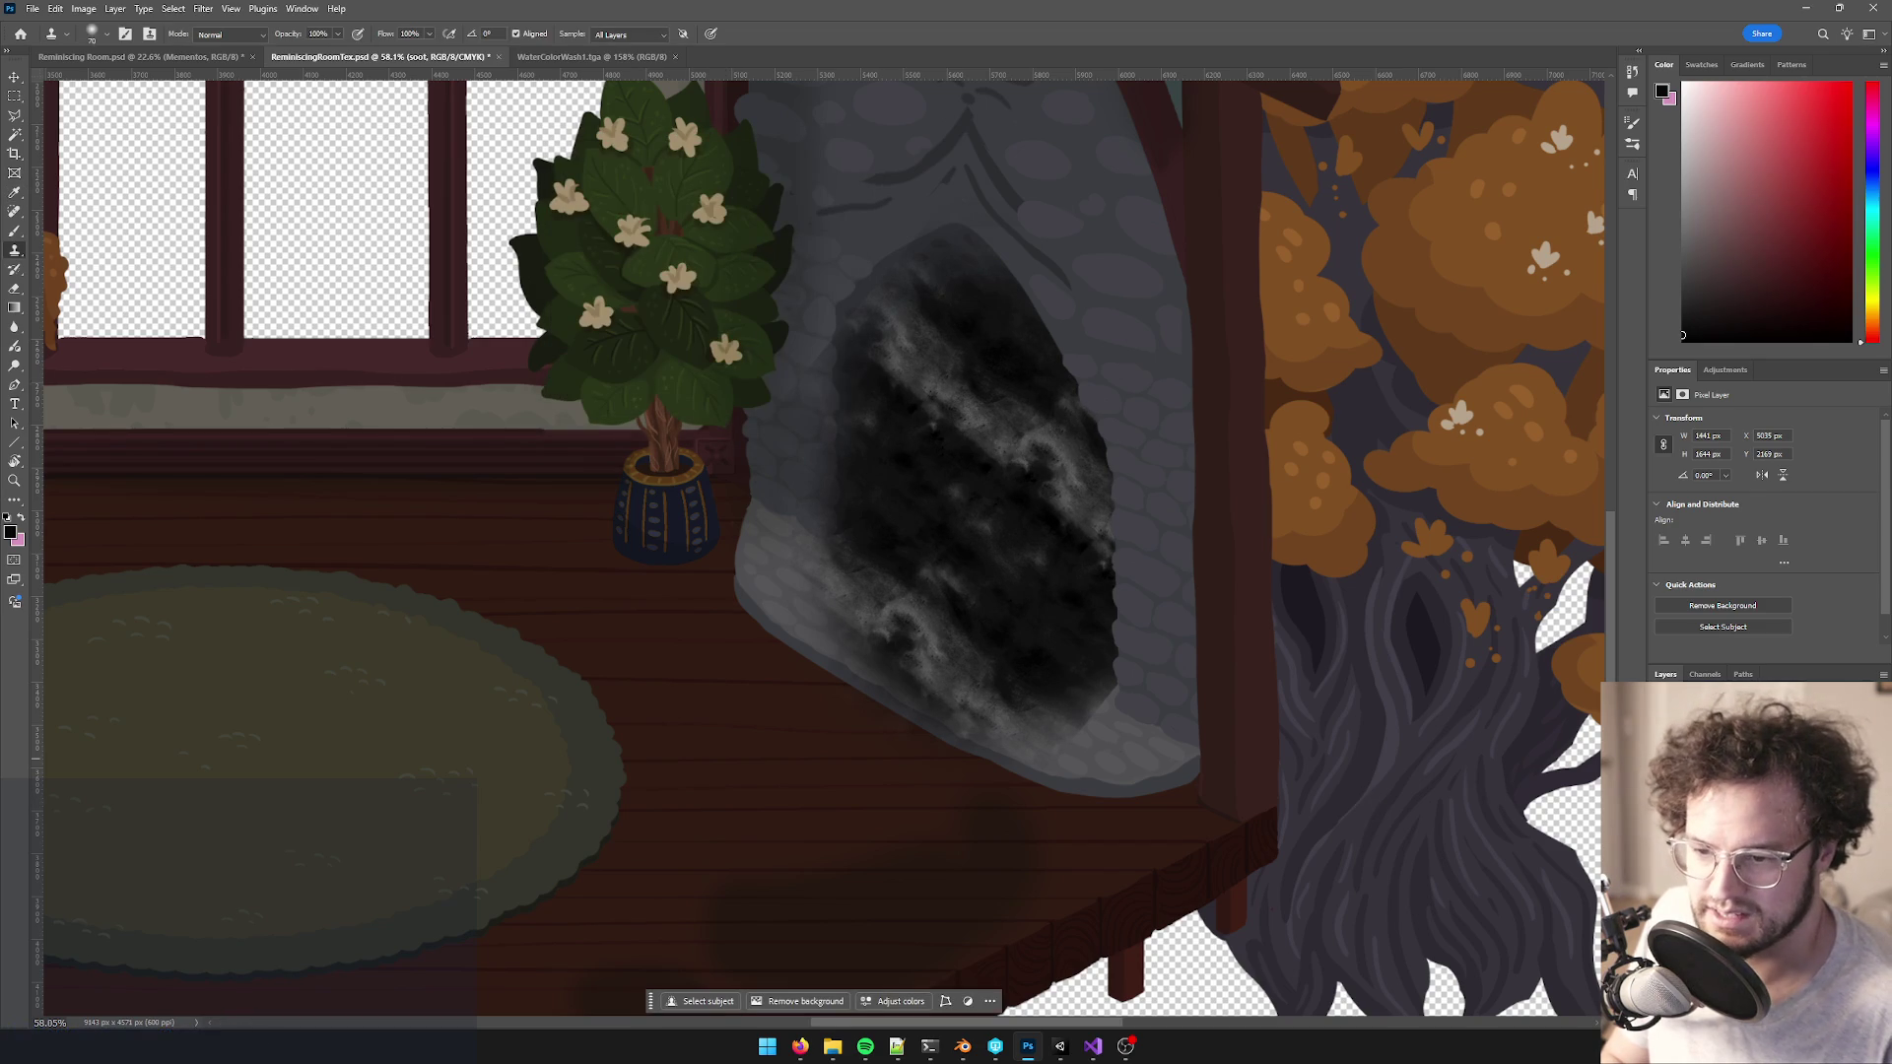
left_click_drag(1032, 660, 1073, 600)
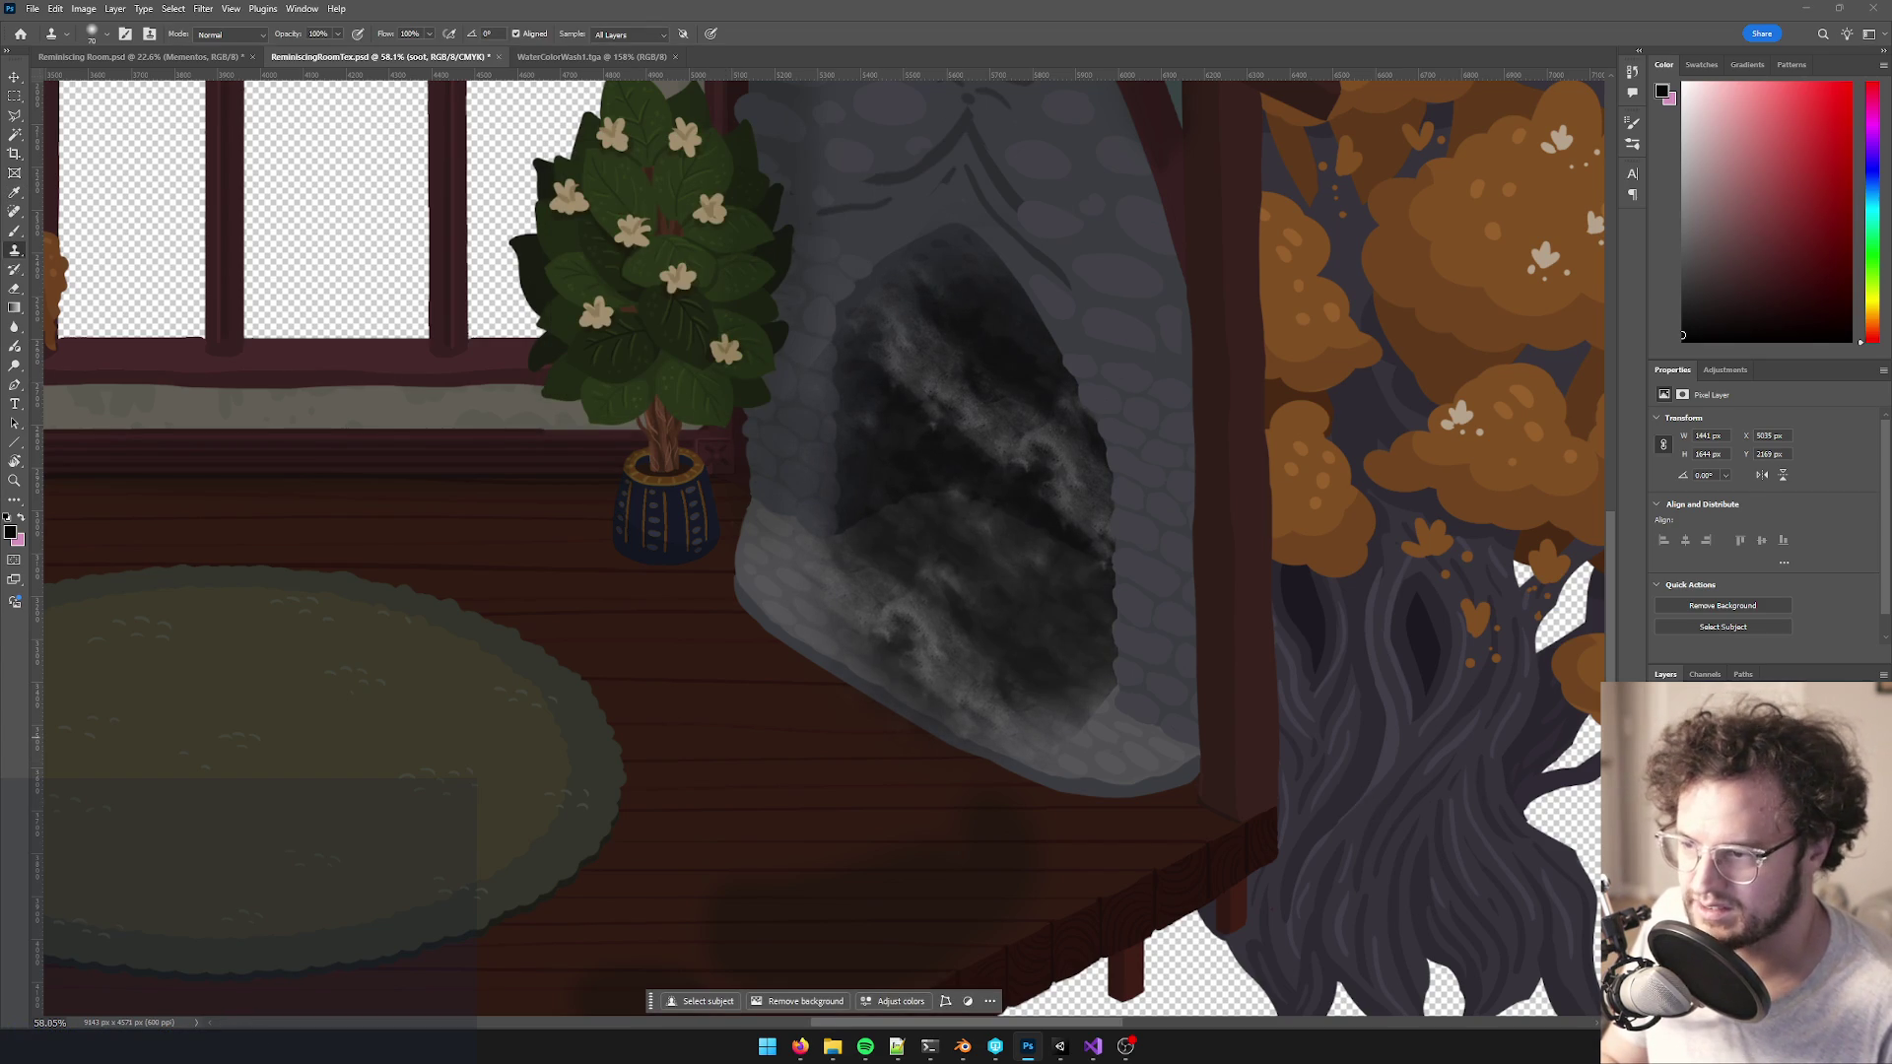
- Set the Clone Stamp to sample the current layer with a brush size of 250
scroll(1133, 606, "down", 5)
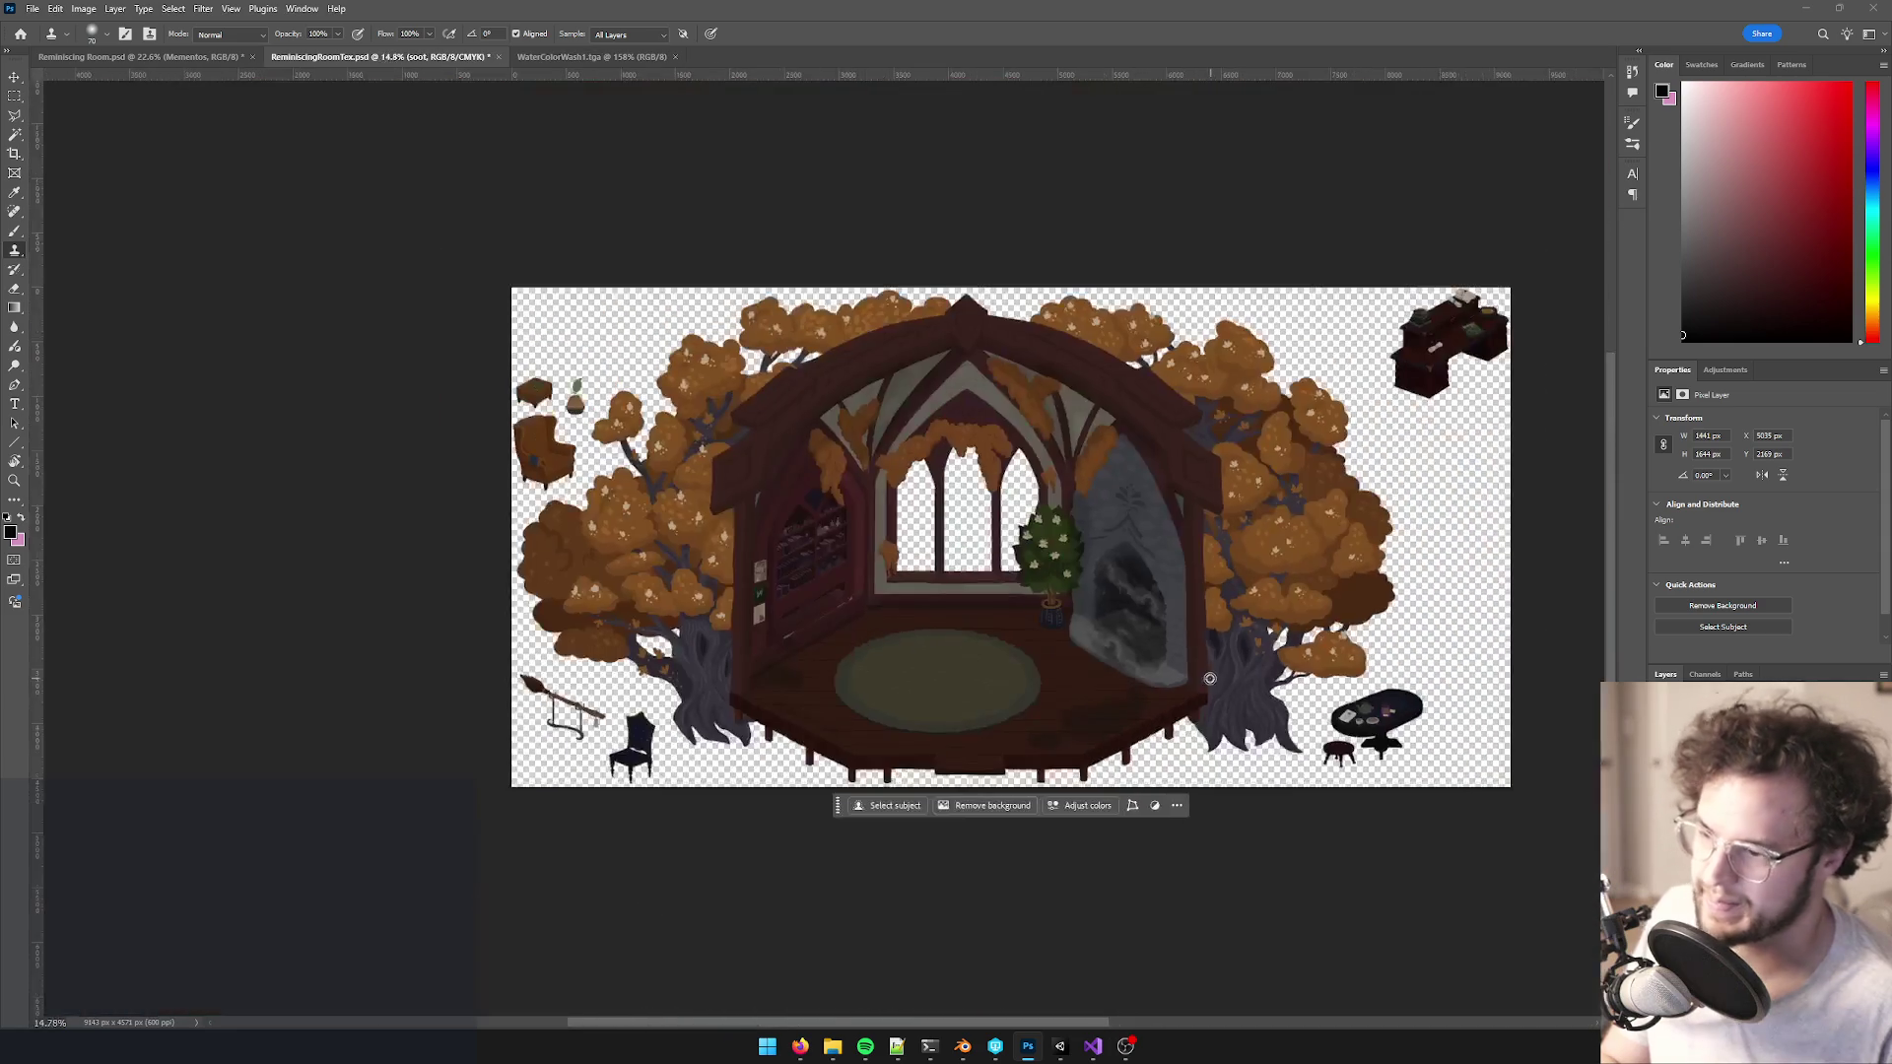
scroll(1213, 659, "up", 7)
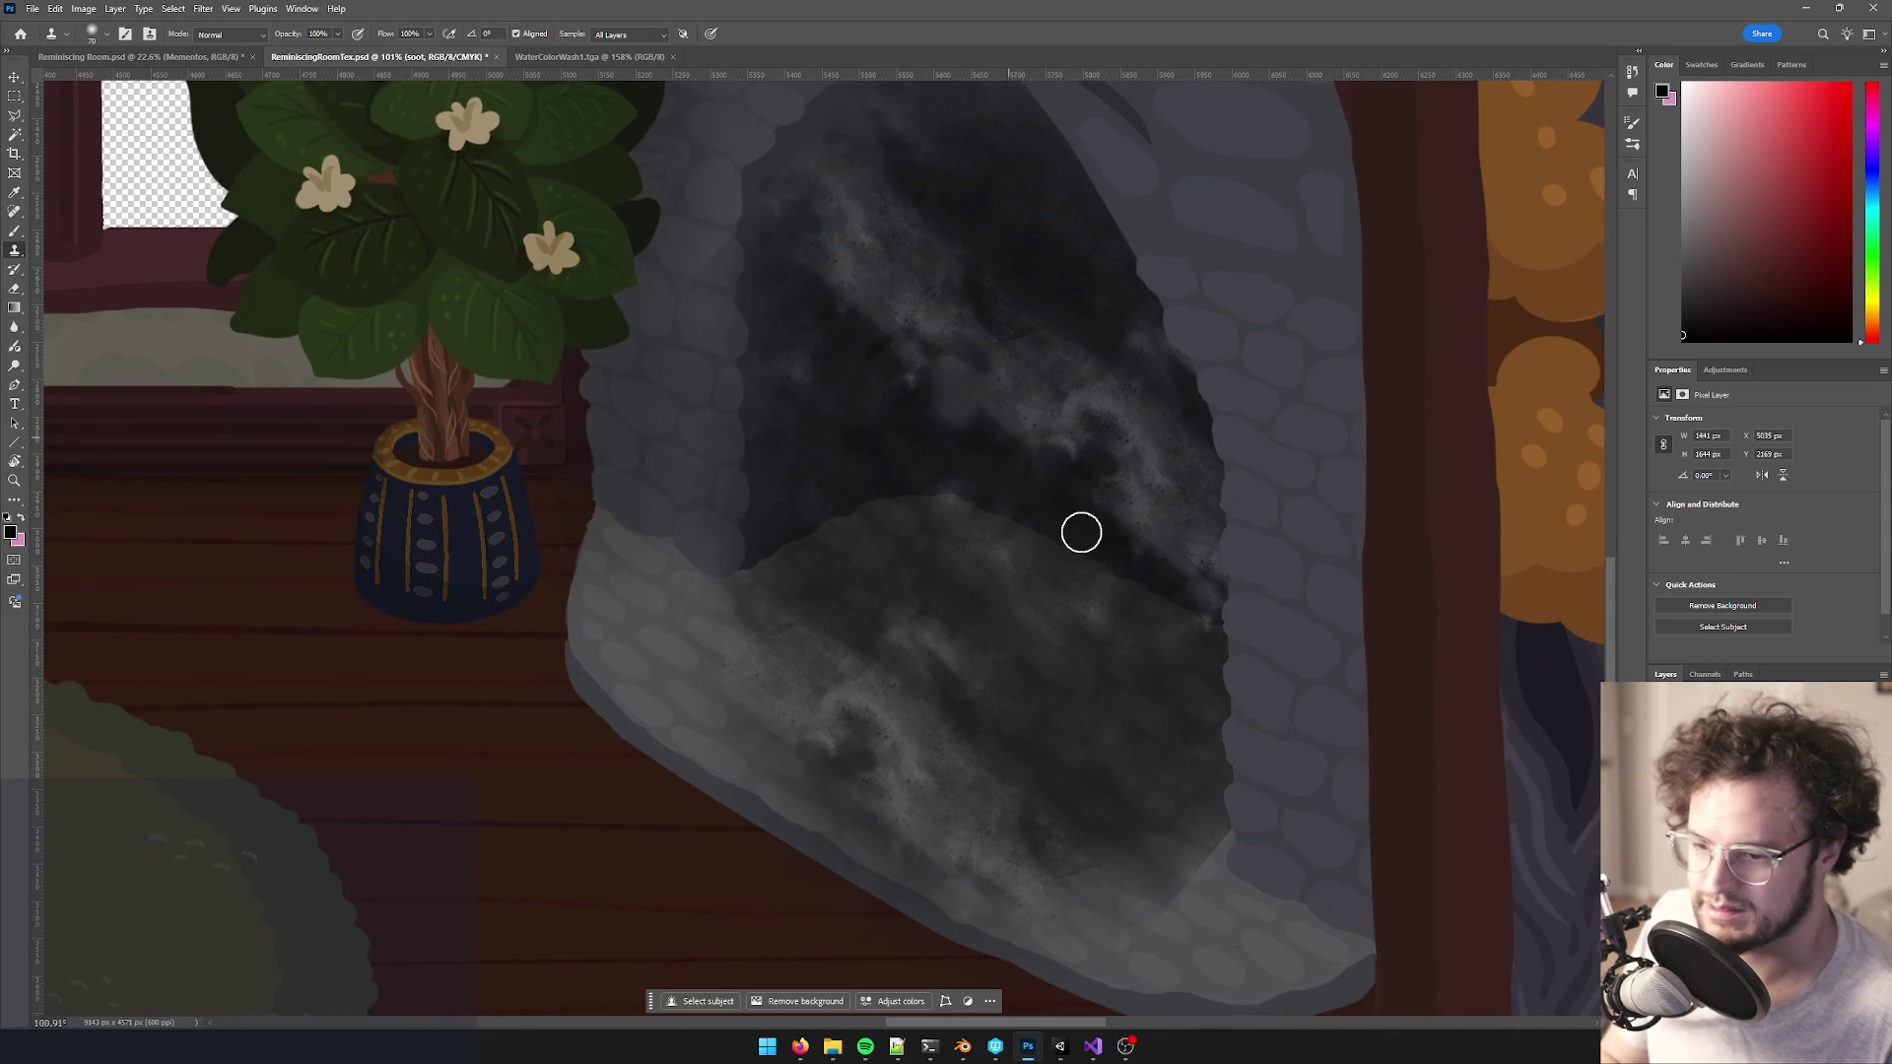
left_click(606, 35)
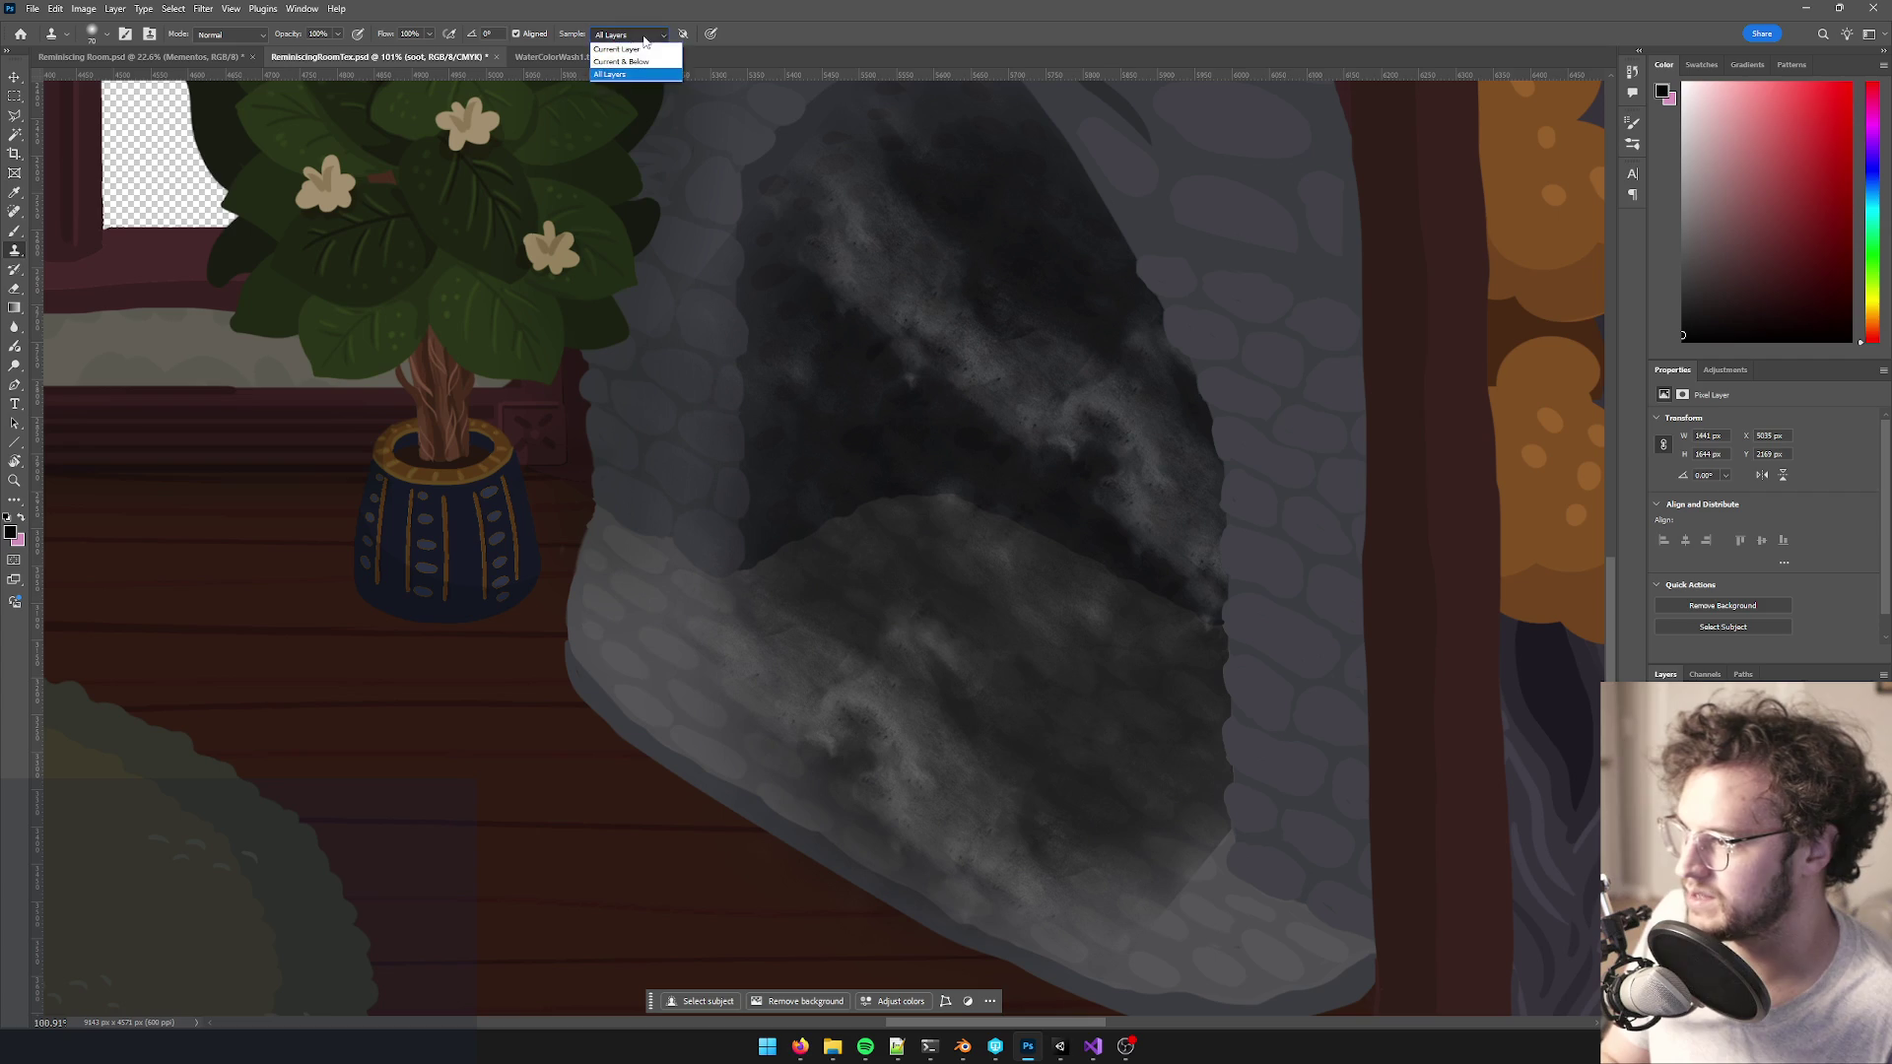
left_click(616, 46)
key("bracketright")
key("bracketright")
key("bracketright")
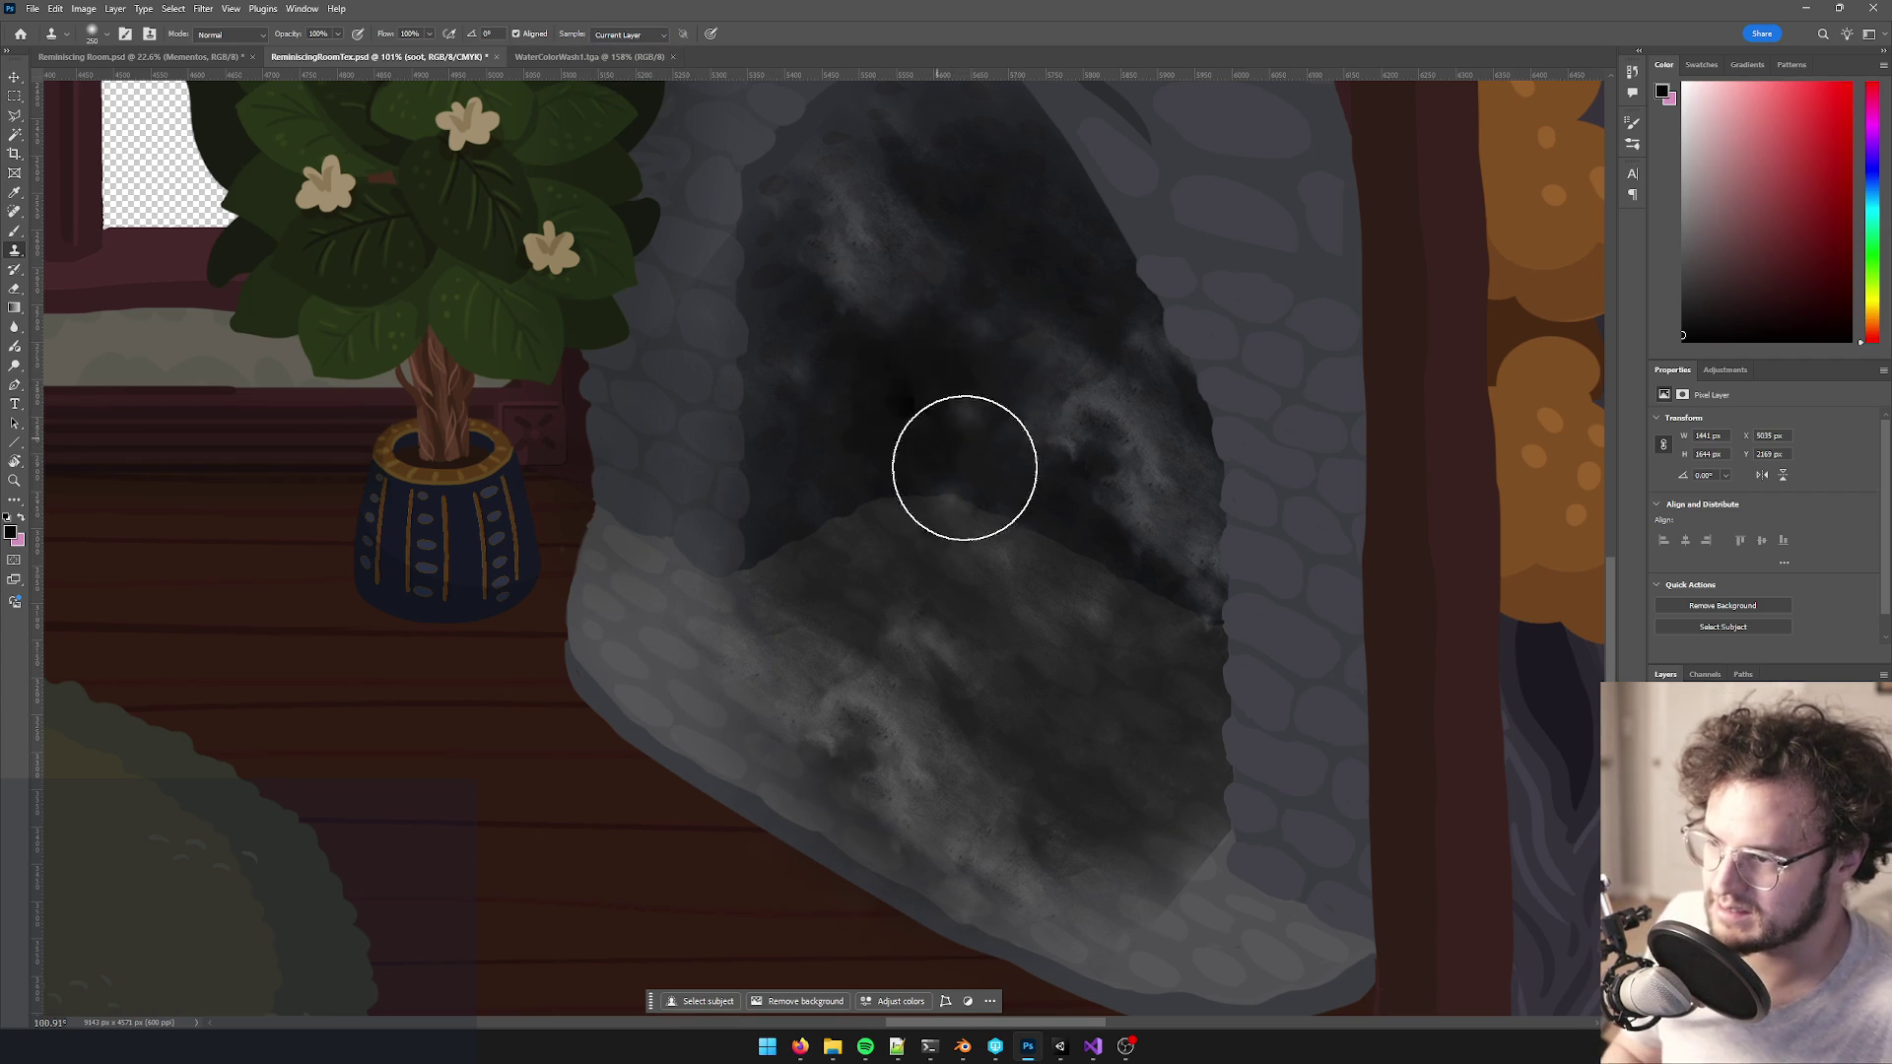
- Clone dark soot over the fireplace interior, upper opening, lower interior and floor, then zoom out to check
mouse_move(1014, 423)
left_mouse_down()
mouse_move(1038, 371)
mouse_move(1025, 355)
left_mouse_up()
left_click_drag(894, 266, 904, 296)
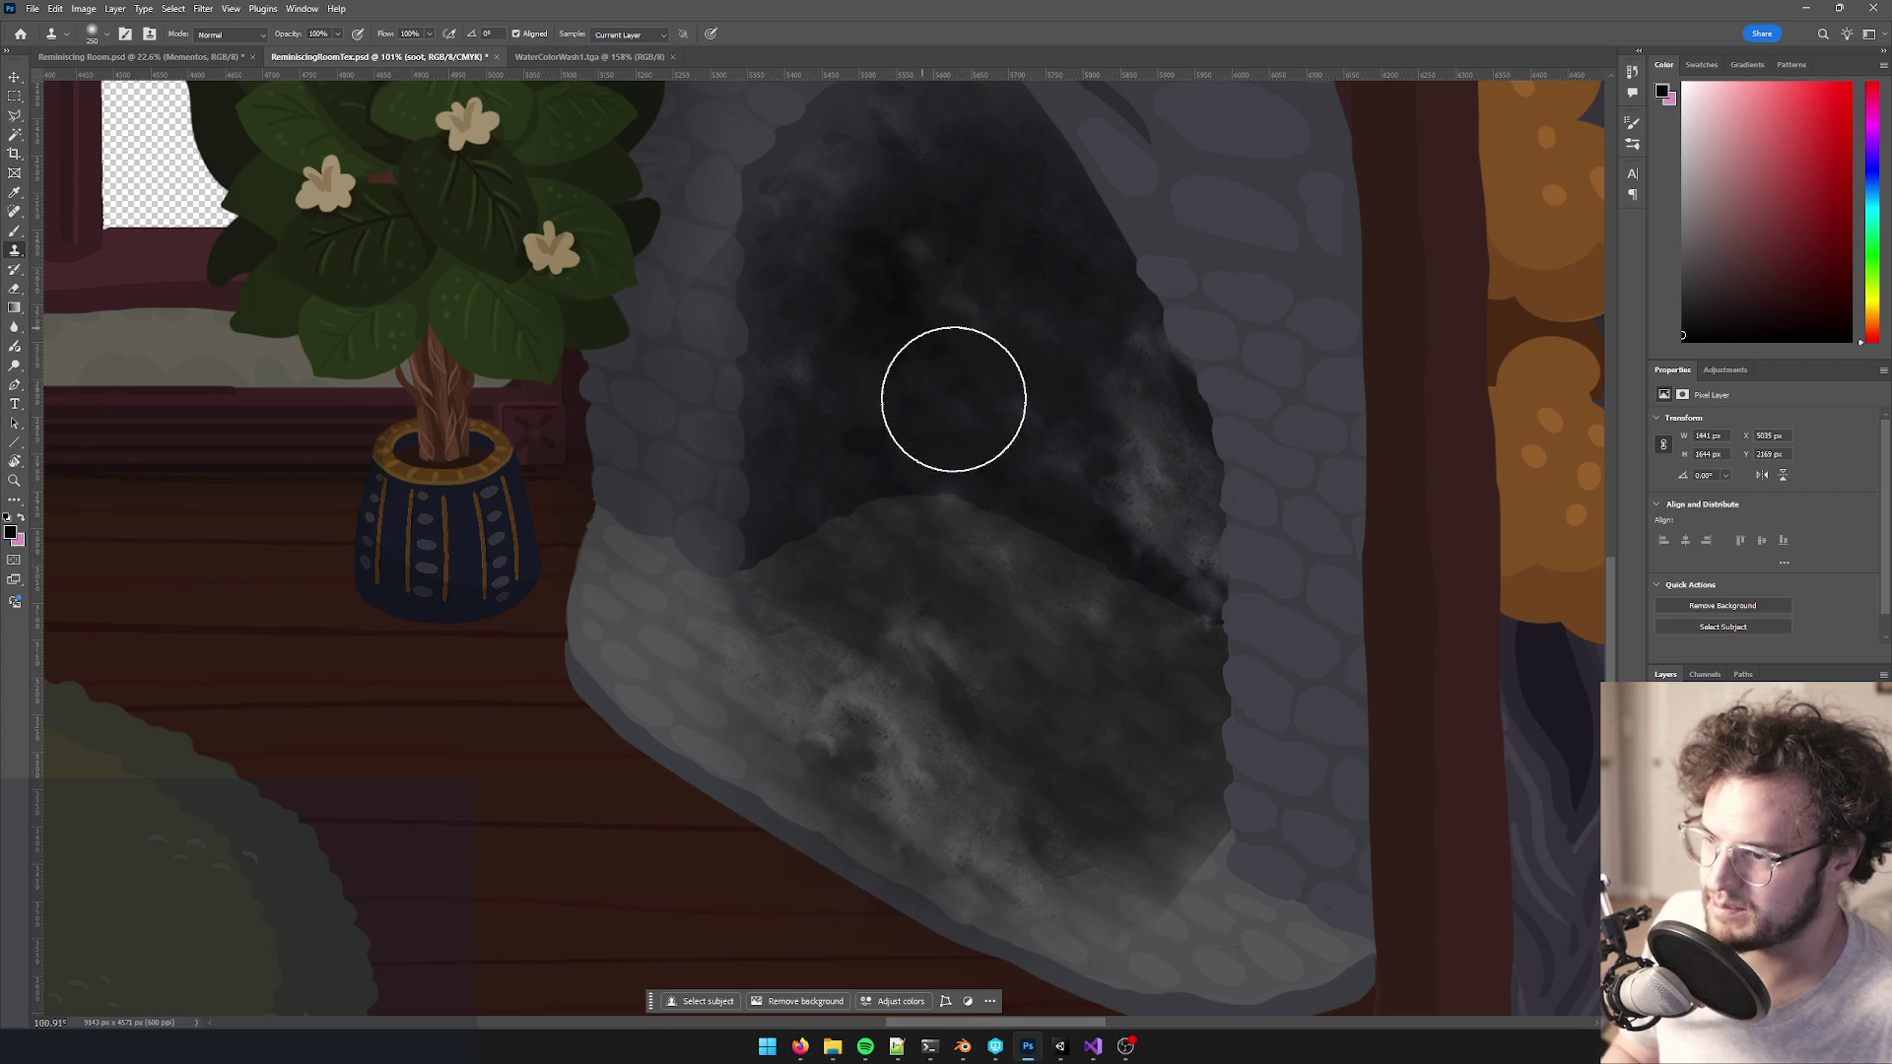
left_click_drag(1119, 443, 1127, 511)
left_click(937, 647)
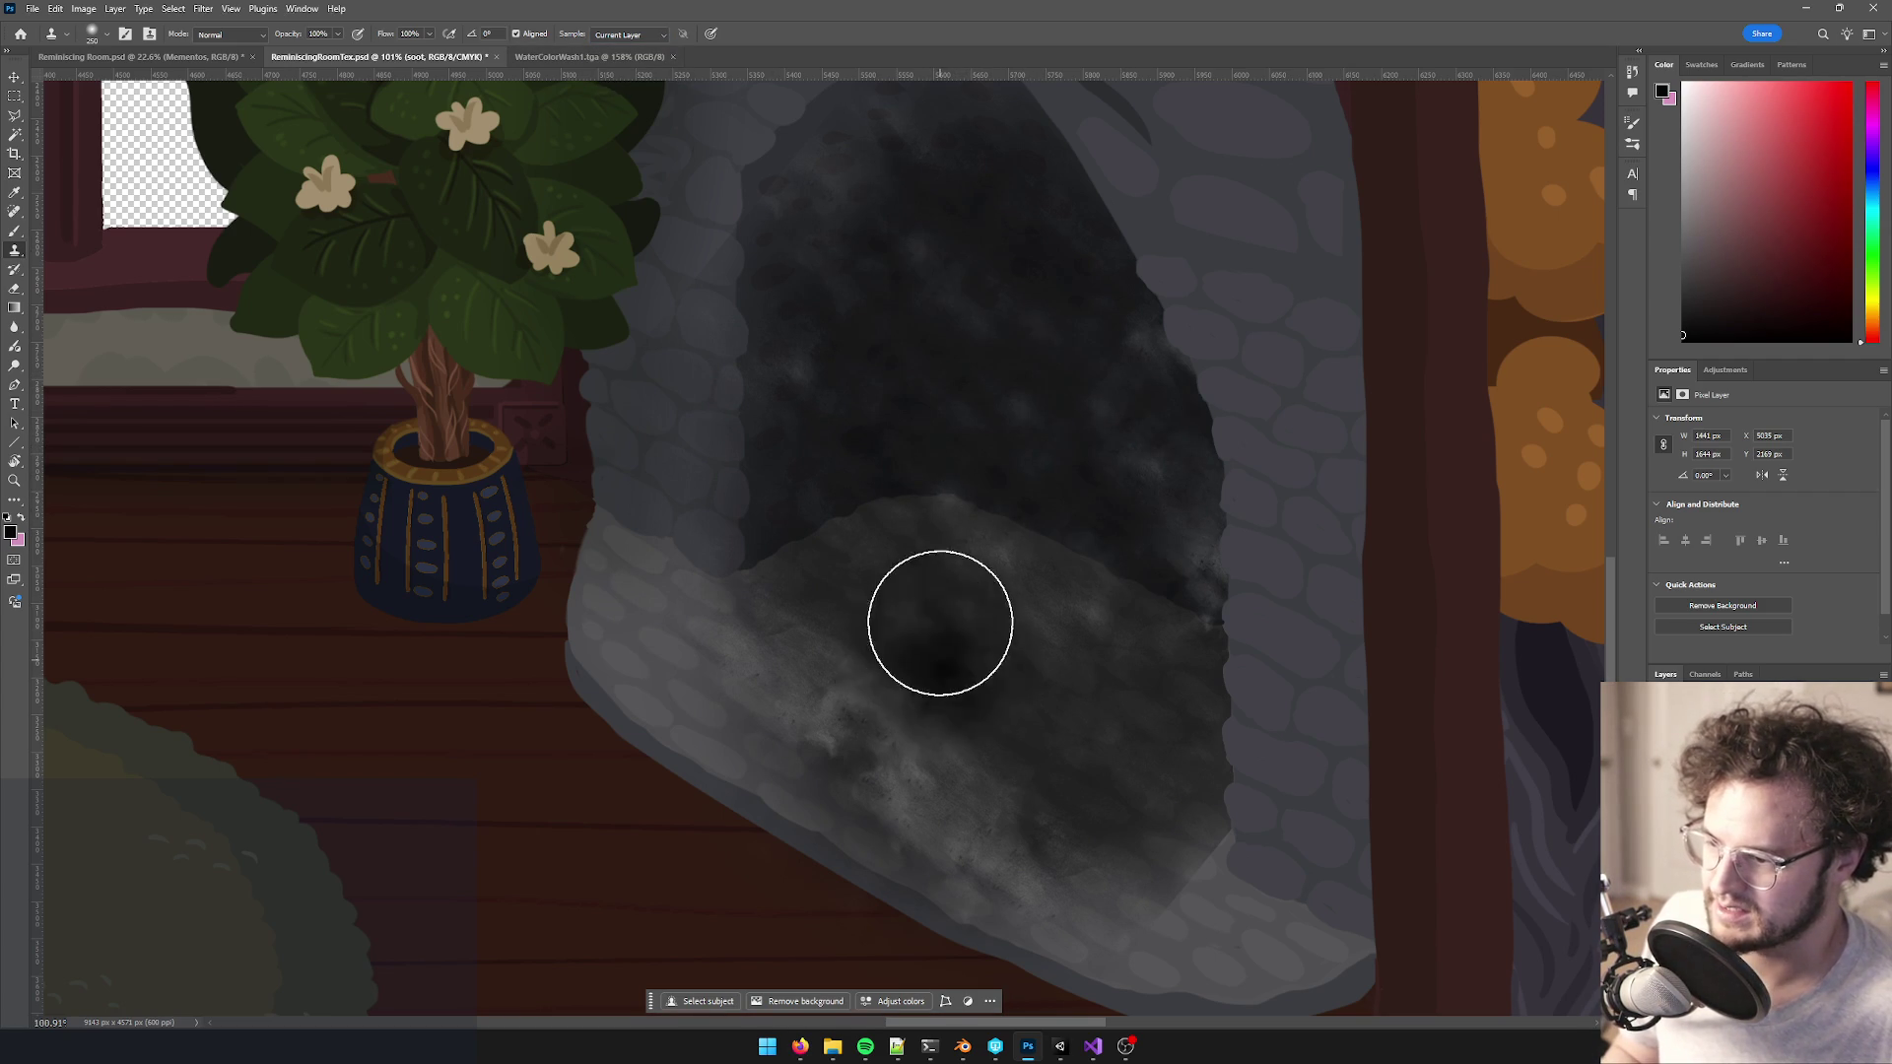
scroll(1122, 662, "down", 5)
scroll(1122, 663, "down", 2)
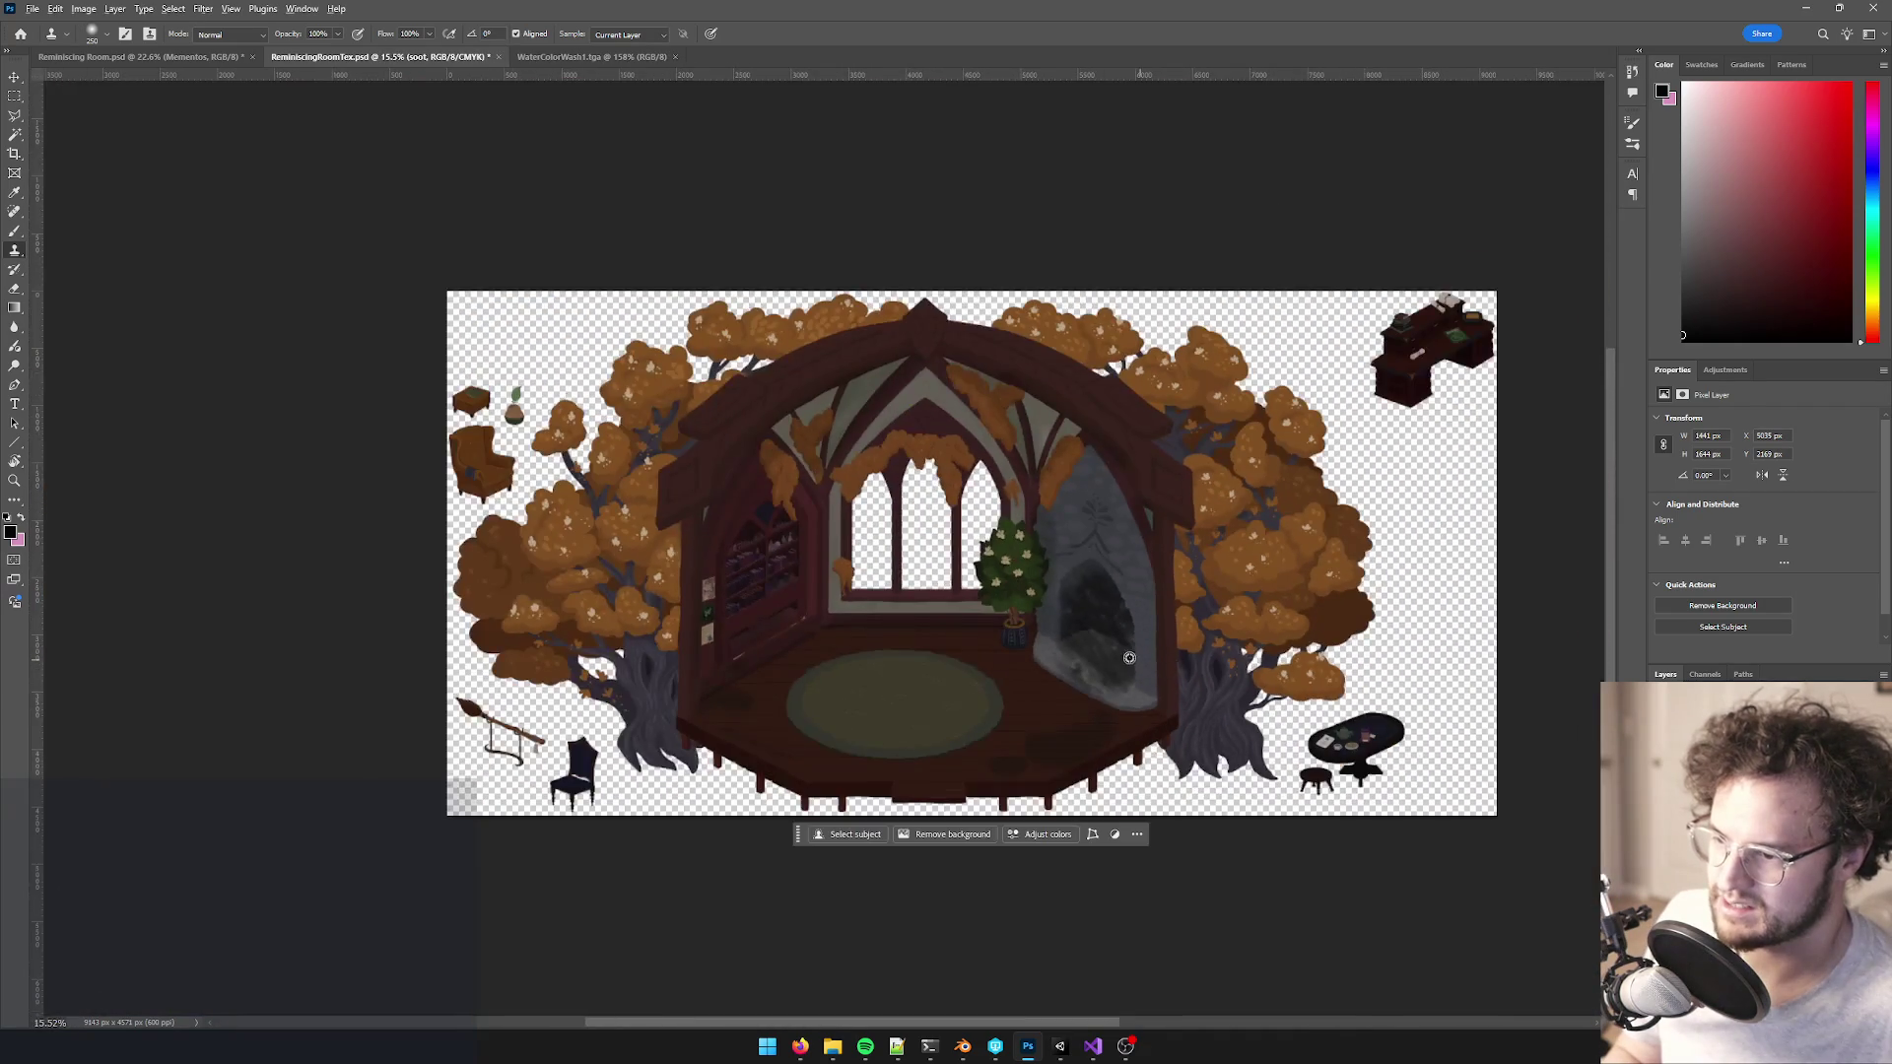
scroll(1052, 565, "up", 5)
scroll(1085, 627, "down", 6)
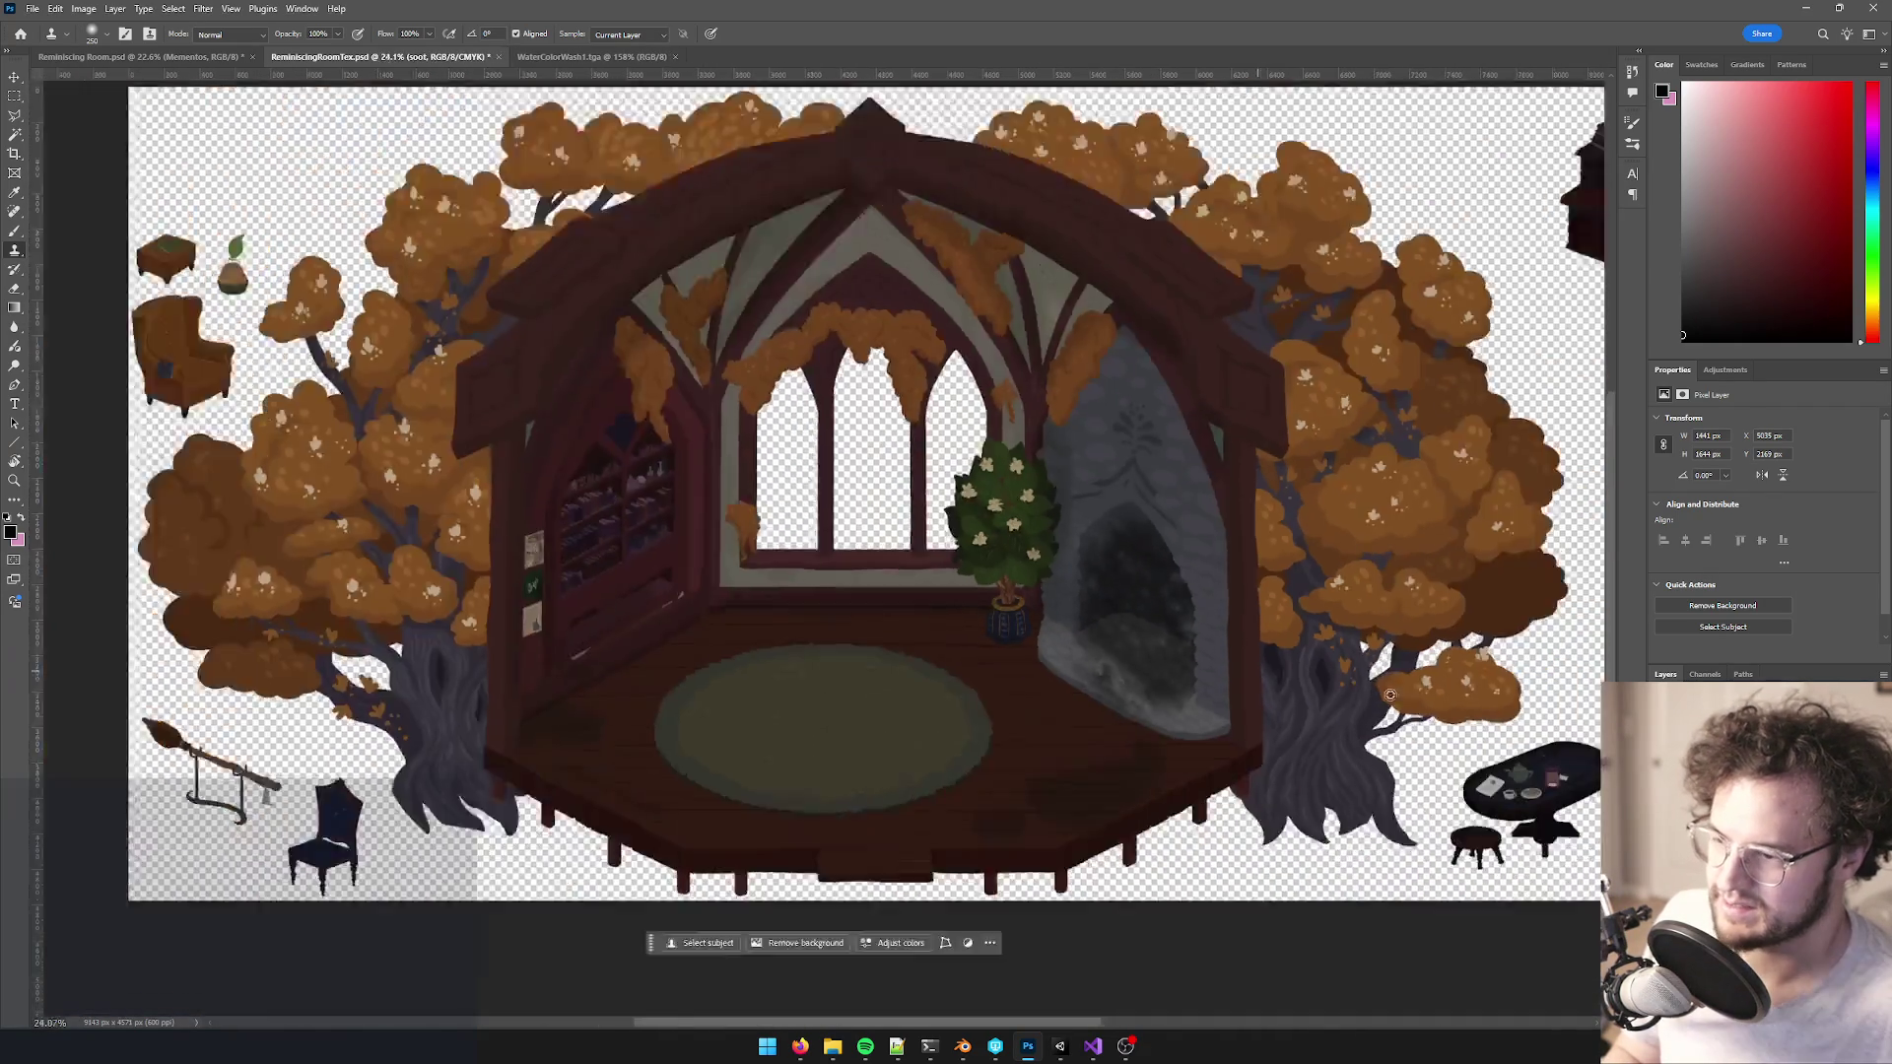
scroll(1233, 642, "up", 5)
scroll(1234, 643, "up", 1)
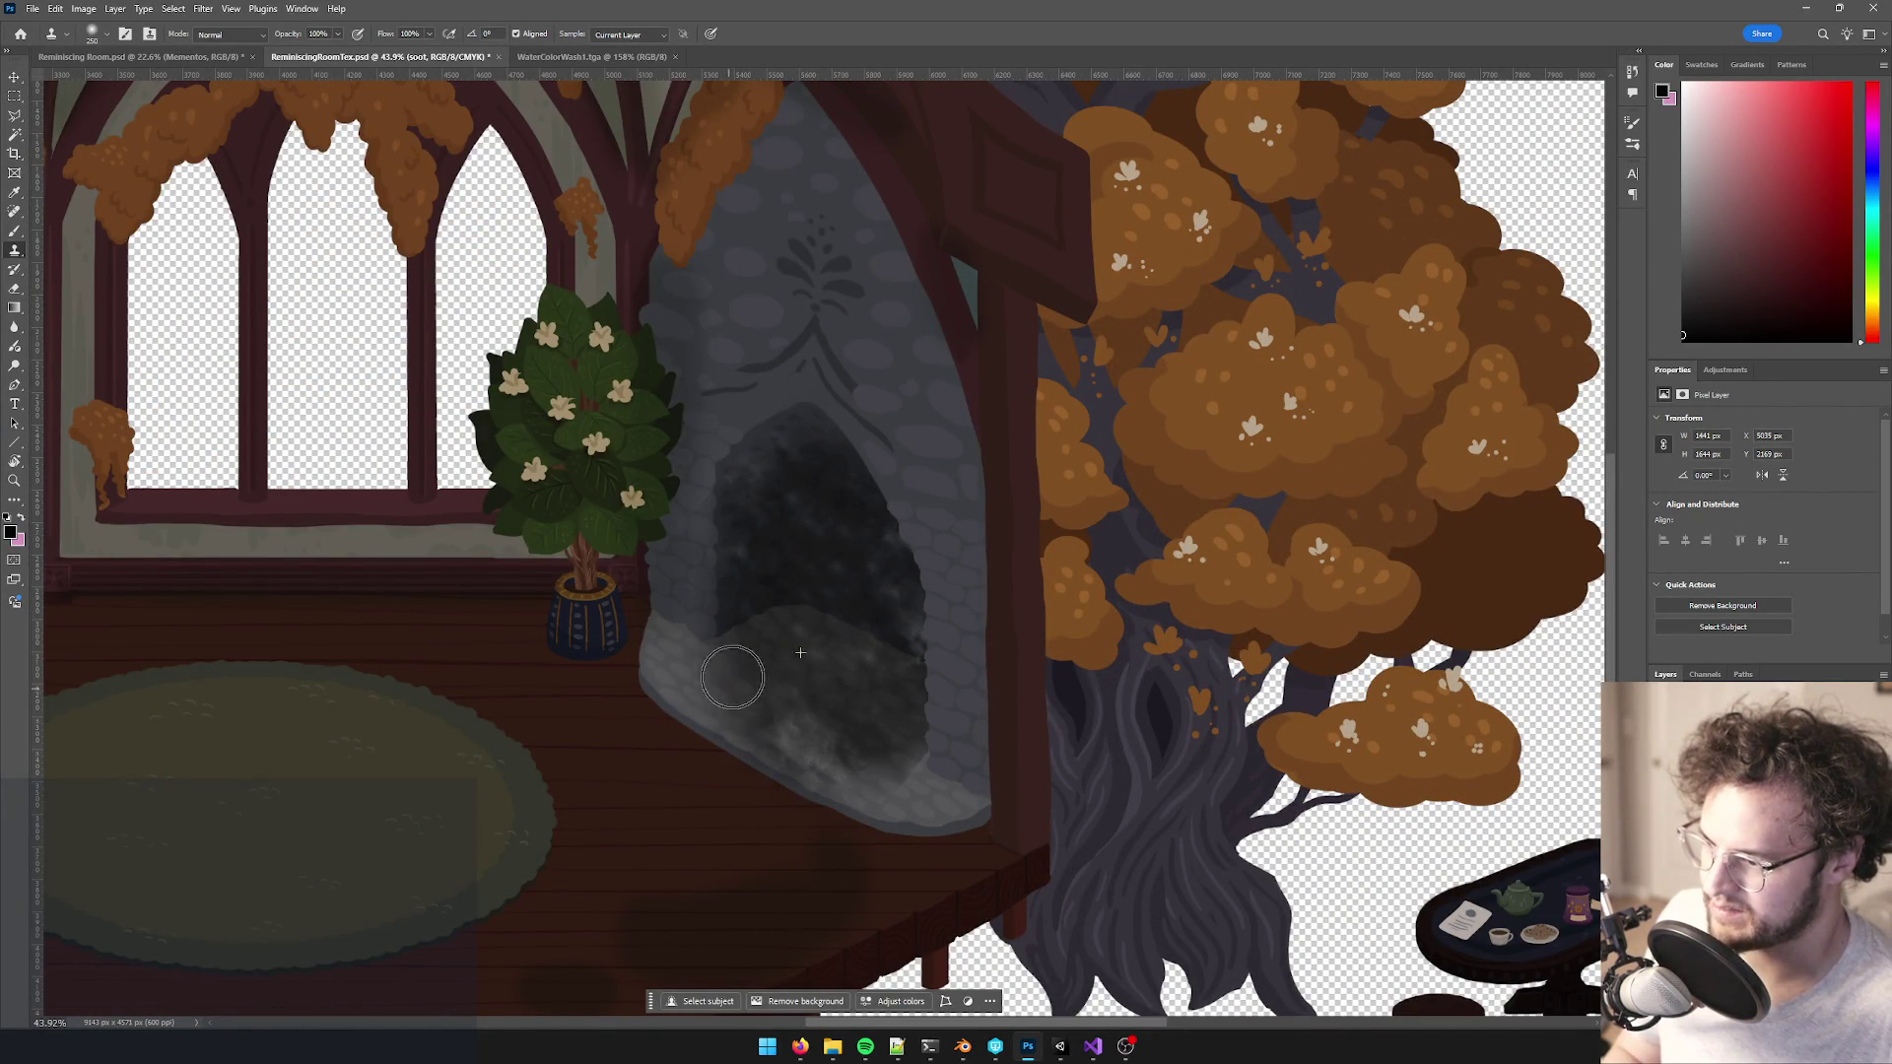
scroll(928, 662, "up", 1)
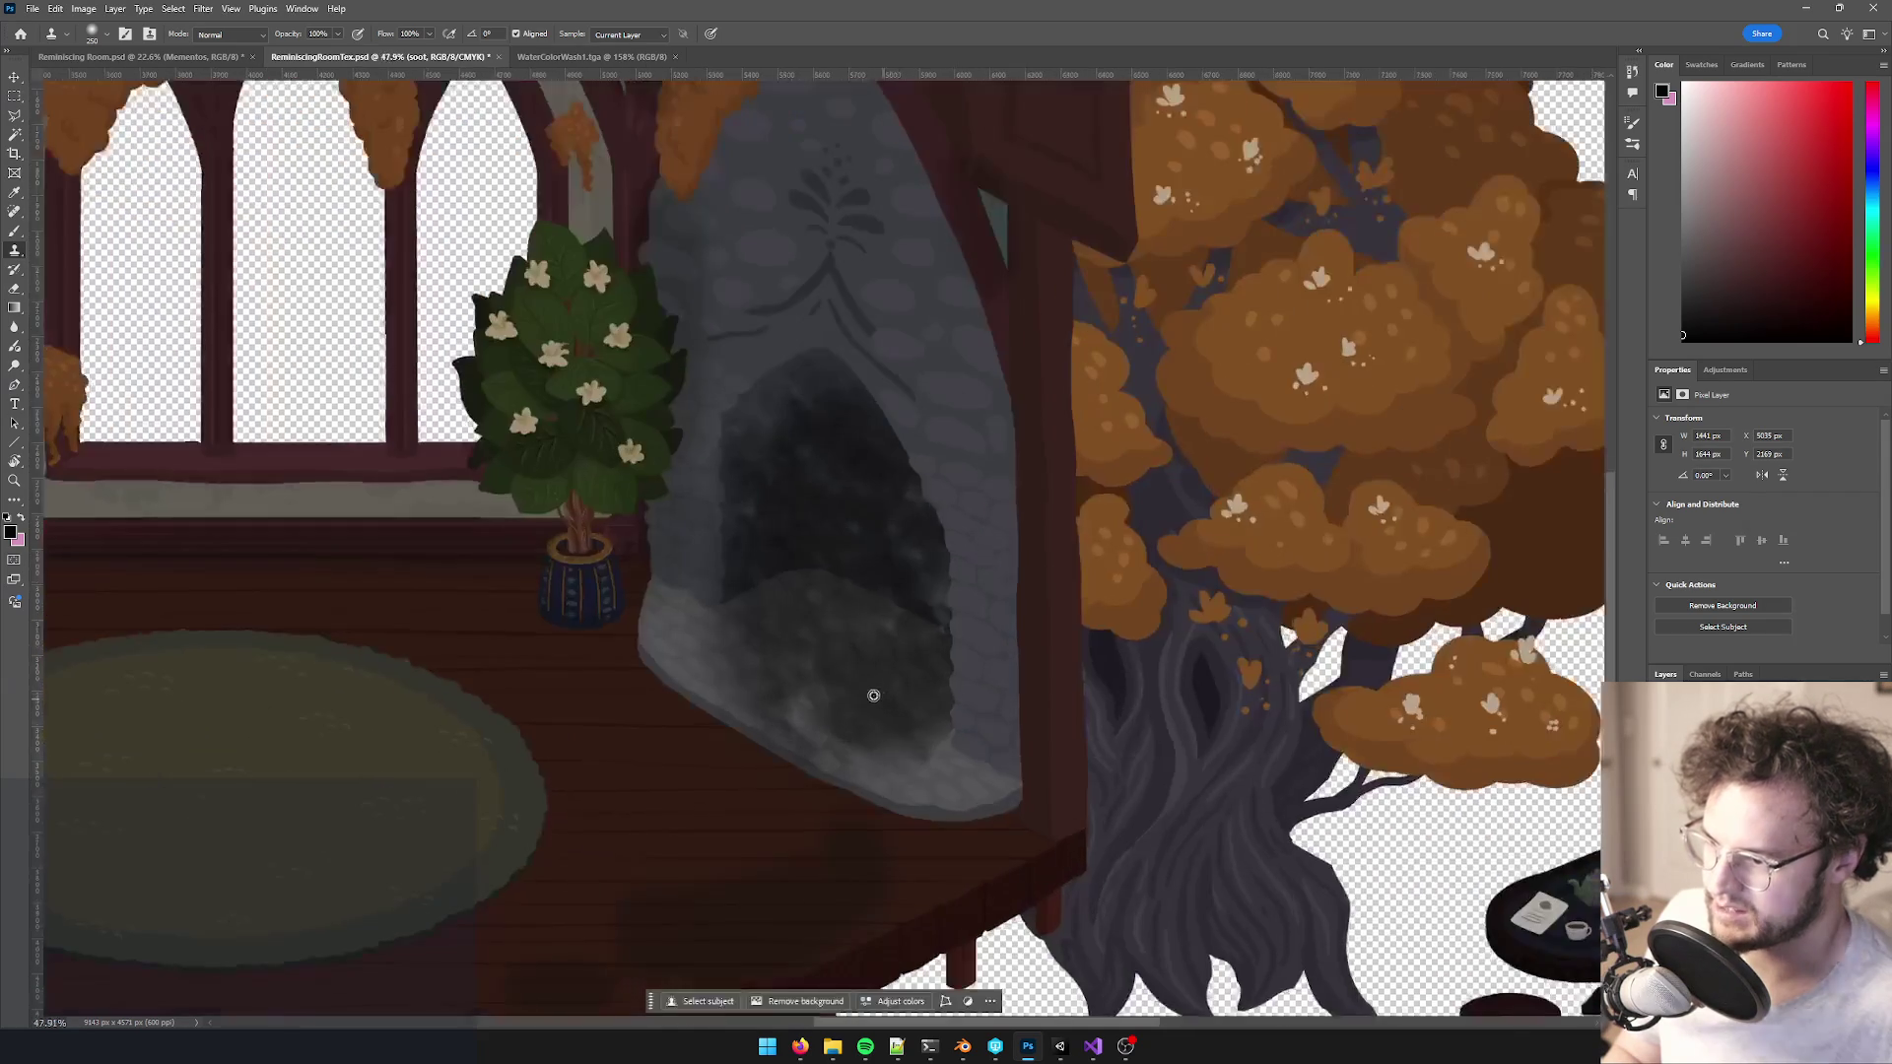
scroll(844, 612, "down", 5)
scroll(1003, 594, "up", 6)
left_click_drag(1003, 594, 1031, 462)
- Deepen the soot's shadows with a Levels adjustment by raising the black input
key("ctrl+comma")
key("ctrl+comma")
key("ctrl+l")
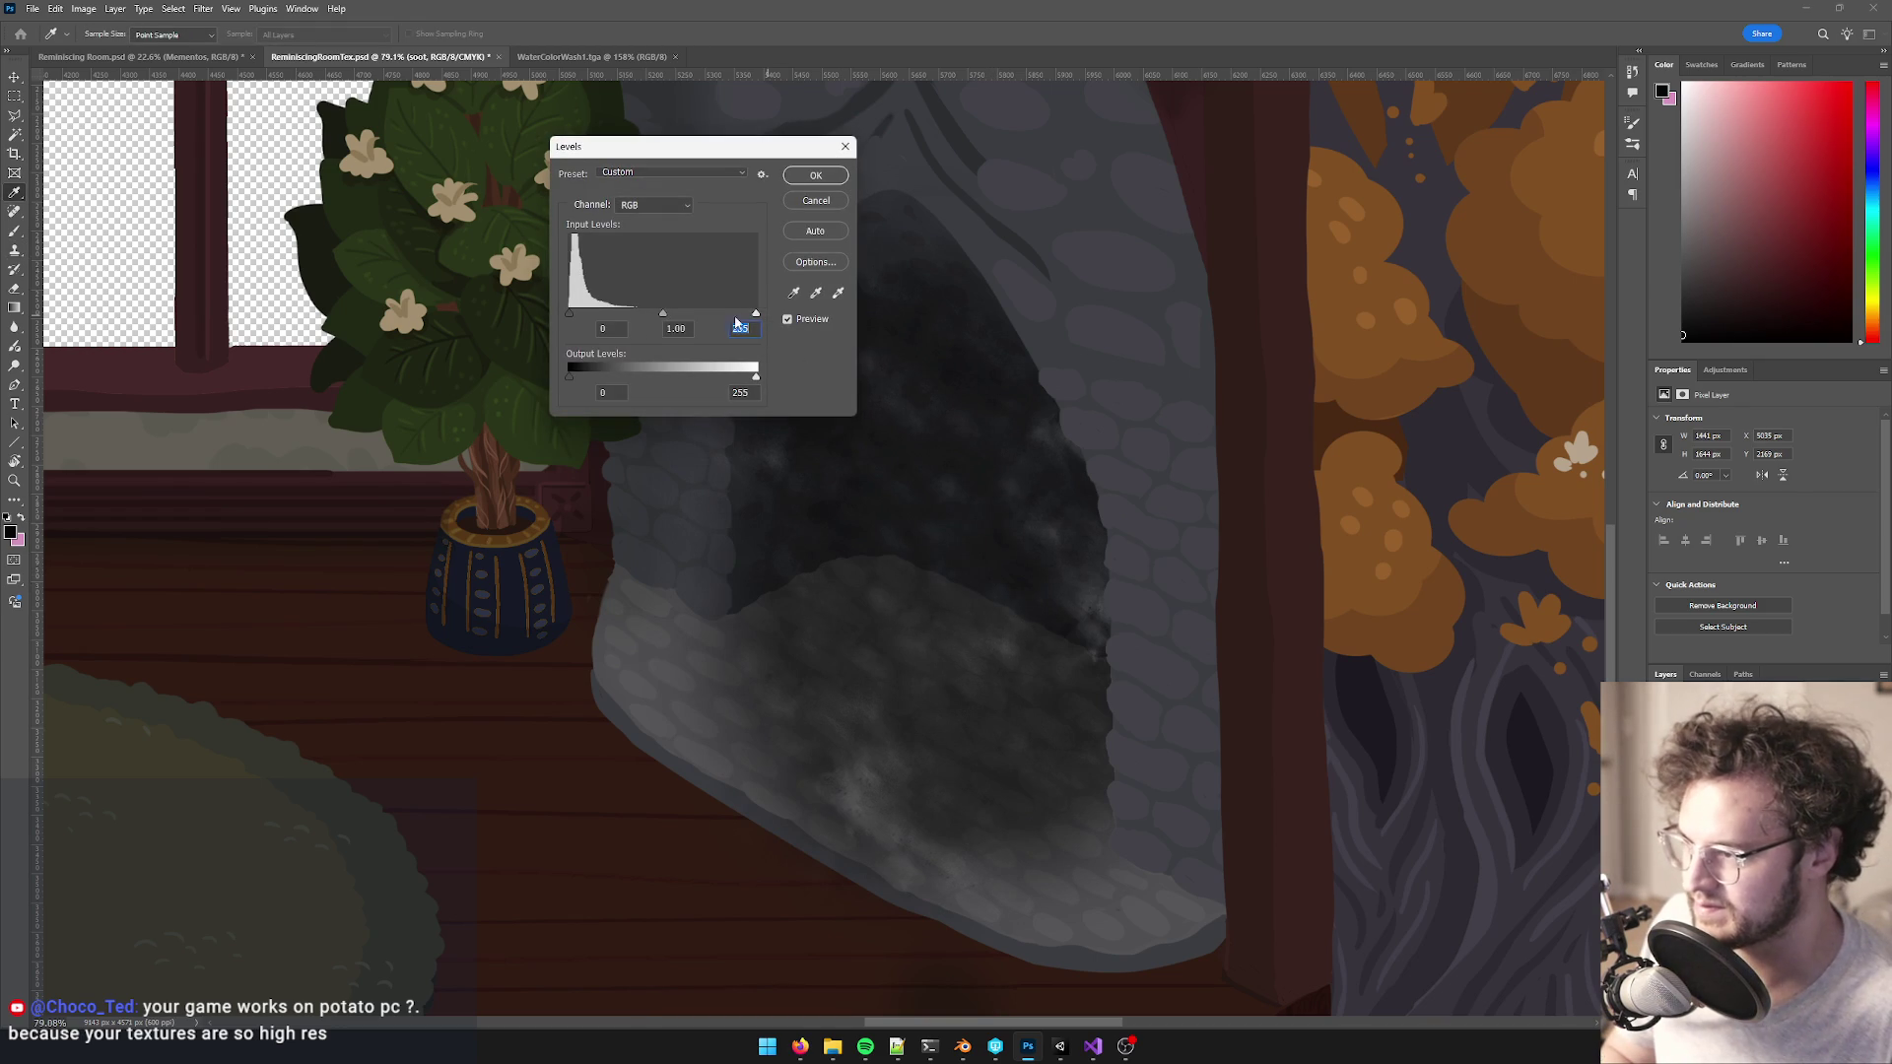
left_click_drag(586, 314, 587, 316)
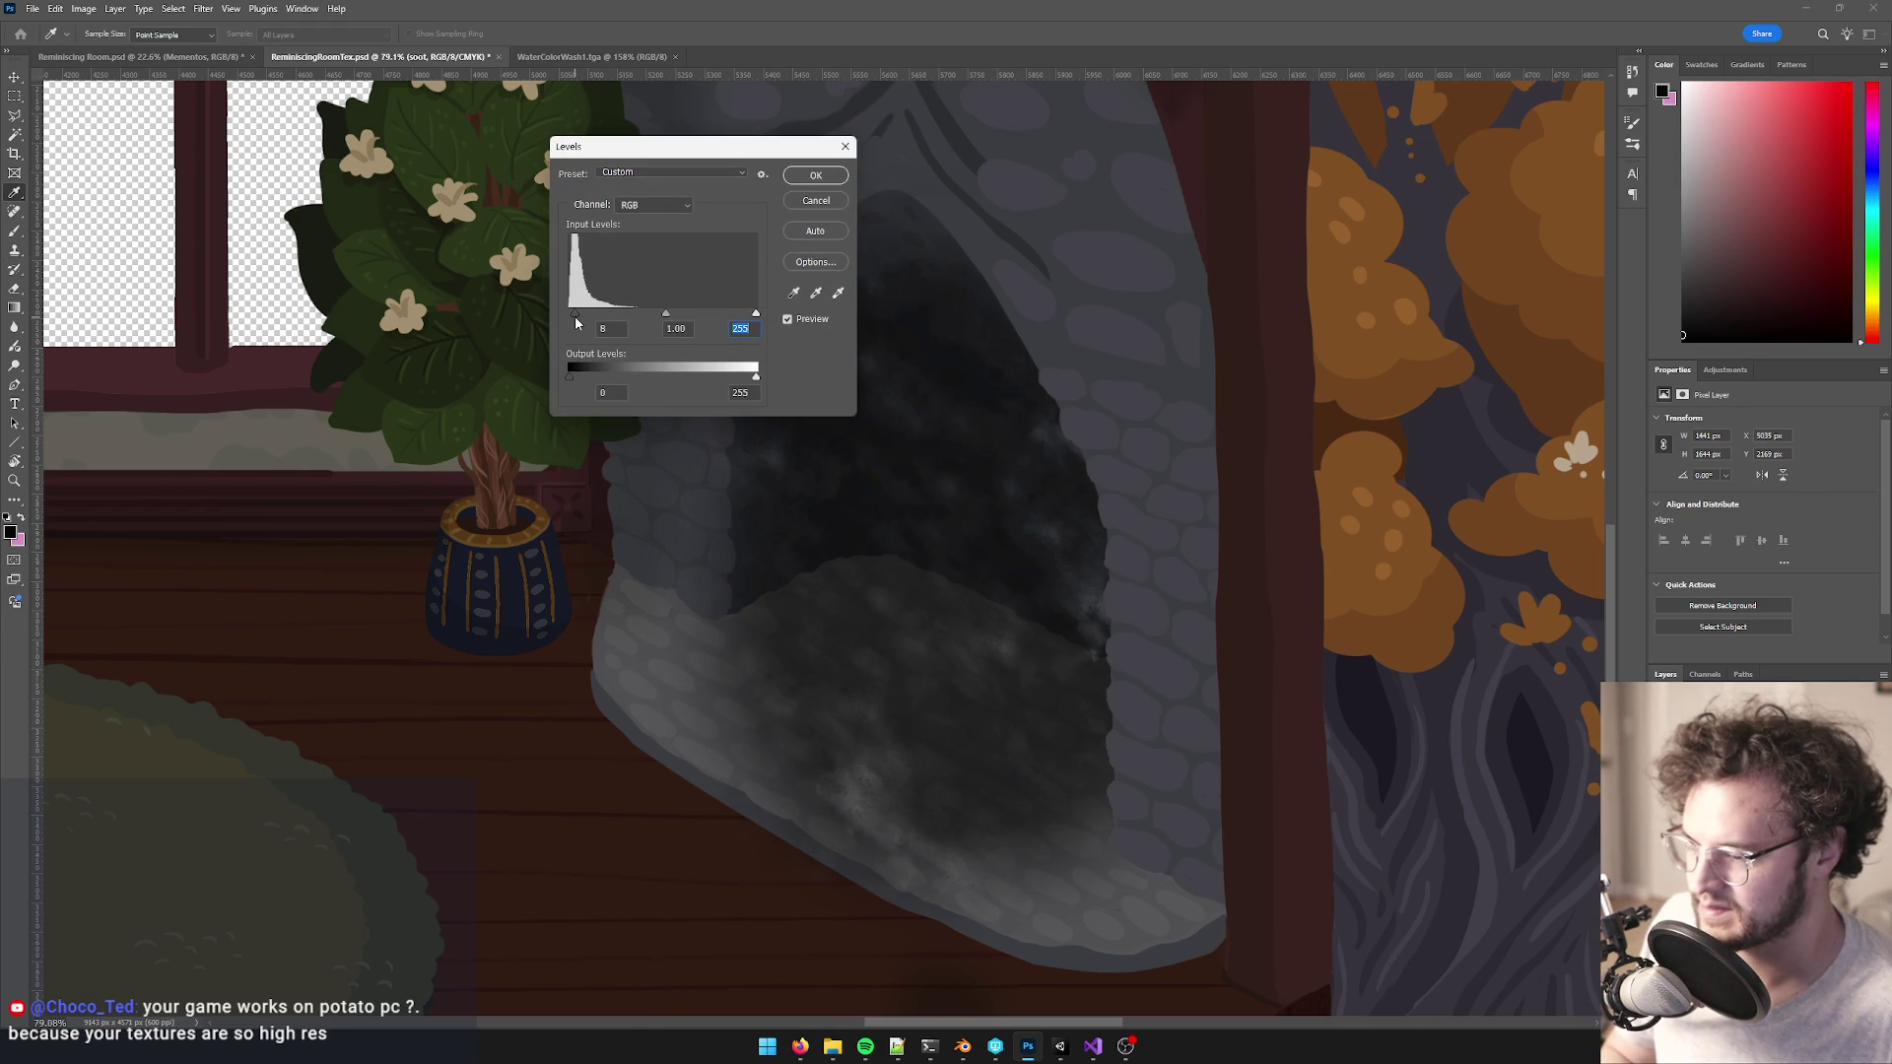
left_click(815, 175)
- Undo the darkening at the fireplace base and add a new empty layer above the soot
scroll(867, 468, "down", 10)
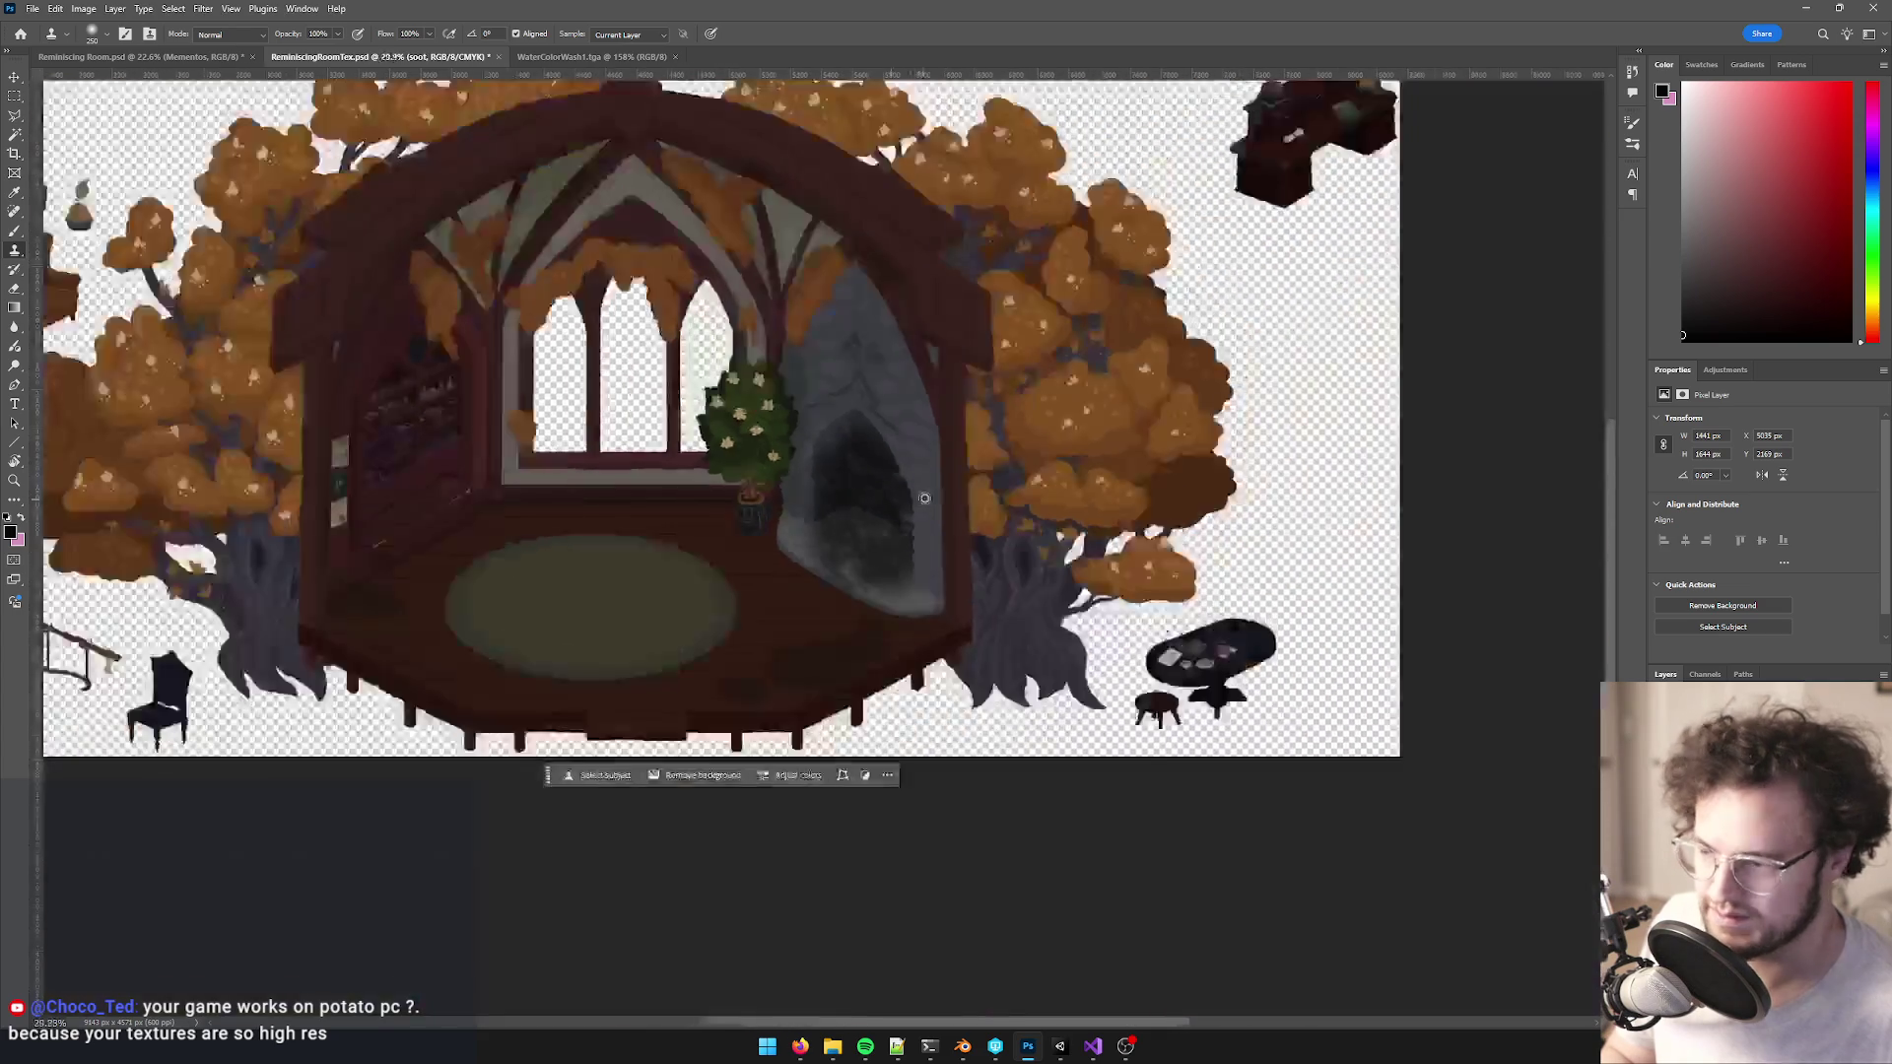
scroll(922, 459, "up", 10)
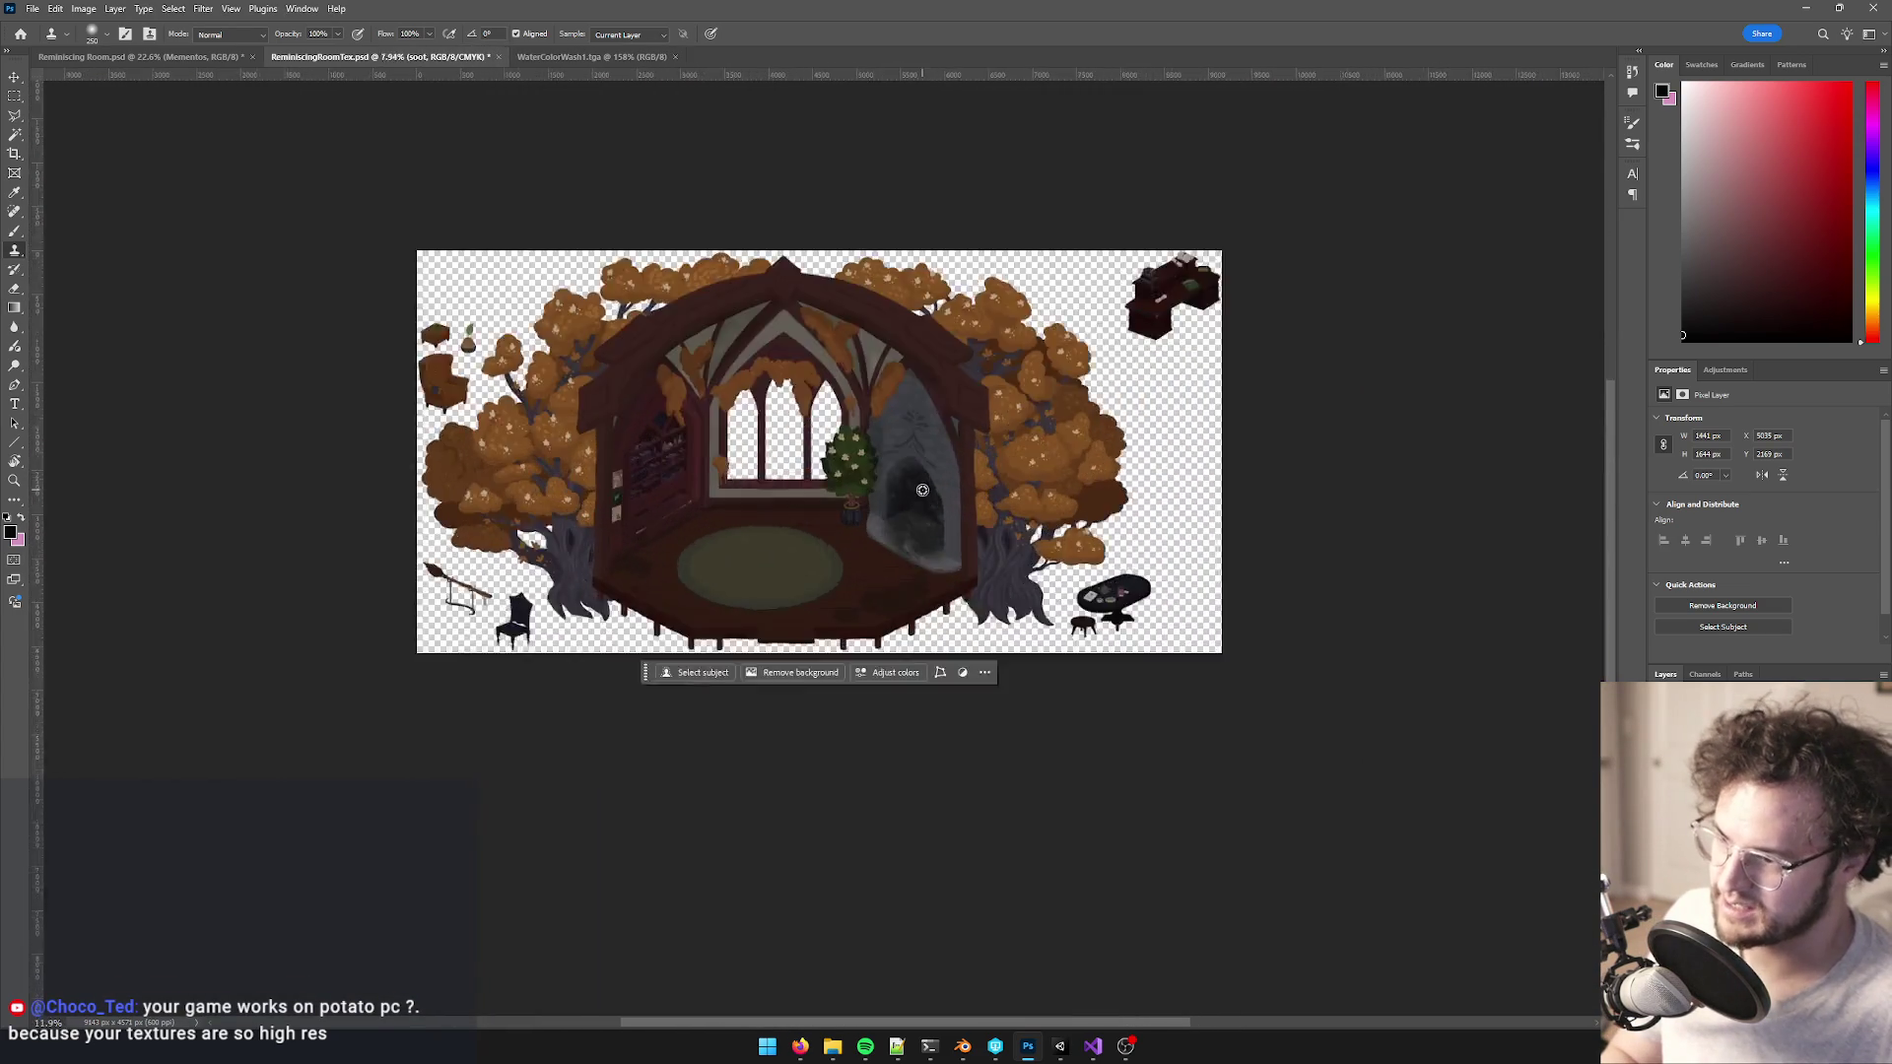
scroll(874, 448, "down", 8)
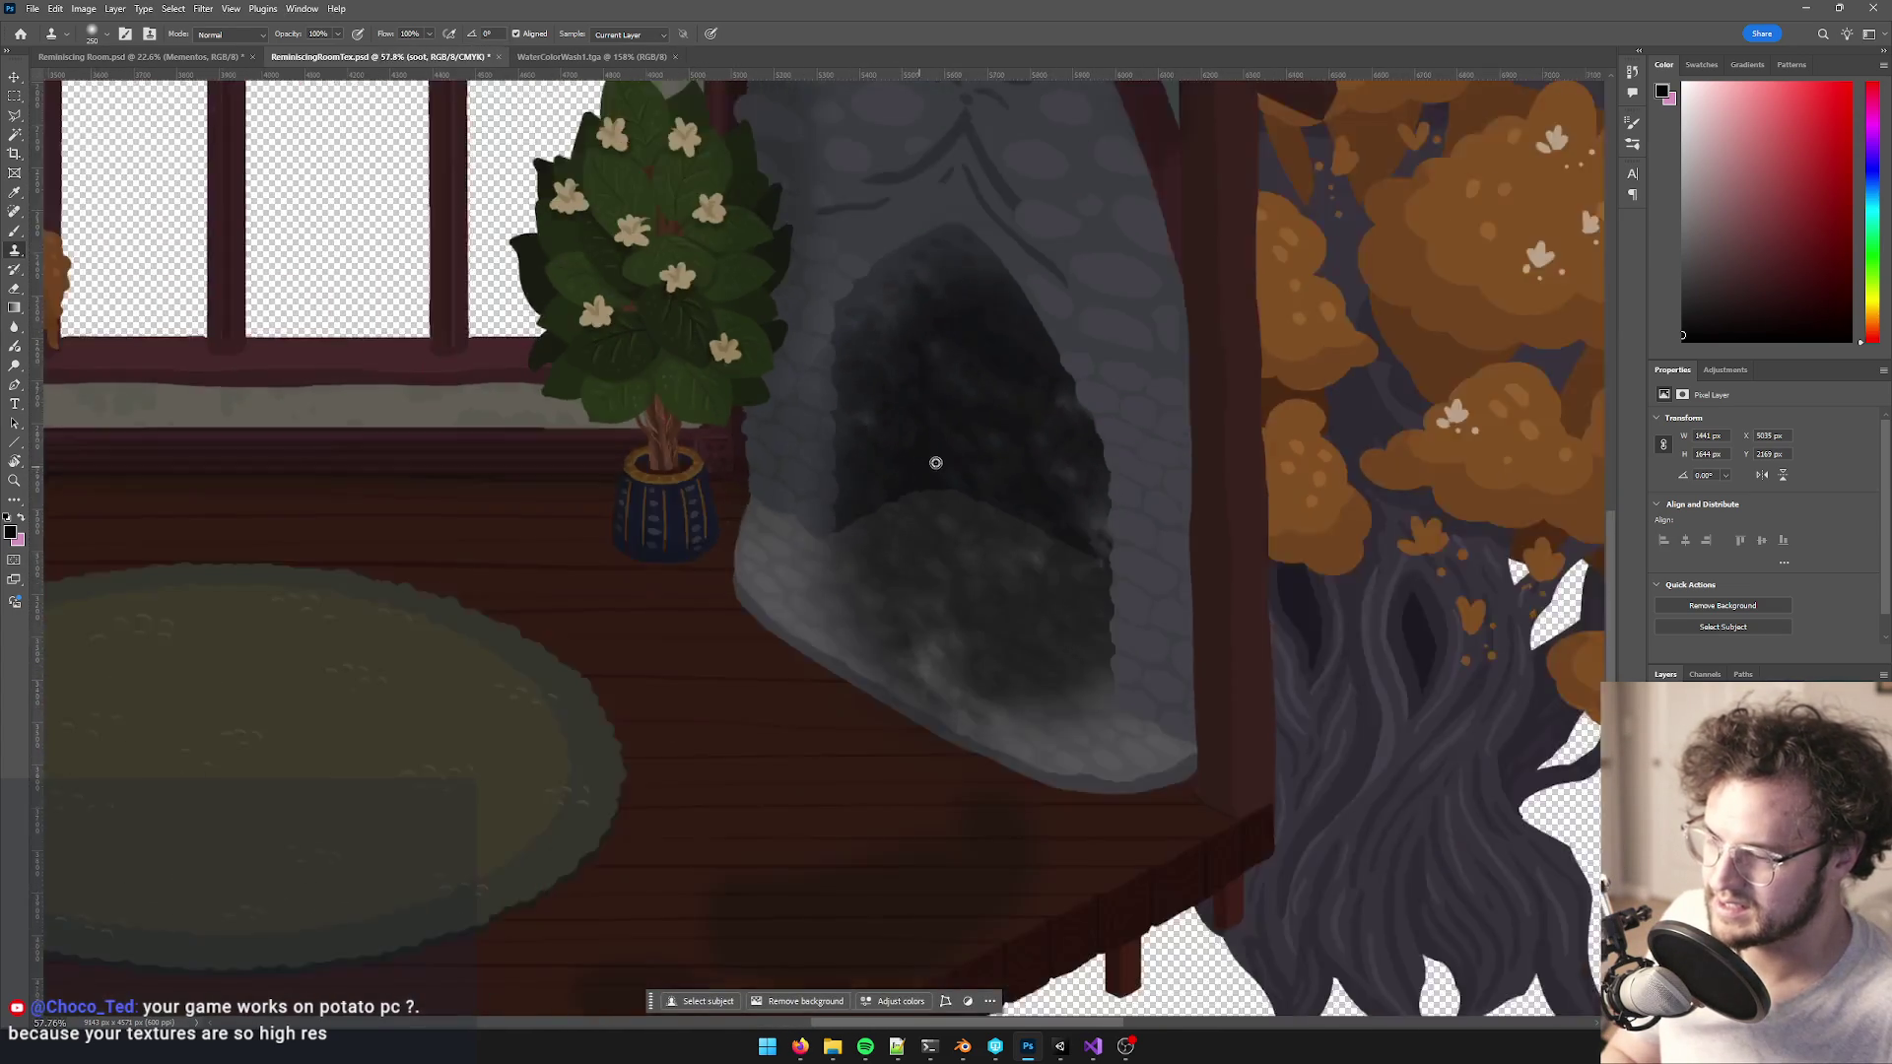
scroll(973, 365, "up", 5)
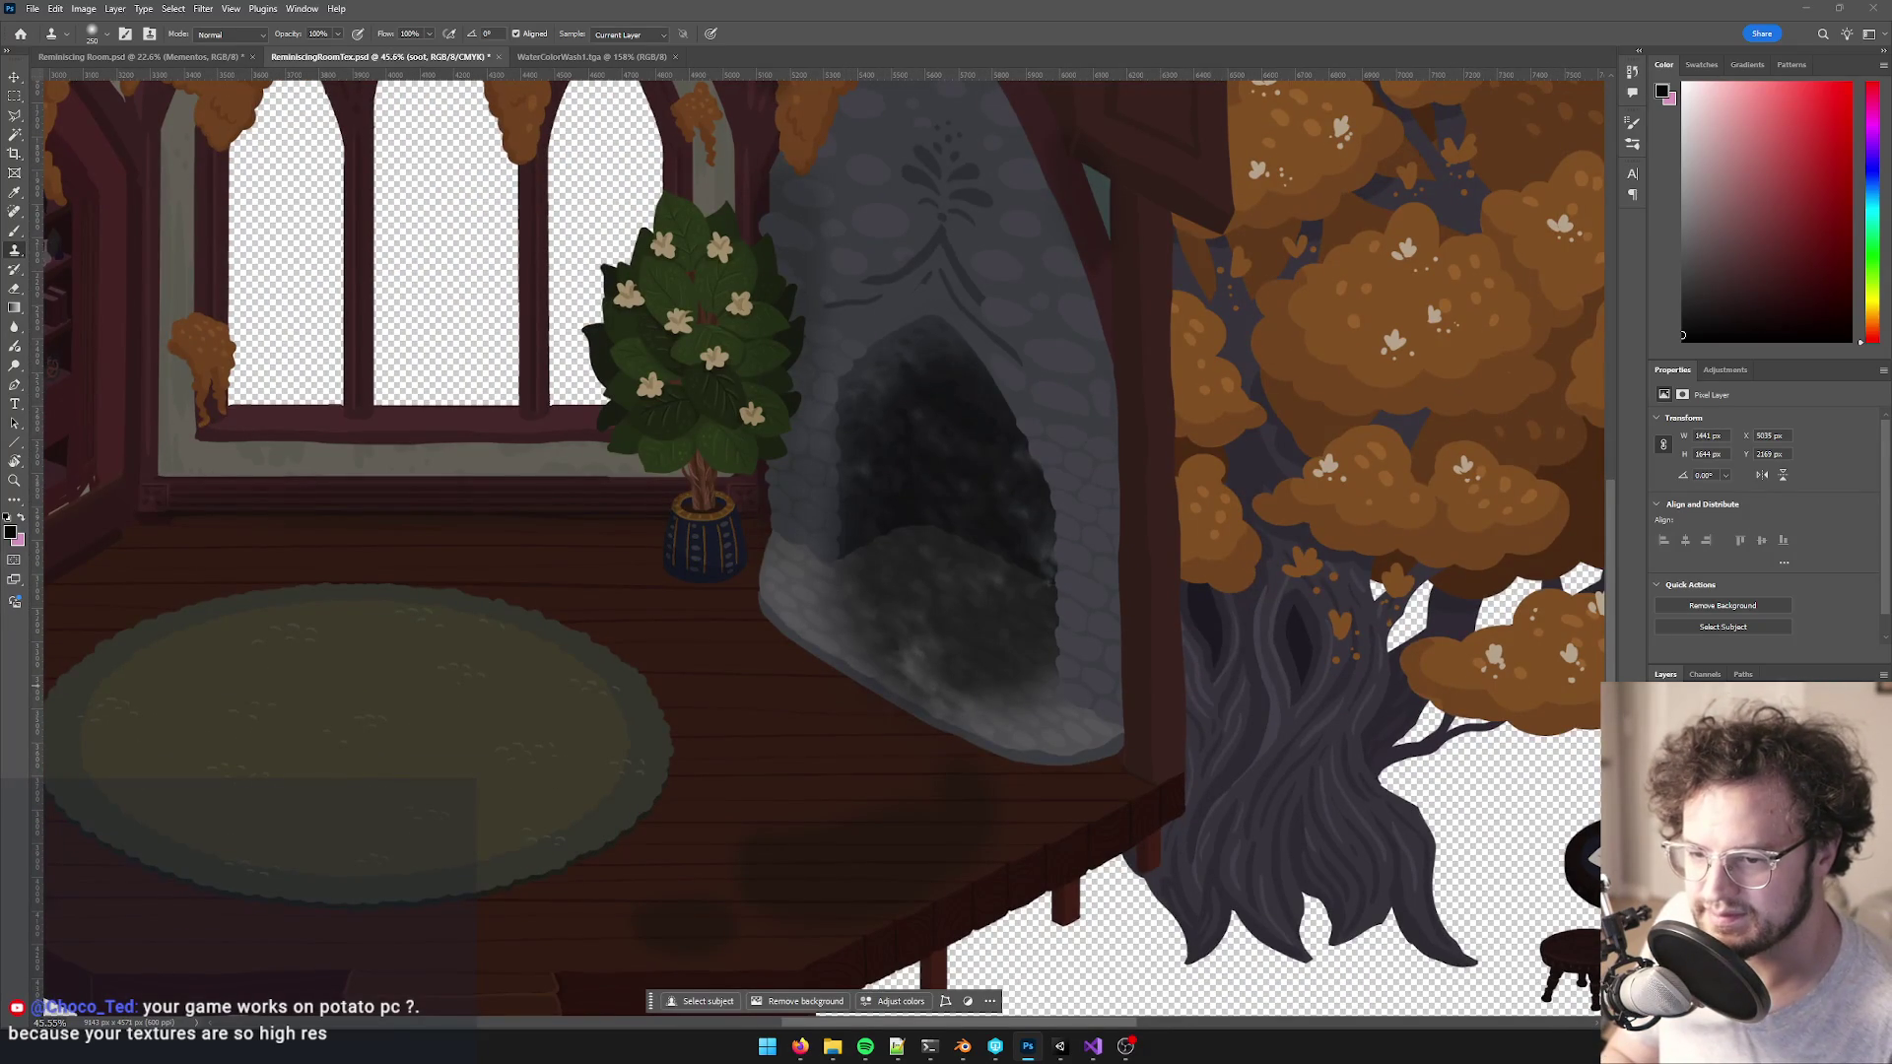
key("ctrl+z")
scroll(1032, 754, "down", 6)
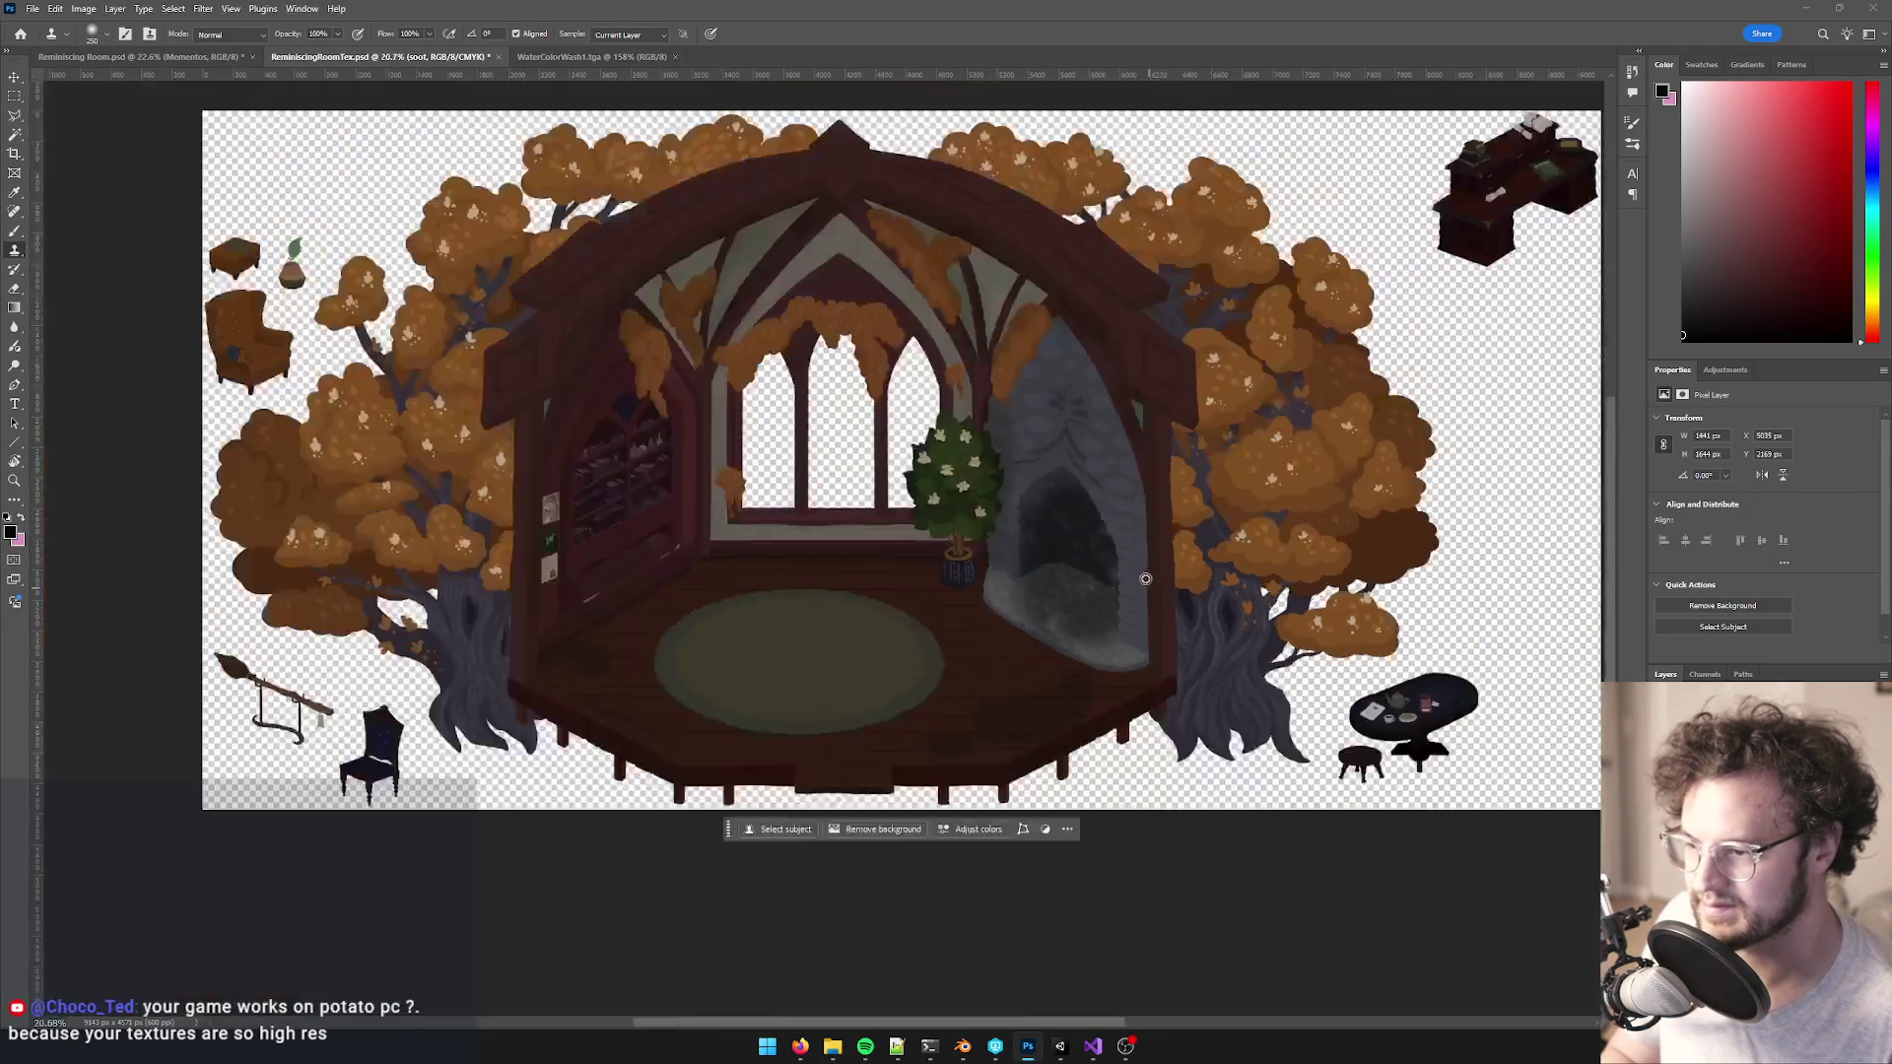
scroll(1033, 755, "up", 5)
scroll(1033, 755, "down", 1)
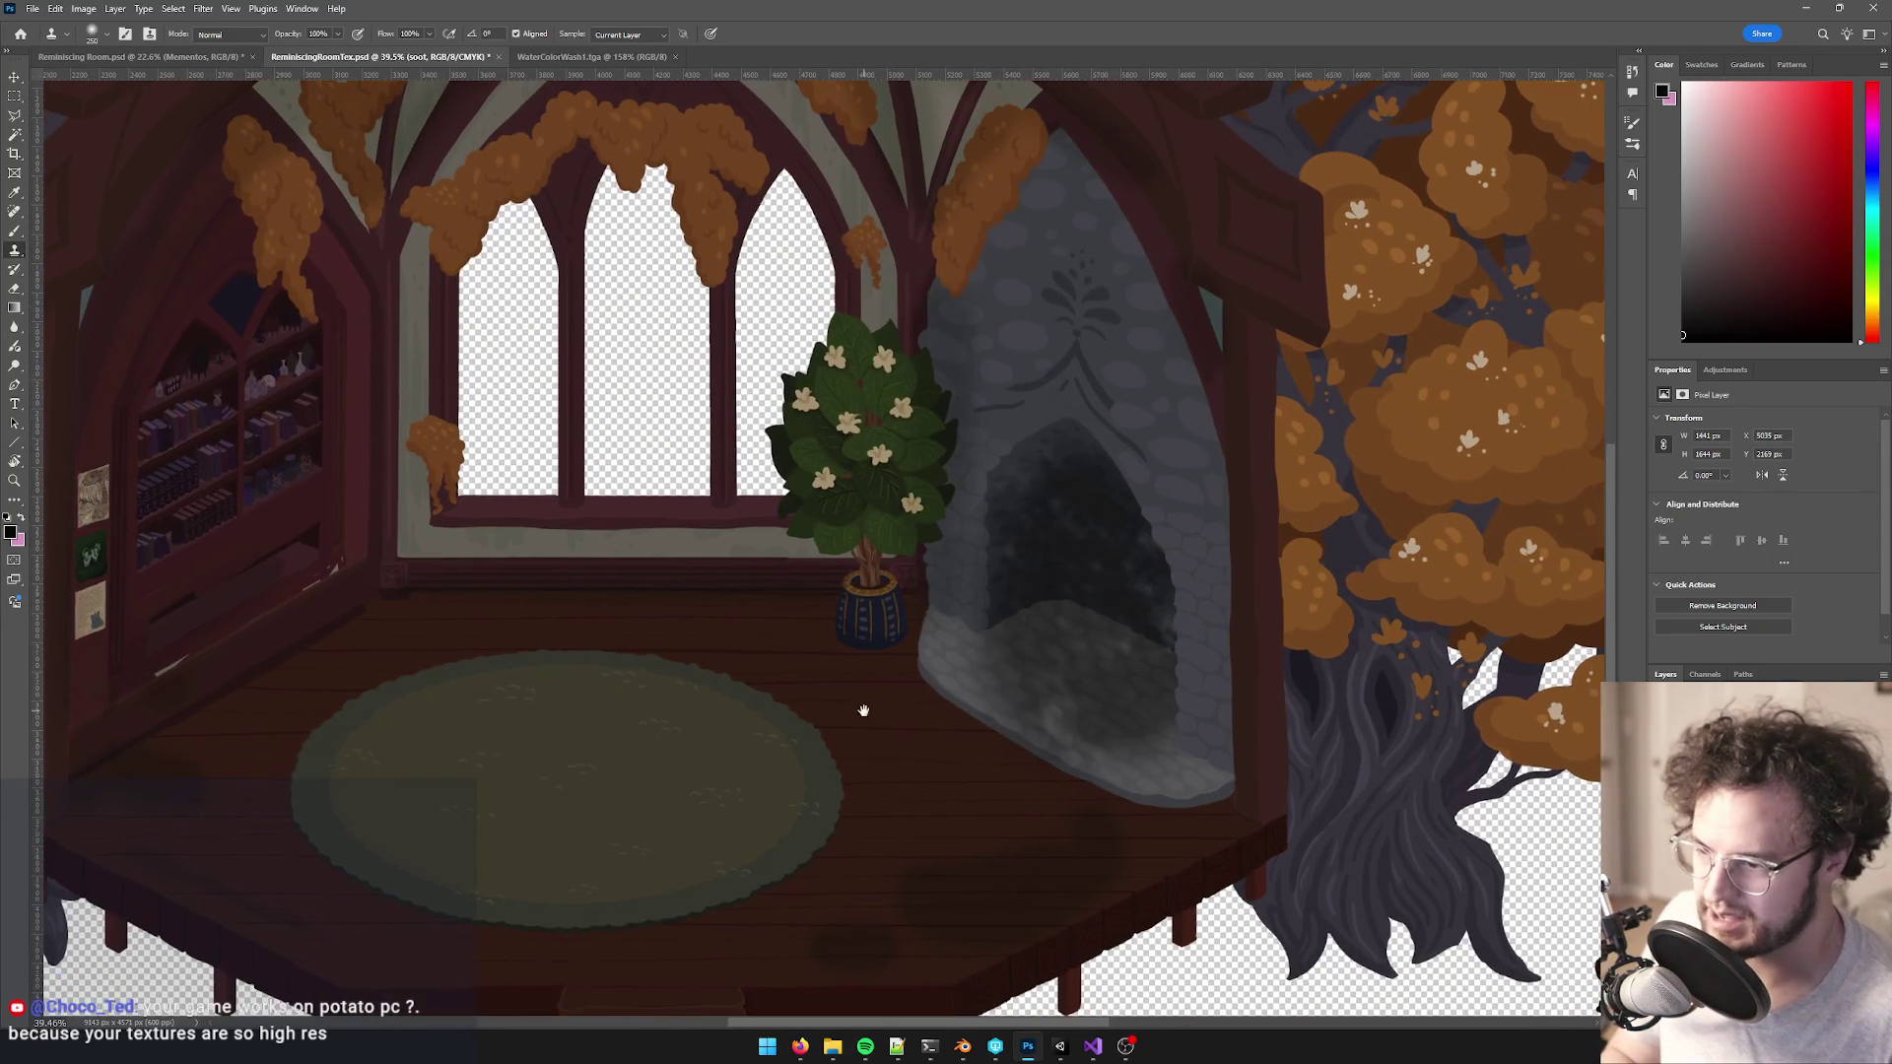
key("ctrl+shift+alt+n")
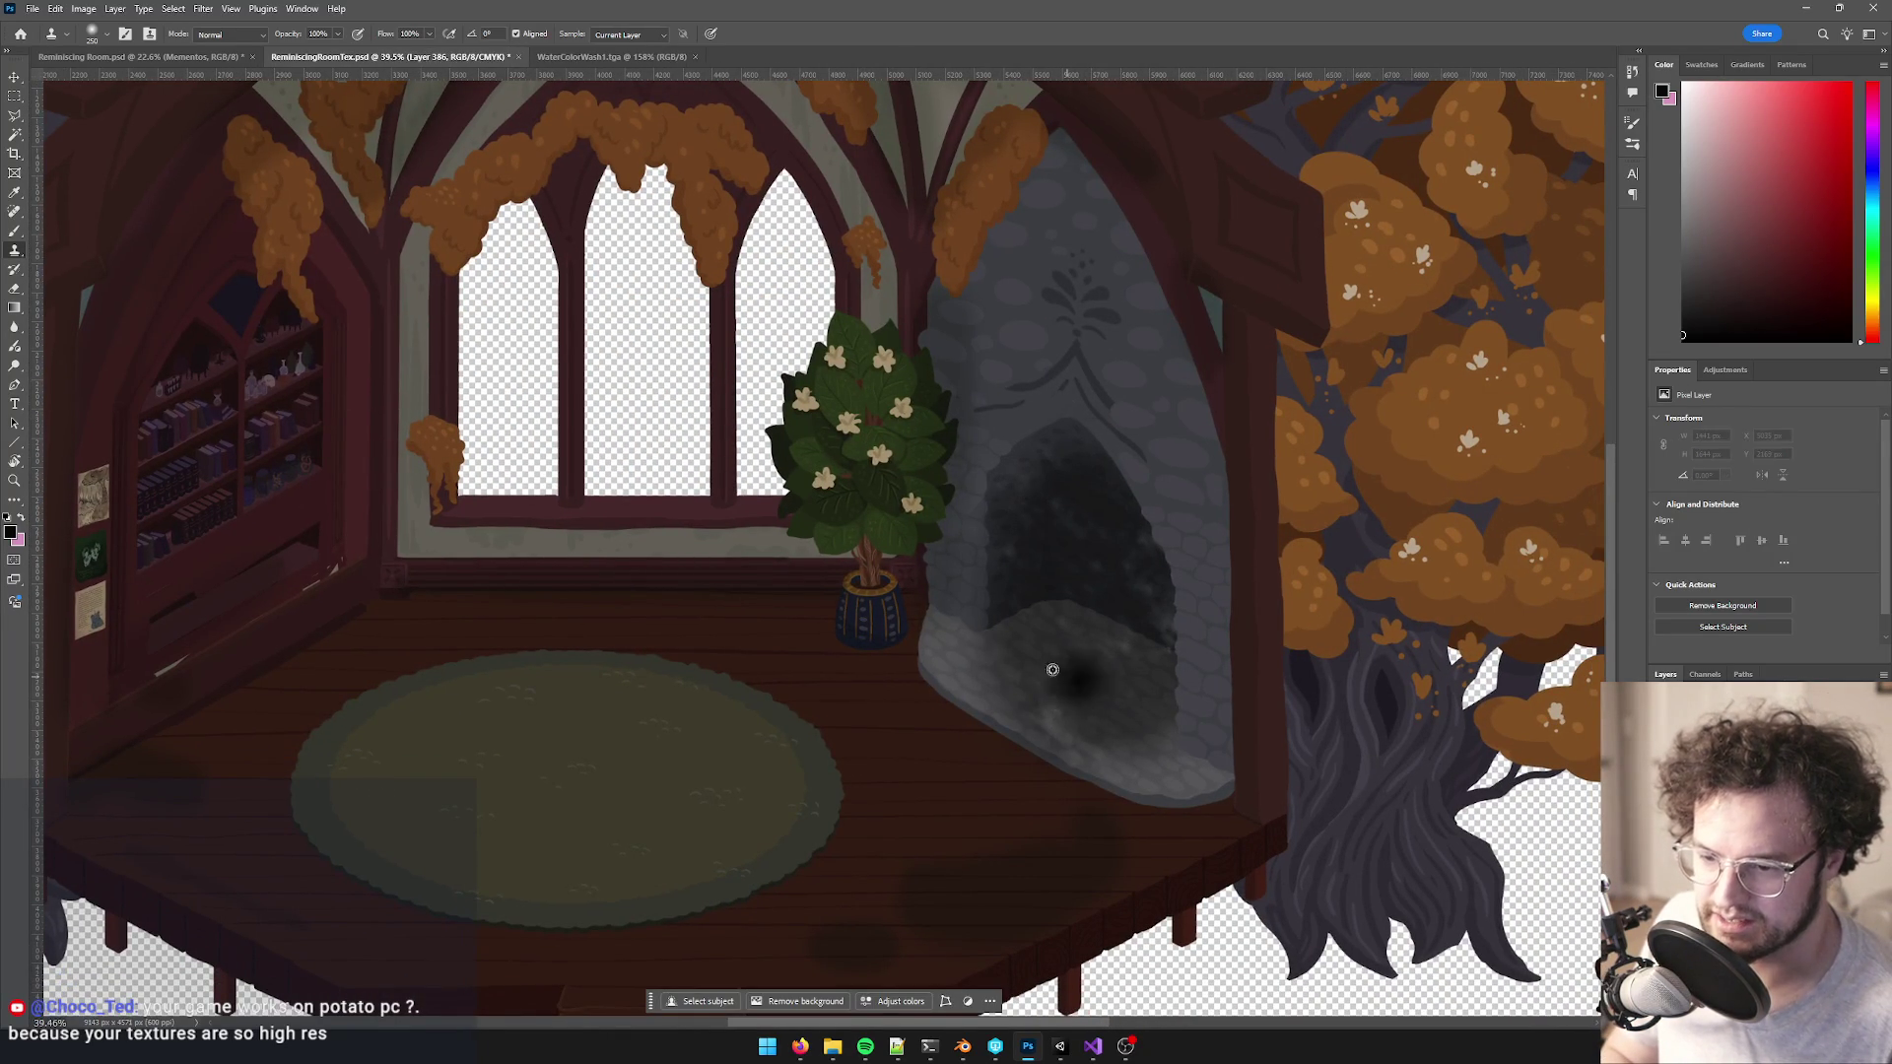
- Switch to the soft Brush tool and set the foreground colour to black
scroll(1055, 667, "up", 2)
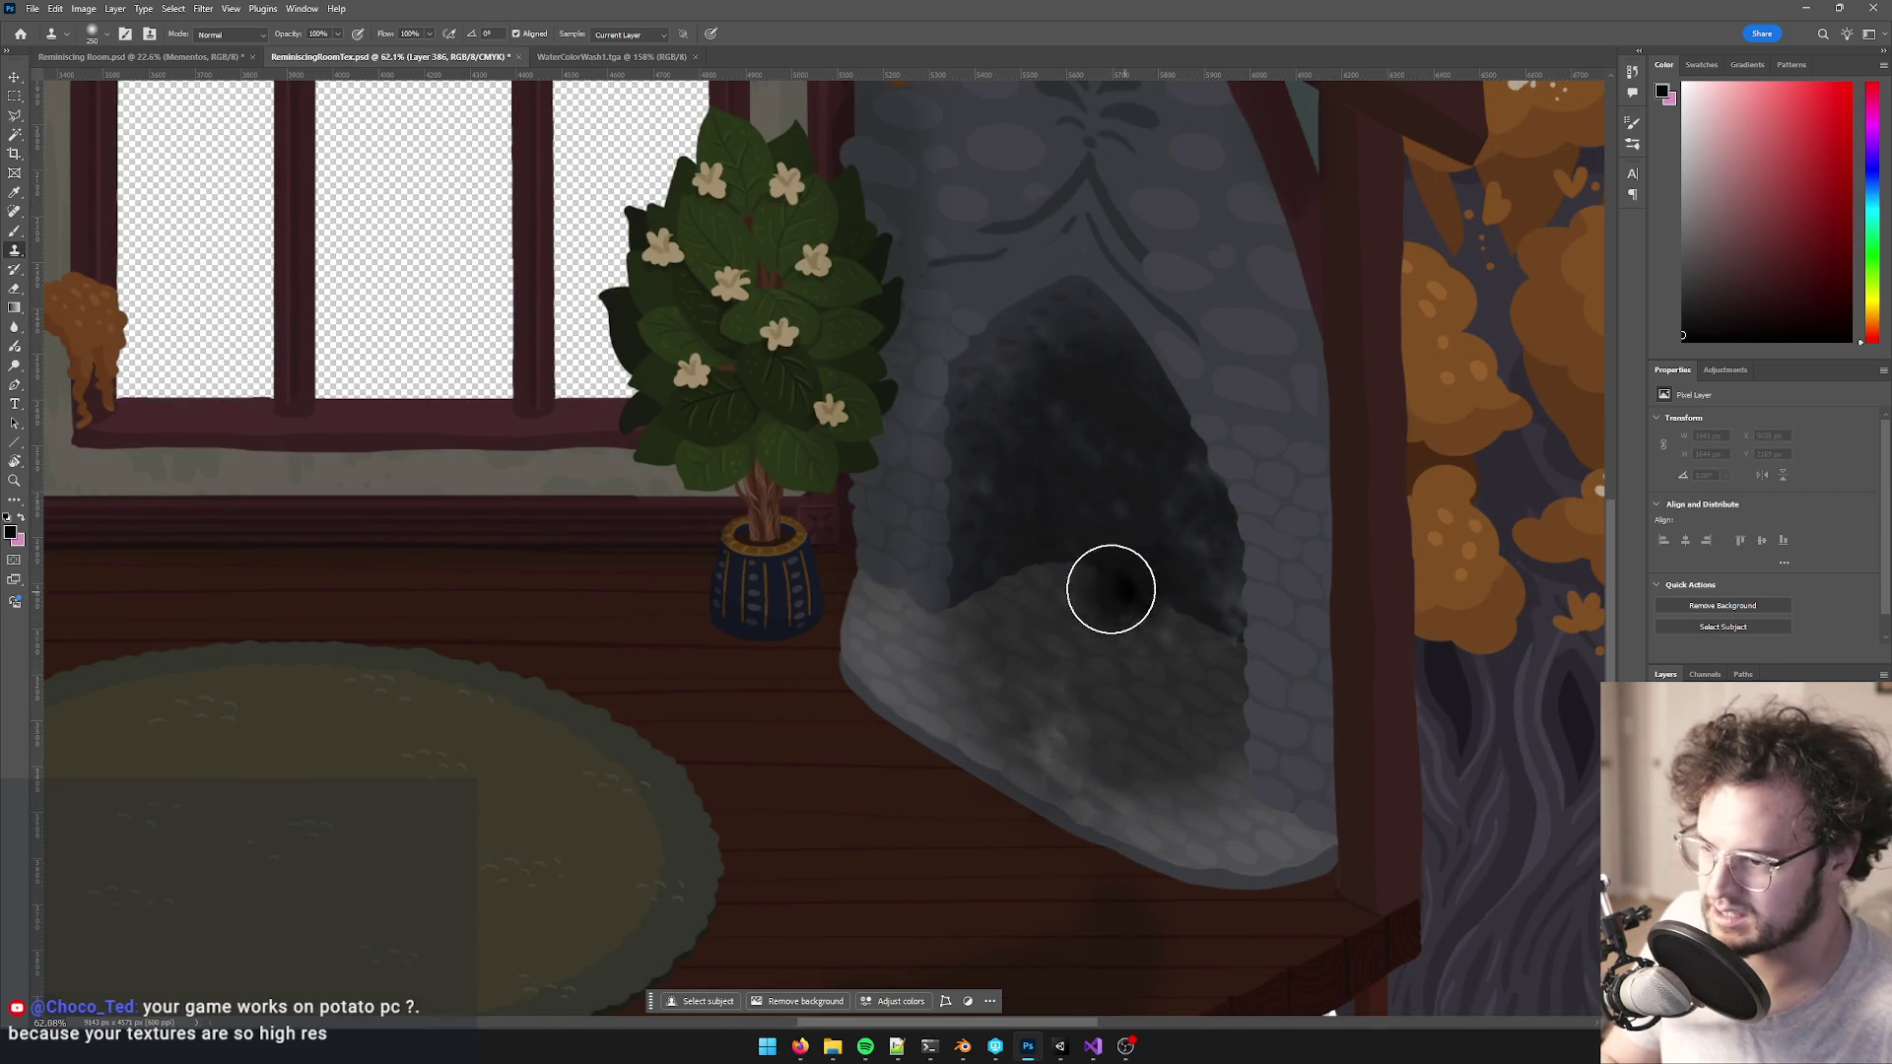
key("b")
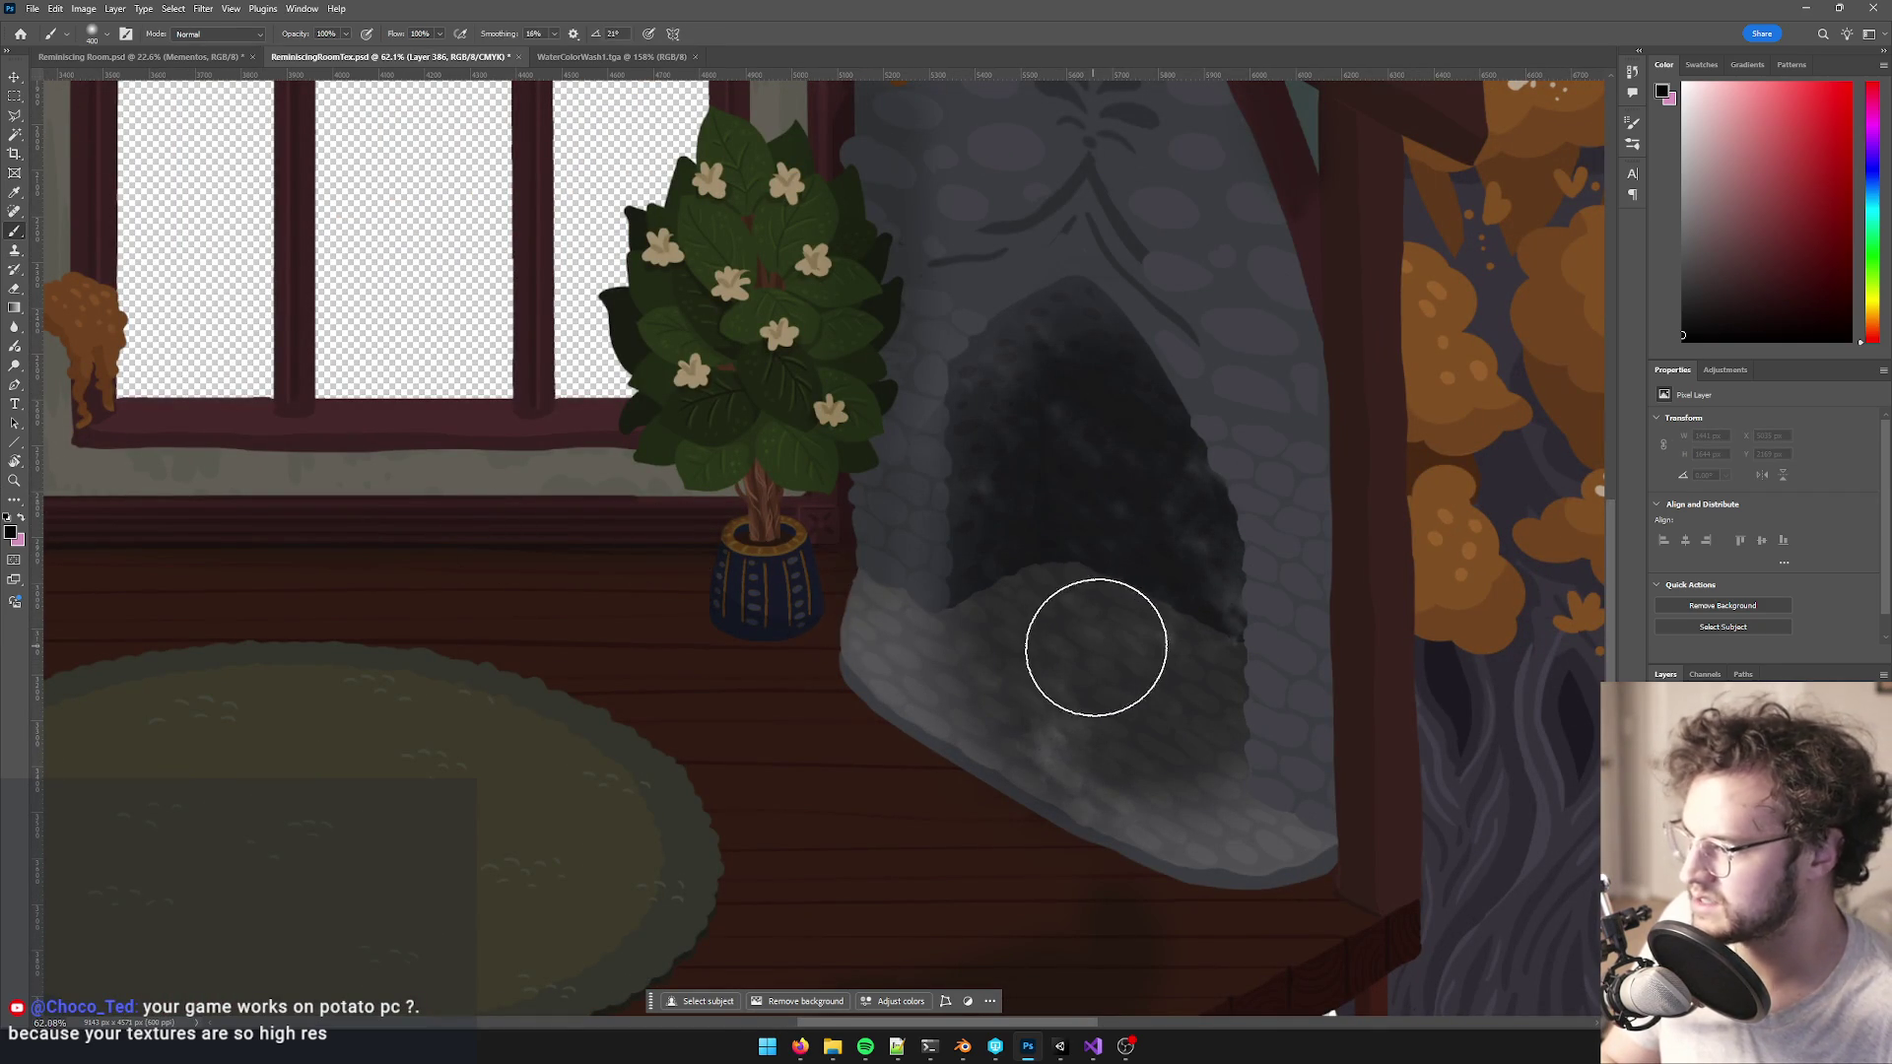
left_click(1123, 603)
key("ctrl+z")
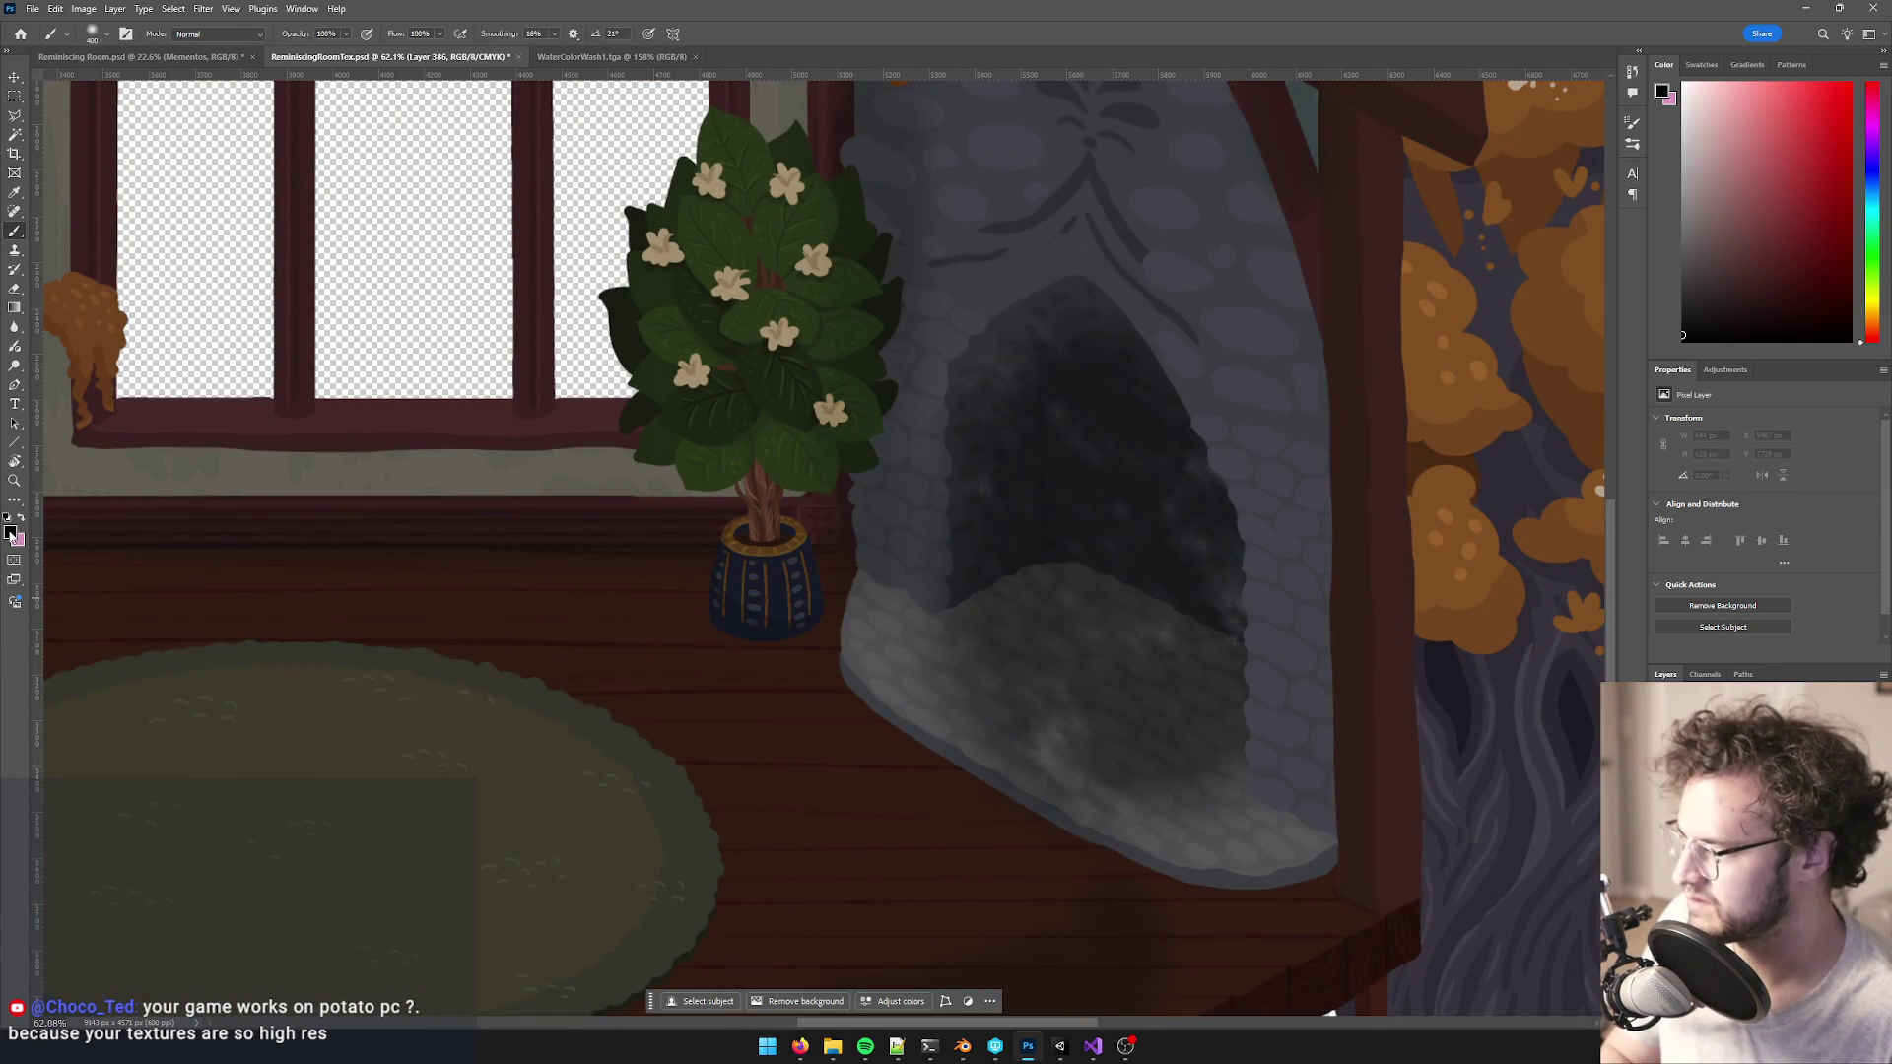
left_click(10, 533)
left_click(1363, 184)
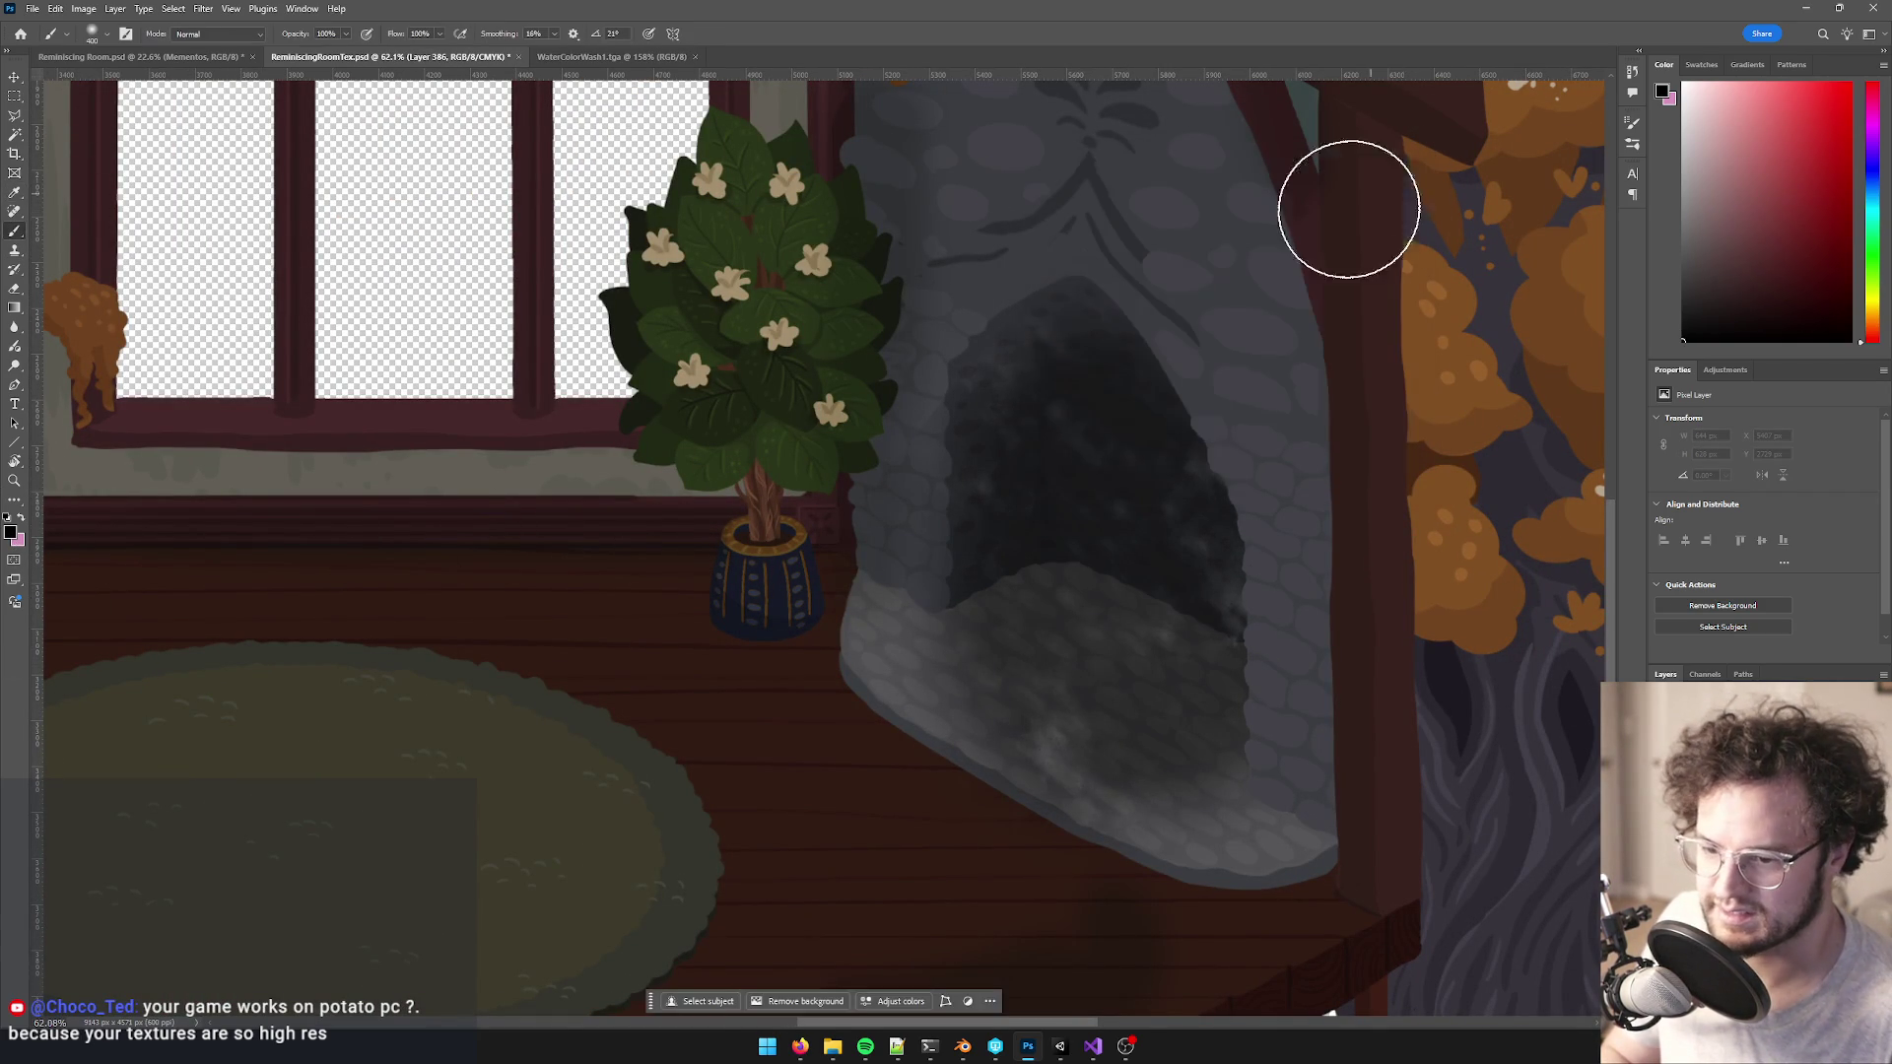
- Paint dark shadow dabs and strokes along the fireplace base and its lower left and right edges
scroll(1105, 581, "up", 2)
left_click(1140, 595)
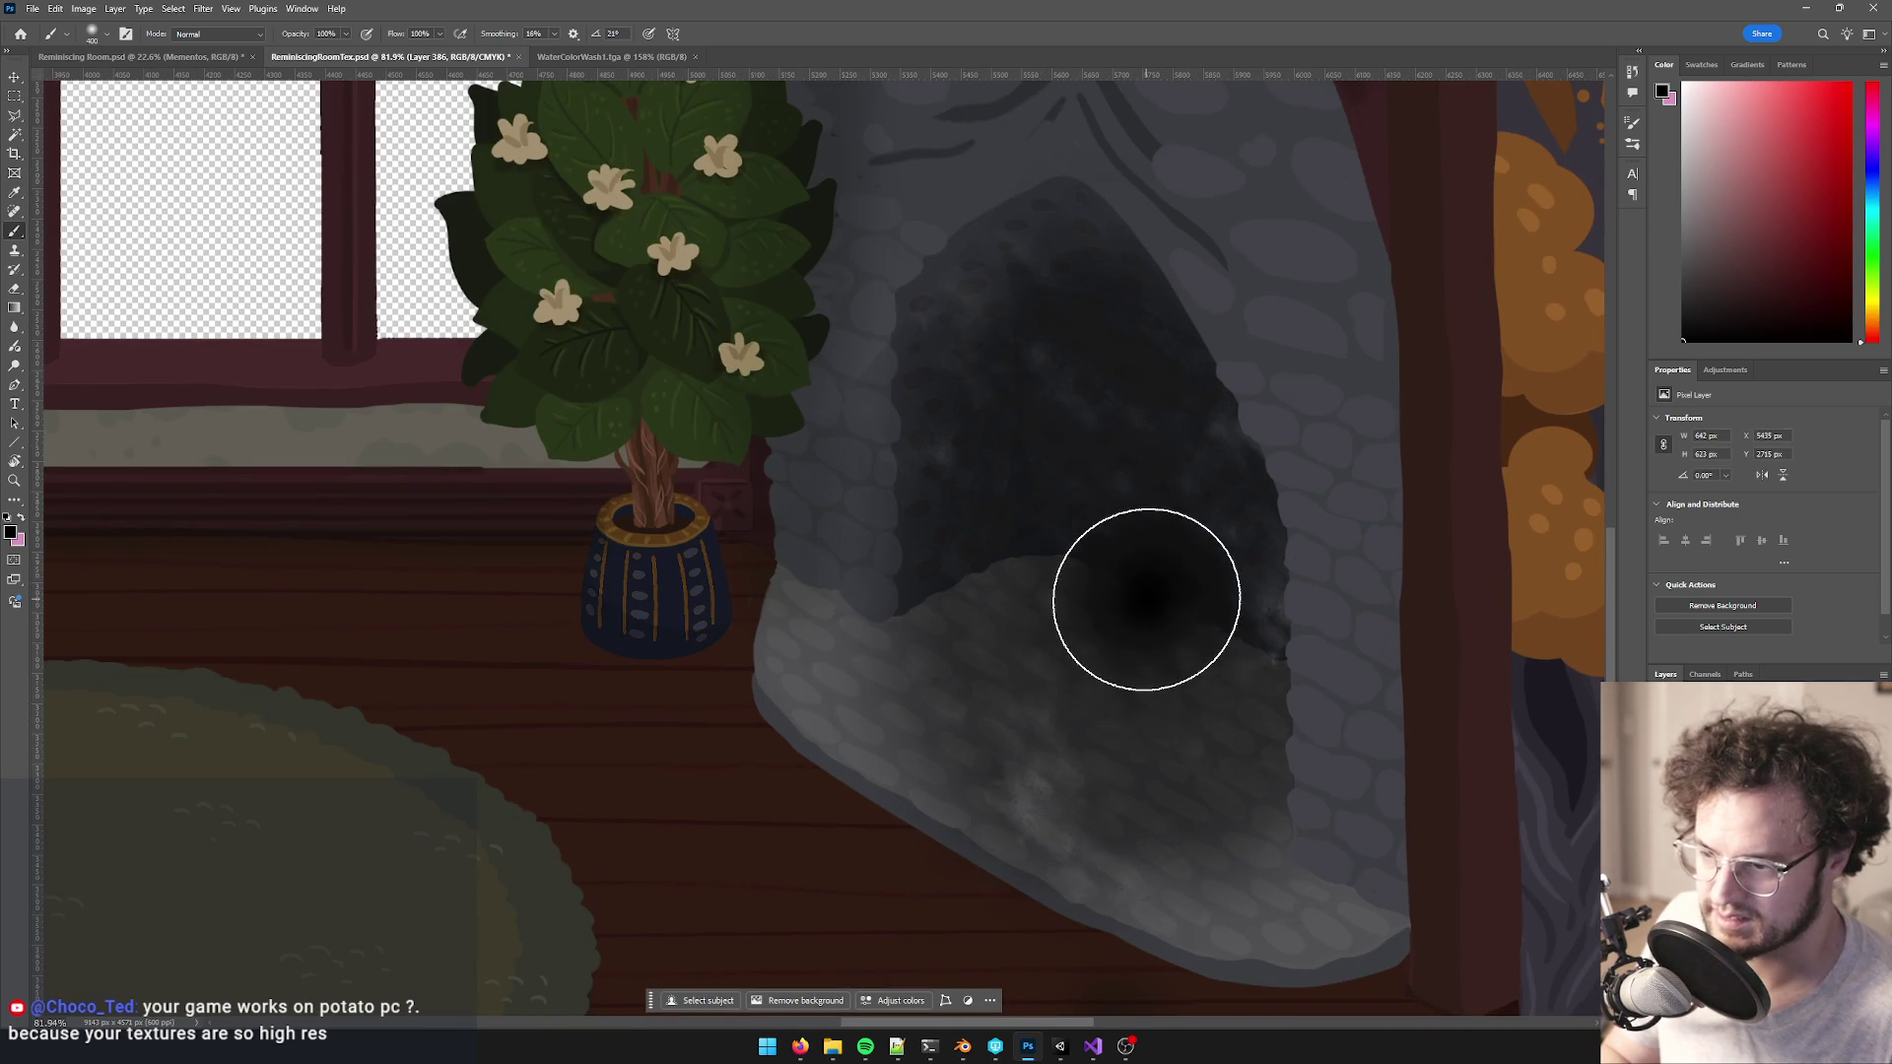
key("bracketleft")
key("bracketleft")
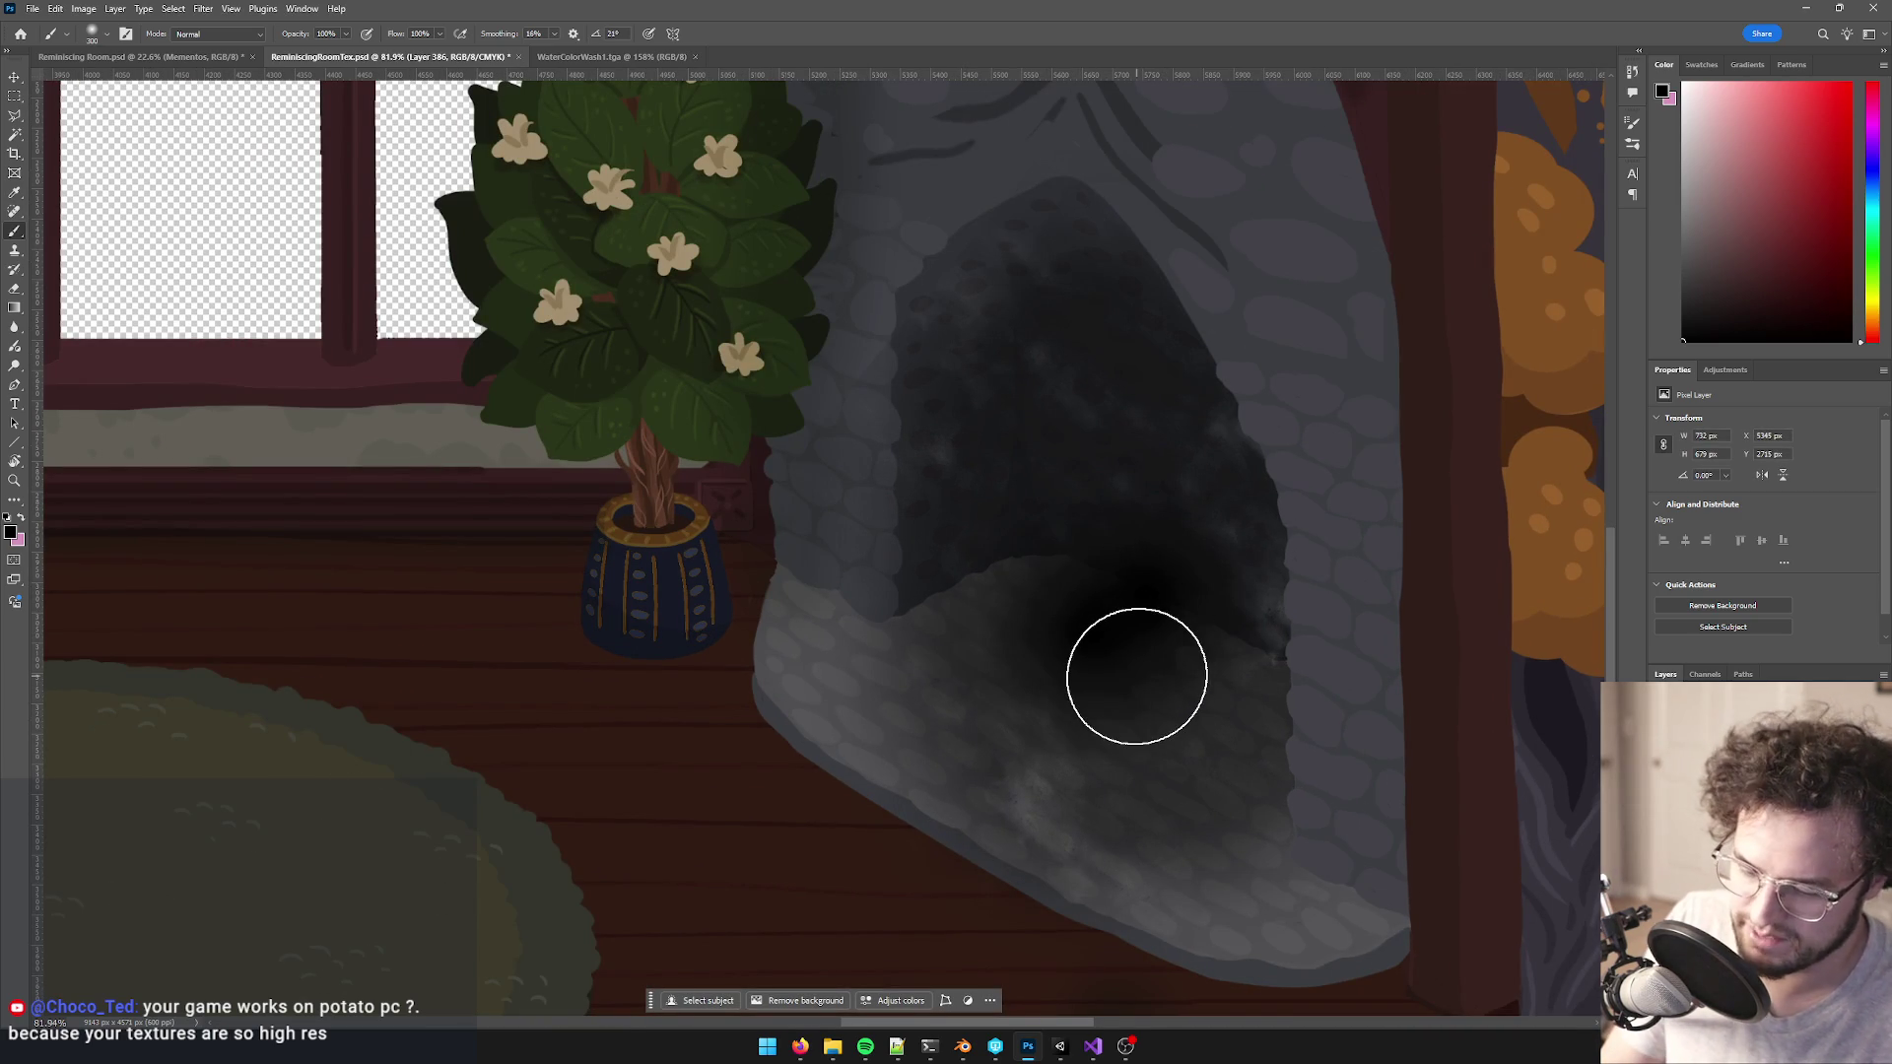
left_click(1169, 684)
key("bracketleft")
key("bracketleft")
mouse_move(1044, 591)
left_mouse_down()
mouse_move(959, 574)
mouse_move(1017, 574)
left_mouse_up()
key("bracketright")
key("bracketleft")
key("bracketleft")
left_click_drag(1237, 655, 1255, 659)
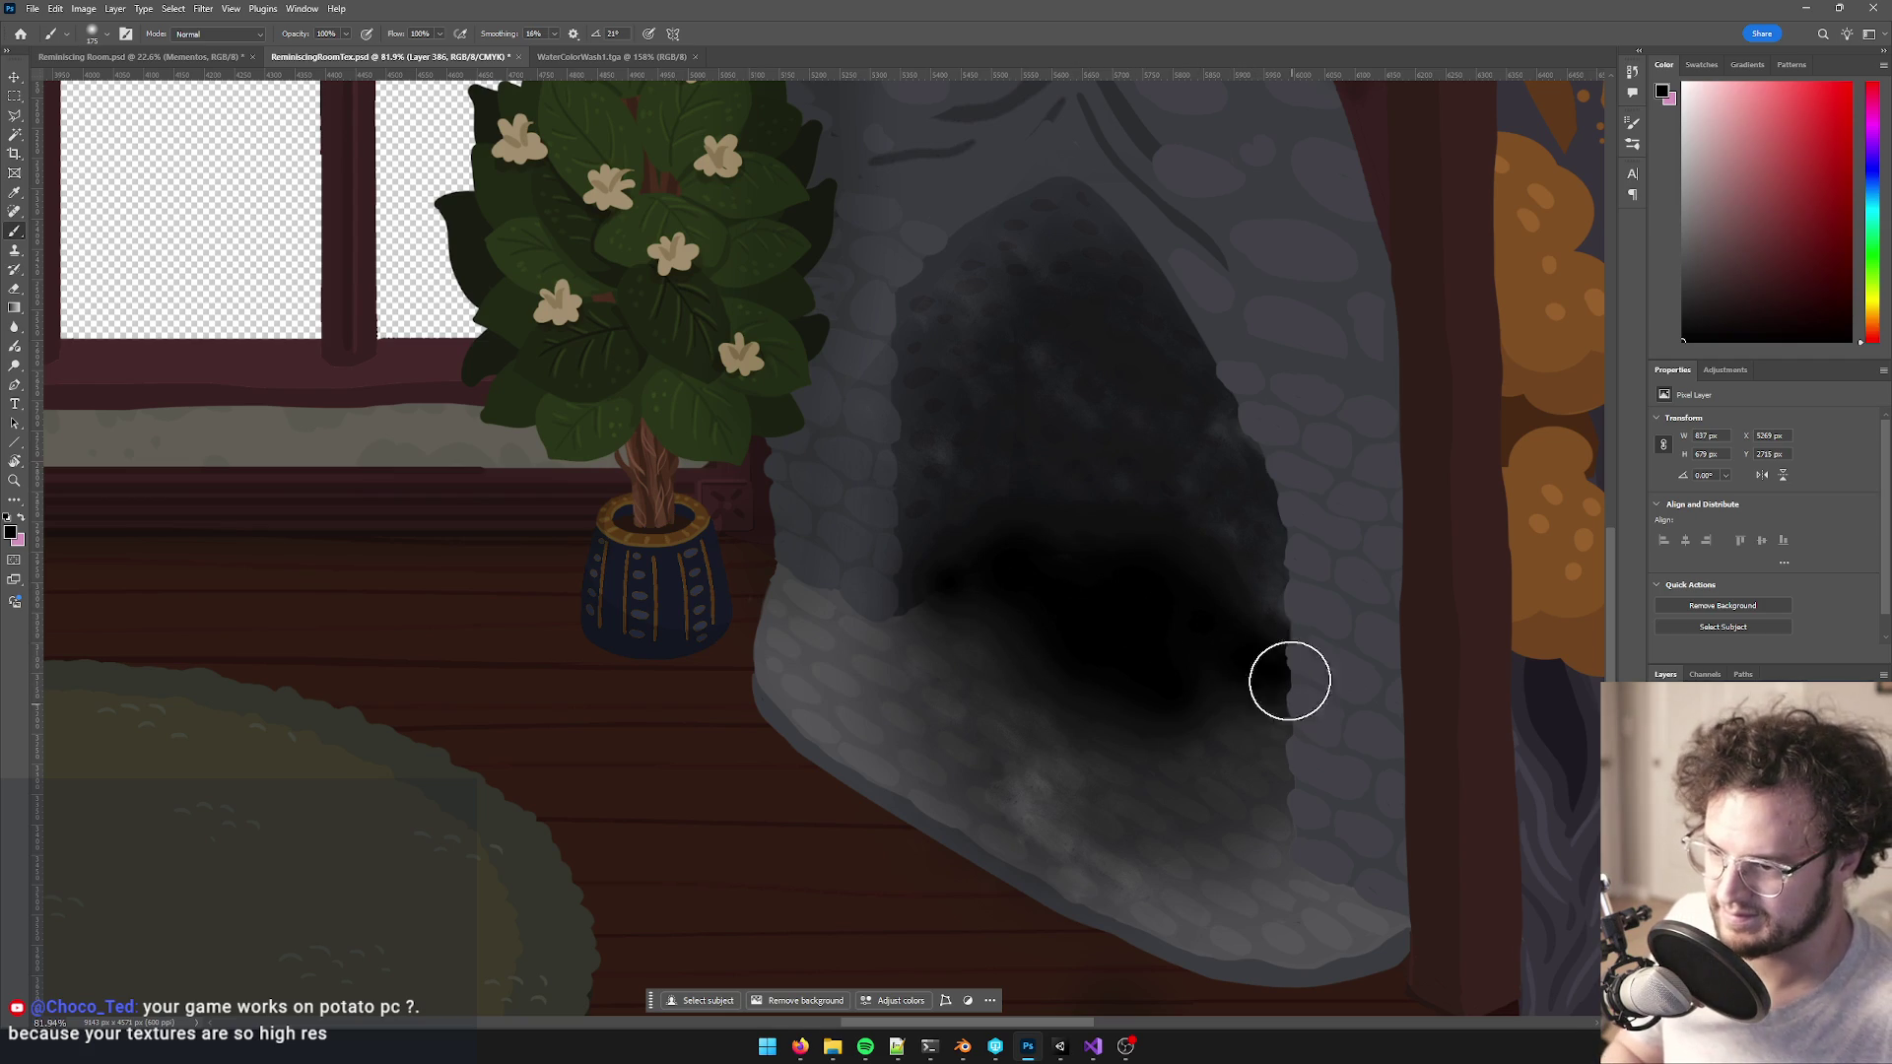
- Try a broader dark stroke across the upper interior, undo it, and save the painting
scroll(1234, 641, "down", 5)
scroll(1235, 641, "up", 3)
key("bracketright")
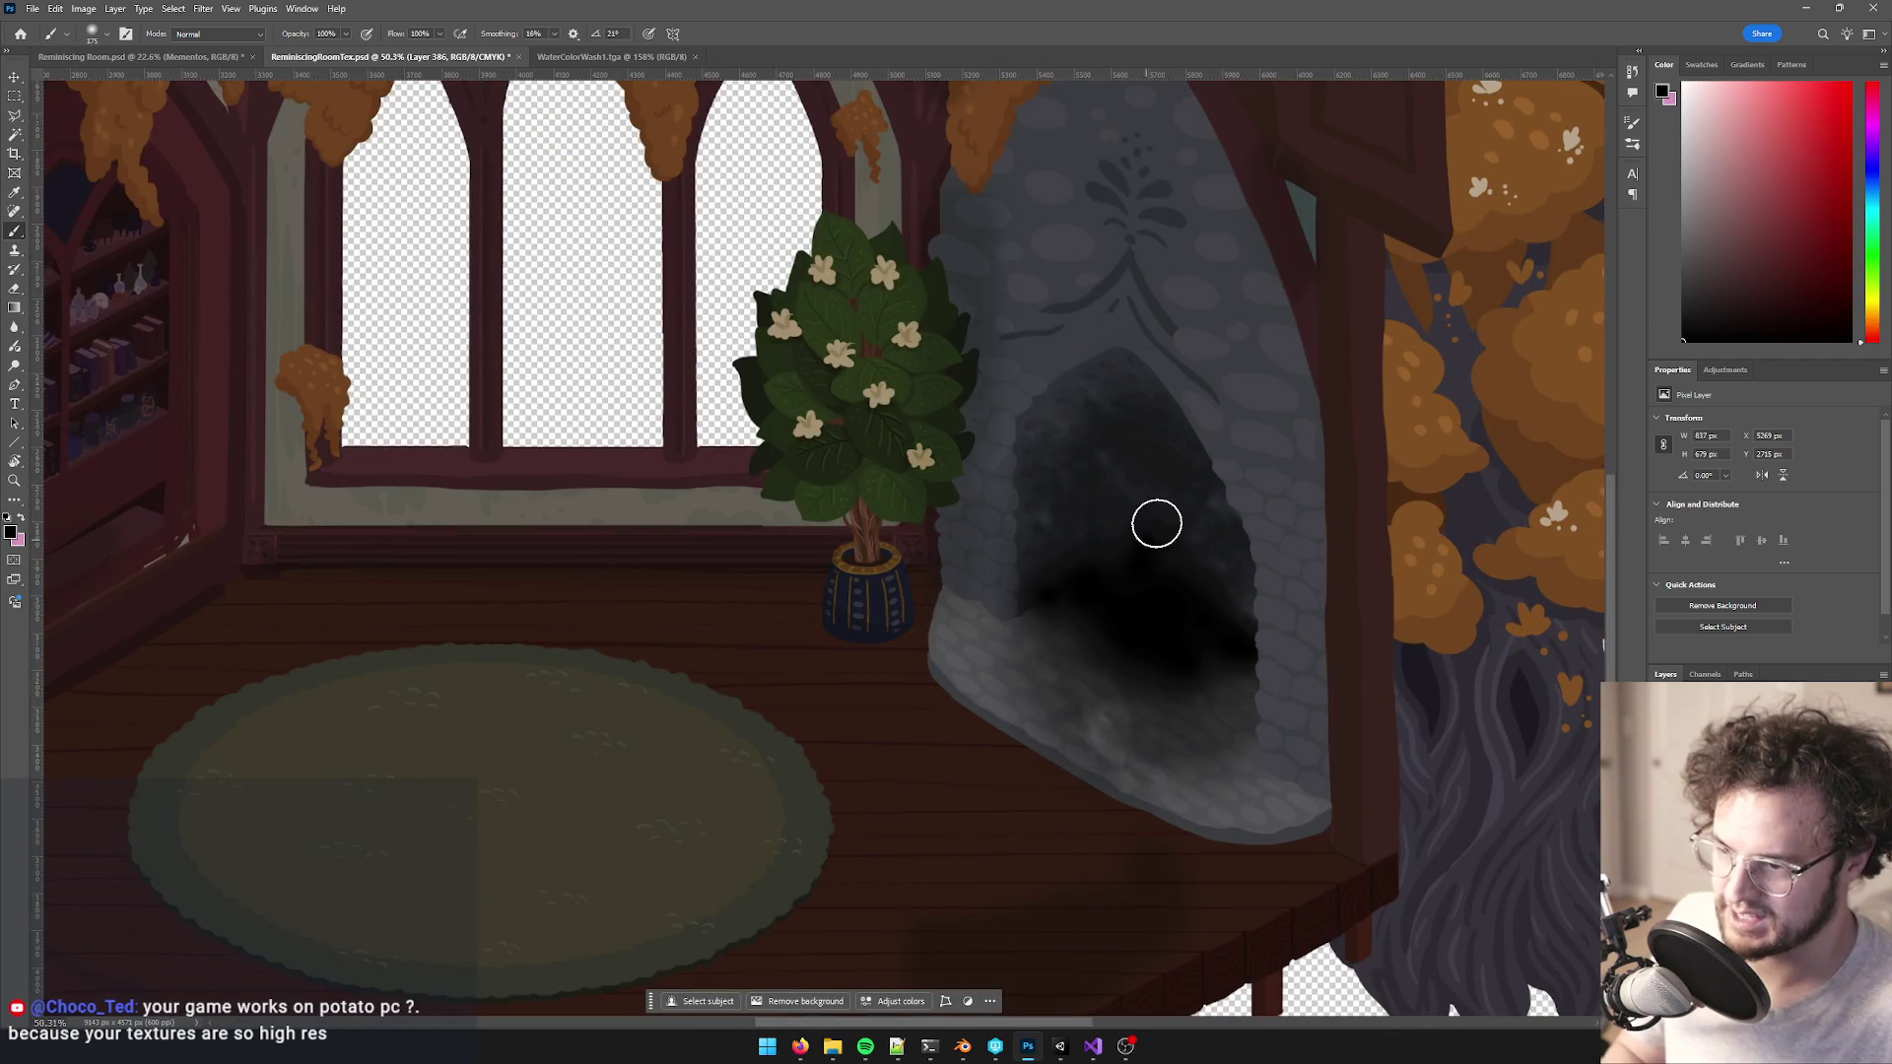
key("bracketright")
mouse_move(1199, 548)
left_mouse_down()
mouse_move(1166, 464)
mouse_move(1140, 553)
mouse_move(1275, 591)
mouse_move(1157, 582)
mouse_move(1188, 693)
mouse_move(1093, 631)
left_mouse_up()
scroll(1232, 631, "down", 4)
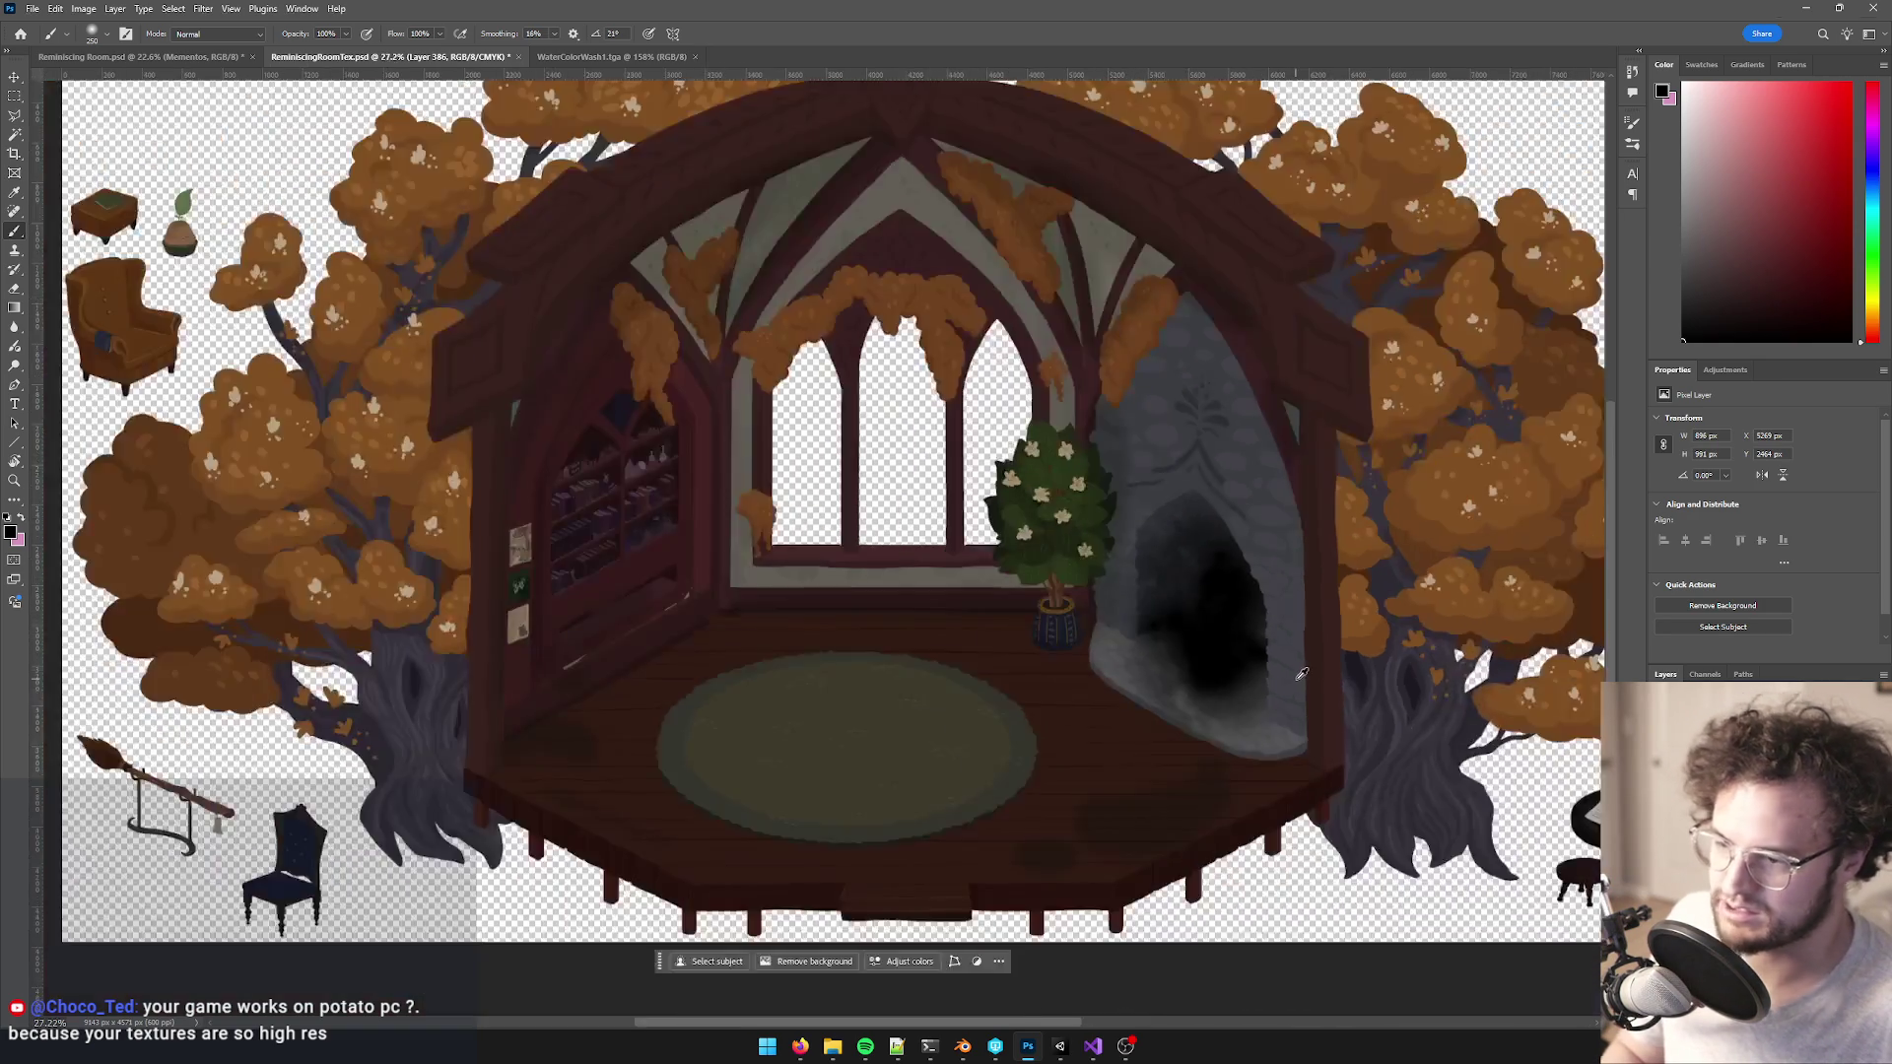
scroll(1350, 625, "up", 2)
scroll(1350, 626, "up", 2)
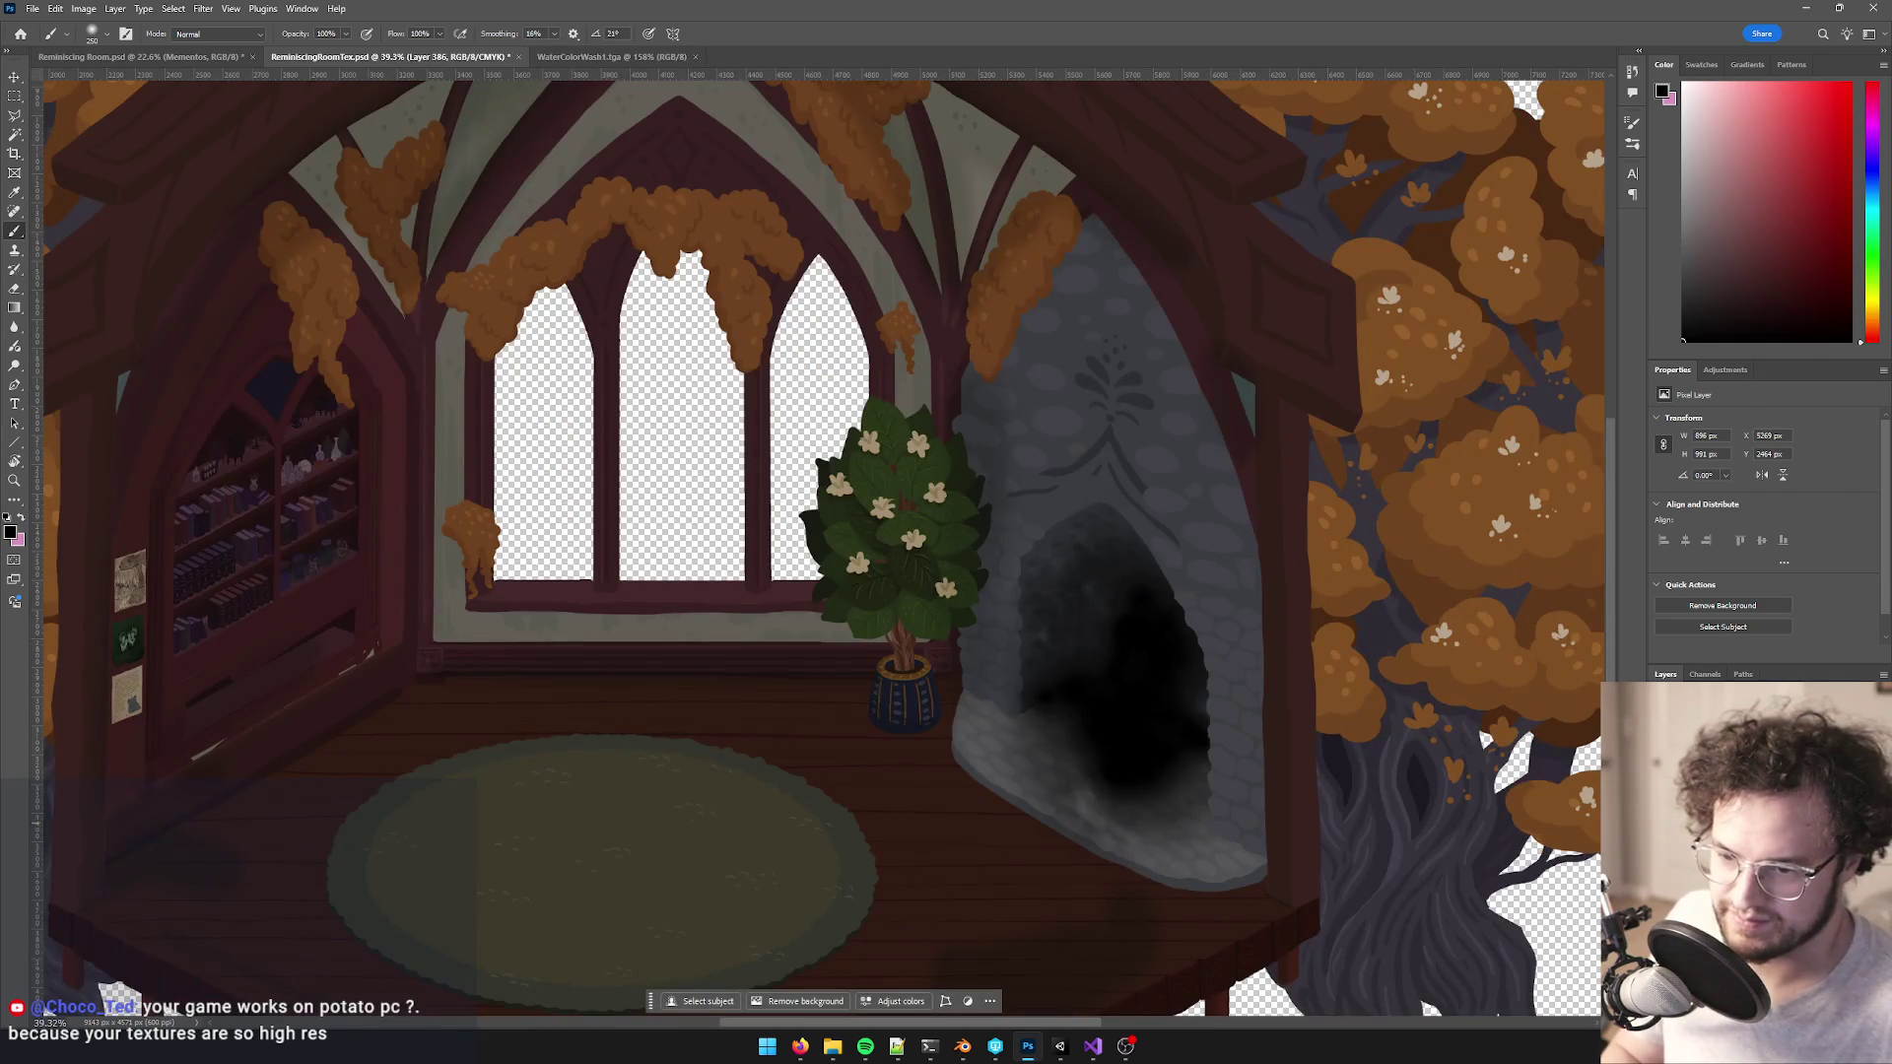
key("ctrl+z")
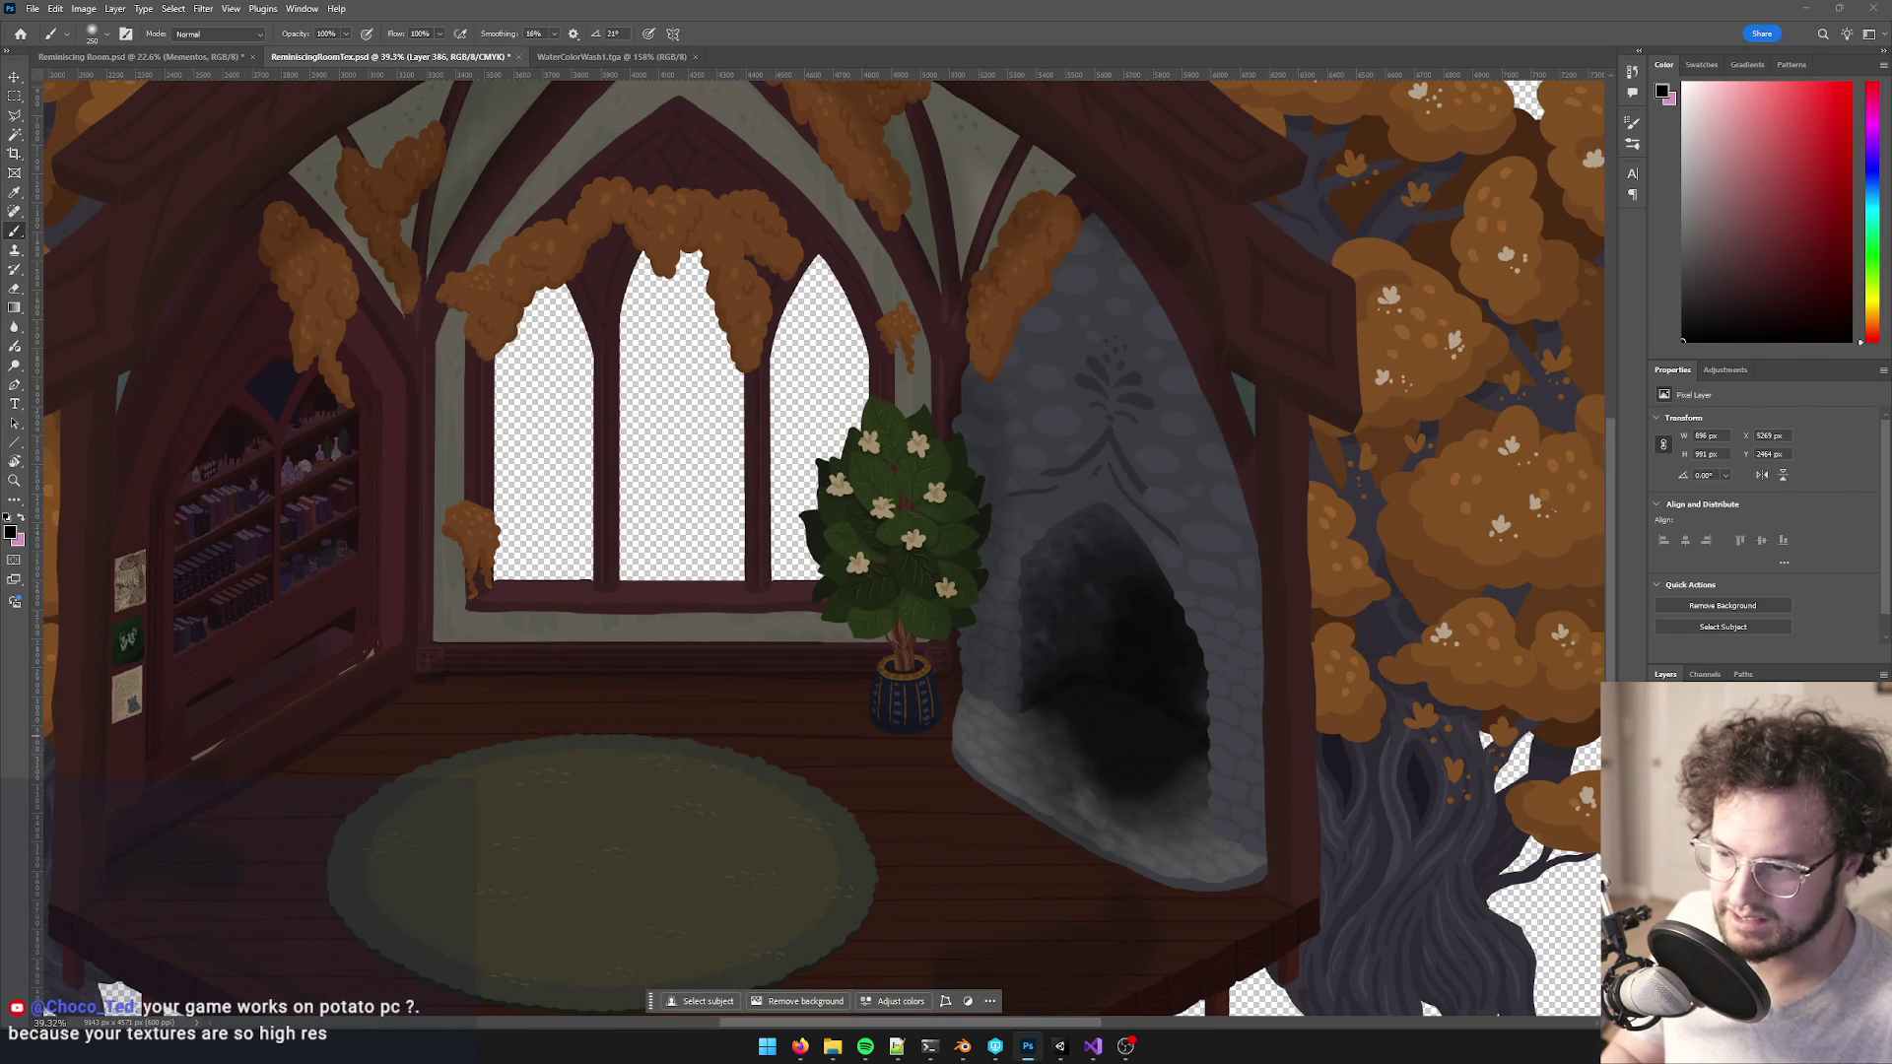
scroll(1281, 689, "down", 6)
scroll(1230, 692, "up", 1)
scroll(1230, 693, "up", 5)
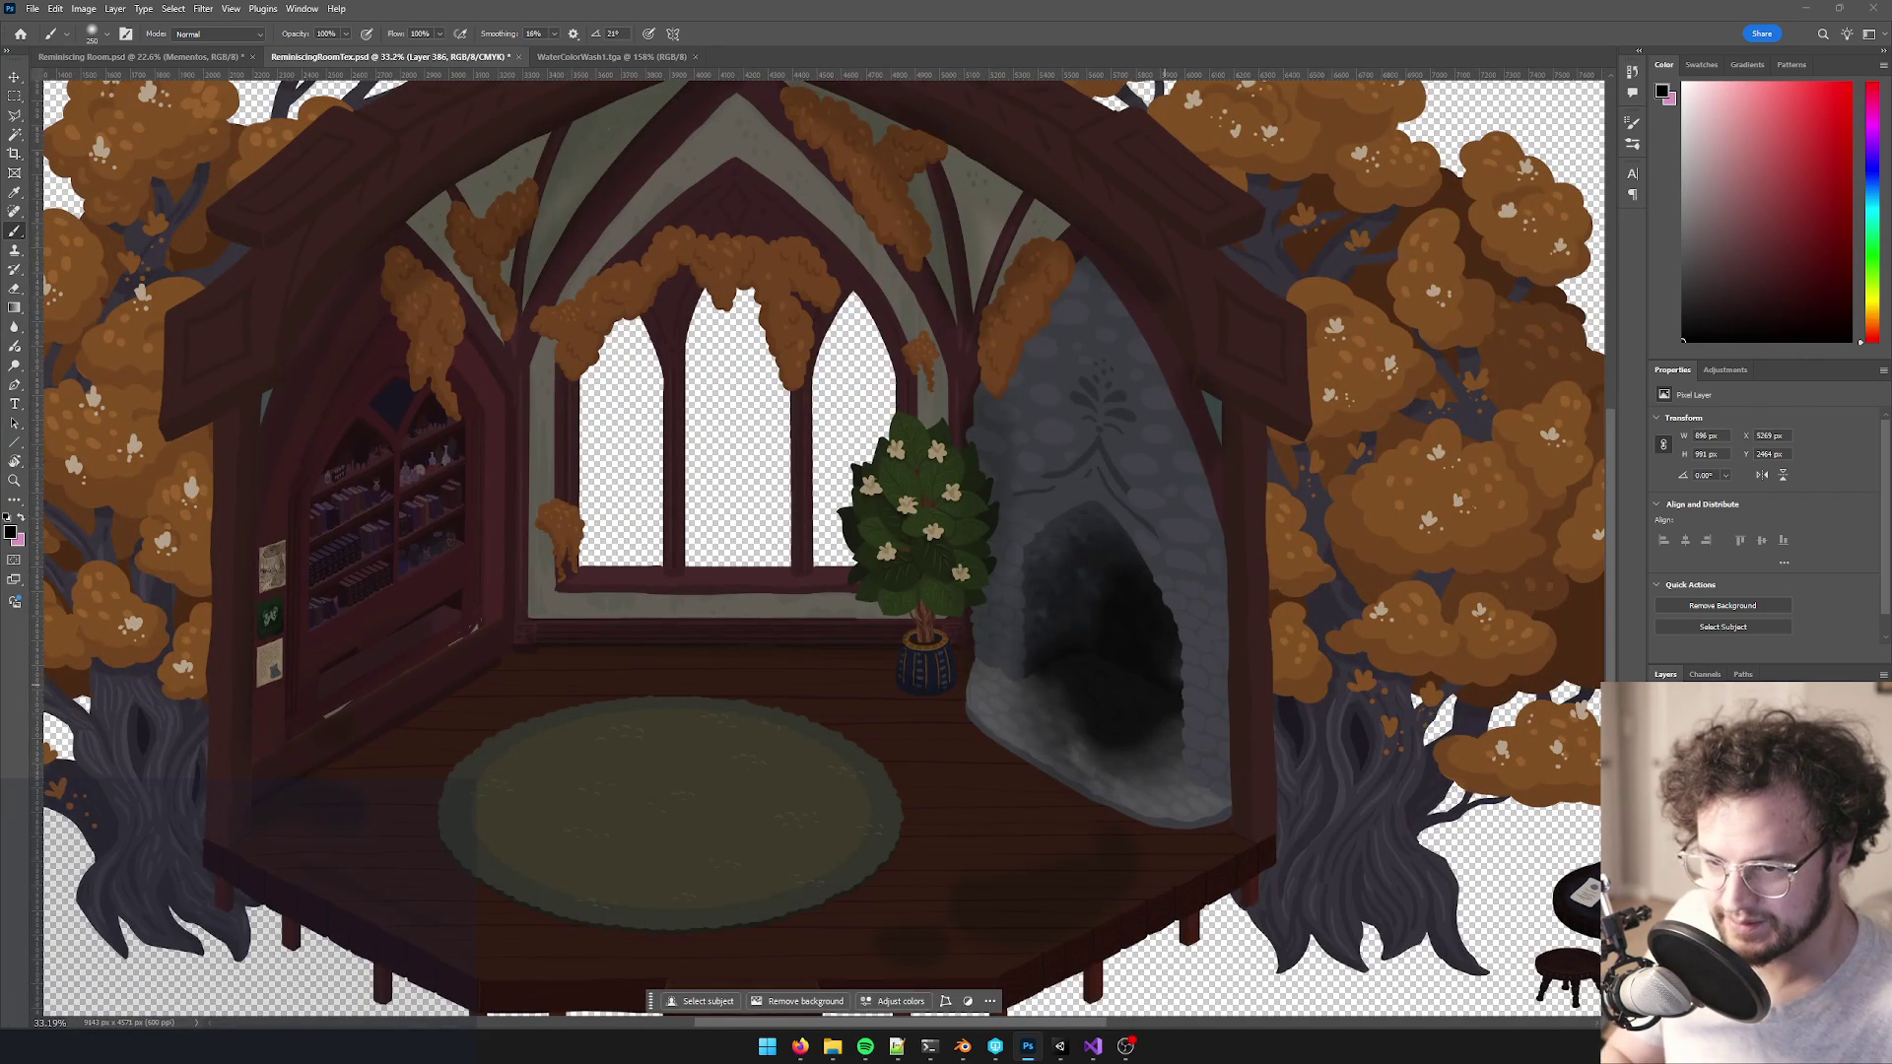
key("ctrl+s")
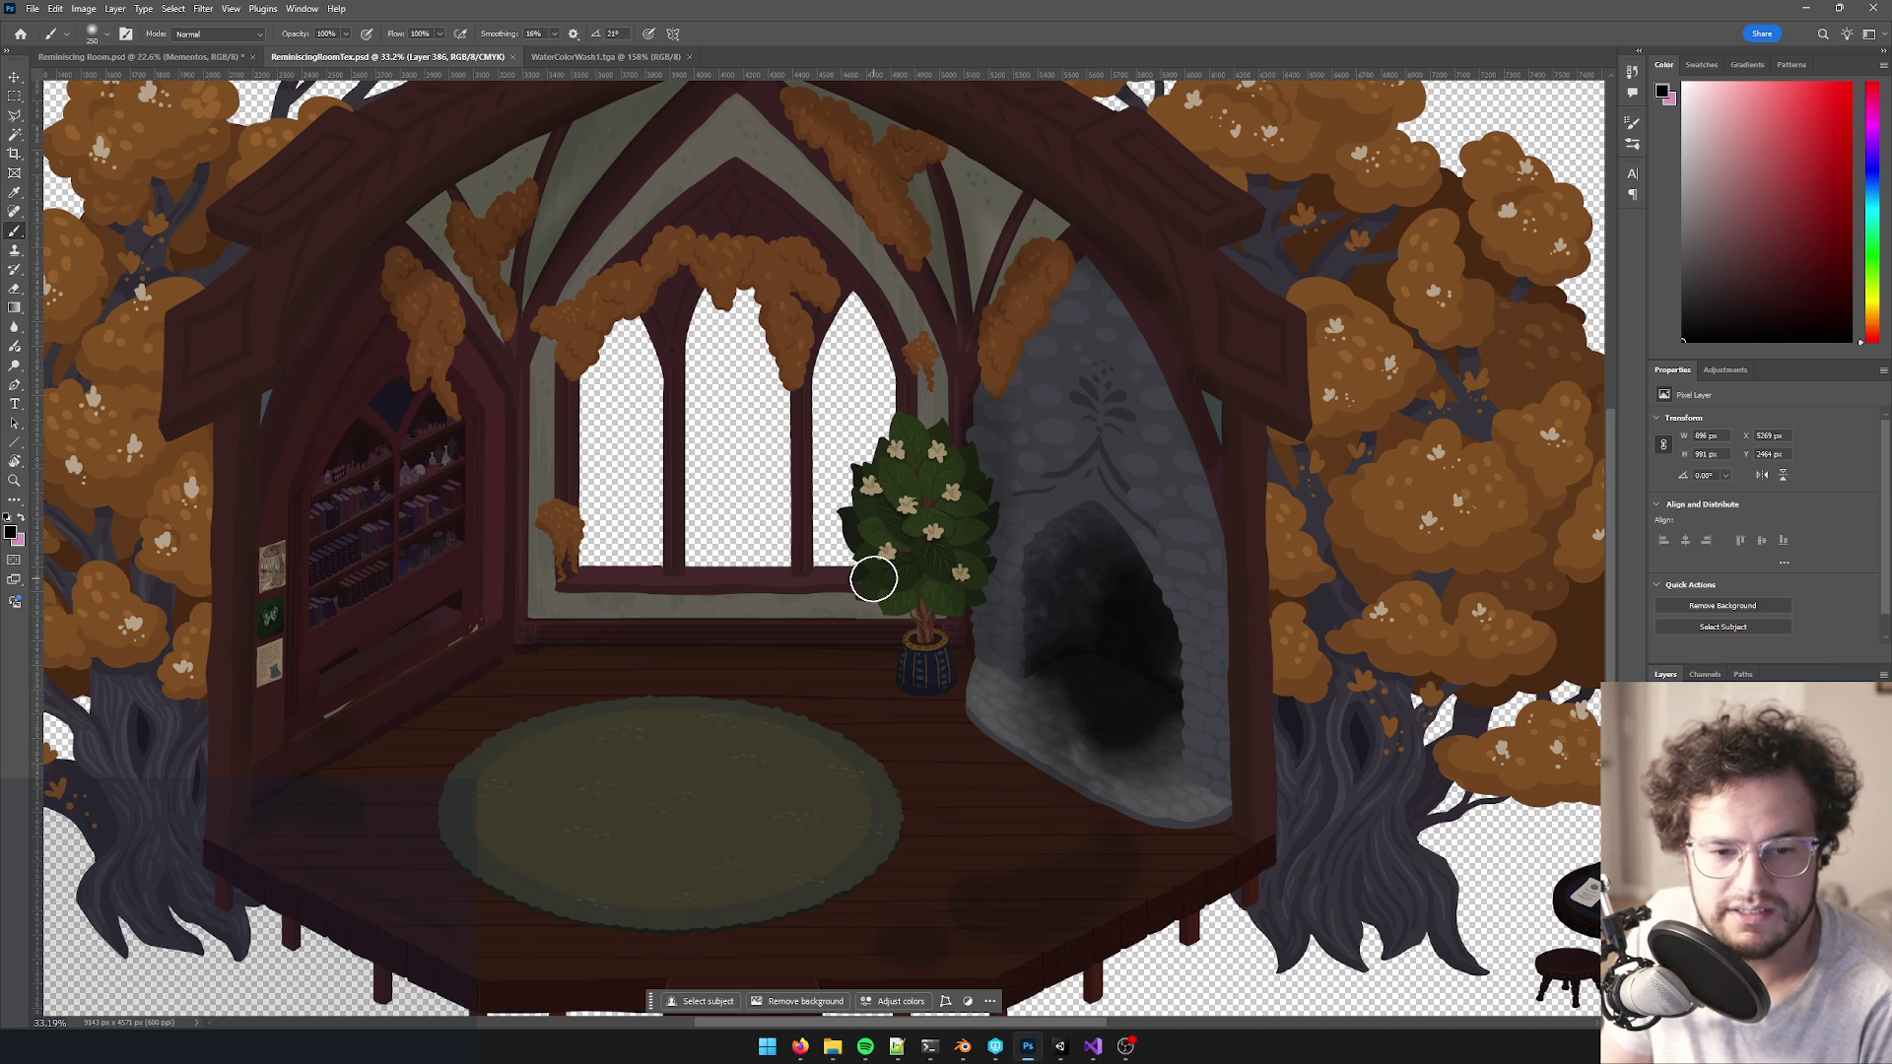
- Once ReminiscingRoomTex.psd finishes saving, switch to the Unity editor from the taskbar
left_click(1060, 1046)
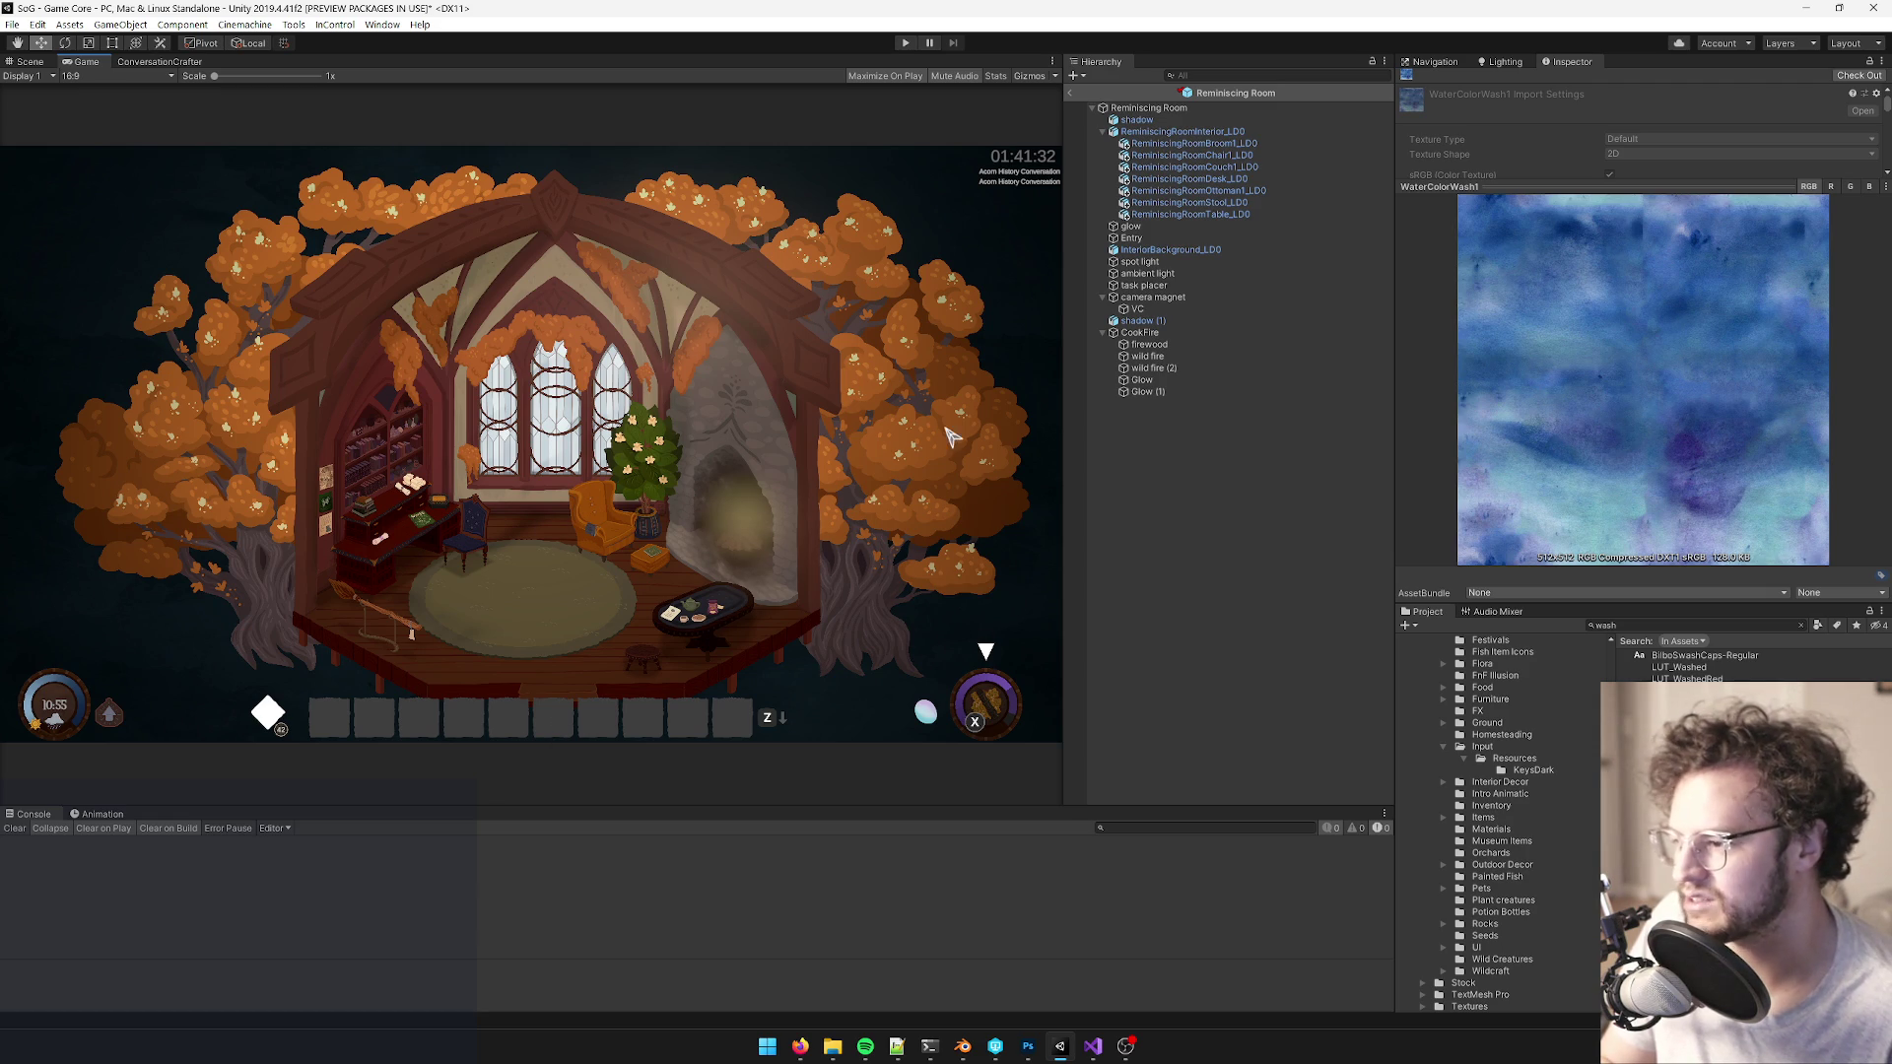
- In the Scene view, select and frame Glow (1), then deactivate it
left_click(1172, 382)
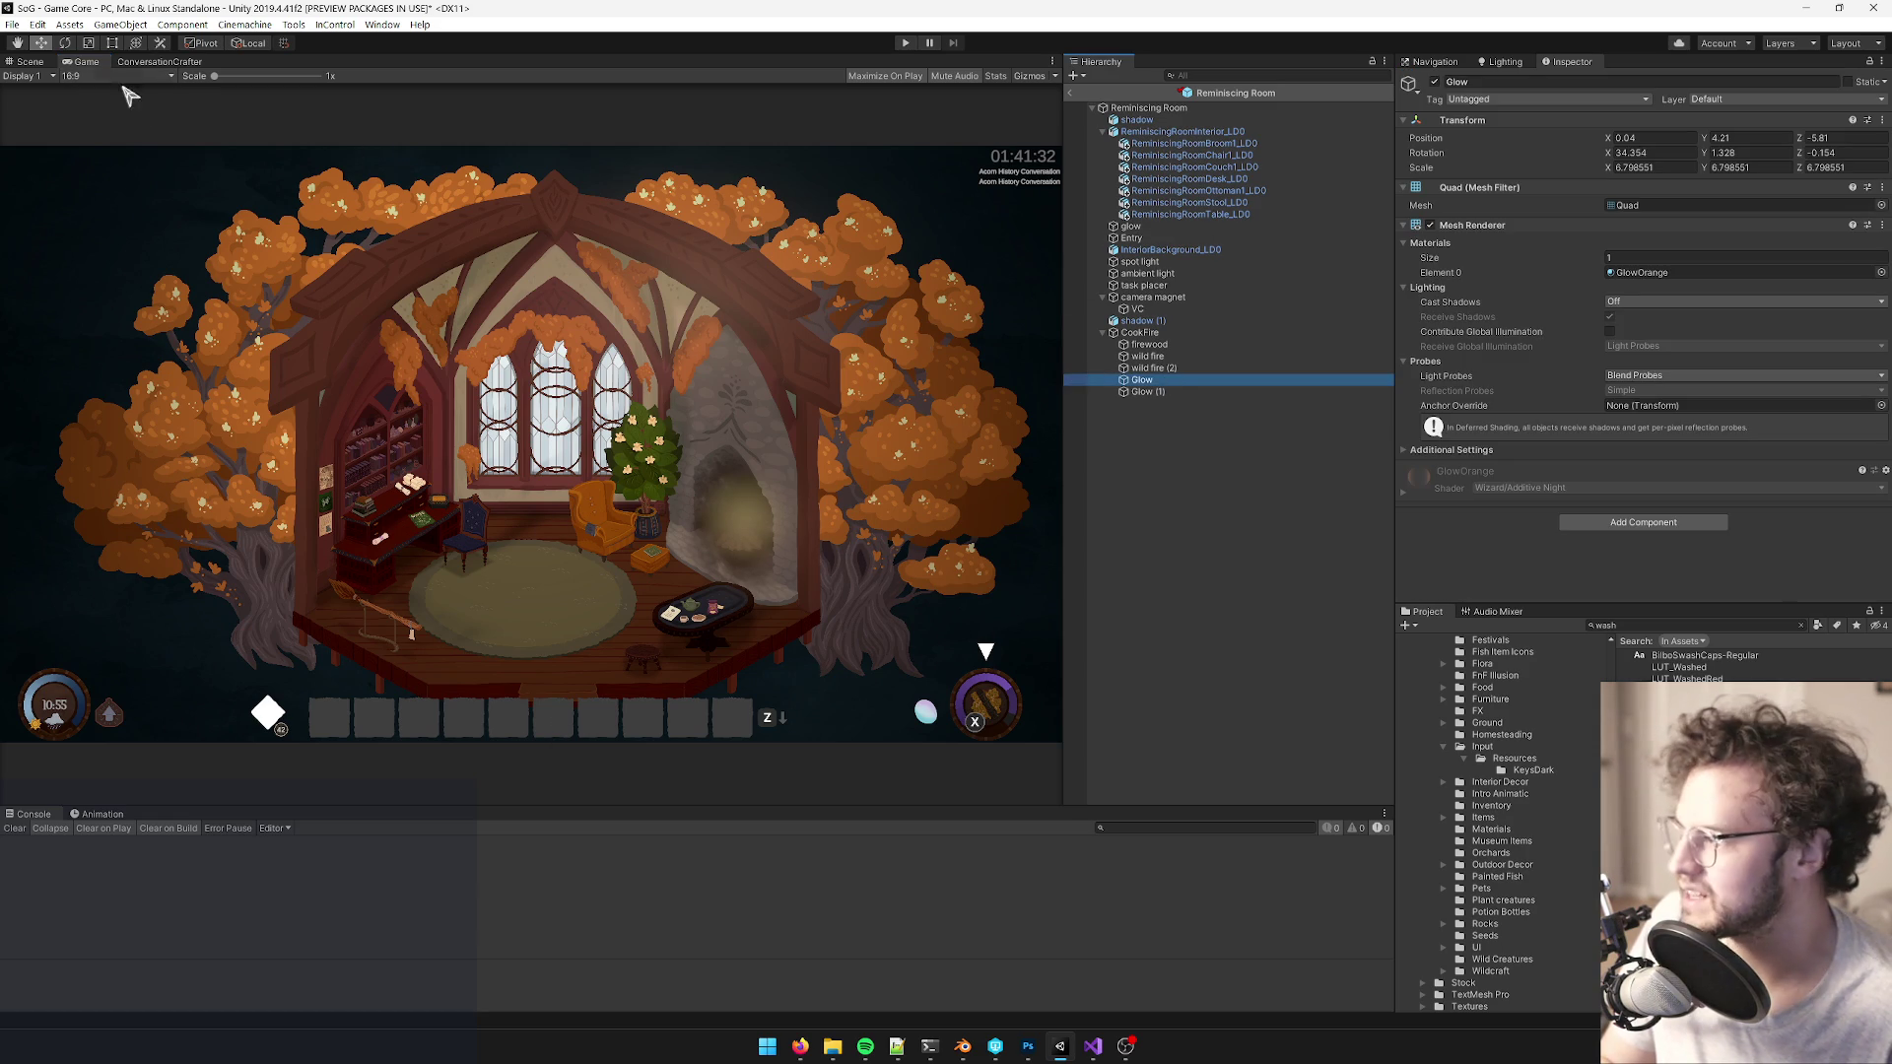
left_click(32, 63)
left_click(1145, 392)
key("f")
left_click(1435, 81)
mouse_move(1055, 262)
left_mouse_down()
mouse_move(620, 420)
mouse_move(690, 394)
left_mouse_up()
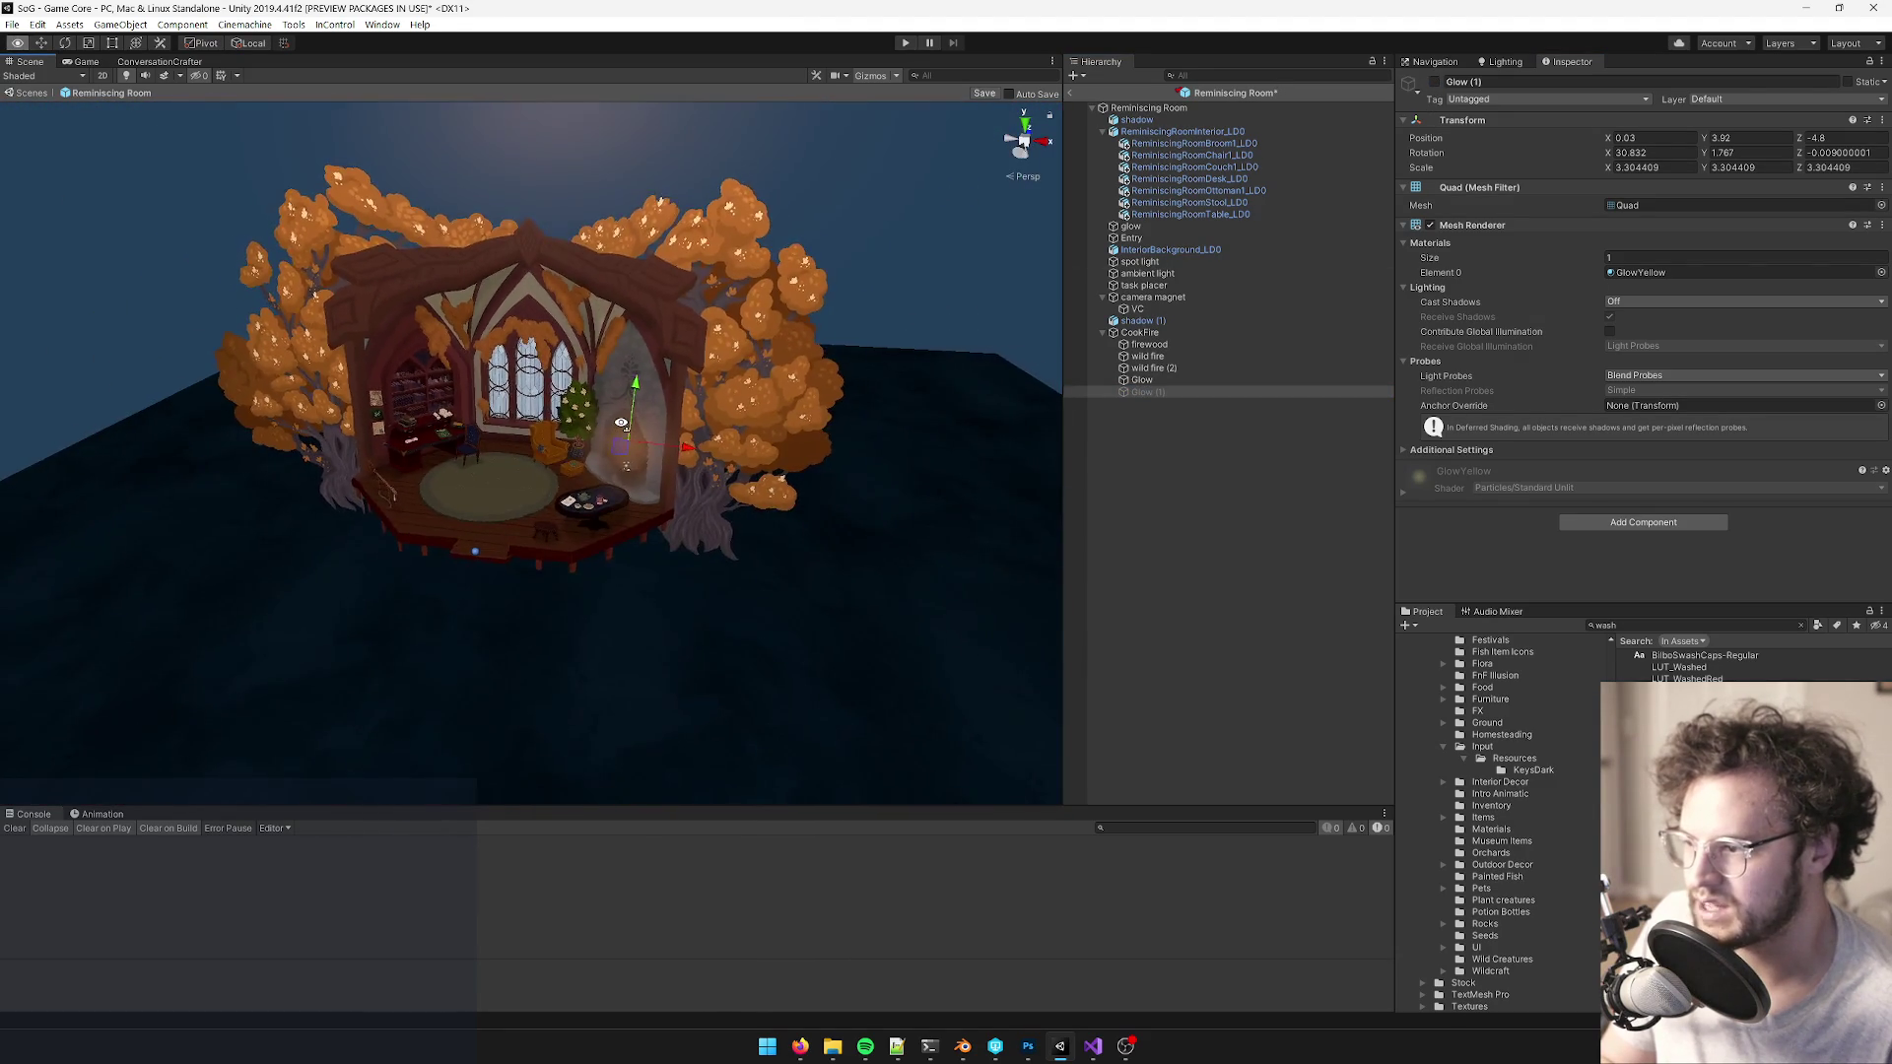
scroll(690, 395, "up", 10)
- Save the Reminiscing Room prefab and exit prefab mode back to the Game Core scene
left_click(985, 95)
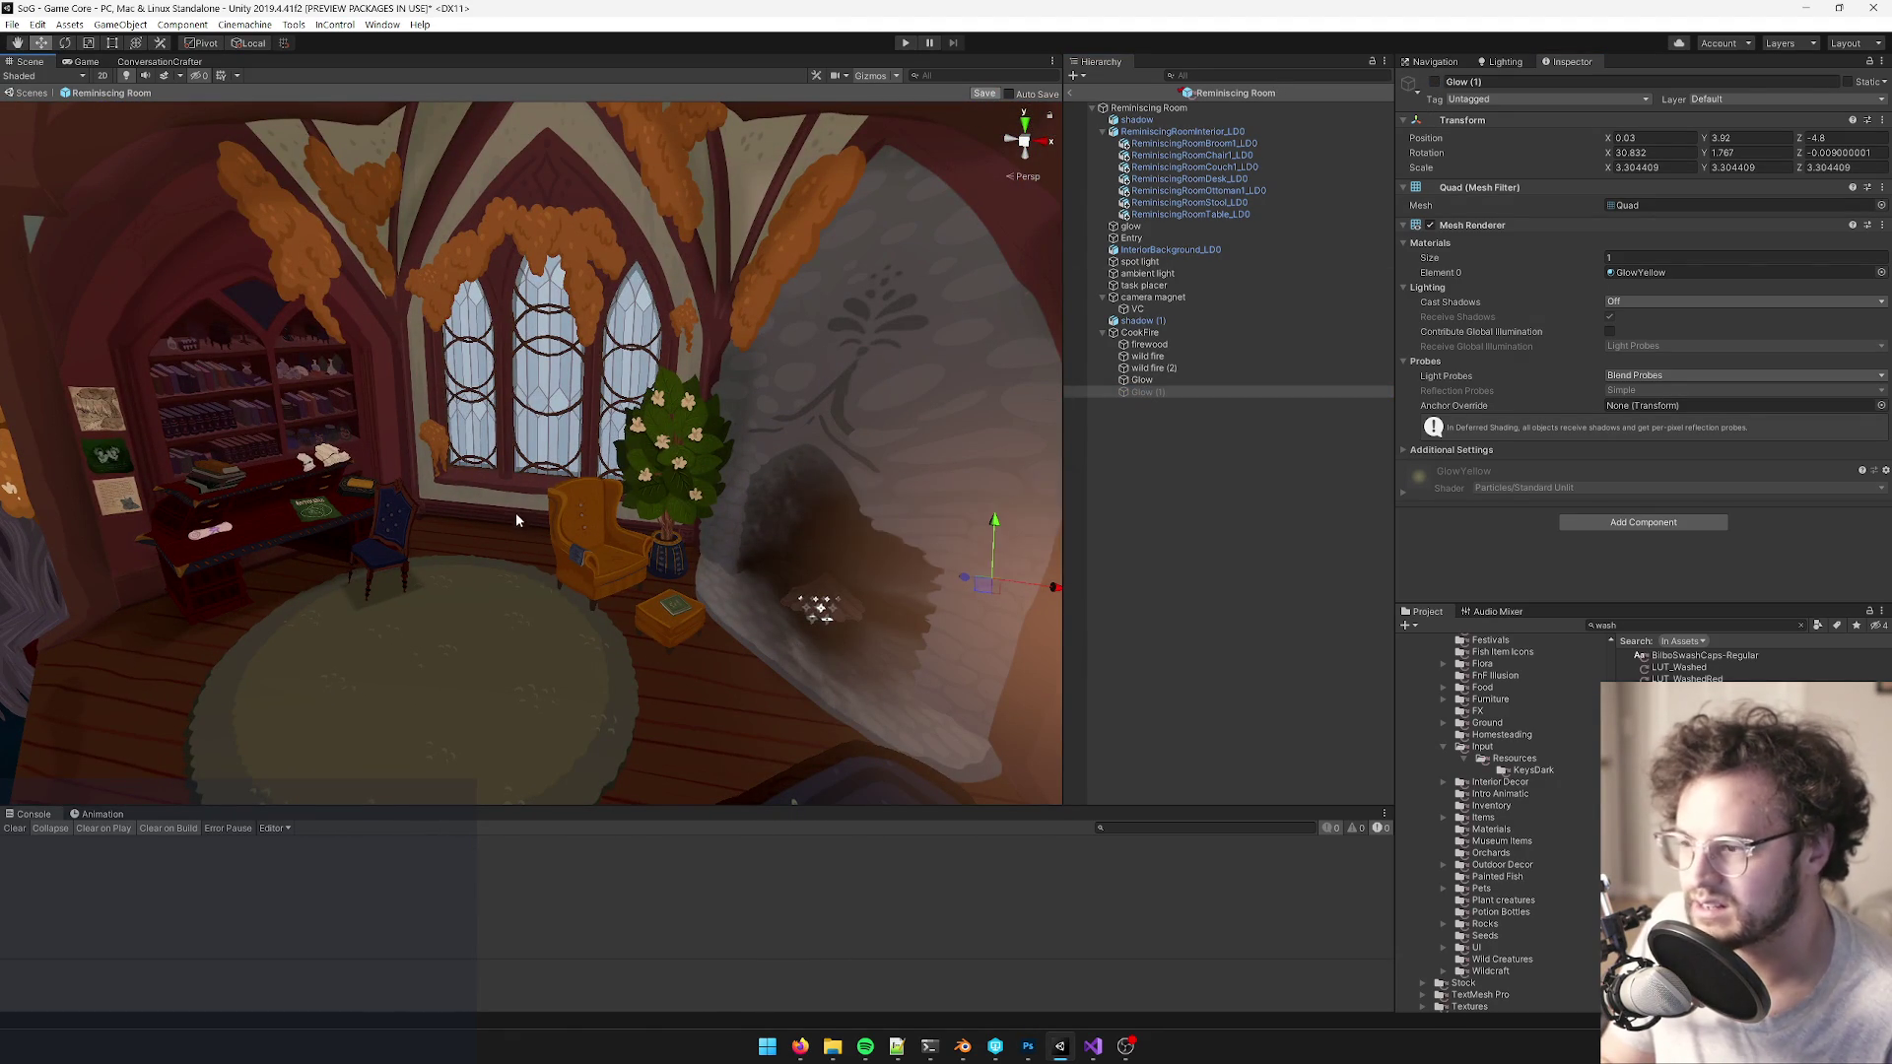
mouse_move(628, 492)
left_mouse_down()
mouse_move(695, 510)
mouse_move(678, 504)
left_mouse_up()
left_click(1182, 108)
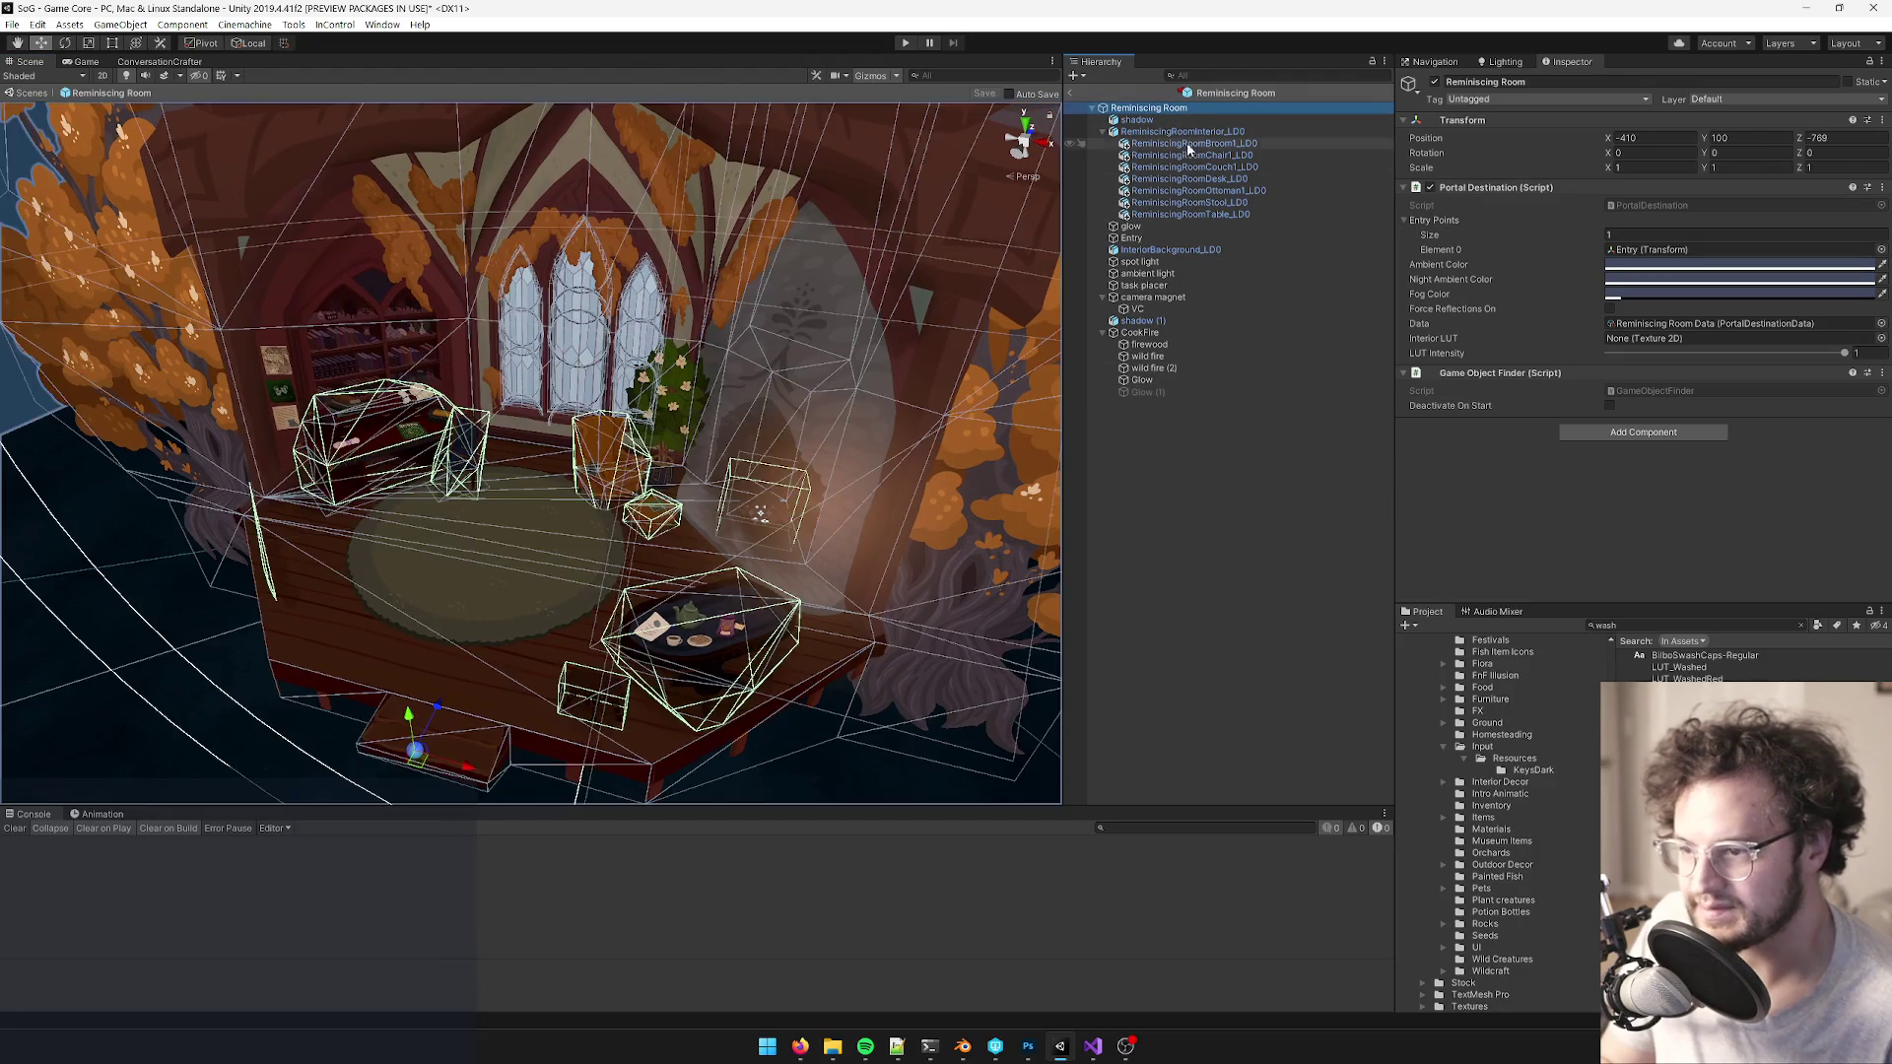
left_click(1070, 93)
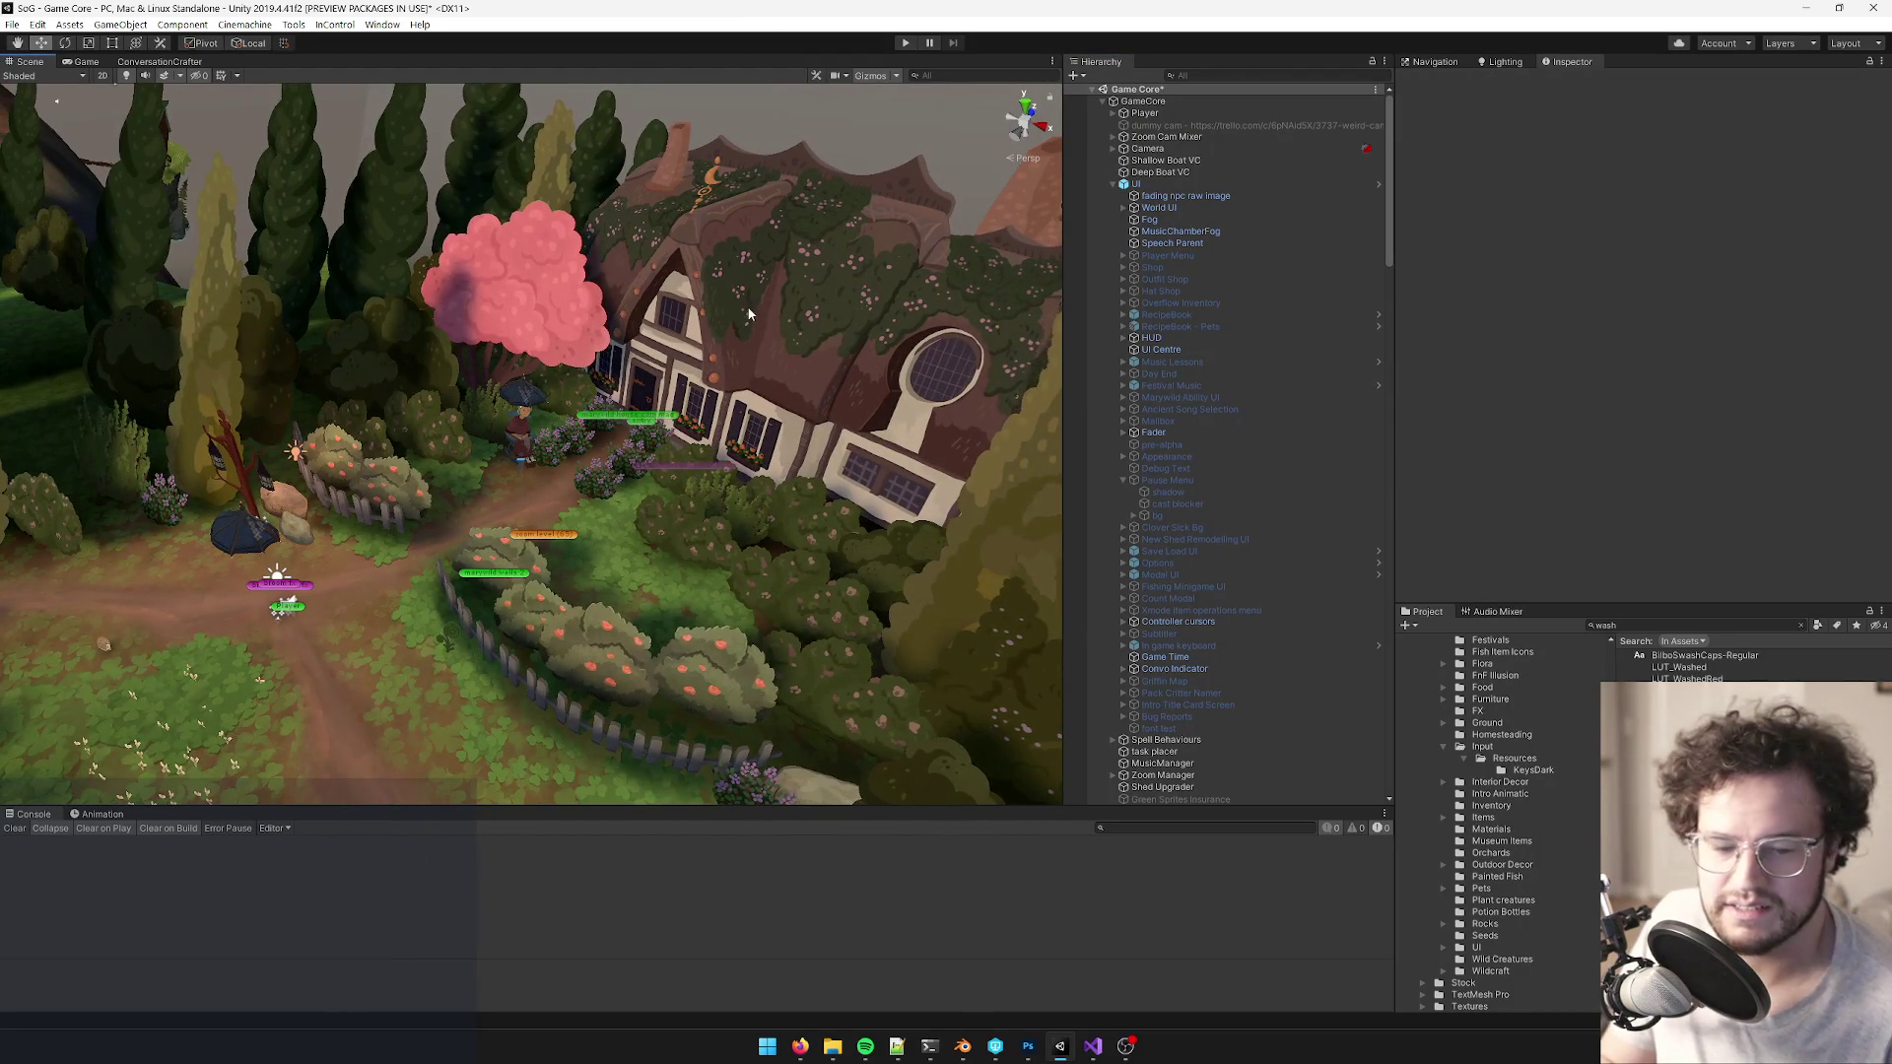
- Search the Project for 'reminisc' and inspect ReminiscingRoomTex's import settings: 8192 max size, normal-quality compression
scroll(749, 305, "up", 5)
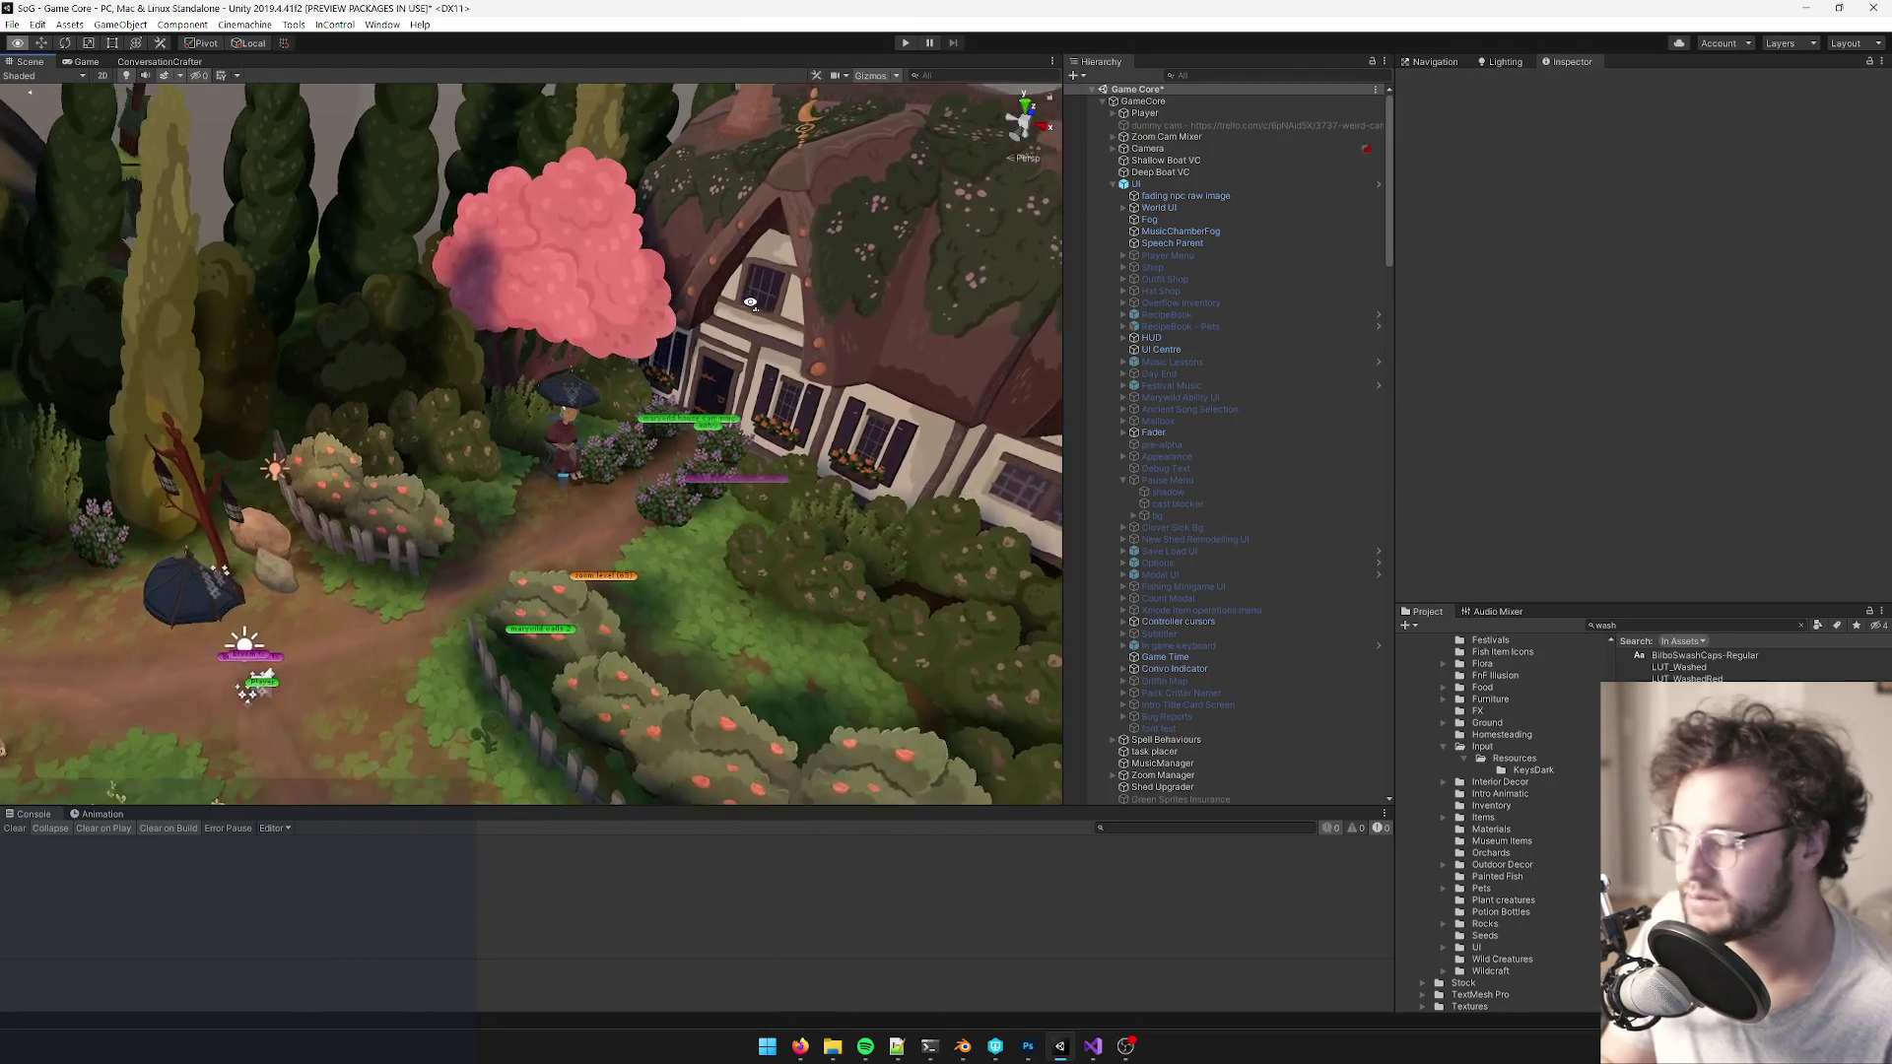
scroll(749, 302, "up", 2)
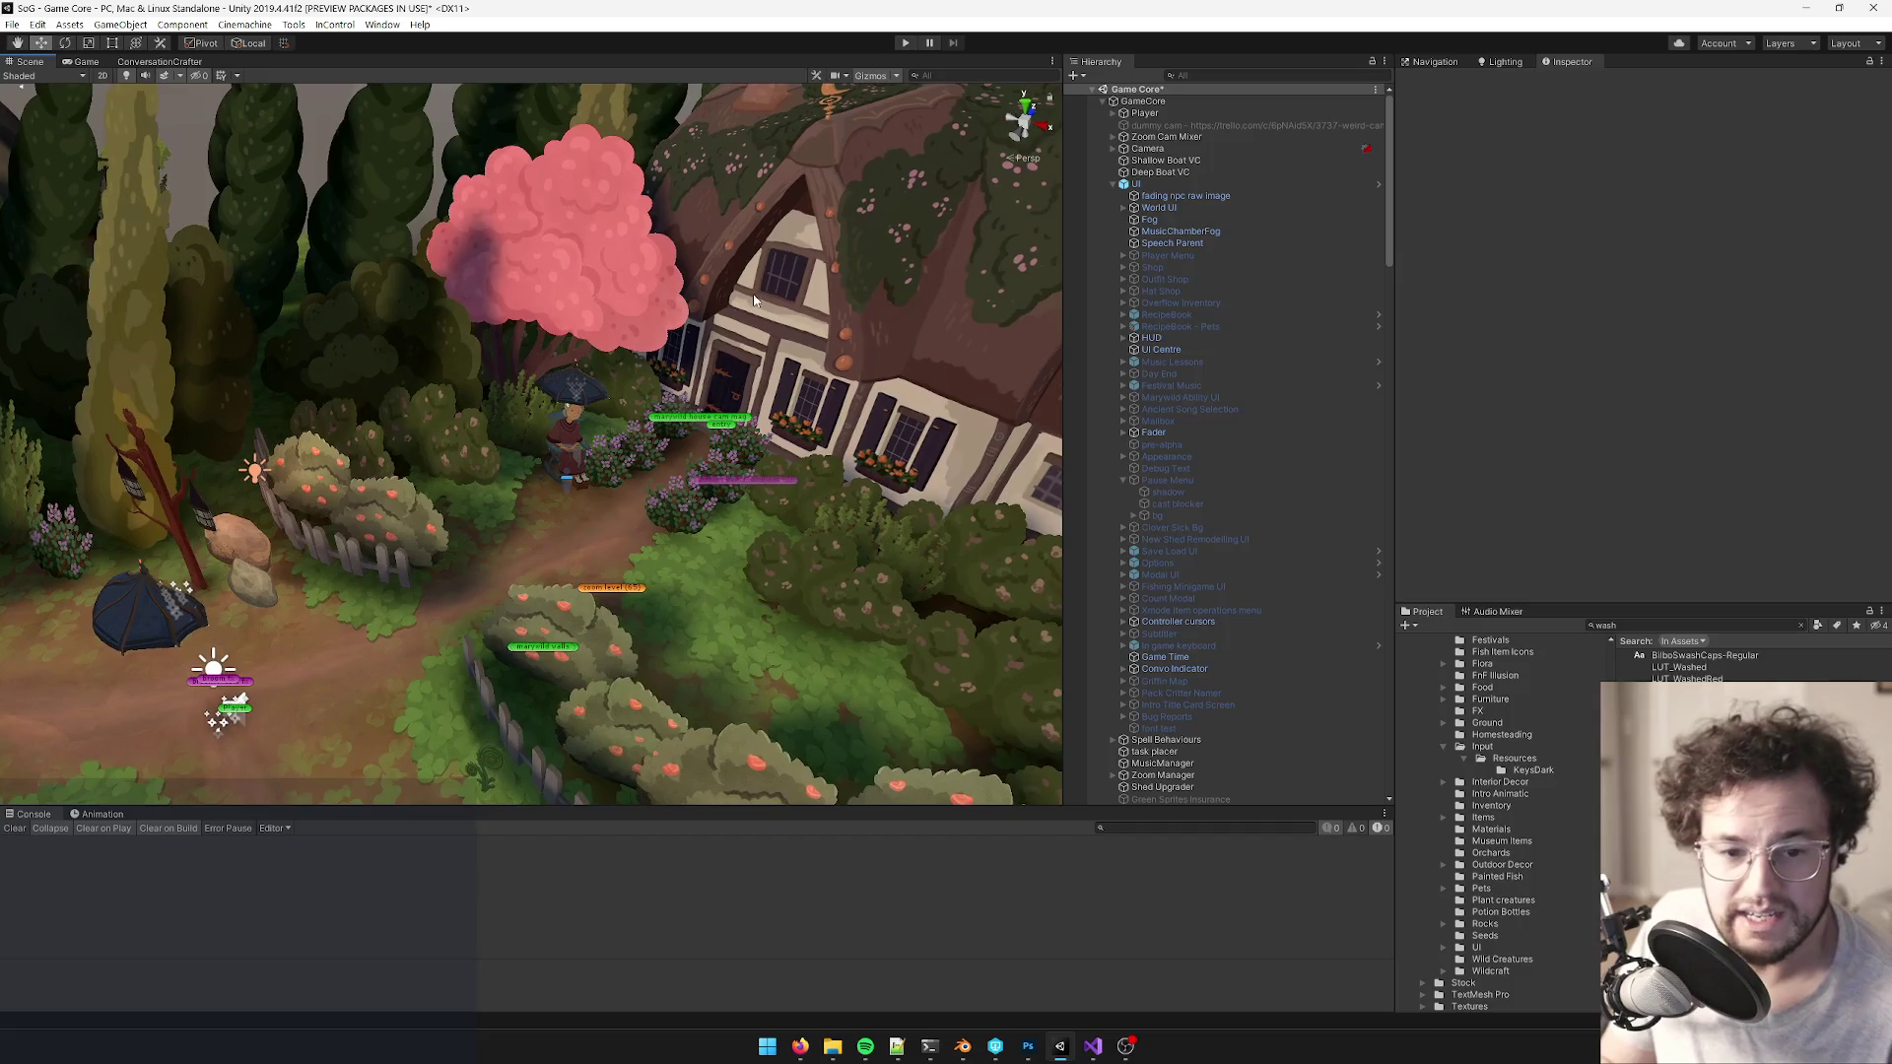
scroll(776, 294, "up", 5)
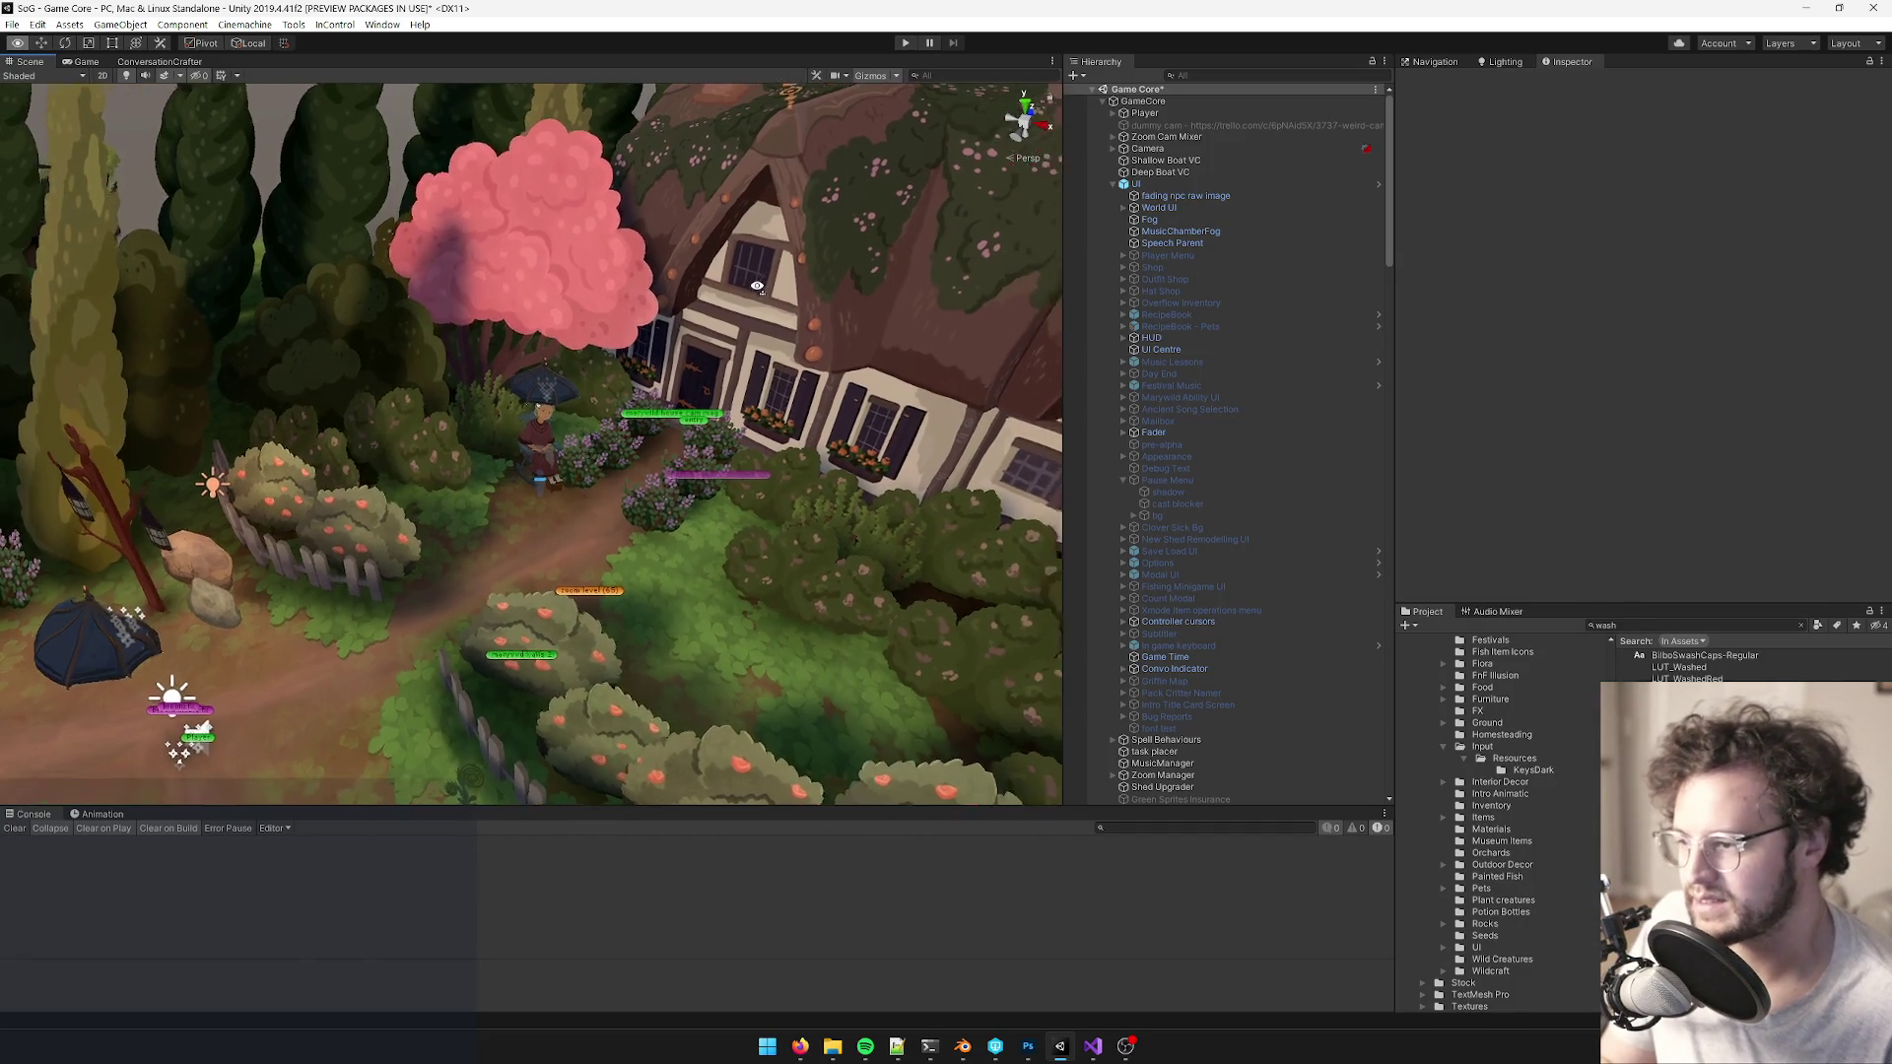
scroll(779, 293, "down", 2)
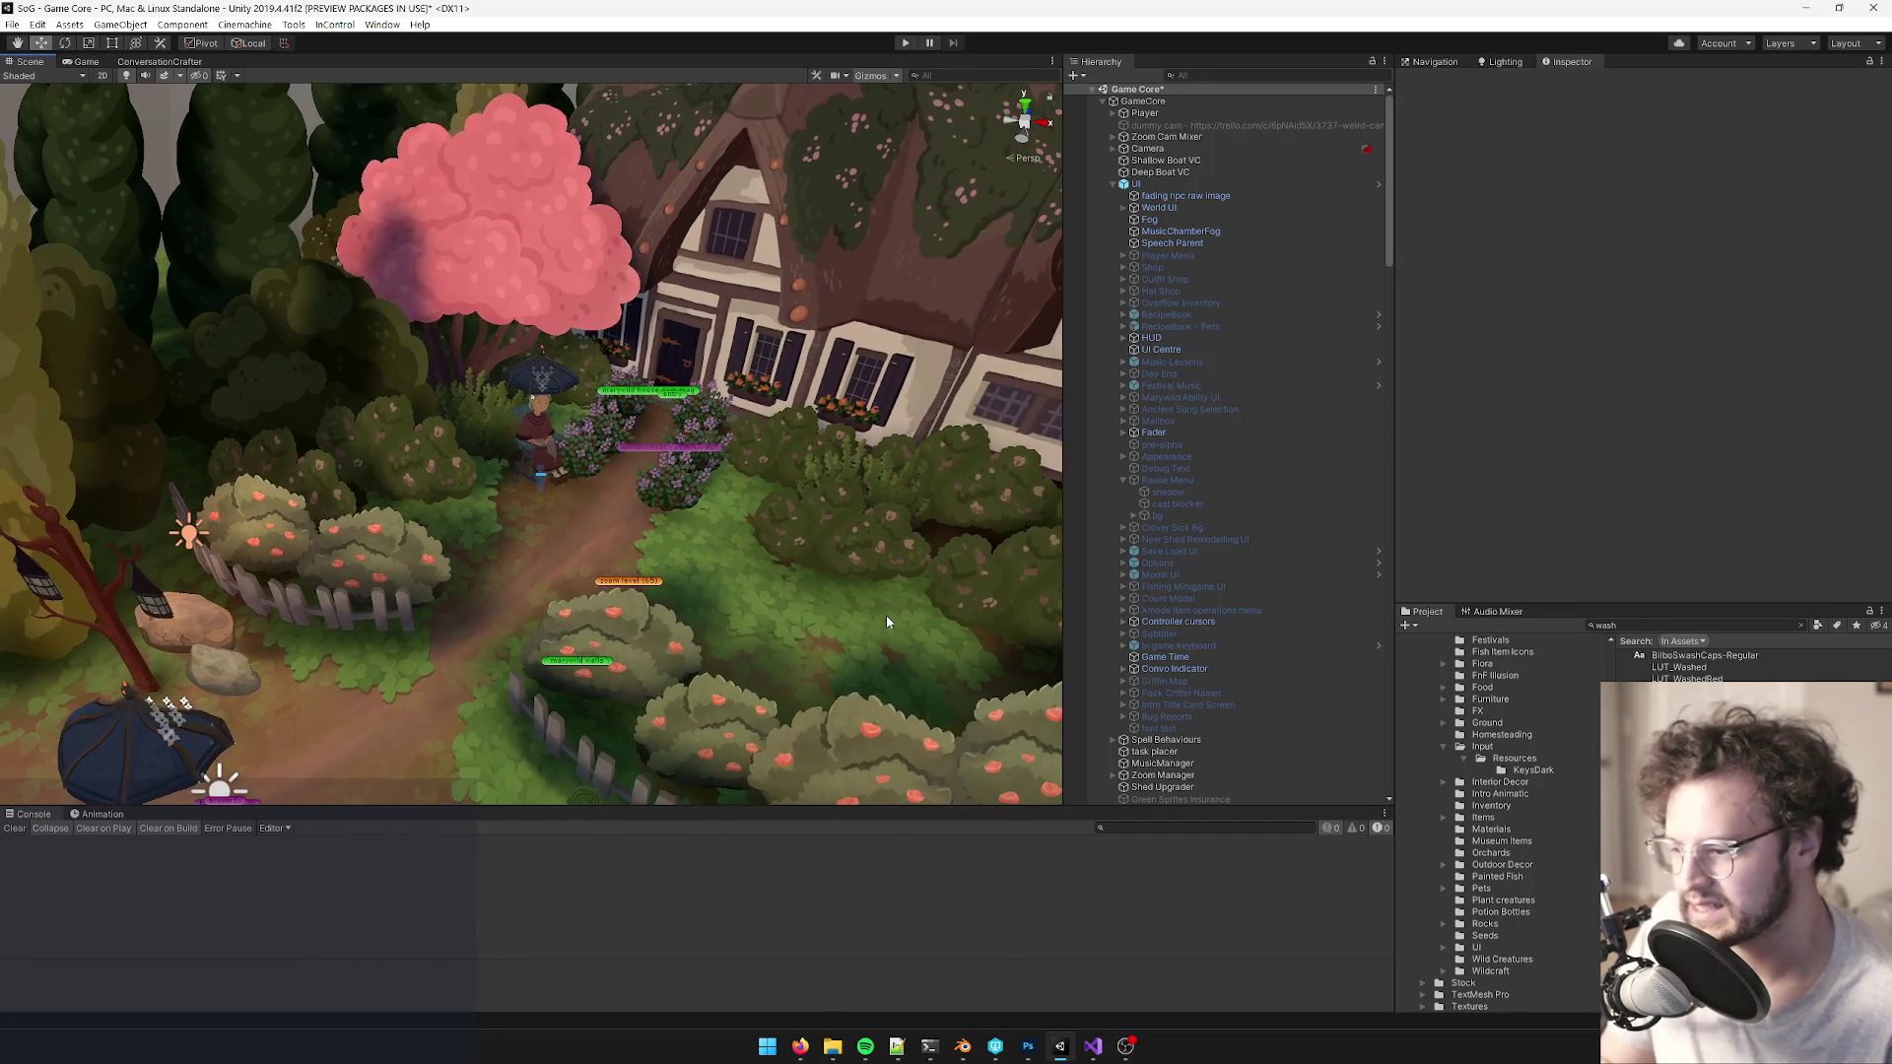
left_click(1637, 624)
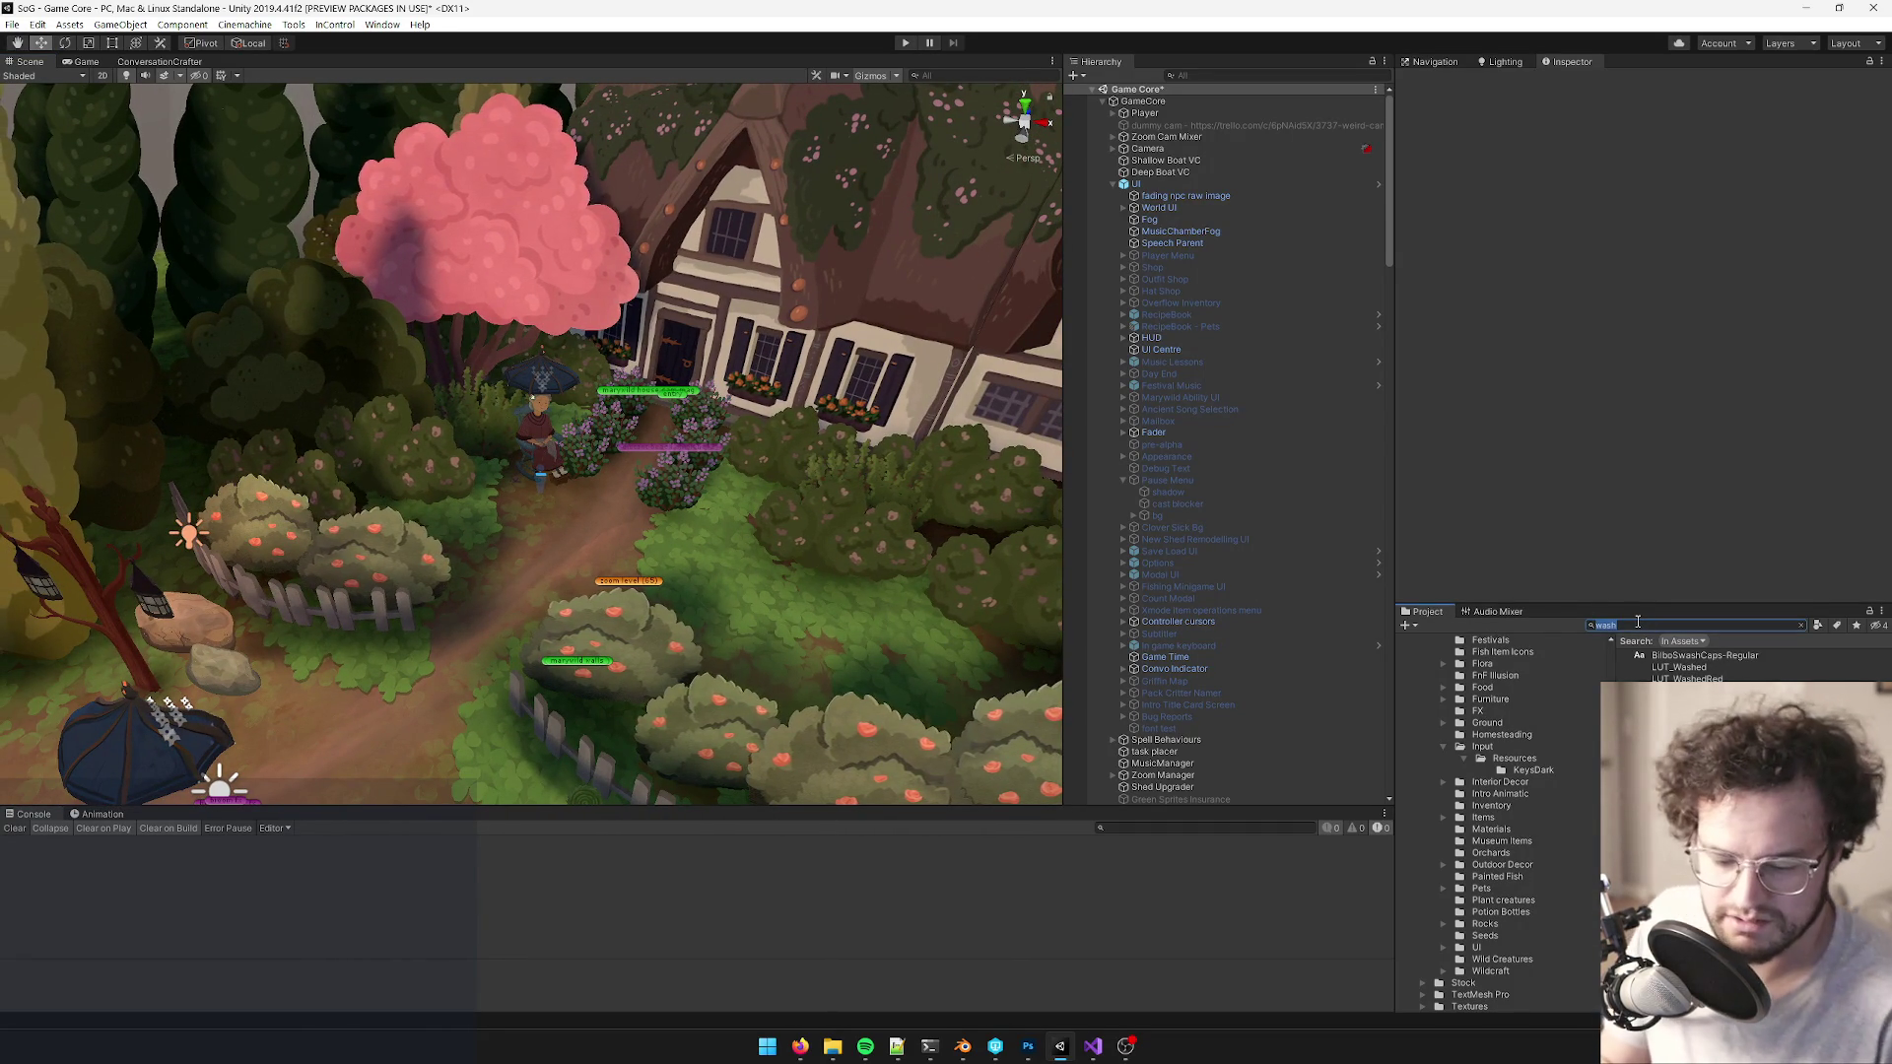
type("reminisc")
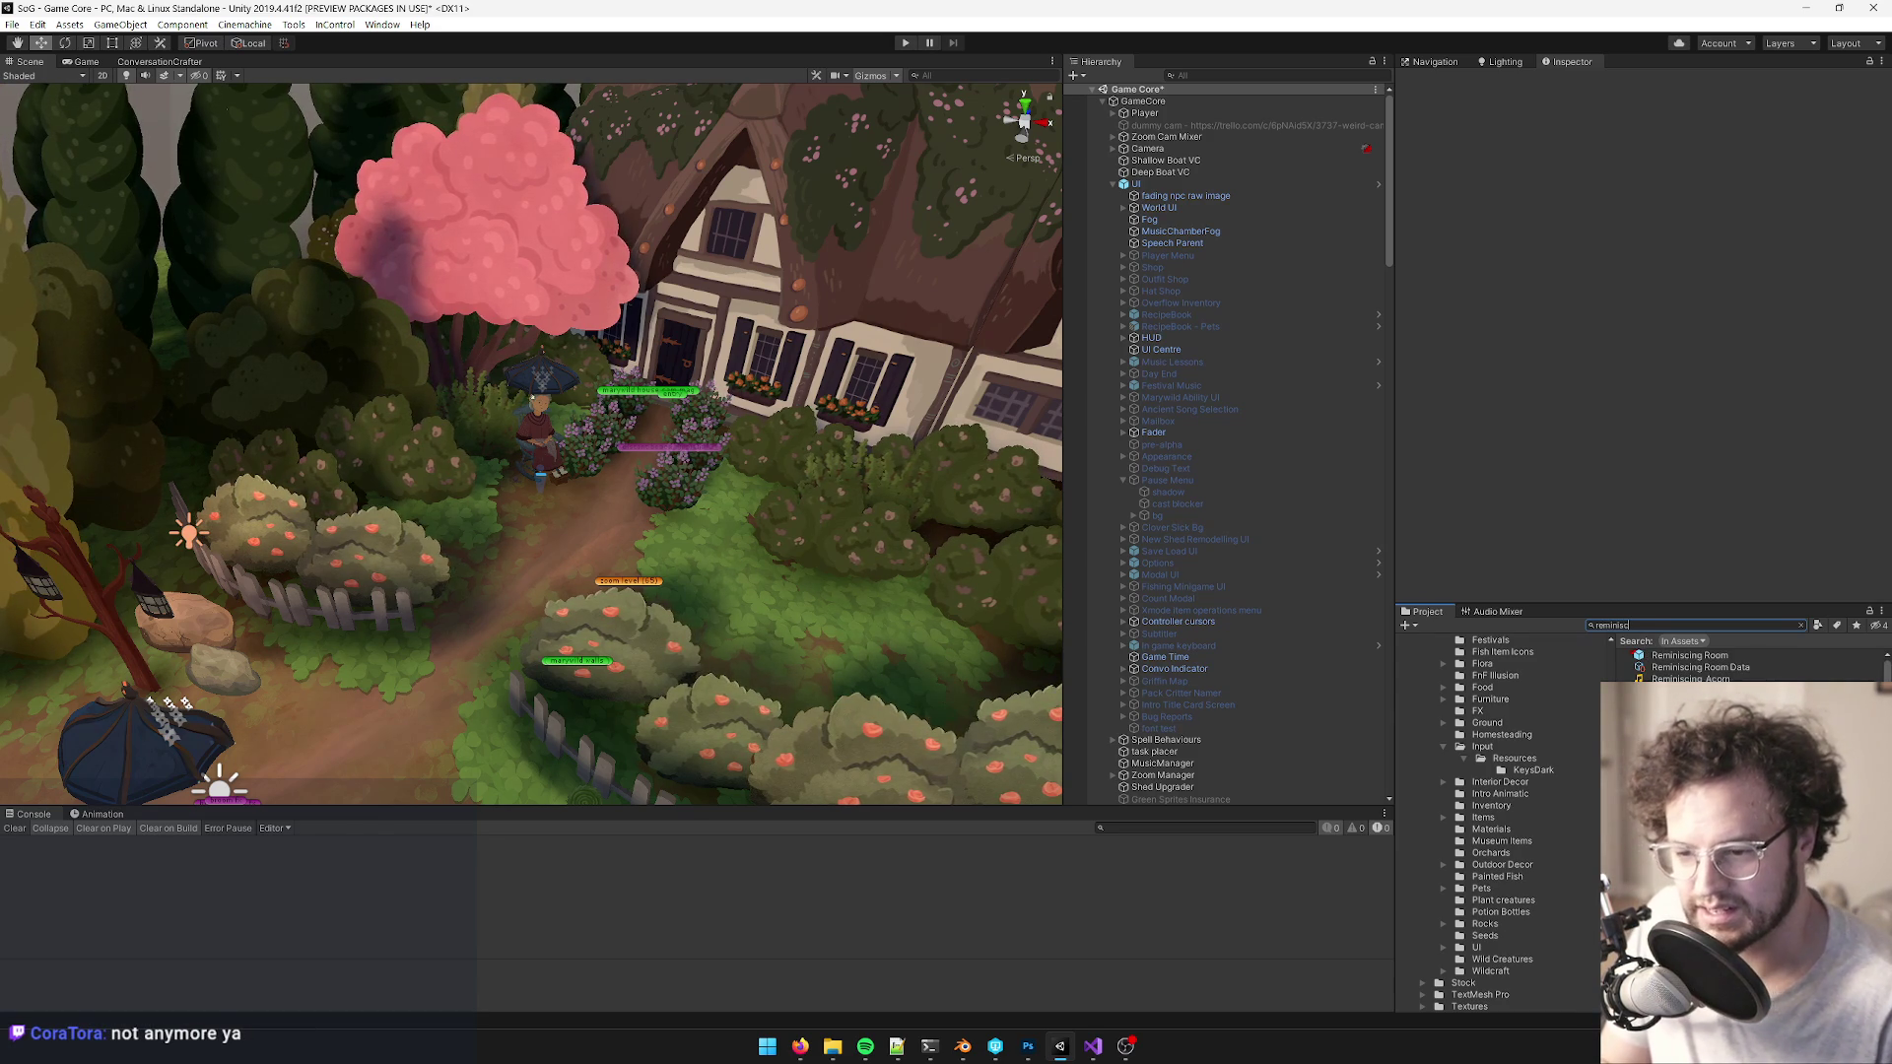
scroll(1744, 670, "down", 3)
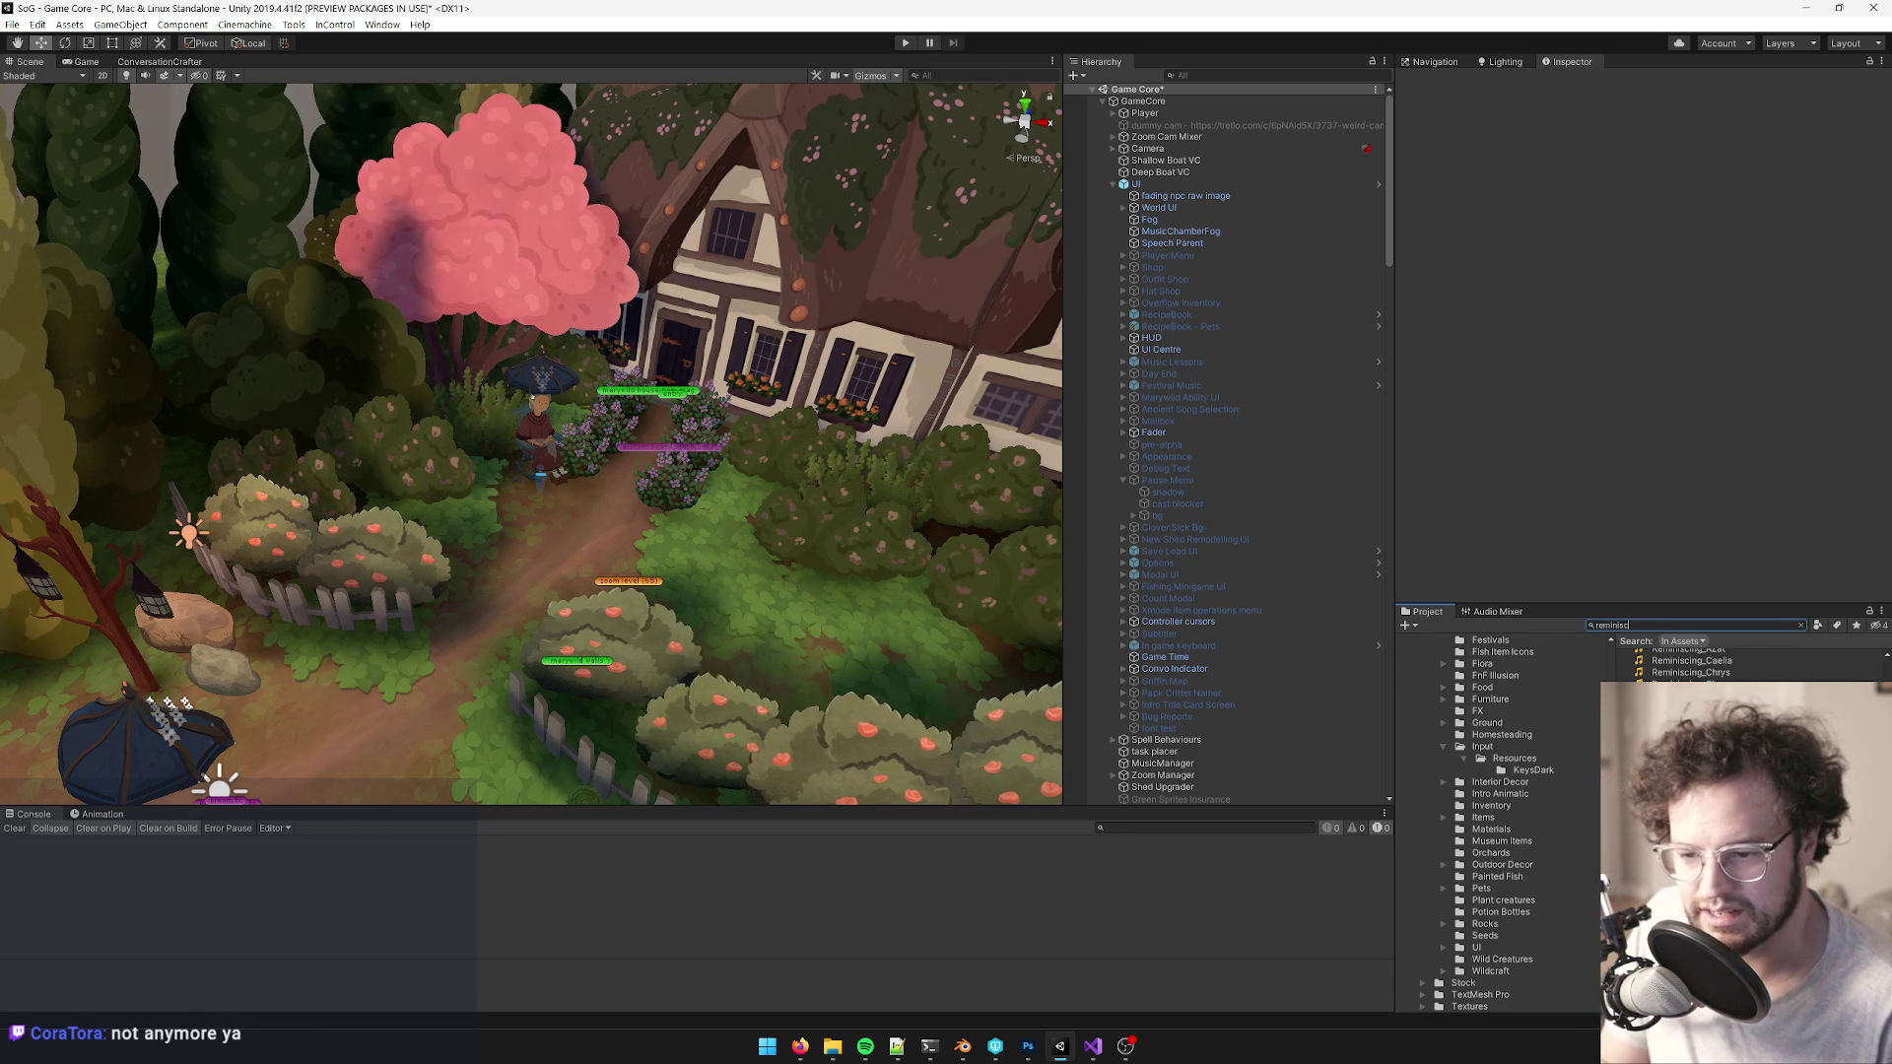
left_click(1691, 684)
mouse_move(1613, 246)
left_mouse_down()
mouse_move(1613, 448)
mouse_move(1621, 404)
left_mouse_up()
scroll(1659, 228, "down", 3)
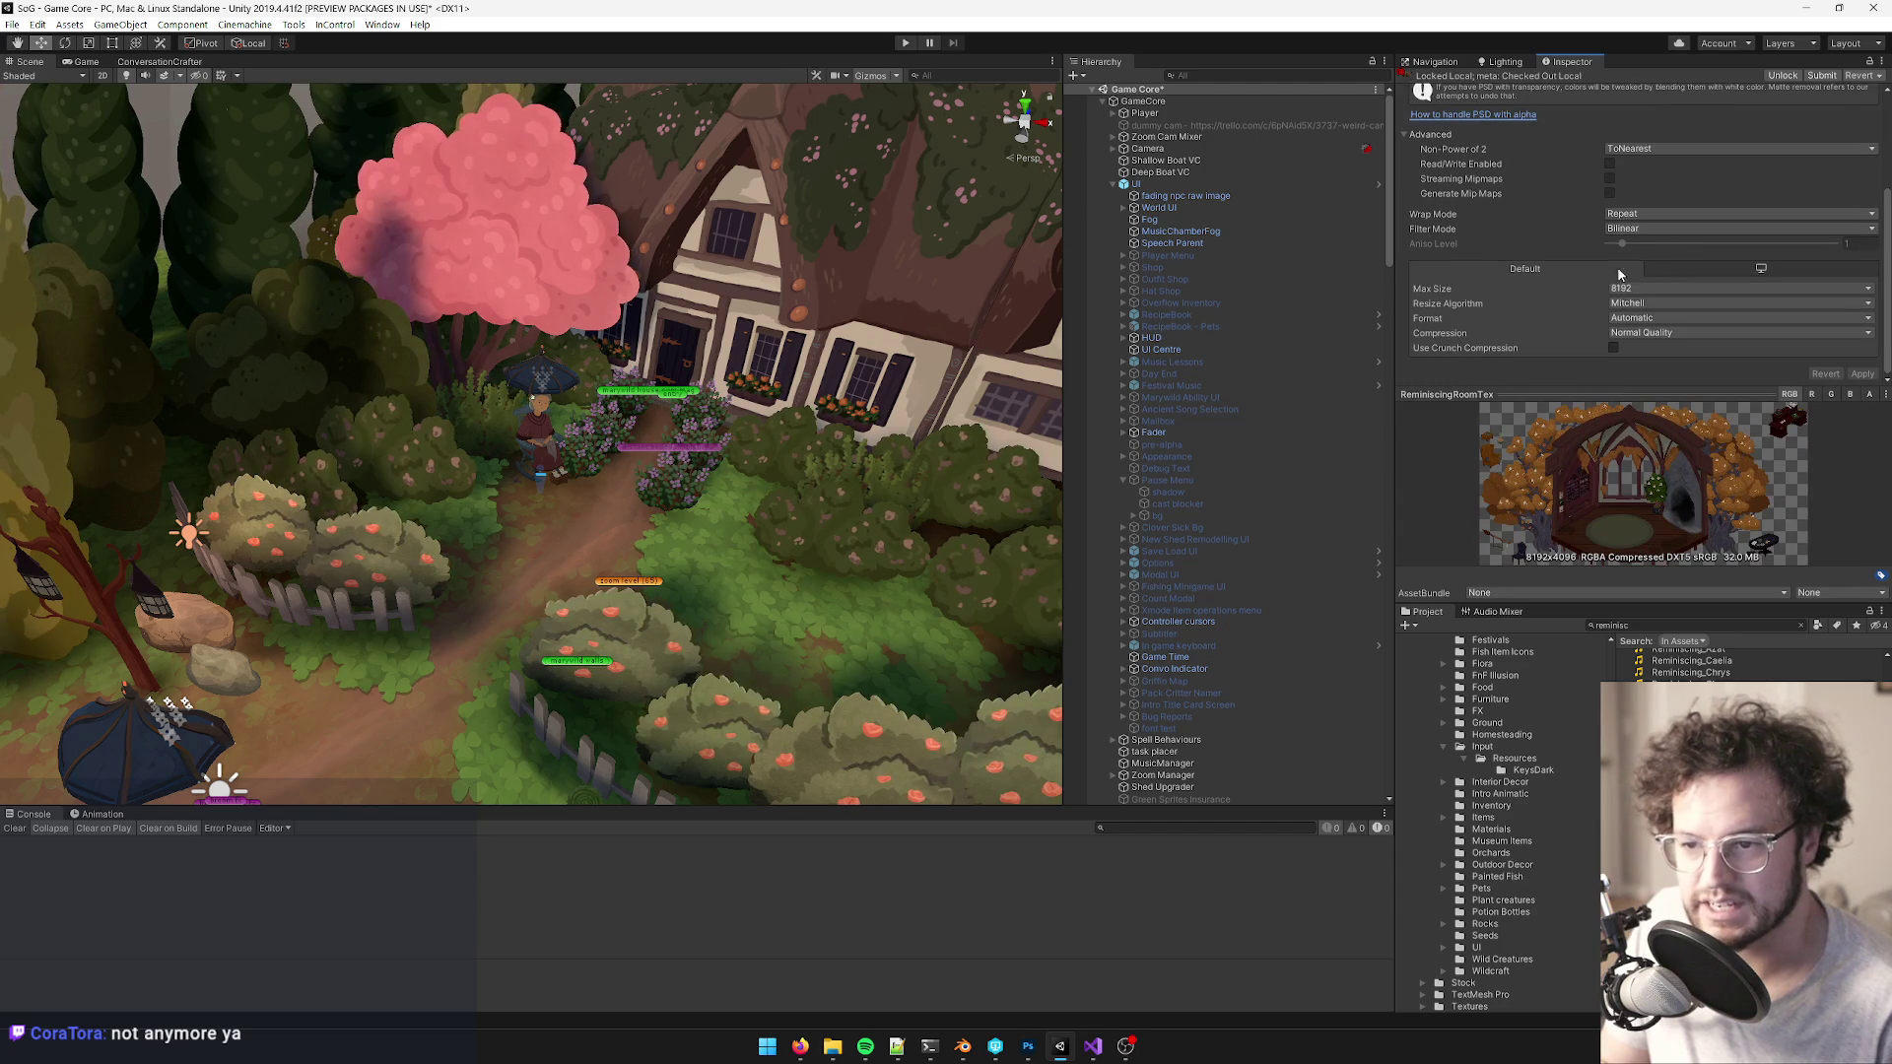
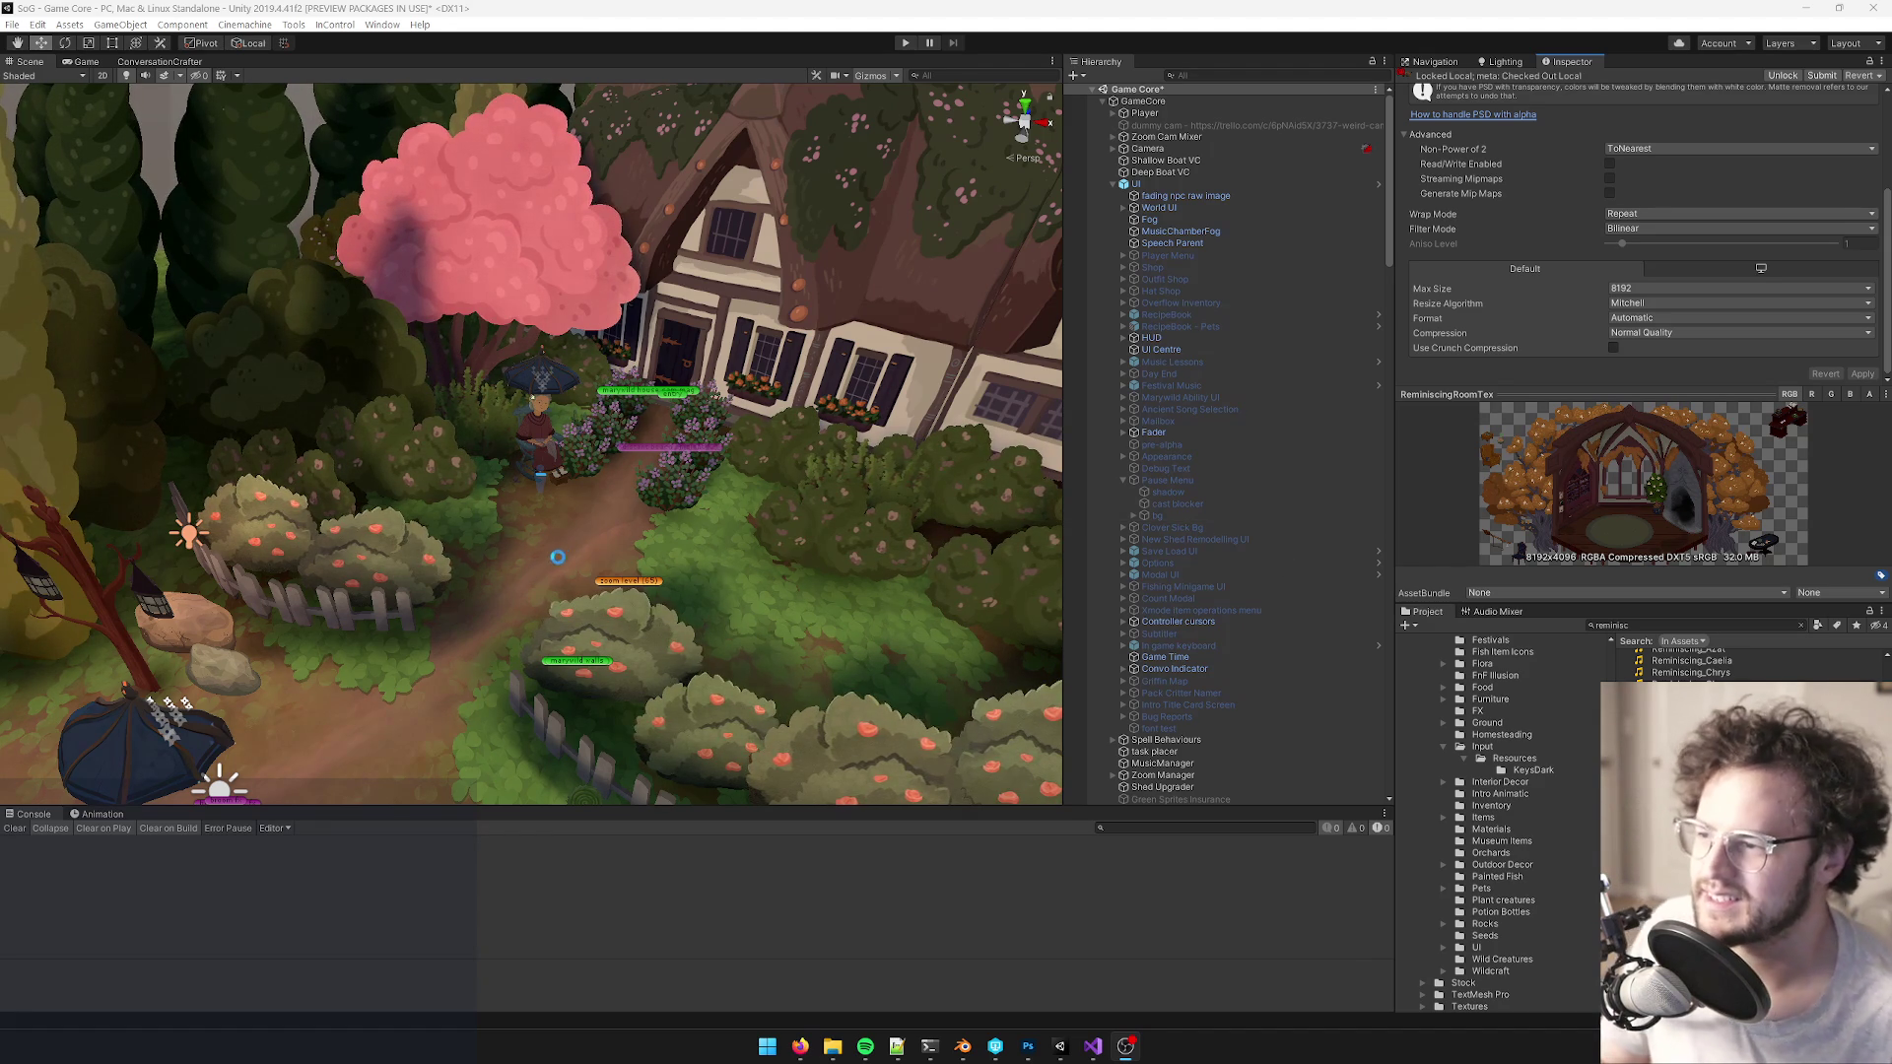
- Find Reminiscing Room with a Hierarchy search for 'reminiscing r', deactivate it, then start play mode
mouse_move(706, 505)
left_mouse_down()
mouse_move(721, 485)
mouse_move(632, 490)
left_mouse_up()
key("ctrl+2")
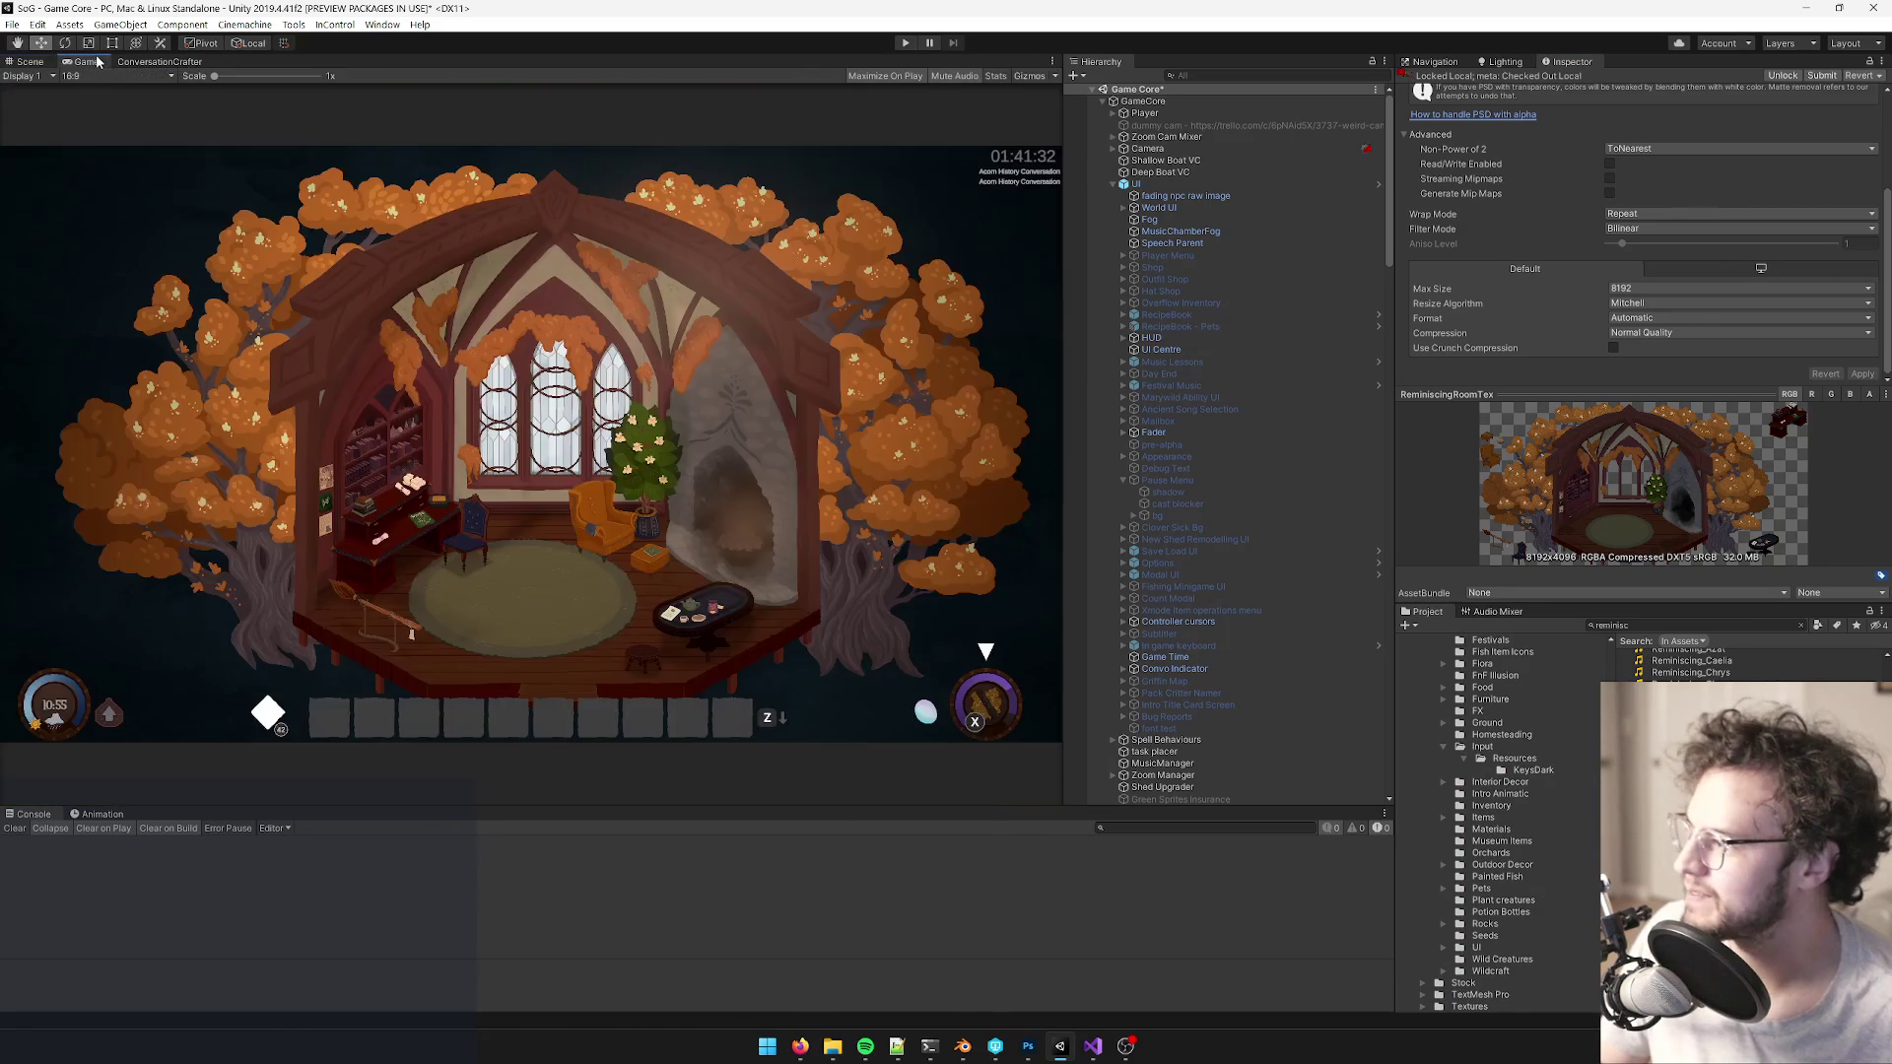
left_click(1236, 74)
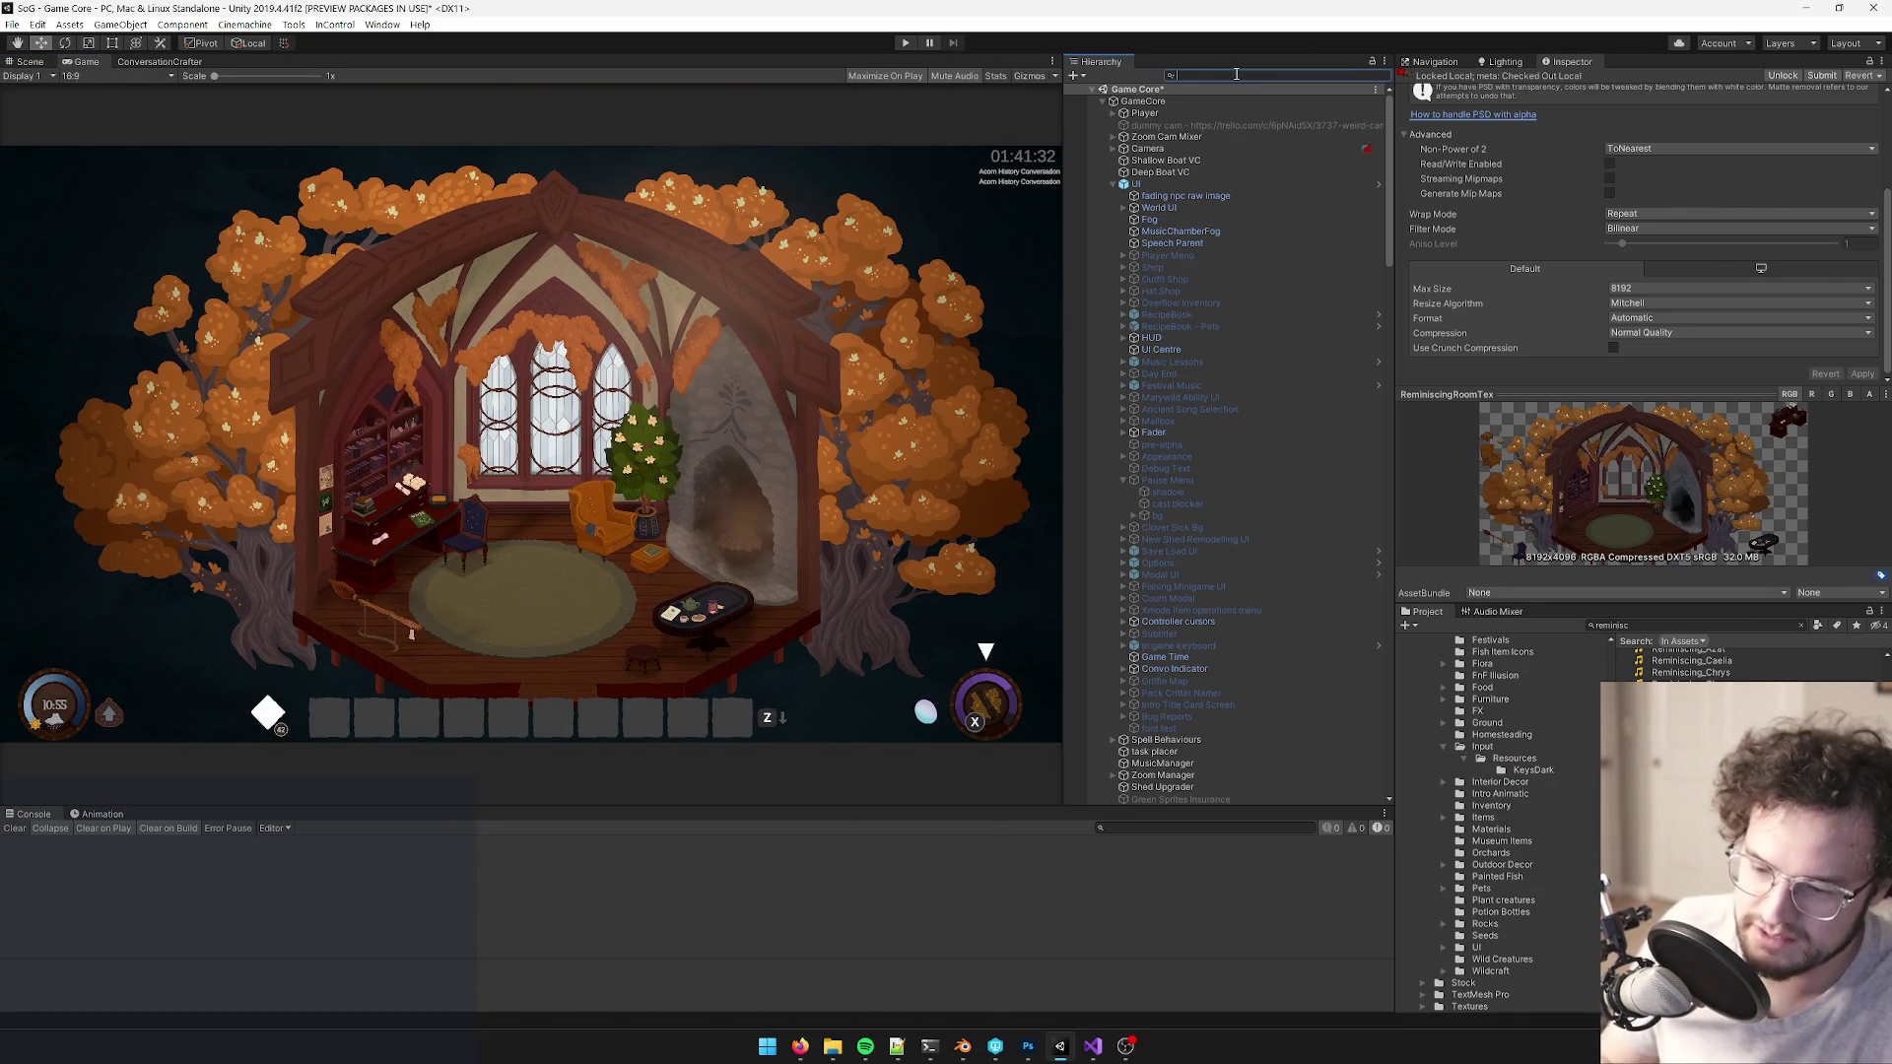
type("reminiscing r")
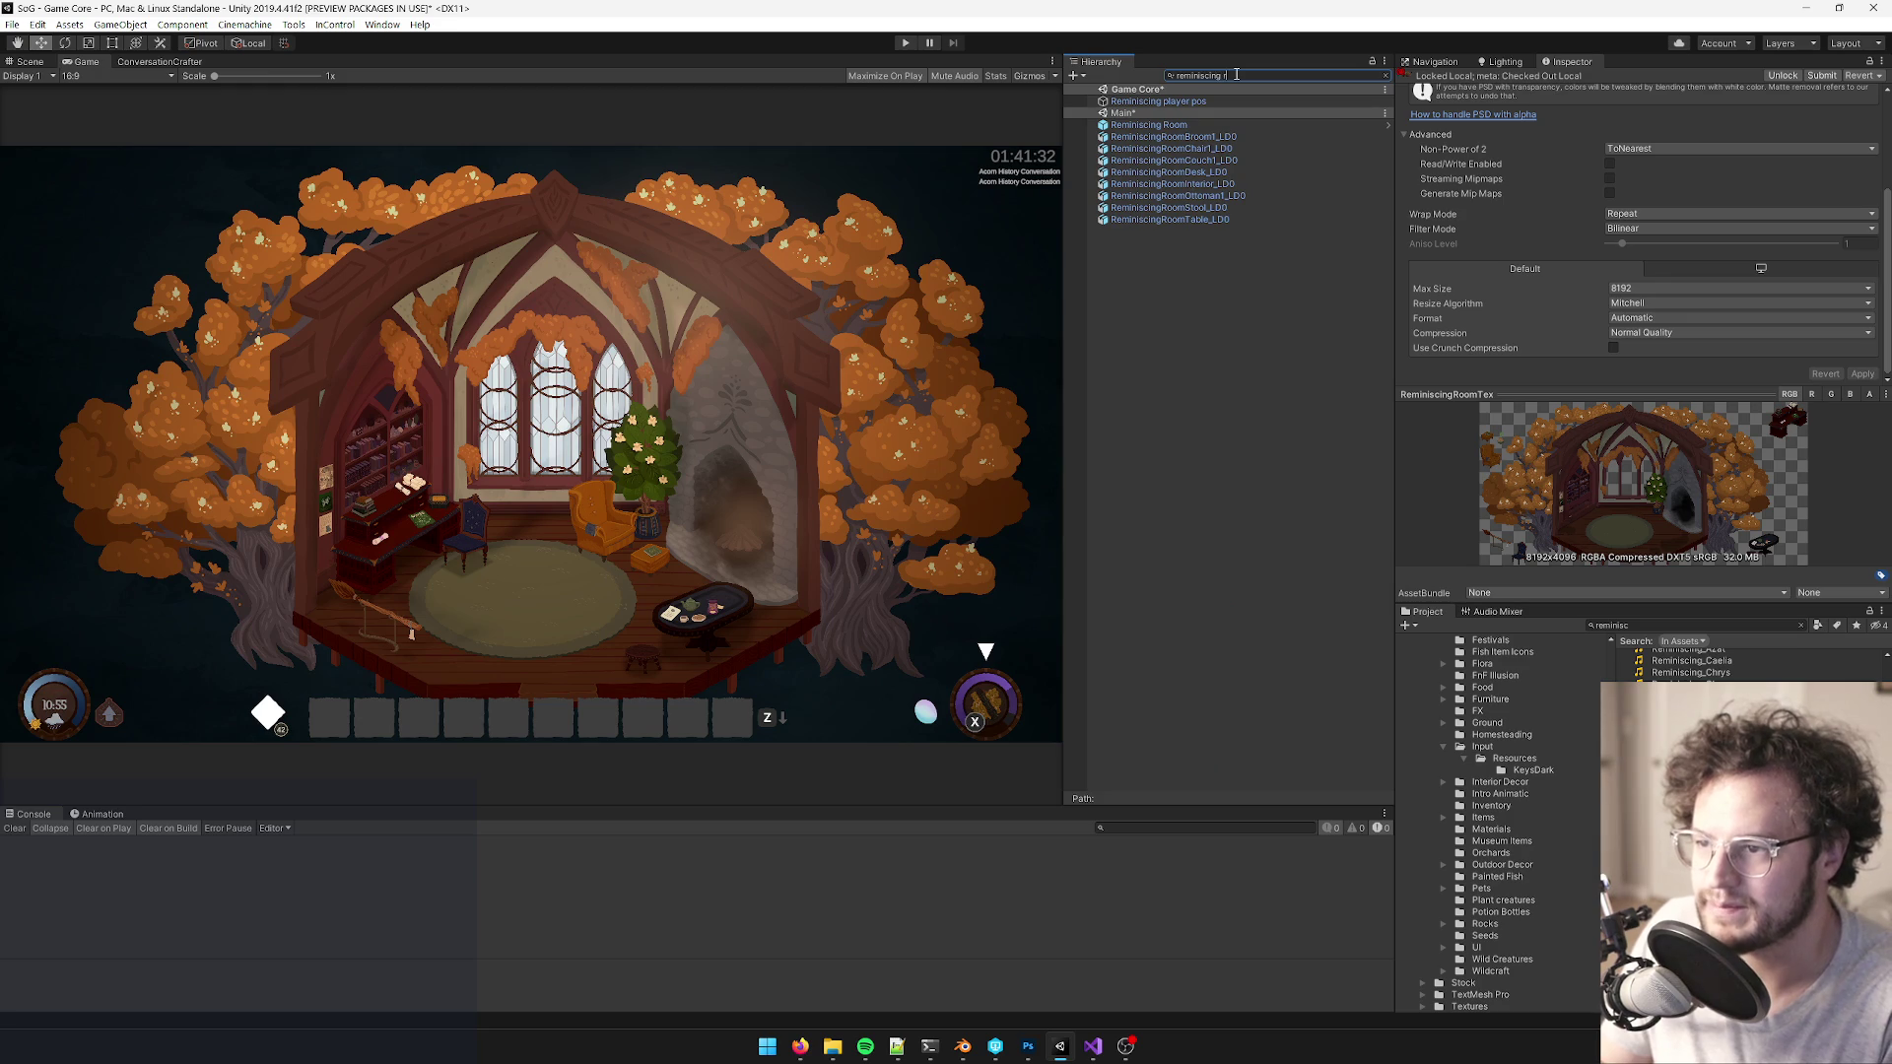
left_click(1148, 125)
left_click(1433, 83)
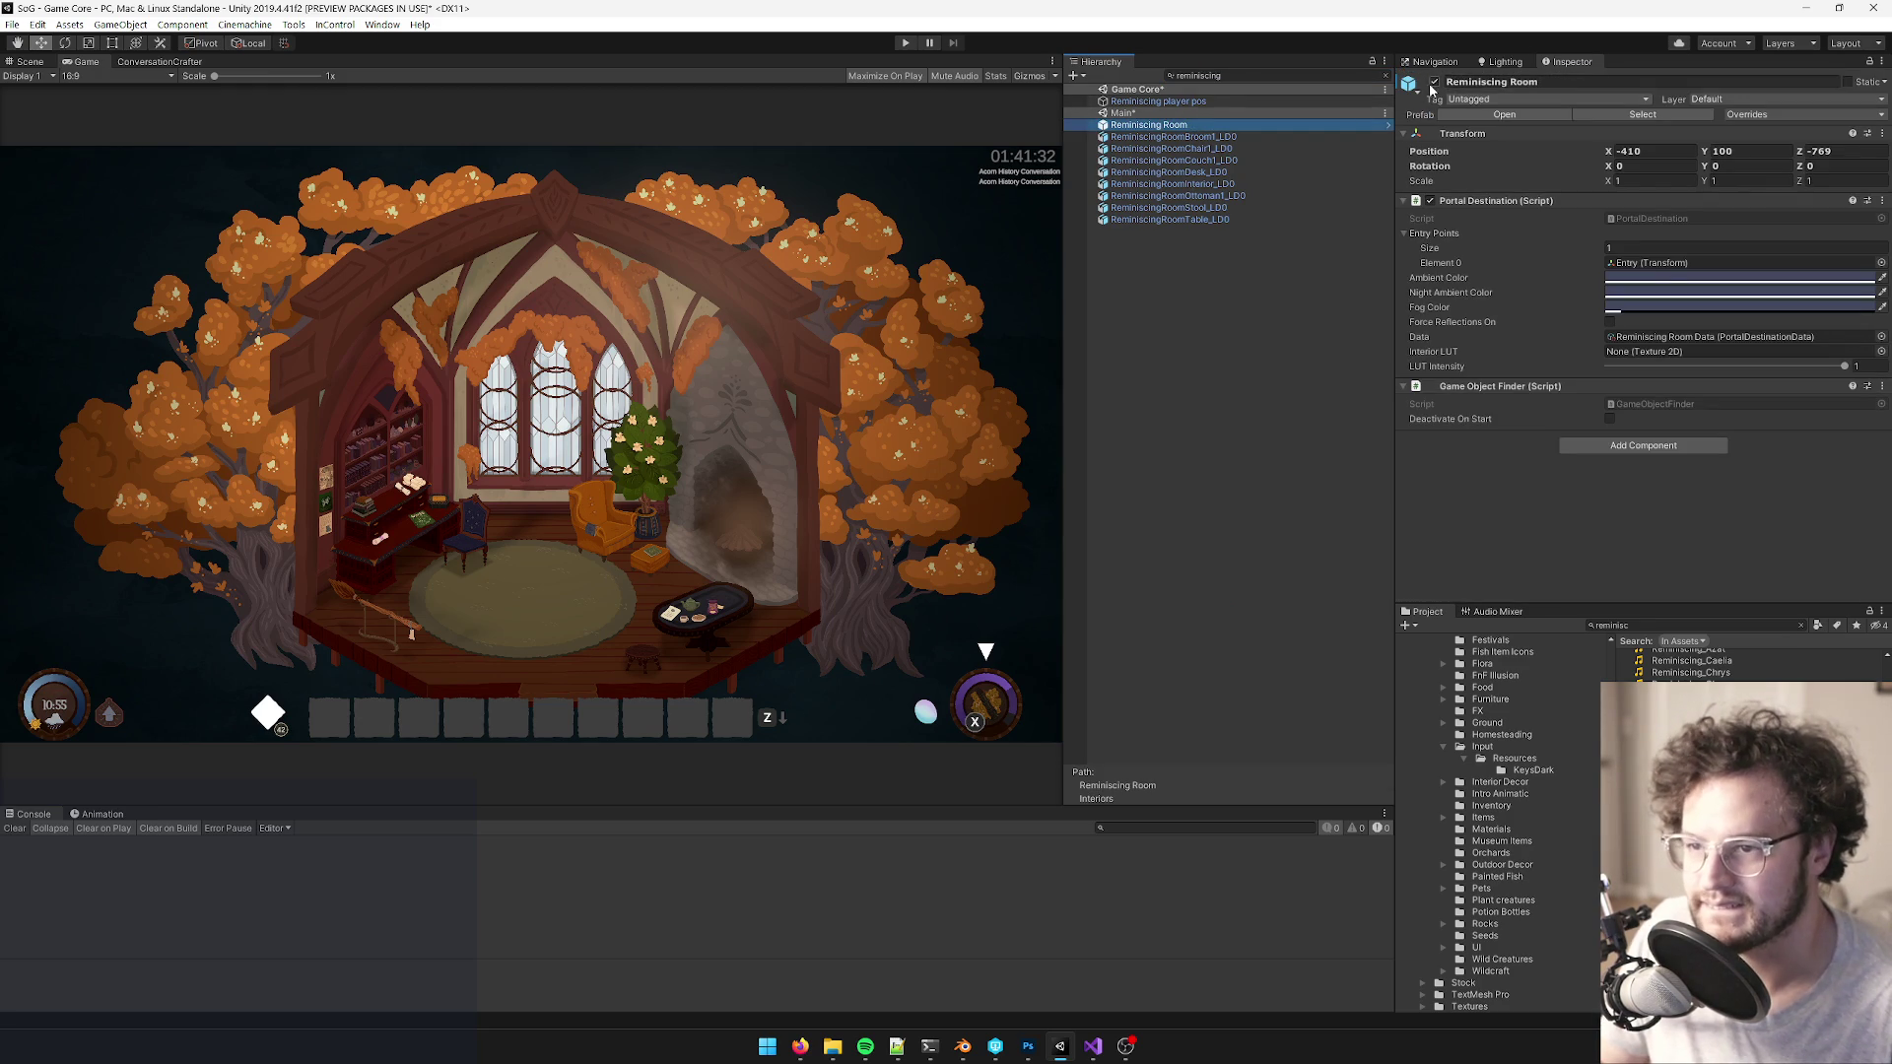
left_click(906, 44)
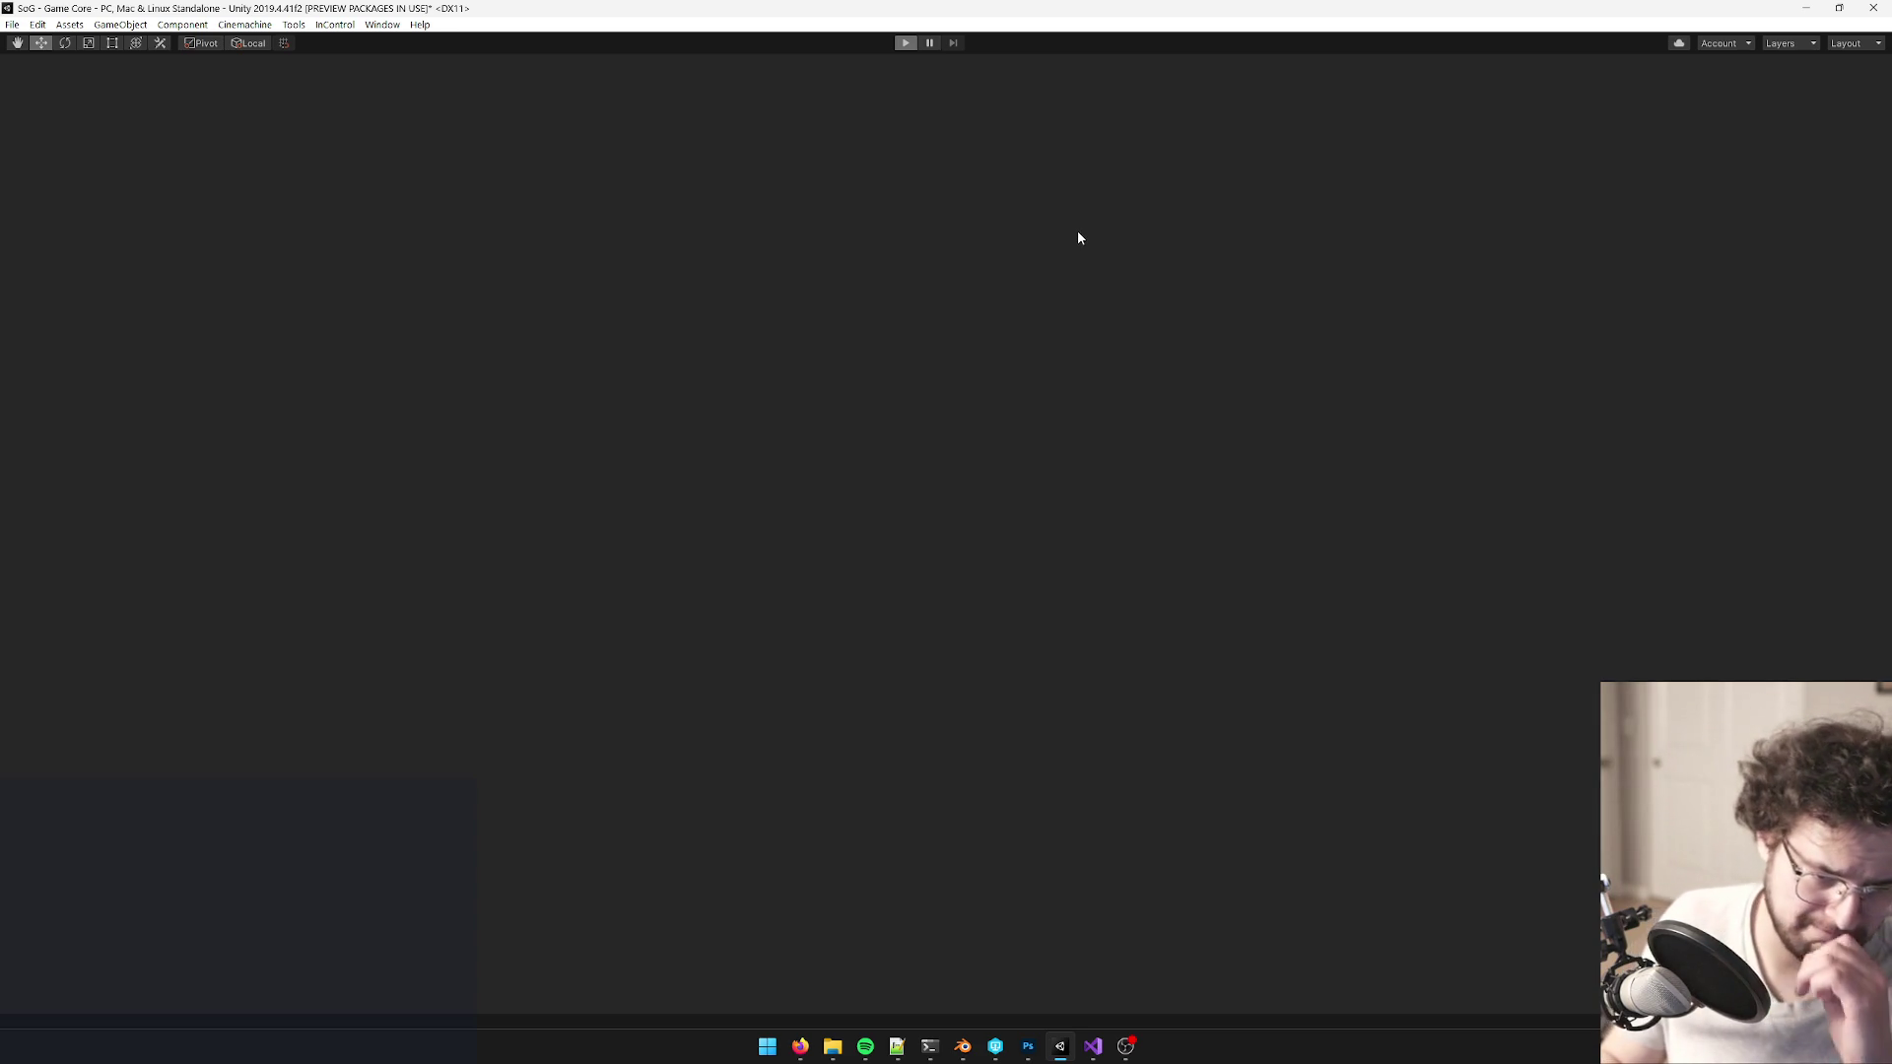
- Walk the witch up the path into the room, across the rug toward the window and desk
key("w")
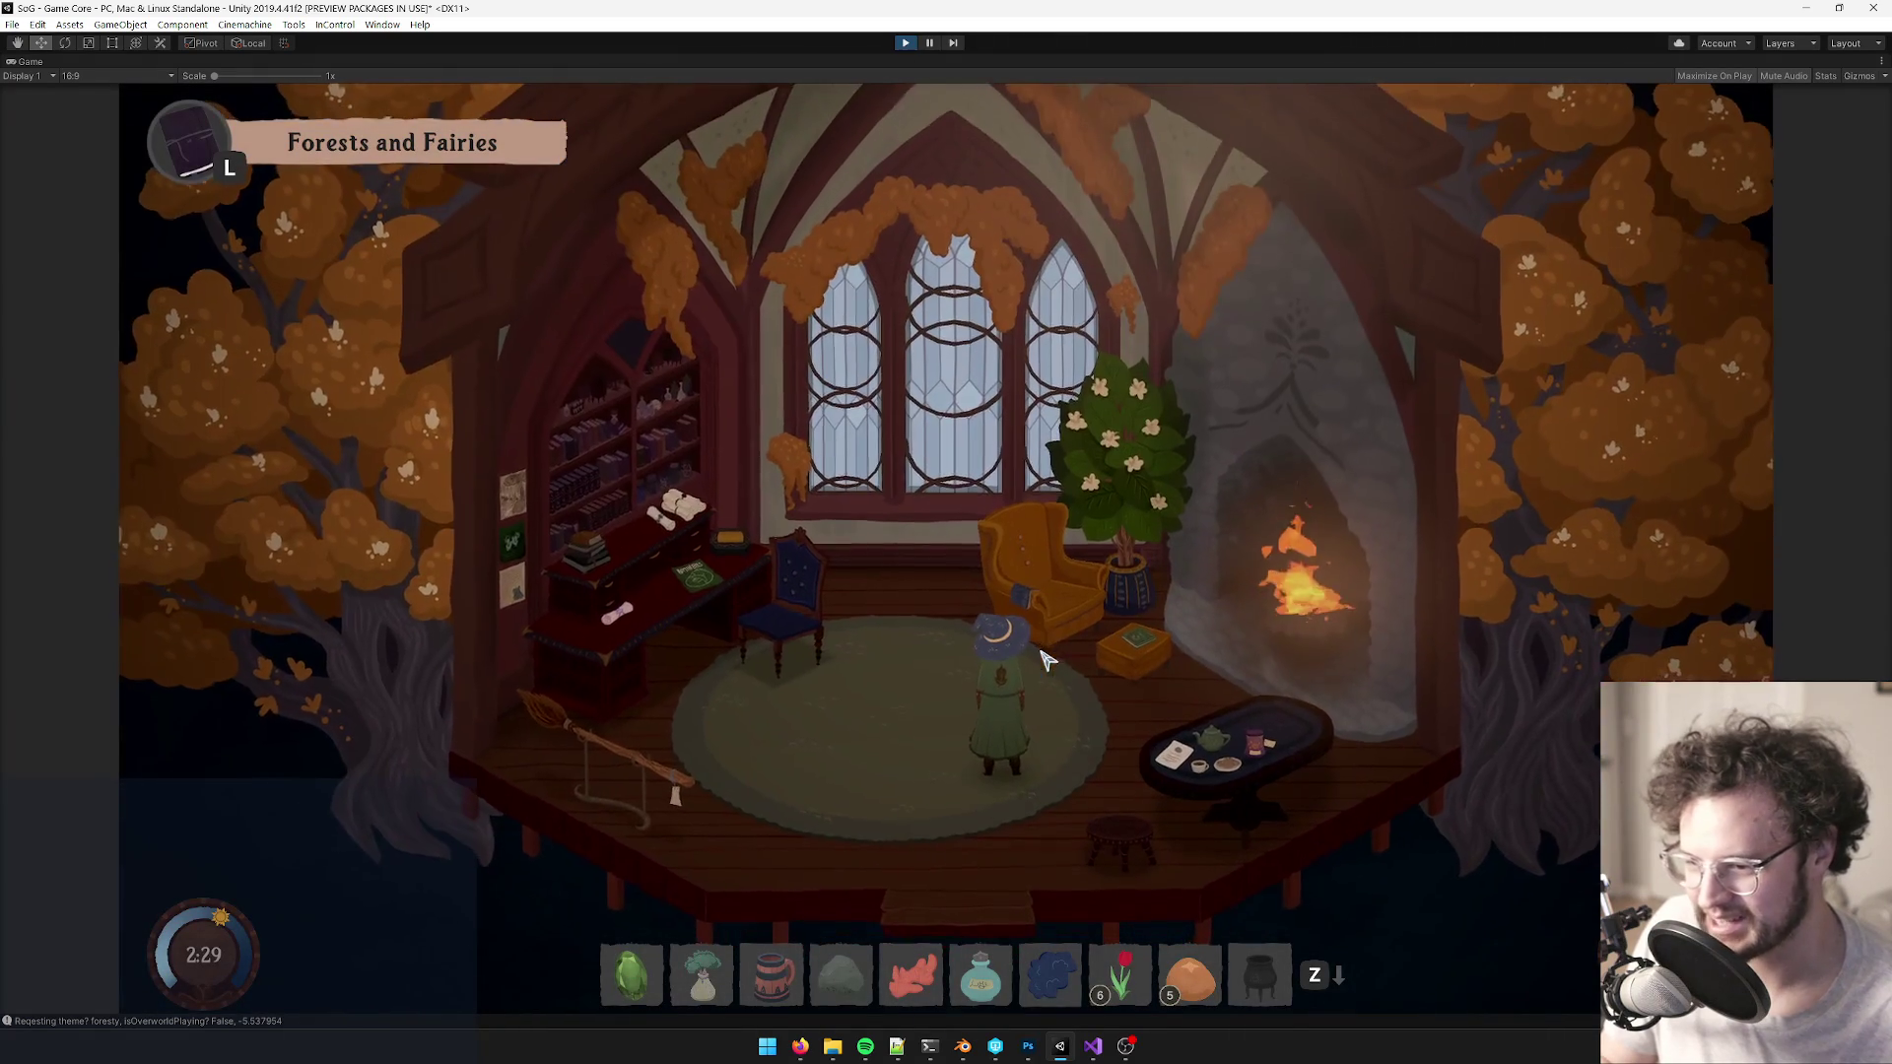
key("s")
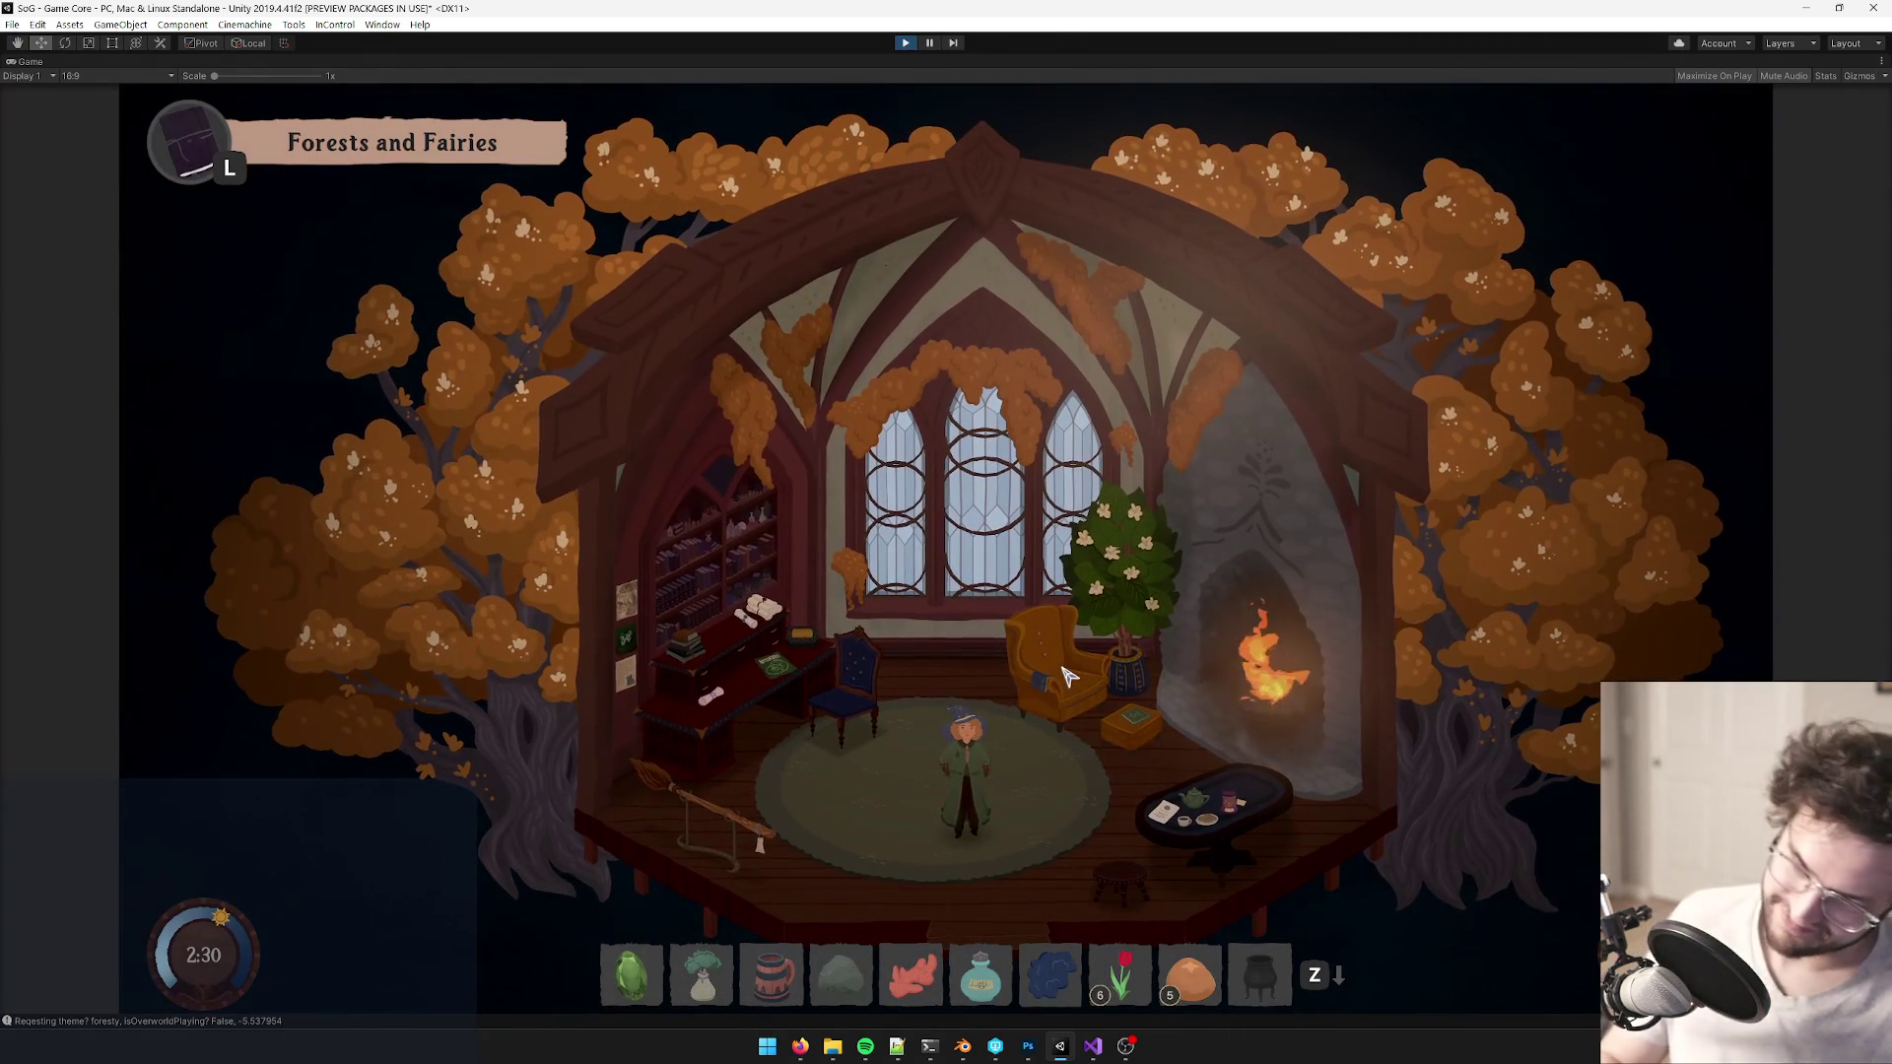
key("a")
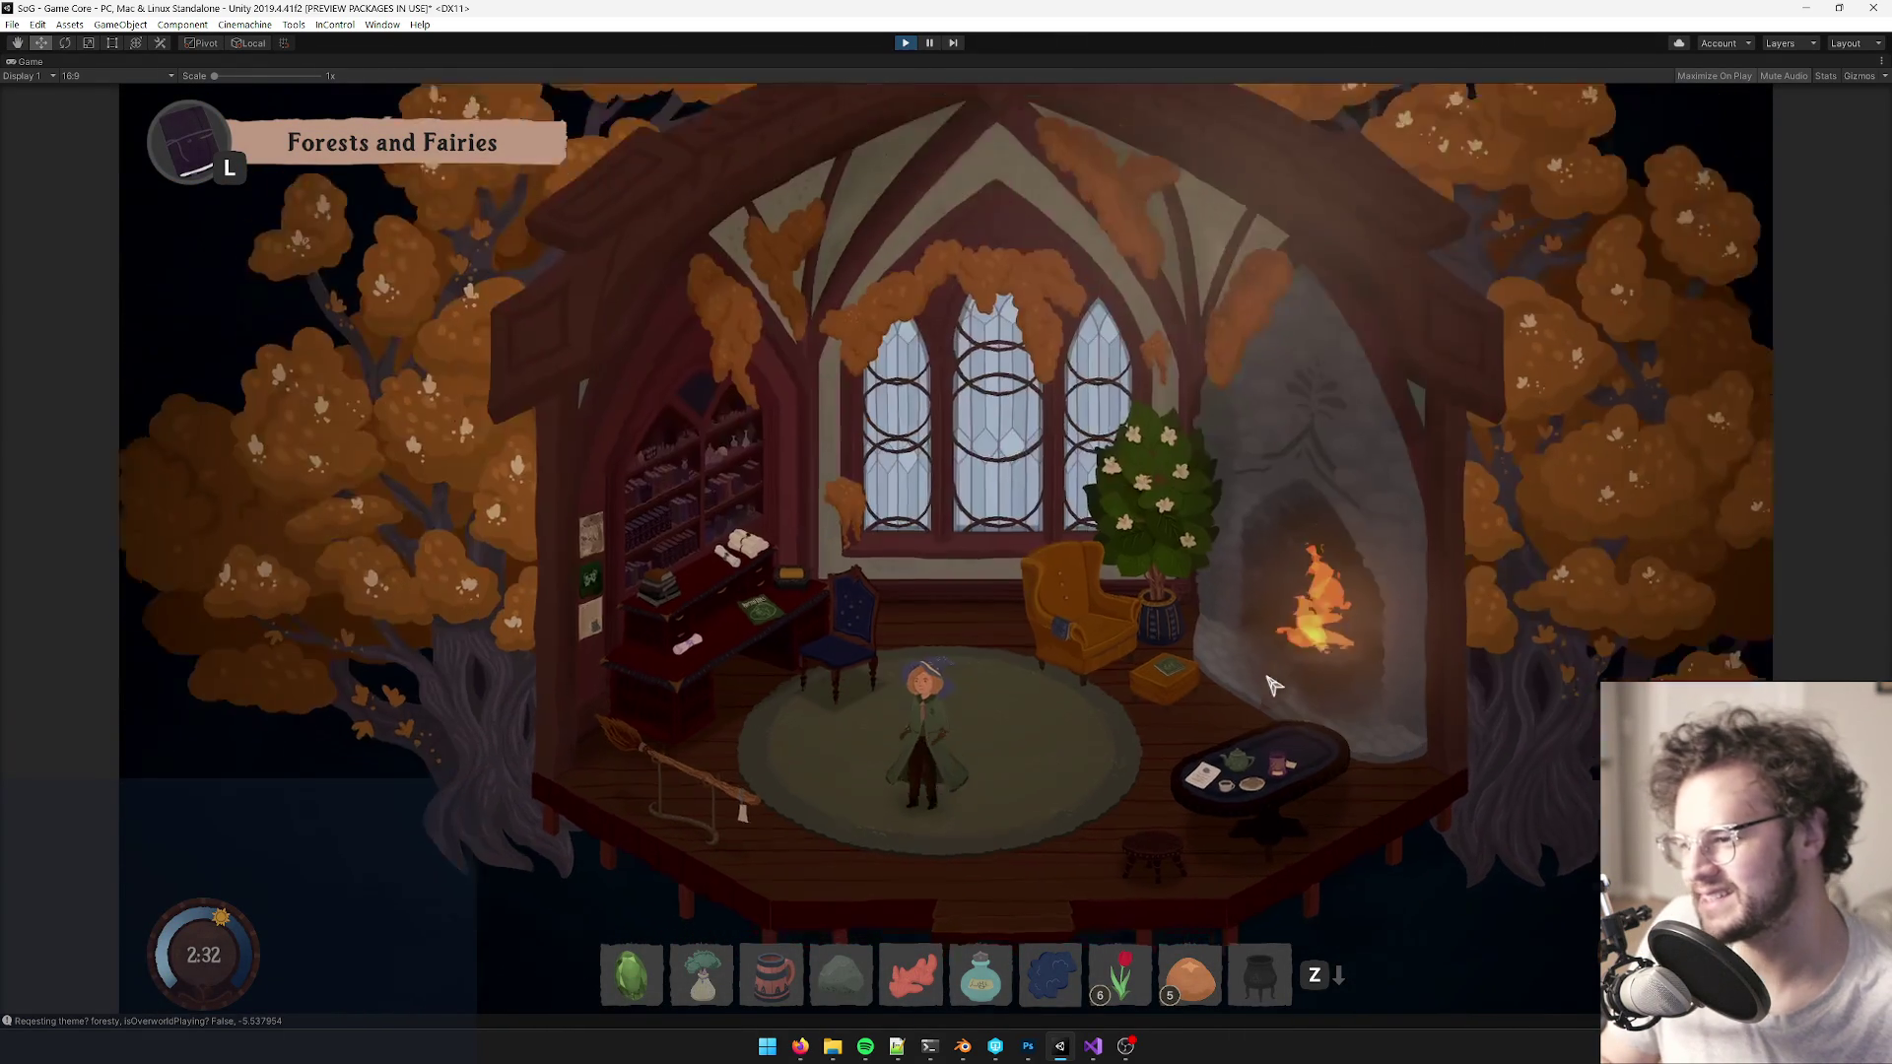
key("w")
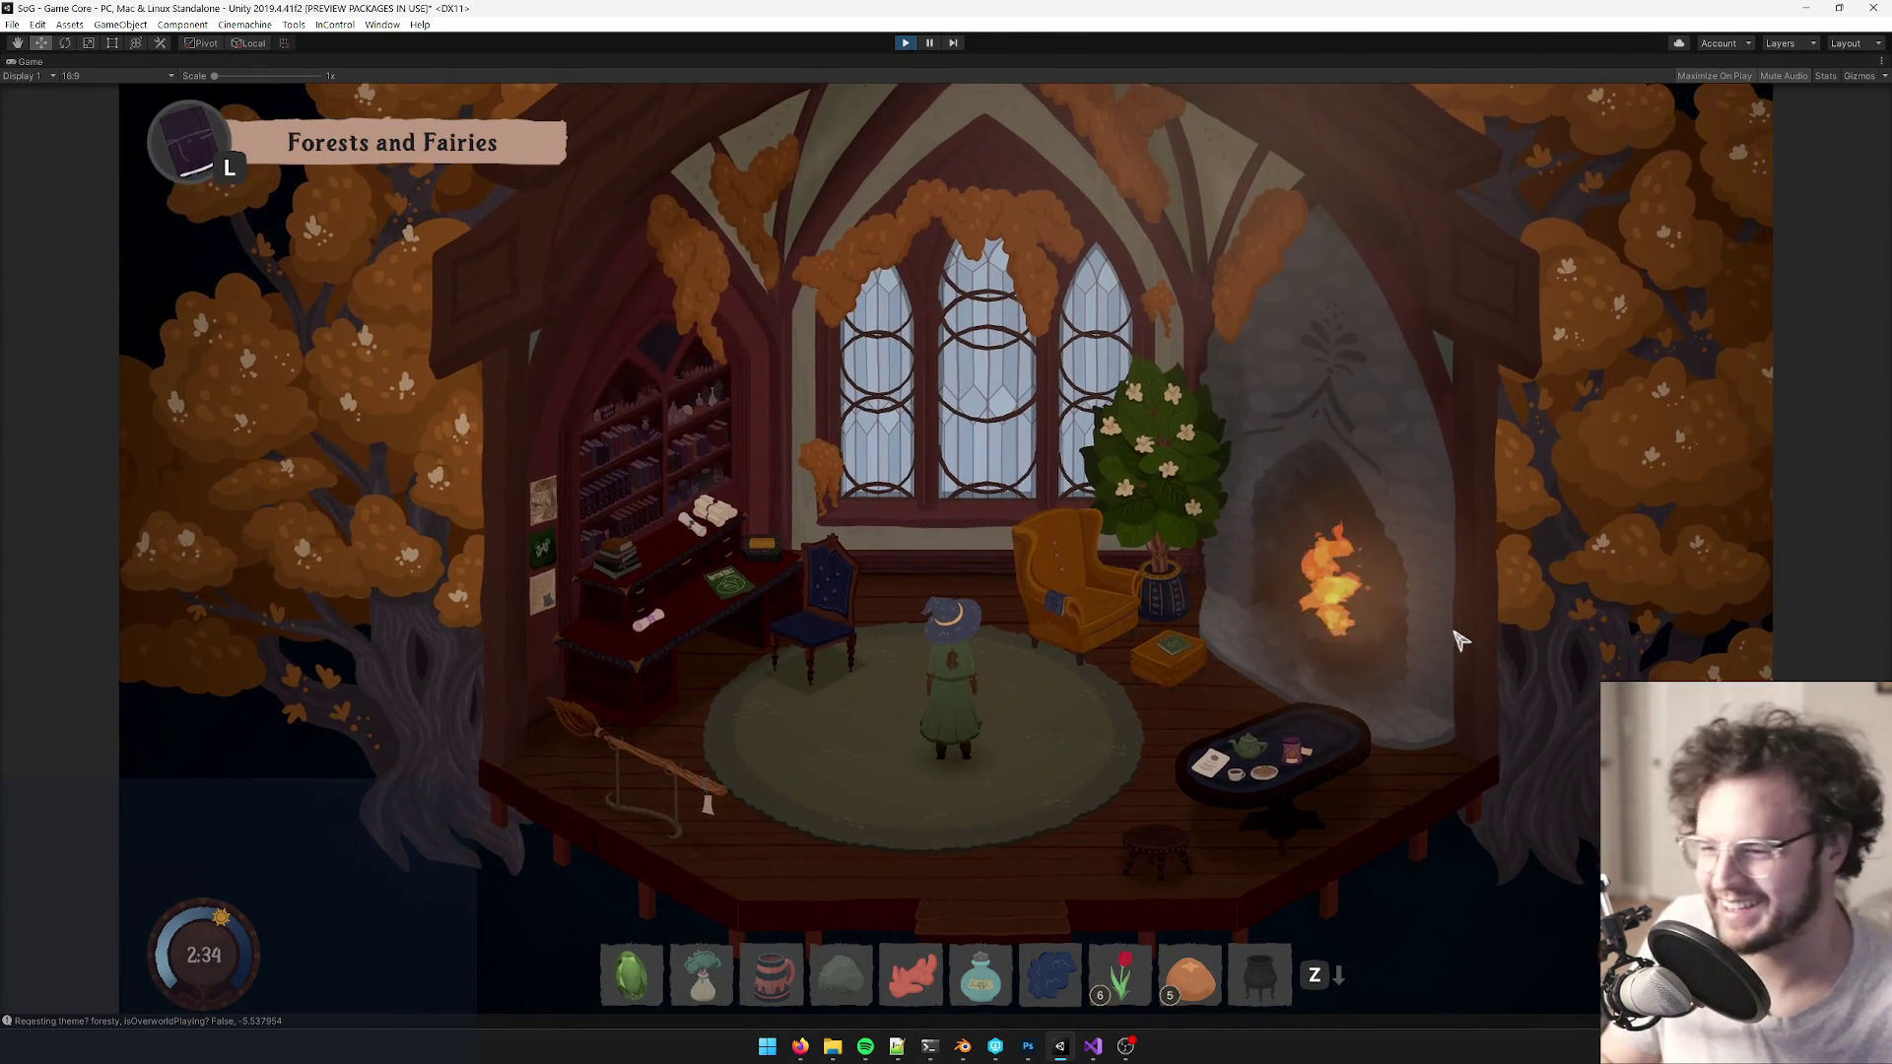
key("s")
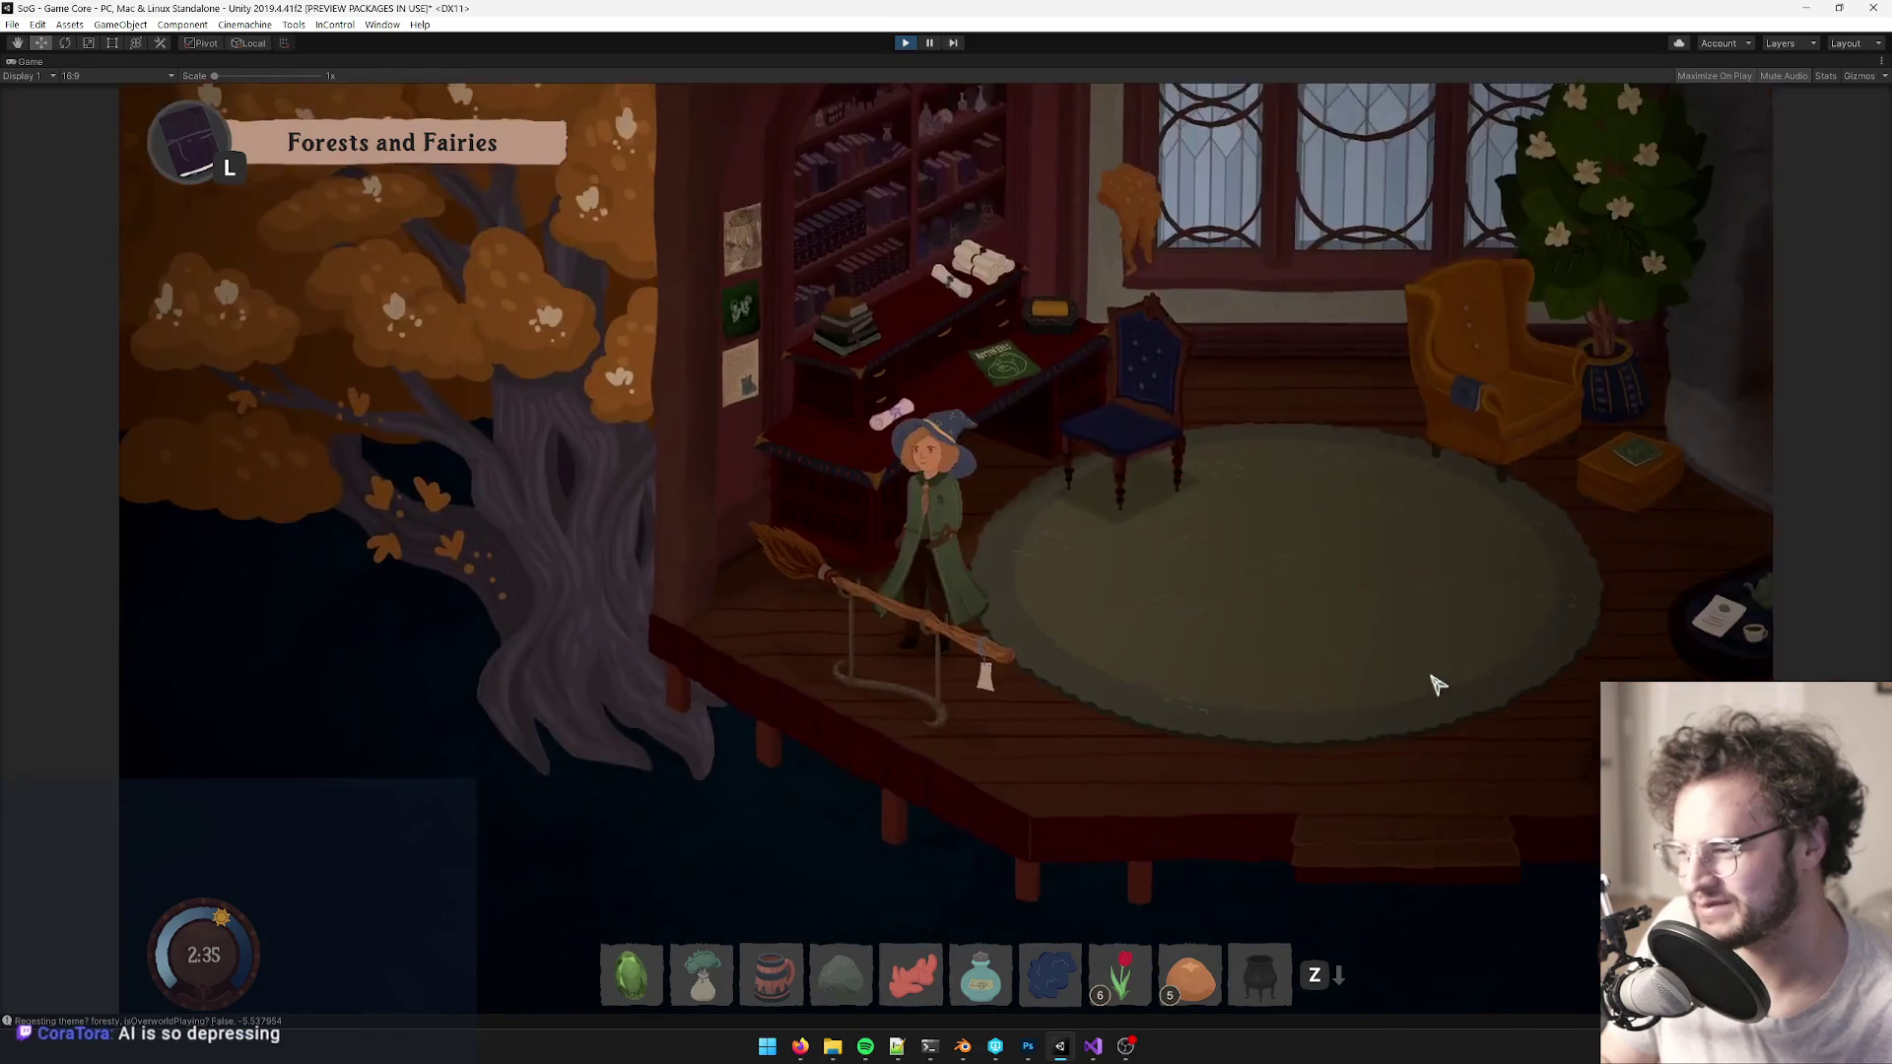
key("w")
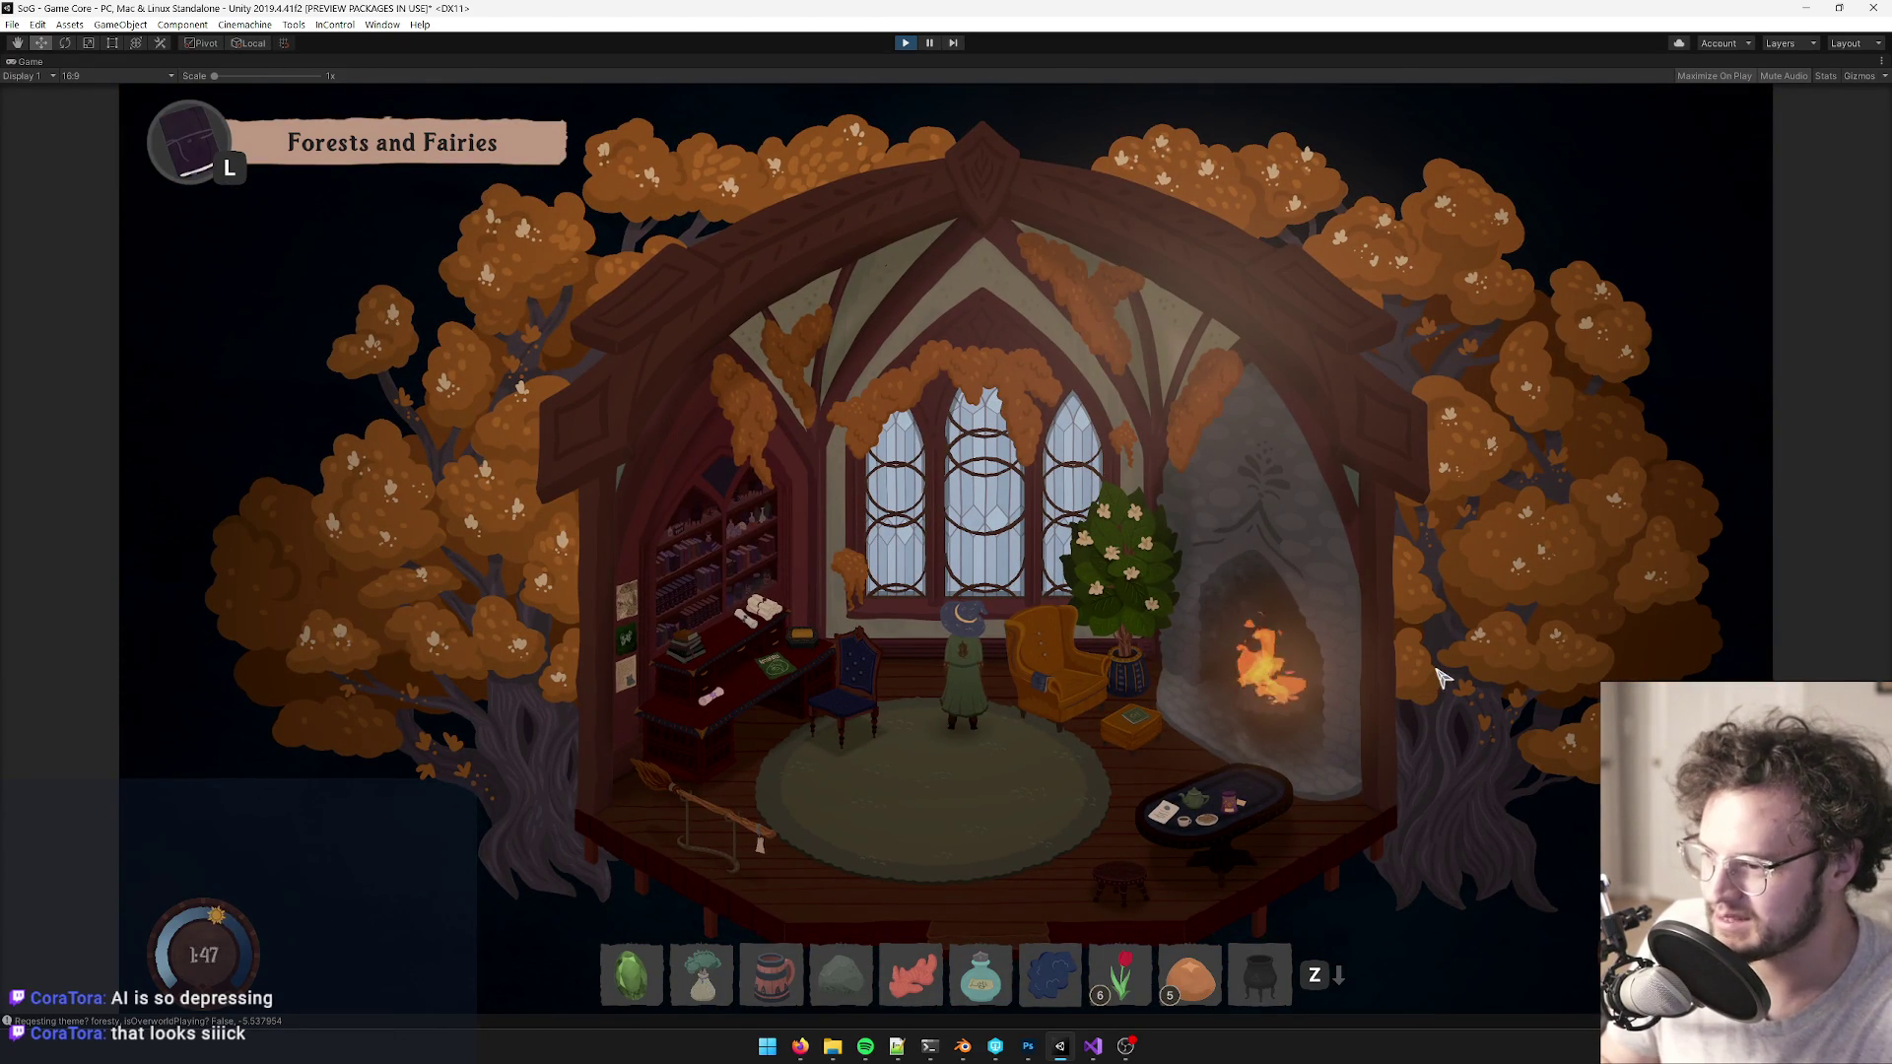
- Walk the witch back and forth around the rug, up to the window and toward the camera
key("s")
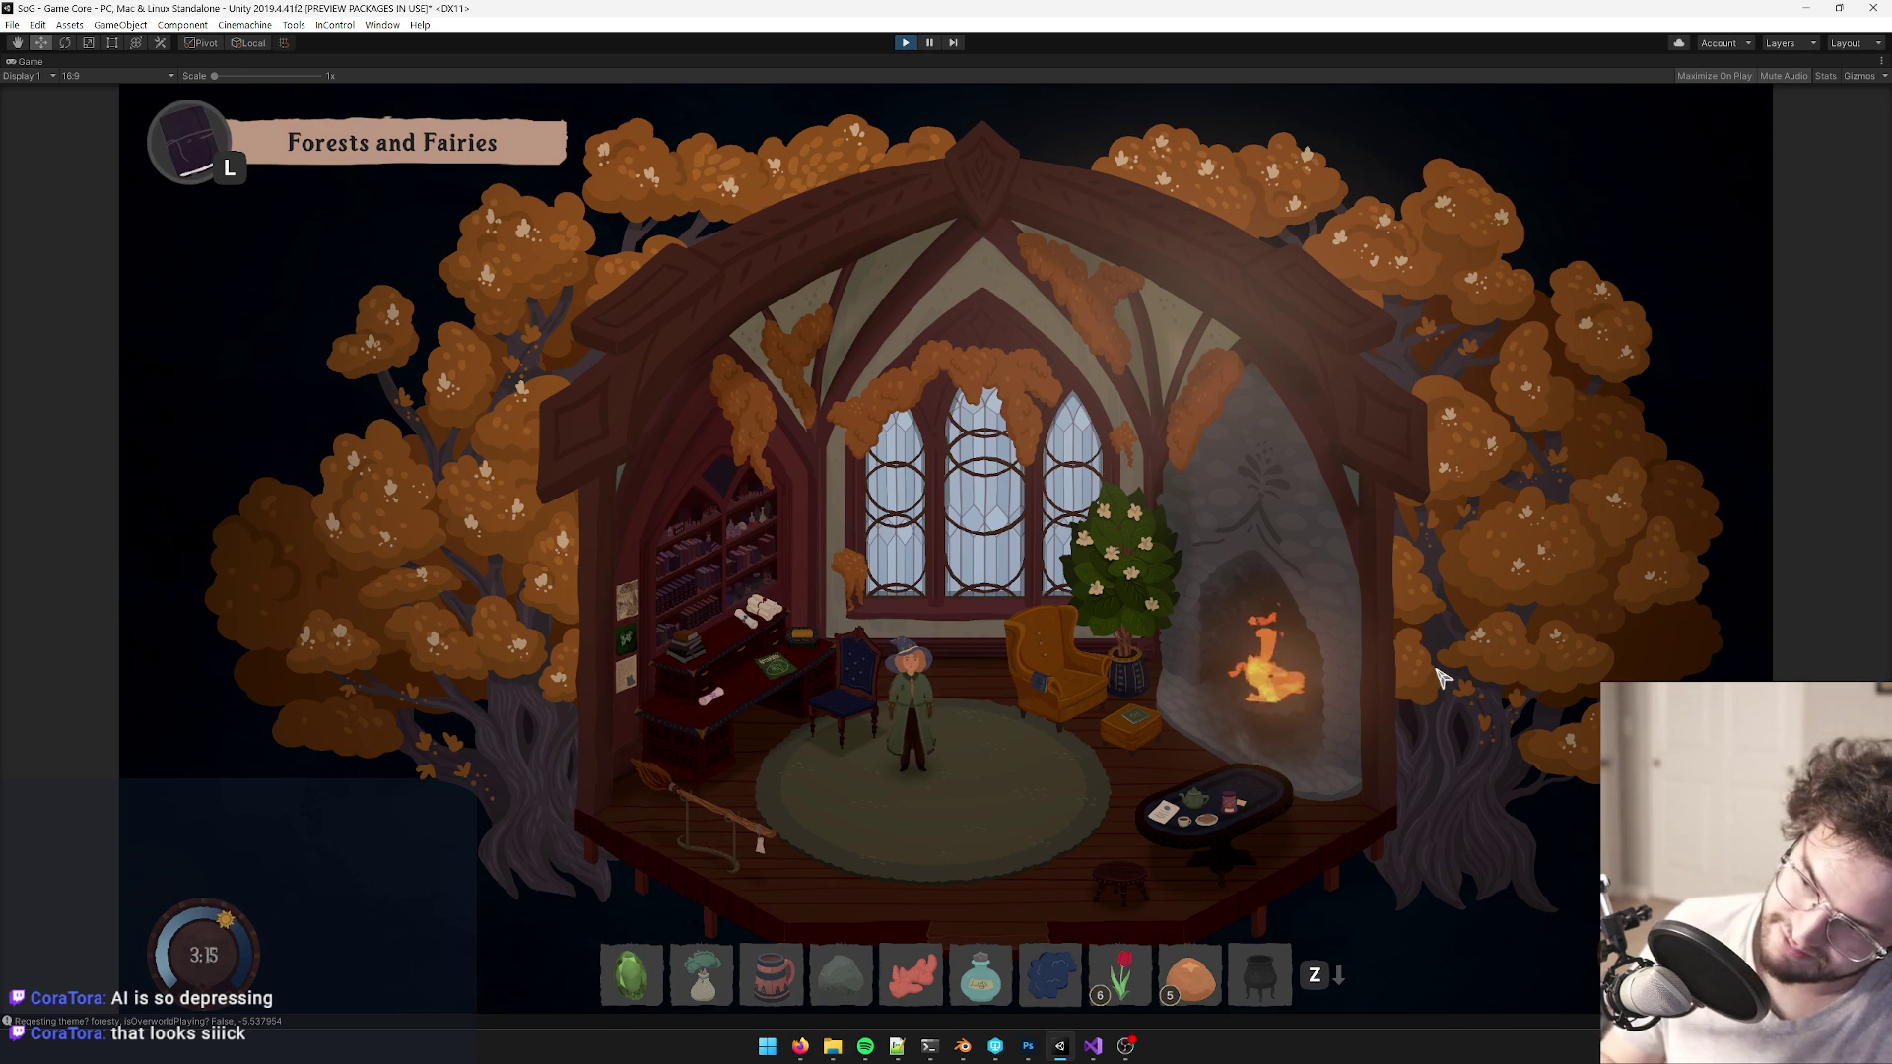
key("w")
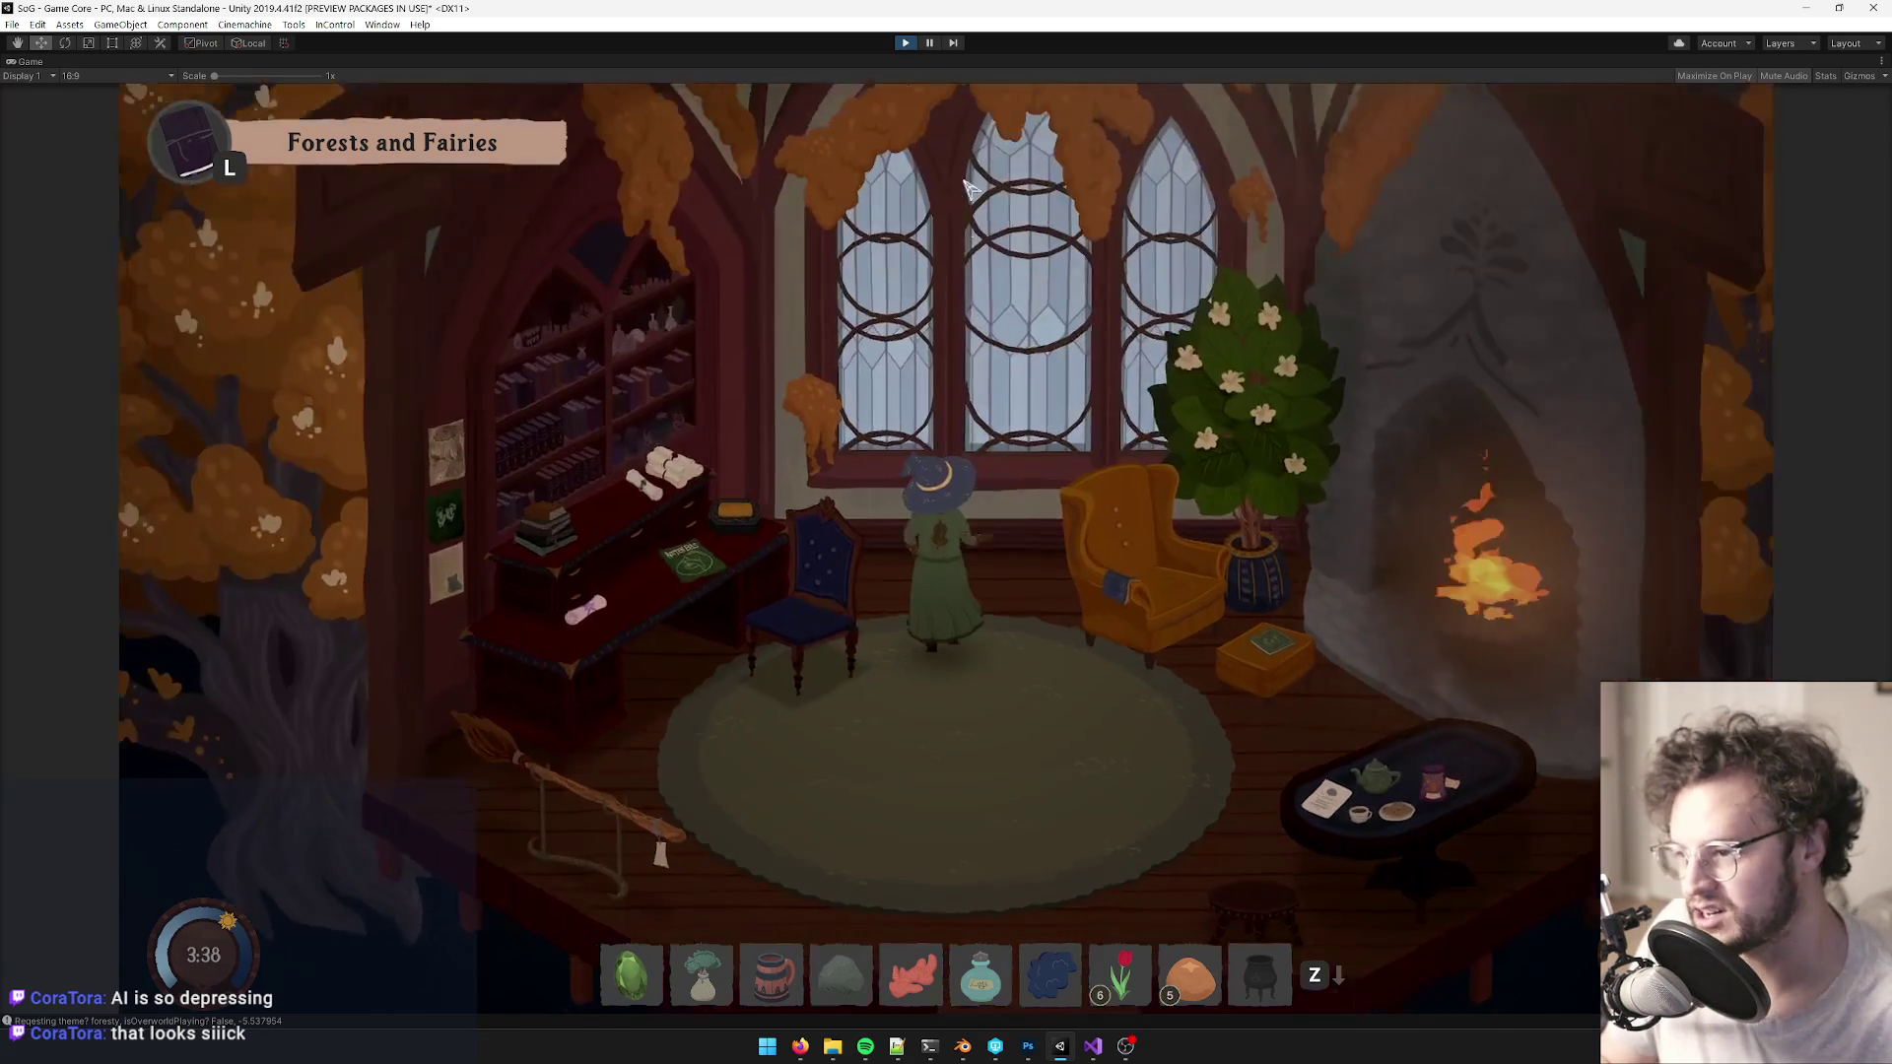
key("s")
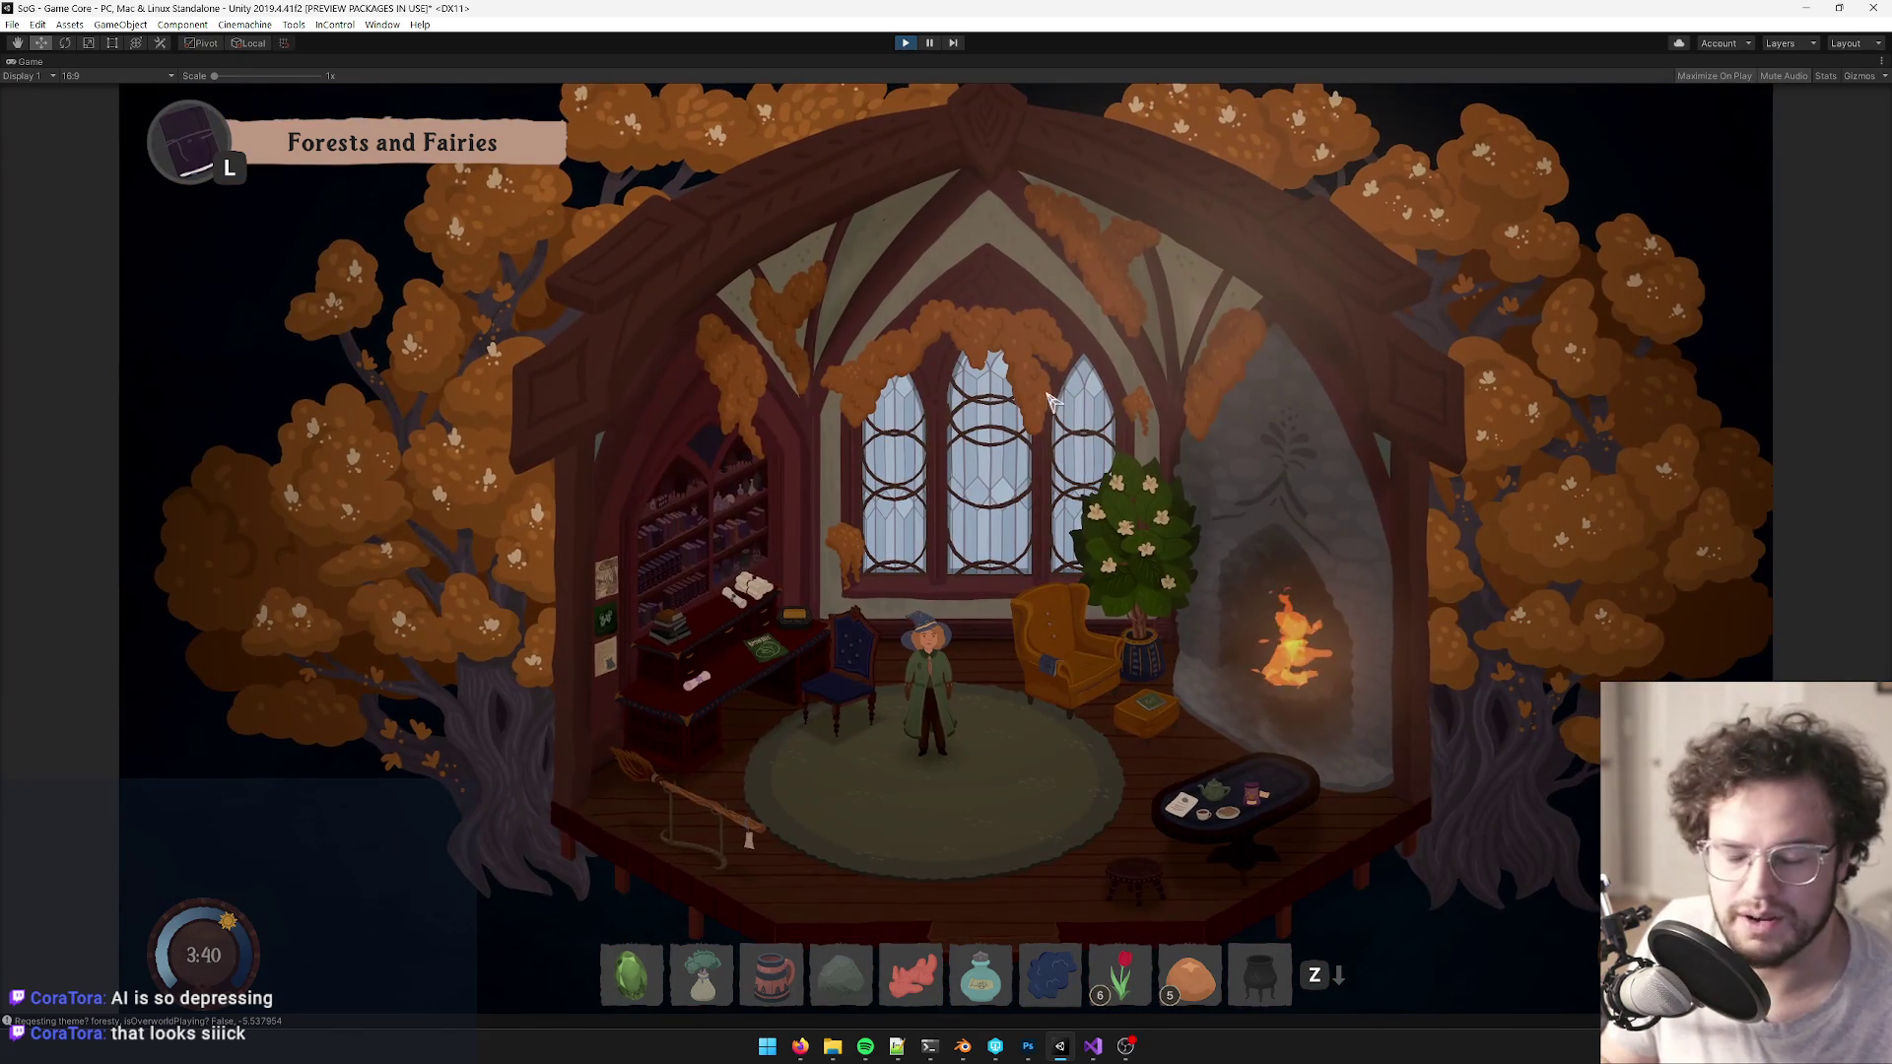
key("w")
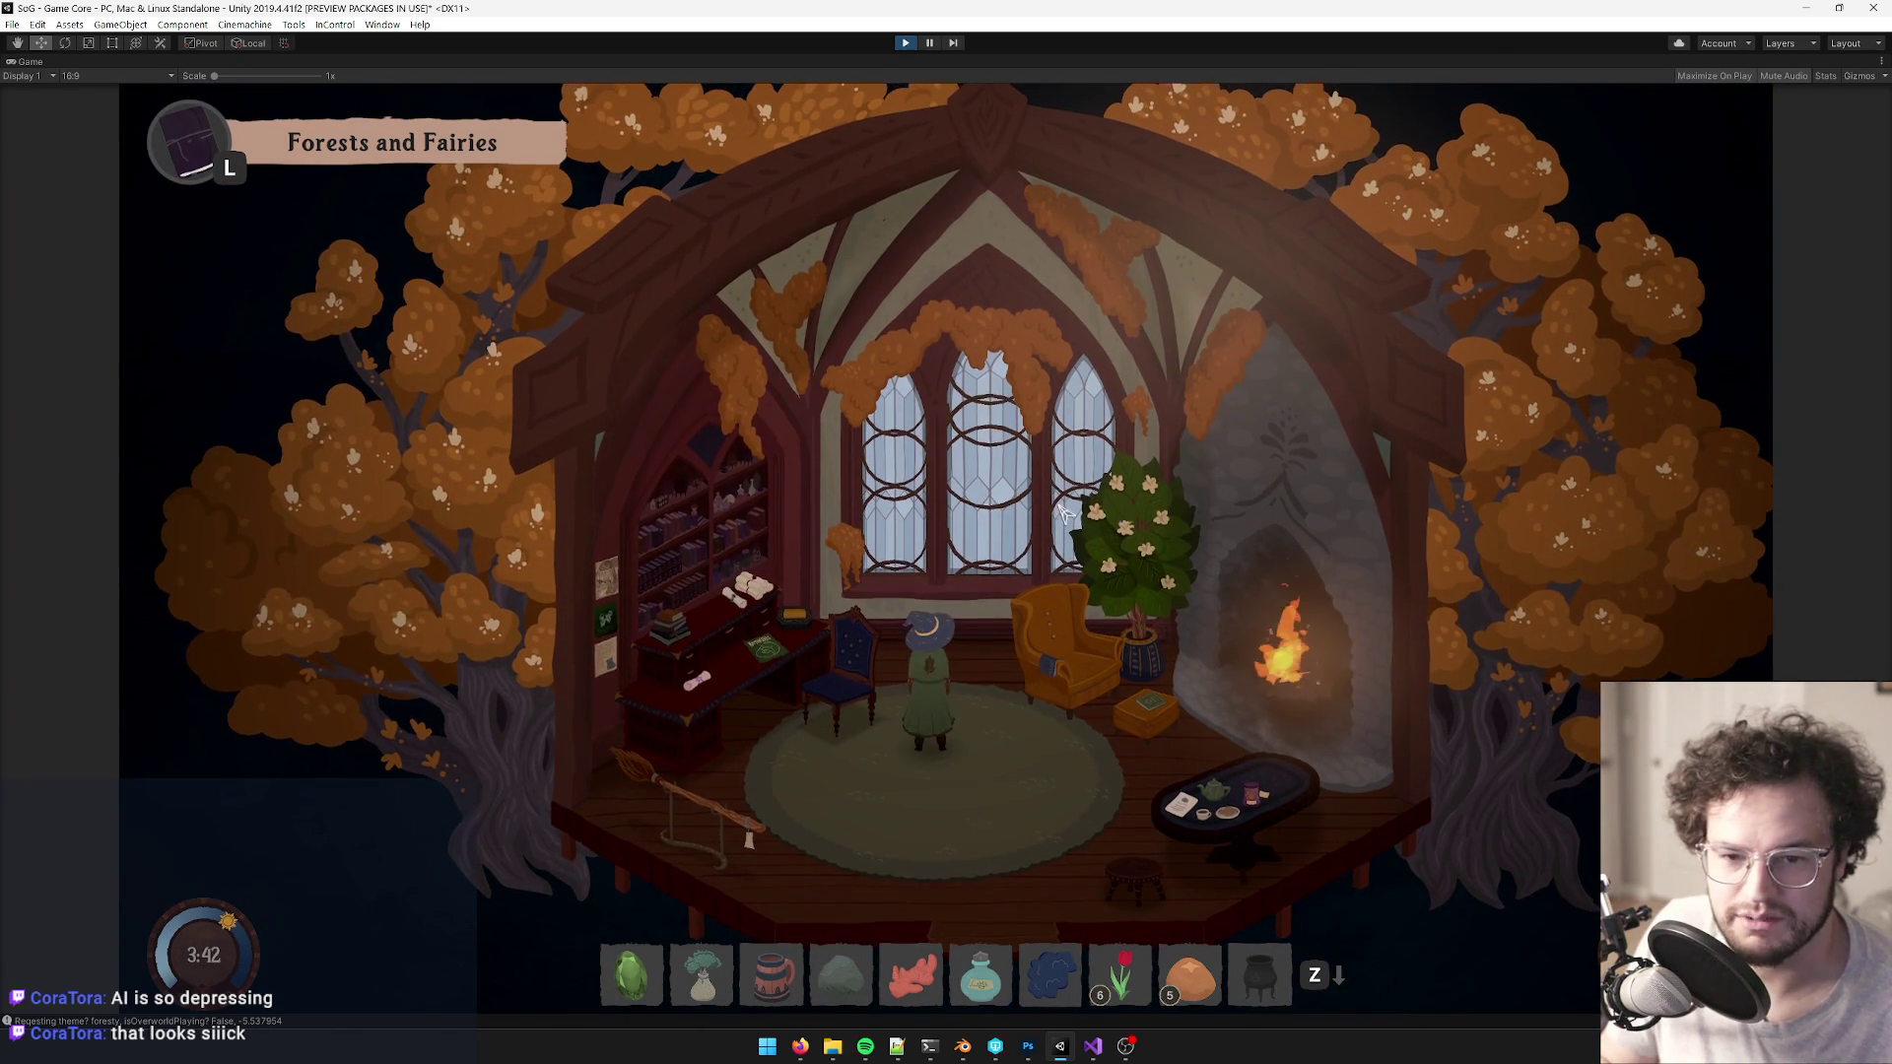
key("s")
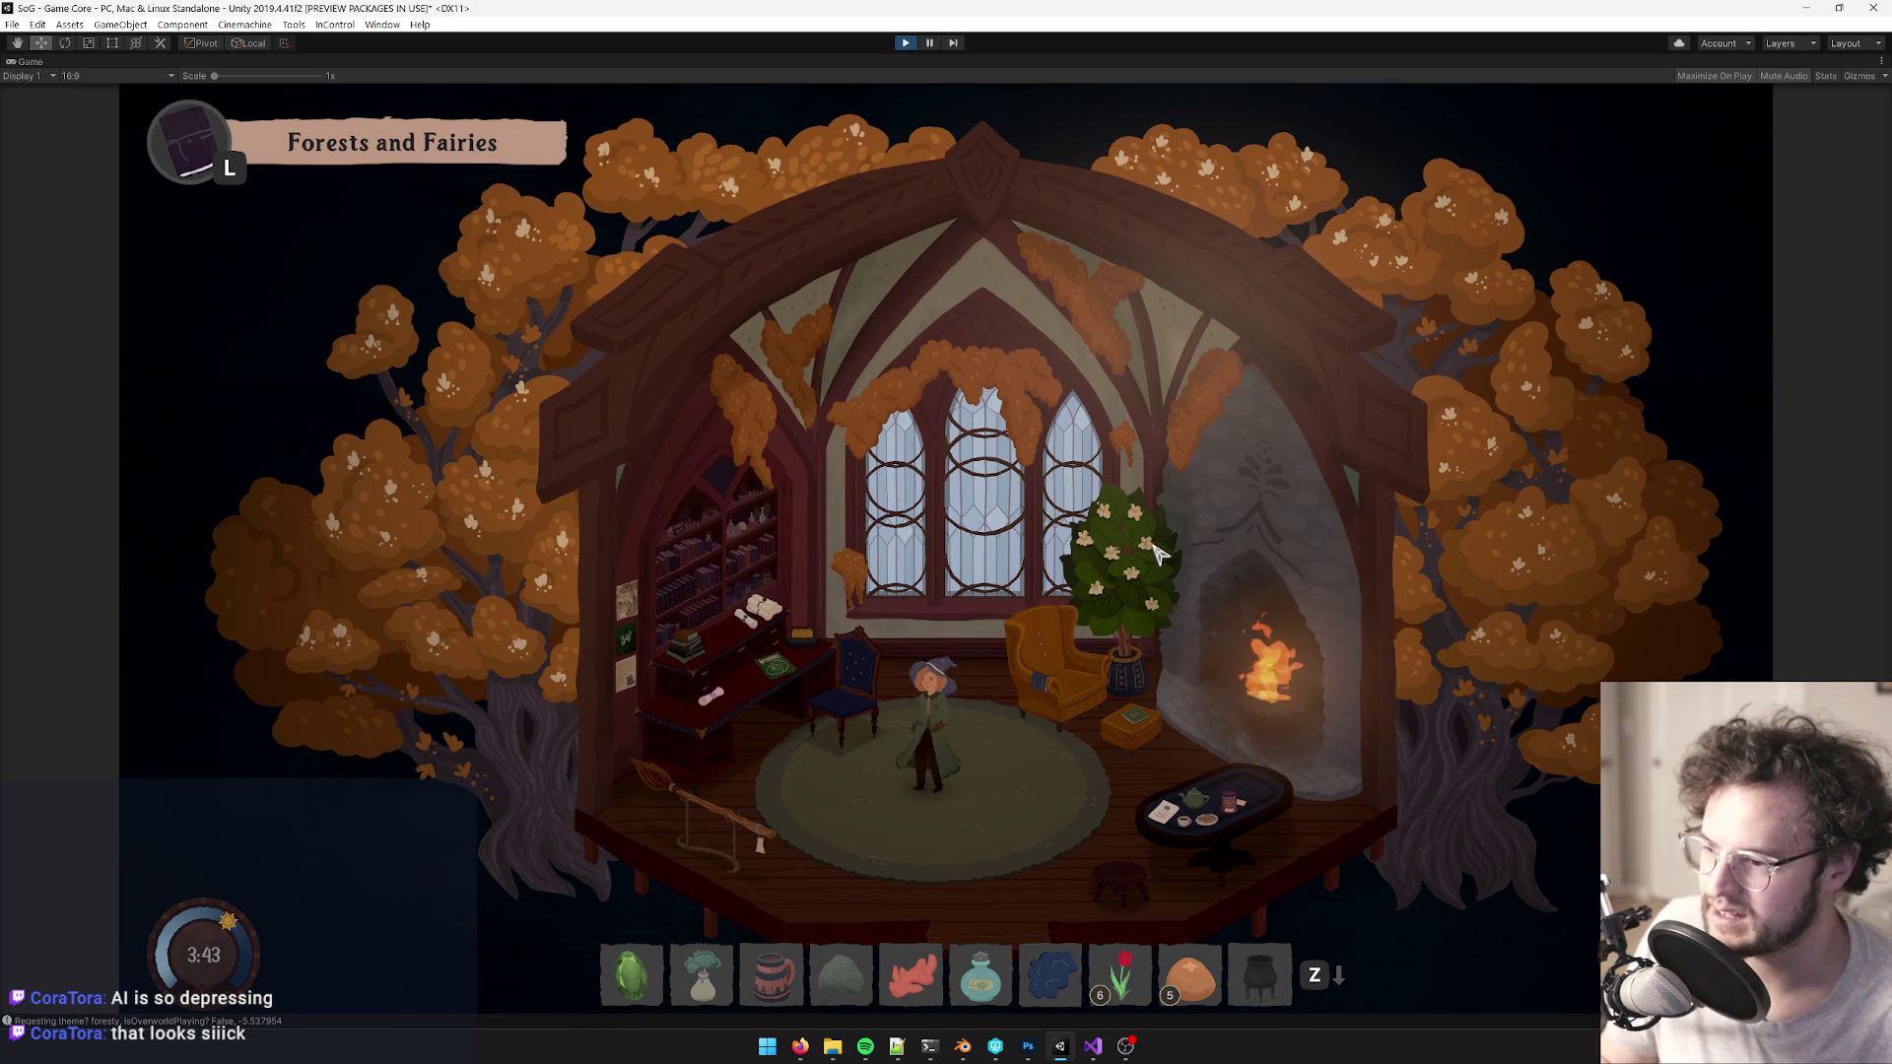
key("a")
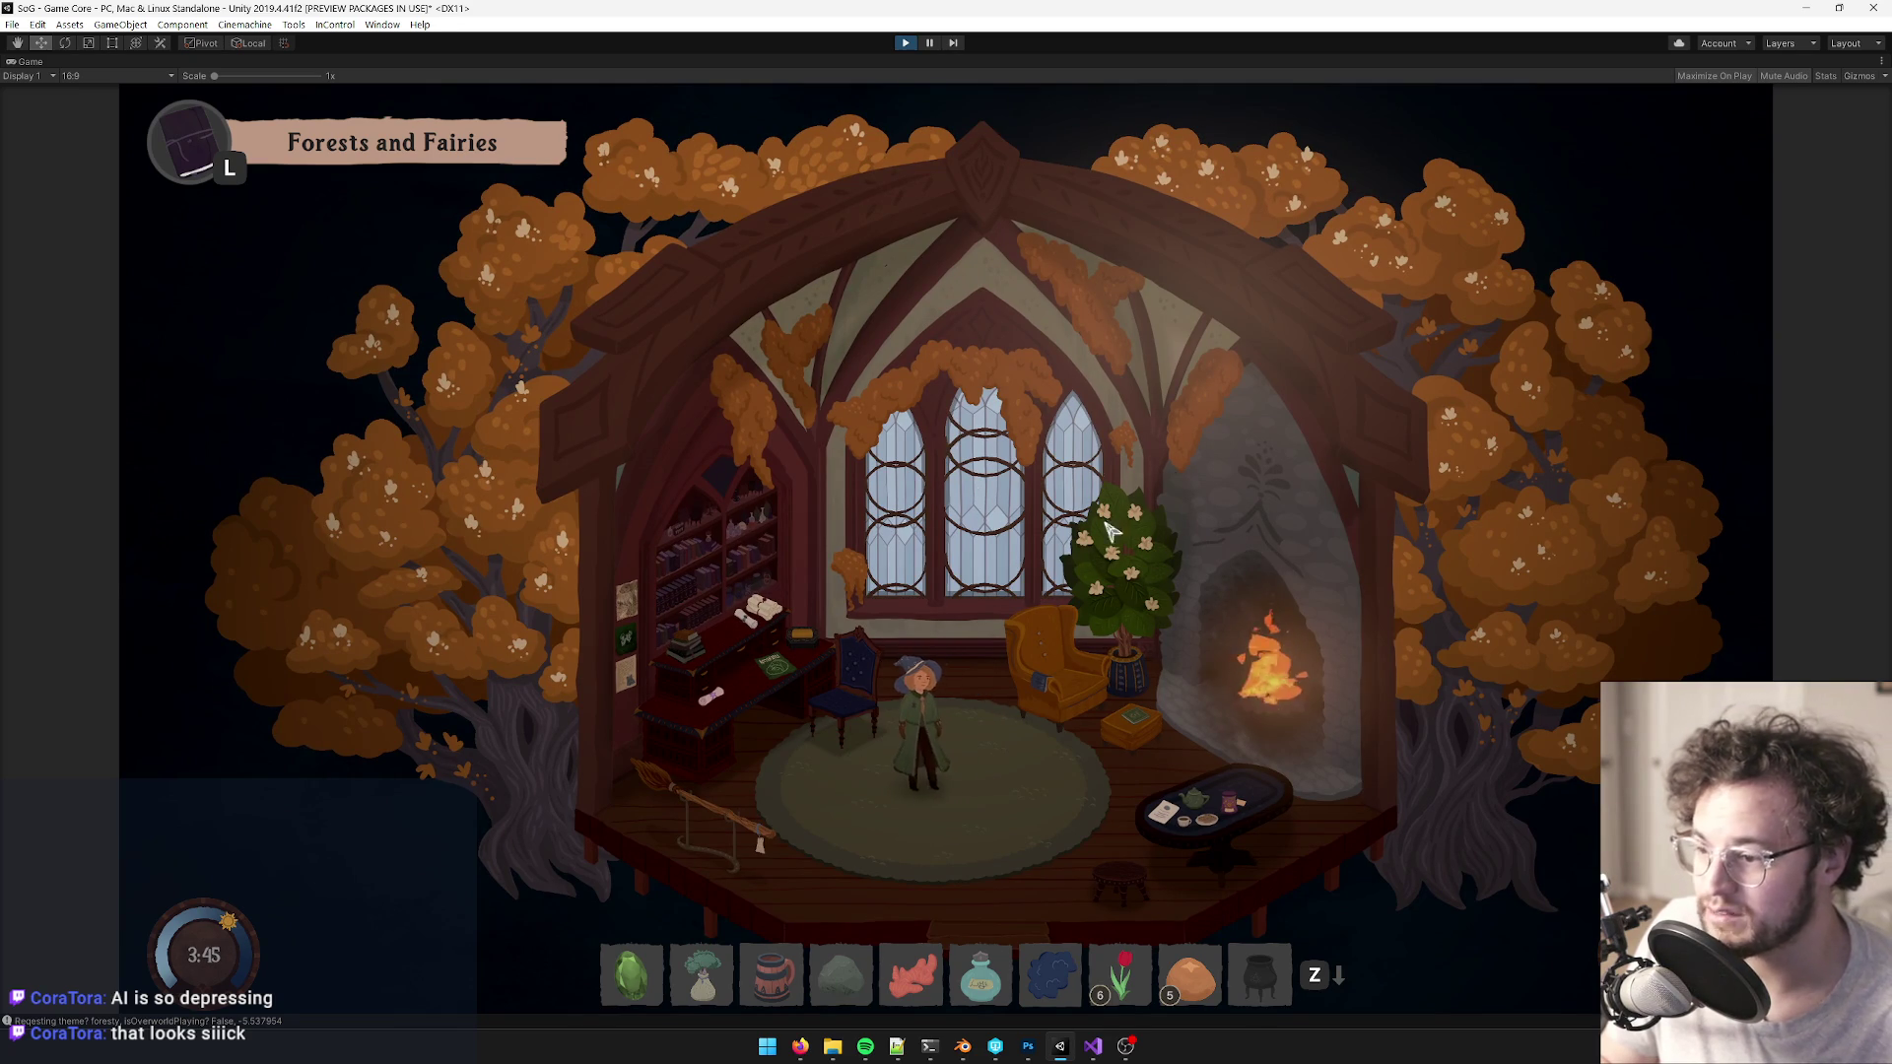
key("a")
key("d")
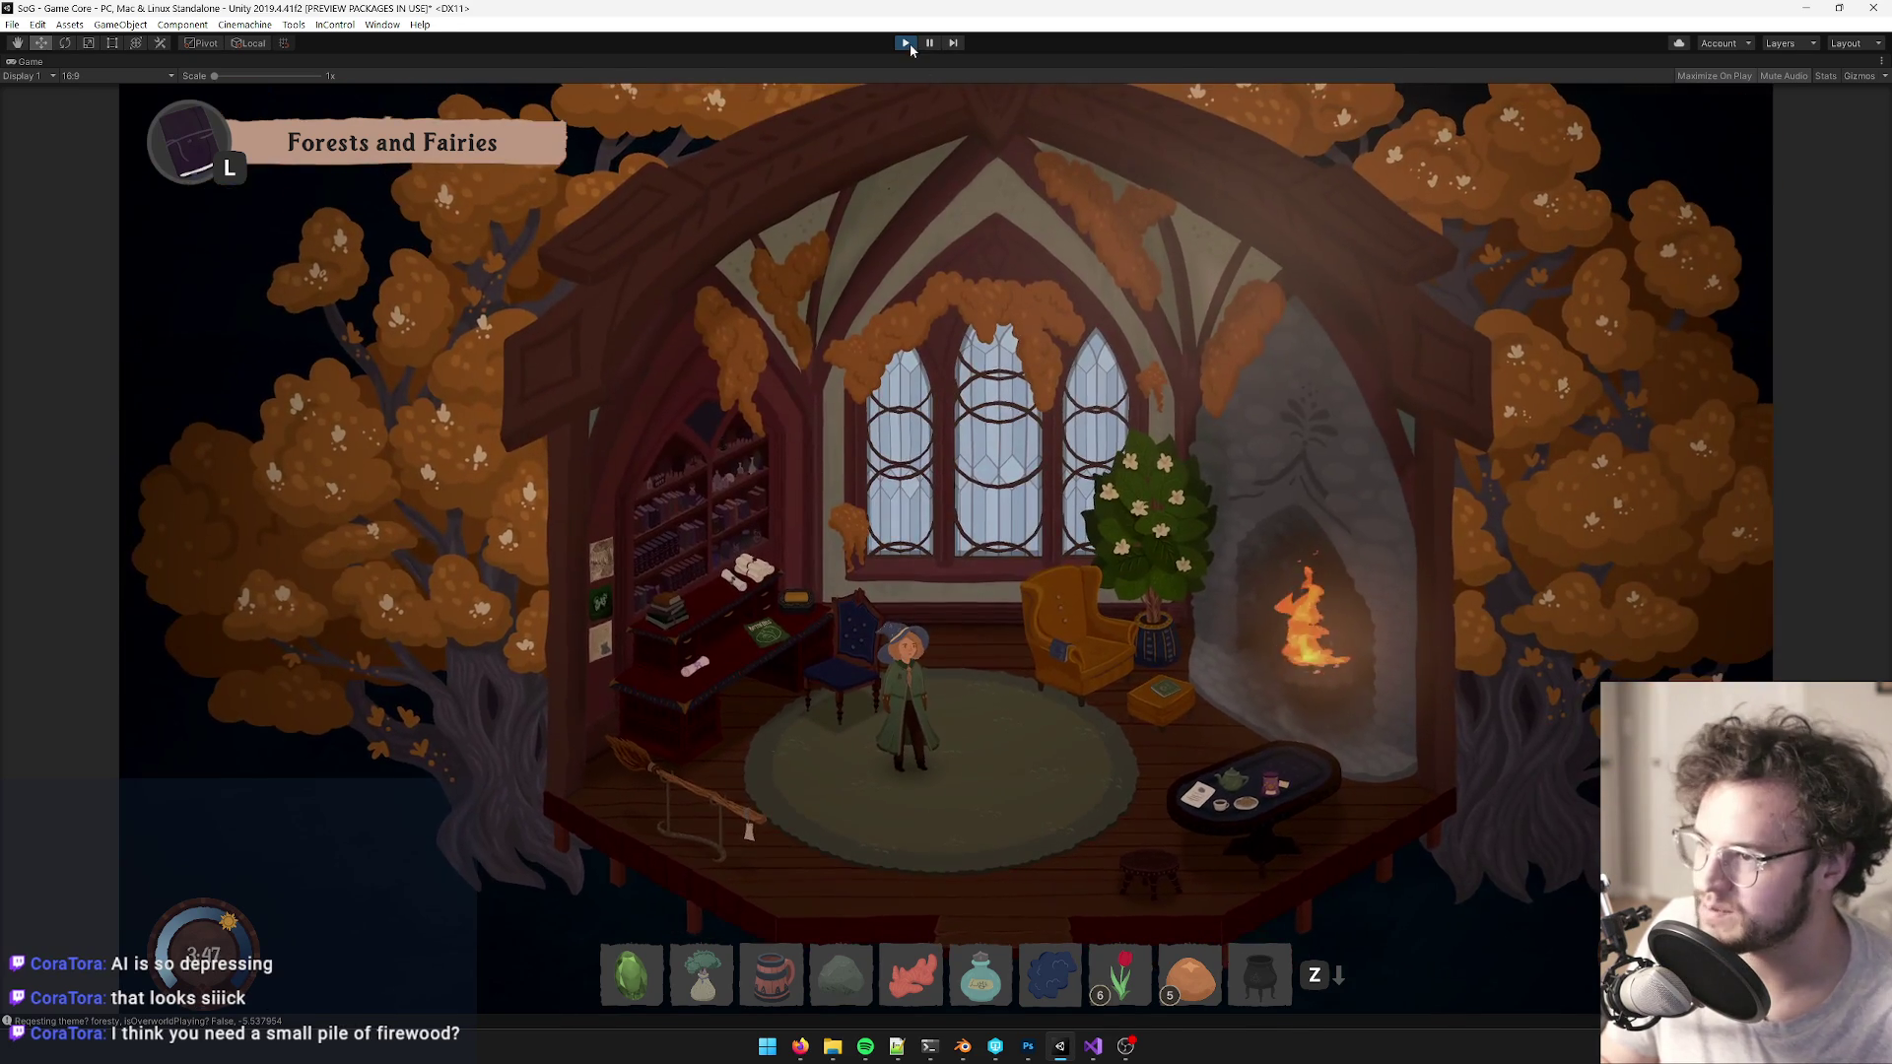
- Leave the room back to the overworld with Escape
left_click(907, 47)
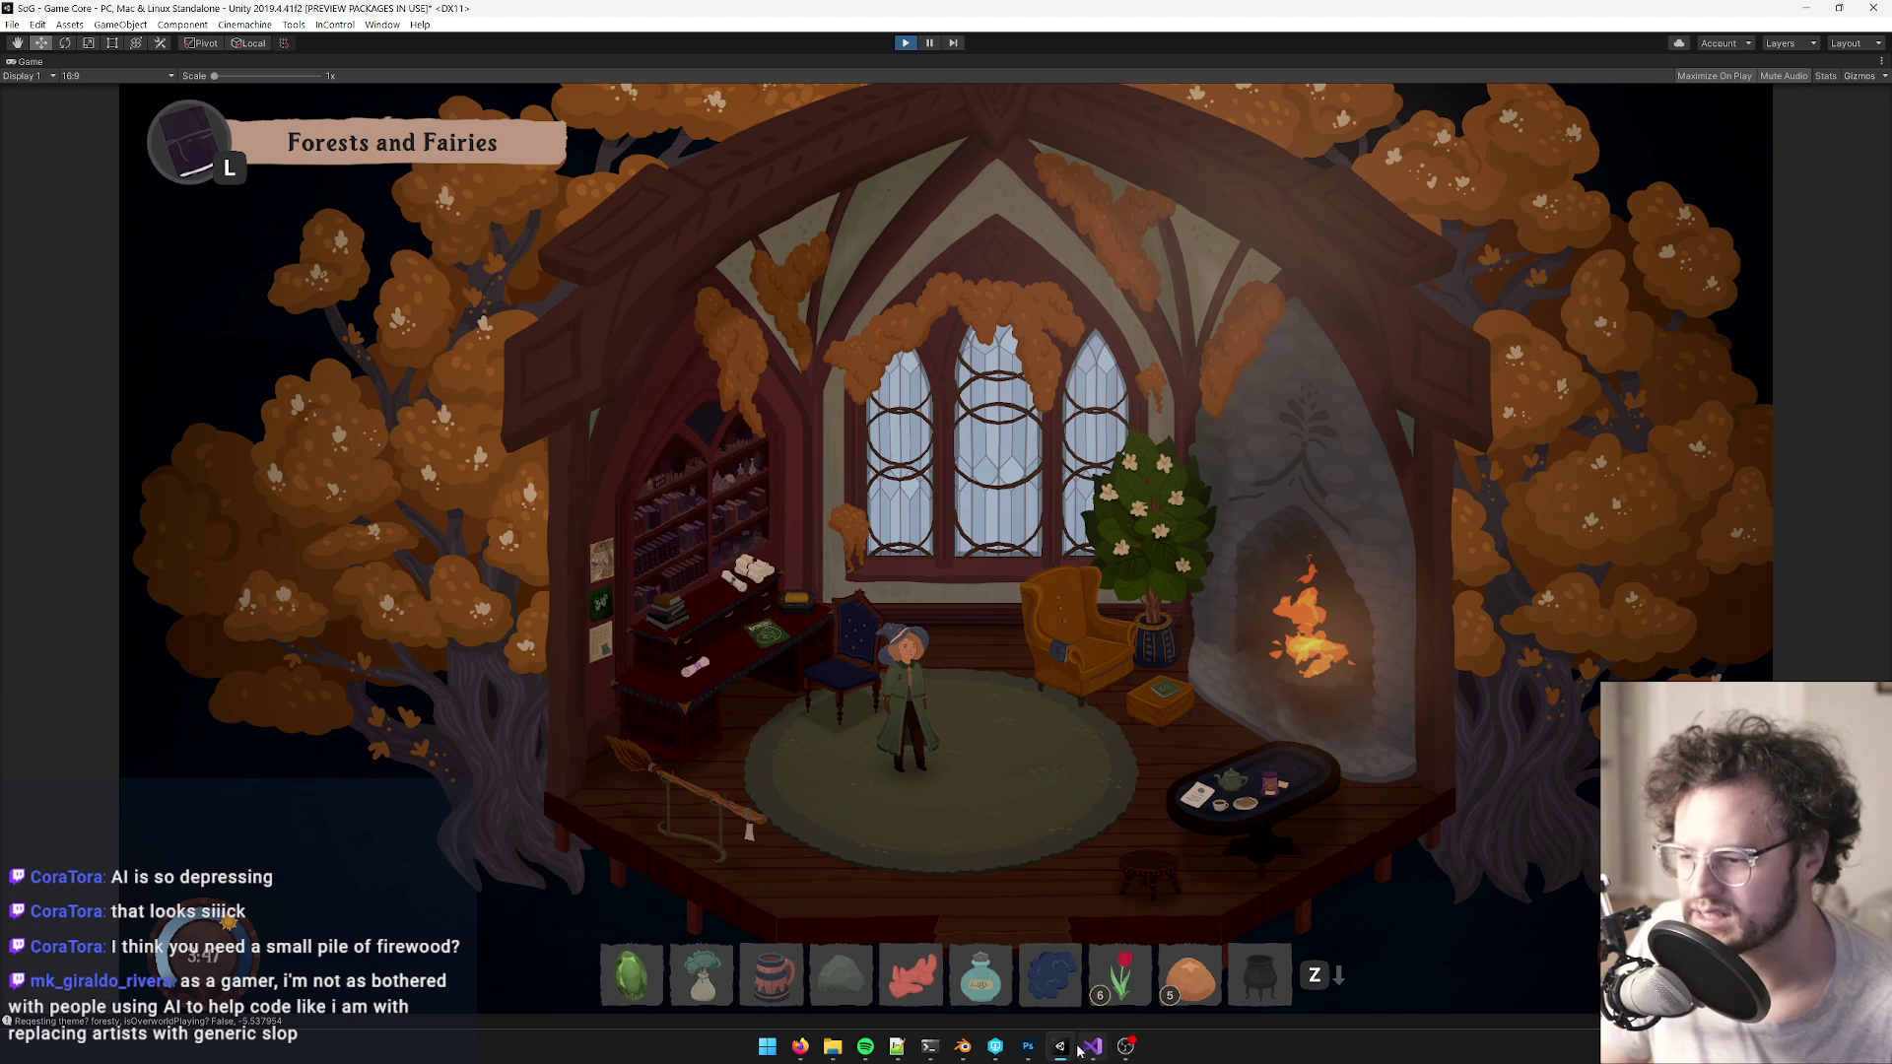
mouse_move(1027, 1047)
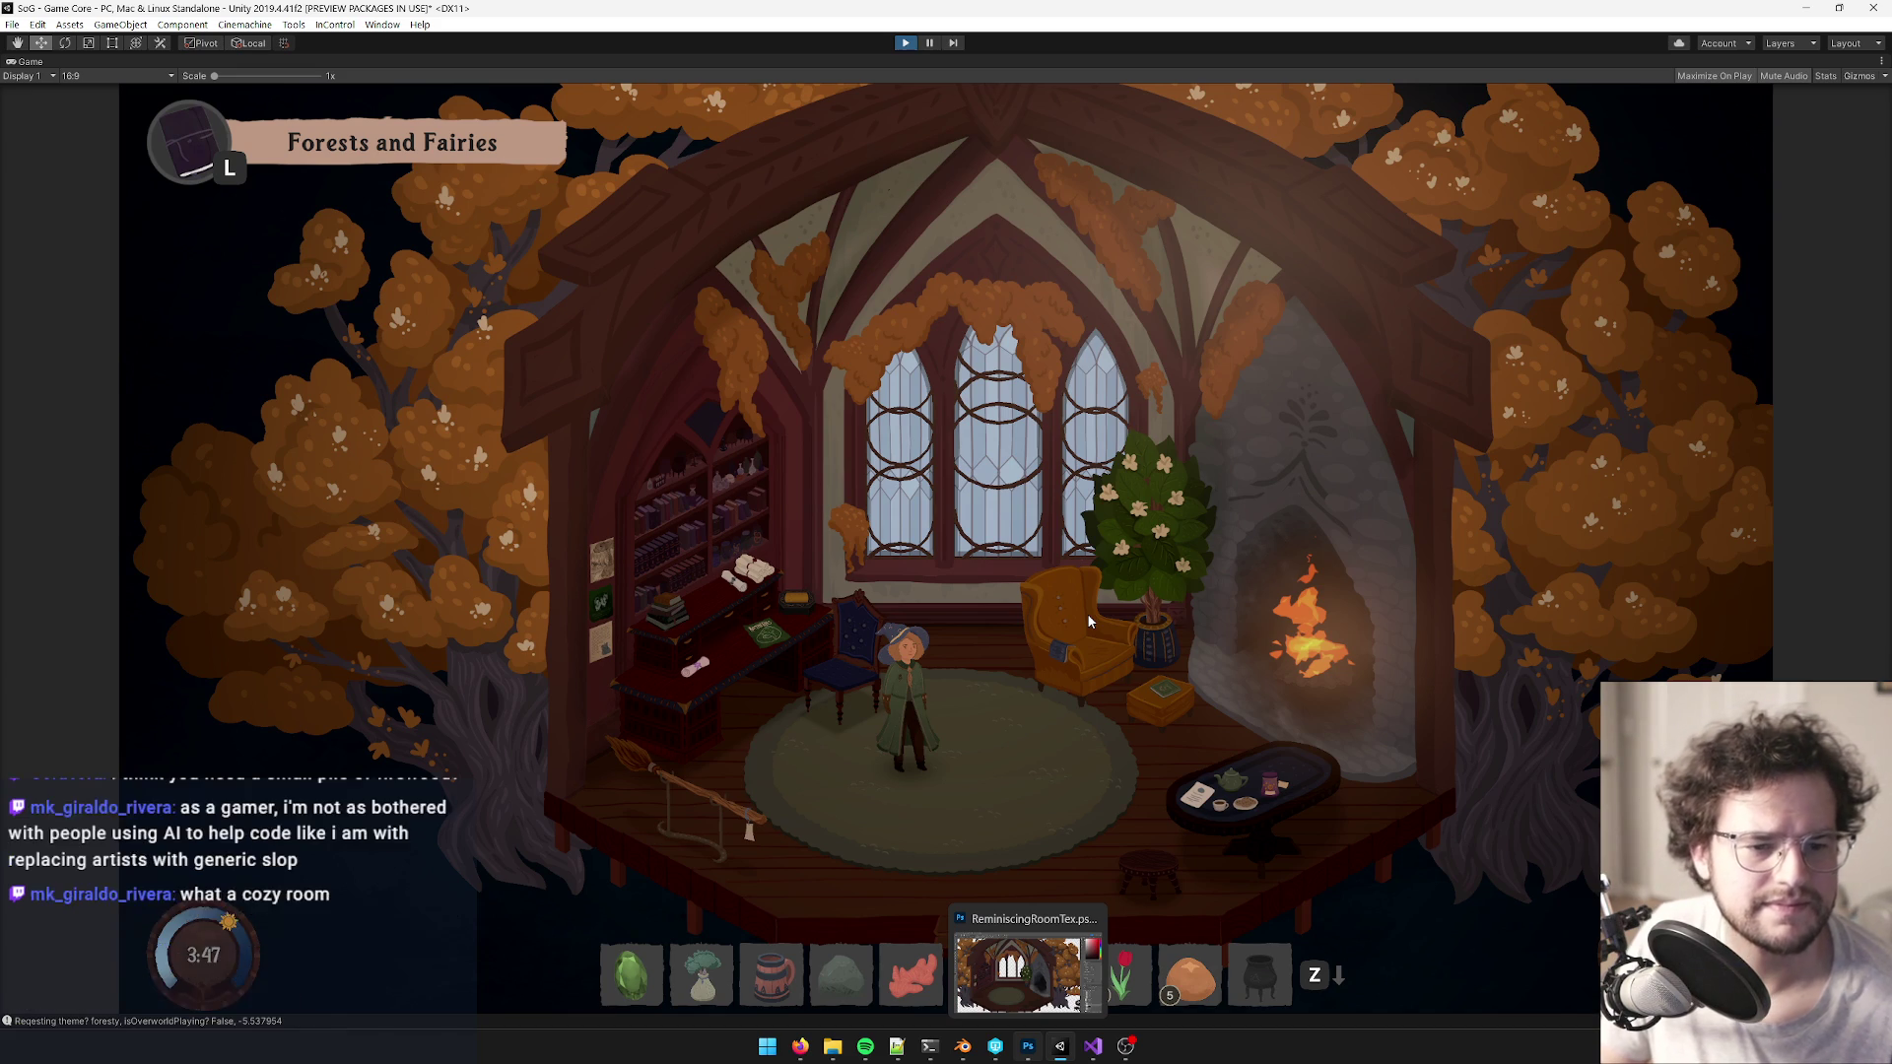
key("Escape")
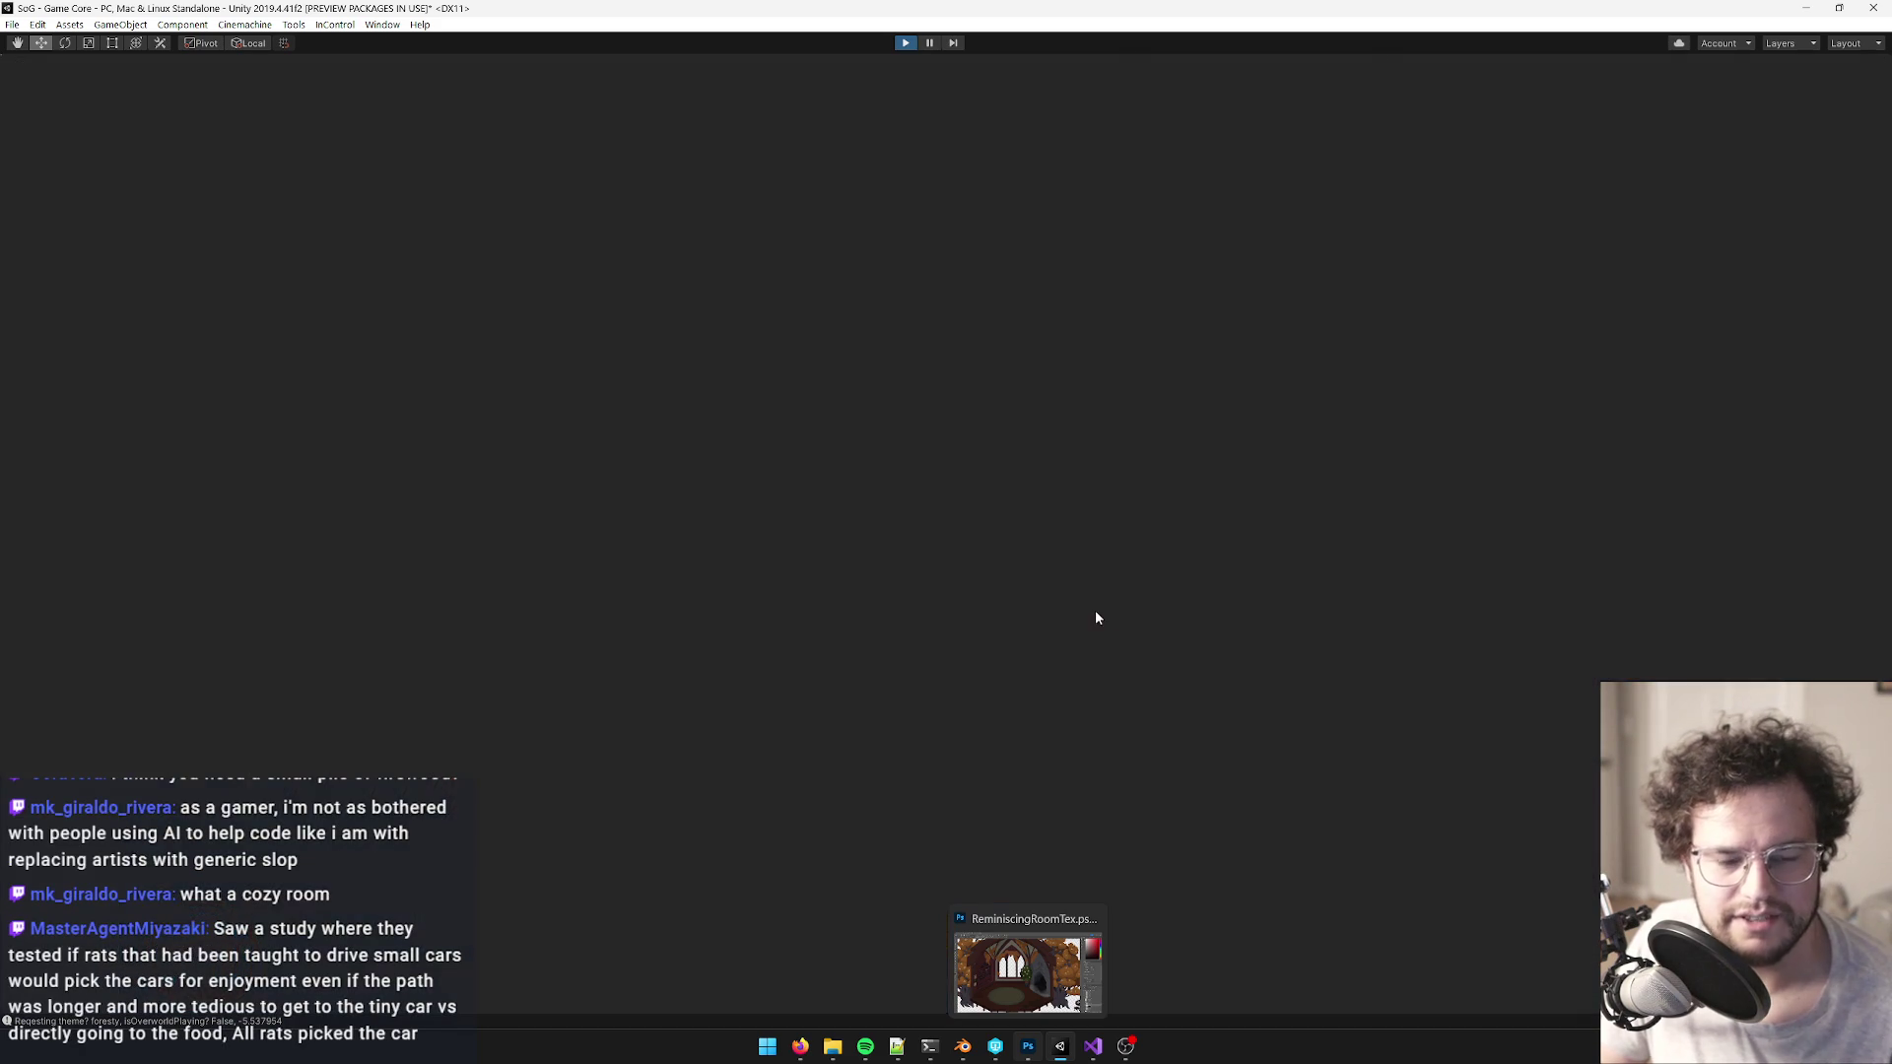
- Stop play mode with Shift+Space to restore the editor layout
key("shift+space")
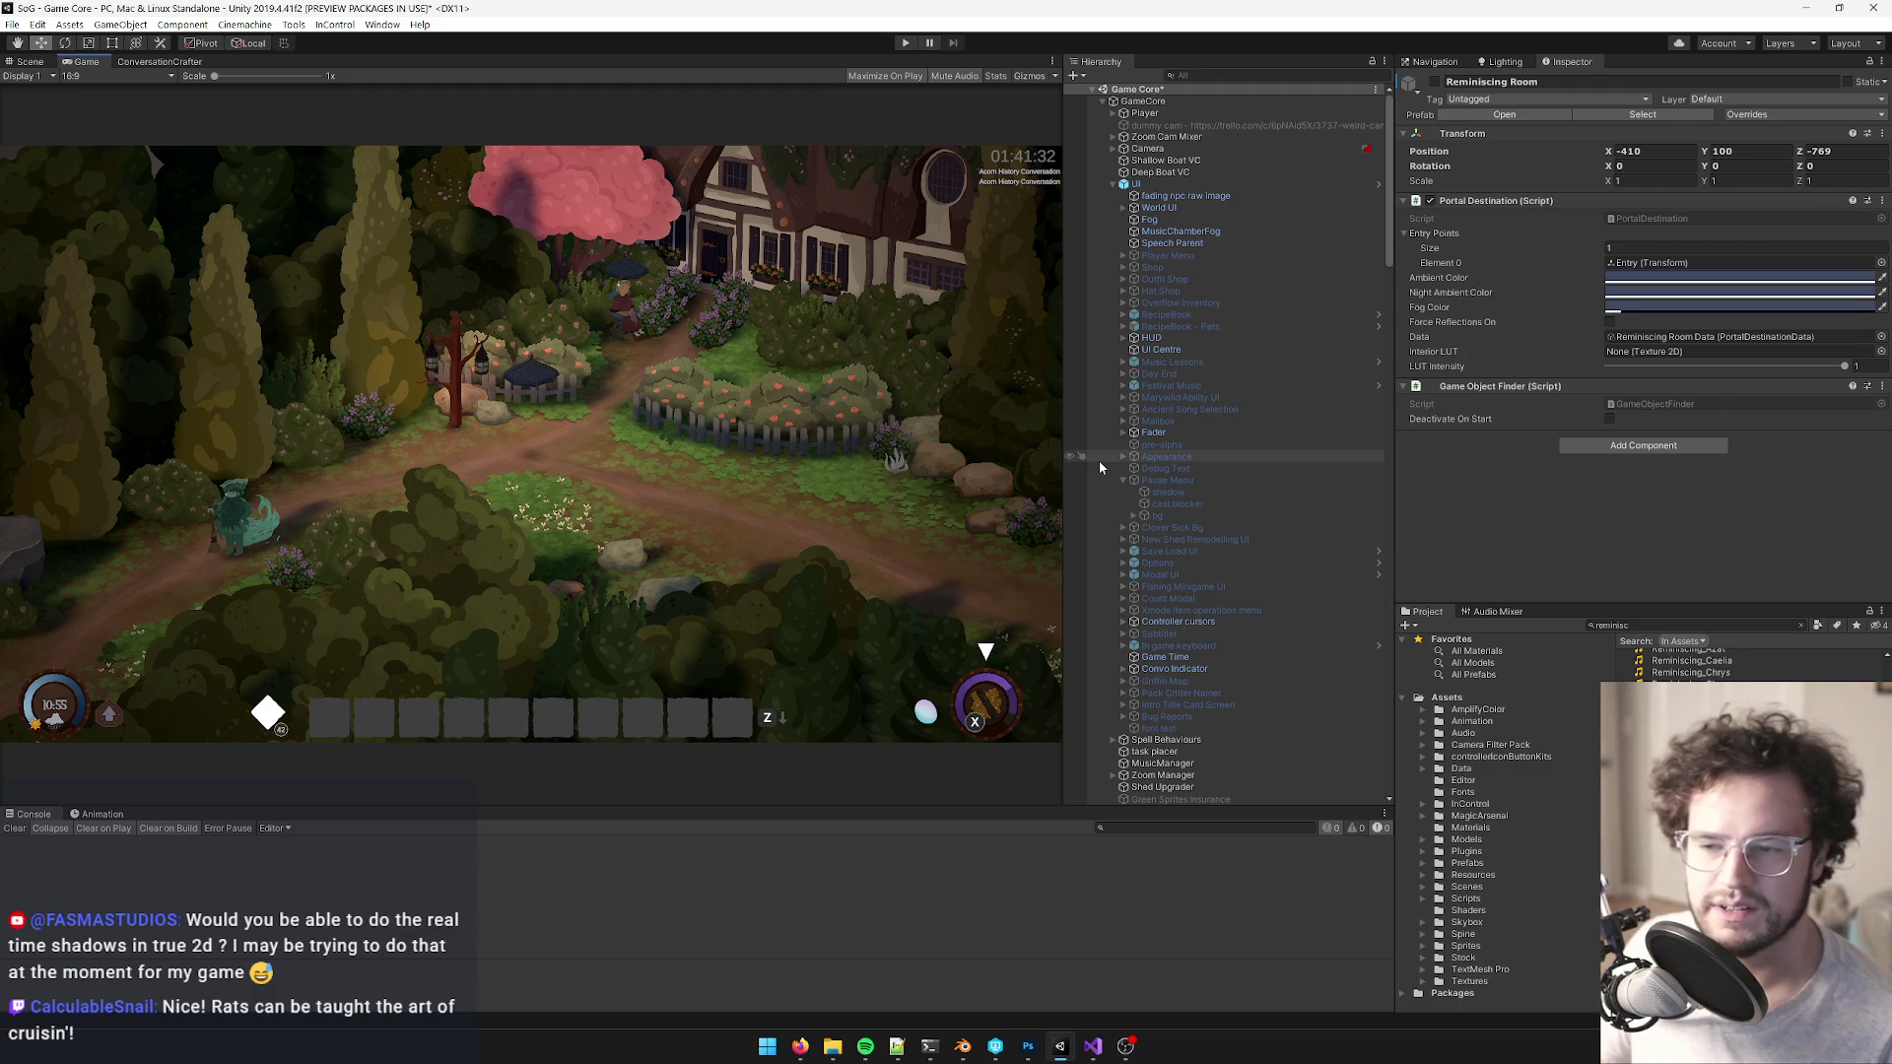
- Select the existing Project search text for replacement, then switch away from Unity
left_click(1646, 627)
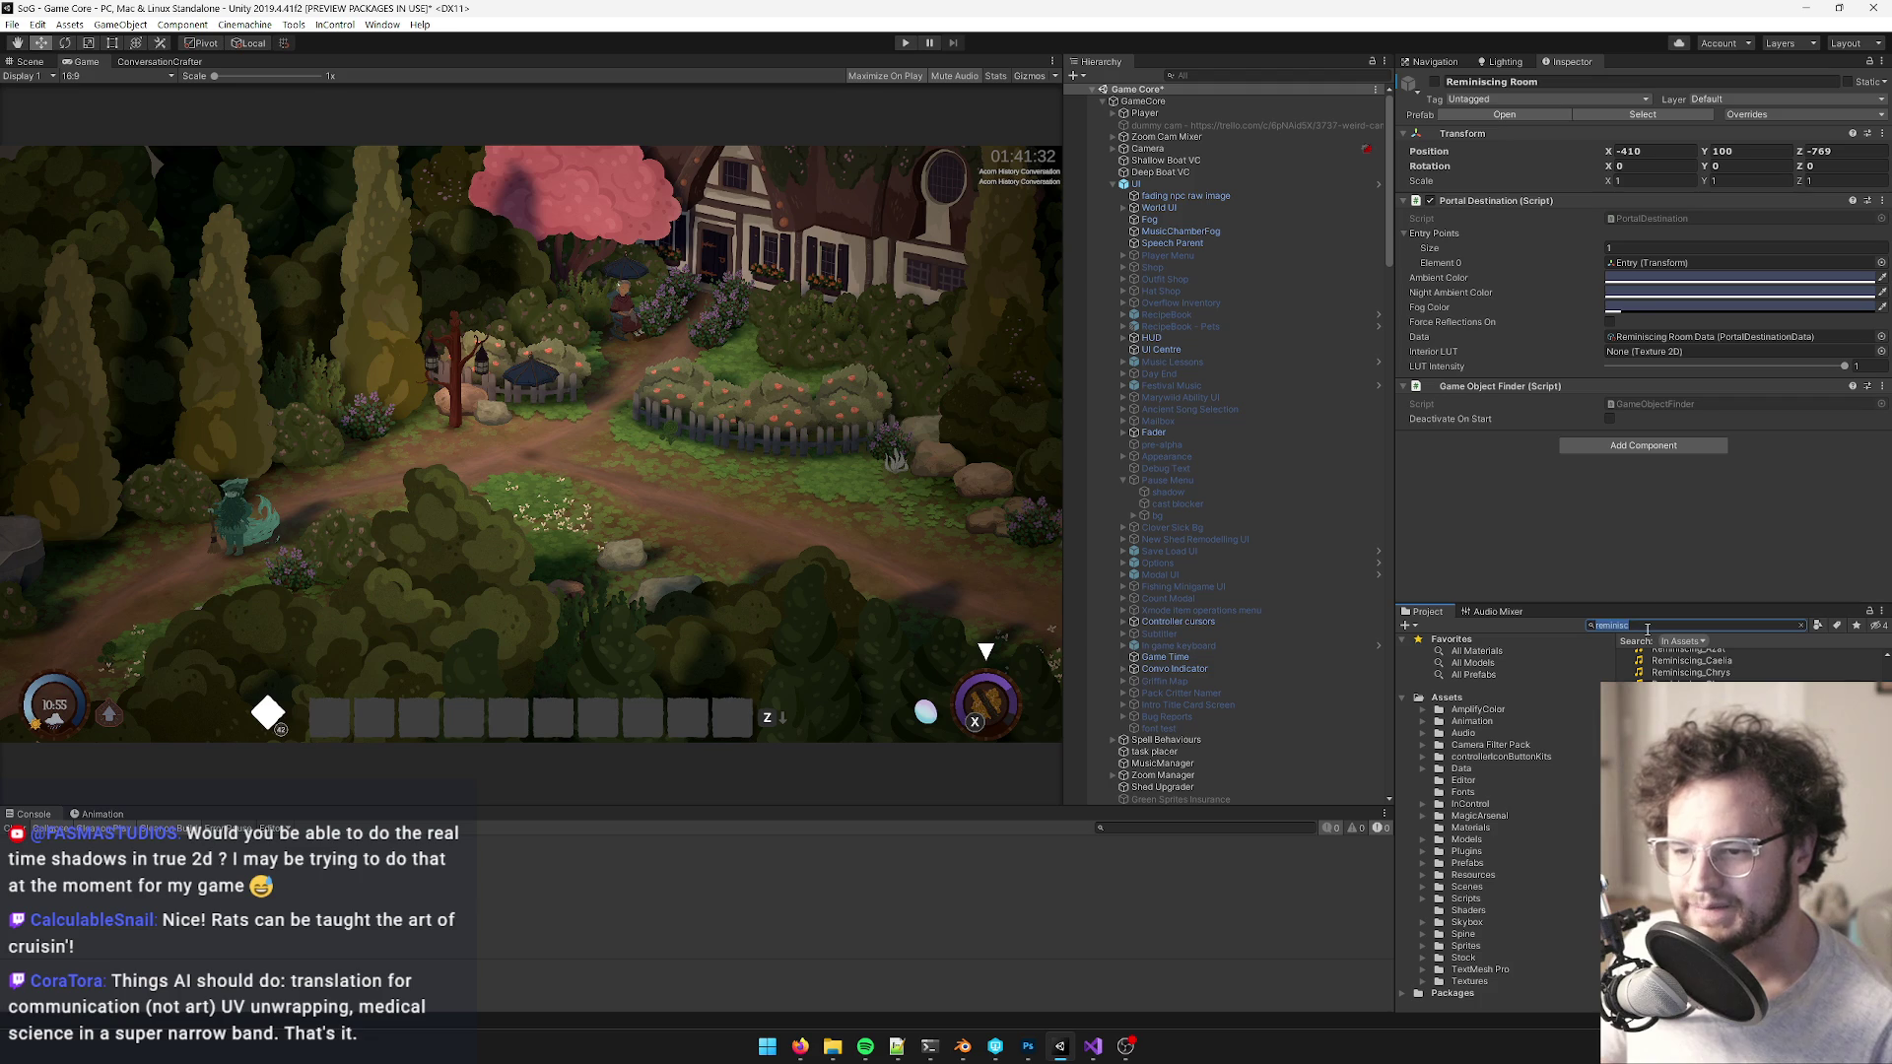
left_click(1647, 626)
left_click_drag(1646, 627, 1580, 625)
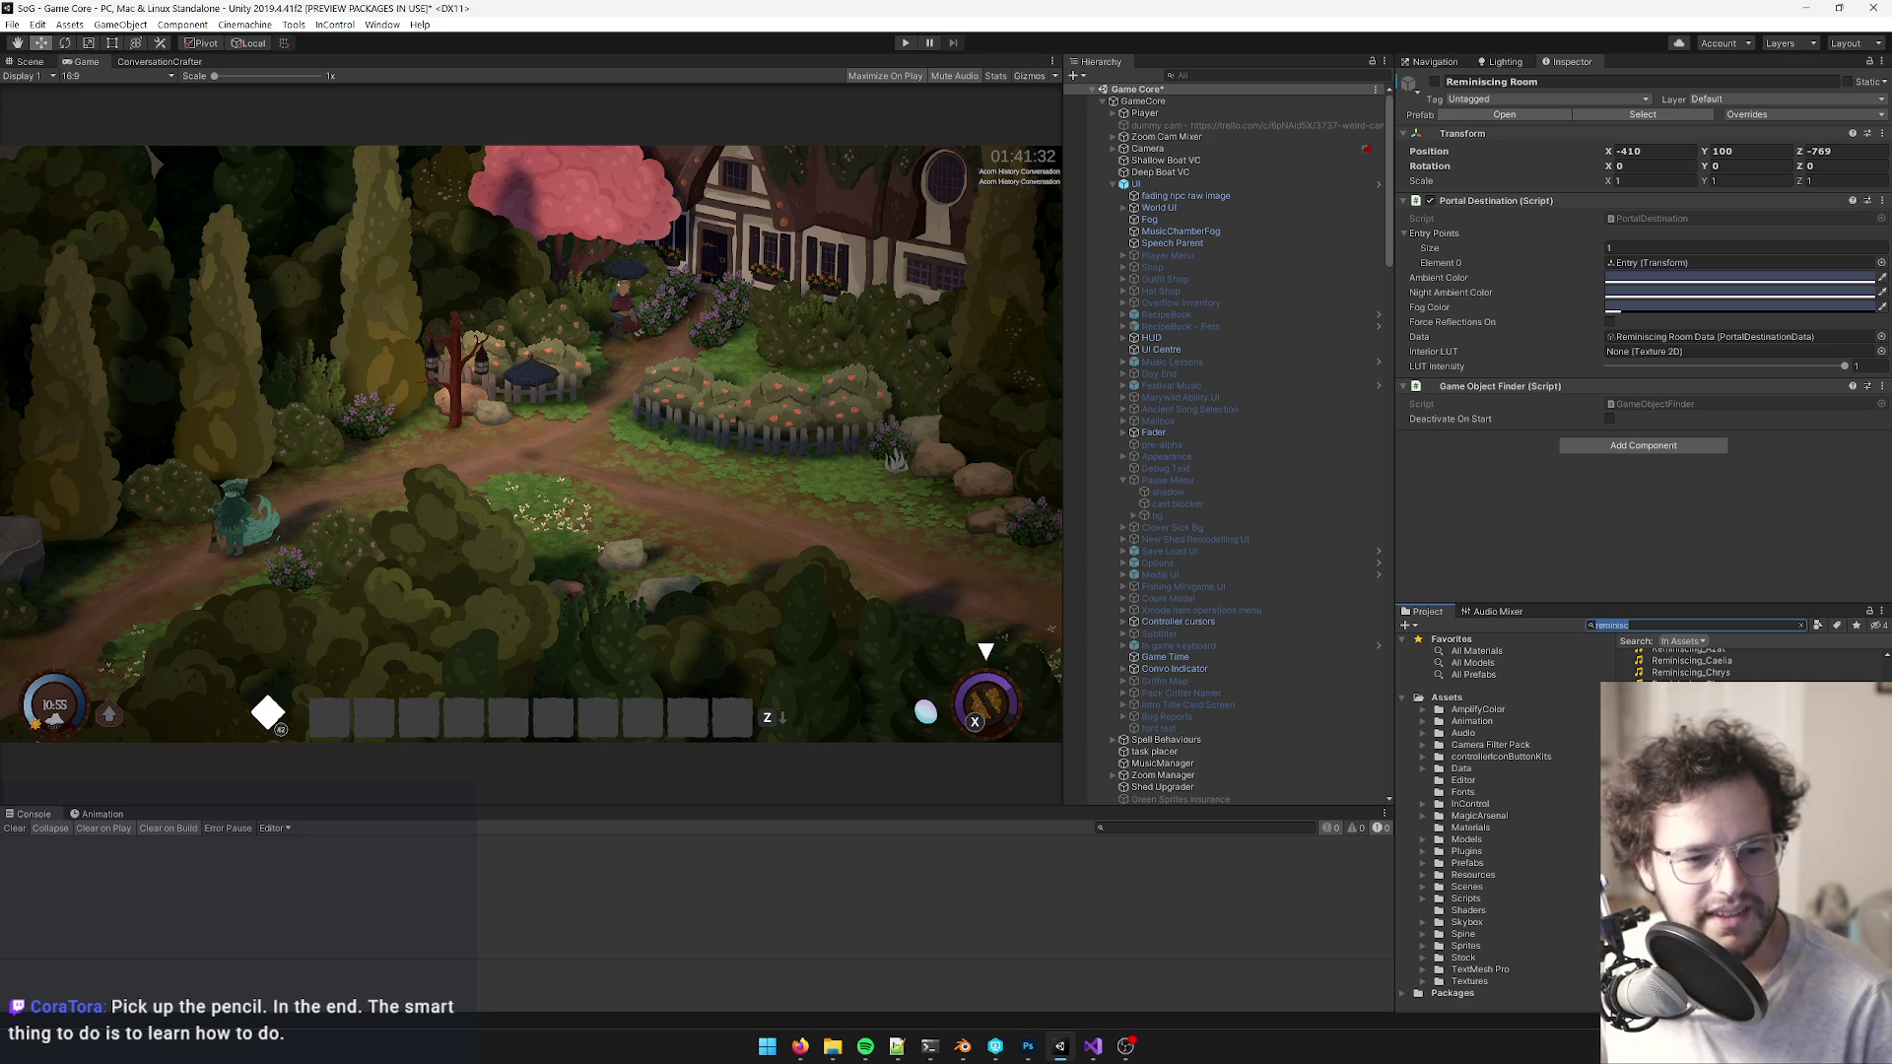
key("alt+Tab")
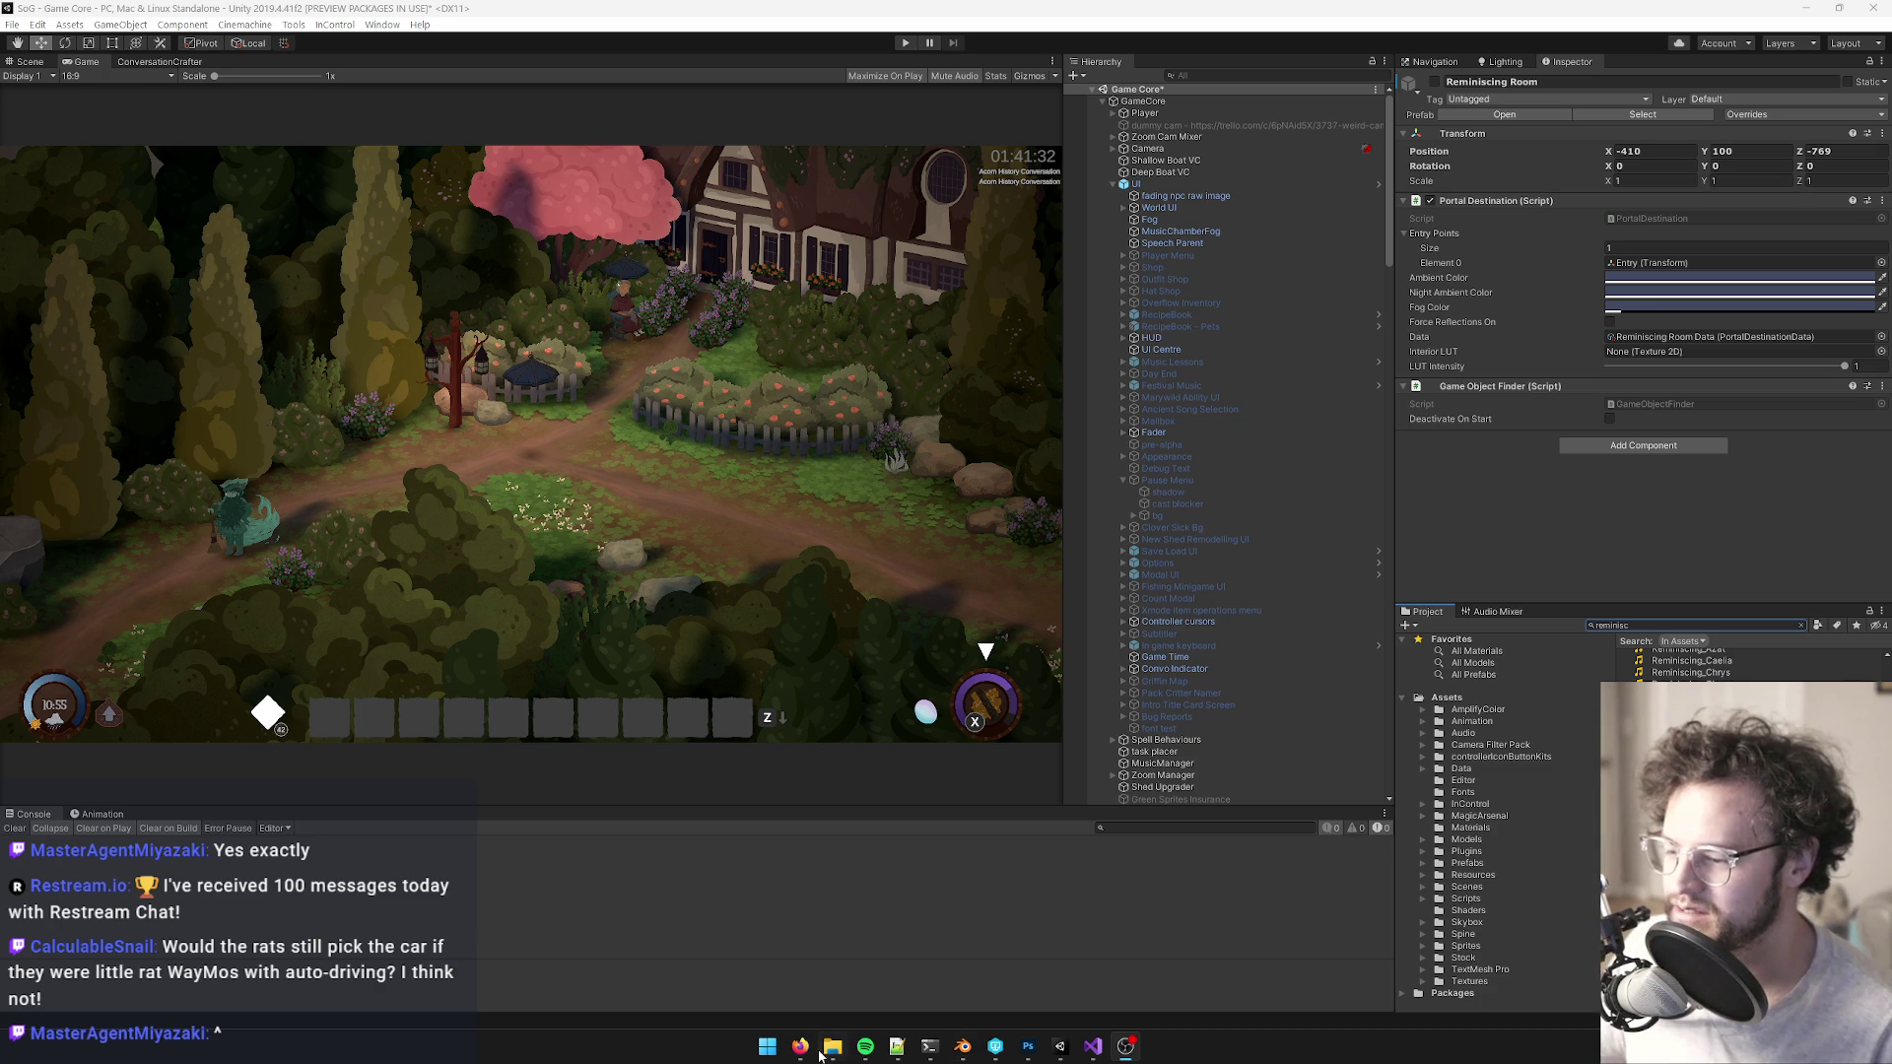
- In a new browser tab, search Google for 'eastshade lyndow door'
mouse_move(800, 1047)
left_click(719, 961)
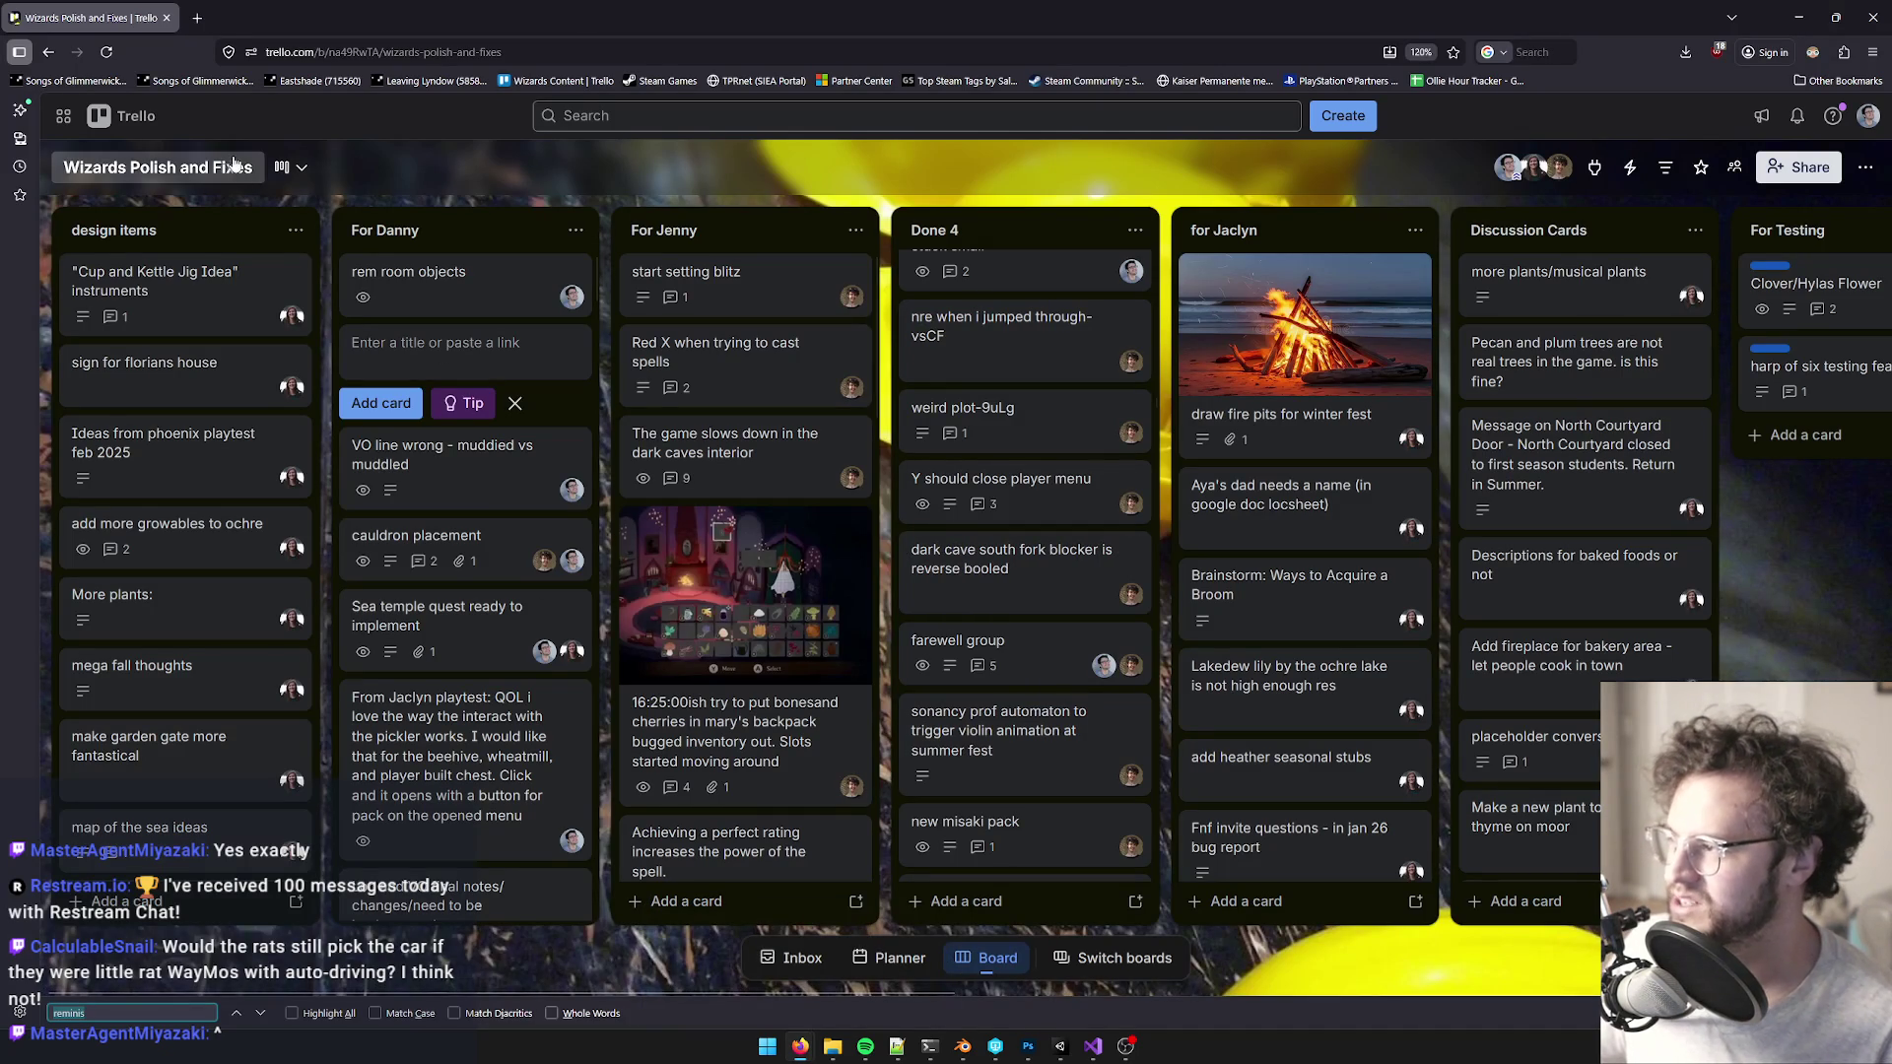
left_click(198, 18)
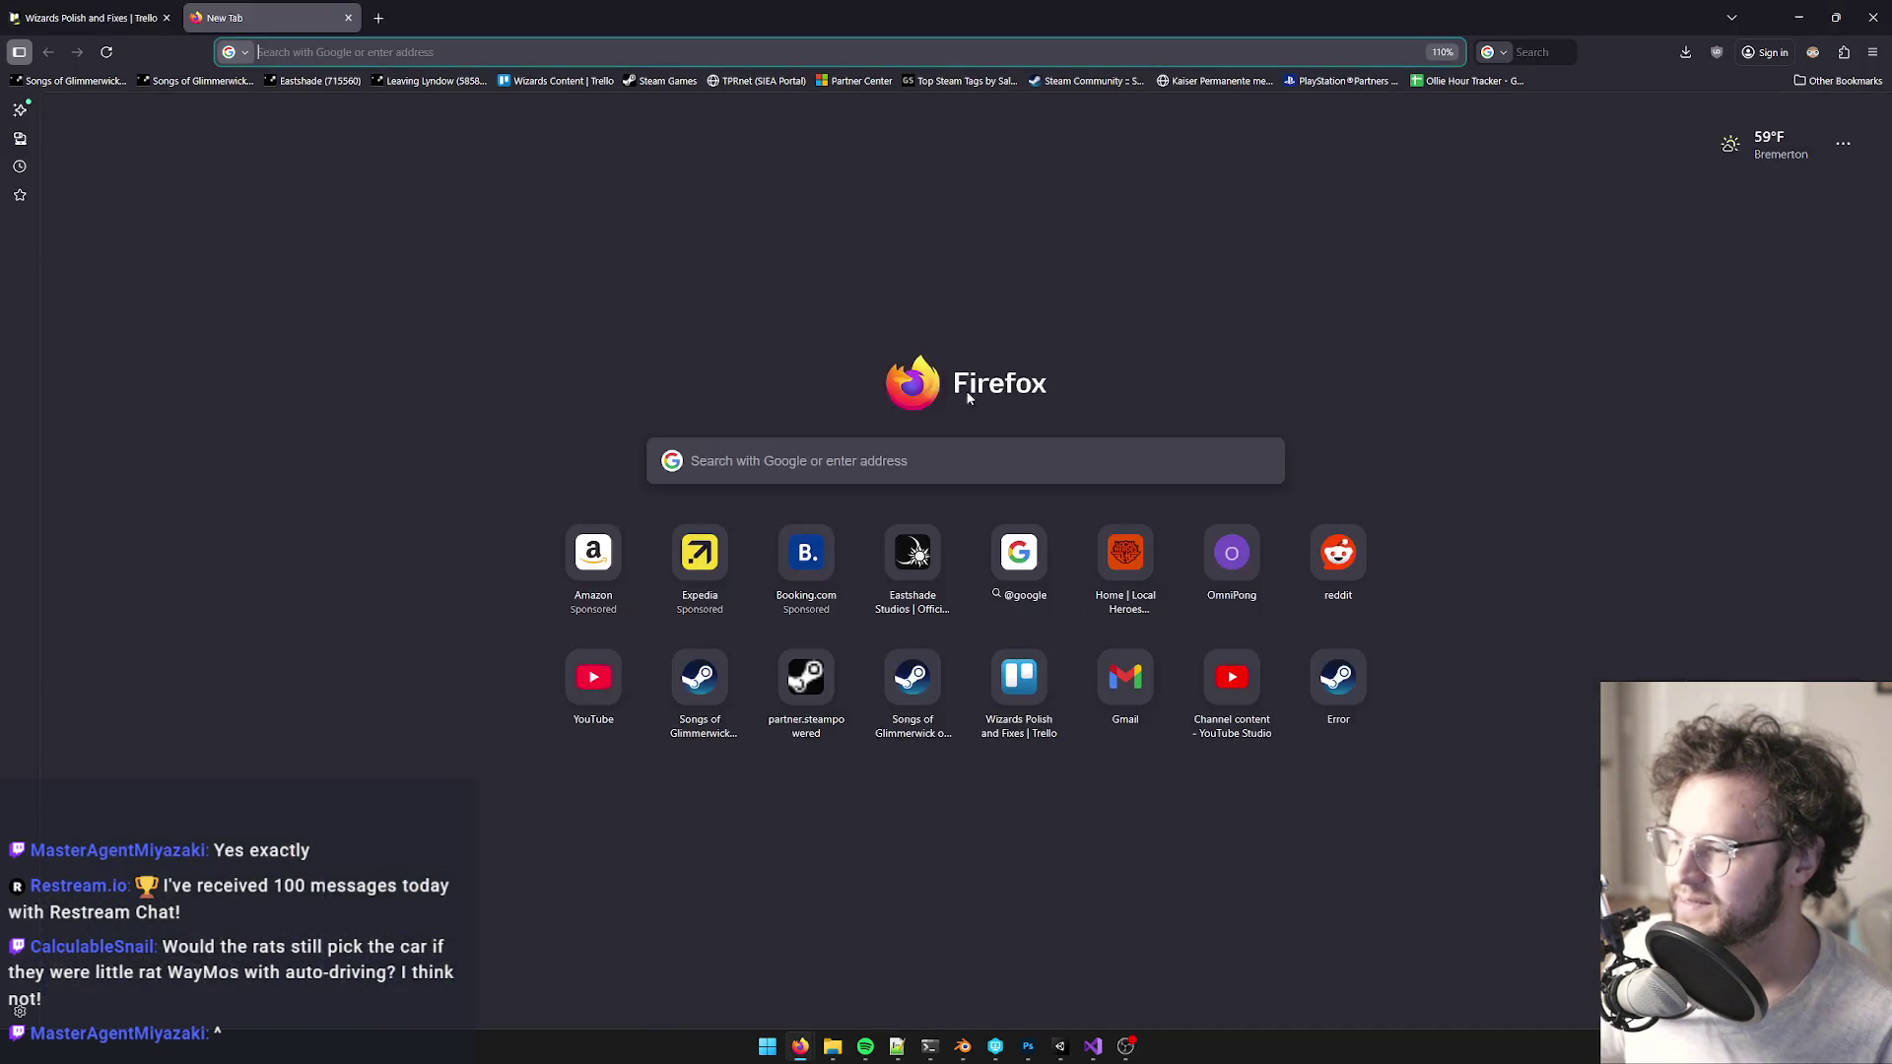
left_click(772, 460)
type("eastshade ")
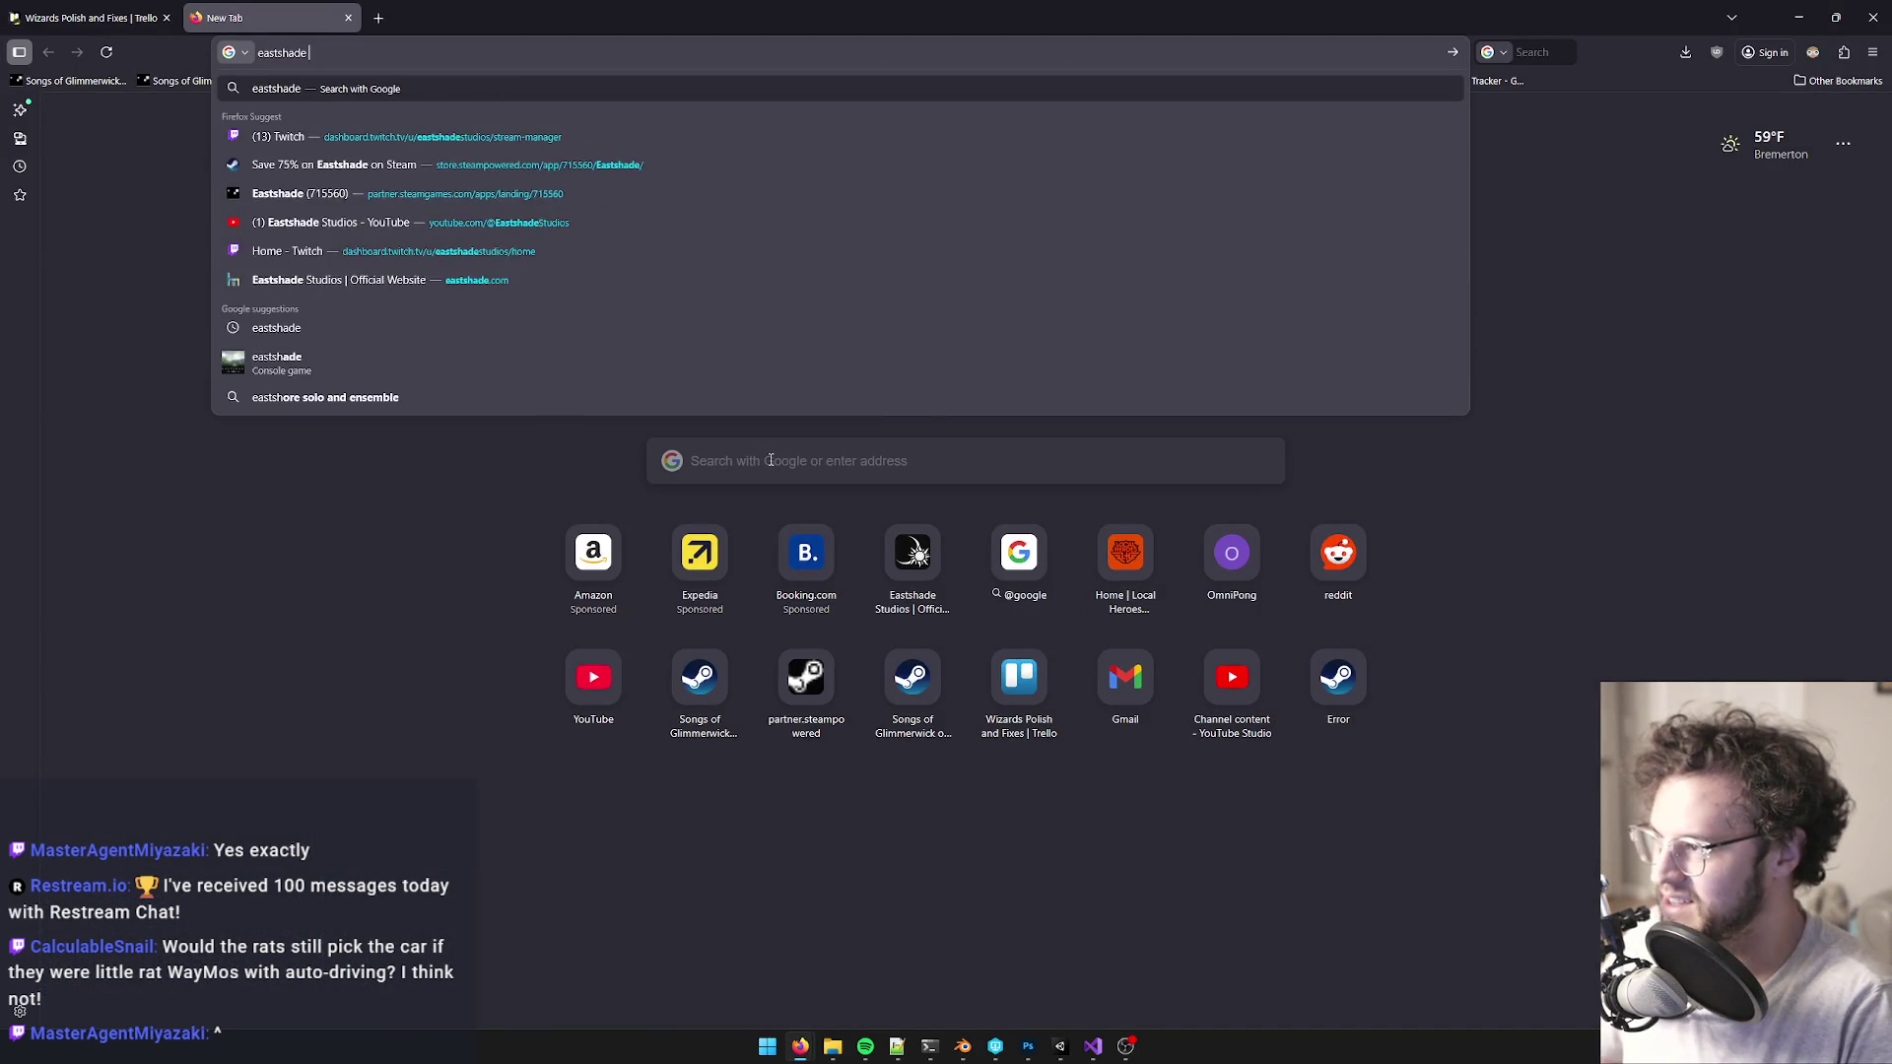
type("lyndow door")
key("Return")
- Show image results and open the first Eastshade Studios devblog image and its page
left_click(507, 210)
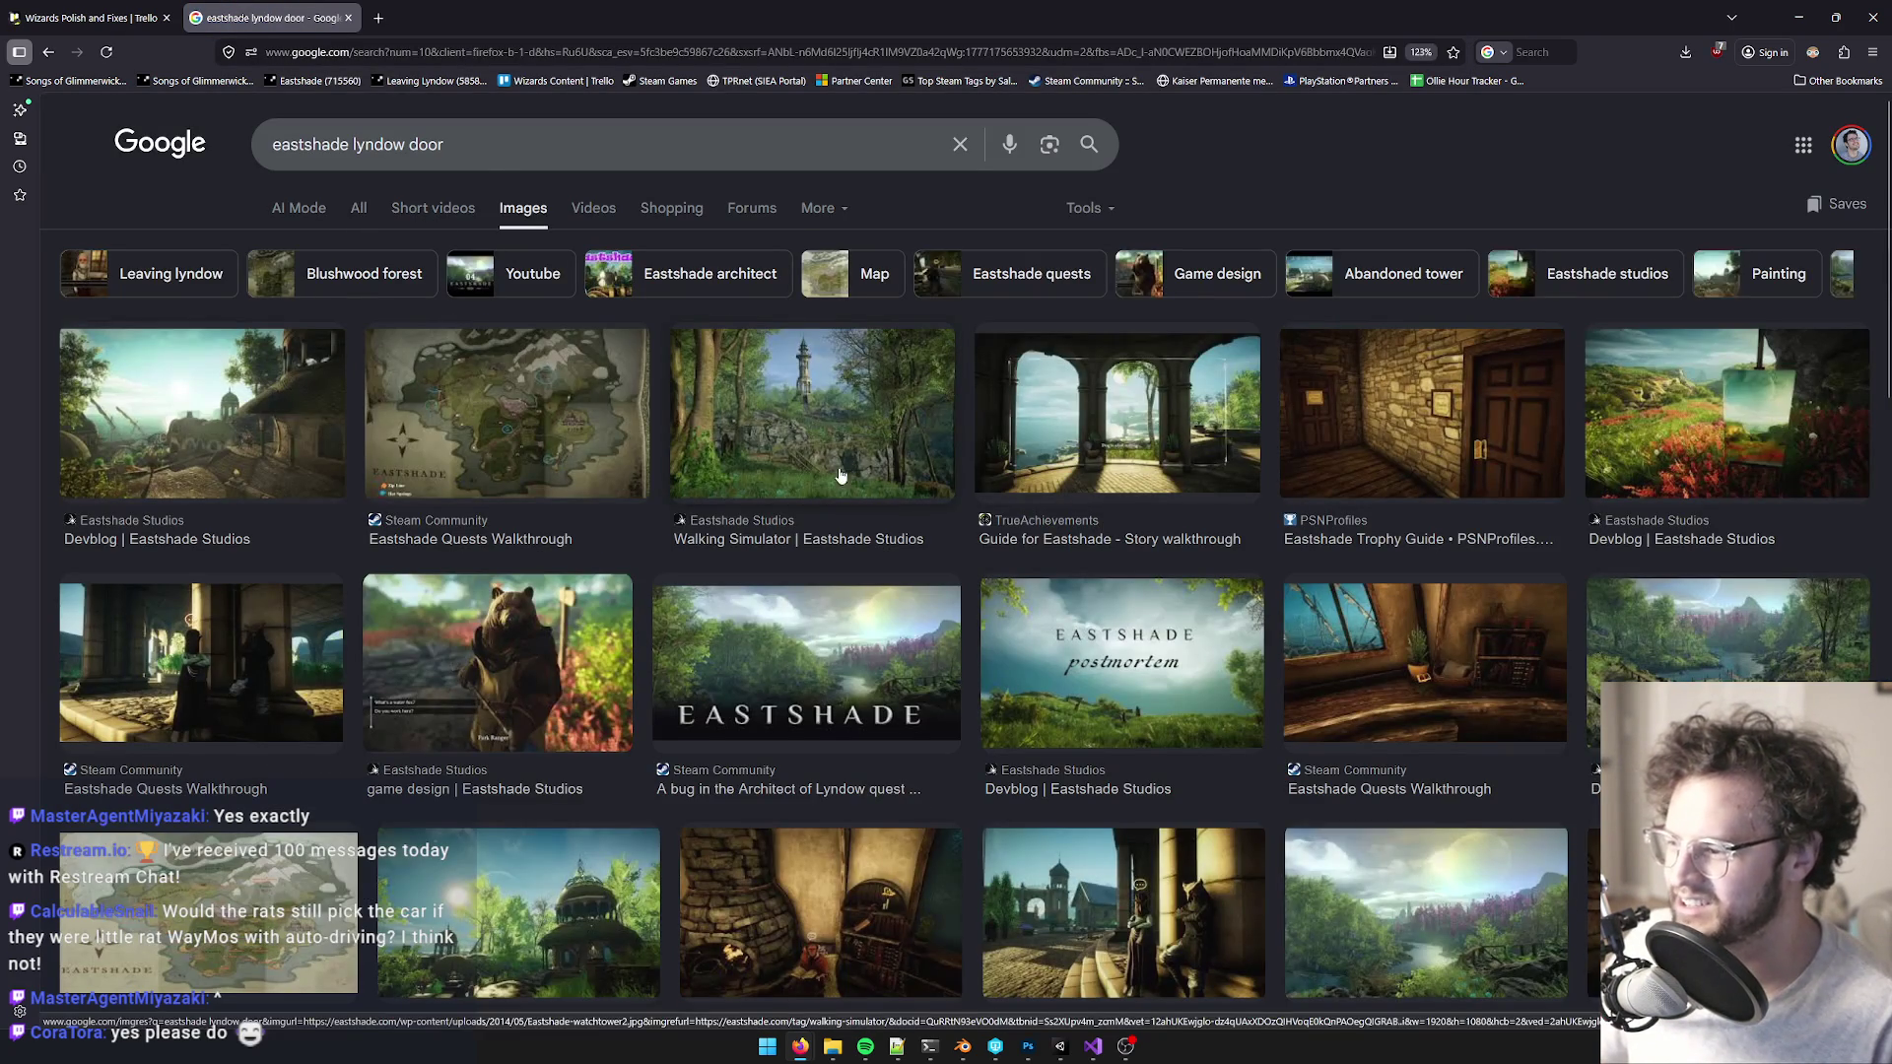
scroll(1310, 463, "down", 3)
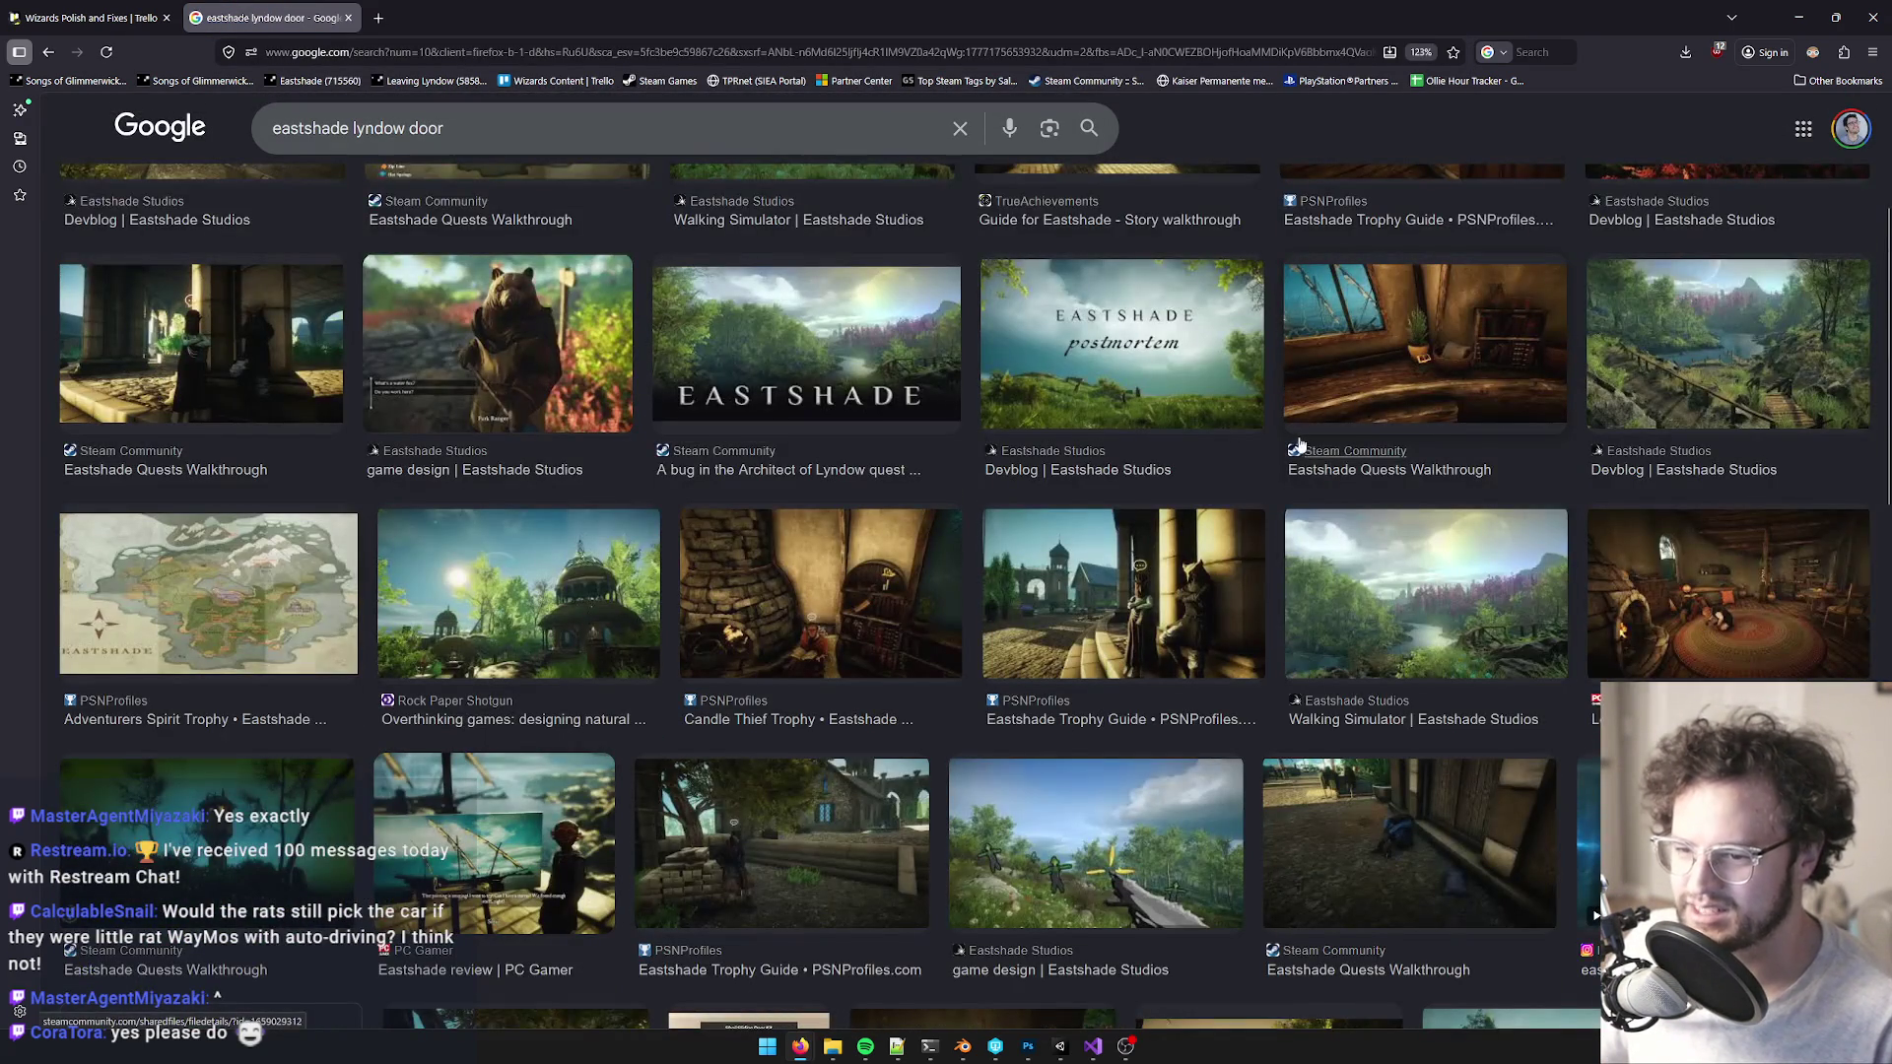
scroll(1301, 446, "down", 1)
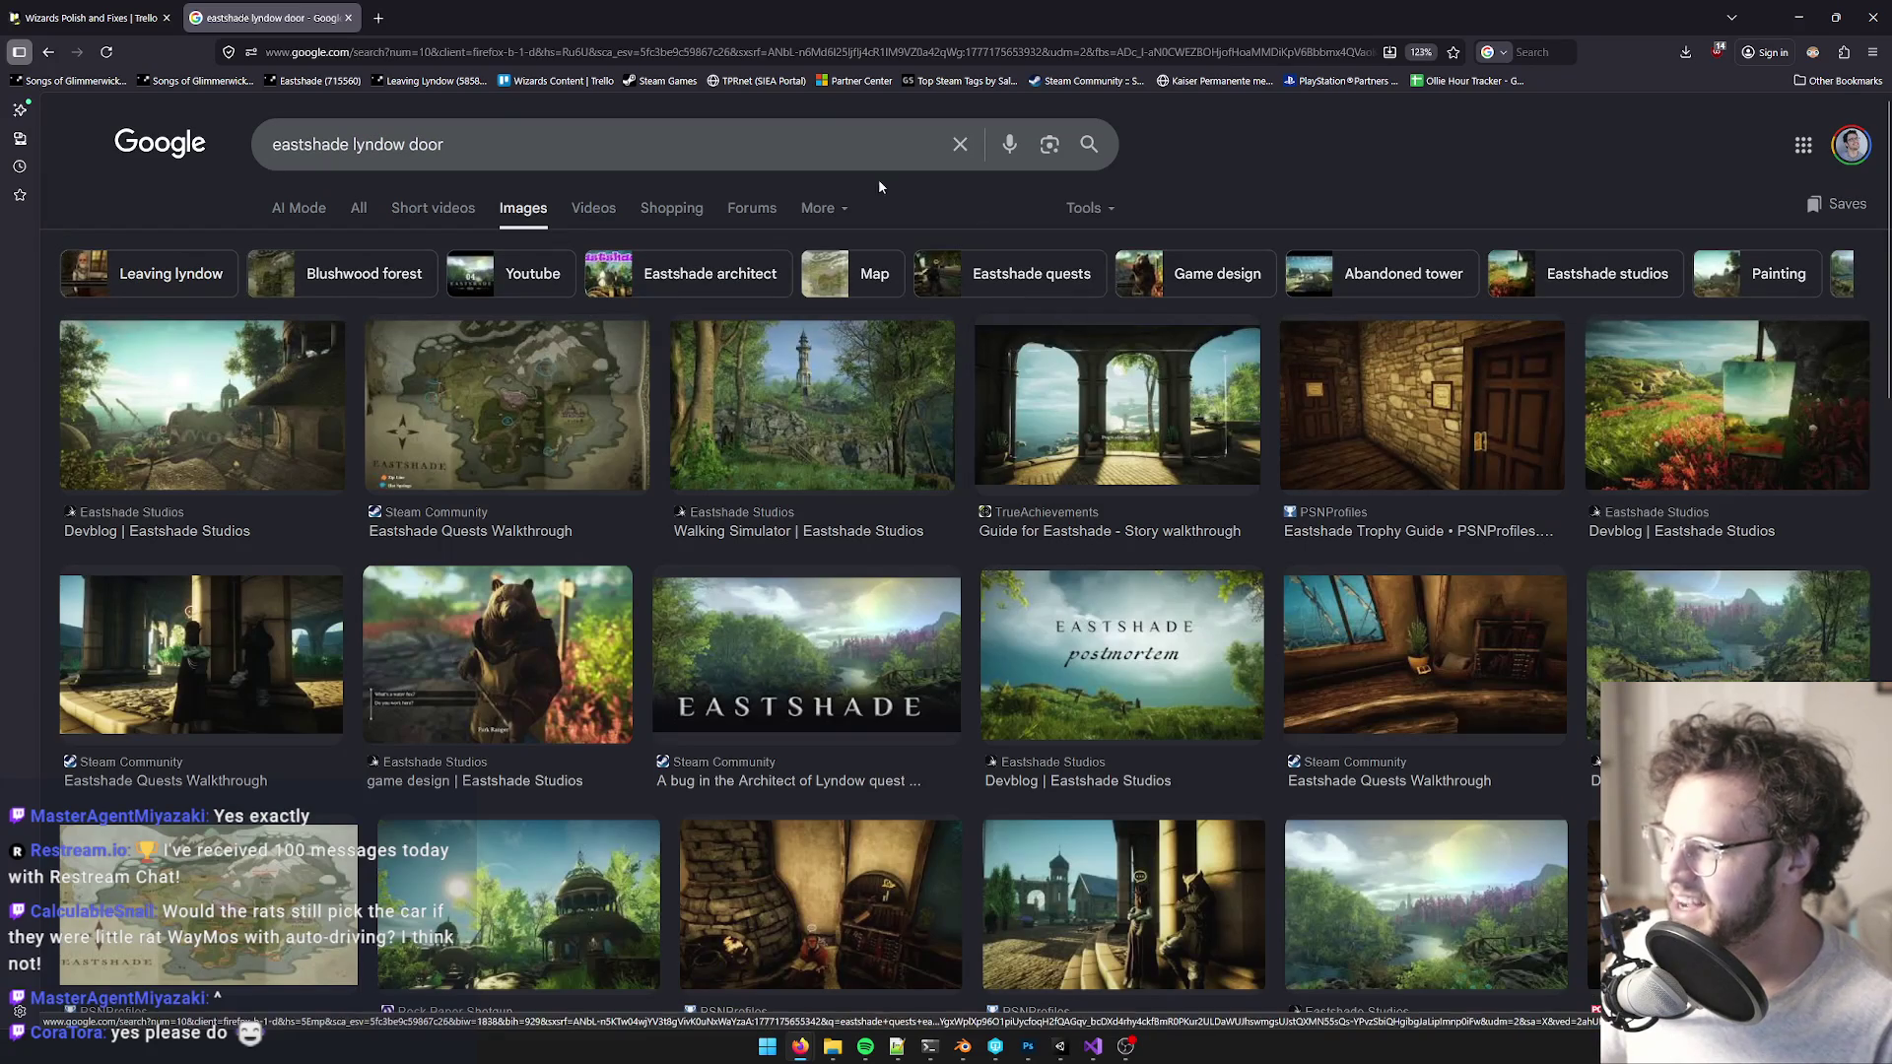
left_click(273, 441)
left_click(1630, 607)
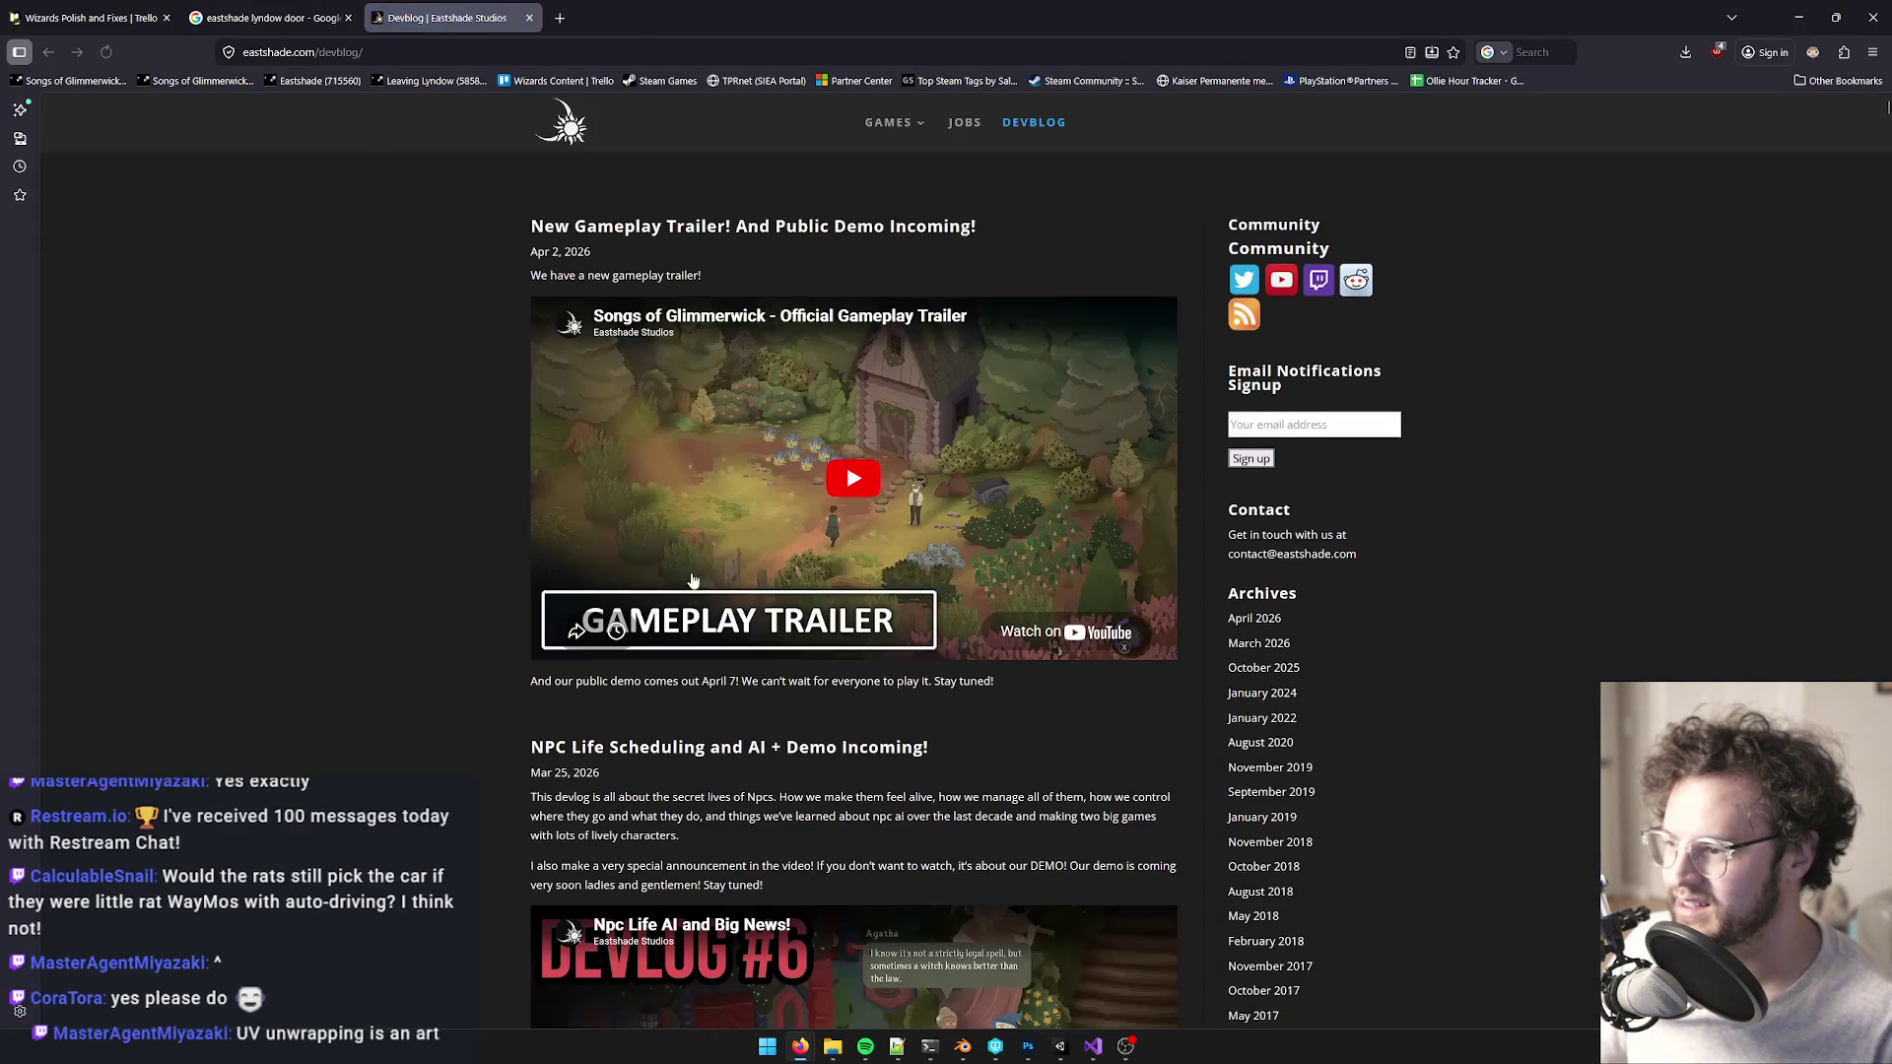
- Scroll through the Eastshade devblog posts, then close the devblog and image search tabs
scroll(912, 632, "down", 10)
scroll(913, 632, "down", 10)
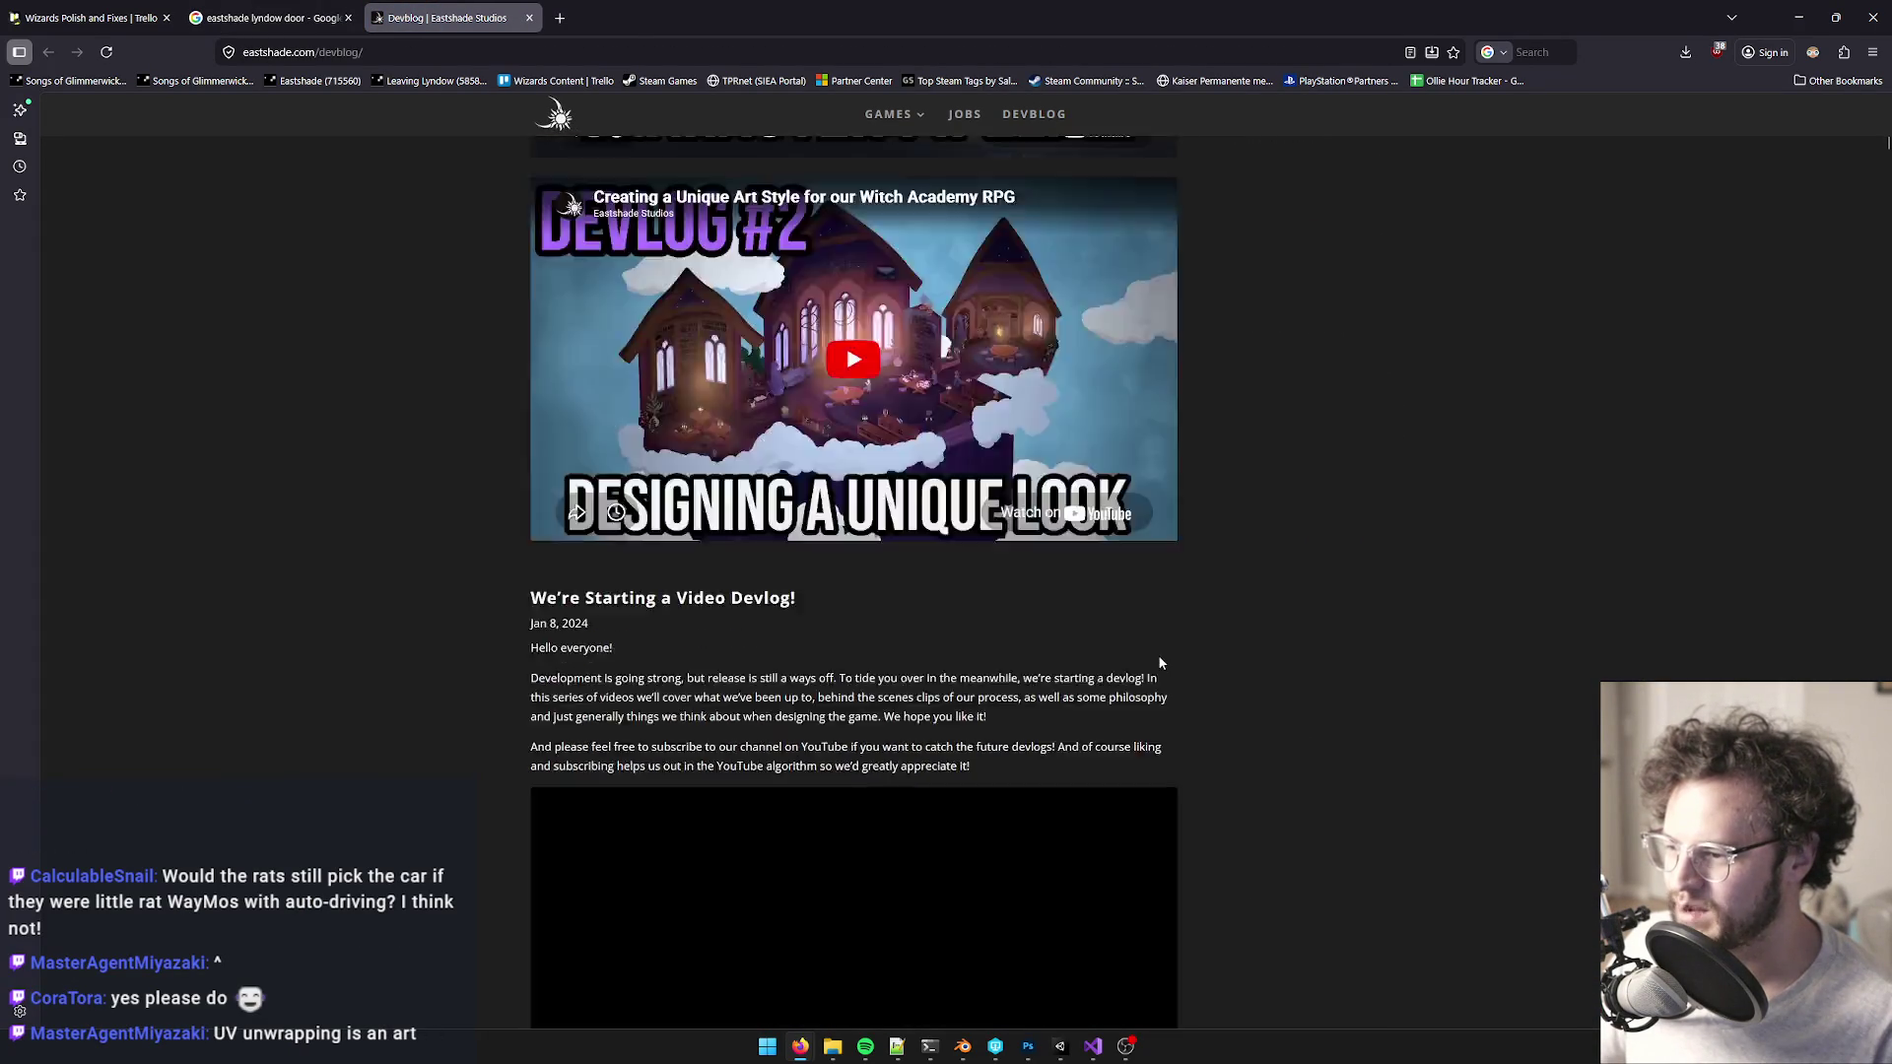
left_click(531, 18)
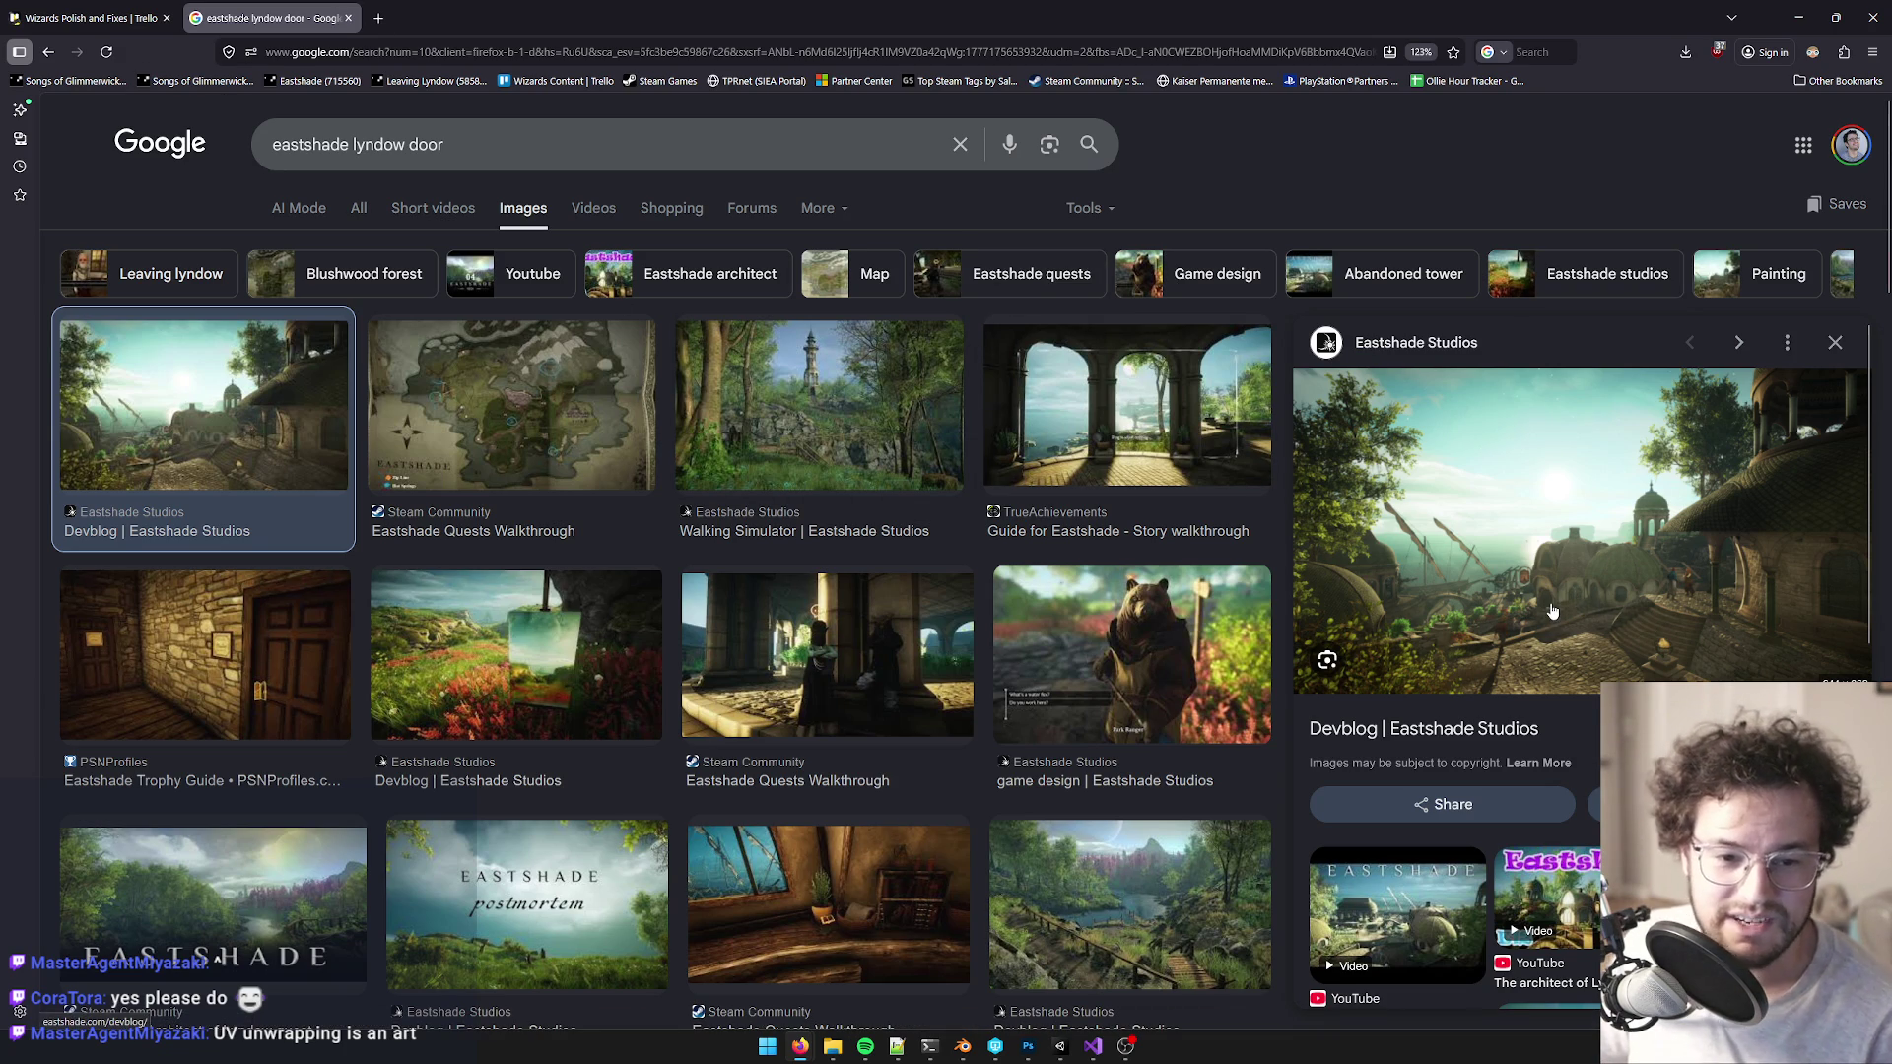
left_click(348, 18)
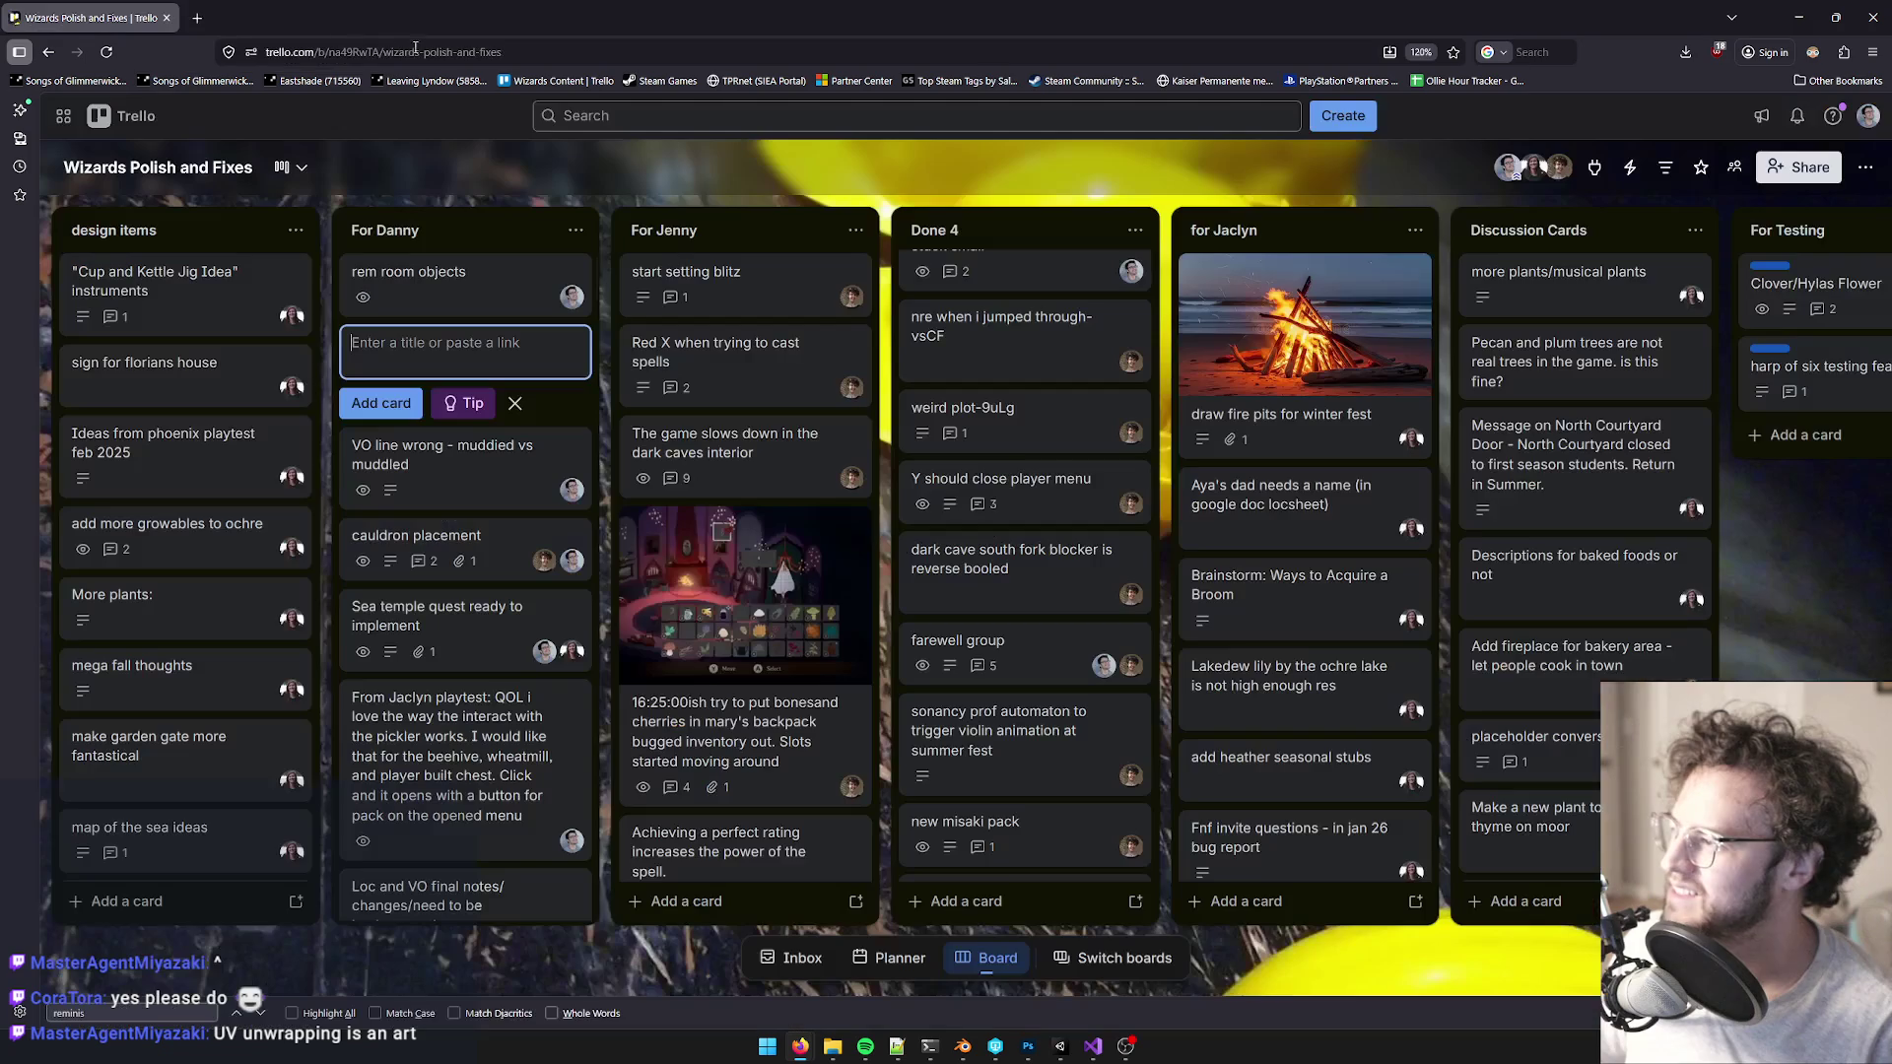
- Minimize the Firefox window showing the Trello board to bring Unity back
left_click(1798, 18)
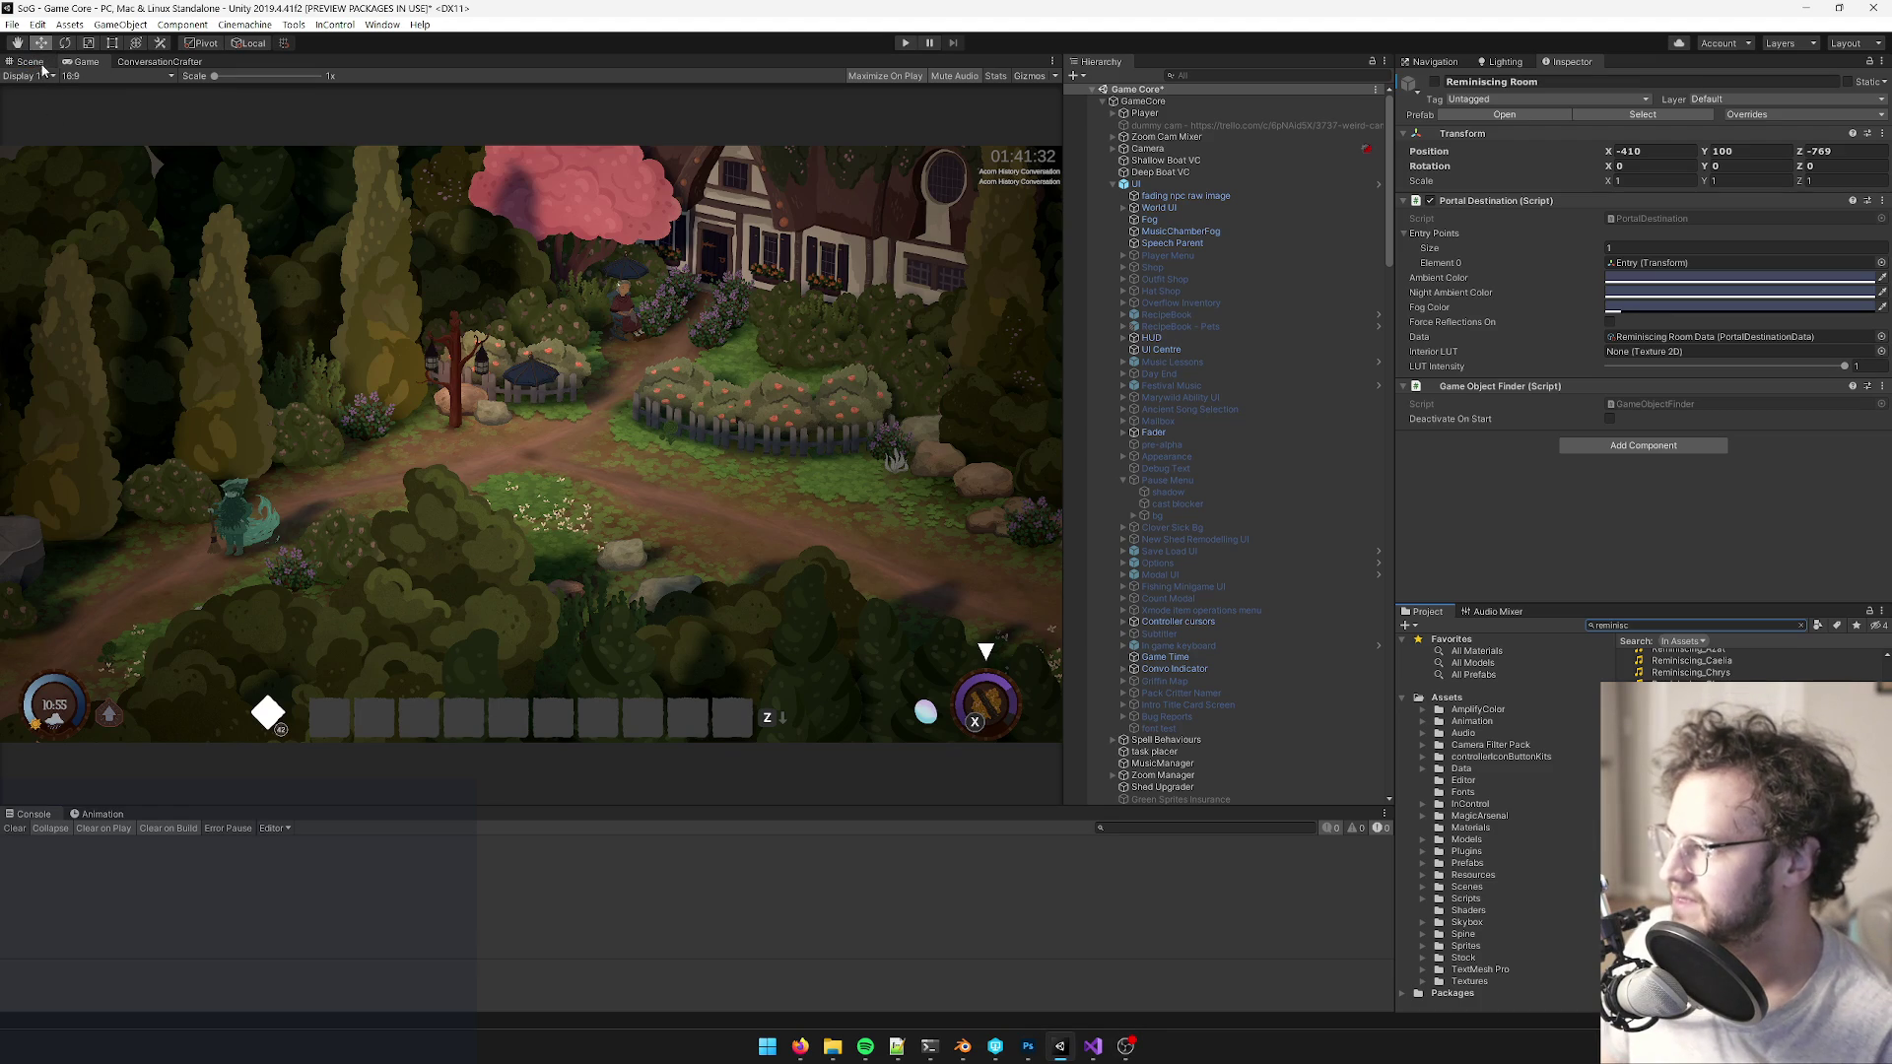
- Search the Project window for 'reminiscing room' and select the Reminiscing Room prefab asset
left_click(29, 62)
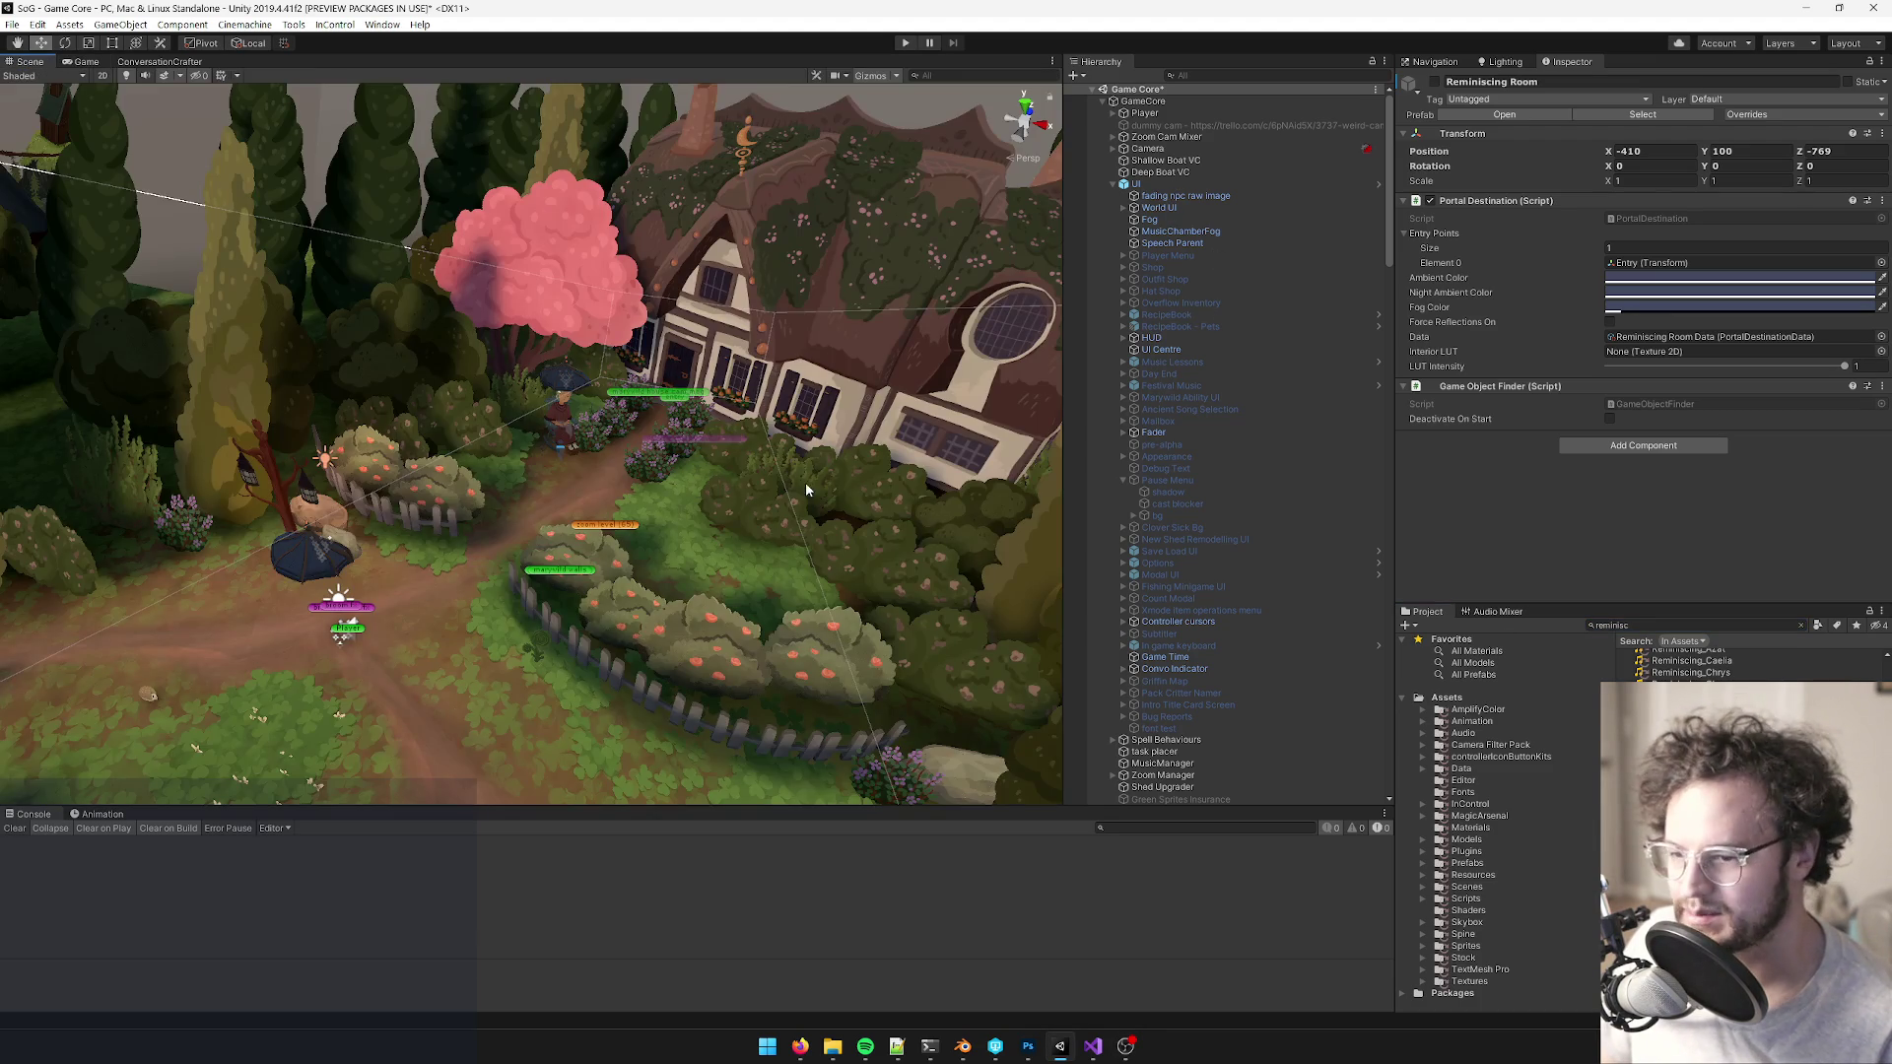
mouse_move(30, 62)
left_mouse_down()
mouse_move(306, 126)
mouse_move(30, 62)
left_mouse_up()
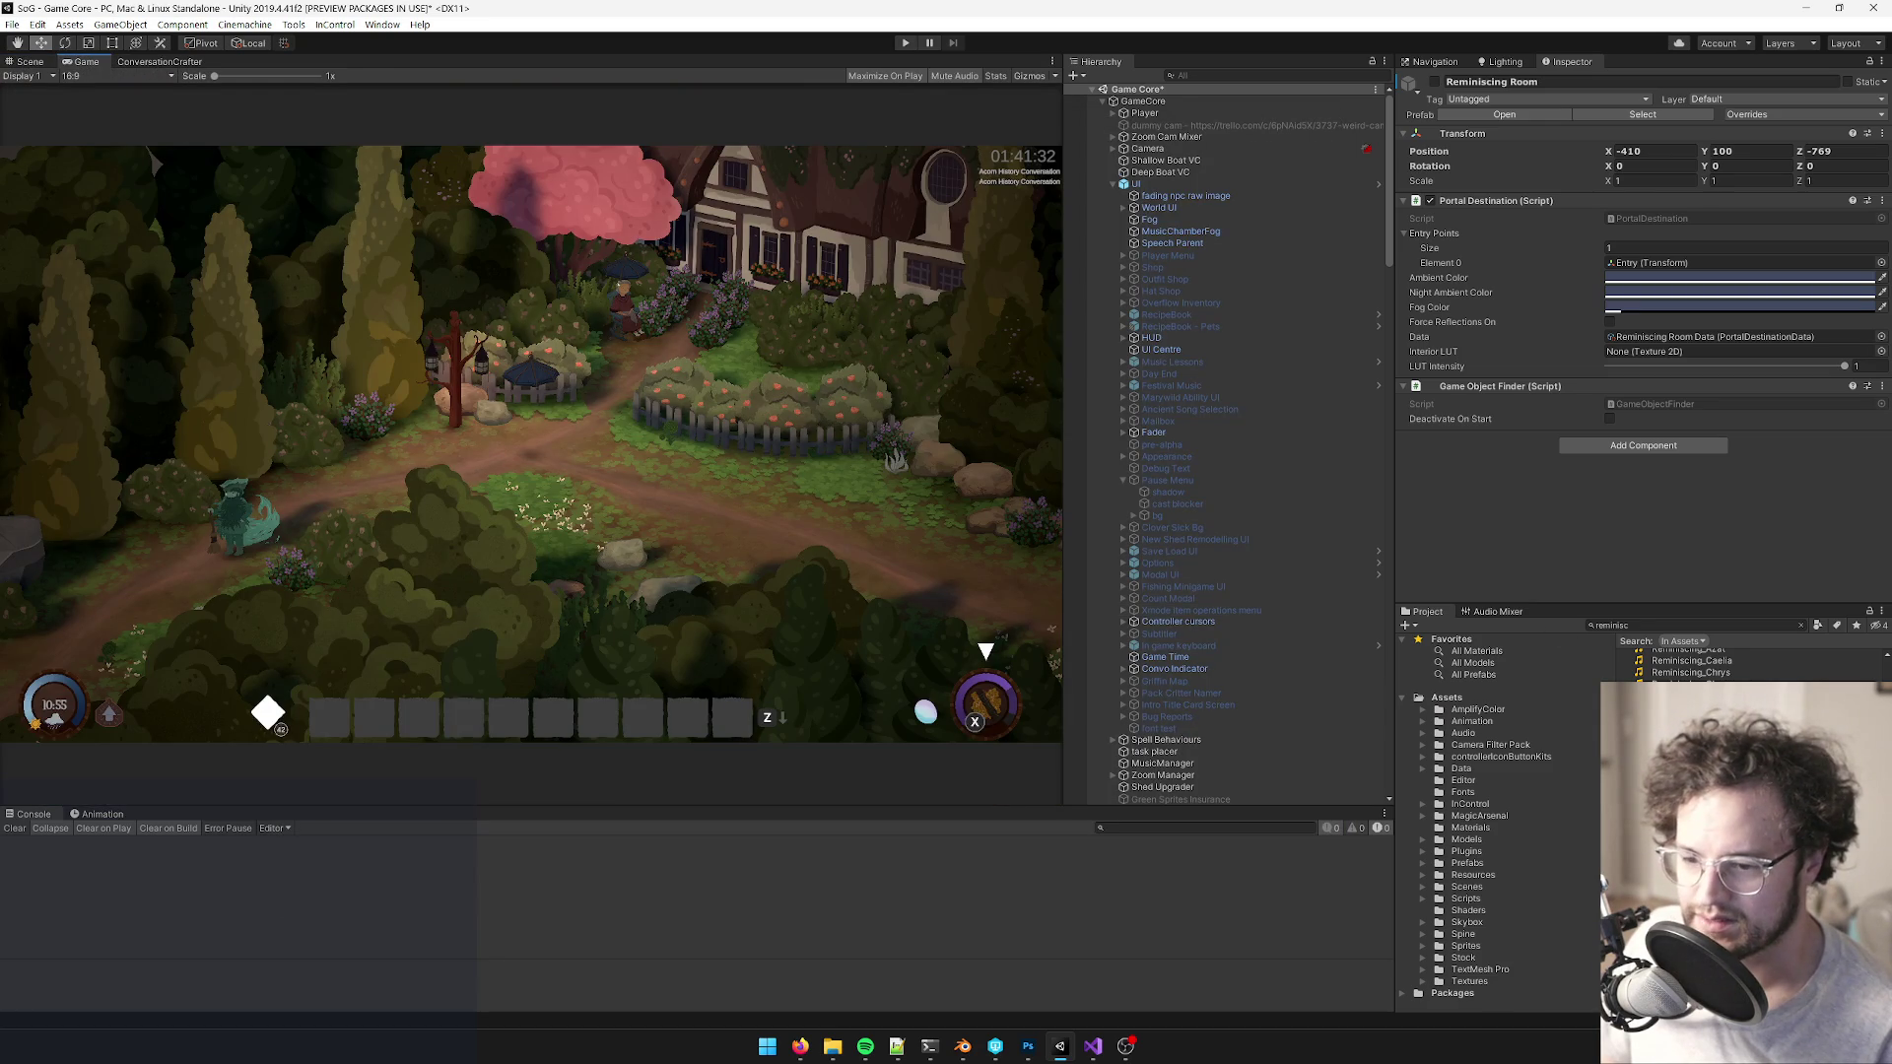
left_click(1709, 627)
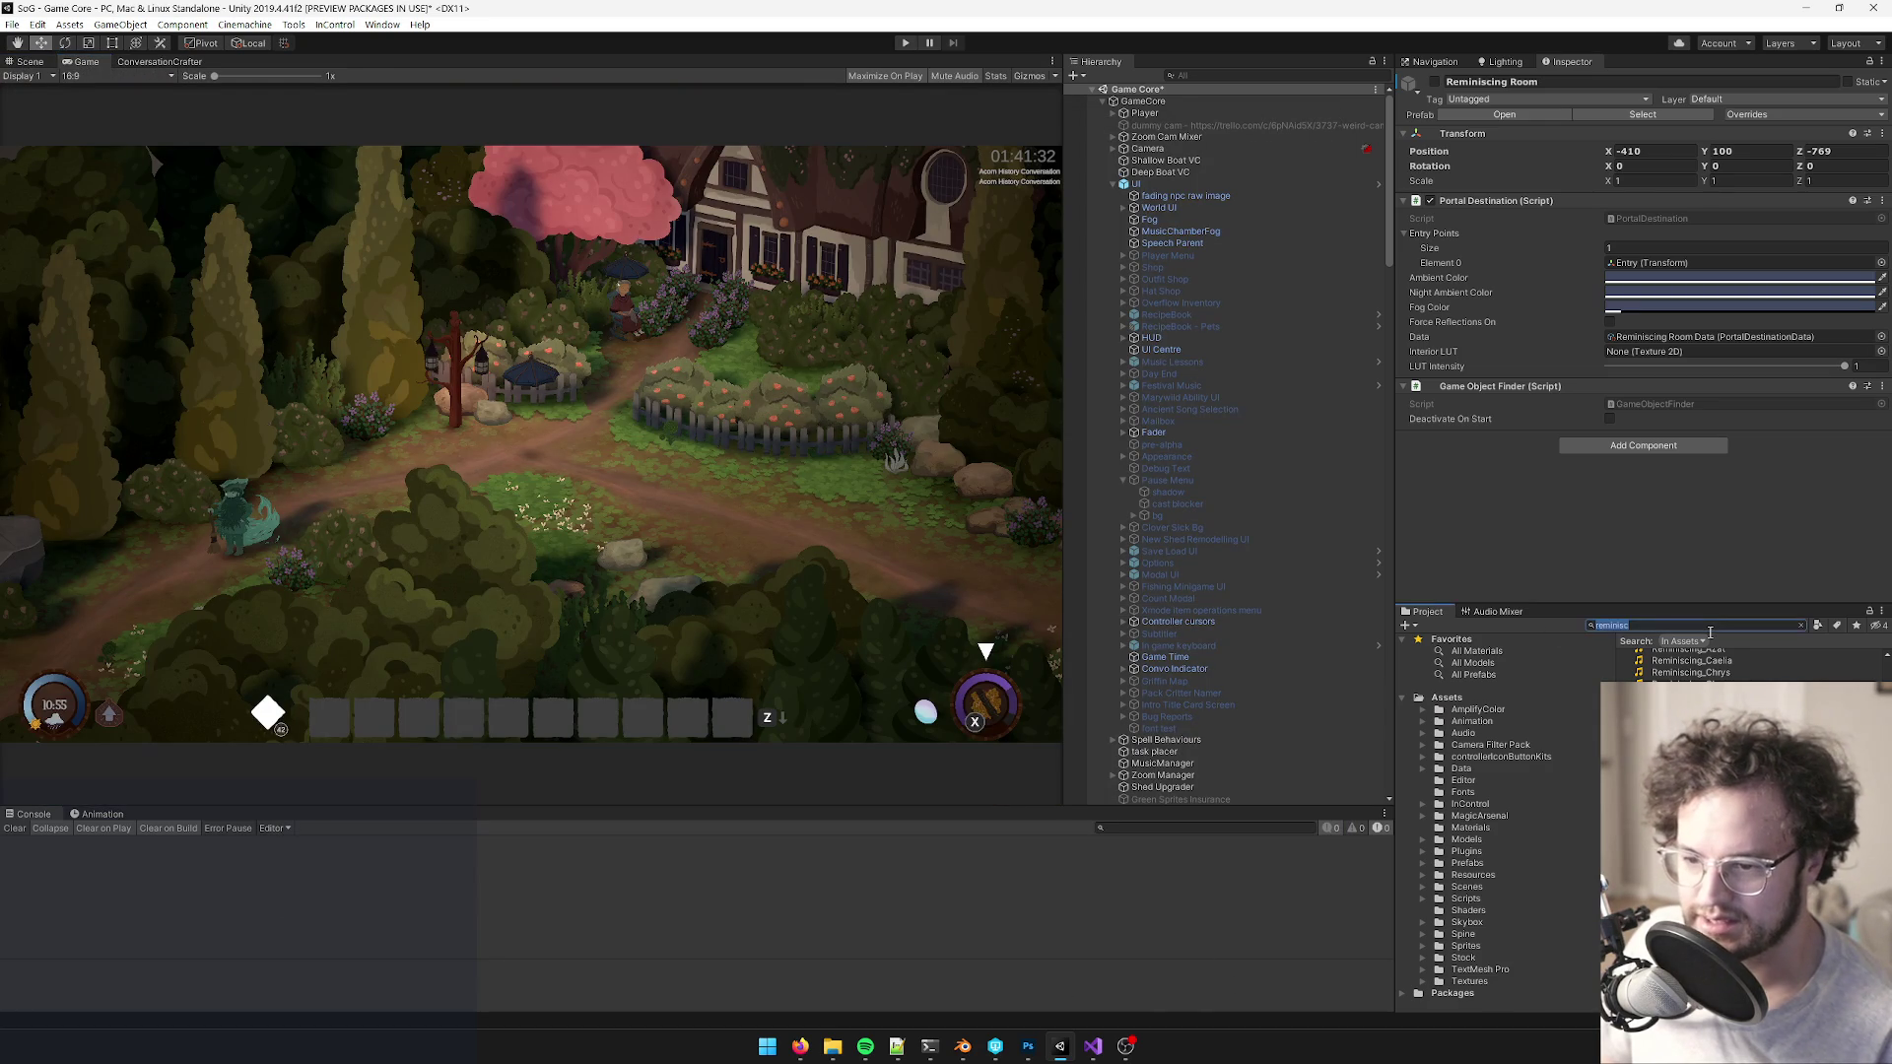
type("reminiscingr")
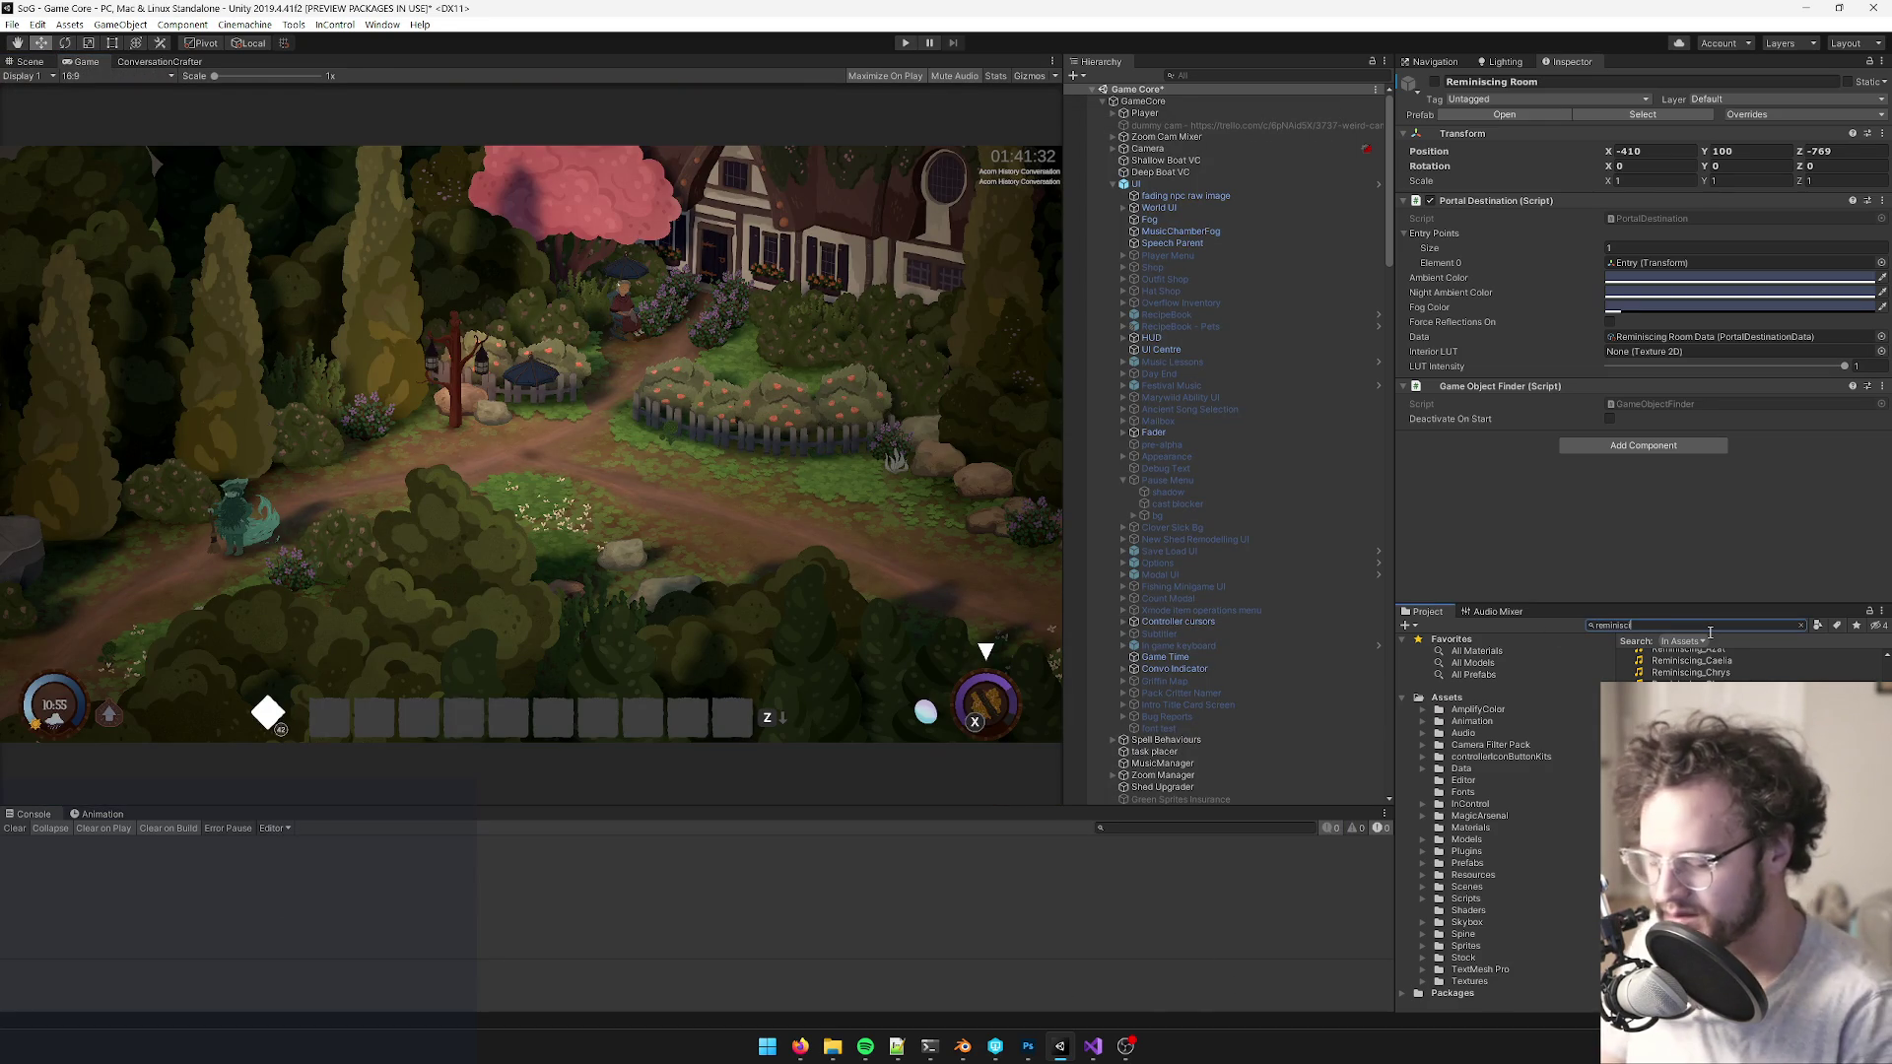
type("oom")
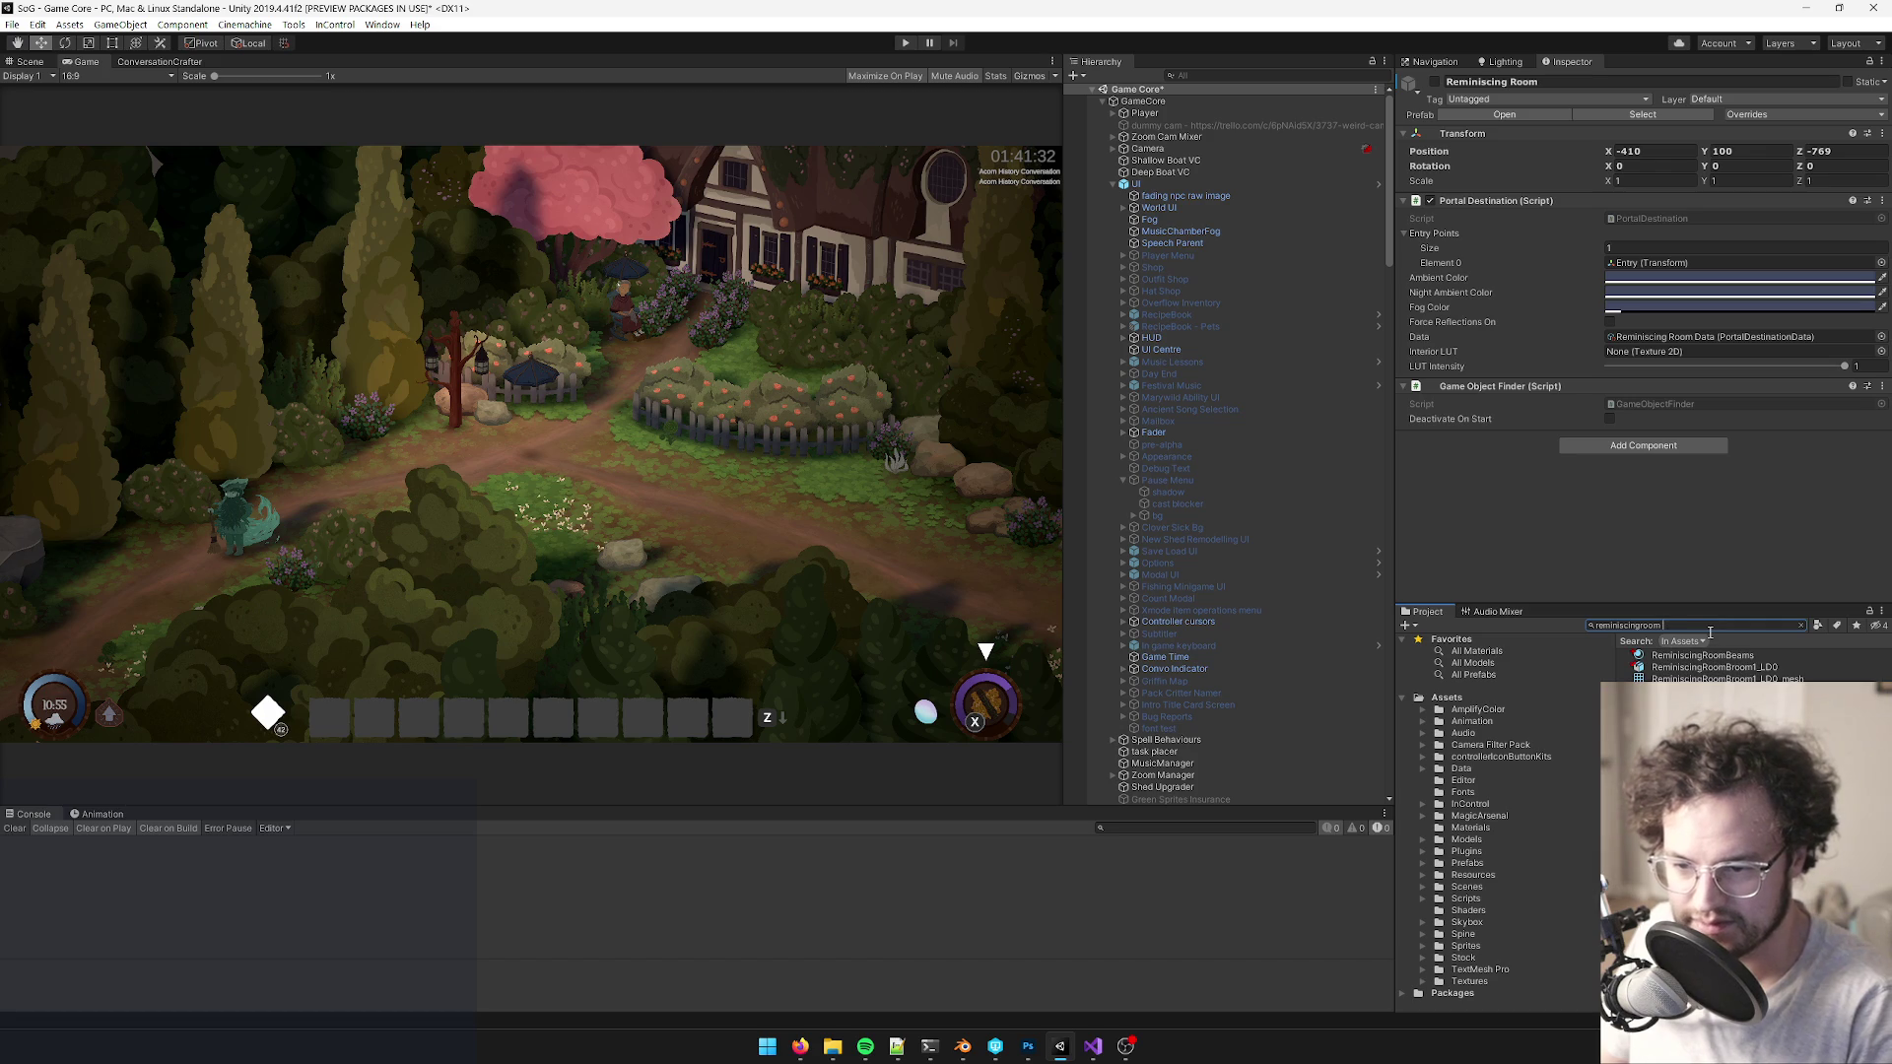
key("BackSpace")
key("BackSpace")
key("BackSpace")
key("BackSpace")
type(" r")
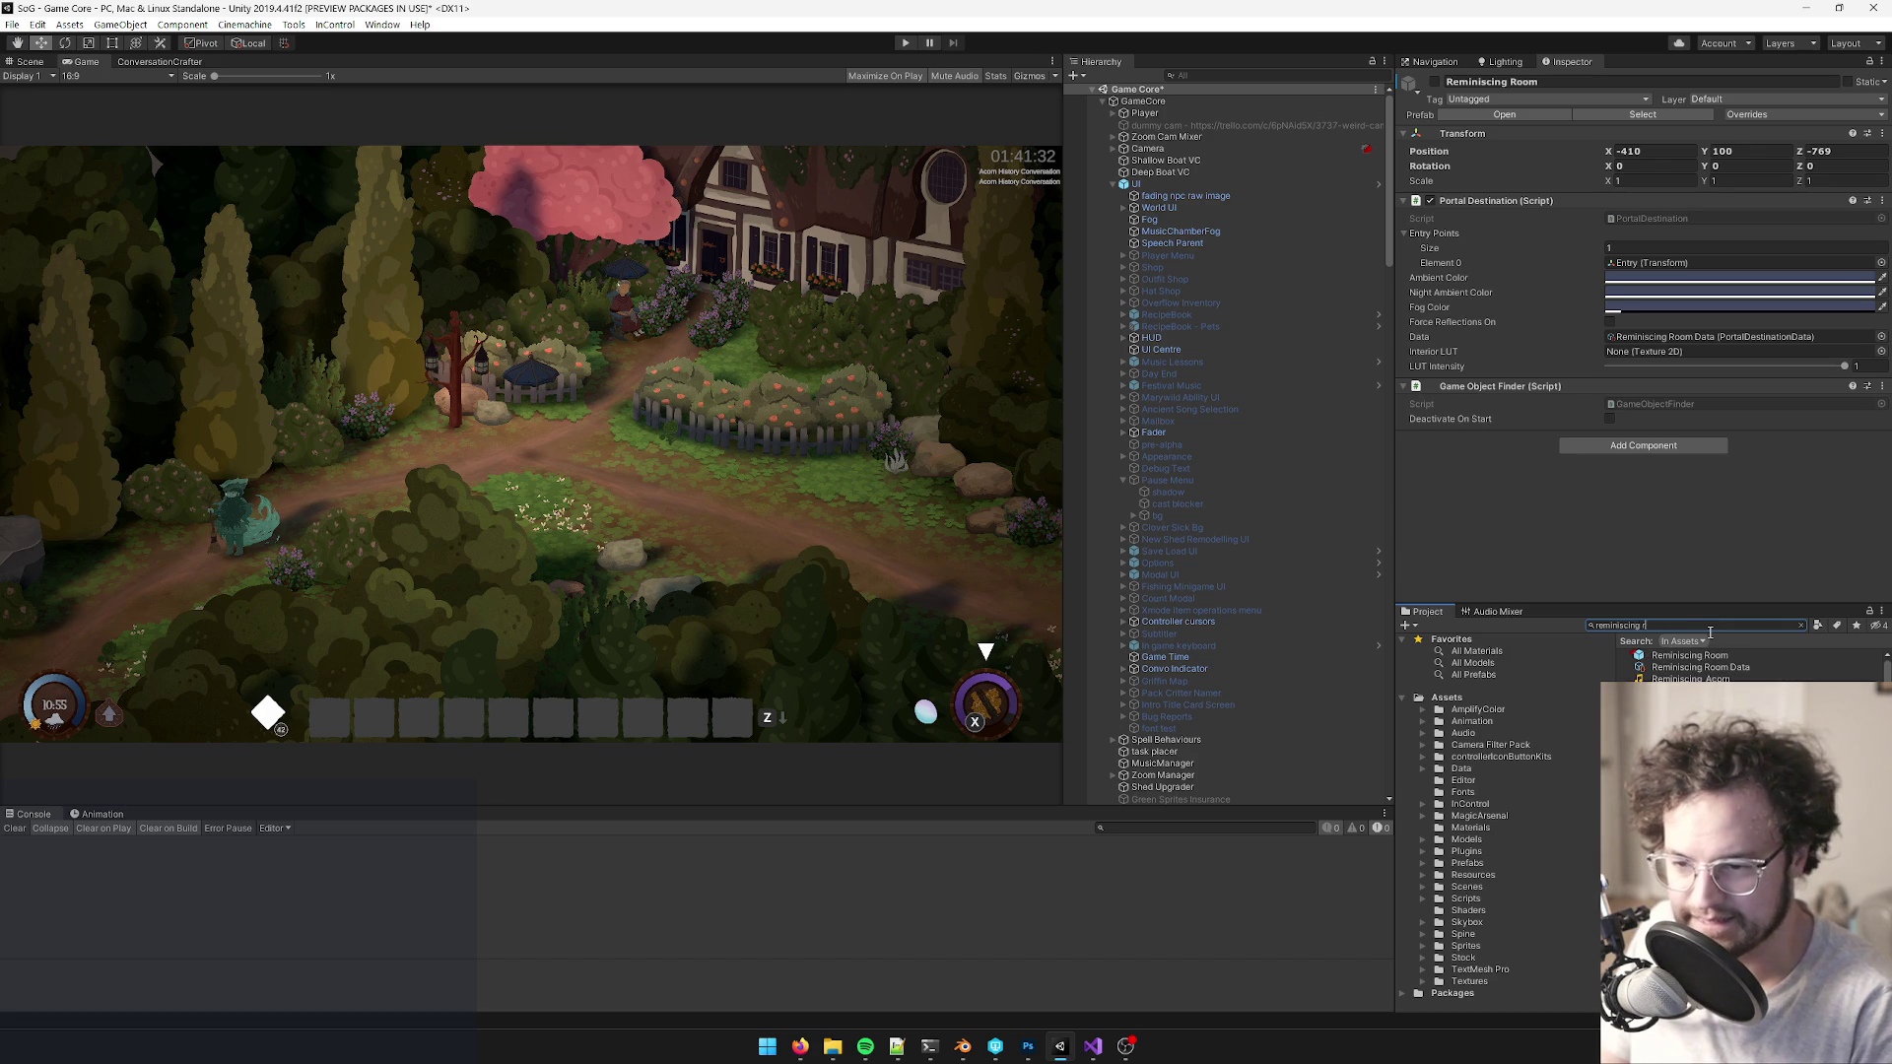
type("oom int")
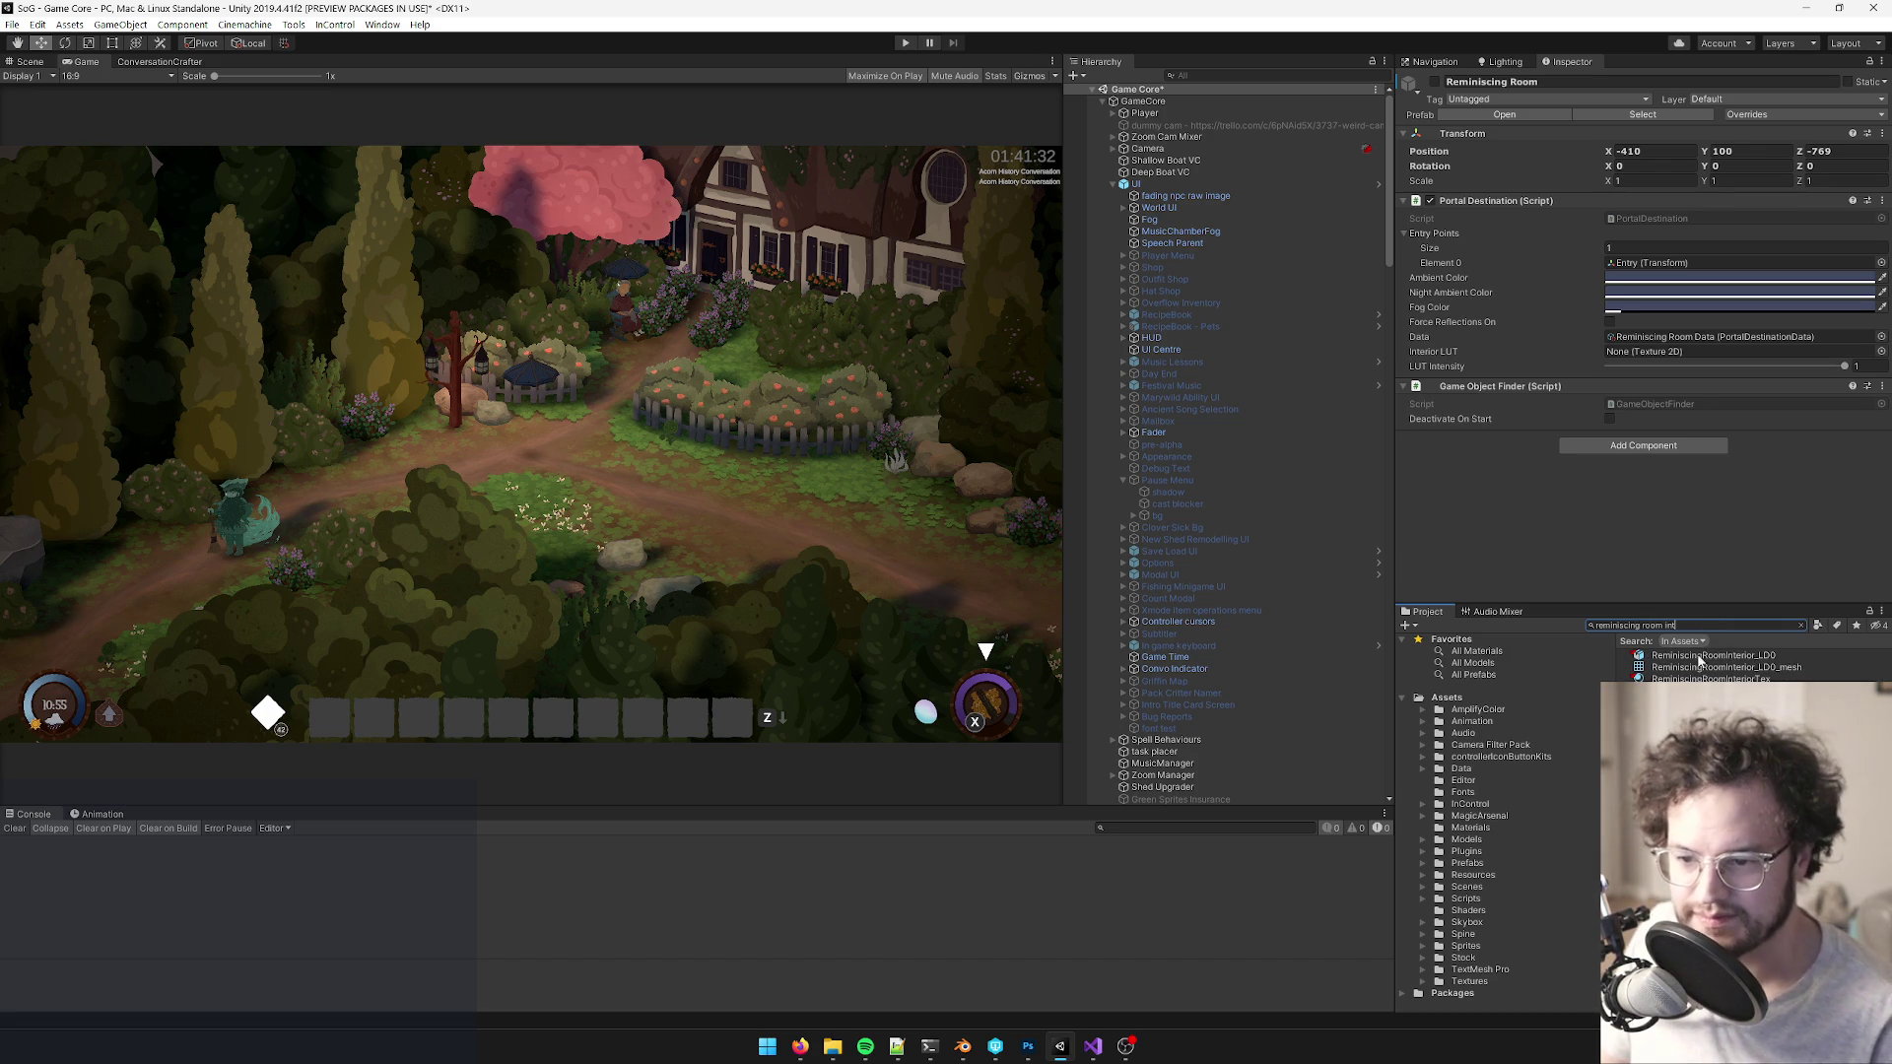
key("BackSpace")
key("BackSpace")
key("BackSpace")
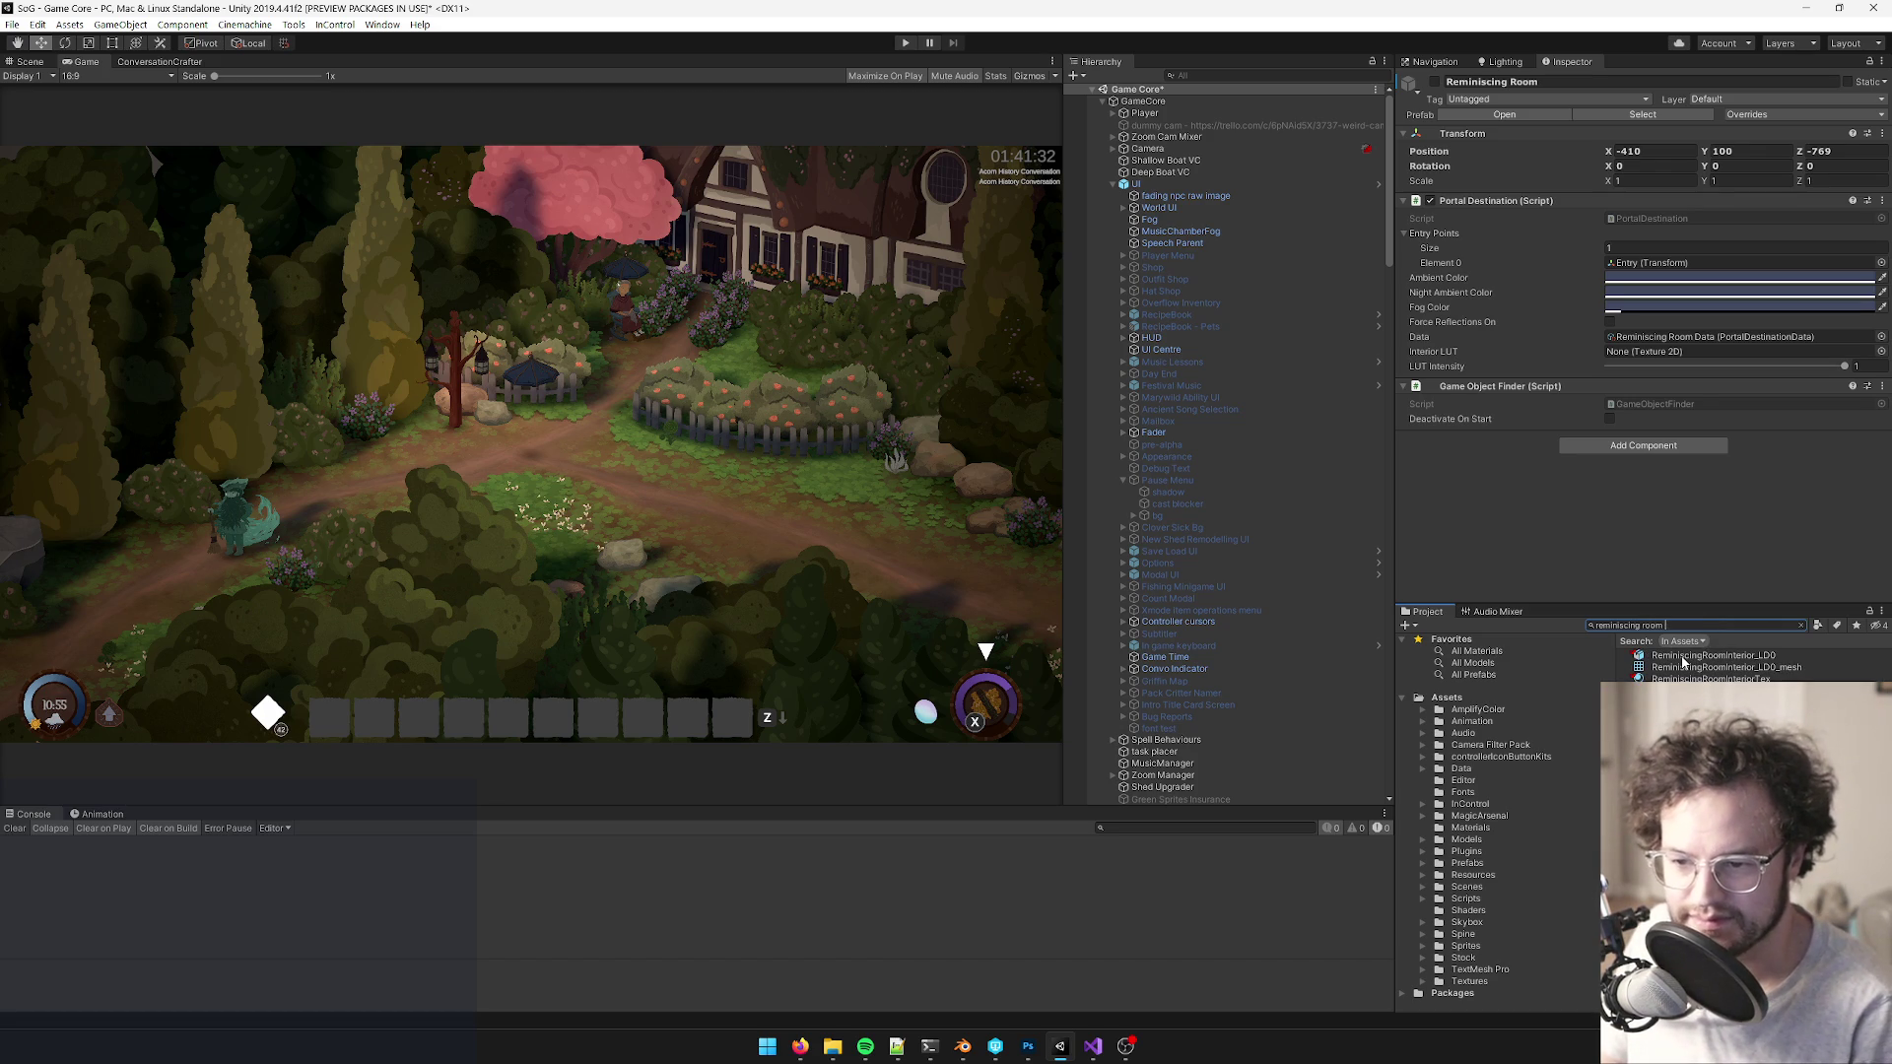
left_click(1683, 657)
- Back in Unity, choose Open Prefab in the Inspector for Reminiscing Room
key("alt+Tab")
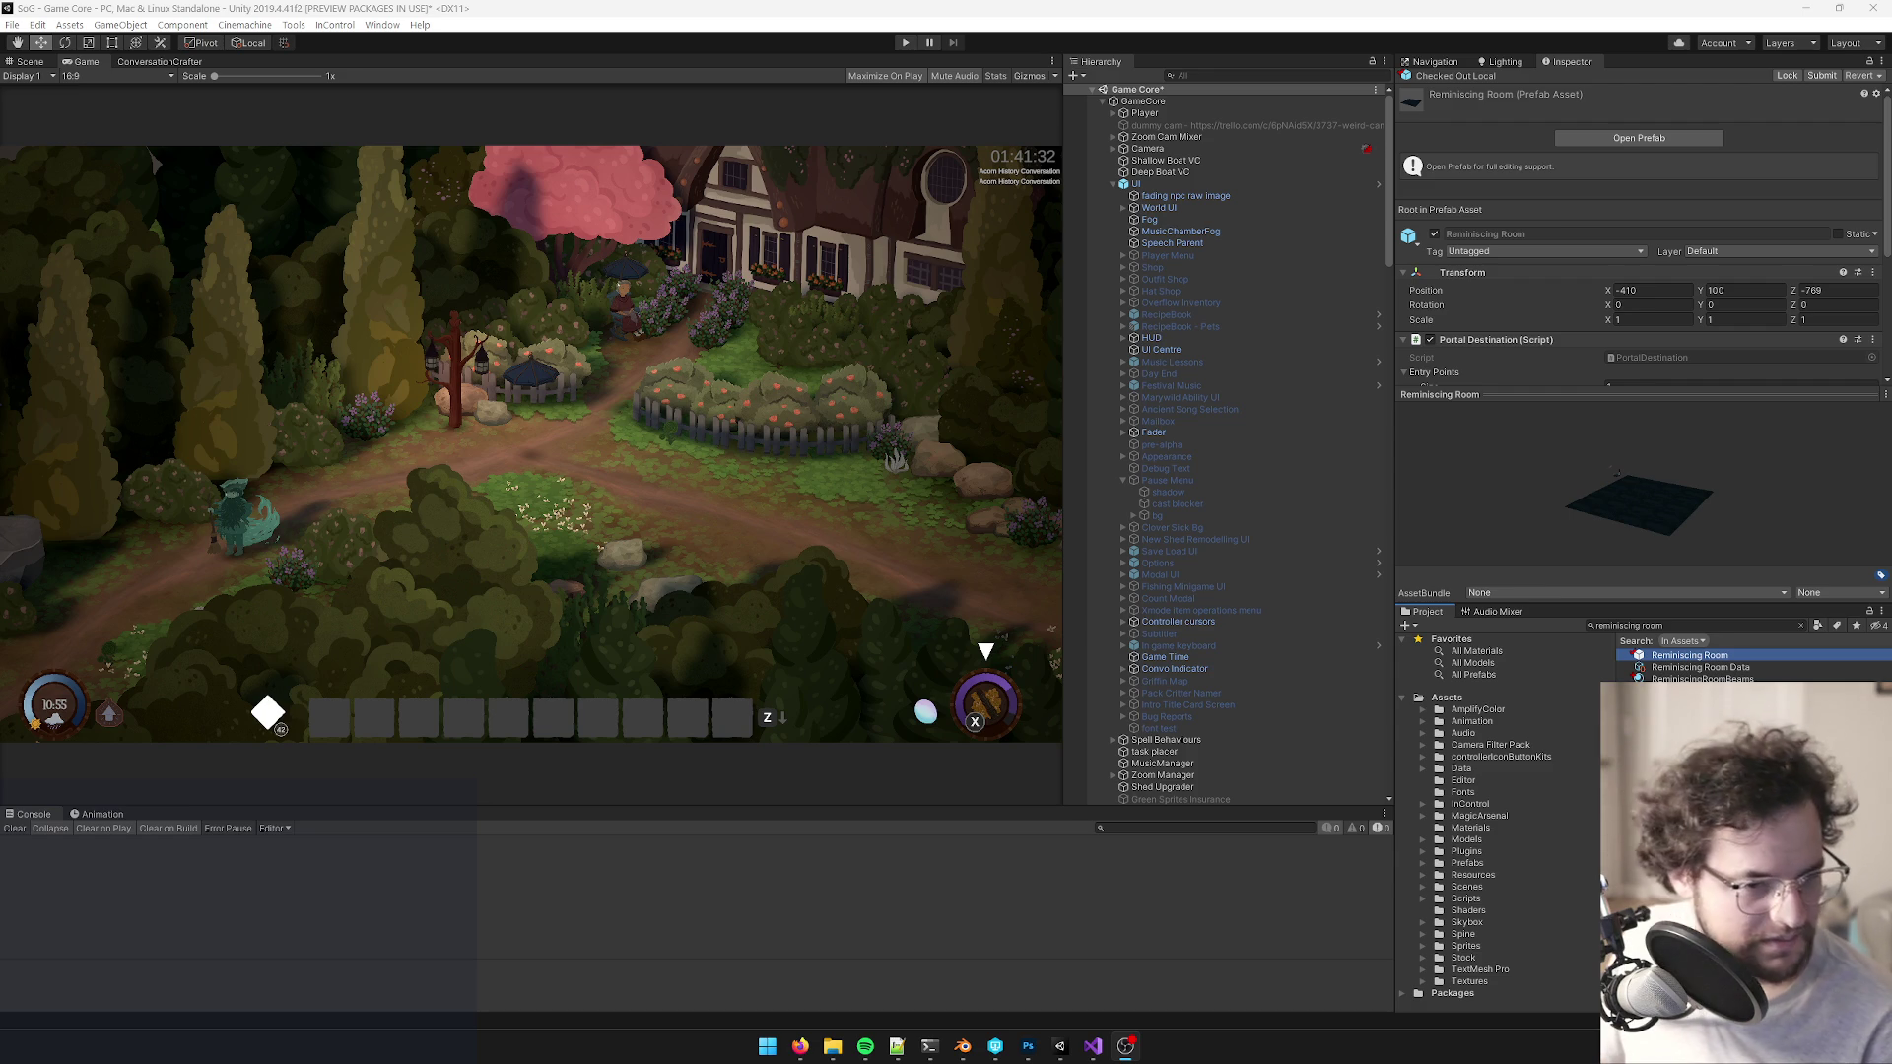
left_click(424, 338)
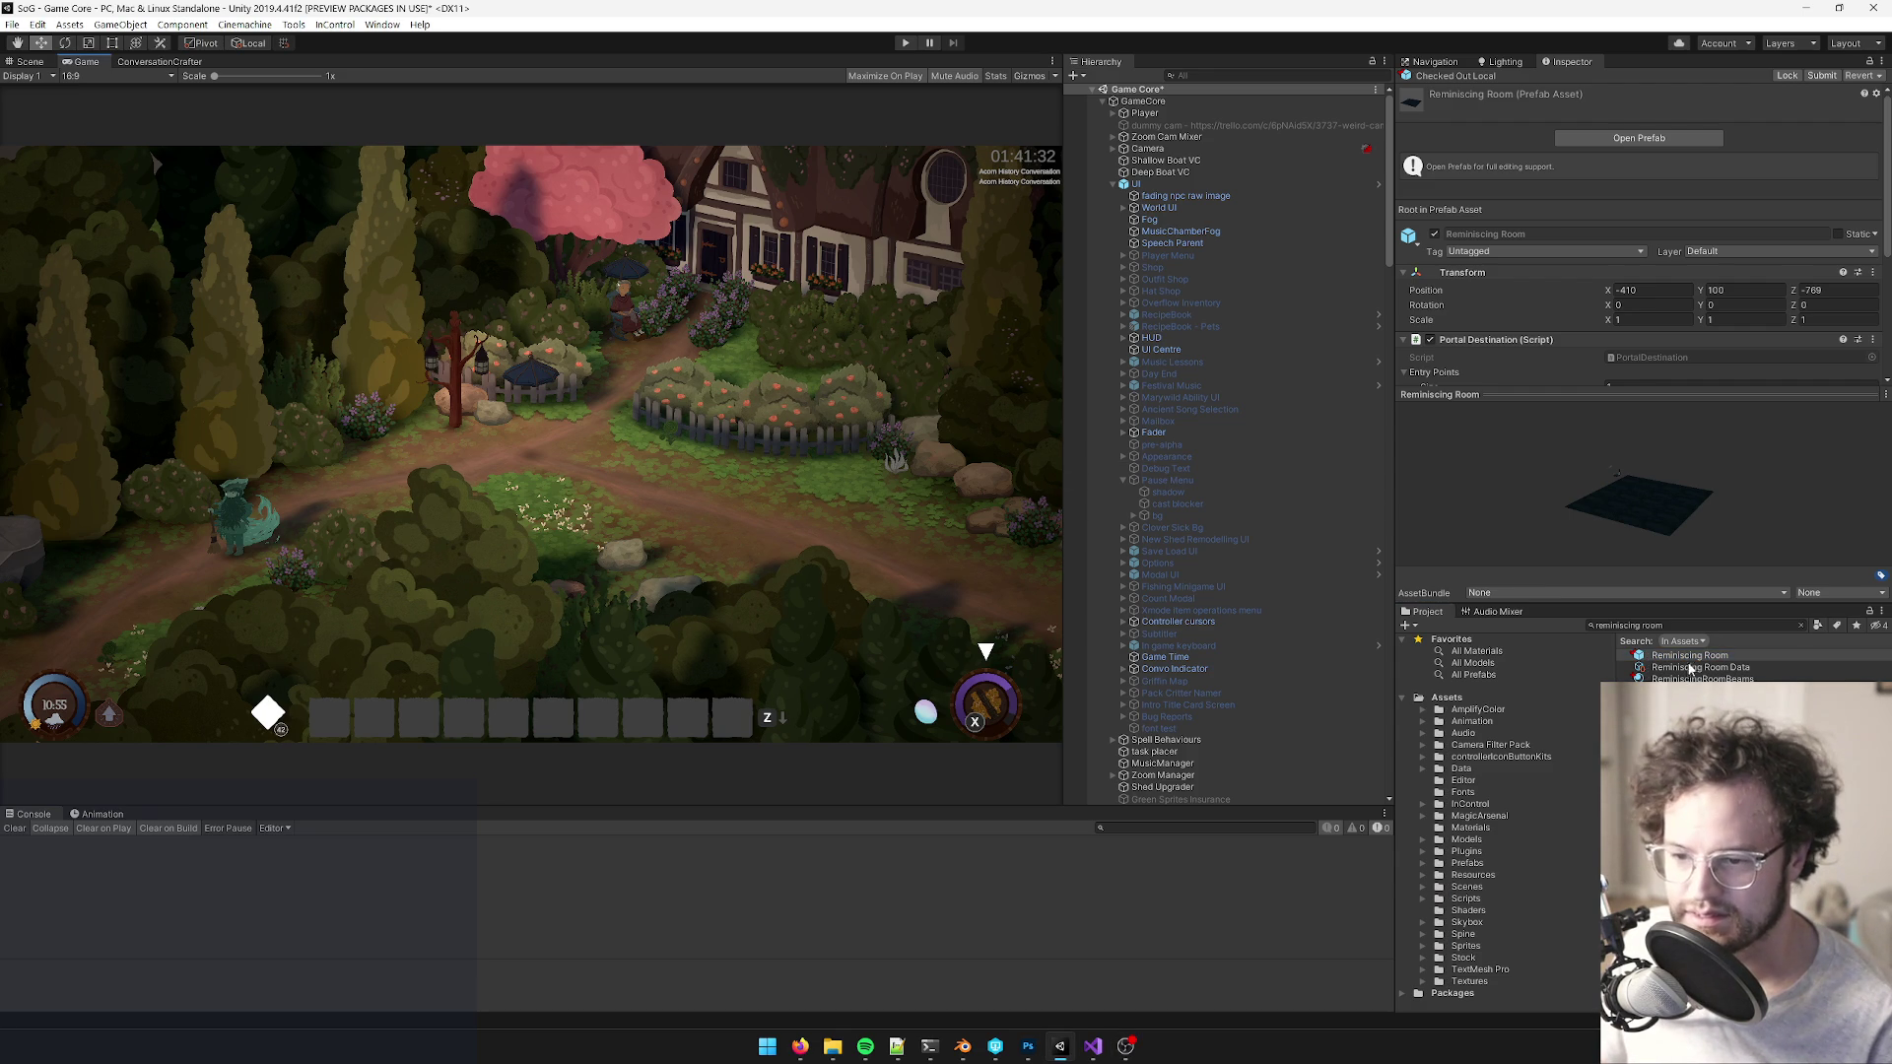
left_click(1639, 138)
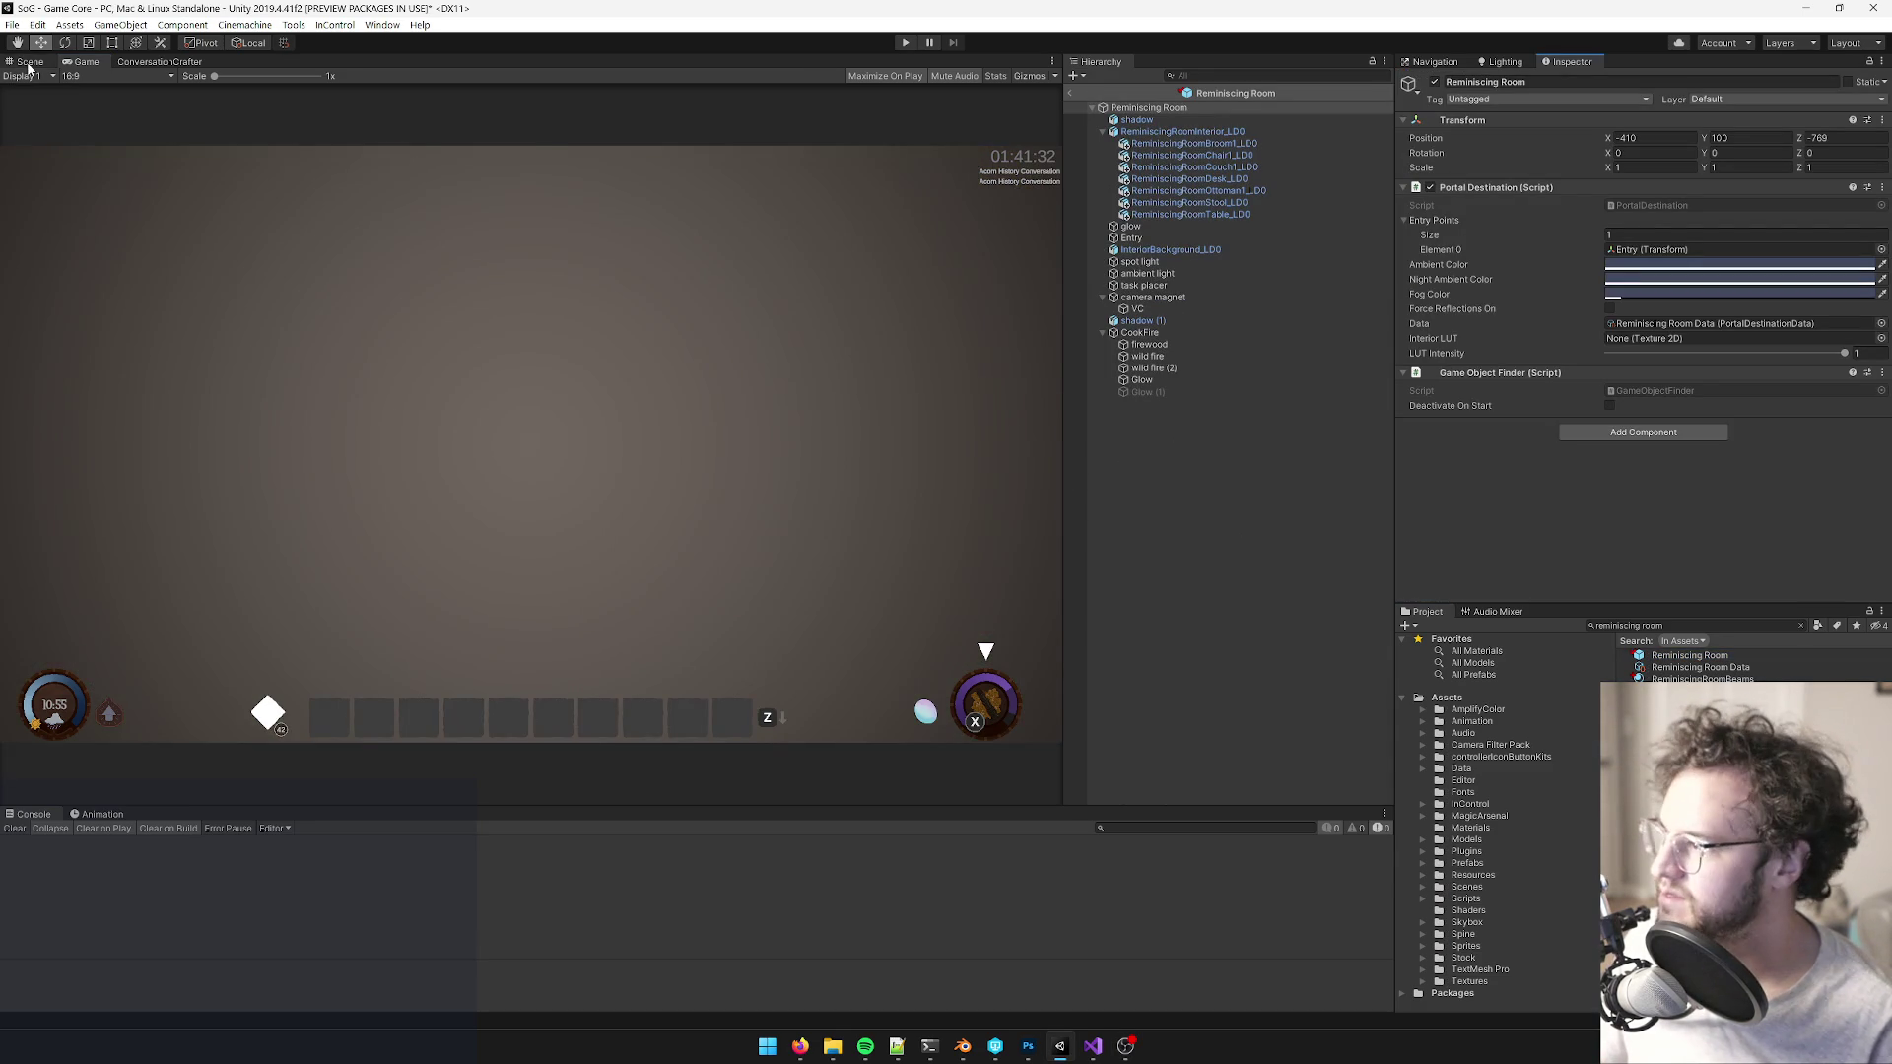
- Orbit the scene view around the room interior, then search the Project for 'library int'
left_click(27, 66)
left_click_drag(749, 299, 737, 277)
scroll(737, 277, "down", 5)
scroll(550, 367, "up", 3)
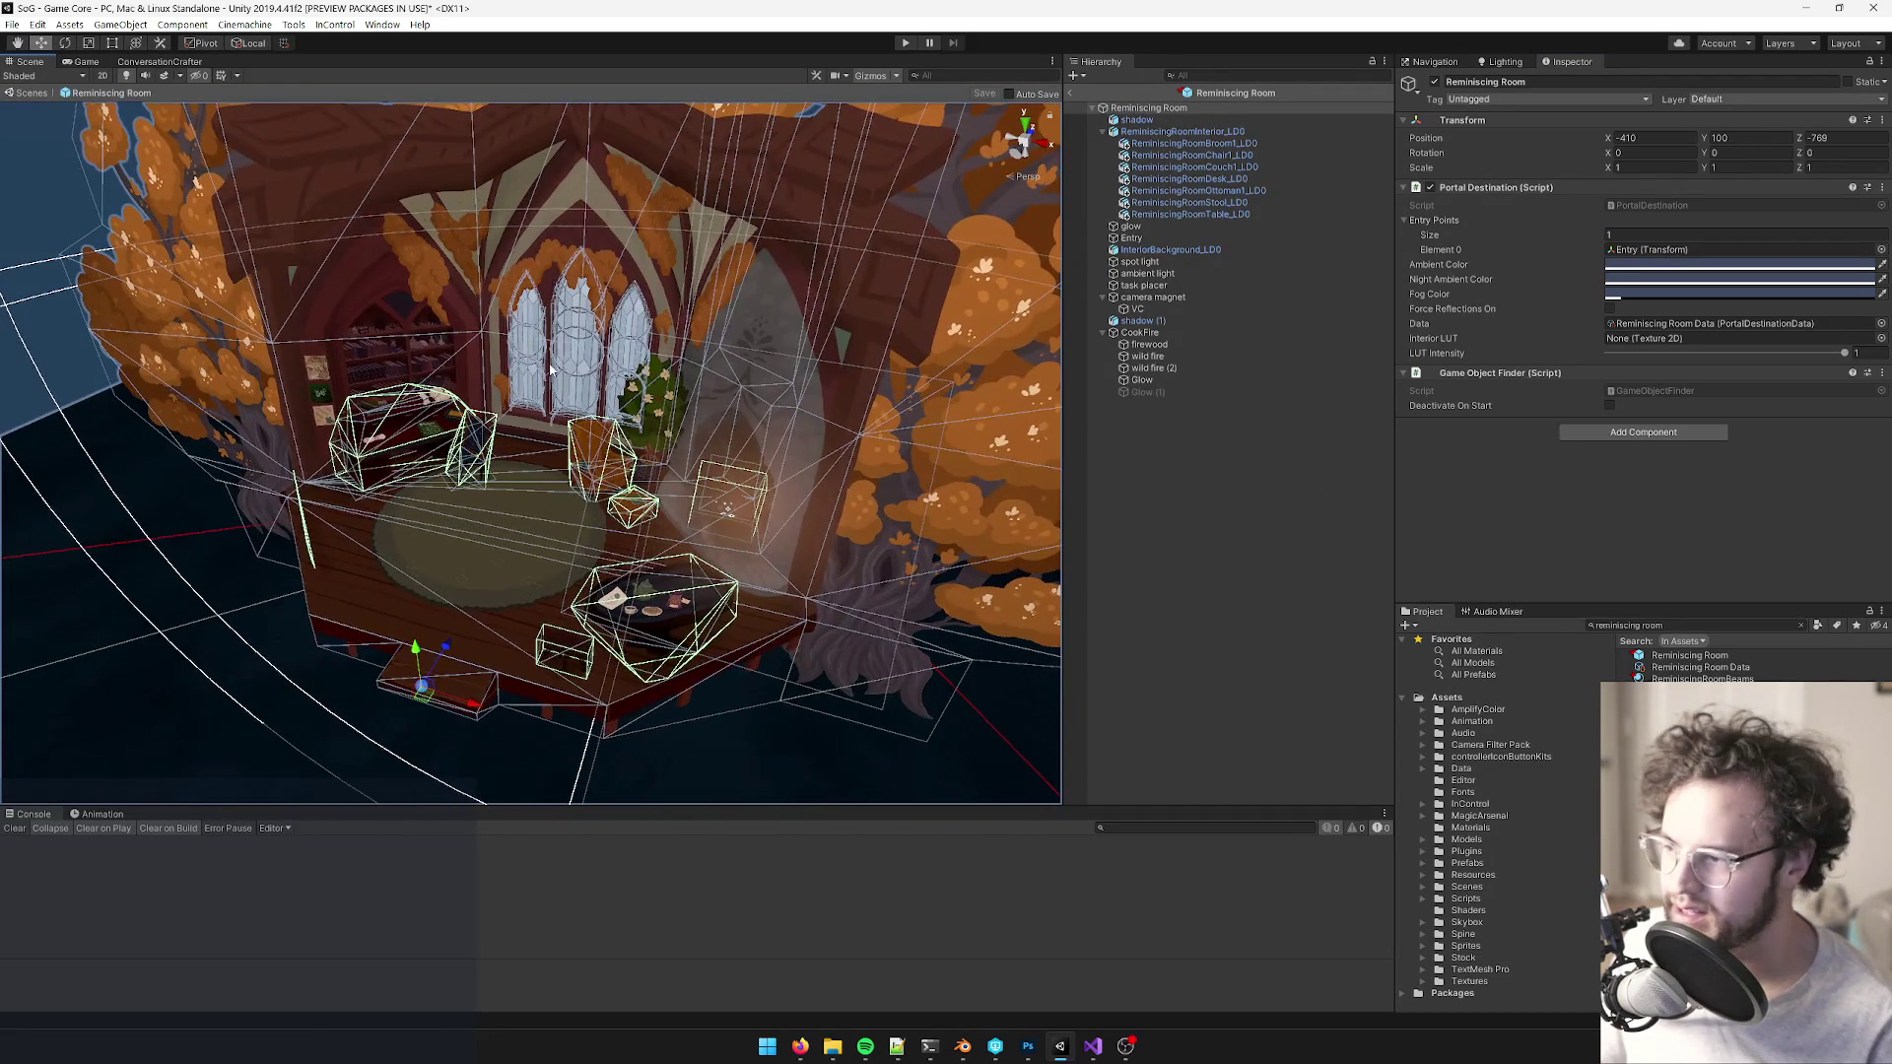
scroll(569, 361, "up", 3)
left_click(1653, 626)
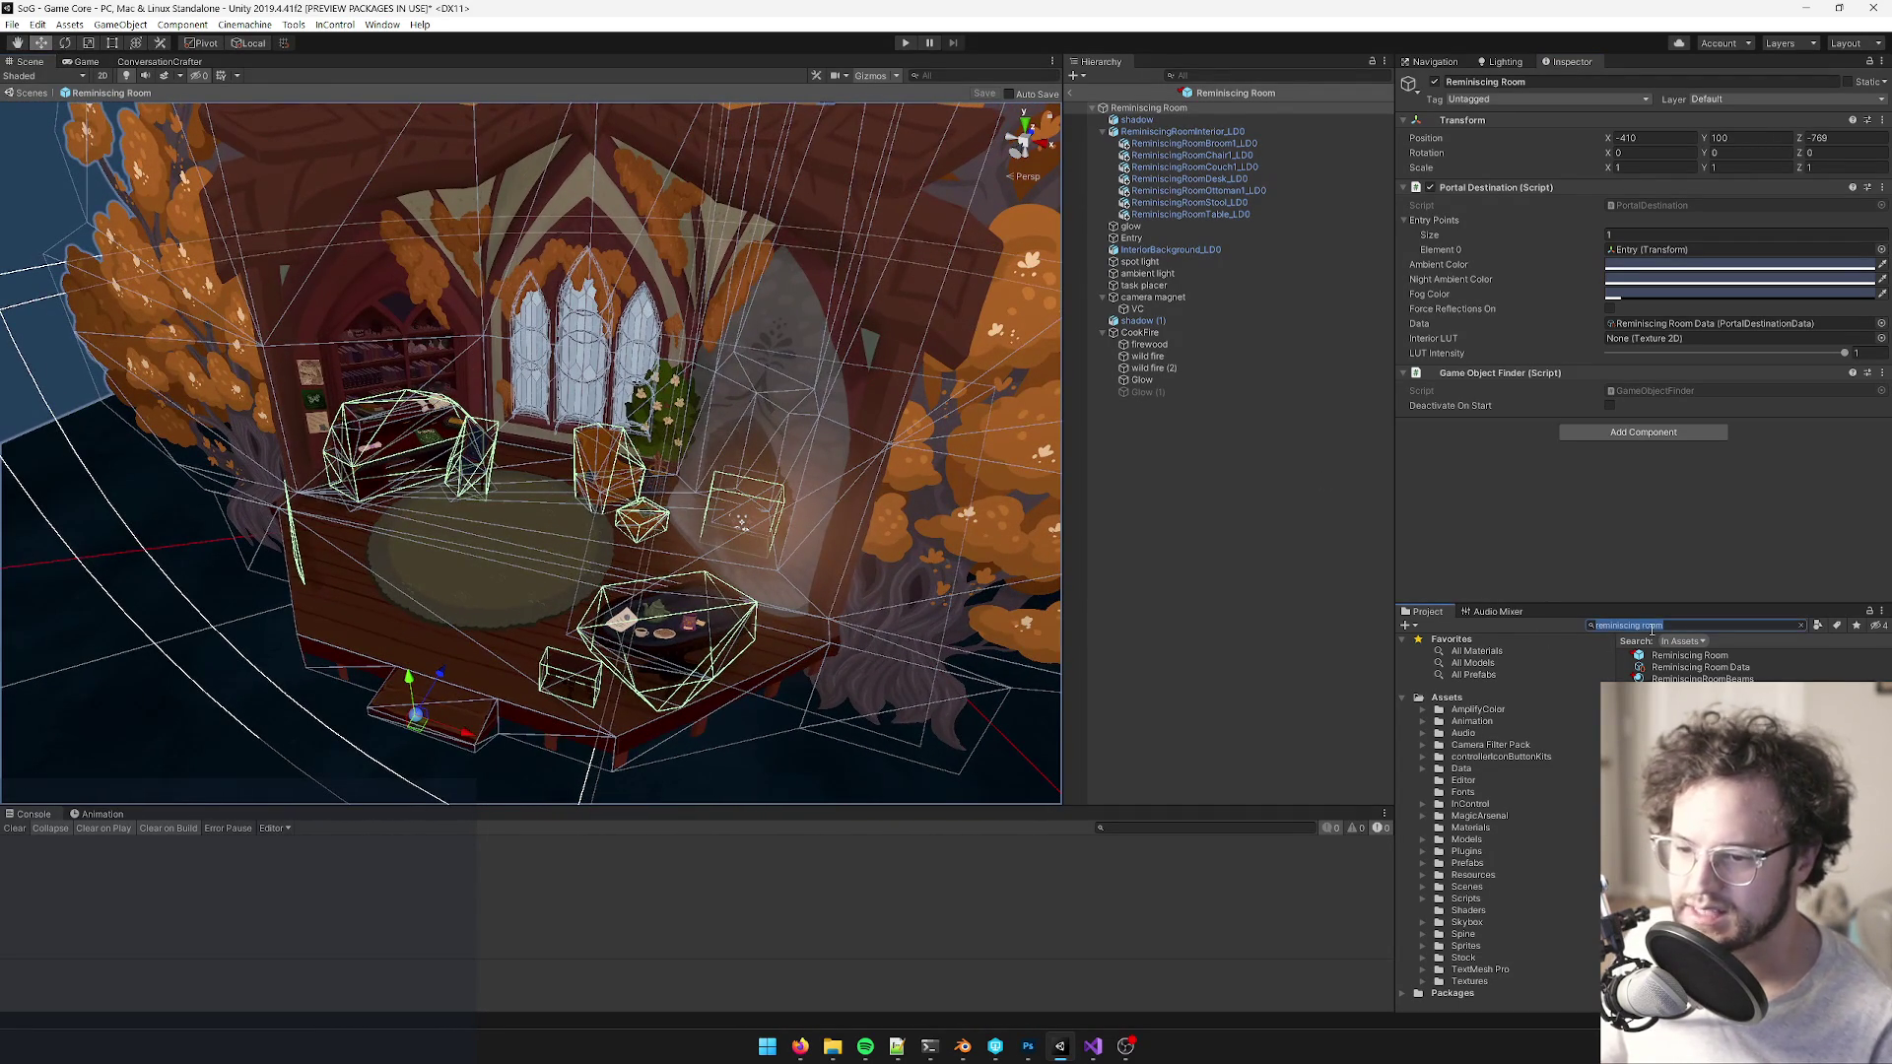
type("library int")
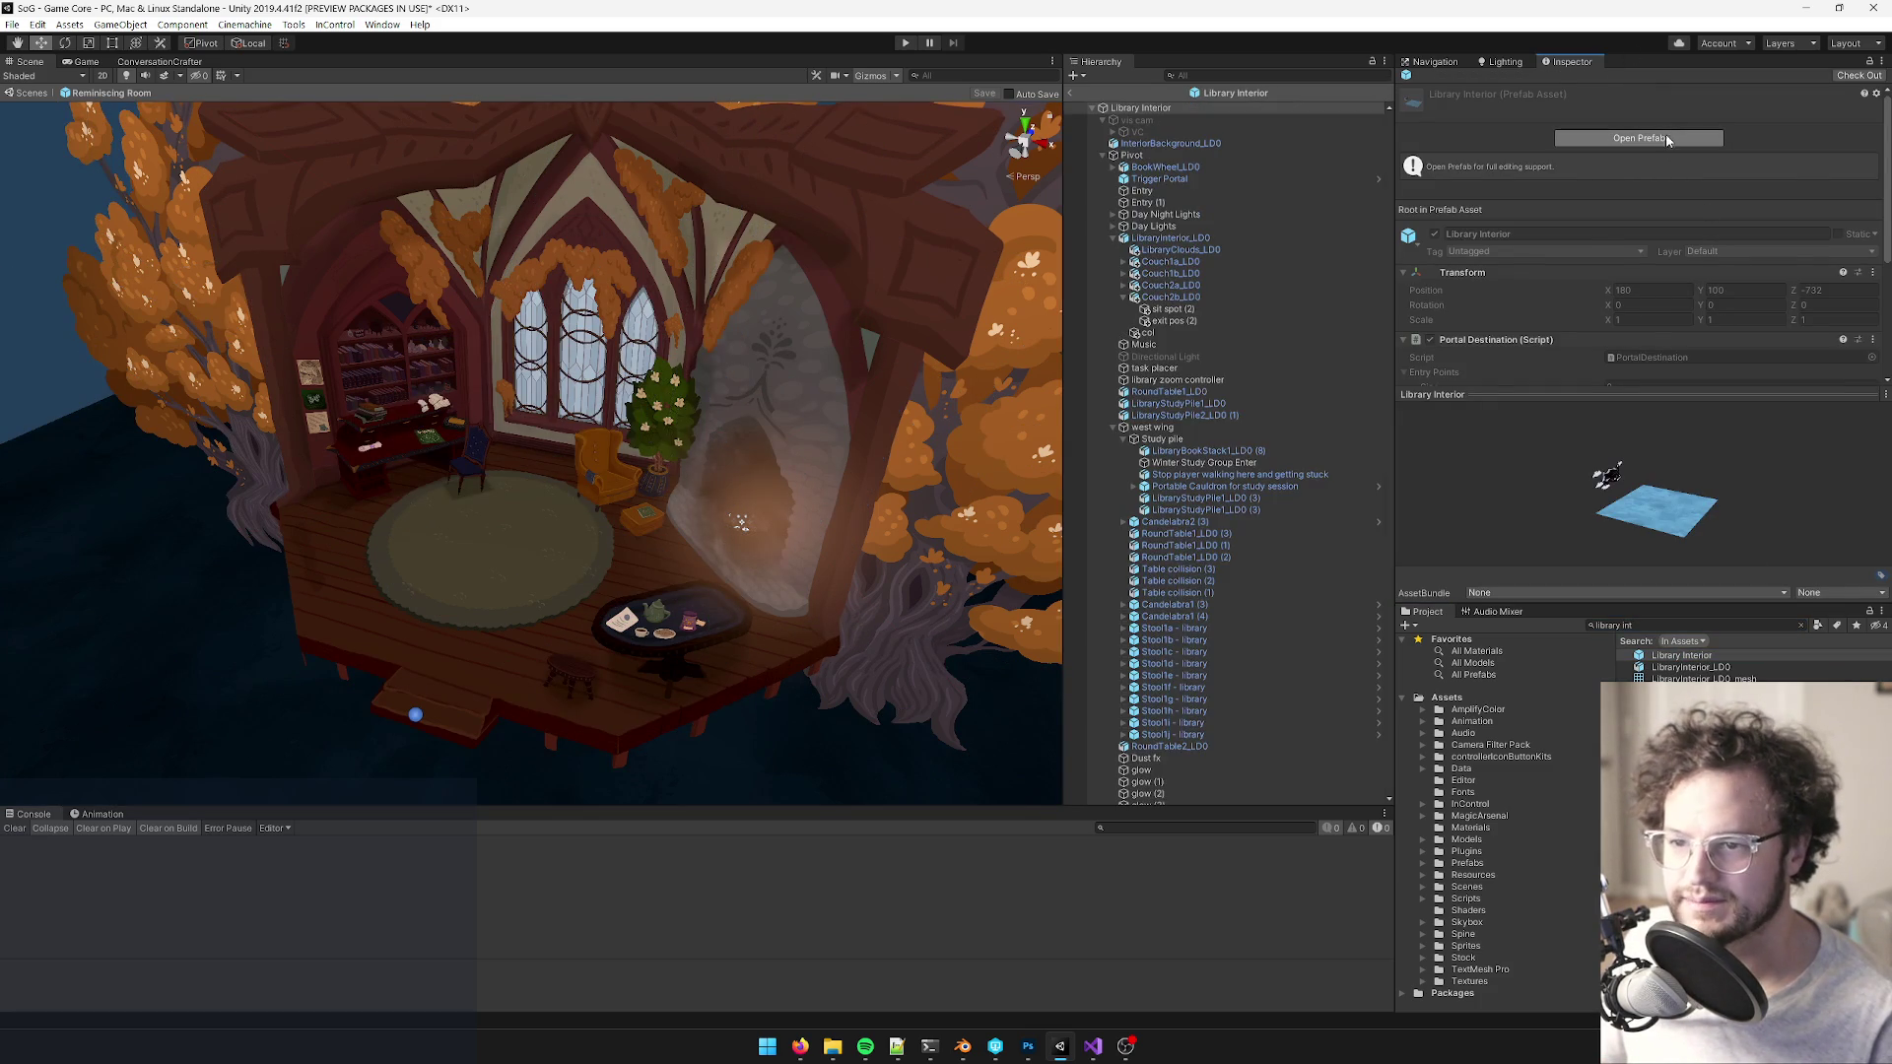
- Open the Library Interior prefab and select a sun shaft beam near the windows
left_click(1669, 139)
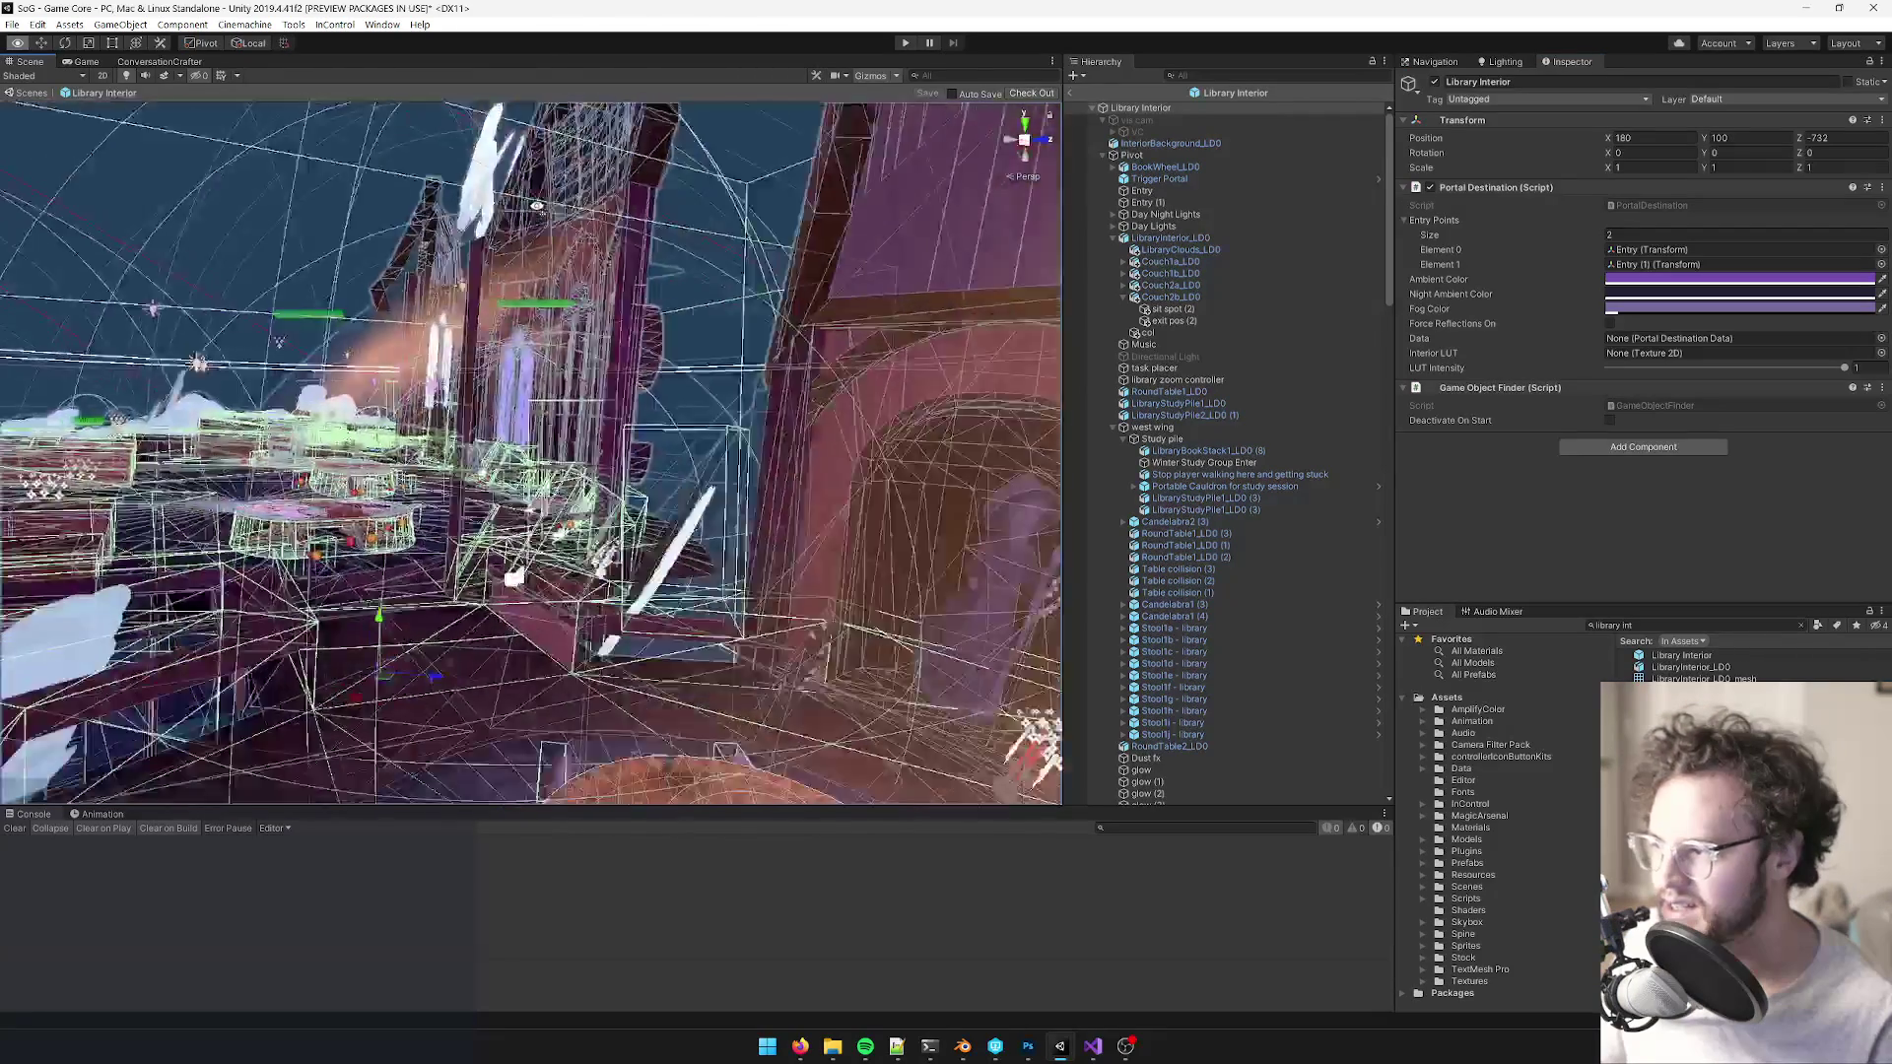
mouse_move(536, 204)
left_mouse_down()
mouse_move(713, 254)
mouse_move(834, 219)
mouse_move(1226, 796)
left_mouse_up()
left_click(713, 253)
mouse_move(678, 625)
left_mouse_down()
mouse_move(592, 470)
mouse_move(633, 553)
mouse_move(1279, 795)
left_mouse_up()
left_click(592, 470)
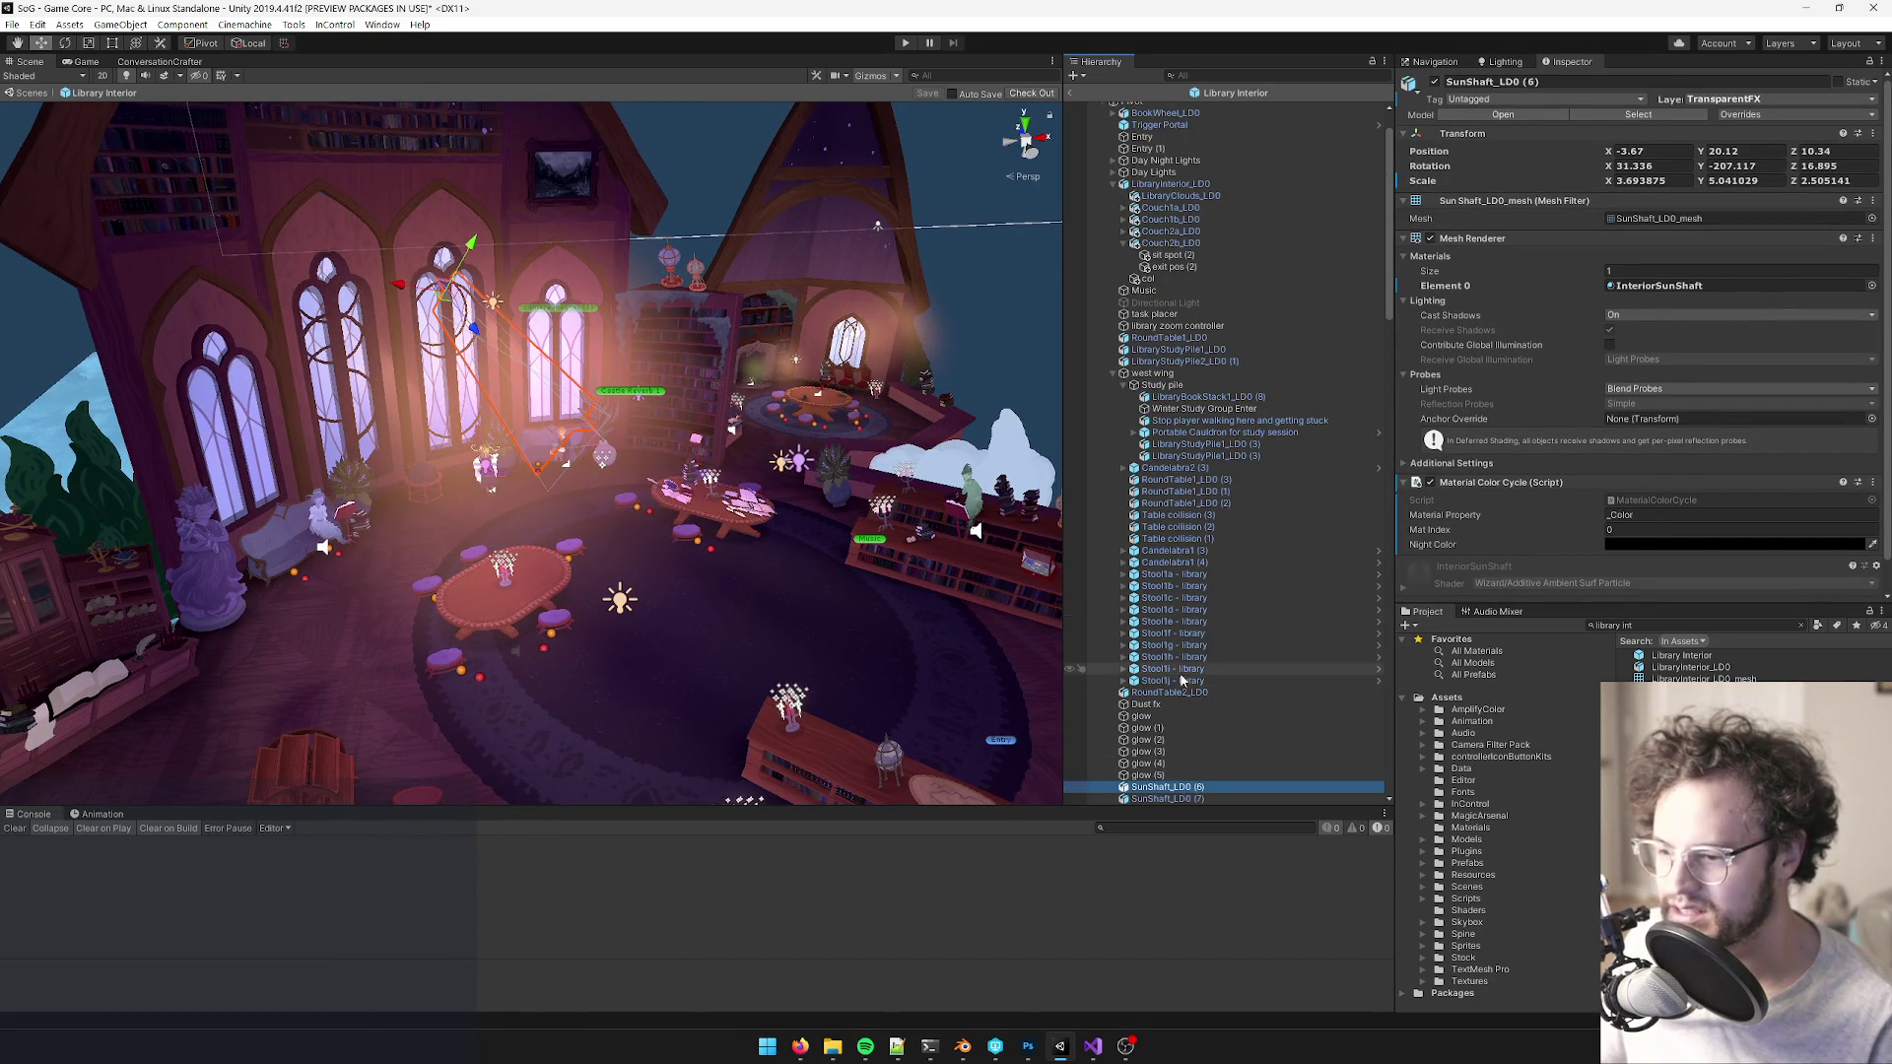
scroll(1182, 676, "down", 5)
- Copy SunShaft_LD0 (6) and reselect the Reminiscing Room prefab asset
right_click(1171, 570)
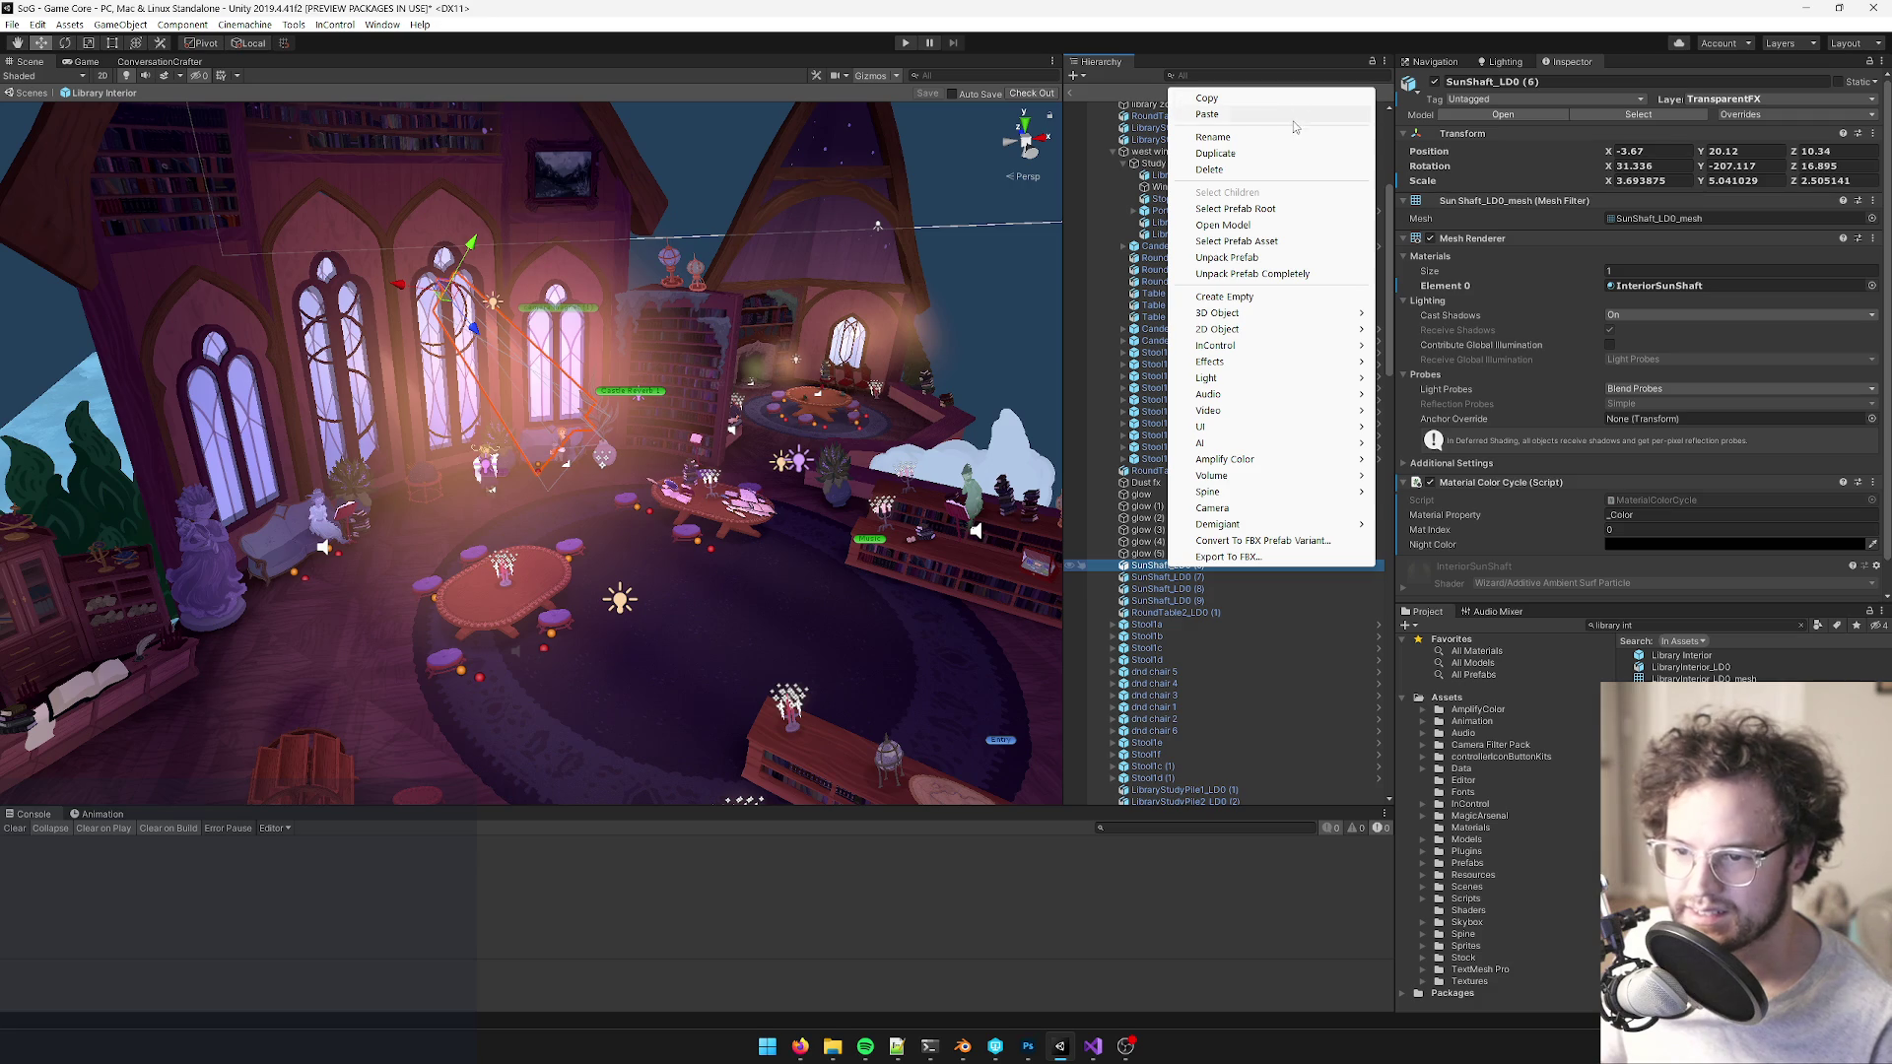
left_click(1222, 101)
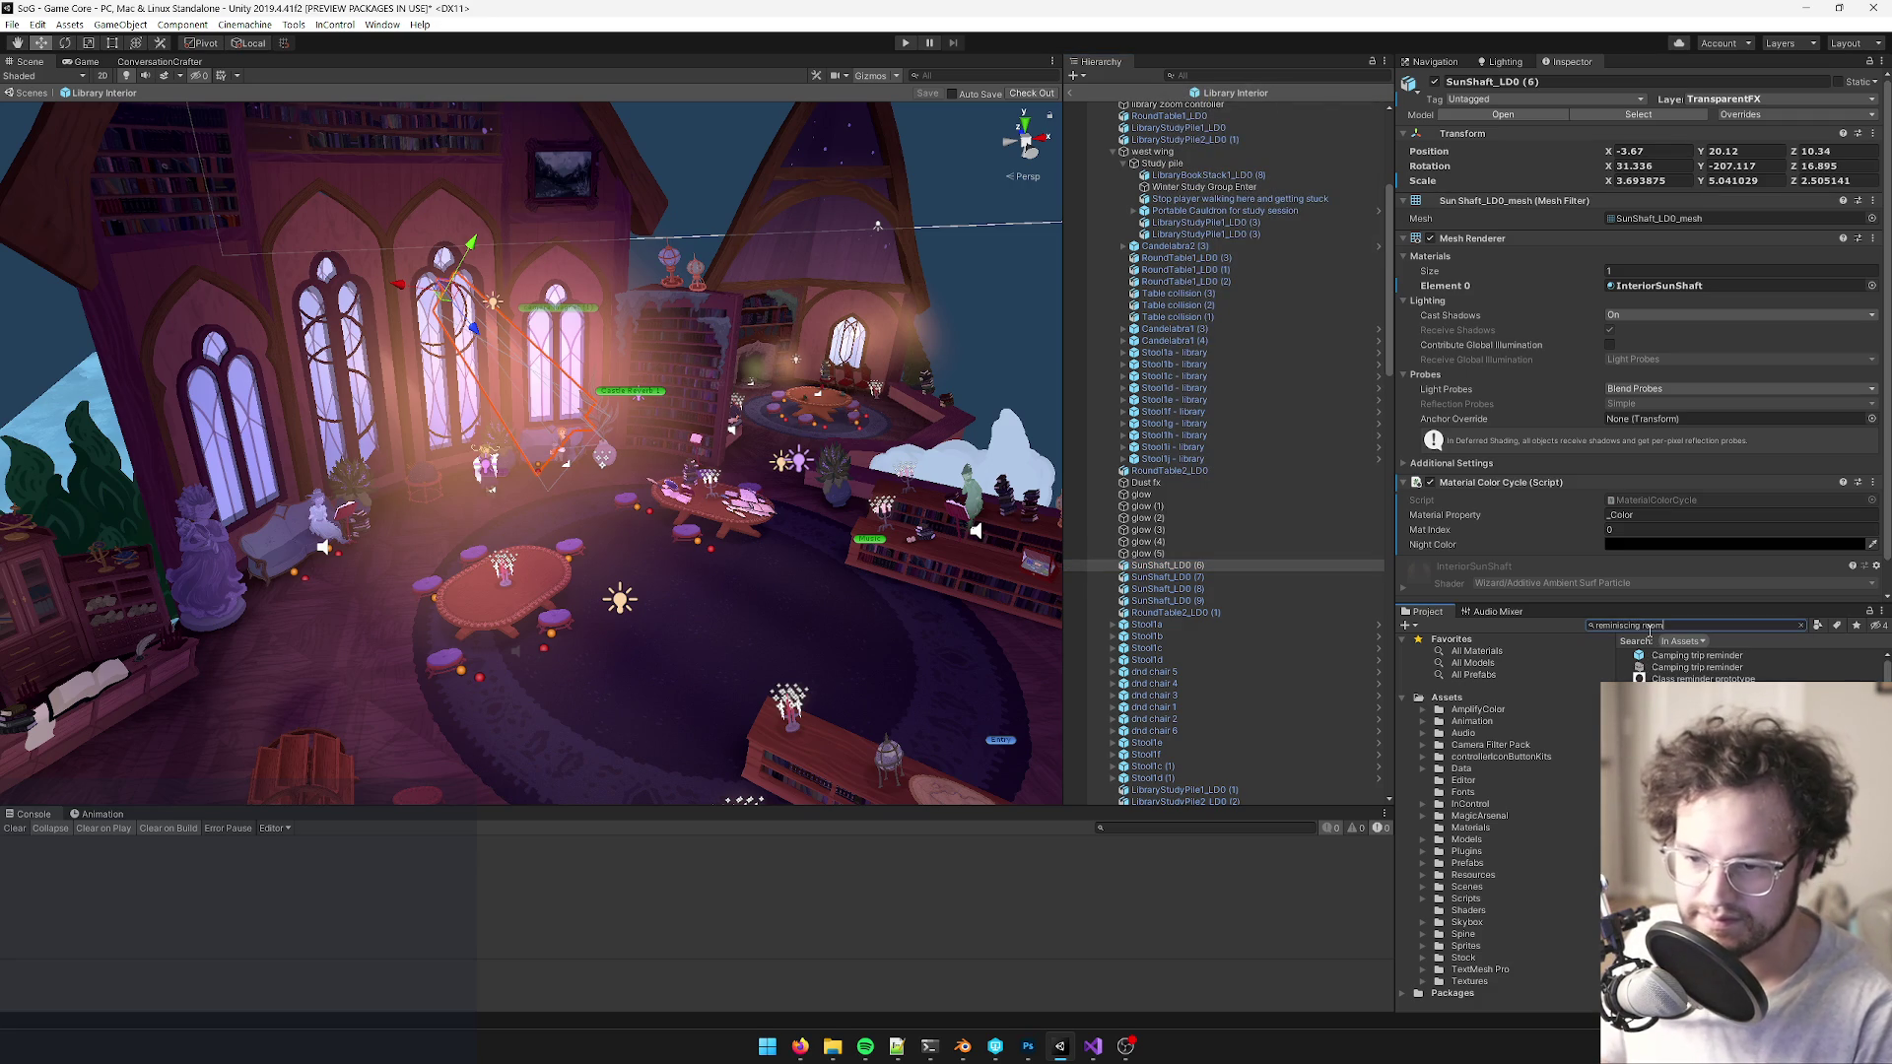
left_click(1675, 656)
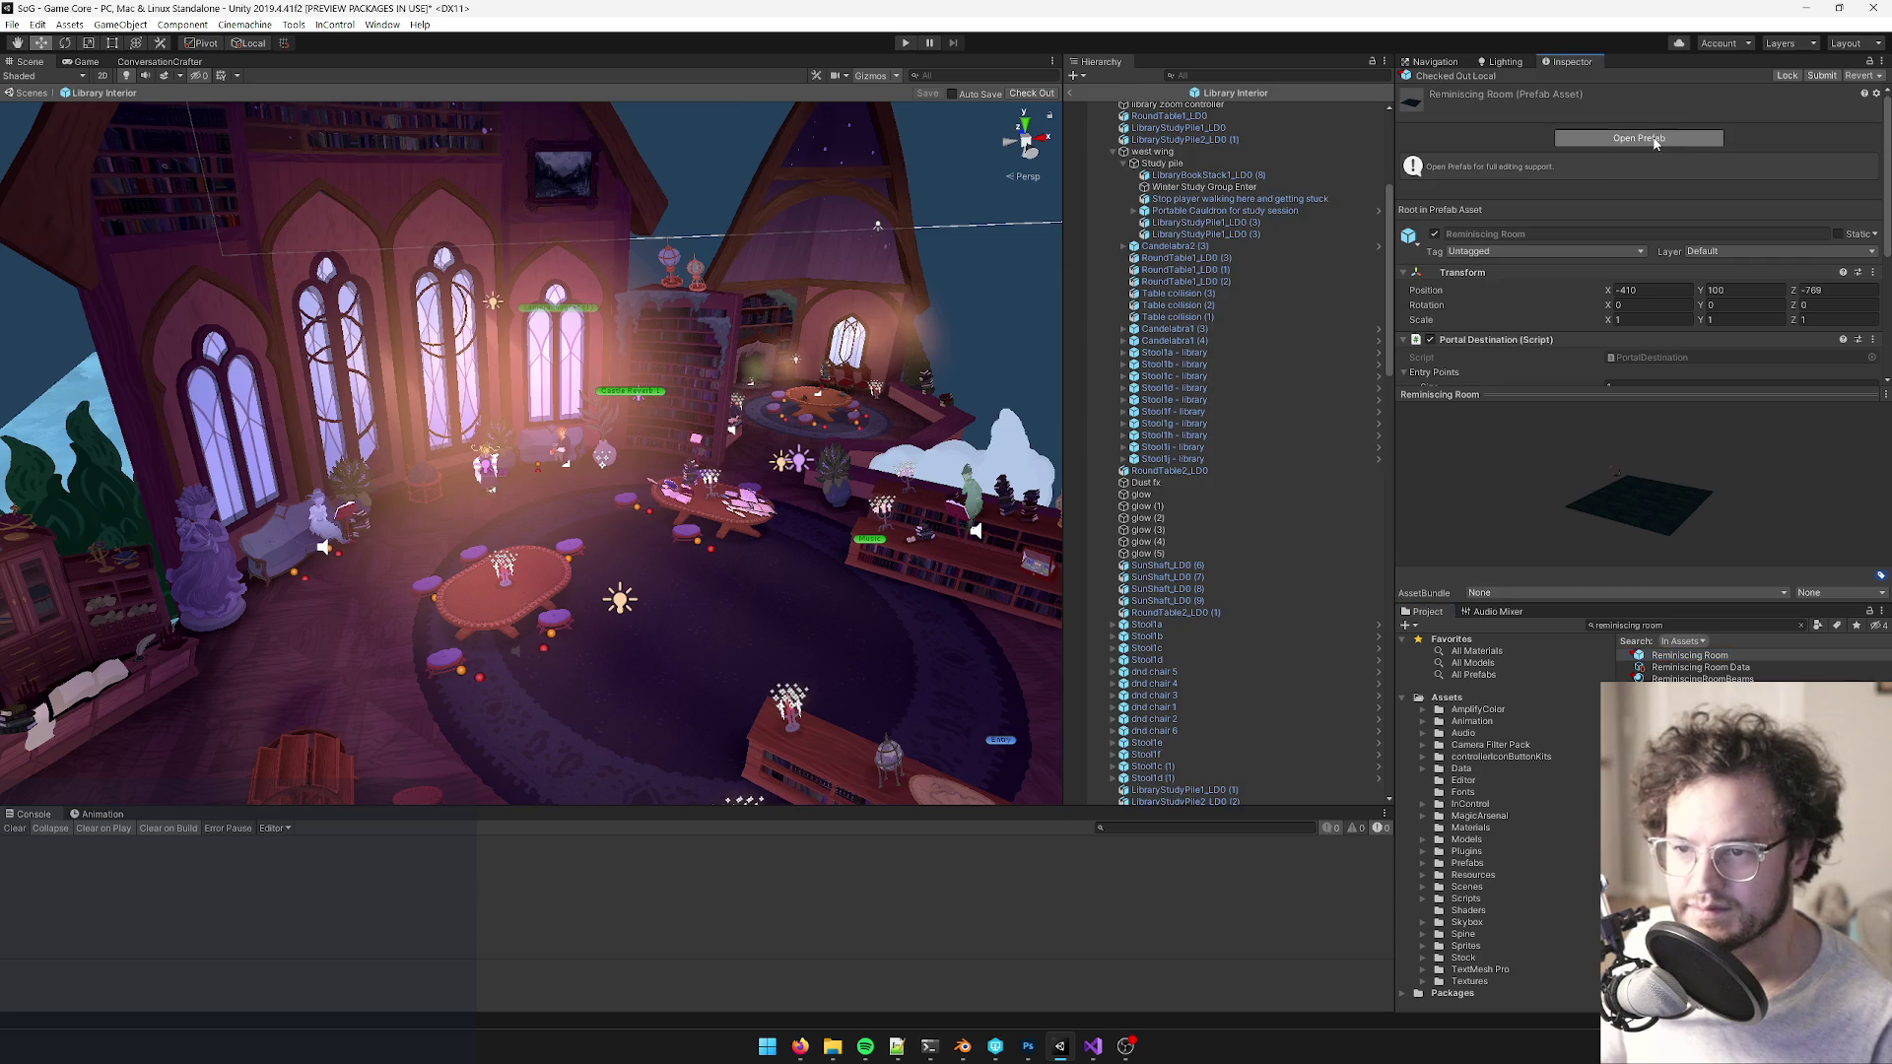
- Paste a copy of SunShaft_LD0 (6) into the Reminiscing Room prefab as SunShaft_LD0 (7)
left_click(1654, 139)
right_click(1164, 112)
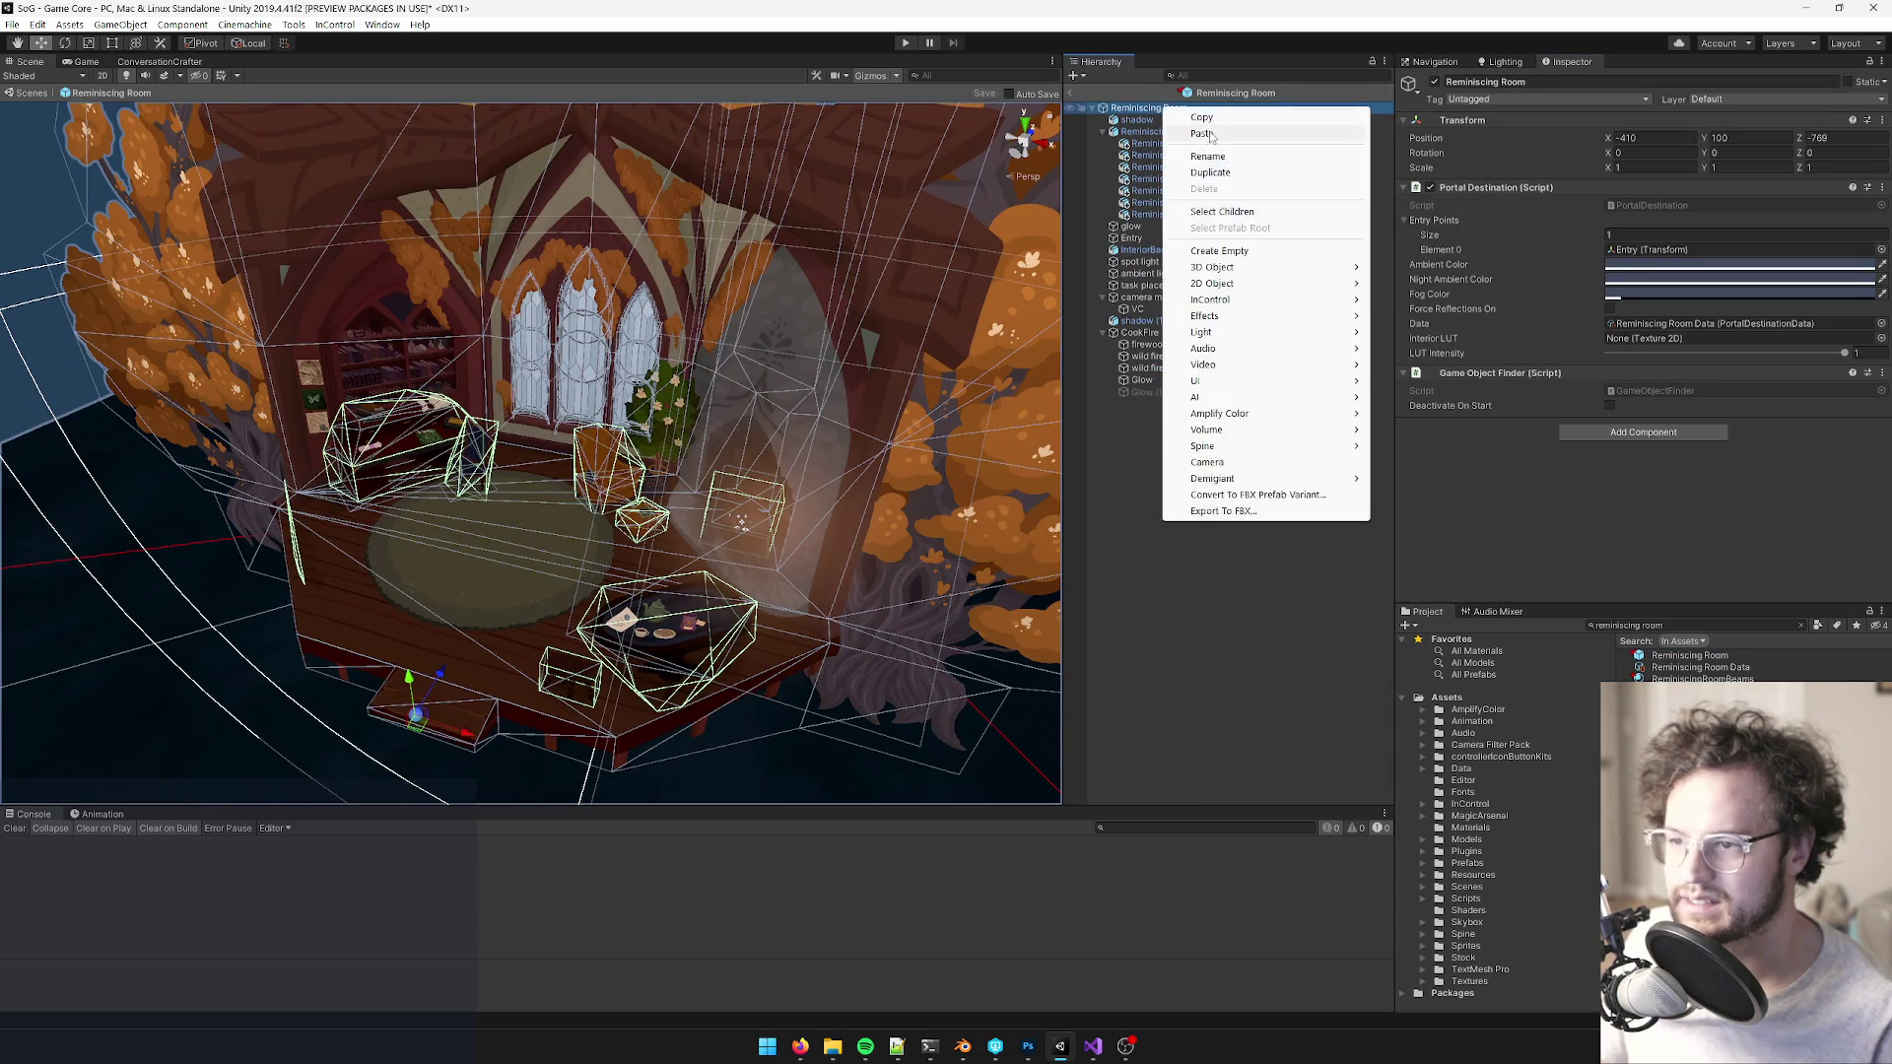
left_click(1217, 134)
- Move SunShaft_LD0 (7) down to the room's windows and angle it across the room
left_click_drag(635, 479, 746, 467)
scroll(745, 466, "down", 5)
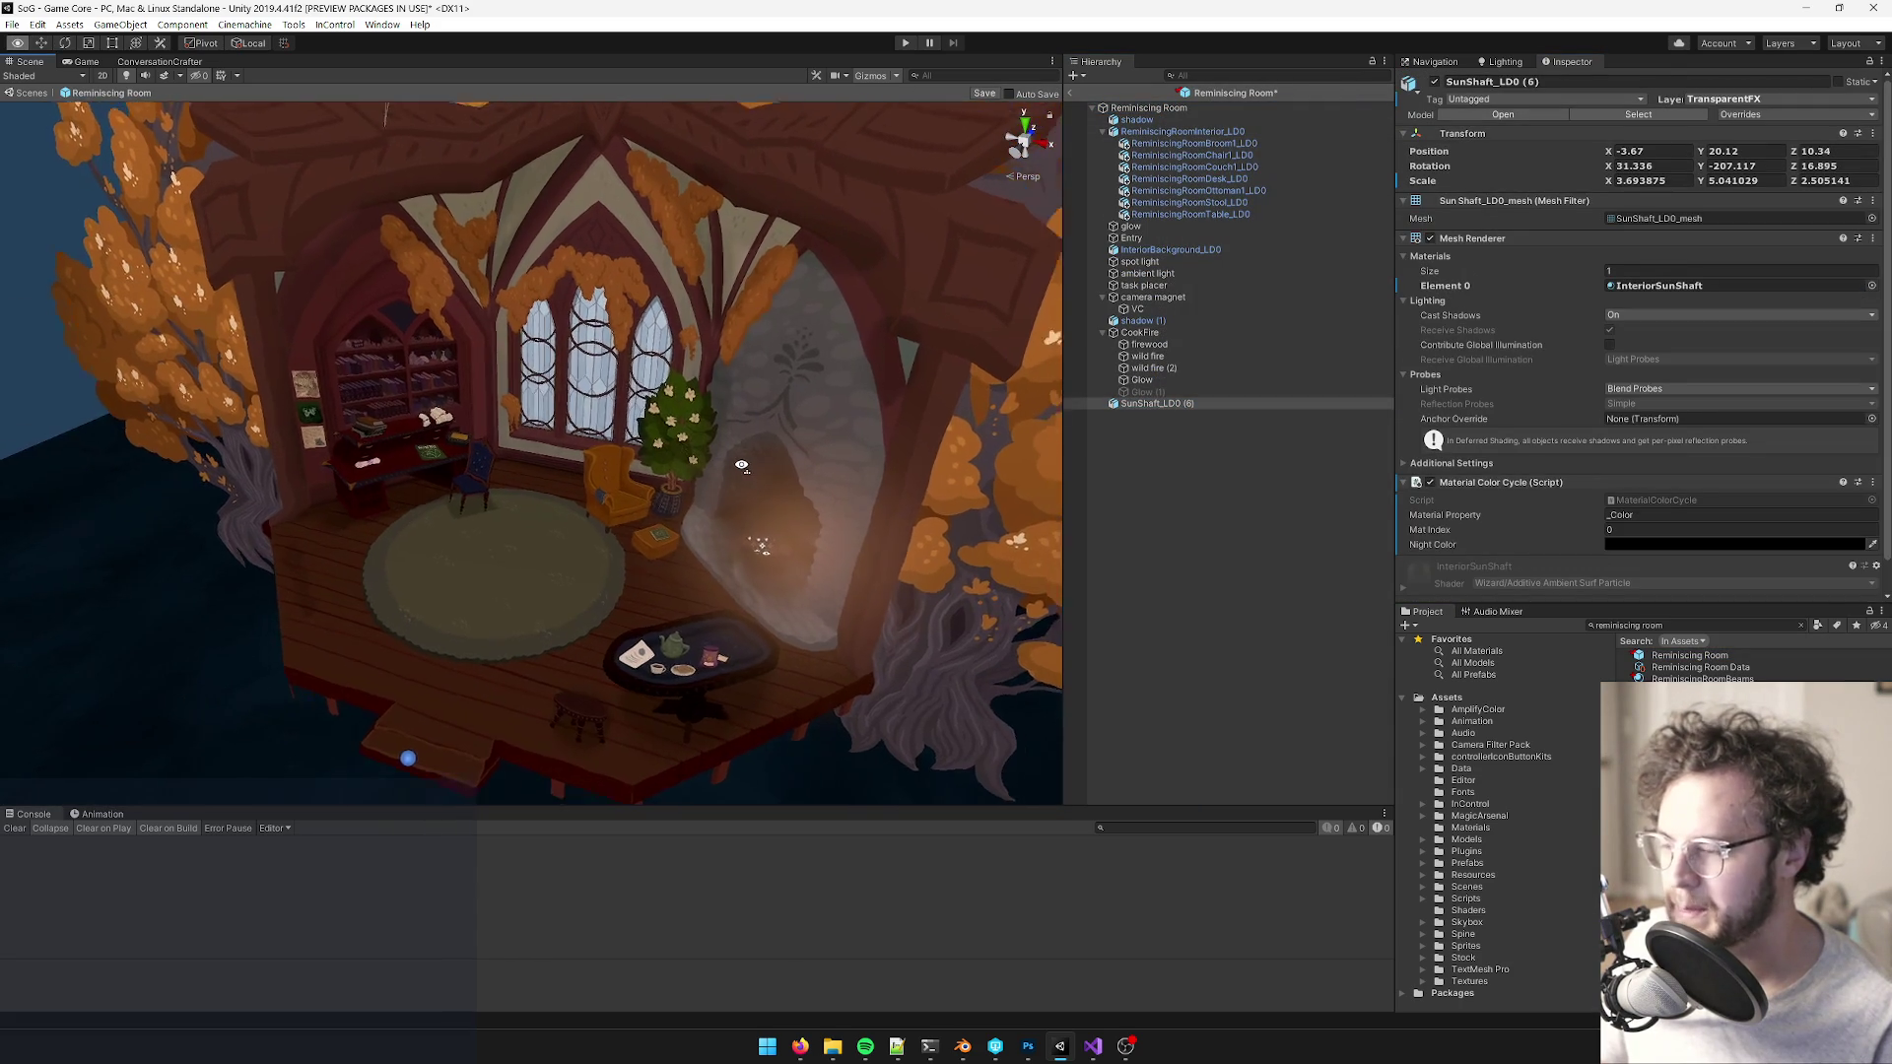
key("f")
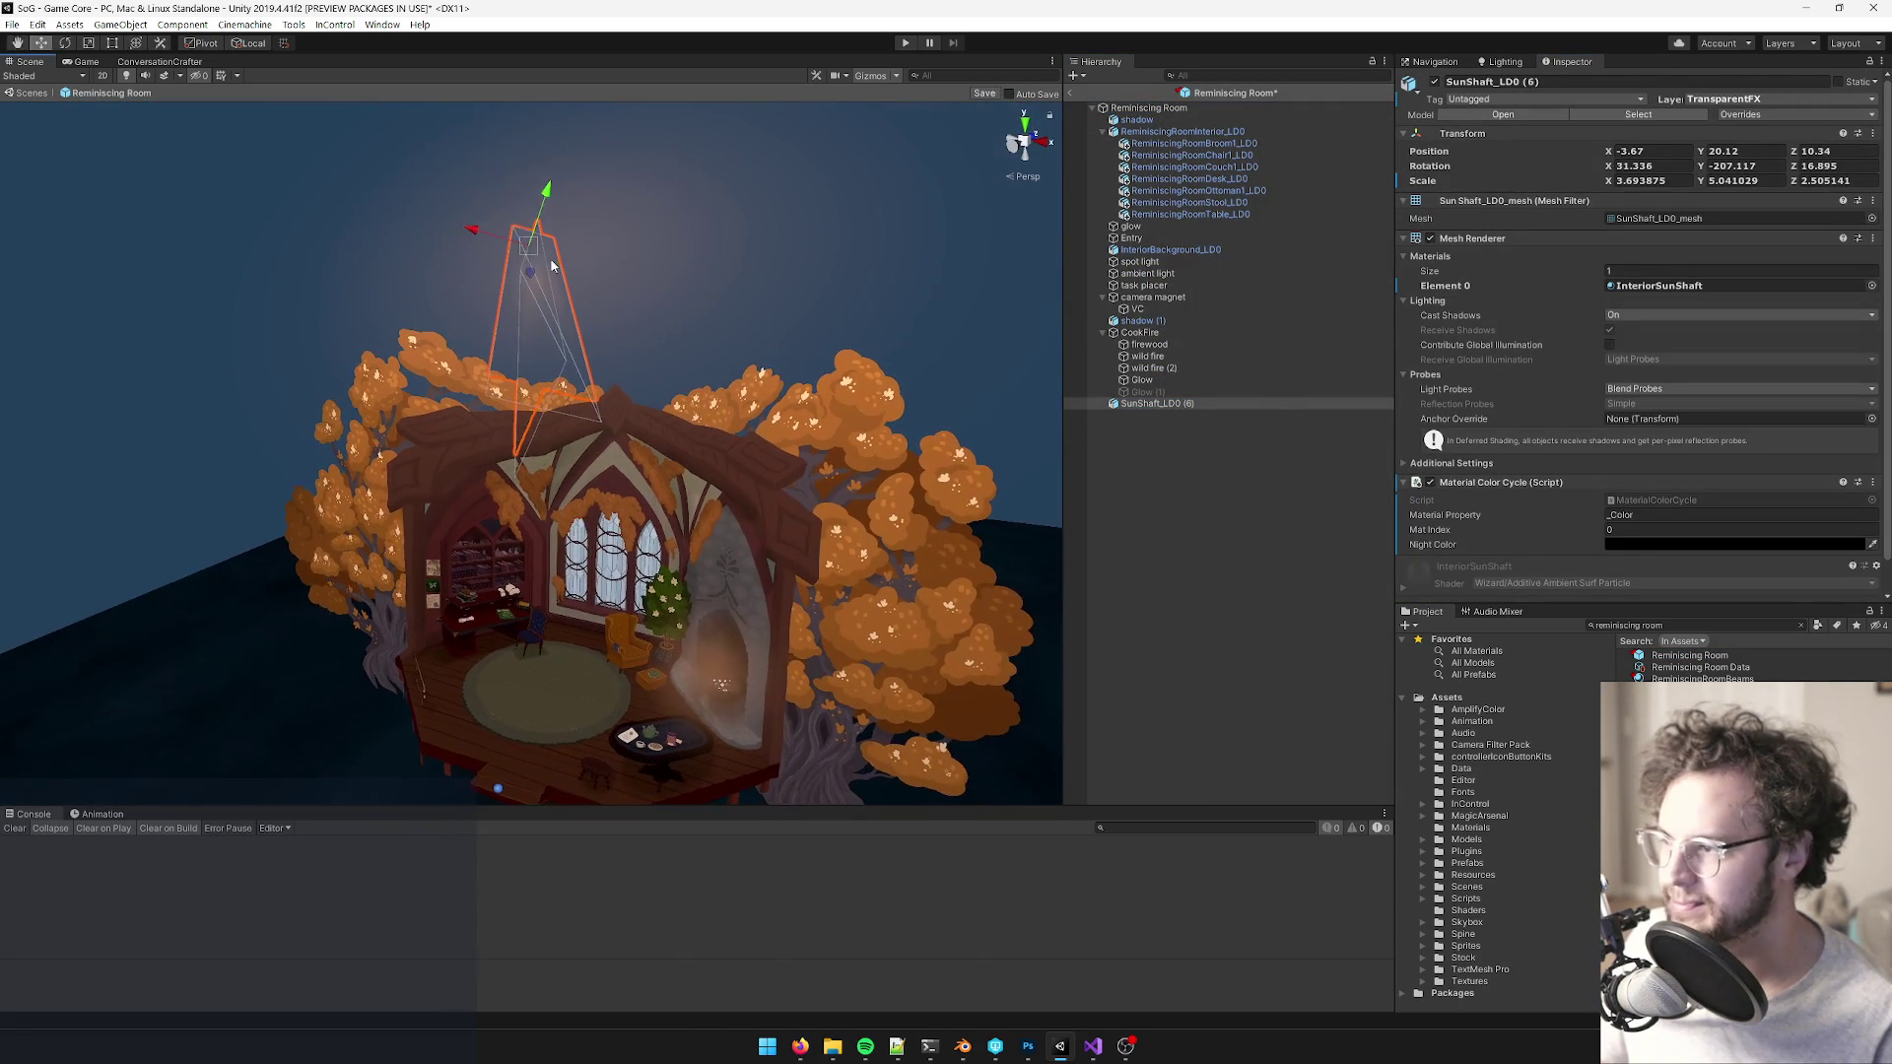
left_click_drag(527, 281, 611, 554)
scroll(614, 560, "up", 8)
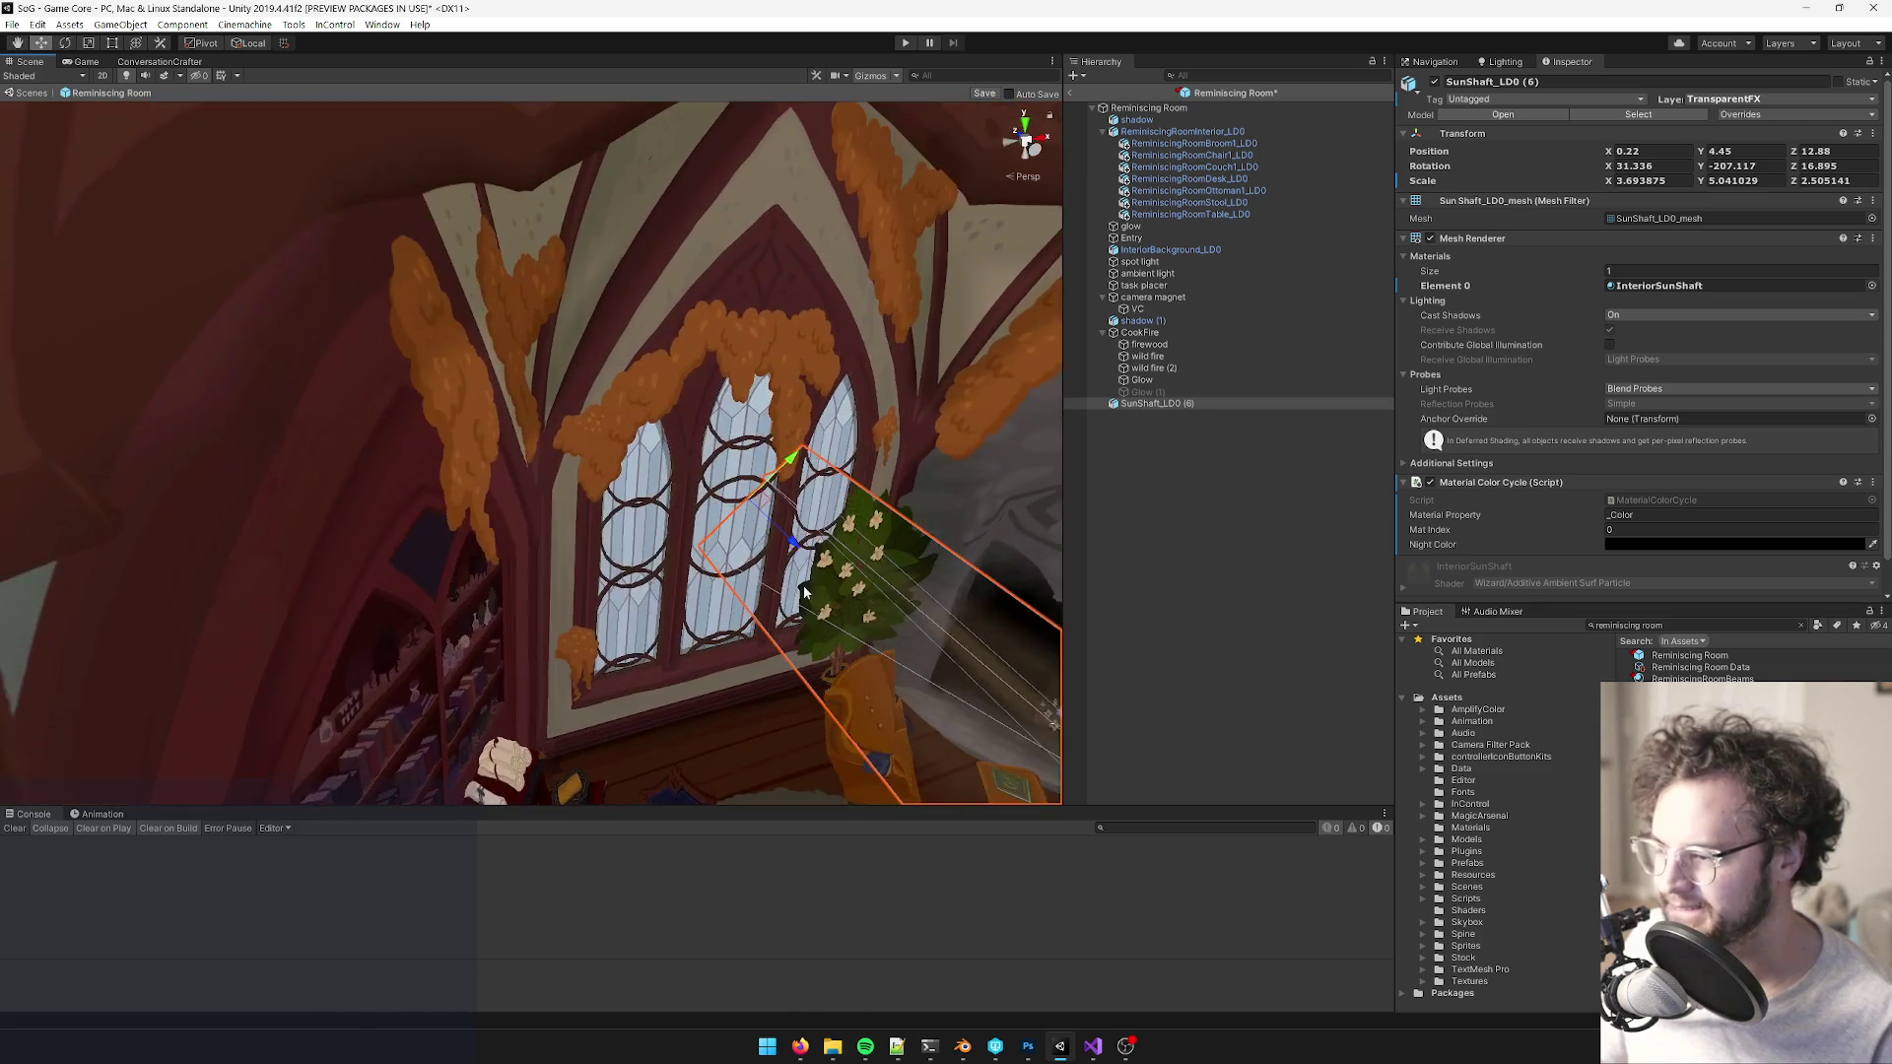
mouse_move(802, 585)
left_mouse_down()
mouse_move(674, 473)
mouse_move(532, 480)
left_mouse_up()
key("e")
mouse_move(856, 537)
left_mouse_down()
mouse_move(651, 542)
mouse_move(735, 444)
mouse_move(761, 456)
mouse_move(755, 414)
mouse_move(908, 366)
mouse_move(552, 443)
mouse_move(537, 493)
mouse_move(660, 446)
mouse_move(795, 459)
left_mouse_up()
key("w")
- Nudge SunShaft_LD0 (7) toward the window and tilt it across the room
scroll(792, 493, "up", 6)
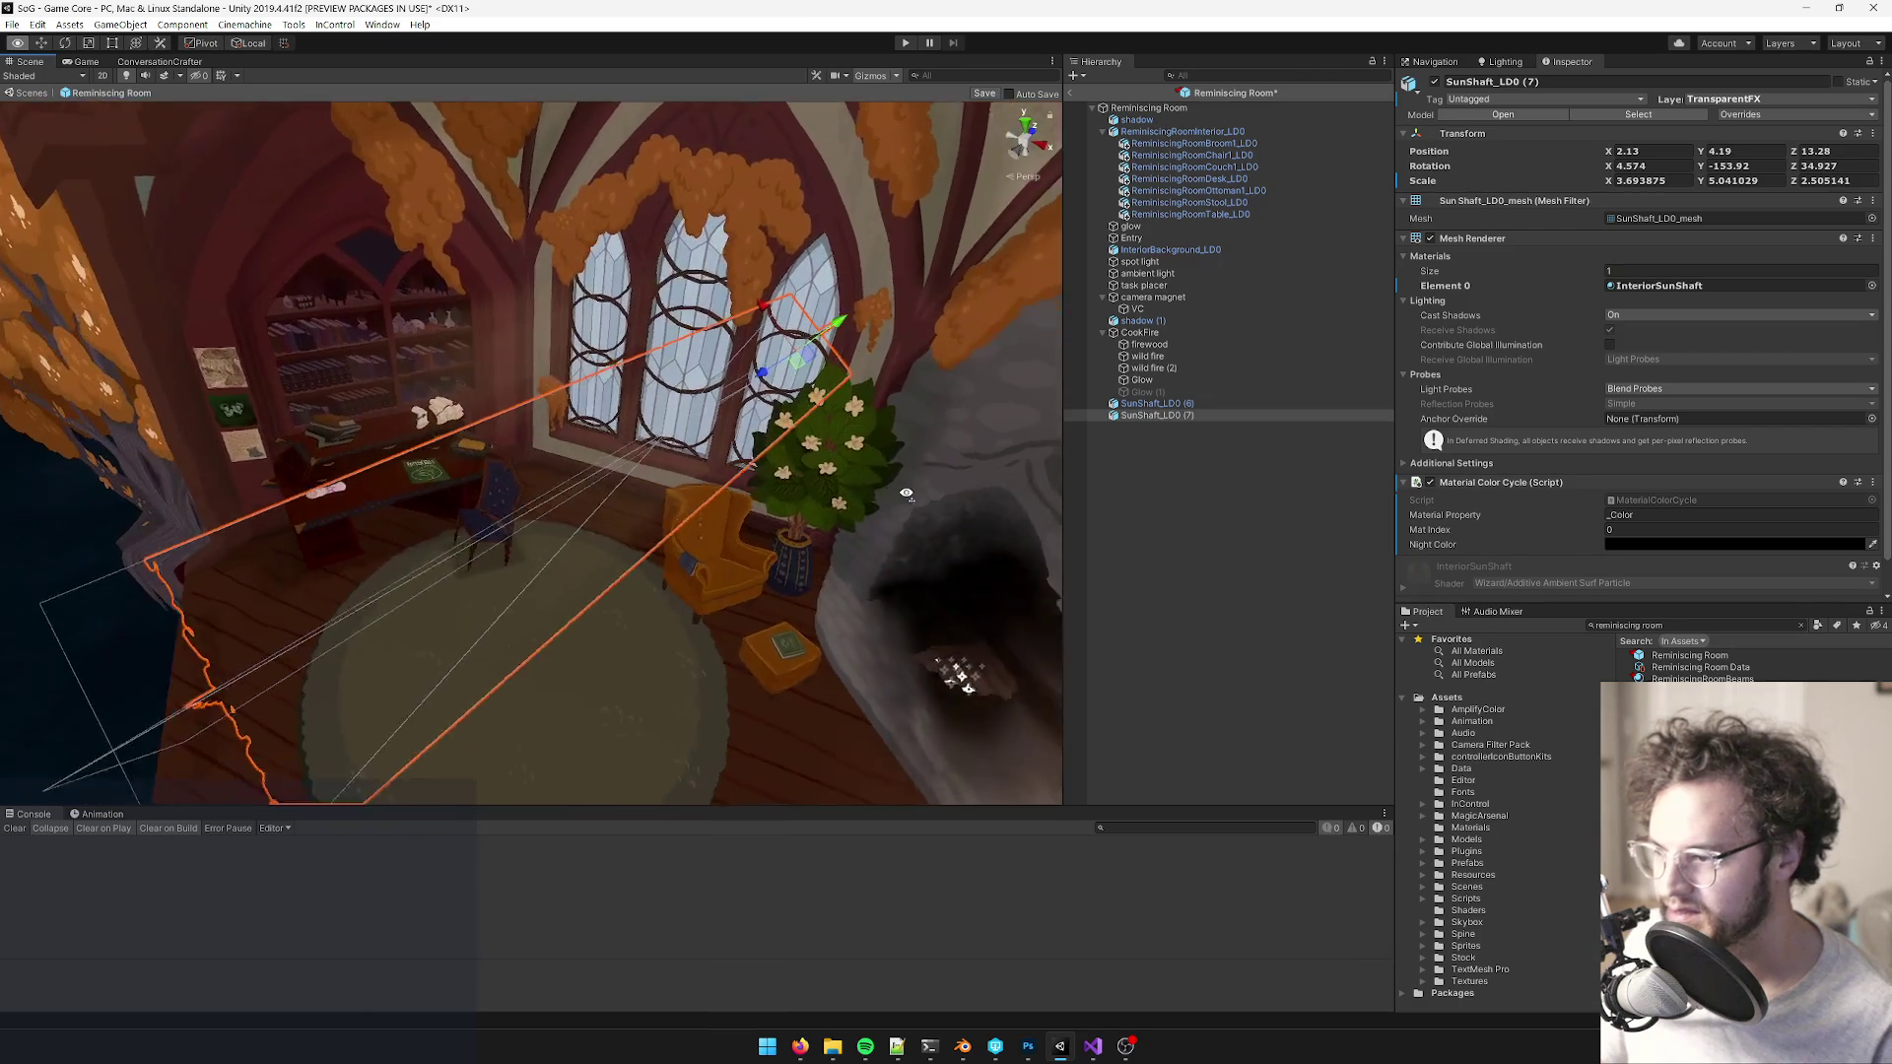
left_click_drag(864, 344, 844, 399)
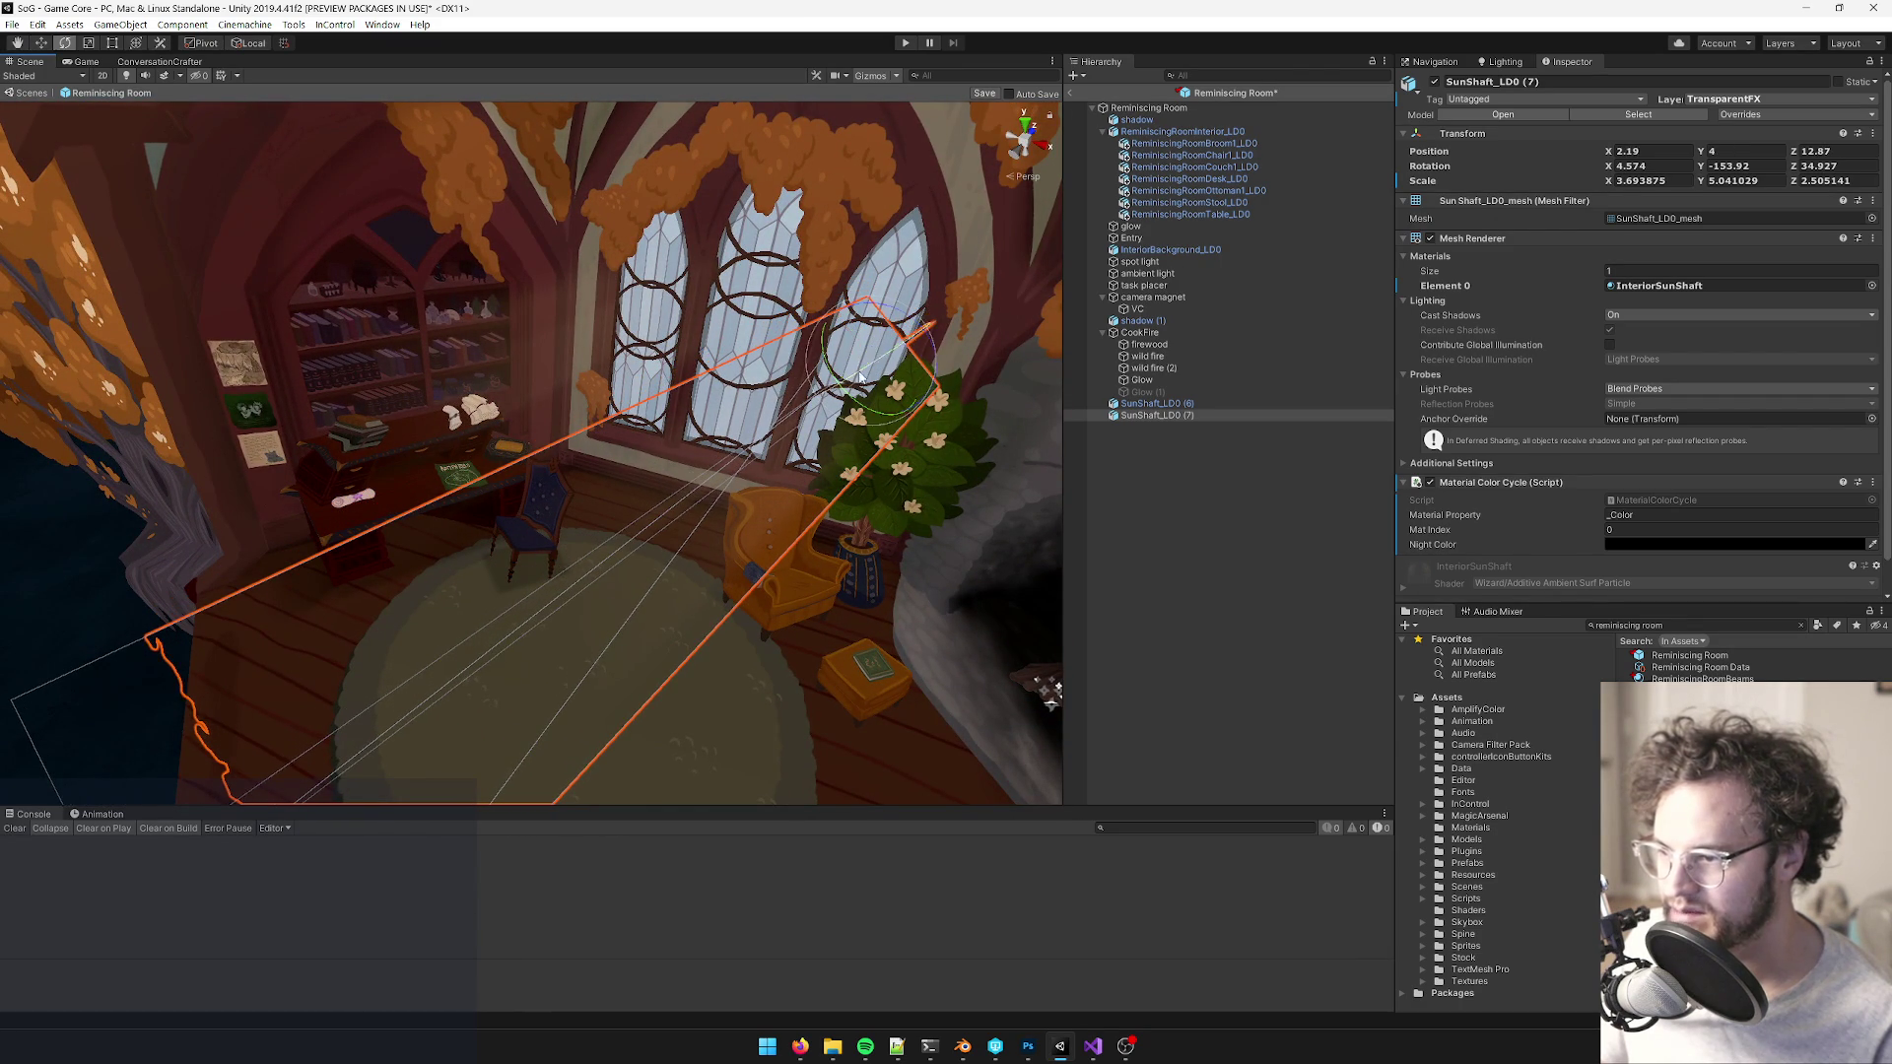
left_click_drag(884, 315, 980, 378)
mouse_move(980, 378)
left_mouse_down("alt")
mouse_move(1106, 423)
mouse_move(693, 385)
left_mouse_up("alt")
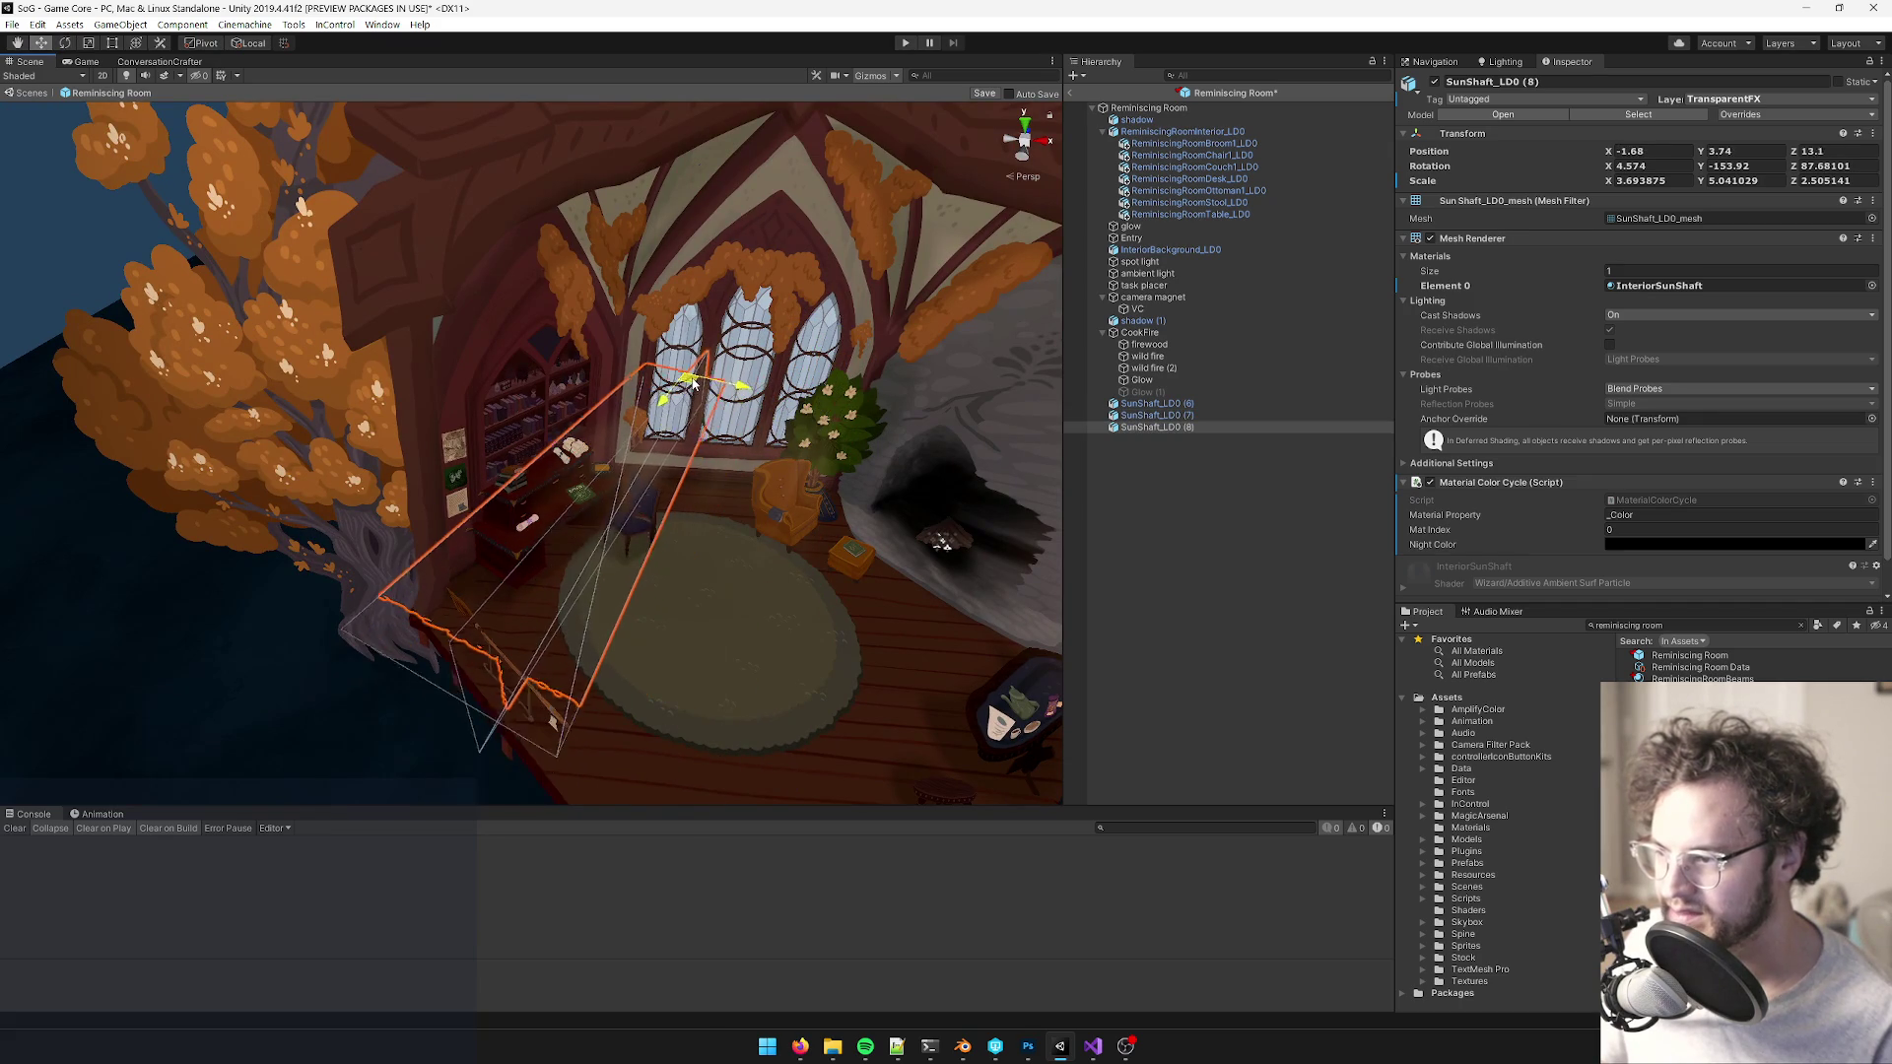
mouse_move(694, 283)
left_mouse_down("alt")
mouse_move(716, 342)
mouse_move(709, 254)
mouse_move(744, 360)
mouse_move(650, 316)
mouse_move(583, 160)
mouse_move(678, 329)
mouse_move(911, 352)
mouse_move(774, 271)
mouse_move(749, 296)
mouse_move(781, 356)
left_mouse_up("alt")
- Rotate the third beam, SunShaft_LD0 (8), to Z -37.134 toward the room's left side
key("e")
key("w")
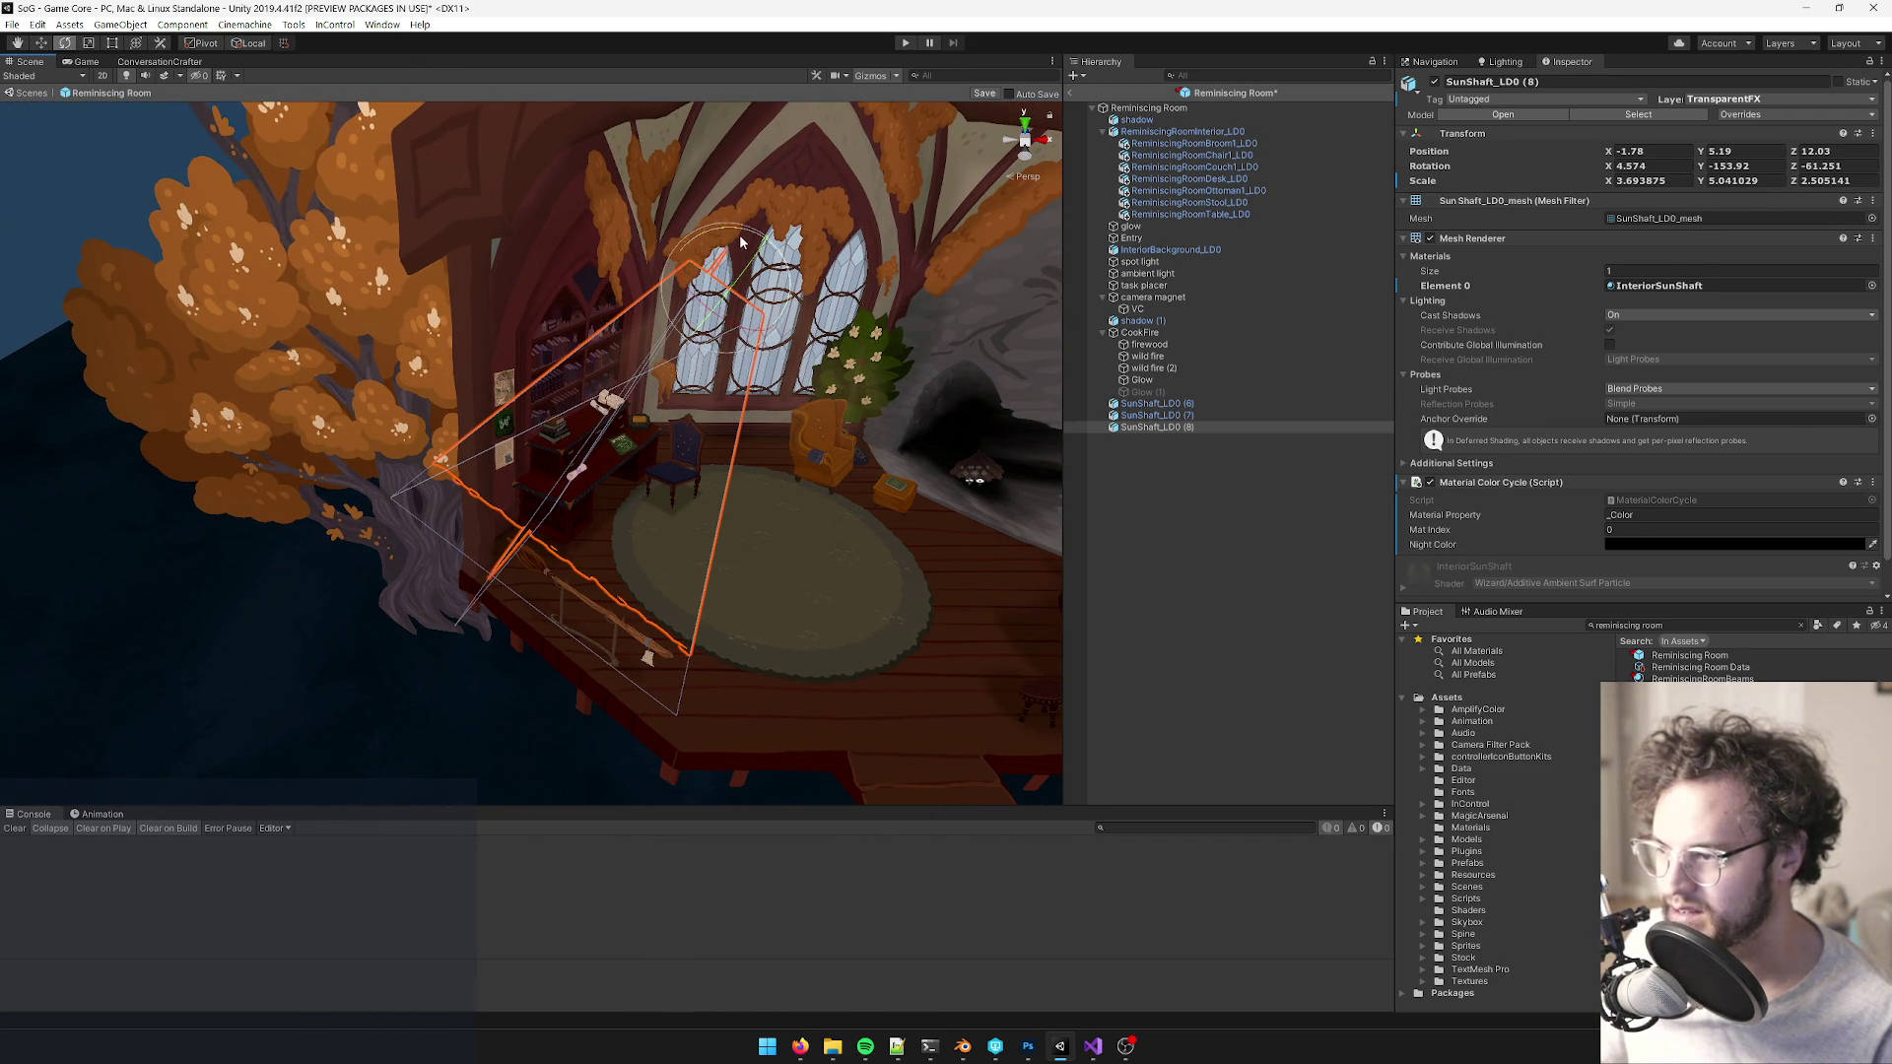
left_click_drag(754, 240, 764, 276)
left_click_drag(764, 276, 939, 294, "alt")
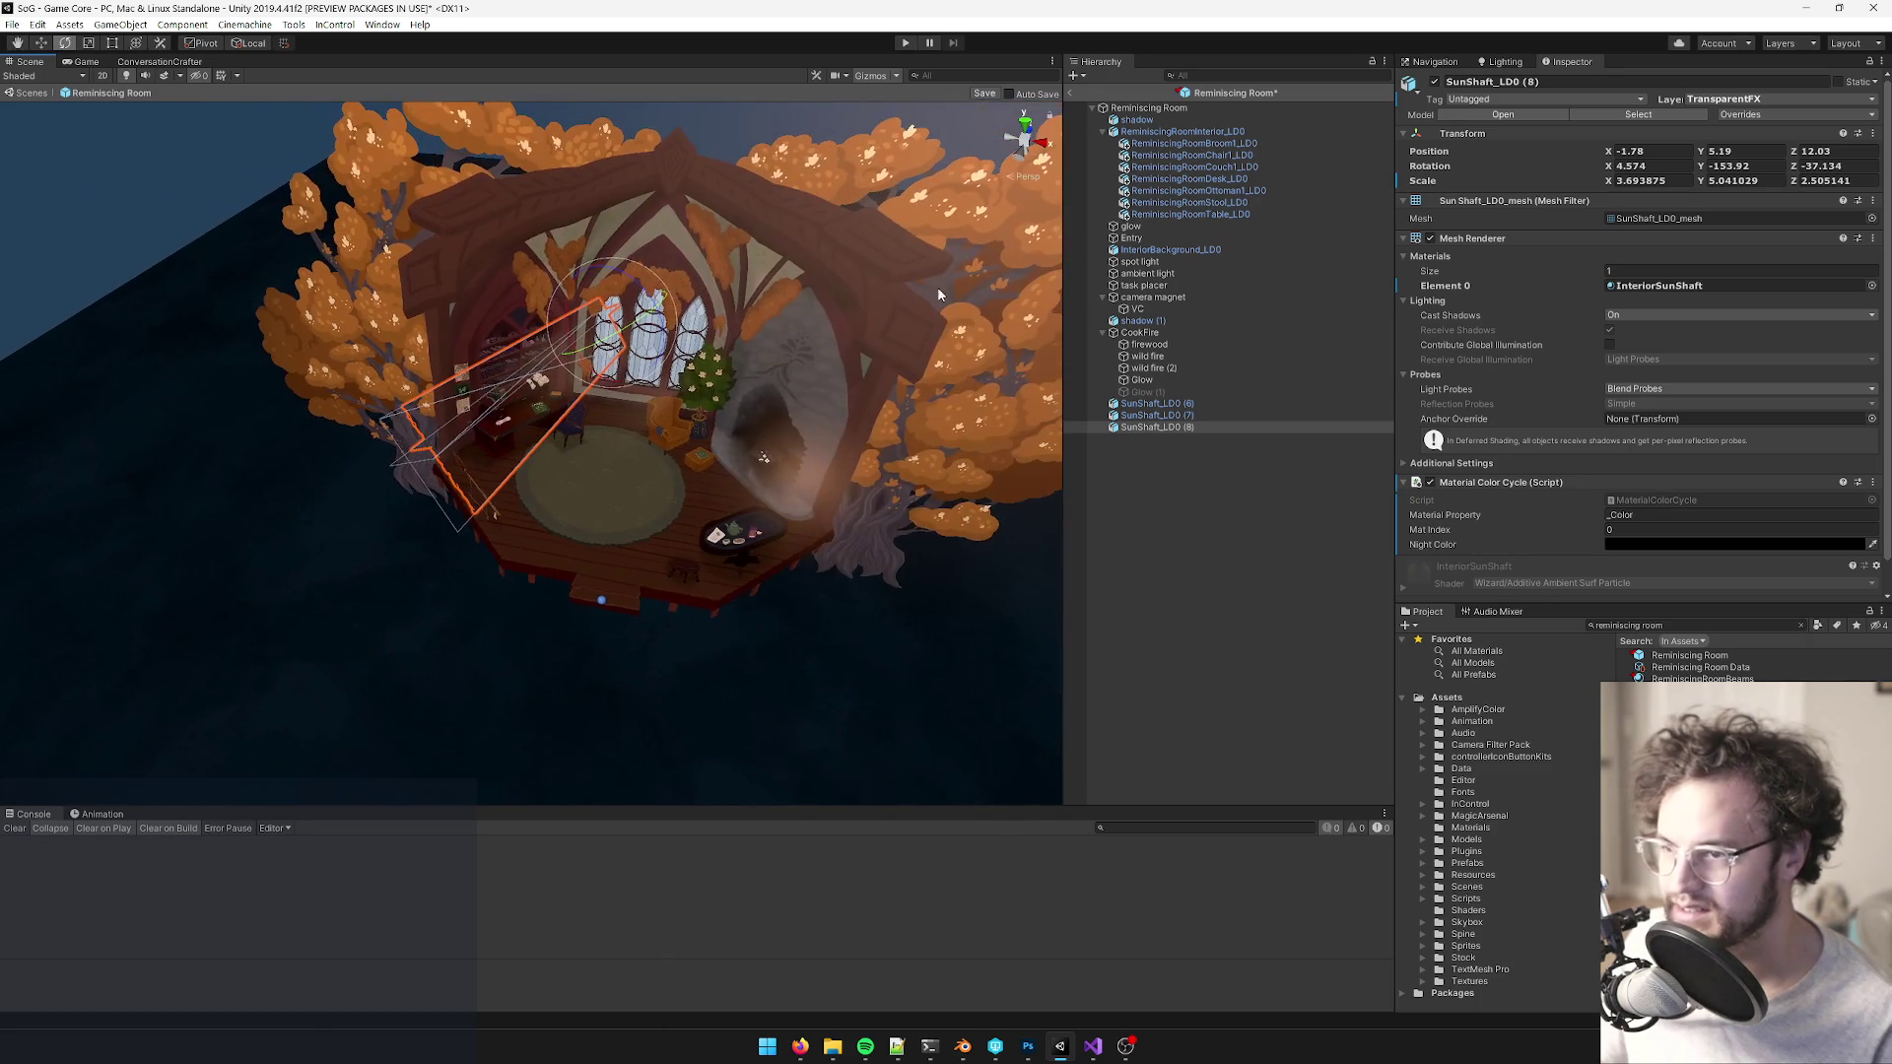
- Save the Reminiscing Room prefab, then select and frame the spot light
left_click(983, 93)
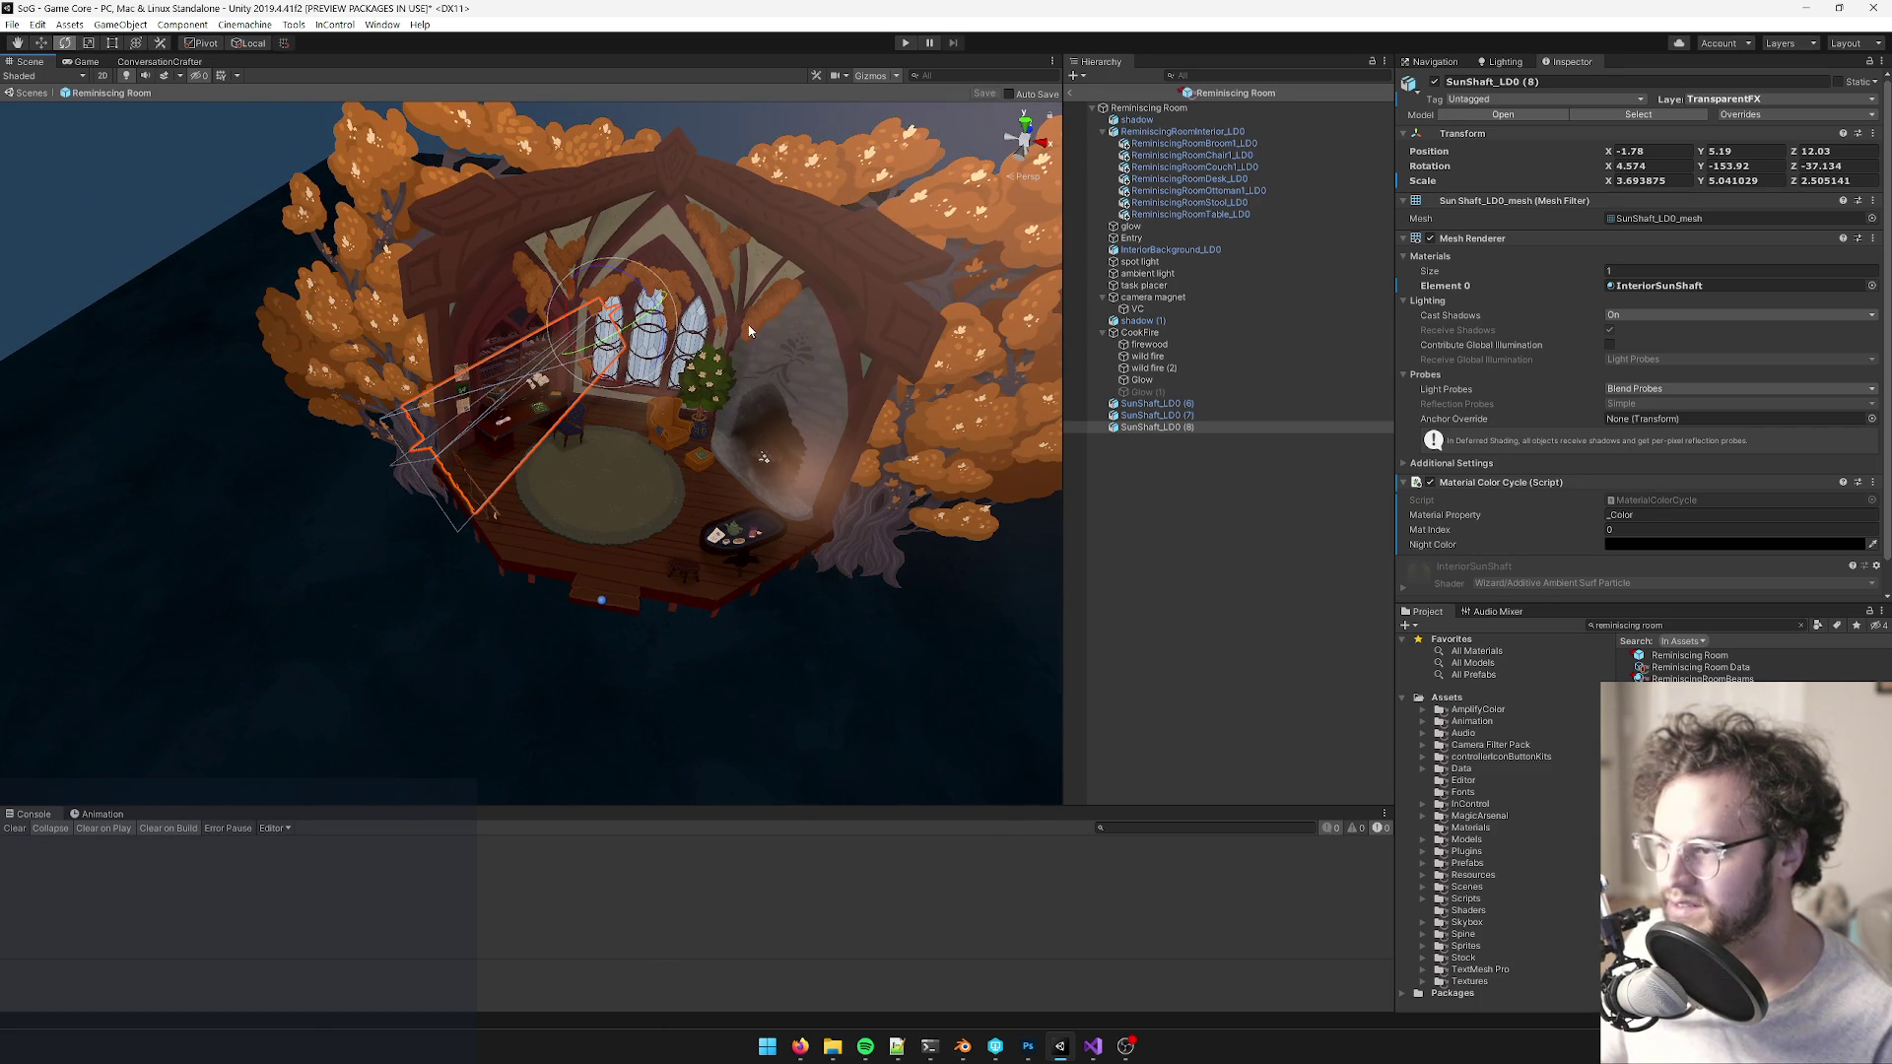
scroll(856, 197, "up", 3)
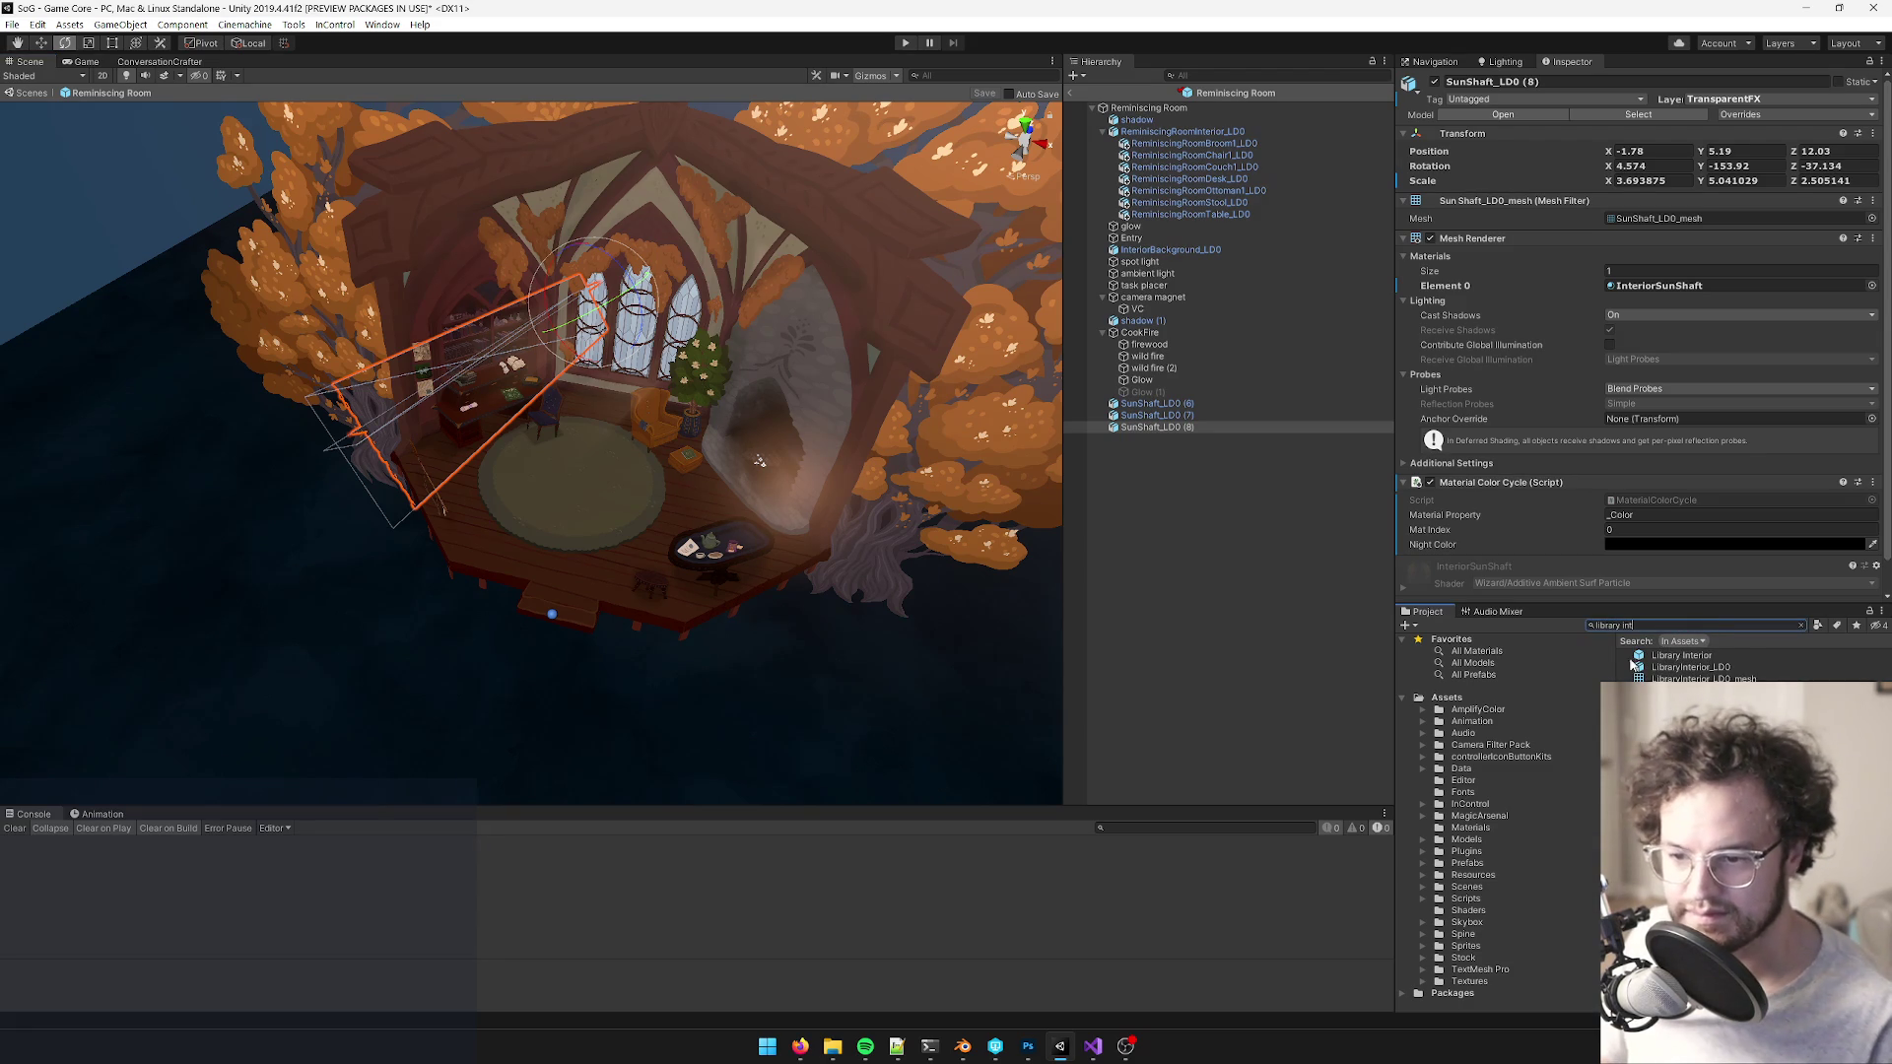
mouse_move(729, 512)
left_mouse_down()
mouse_move(755, 530)
mouse_move(1024, 327)
left_mouse_up()
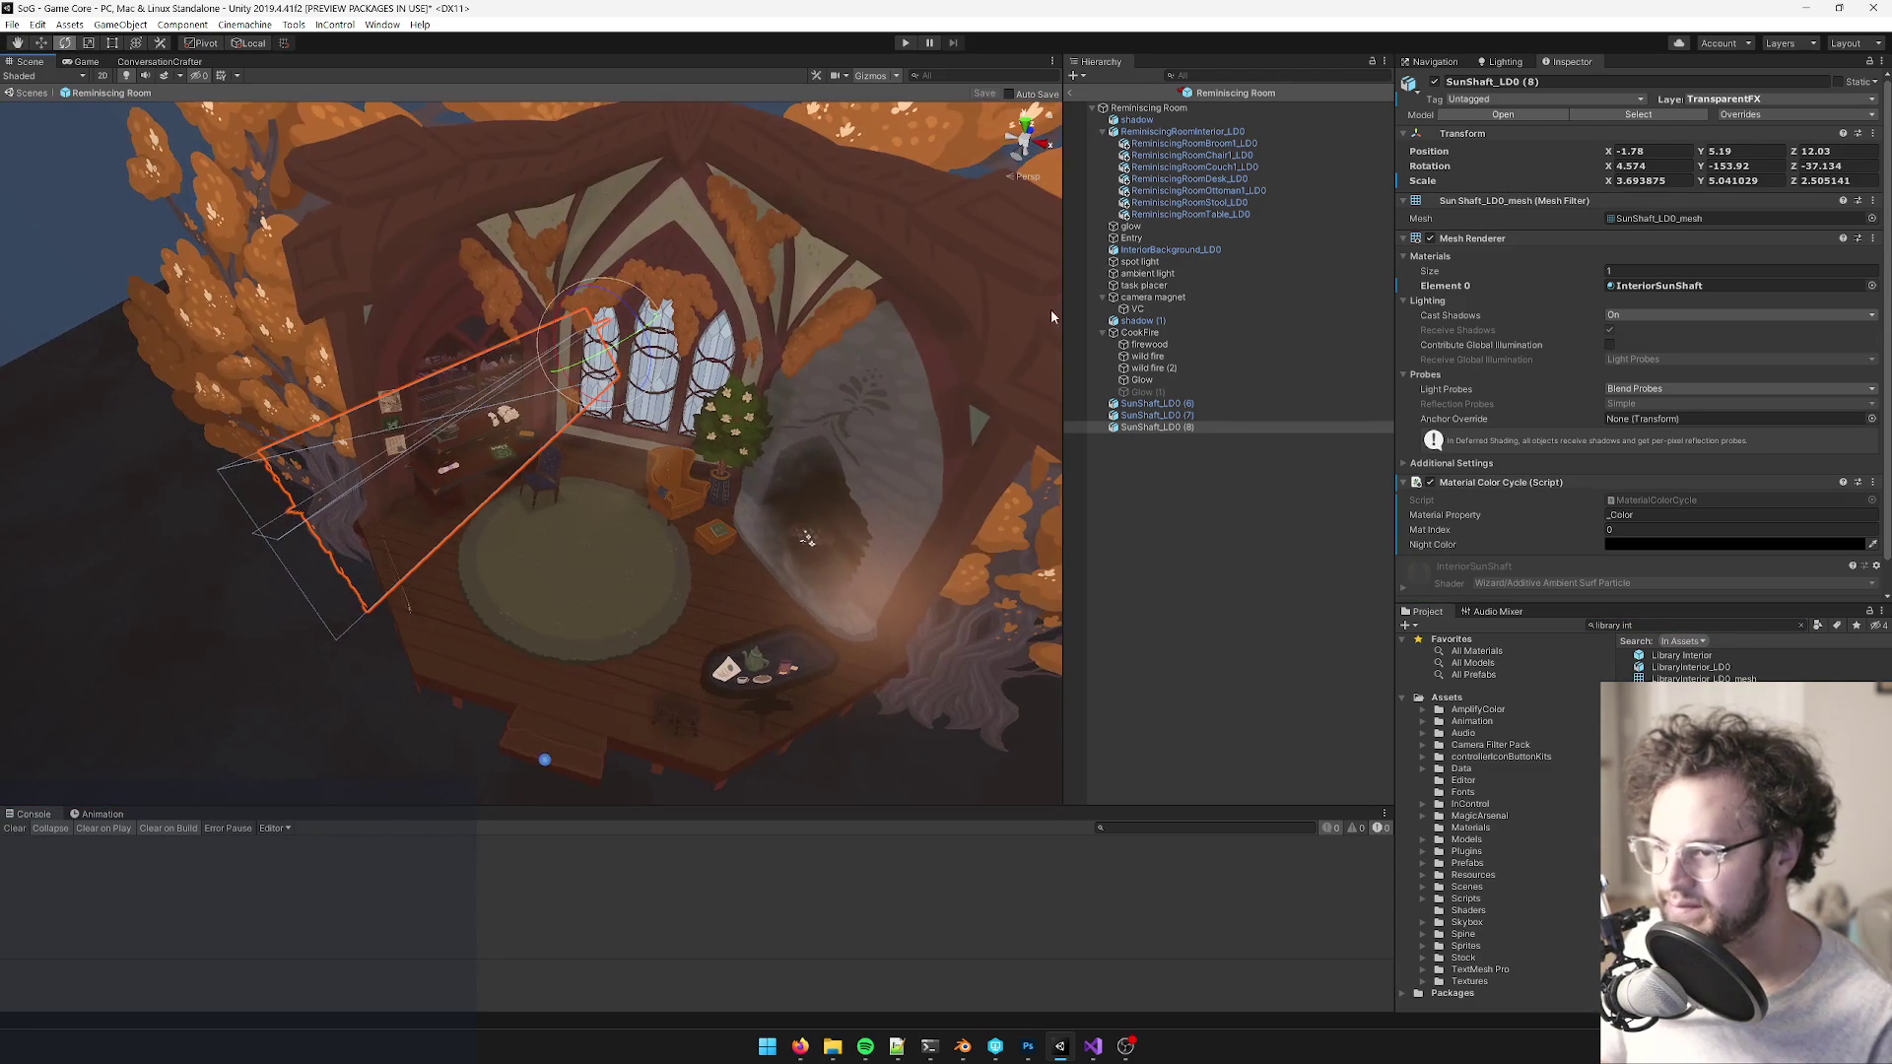
double_click(1143, 262)
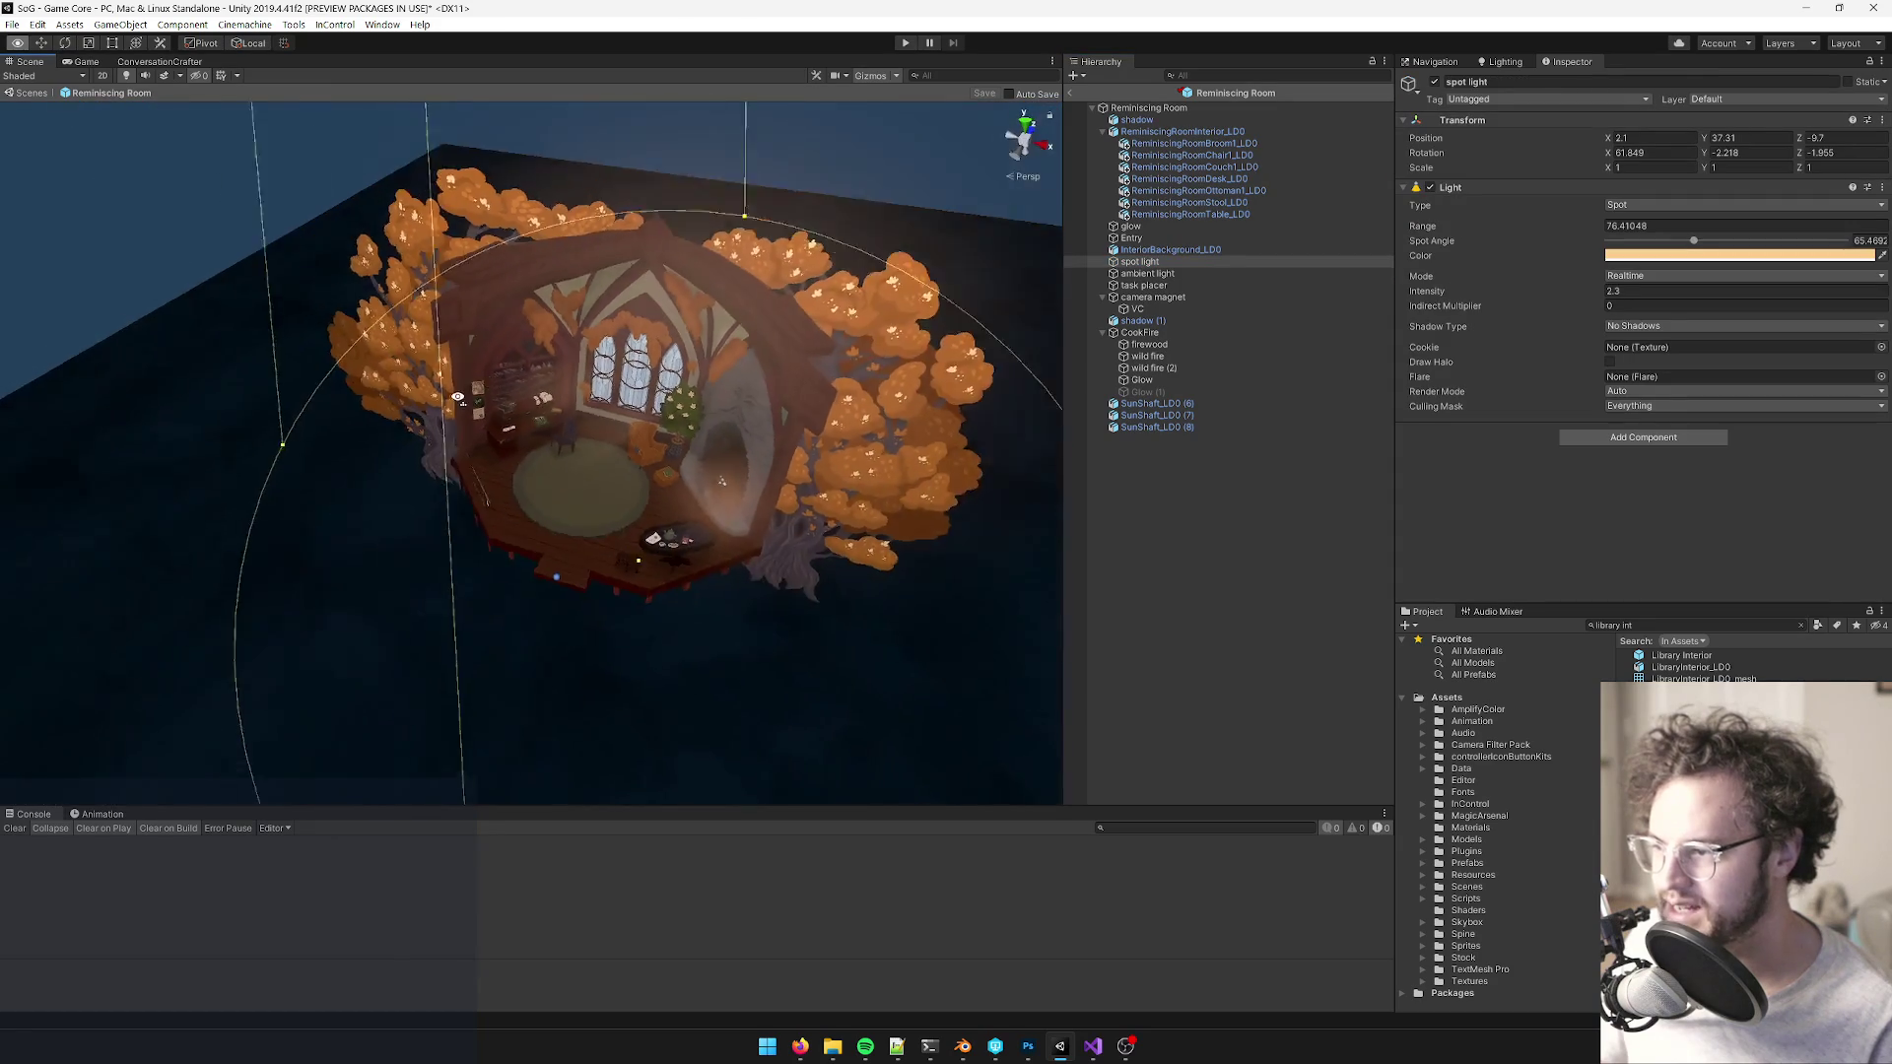
- Narrow the spot light's cone to a spot angle of about 22 degrees
left_click(1143, 274)
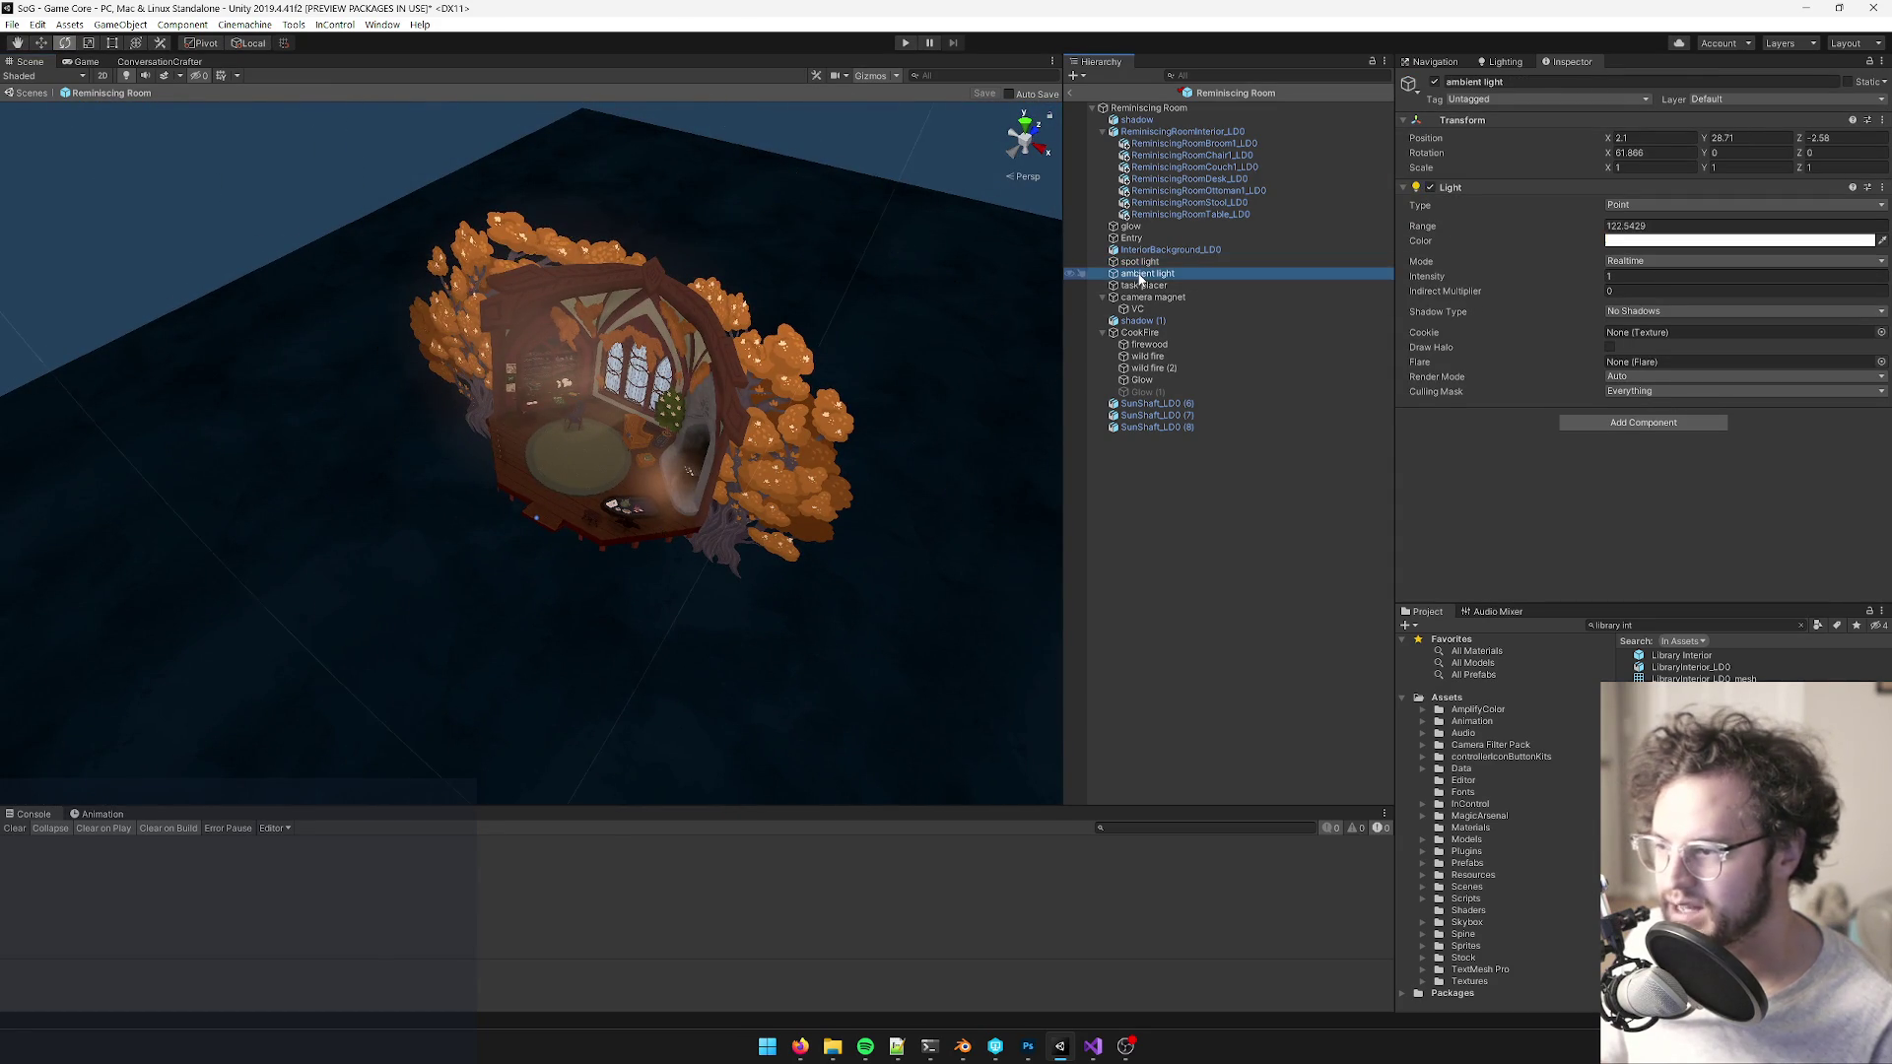
mouse_move(459, 366)
left_mouse_down()
mouse_move(514, 296)
mouse_move(689, 217)
mouse_move(637, 246)
mouse_move(652, 263)
mouse_move(705, 204)
mouse_move(695, 187)
mouse_move(649, 229)
mouse_move(1050, 230)
left_mouse_up()
double_click(1123, 262)
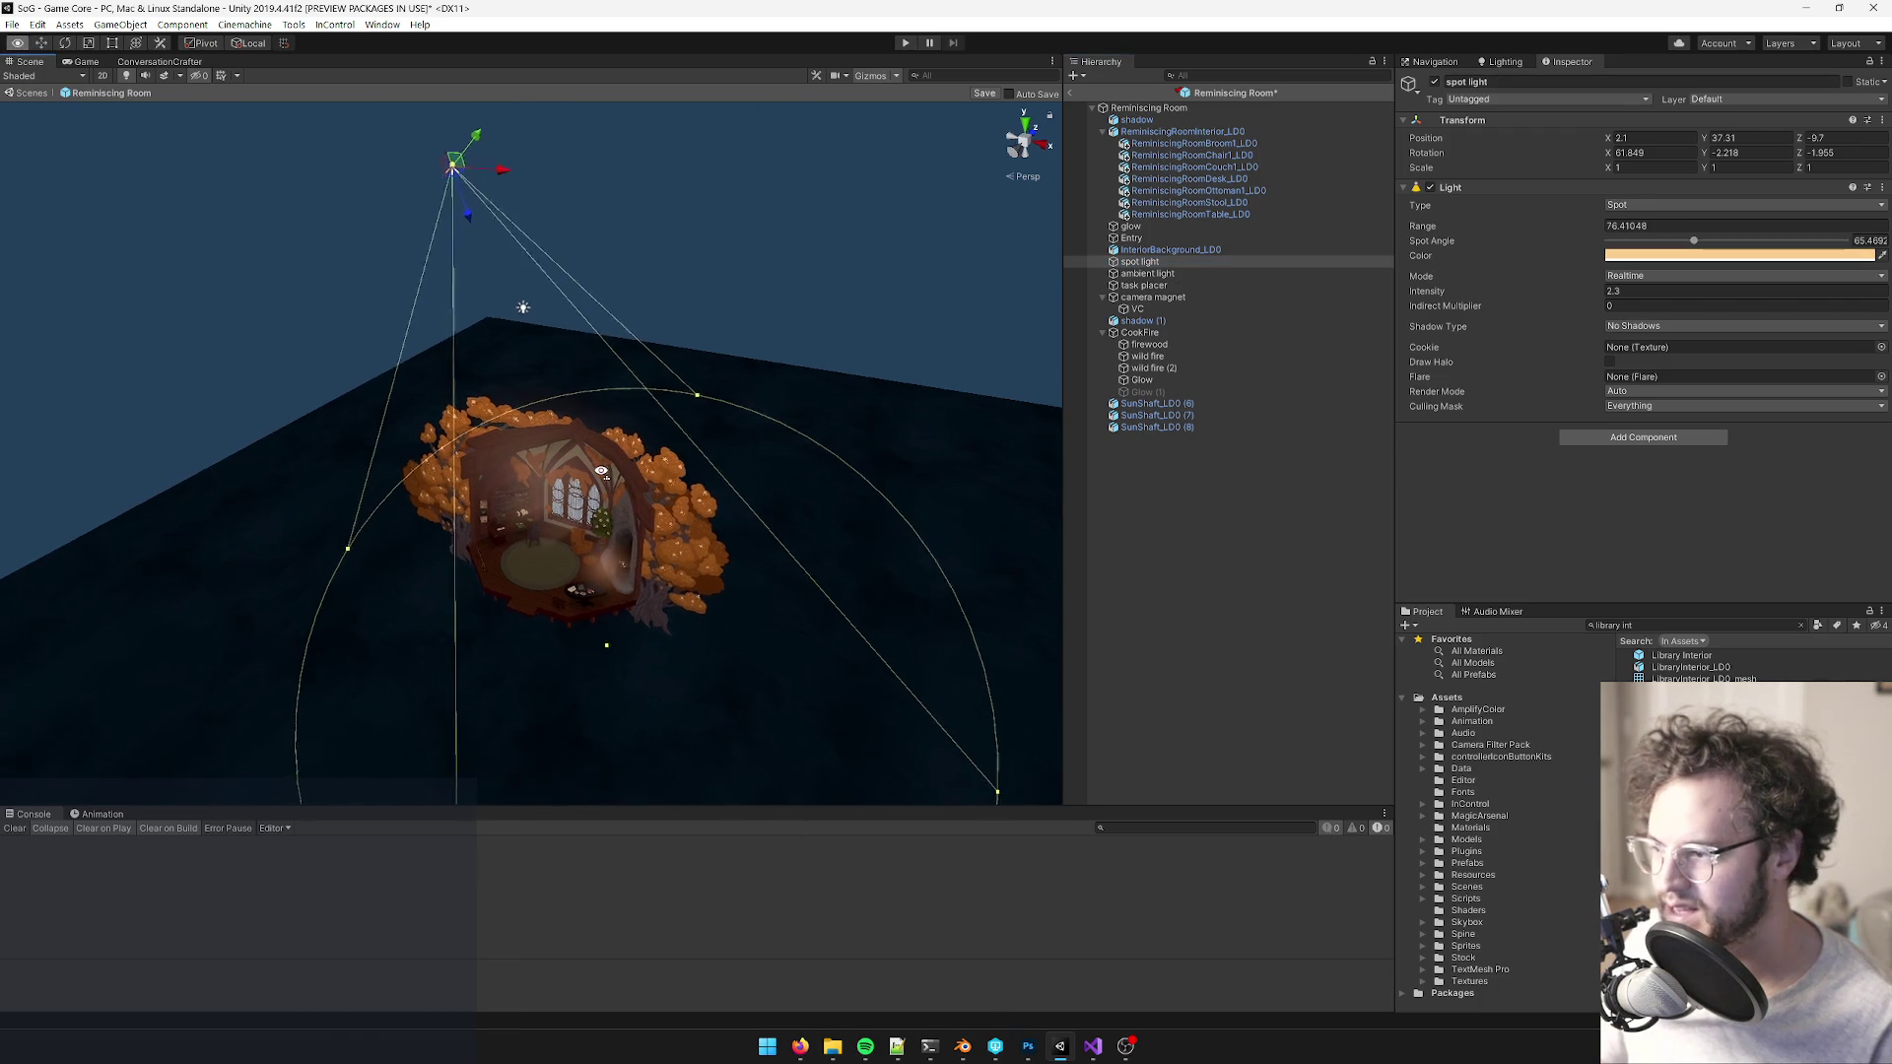
mouse_move(678, 423)
left_mouse_down()
mouse_move(591, 522)
mouse_move(610, 507)
mouse_move(516, 500)
mouse_move(454, 345)
left_mouse_up()
- Rotate the spot light to point nearly straight down and settle its spot angle at 21.7
key("e")
mouse_move(310, 175)
left_mouse_down()
mouse_move(345, 148)
mouse_move(374, 158)
mouse_move(244, 63)
left_mouse_up()
key("w")
mouse_move(405, 225)
left_mouse_down()
mouse_move(519, 486)
mouse_move(570, 541)
mouse_move(560, 480)
mouse_move(293, 191)
mouse_move(412, 53)
mouse_move(472, 131)
mouse_move(657, 249)
mouse_move(599, 222)
mouse_move(569, 473)
left_mouse_up()
key("e")
scroll(570, 473, "down", 6)
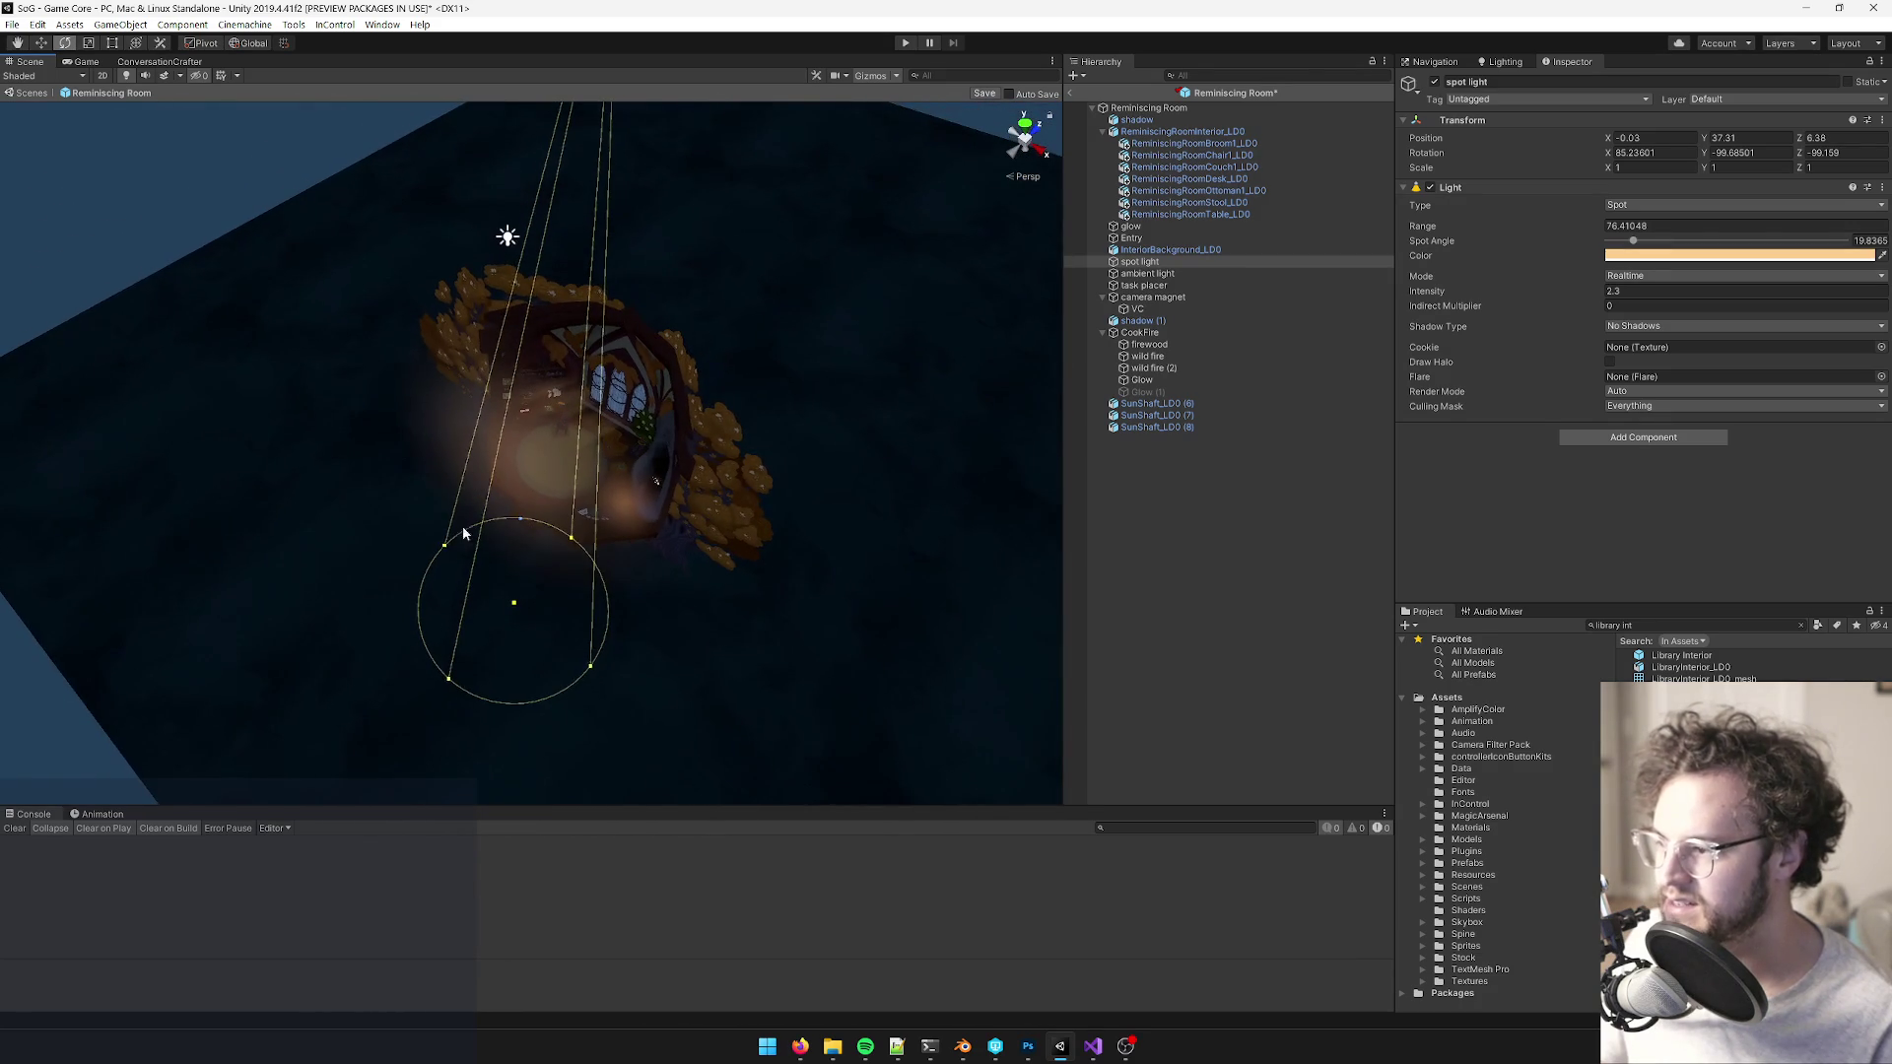
mouse_move(446, 675)
left_mouse_down()
mouse_move(498, 676)
mouse_move(1205, 335)
left_mouse_up()
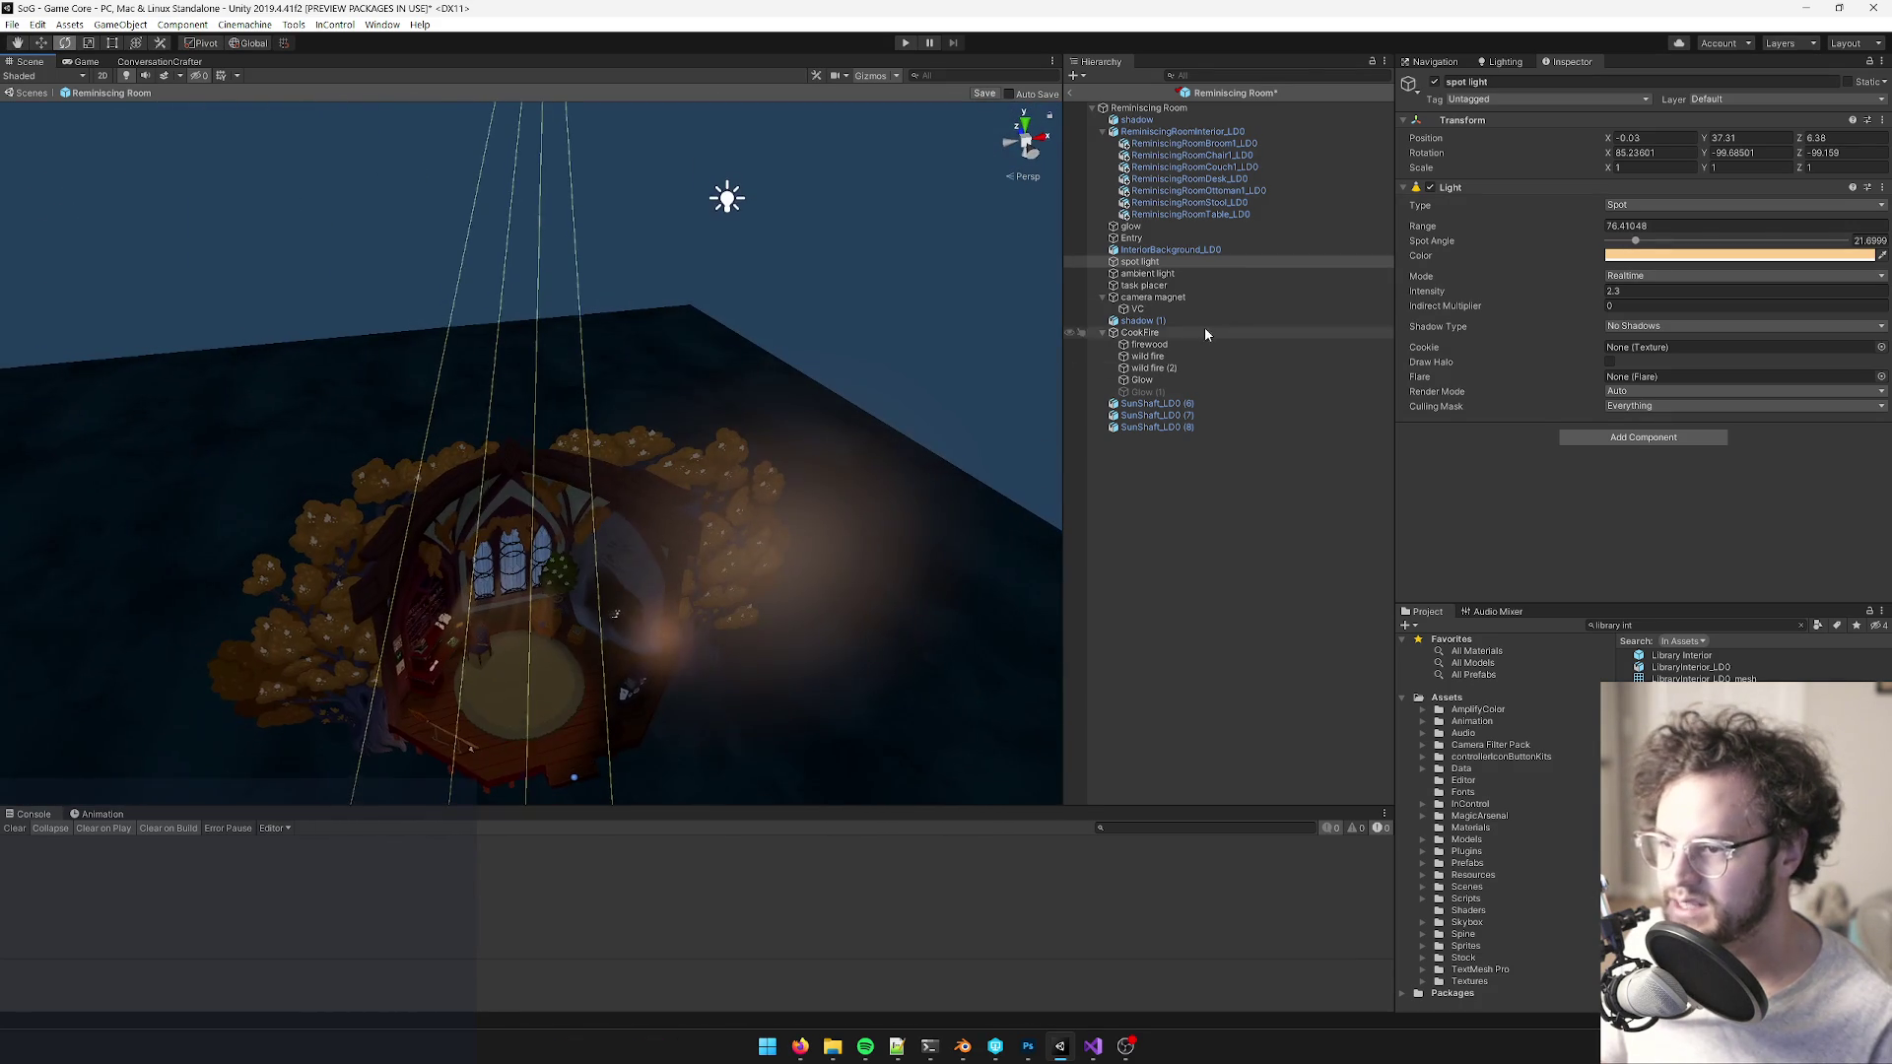
- Lower the ambient point light into the room and enlarge its range to about 33
left_click(1146, 274)
key("f")
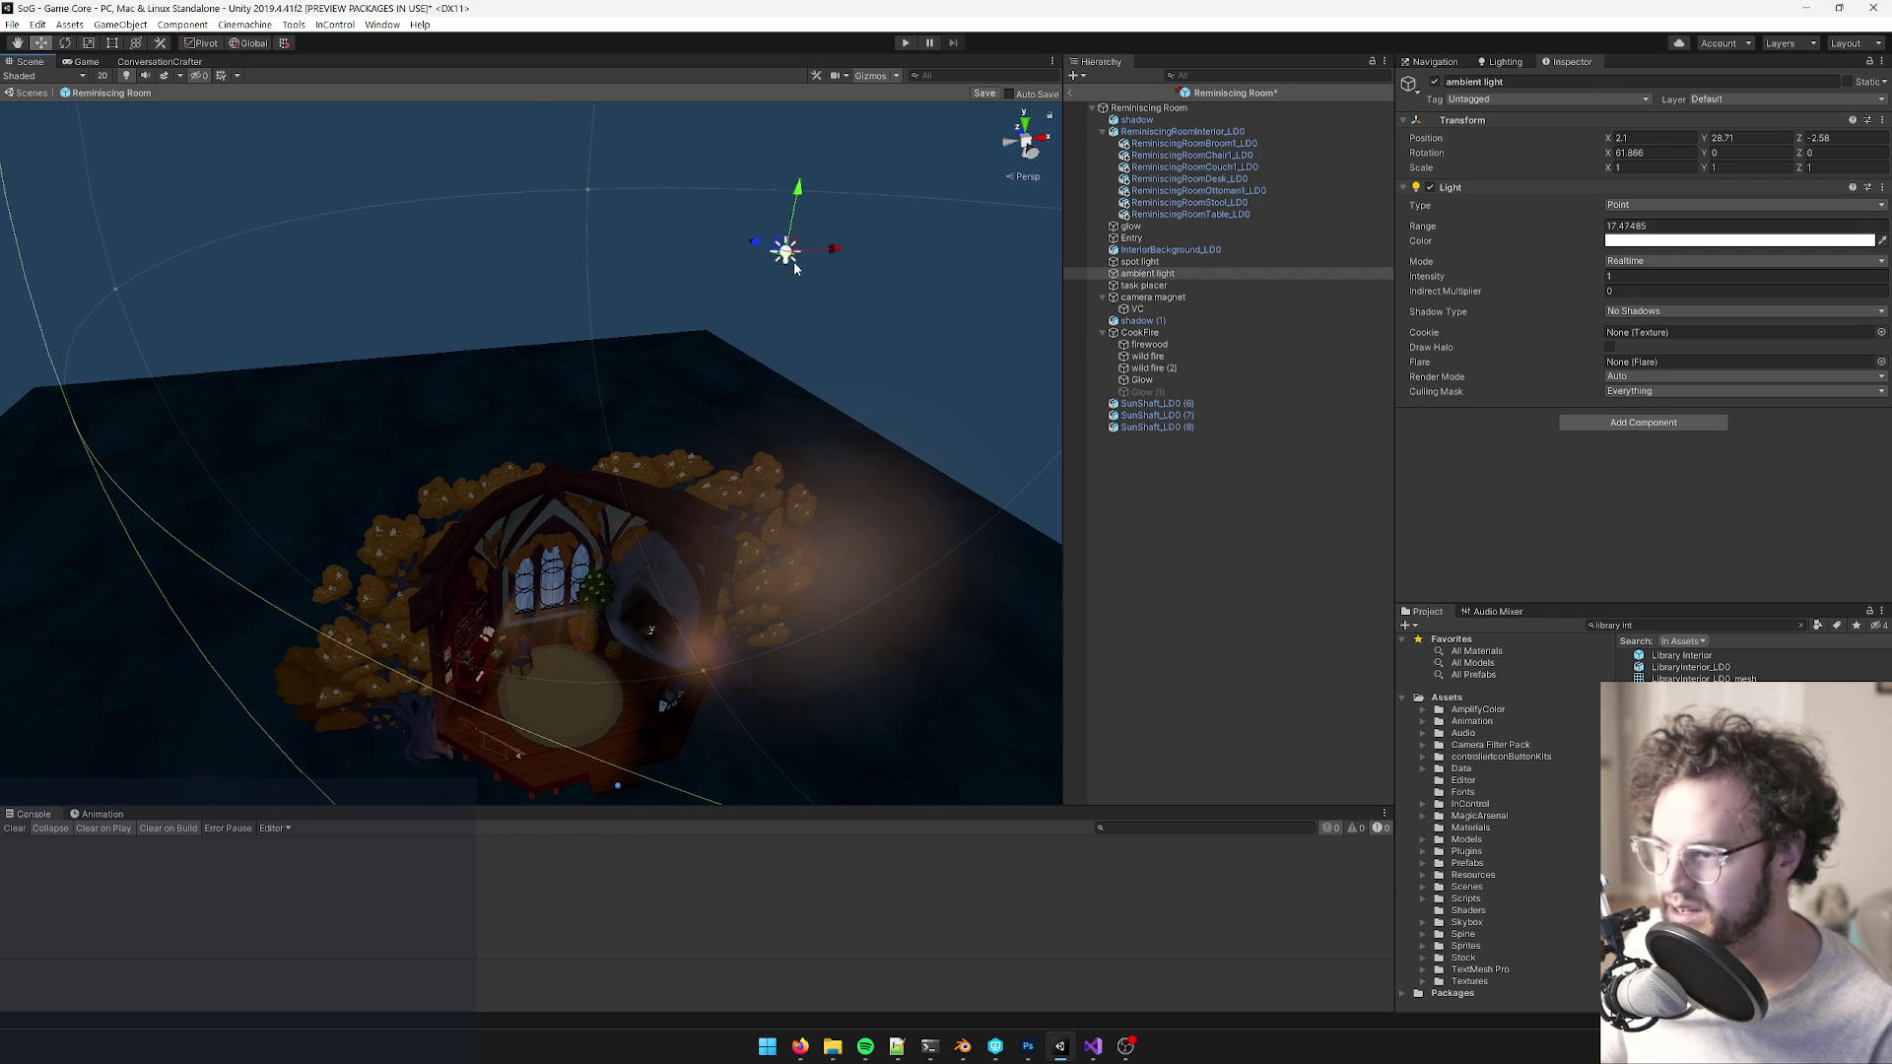
mouse_move(729, 347)
left_mouse_down()
mouse_move(549, 680)
mouse_move(729, 582)
mouse_move(705, 520)
mouse_move(720, 389)
mouse_move(658, 440)
left_mouse_up()
scroll(658, 440, "down", 5)
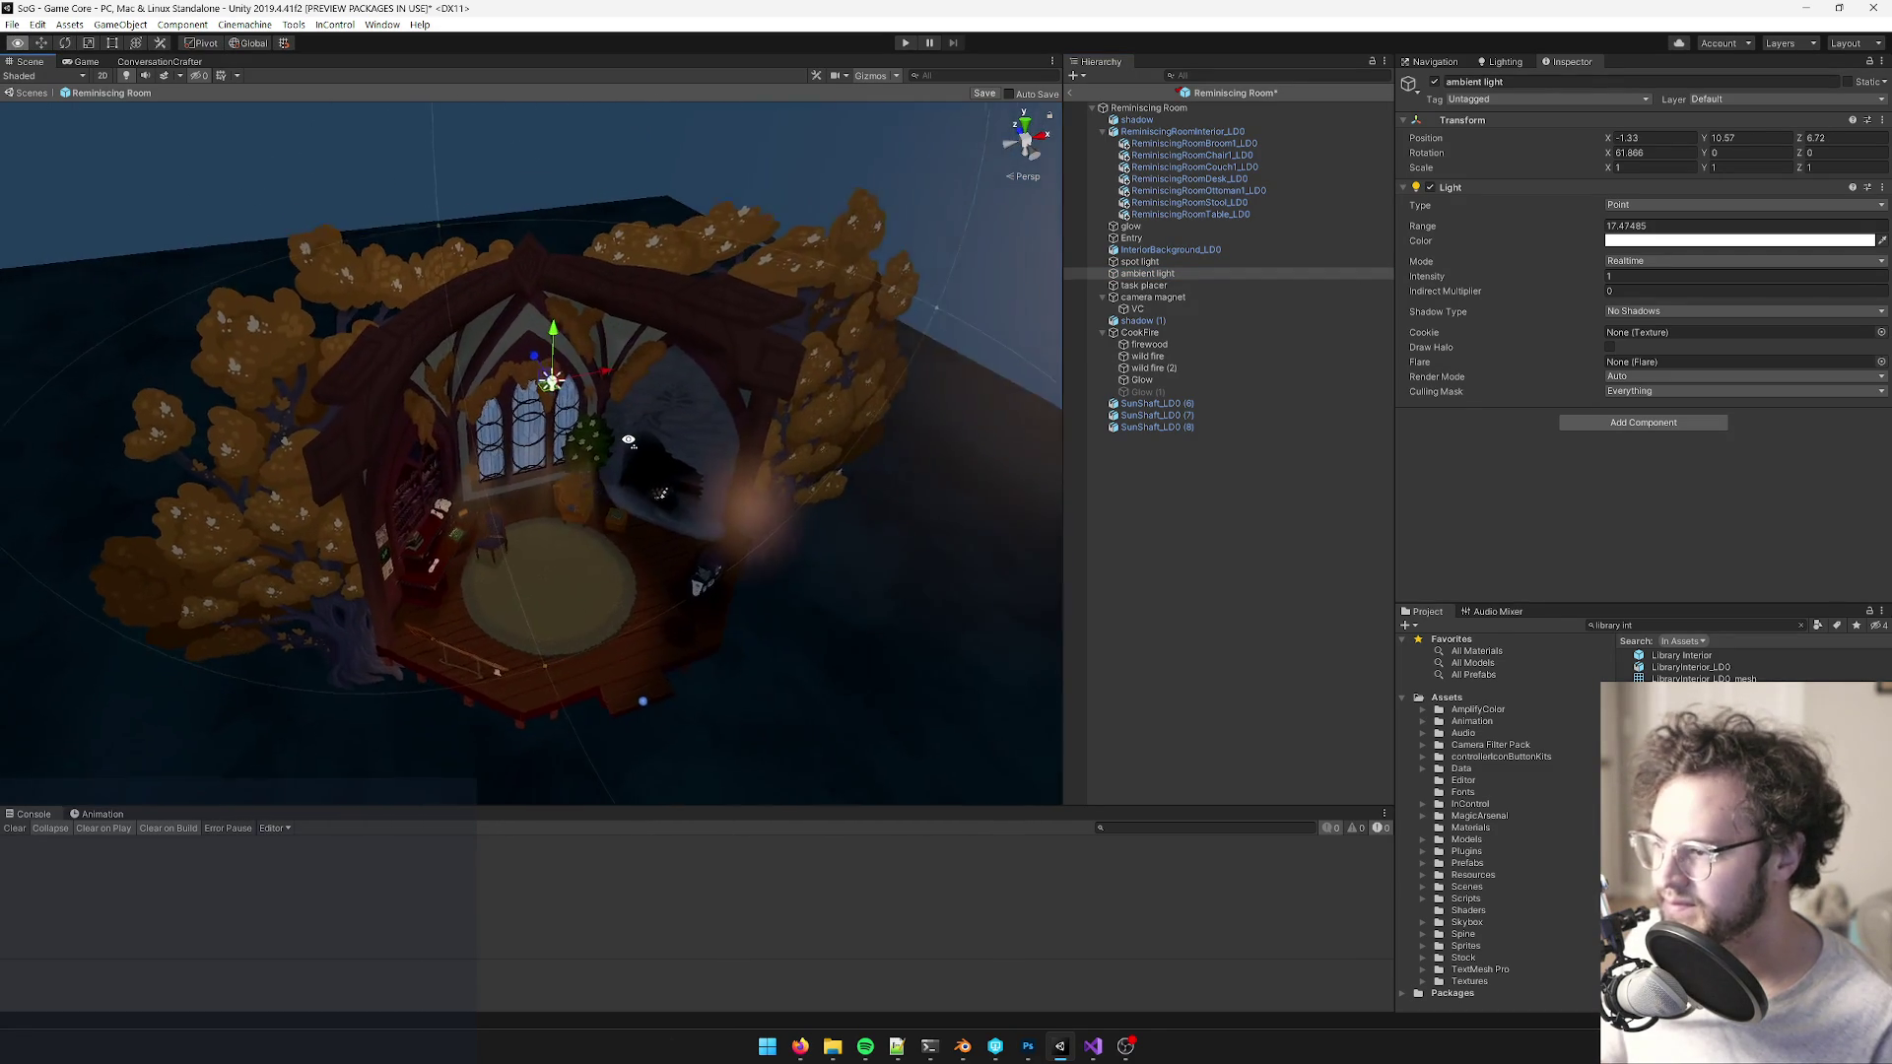
left_click_drag(766, 380, 881, 353)
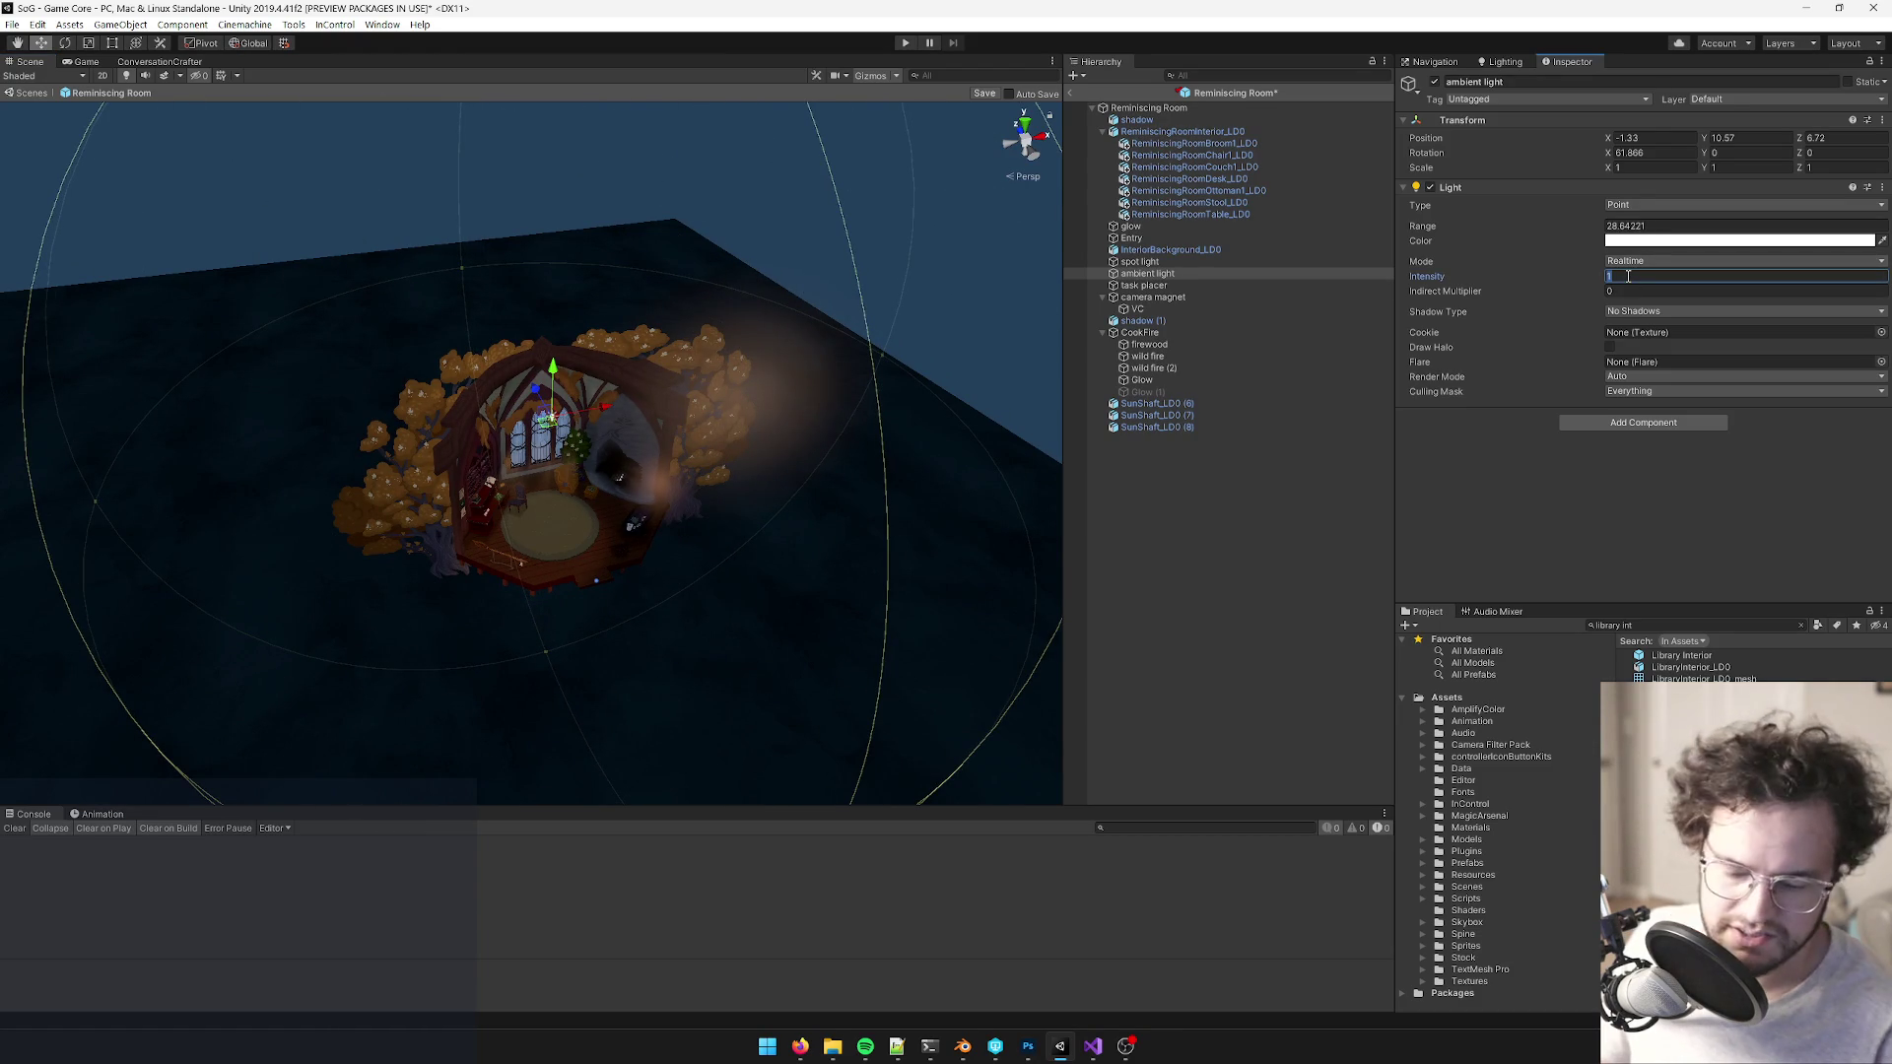
type("2")
scroll(761, 512, "up", 5)
scroll(525, 235, "up", 1)
- Set the light intensity to 1.7
left_click_drag(577, 180, 748, 169)
left_click_drag(727, 236, 847, 228)
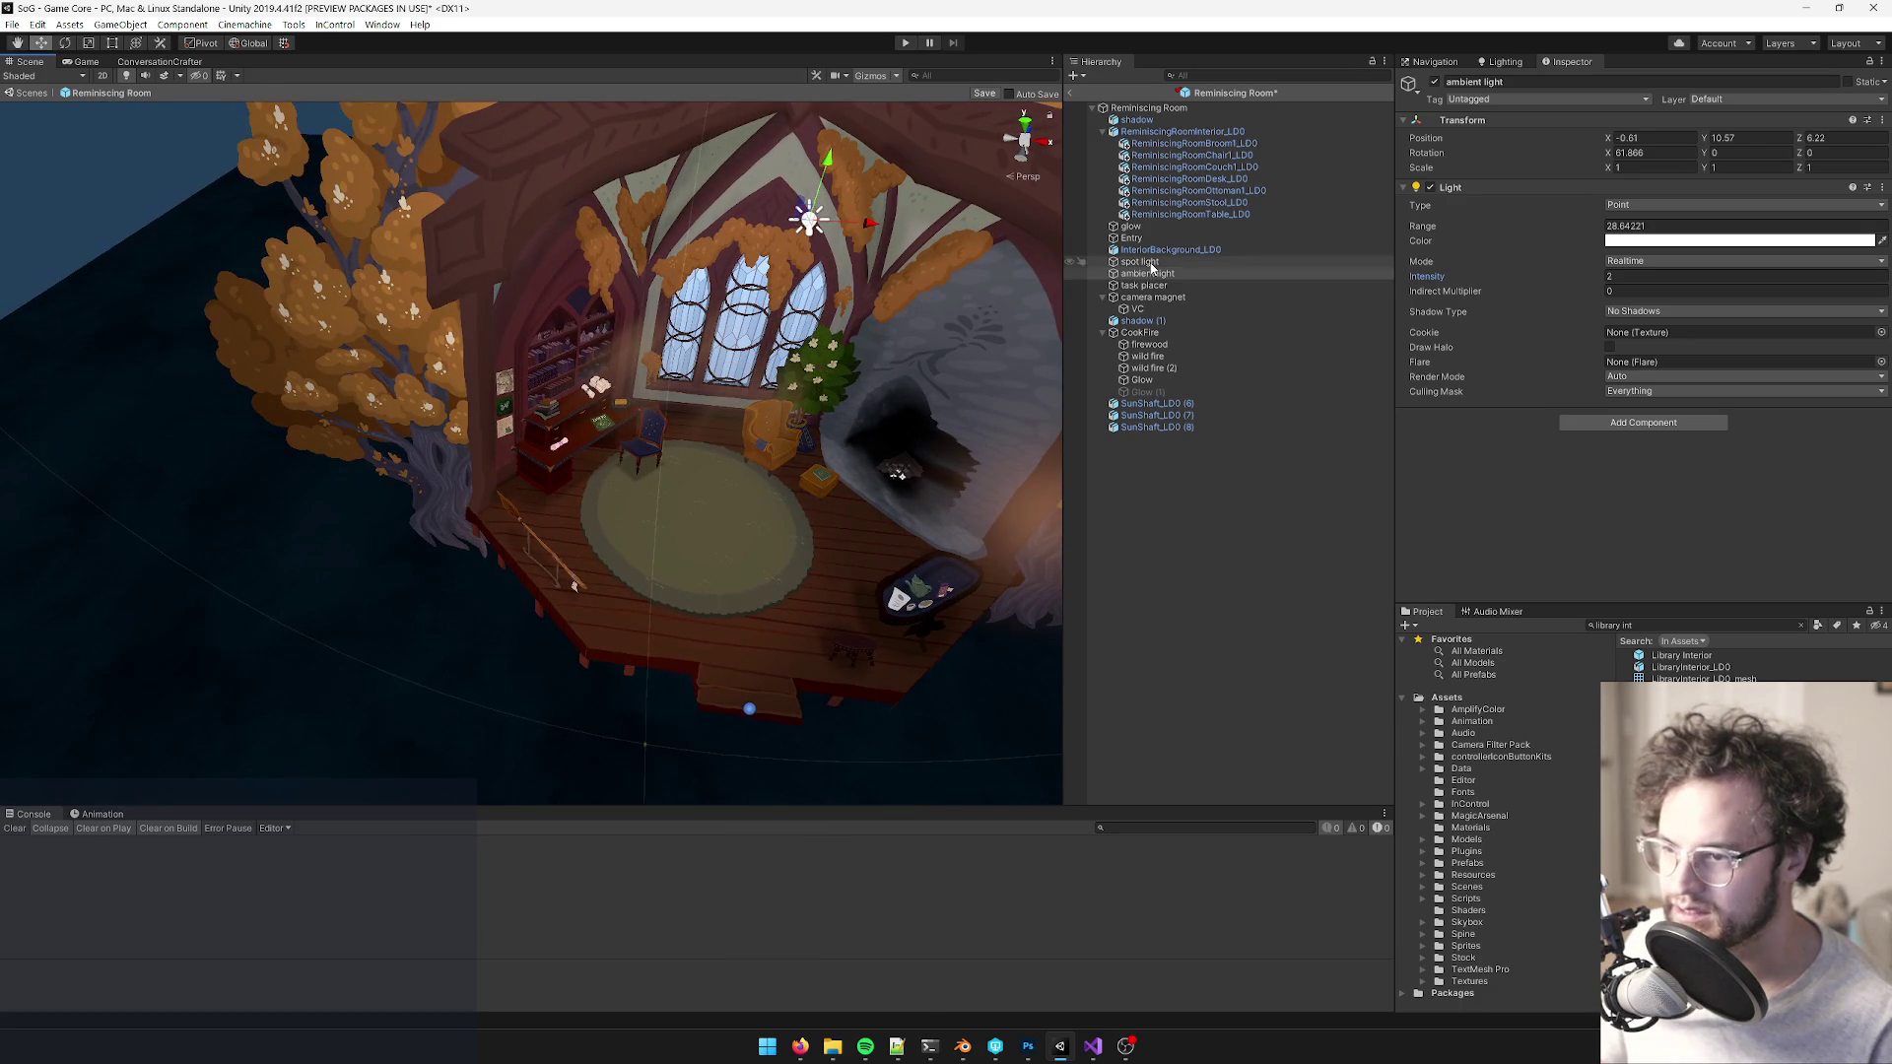
left_click(1143, 262)
mouse_move(818, 247)
left_mouse_down()
mouse_move(761, 242)
mouse_move(932, 255)
mouse_move(821, 286)
mouse_move(1036, 304)
left_mouse_up()
scroll(820, 286, "down", 5)
scroll(813, 285, "up", 5)
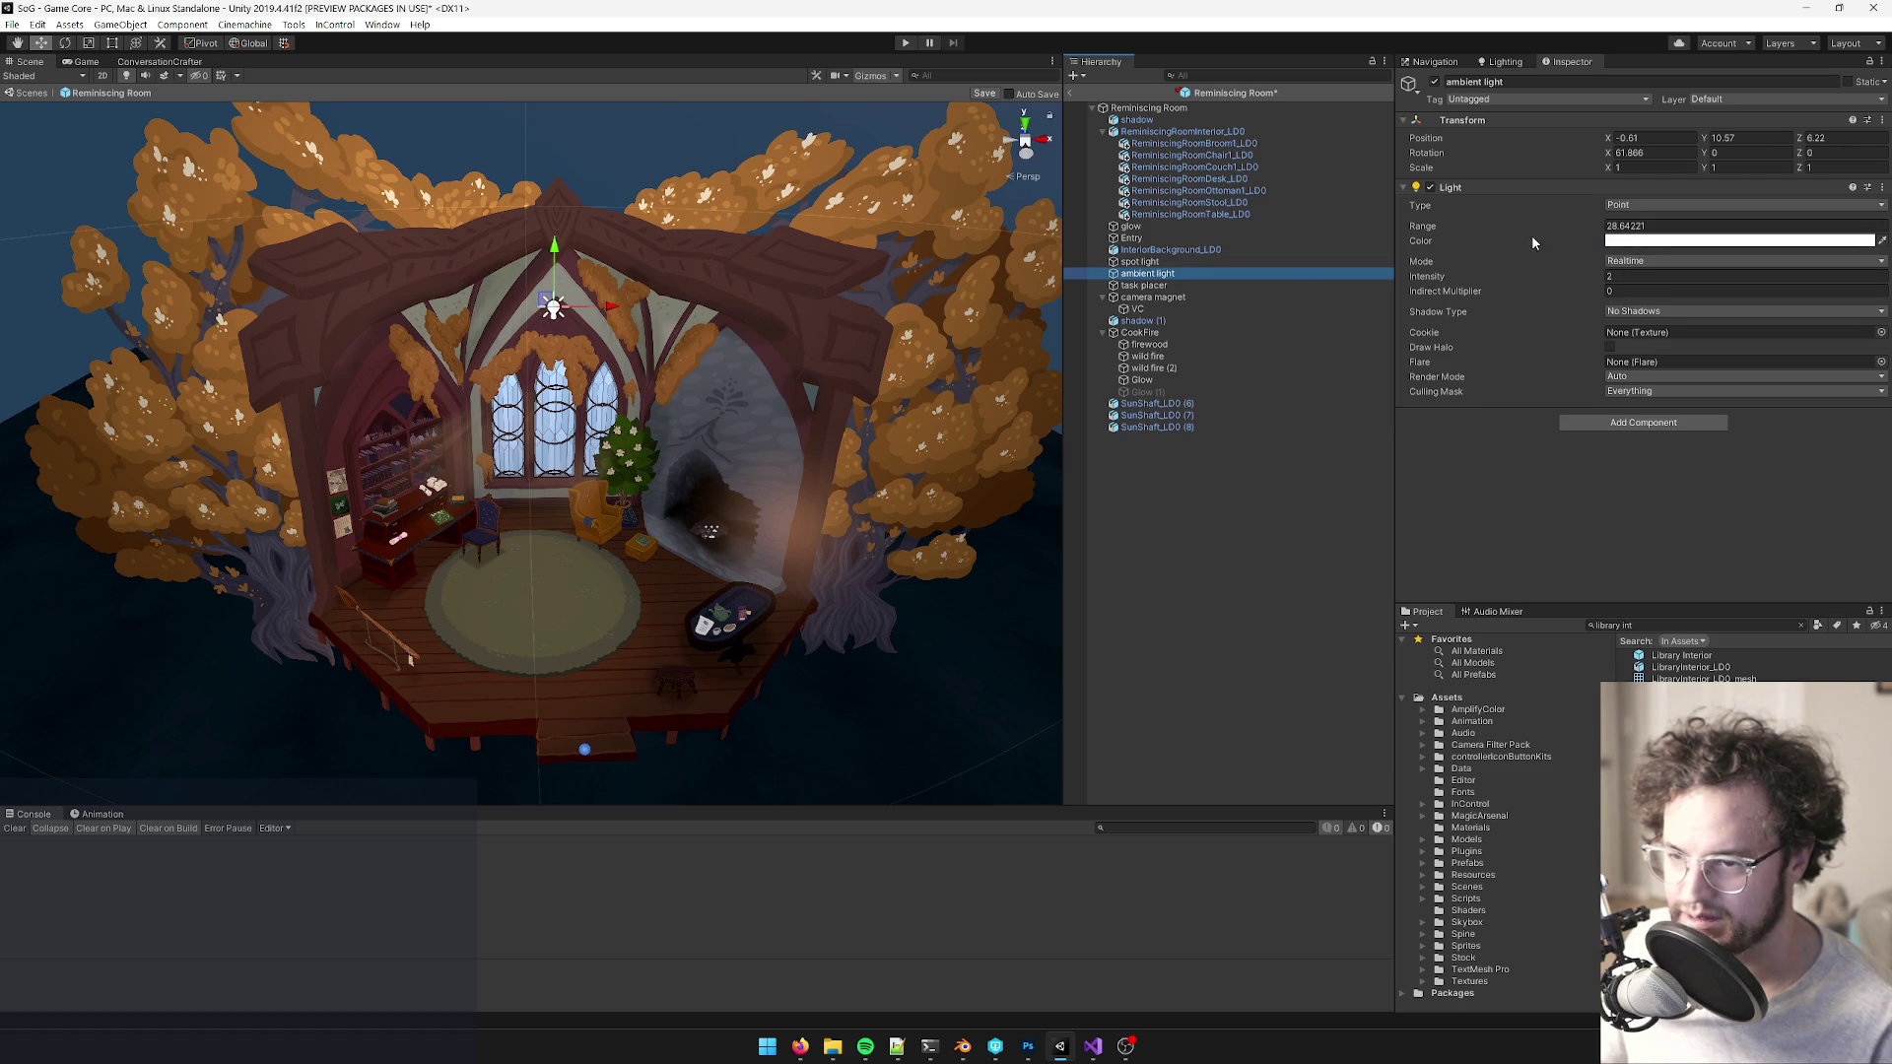
scroll(808, 315, "up", 2)
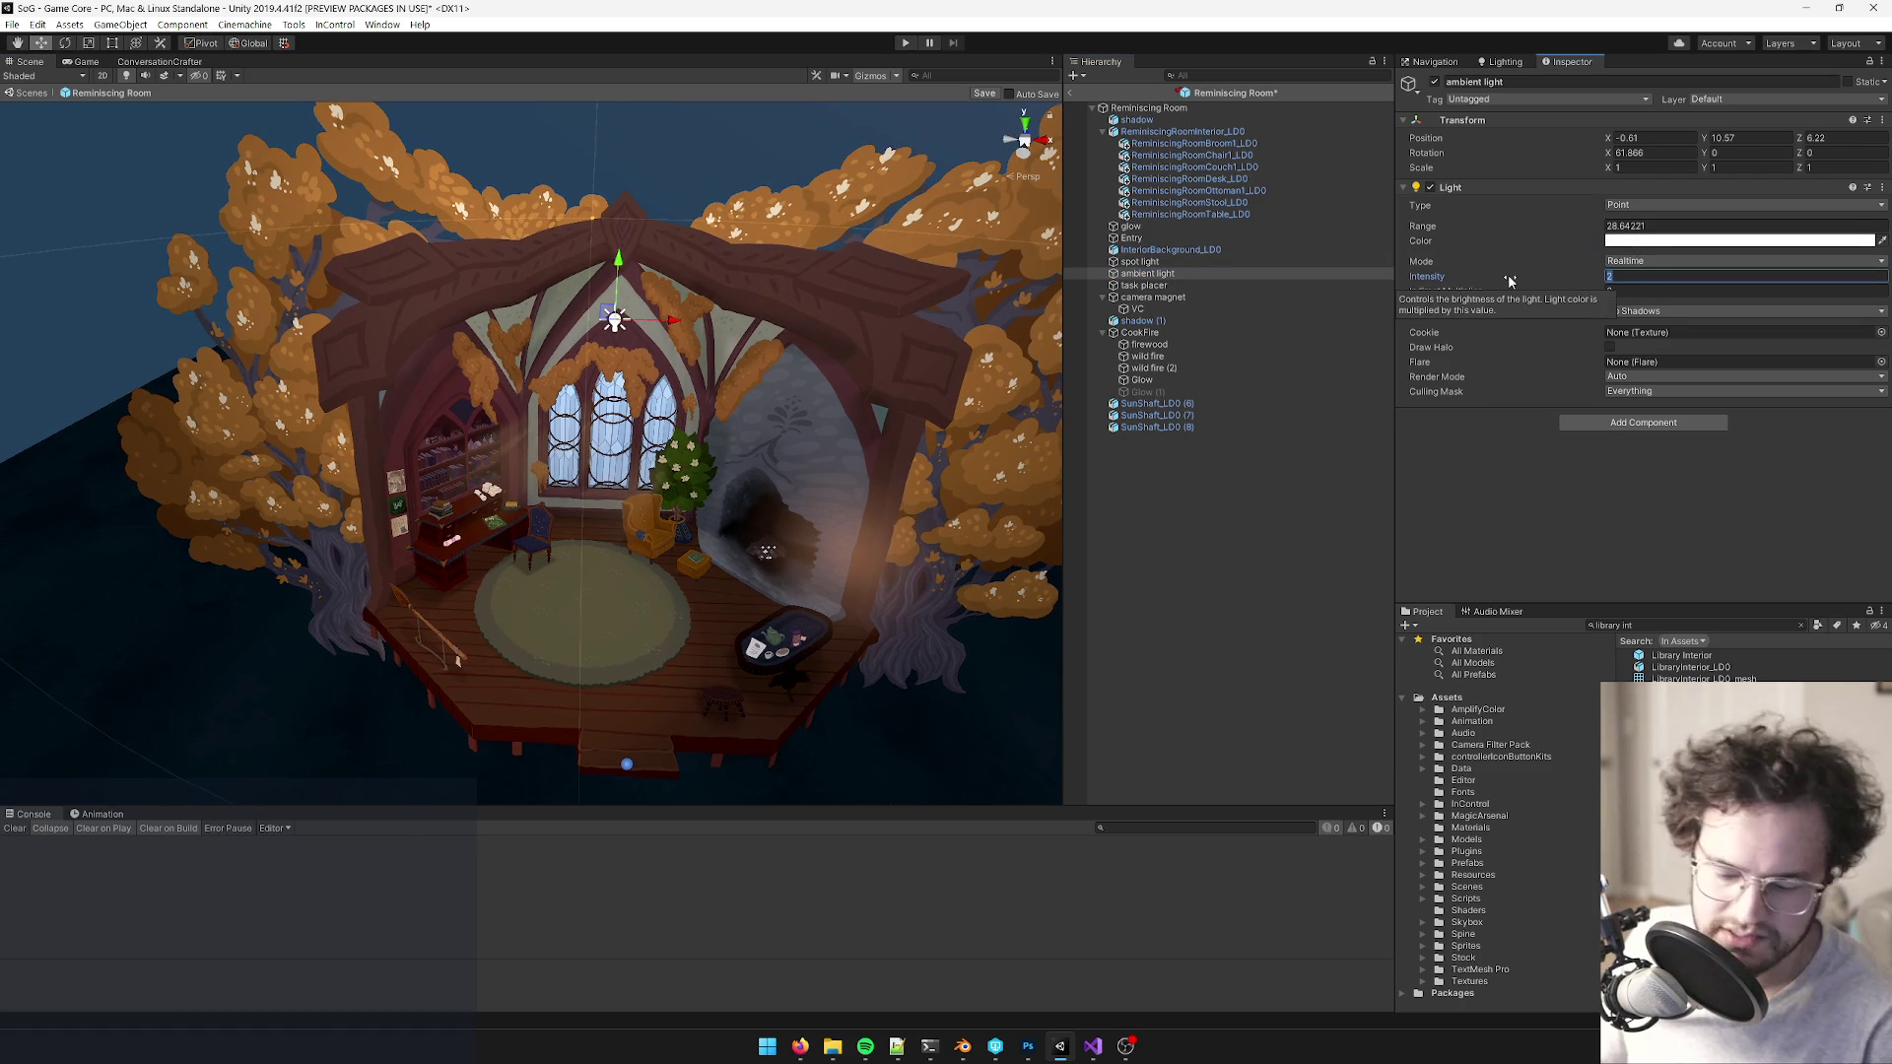
type("1.7")
scroll(340, 325, "down", 10)
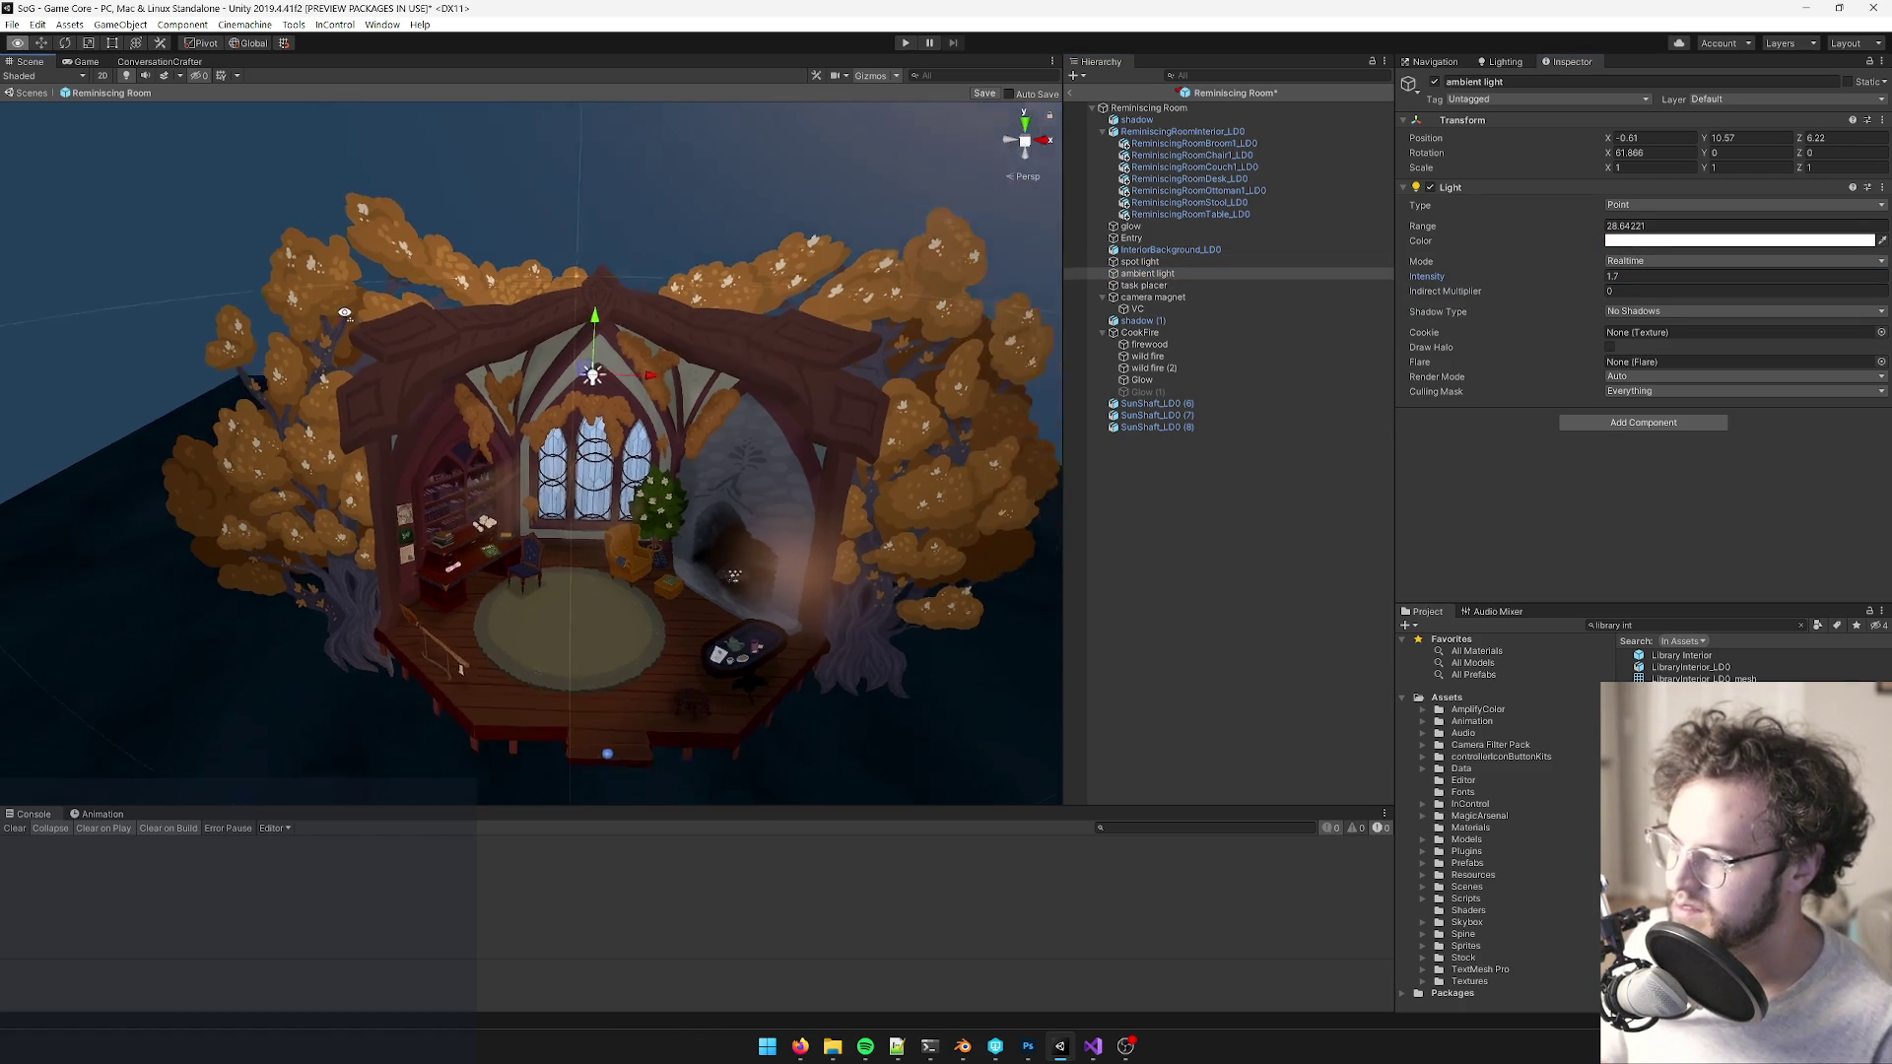
- Orbit around the room and frame the ambient light's whole range to review the lighting
mouse_move(339, 325)
left_mouse_down()
mouse_move(403, 388)
mouse_move(352, 393)
left_mouse_up()
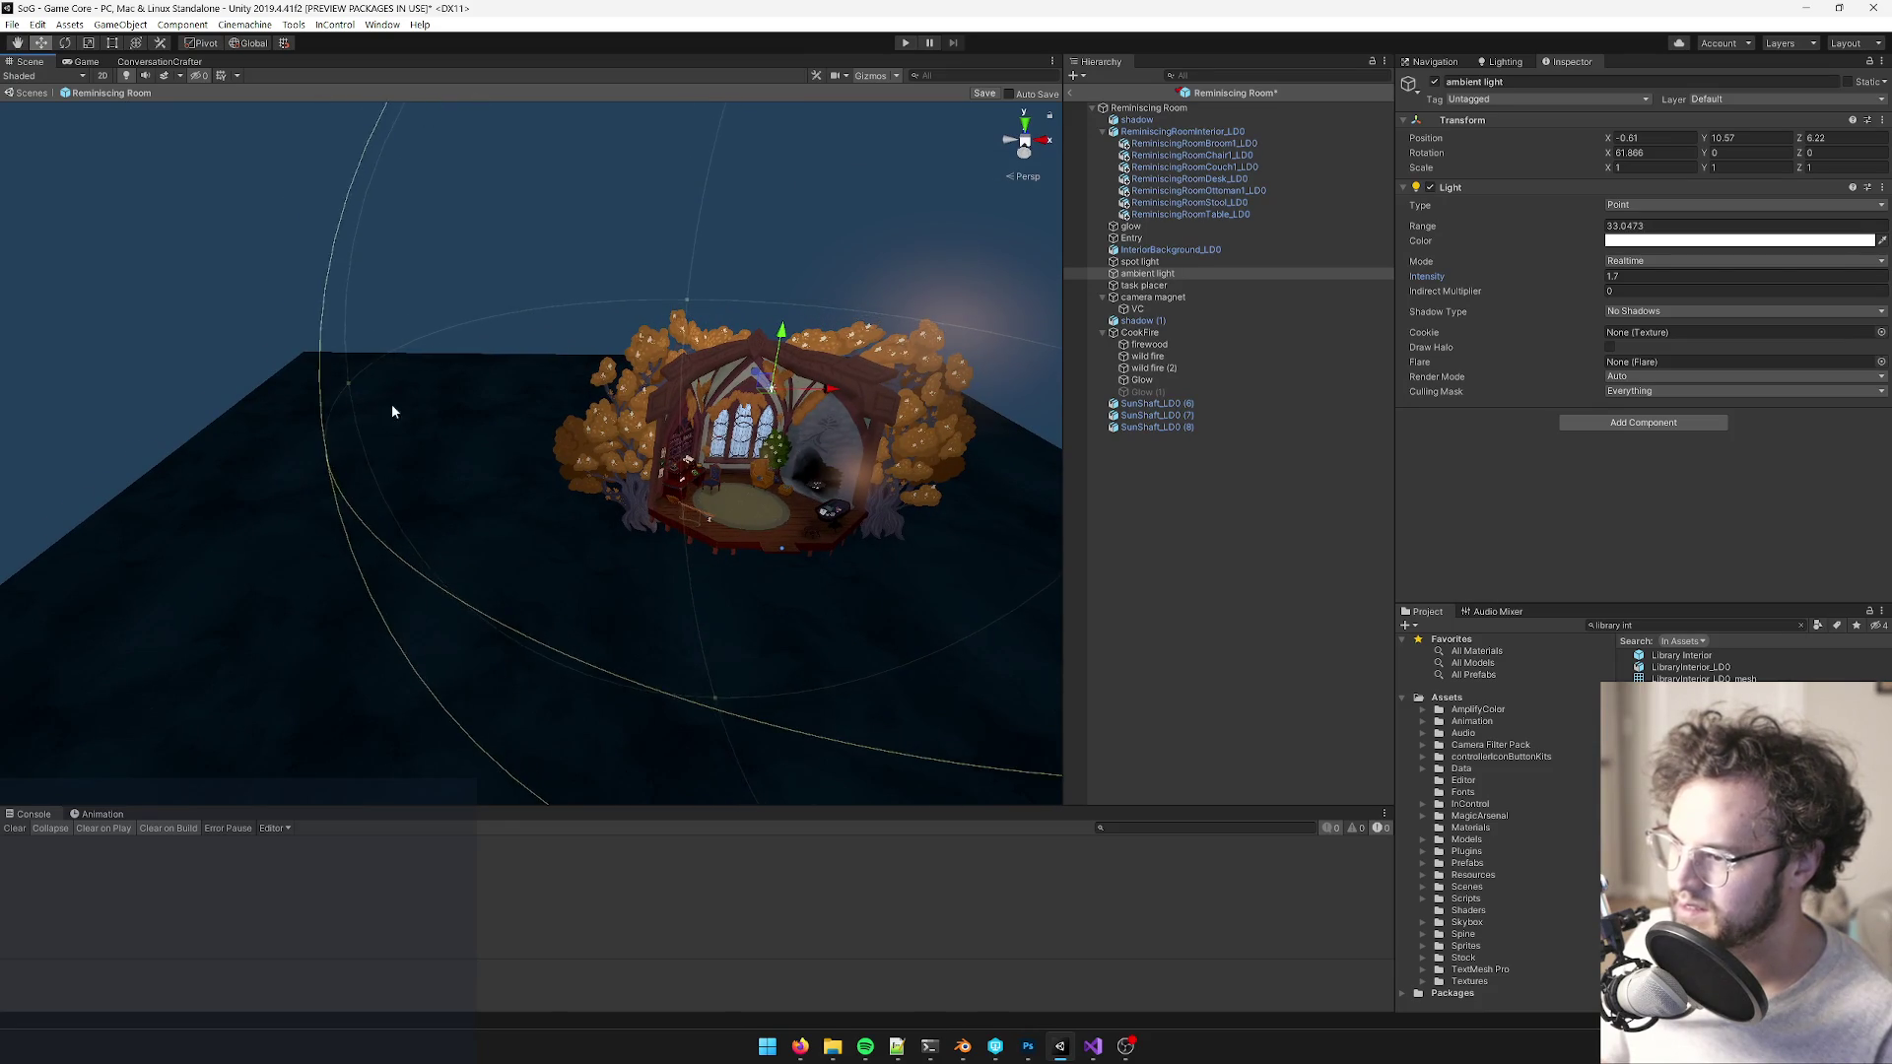
scroll(452, 426, "up", 5)
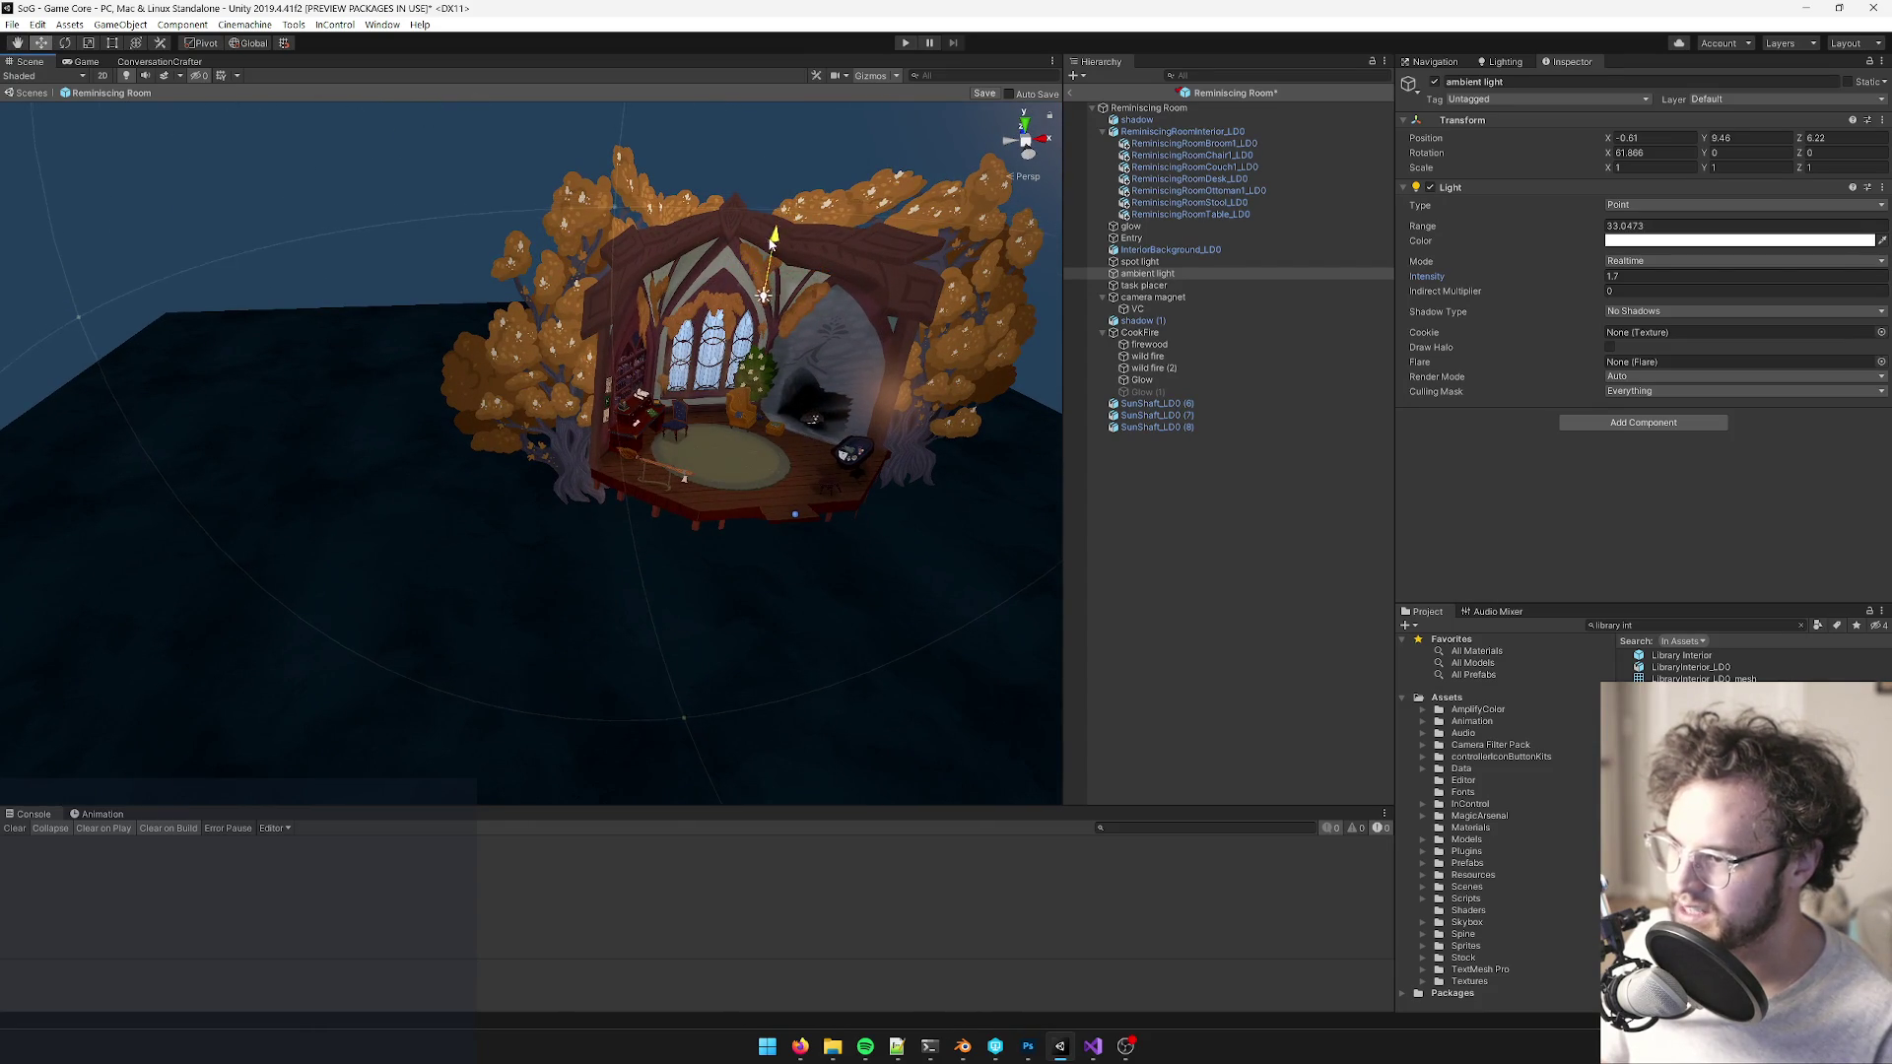
scroll(767, 254, "up", 5)
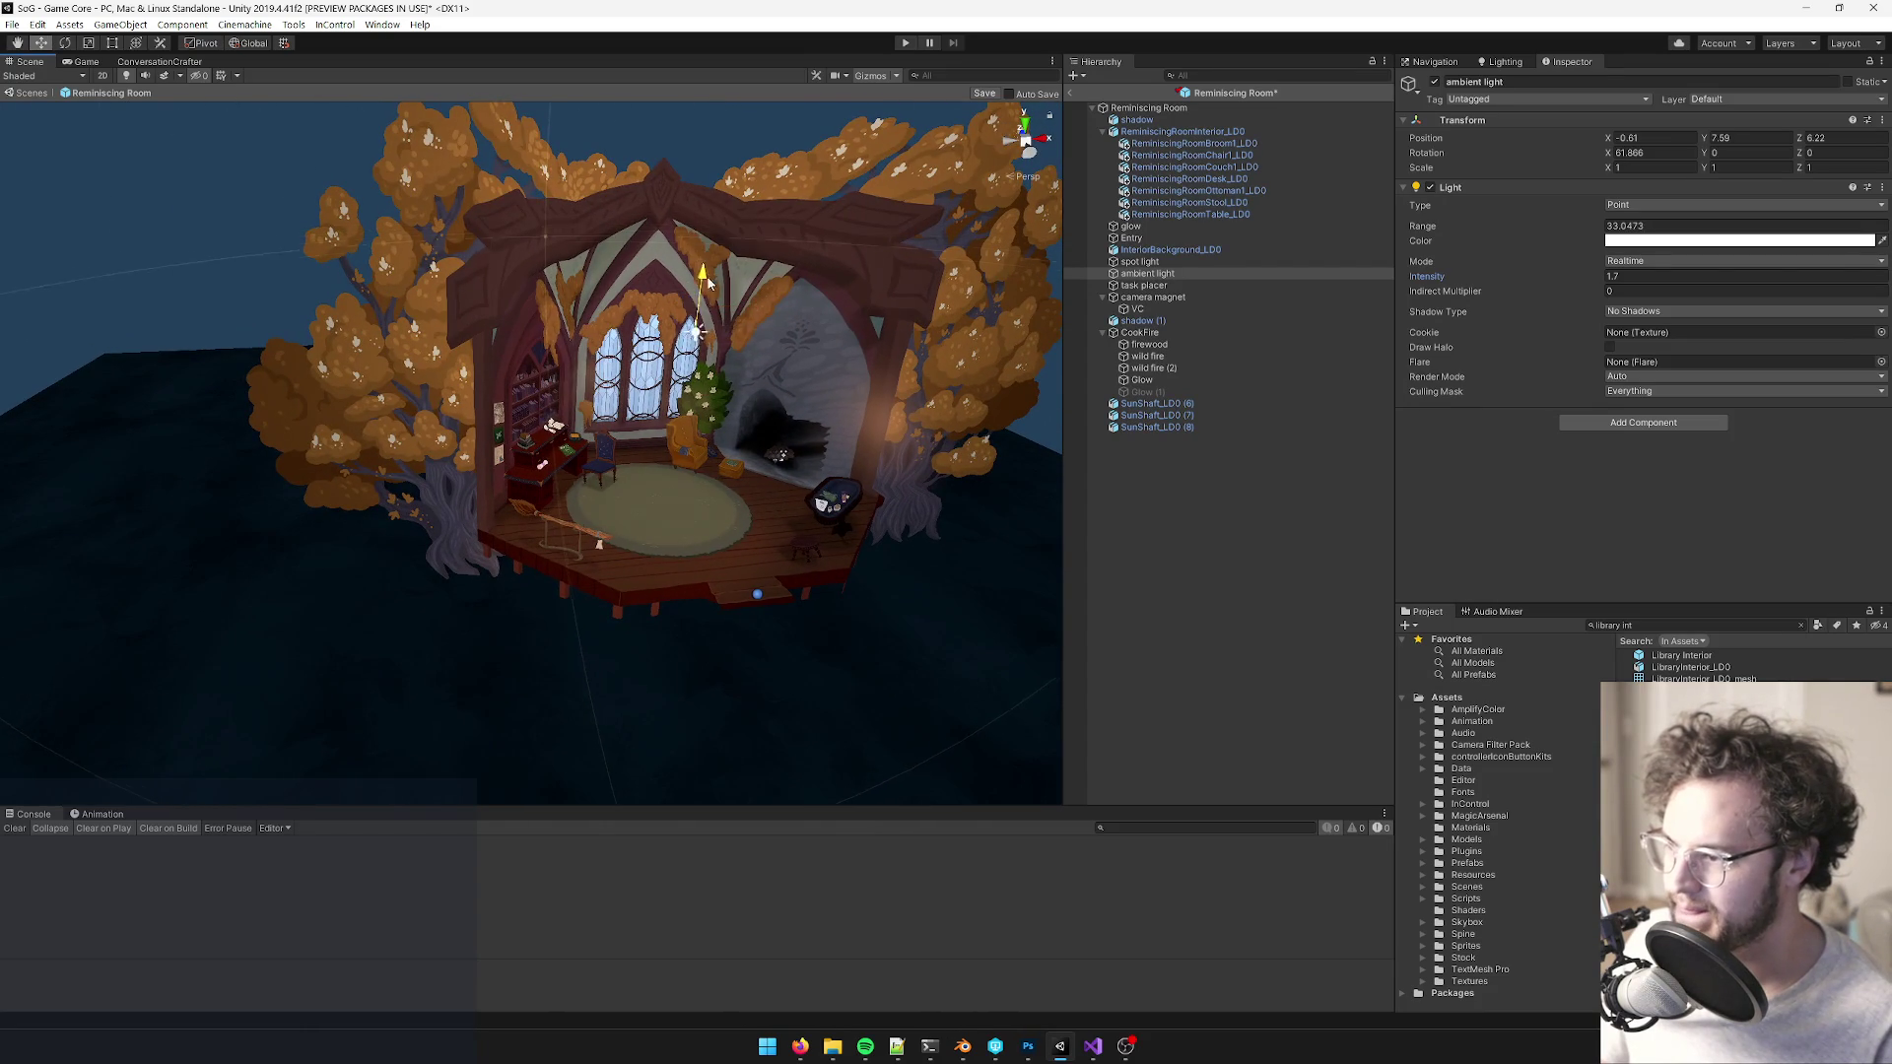
scroll(690, 365, "down", 5)
scroll(679, 394, "up", 5)
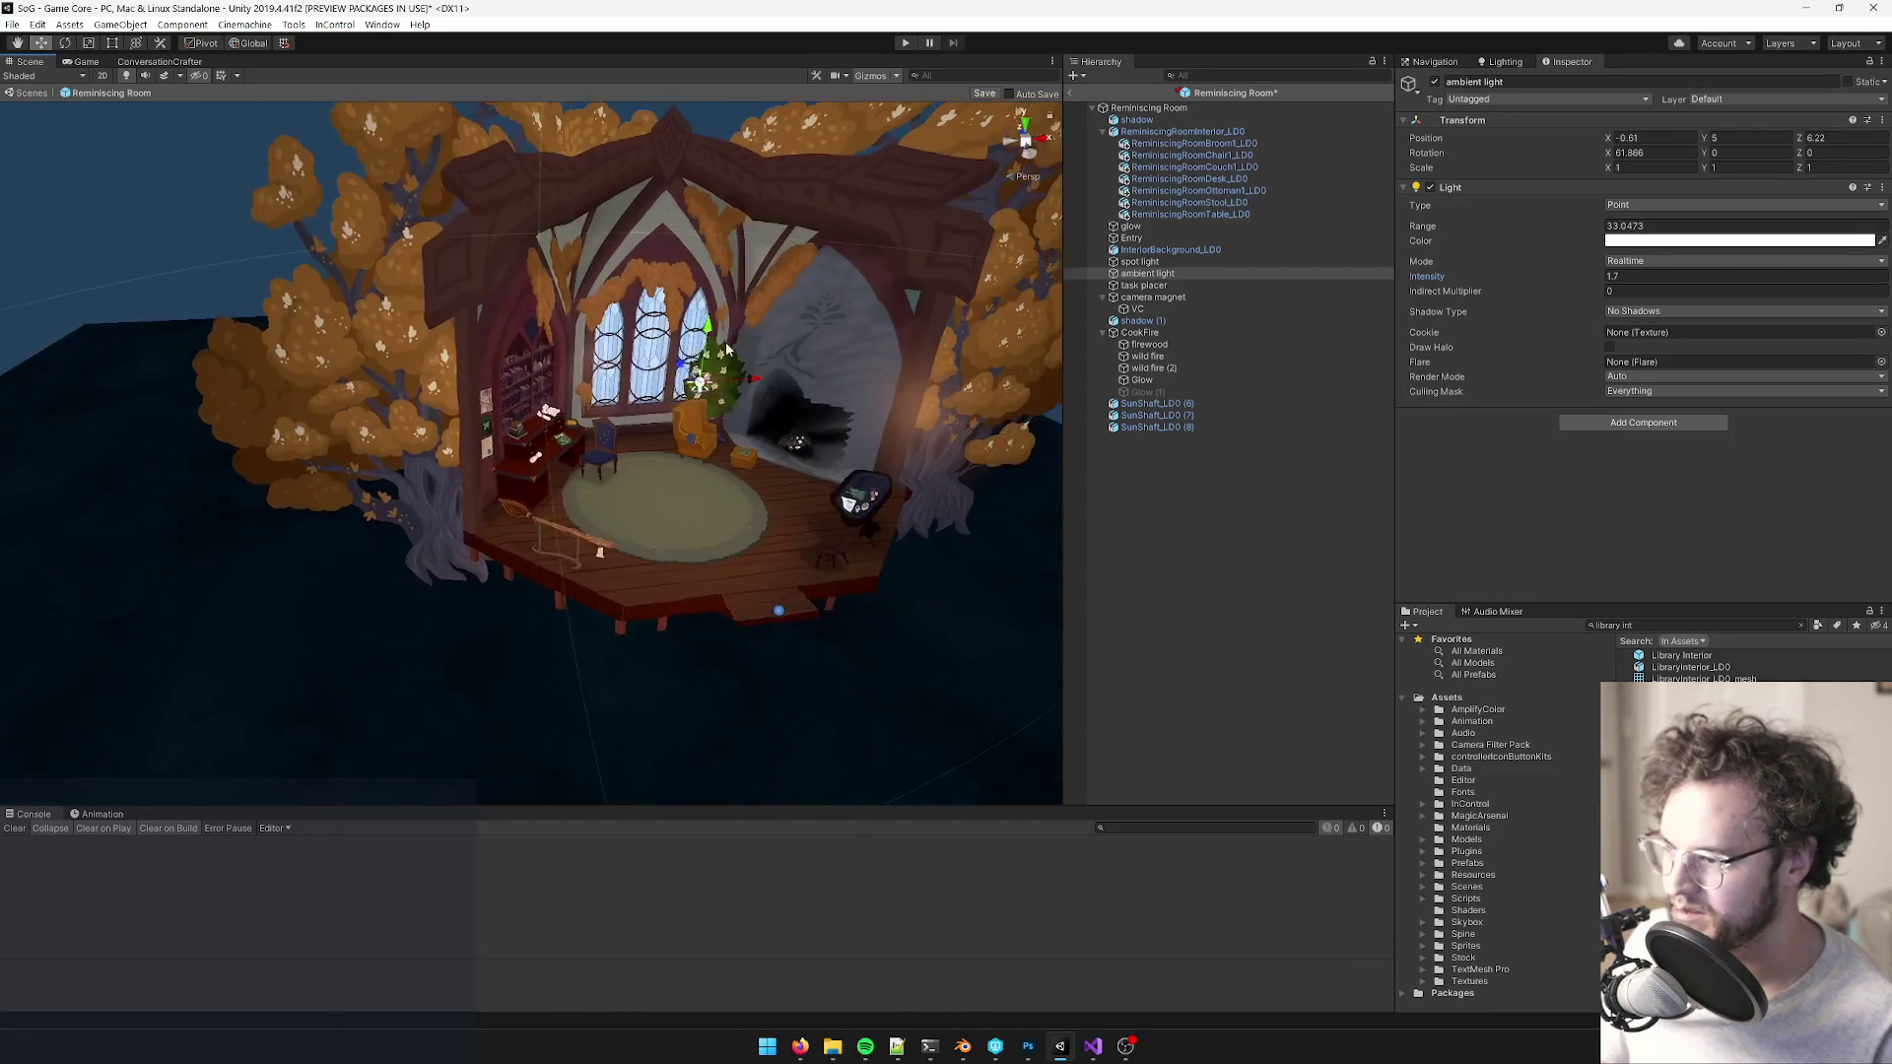
left_click_drag(683, 411, 844, 394)
mouse_move(961, 251)
left_mouse_down()
mouse_move(702, 322)
mouse_move(513, 325)
mouse_move(671, 325)
mouse_move(675, 424)
left_mouse_up()
scroll(672, 325, "up", 3)
scroll(675, 423, "down", 2)
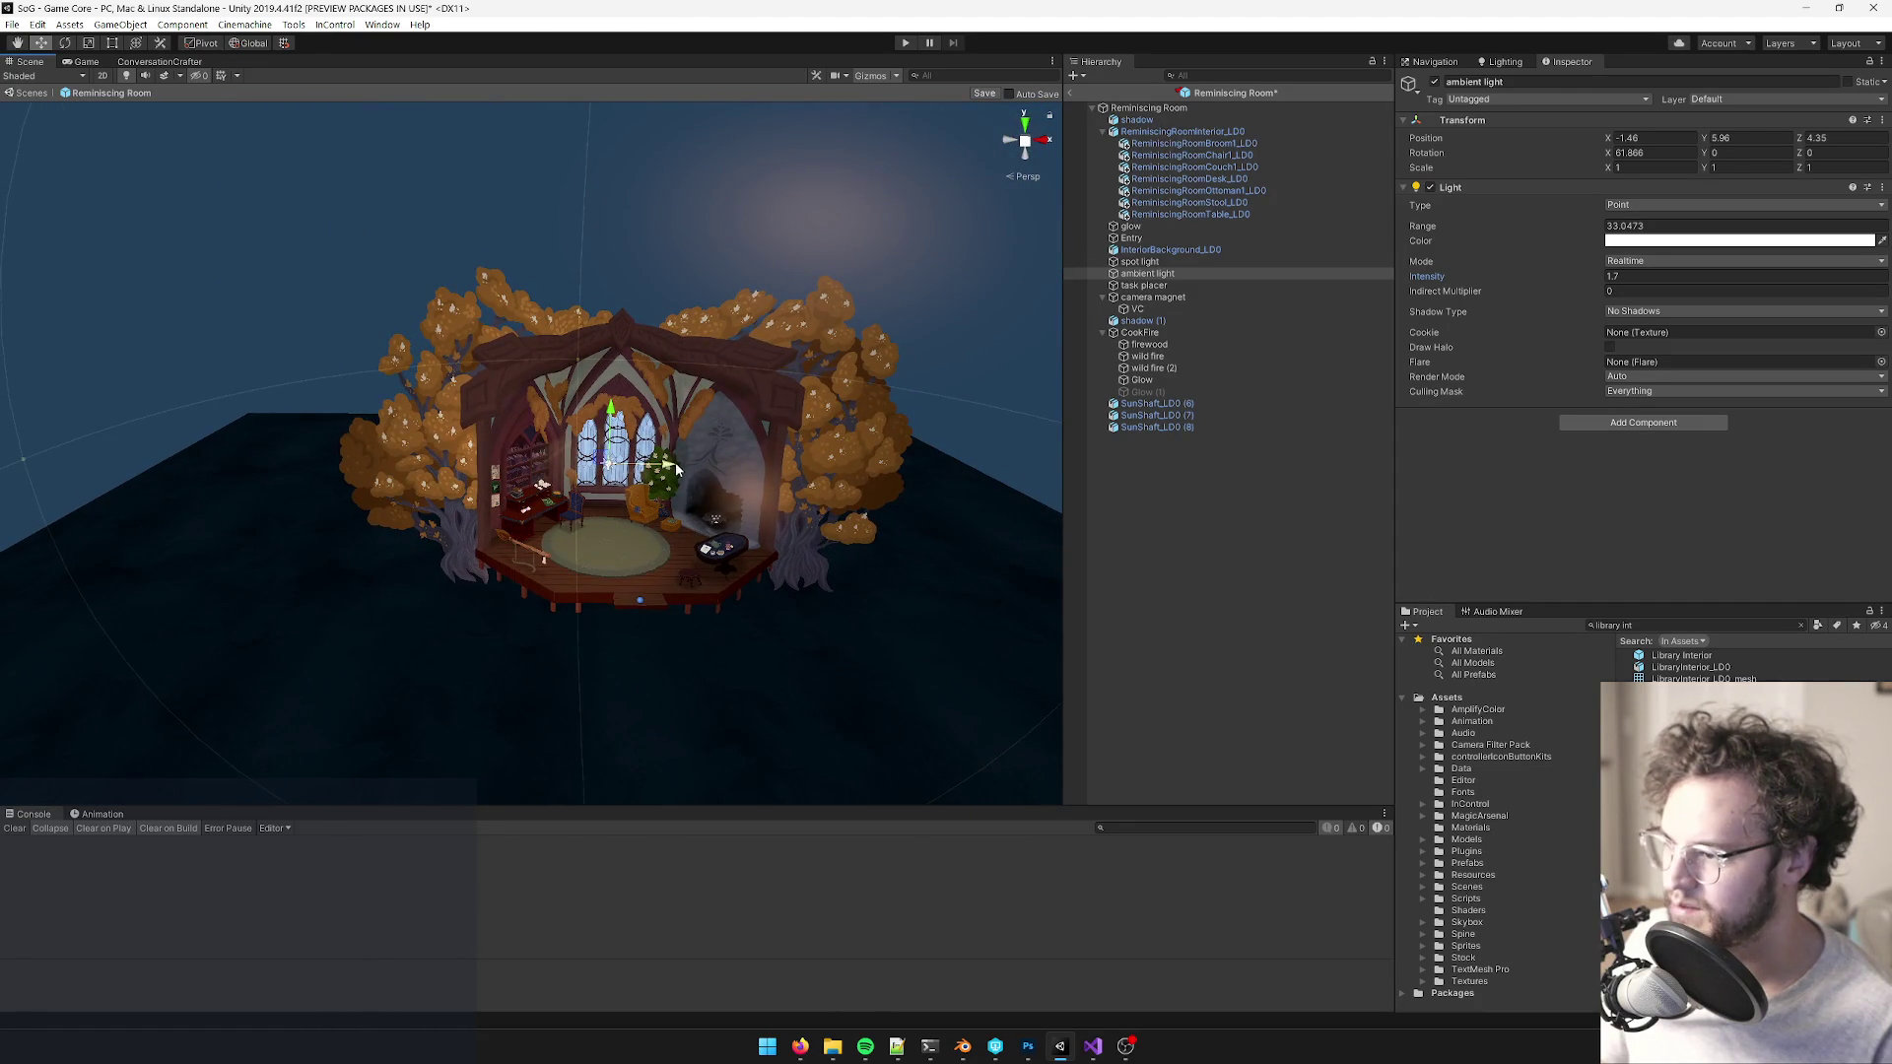
key("f")
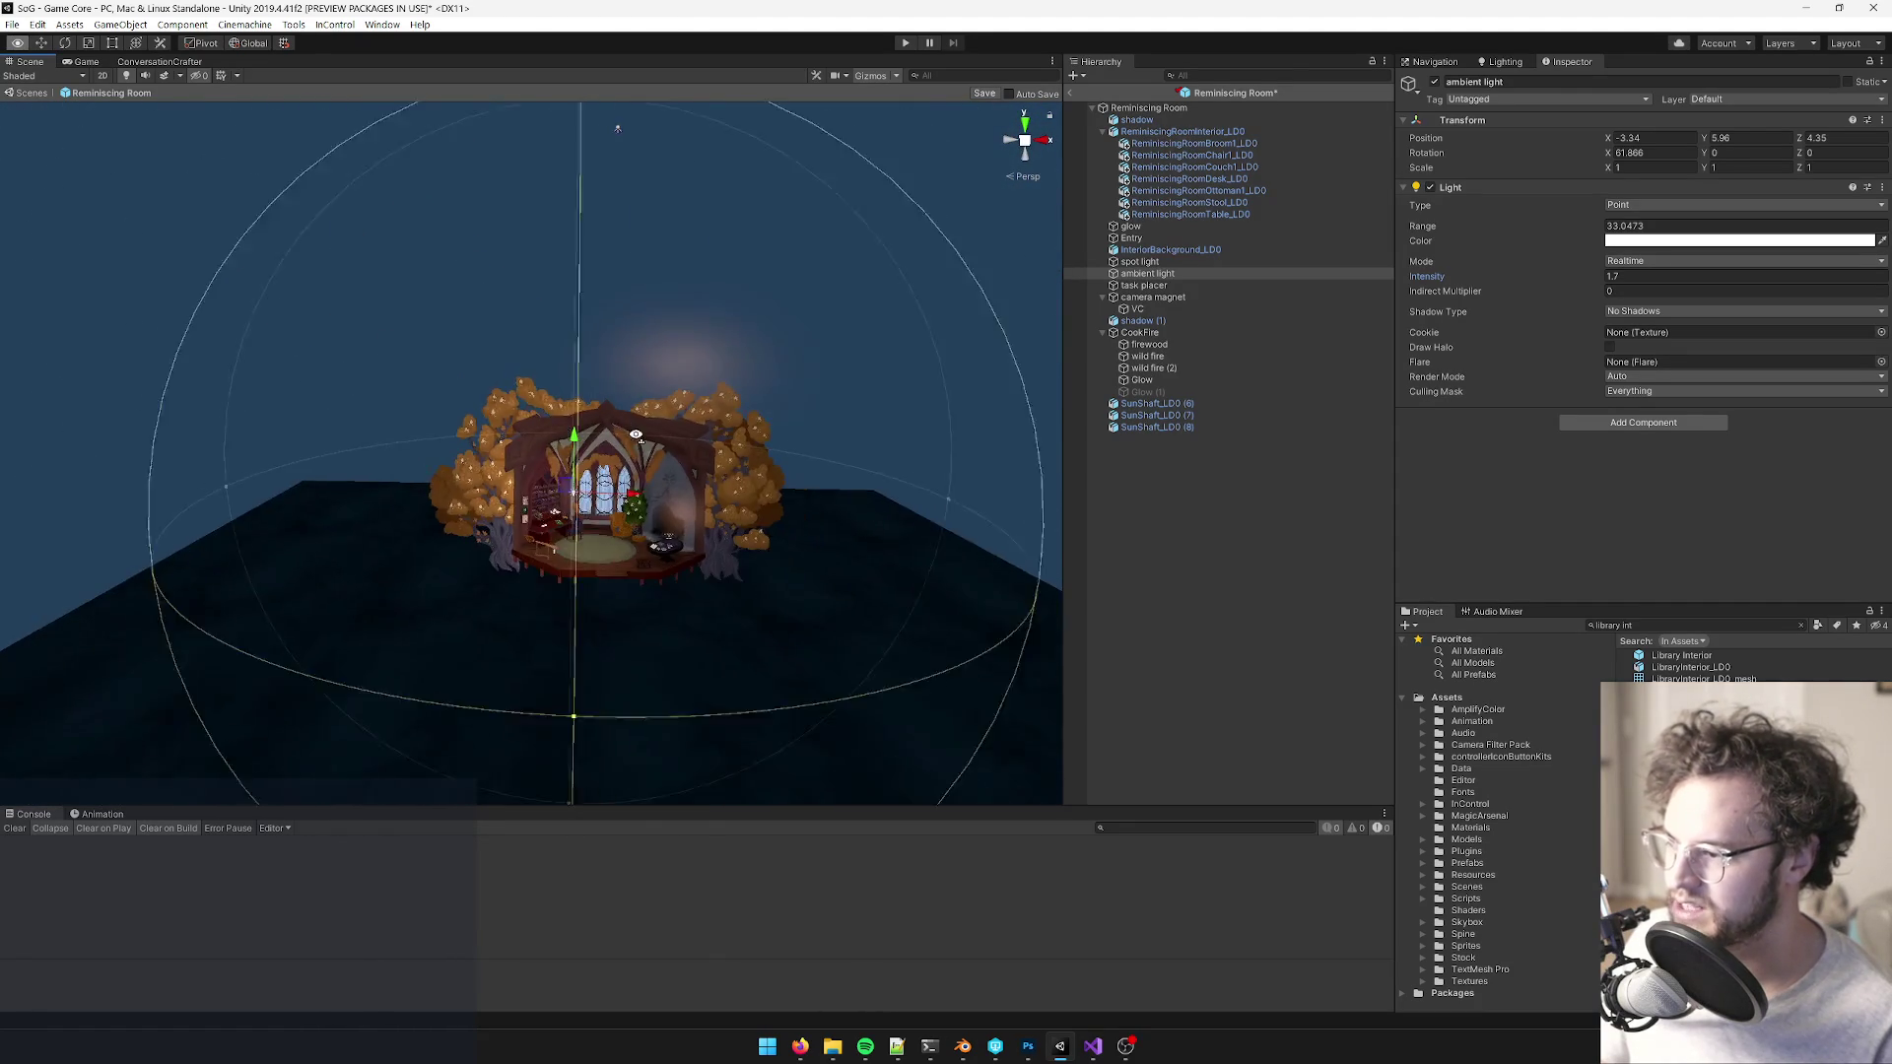
scroll(610, 119, "up", 10)
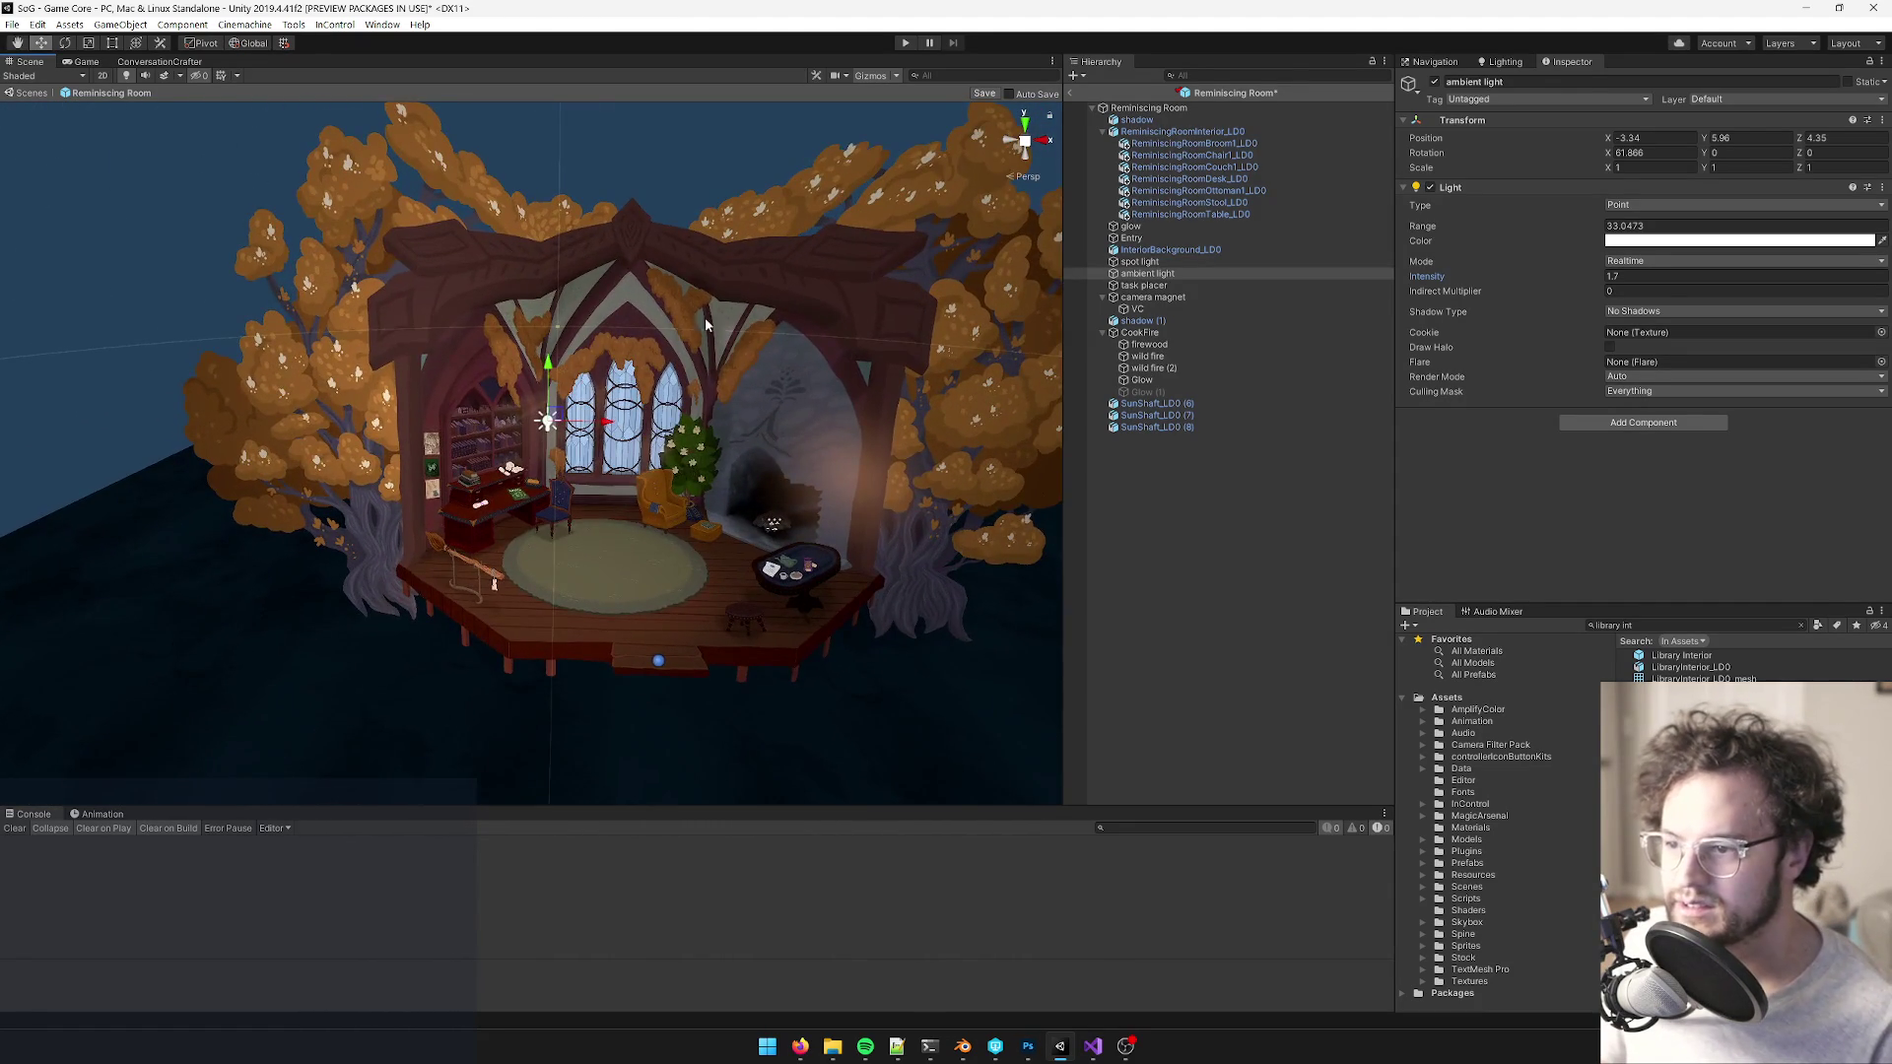
scroll(706, 318, "up", 5)
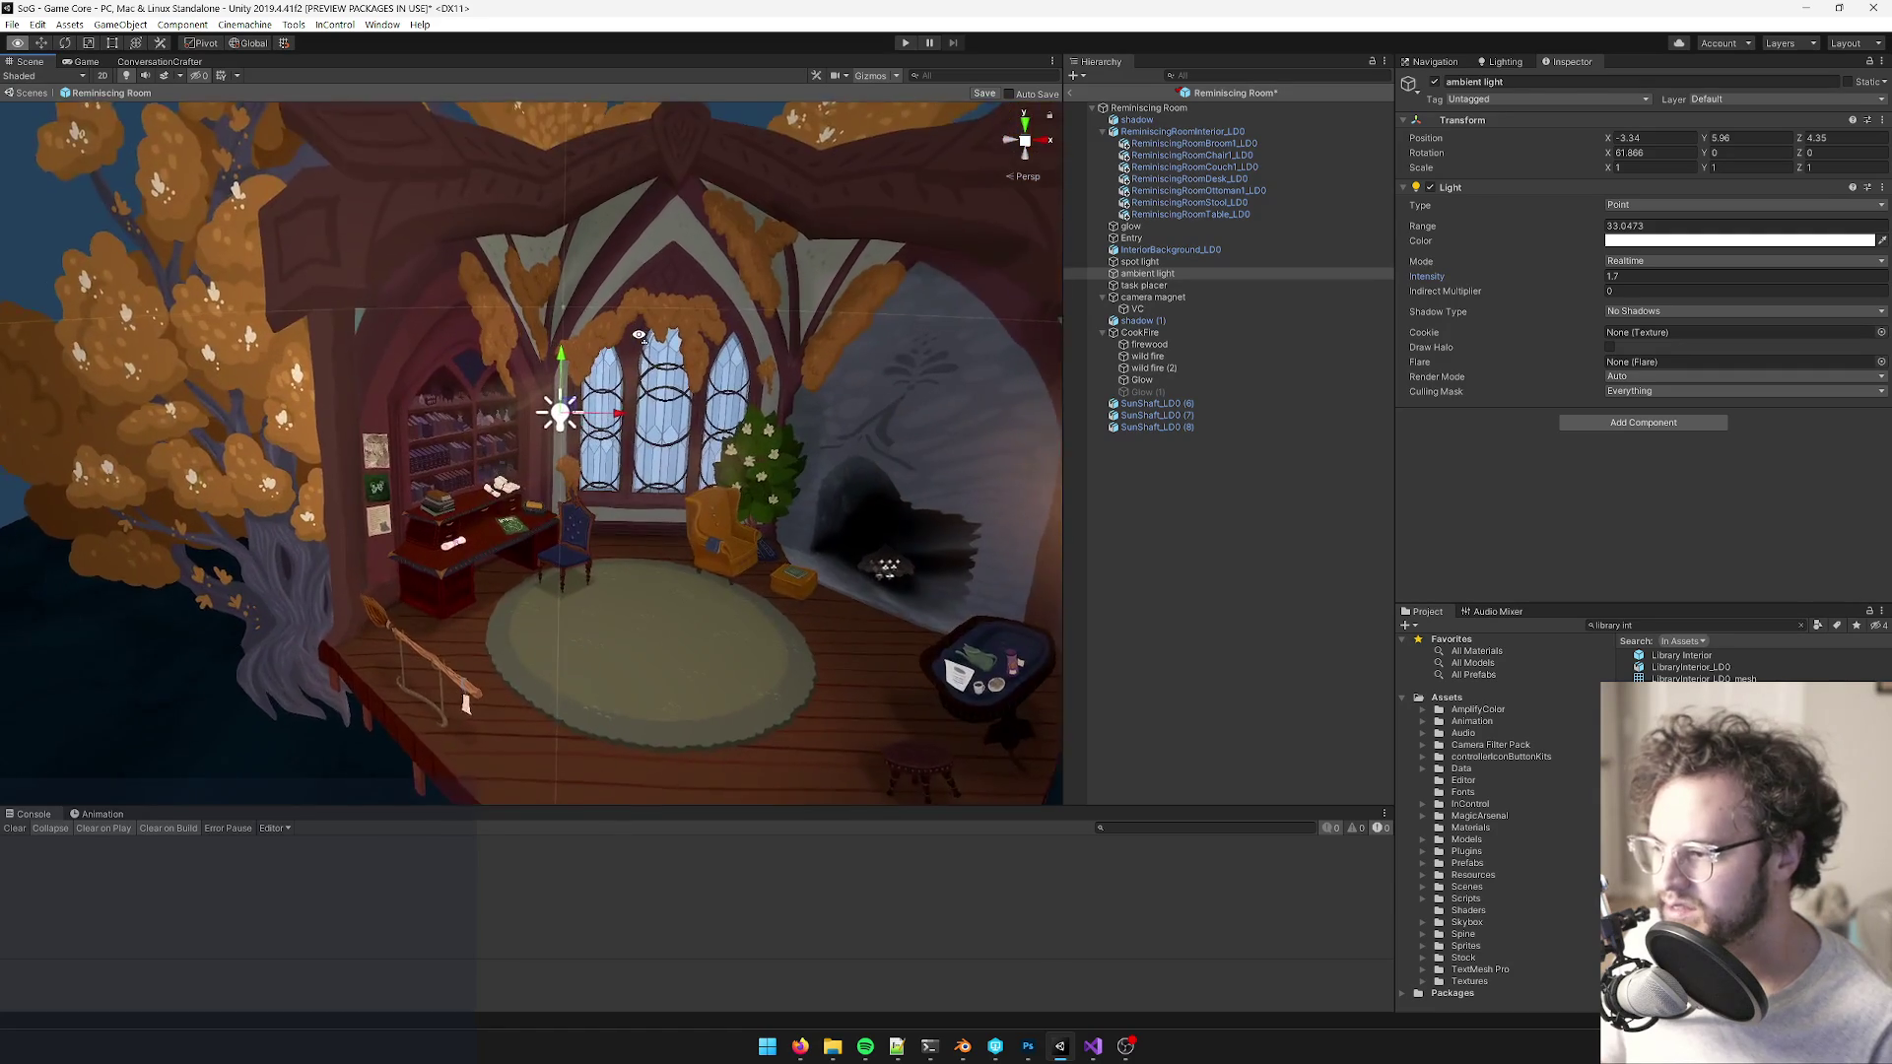
- Select the spot light to review its range, spot angle and intensity
scroll(639, 376, "up", 8)
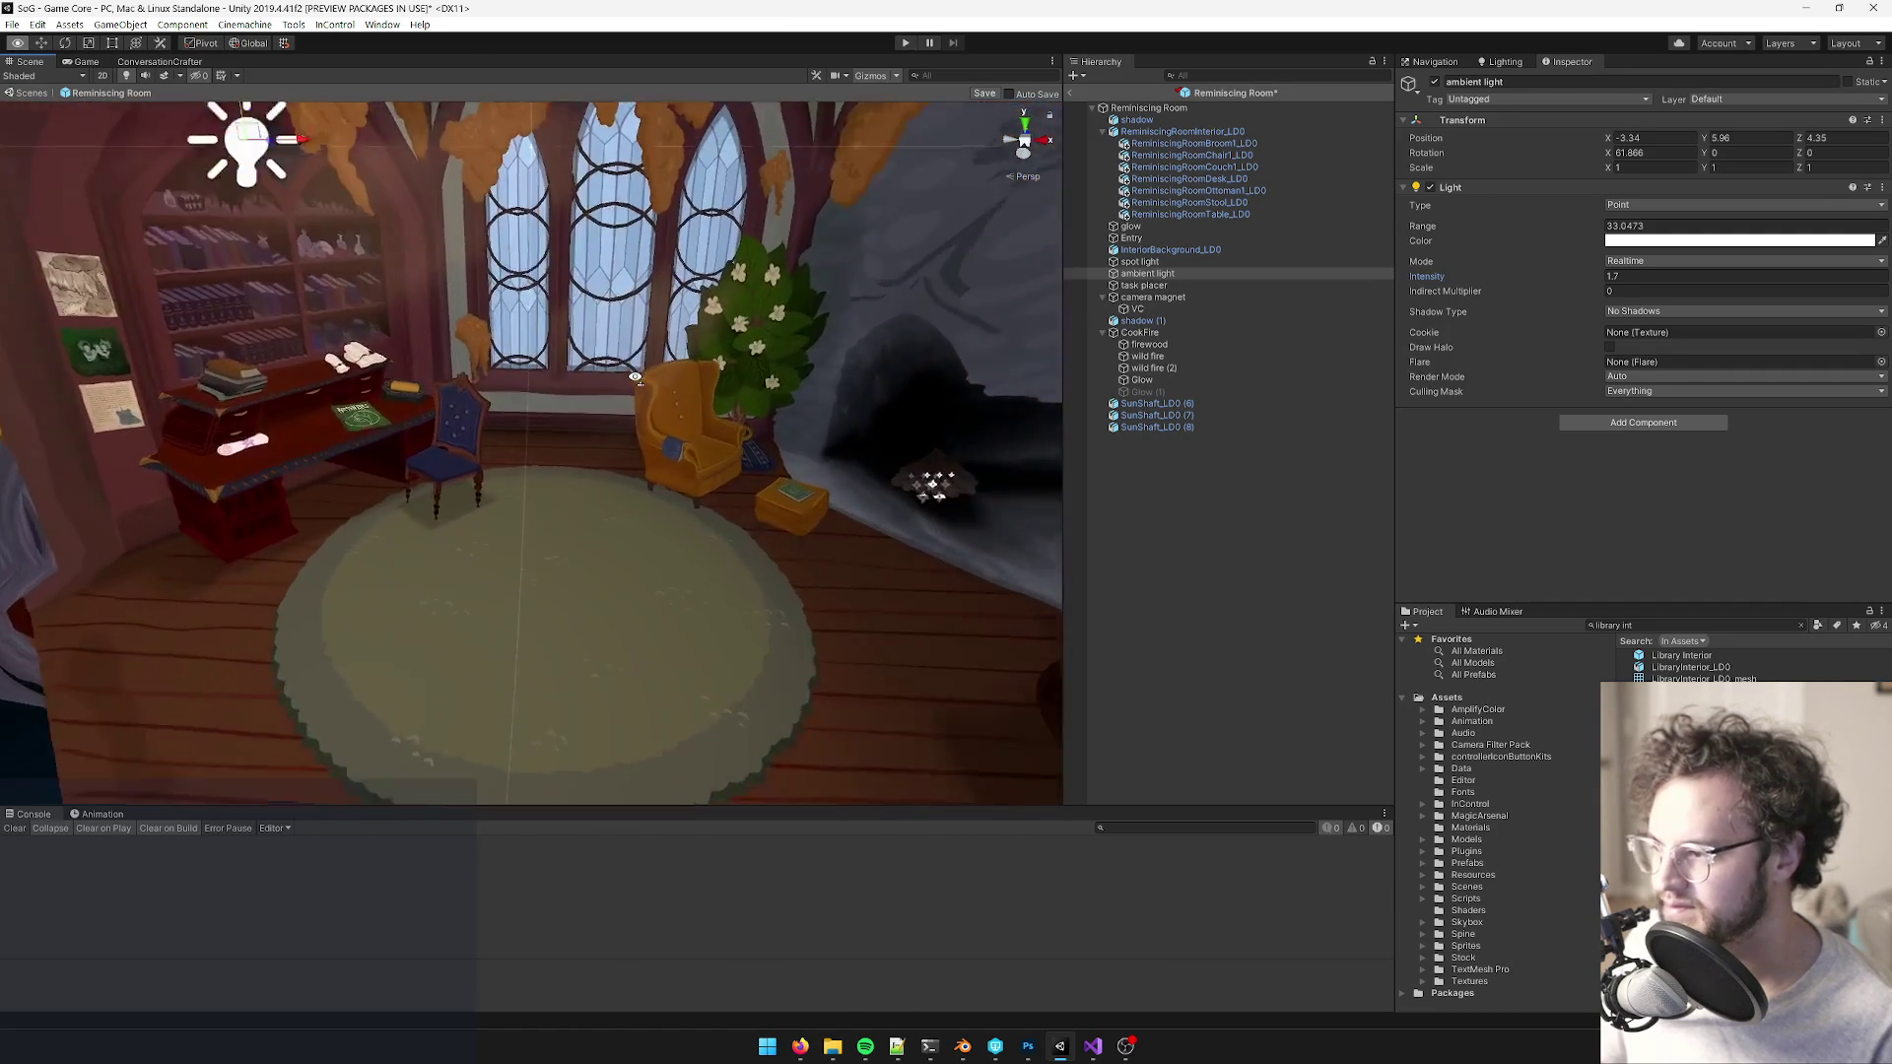
scroll(636, 377, "down", 15)
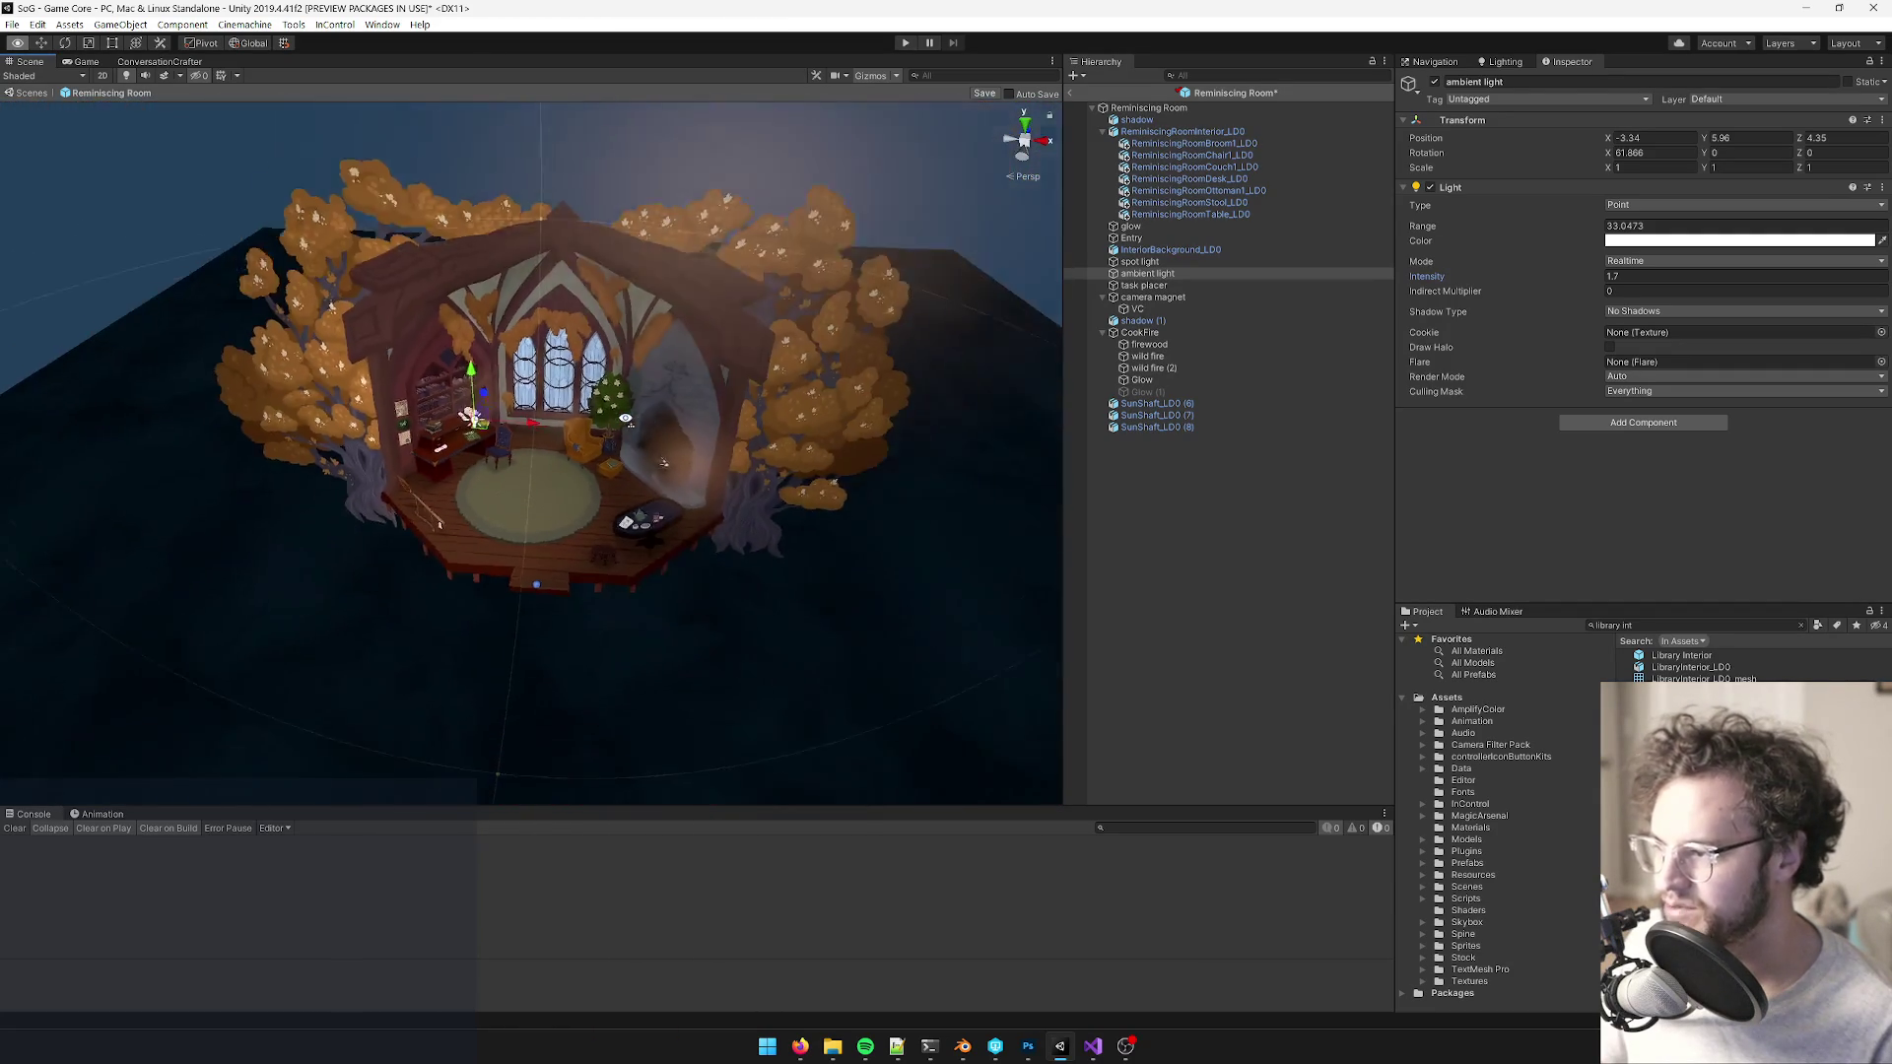
scroll(626, 419, "up", 3)
scroll(627, 419, "up", 5)
scroll(622, 384, "down", 5)
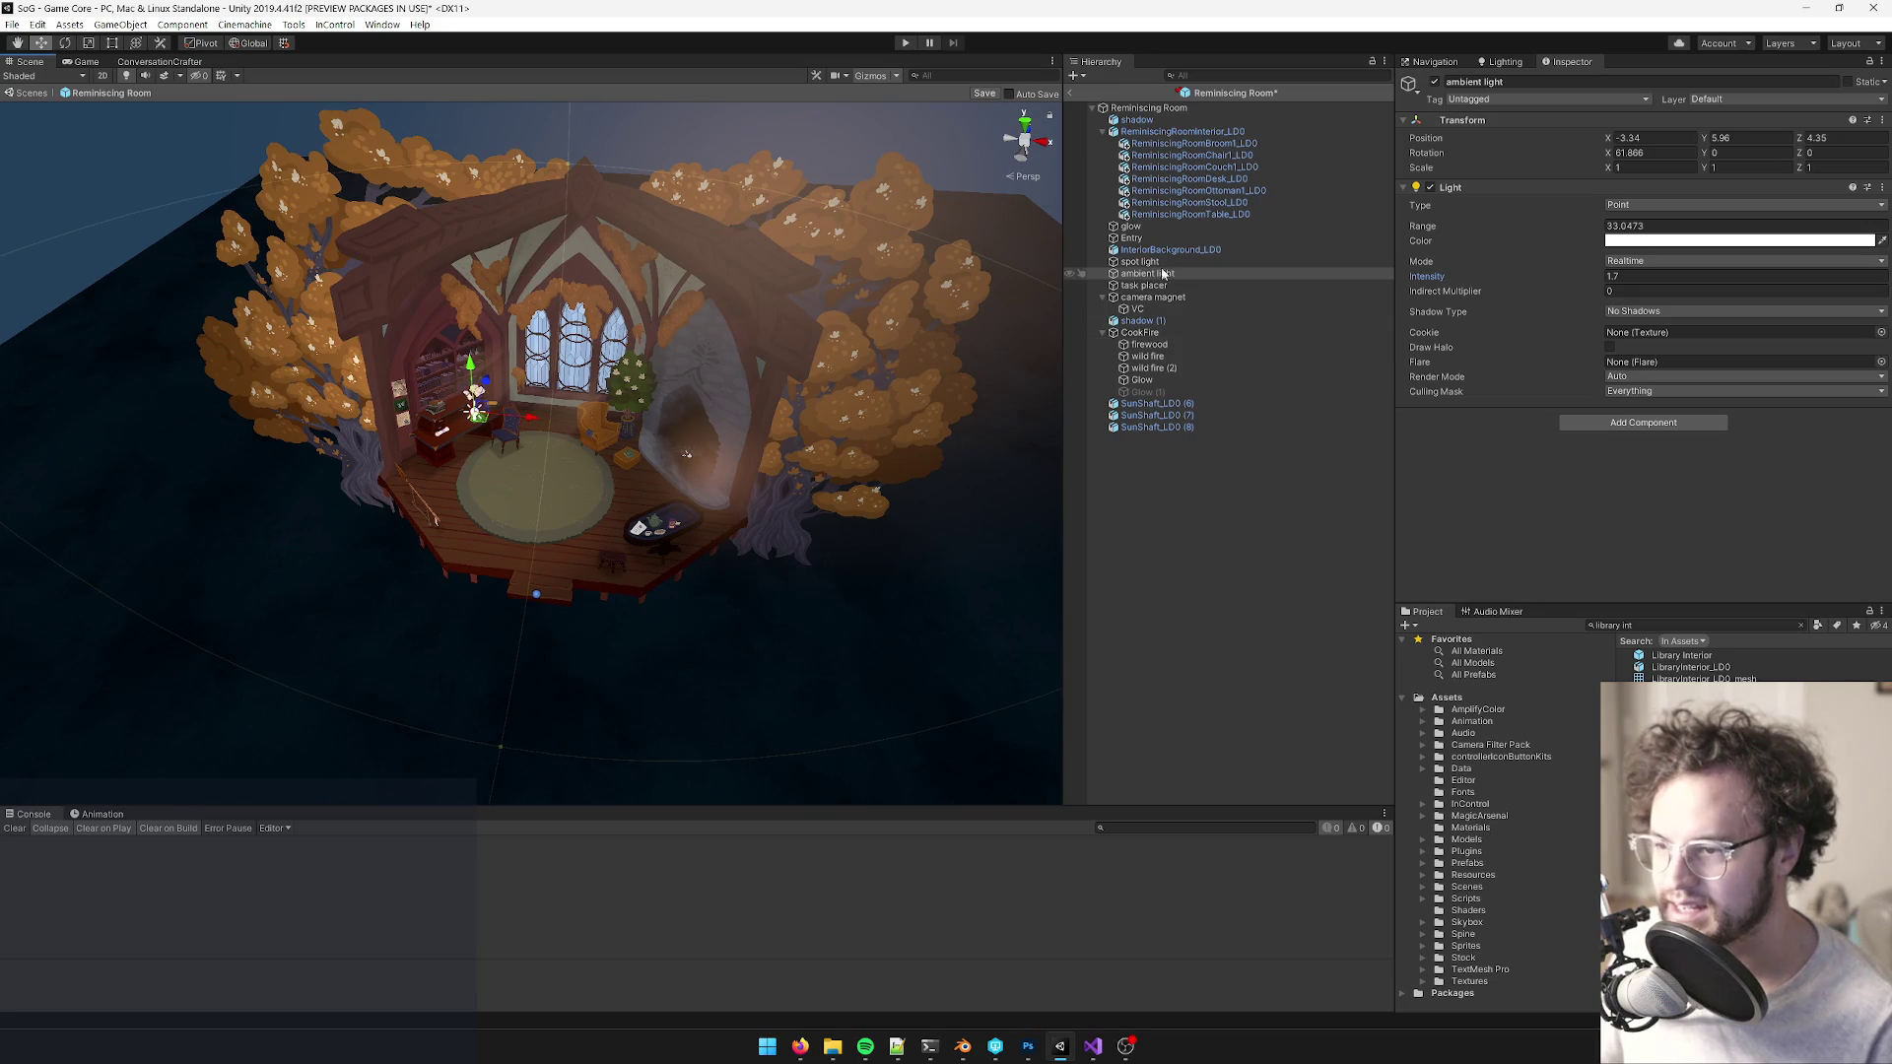
left_click(1138, 261)
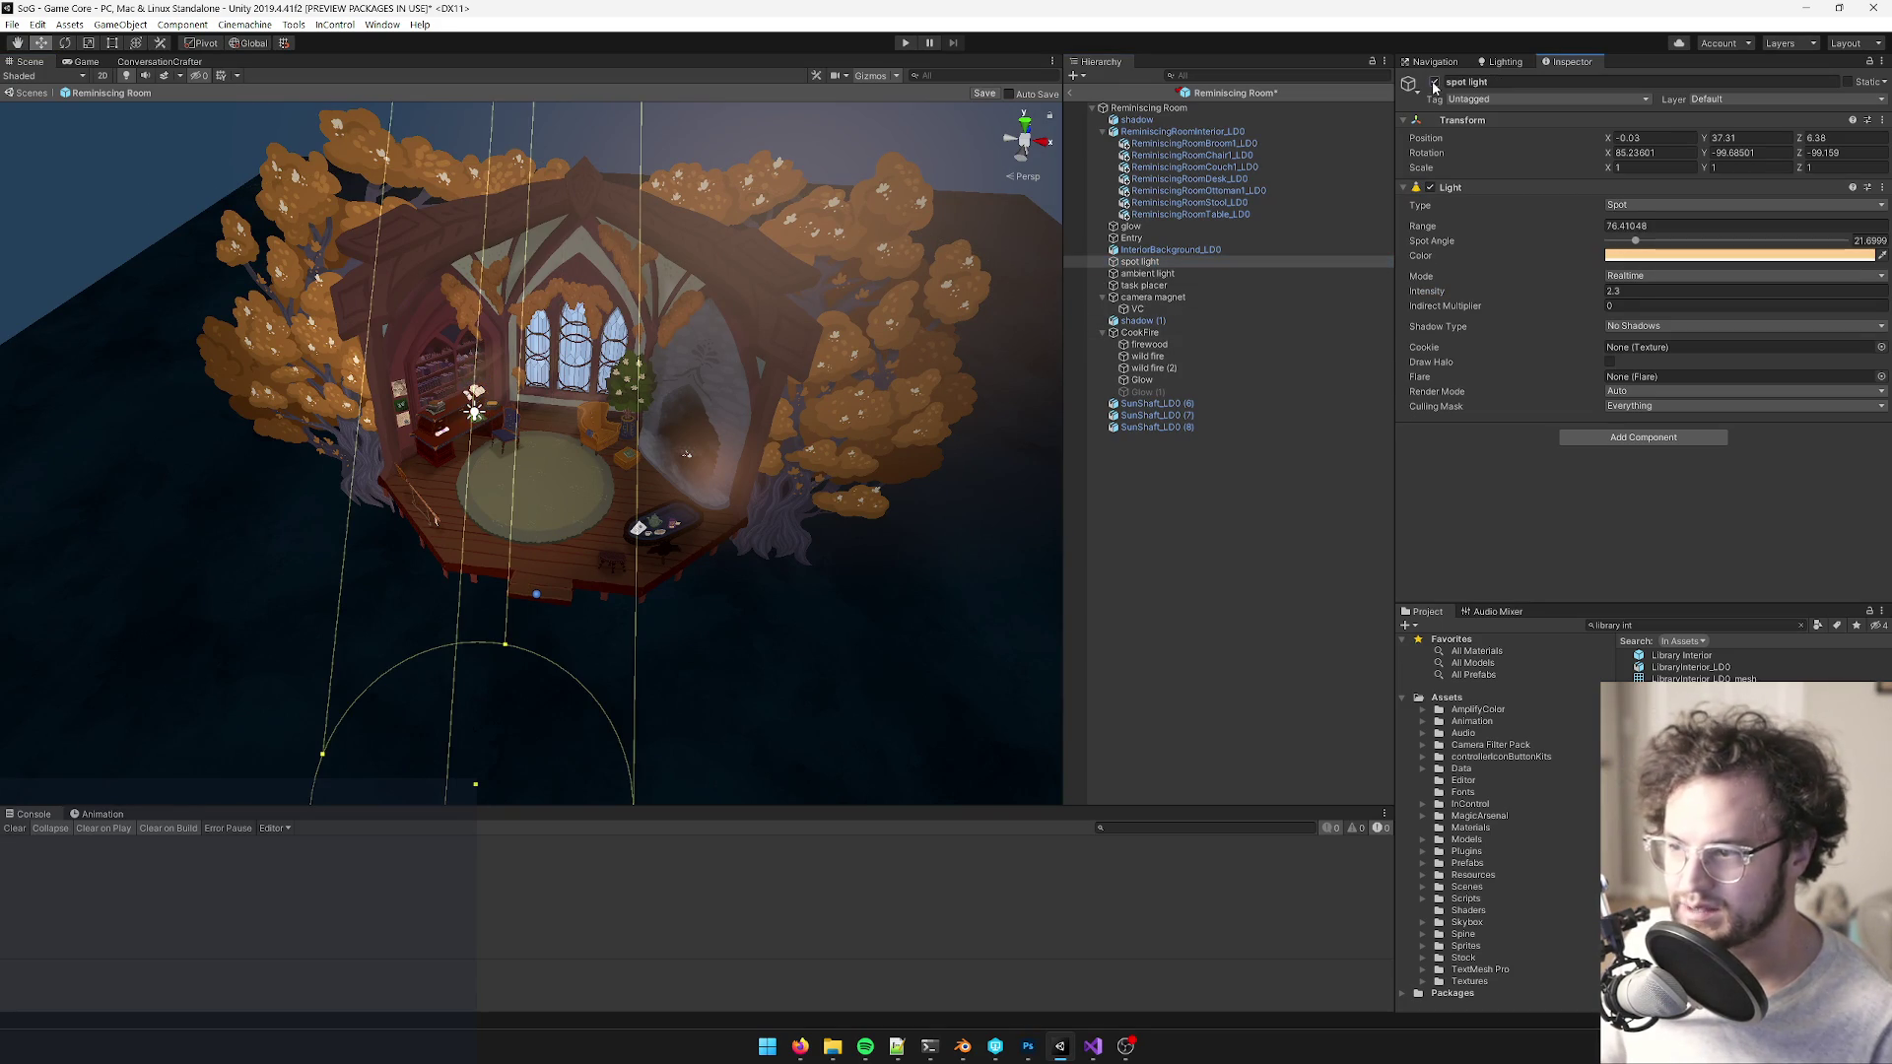
- Look over the lit room, then save the Reminiscing Room prefab
scroll(646, 437, "up", 8)
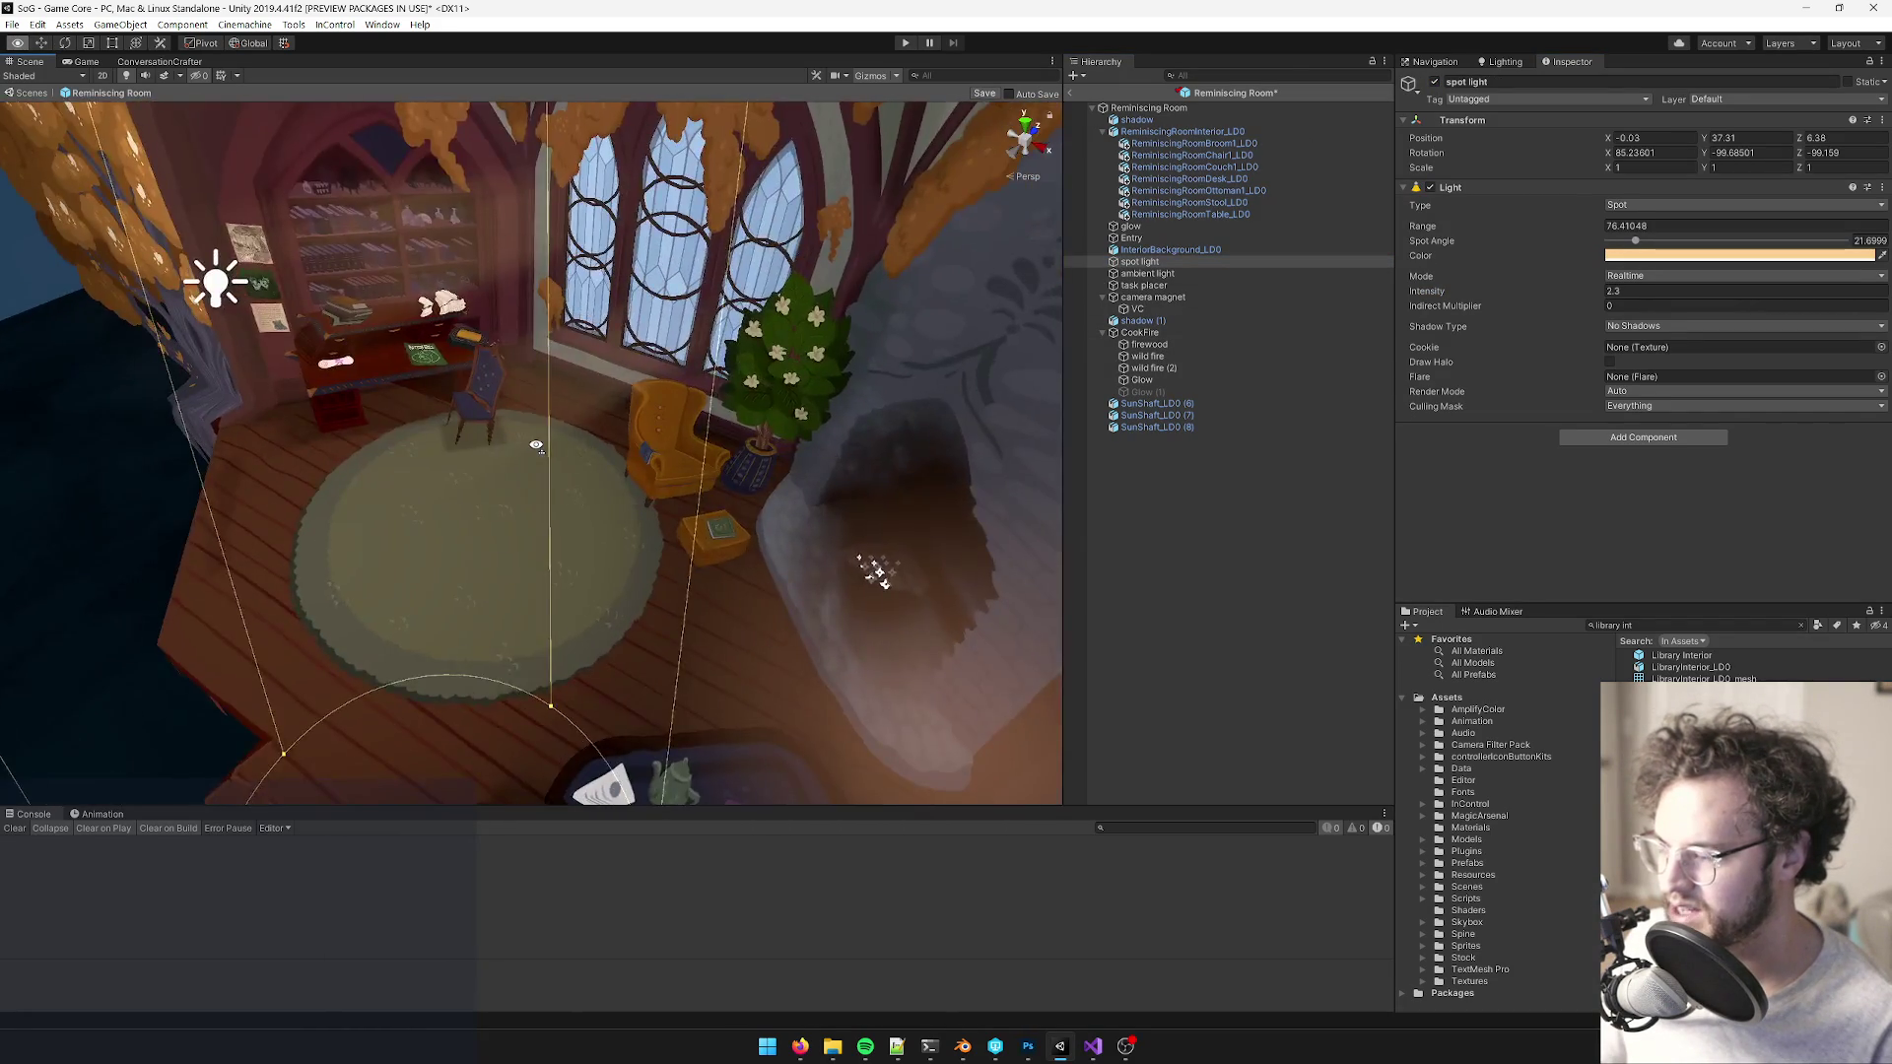
scroll(536, 445, "down", 10)
mouse_move(536, 445)
left_mouse_down()
mouse_move(385, 464)
mouse_move(401, 444)
mouse_move(571, 429)
mouse_move(621, 396)
mouse_move(532, 412)
mouse_move(670, 389)
left_mouse_up()
scroll(394, 454, "up", 8)
scroll(611, 411, "down", 4)
scroll(630, 399, "up", 8)
scroll(592, 402, "down", 3)
scroll(688, 385, "up", 4)
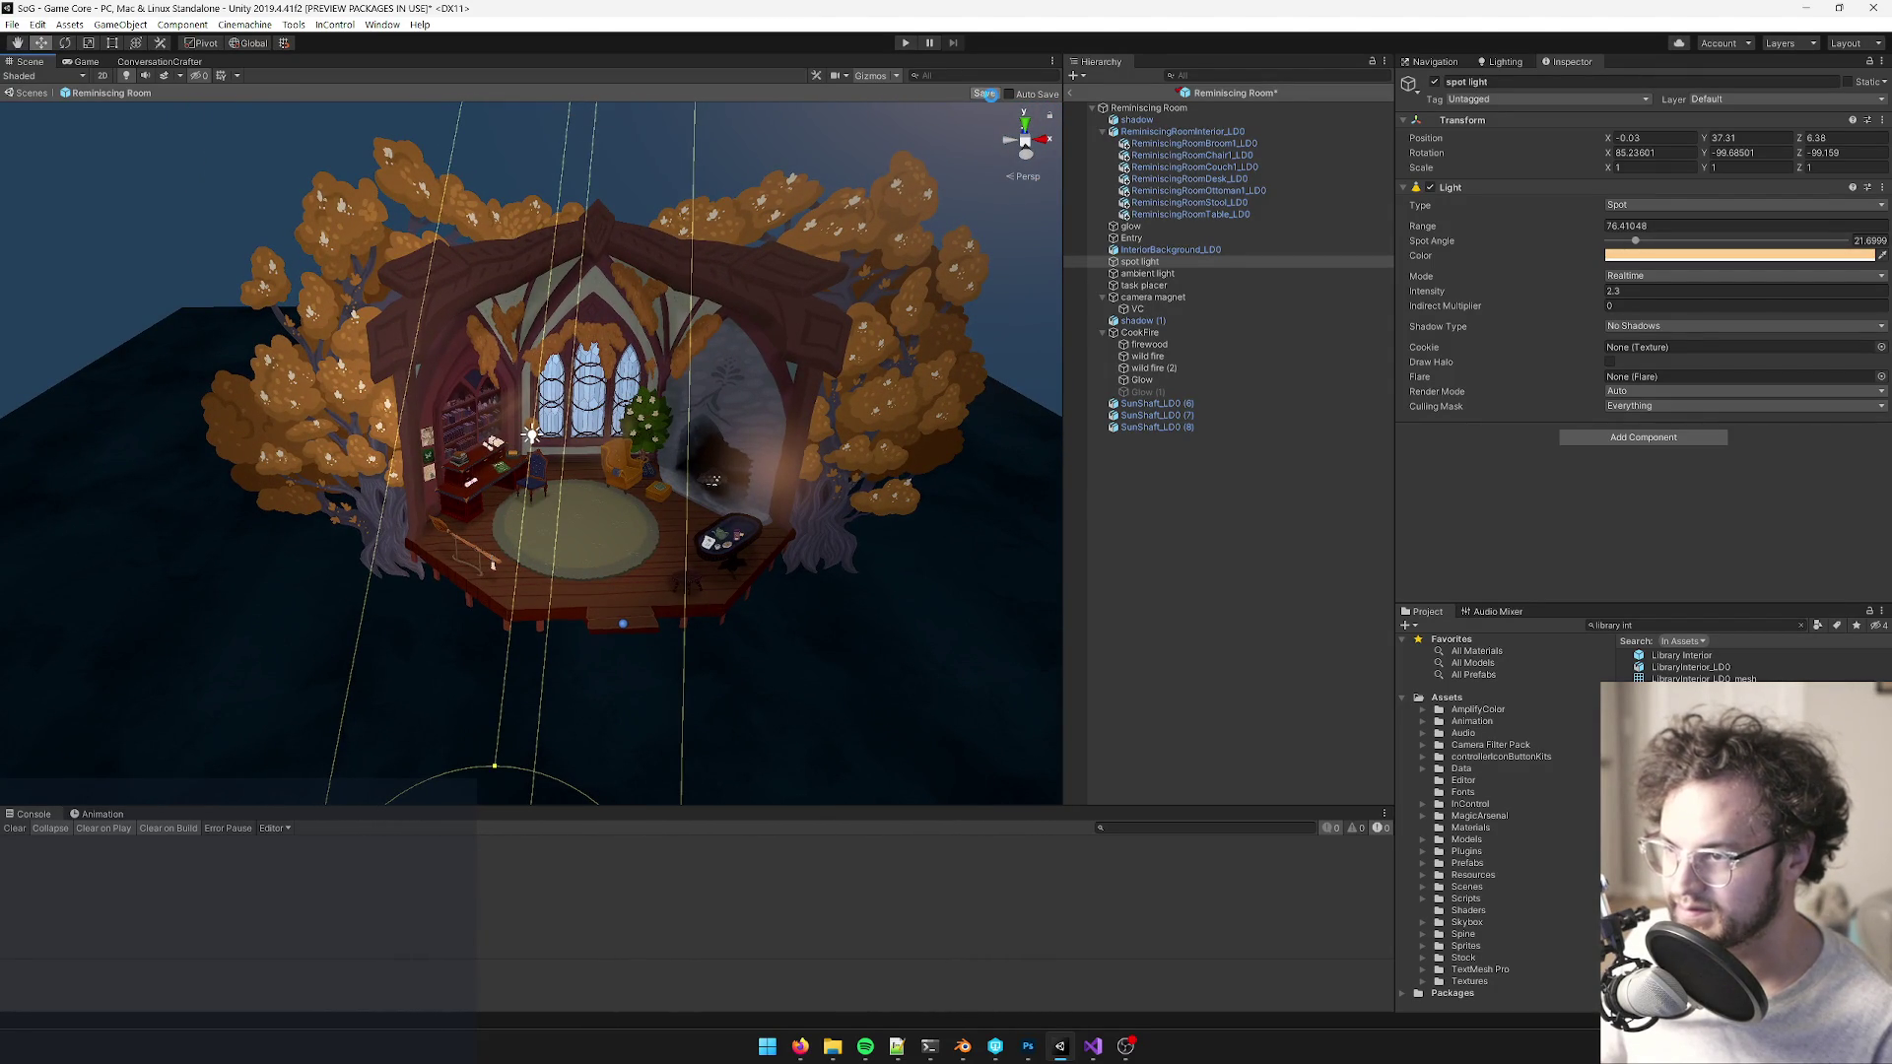
left_click(985, 94)
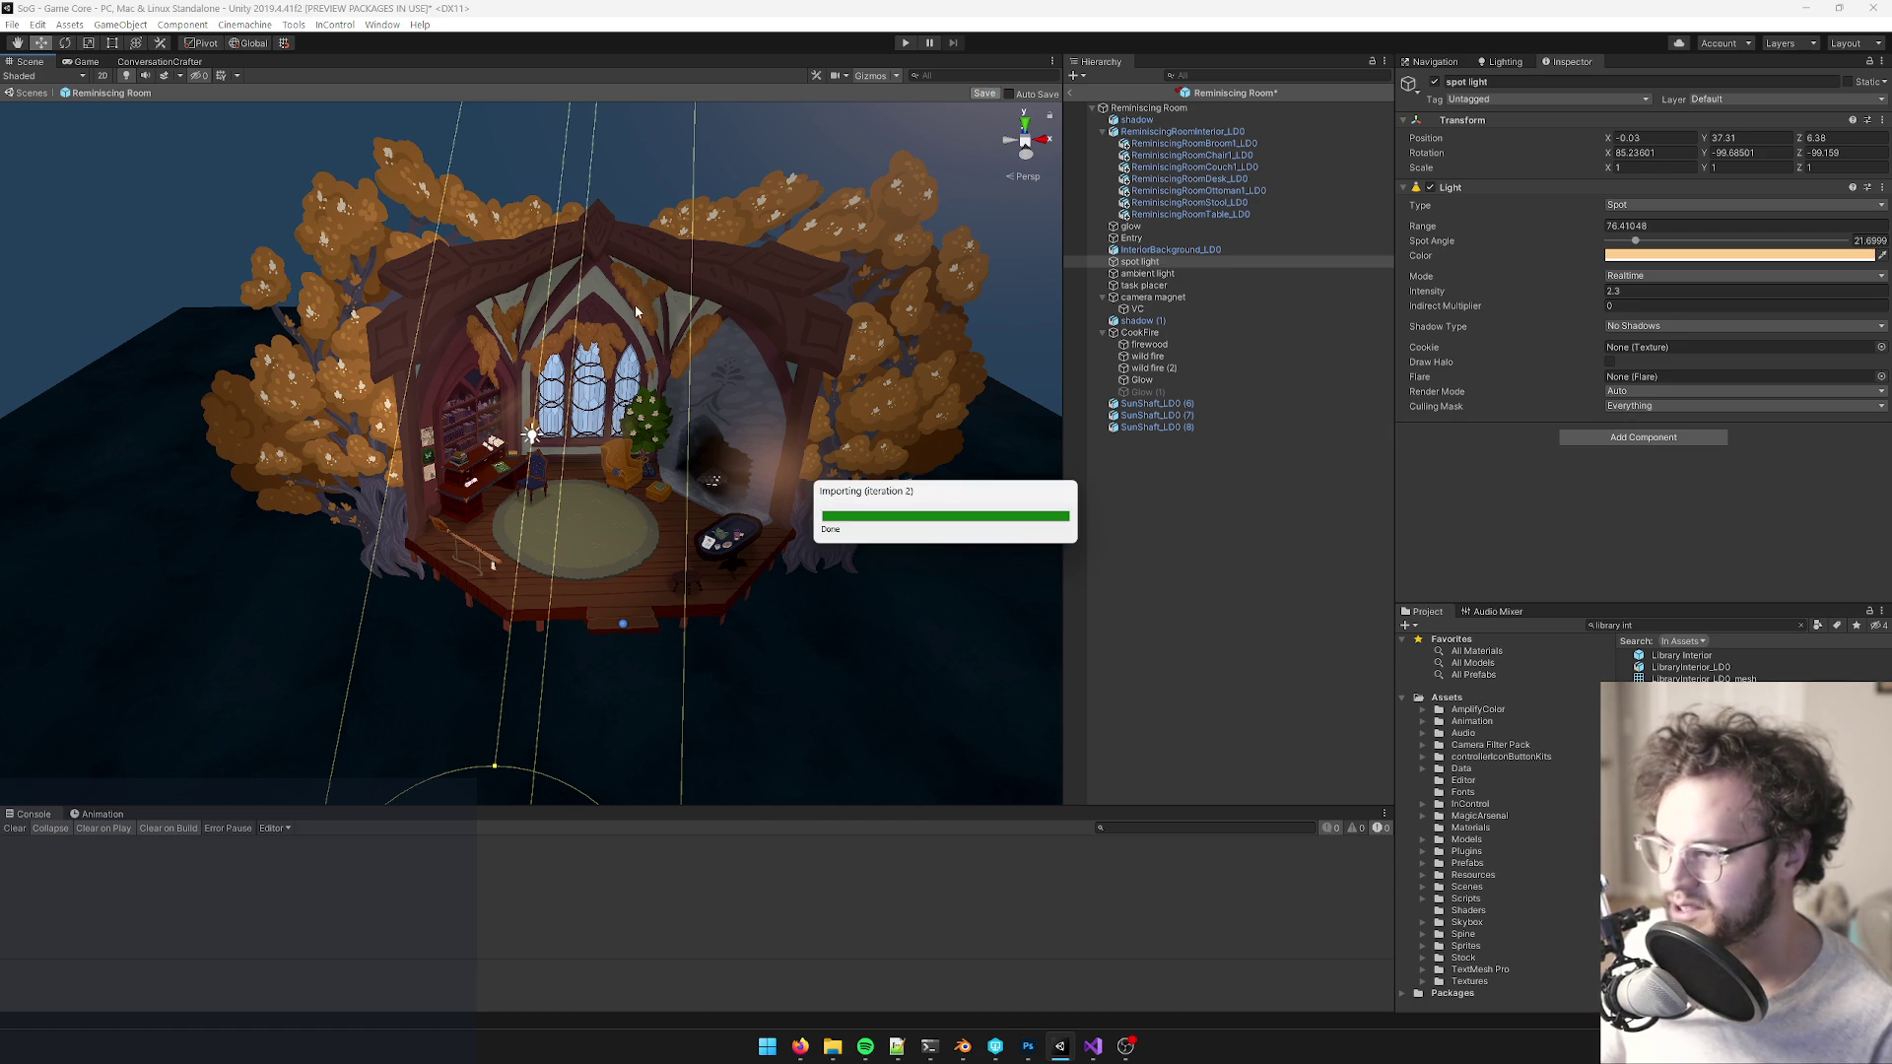
- Give the finished room a last look, then exit prefab mode back to the Game Core scene
mouse_move(638, 309)
left_mouse_down()
mouse_move(489, 279)
mouse_move(480, 357)
mouse_move(483, 122)
mouse_move(455, 197)
mouse_move(557, 292)
mouse_move(773, 349)
mouse_move(769, 290)
mouse_move(847, 333)
left_mouse_up()
scroll(489, 279, "up", 4)
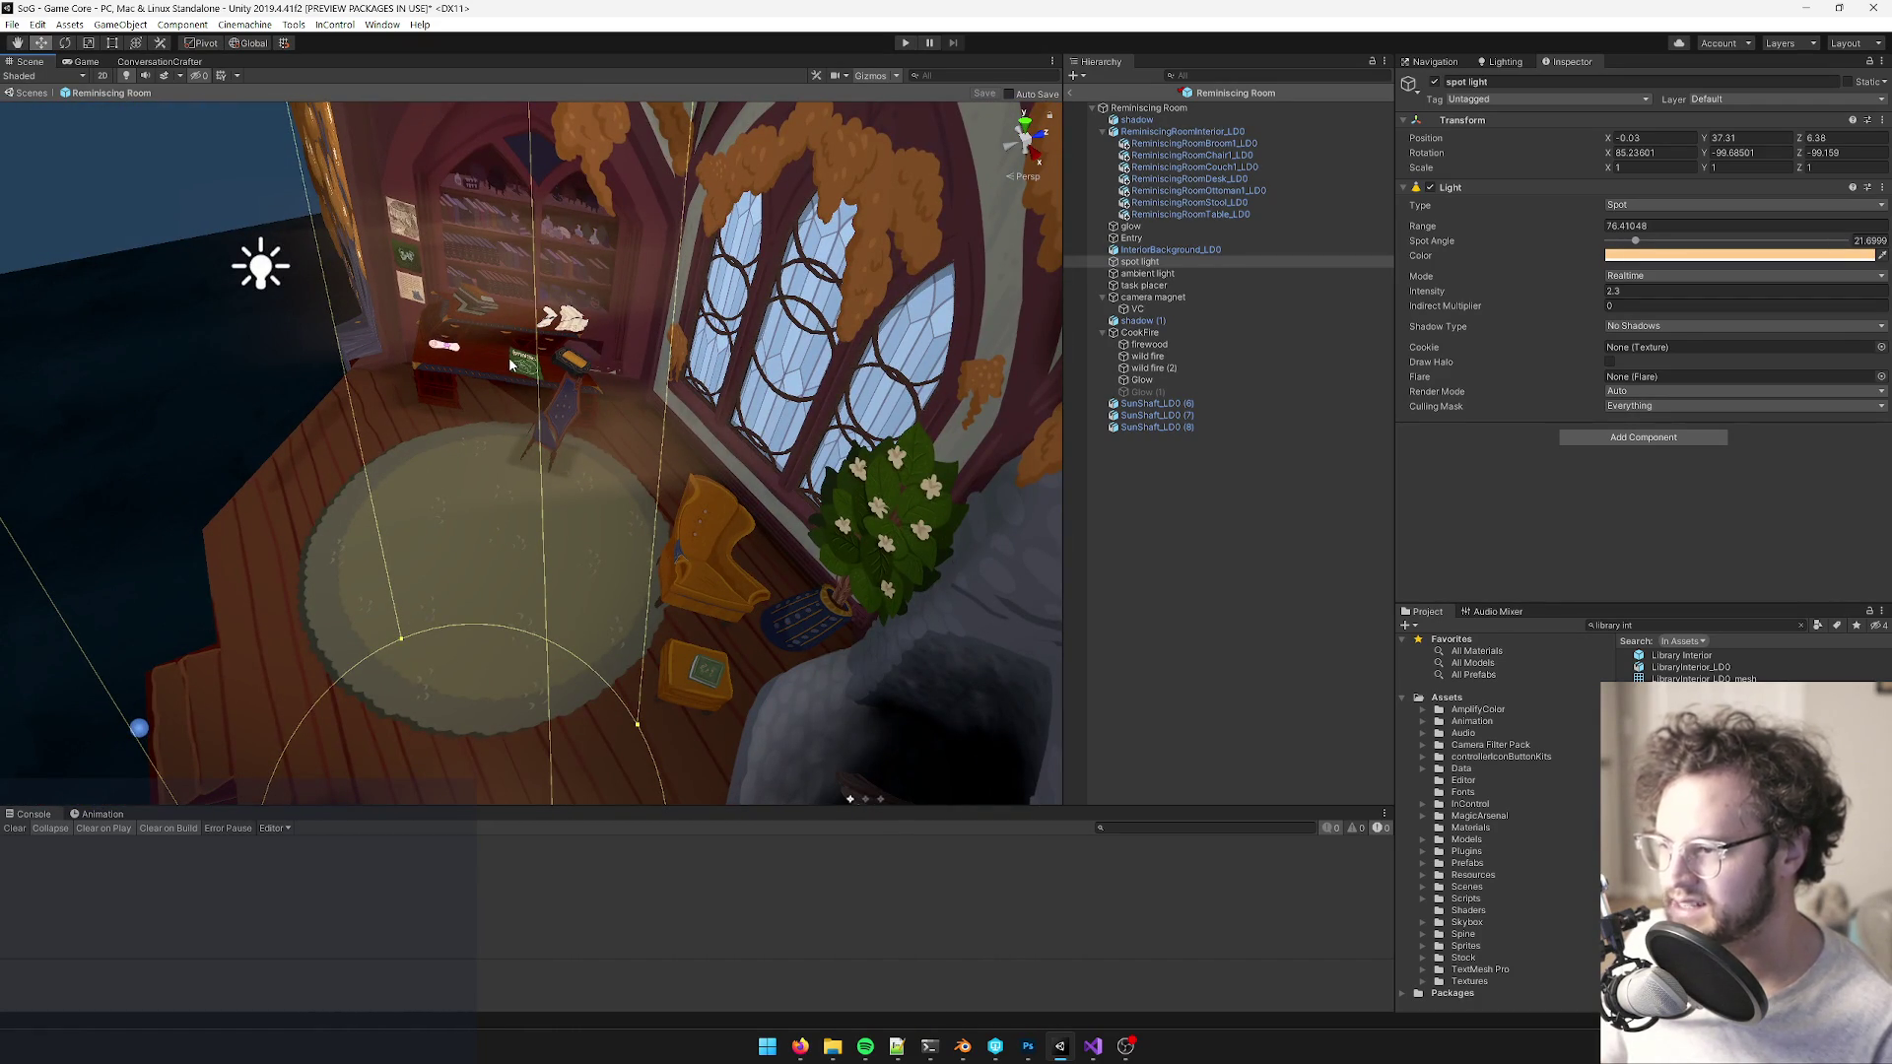
left_click_drag(583, 372, 619, 371)
scroll(619, 370, "down", 10)
mouse_move(807, 330)
left_mouse_down()
mouse_move(832, 318)
mouse_move(690, 326)
left_mouse_up()
scroll(689, 325, "up", 6)
left_click(1070, 92)
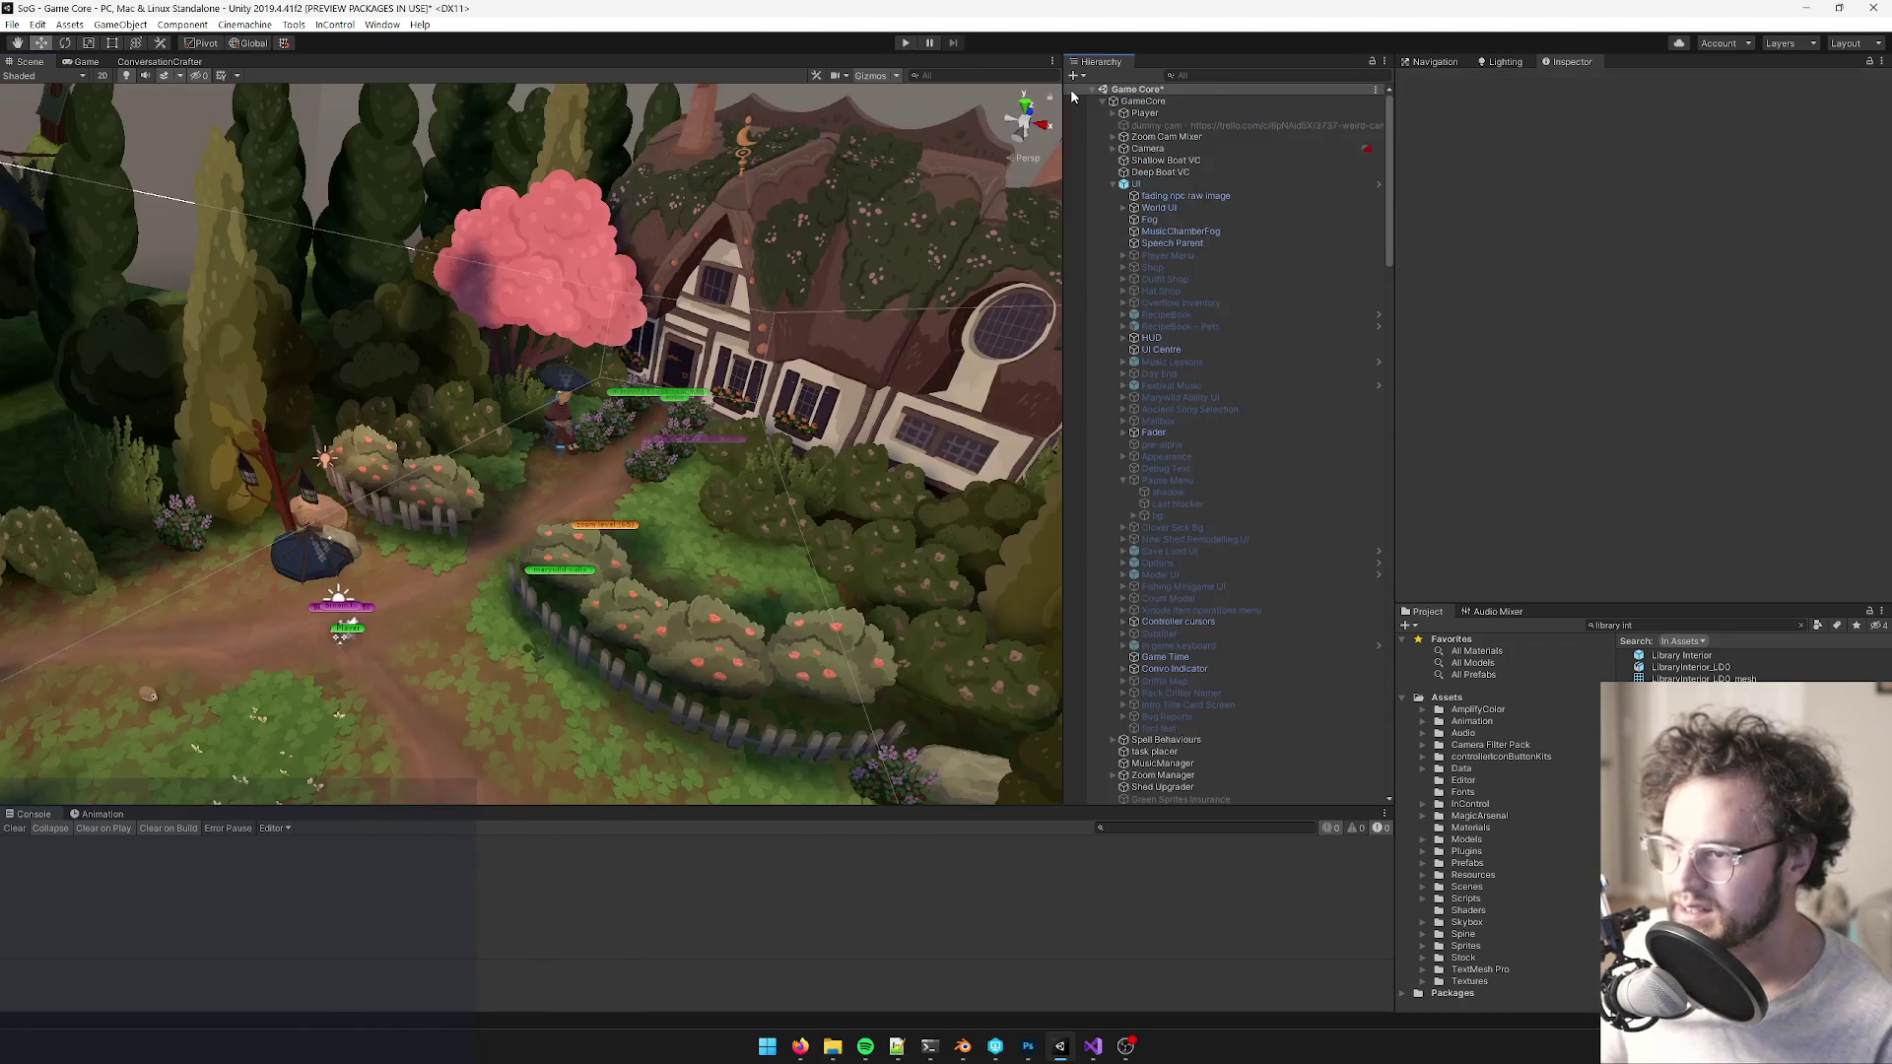
- Start play mode in the Game view from the Game Core scene
right_click(1072, 91)
key("Escape")
mouse_move(424, 394)
left_mouse_down()
mouse_move(528, 381)
mouse_move(430, 451)
left_mouse_up()
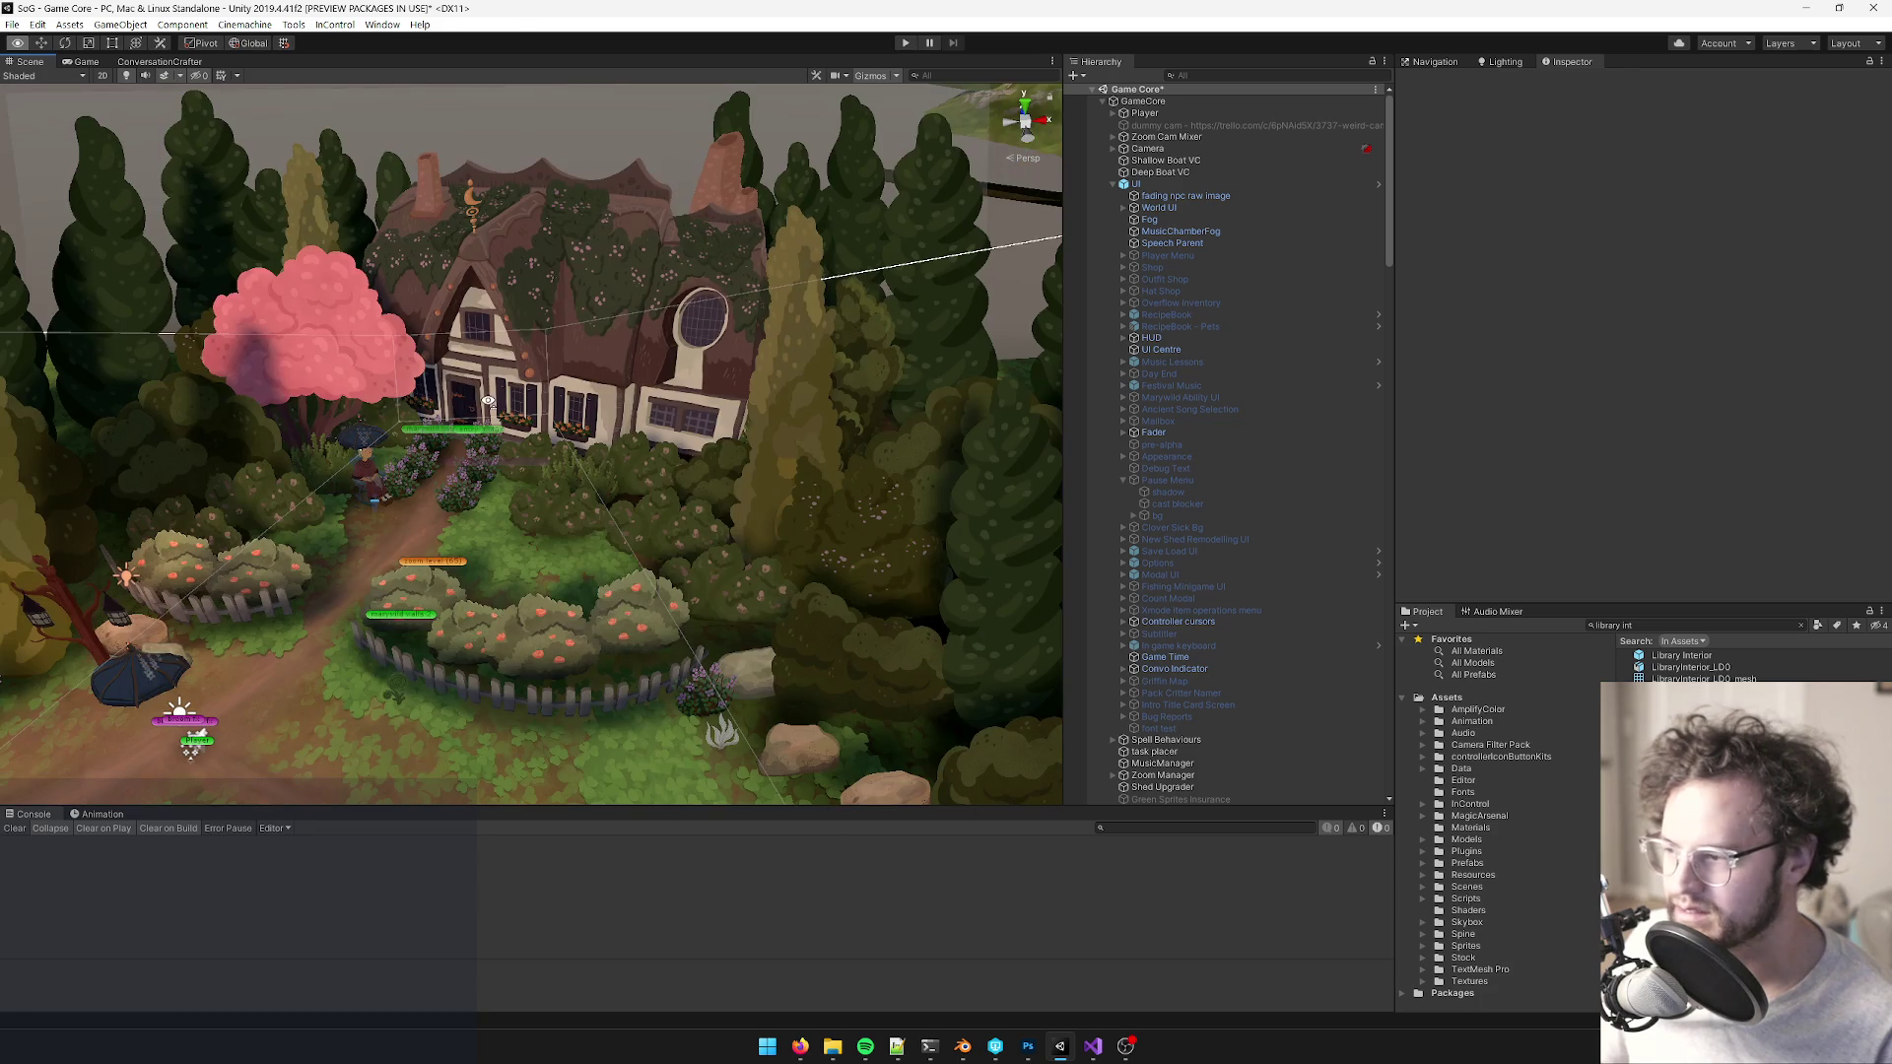
scroll(493, 399, "down", 5)
left_click(85, 62)
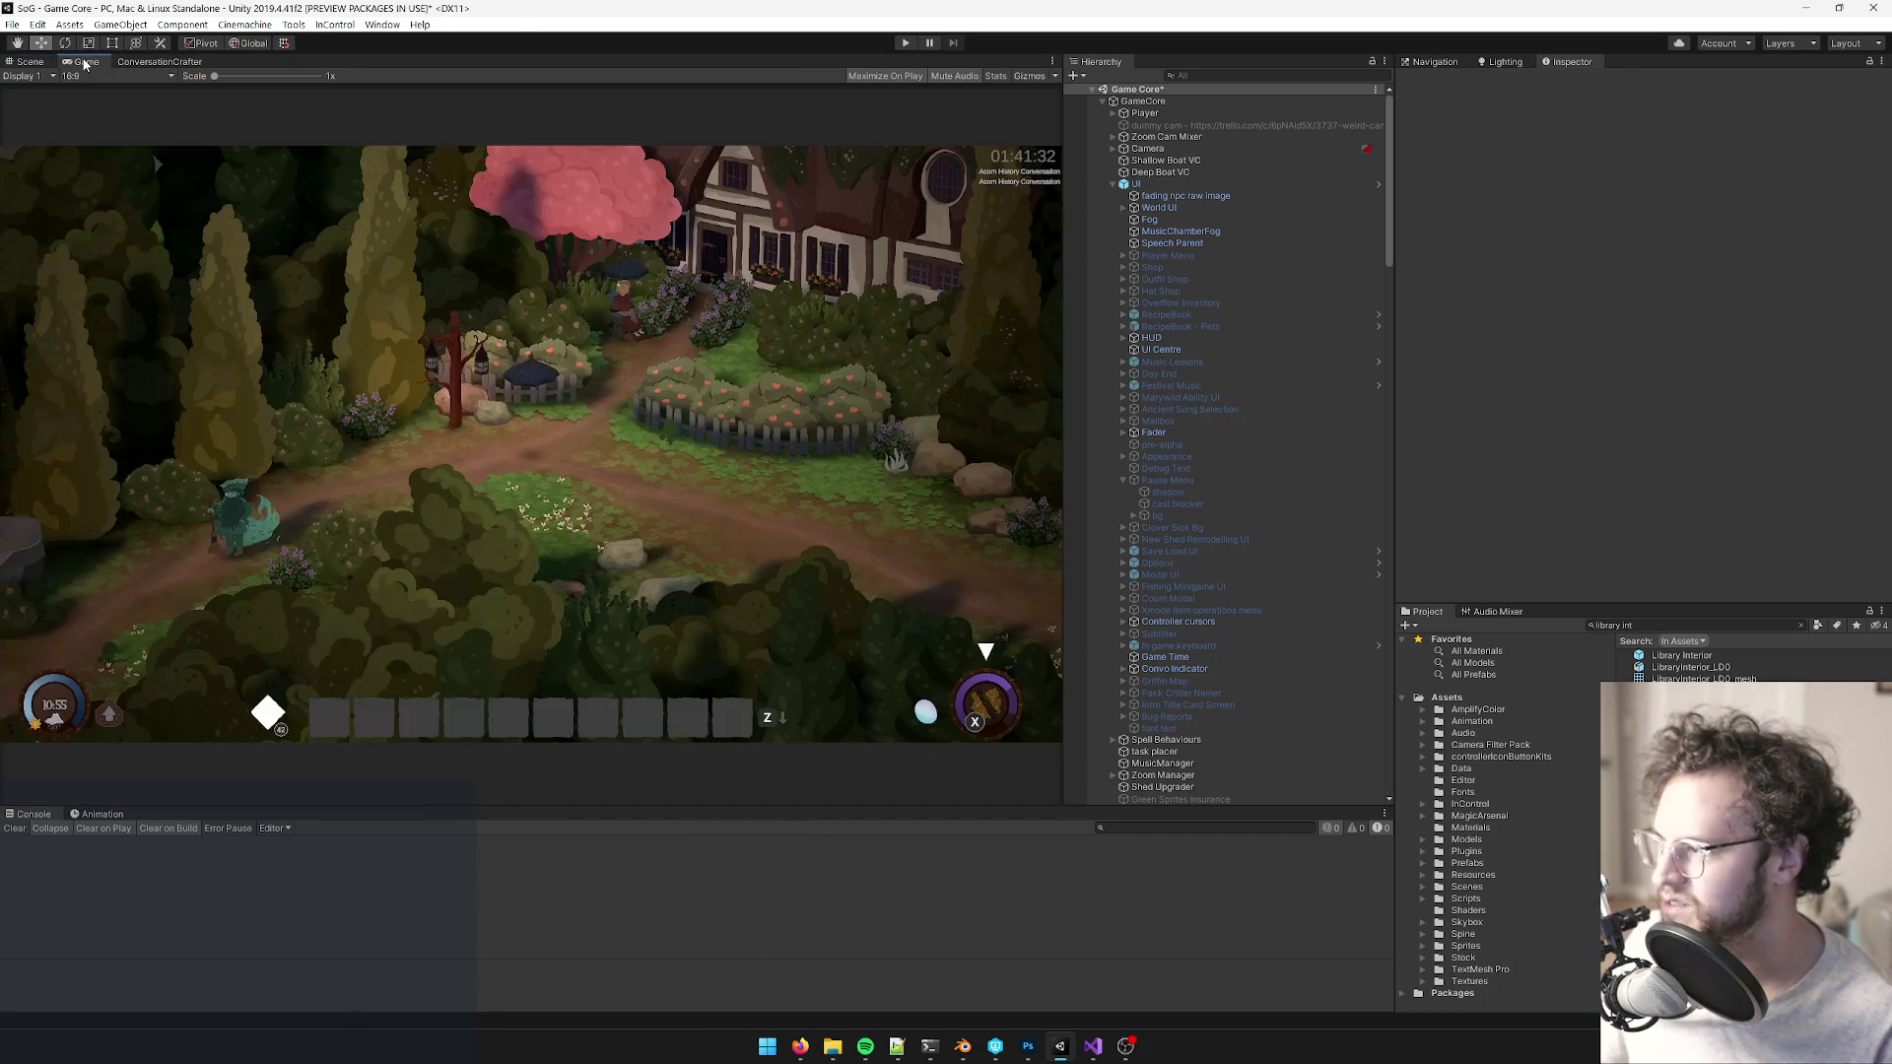
left_click(905, 43)
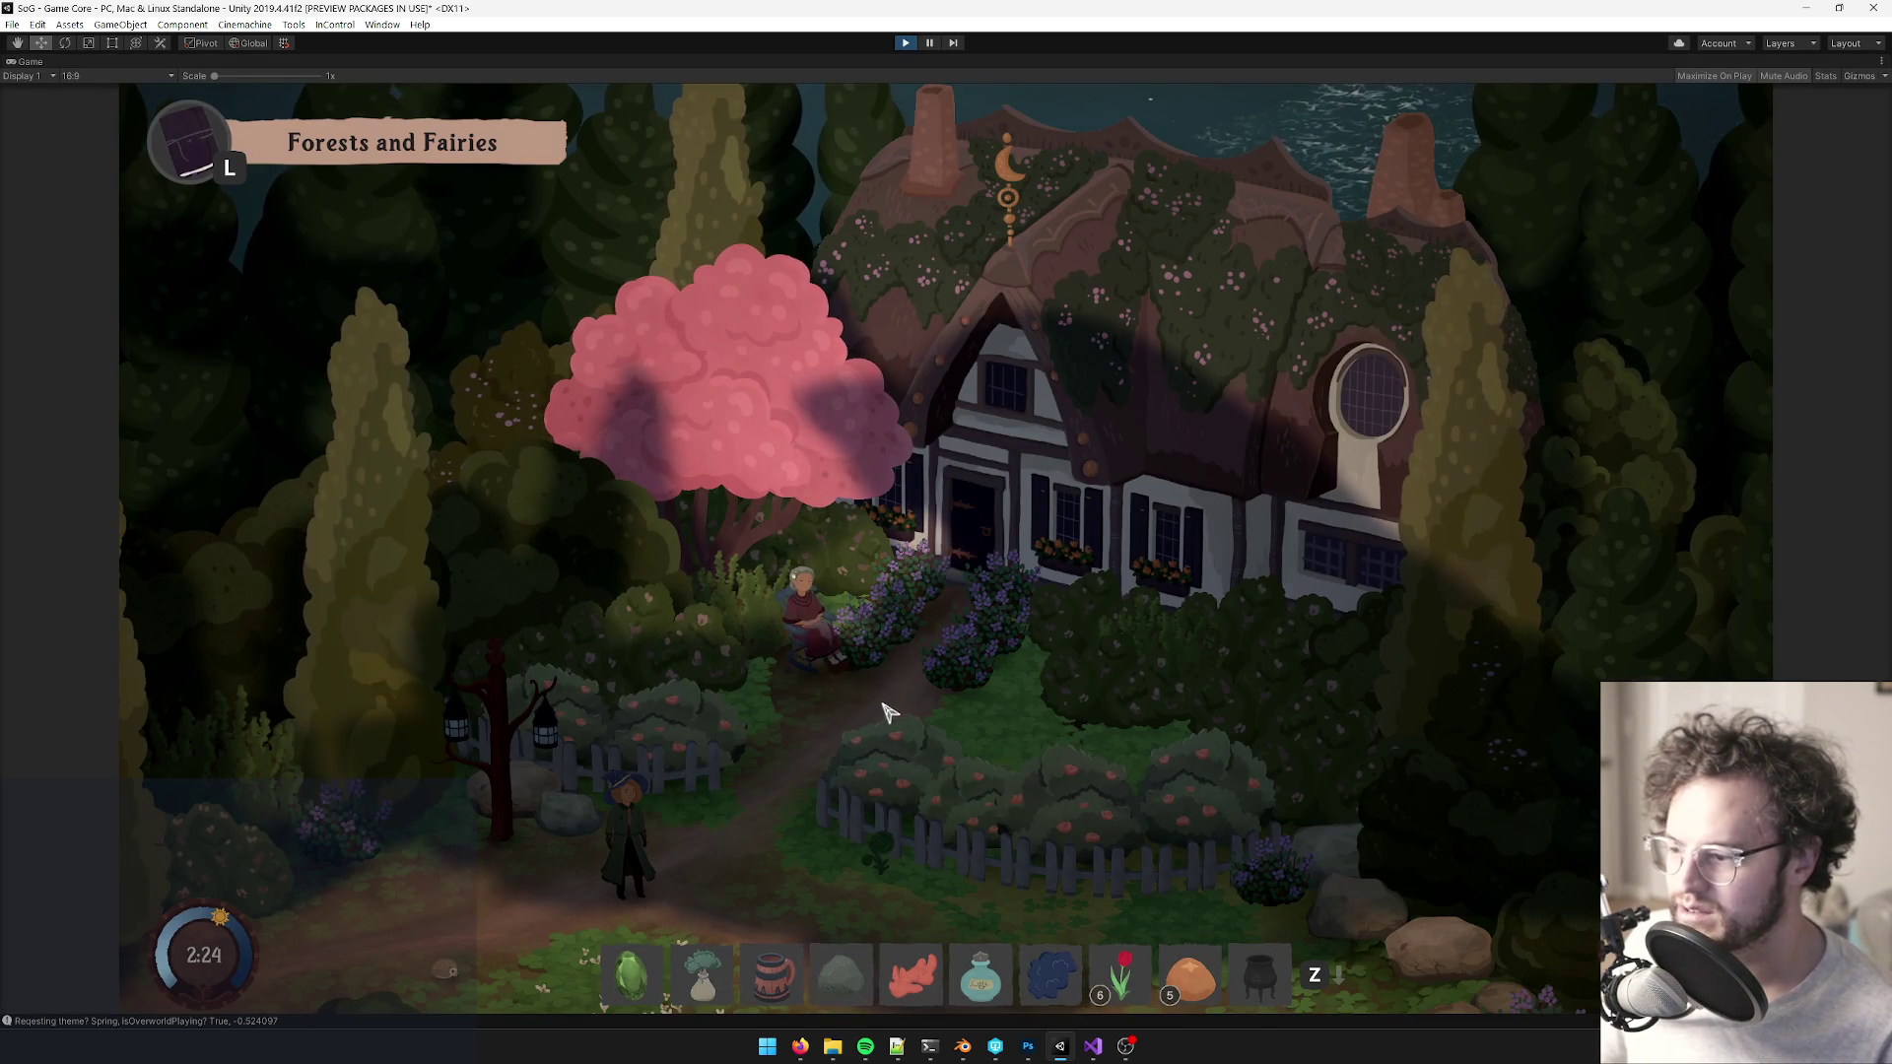
- Walk the witch up the path into the cottage and around the rug by the window
key("w")
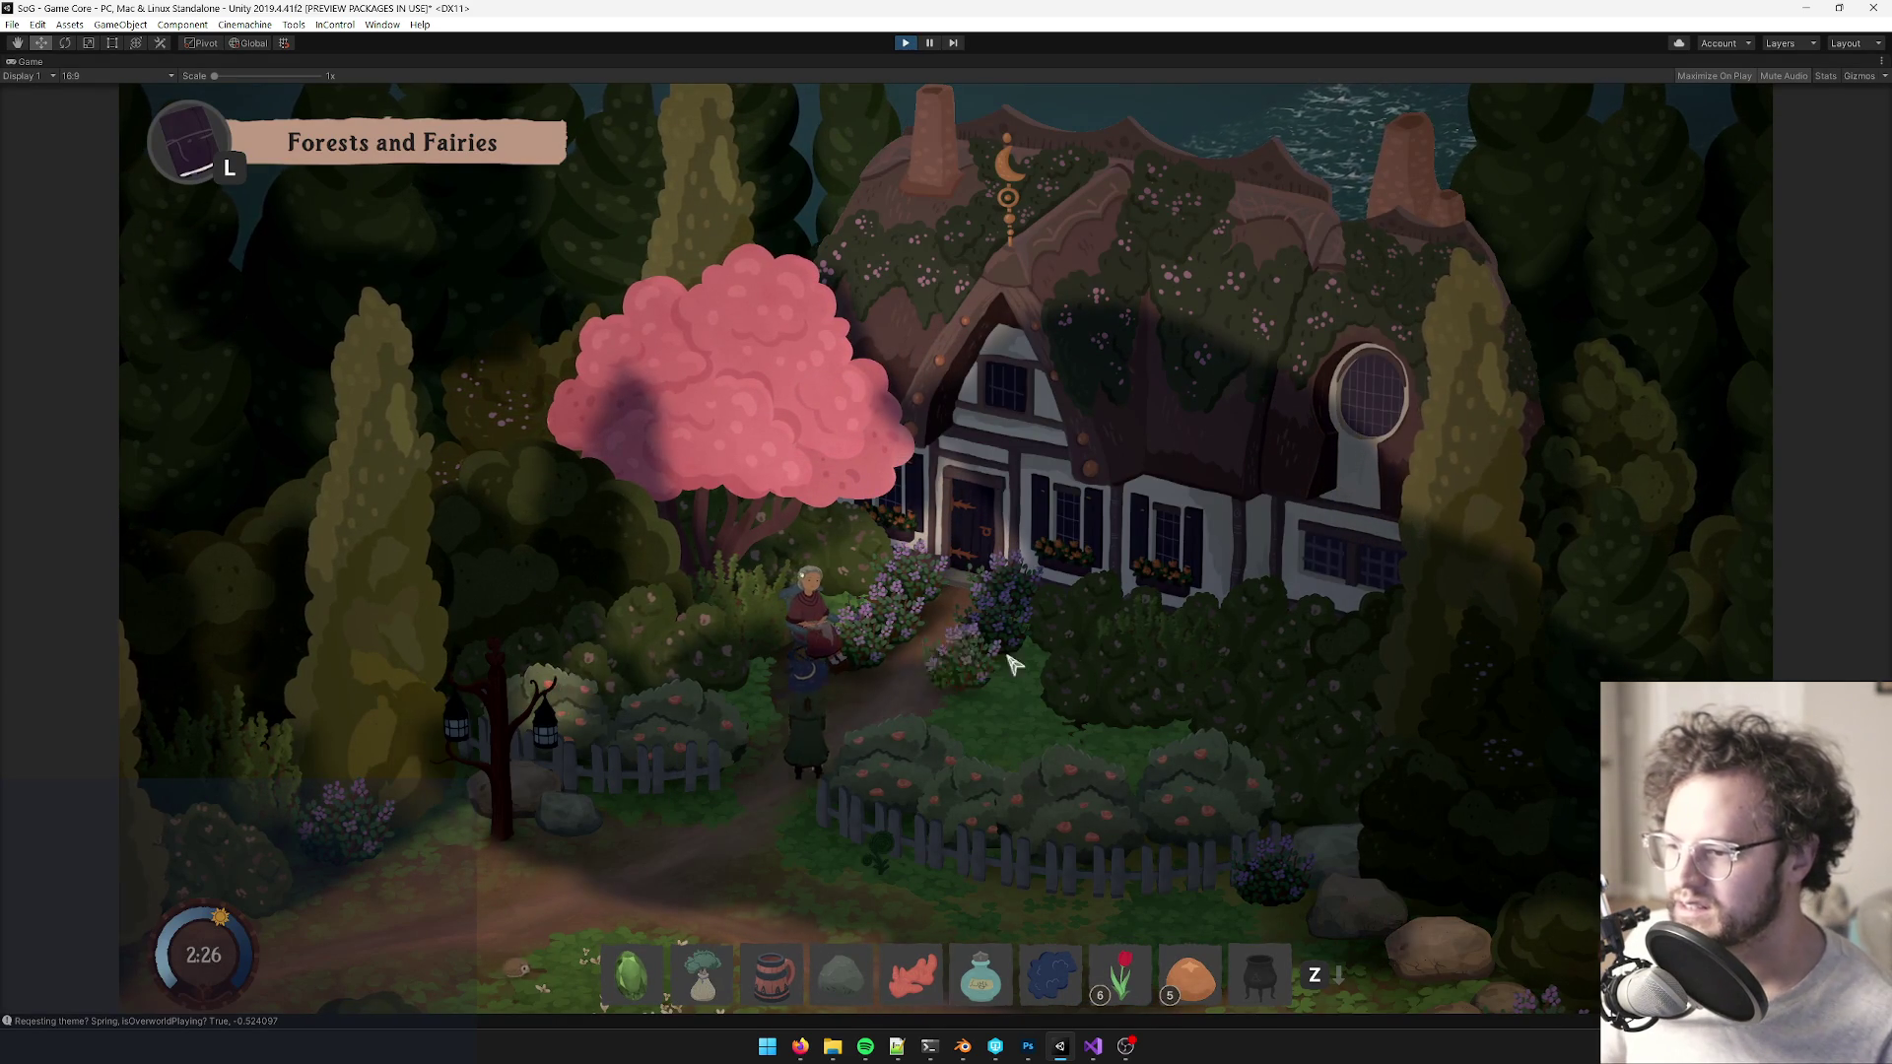
key("w")
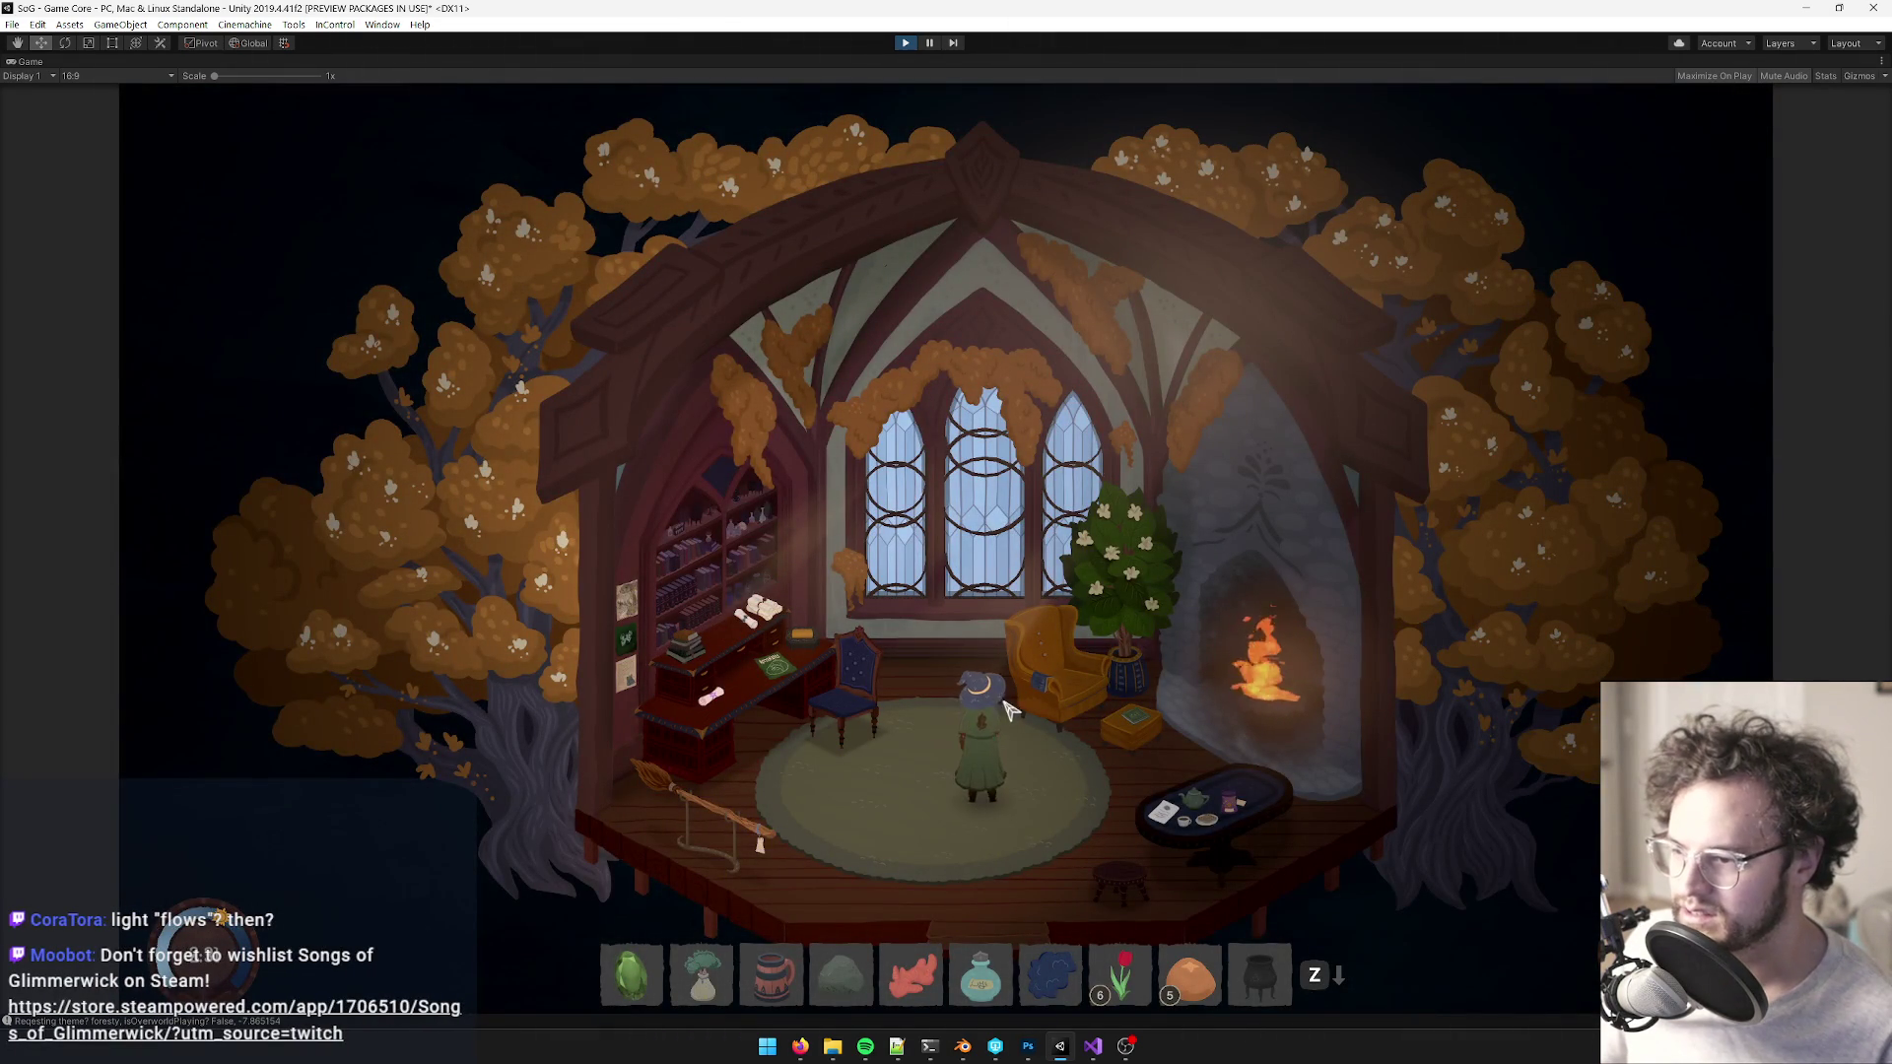
key("w")
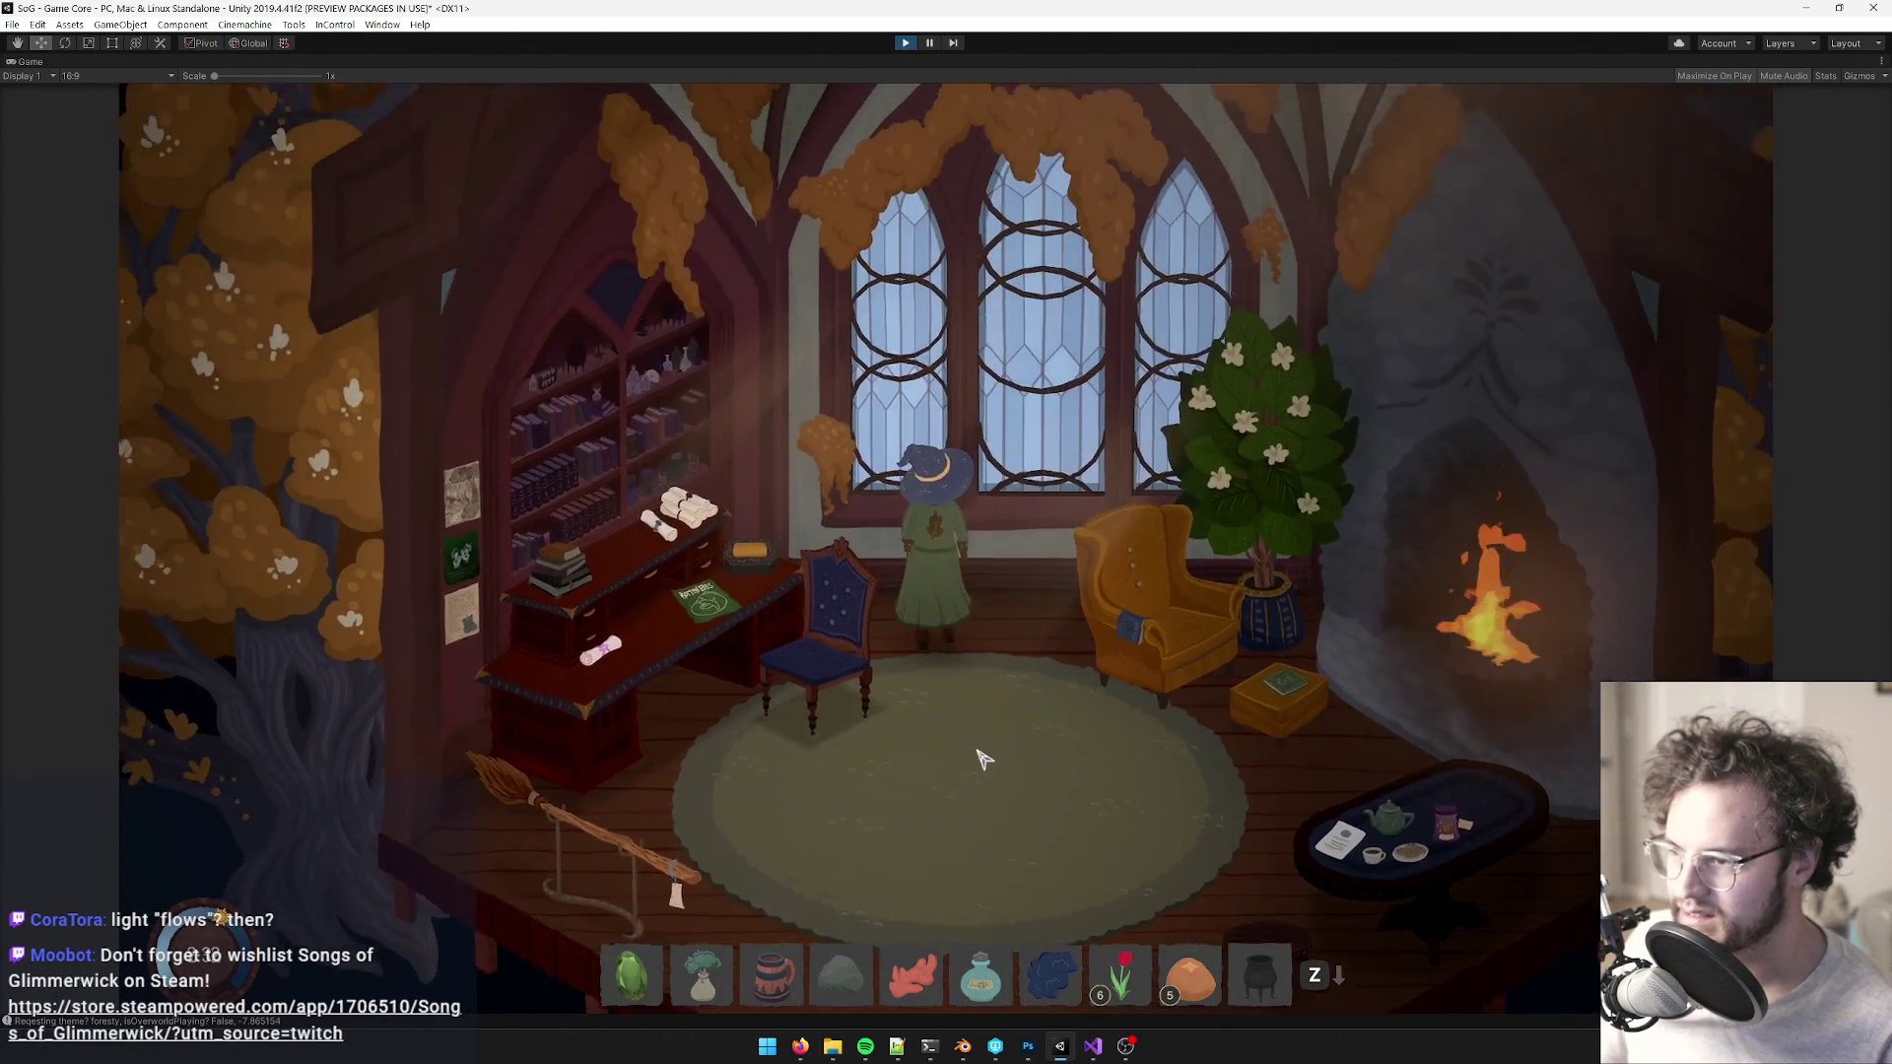
key("s")
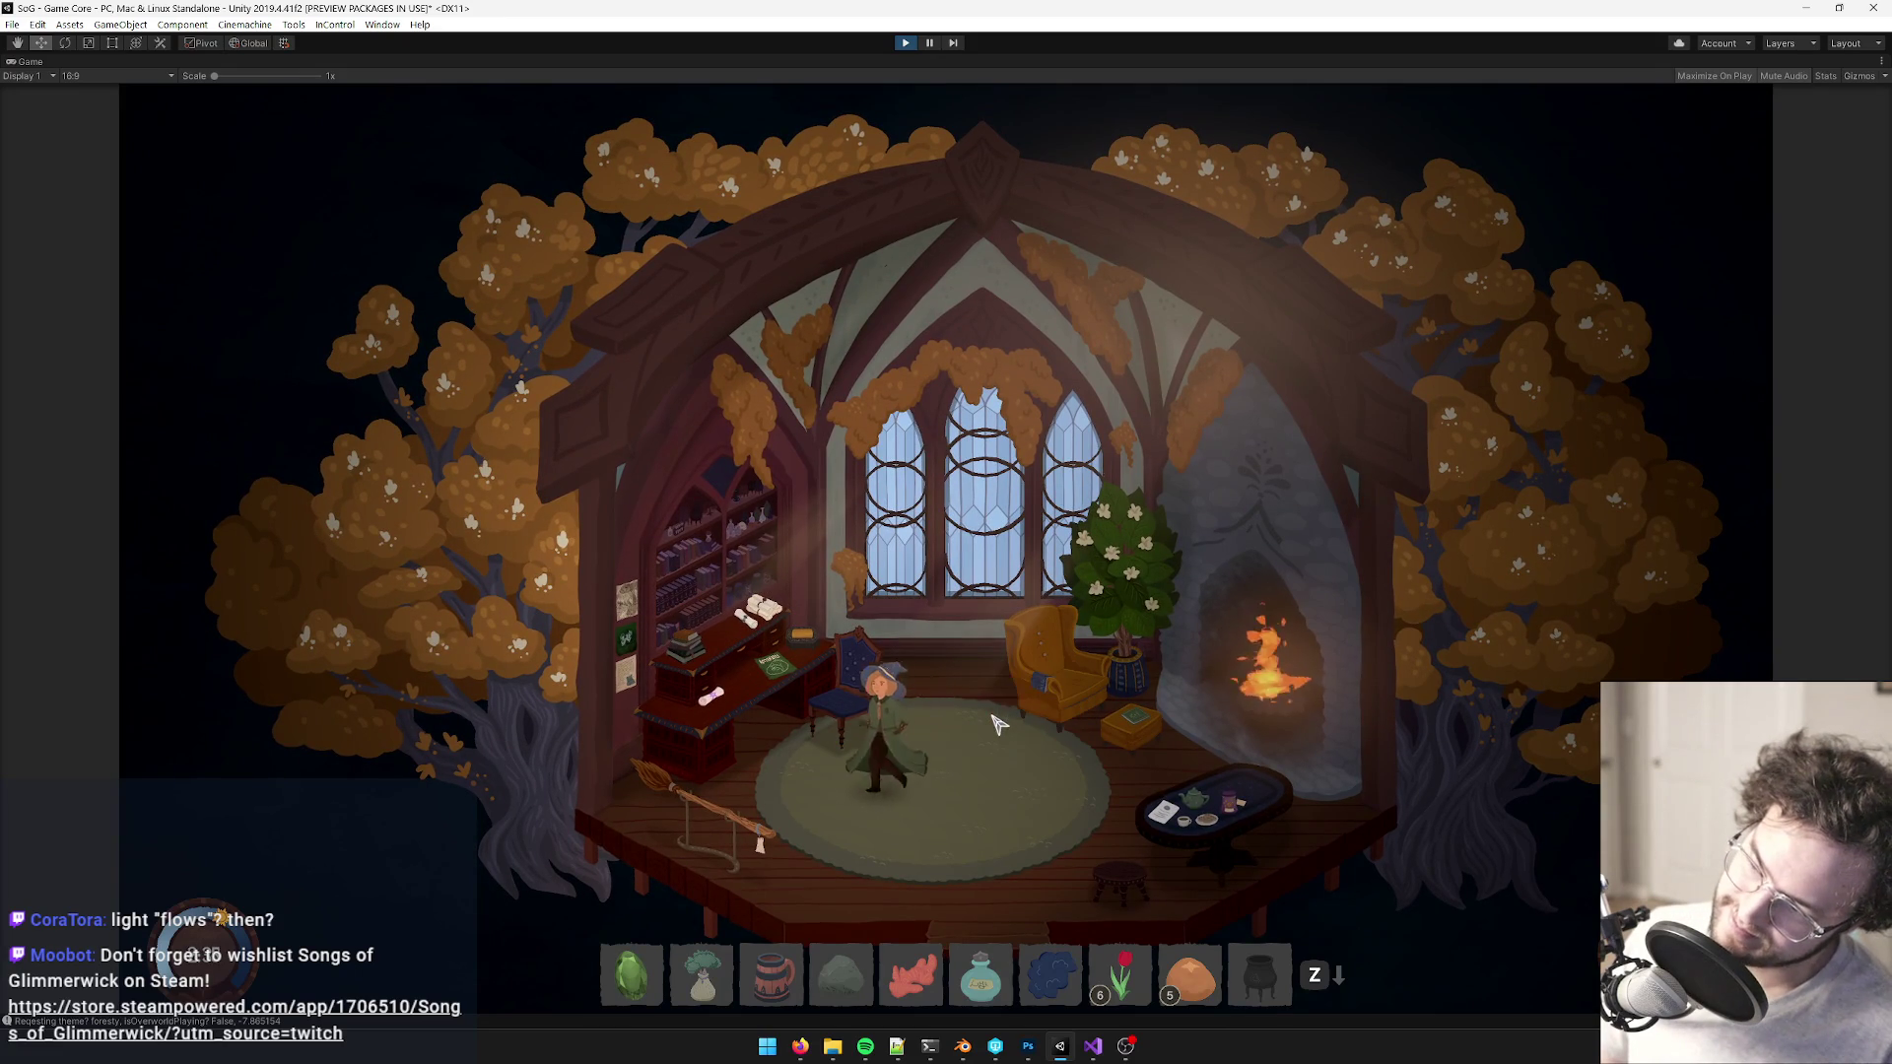
key("d")
key("w")
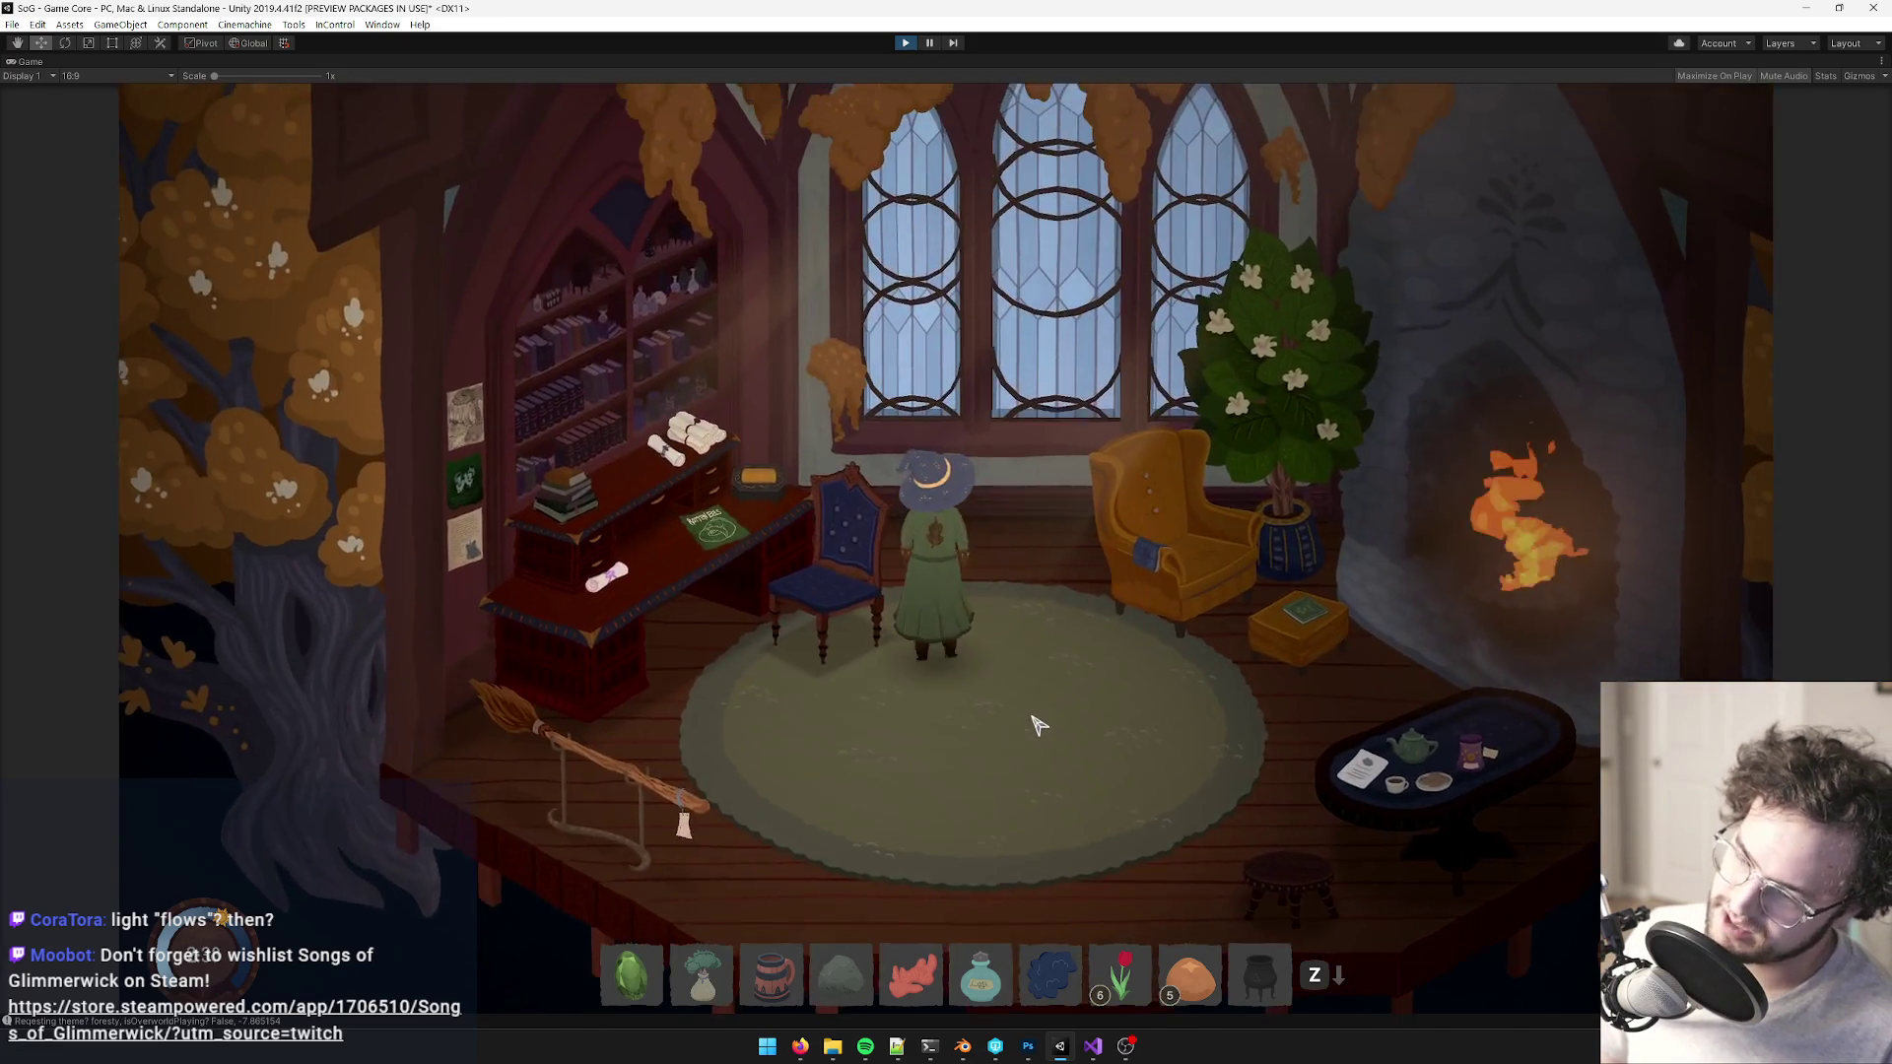
key("s")
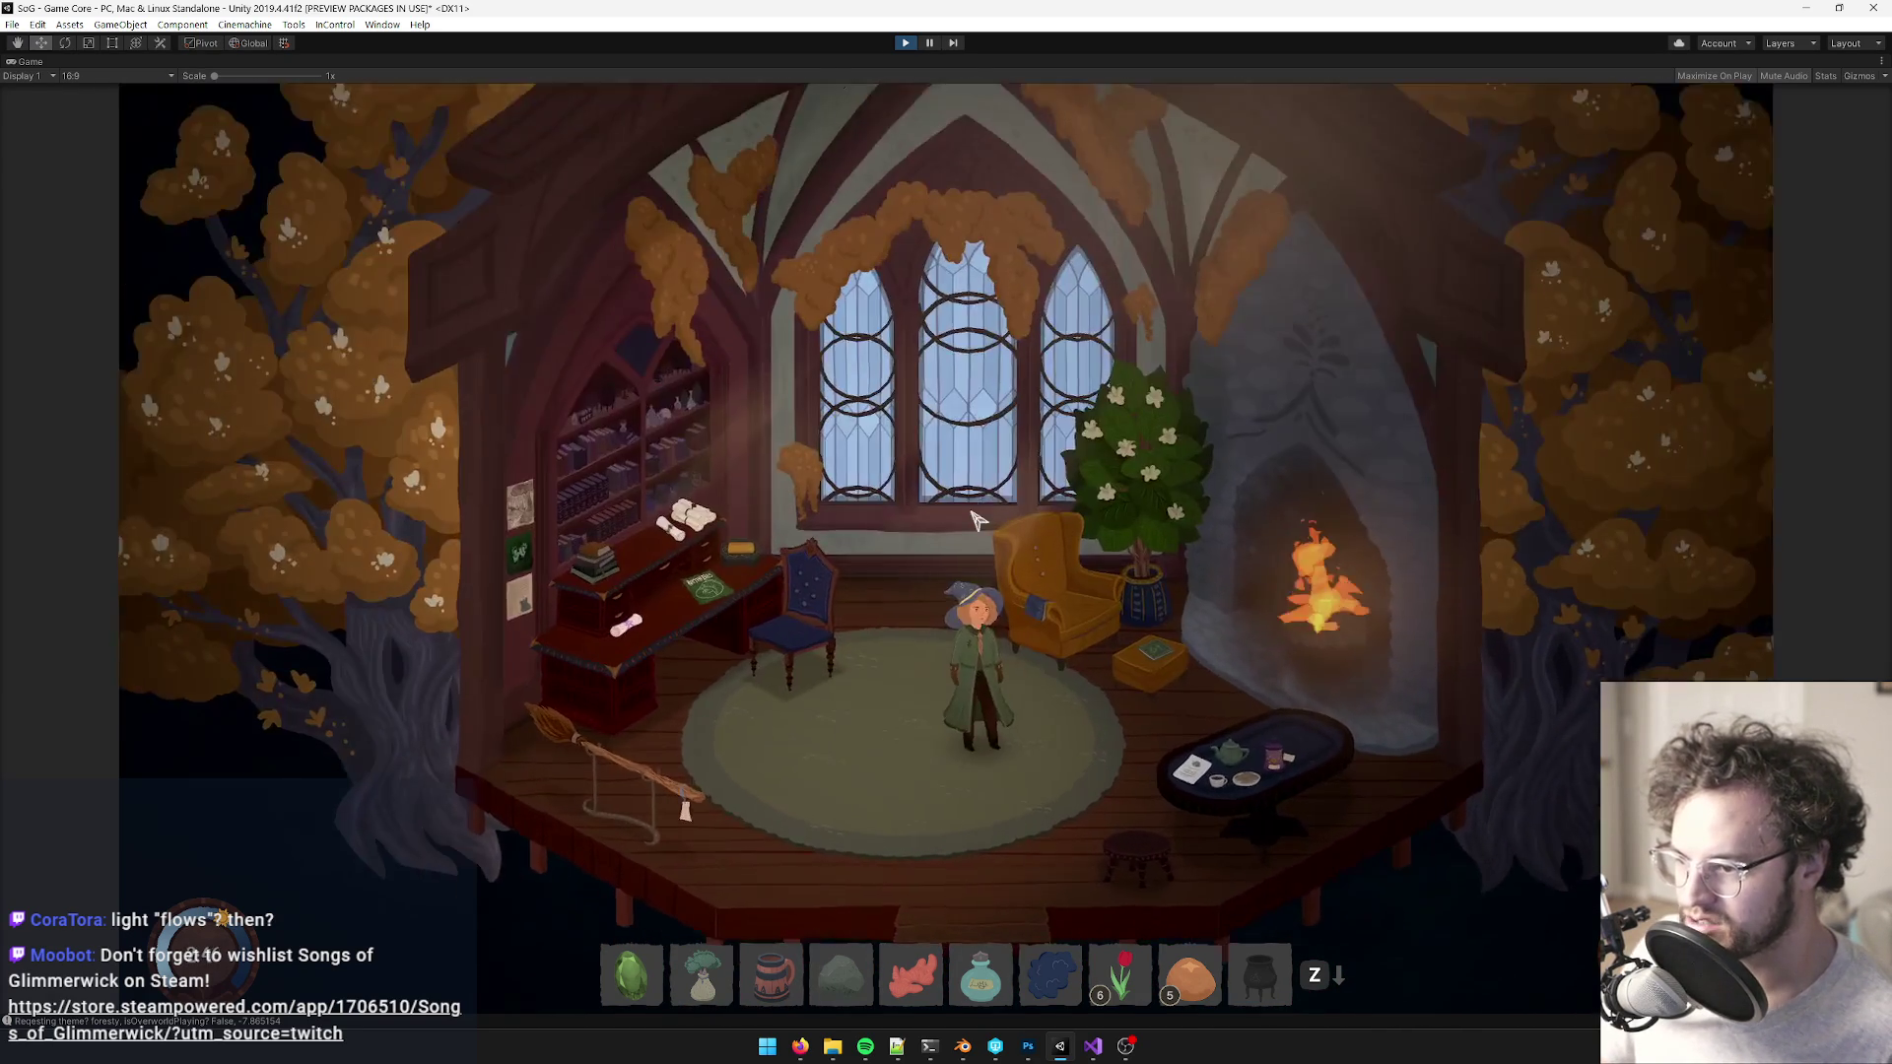
- Walk the witch between the armchair and desk chair, then stop play mode
key("w")
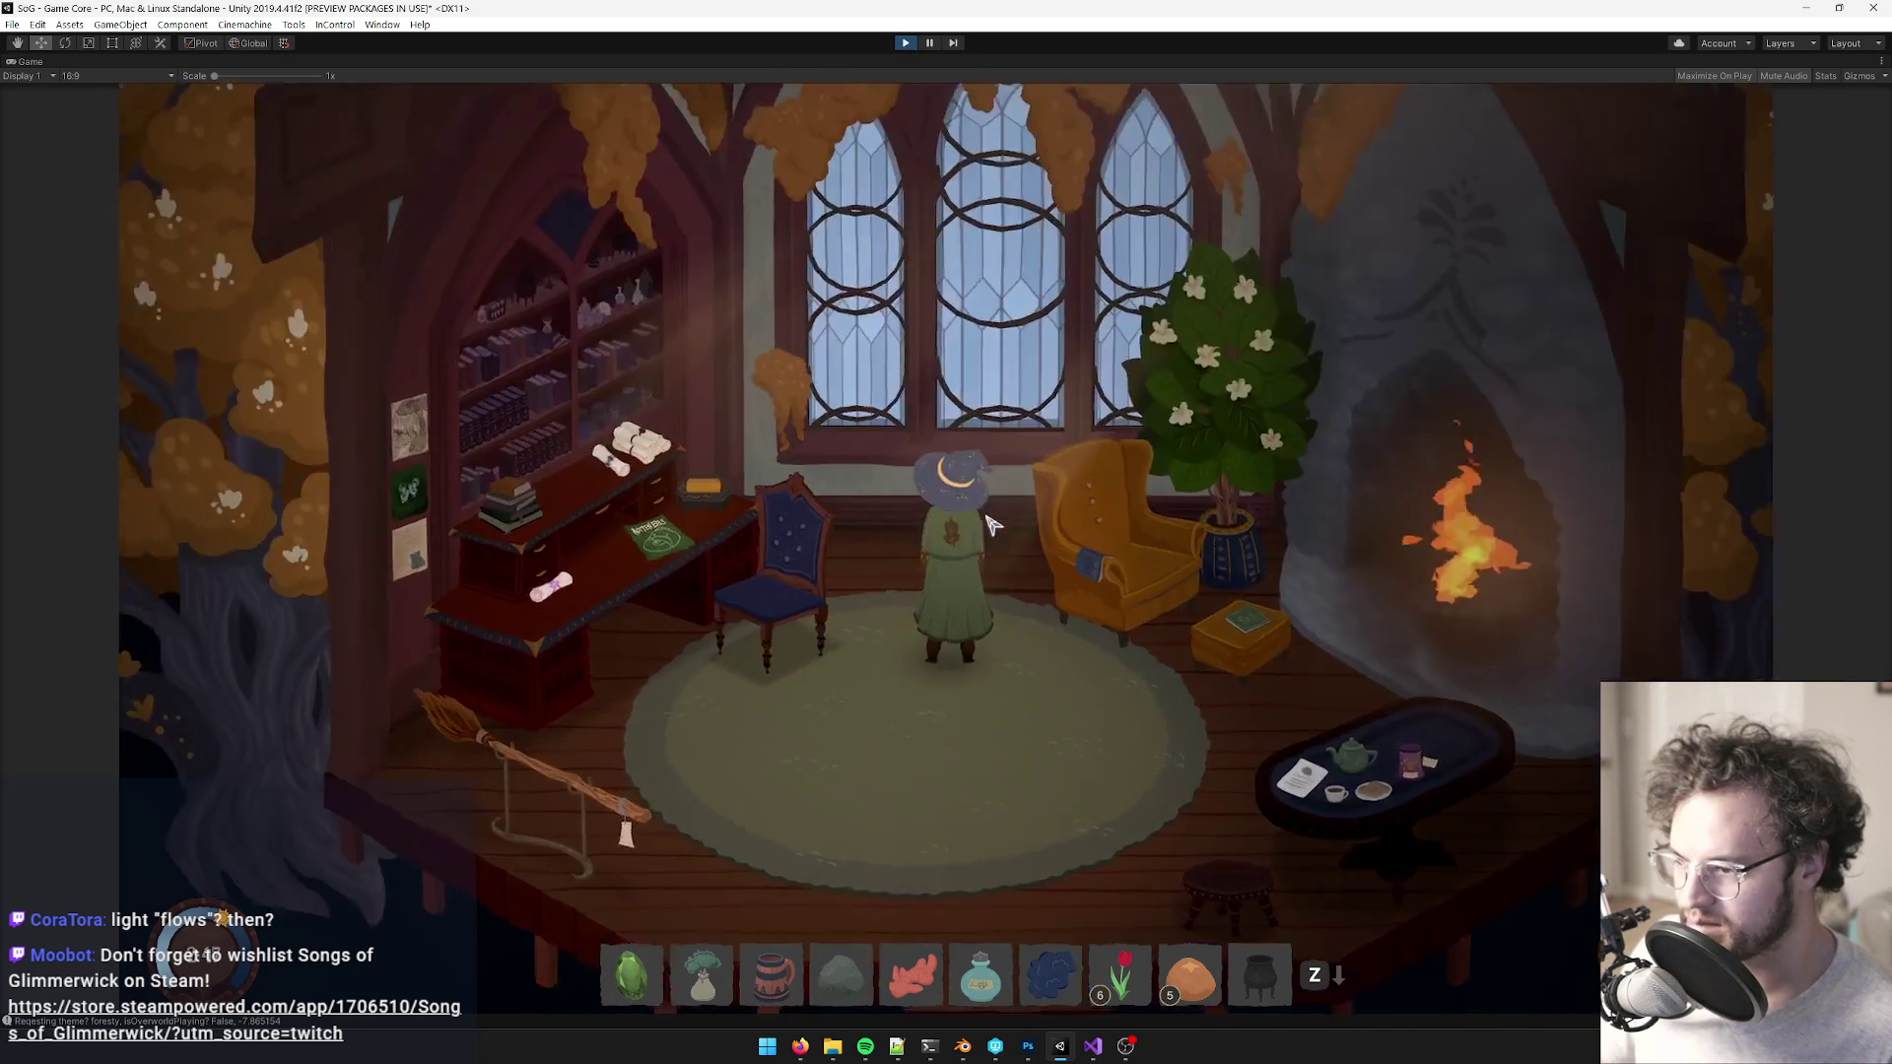
key("d")
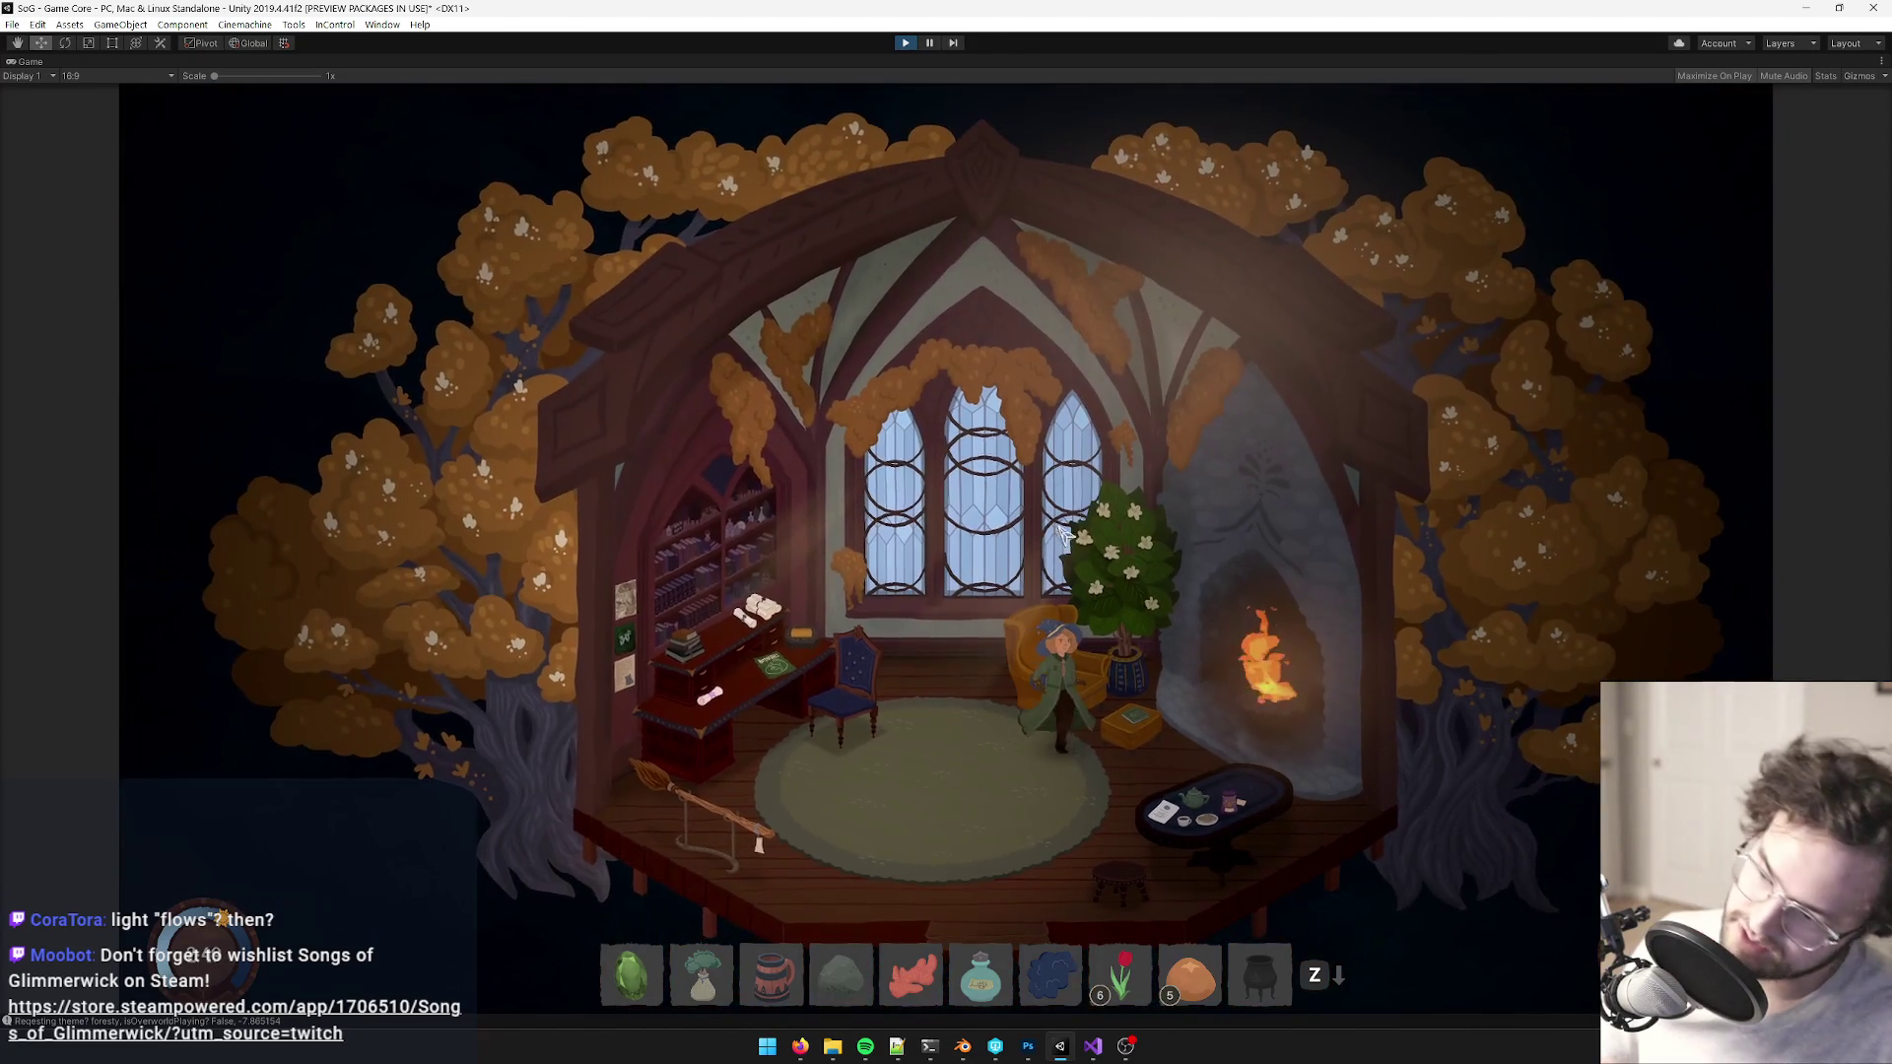
key("a")
key("d")
key("a")
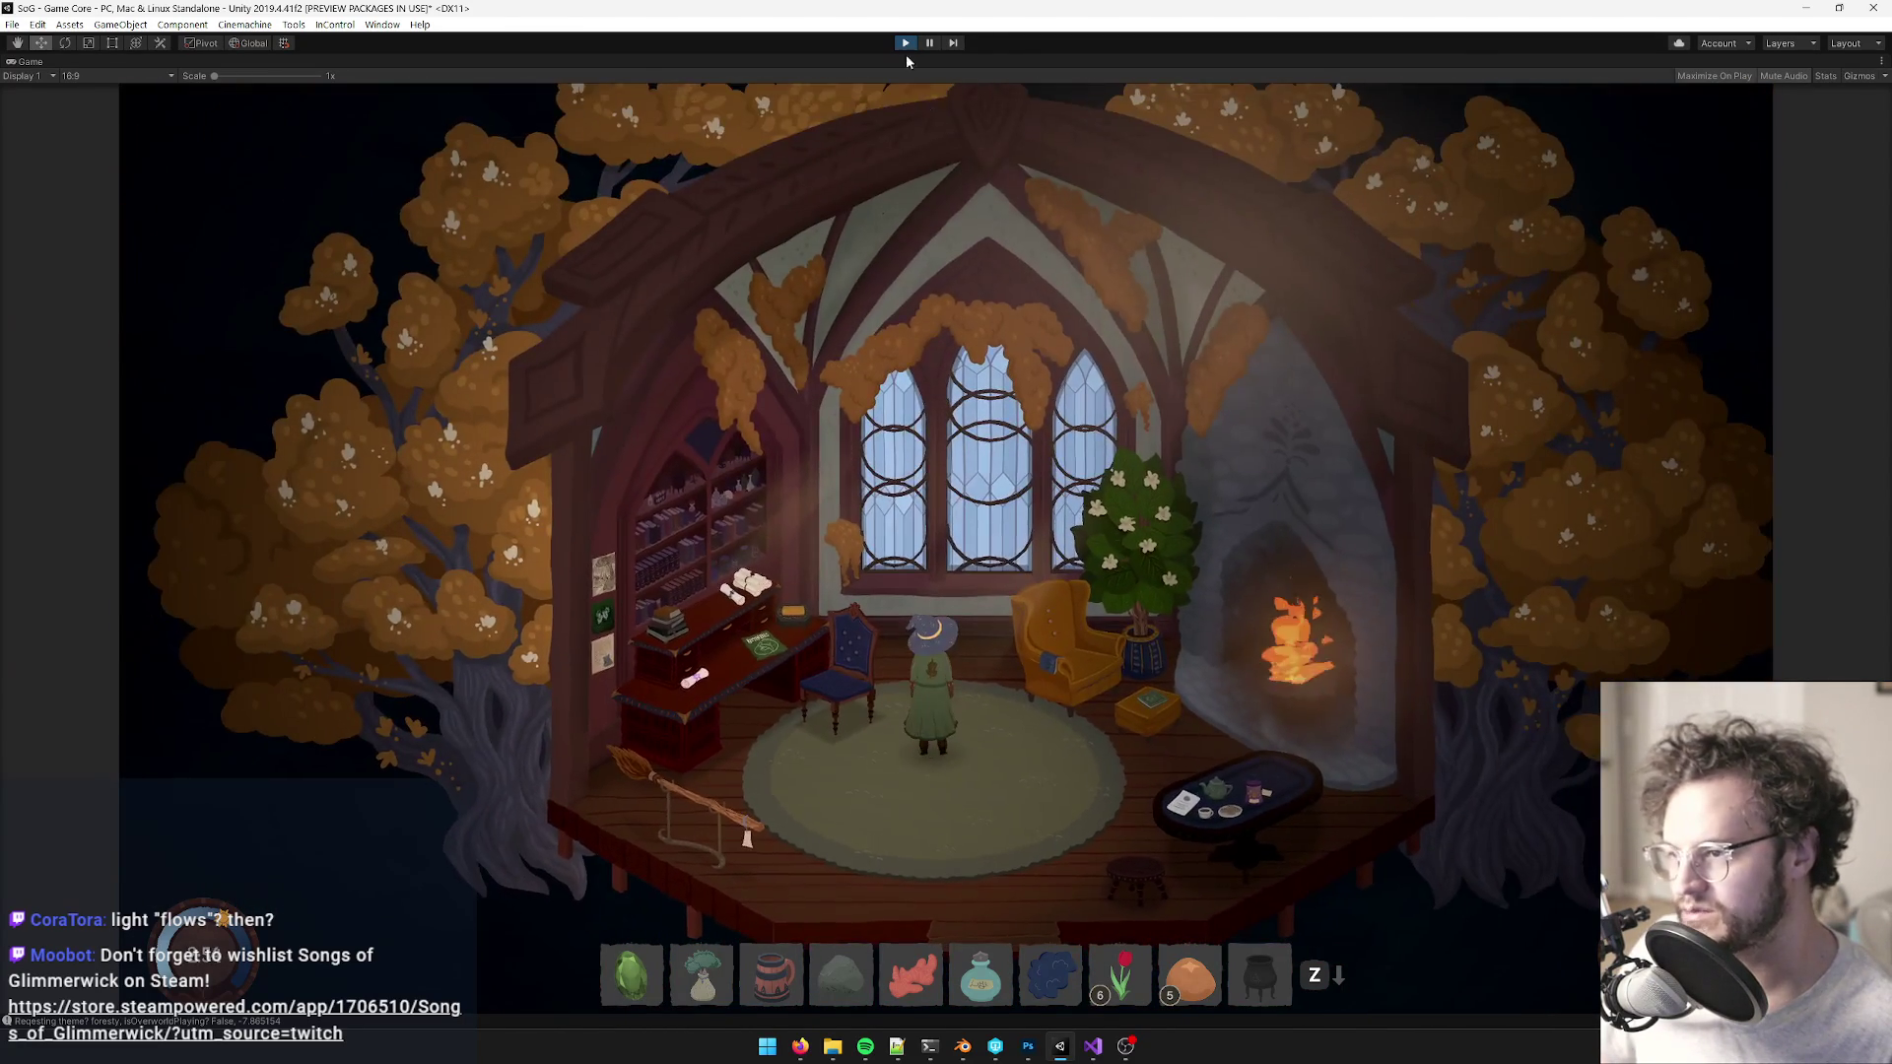
left_click(905, 45)
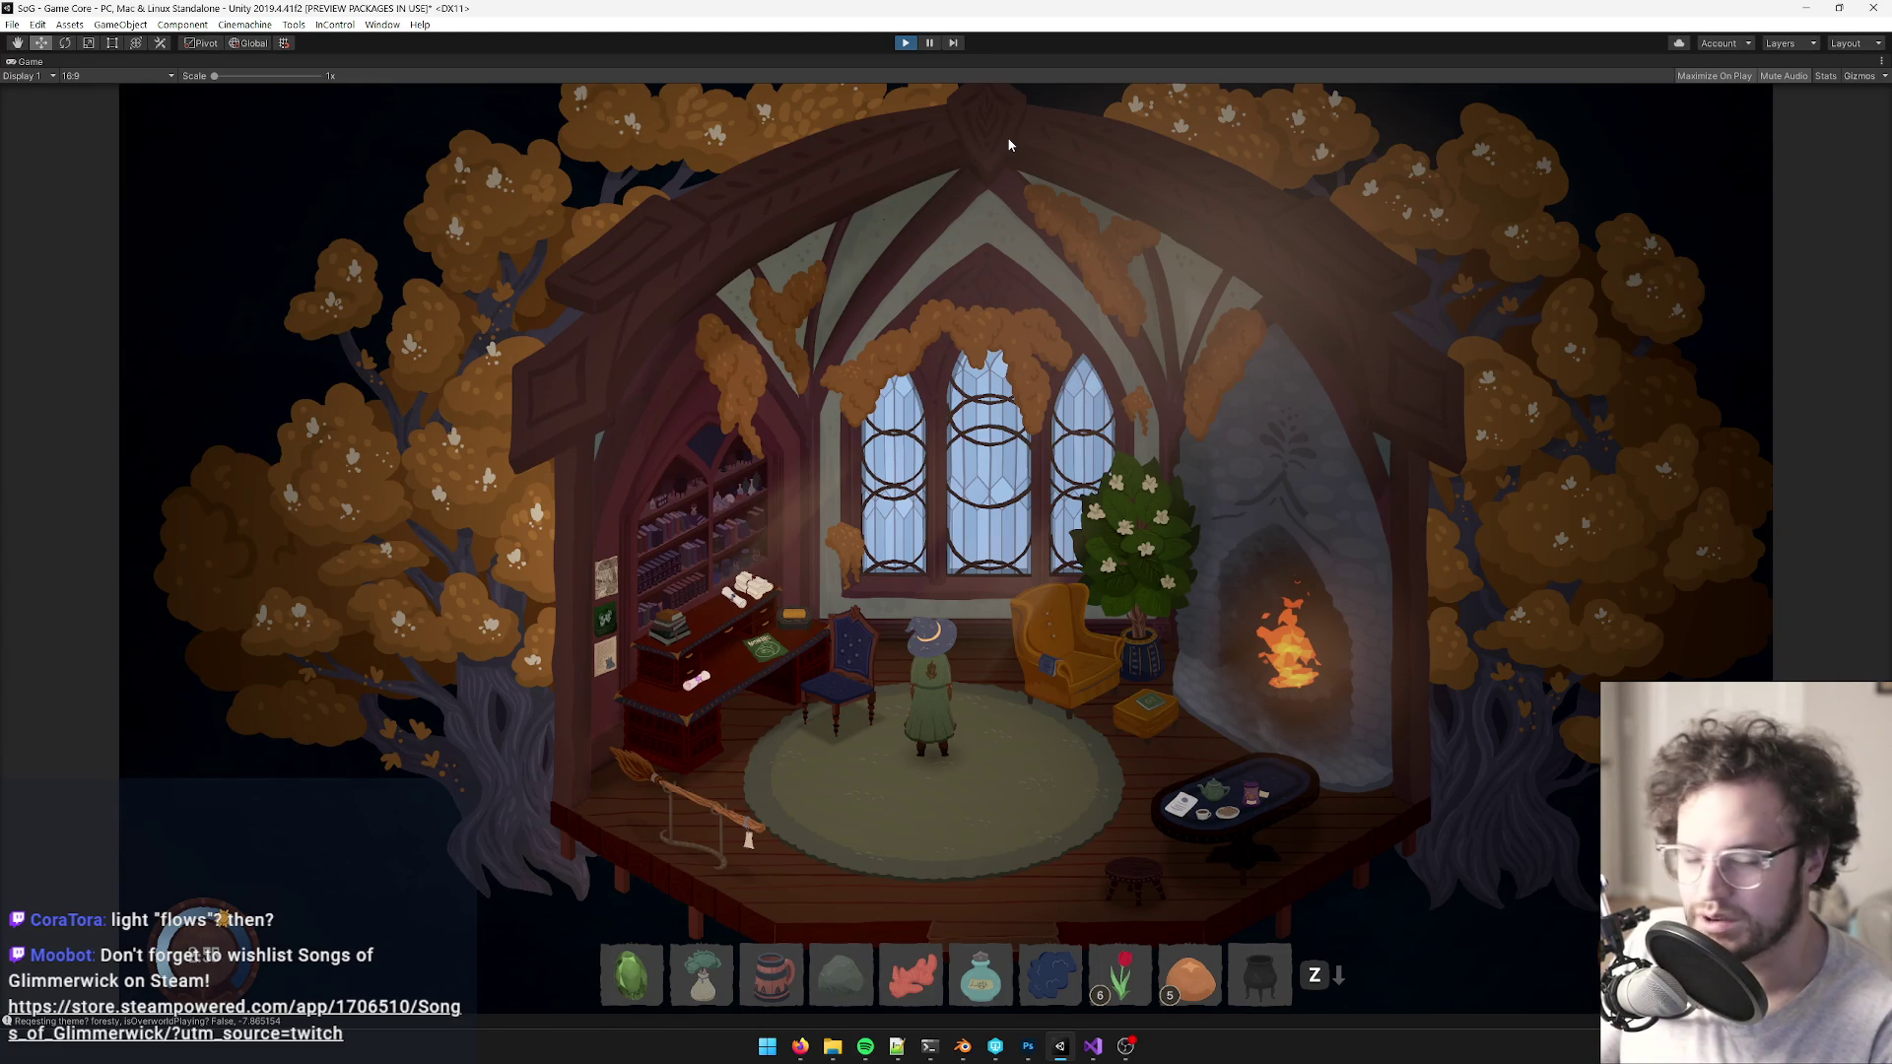
key("shift+space")
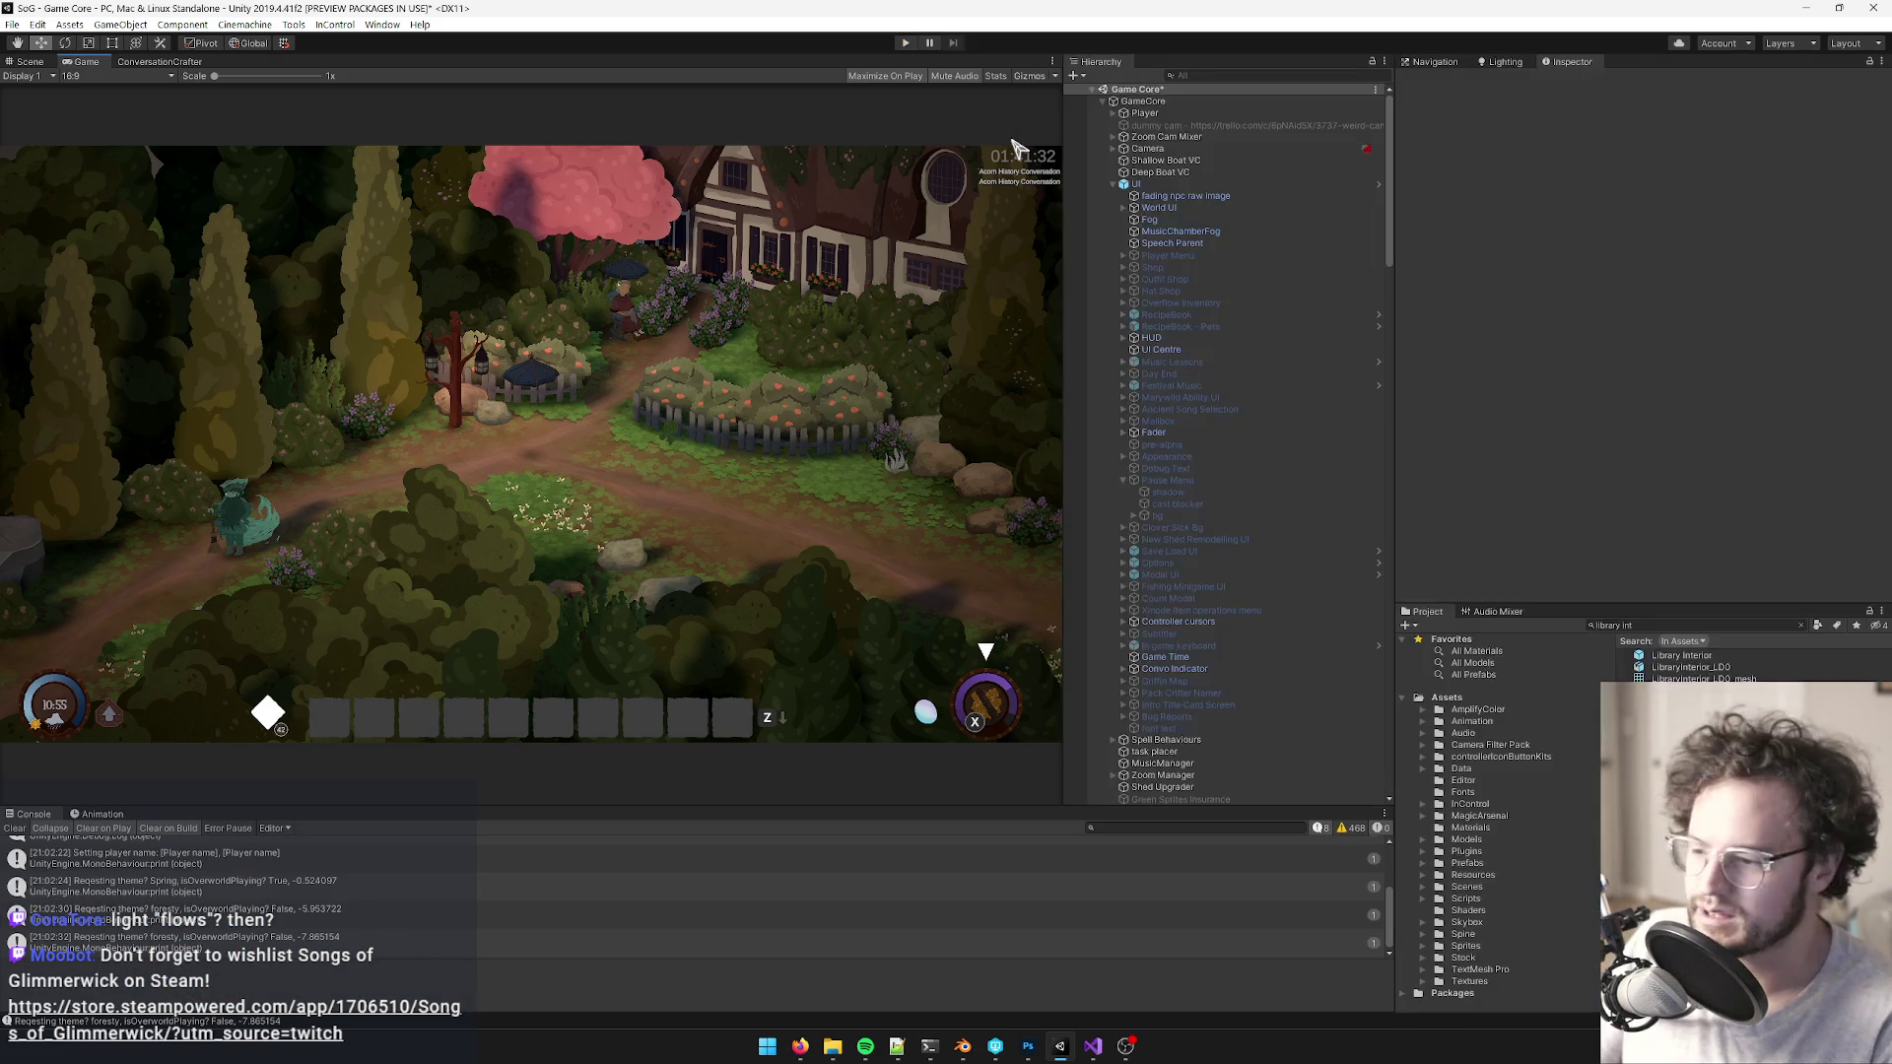
- Clear the console, search the project for 'reminisci' and open the Reminiscing Room prefab
left_click(13, 829)
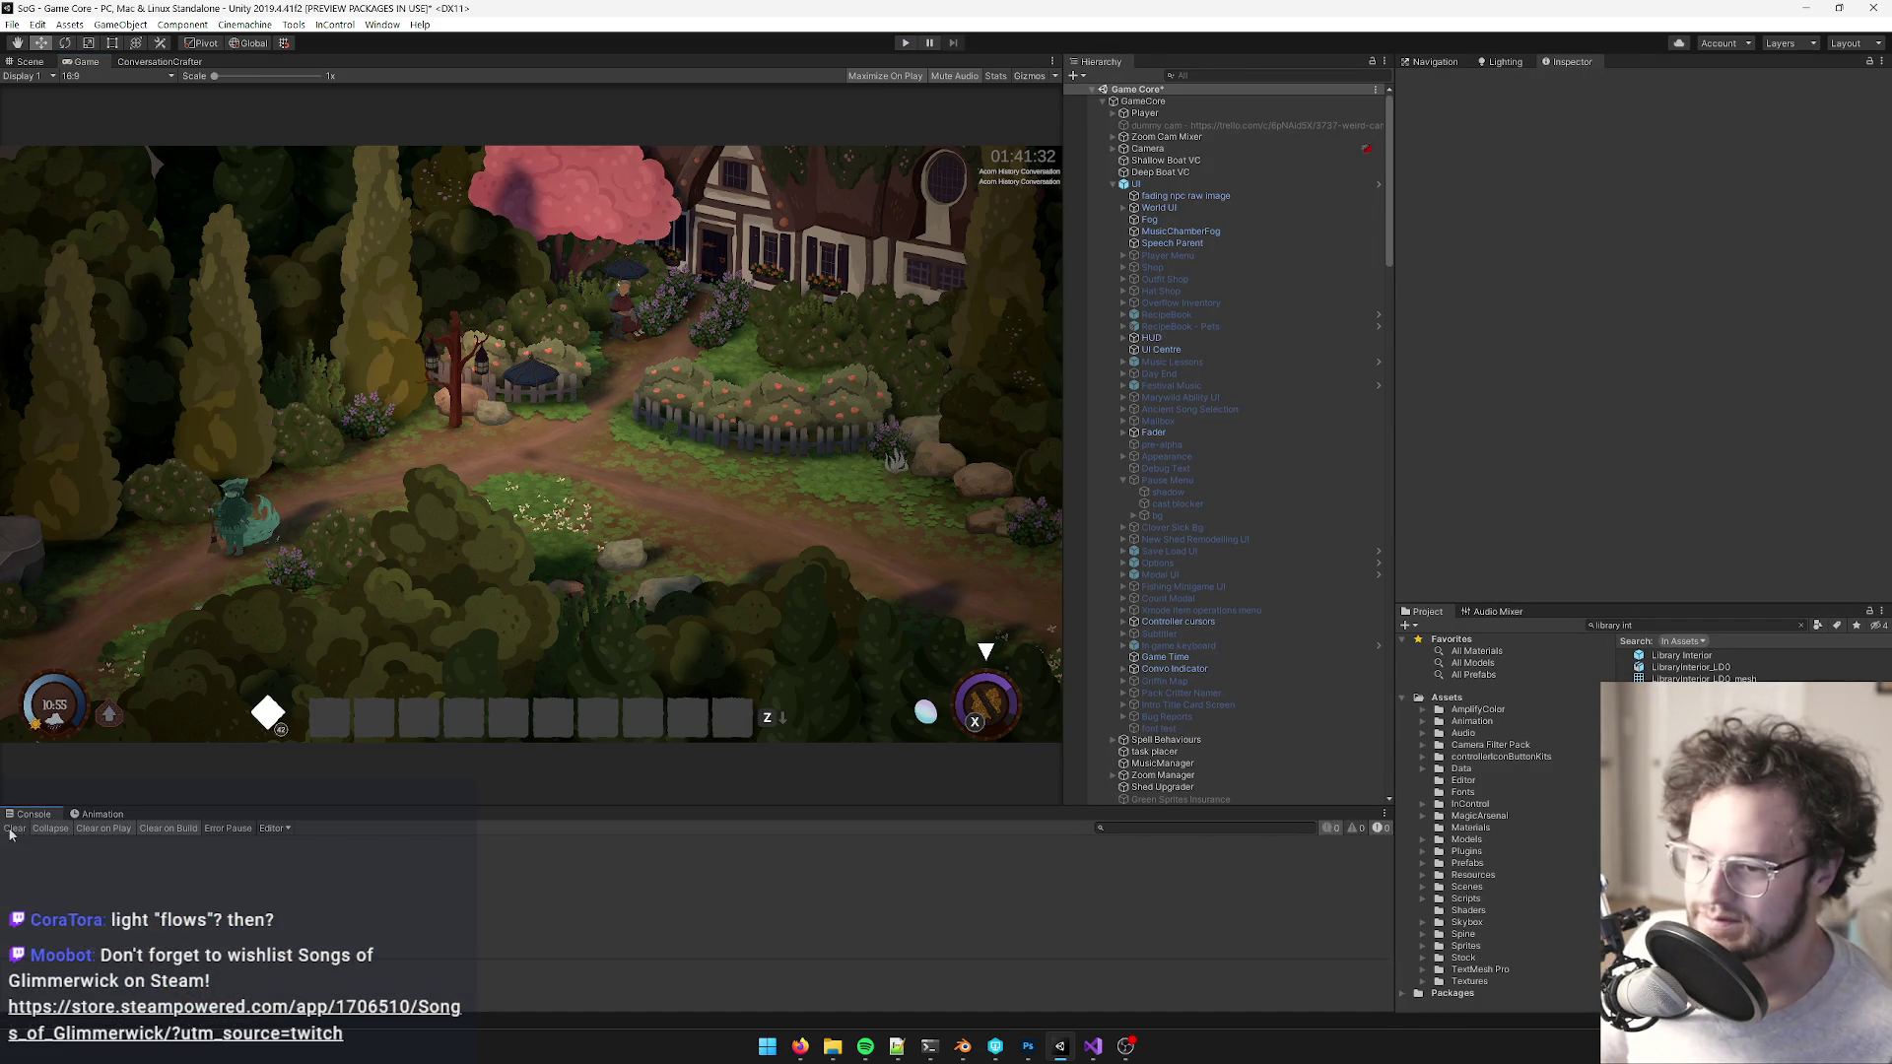
left_click(1660, 670)
left_click(1665, 656)
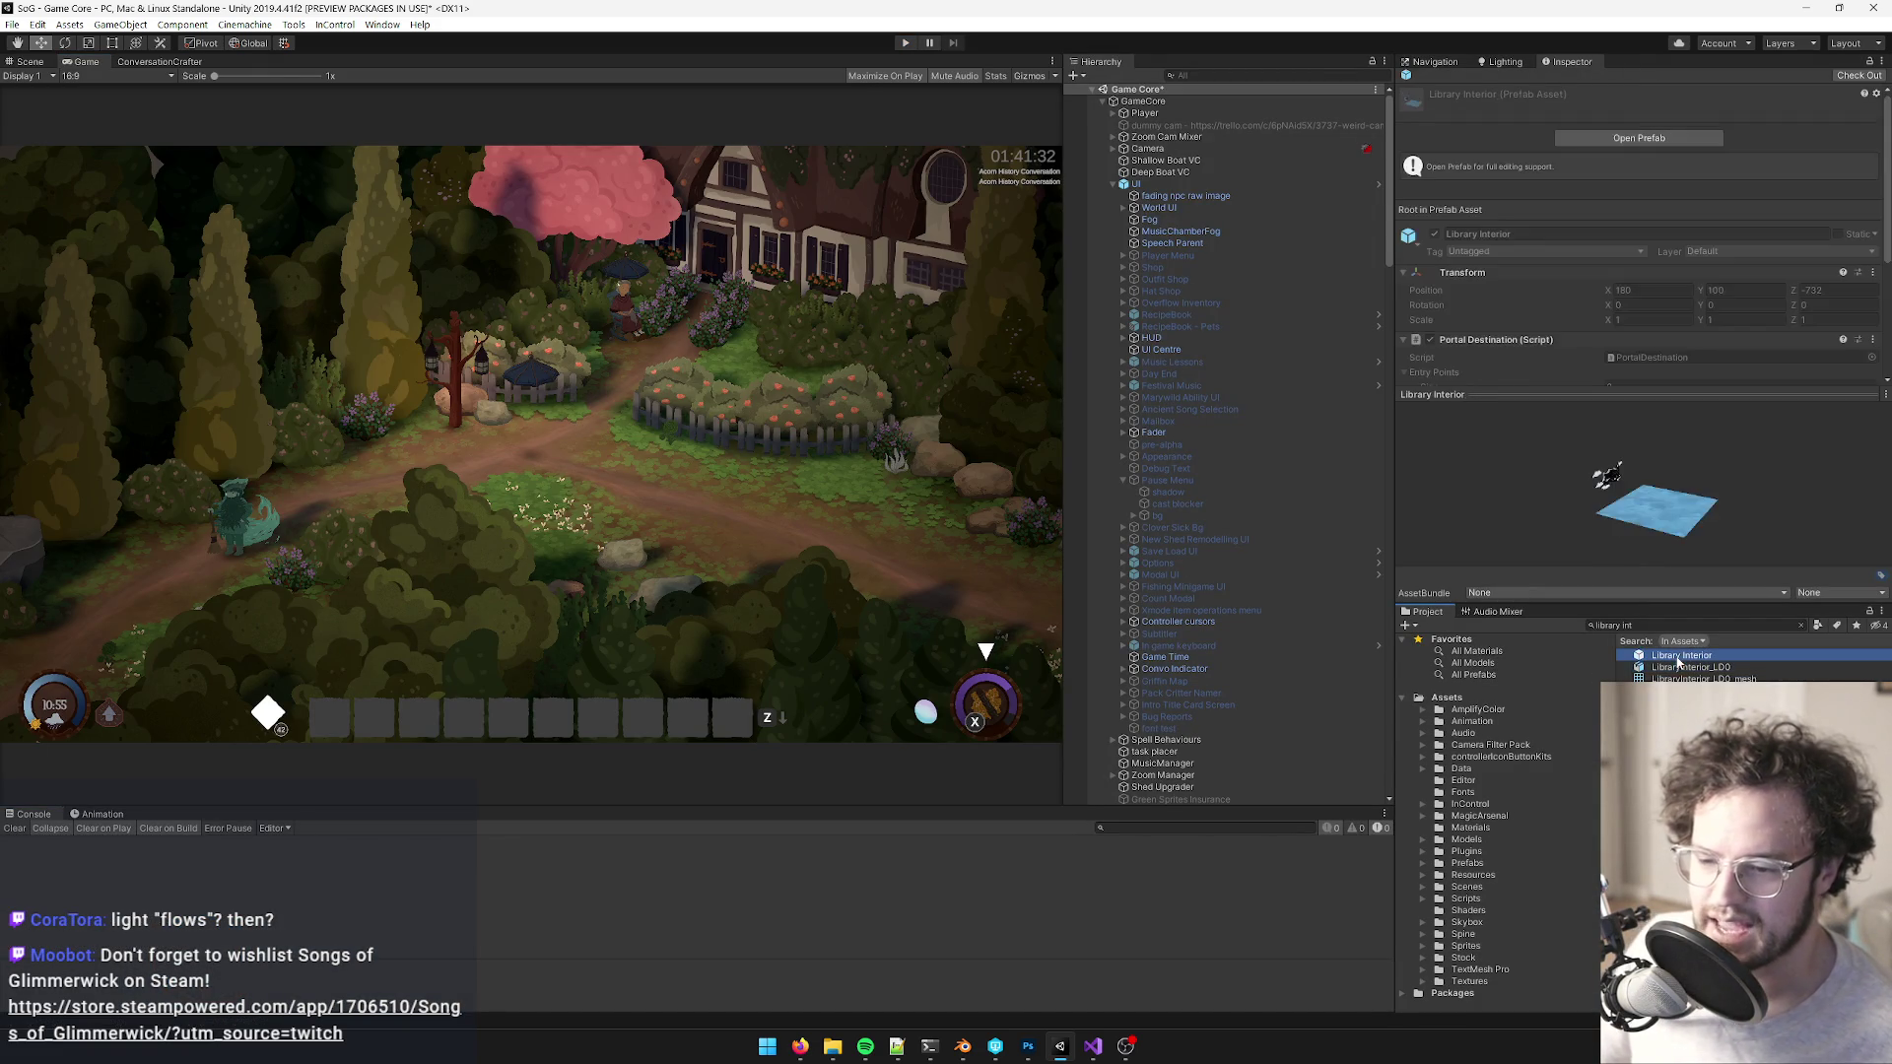
left_click(1666, 626)
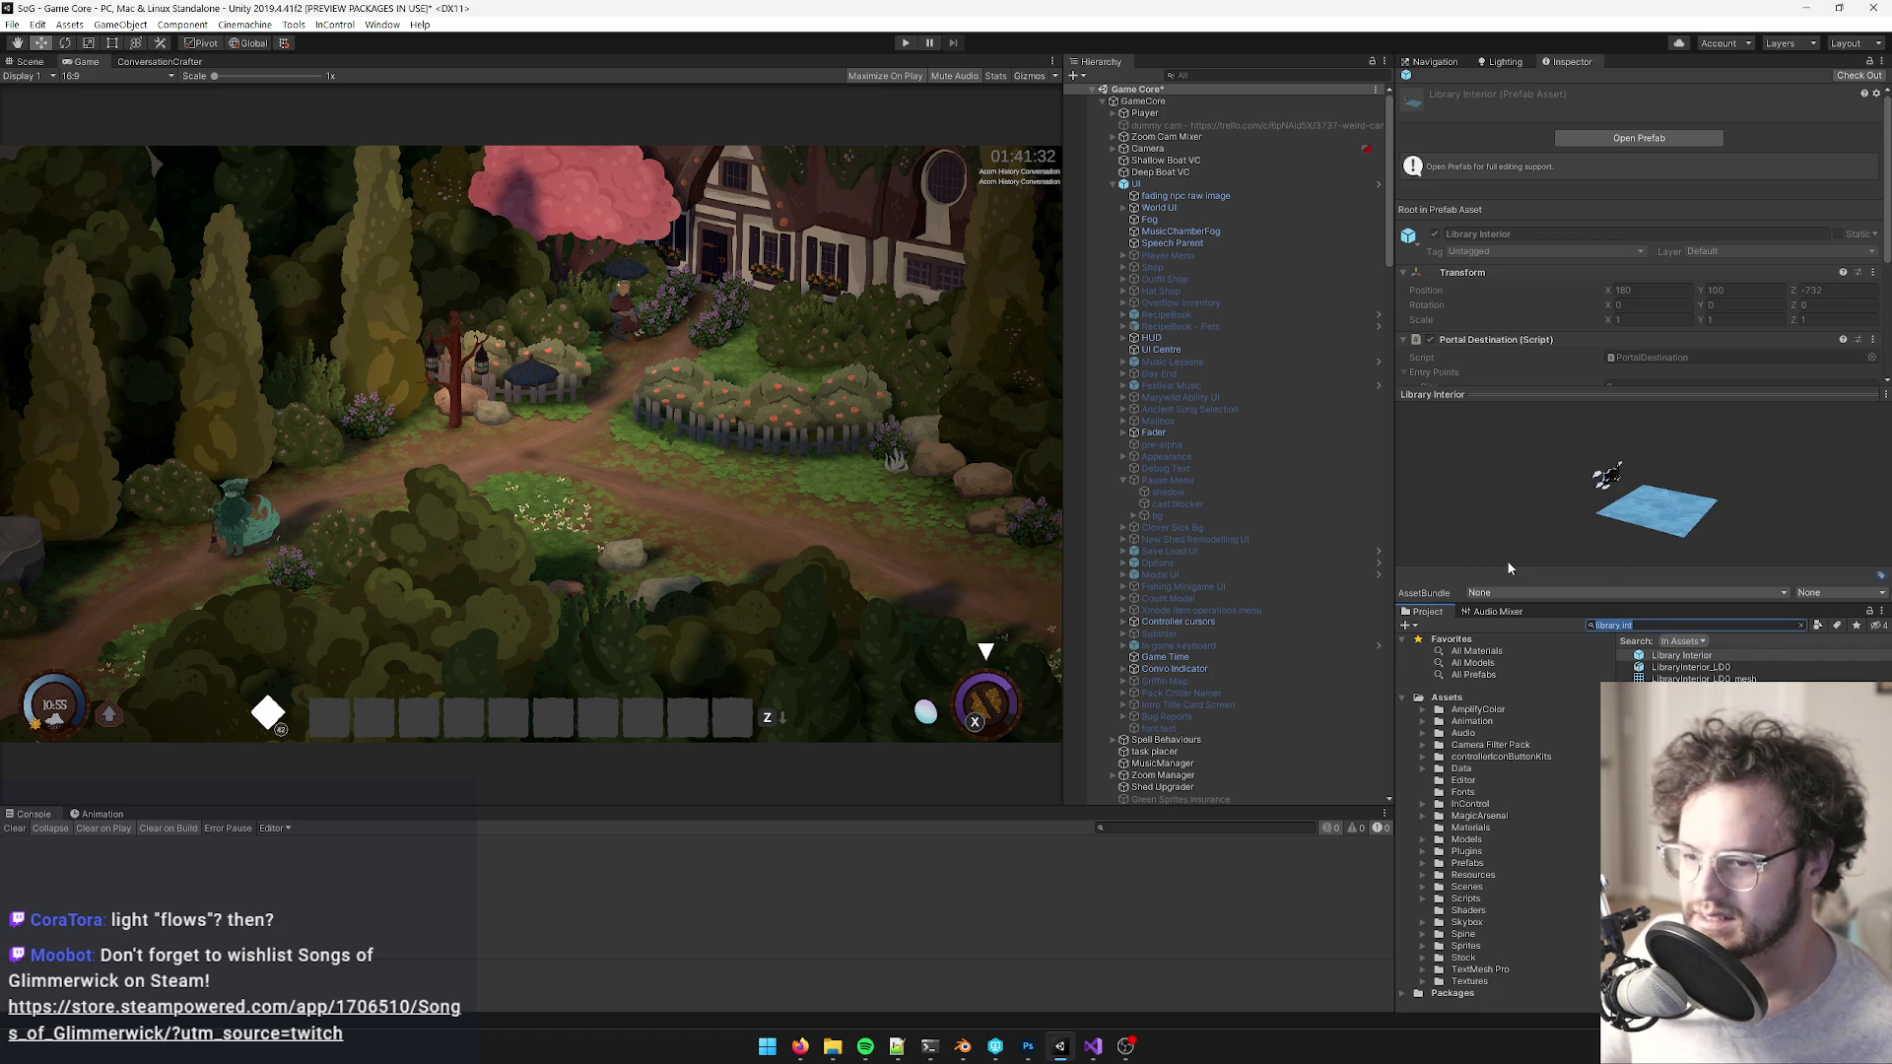
type("reminisc")
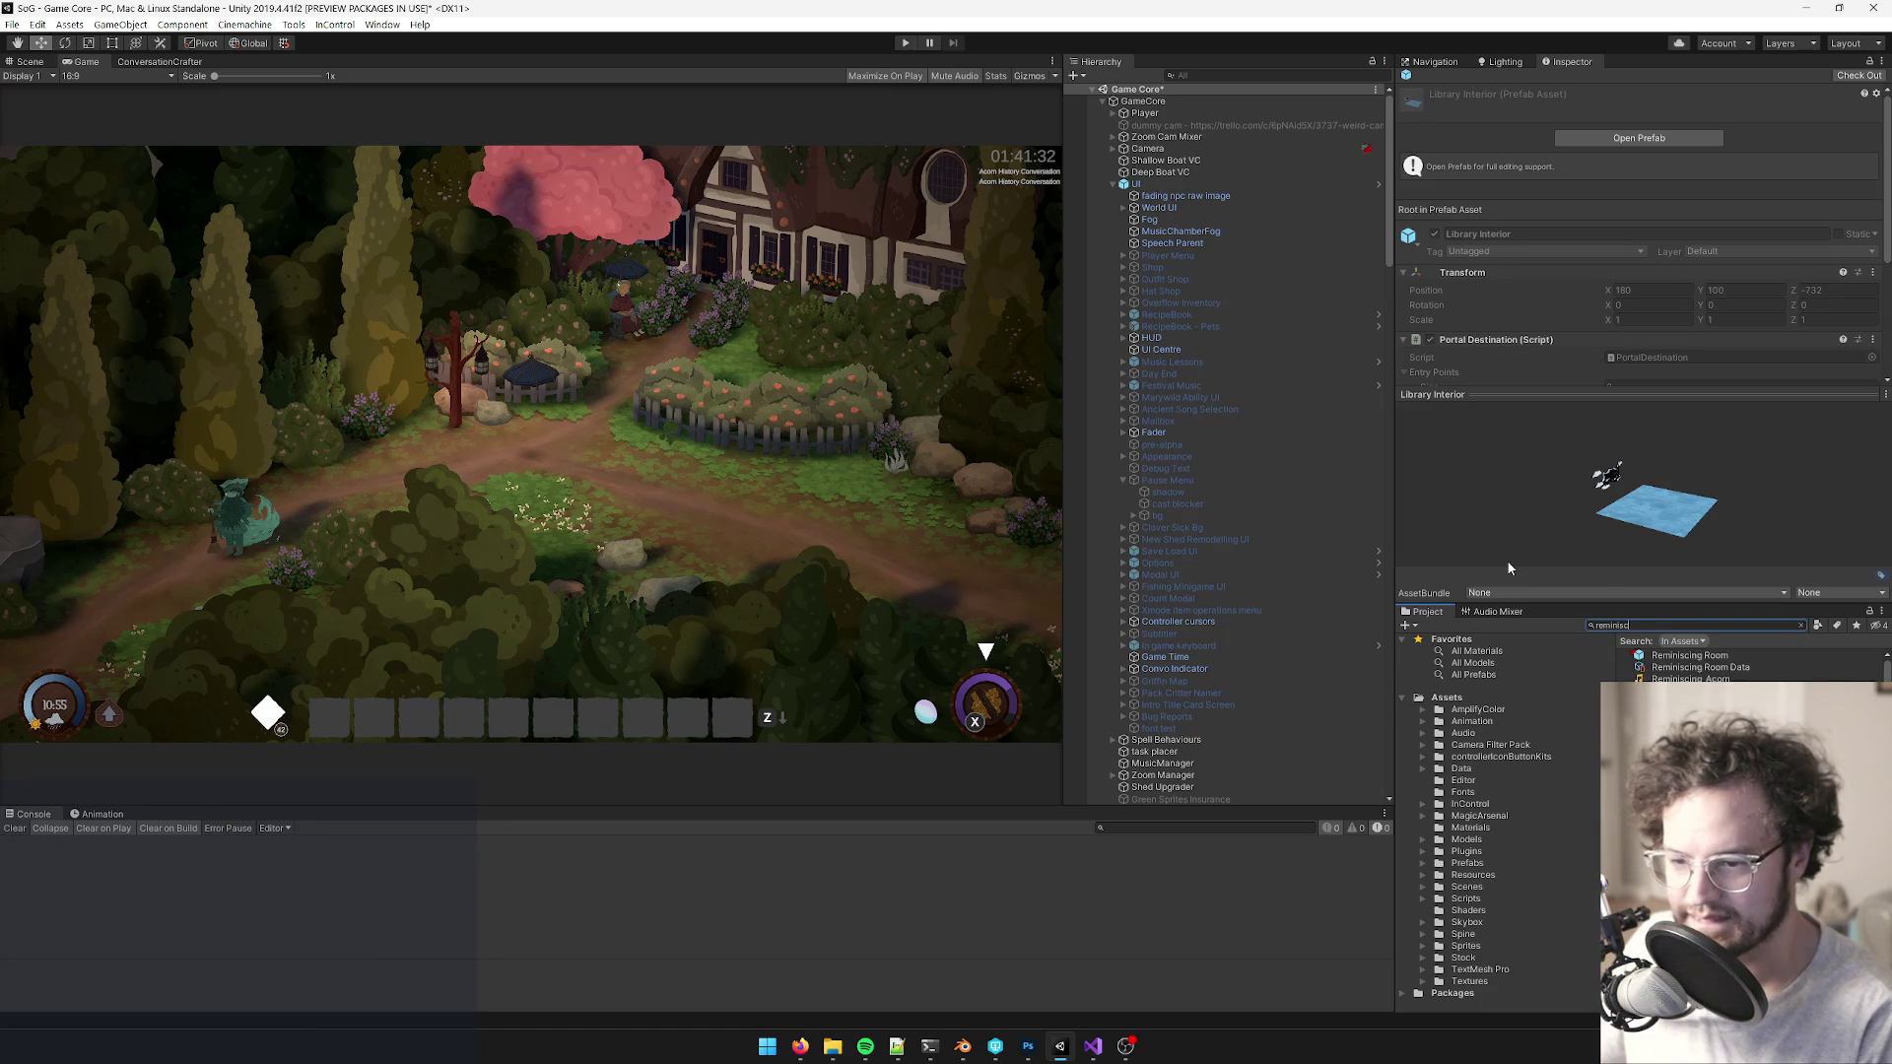
type("i")
left_click(1688, 657)
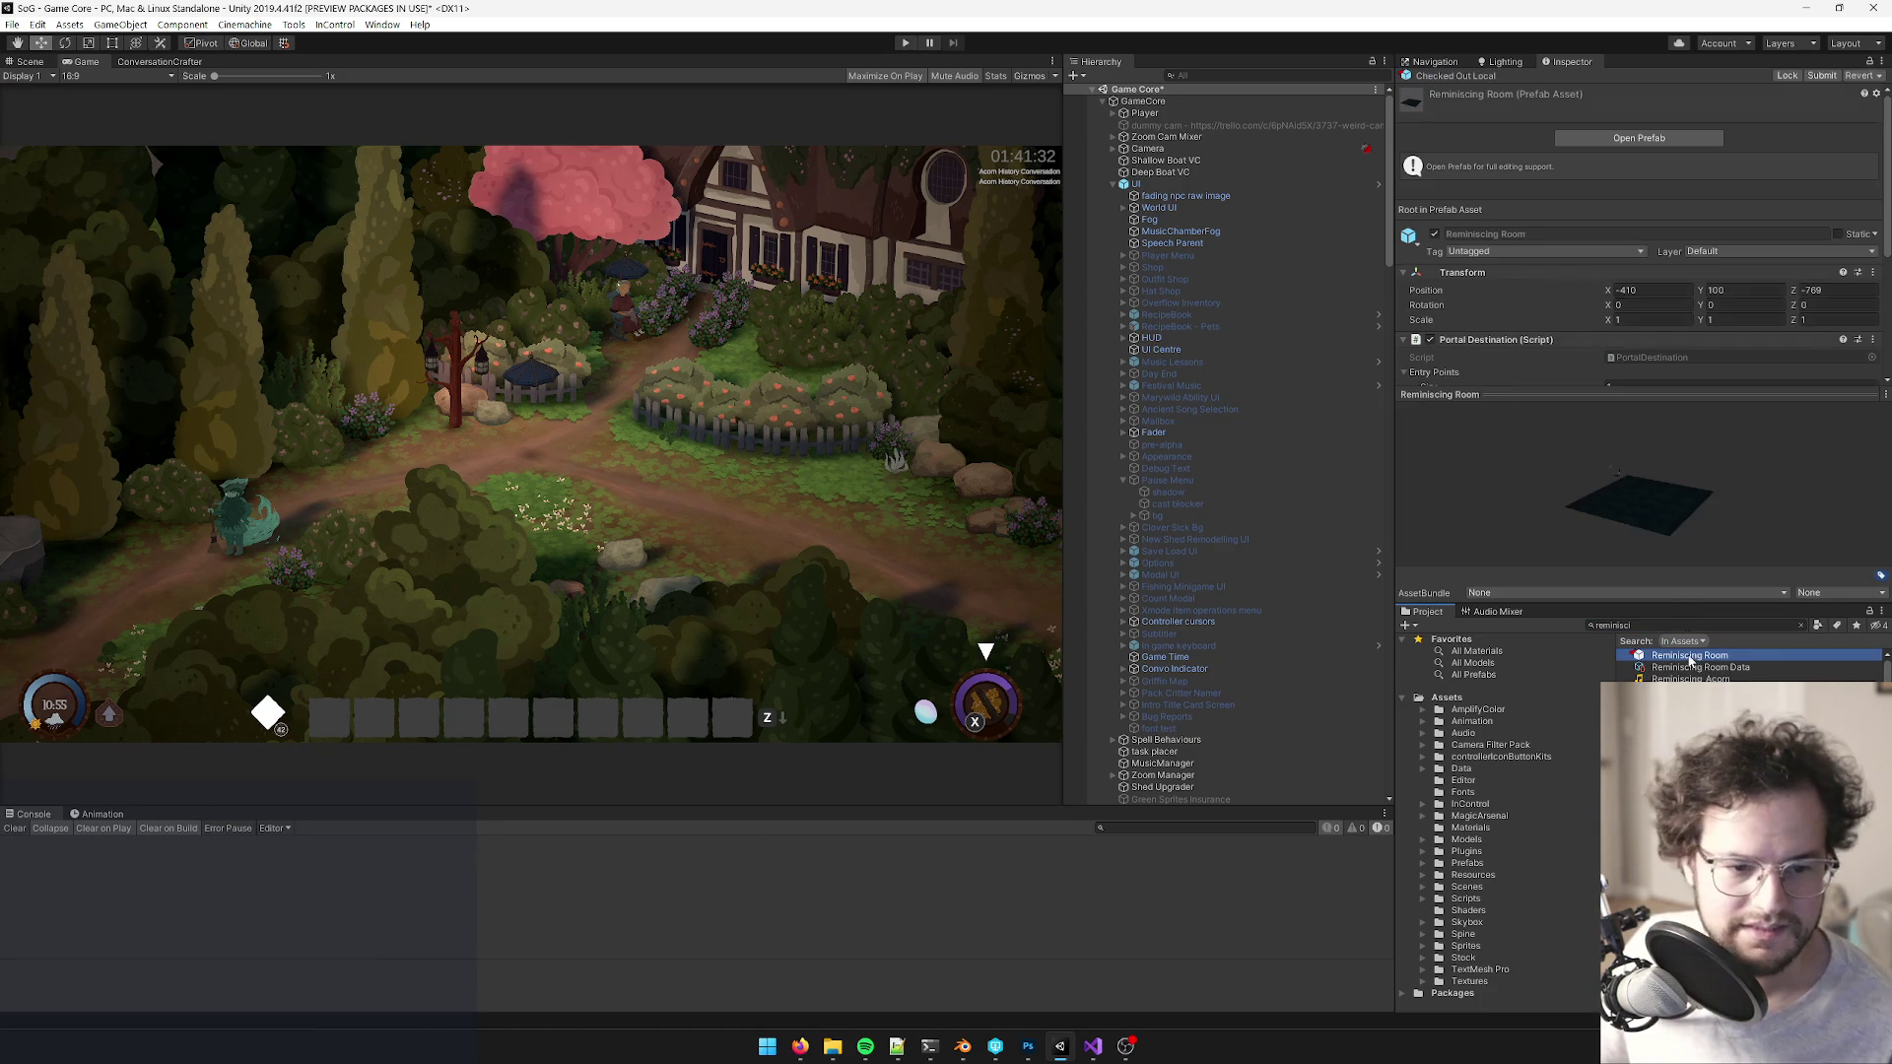
left_click(1639, 138)
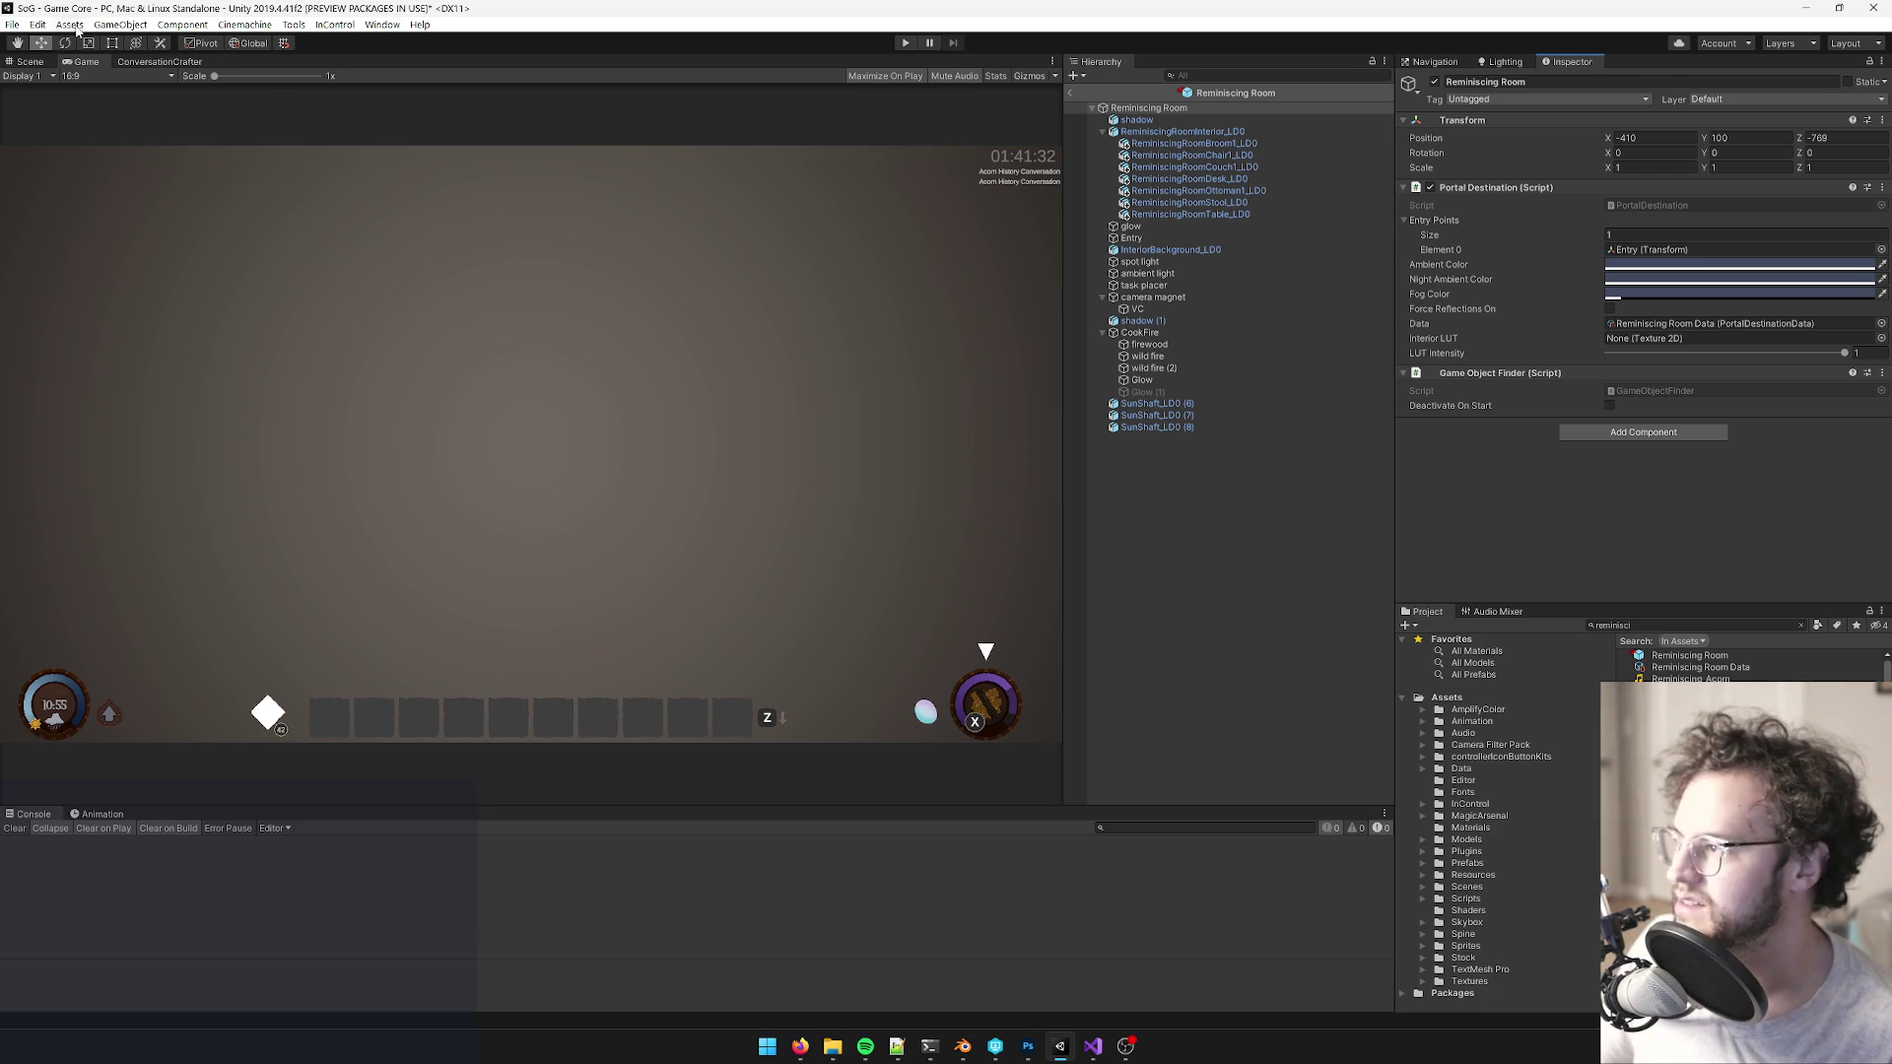
left_click(27, 67)
- Orbit into the room and select ReminiscingRoomInterior_LD0 and its glow object
left_click_drag(503, 394, 647, 367)
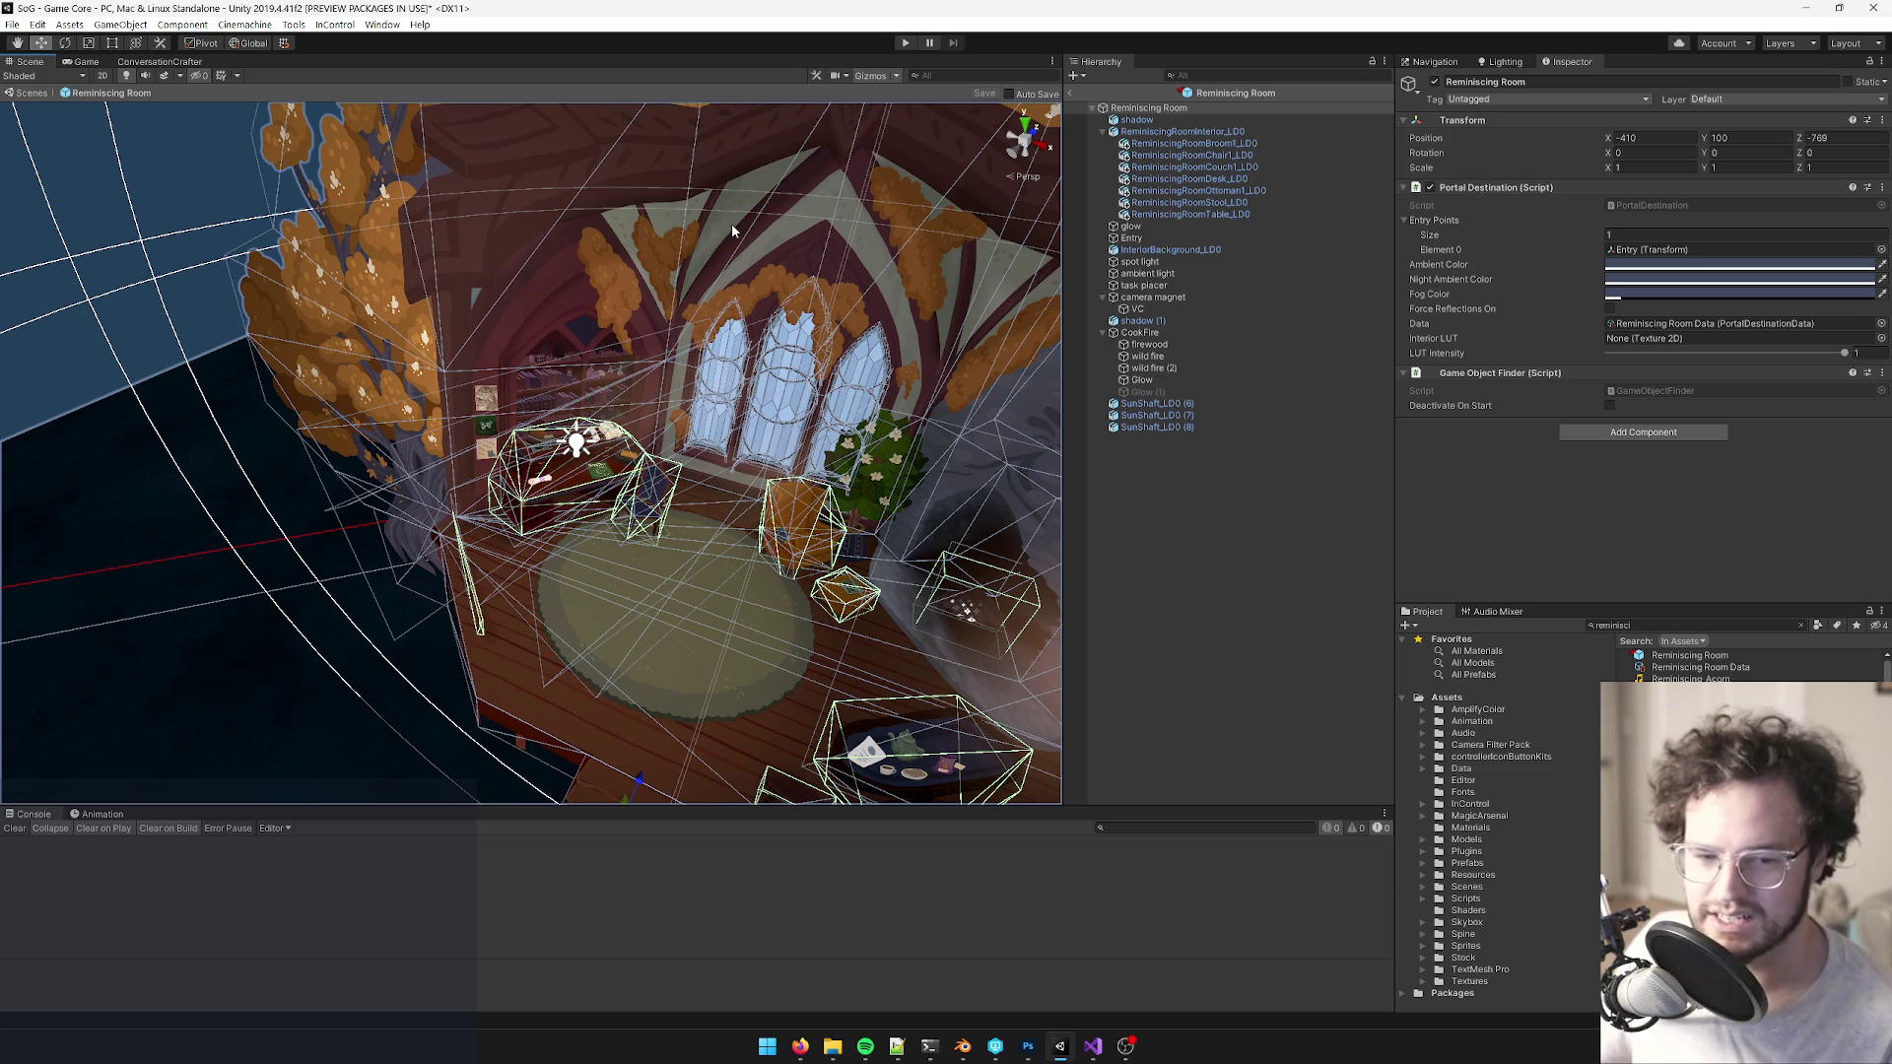
mouse_move(732, 223)
left_mouse_down()
mouse_move(724, 290)
mouse_move(818, 306)
mouse_move(1038, 197)
left_mouse_up()
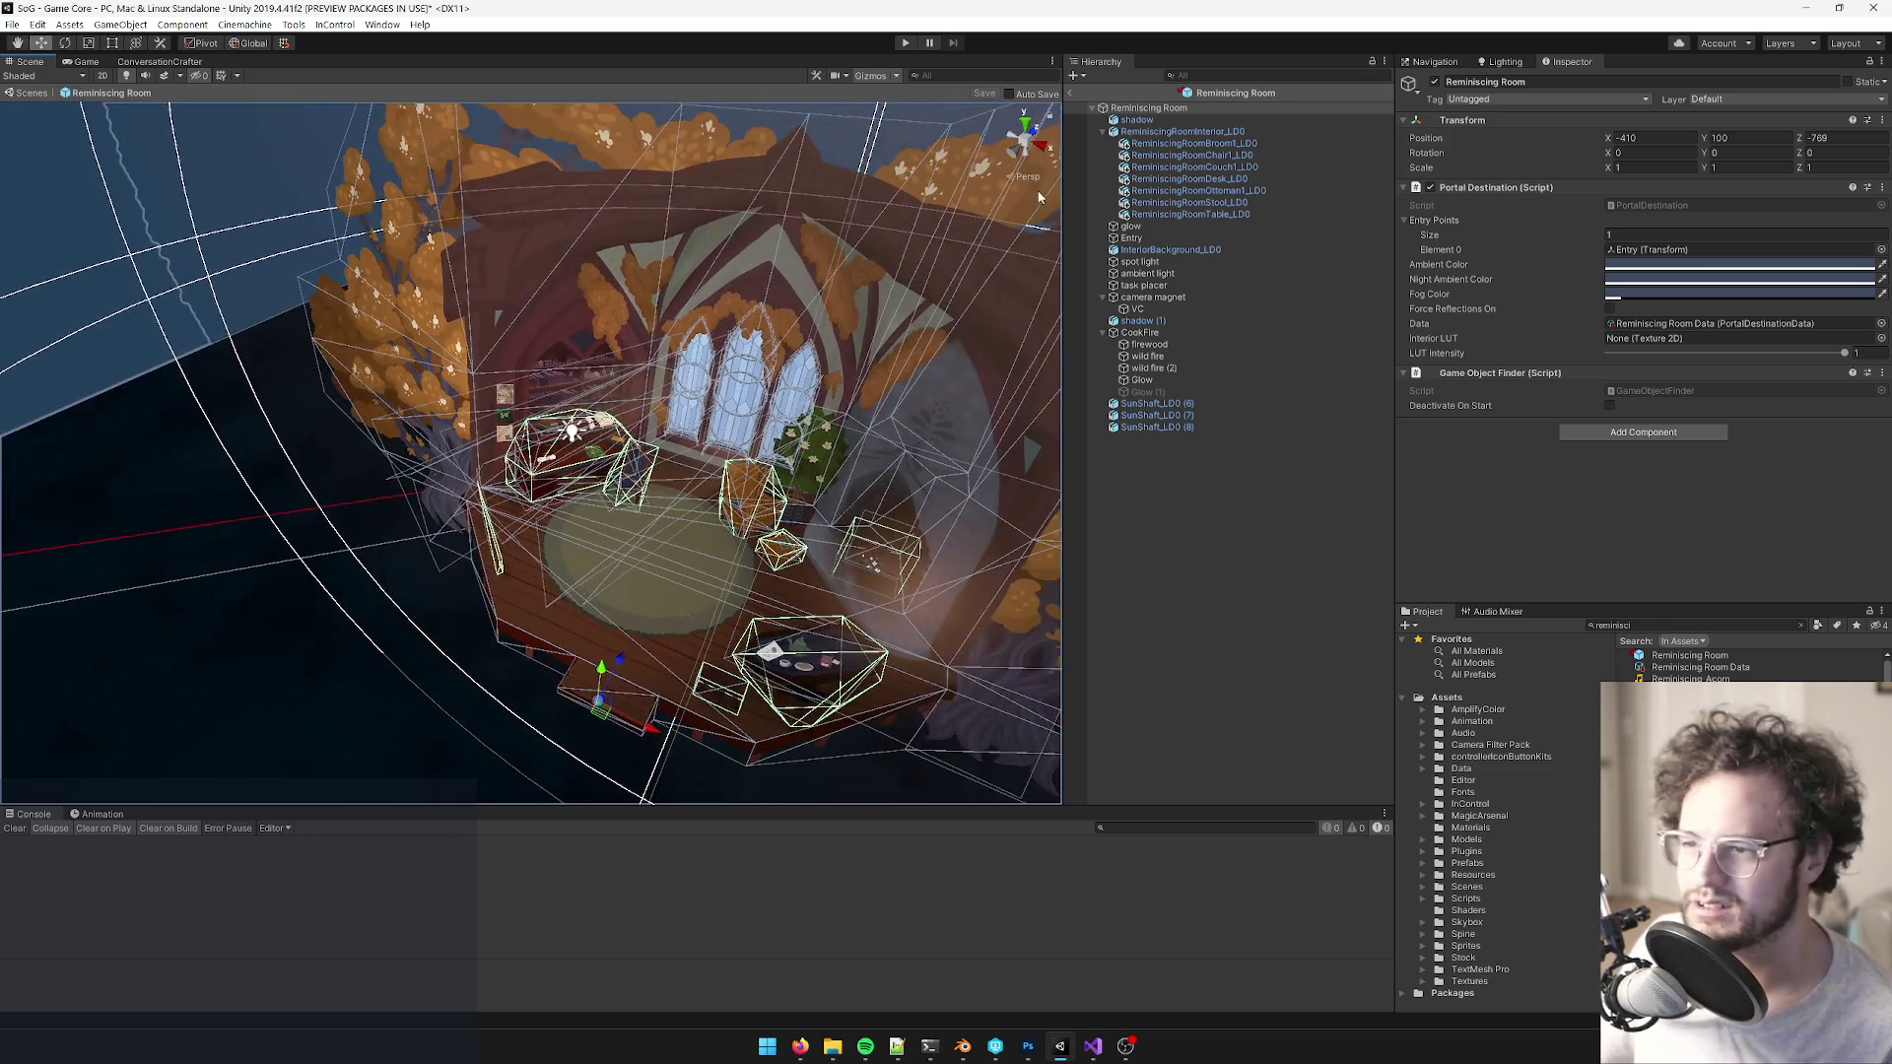
left_click(1161, 133)
left_click(1102, 132)
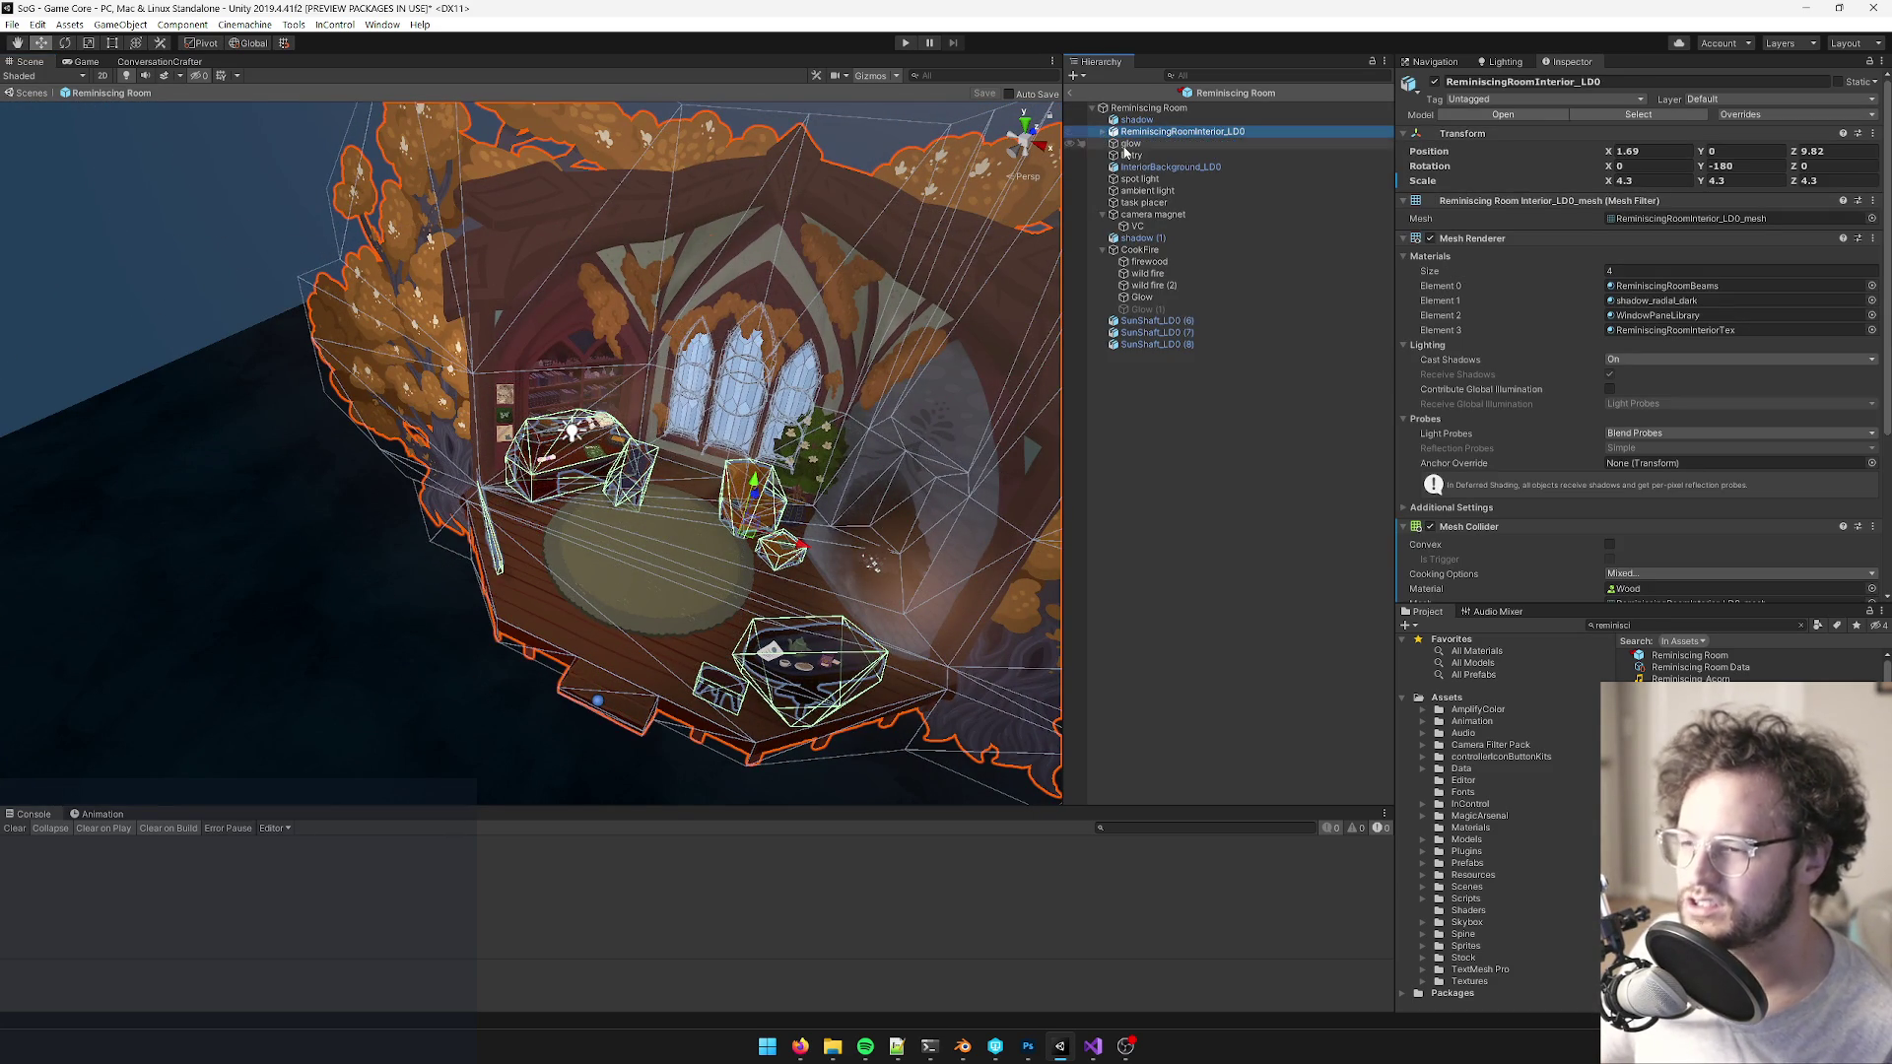
left_click(1128, 143)
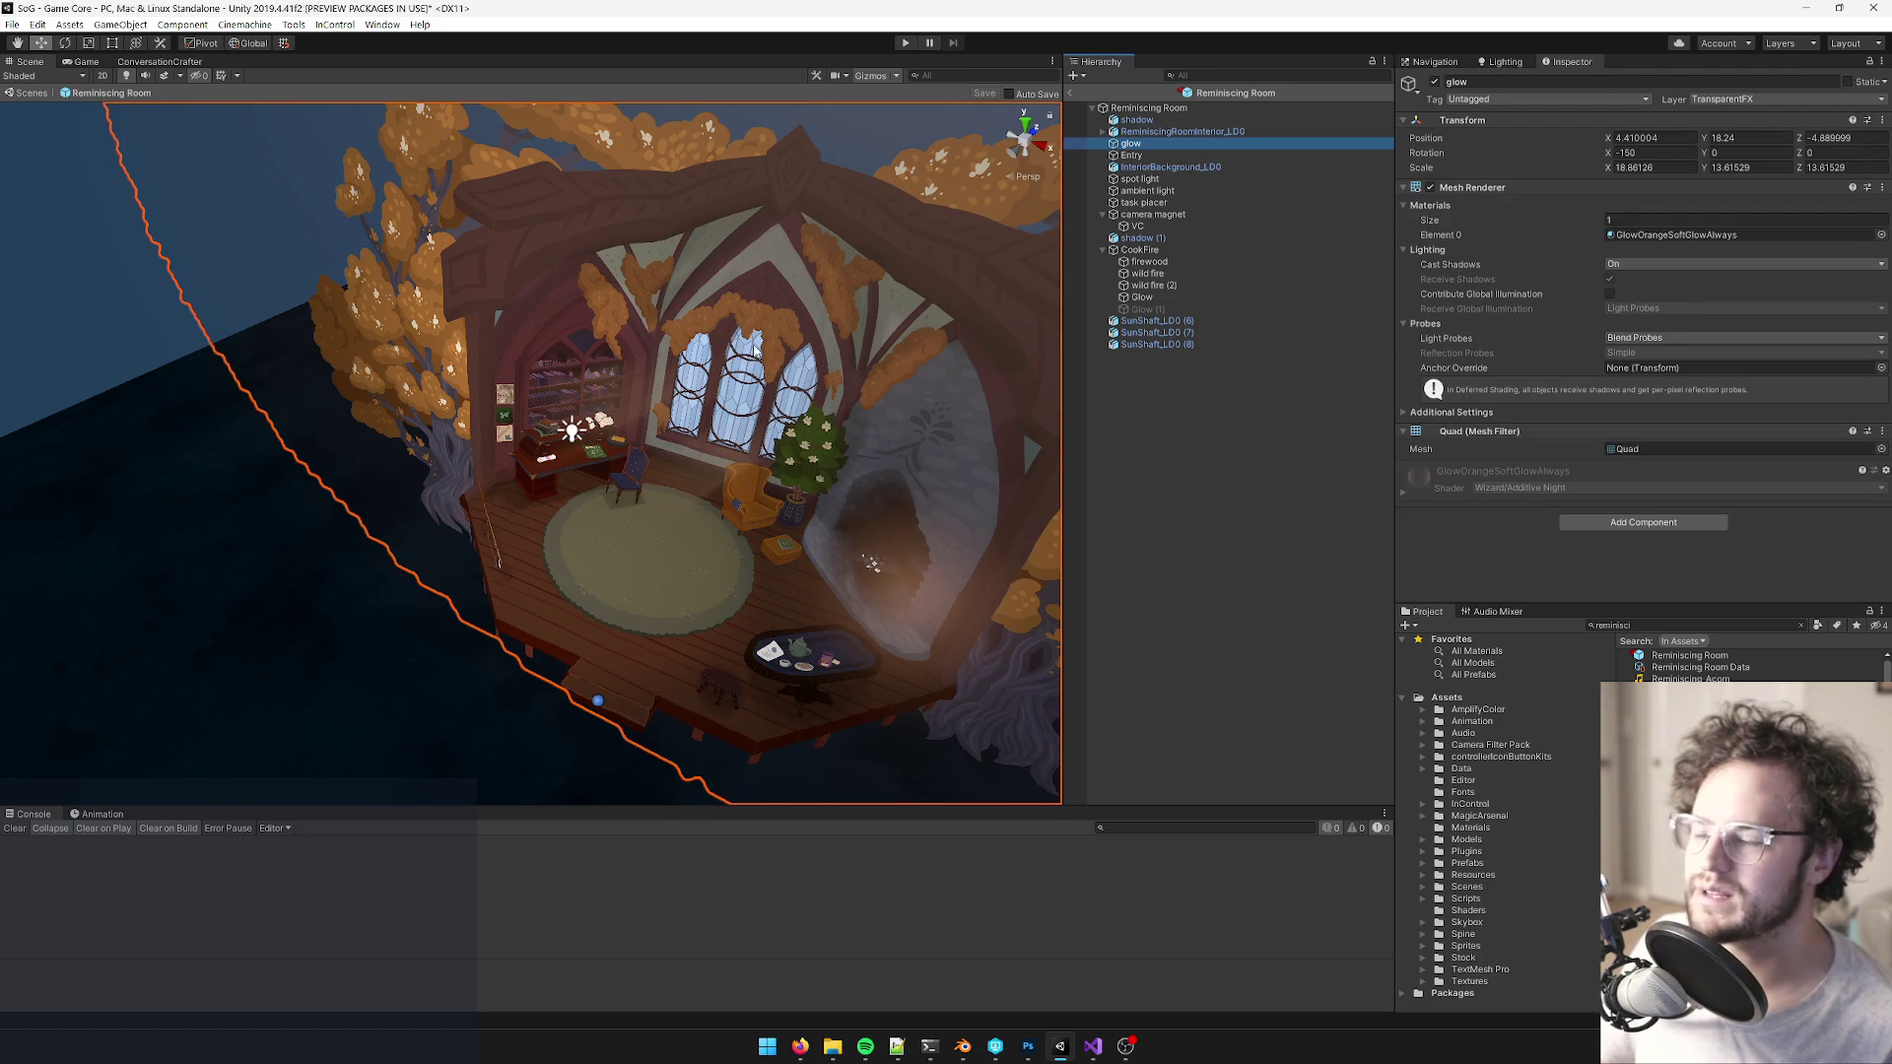
scroll(756, 349, "up", 5)
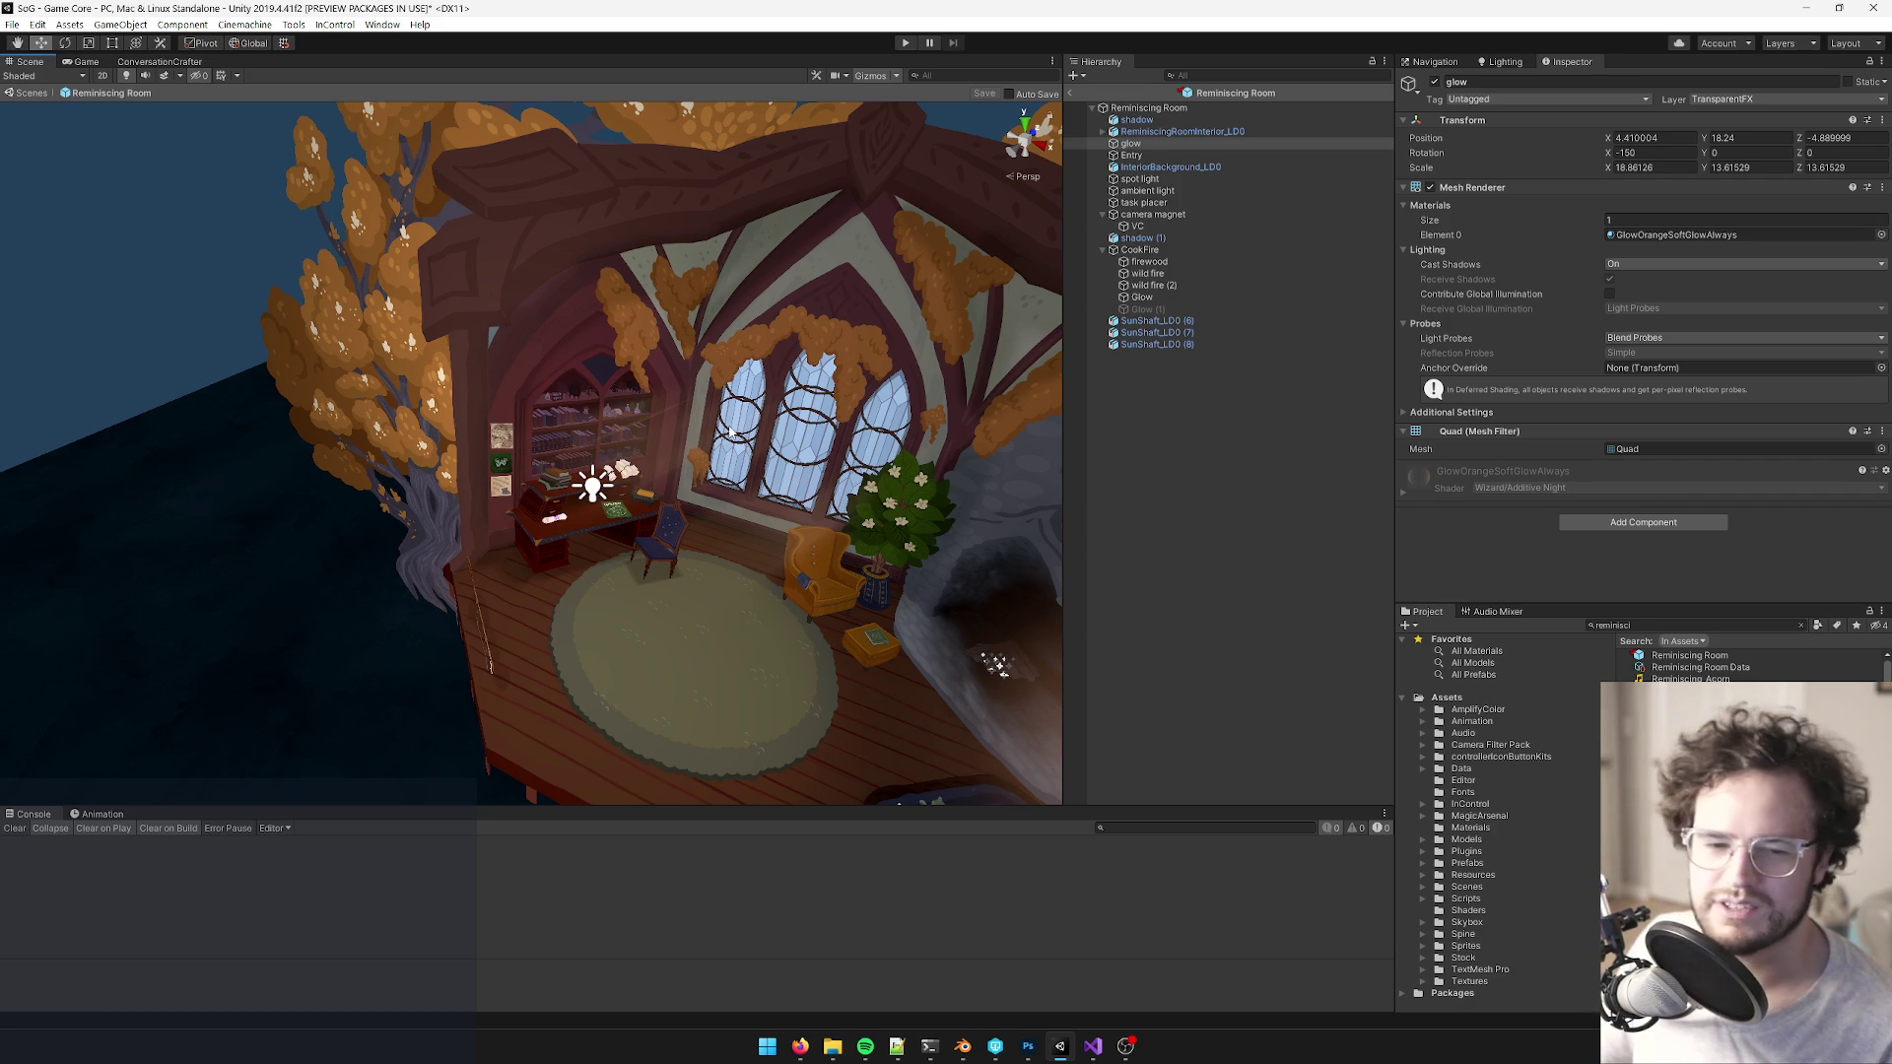
- Reselect the interior model and glow, then select a sun shaft by the windows
left_click(699, 430)
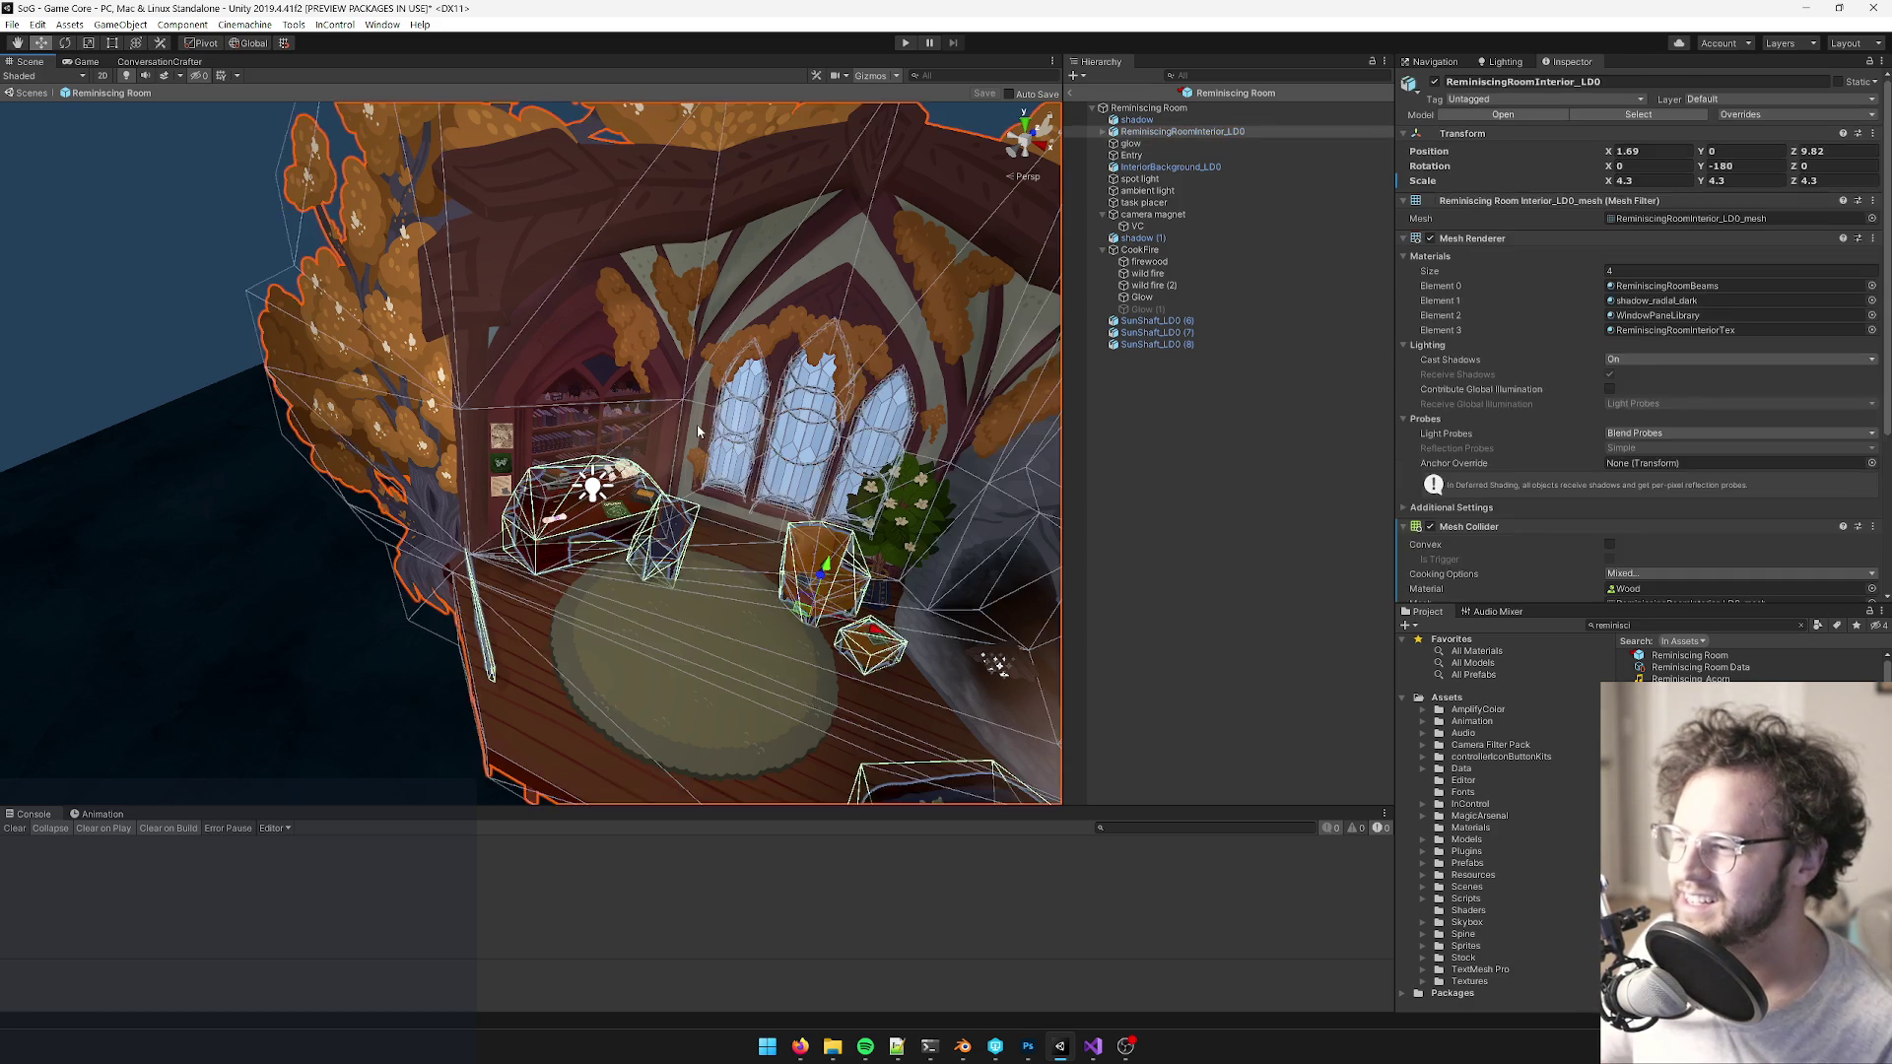
left_click_drag(769, 508, 729, 483)
scroll(605, 459, "up", 4)
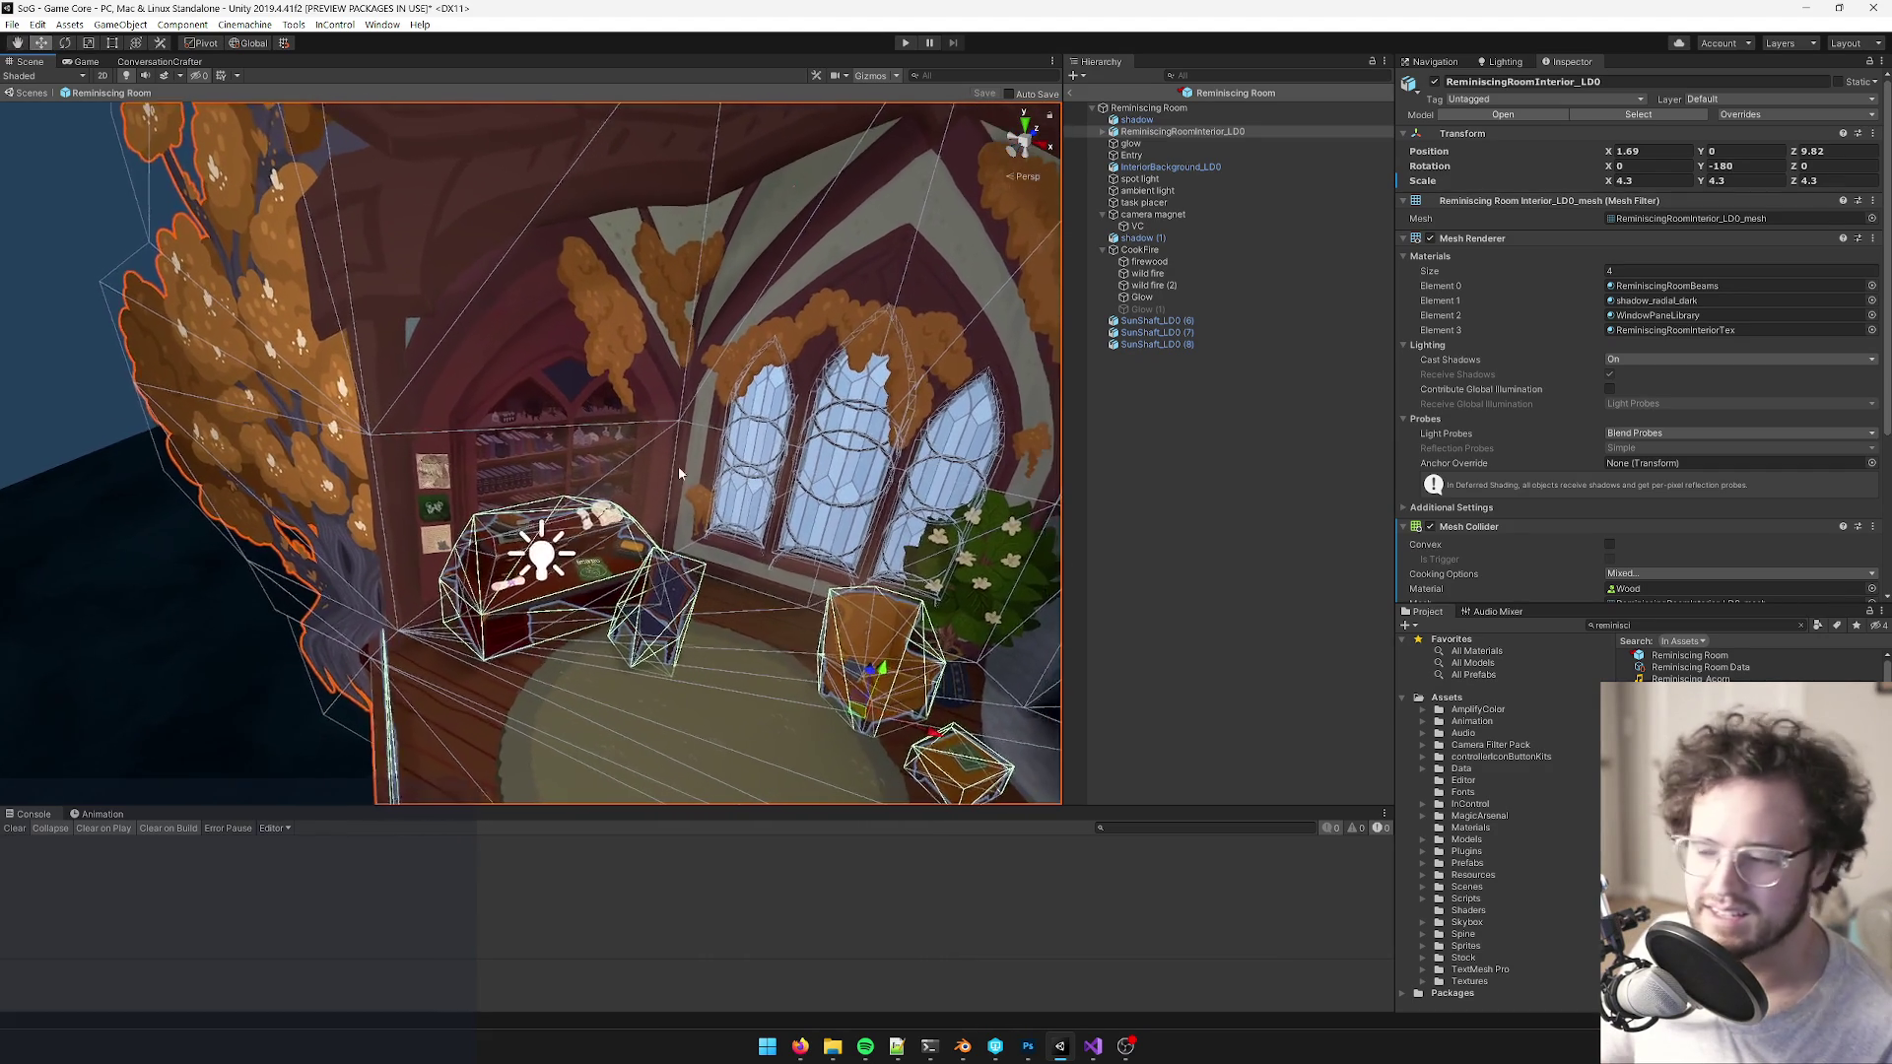
scroll(605, 458, "up", 3)
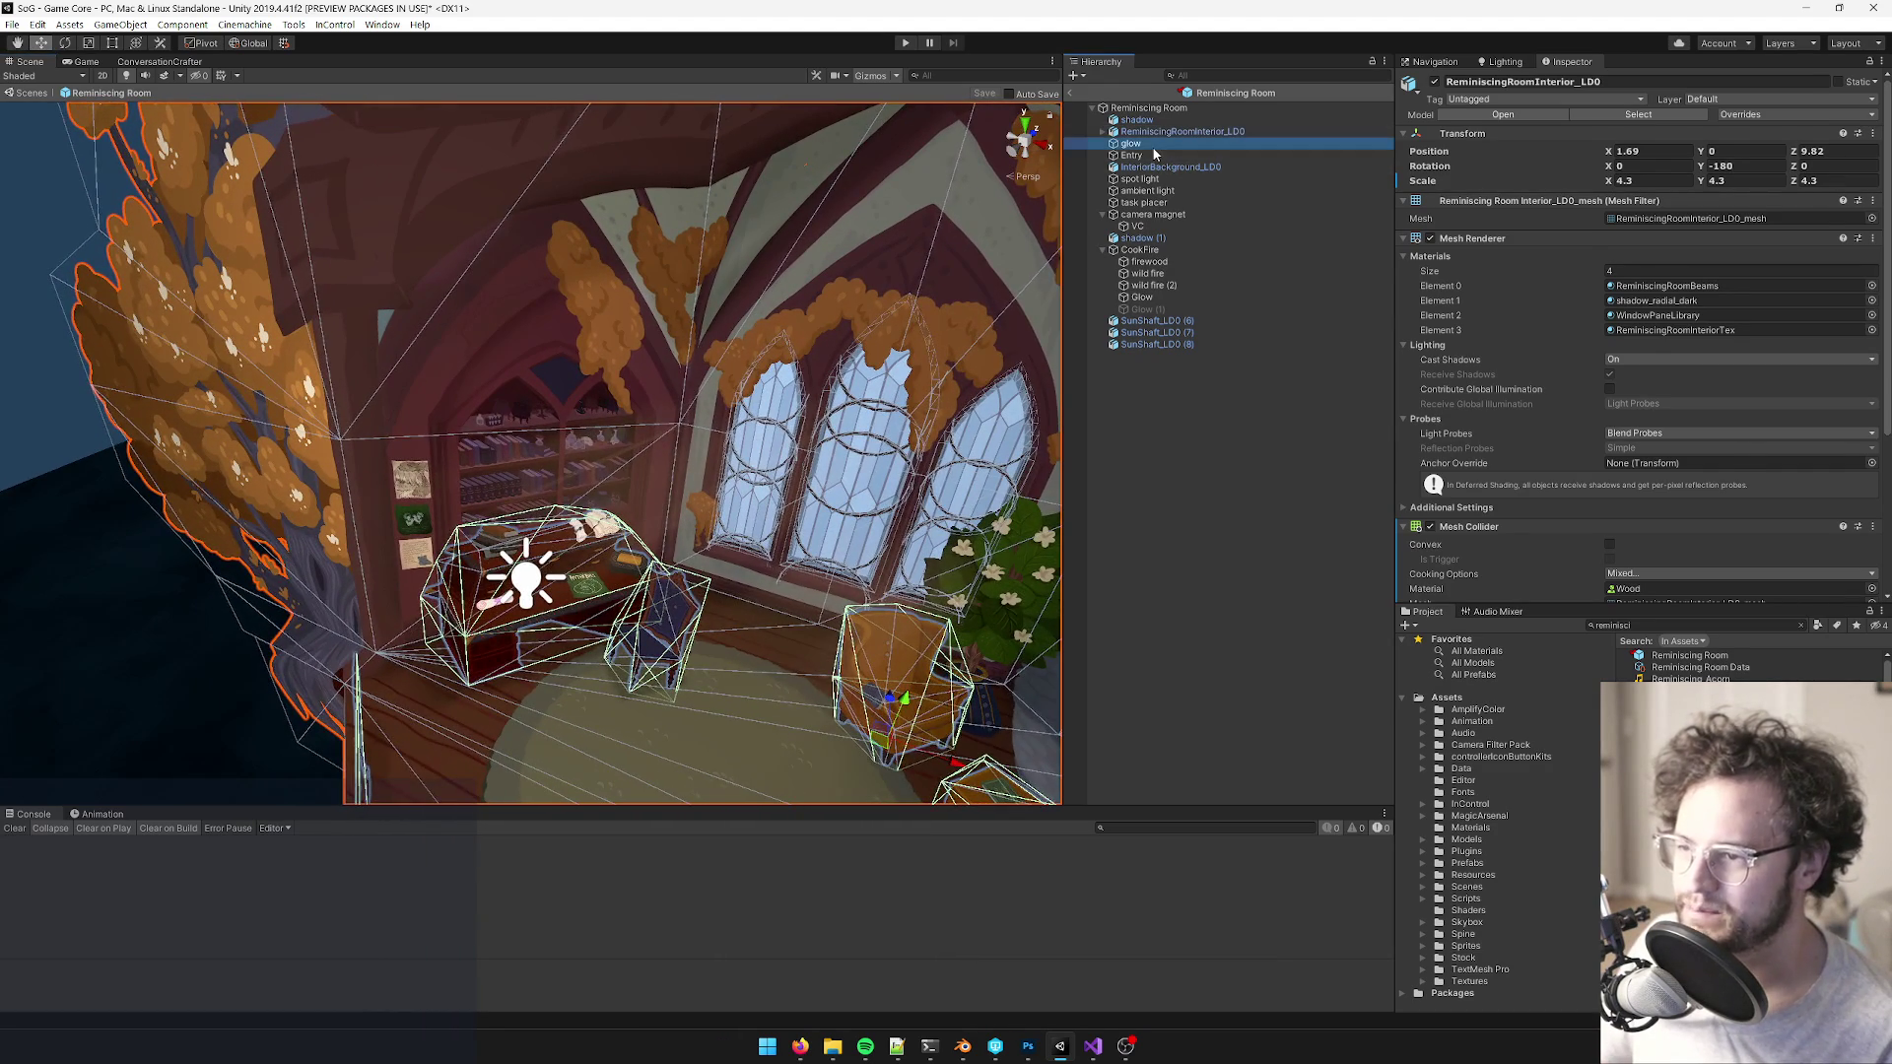
left_click(1151, 143)
scroll(708, 286, "up", 4)
left_click(569, 448)
mouse_move(569, 448)
left_mouse_down()
mouse_move(819, 457)
mouse_move(907, 424)
left_mouse_up()
- Duplicate the SunShaft_LD0 (7) beam and position the copy at a room window
left_click(1160, 344)
left_click(1158, 332)
mouse_move(749, 438)
left_mouse_down()
mouse_move(675, 432)
mouse_move(662, 285)
mouse_move(705, 329)
left_mouse_up()
key("ctrl+d")
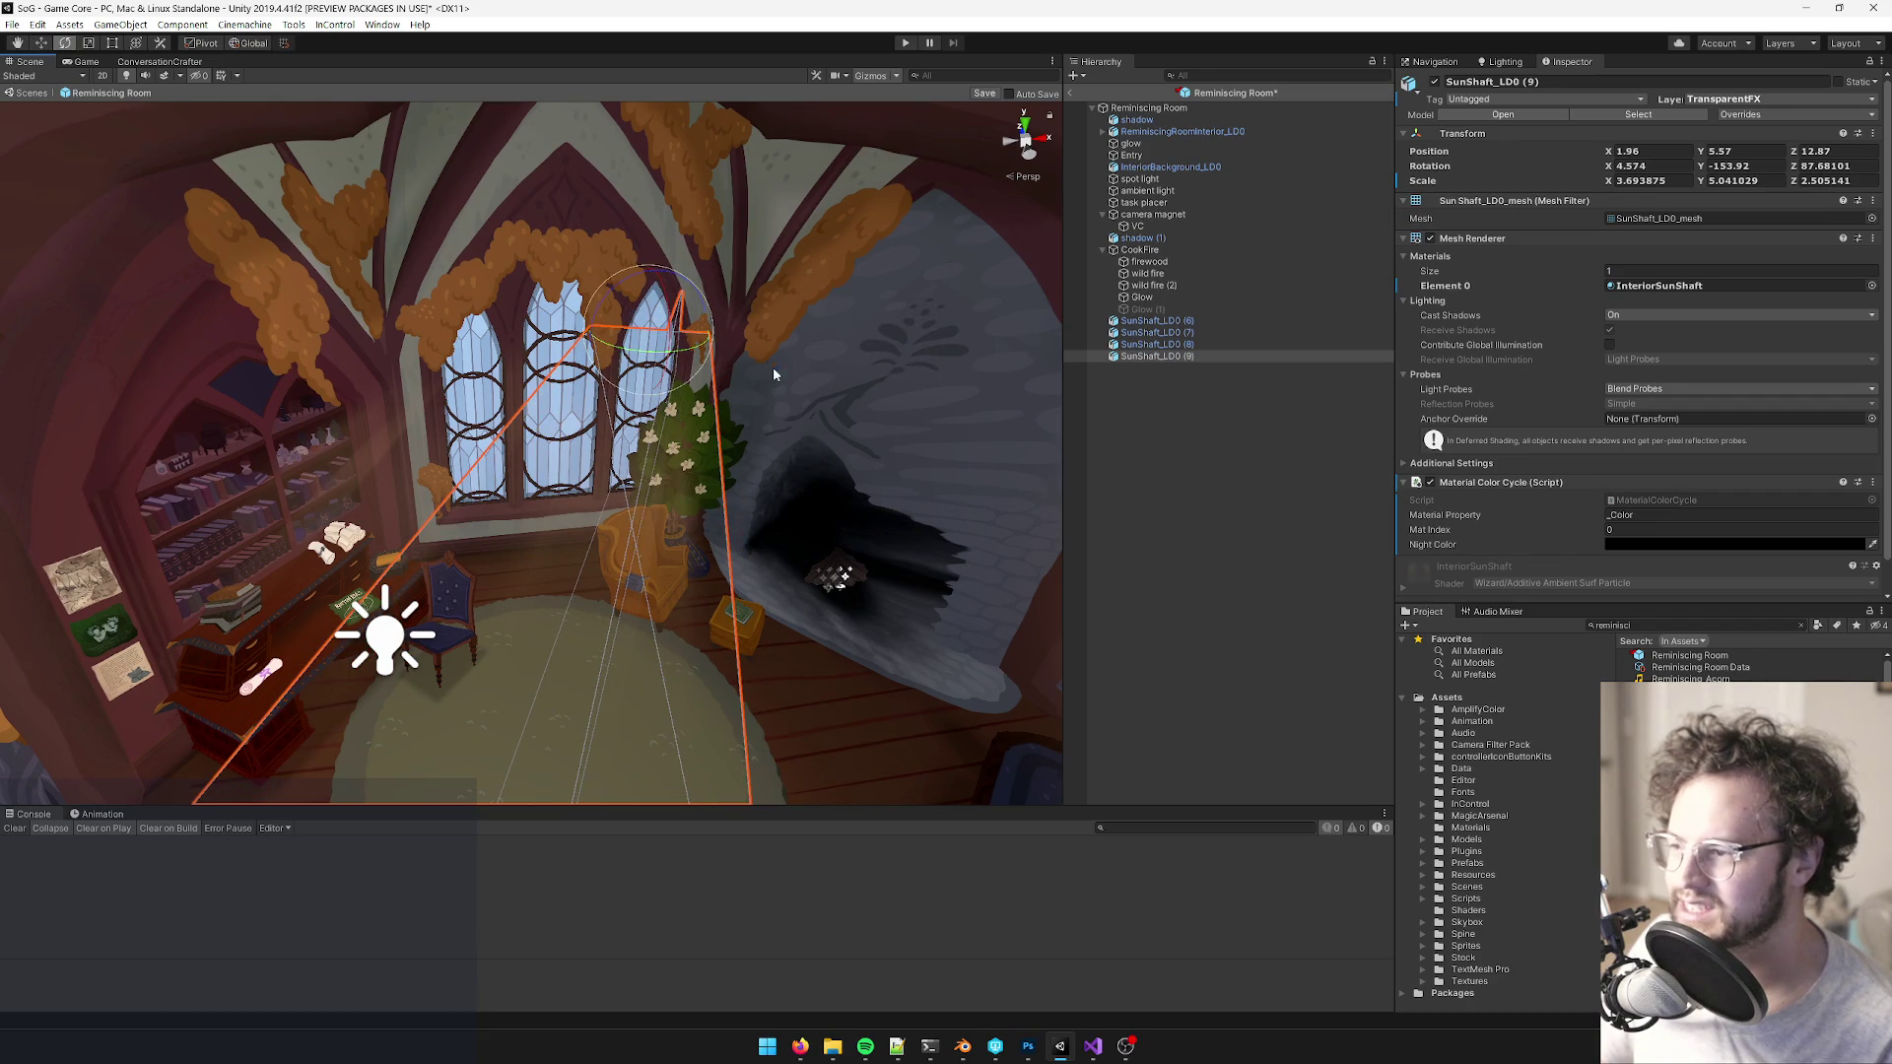
scroll(772, 367, "up", 3)
scroll(303, 79, "up", 2)
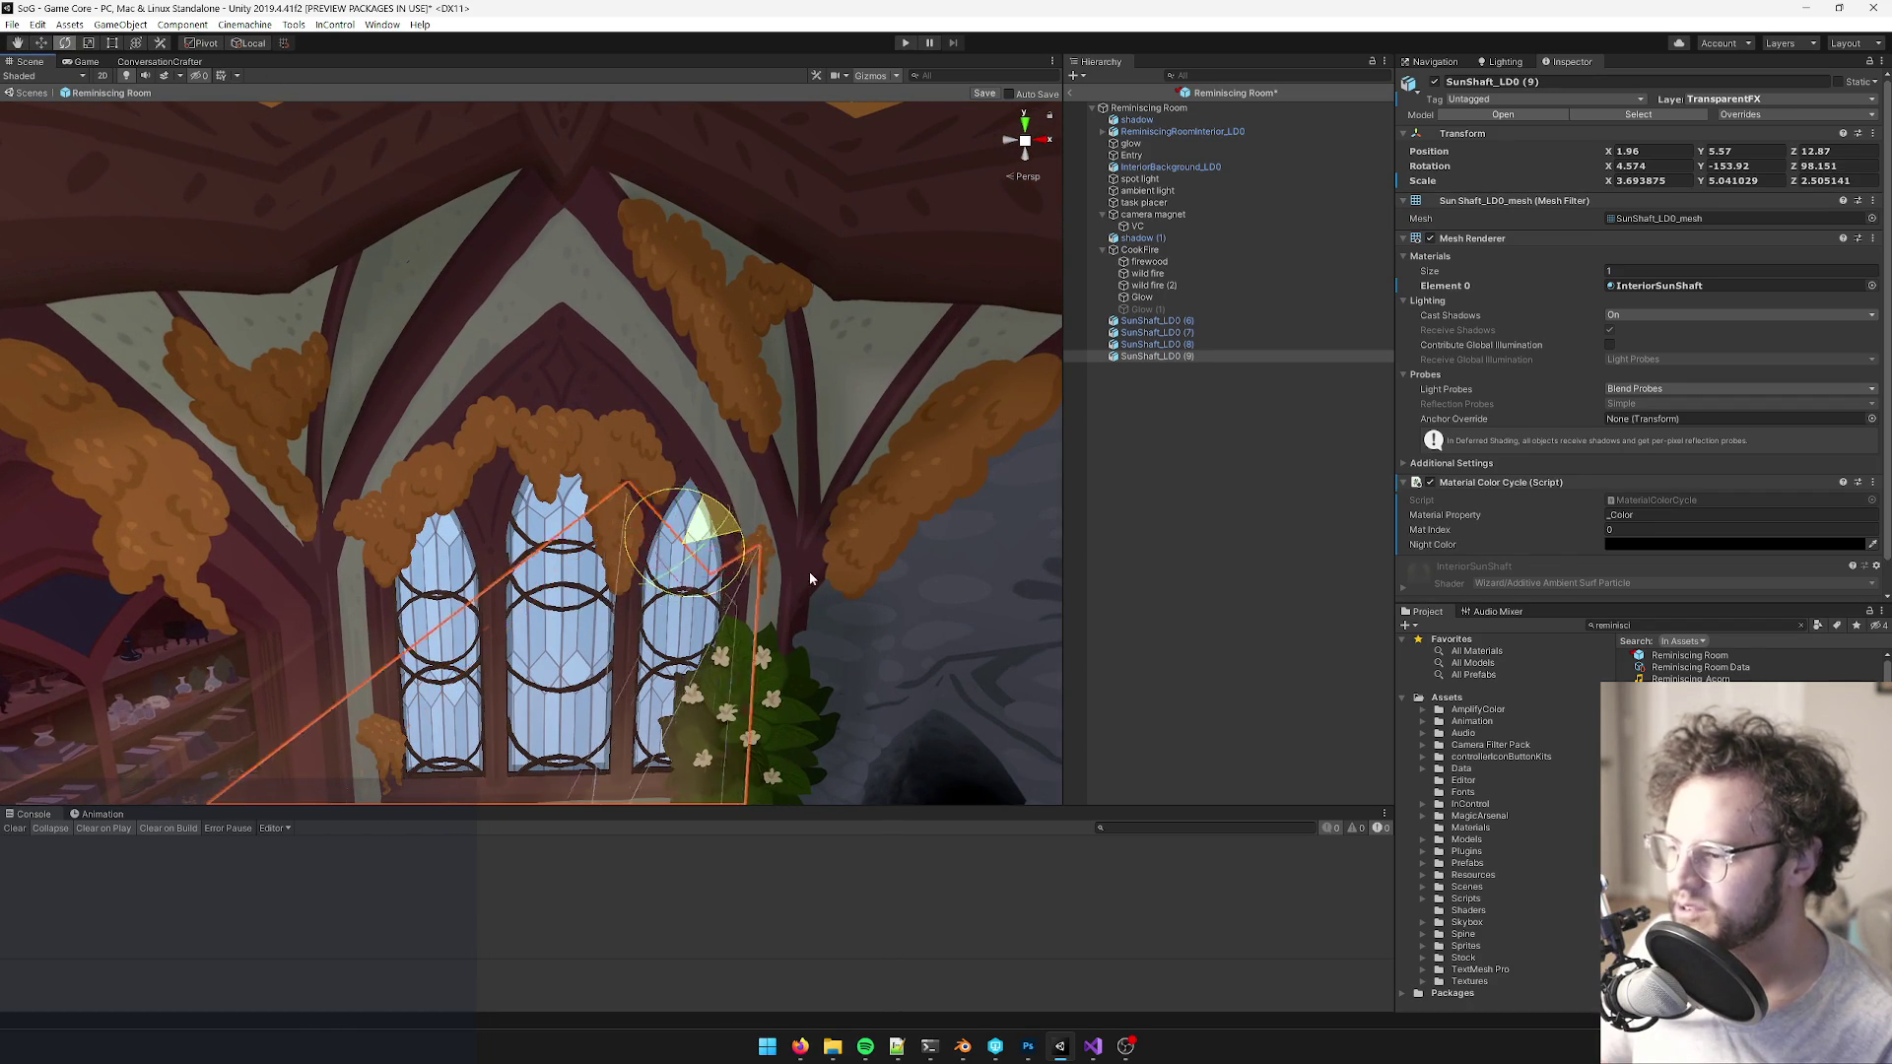
mouse_move(859, 639)
left_mouse_down()
mouse_move(857, 676)
mouse_move(578, 604)
mouse_move(658, 670)
mouse_move(694, 569)
mouse_move(871, 473)
mouse_move(826, 473)
left_mouse_up()
key("w")
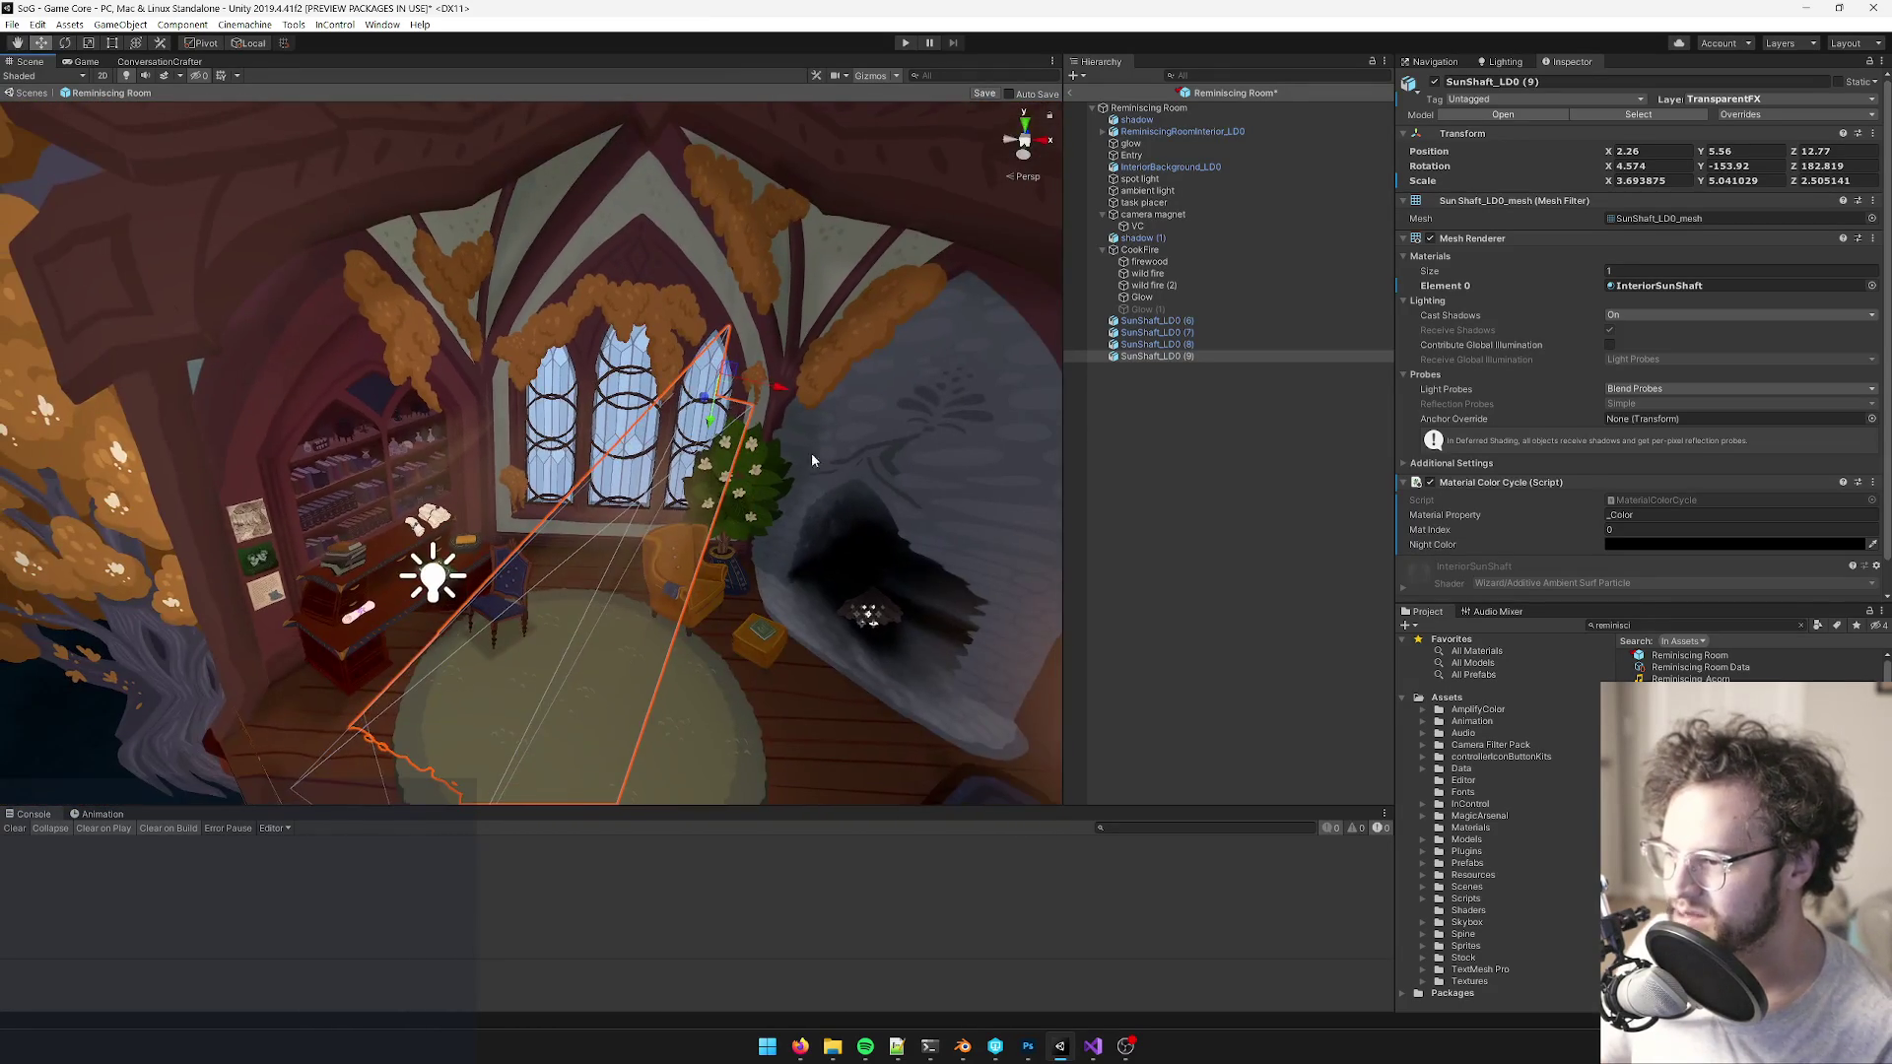
- Add a fifth beam, SunShaft_LD0 (10), tilted into the window, then open the Library Interior prefab
key("ctrl+d")
mouse_move(735, 394)
left_mouse_down()
mouse_move(632, 387)
mouse_move(799, 504)
mouse_move(752, 532)
left_mouse_up()
scroll(799, 503, "down", 5)
key("e")
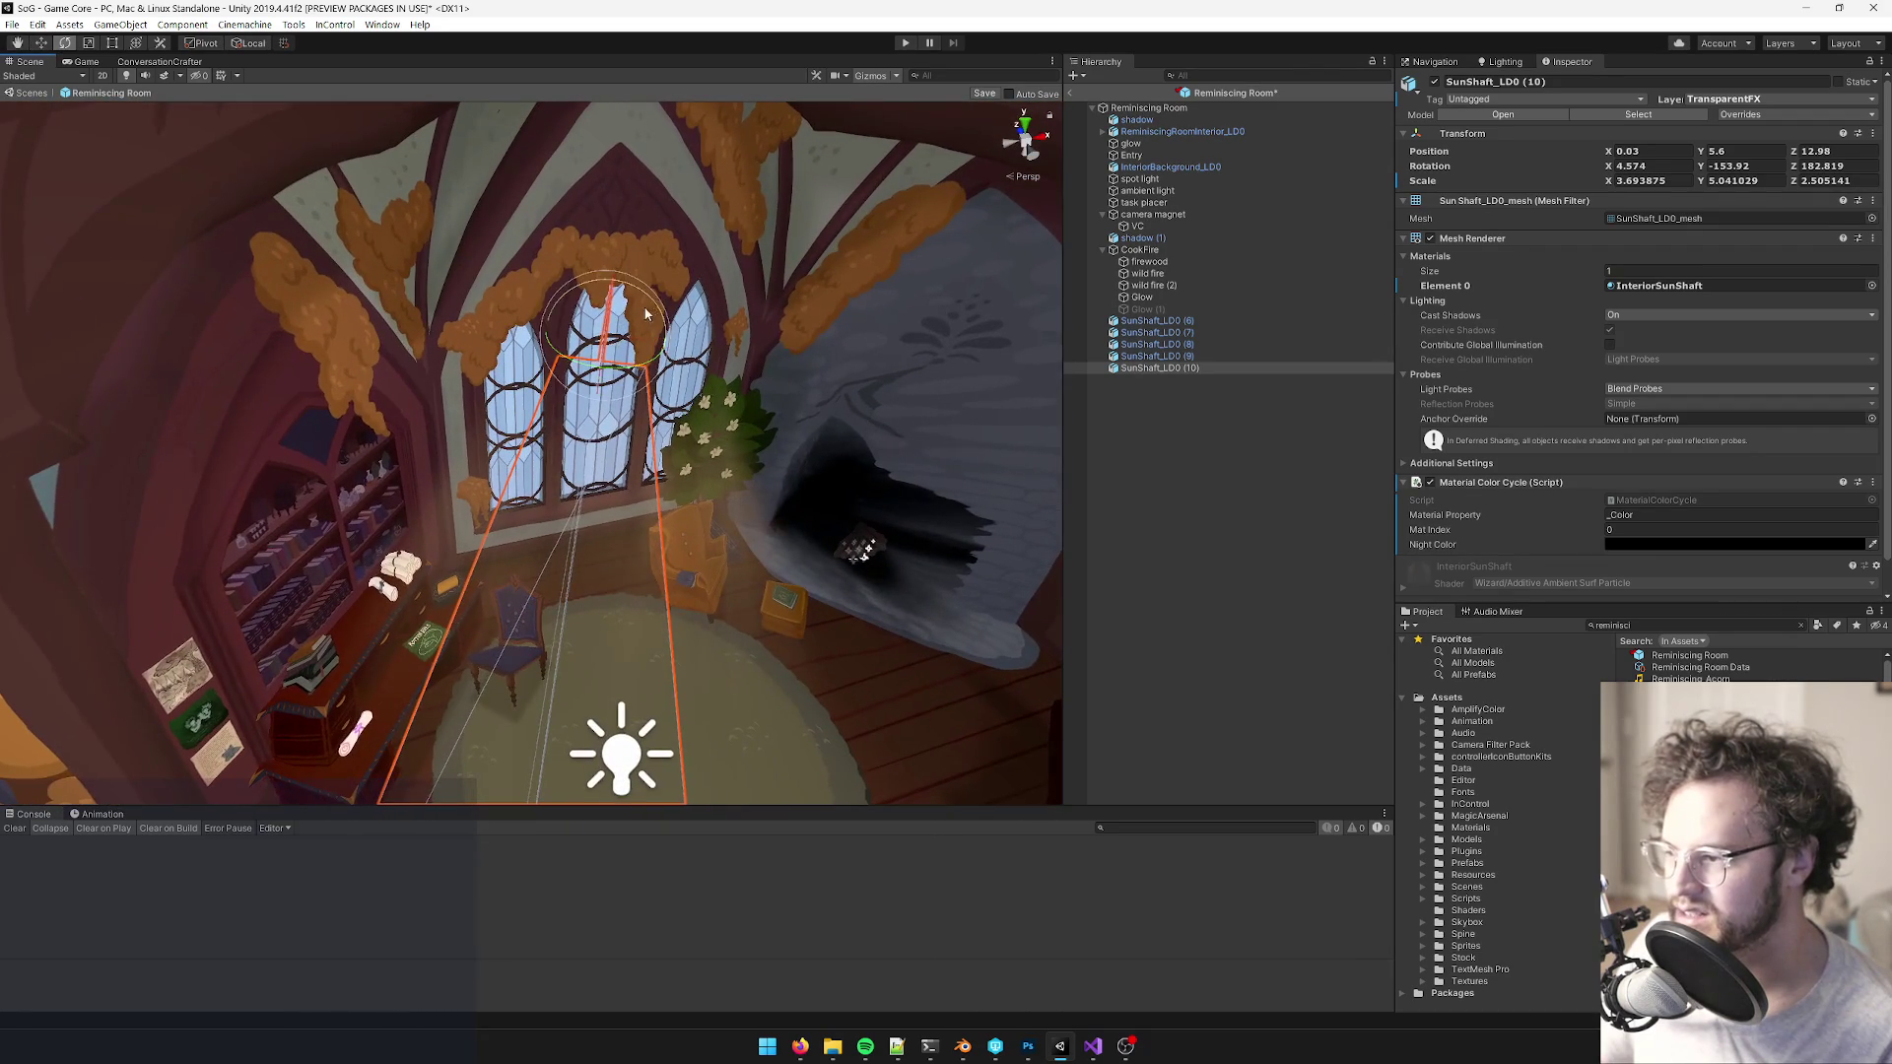
left_click_drag(645, 313, 471, 293)
key("w")
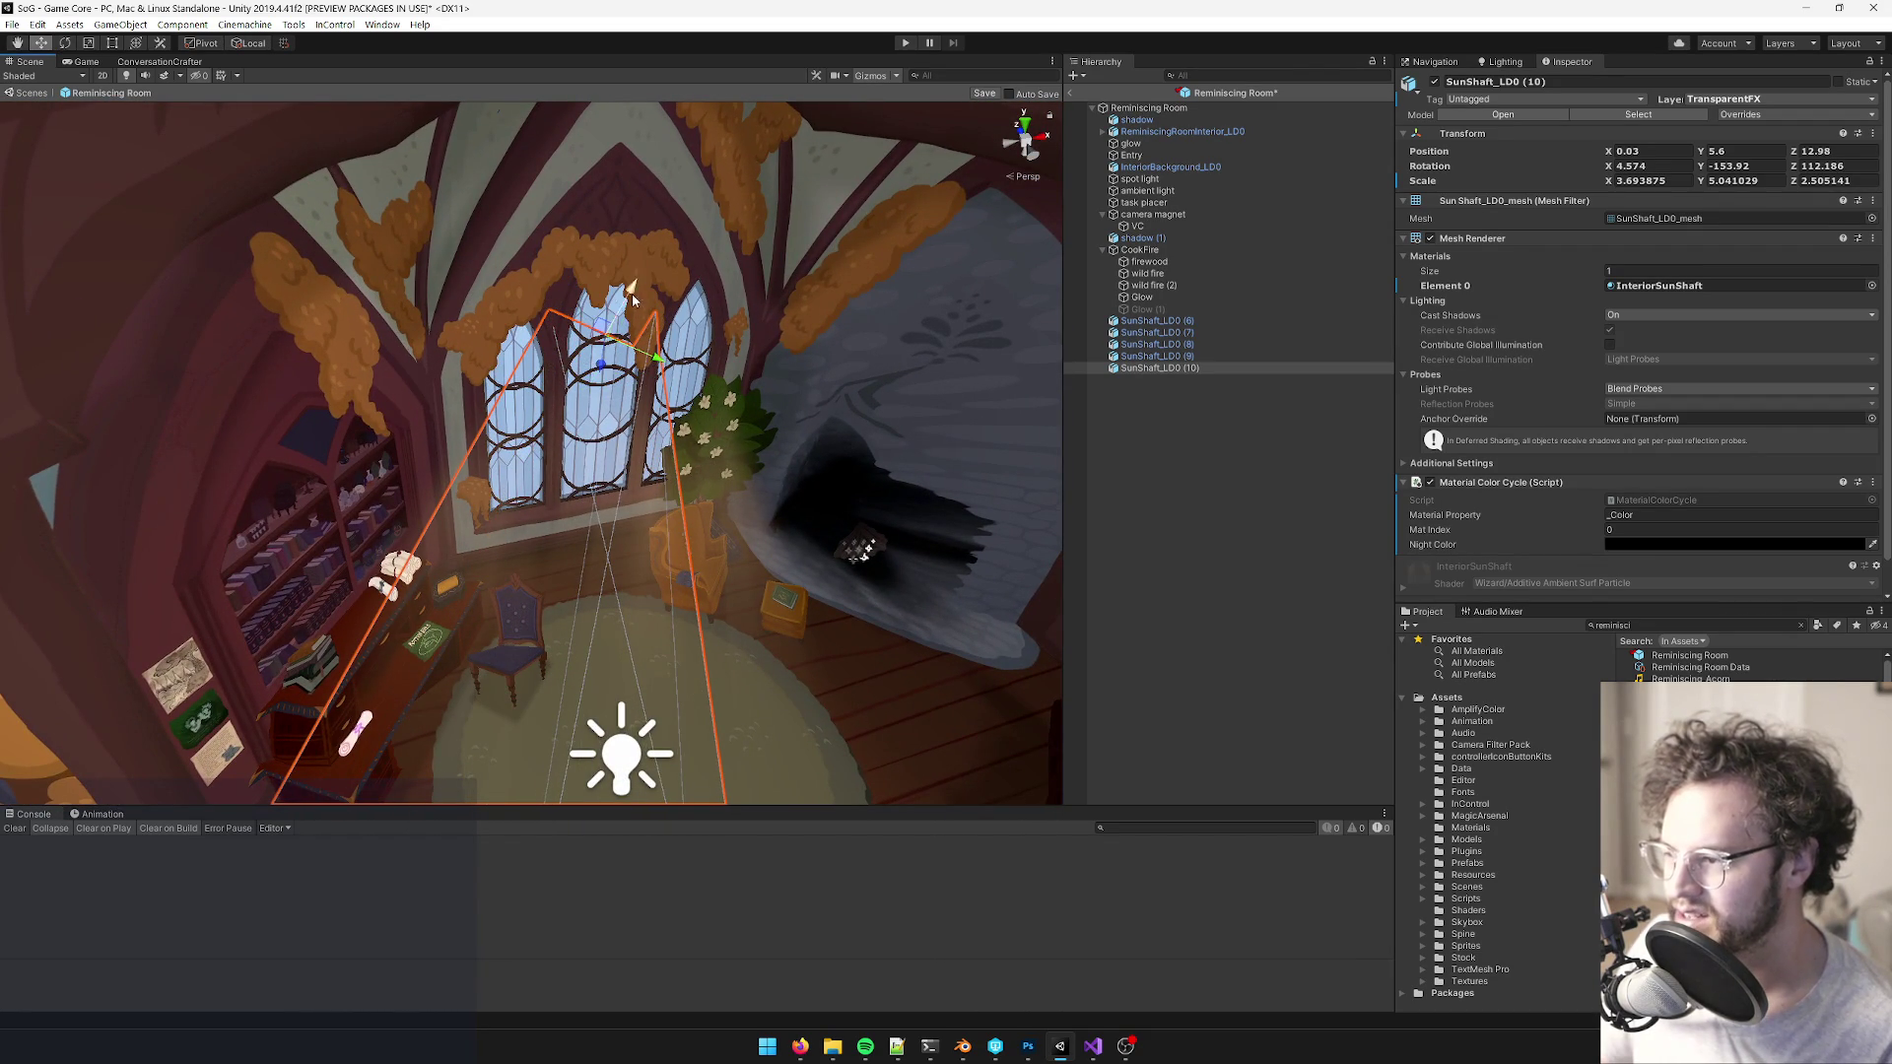
mouse_move(605, 327)
left_mouse_down()
mouse_move(603, 296)
mouse_move(667, 363)
mouse_move(808, 433)
mouse_move(1172, 222)
left_mouse_up()
type("library inter")
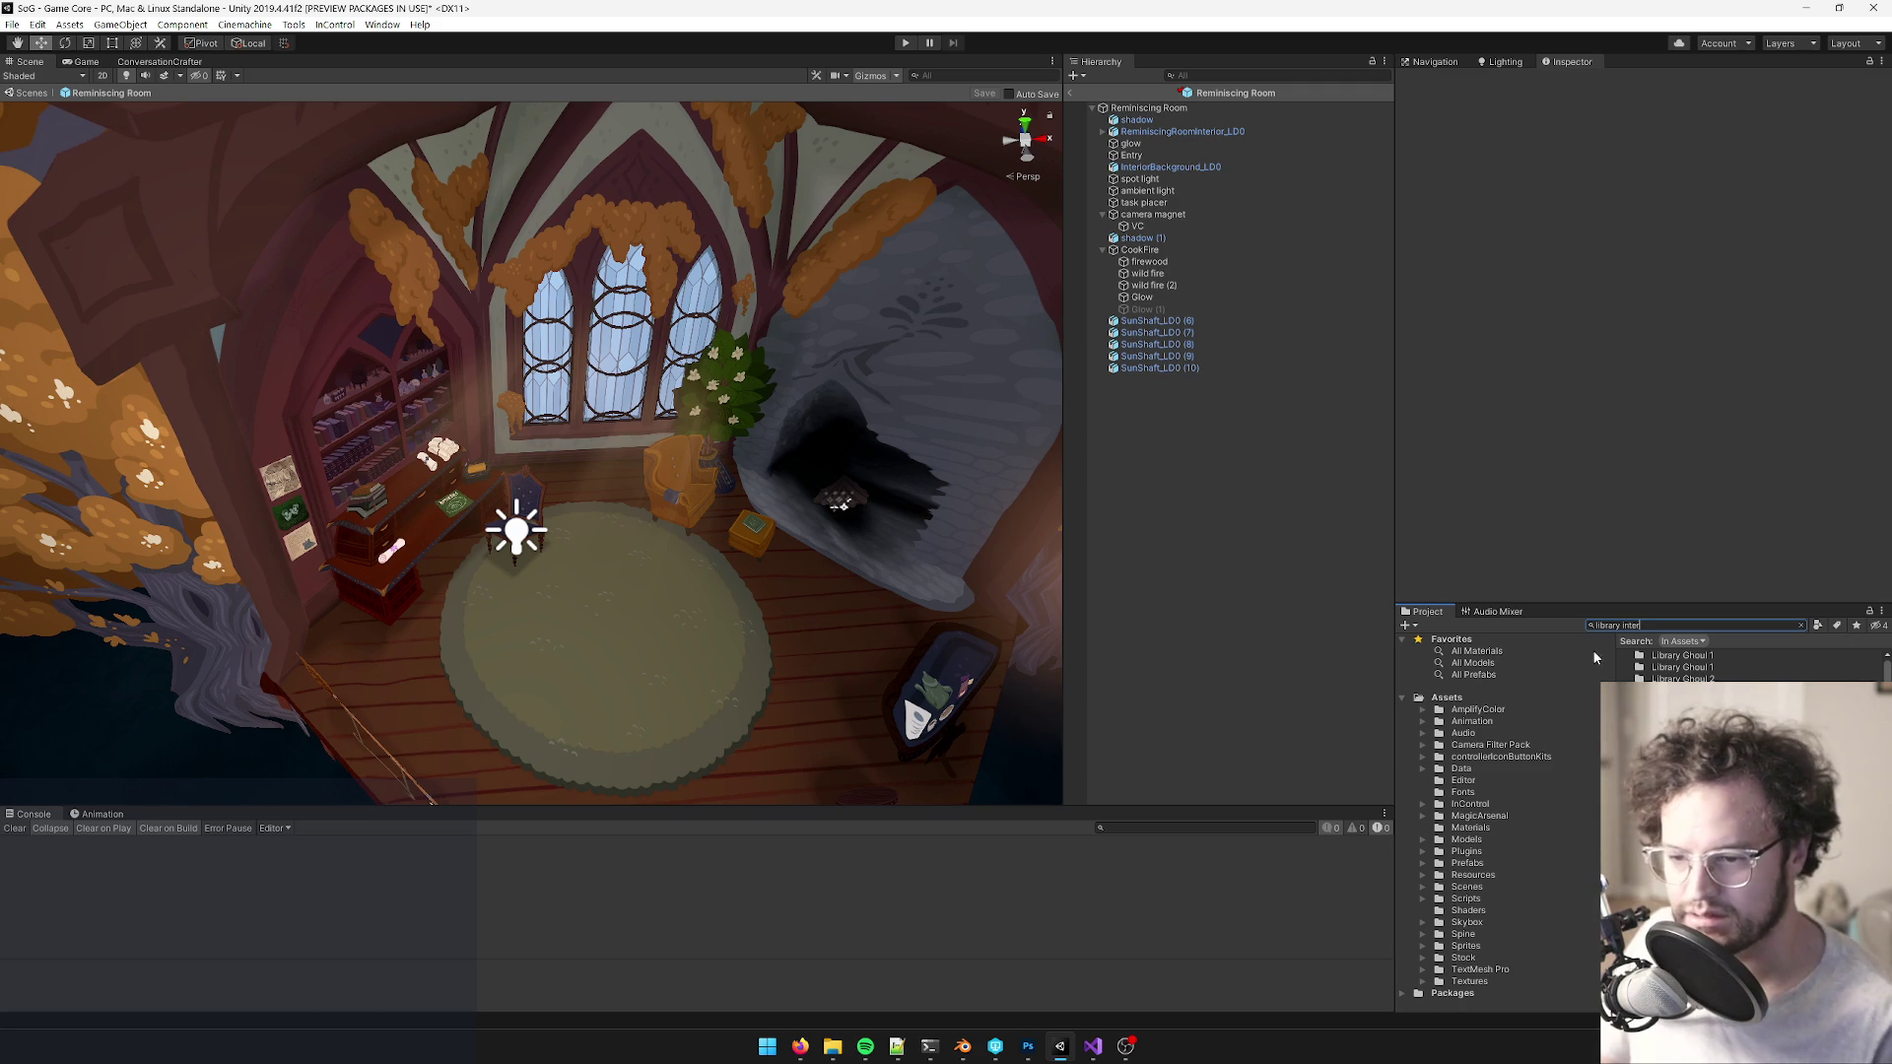
left_click(1667, 658)
left_click(1623, 138)
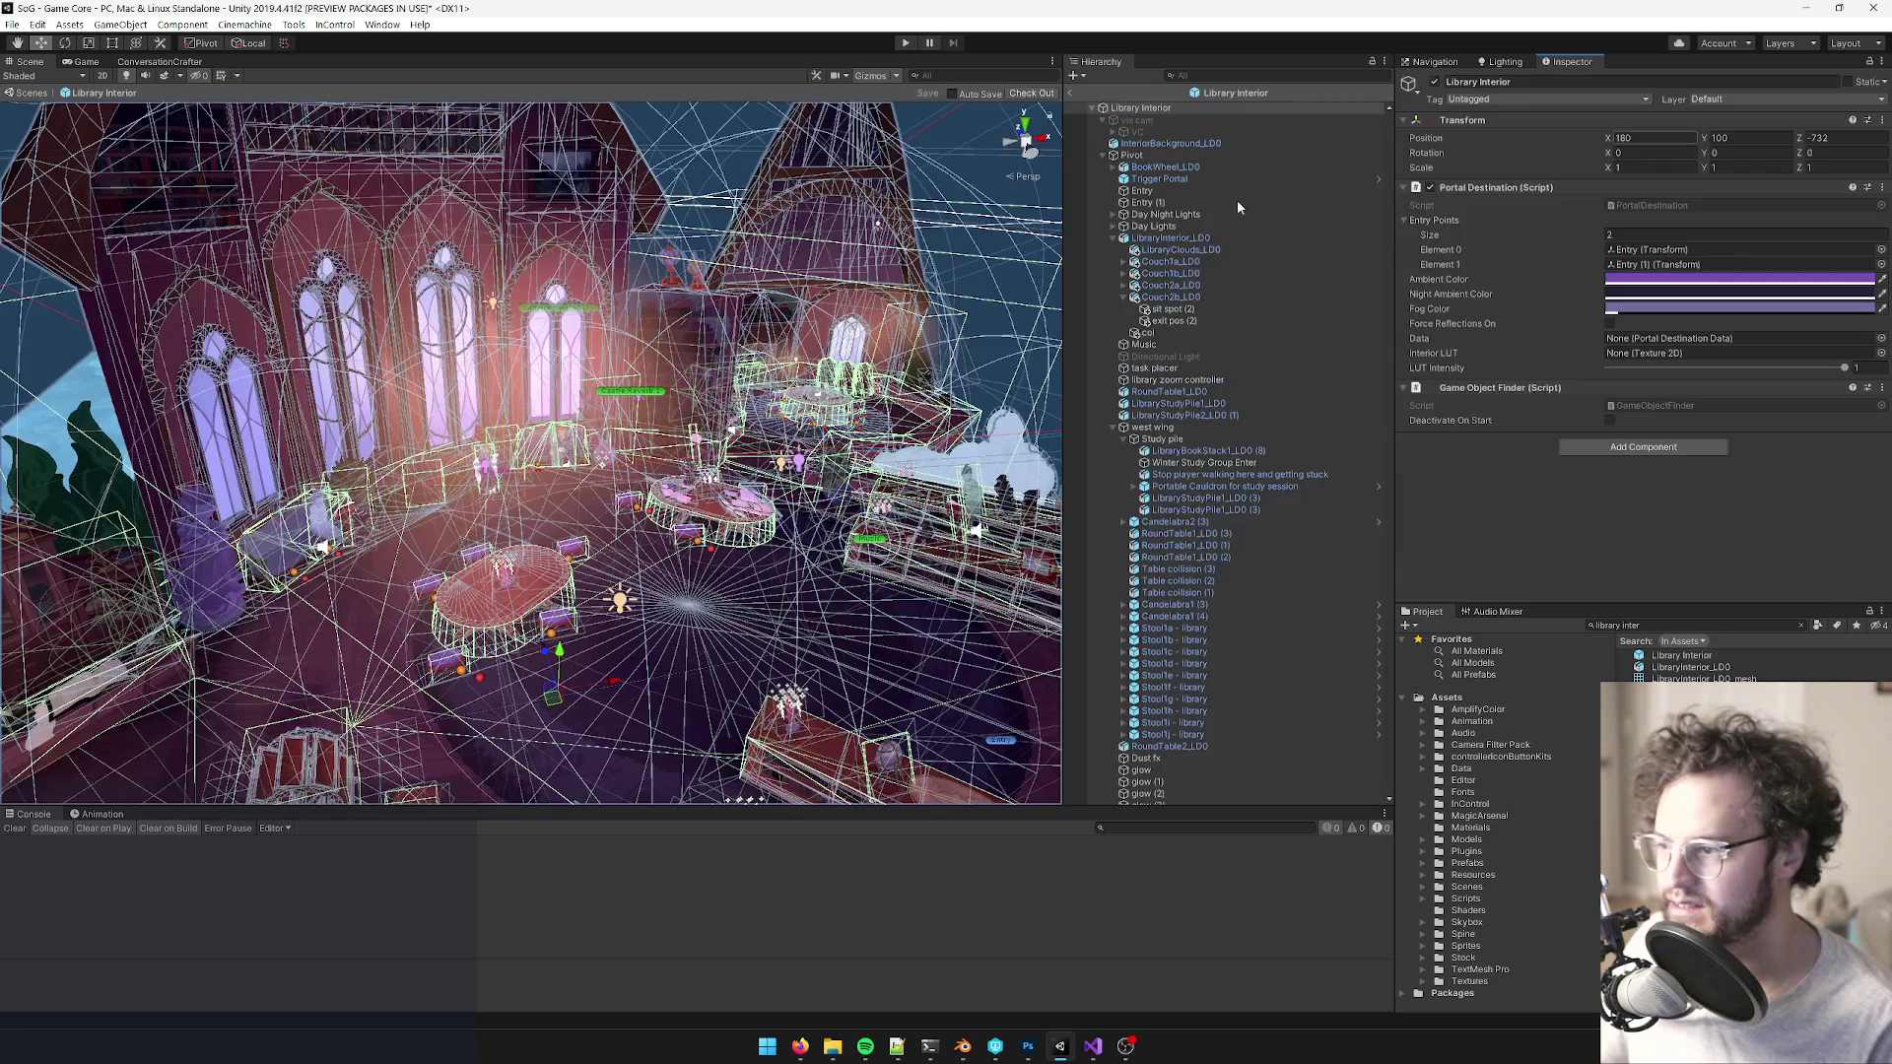
- Copy the glow object from the Library Interior prefab
double_click(1145, 769)
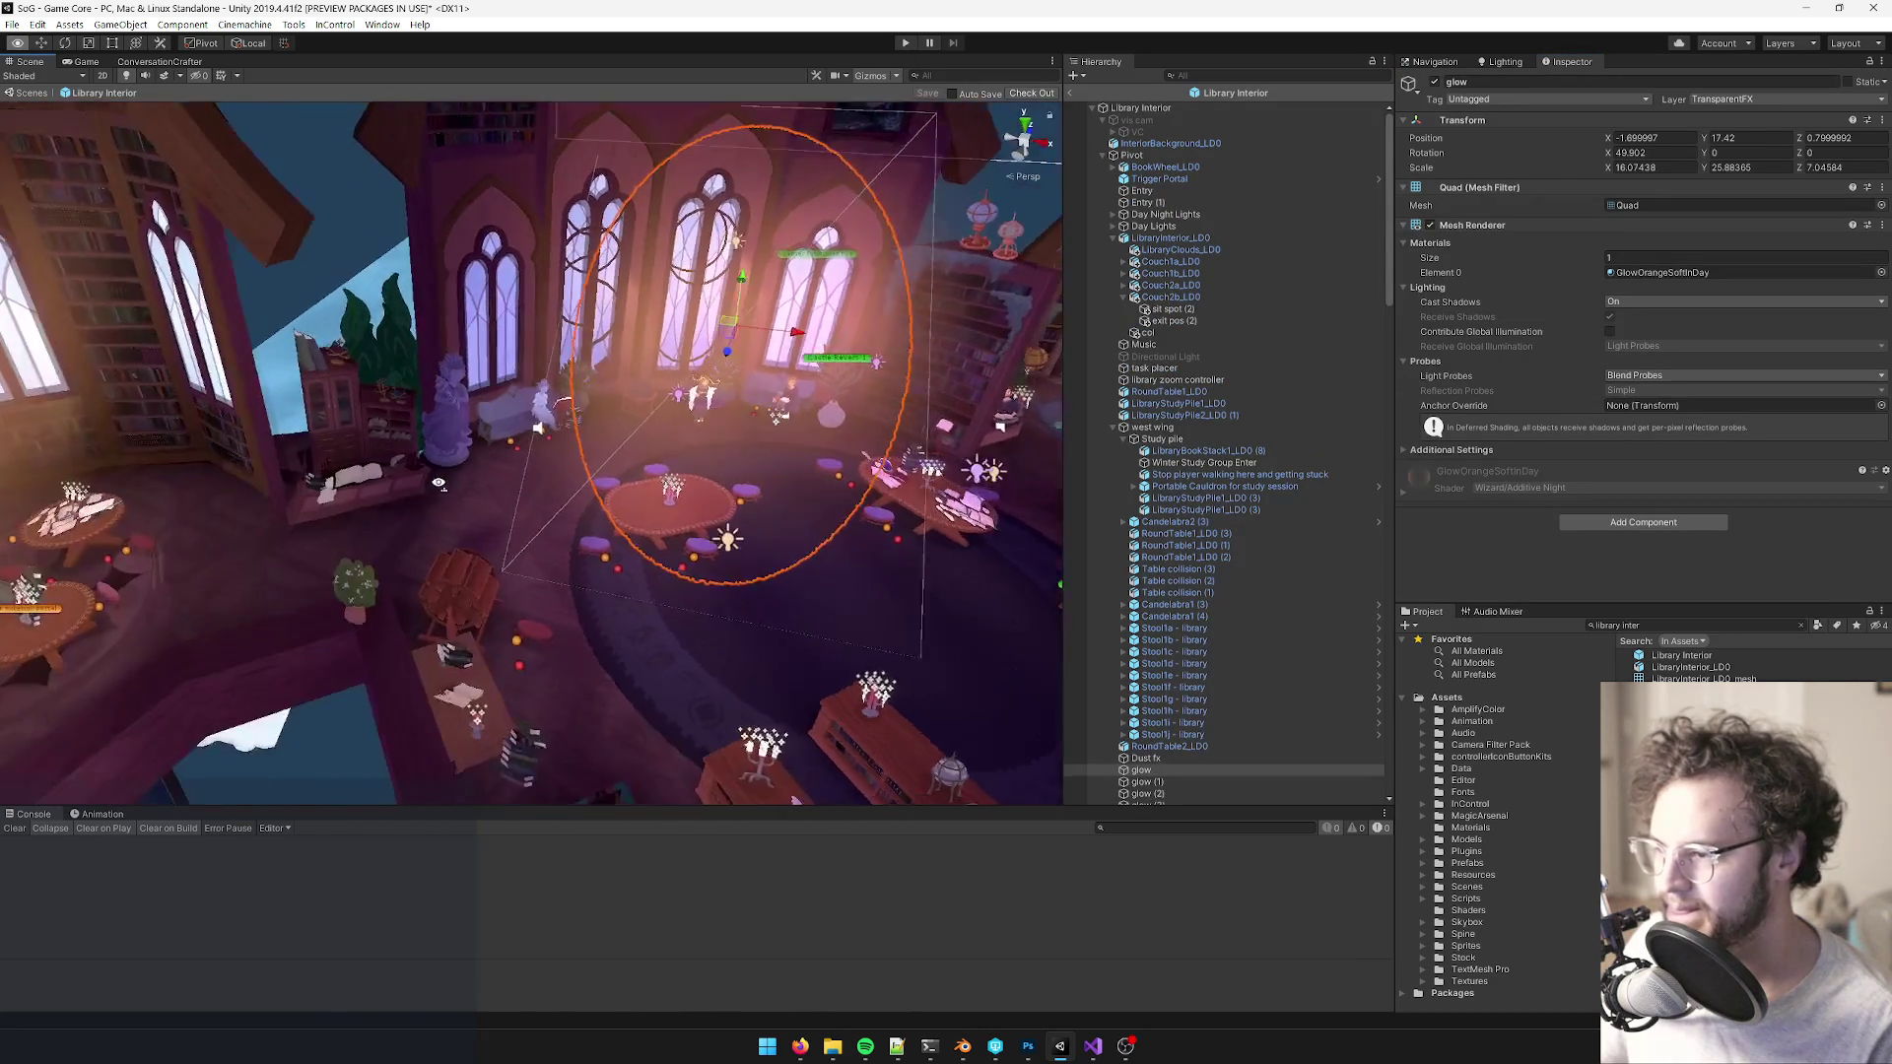
right_click(1175, 773)
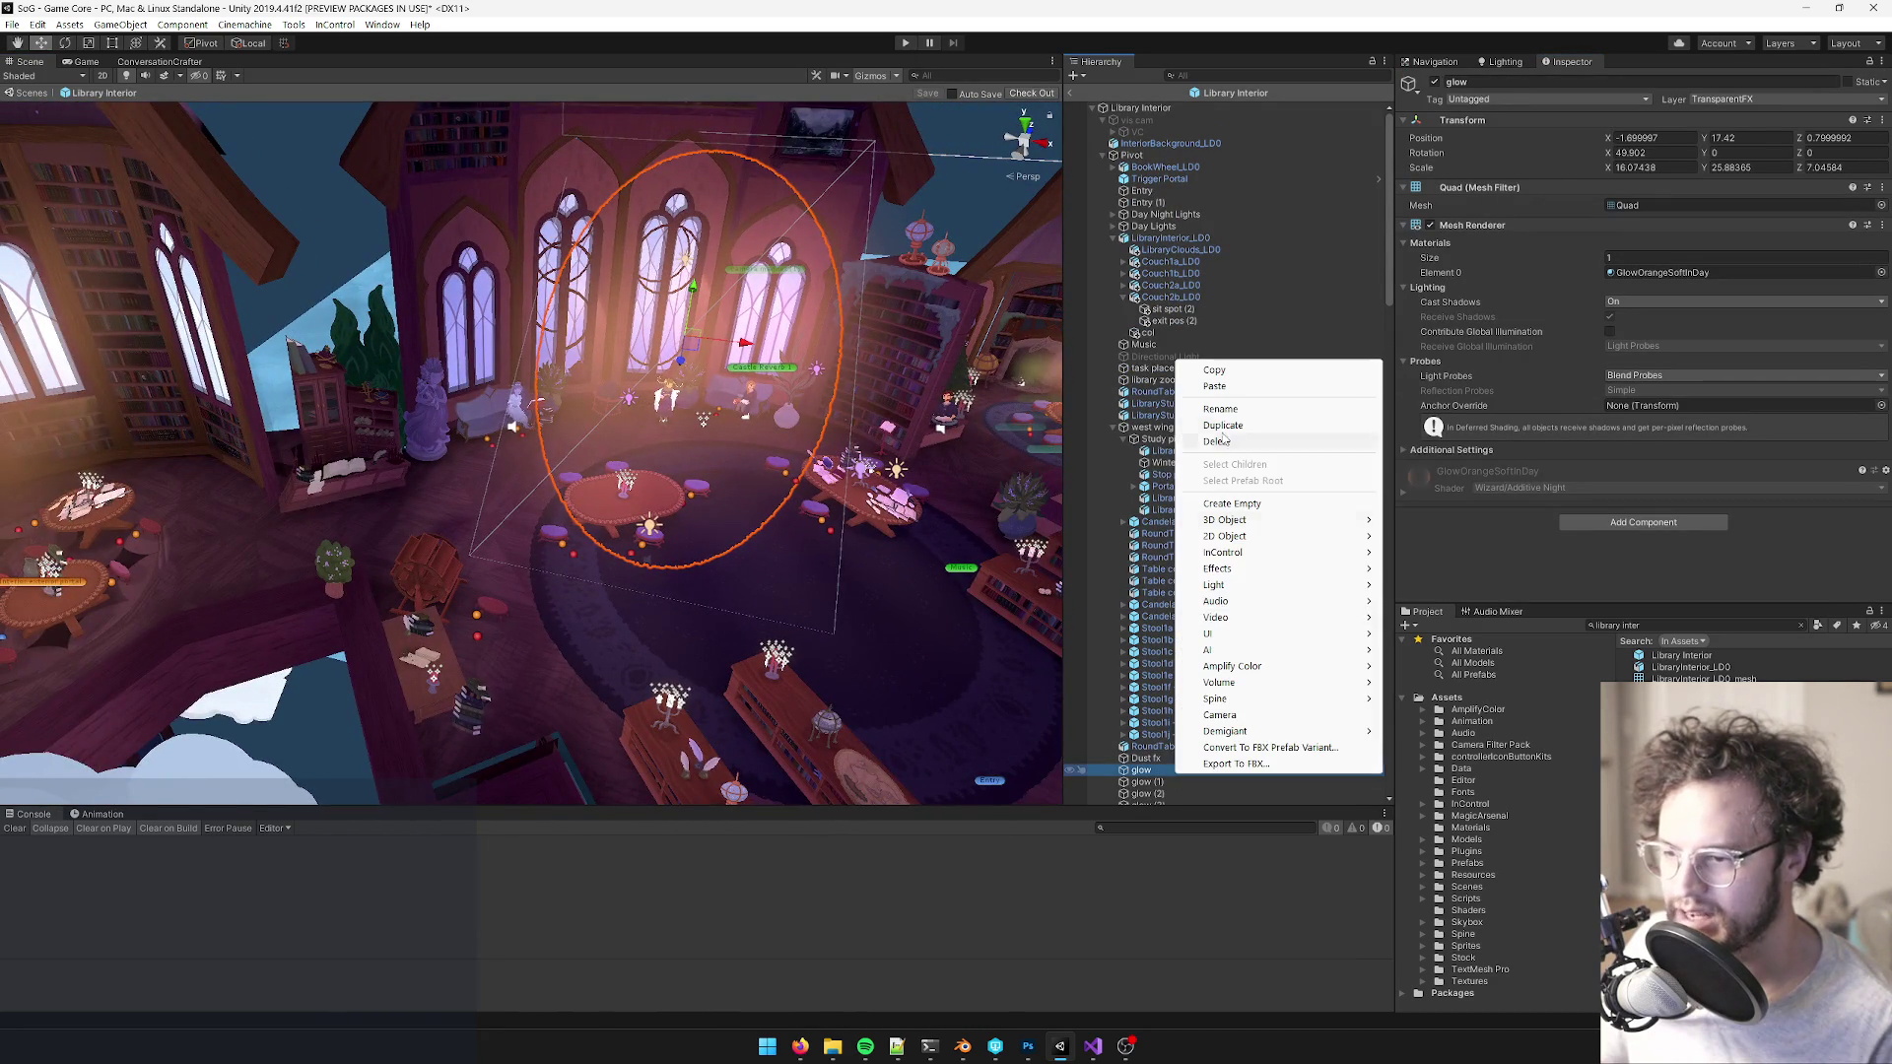
left_click(1222, 371)
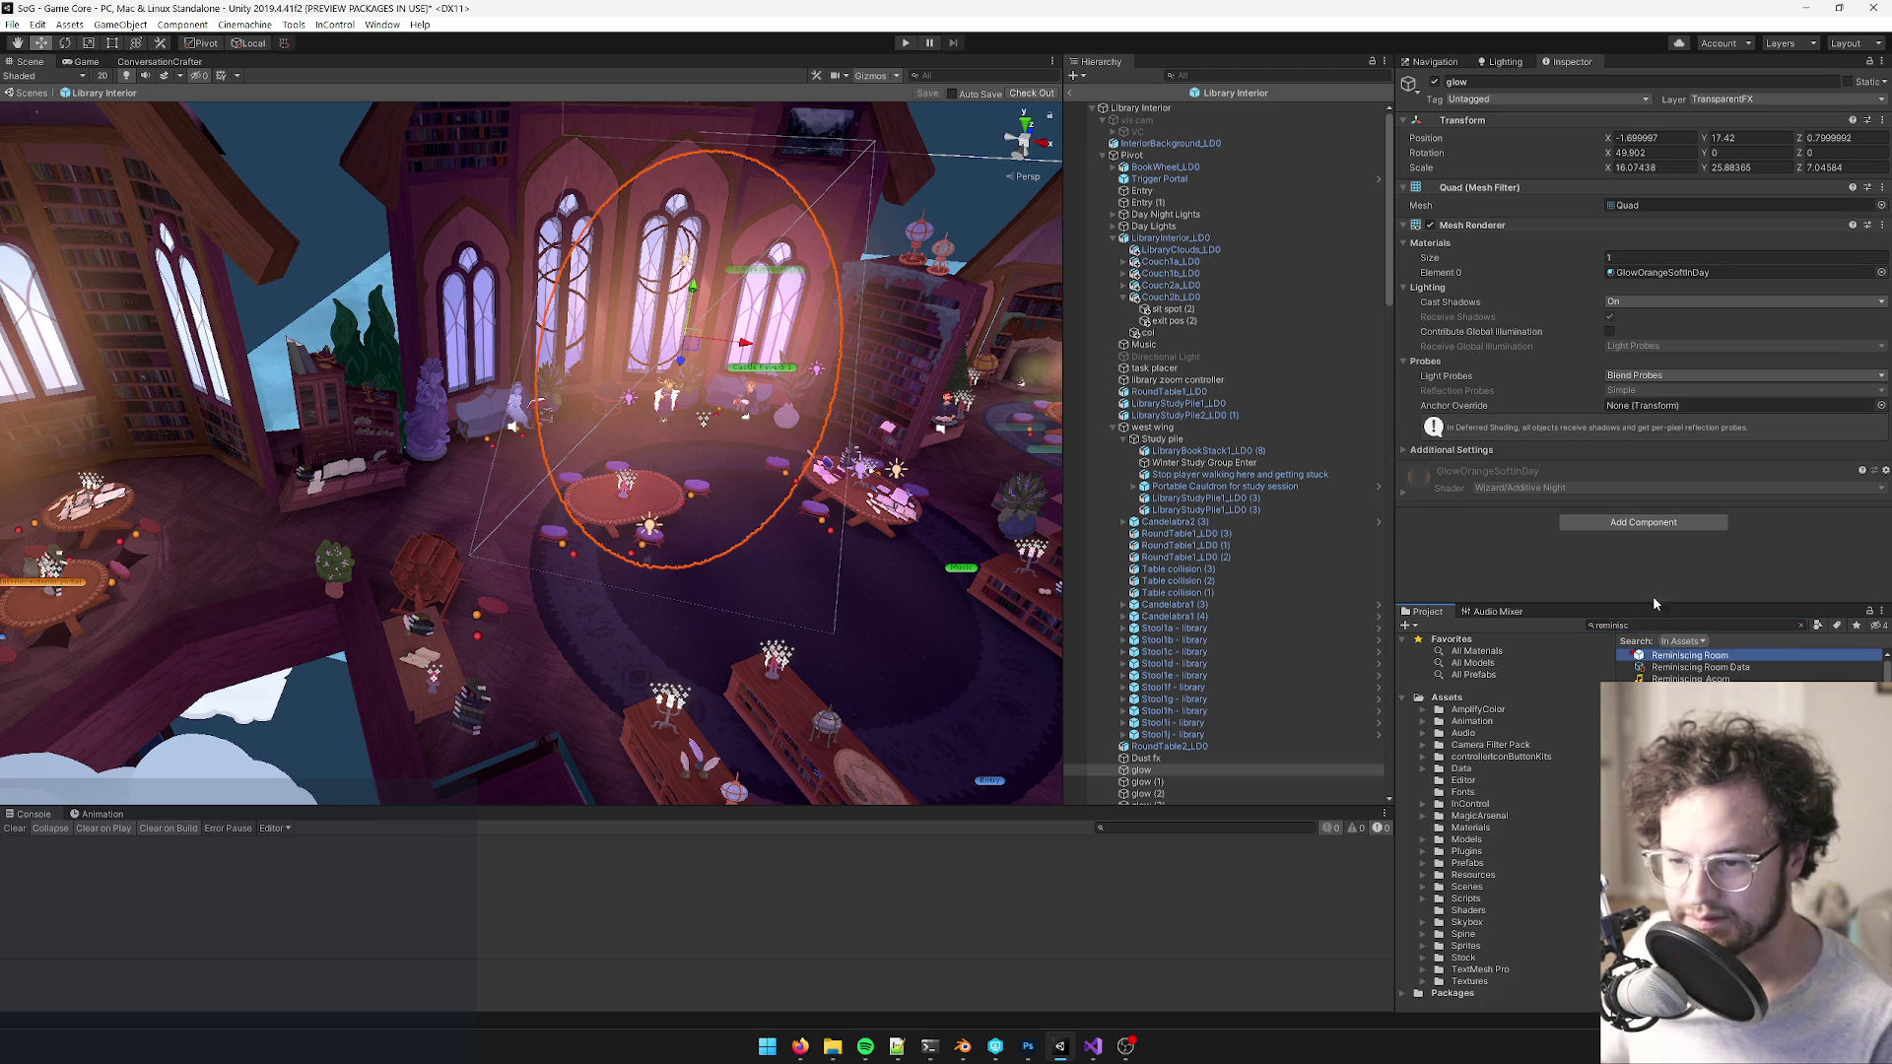
- Paste the glow into the Reminiscing Room root and zero its position
left_click(1628, 145)
mouse_move(424, 365)
left_mouse_down()
mouse_move(401, 392)
mouse_move(1204, 101)
left_mouse_up()
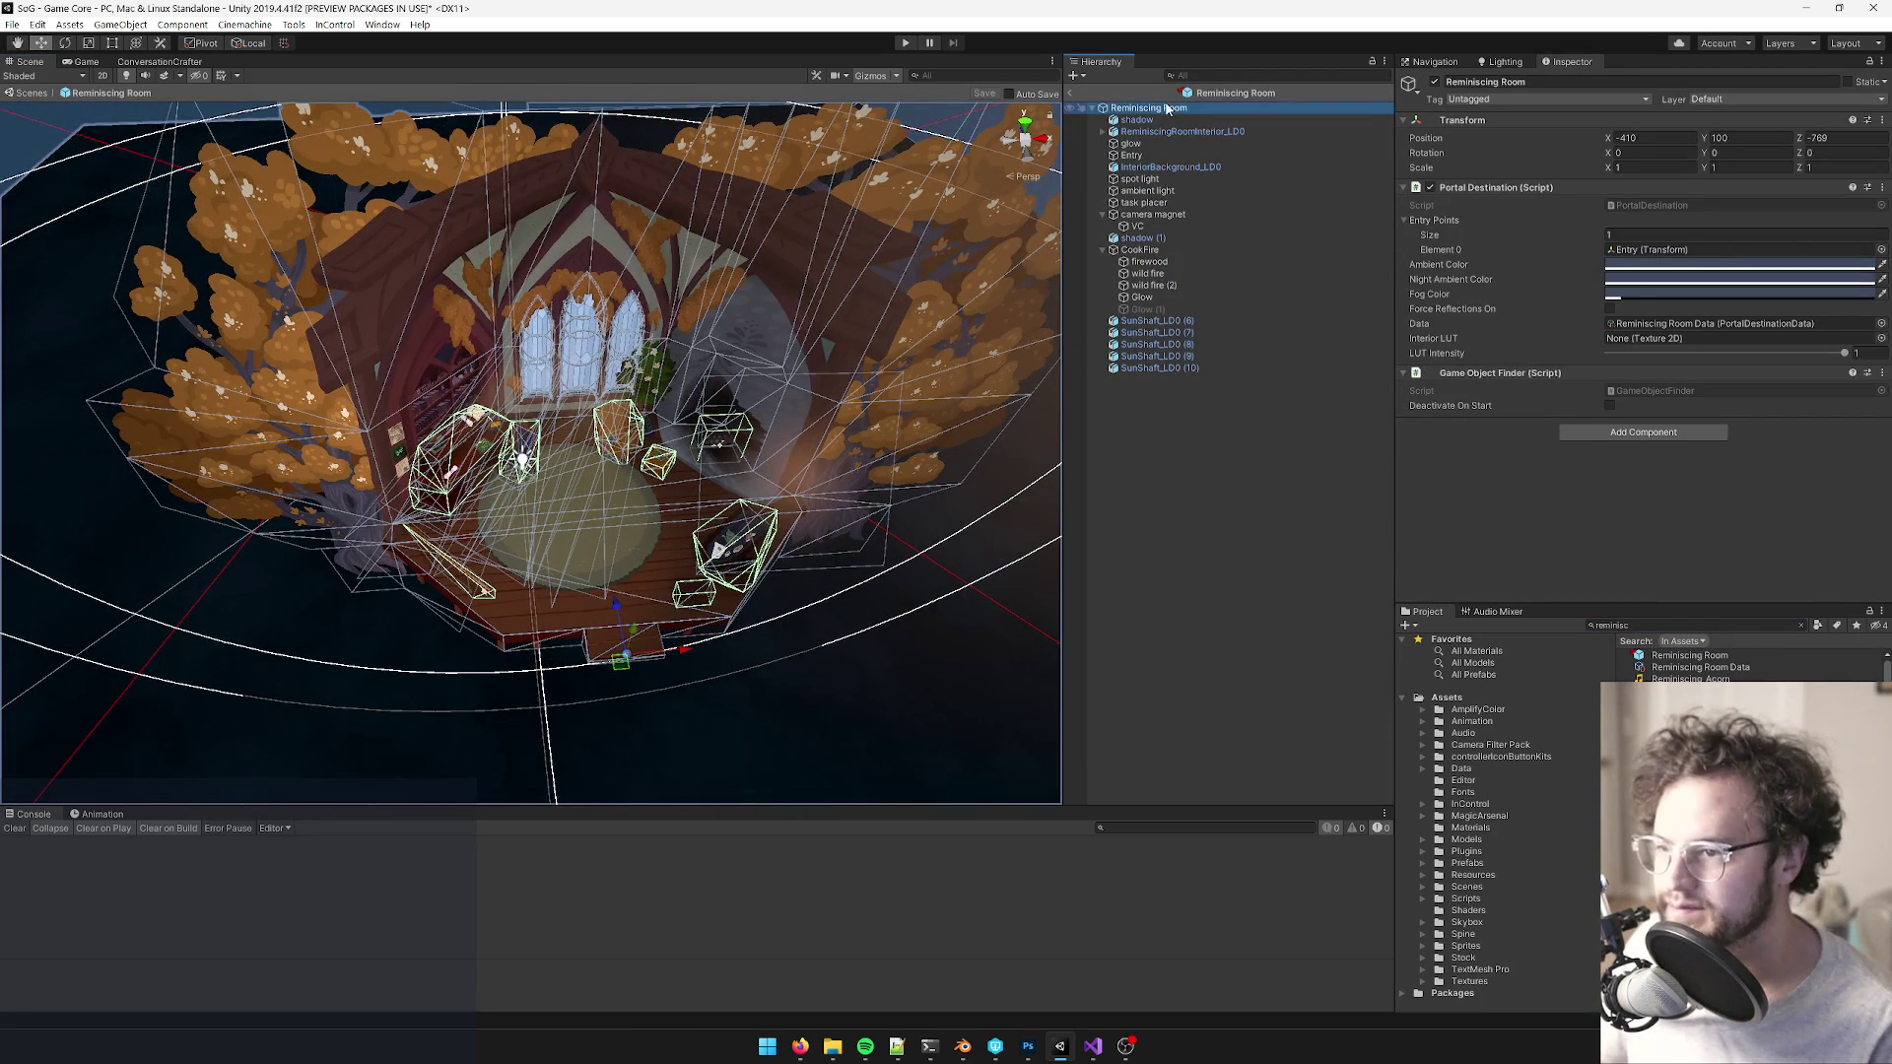
right_click(1167, 108)
left_click(1206, 130)
key("f")
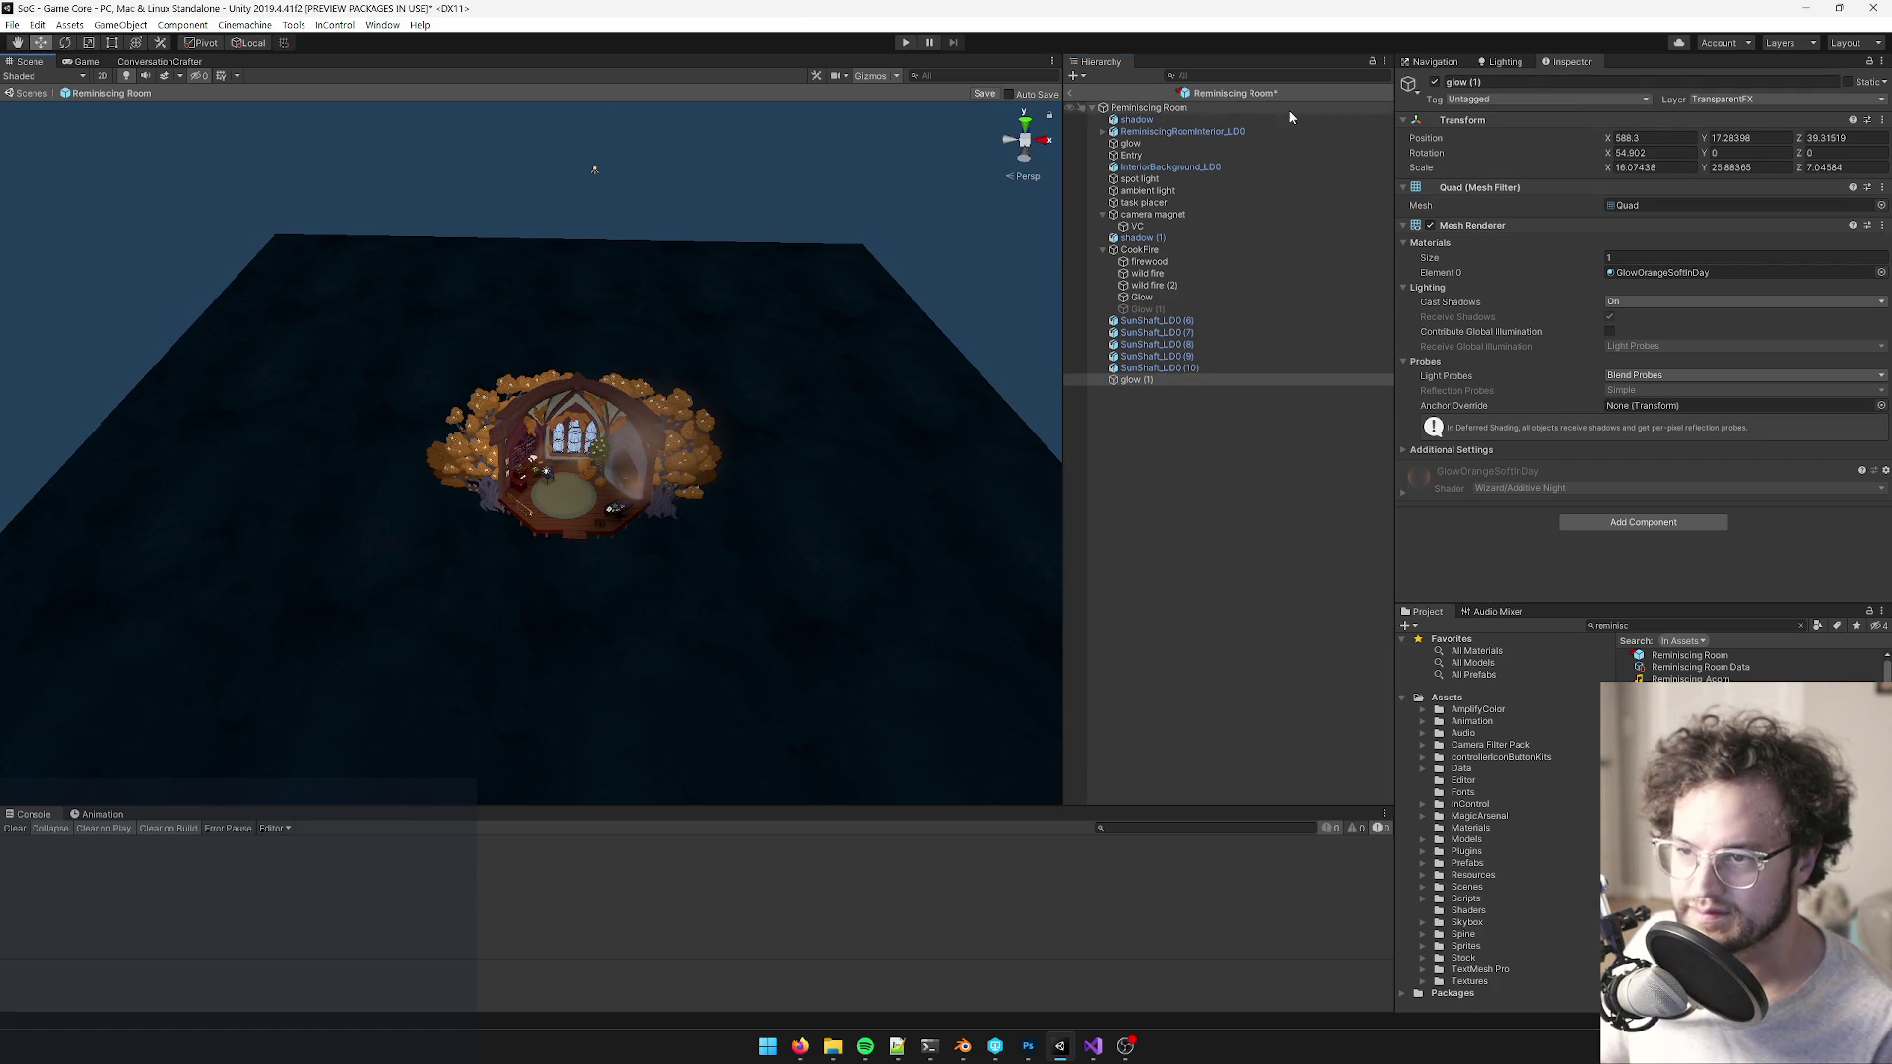
type("0")
key("Tab")
- Move the pasted glow up and into the room over the window
type("0")
key("Tab")
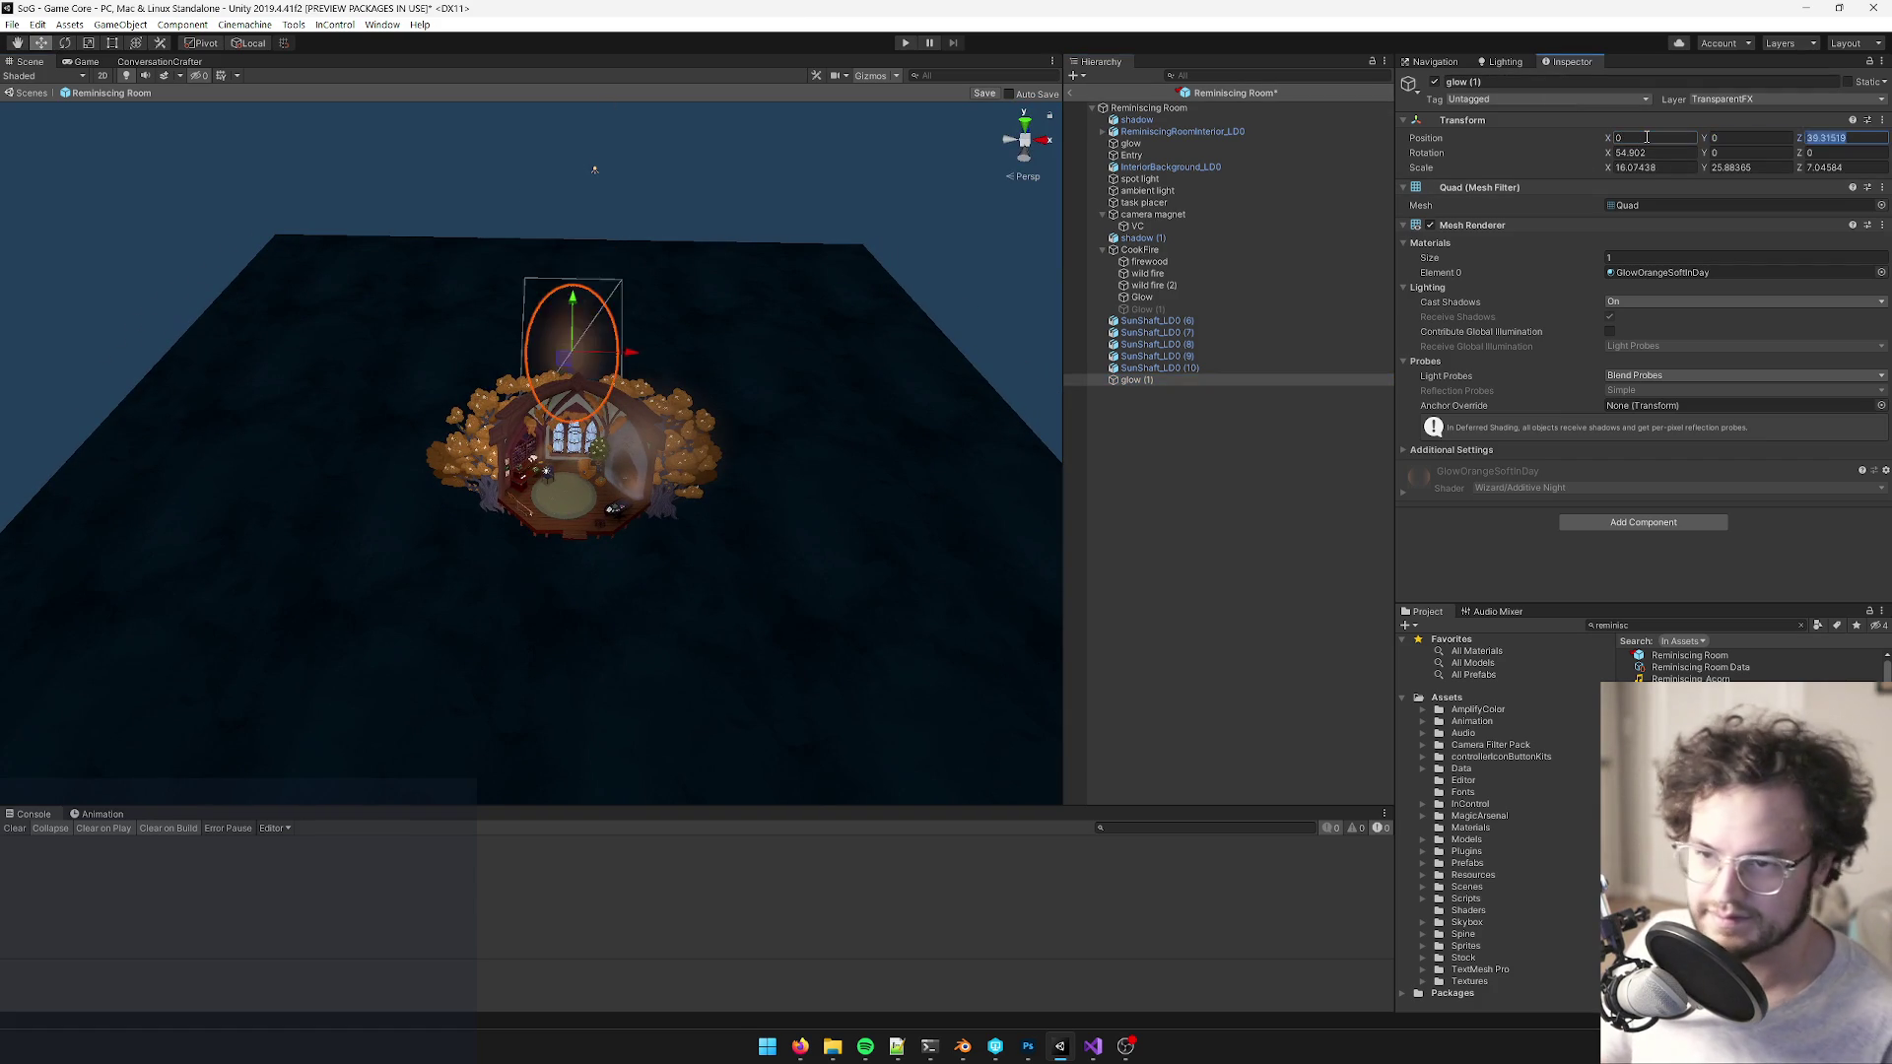
type("0")
mouse_move(498, 708)
left_mouse_down()
mouse_move(312, 743)
mouse_move(650, 655)
mouse_move(467, 424)
left_mouse_up()
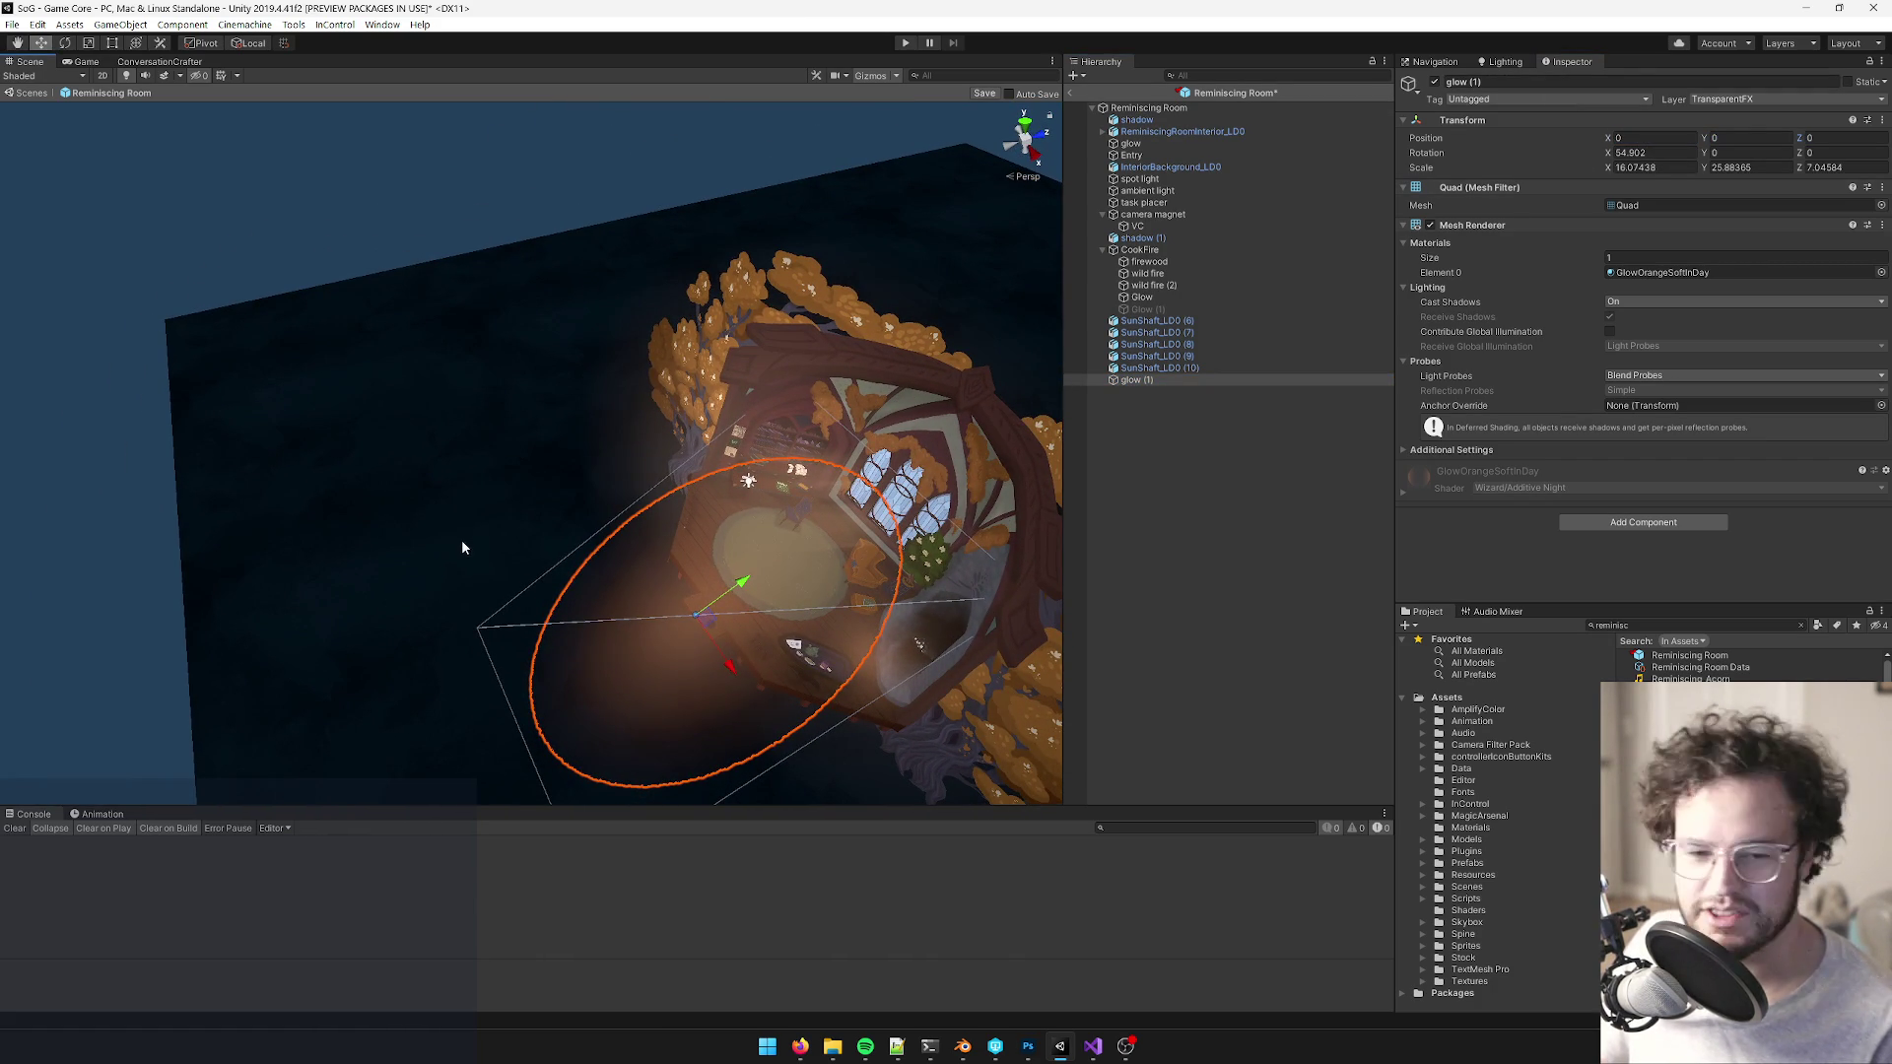
mouse_move(461, 546)
left_mouse_down()
mouse_move(499, 595)
mouse_move(422, 494)
mouse_move(411, 508)
left_mouse_up()
scroll(411, 508, "up", 5)
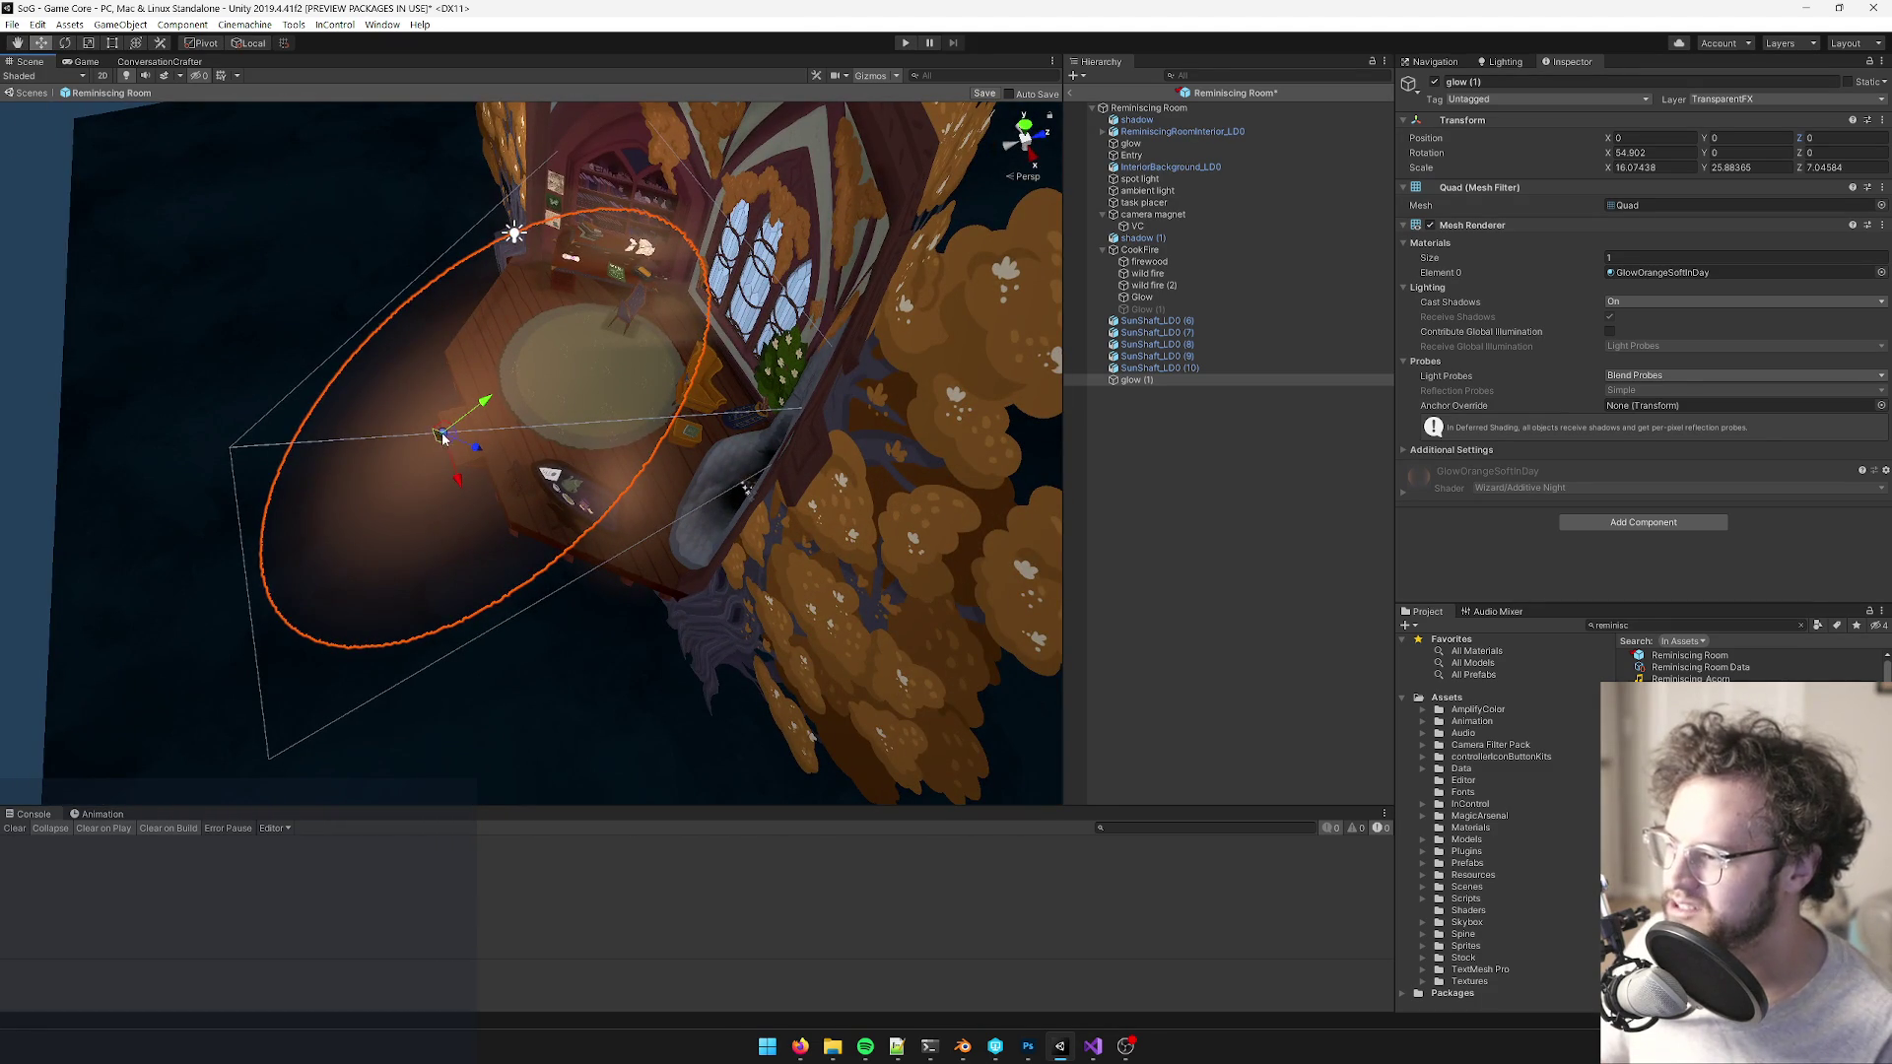
left_click_drag(447, 429, 645, 254)
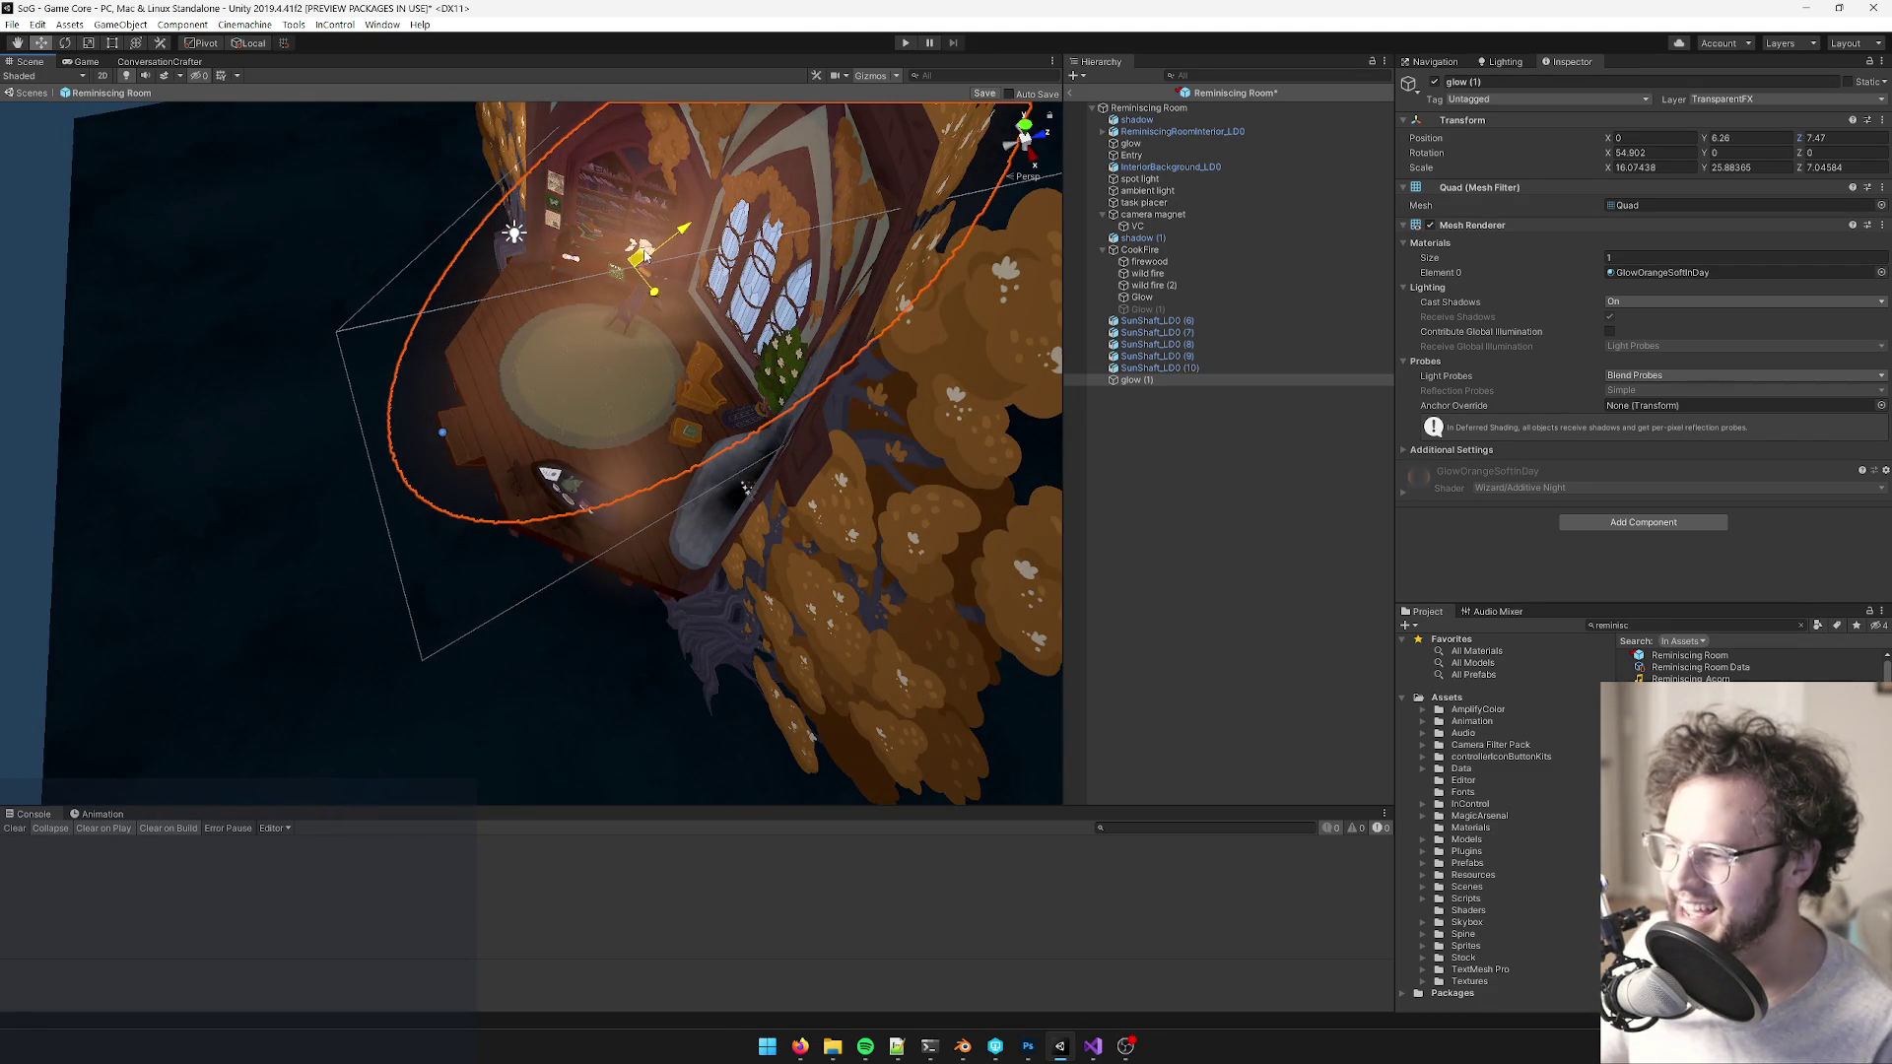
left_click_drag(565, 371, 715, 126)
scroll(631, 512, "up", 4)
left_click_drag(640, 514, 507, 537)
scroll(740, 455, "down", 5)
- Shrink the glow, narrow it to X scale 6.09, and raise it over the window
key("r")
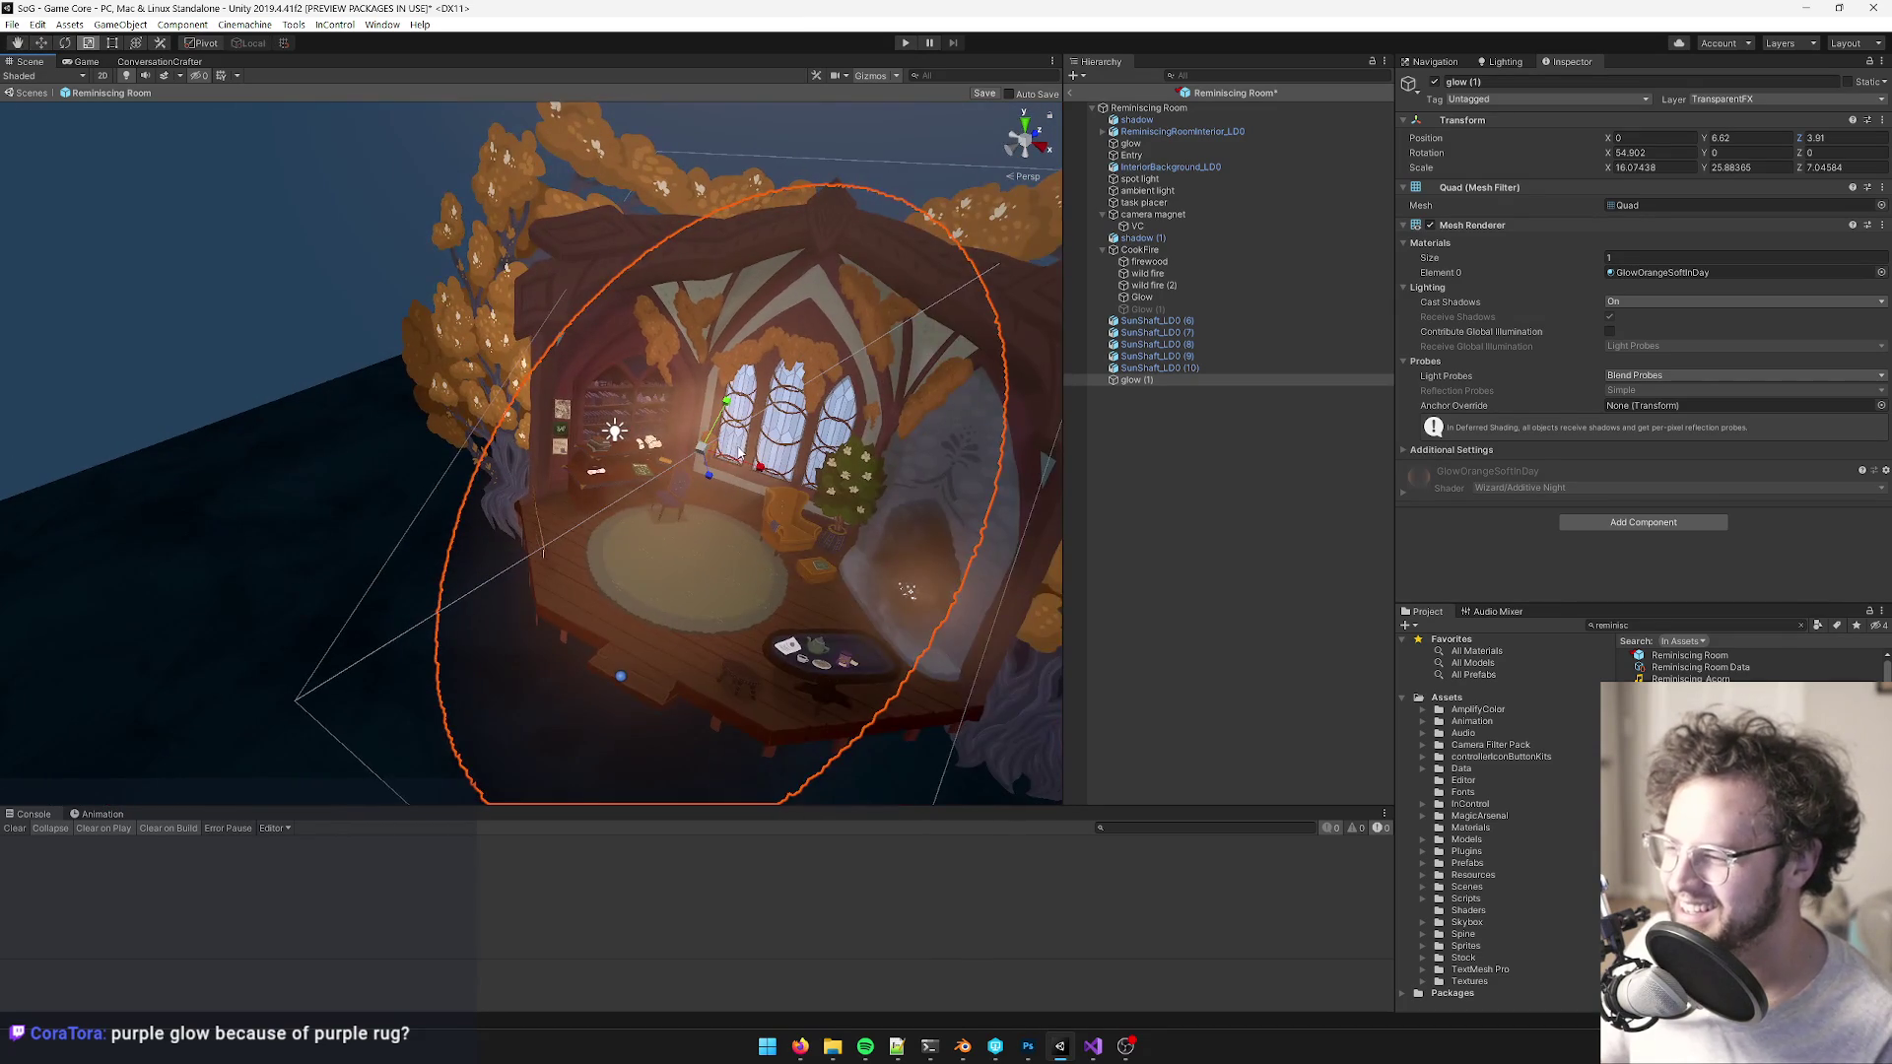
mouse_move(701, 448)
left_mouse_down()
mouse_move(680, 463)
mouse_move(763, 560)
mouse_move(867, 582)
mouse_move(748, 514)
mouse_move(682, 518)
mouse_move(696, 572)
mouse_move(854, 579)
mouse_move(771, 543)
left_mouse_up()
key("w")
scroll(771, 543, "up", 5)
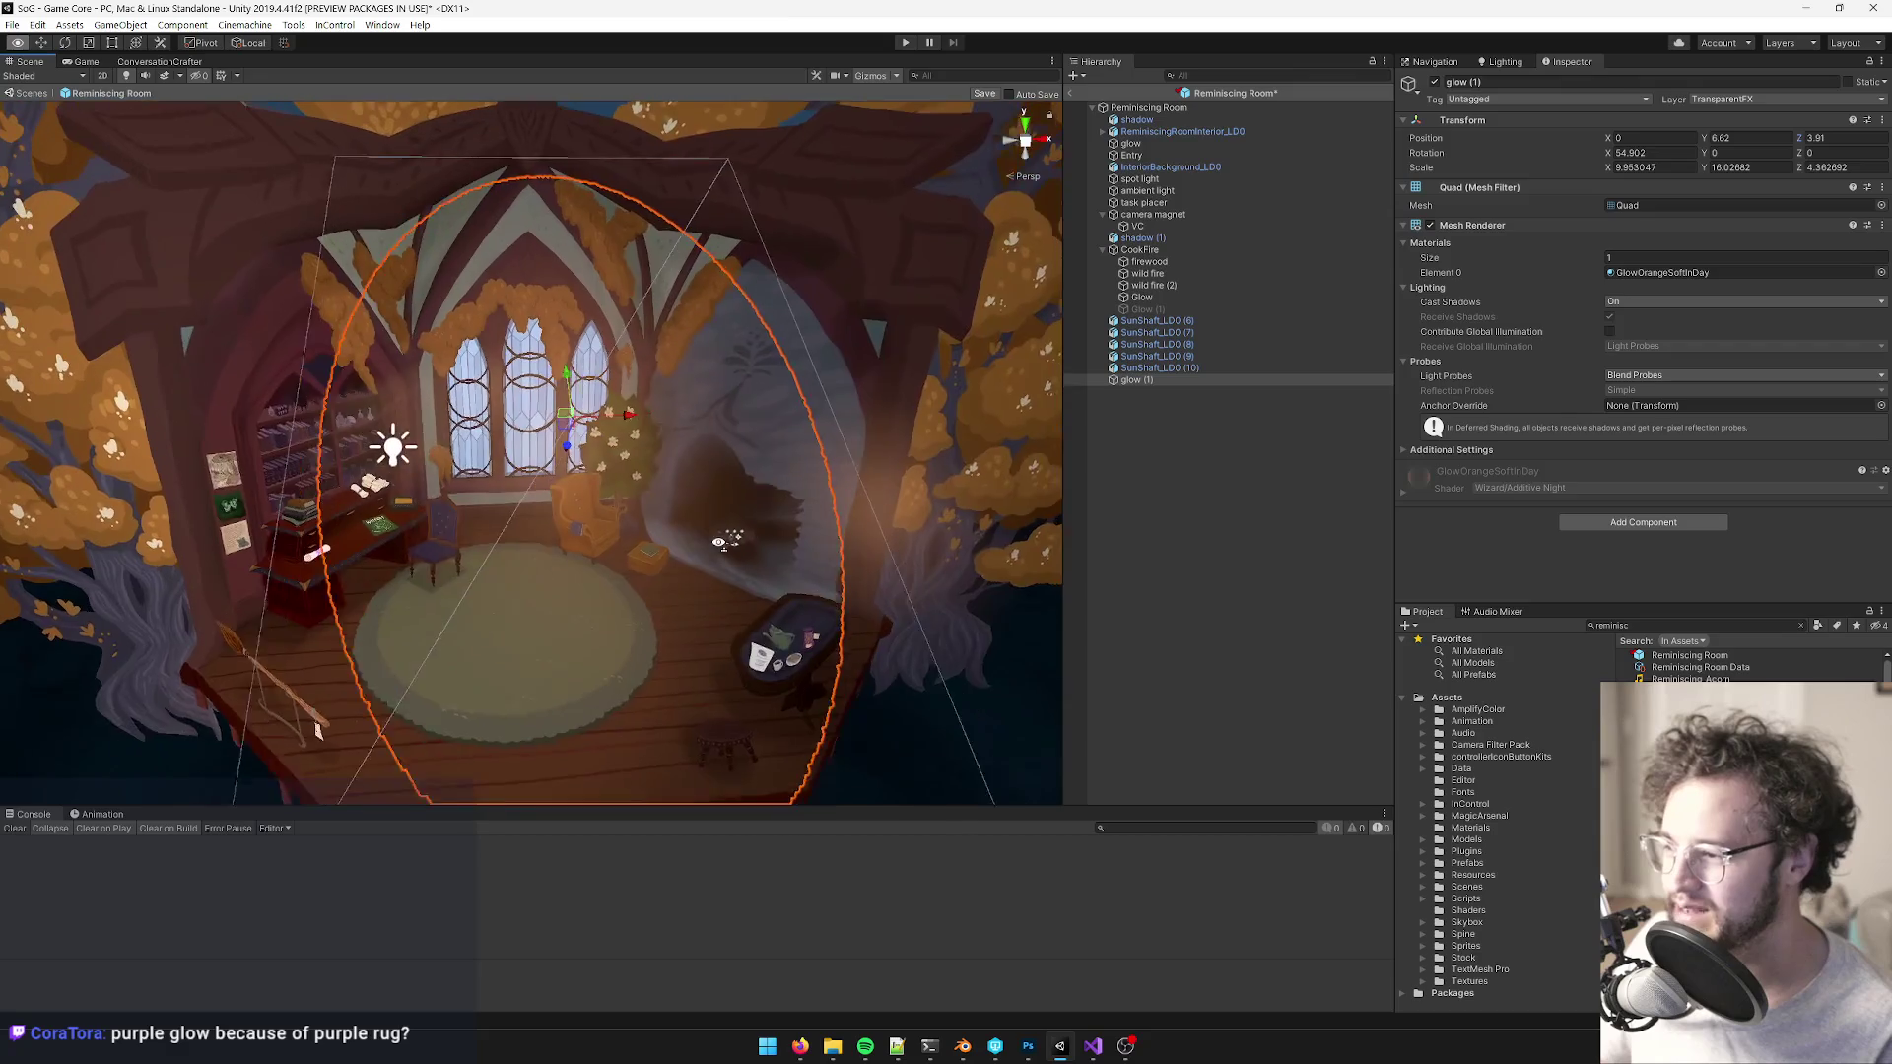
scroll(658, 532, "down", 5)
scroll(605, 481, "up", 4)
key("r")
mouse_move(596, 456)
left_mouse_down()
mouse_move(556, 458)
mouse_move(591, 481)
left_mouse_up()
left_click_drag(591, 481, 564, 591)
scroll(579, 579, "up", 5)
key("w")
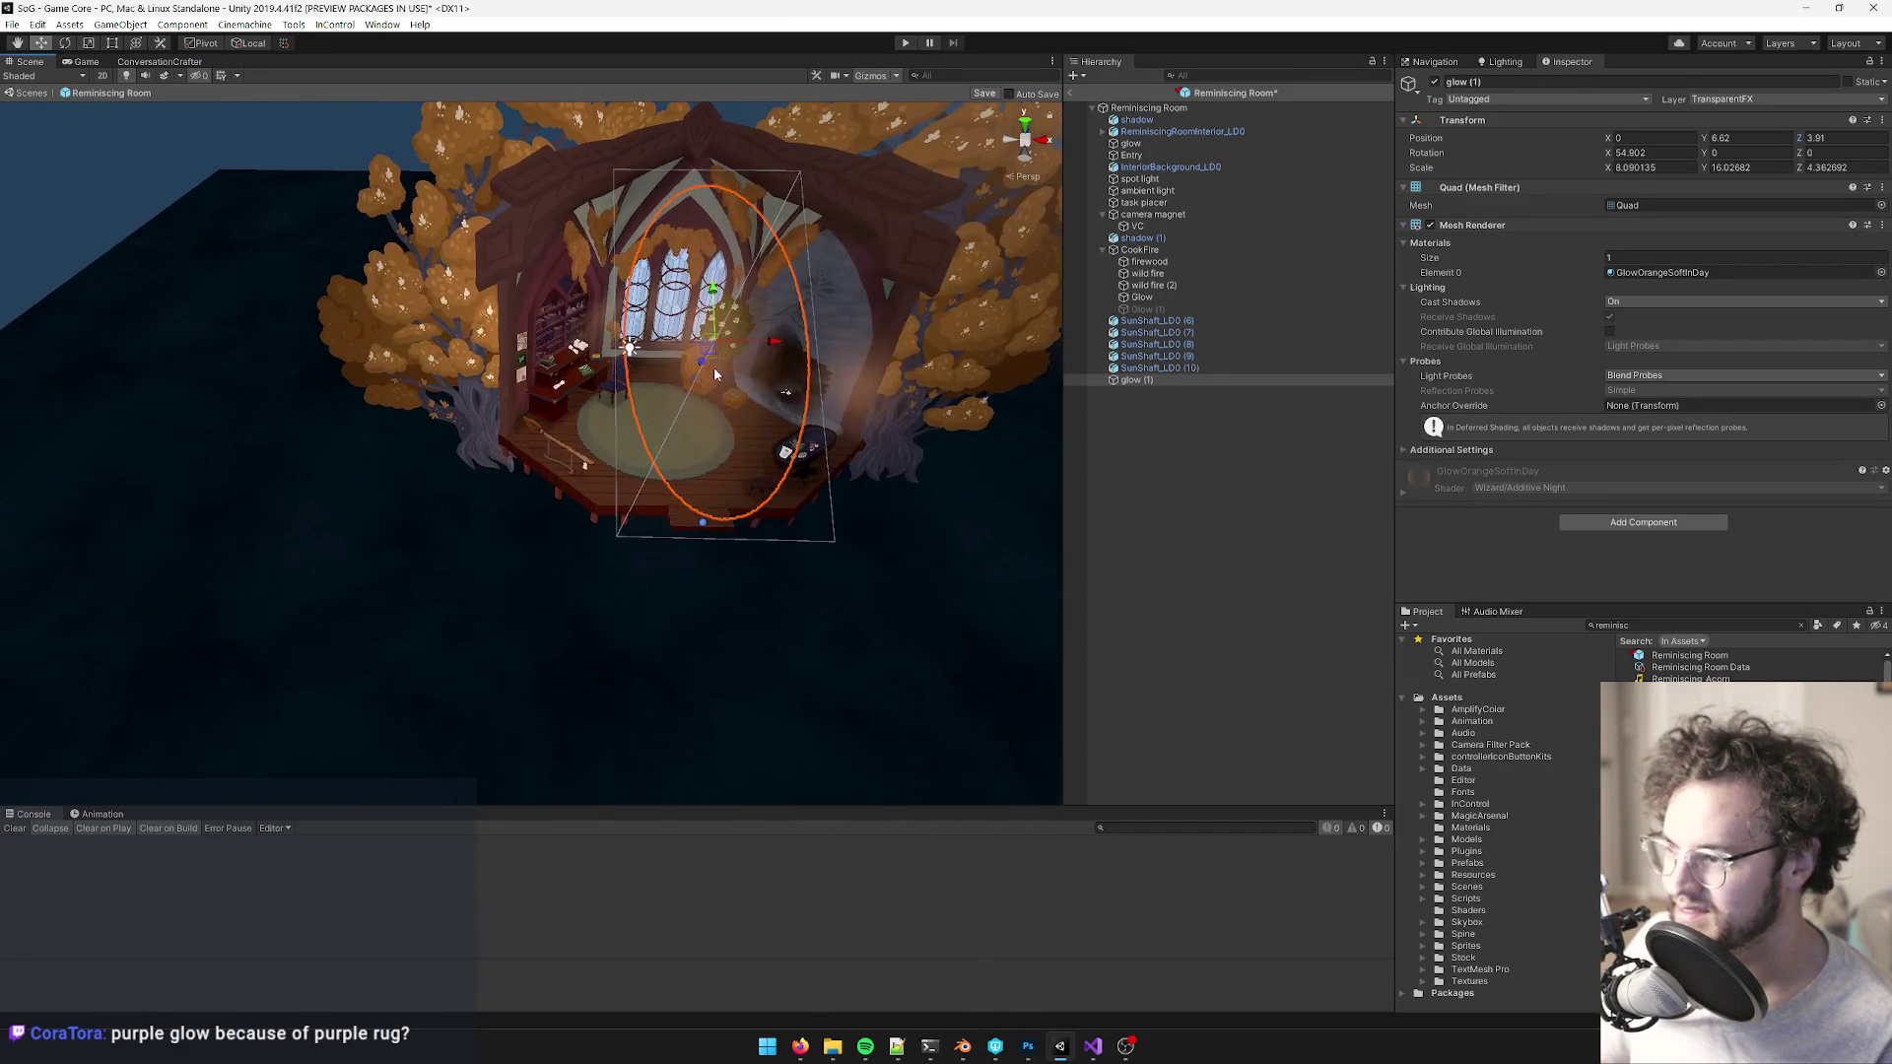
left_click_drag(717, 374, 711, 258)
scroll(690, 374, "up", 6)
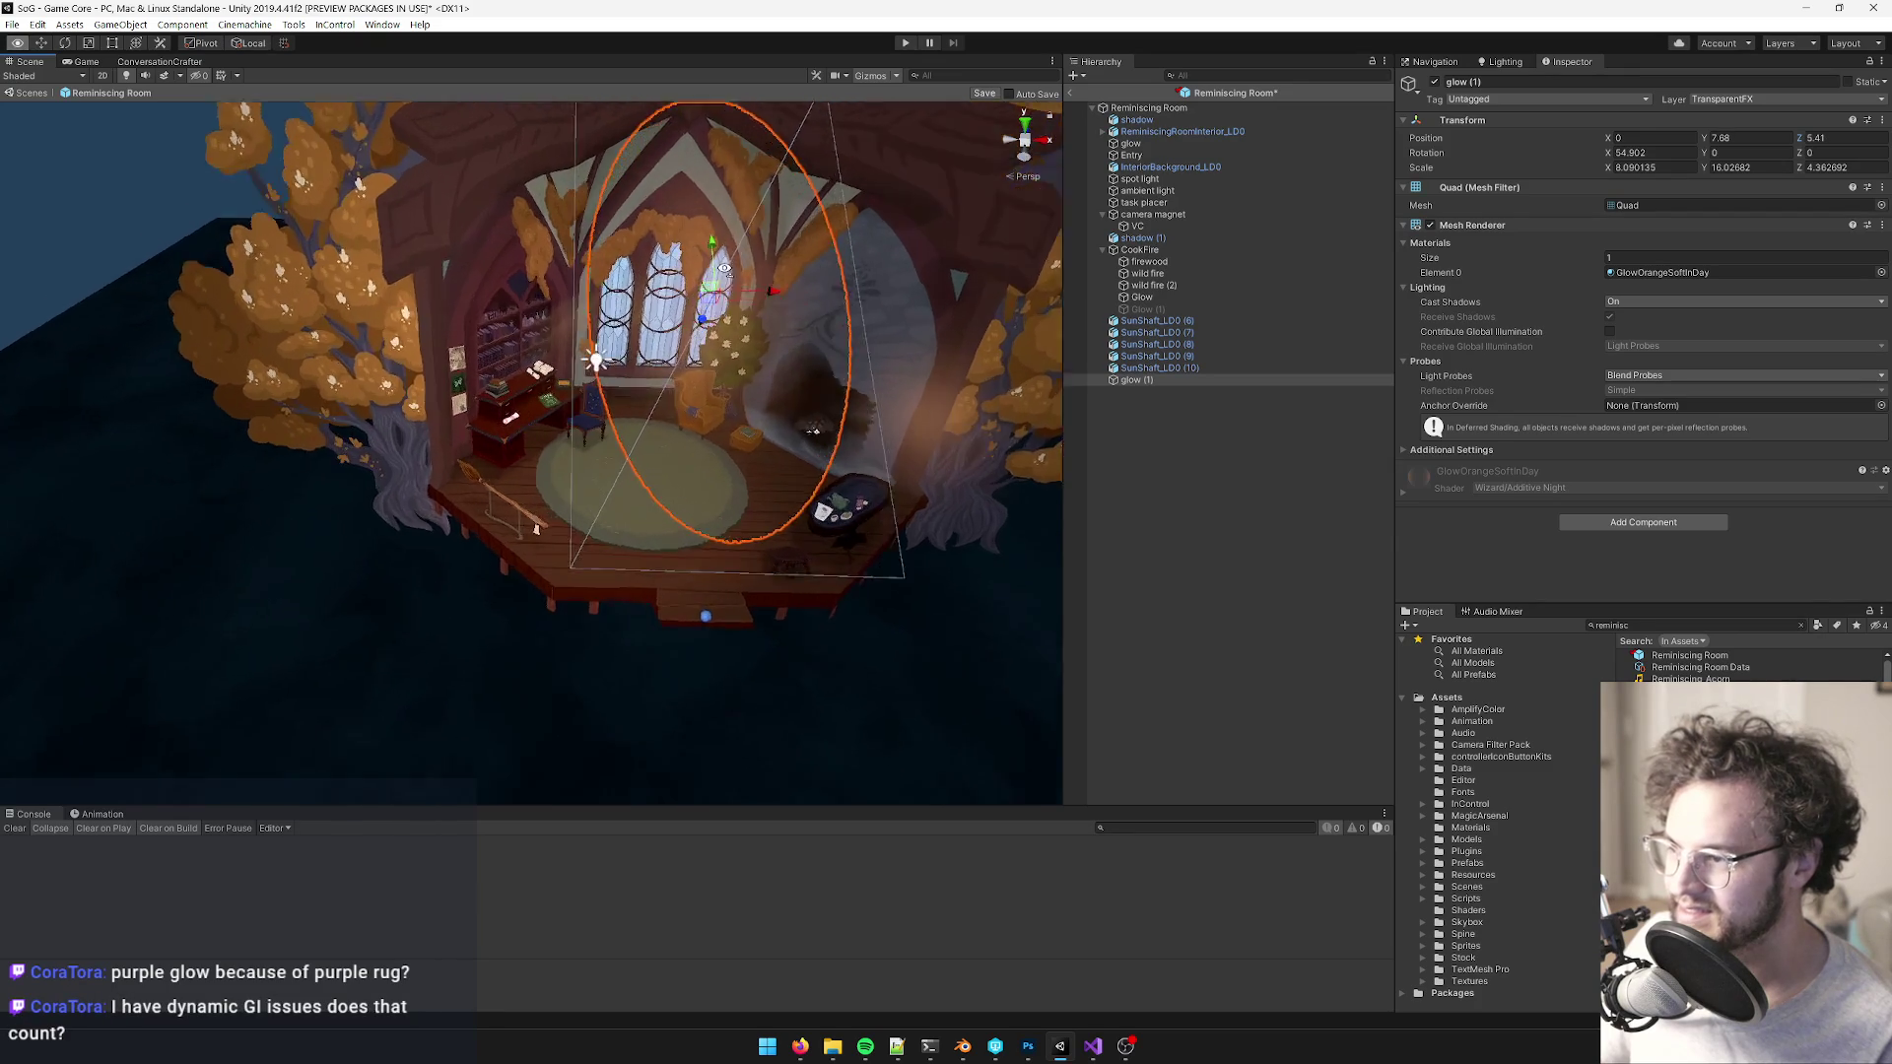
- Duplicate it as glow (2) and shift the copy left to -1.59, 7.66, 5.29
key("ctrl+d")
scroll(681, 398, "down", 5)
mouse_move(749, 340)
left_mouse_down()
mouse_move(689, 332)
mouse_move(680, 392)
mouse_move(620, 408)
left_mouse_up()
scroll(681, 391, "up", 5)
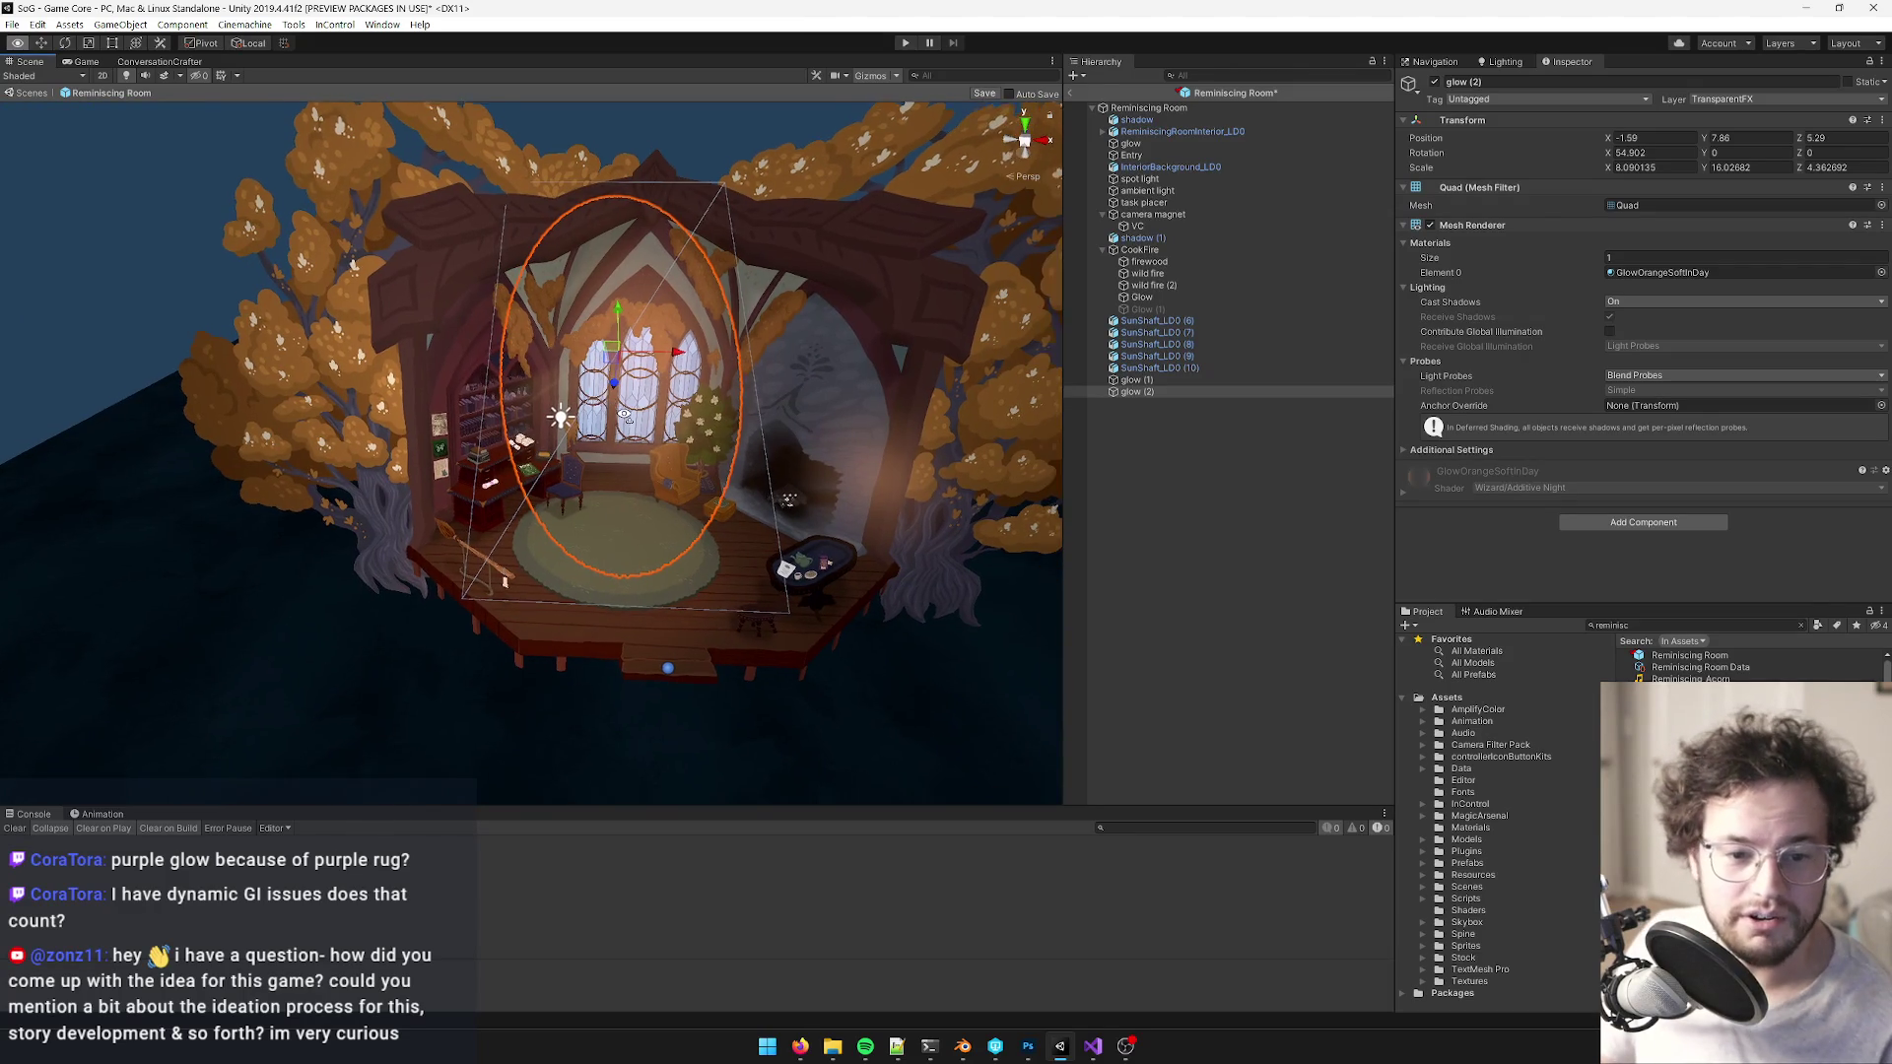
- Nudge glow (2) left, then duplicate it as glow (3) at 1.54, 7.47, 5.56
mouse_move(678, 386)
left_mouse_down()
mouse_move(634, 399)
mouse_move(631, 442)
mouse_move(660, 408)
mouse_move(753, 412)
left_mouse_up()
key("ctrl+d")
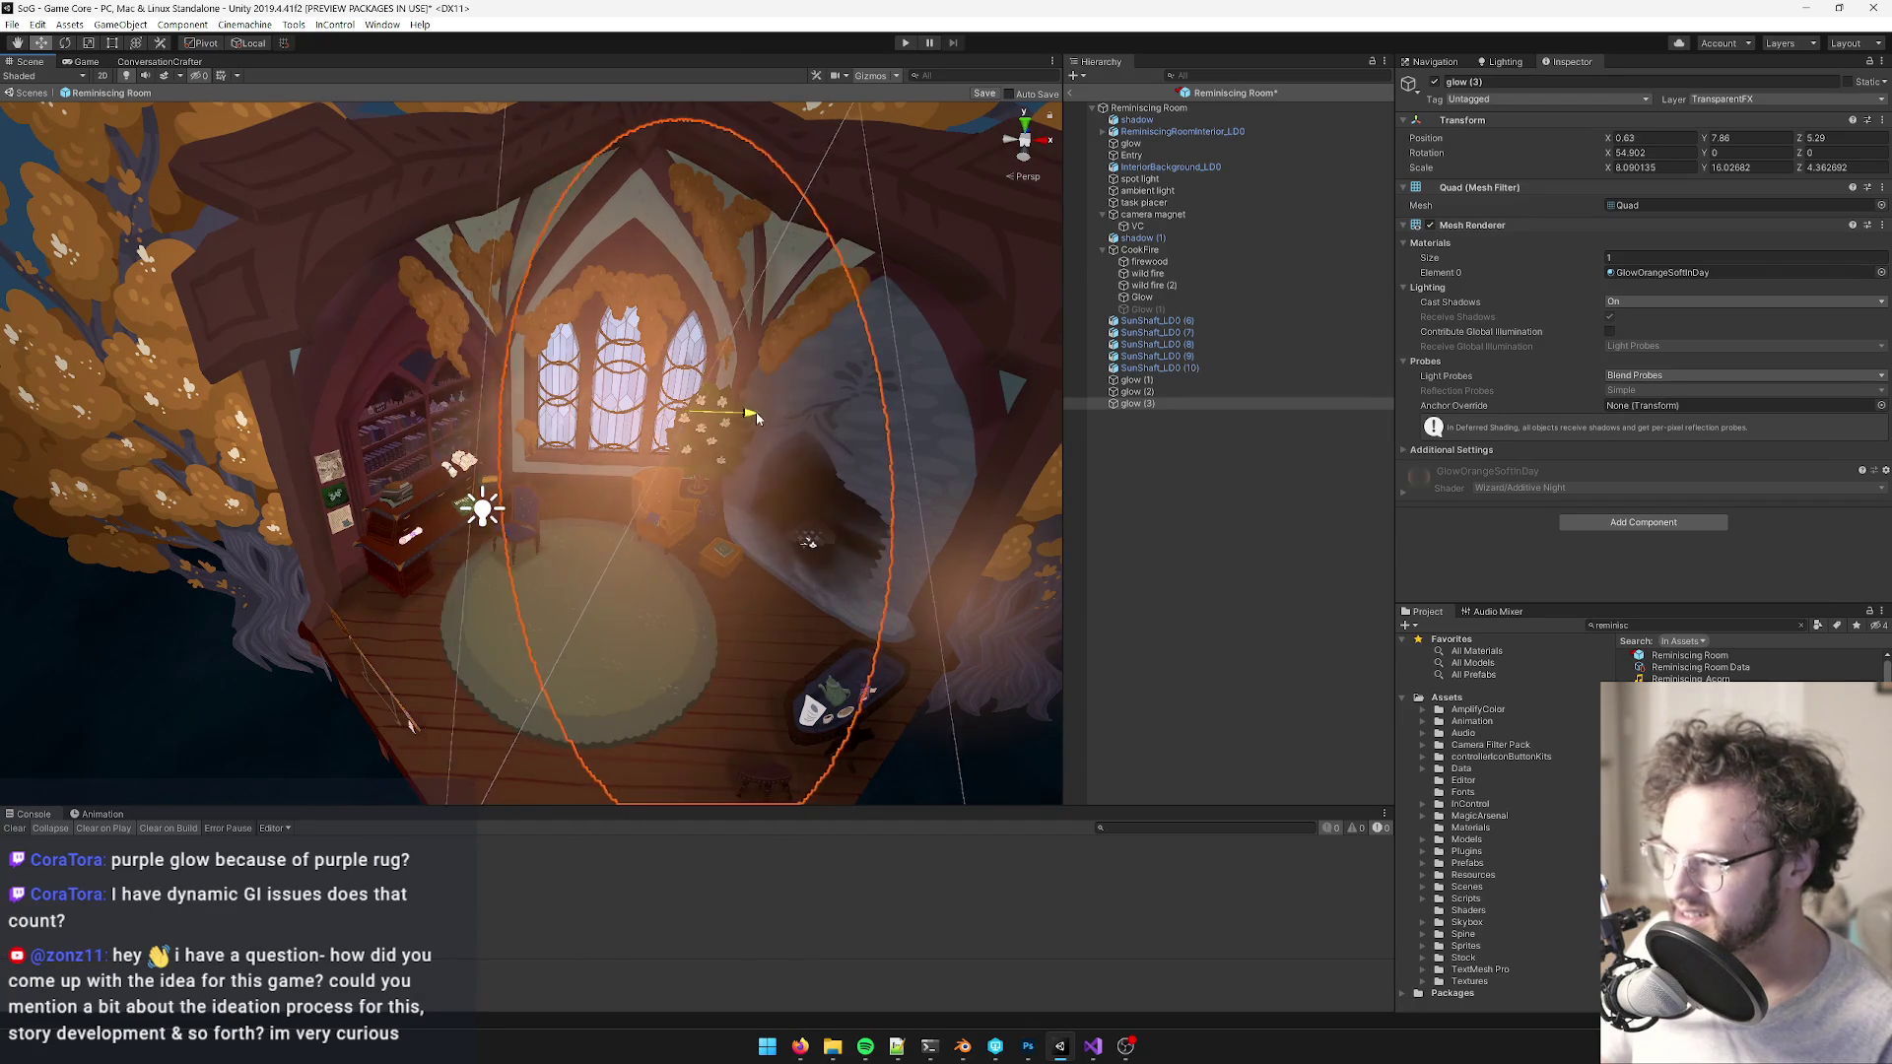
scroll(756, 444, "up", 3)
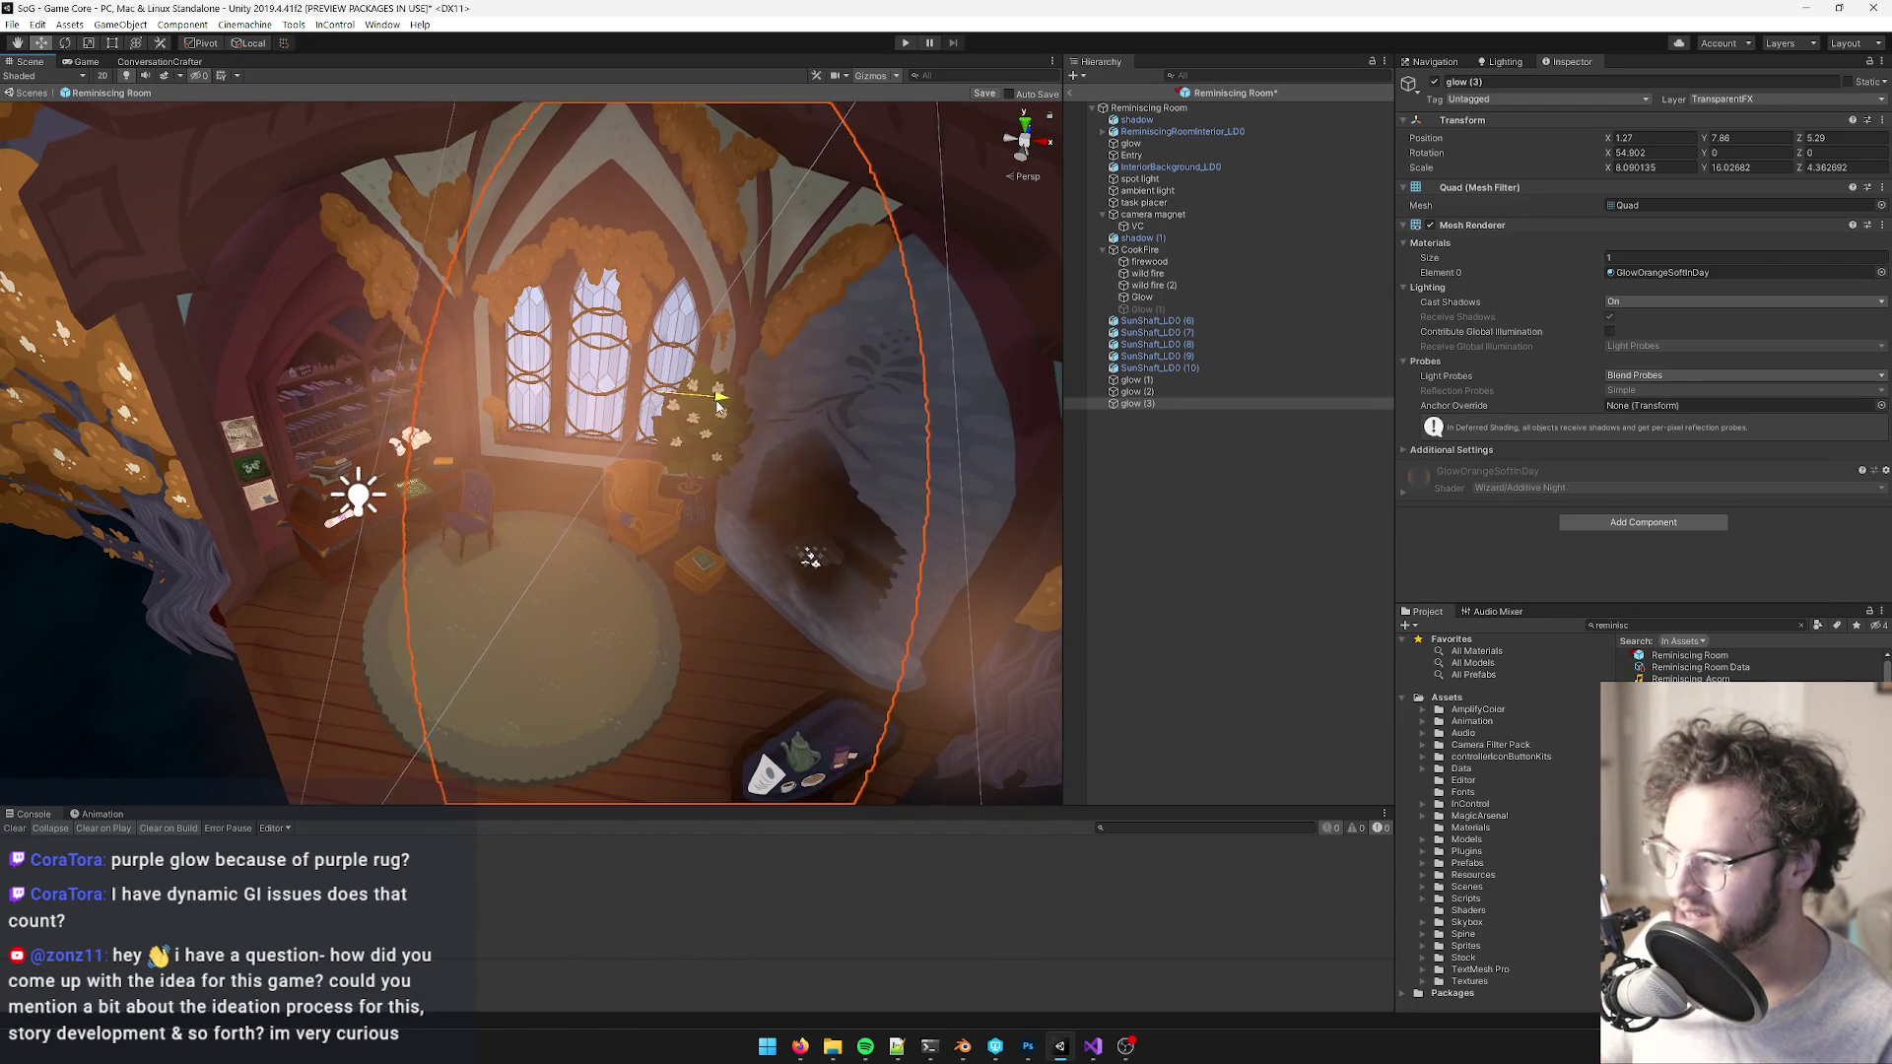
mouse_move(744, 460)
left_mouse_down()
mouse_move(599, 536)
mouse_move(501, 418)
mouse_move(739, 458)
left_mouse_up()
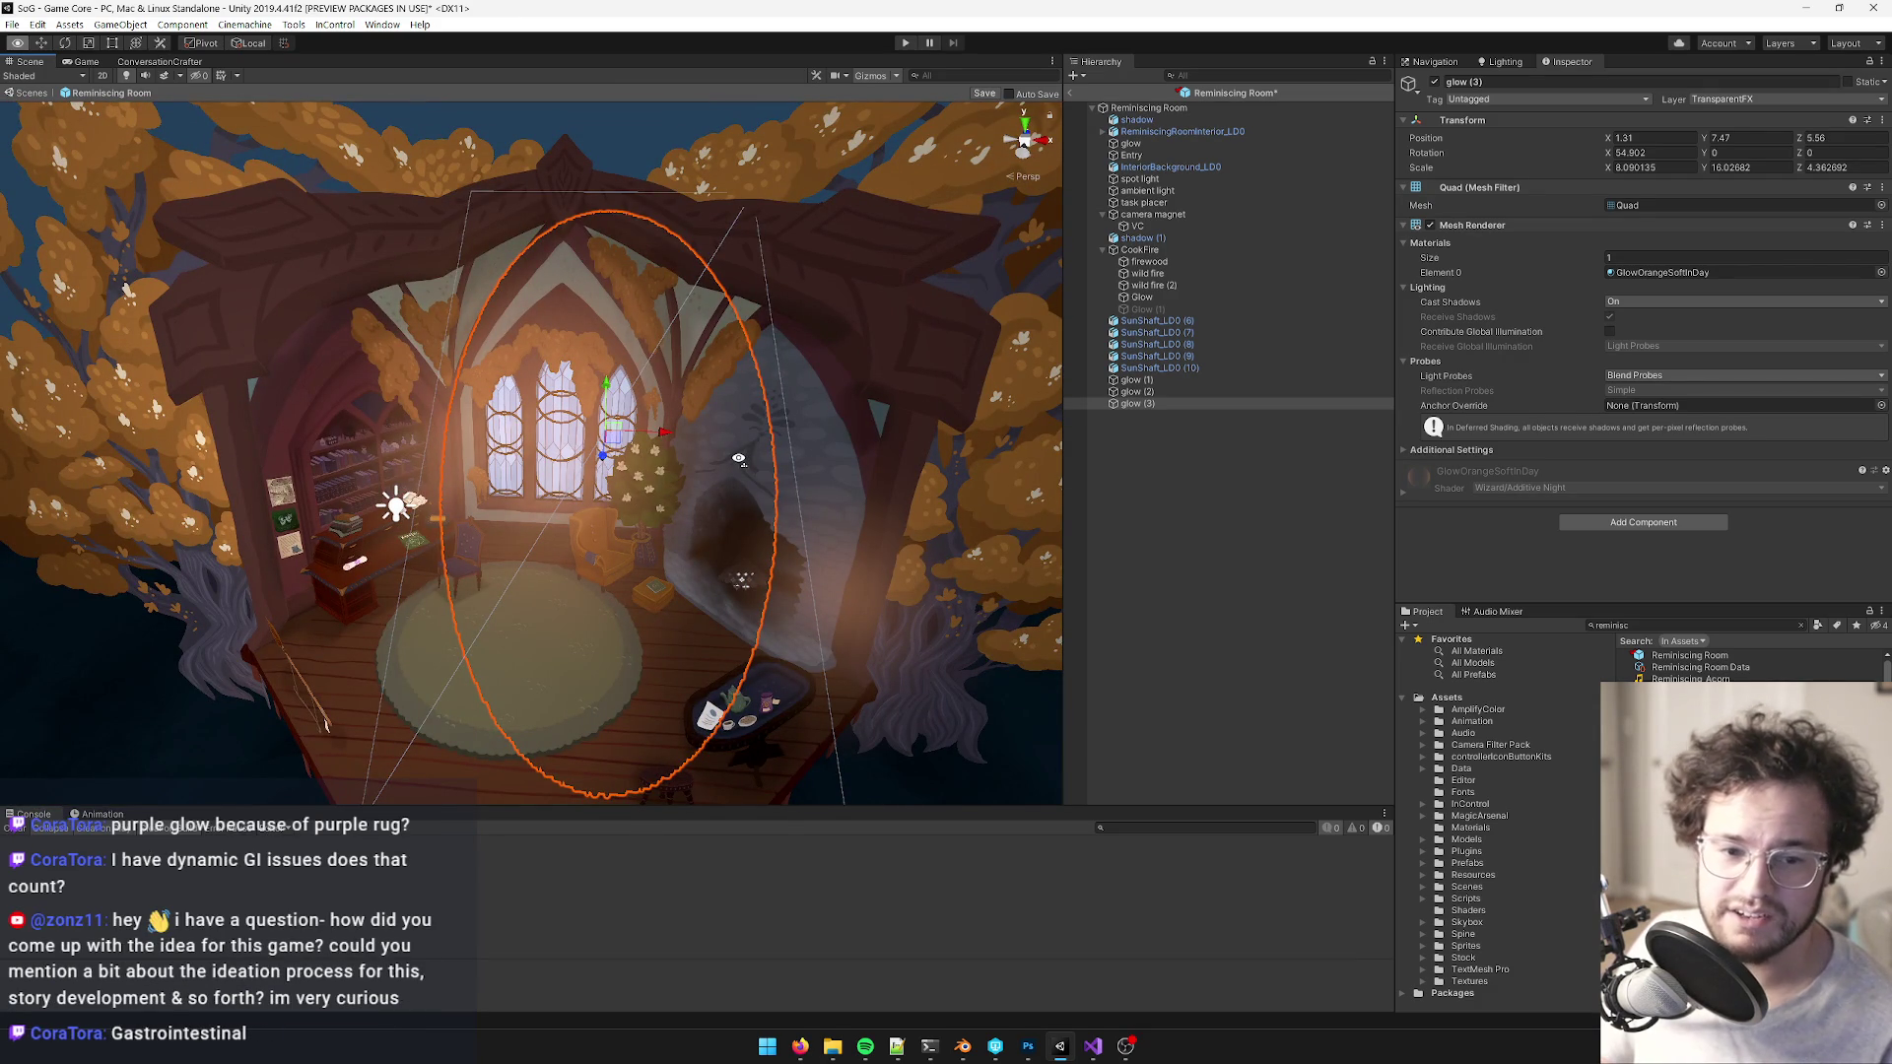
left_click_drag(739, 459, 738, 458)
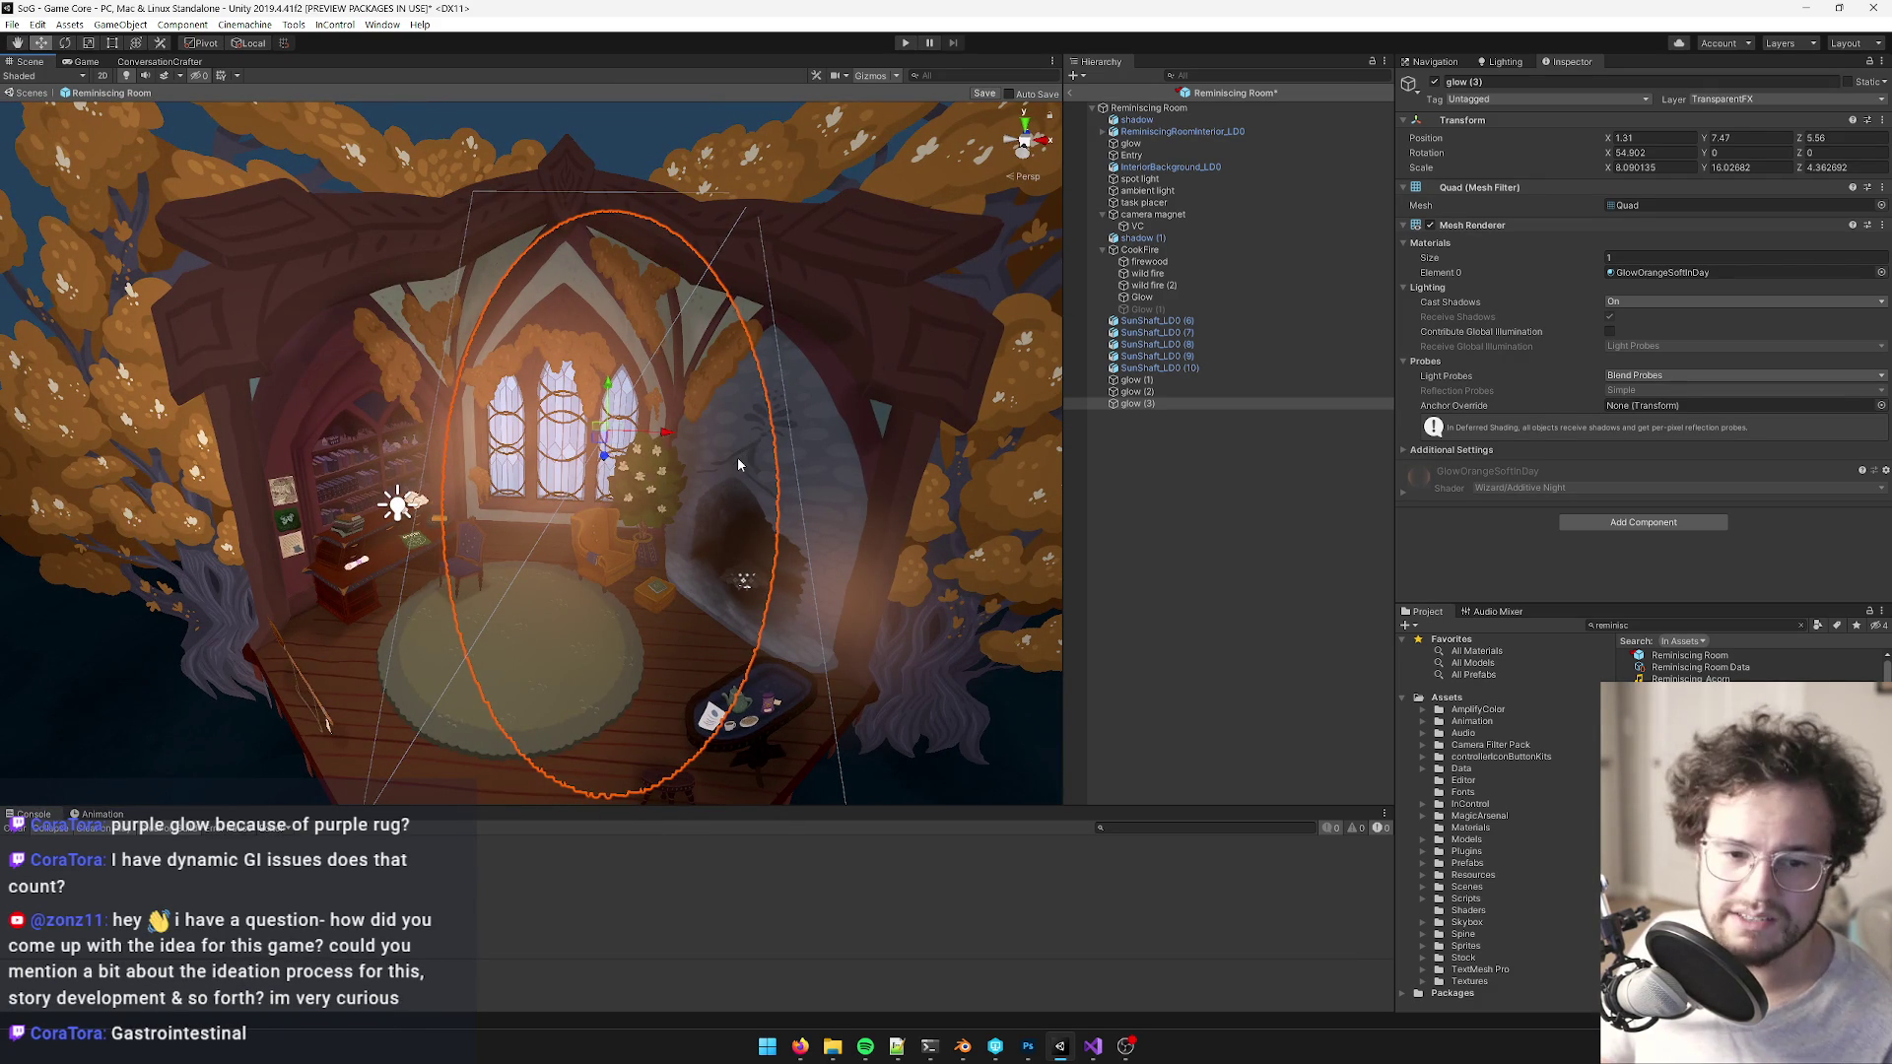
scroll(690, 487, "up", 5)
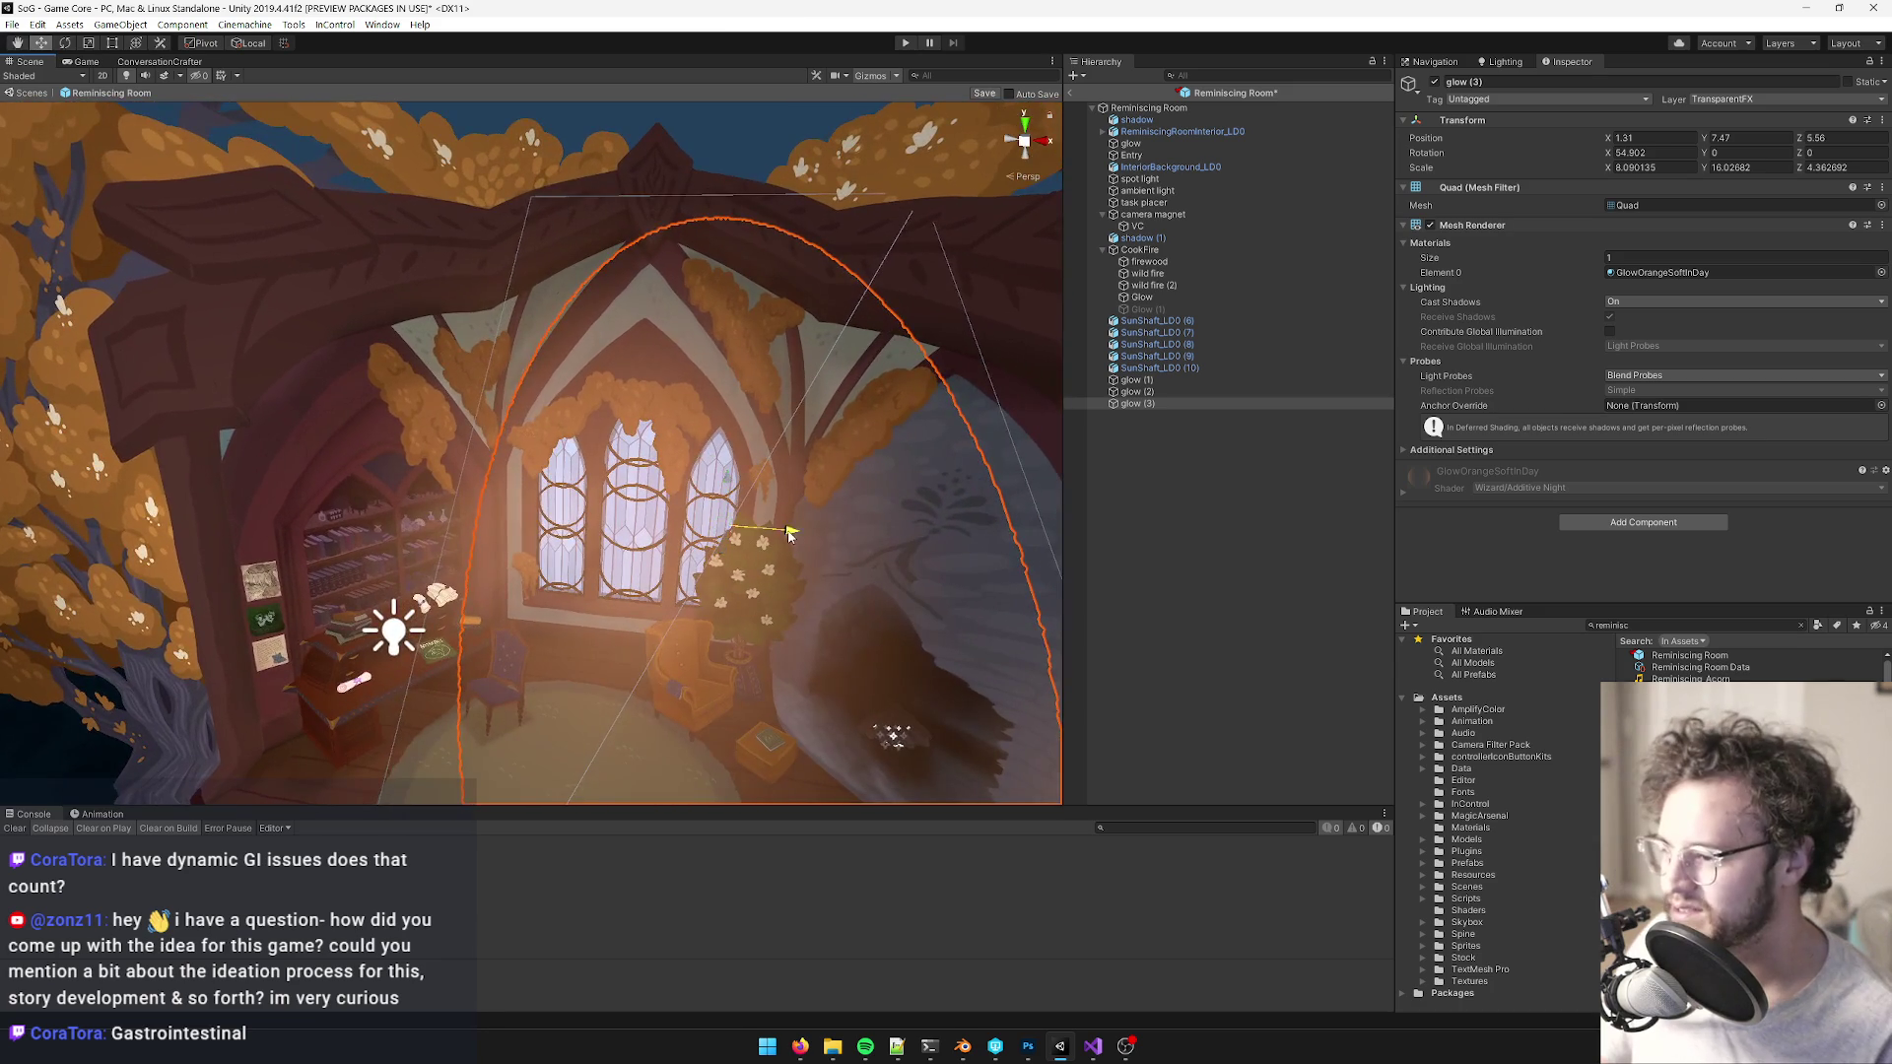
left_click_drag(788, 533, 792, 533)
scroll(798, 551, "down", 8)
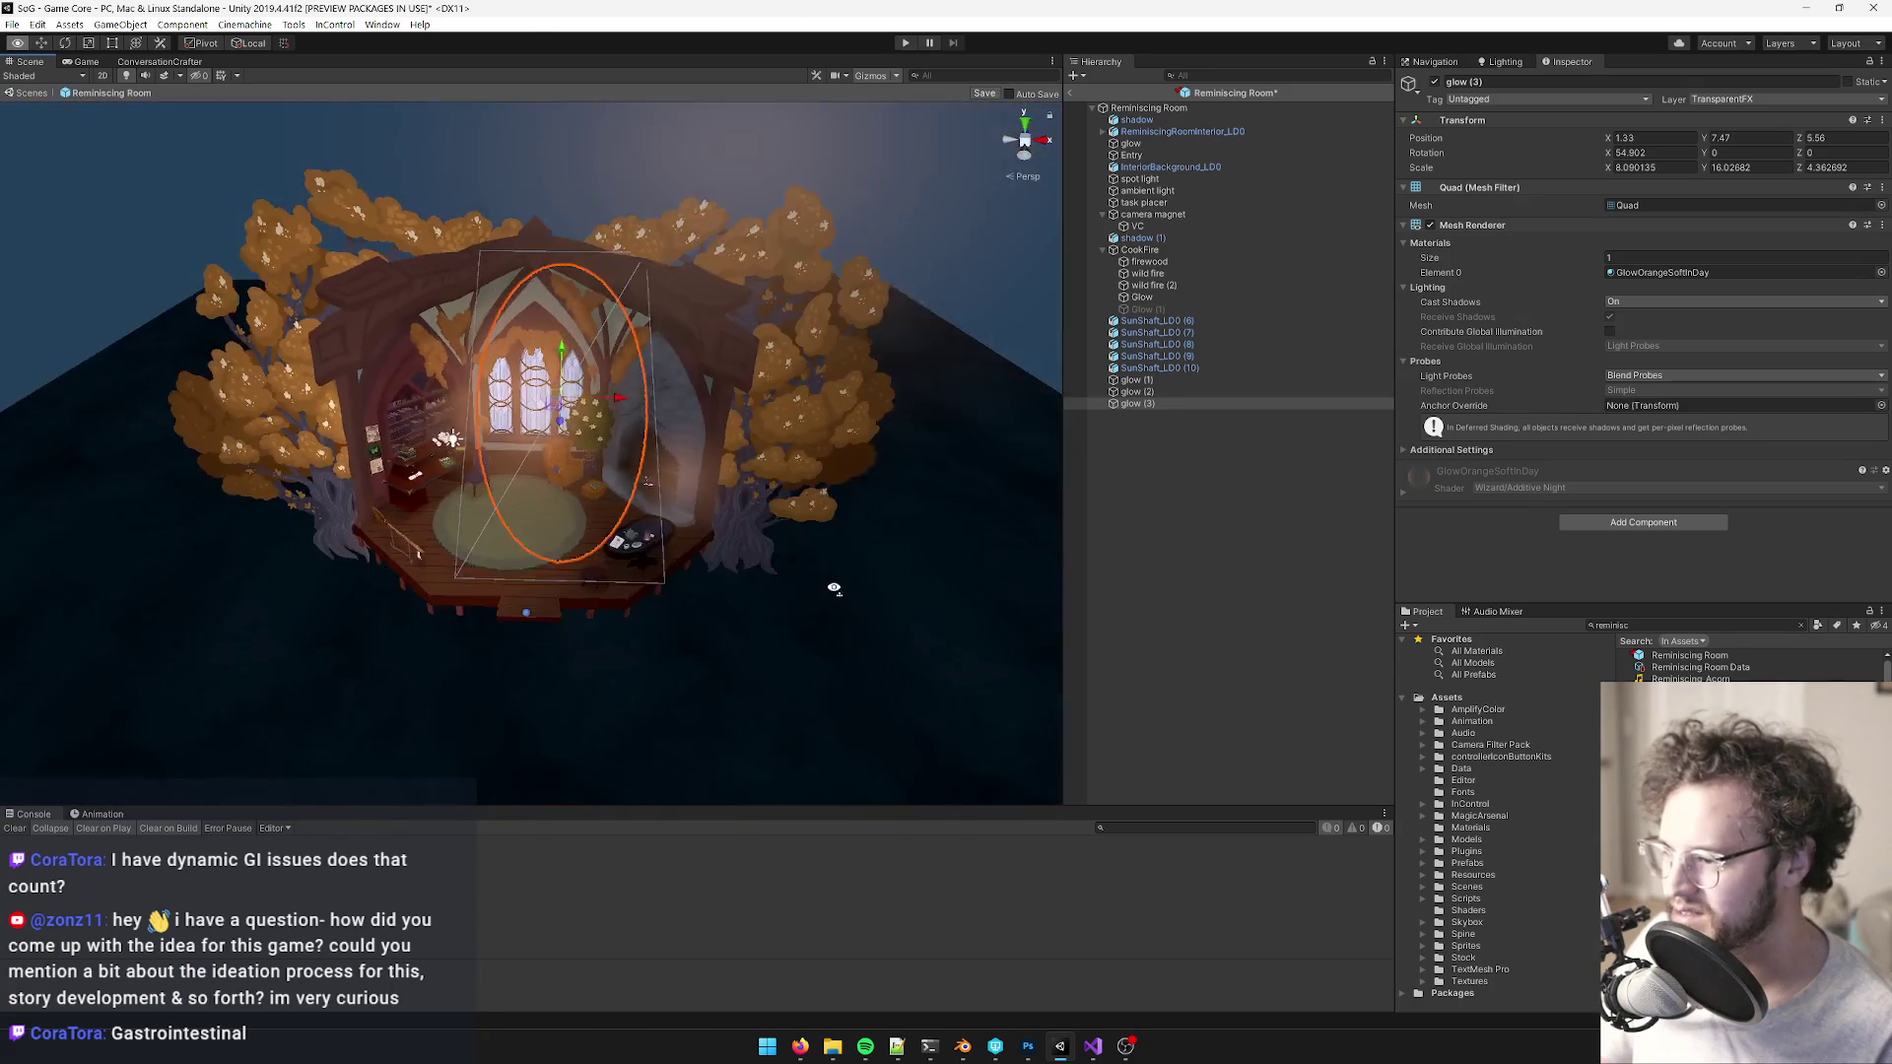
scroll(783, 561, "up", 4)
scroll(749, 493, "down", 5)
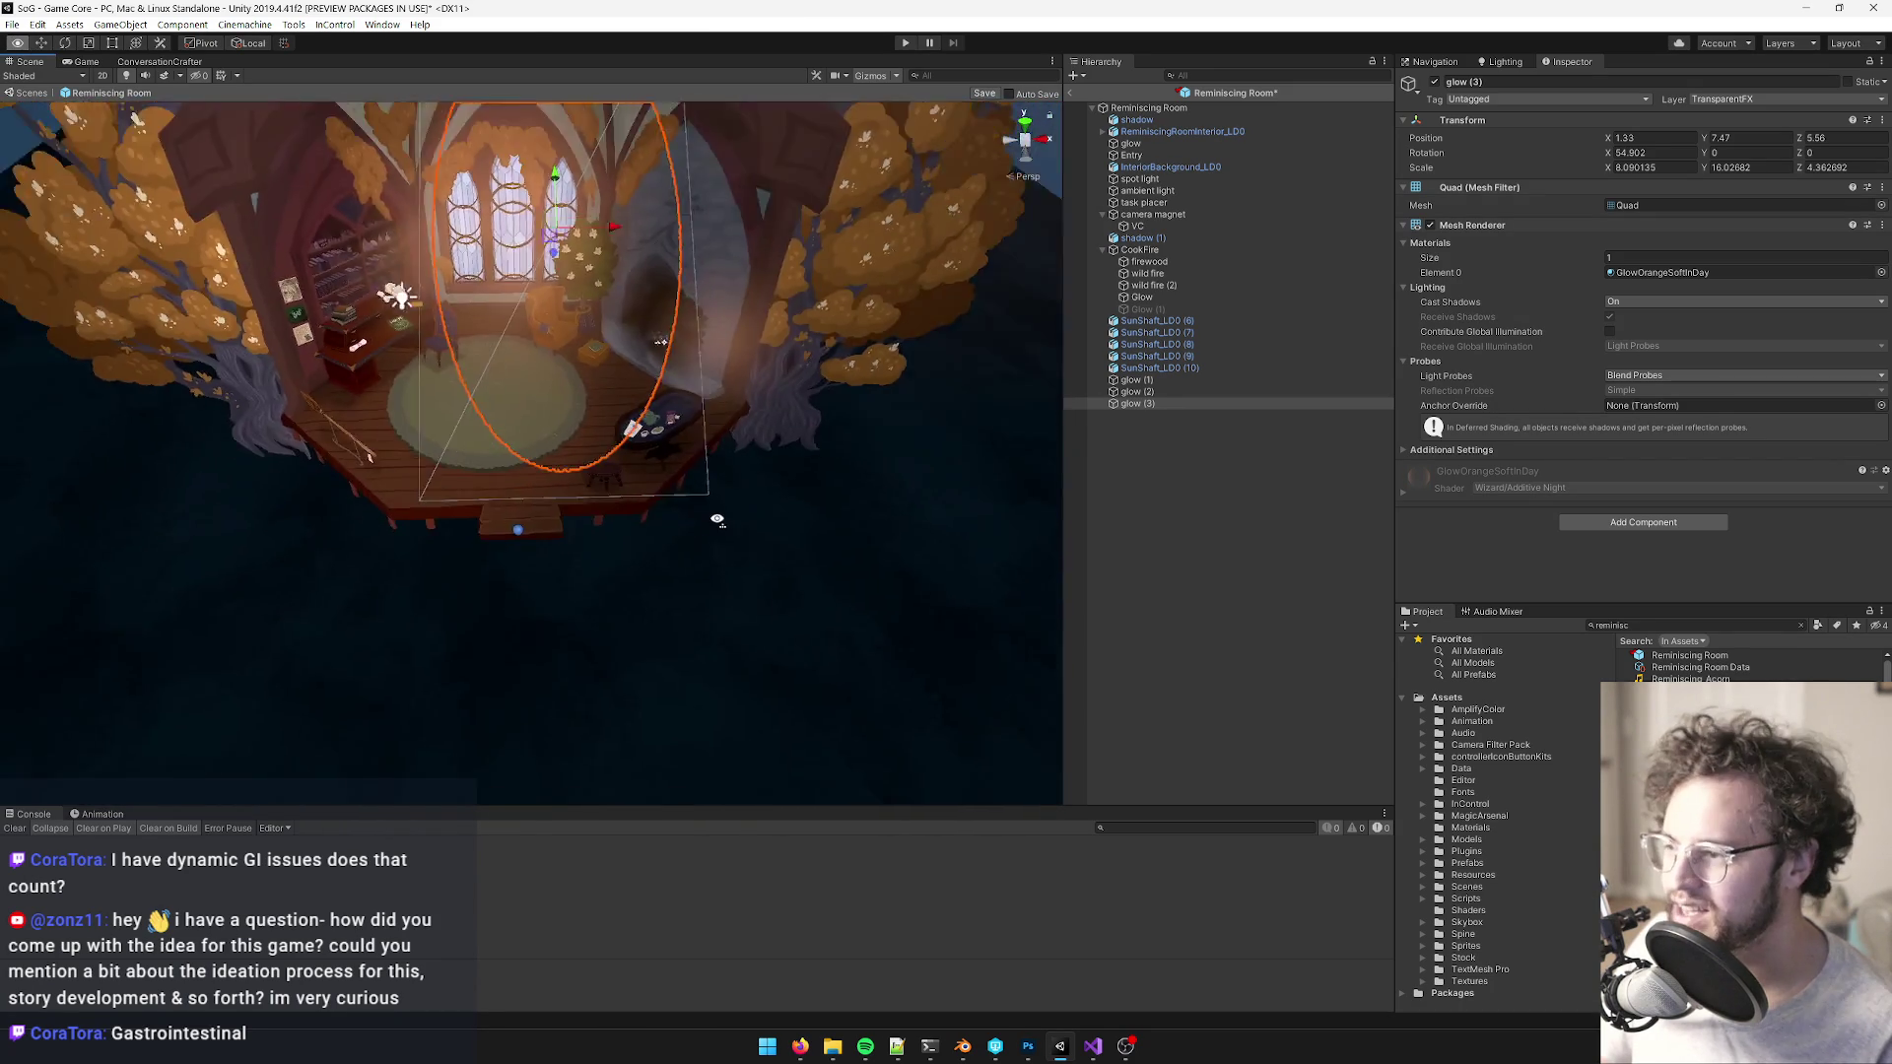
left_click_drag(609, 309, 619, 309)
scroll(748, 423, "up", 8)
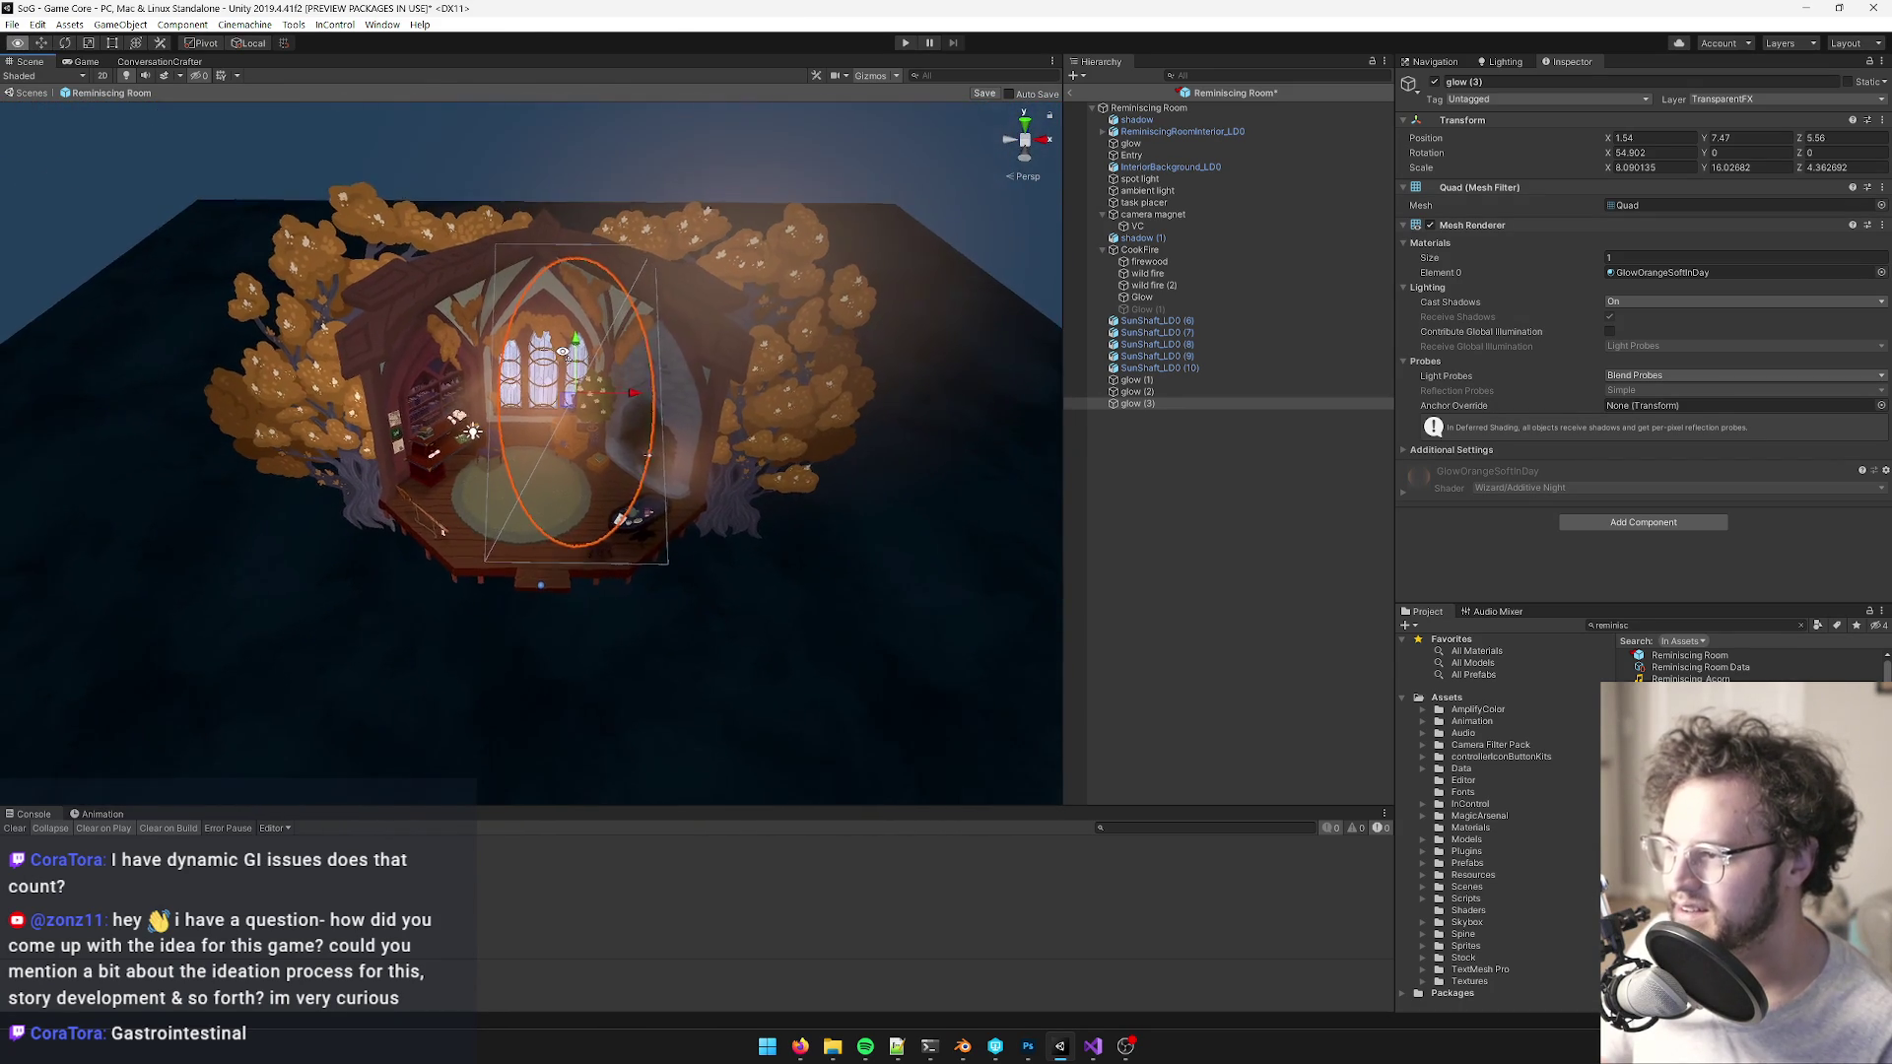
- Compare the glows, save the Reminiscing Room prefab, and return to the scene's Game view
left_click(1133, 379)
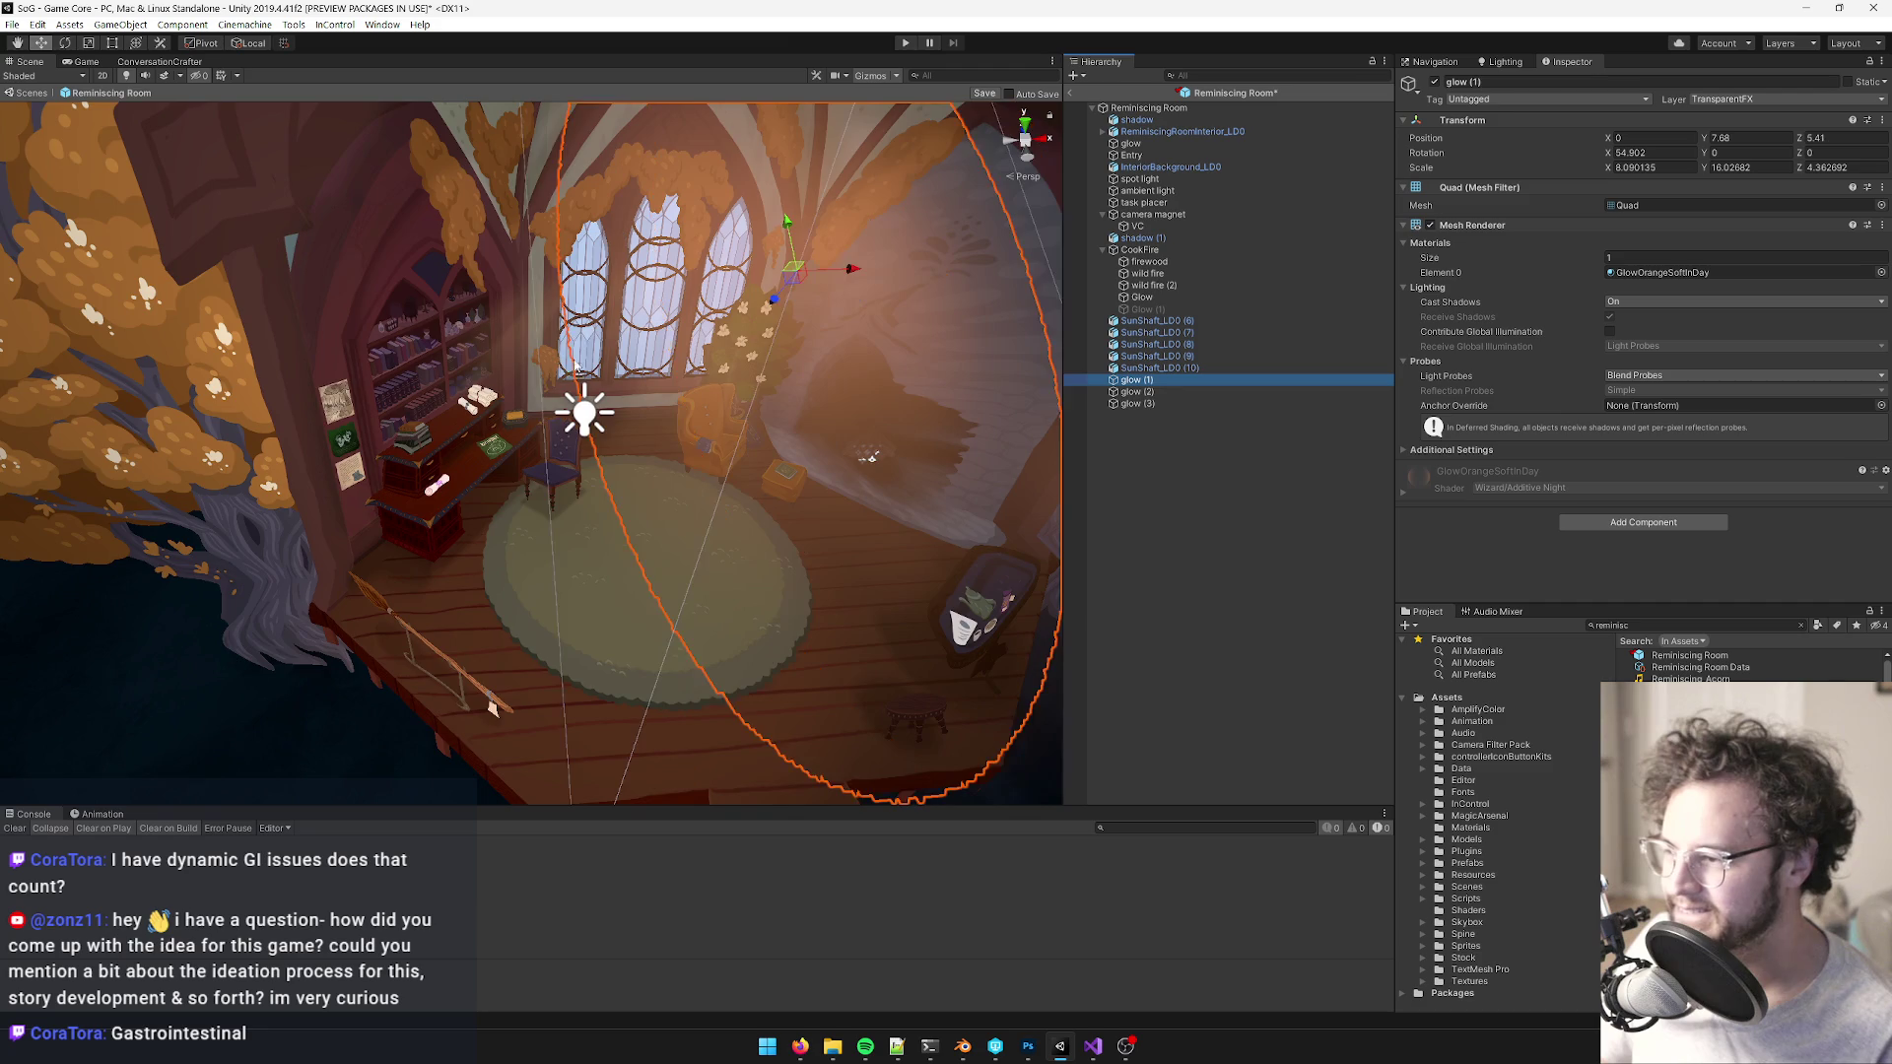
key("f")
left_click(690, 422)
scroll(684, 416, "down", 10)
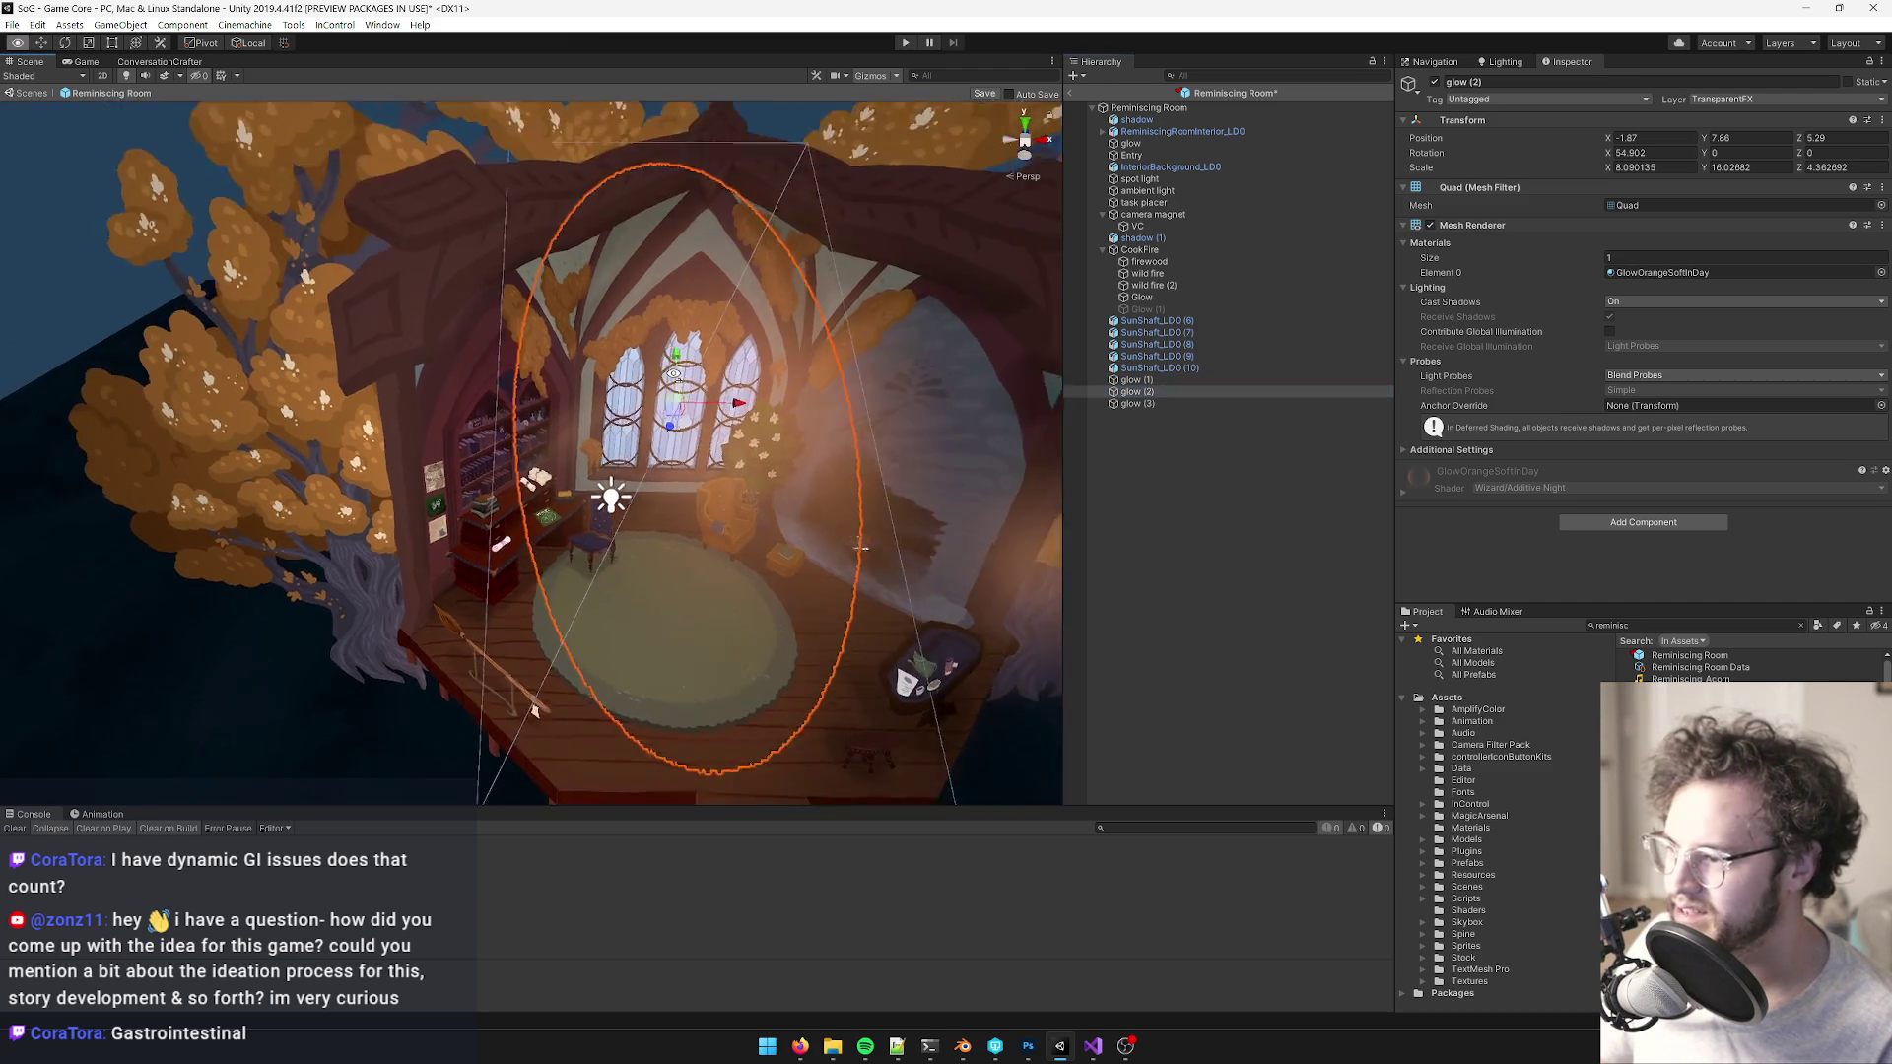
scroll(676, 410, "up", 8)
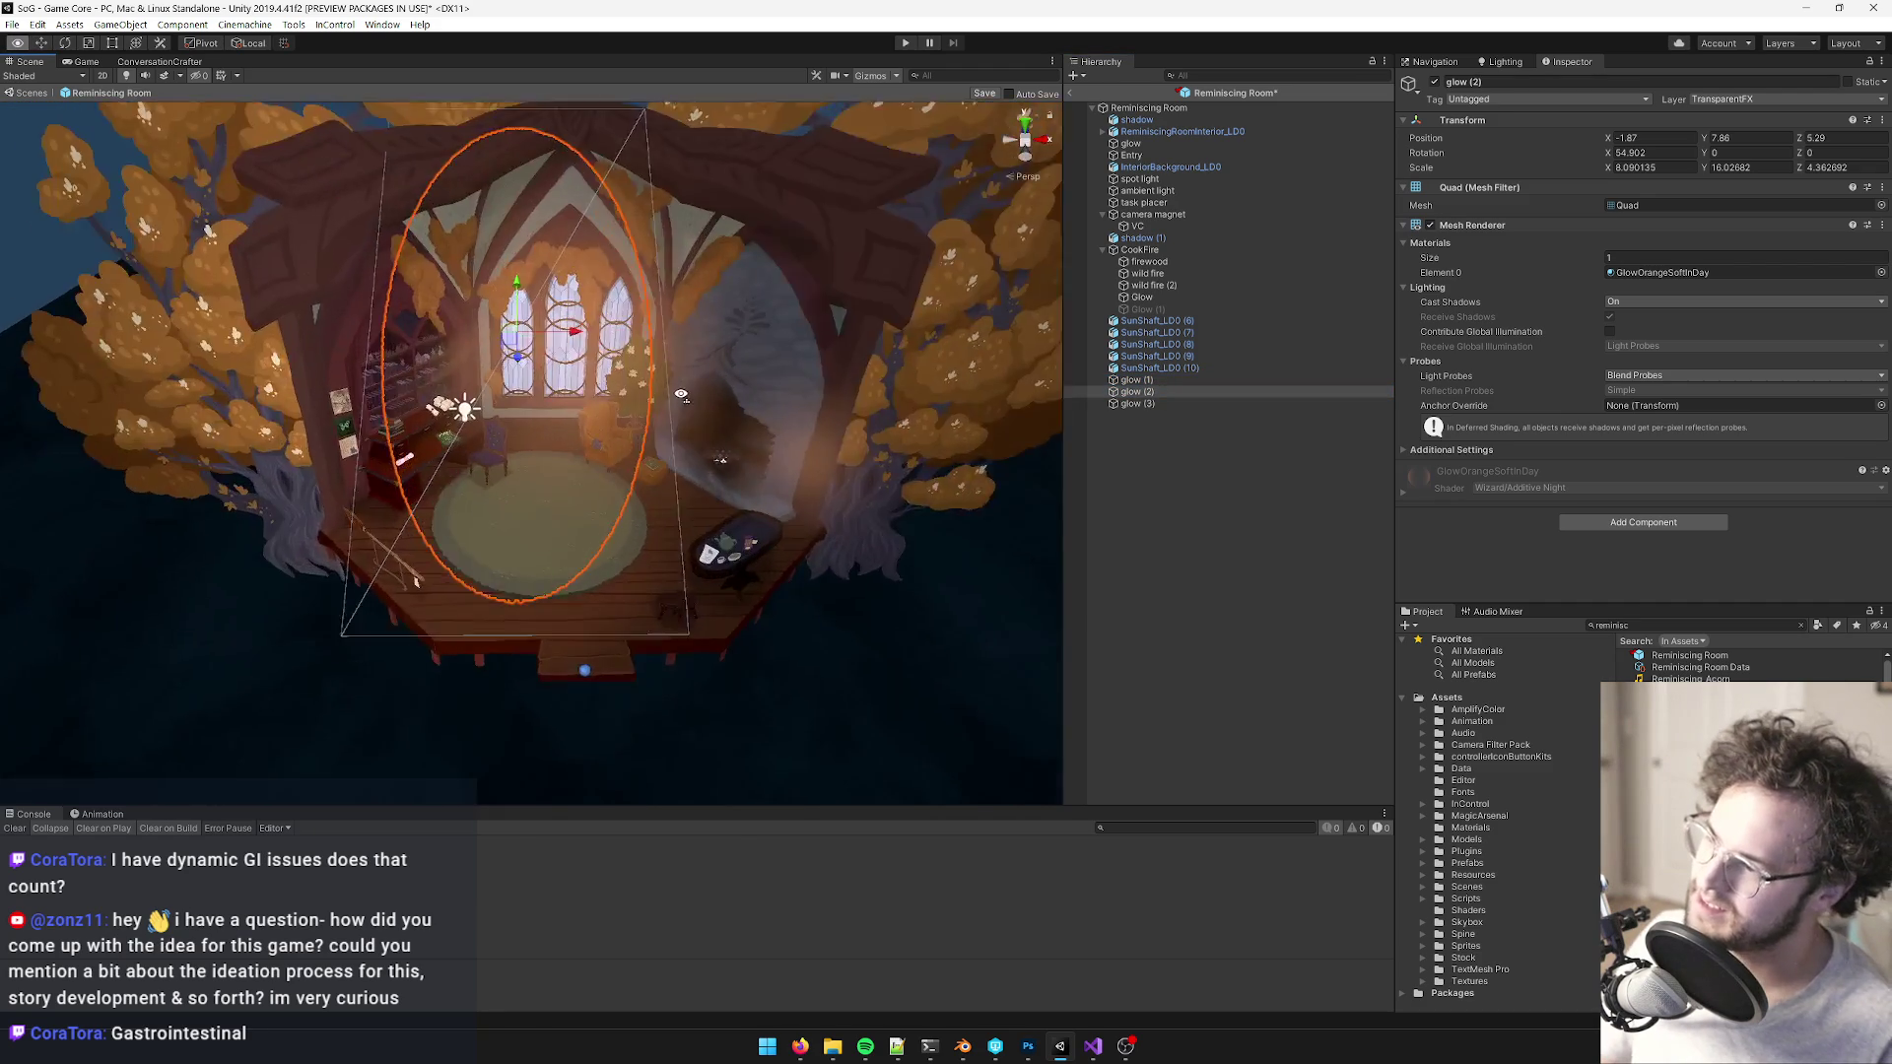
scroll(788, 374, "down", 5)
scroll(985, 286, "up", 3)
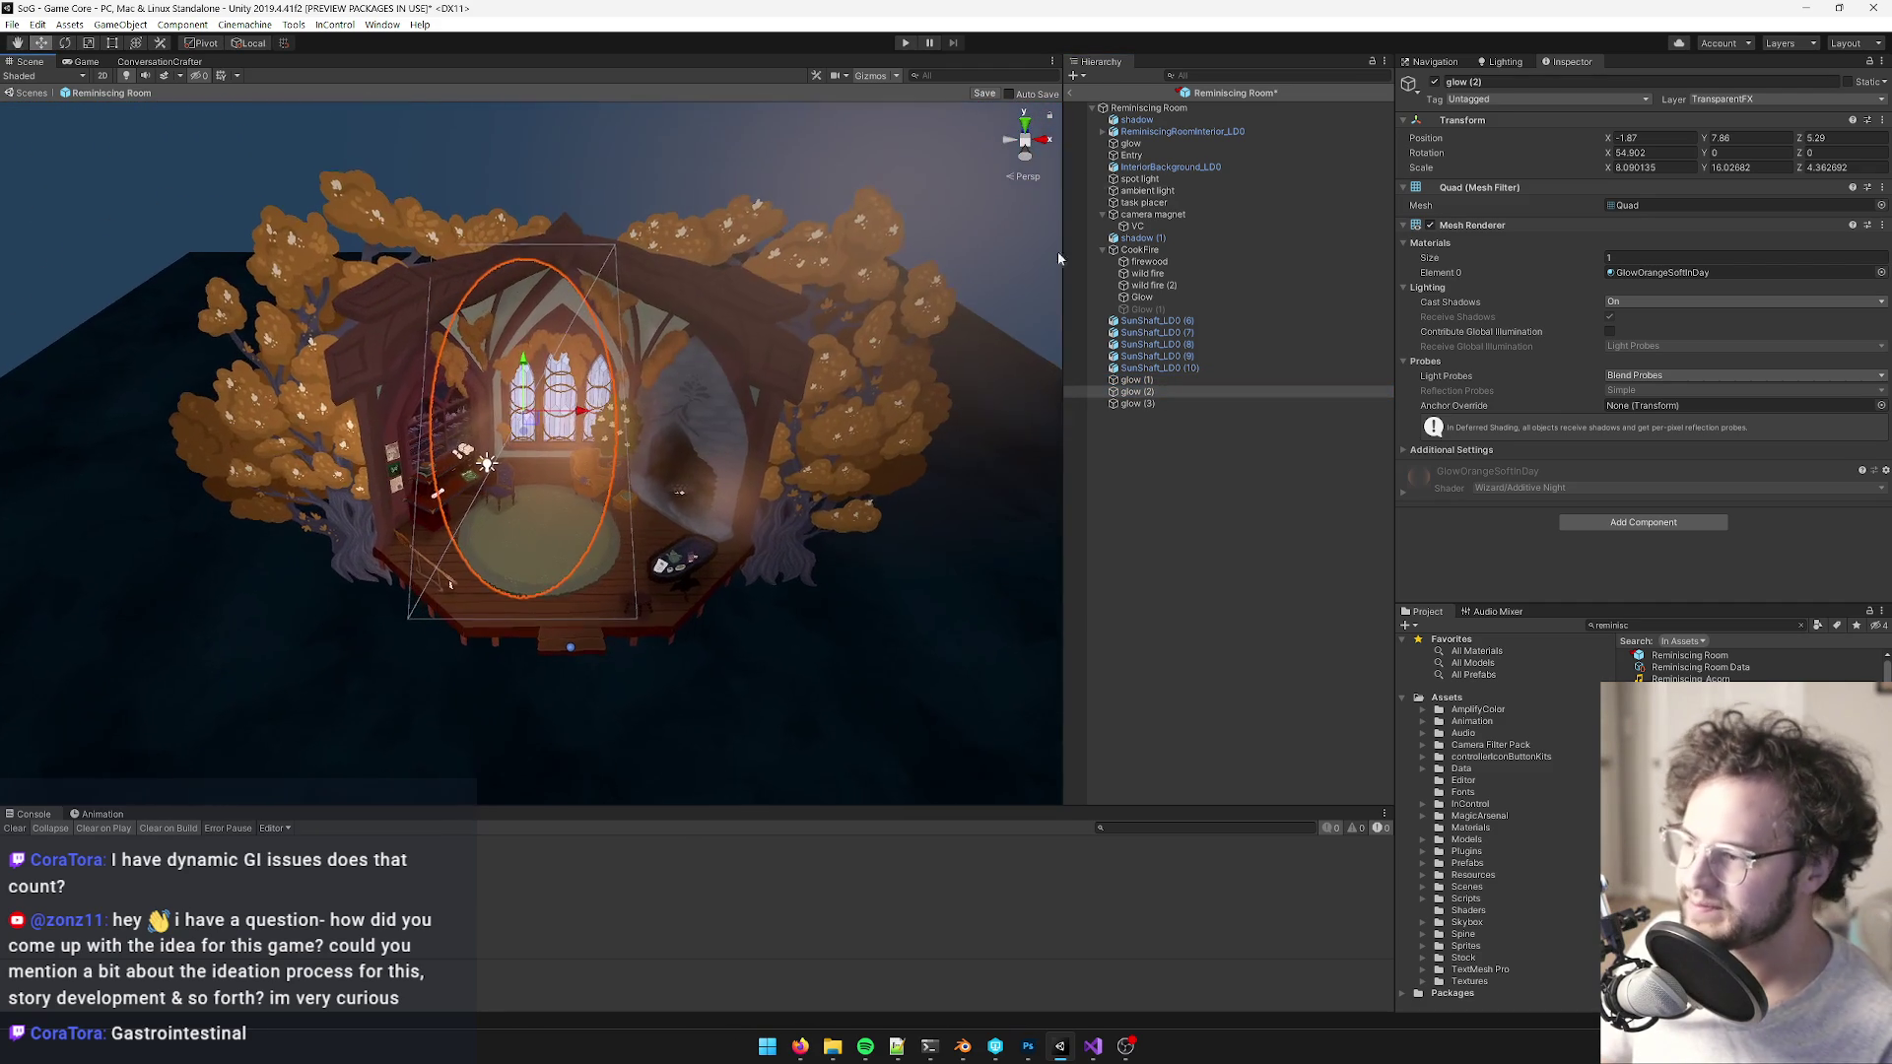
left_click(977, 93)
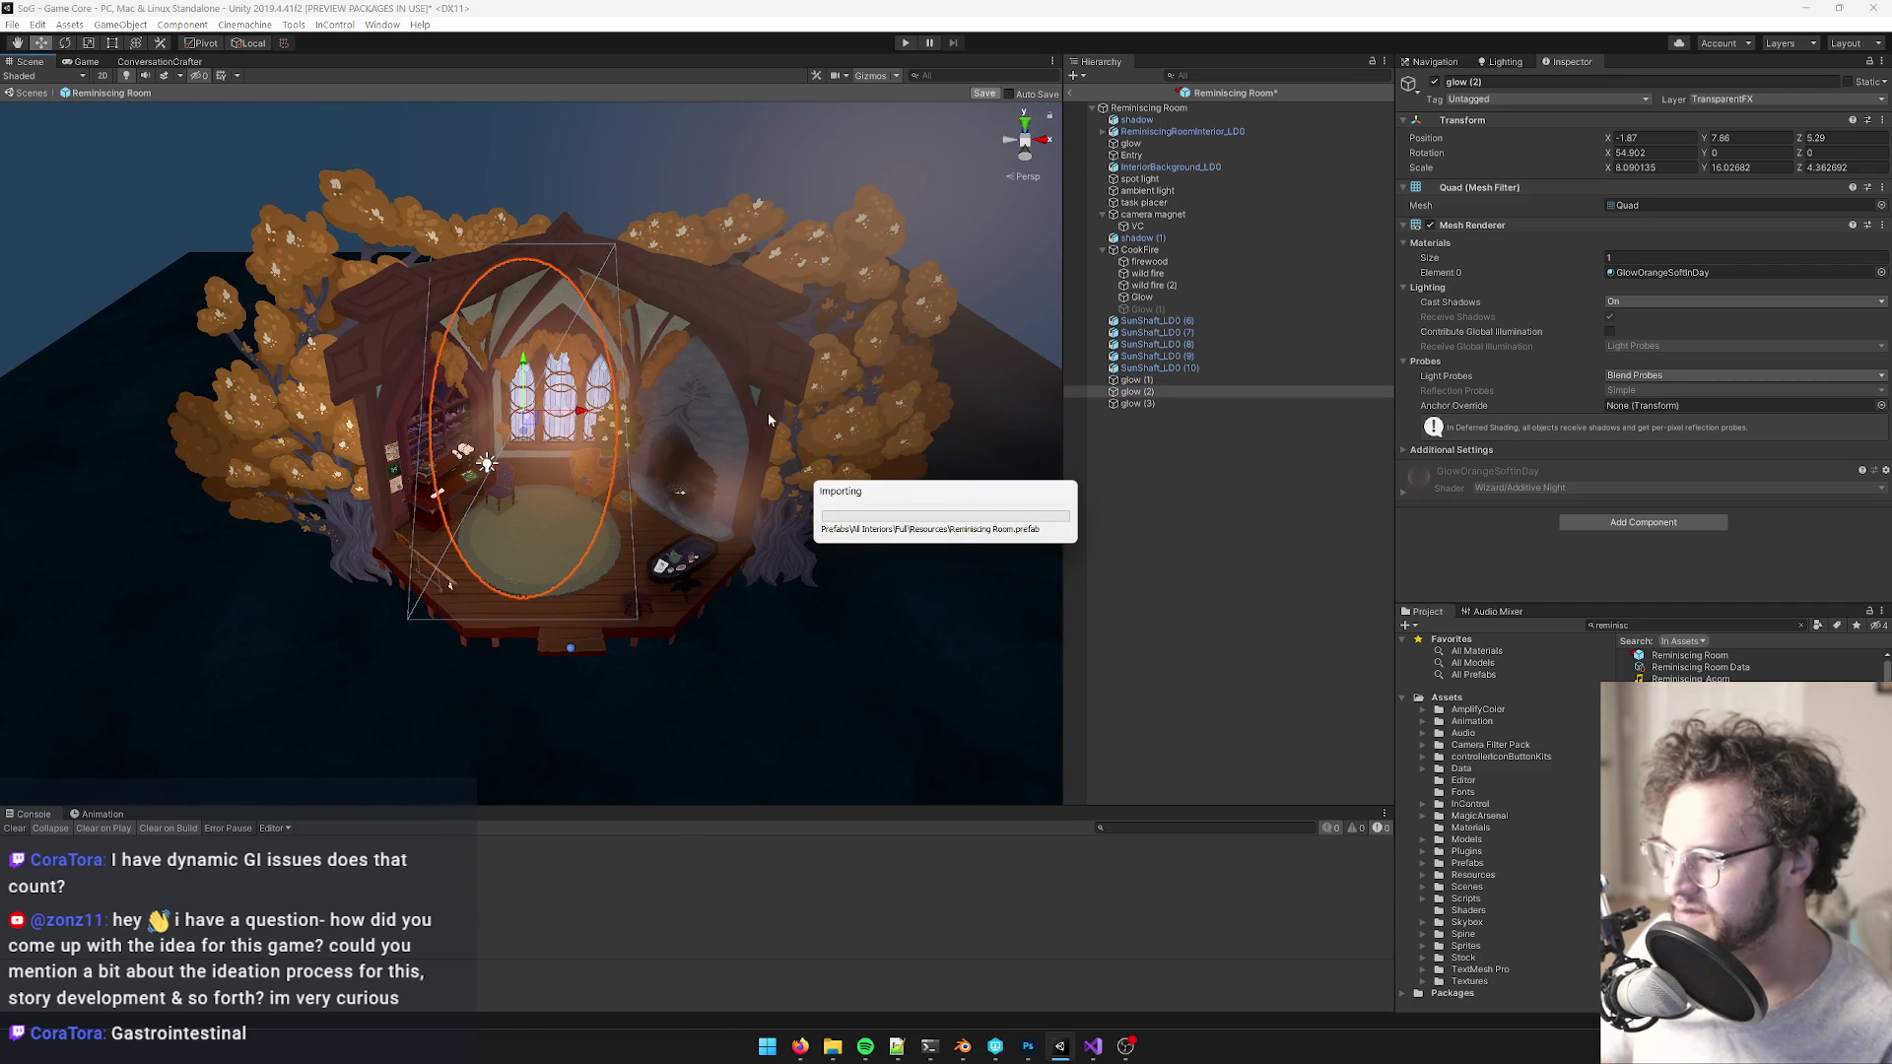
left_click(1073, 92)
left_click(85, 61)
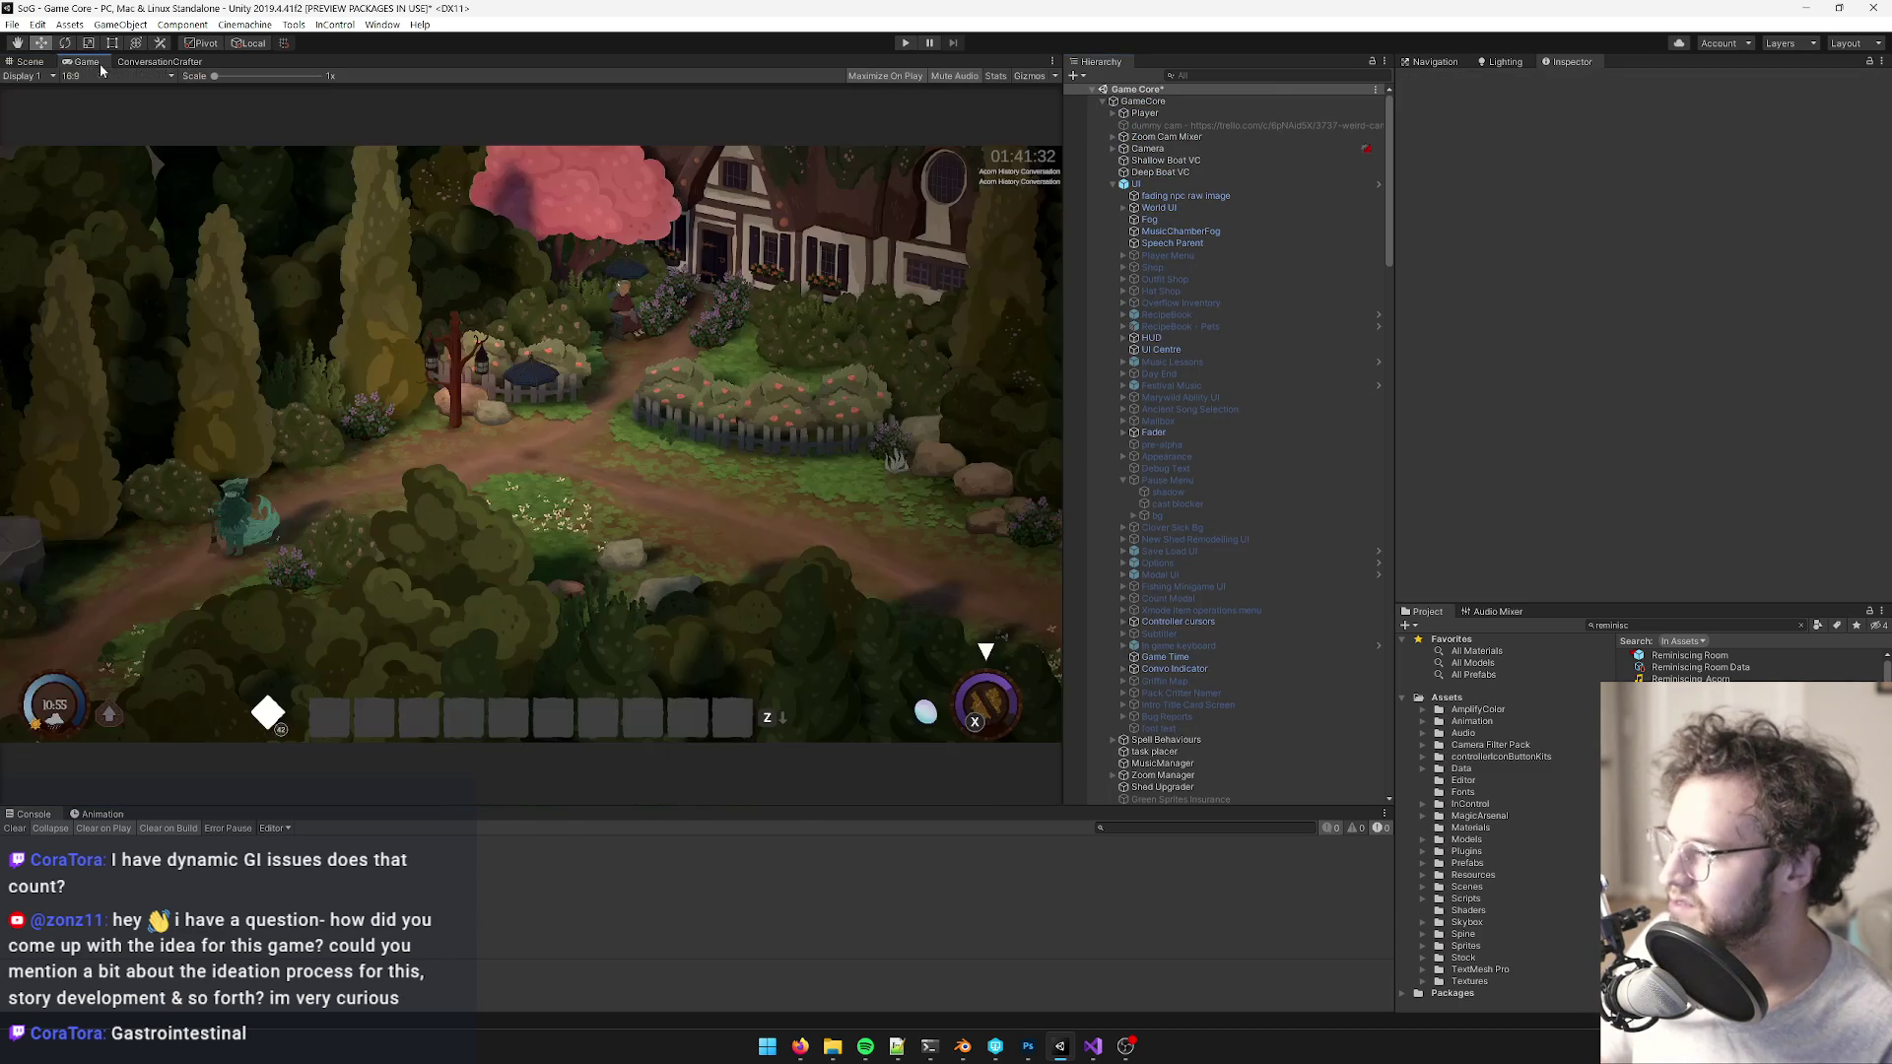
- Play the game and walk the witch through the cottage door, around the rug and window
left_click(903, 44)
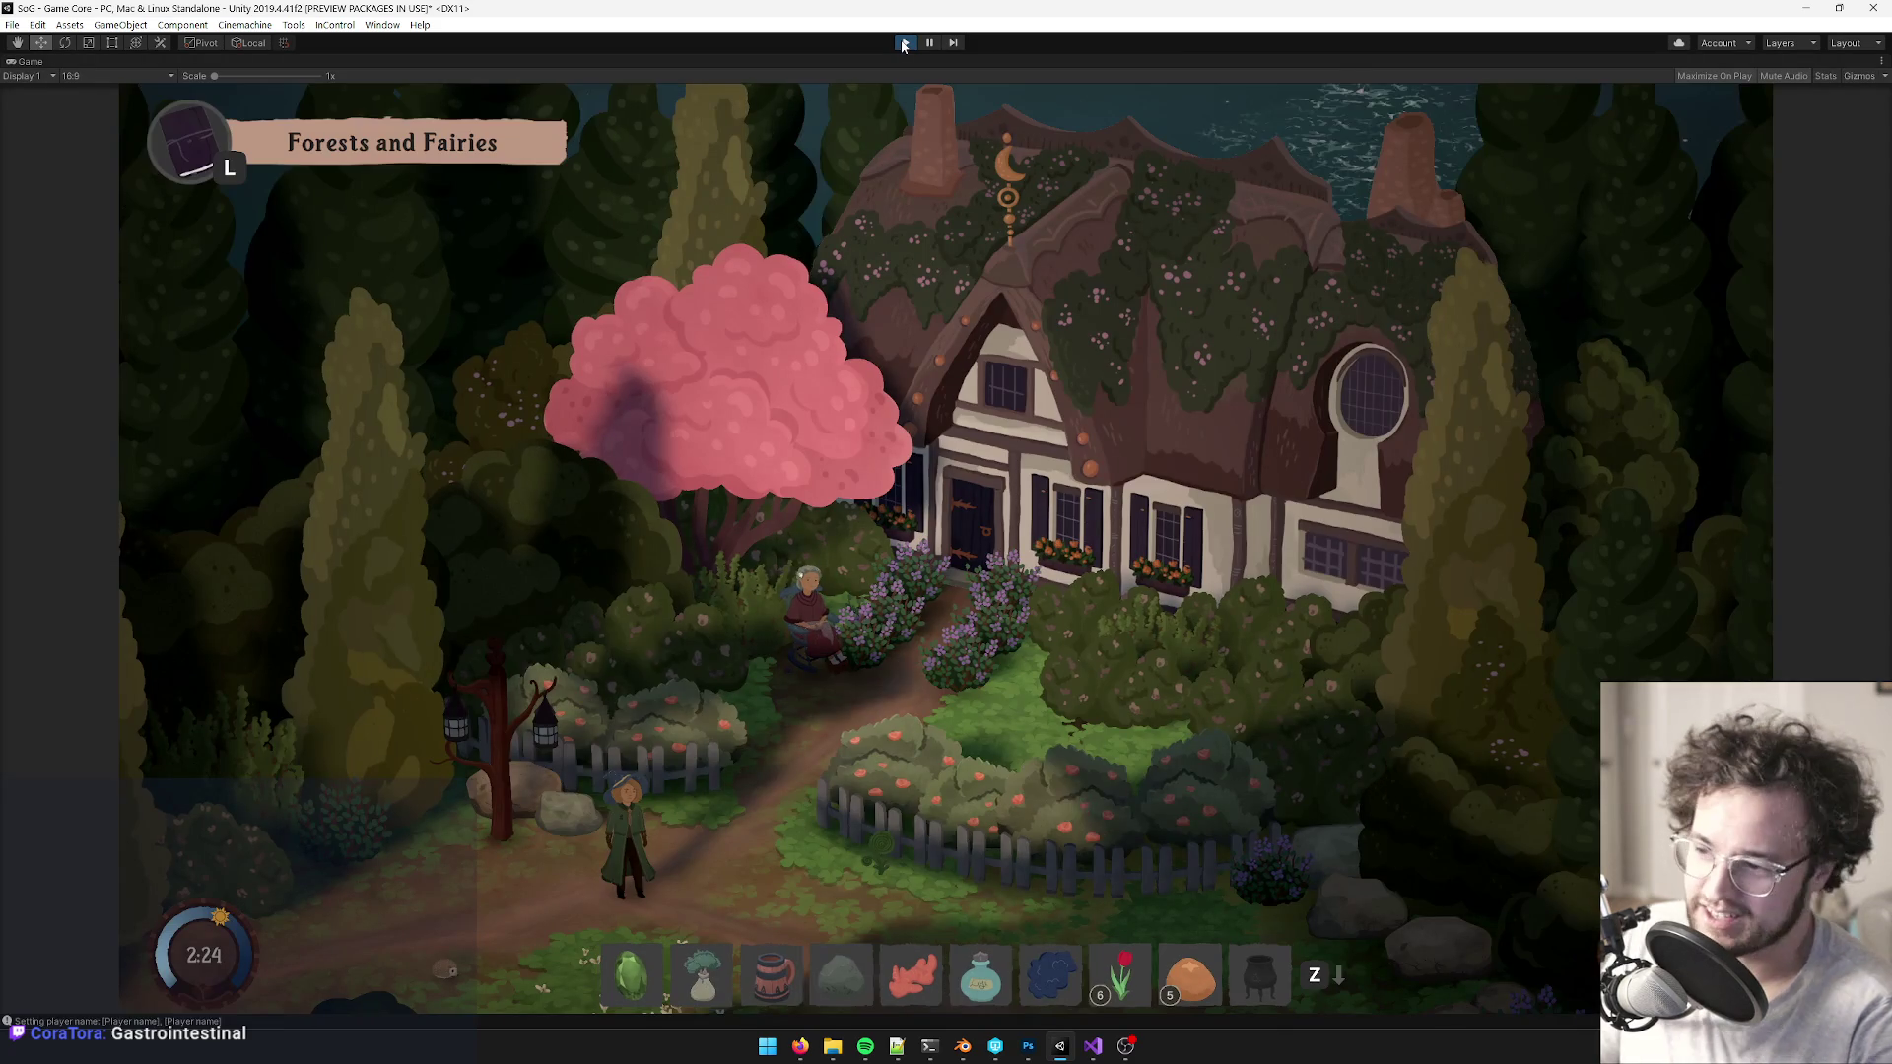
key("d")
key("w")
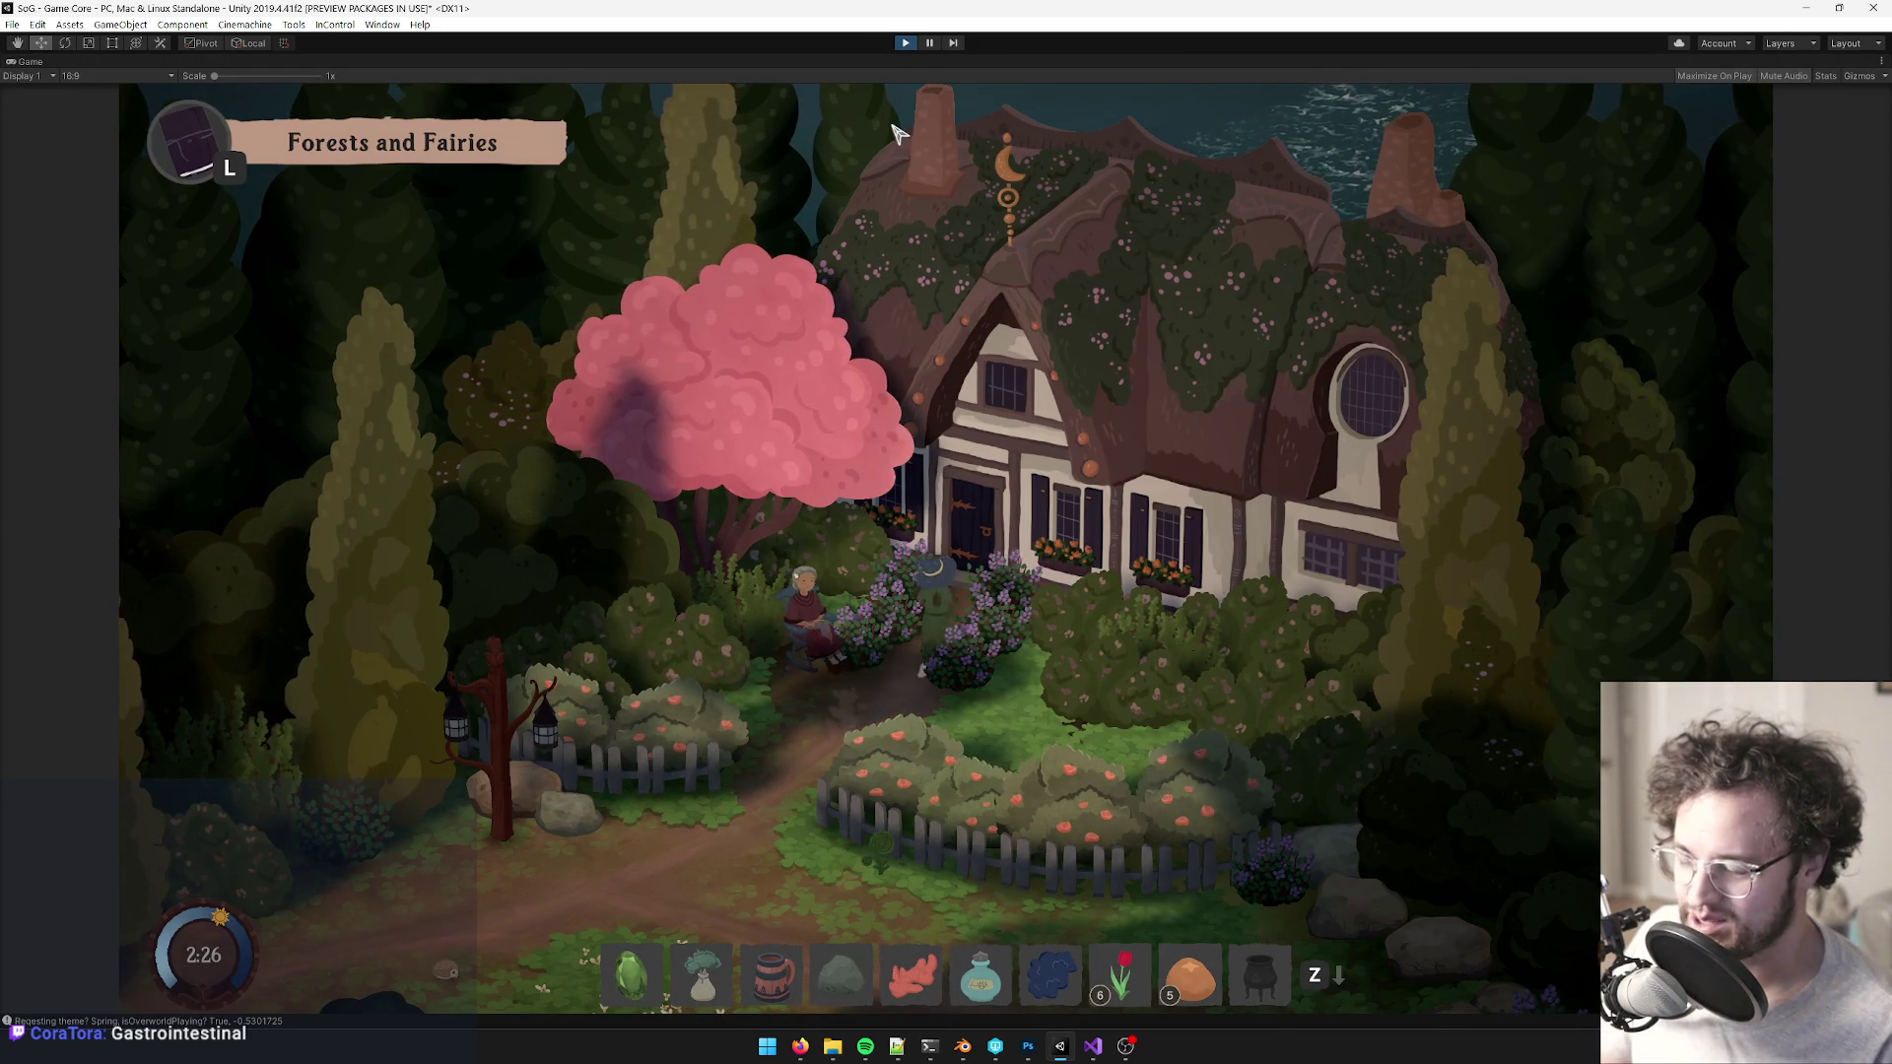
key("w")
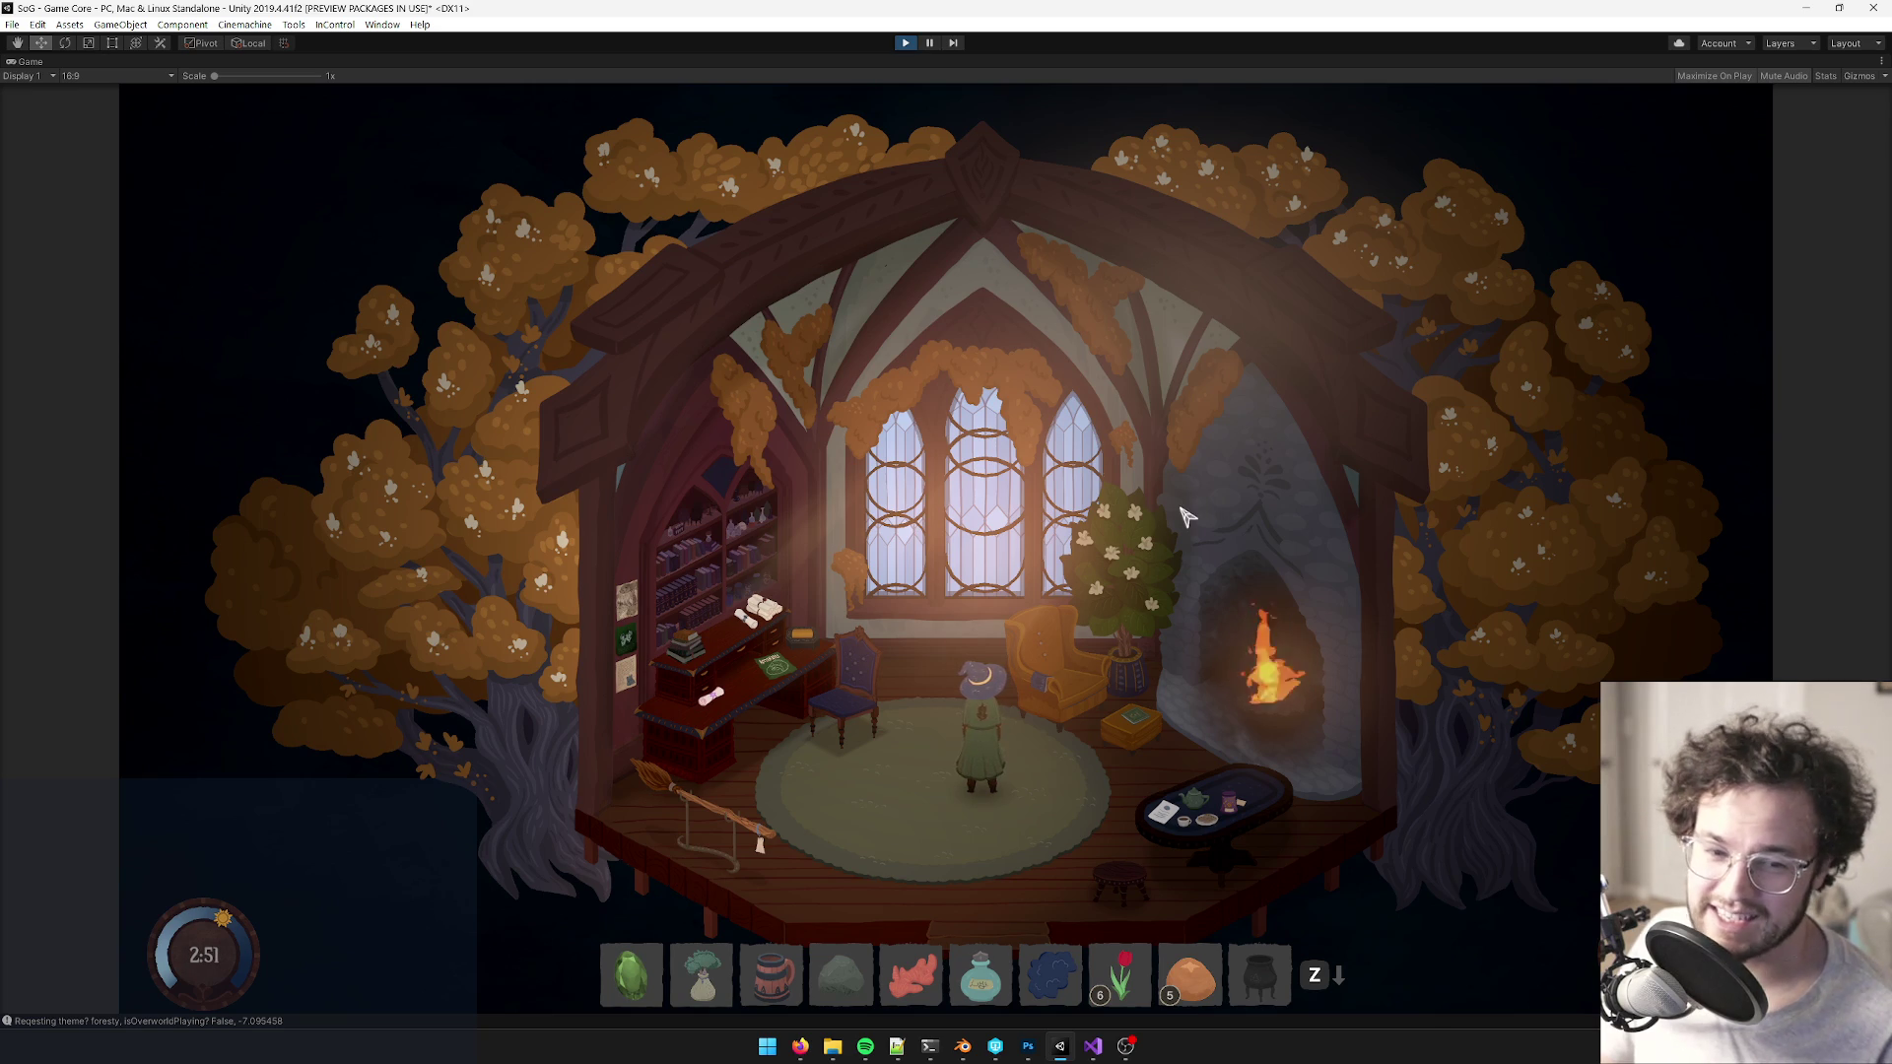
key("a")
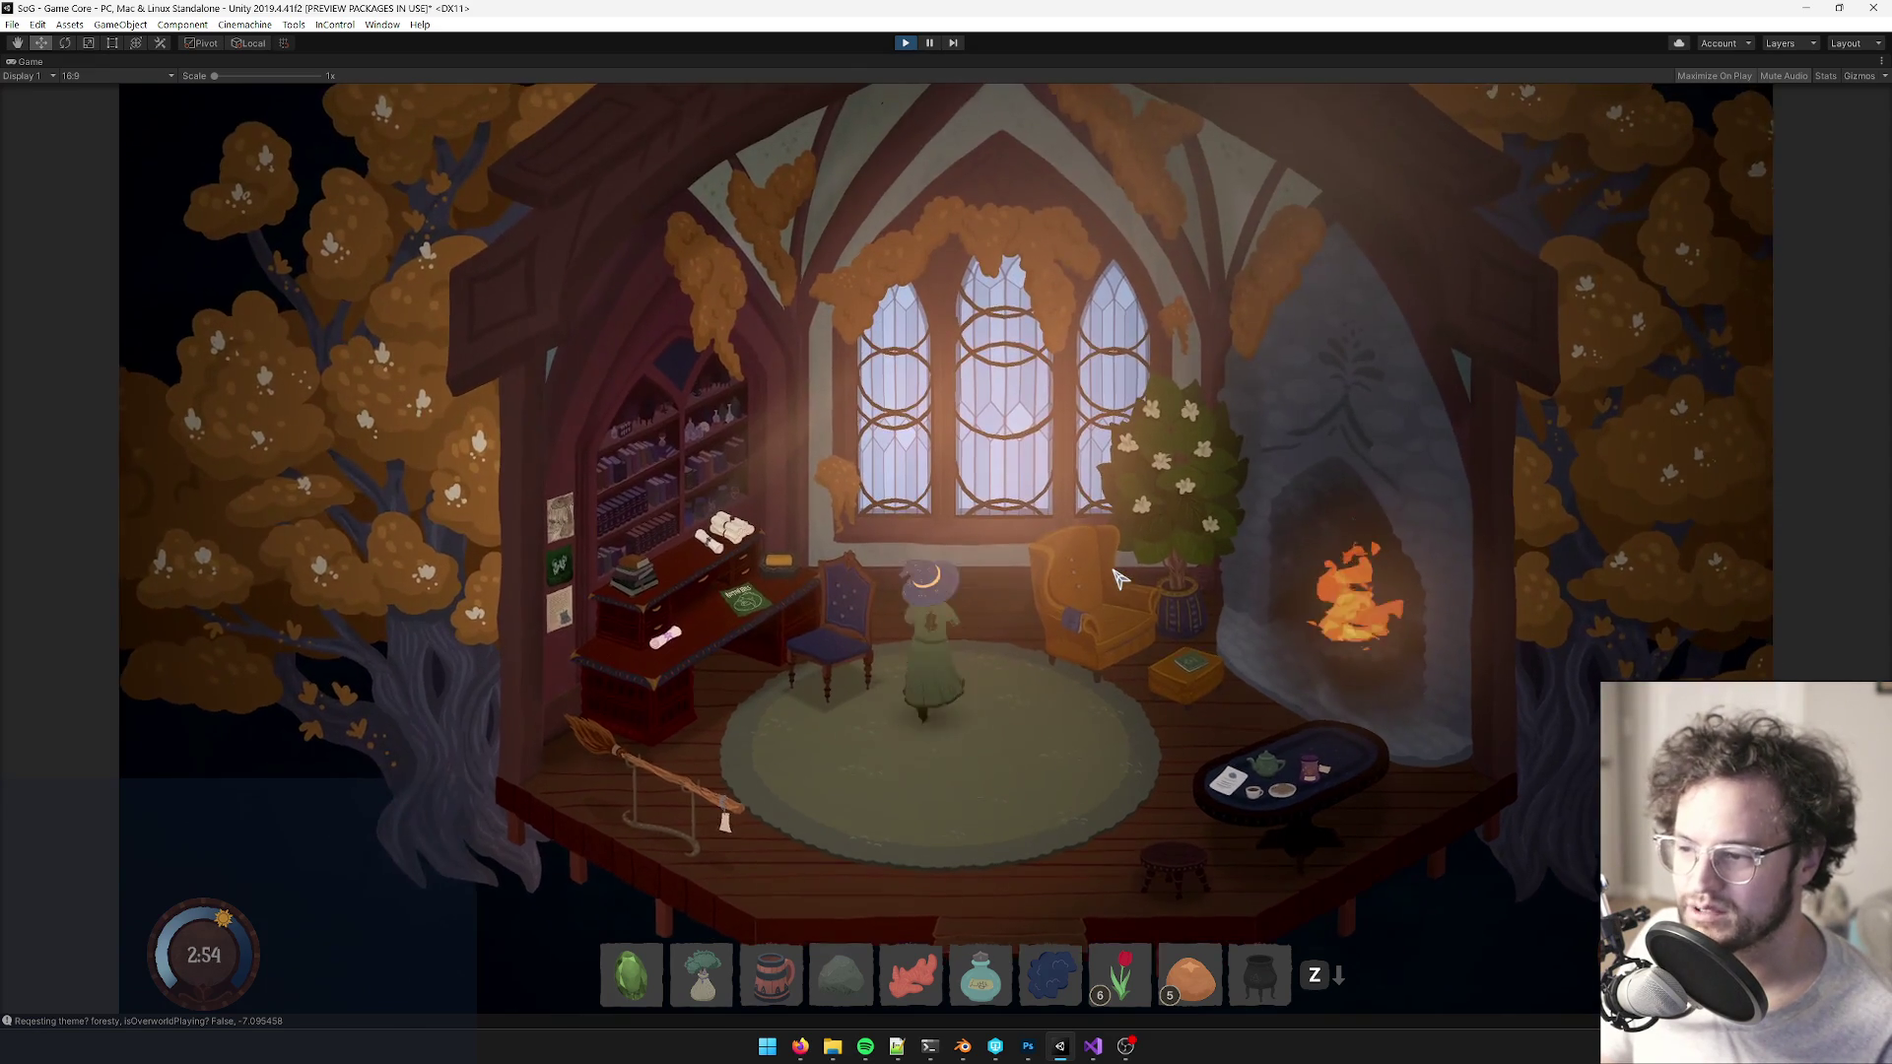
key("w")
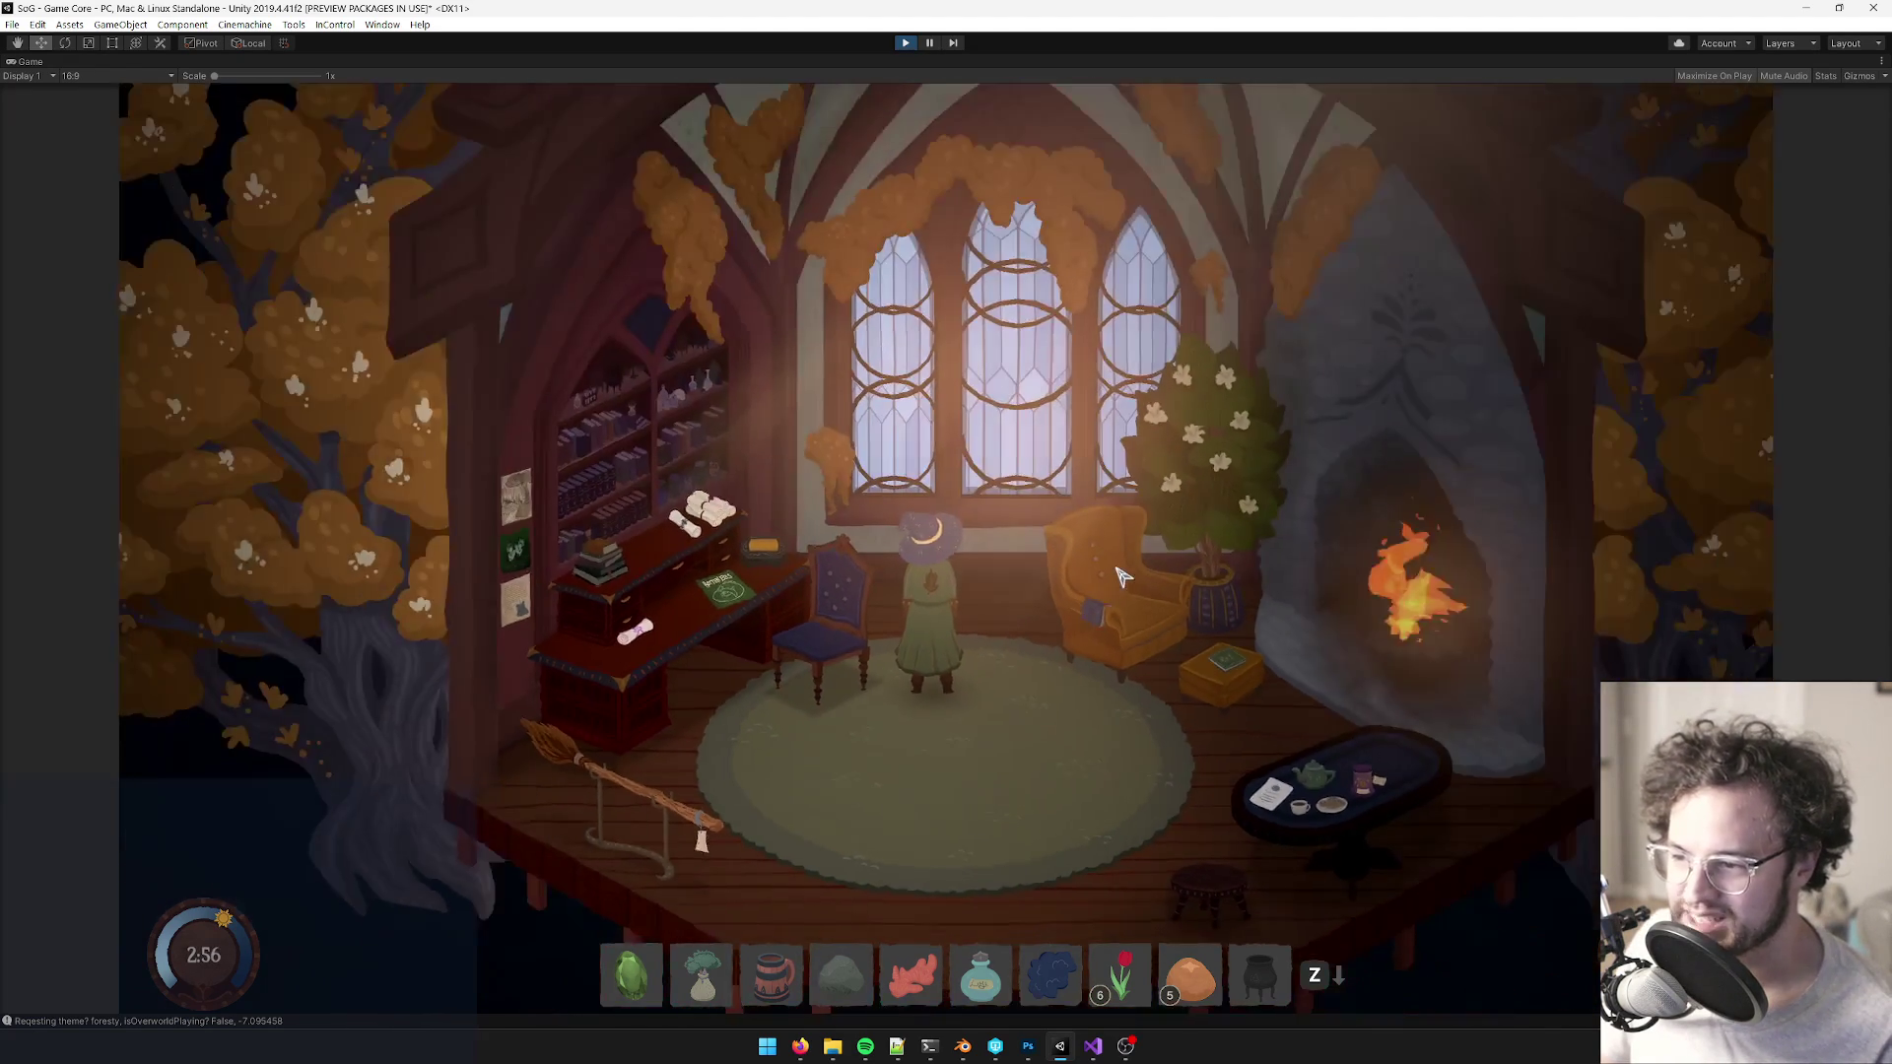
key("s")
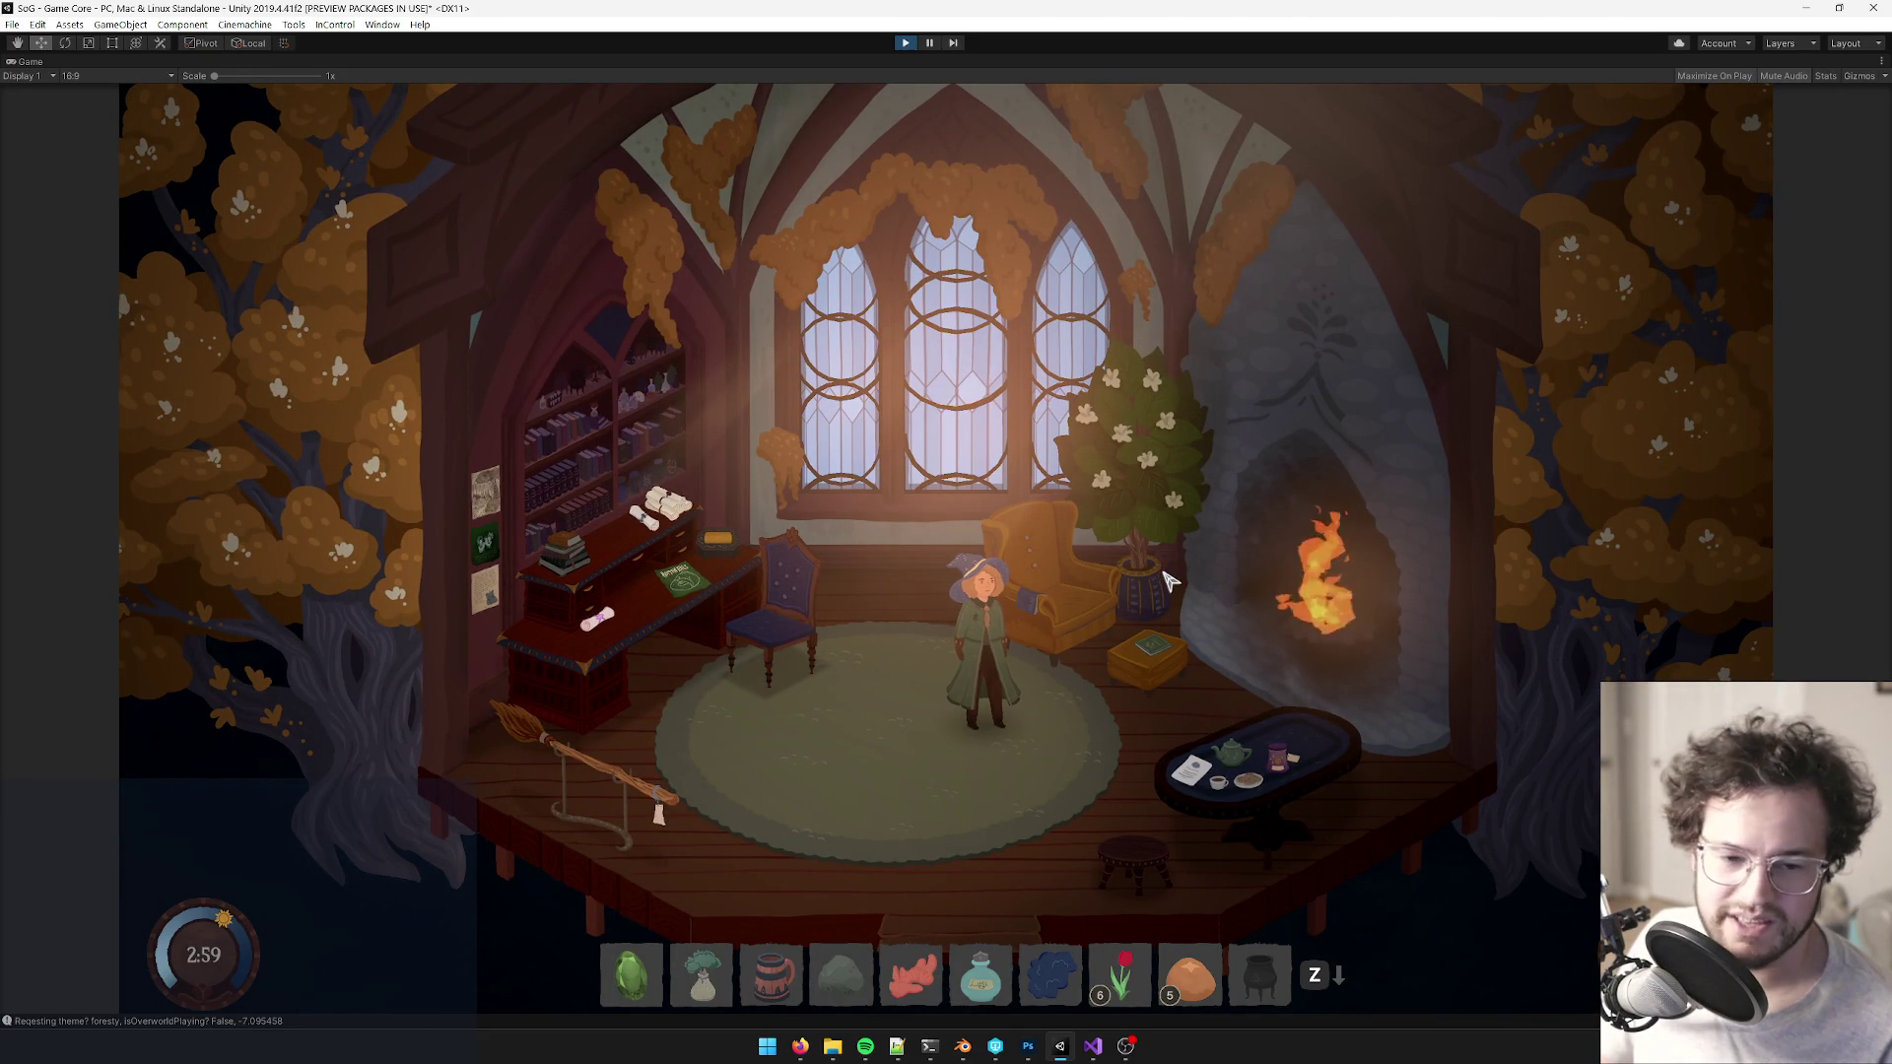
key("a")
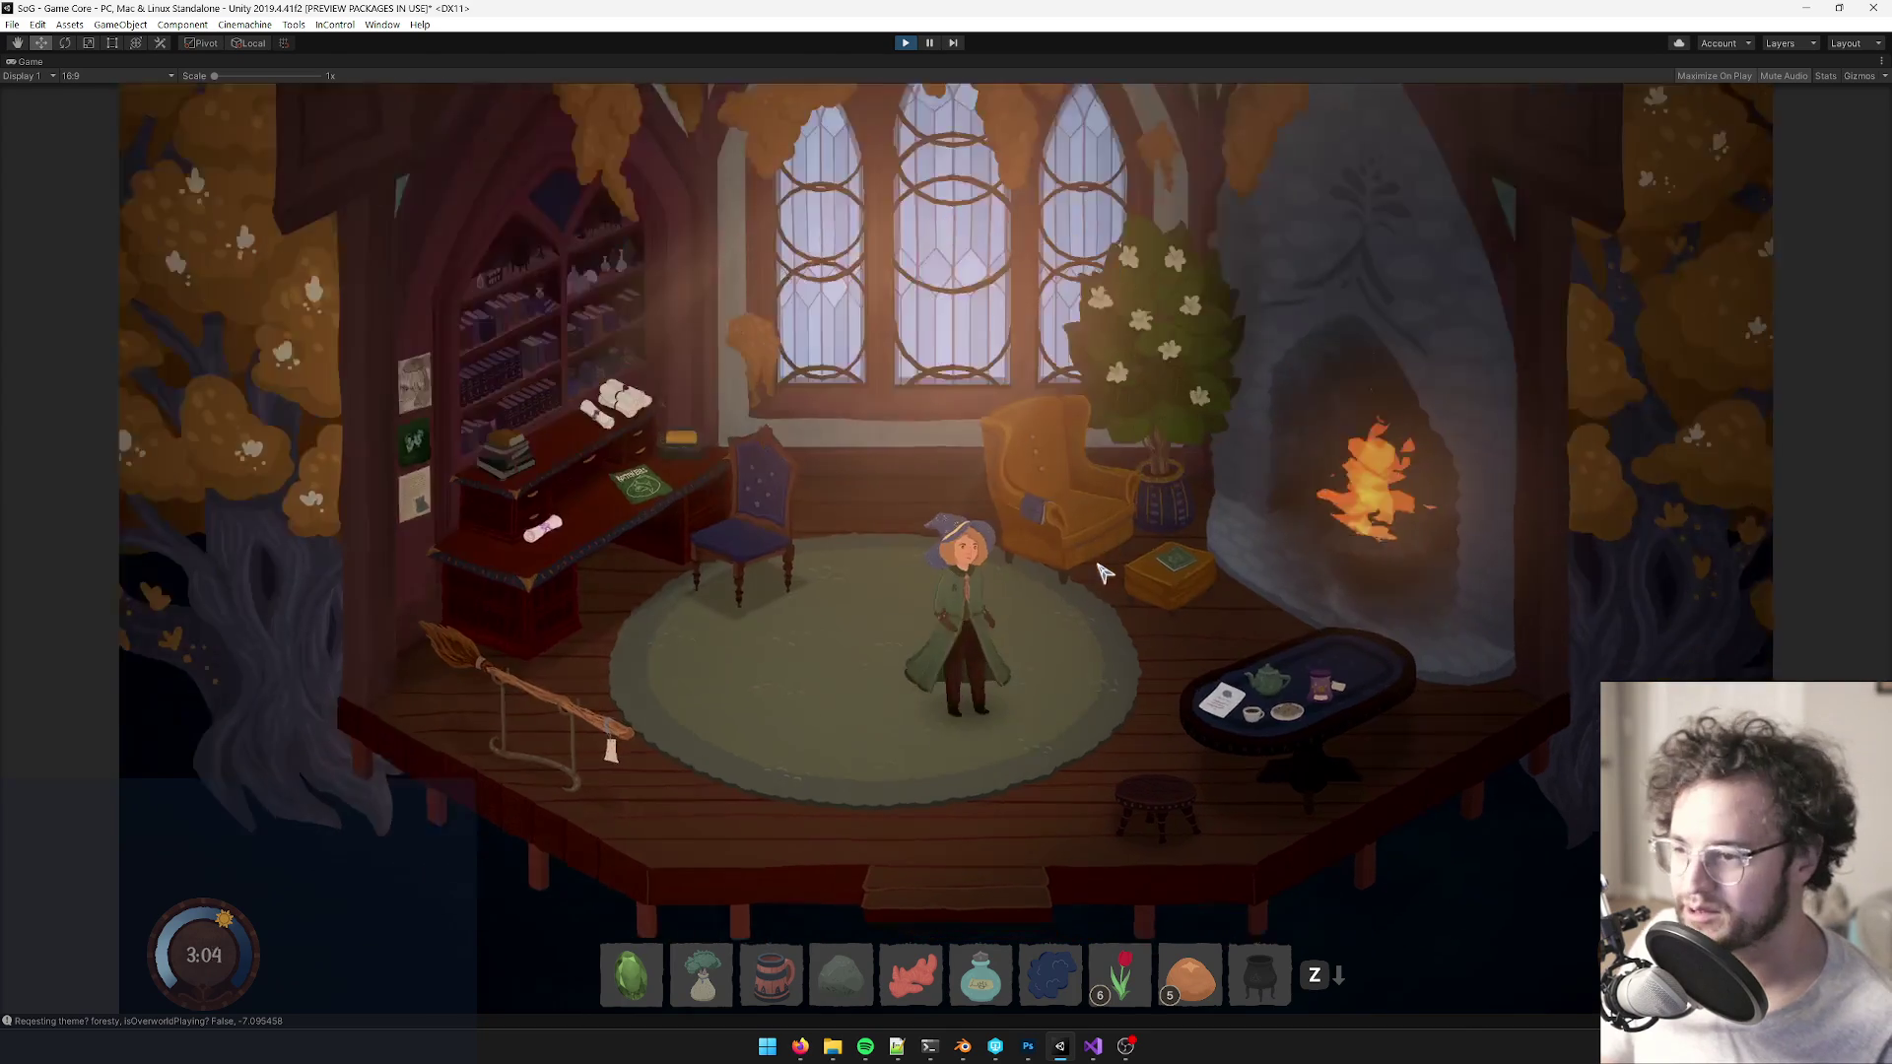
key("w")
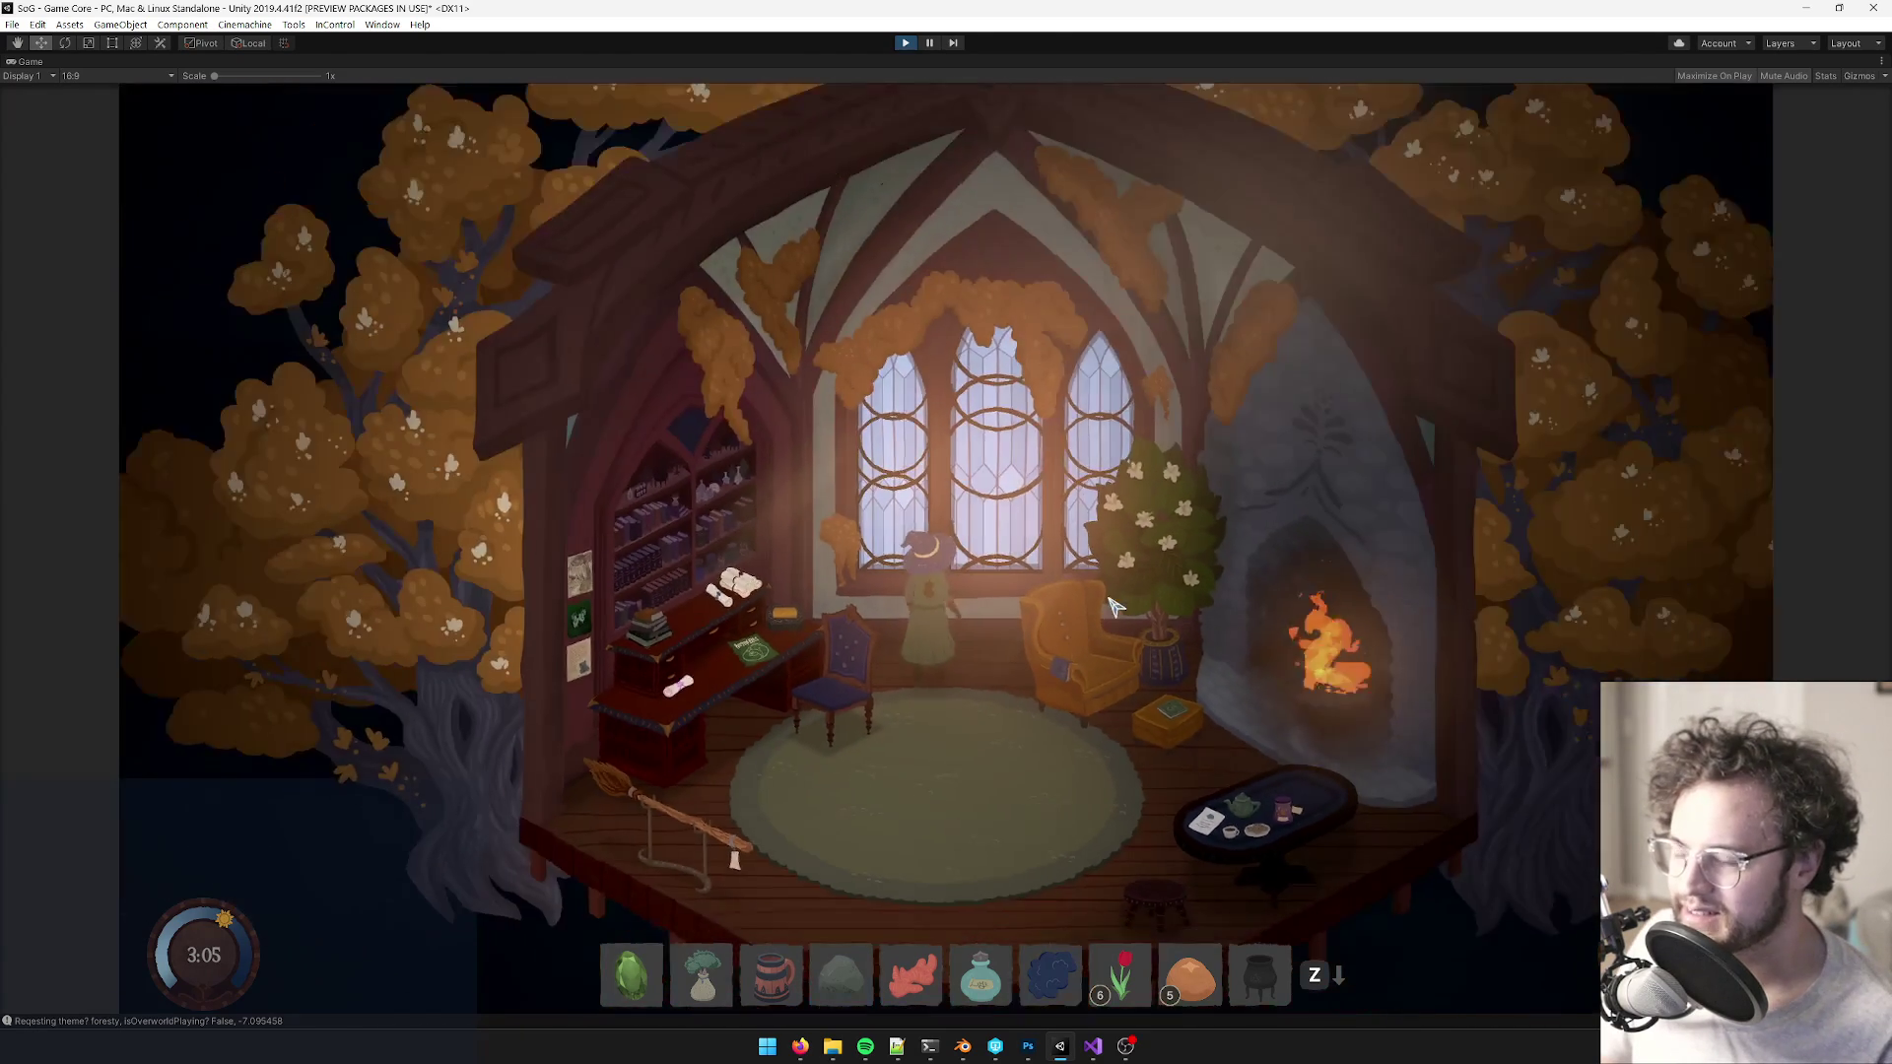
key("s")
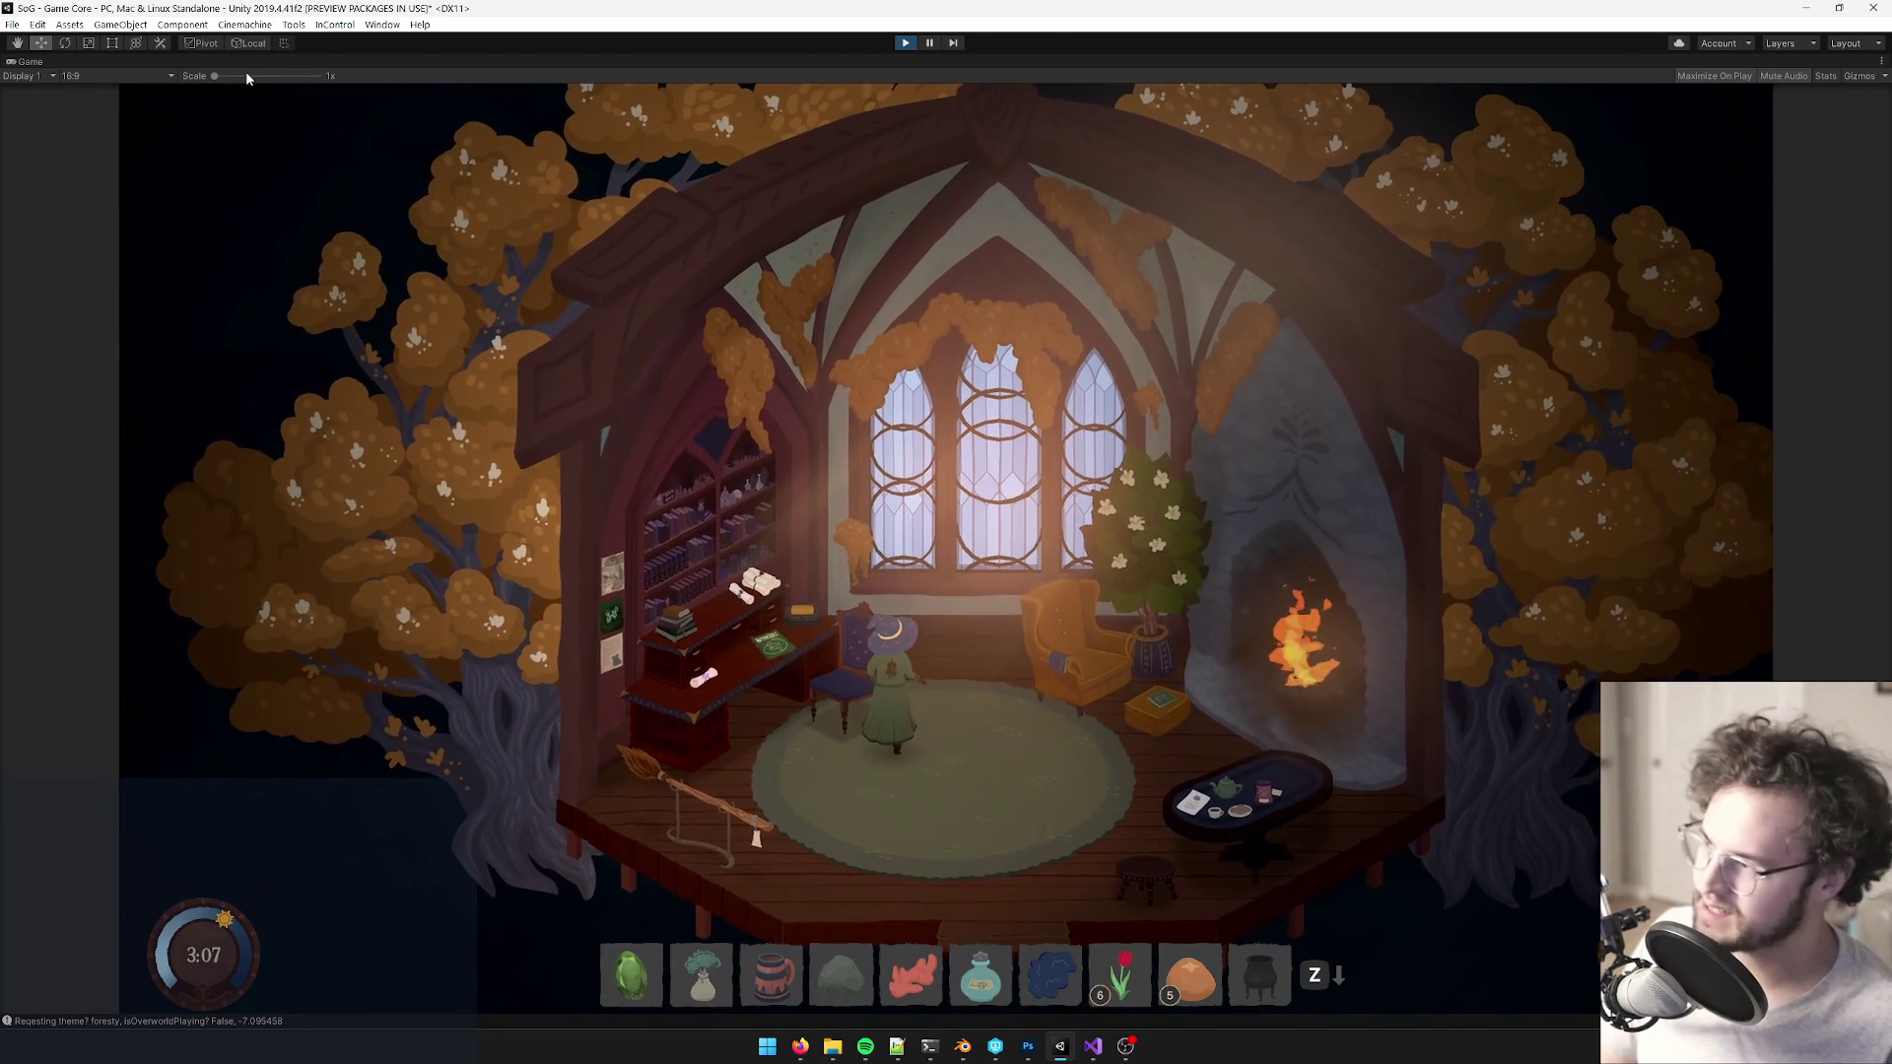
right_click(38, 61)
- Restore the editor layout and collapse the Main, Exterior World and UI hierarchy entries
left_click(69, 110)
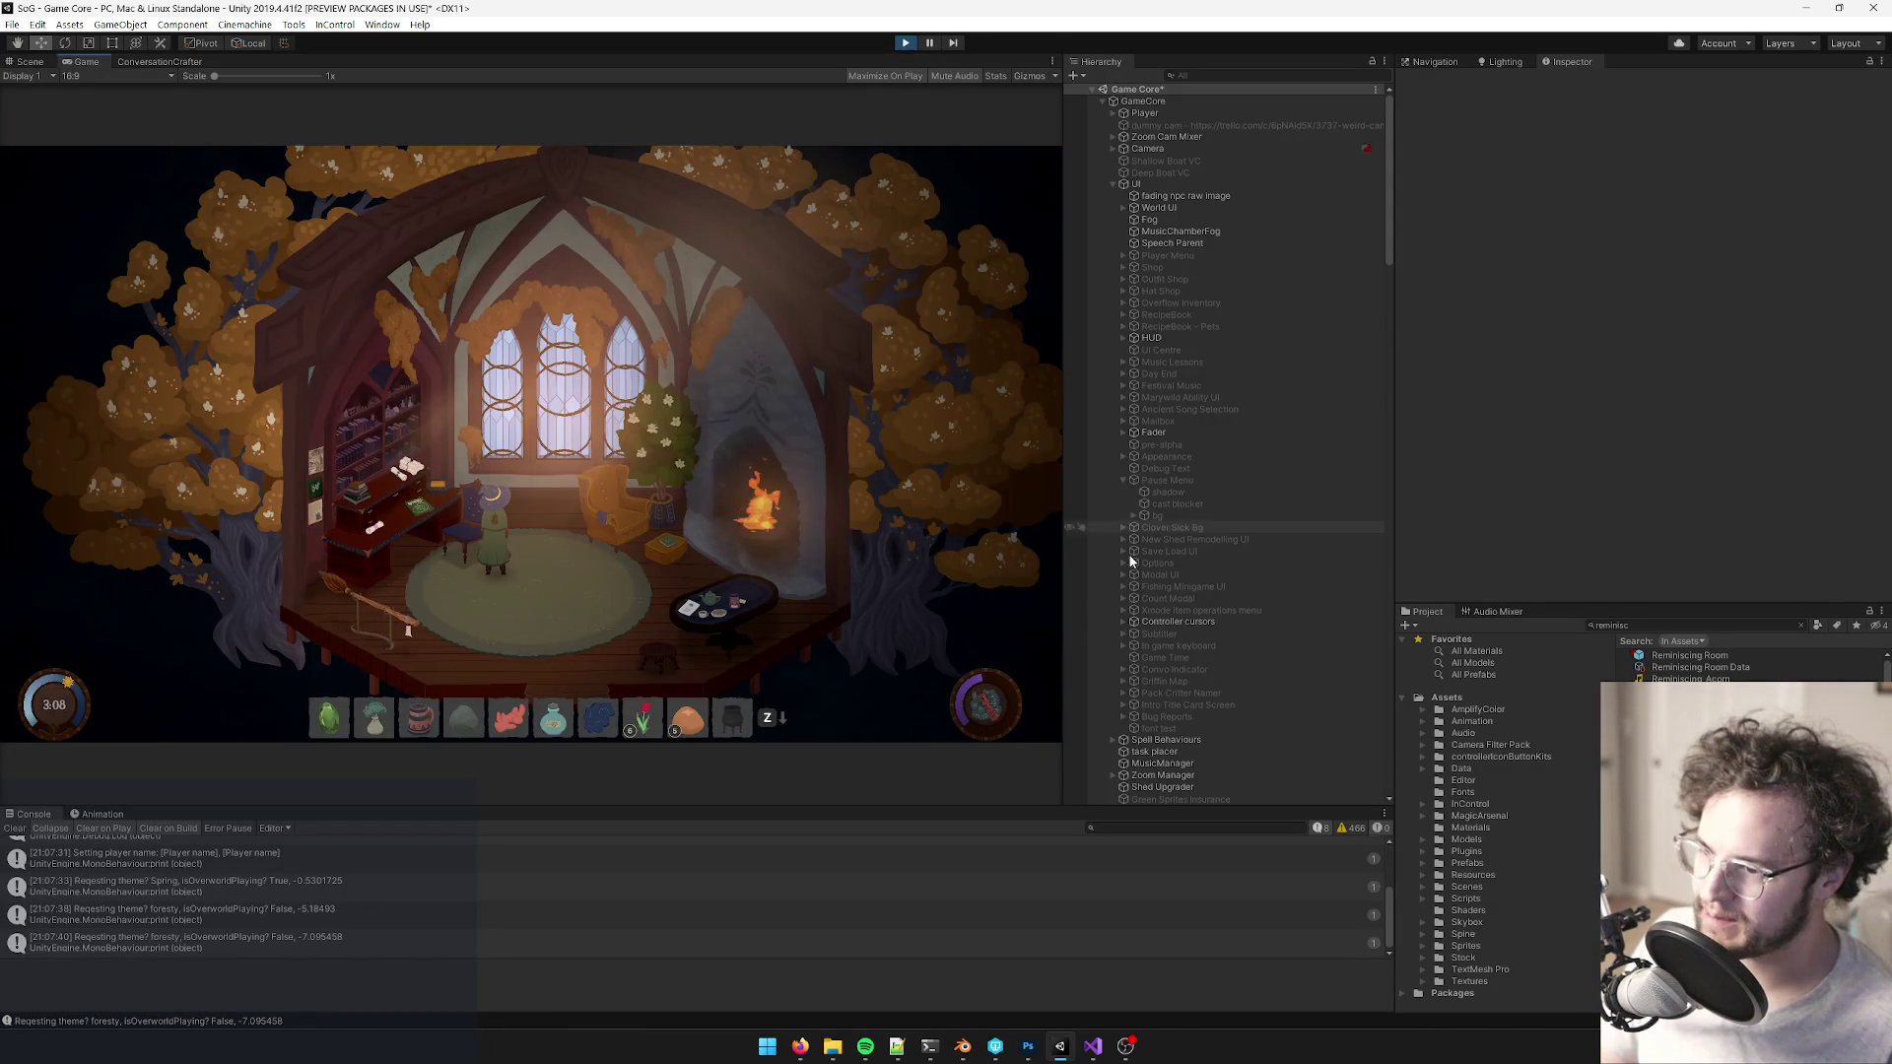
scroll(1110, 522, "down", 10)
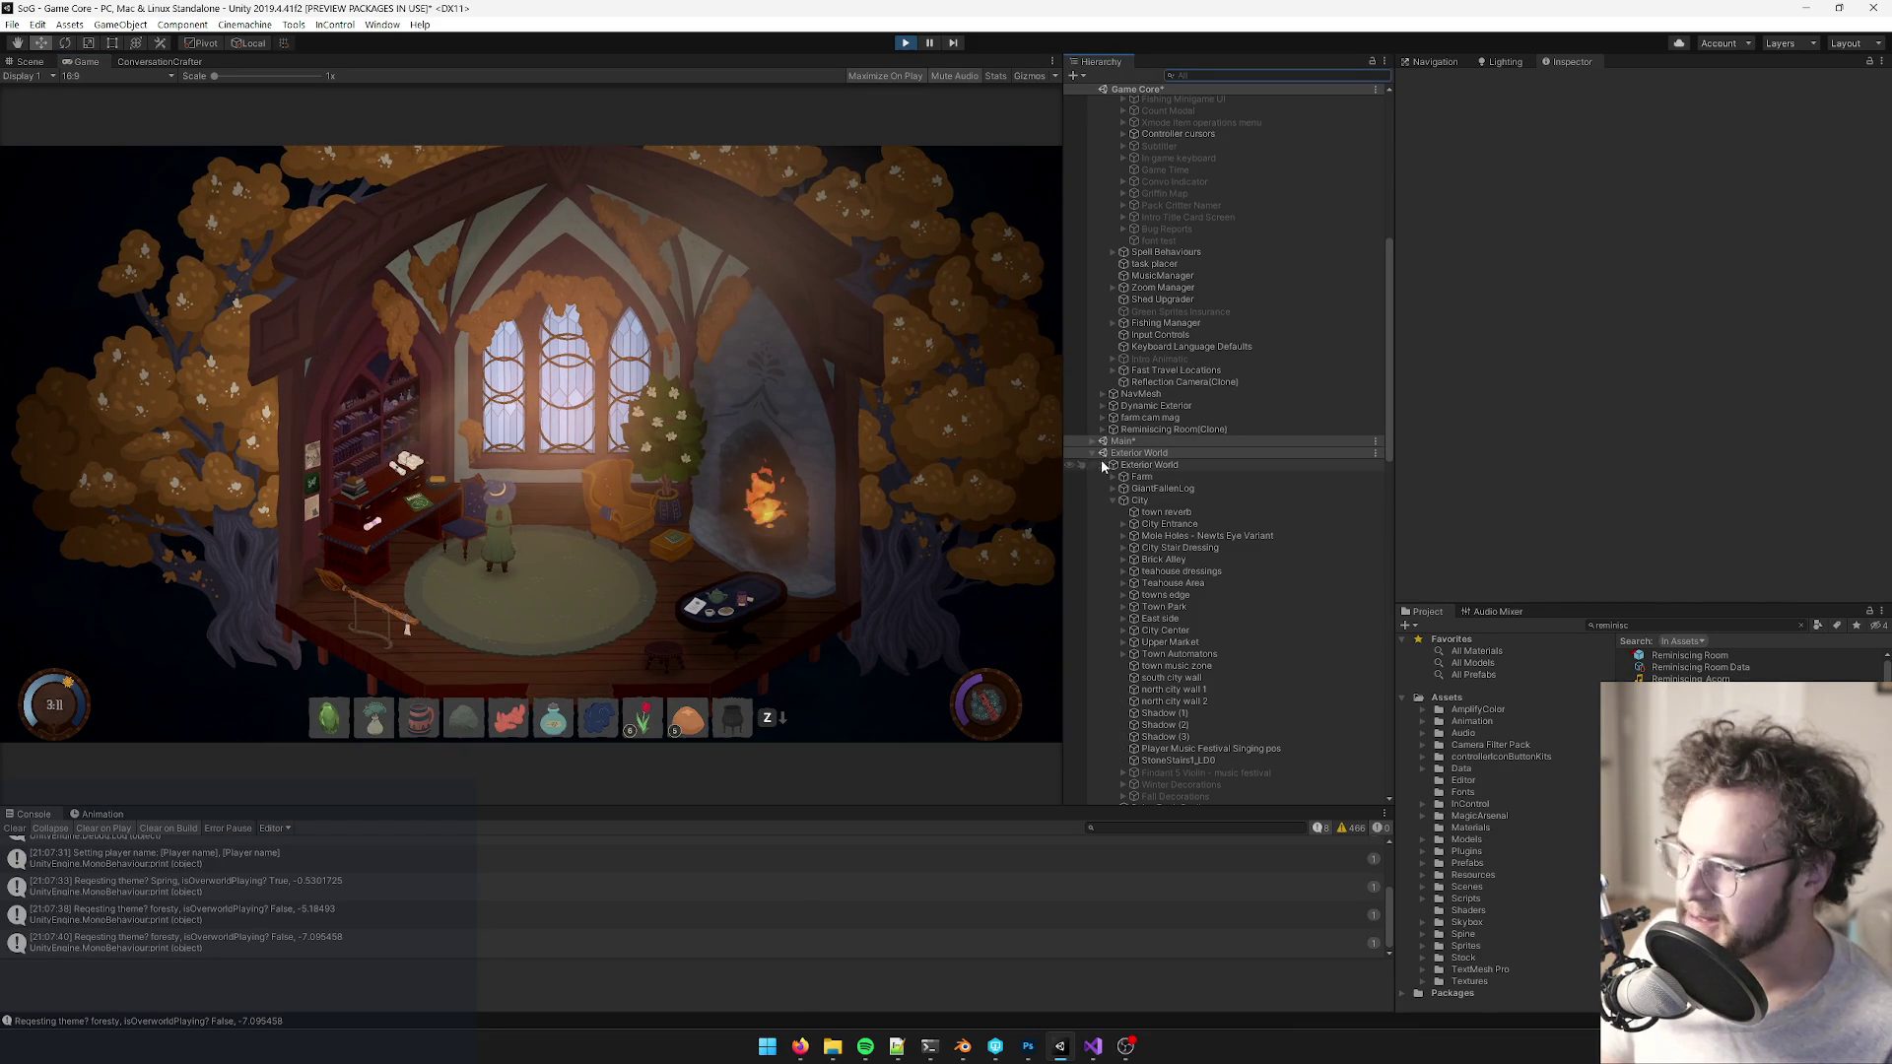
left_click(1096, 442)
left_click(1103, 508)
left_click(1244, 655)
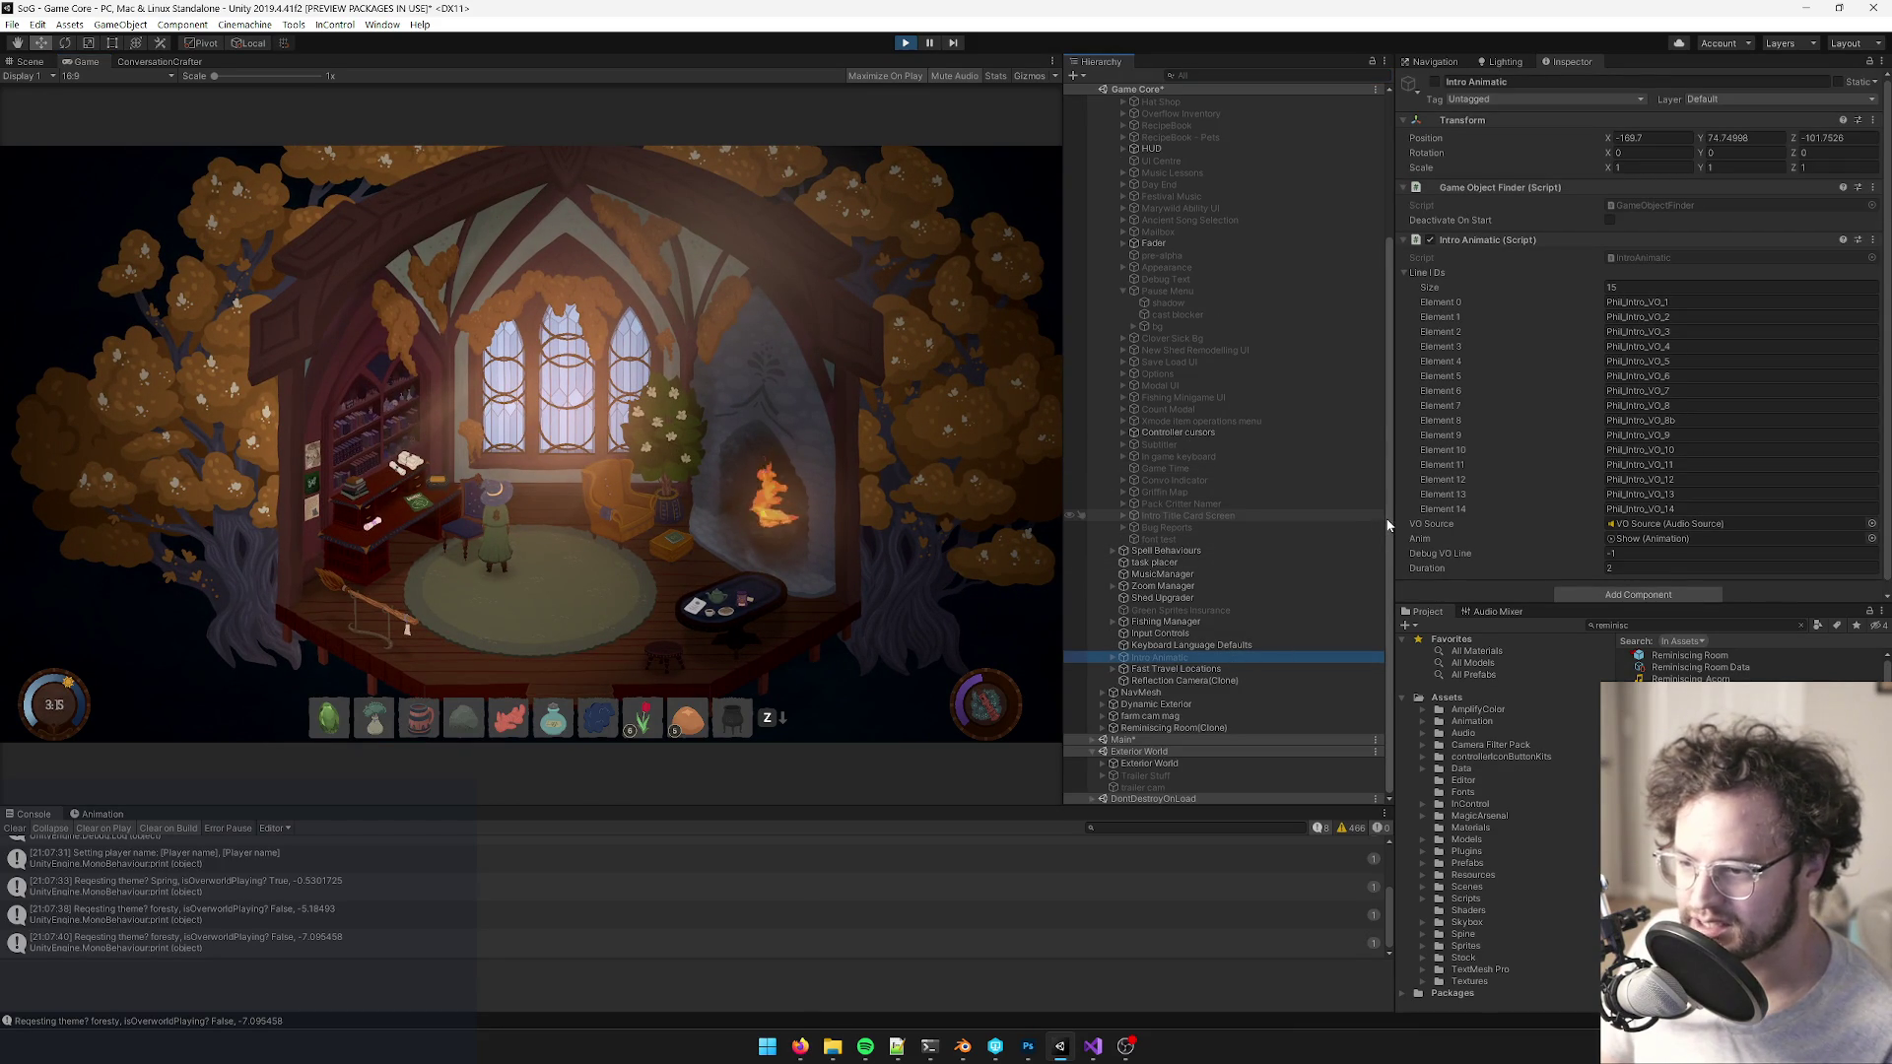
scroll(1384, 492, "up", 1)
scroll(1387, 486, "up", 7)
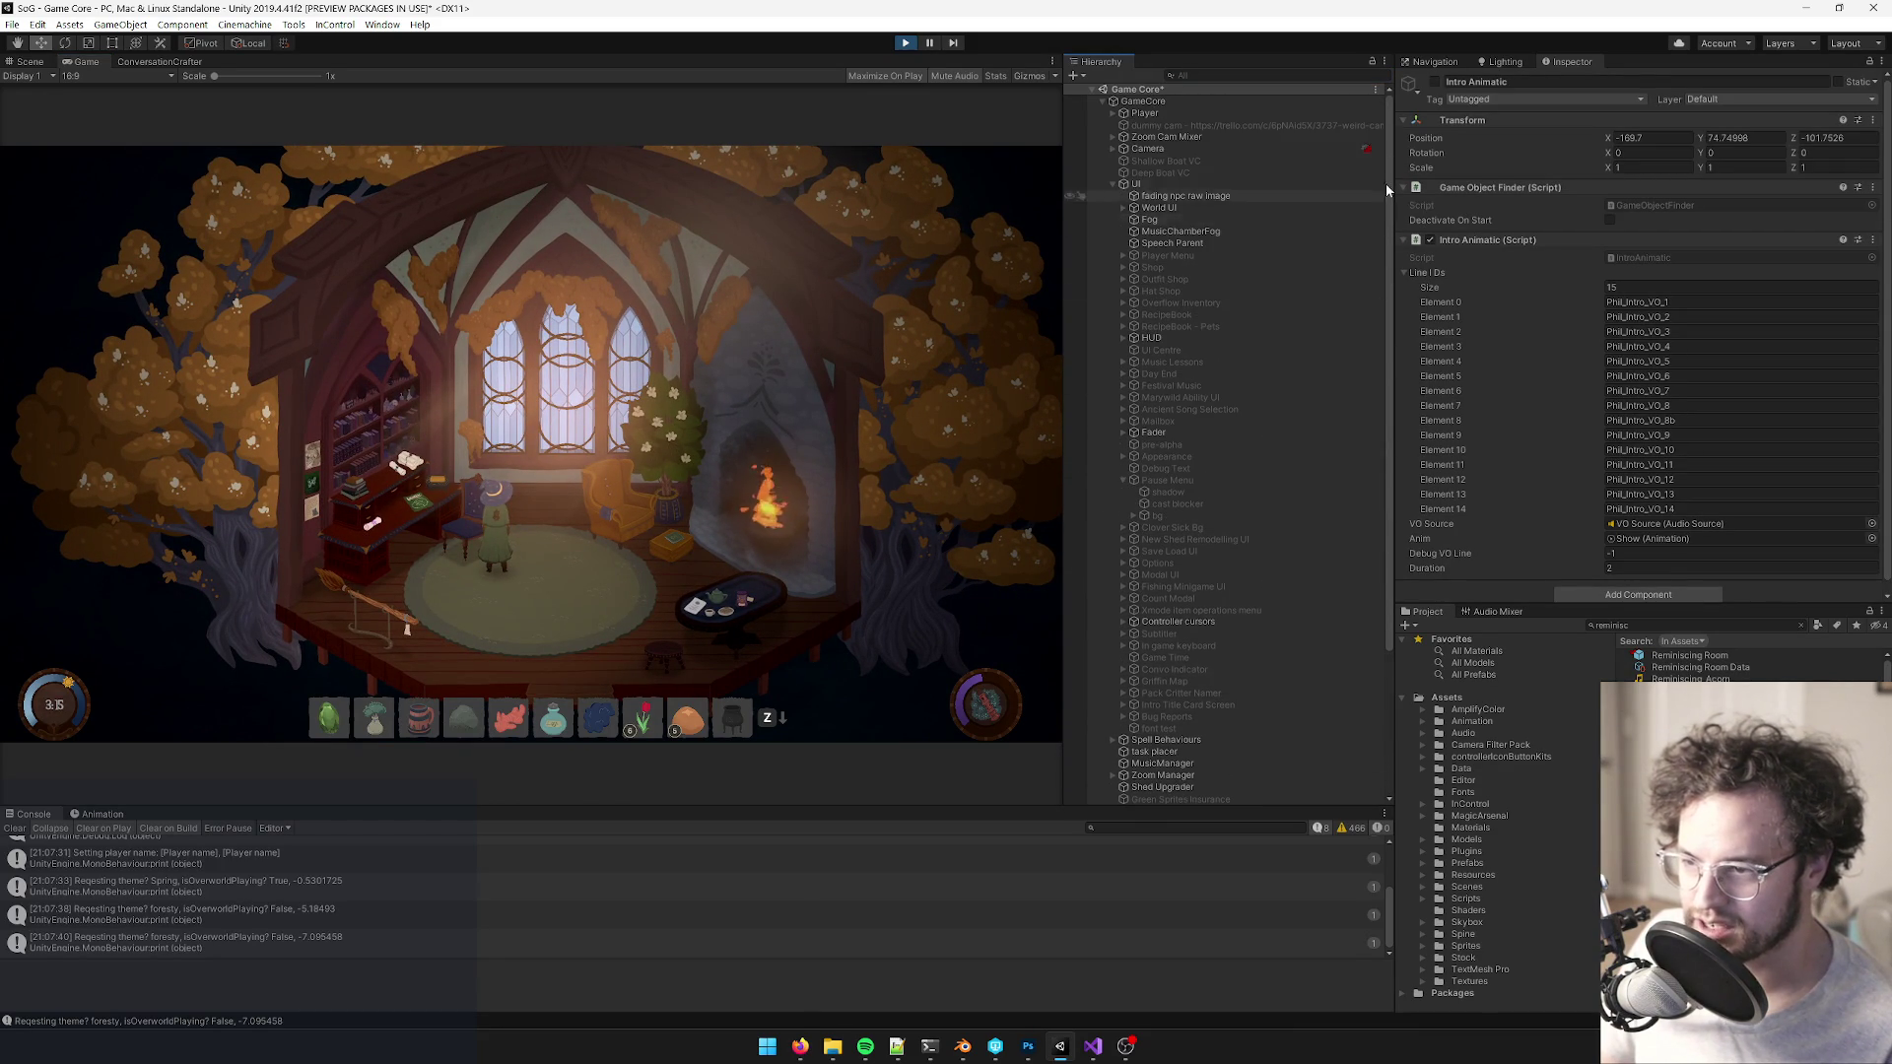
left_click(1111, 184)
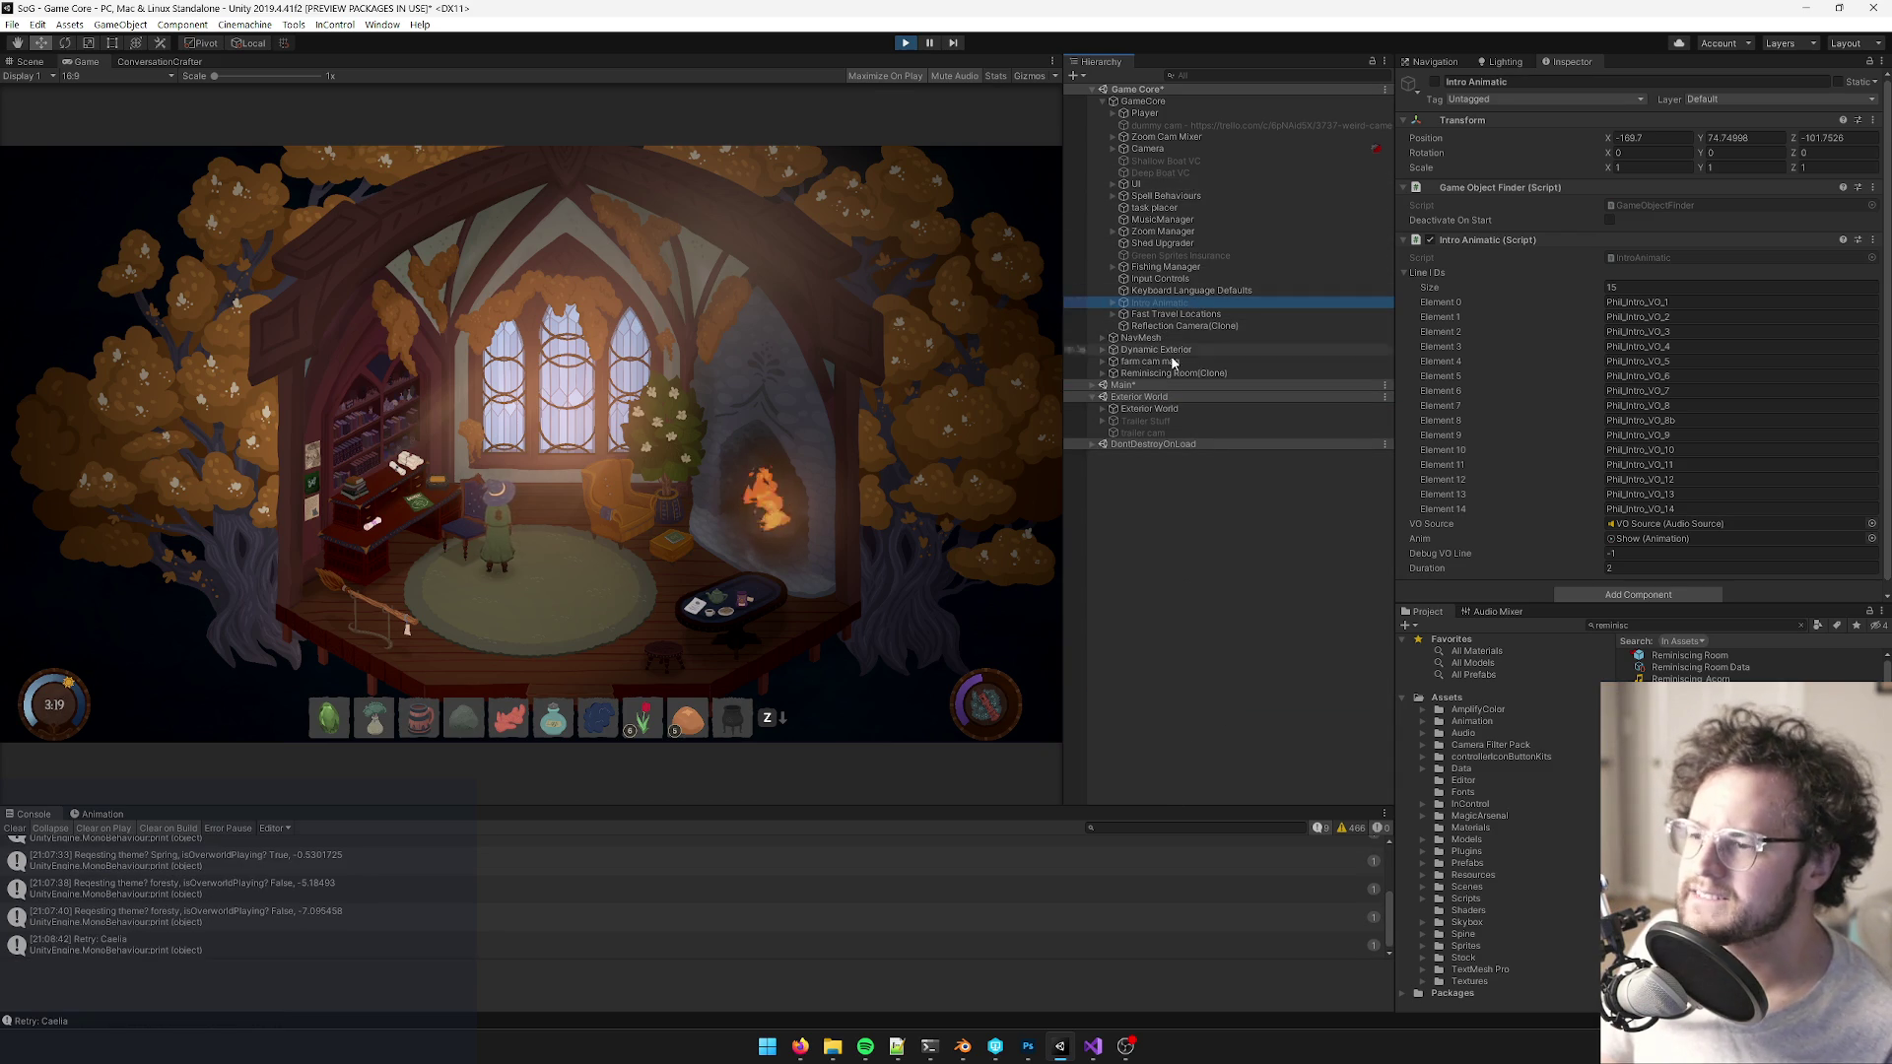
- Expand Reminiscing Room(Clone), toggle glow (1) off and on, then select glow (2)
left_click(1103, 372)
left_click(1165, 561)
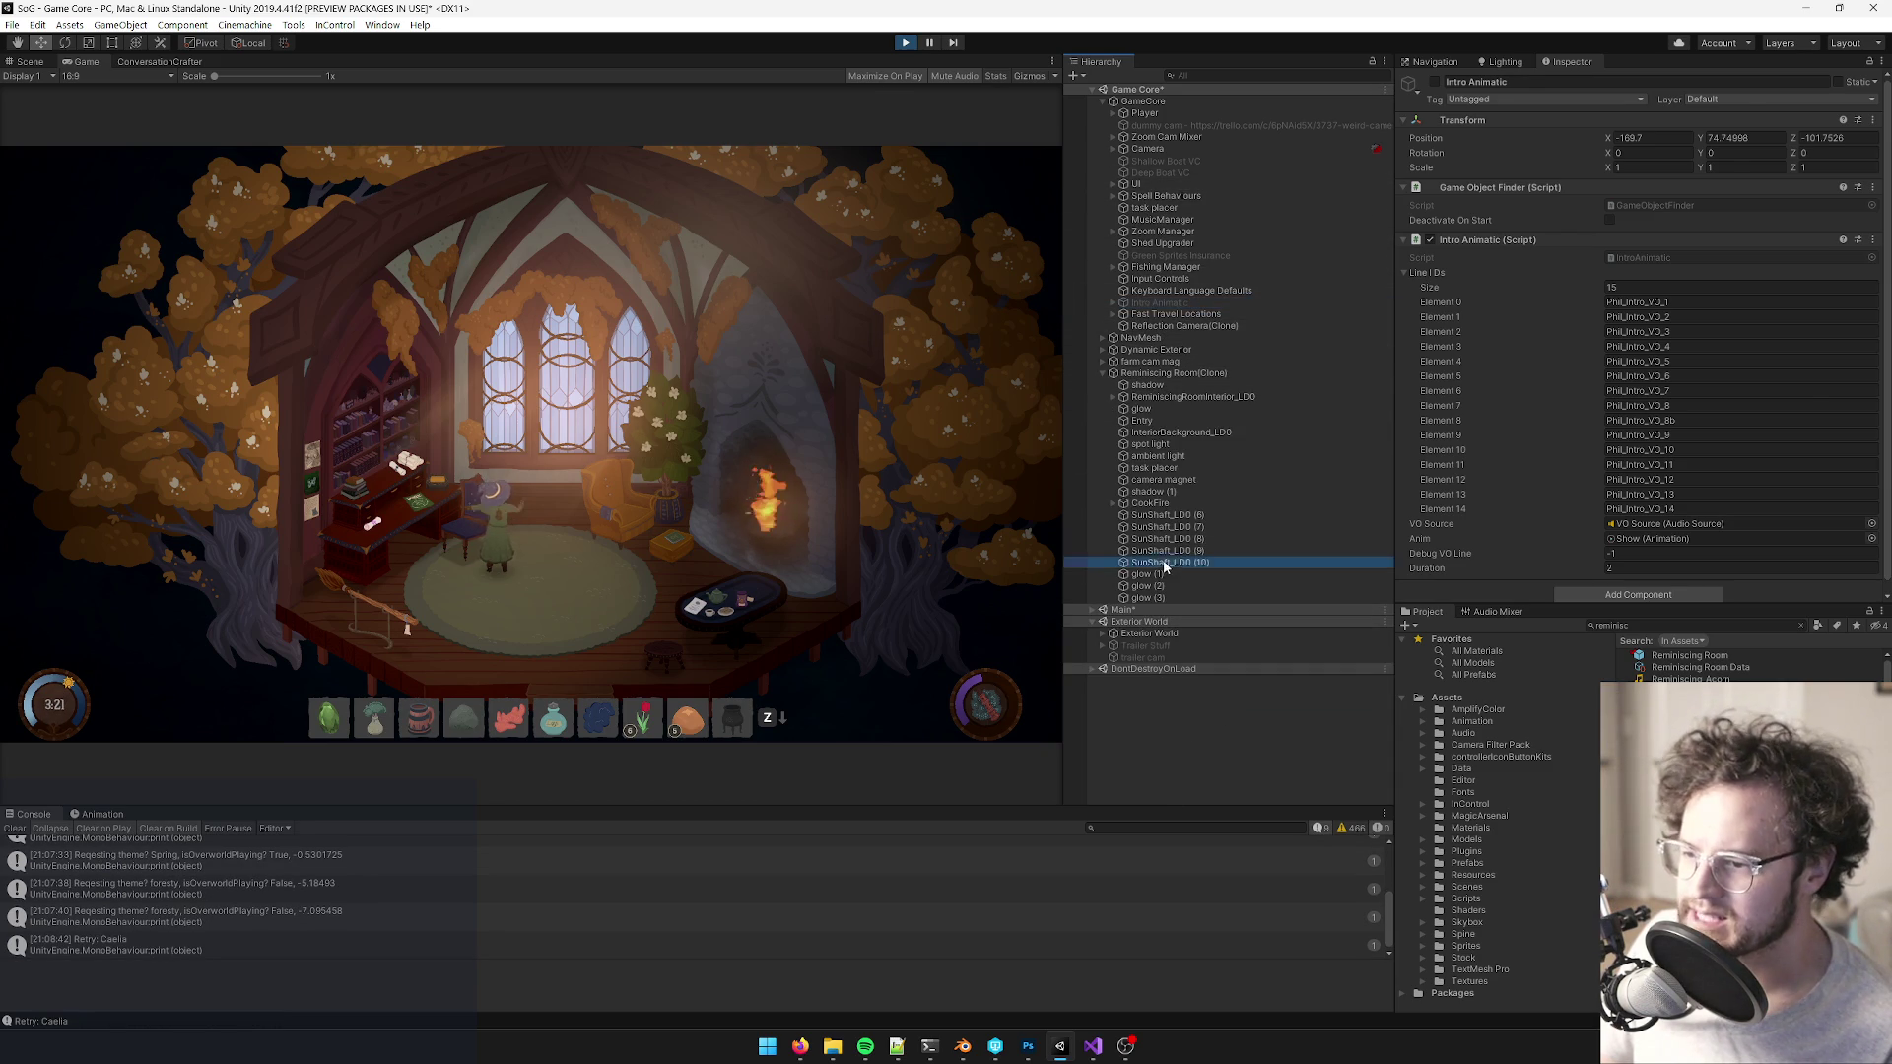
left_click(1146, 574)
left_click(1434, 82)
left_click(1434, 82)
left_click(1147, 585)
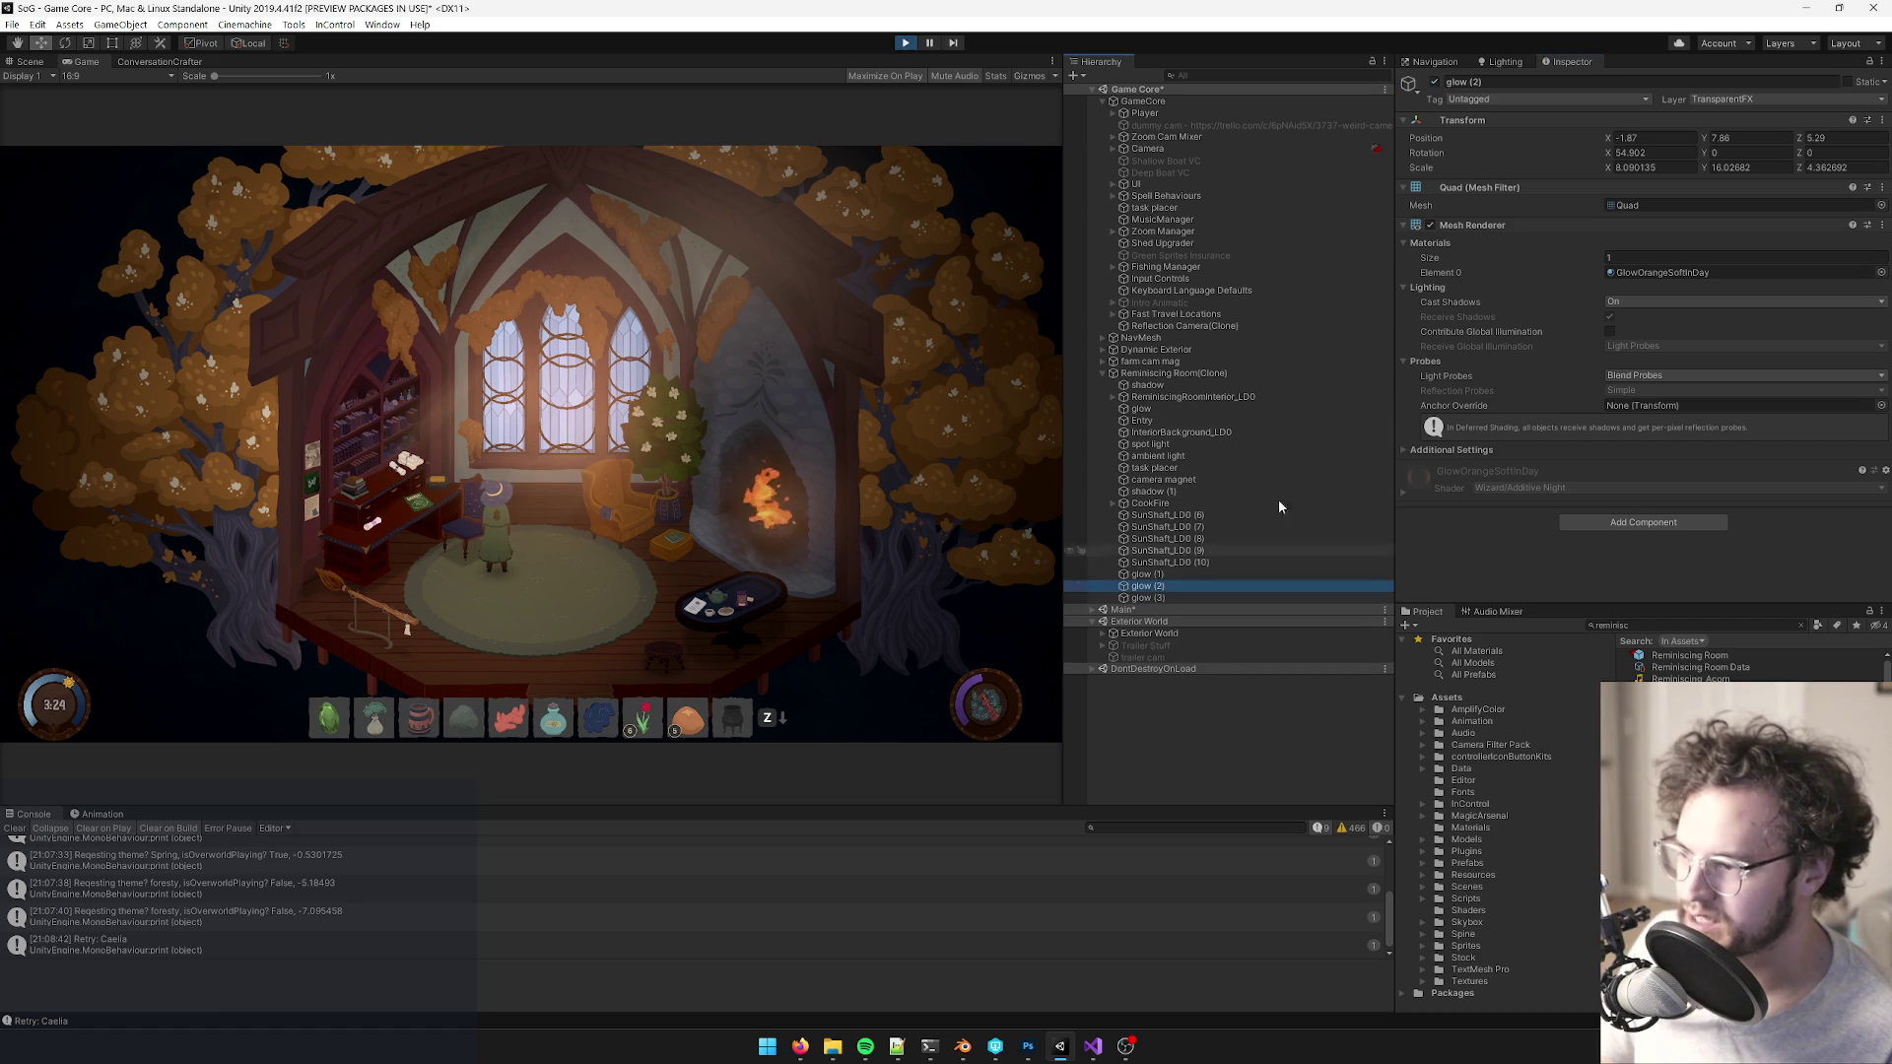
- Compare glow (2) on and off, nudge its X, and rescale it in the Scene view
left_click(1435, 82)
left_click(1435, 83)
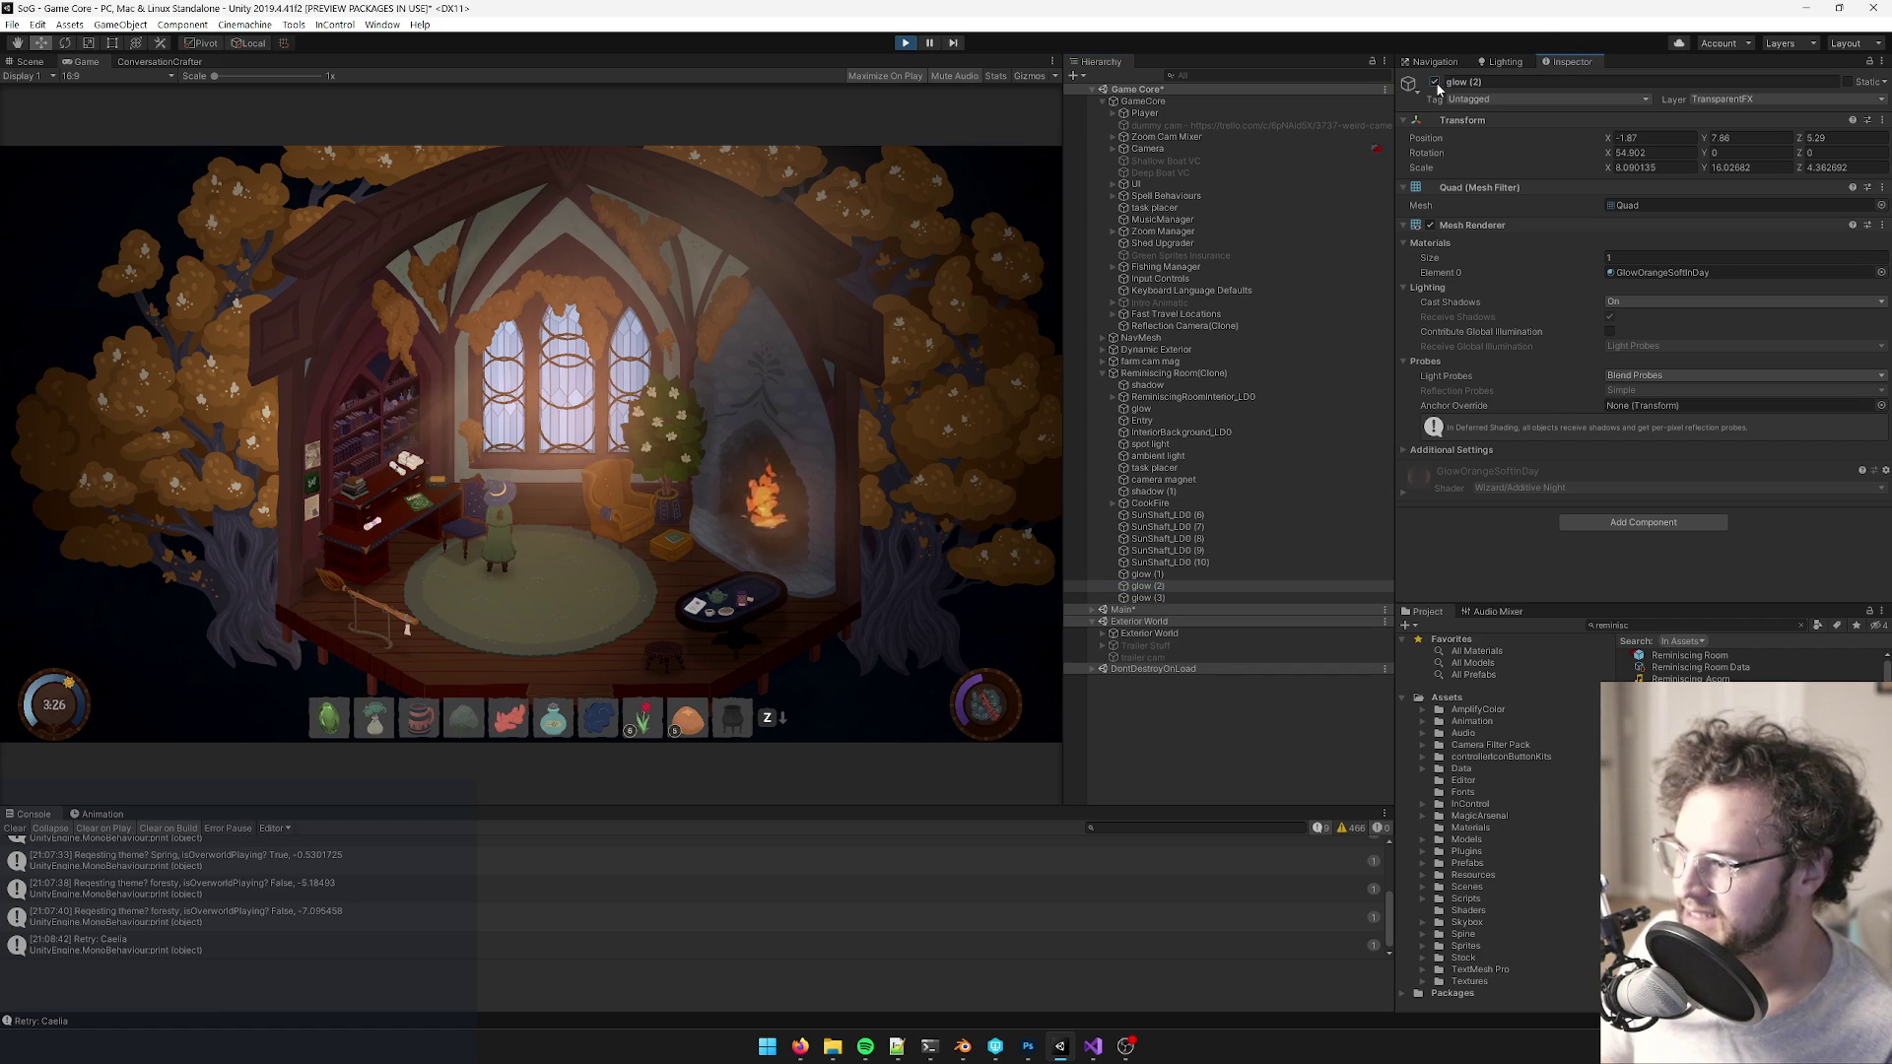
left_click_drag(1608, 141, 1609, 144)
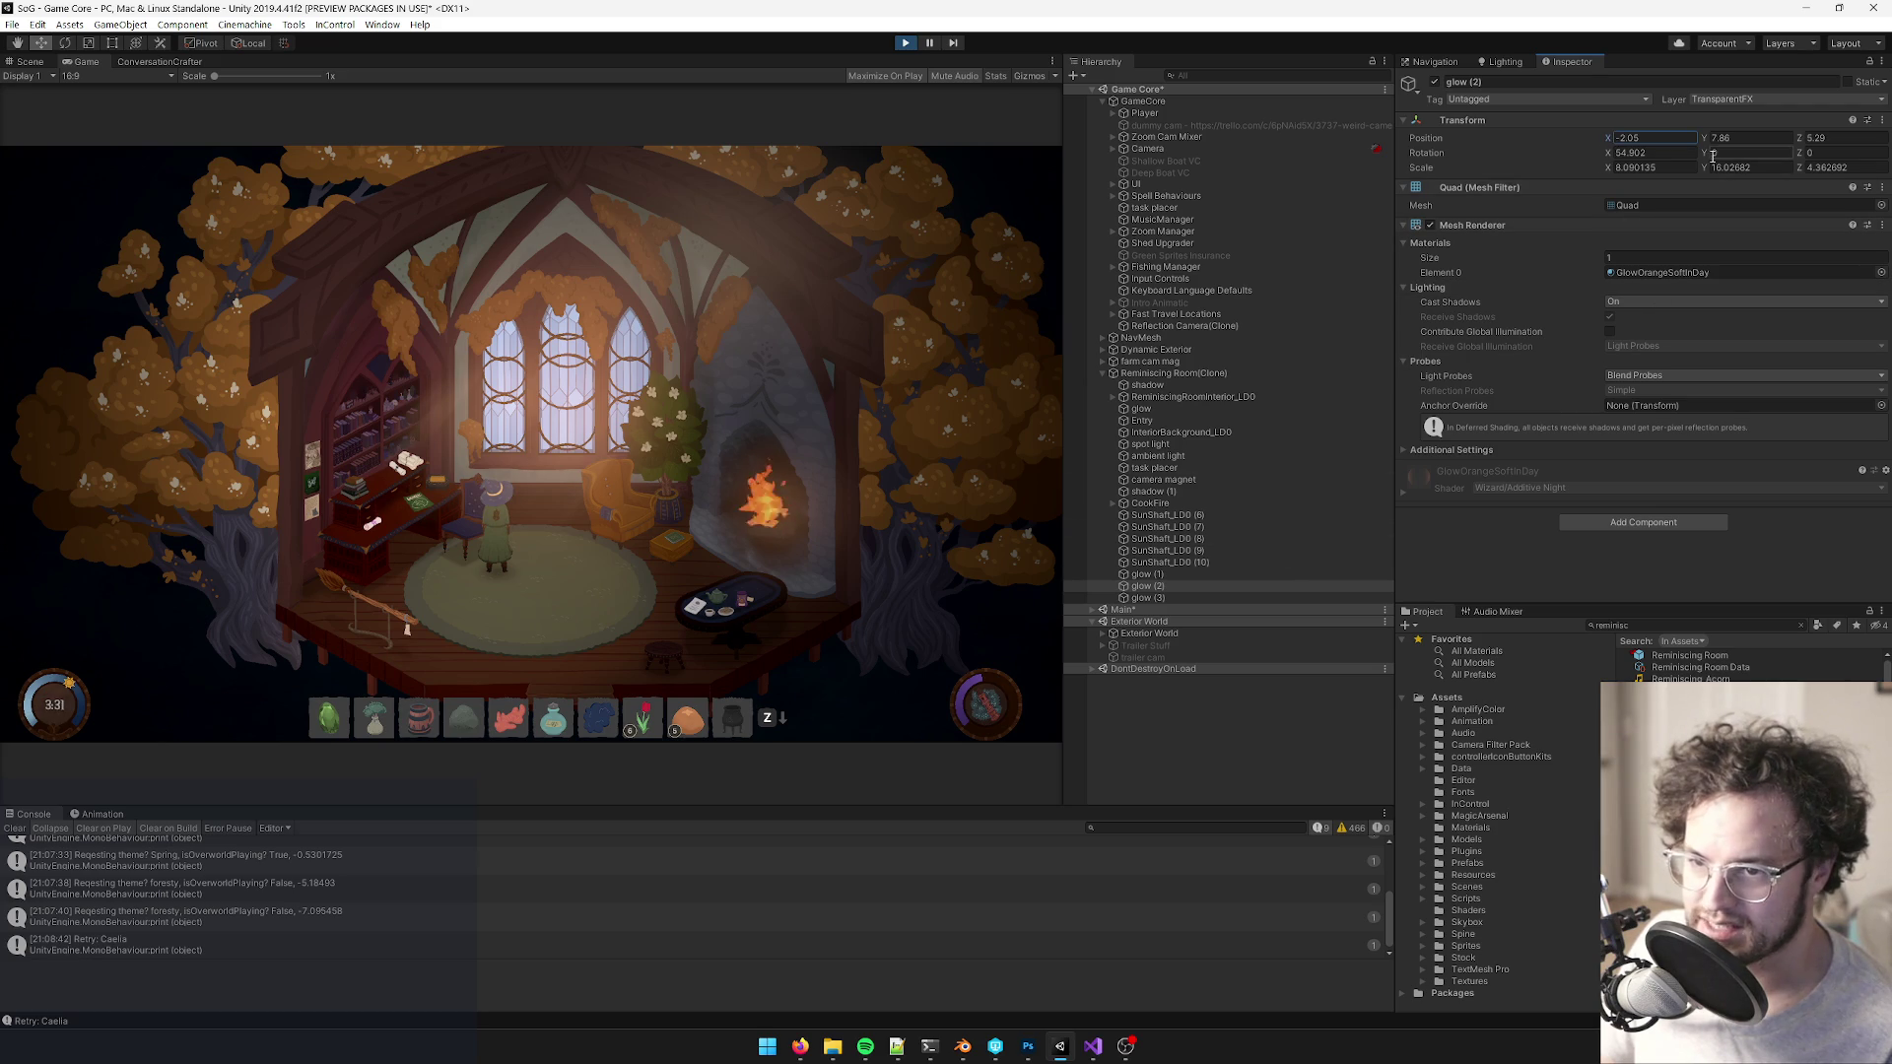
left_click(29, 61)
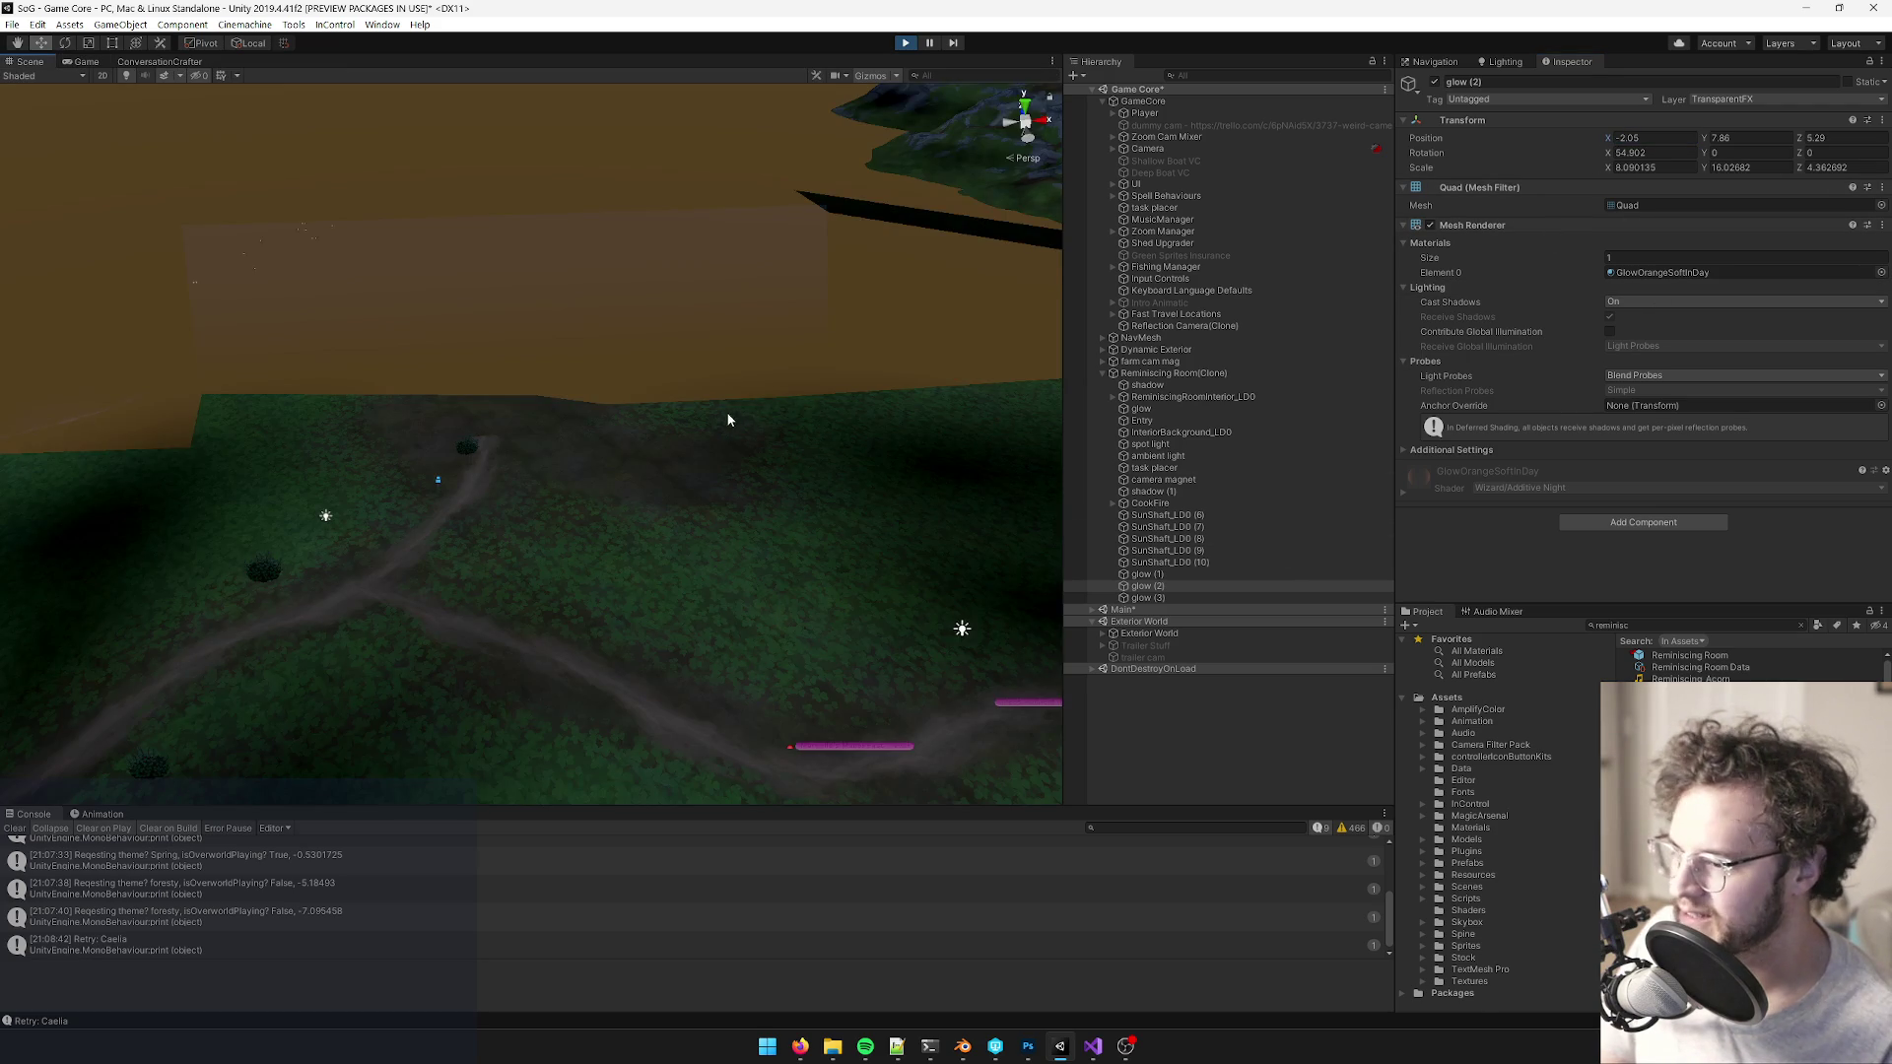
left_click(103, 76)
key("t")
key("f")
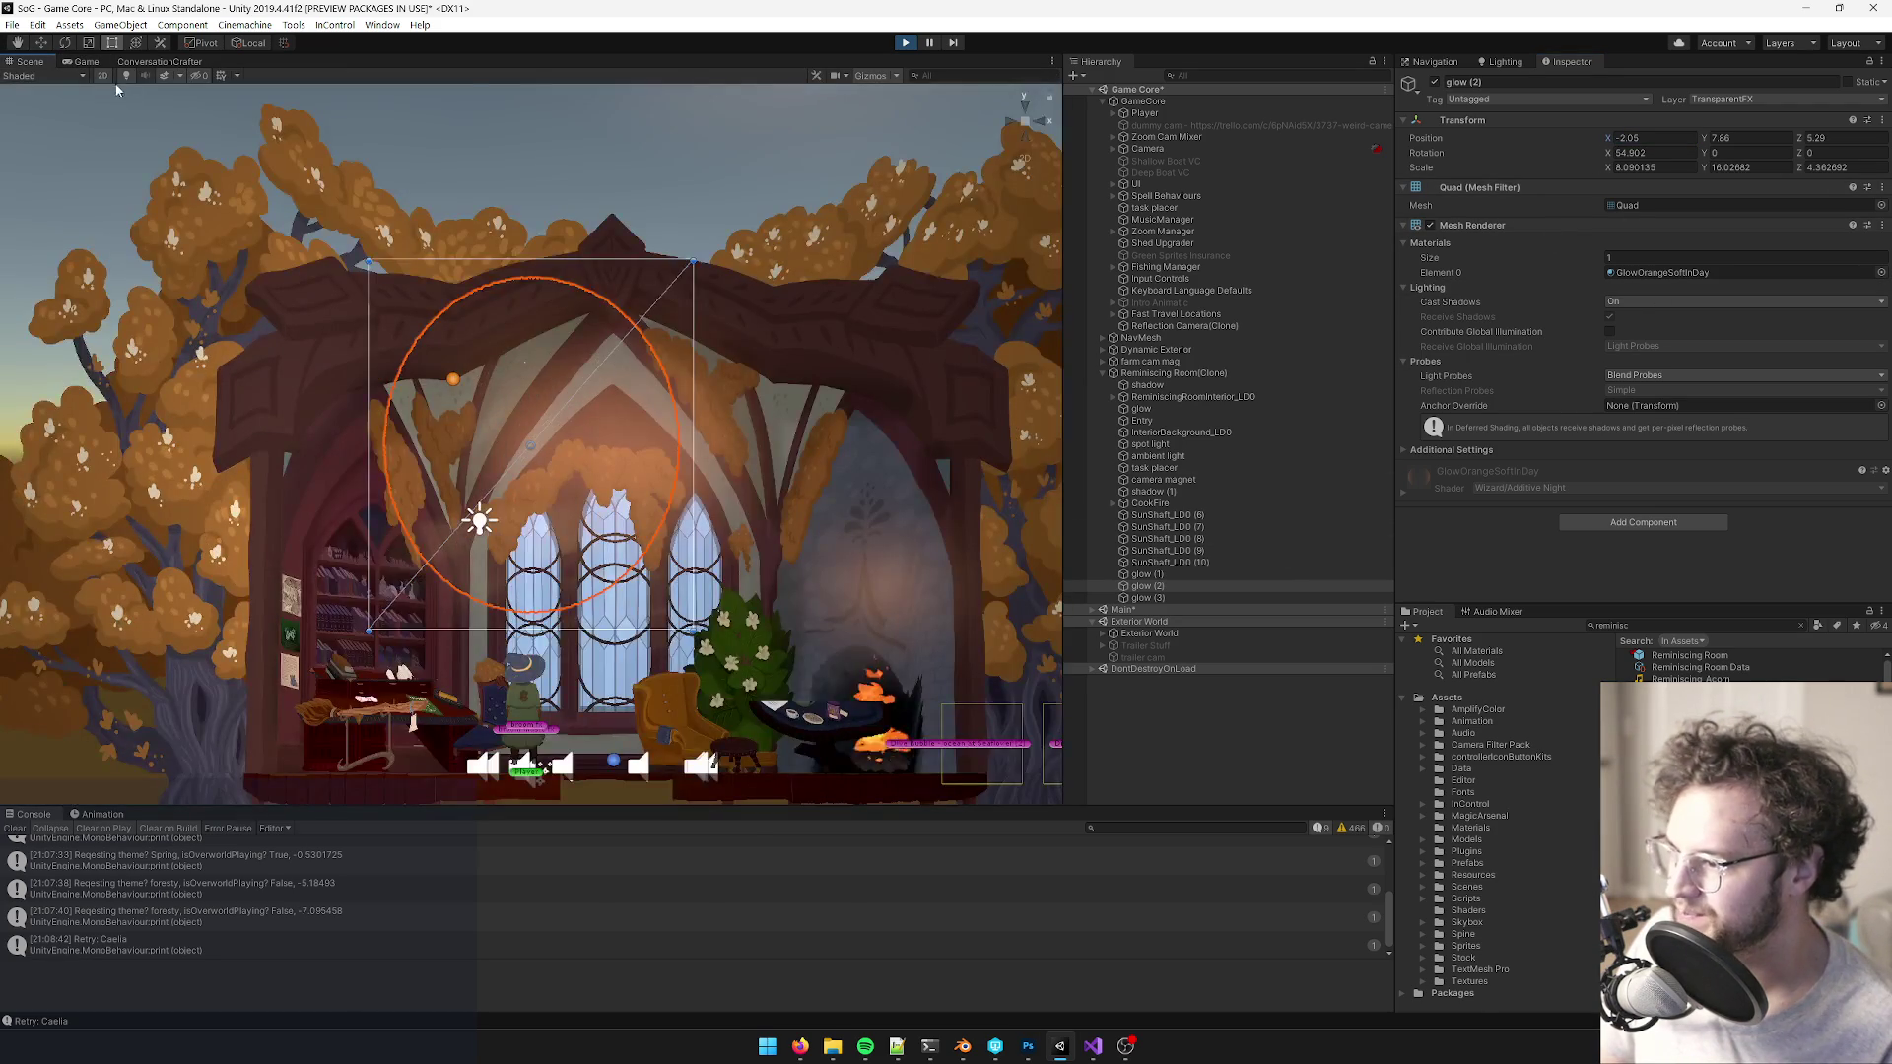
key("w")
key("2")
mouse_move(618, 374)
left_mouse_down()
mouse_move(707, 376)
mouse_move(492, 404)
mouse_move(561, 441)
left_mouse_up()
key("r")
key("w")
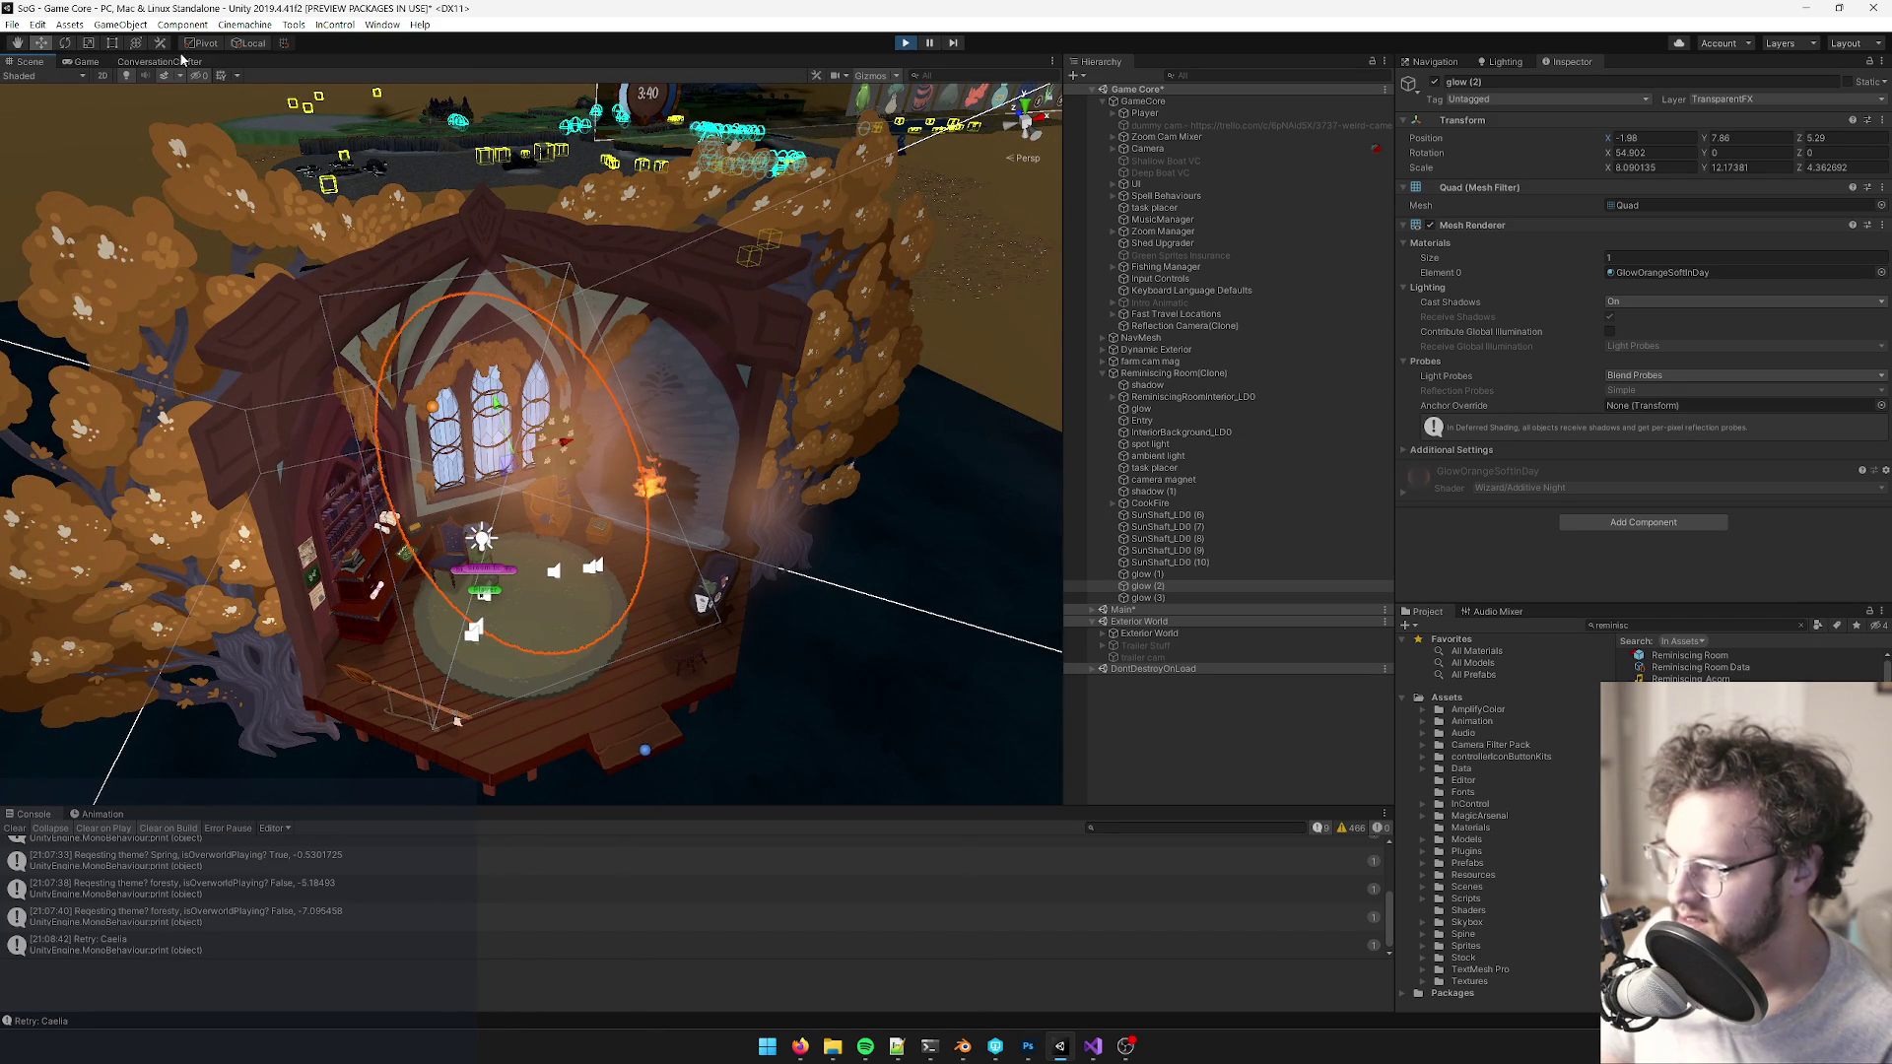
left_click(99, 65)
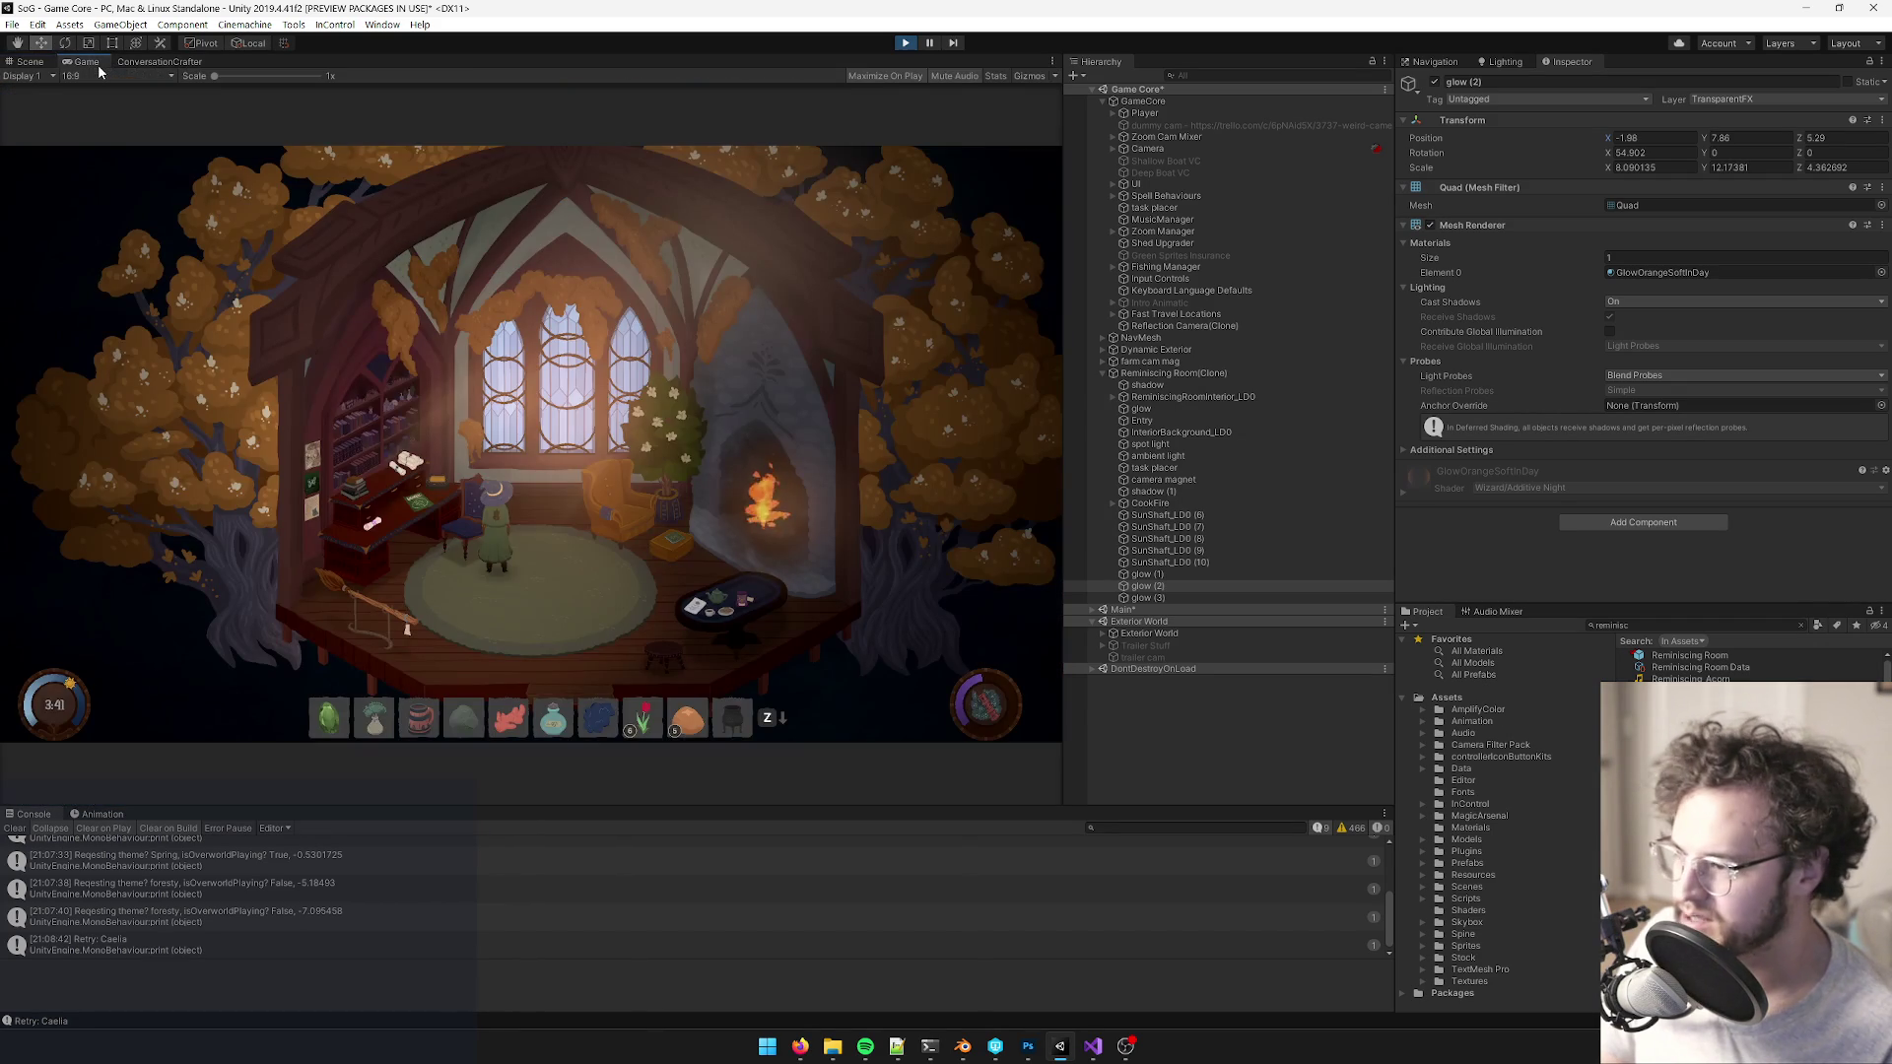
- Dock the Scene view beside the Game view and raise glow (2) to -1.8, 8.05, 5.57
left_click(1434, 83)
left_click(1434, 83)
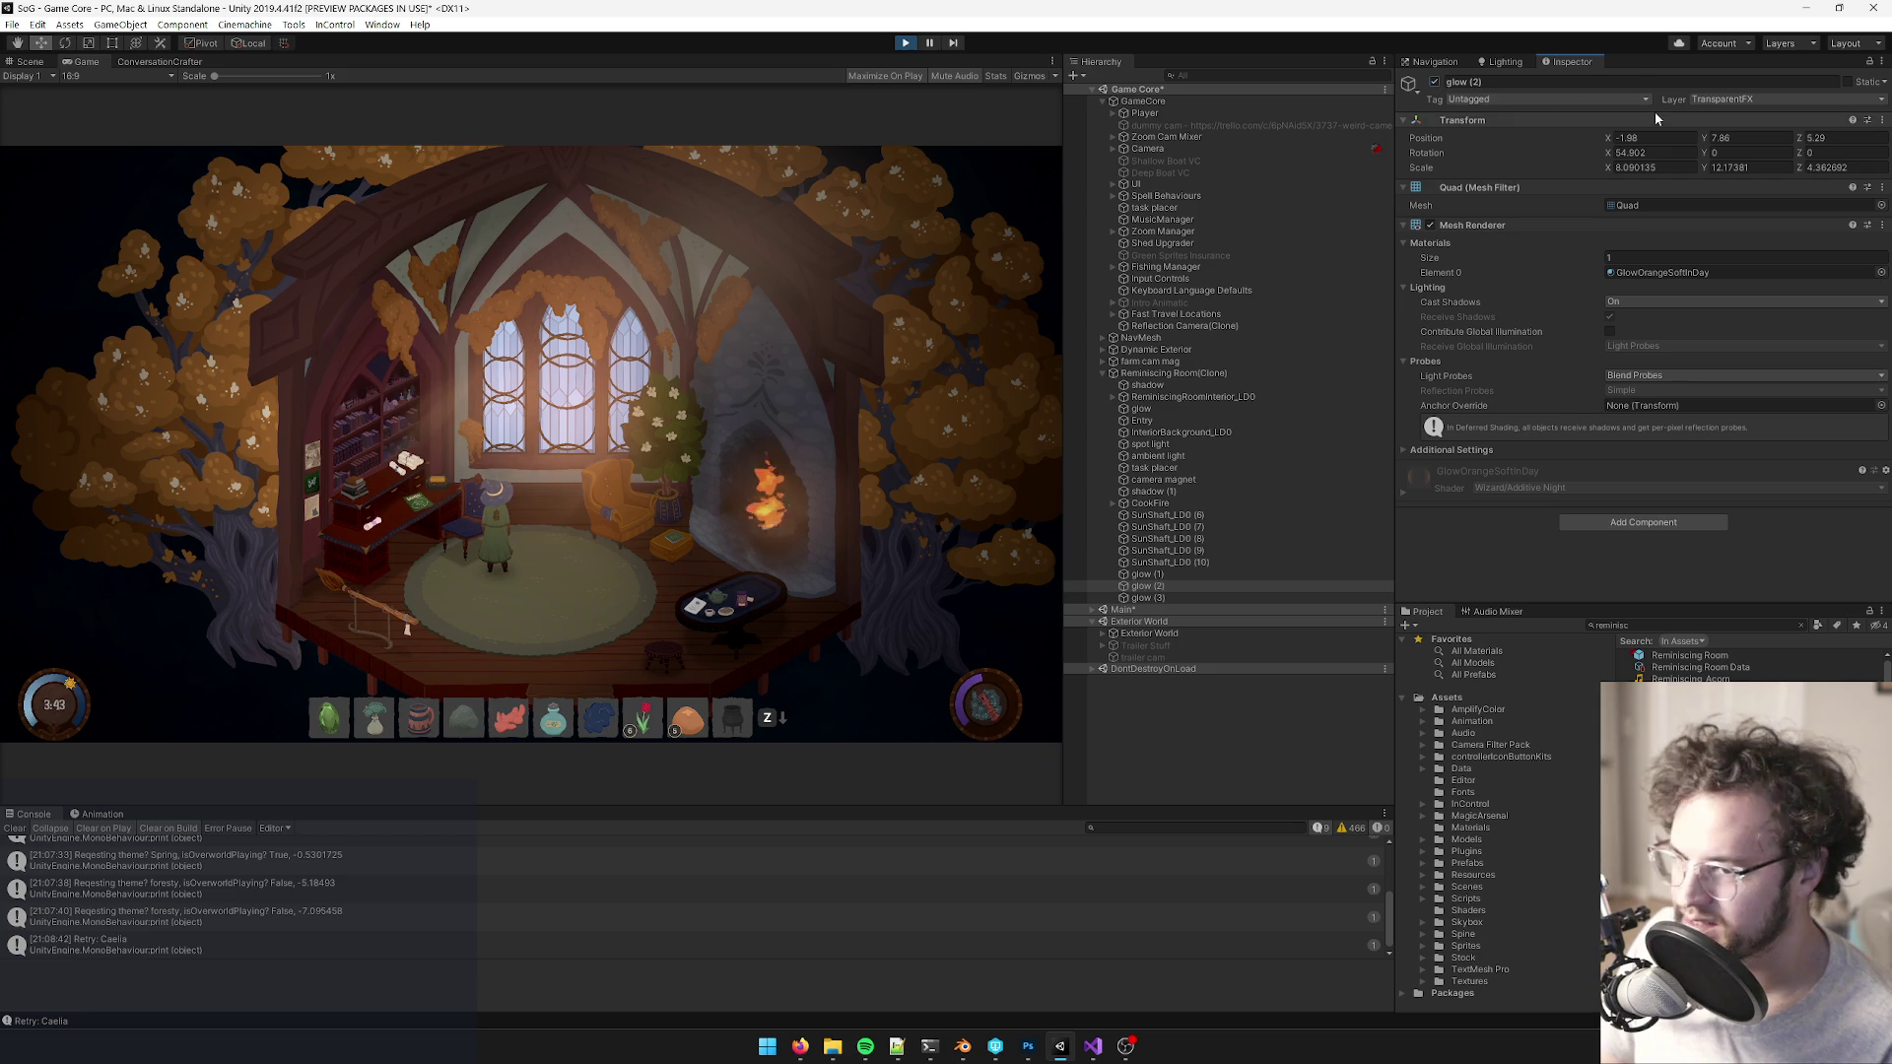
left_click(1613, 139)
left_click_drag(1613, 139, 1616, 142)
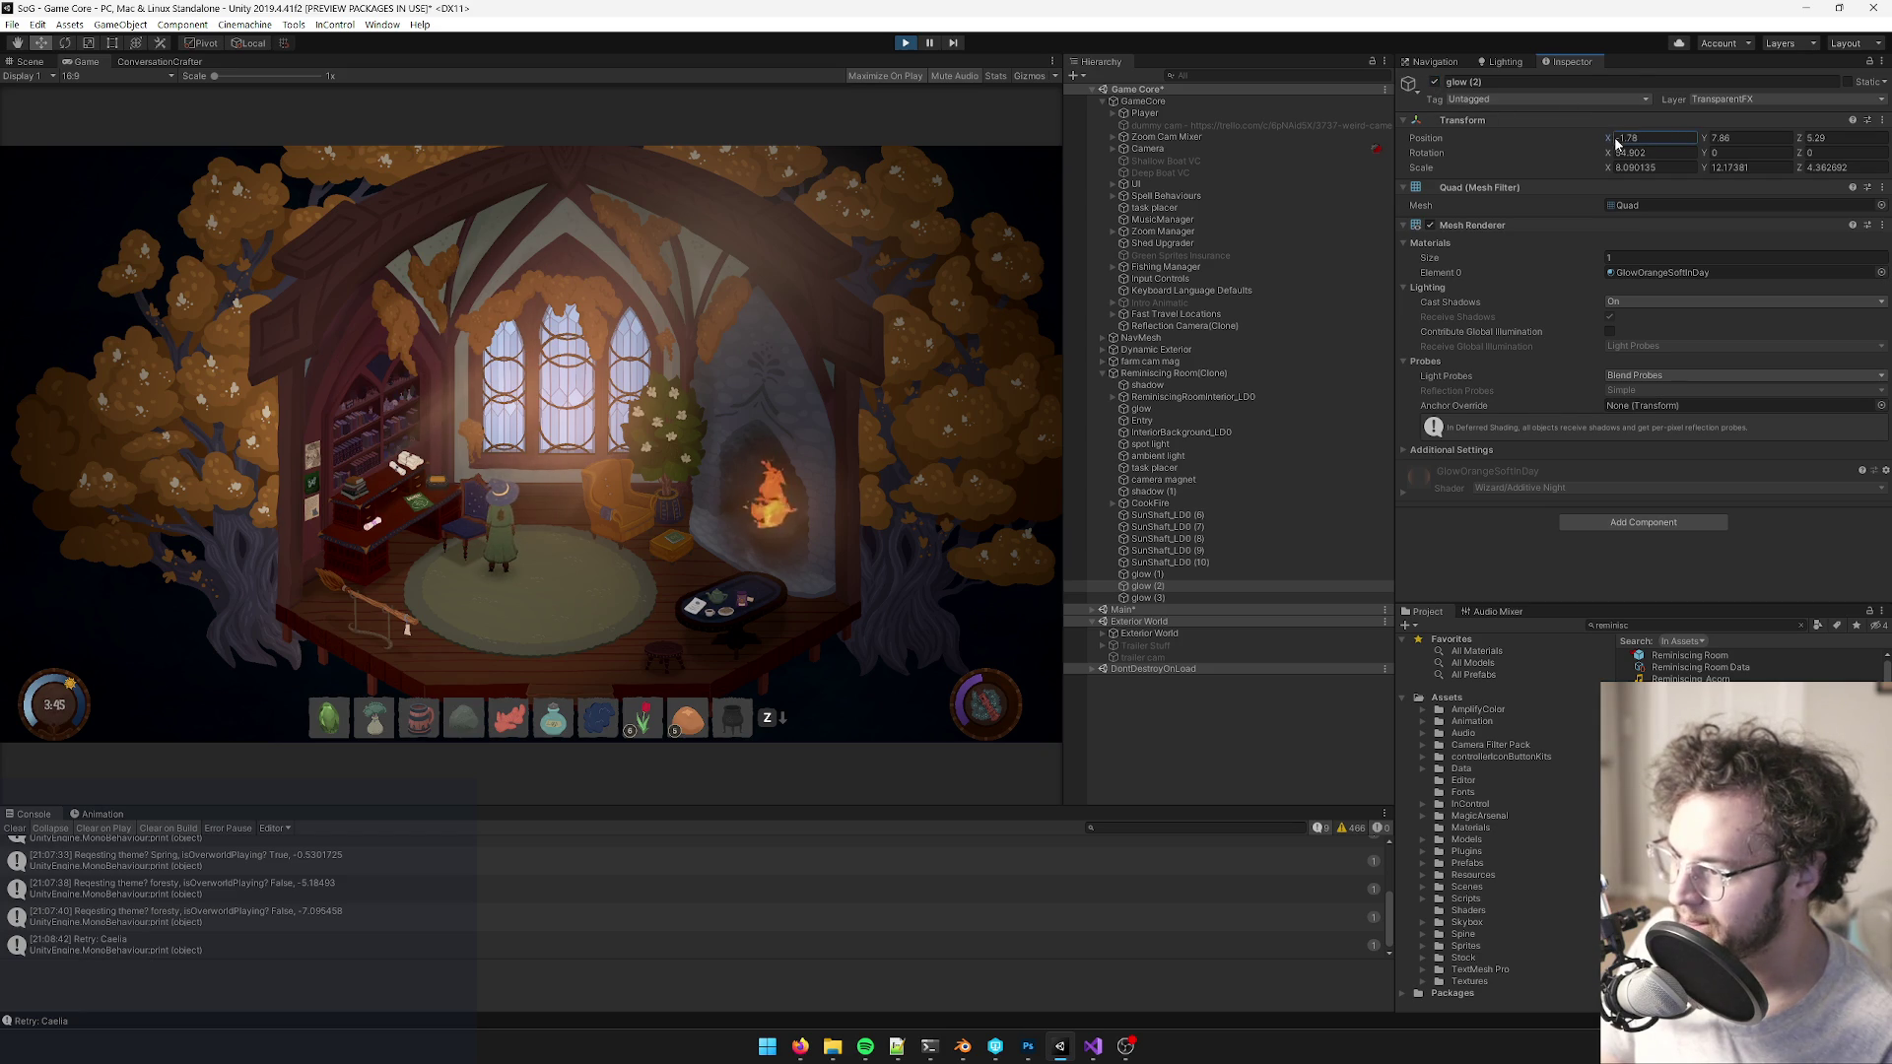
left_click_drag(29, 61, 33, 9)
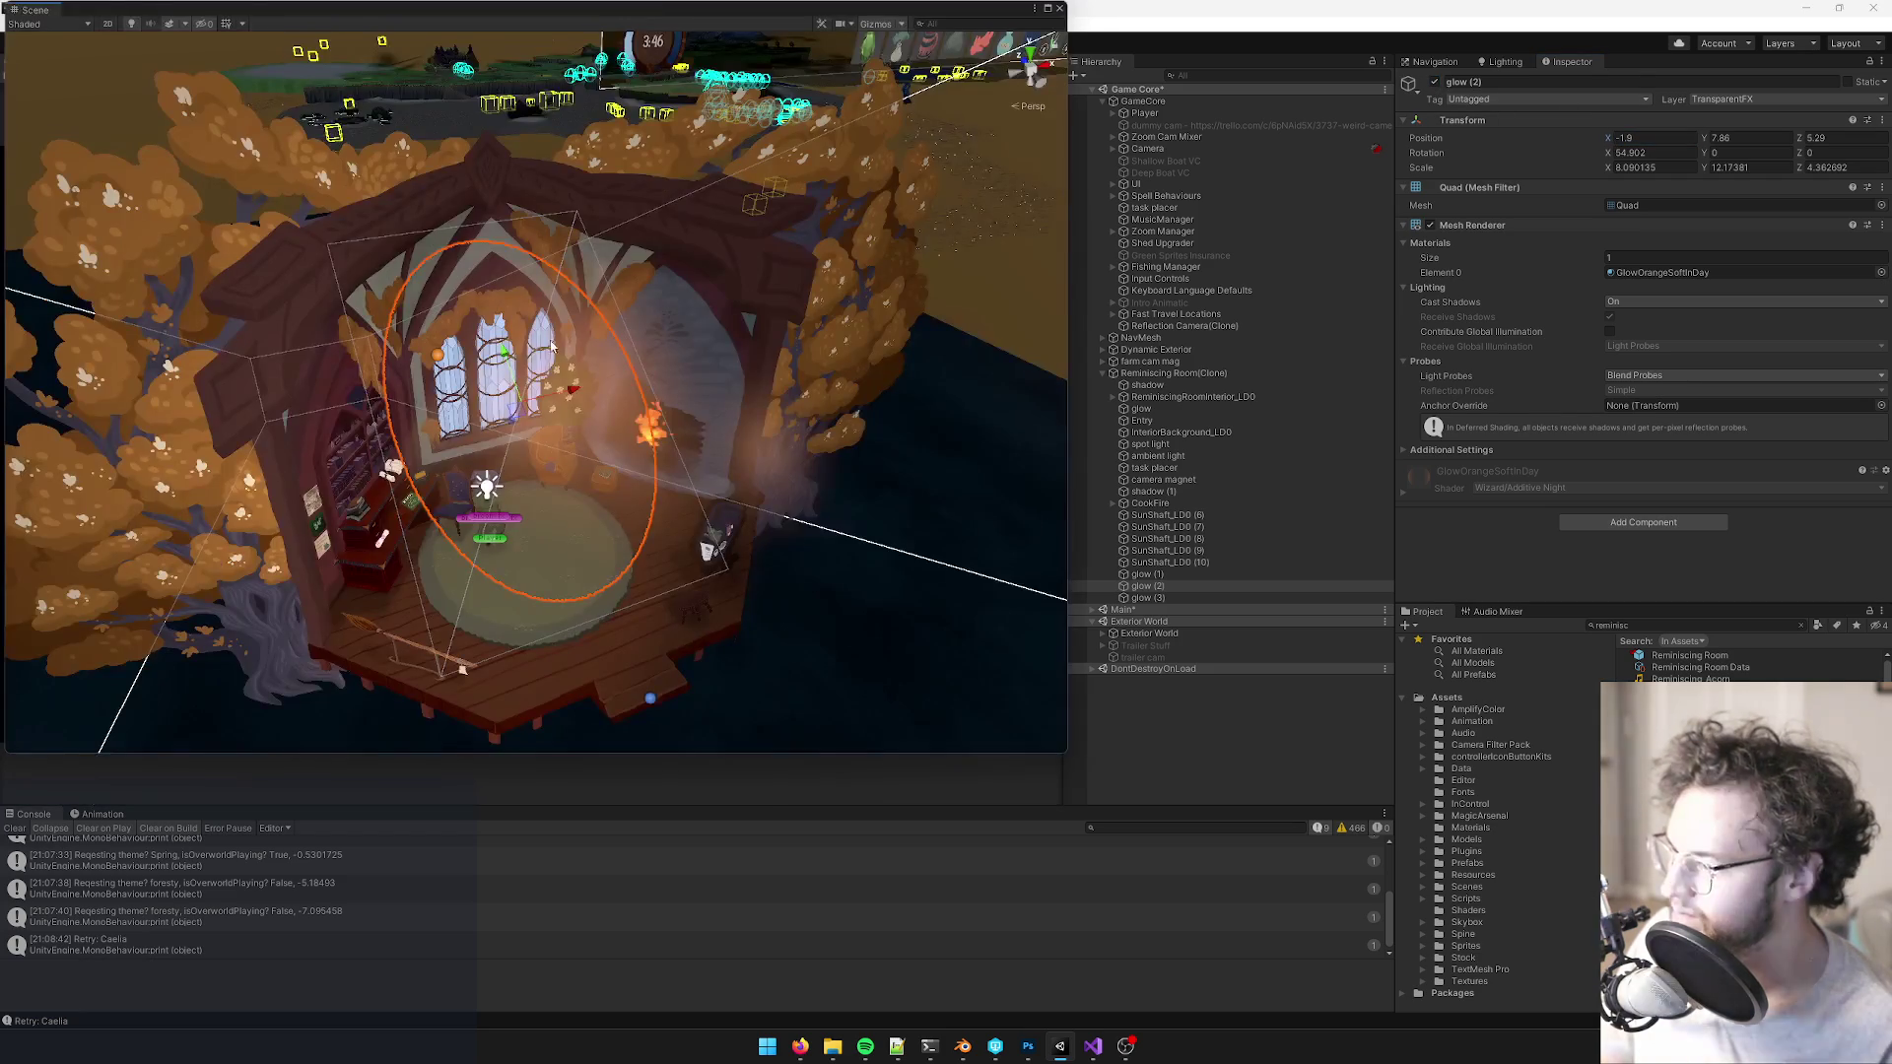
left_click_drag(163, 17, 209, 69)
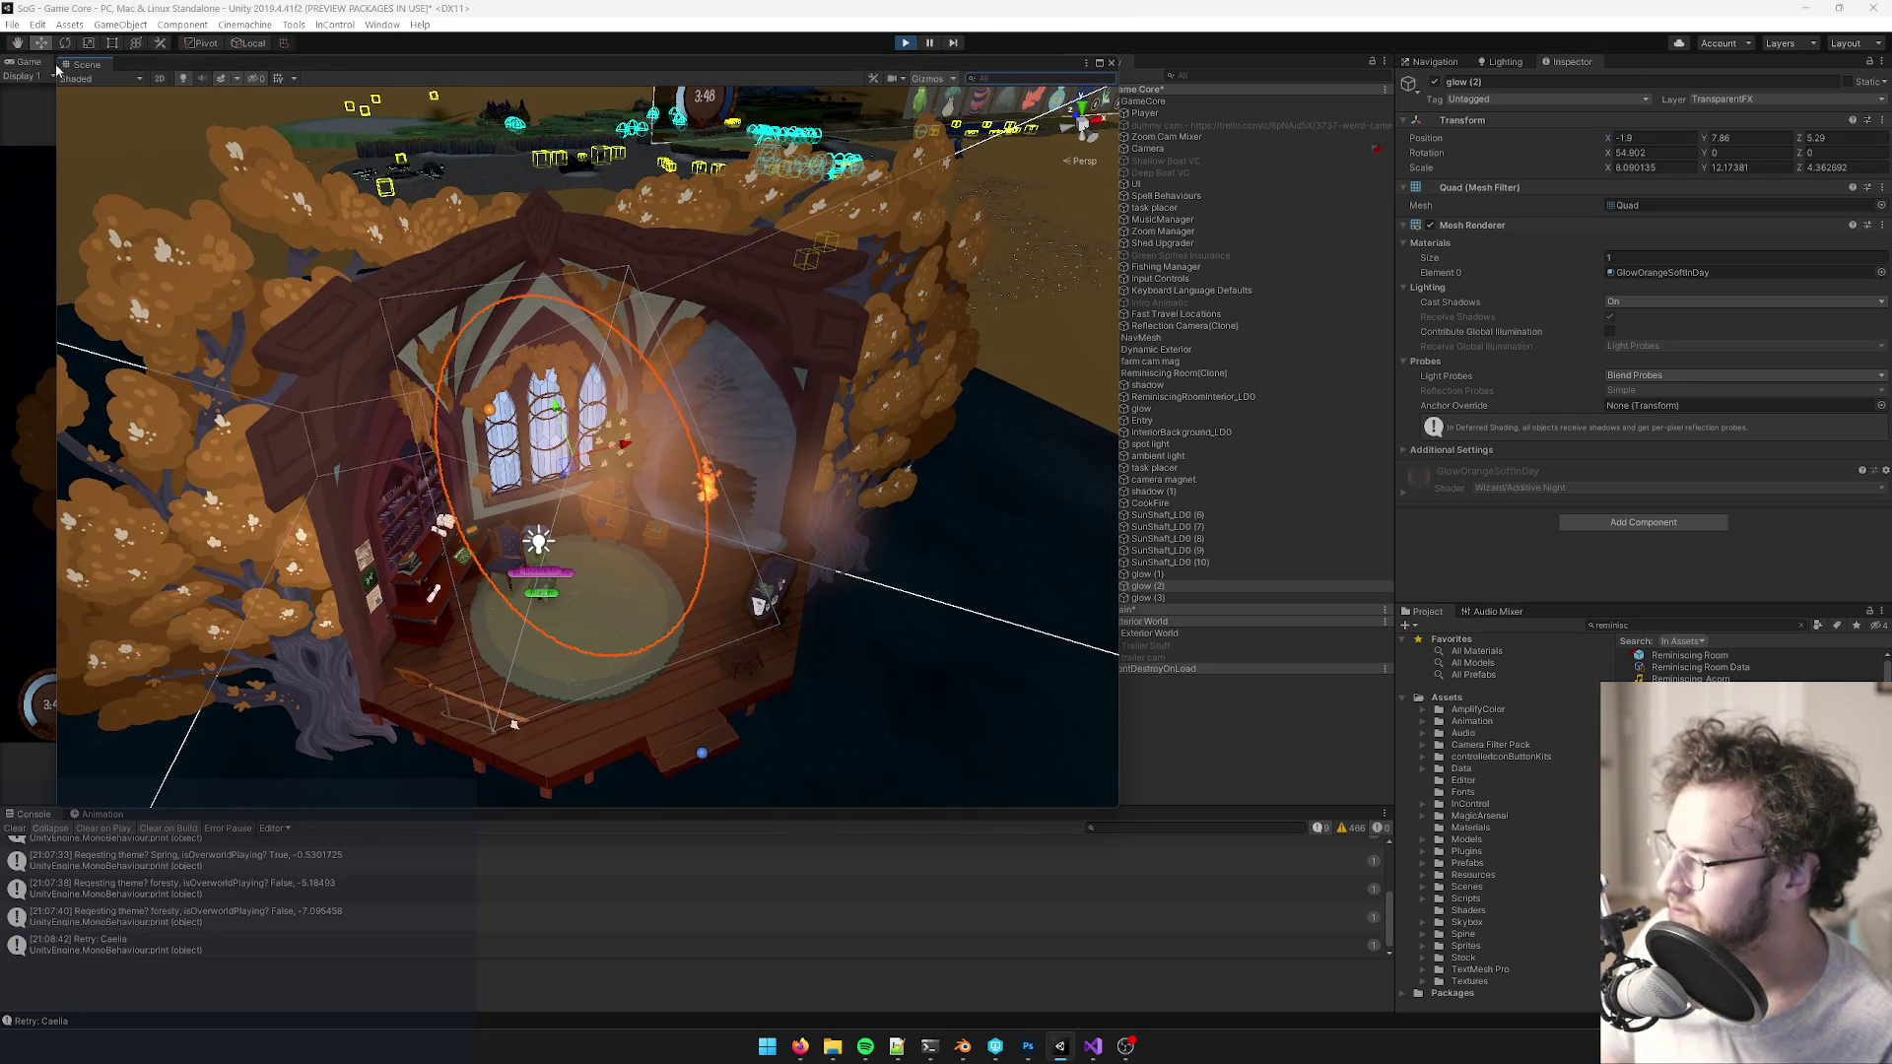
left_click_drag(76, 65, 31, 72)
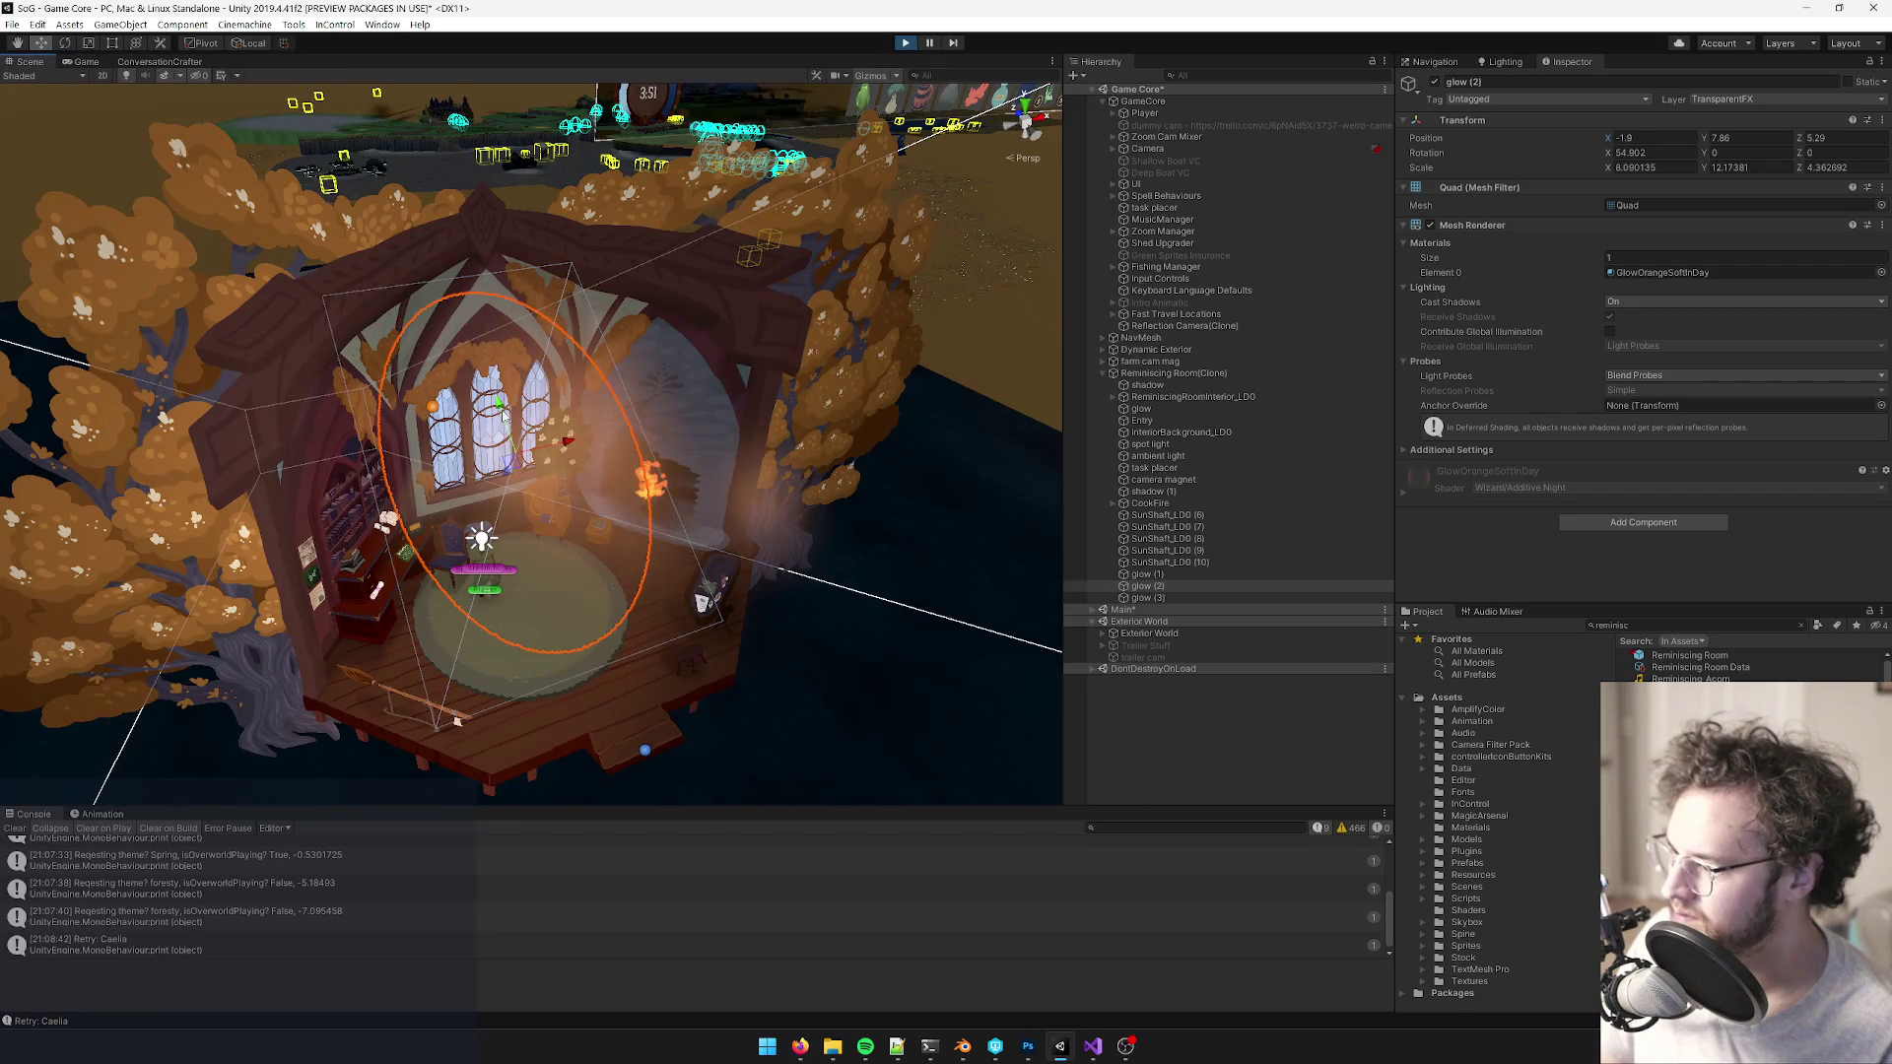
left_click_drag(497, 404, 494, 392)
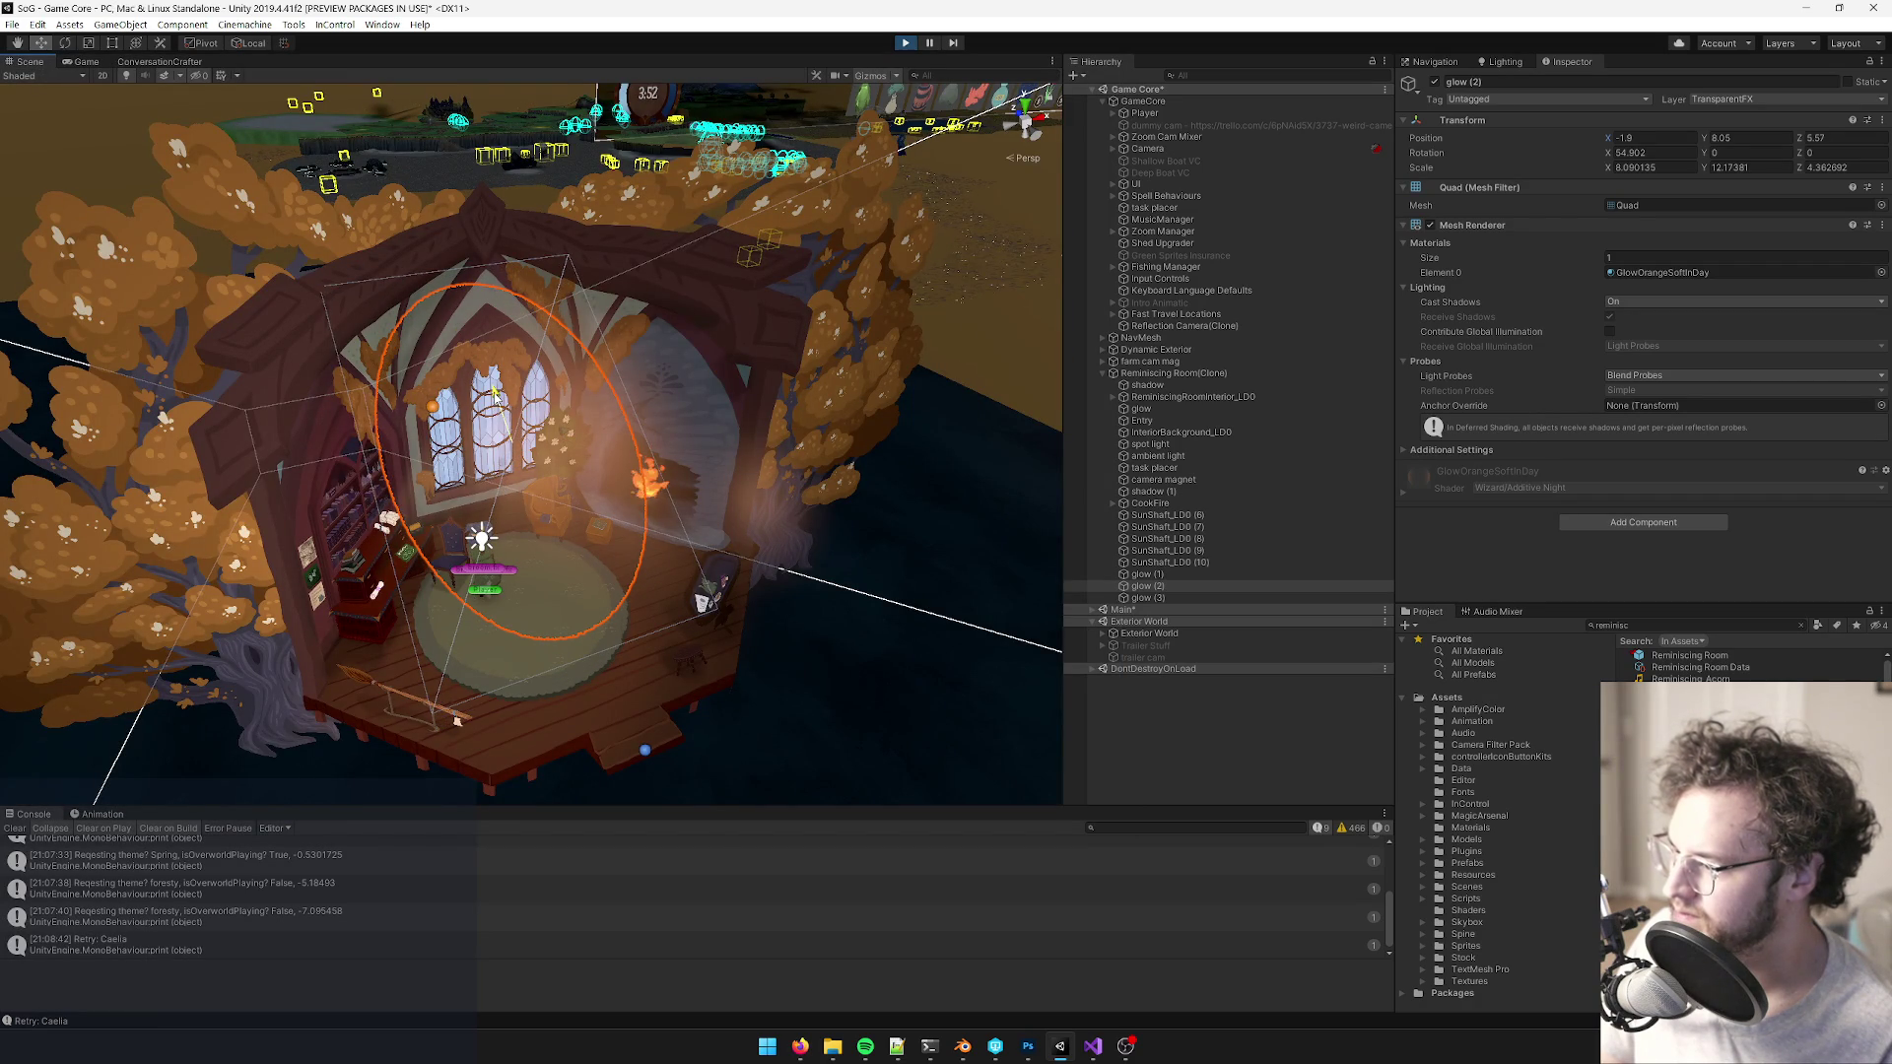
left_click(87, 63)
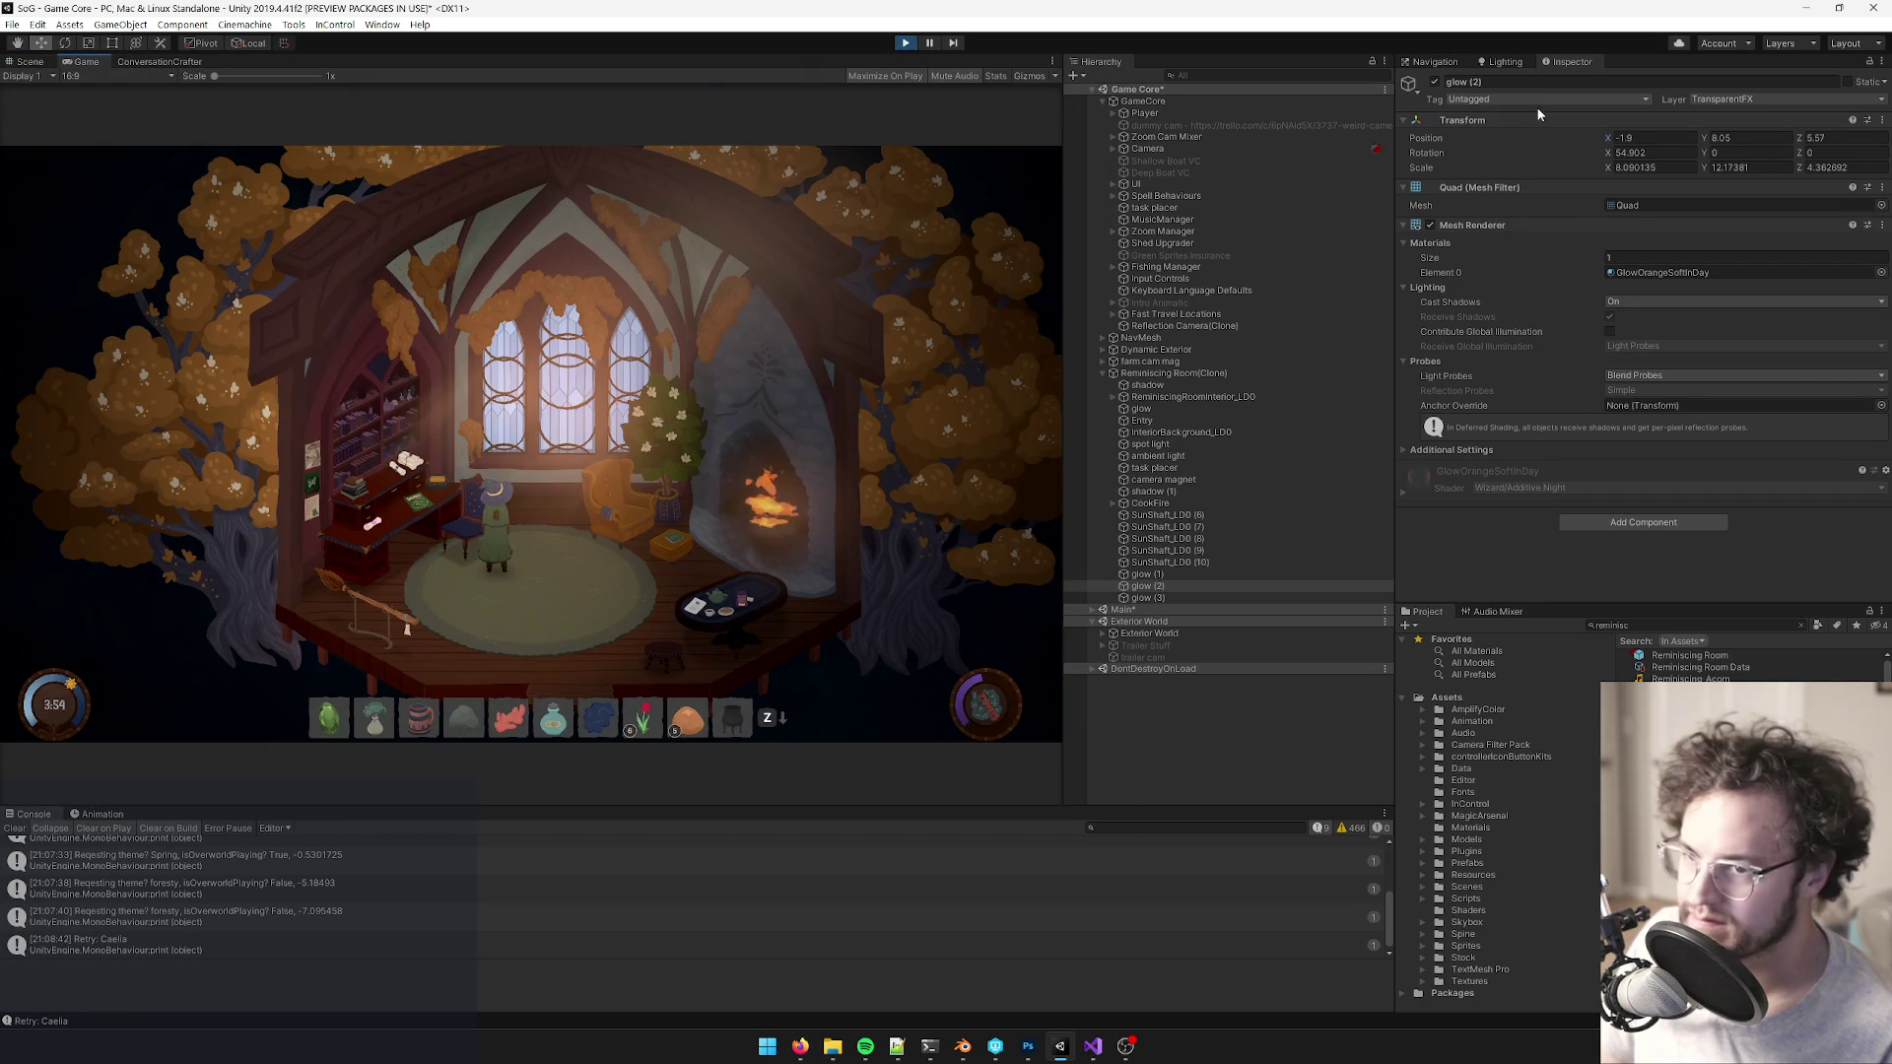
- Toggle glow (2) off and on twice, nudge its X position, and zoom the Game view
left_click(1434, 83)
left_click(1433, 83)
left_click(1434, 82)
left_click(1433, 83)
left_click_drag(1605, 139, 1613, 141)
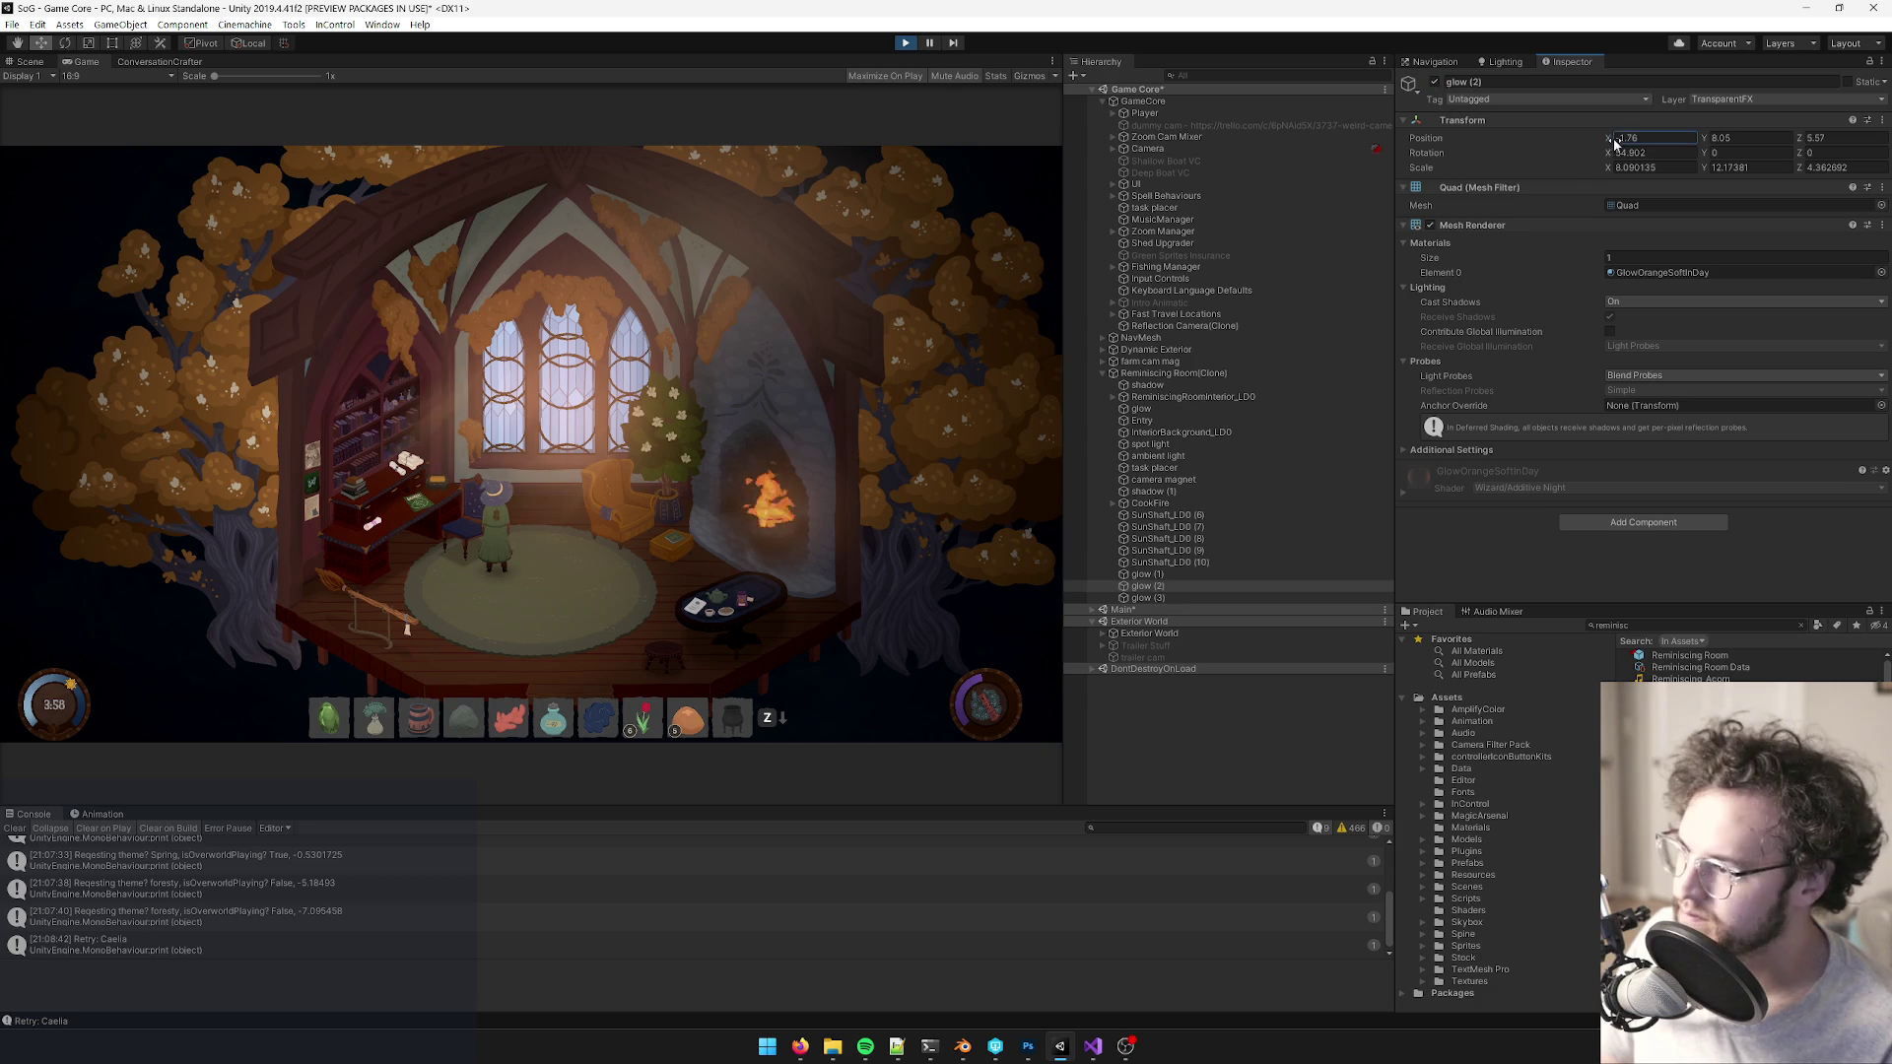
scroll(690, 312, "up", 3)
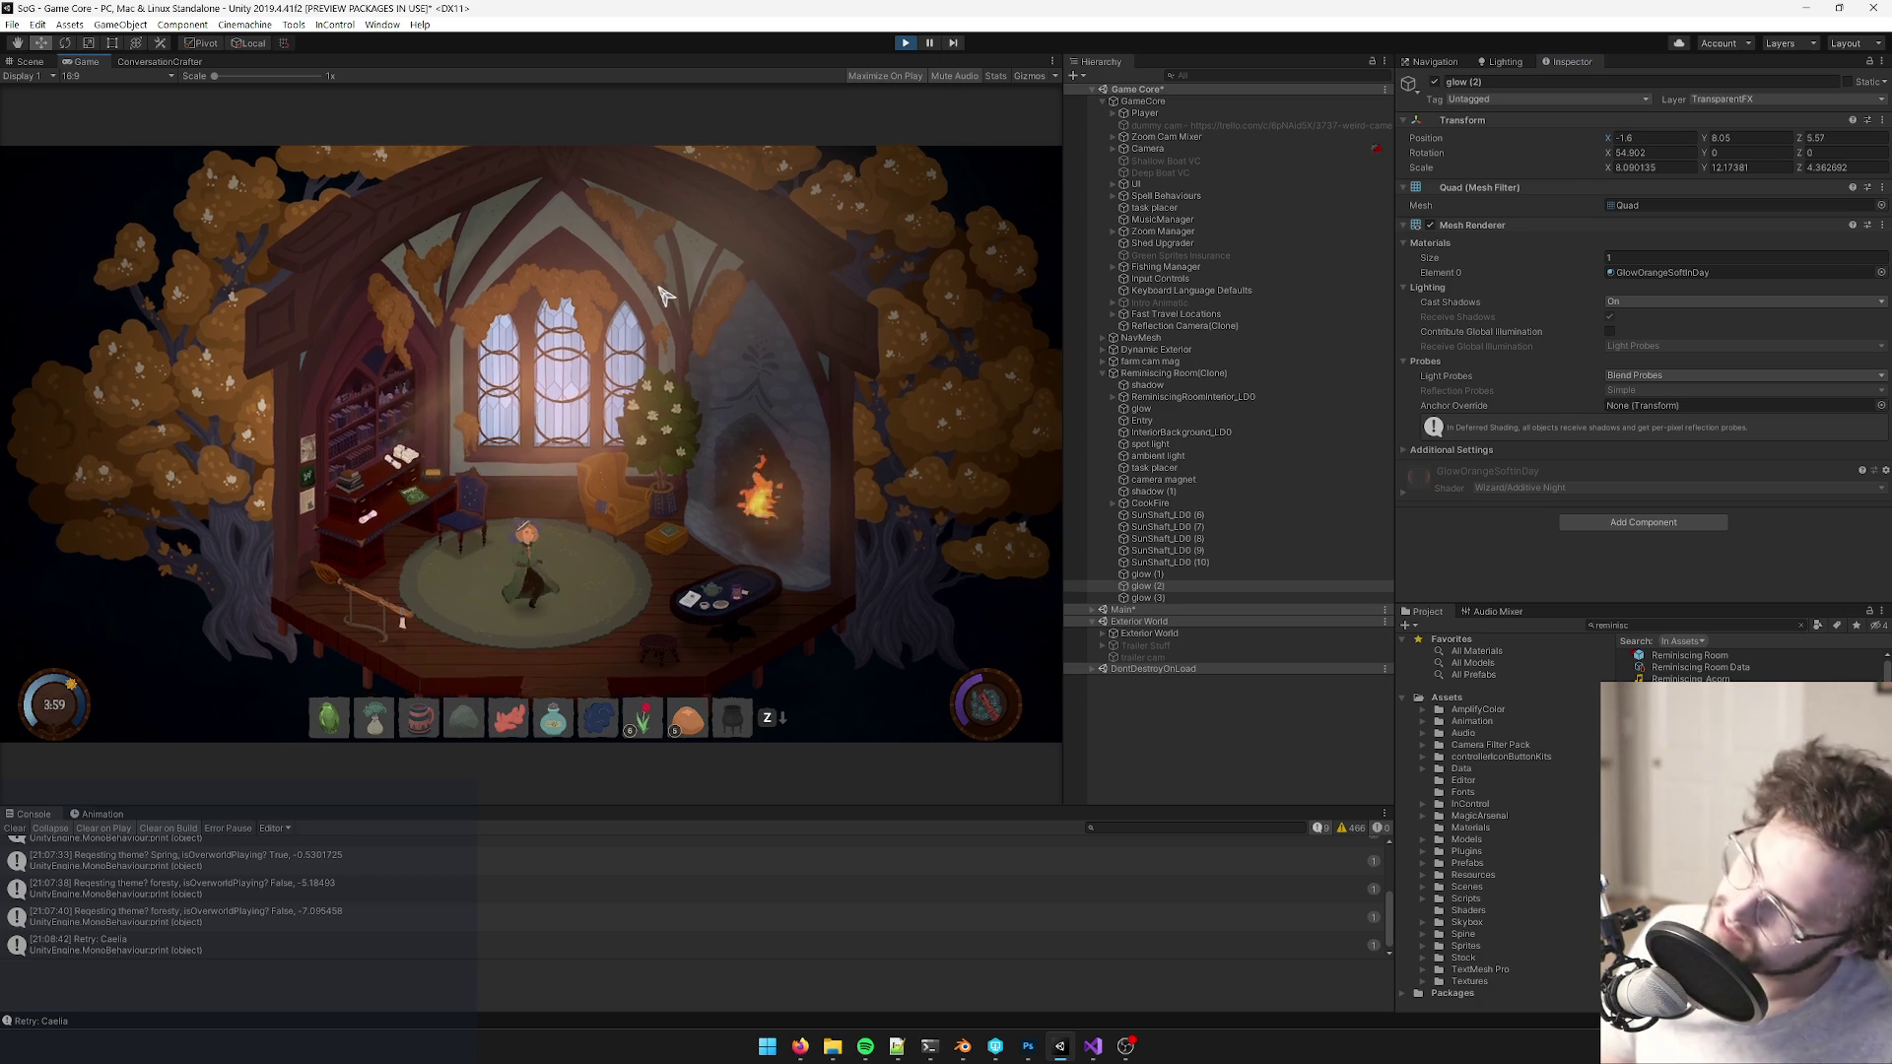
scroll(828, 307, "down", 3)
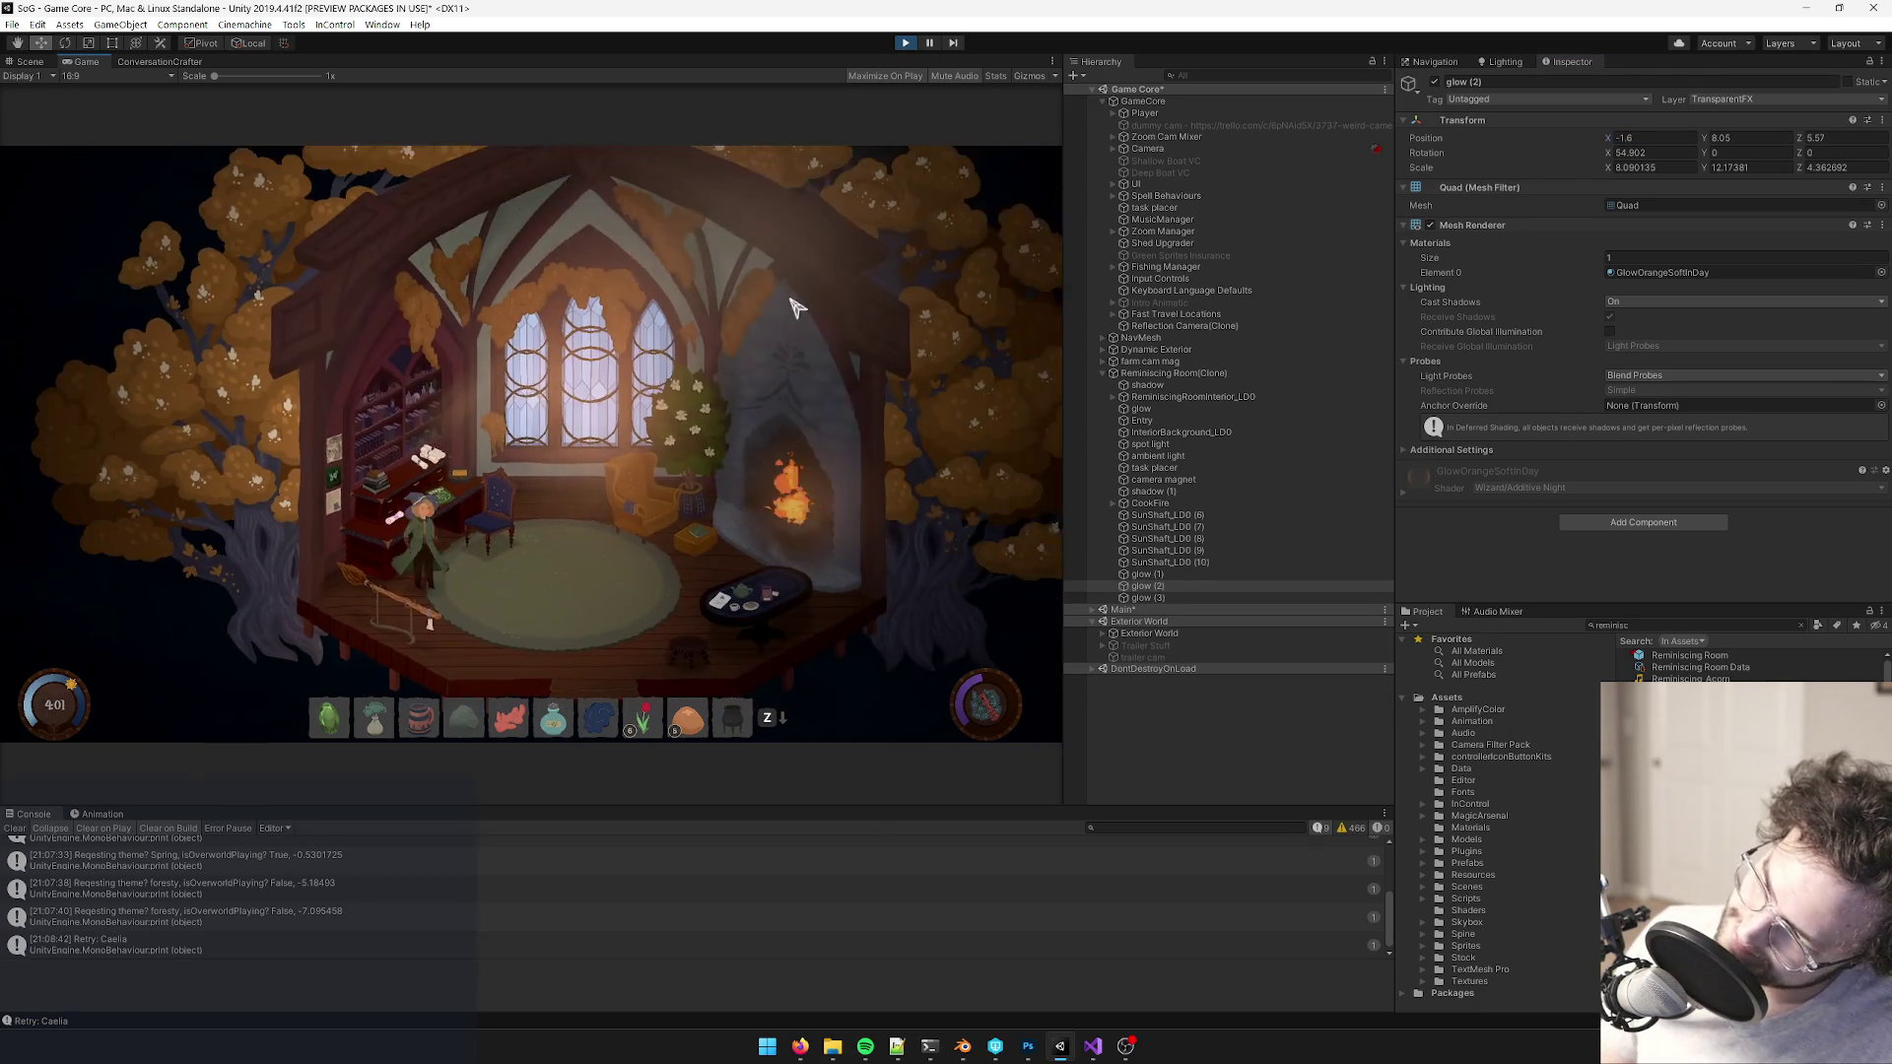
scroll(641, 335, "up", 2)
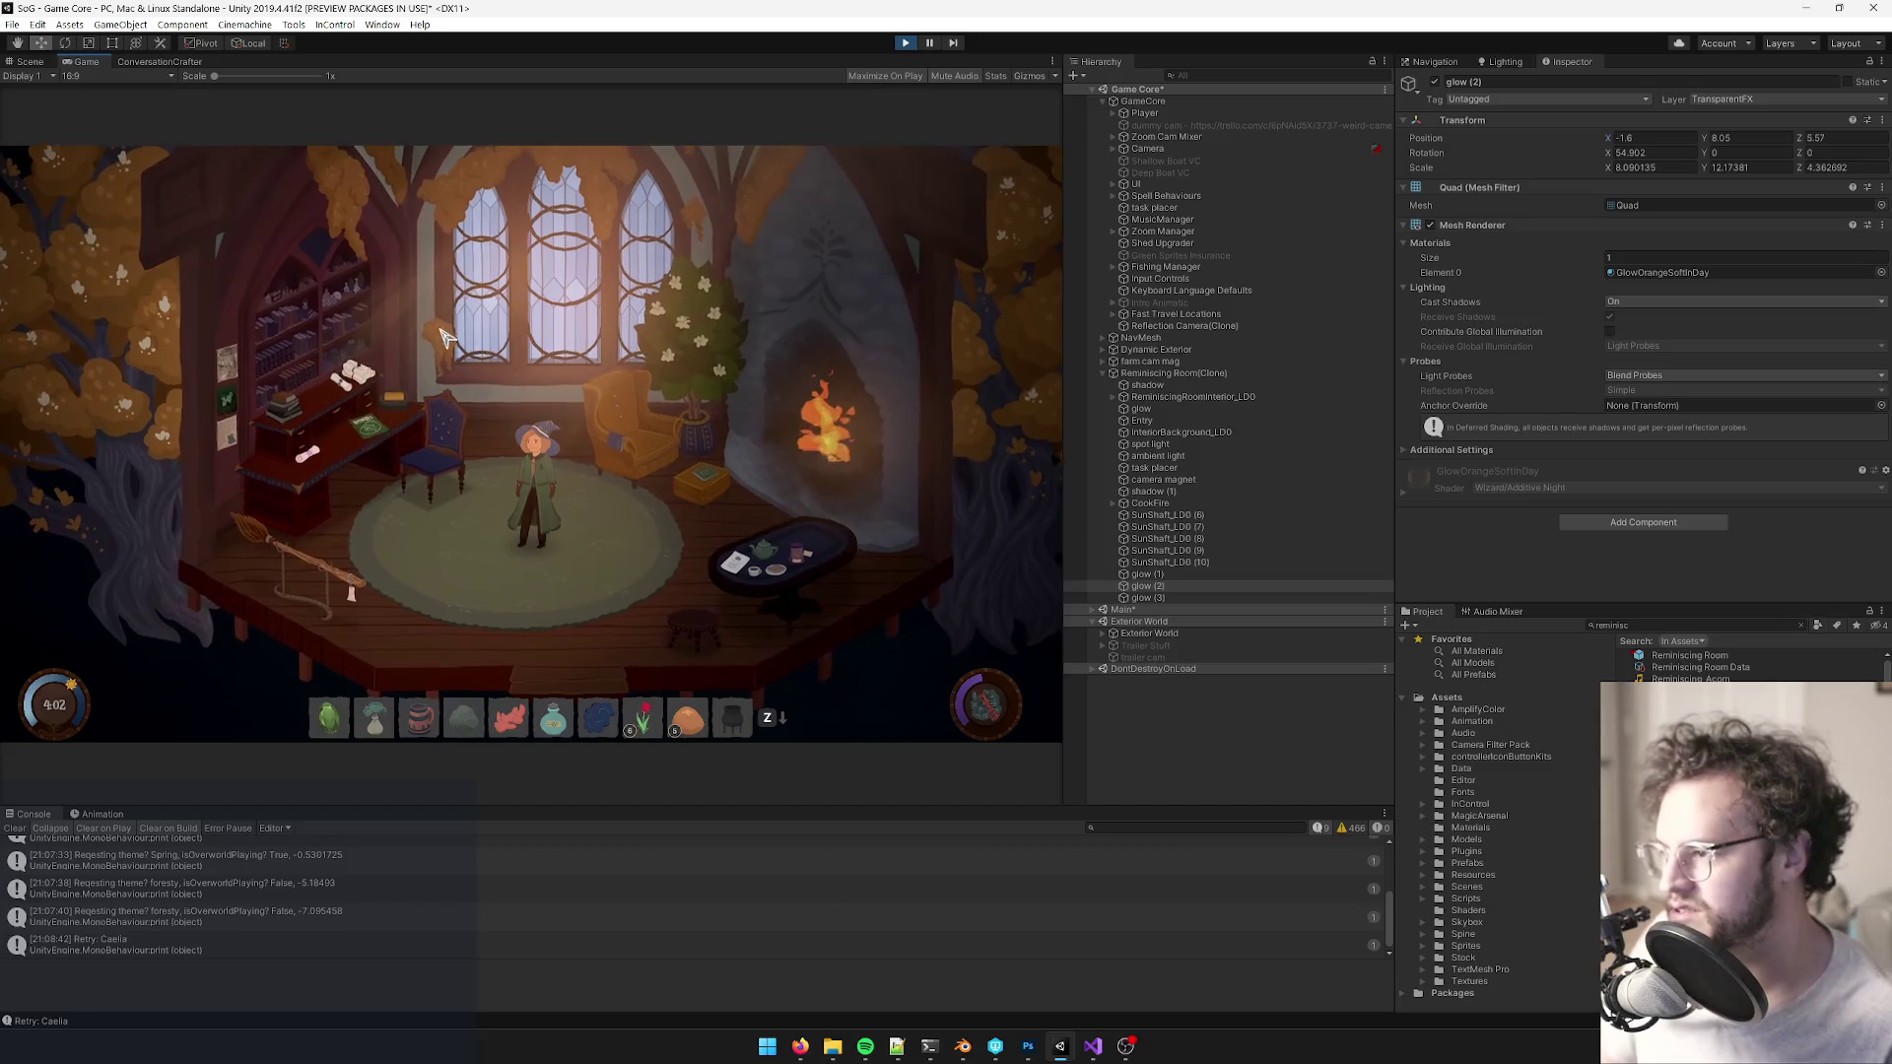
scroll(636, 333, "up", 2)
scroll(636, 333, "down", 3)
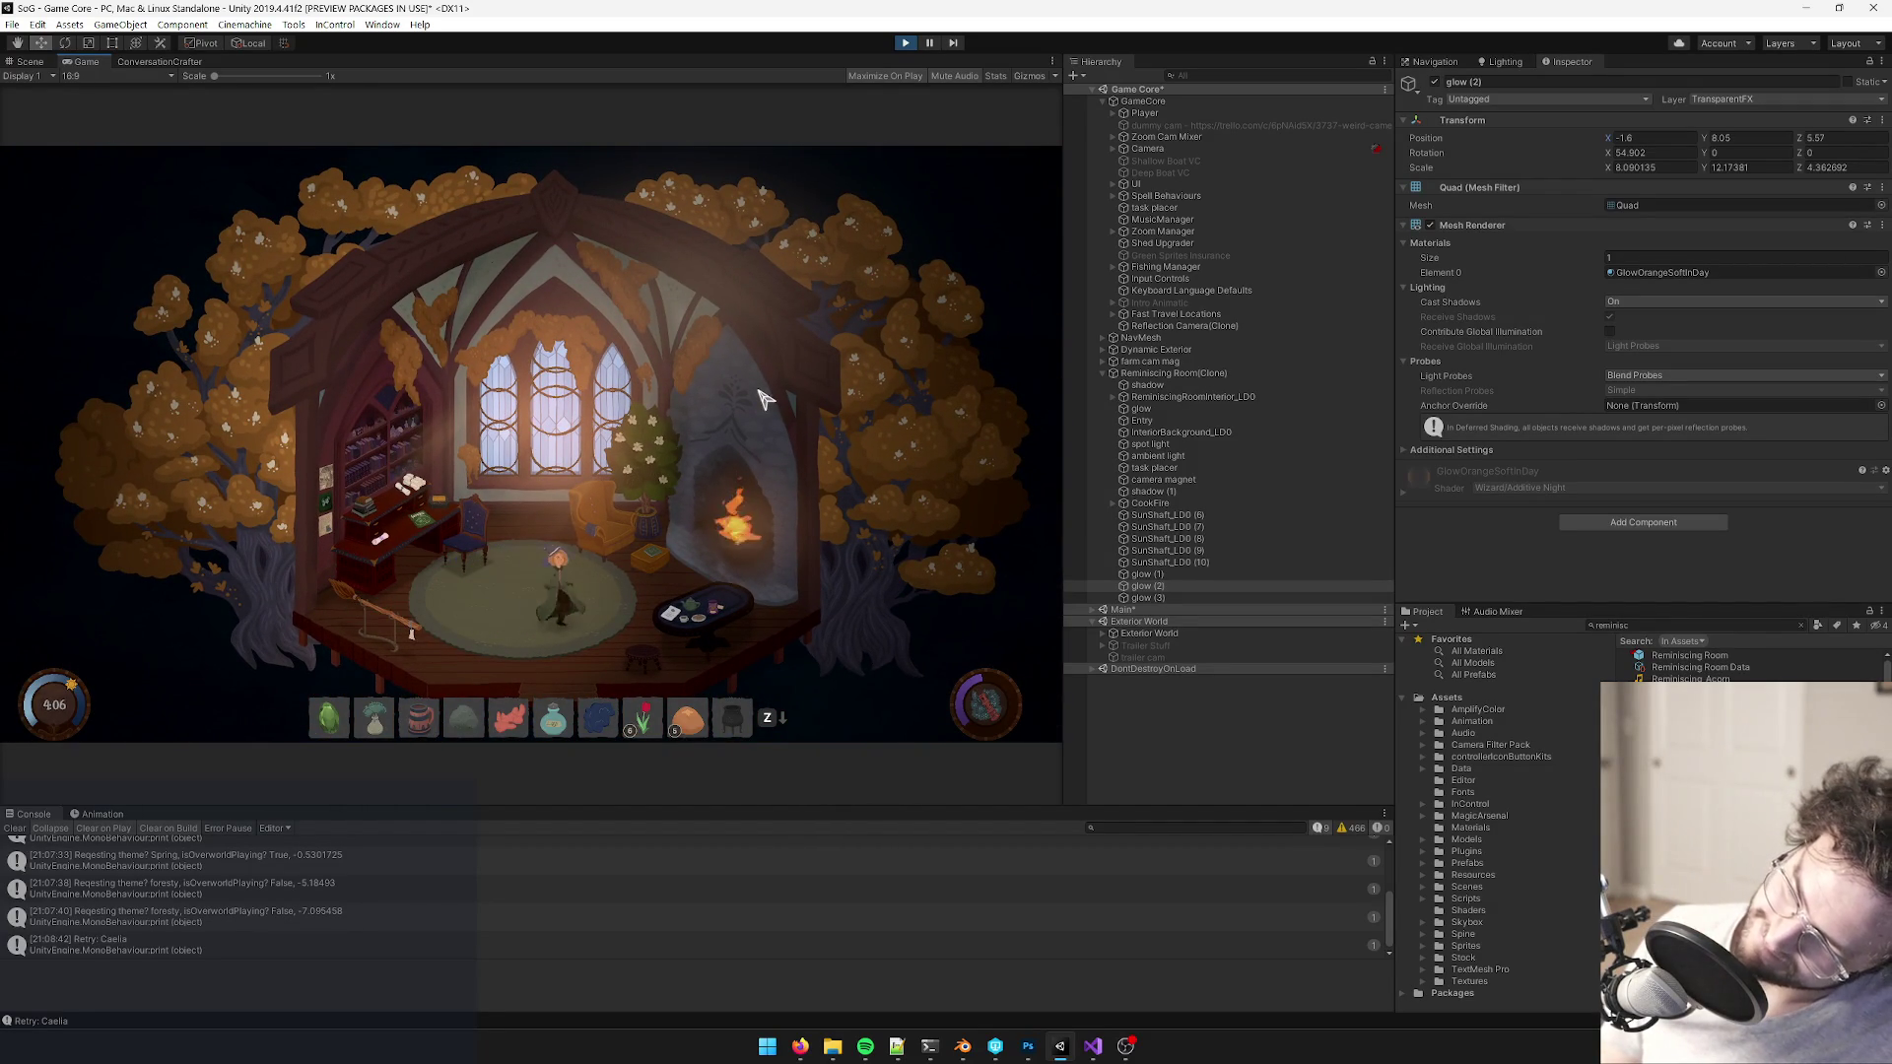
scroll(690, 424, "up", 3)
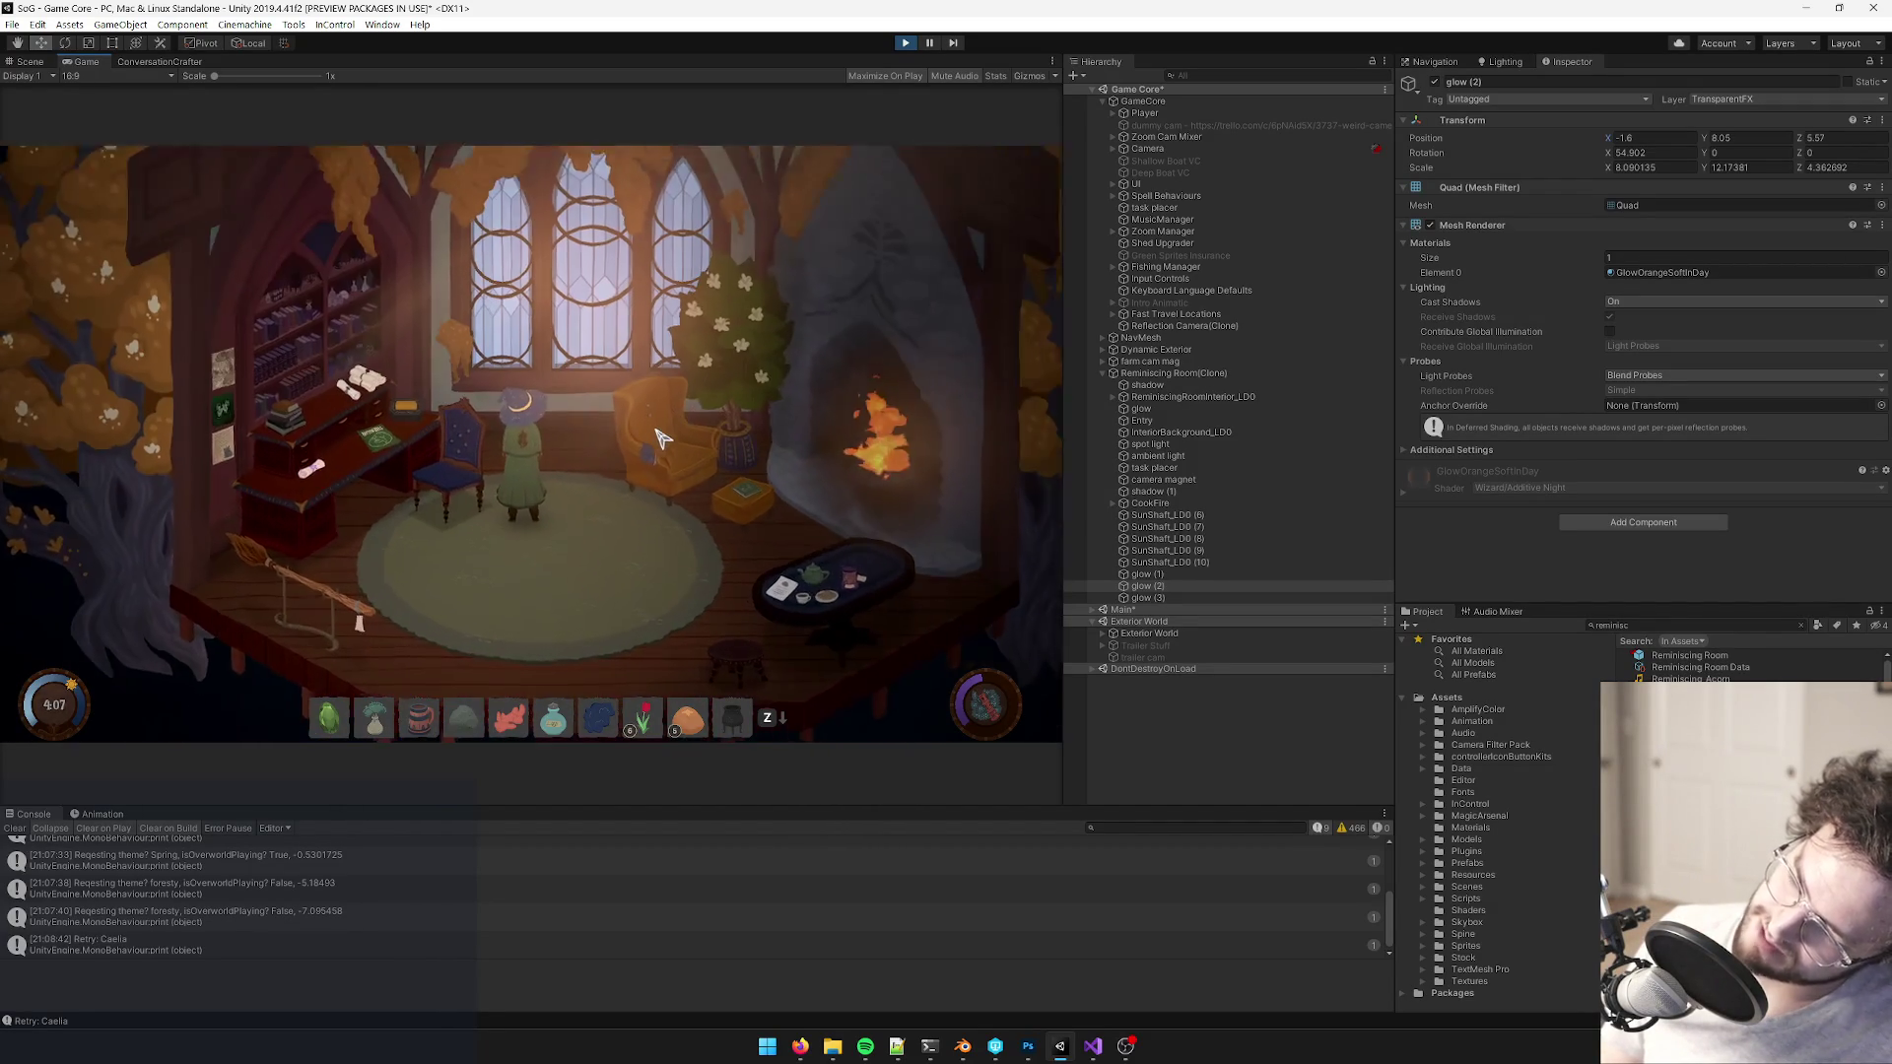
scroll(660, 436, "down", 2)
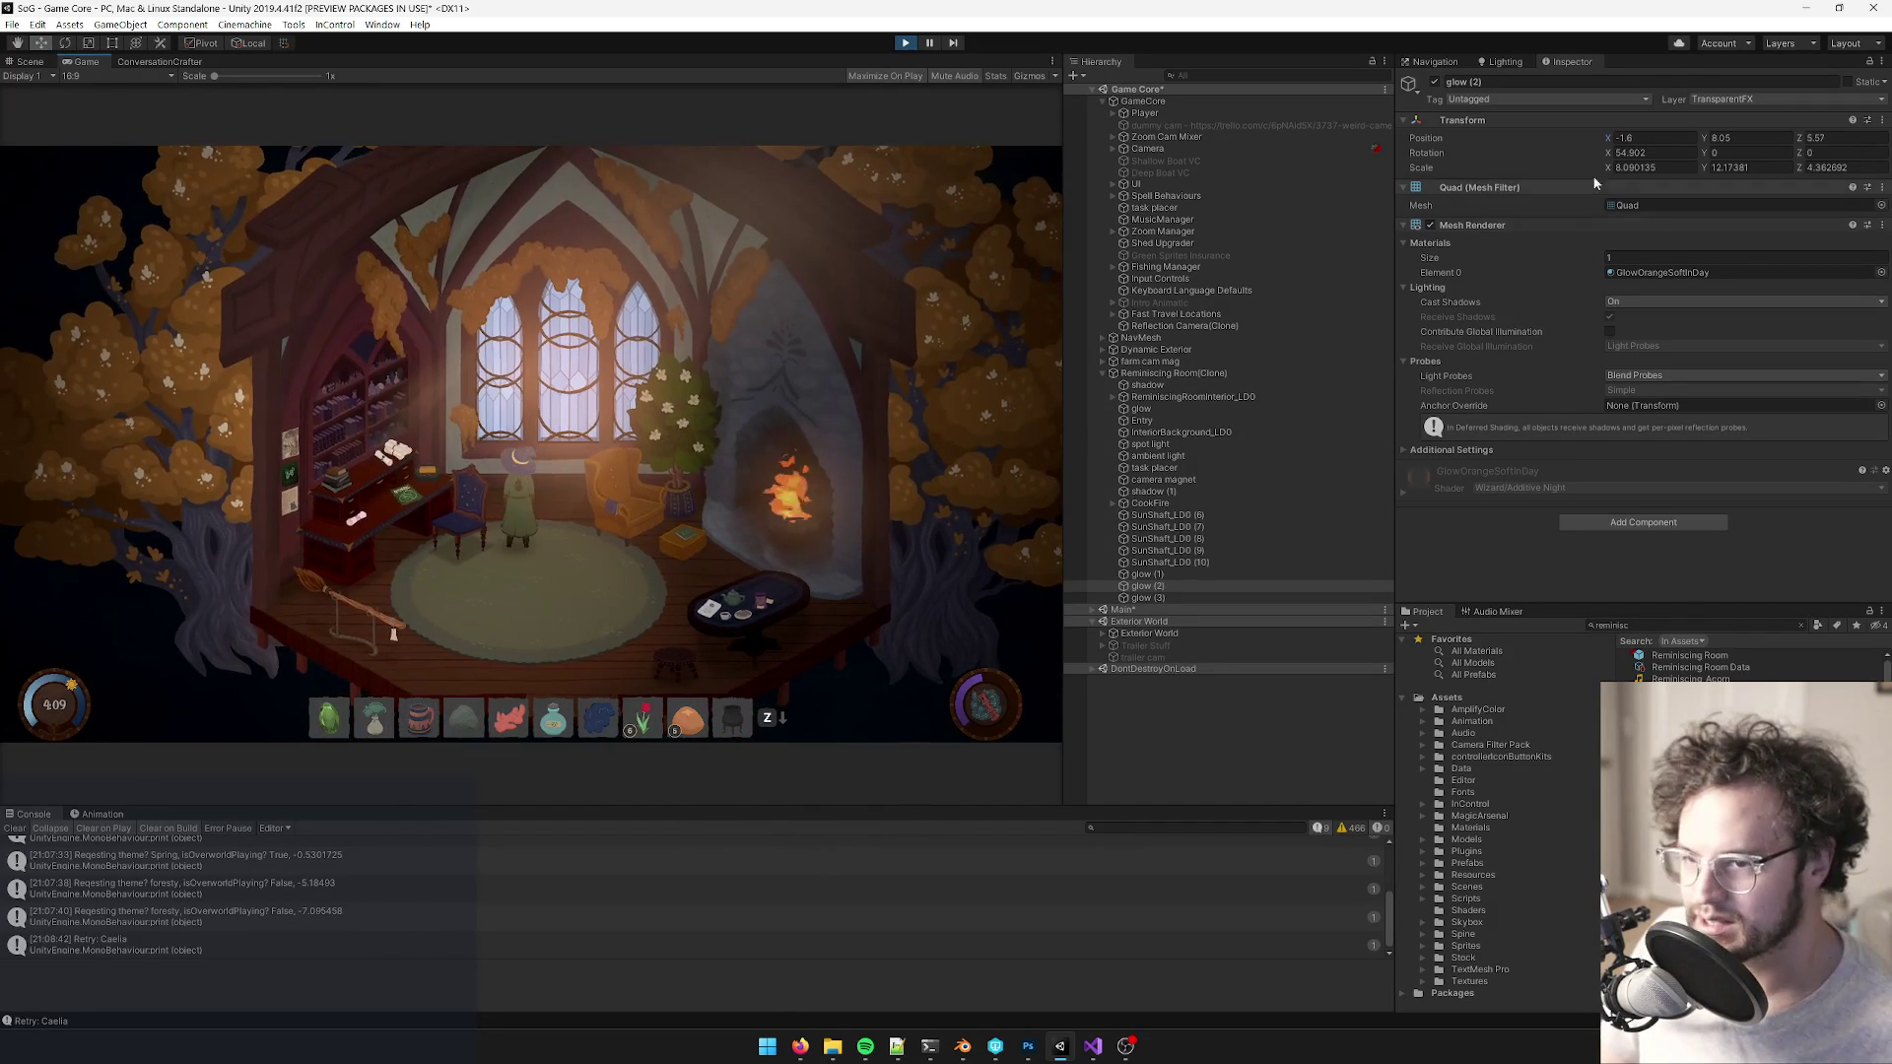
- Copy glow (2)'s Transform component values and stop play mode
right_click(1468, 122)
left_click(1534, 187)
left_click(908, 43)
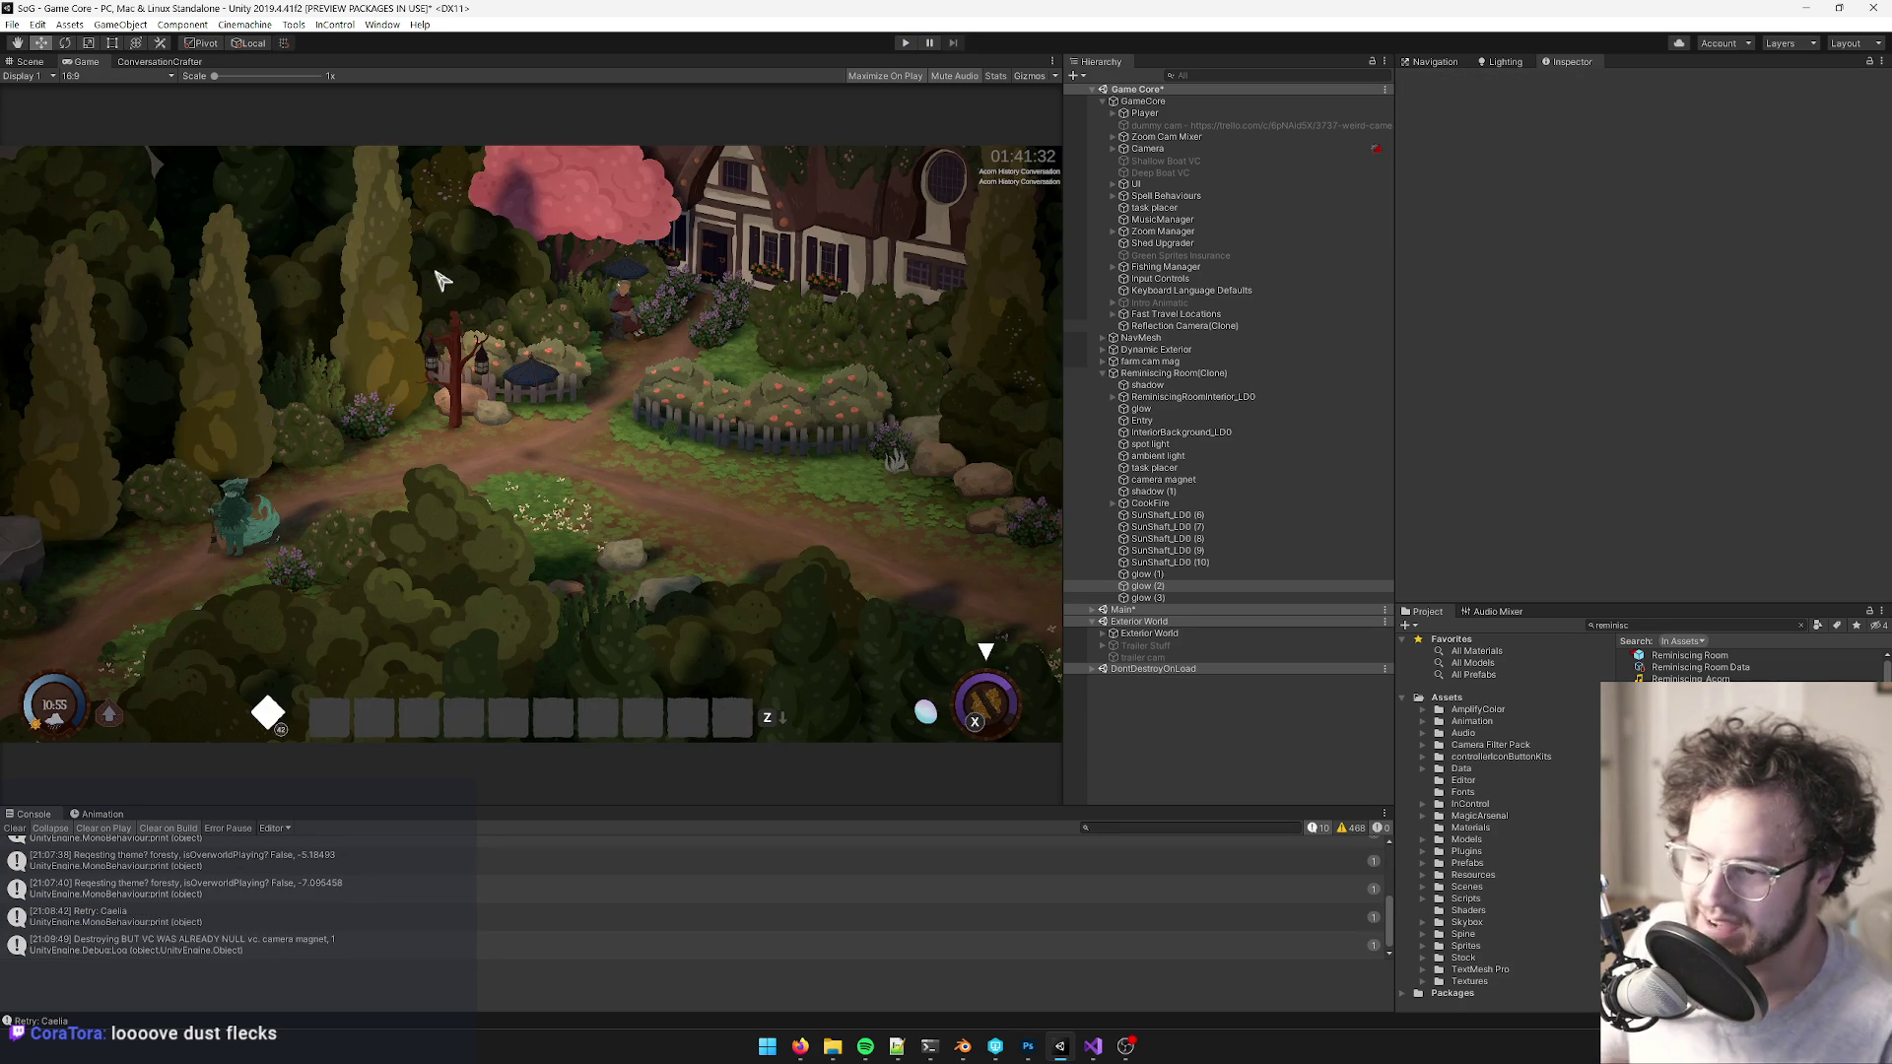
- Reopen the Reminiscing Room prefab in the 3D Scene view and select glow (2)
left_click(1691, 656)
left_click(1648, 140)
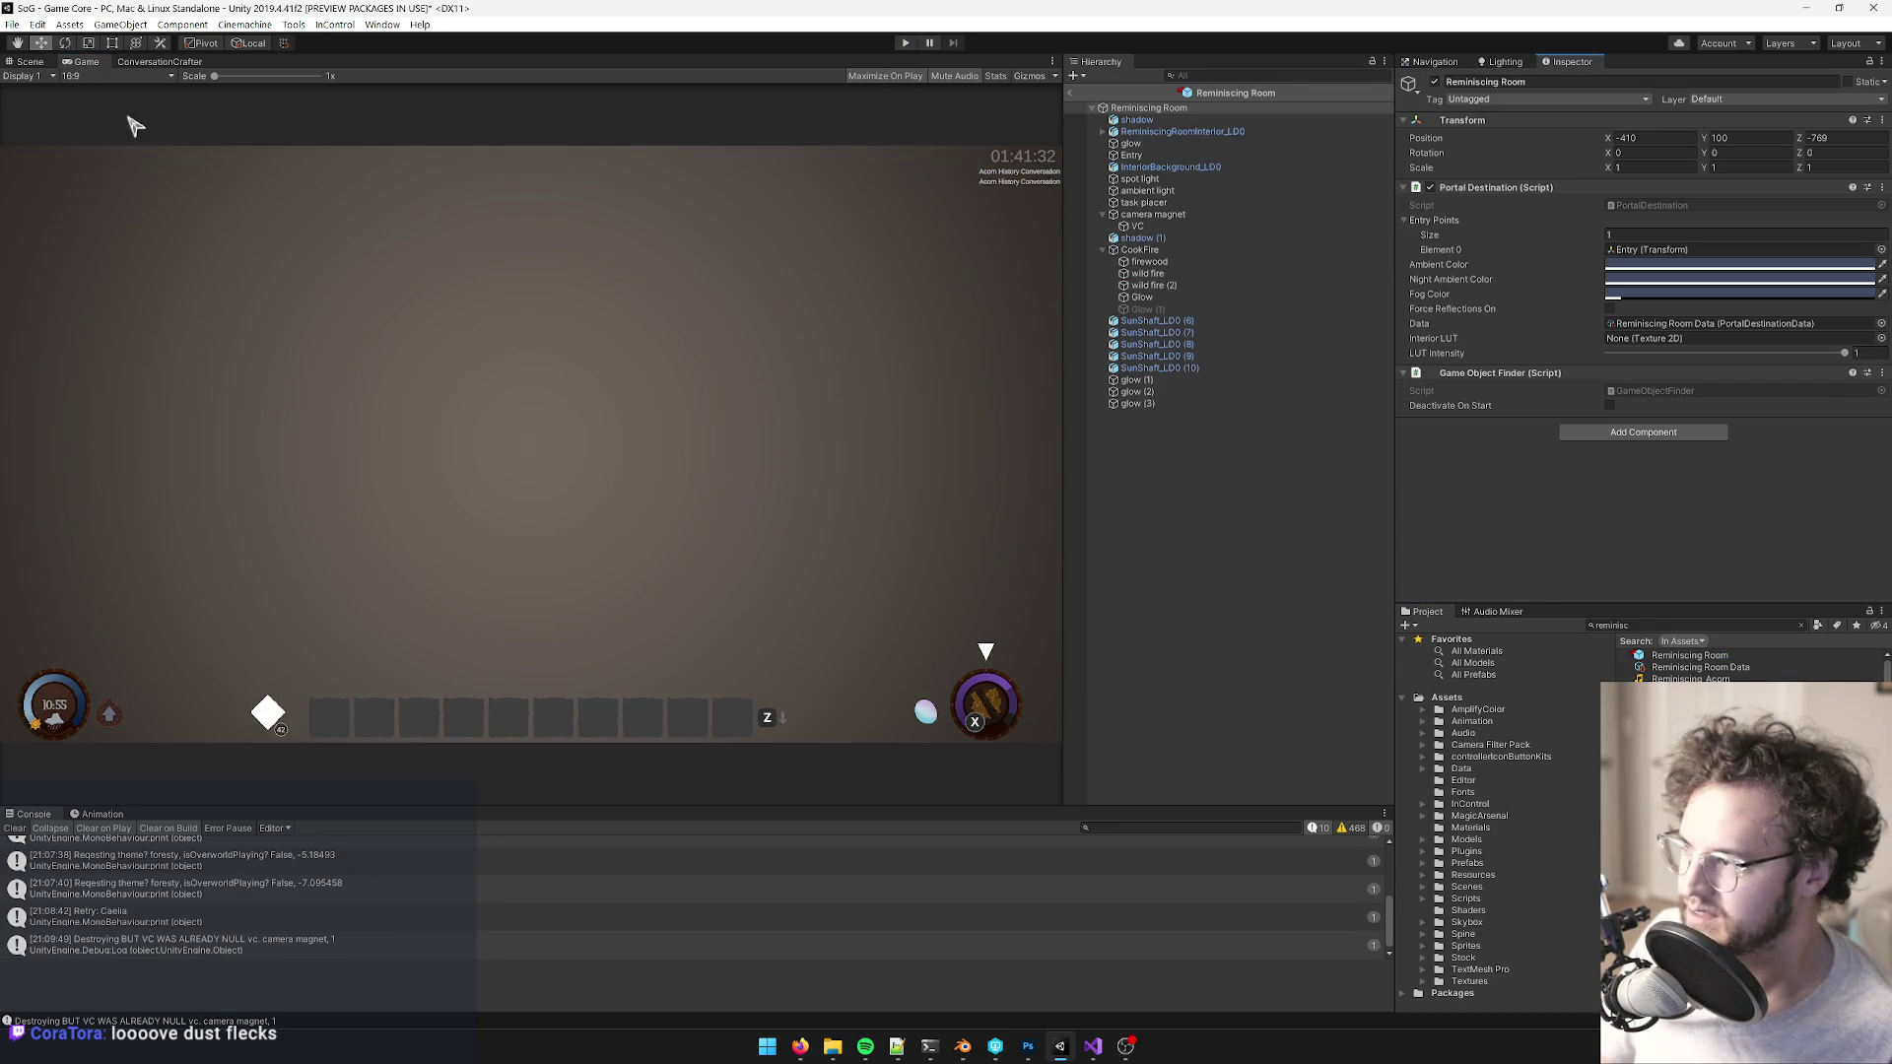
left_click(30, 62)
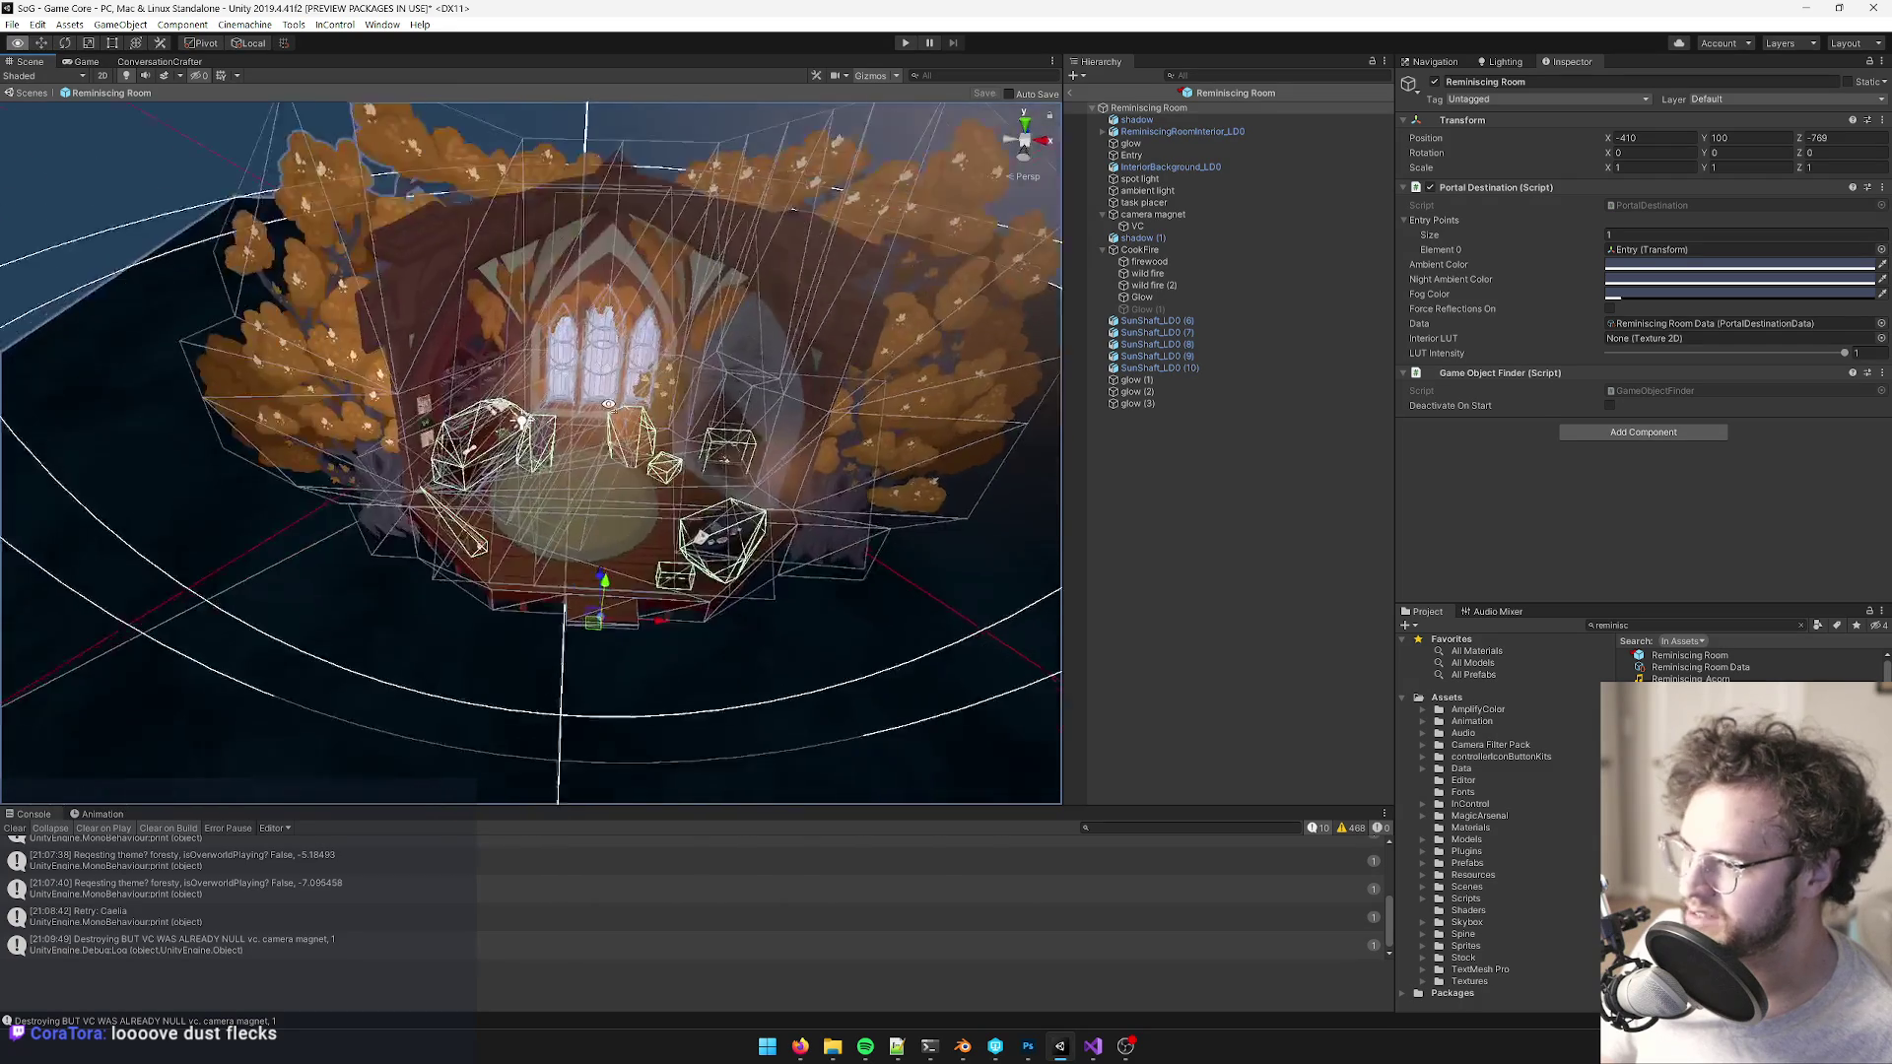
left_click(1136, 392)
- Paste the copied transform values onto glow (2), then select glow (3)
right_click(1468, 122)
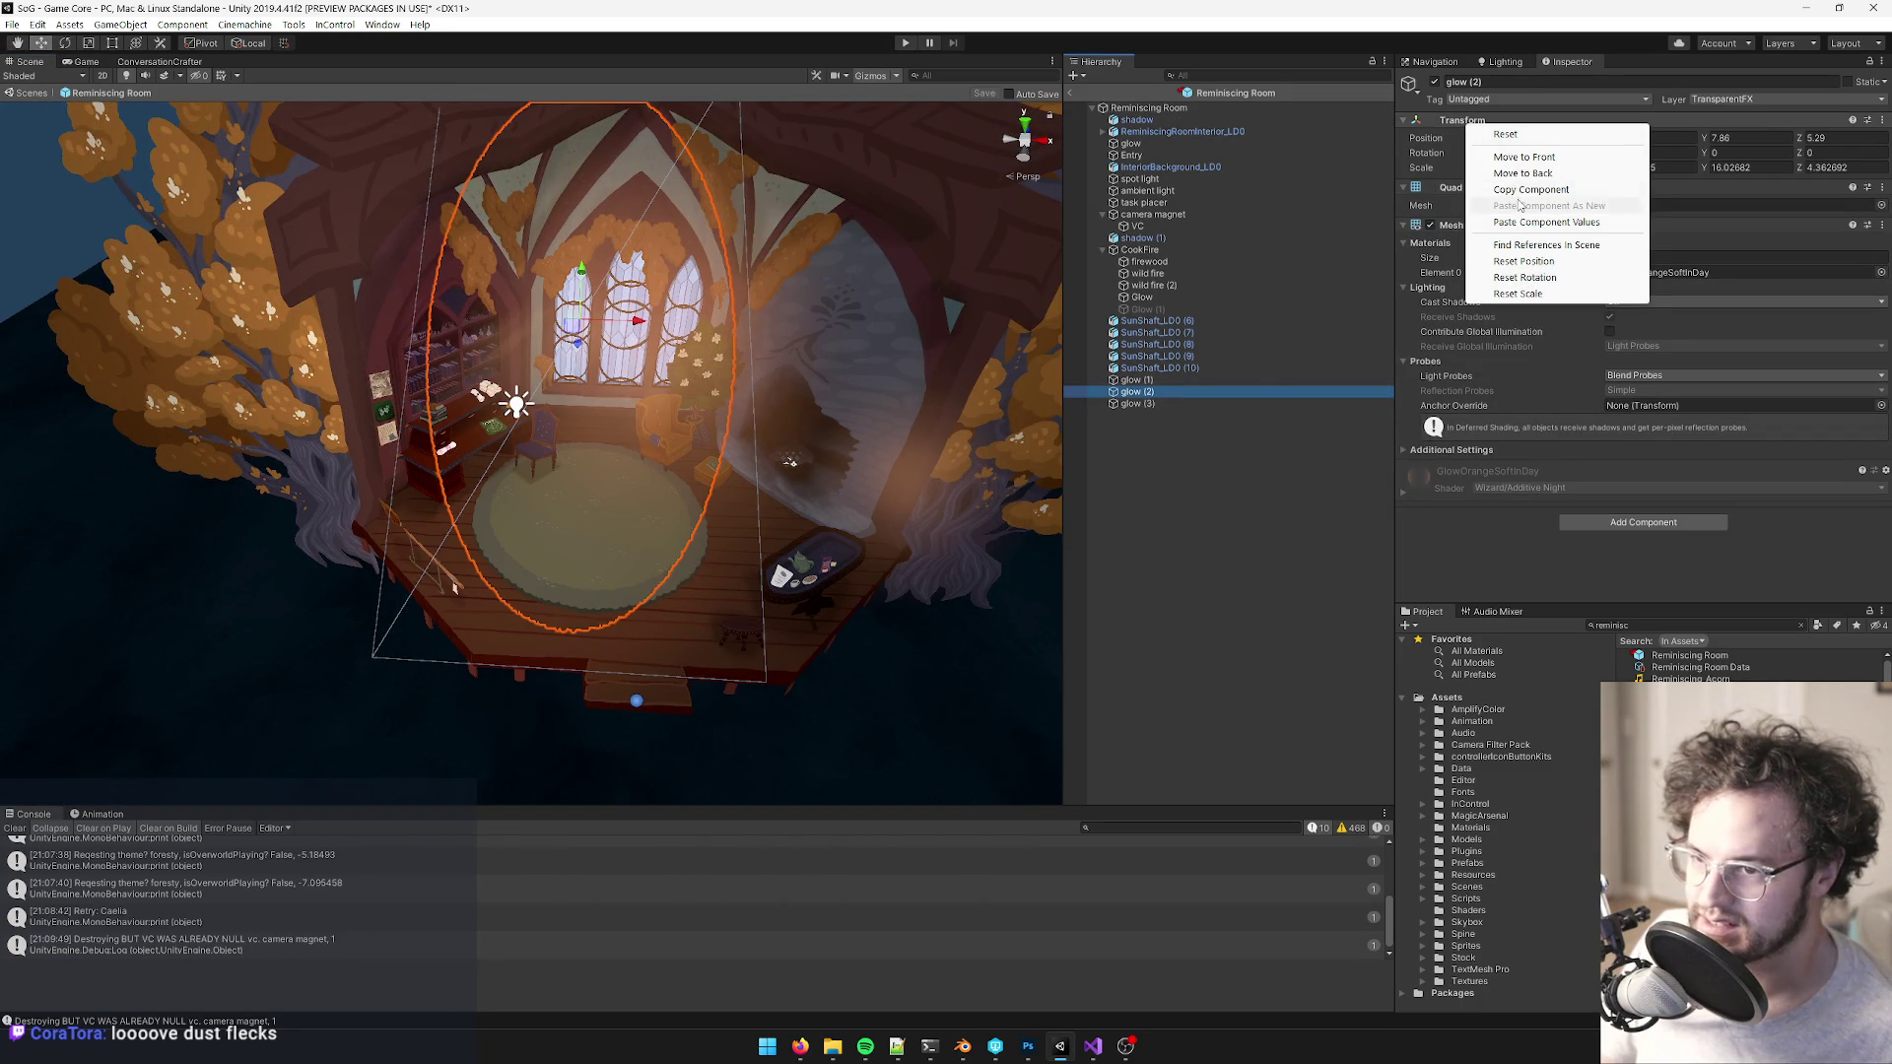
left_click(1526, 223)
left_click(1153, 403)
- Scale glow (3) shorter and narrower so it sits at X 1.41, Y 7.8, Z 6.03
key("f")
key("r")
mouse_move(676, 303)
left_mouse_down()
mouse_move(734, 433)
mouse_move(725, 394)
left_mouse_up()
mouse_move(739, 473)
left_mouse_down()
mouse_move(744, 492)
mouse_move(734, 449)
mouse_move(670, 433)
mouse_move(592, 332)
left_mouse_up()
scroll(751, 450, "down", 3)
scroll(714, 448, "up", 2)
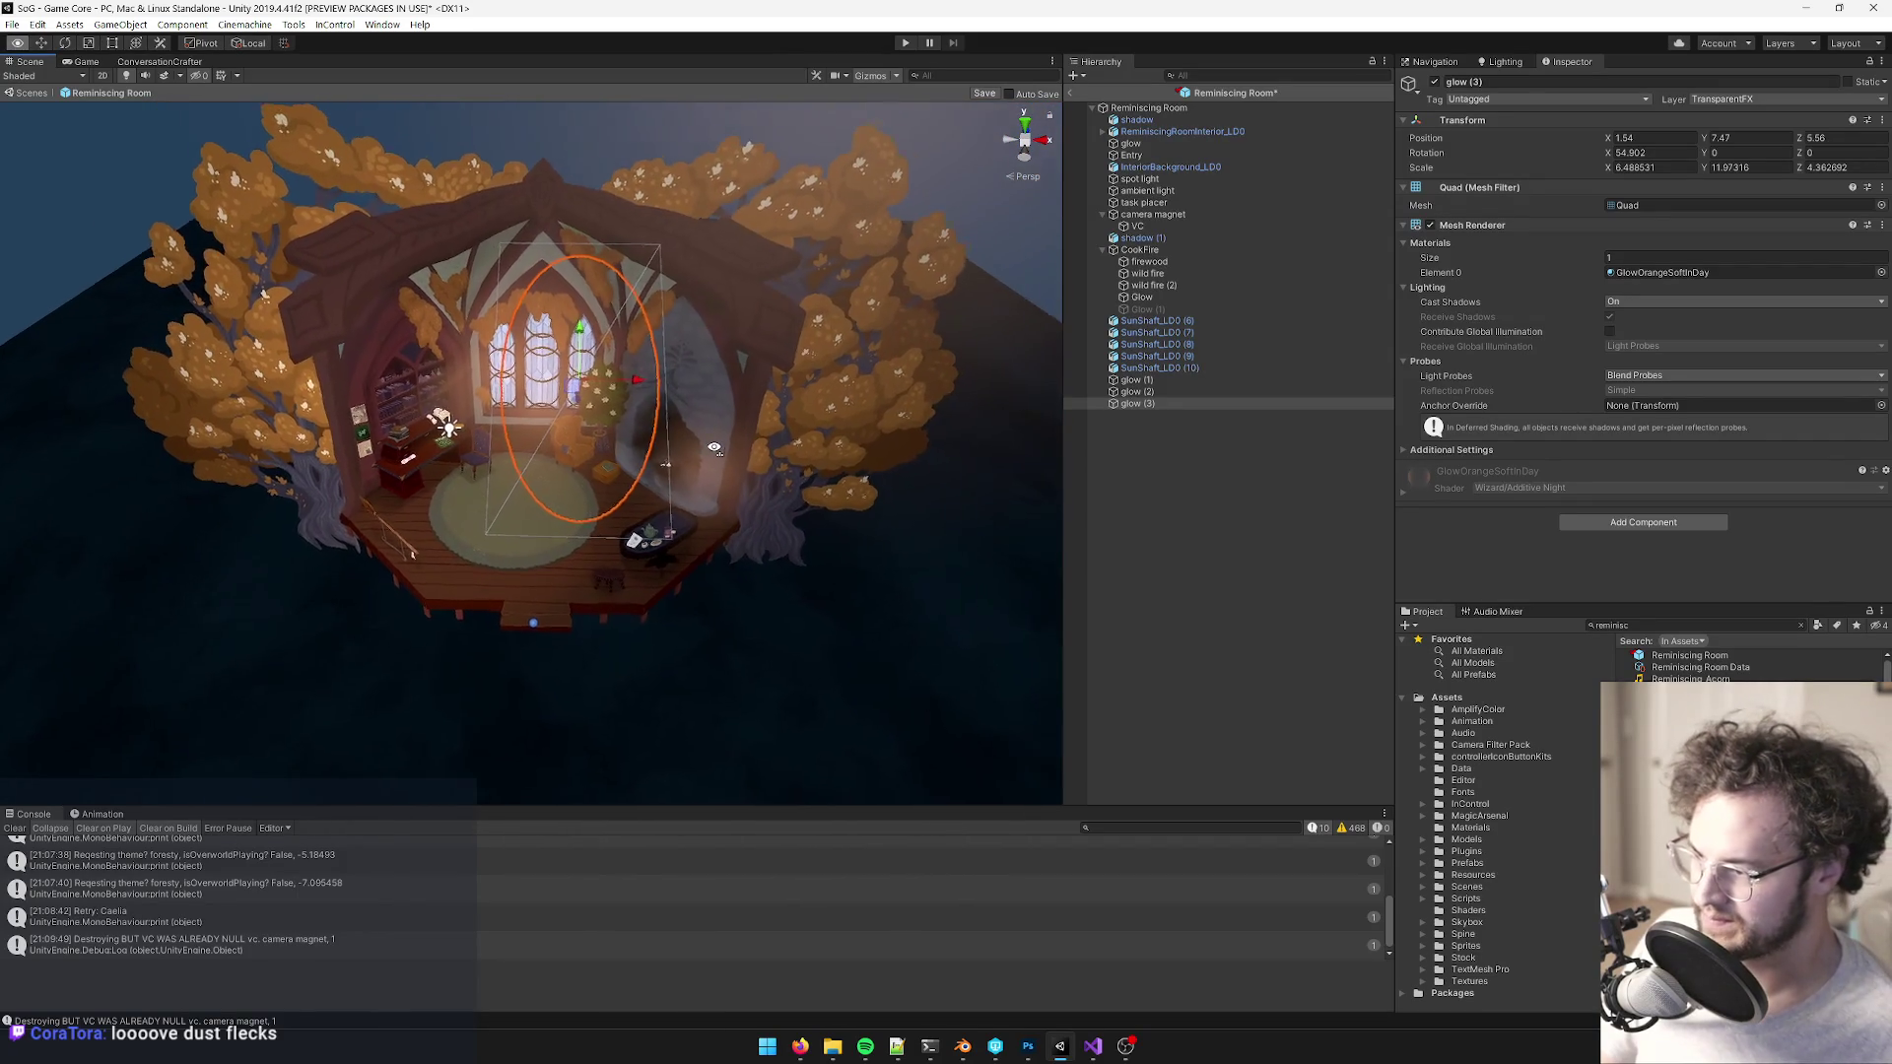
scroll(715, 449, "down", 3)
scroll(621, 414, "up", 4)
scroll(674, 426, "up", 3)
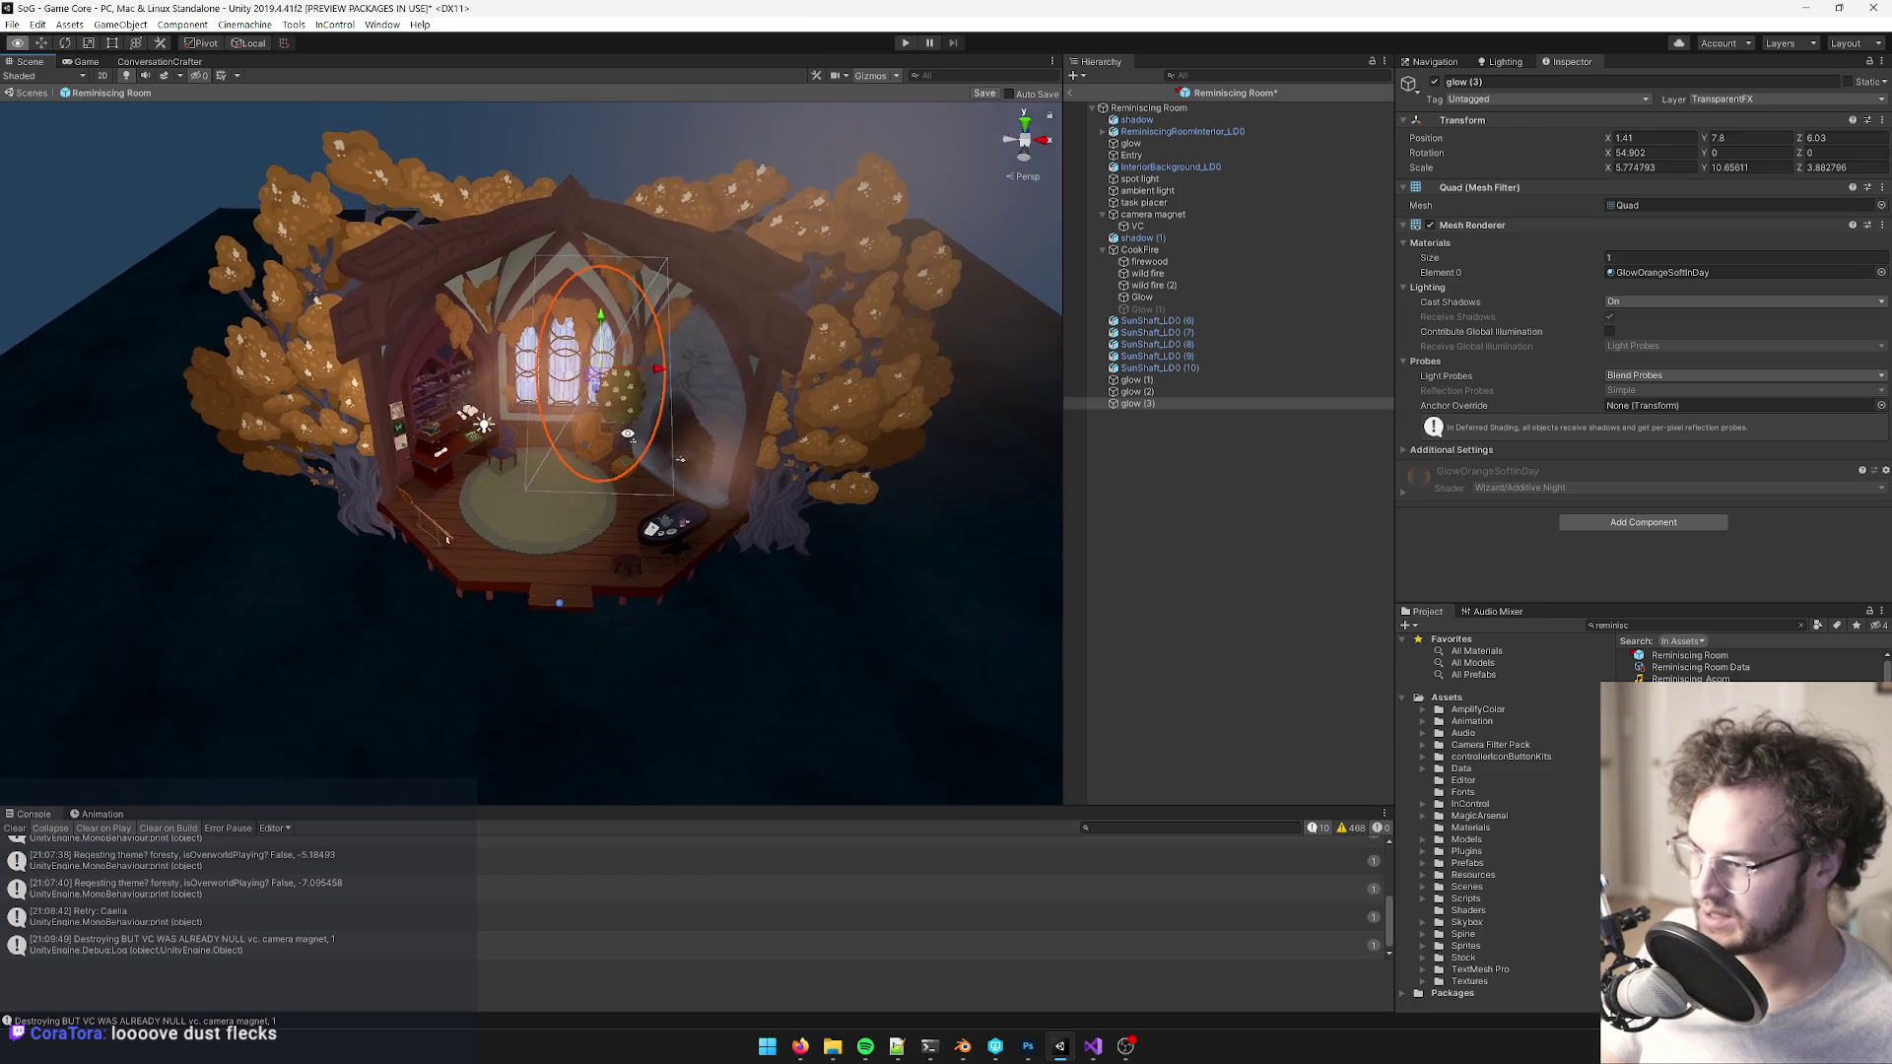
scroll(674, 426, "up", 2)
left_click_drag(674, 426, 895, 460)
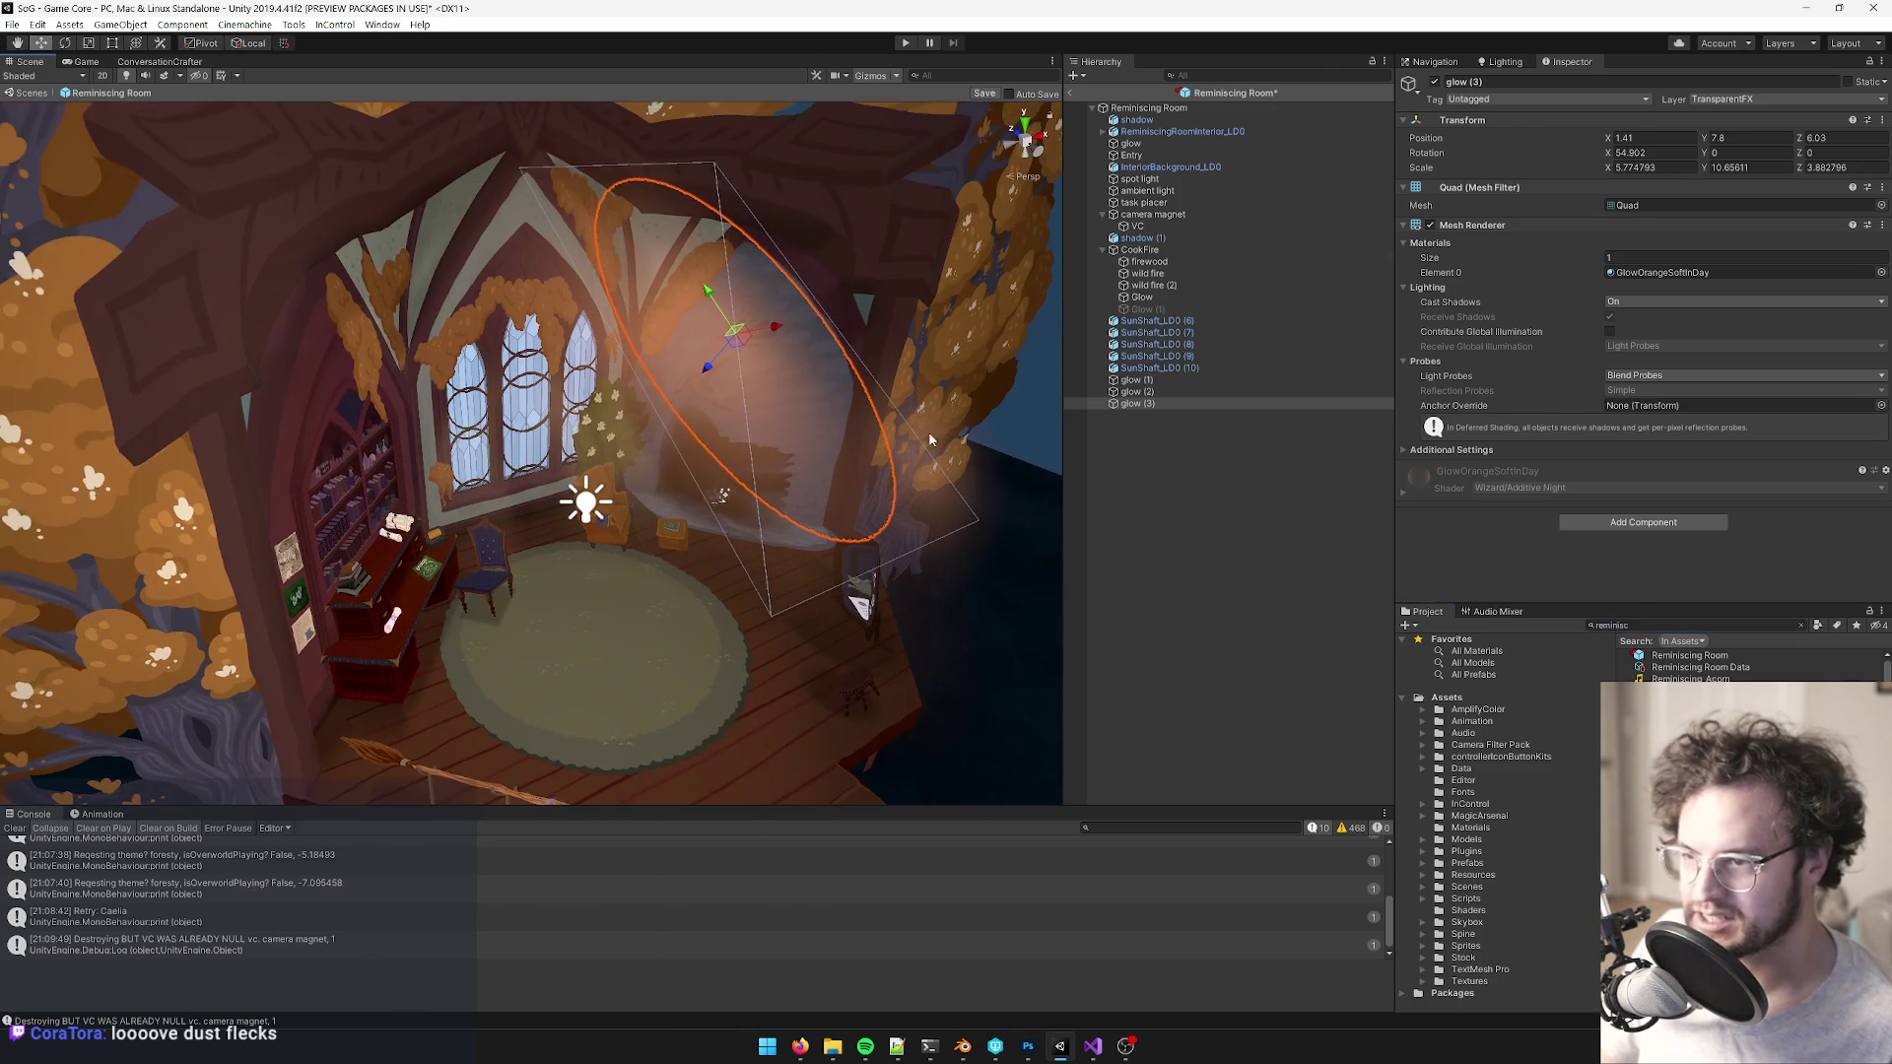
left_click(1148, 107)
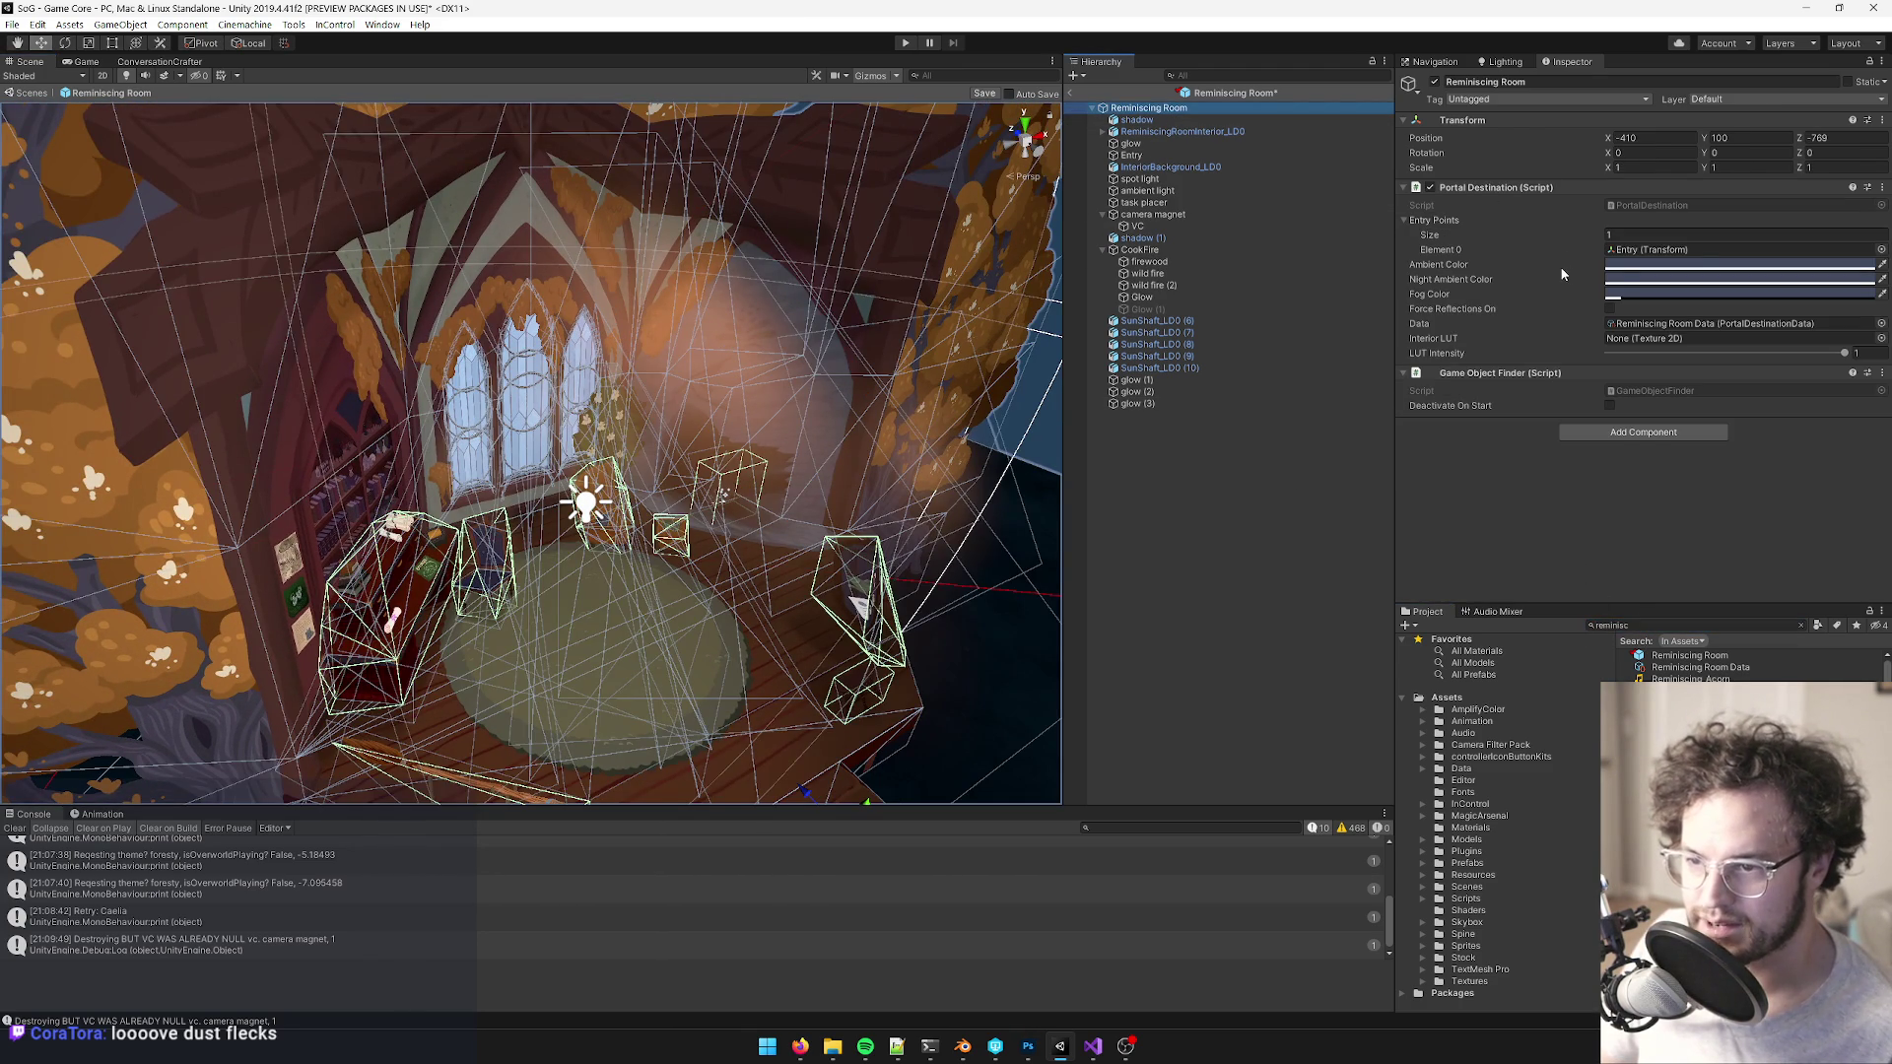
- Lighten the portal destination ambient colour to blue-grey 858C94, leaving the fog colour unchanged
left_click(1635, 268)
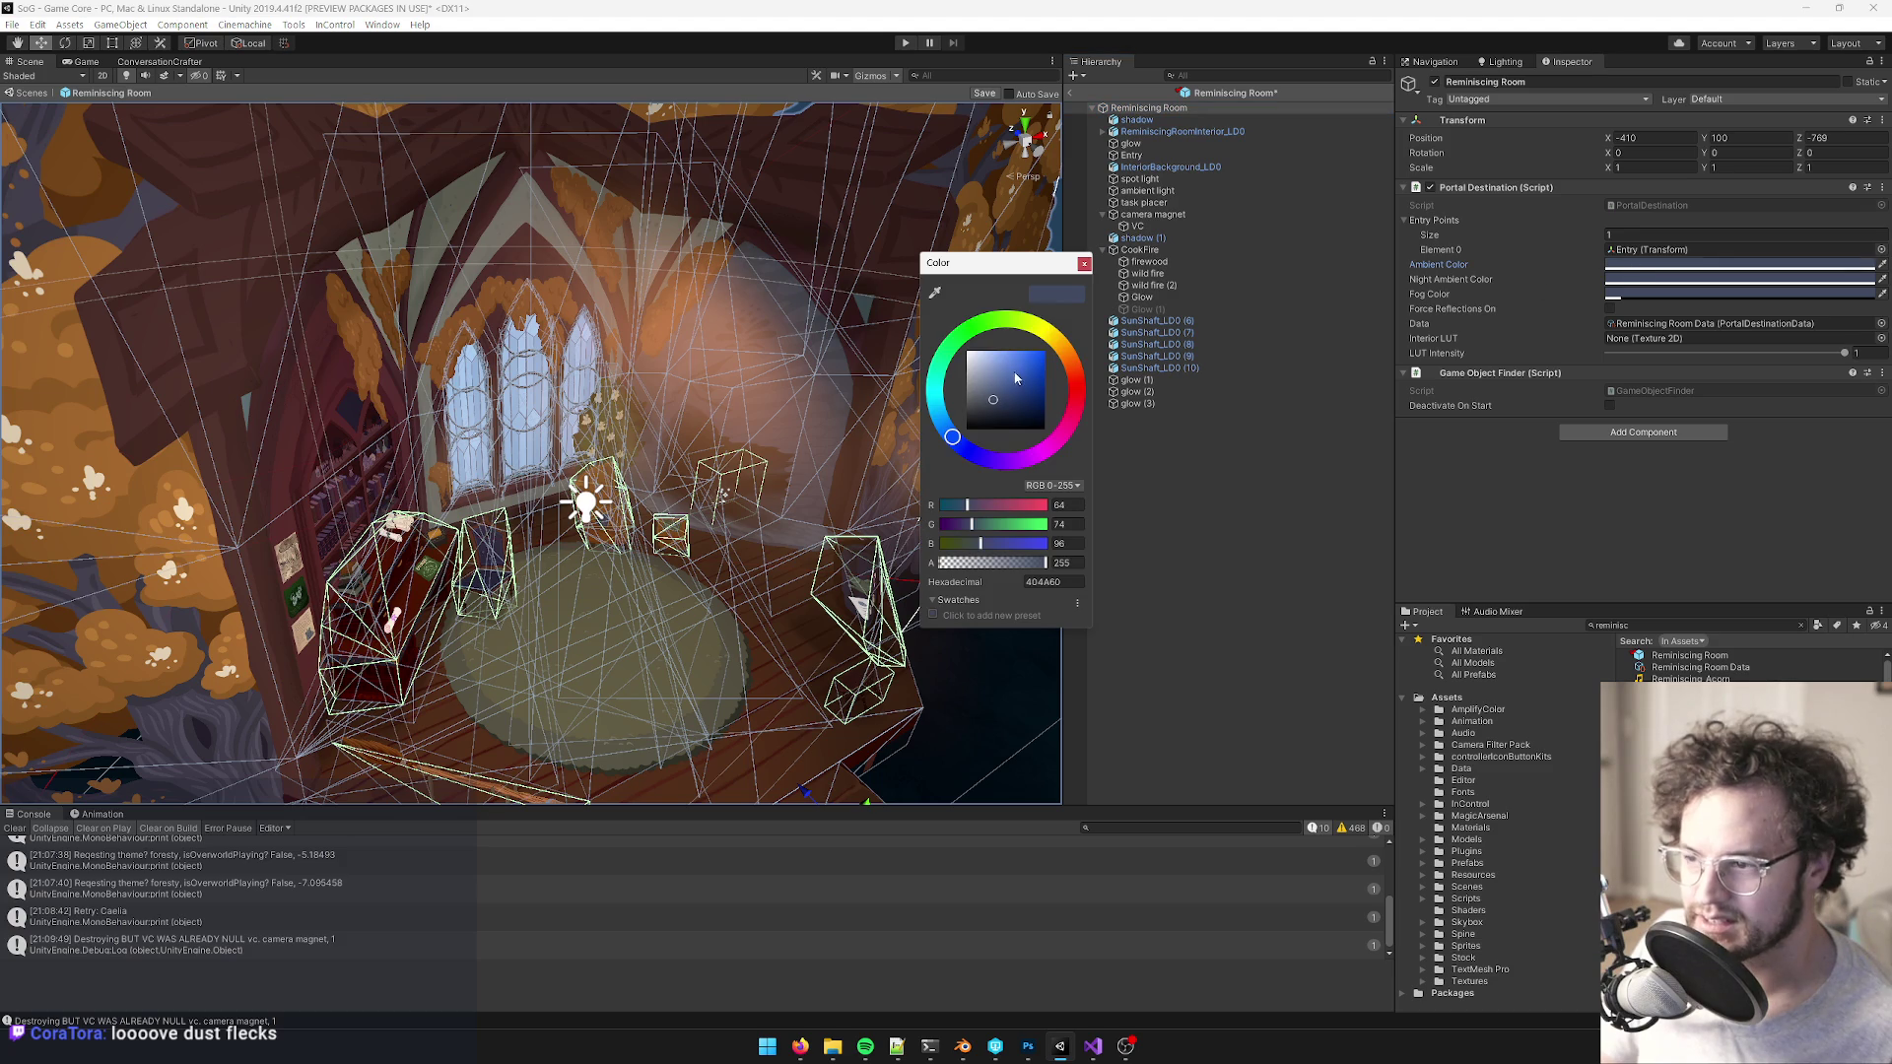
left_click_drag(992, 400, 981, 388)
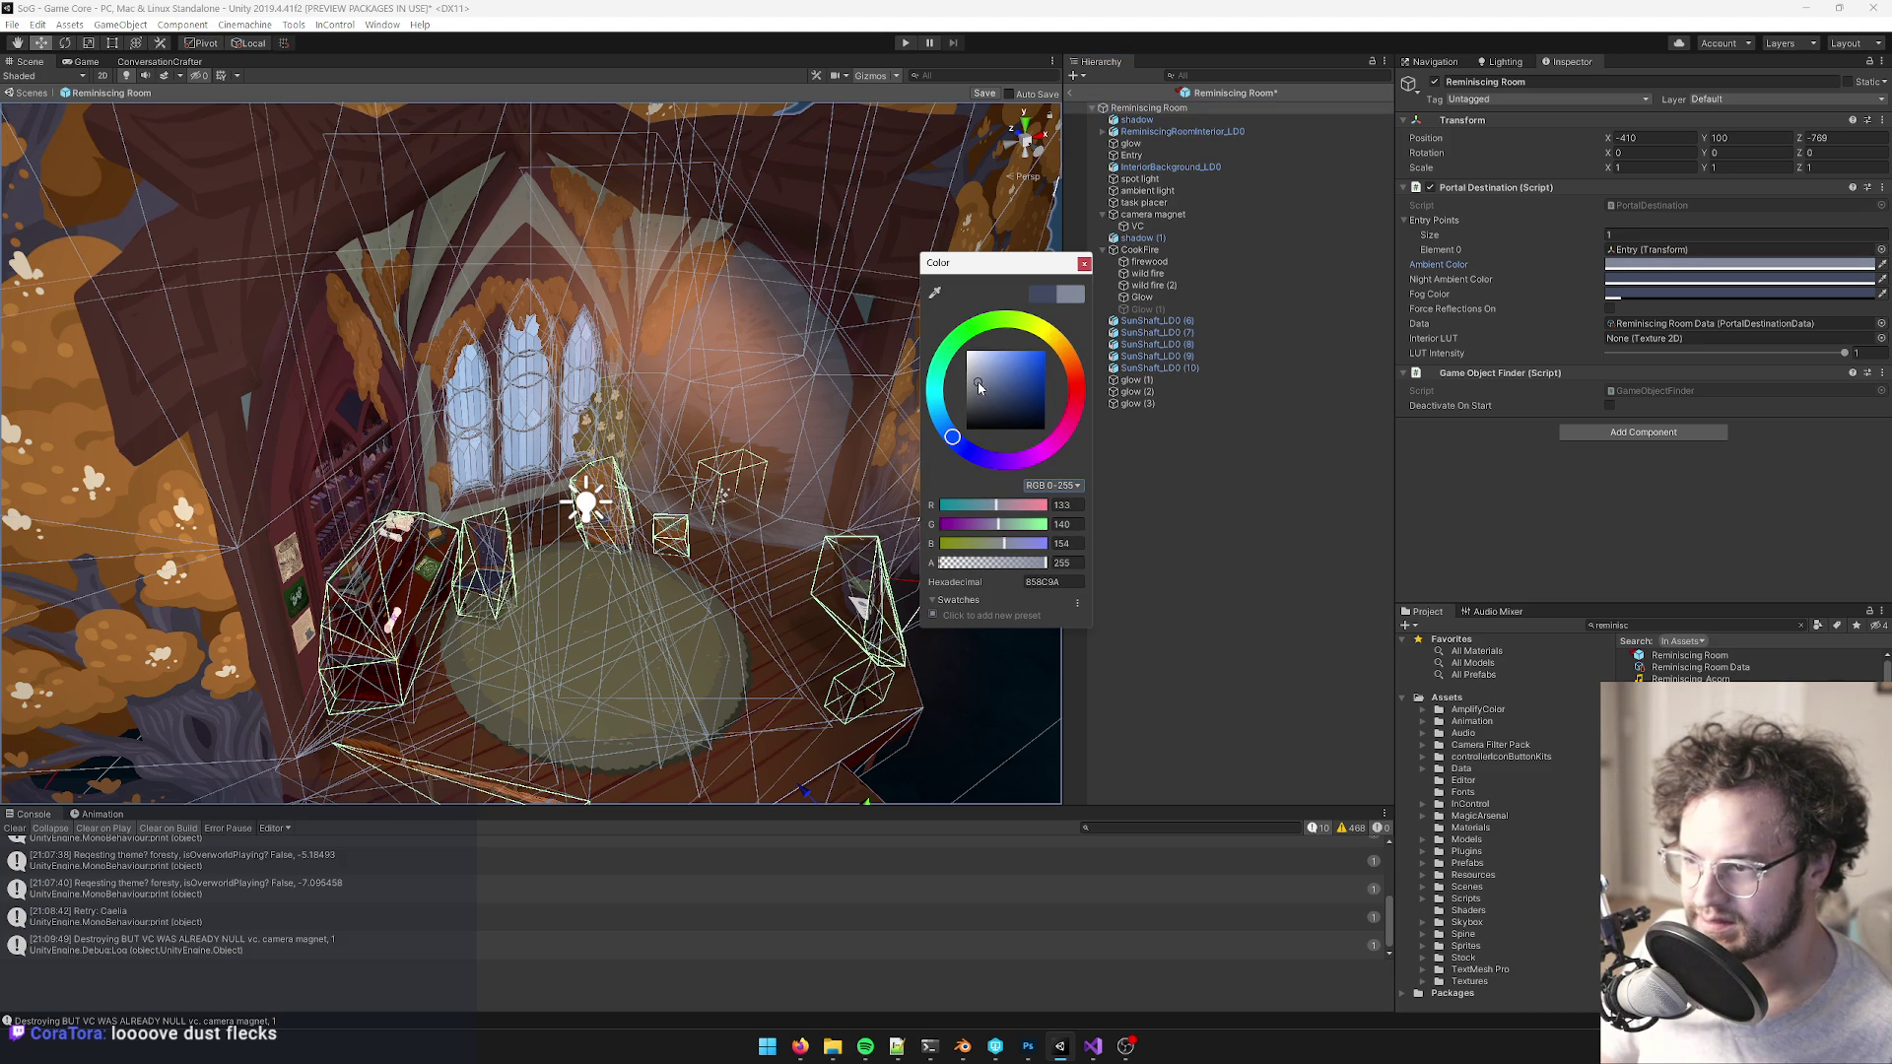
left_click(1083, 263)
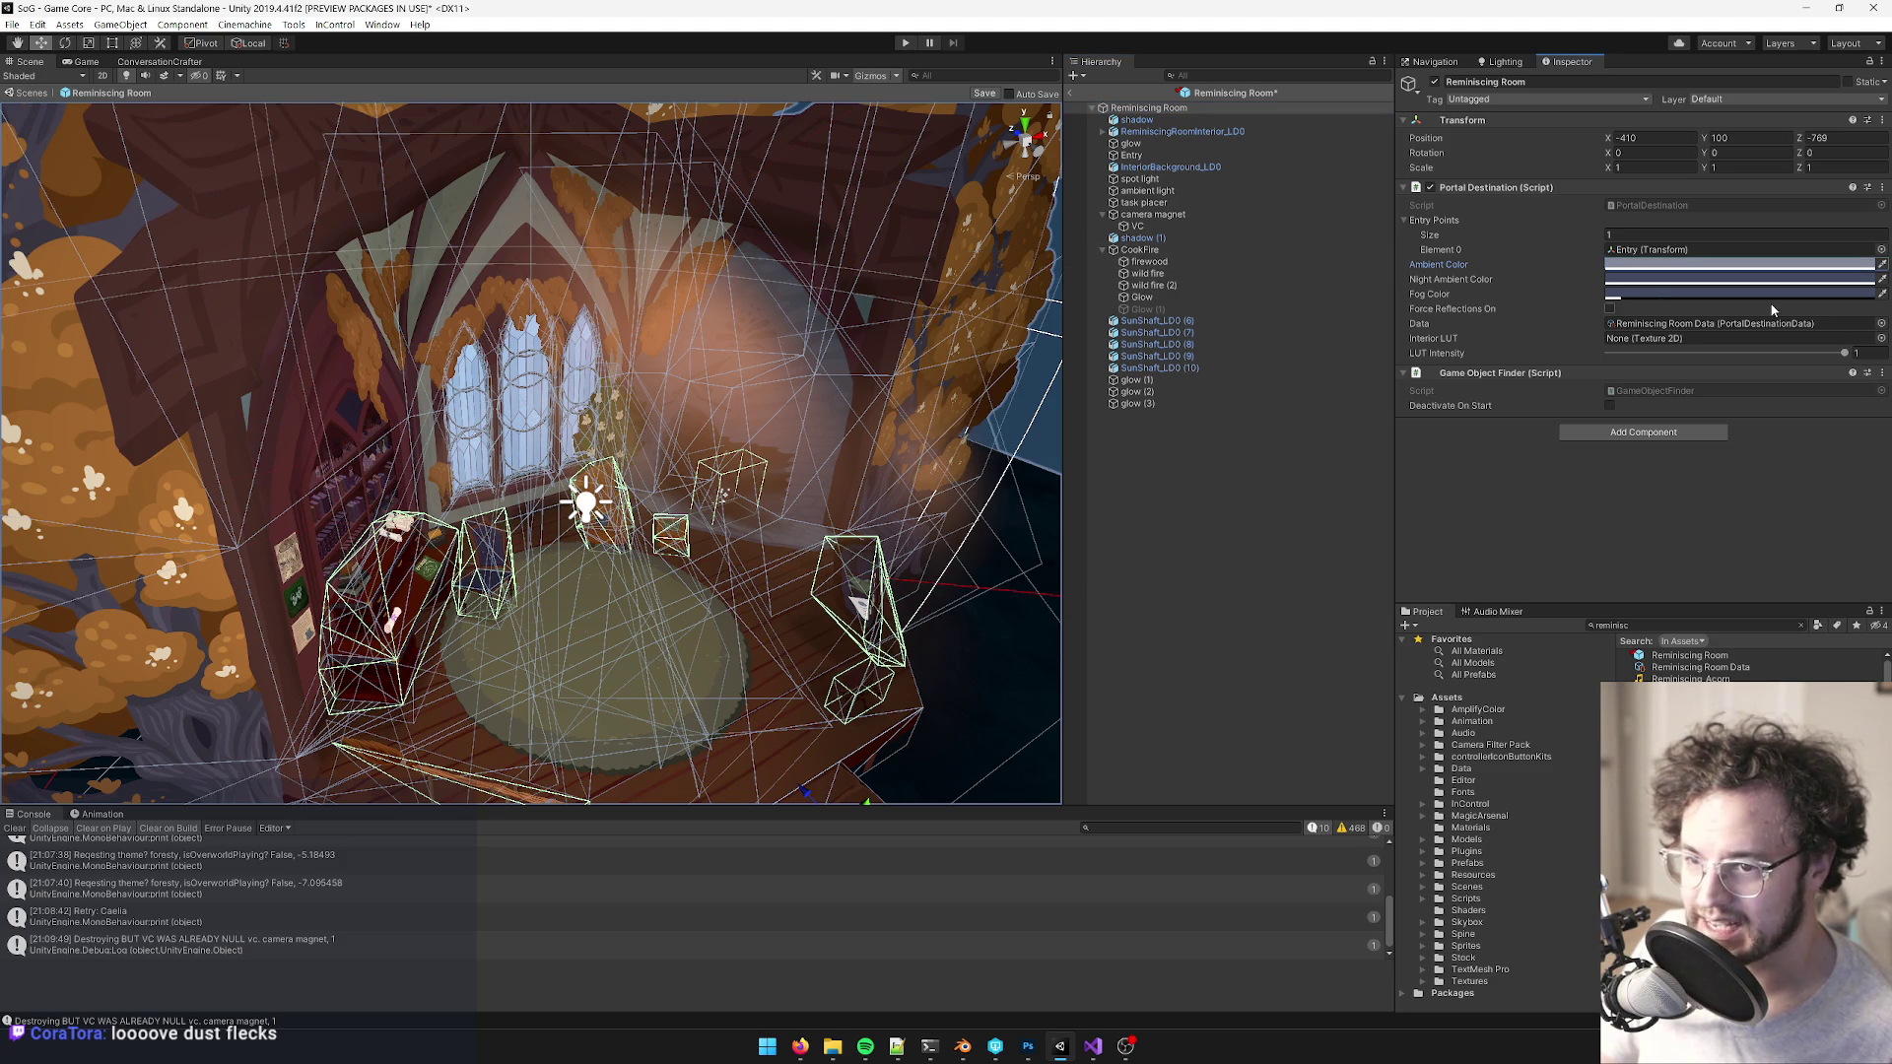
left_click(1687, 295)
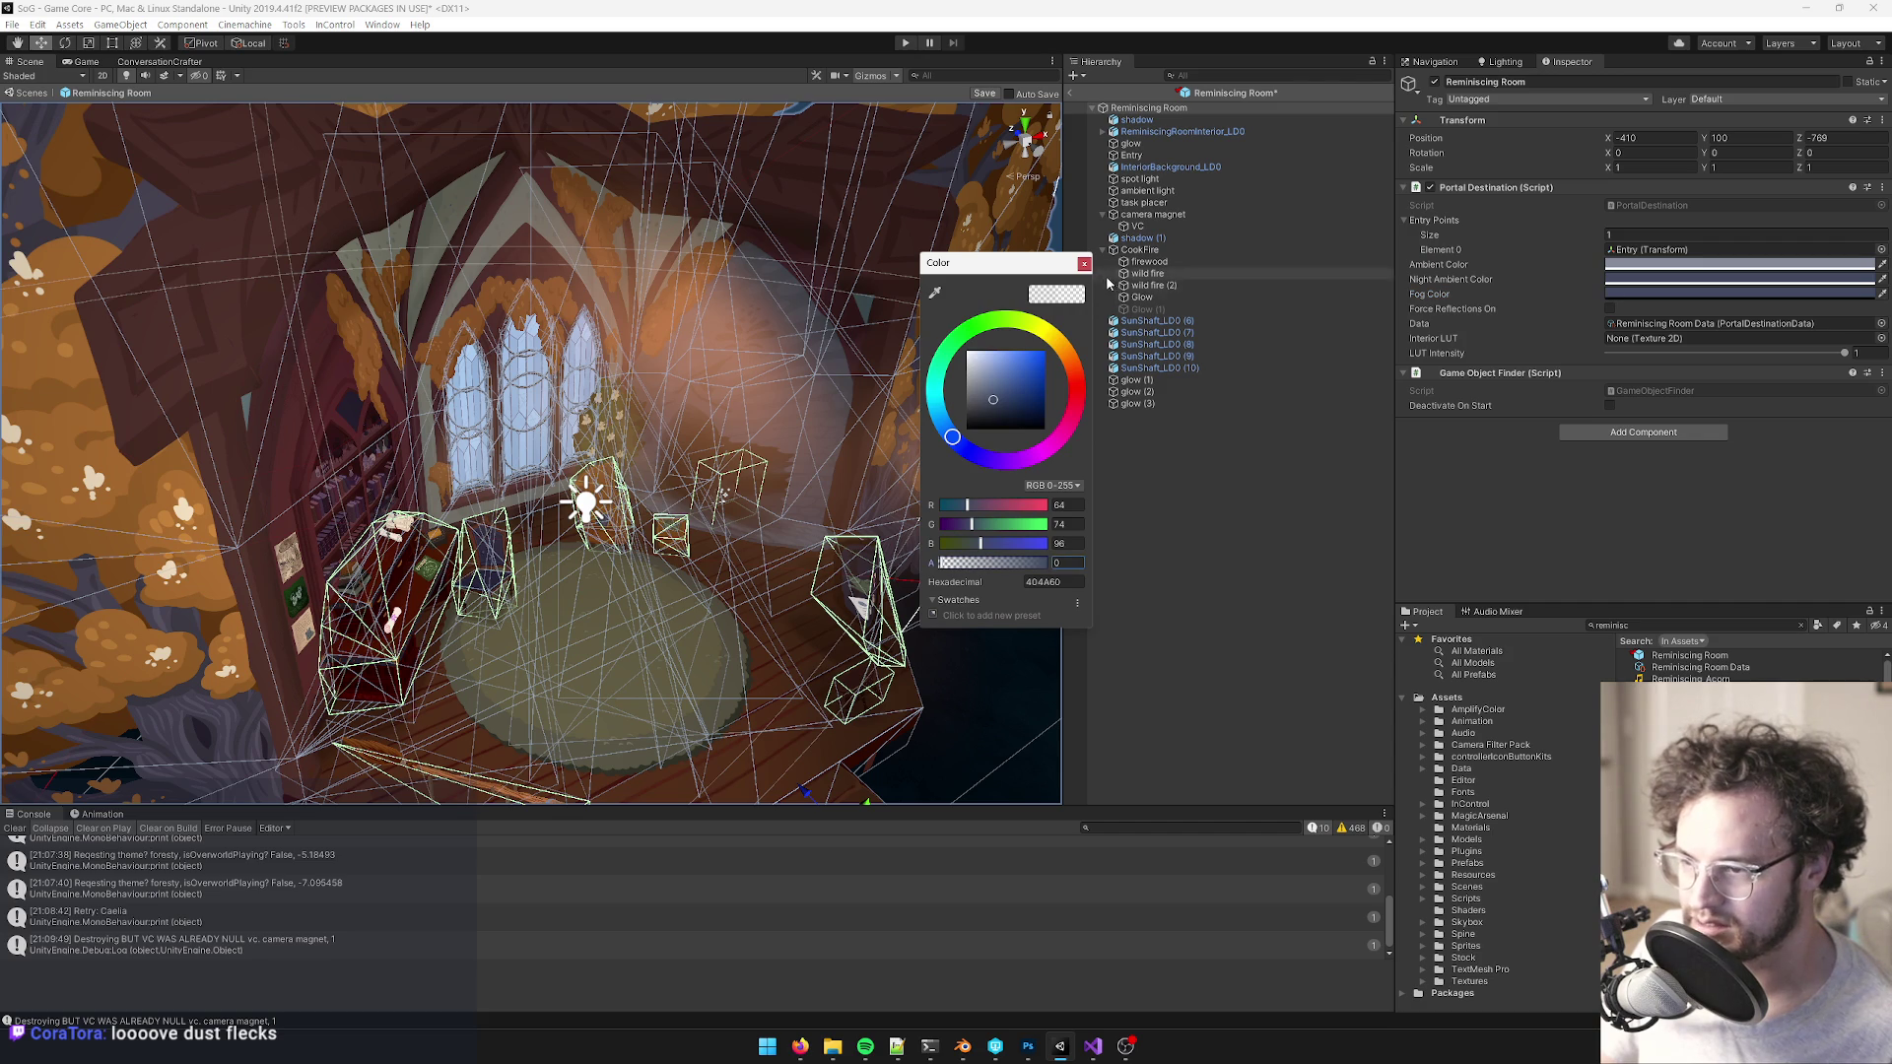
left_click(1083, 264)
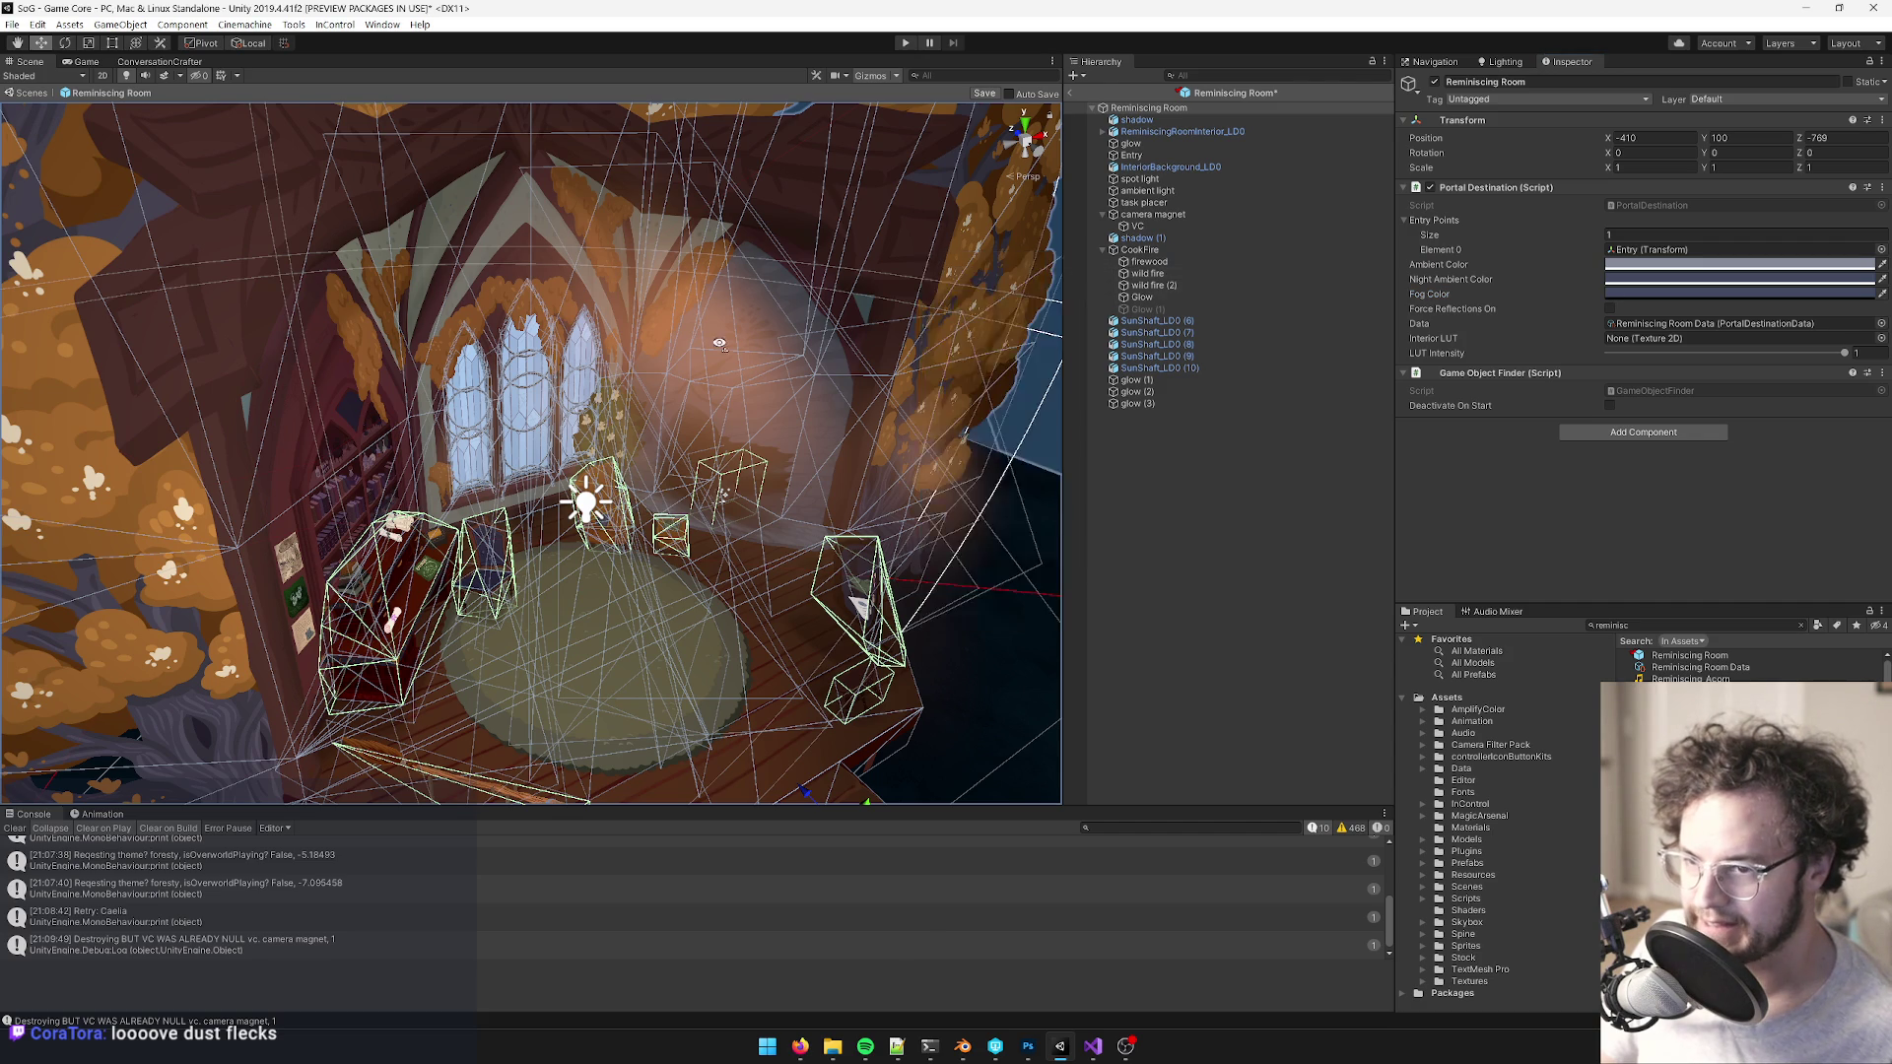
left_click_drag(816, 321, 630, 394)
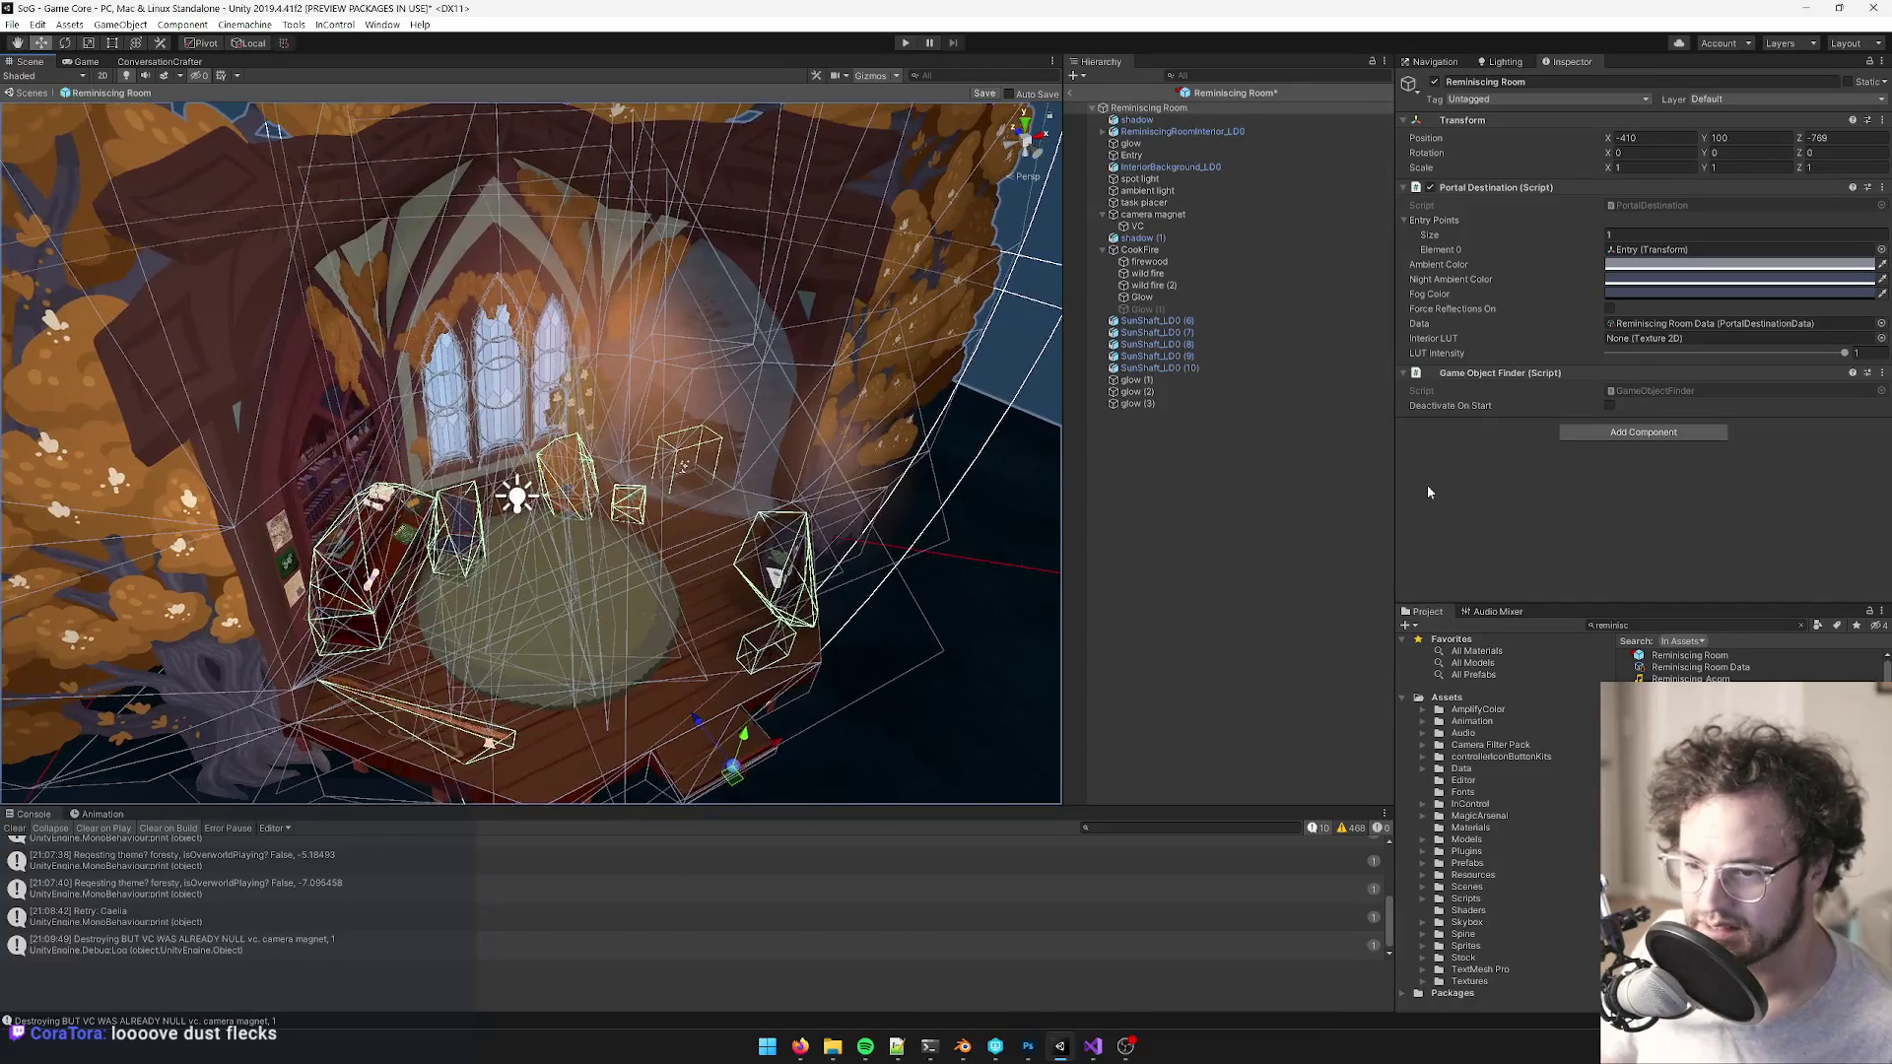
left_click_drag(800, 384, 703, 387)
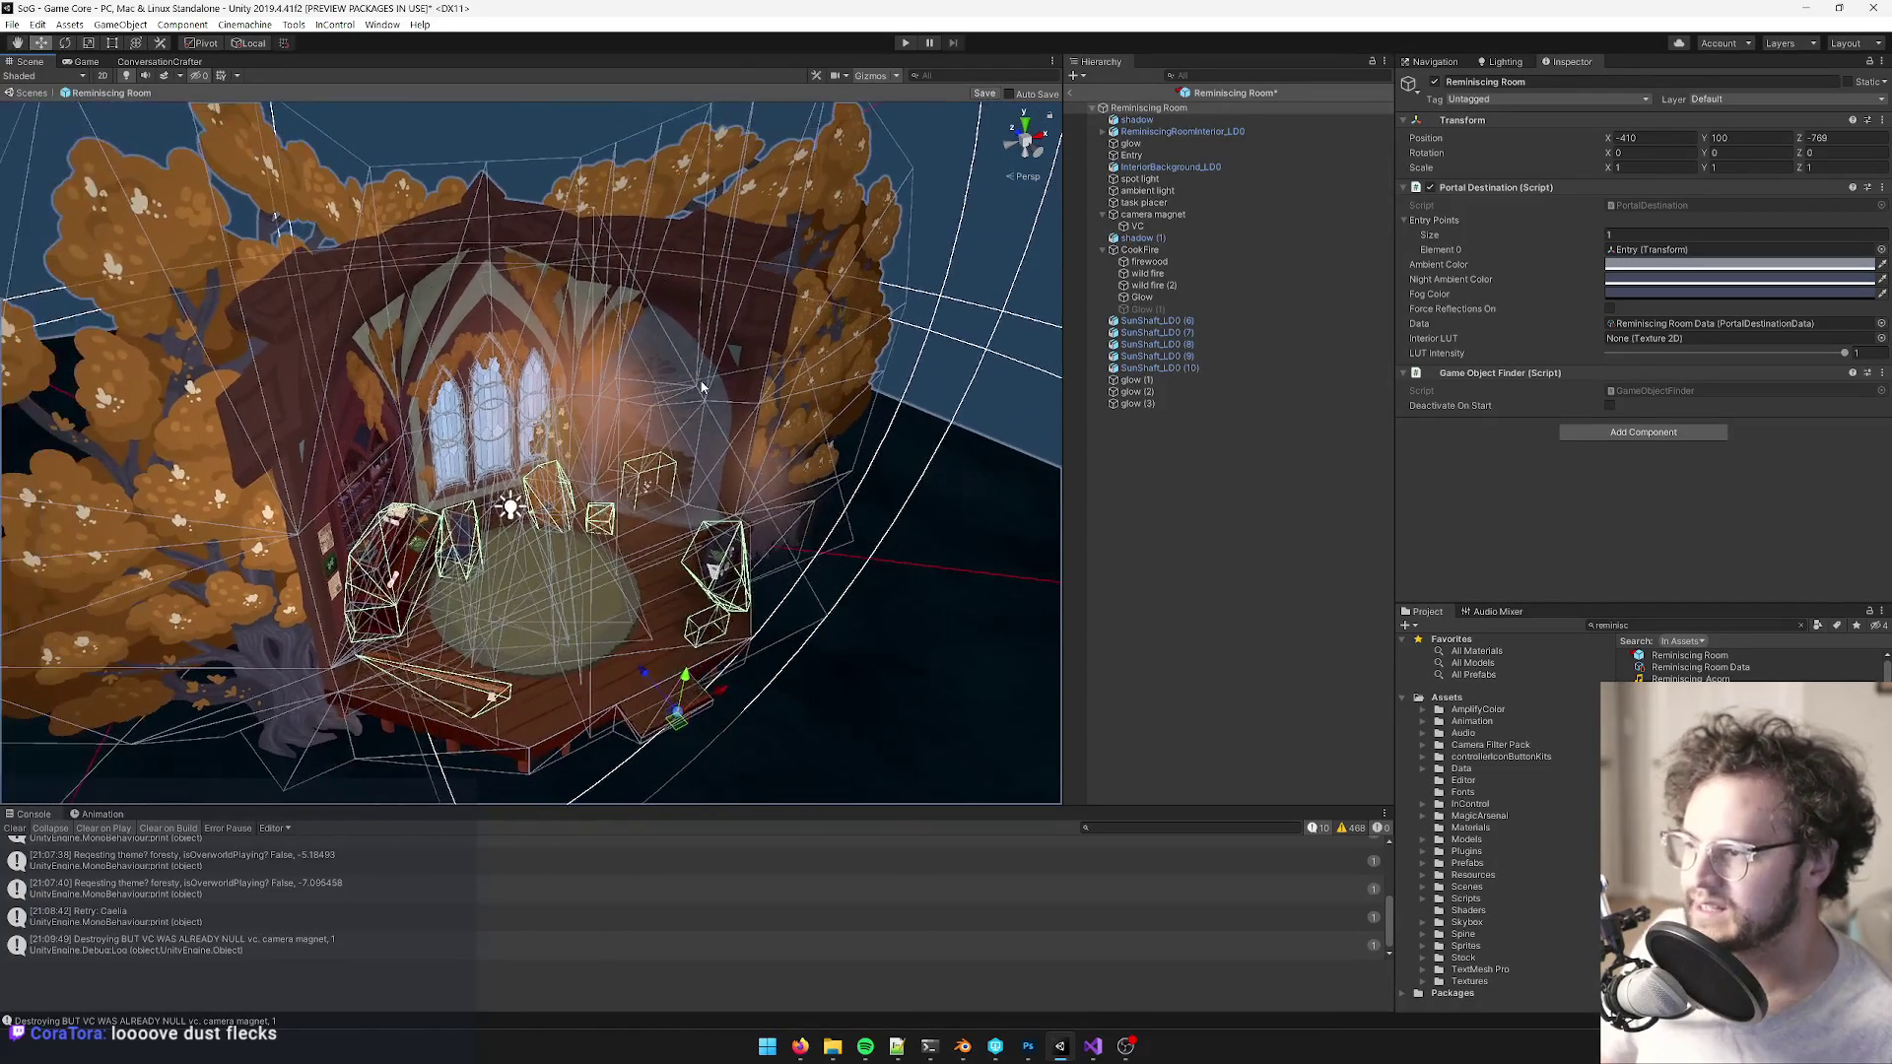
- Drop the Dust prefab into the room and raise it near the window at -1.69, 6.3, 5.88
type("dust")
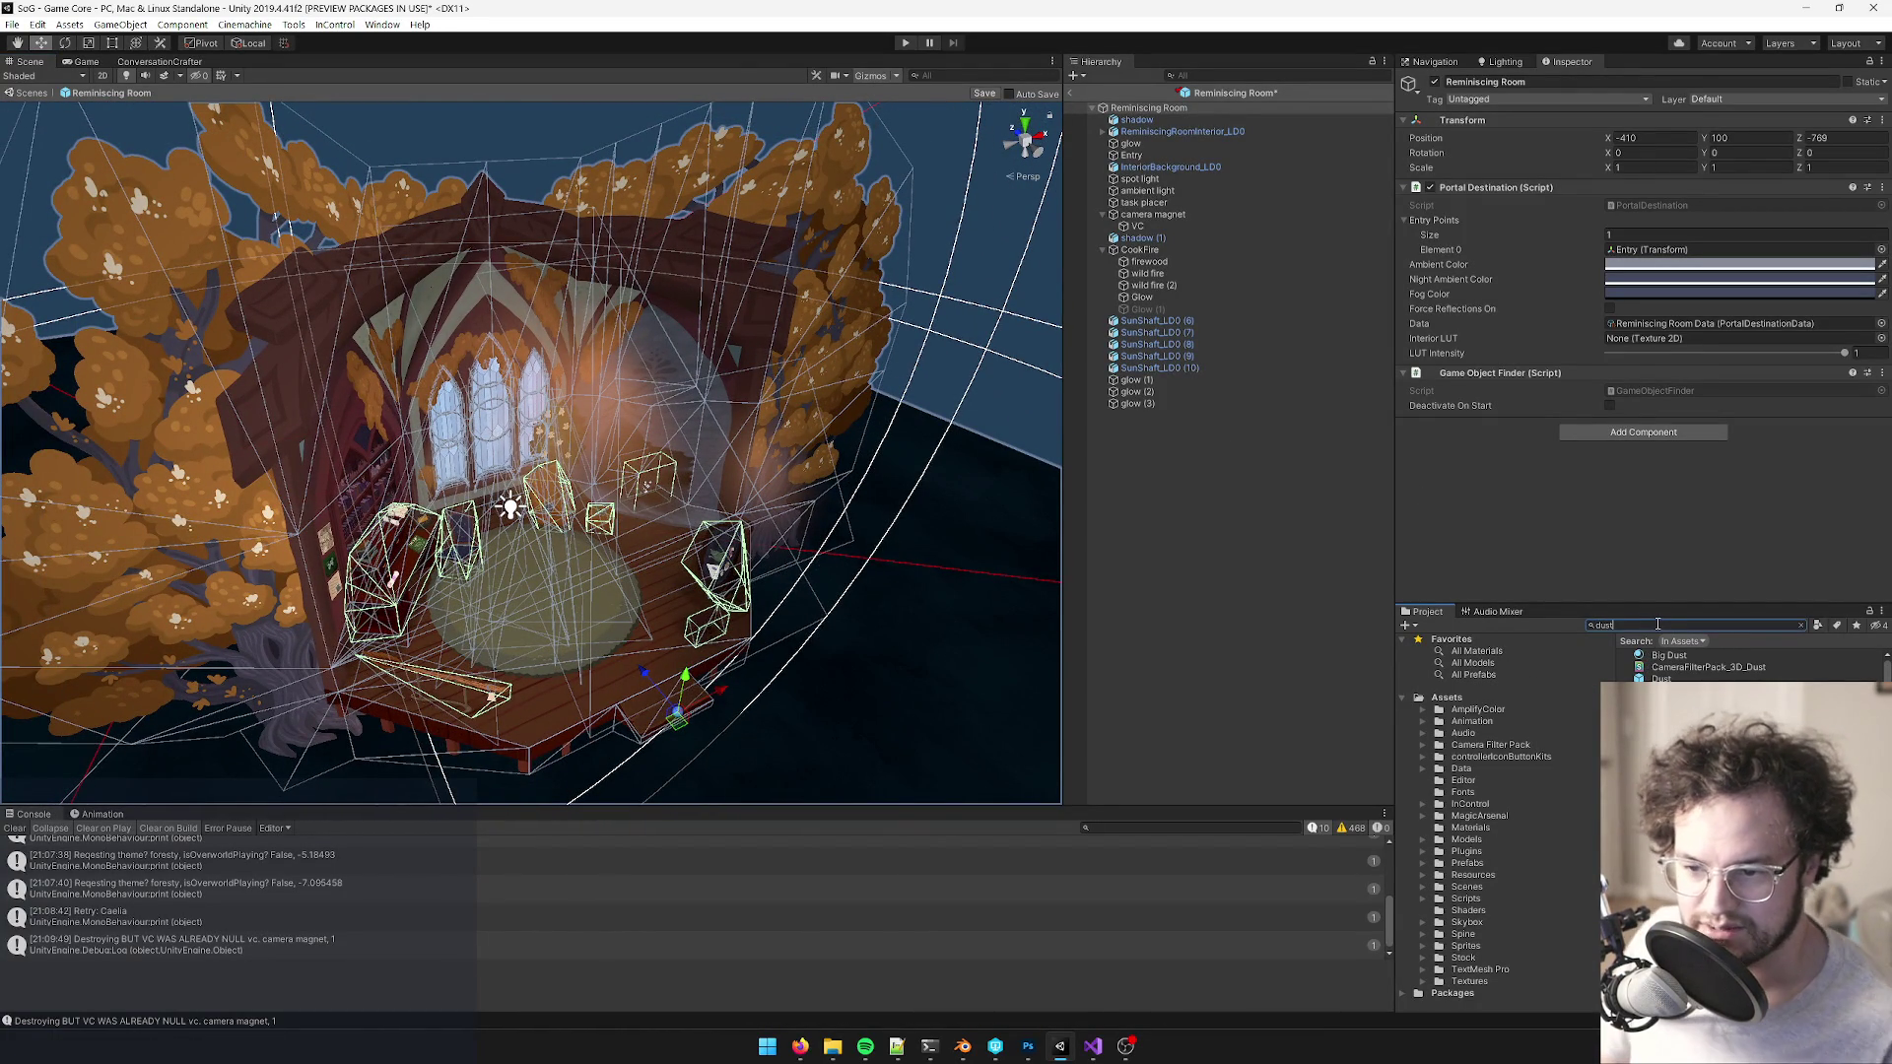
left_click(1661, 678)
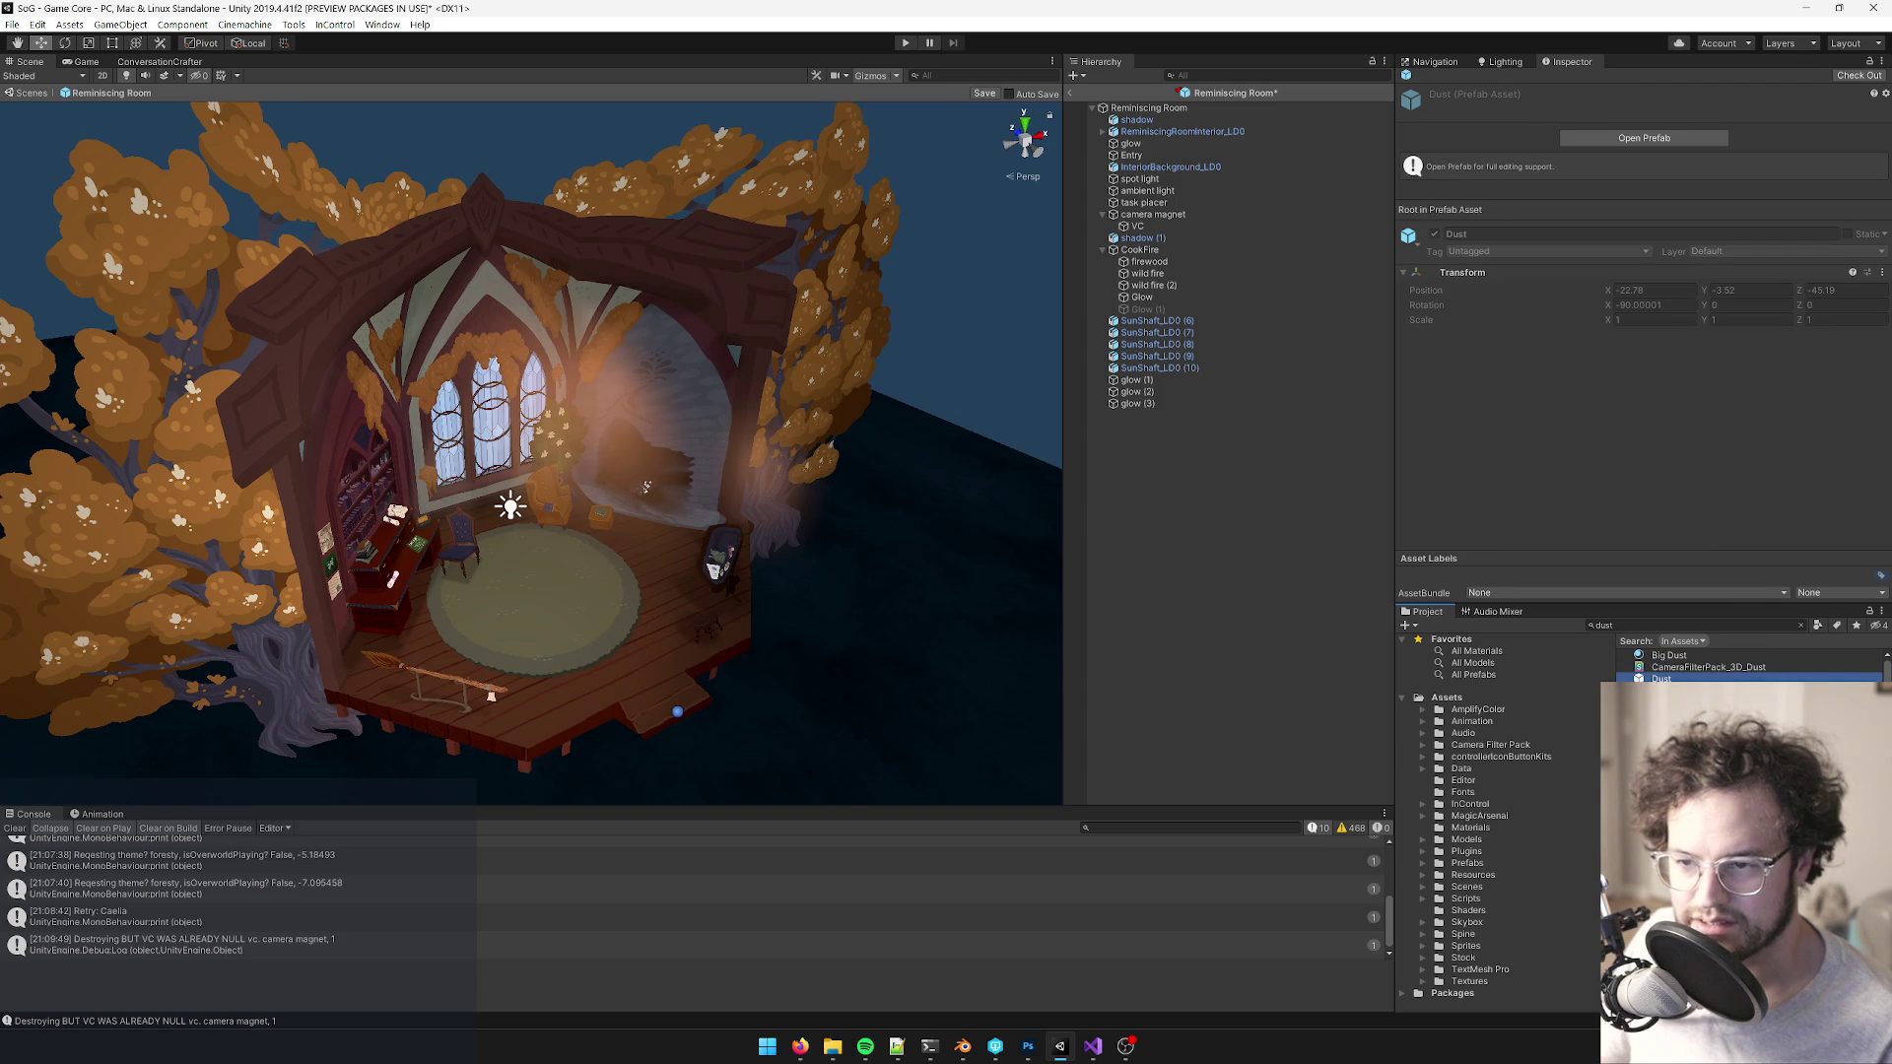
left_click_drag(553, 563, 537, 562)
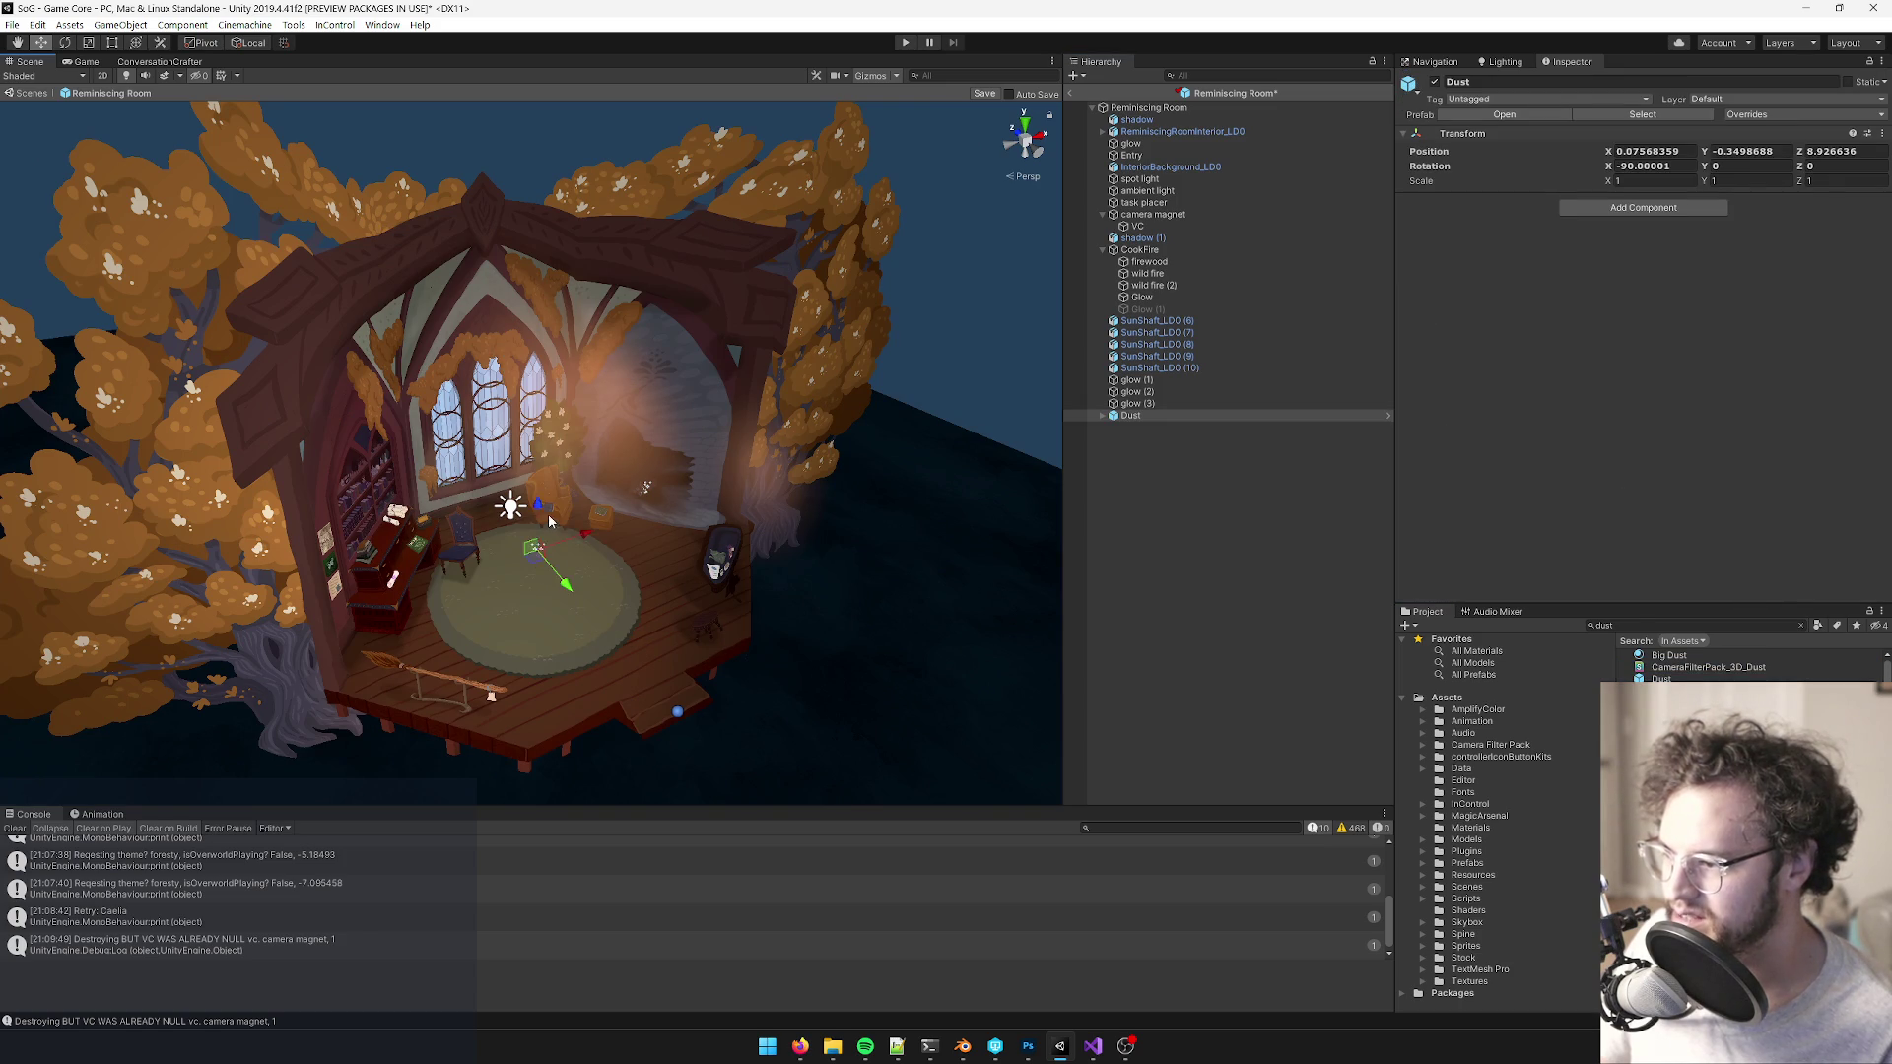
left_click_drag(537, 467, 539, 394)
left_click_drag(592, 414, 640, 431)
scroll(645, 433, "up", 3)
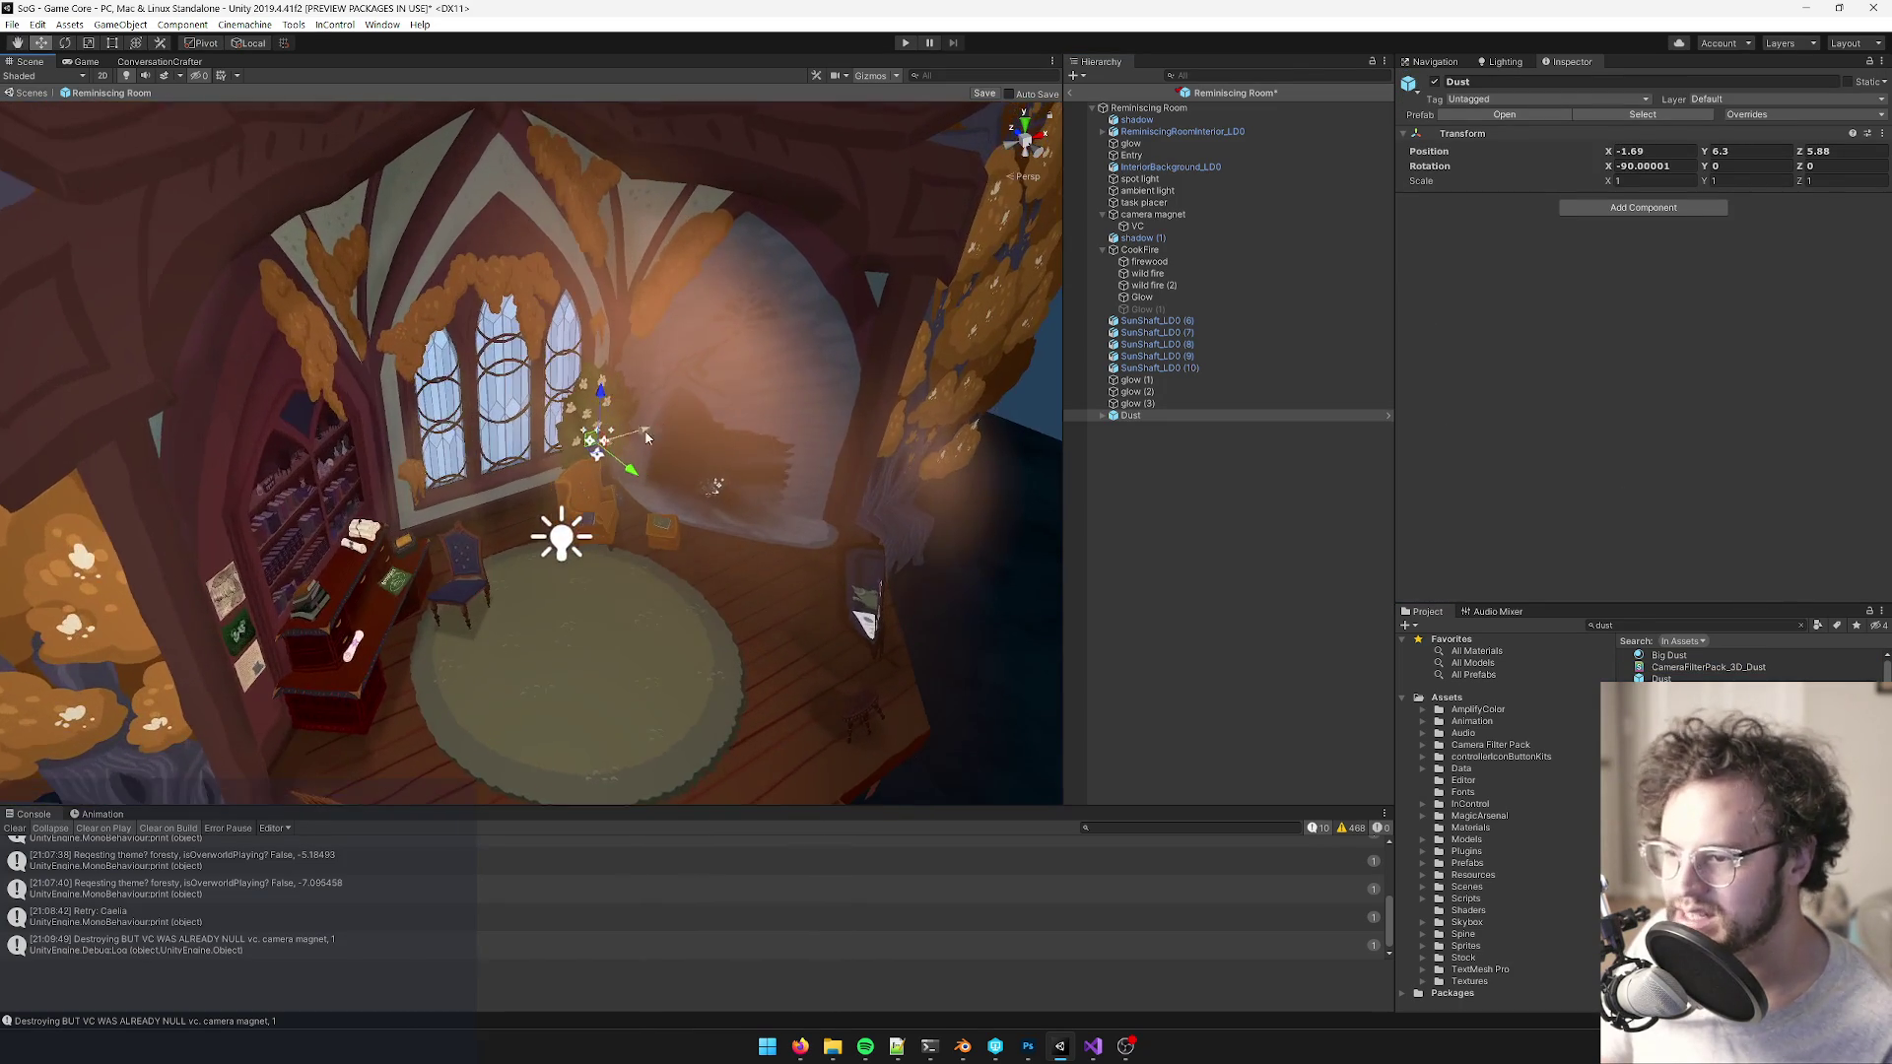
- Select the Dust fx child and orbit around the room to watch its particles
left_click(1143, 427)
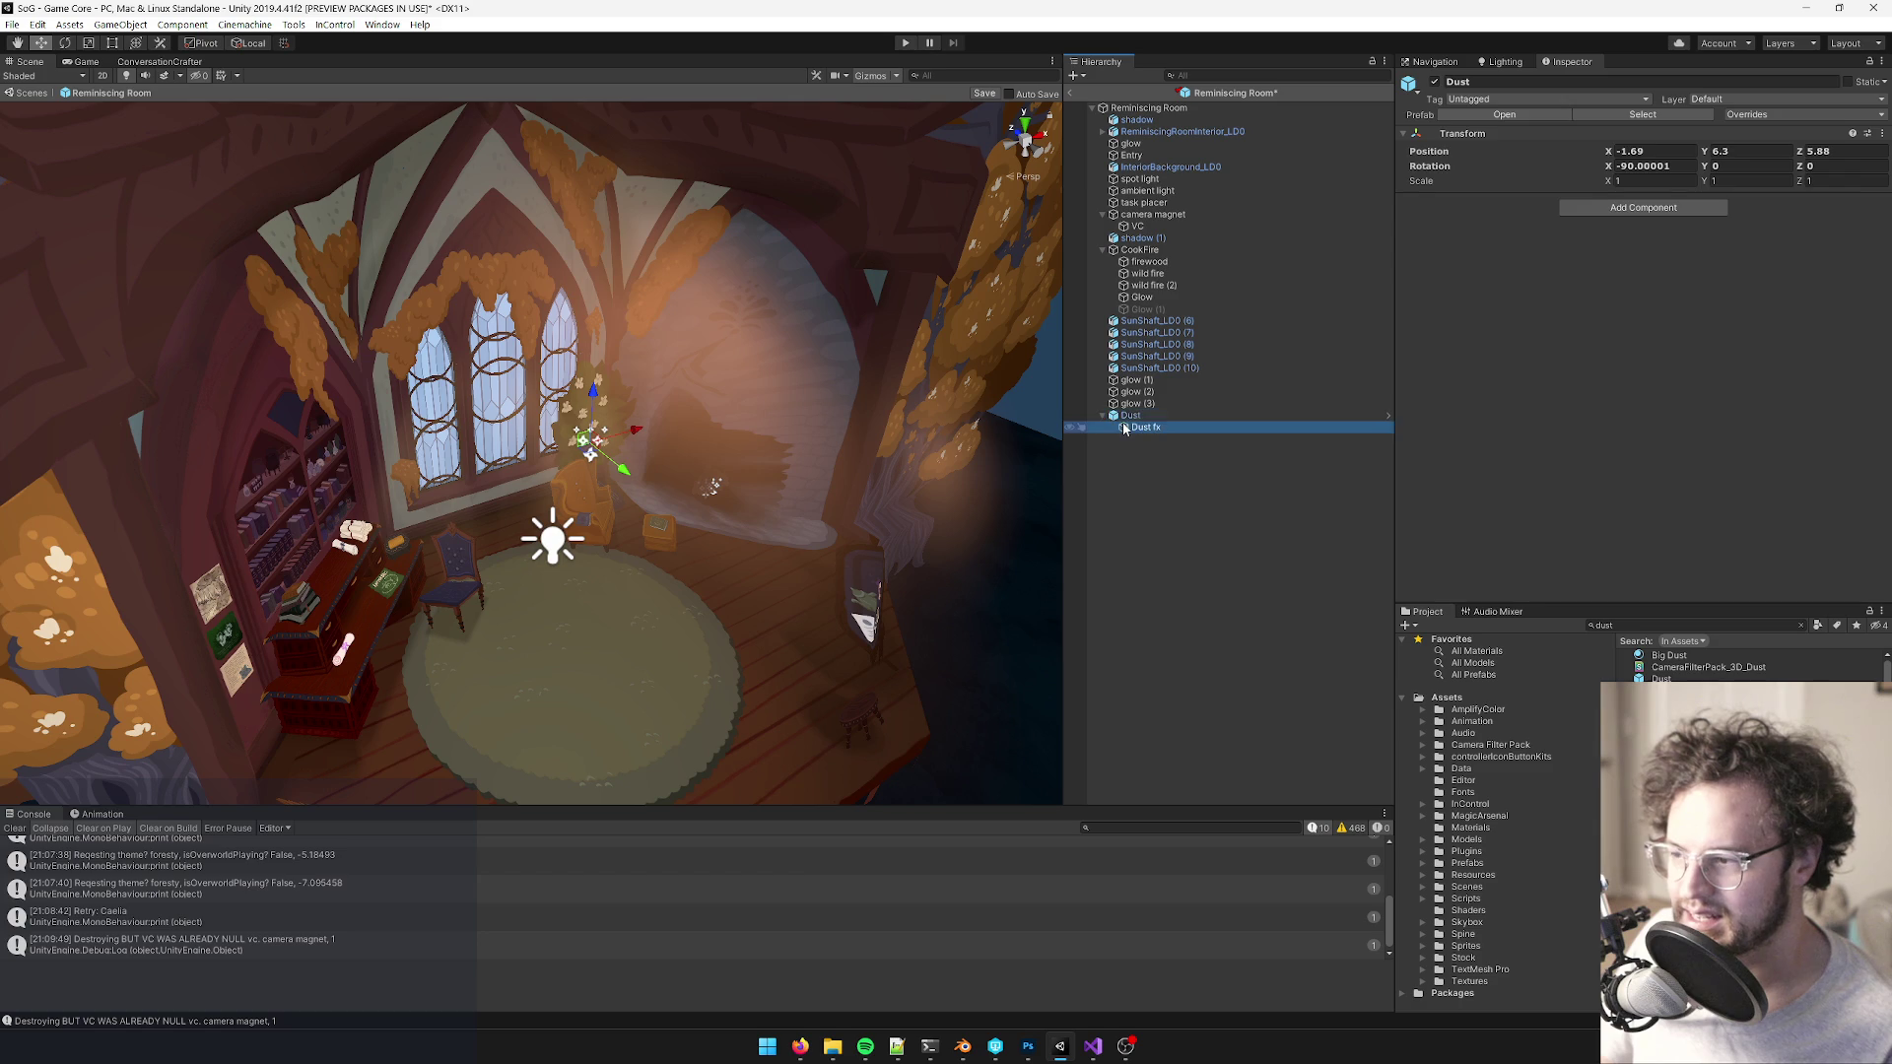
left_click_drag(783, 470, 674, 455)
scroll(668, 458, "down", 5)
scroll(674, 455, "up", 6)
scroll(674, 455, "up", 10)
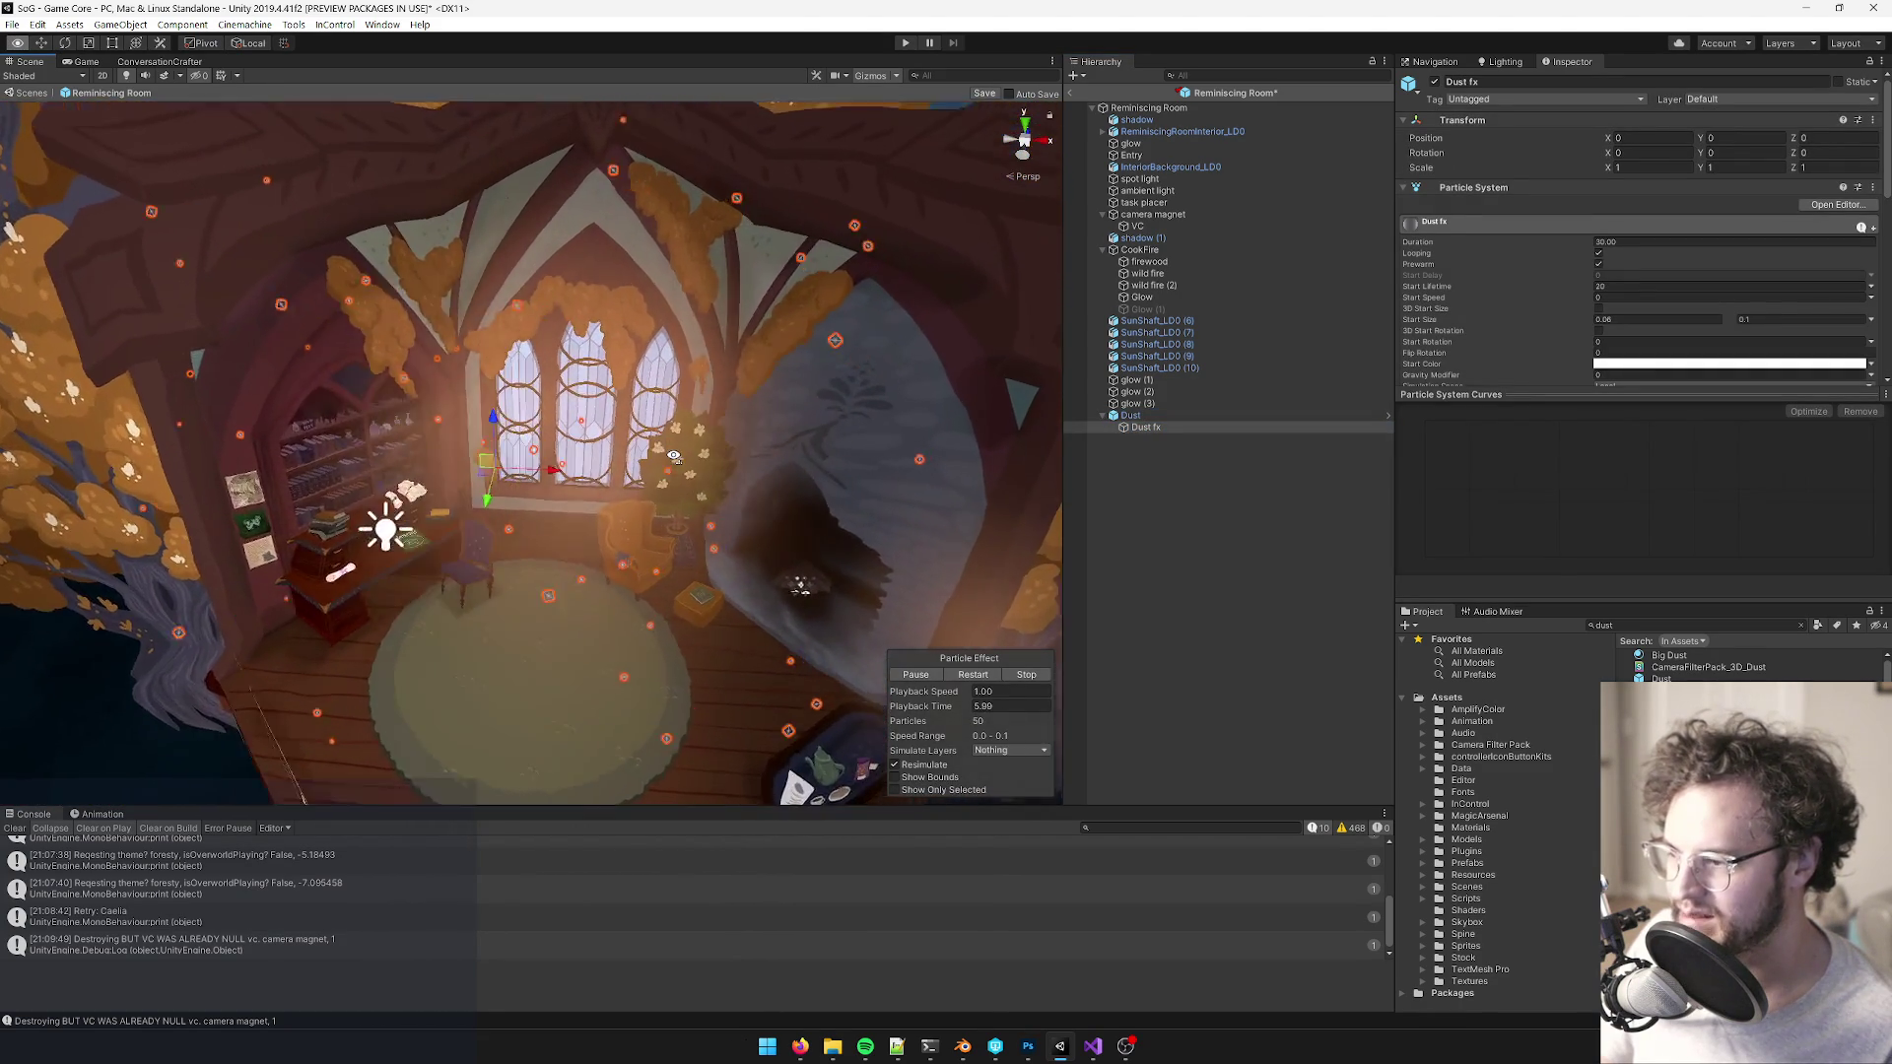
scroll(660, 451, "down", 10)
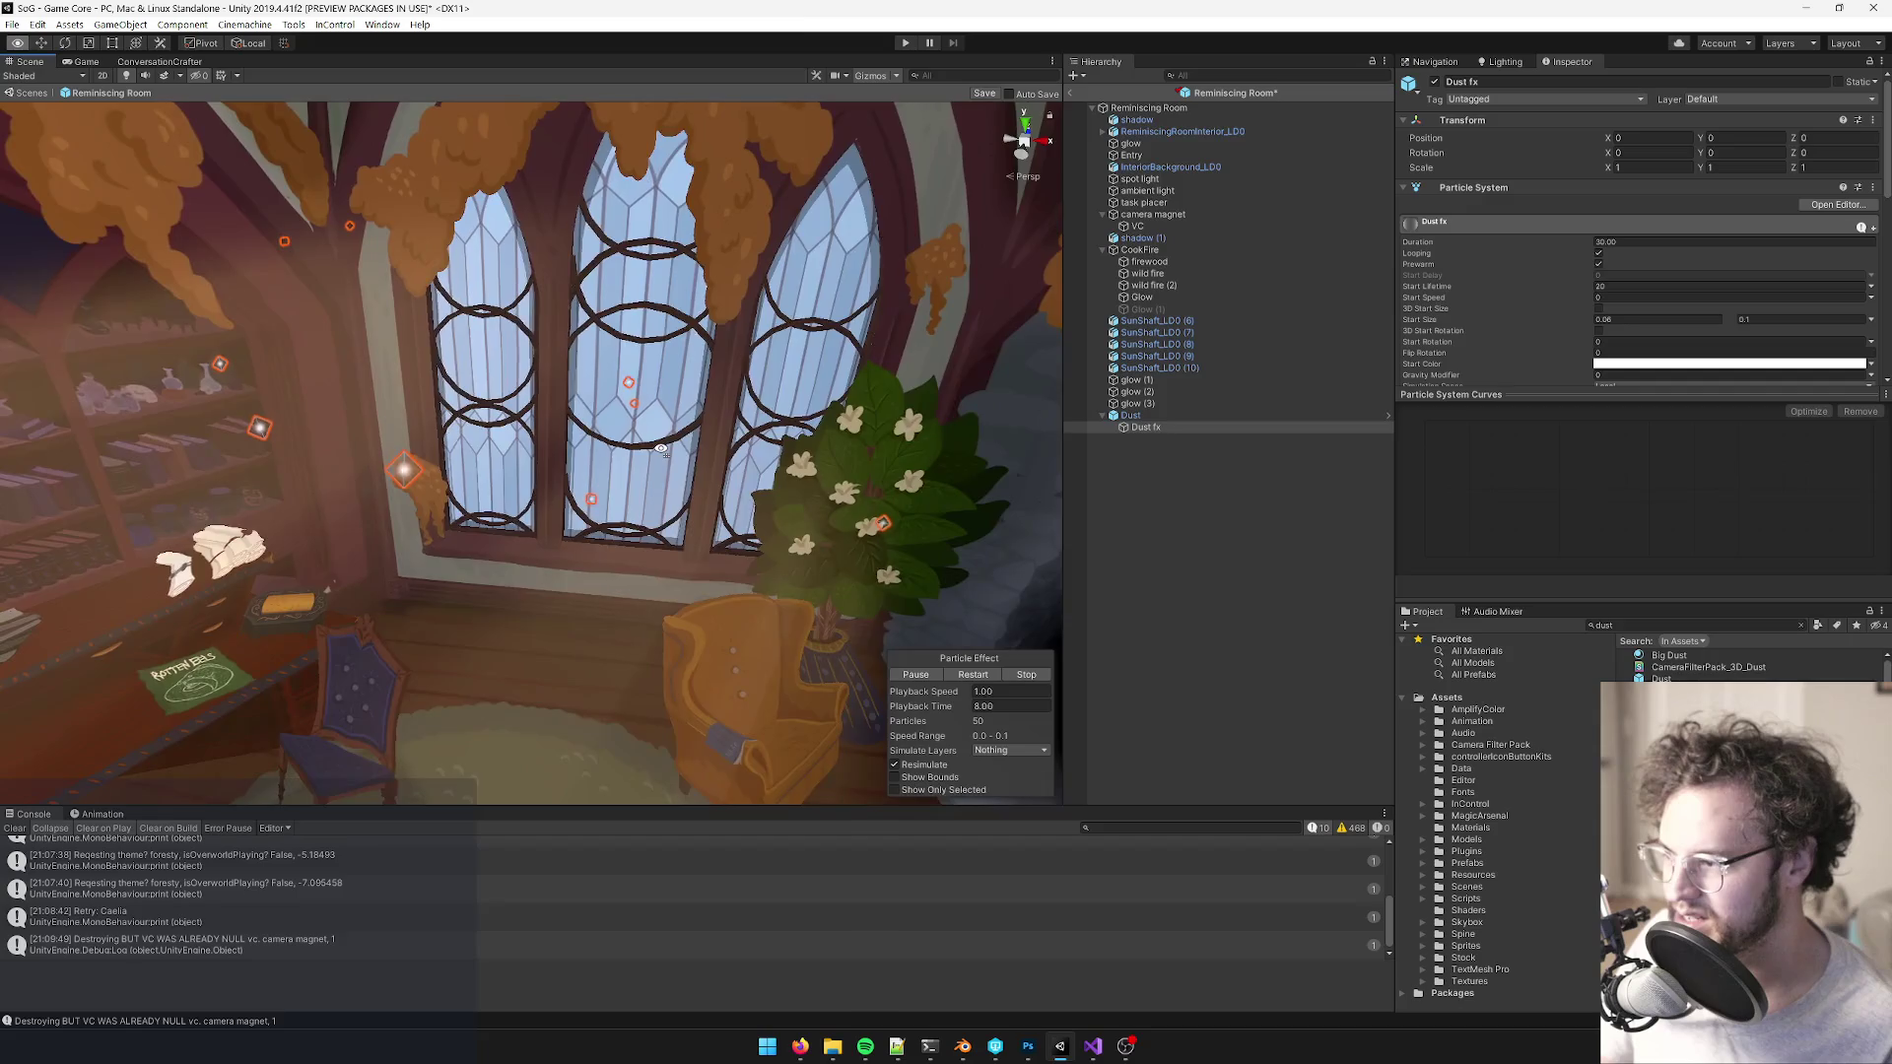
- Set the Dust fx particles' Start Color to a warm orange
mouse_move(660, 450)
left_mouse_down()
mouse_move(687, 449)
mouse_move(617, 446)
left_mouse_up()
scroll(680, 448, "up", 8)
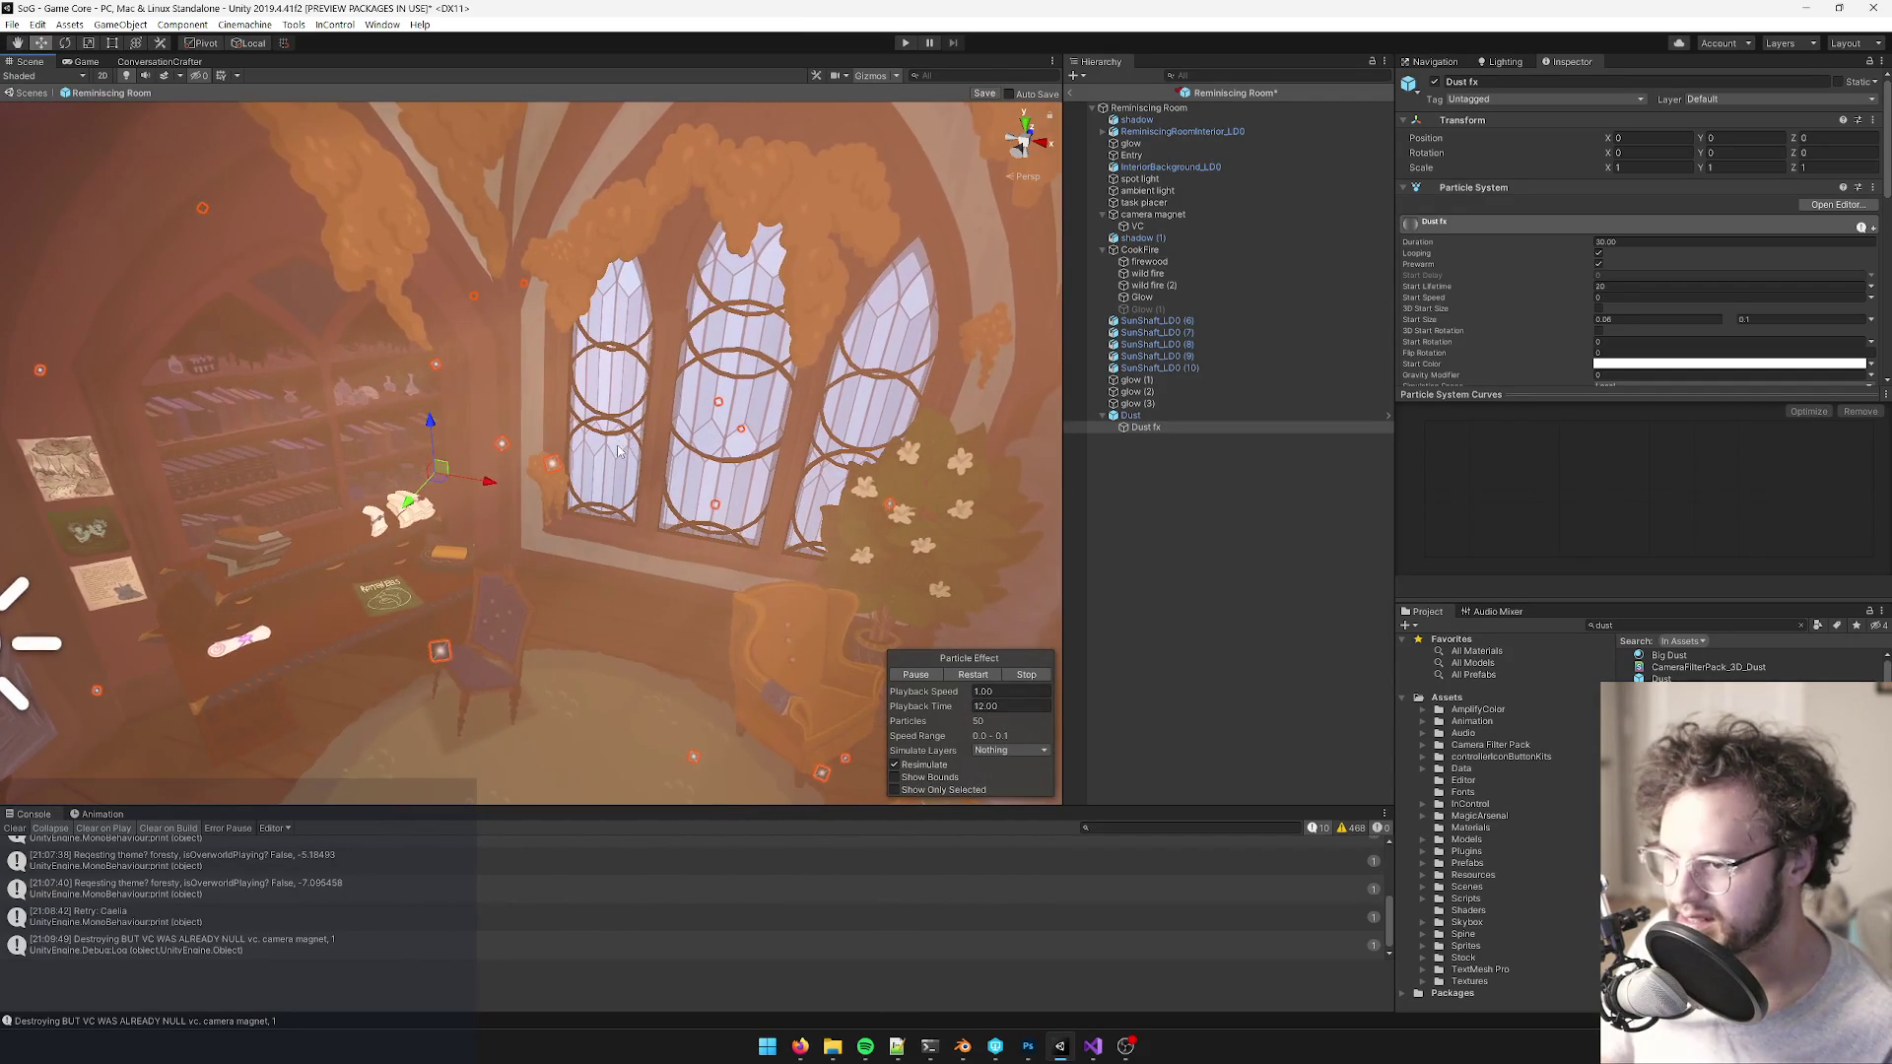
left_click(1624, 372)
left_click(998, 350)
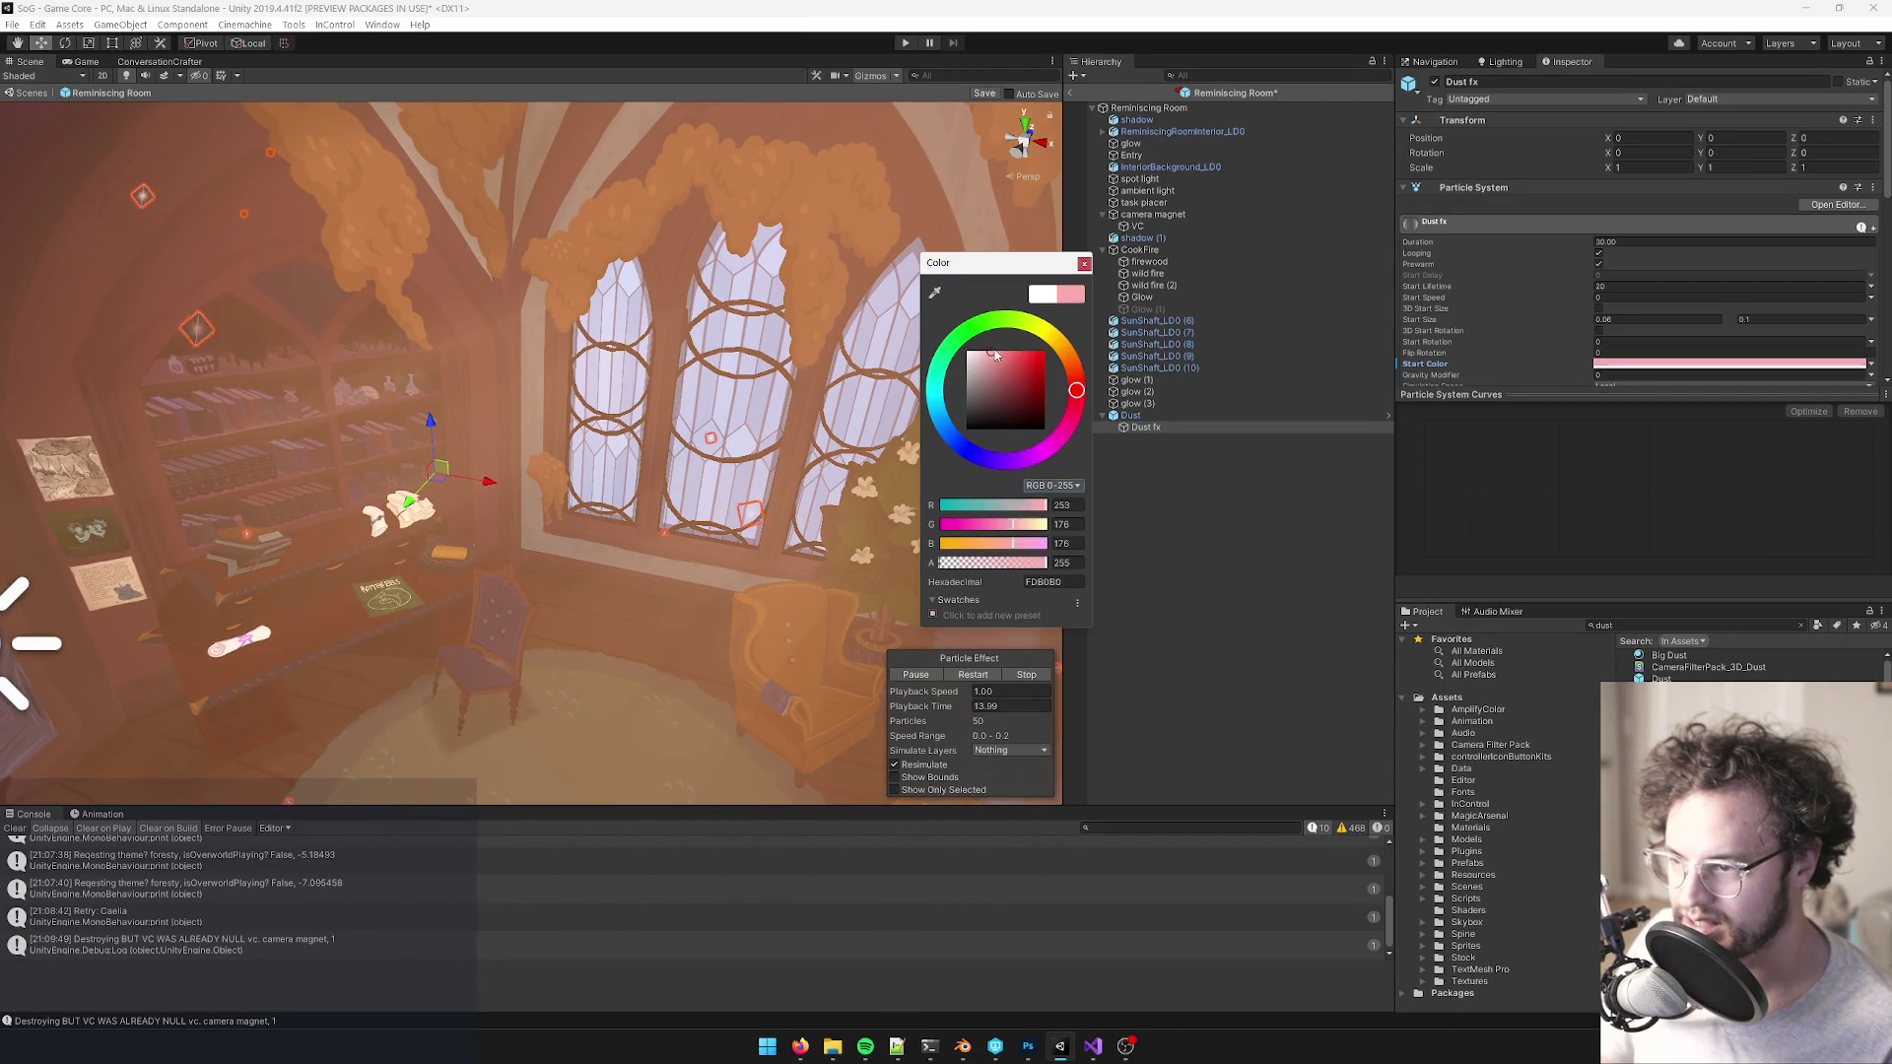
left_click(1068, 350)
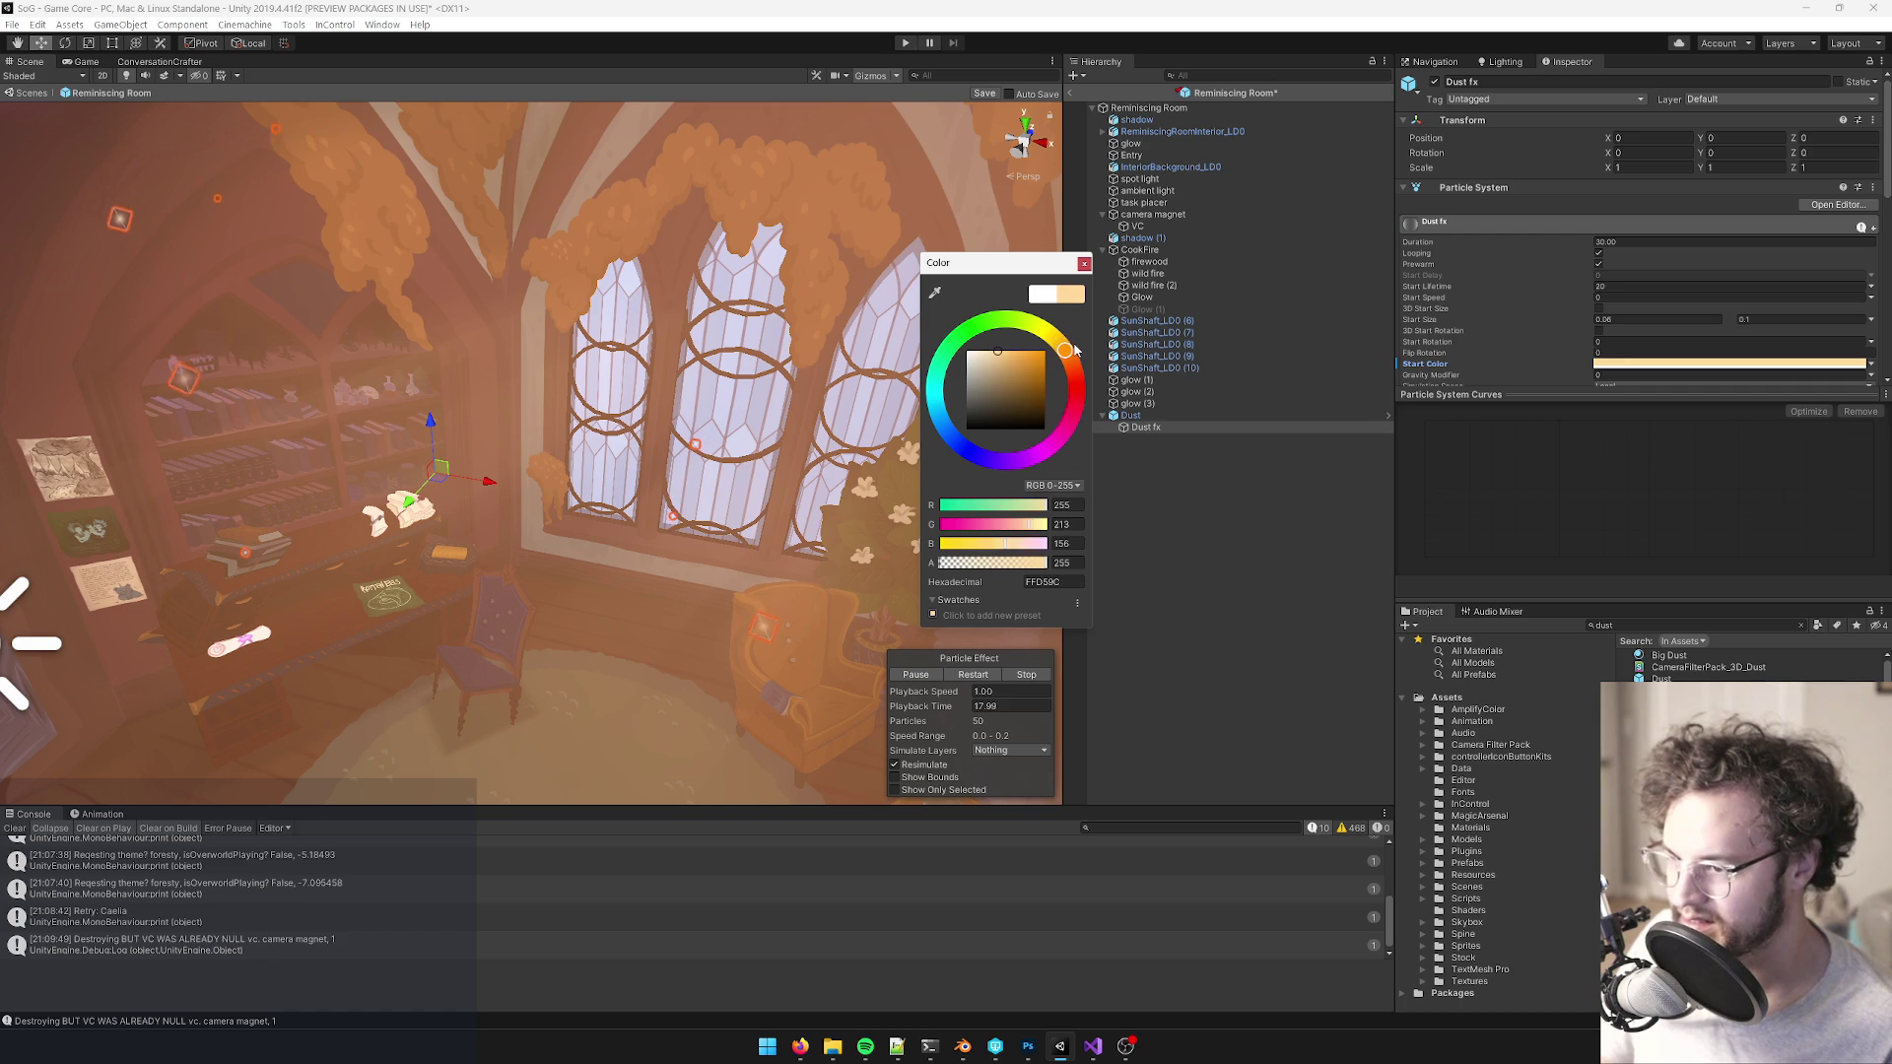
left_click(1019, 352)
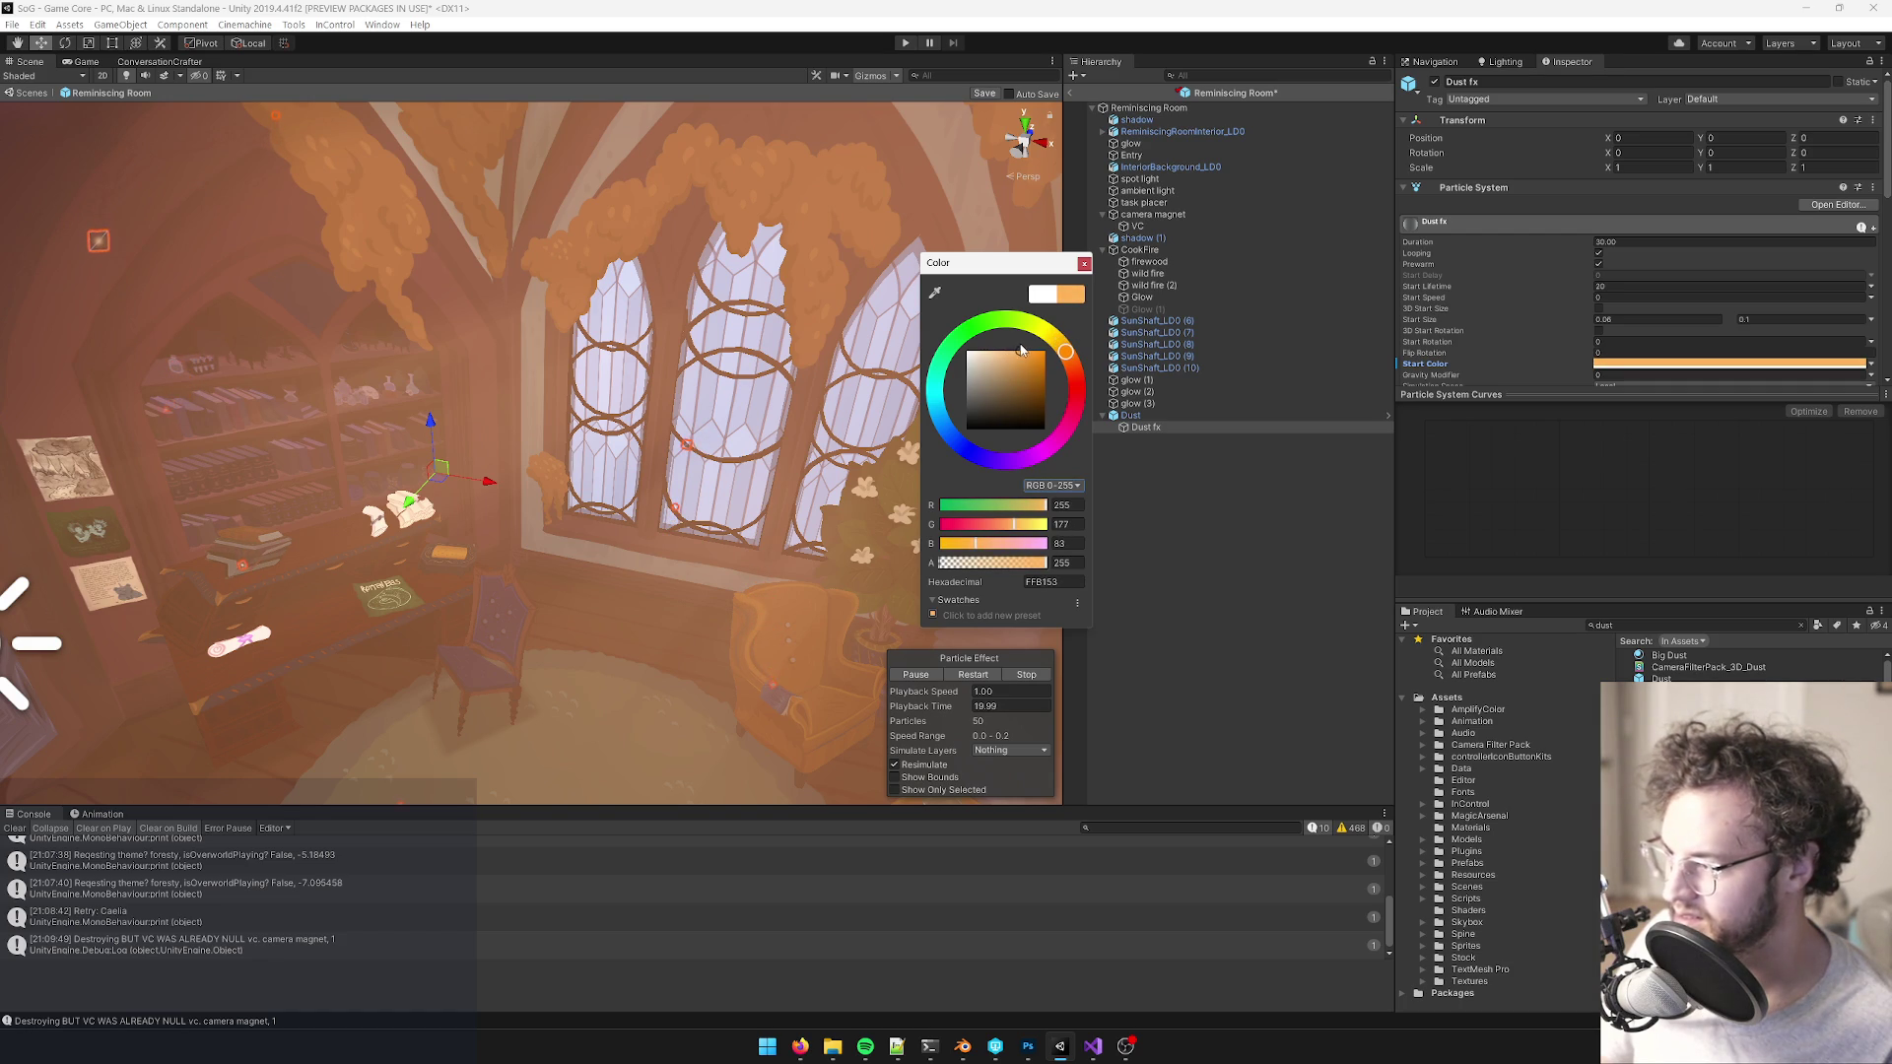
left_click(1084, 263)
- Move the Dust object lower and nearer the centre to -0.83, 5.96, 4.81, then save the prefab
scroll(779, 368, "down", 10)
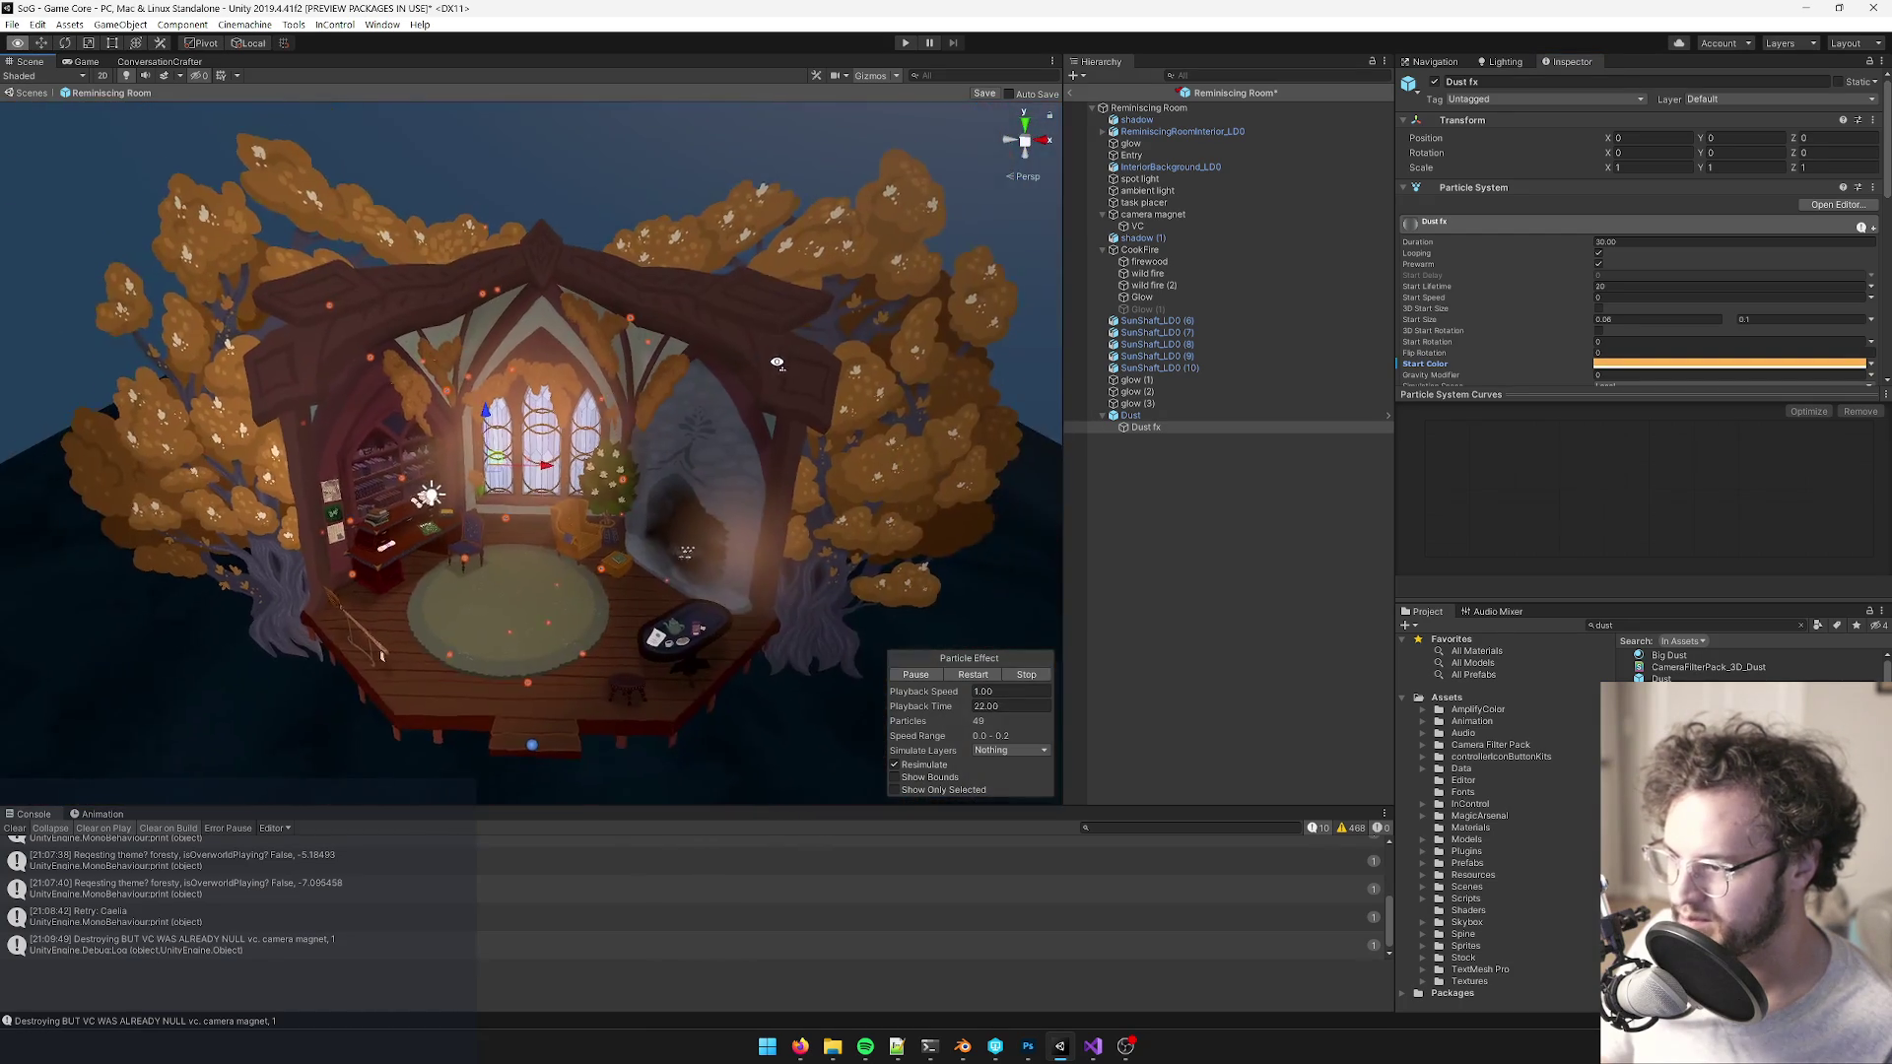
scroll(780, 368, "up", 8)
mouse_move(779, 368)
left_mouse_down()
mouse_move(832, 374)
mouse_move(774, 382)
left_mouse_up()
scroll(831, 375, "down", 6)
left_click(595, 451)
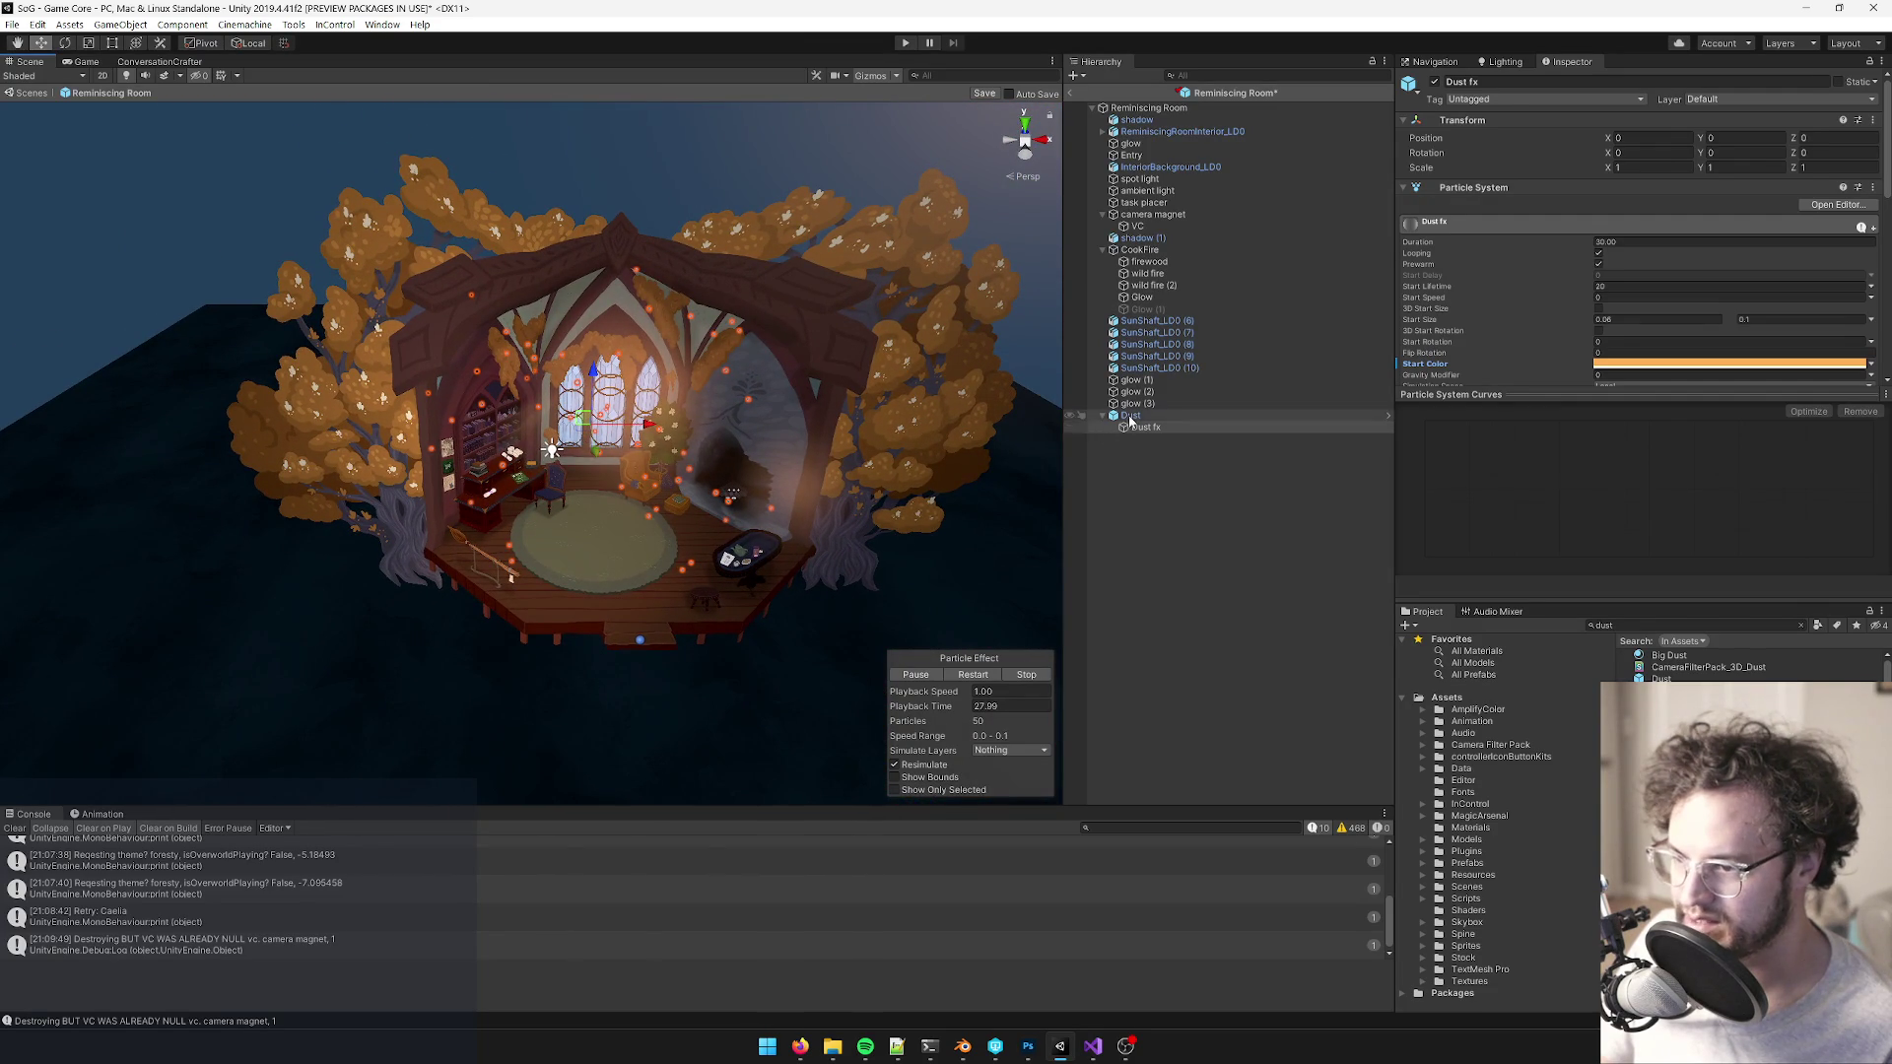
mouse_move(587, 439)
left_mouse_down()
mouse_move(629, 460)
mouse_move(785, 450)
left_mouse_up()
scroll(630, 460, "up", 3)
mouse_move(748, 308)
left_mouse_down()
mouse_move(749, 325)
mouse_move(988, 111)
left_mouse_up()
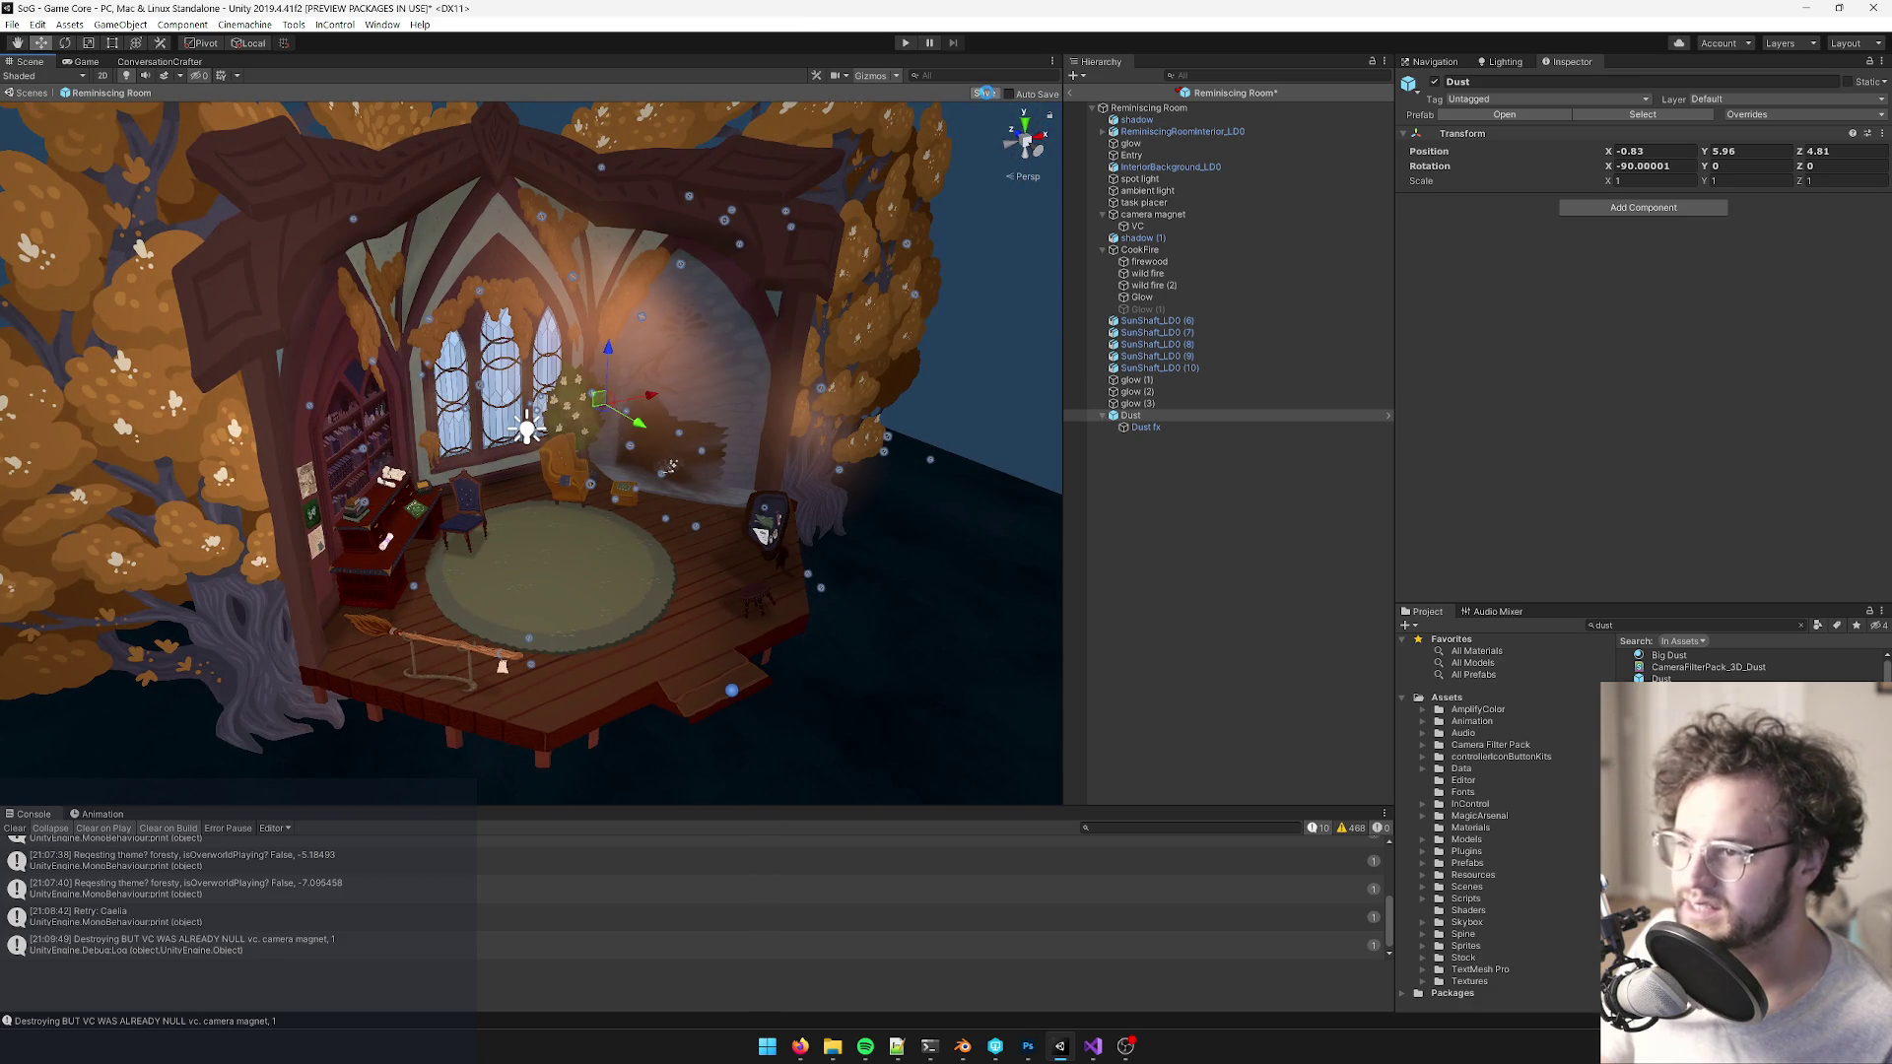
left_click(986, 93)
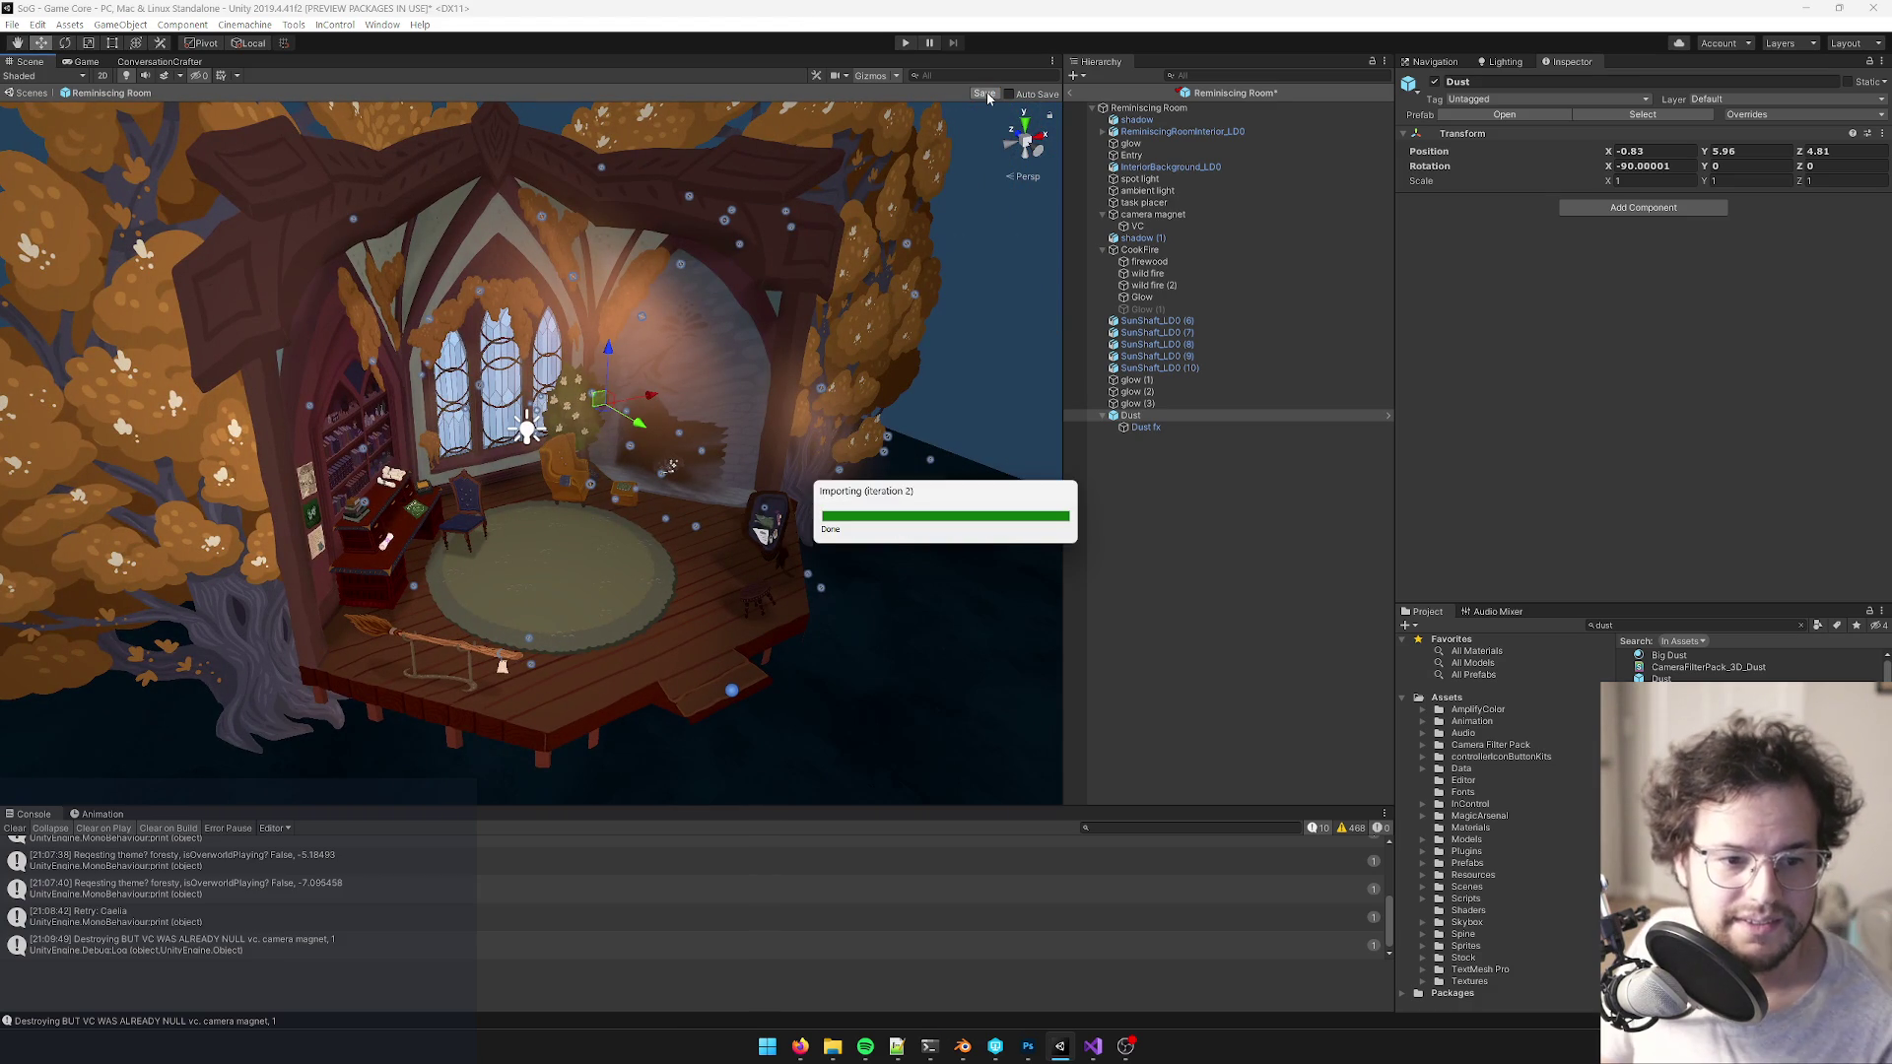
- Exit prefab mode and run the game in the Game view to see the room
left_click(1070, 92)
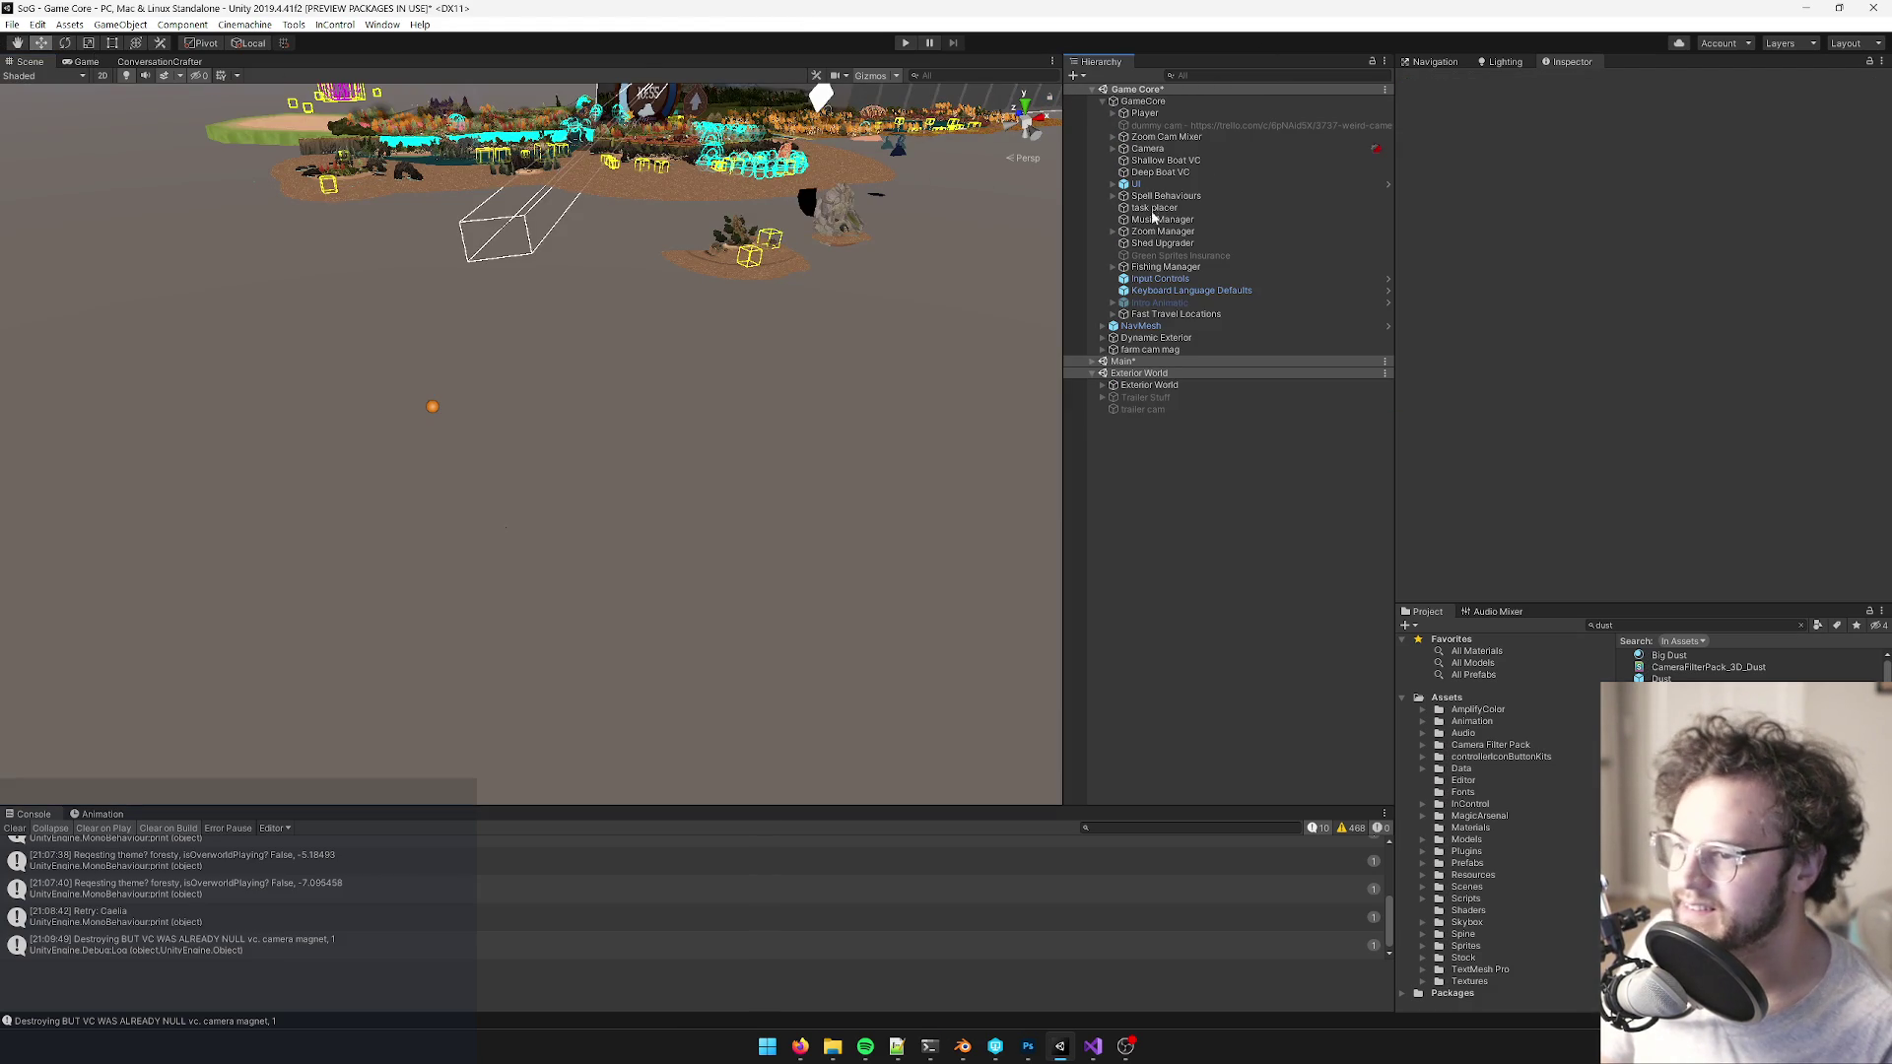
left_click(99, 63)
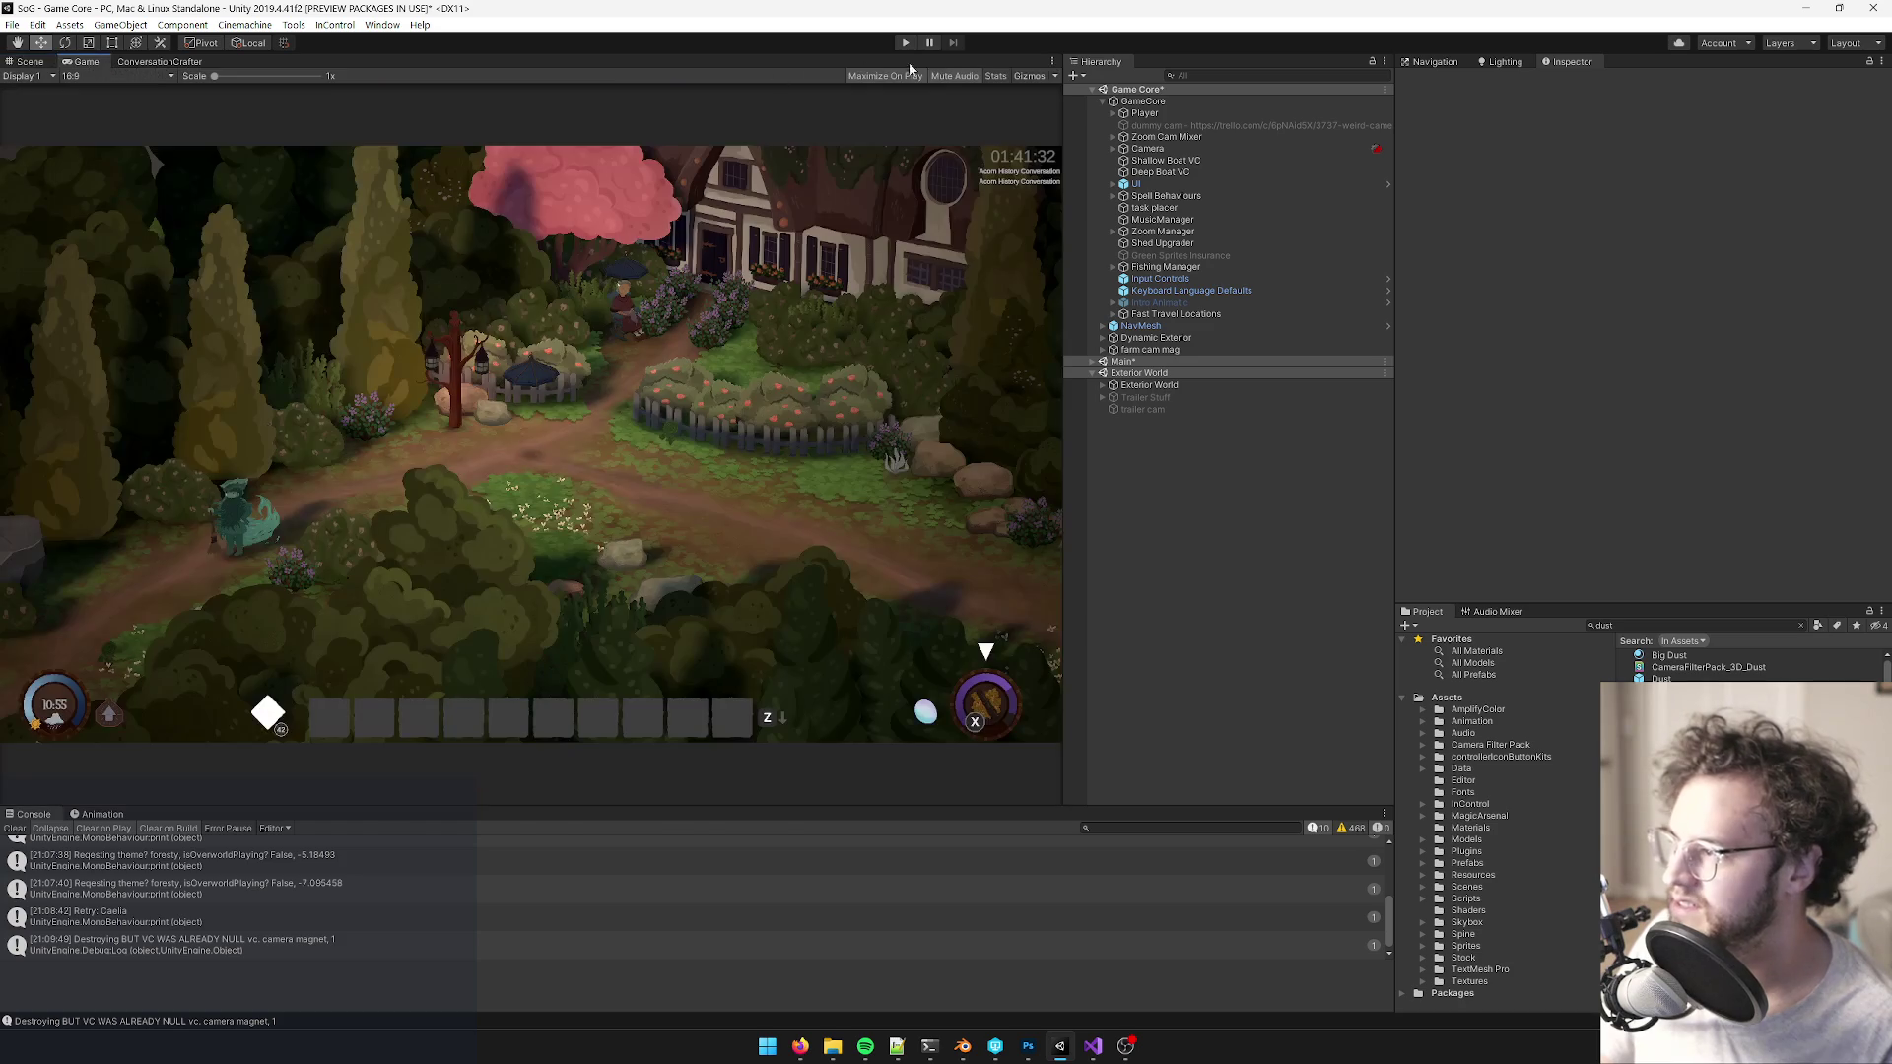
left_click(903, 44)
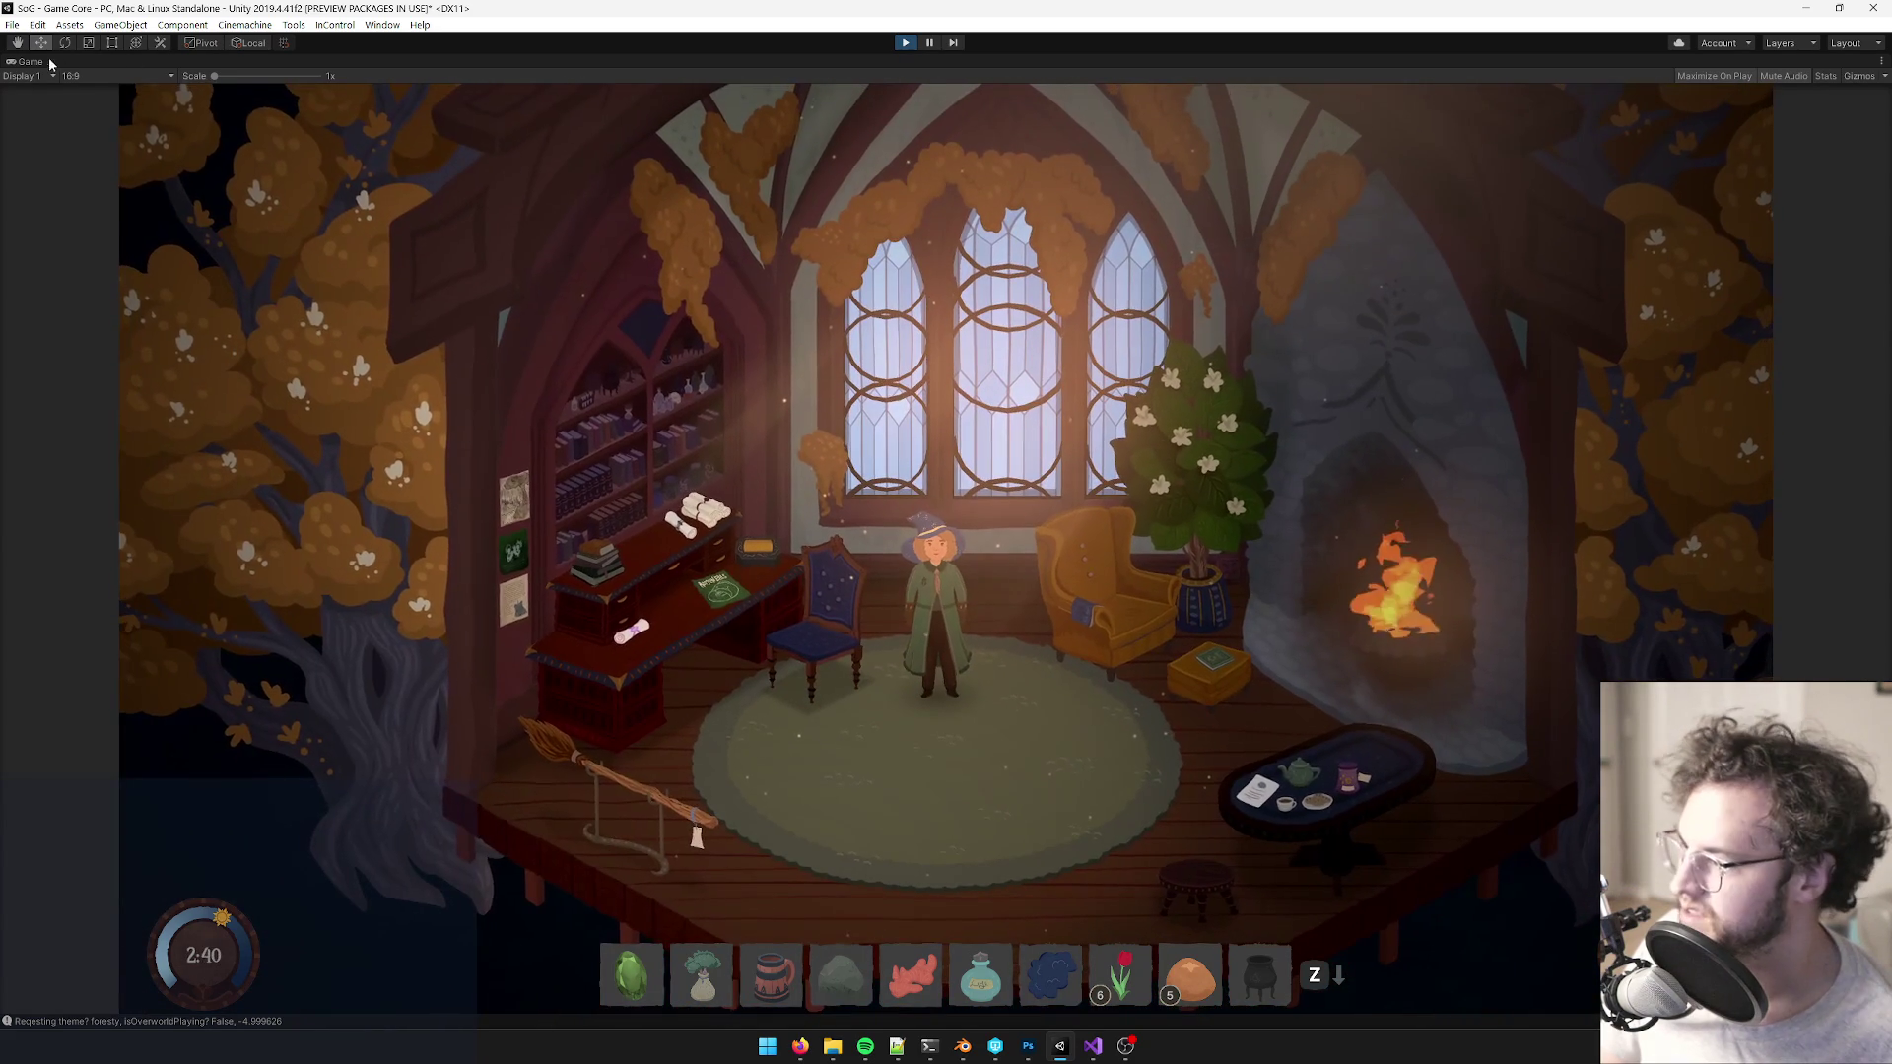
- Restore the editor layout and select Dust fx under the Reminiscing Room clone
right_click(30, 61)
left_click(88, 106)
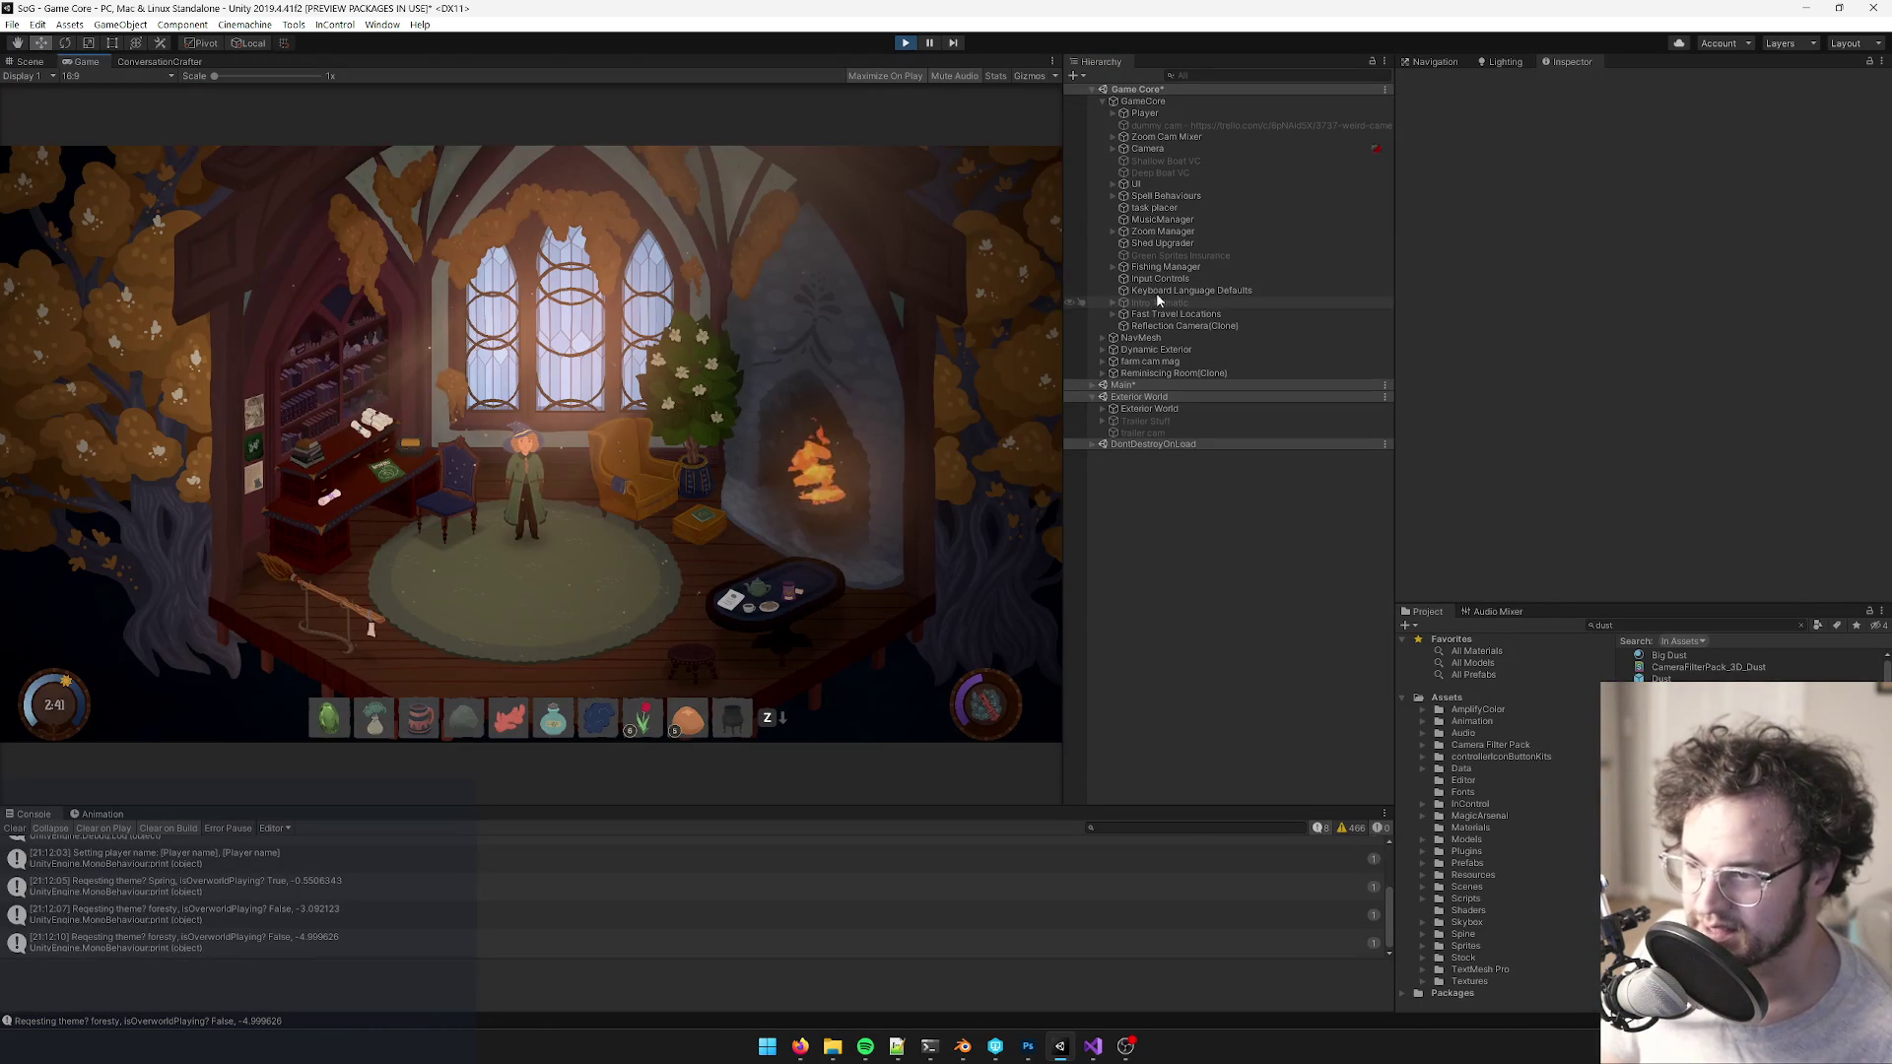
left_click(1106, 372)
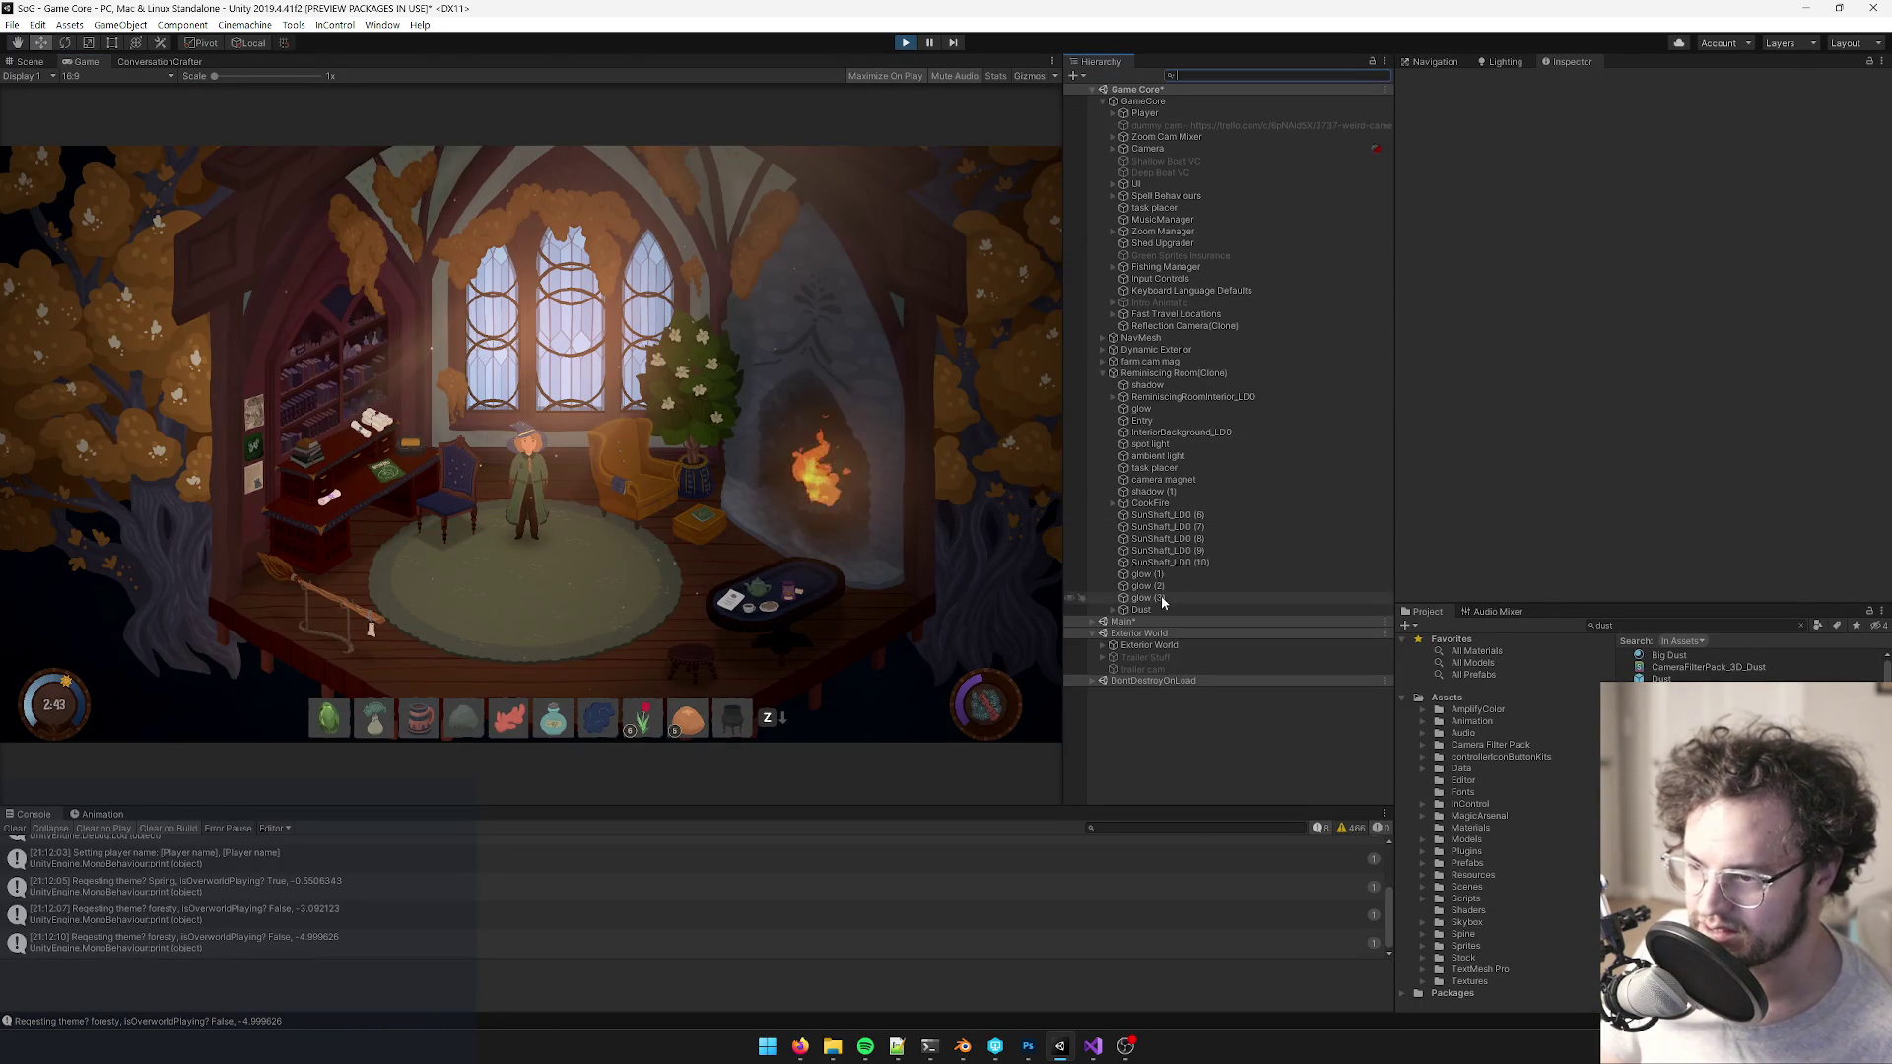
left_click(1114, 610)
left_click(1148, 622)
- Lighten the dust Start Color to pale peach (about 255, 215, 165) and set Simulation Speed to 5
scroll(1752, 318, "down", 3)
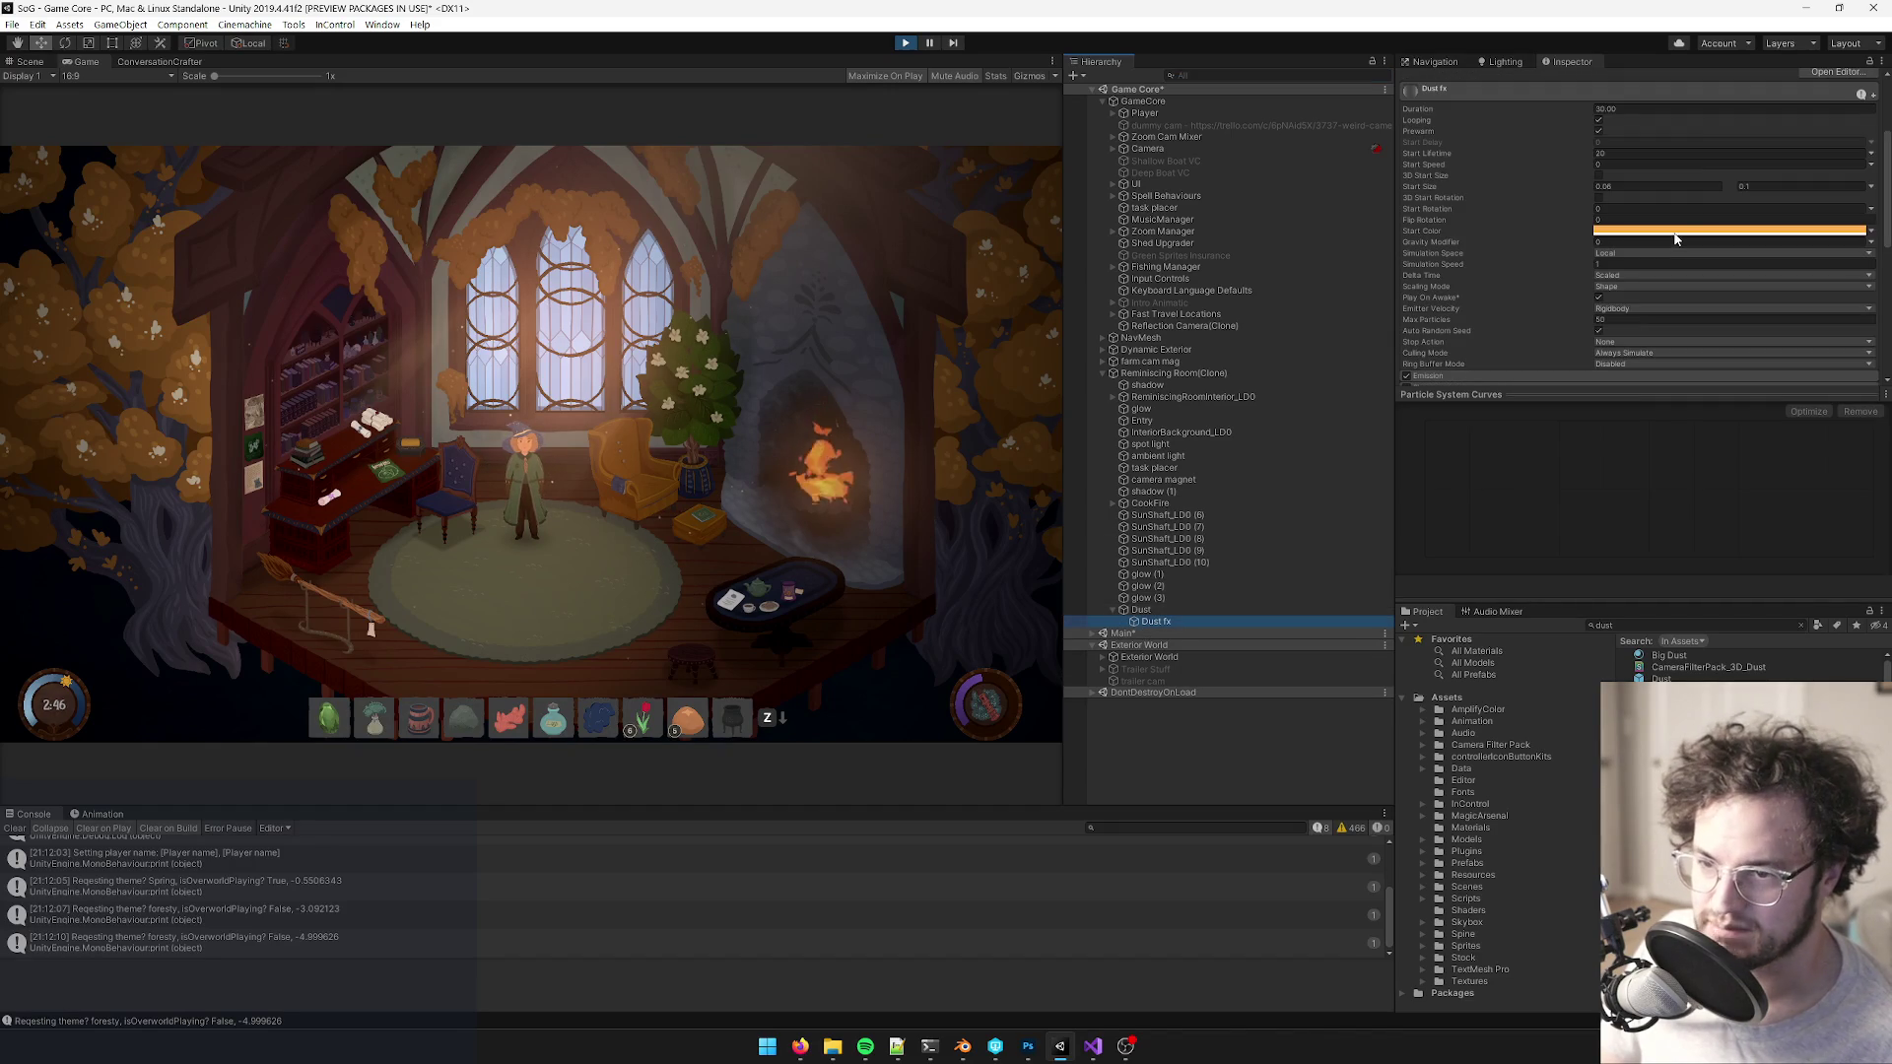
left_click(1729, 230)
left_click_drag(1022, 361, 999, 347)
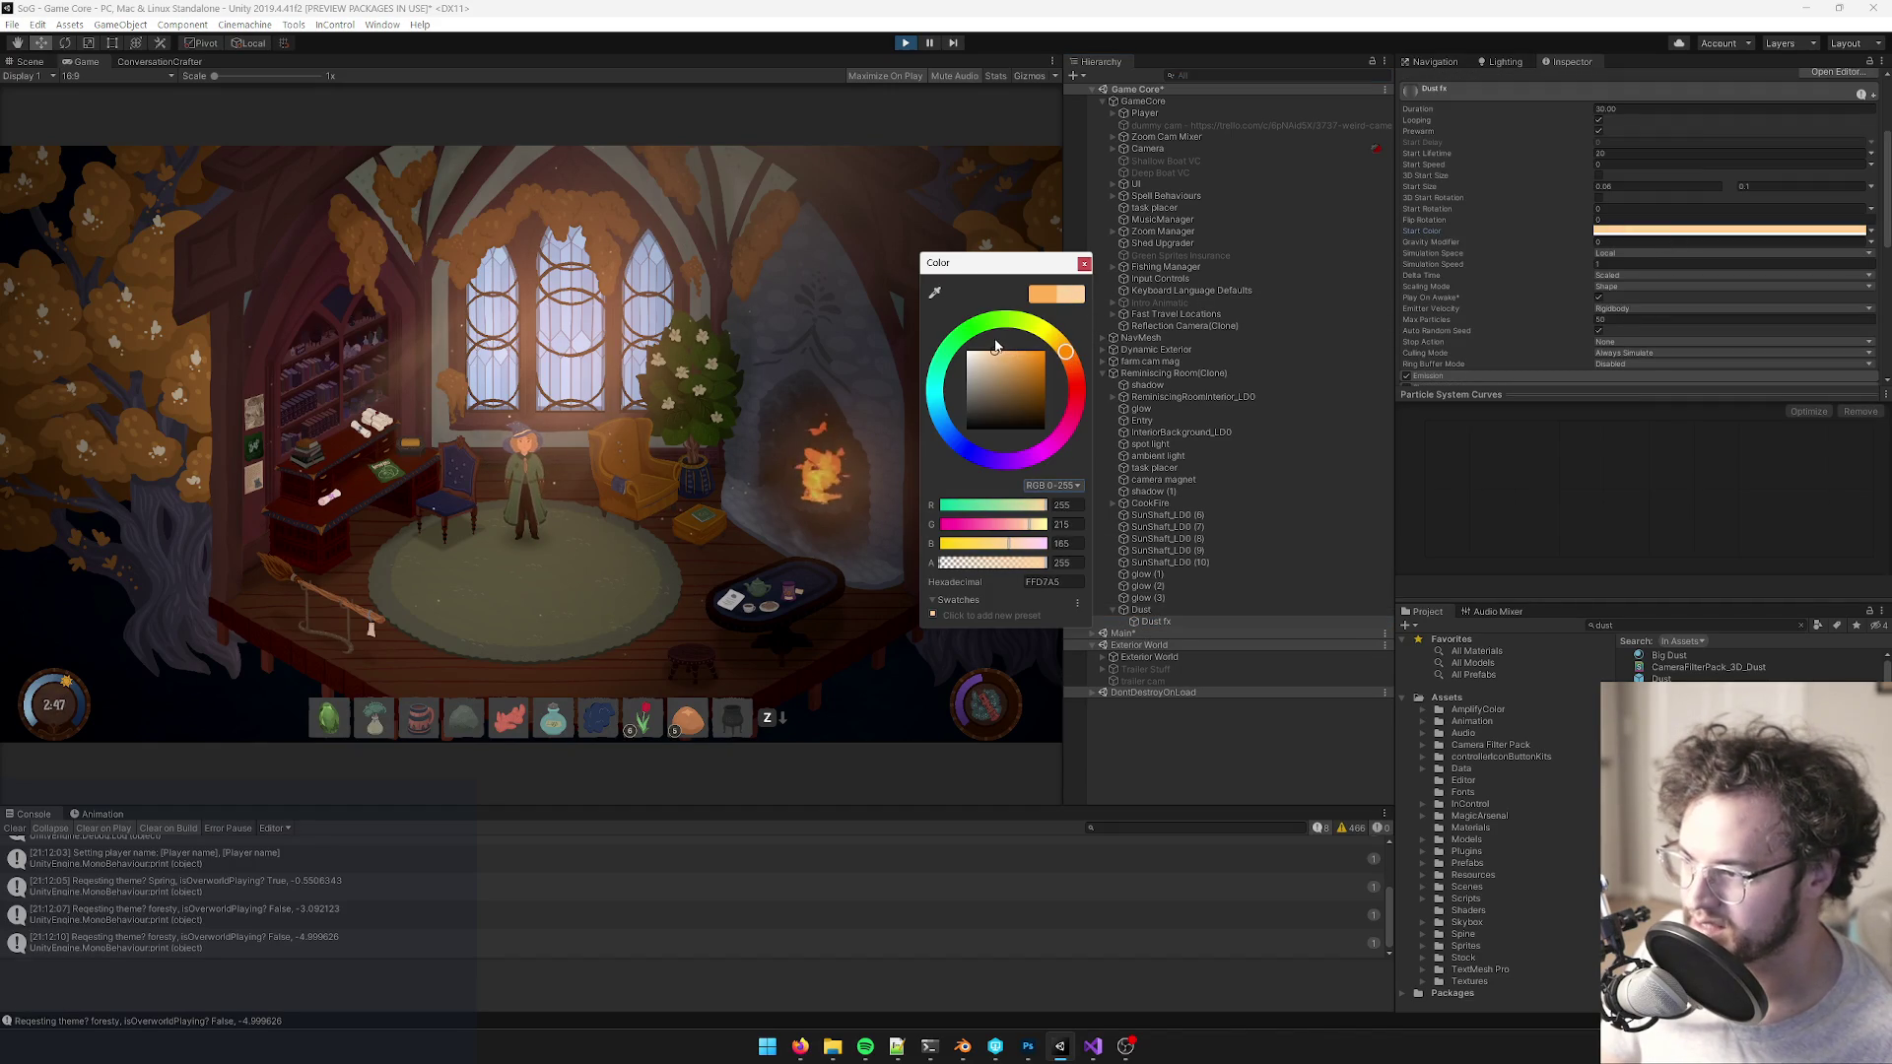
left_click(1084, 263)
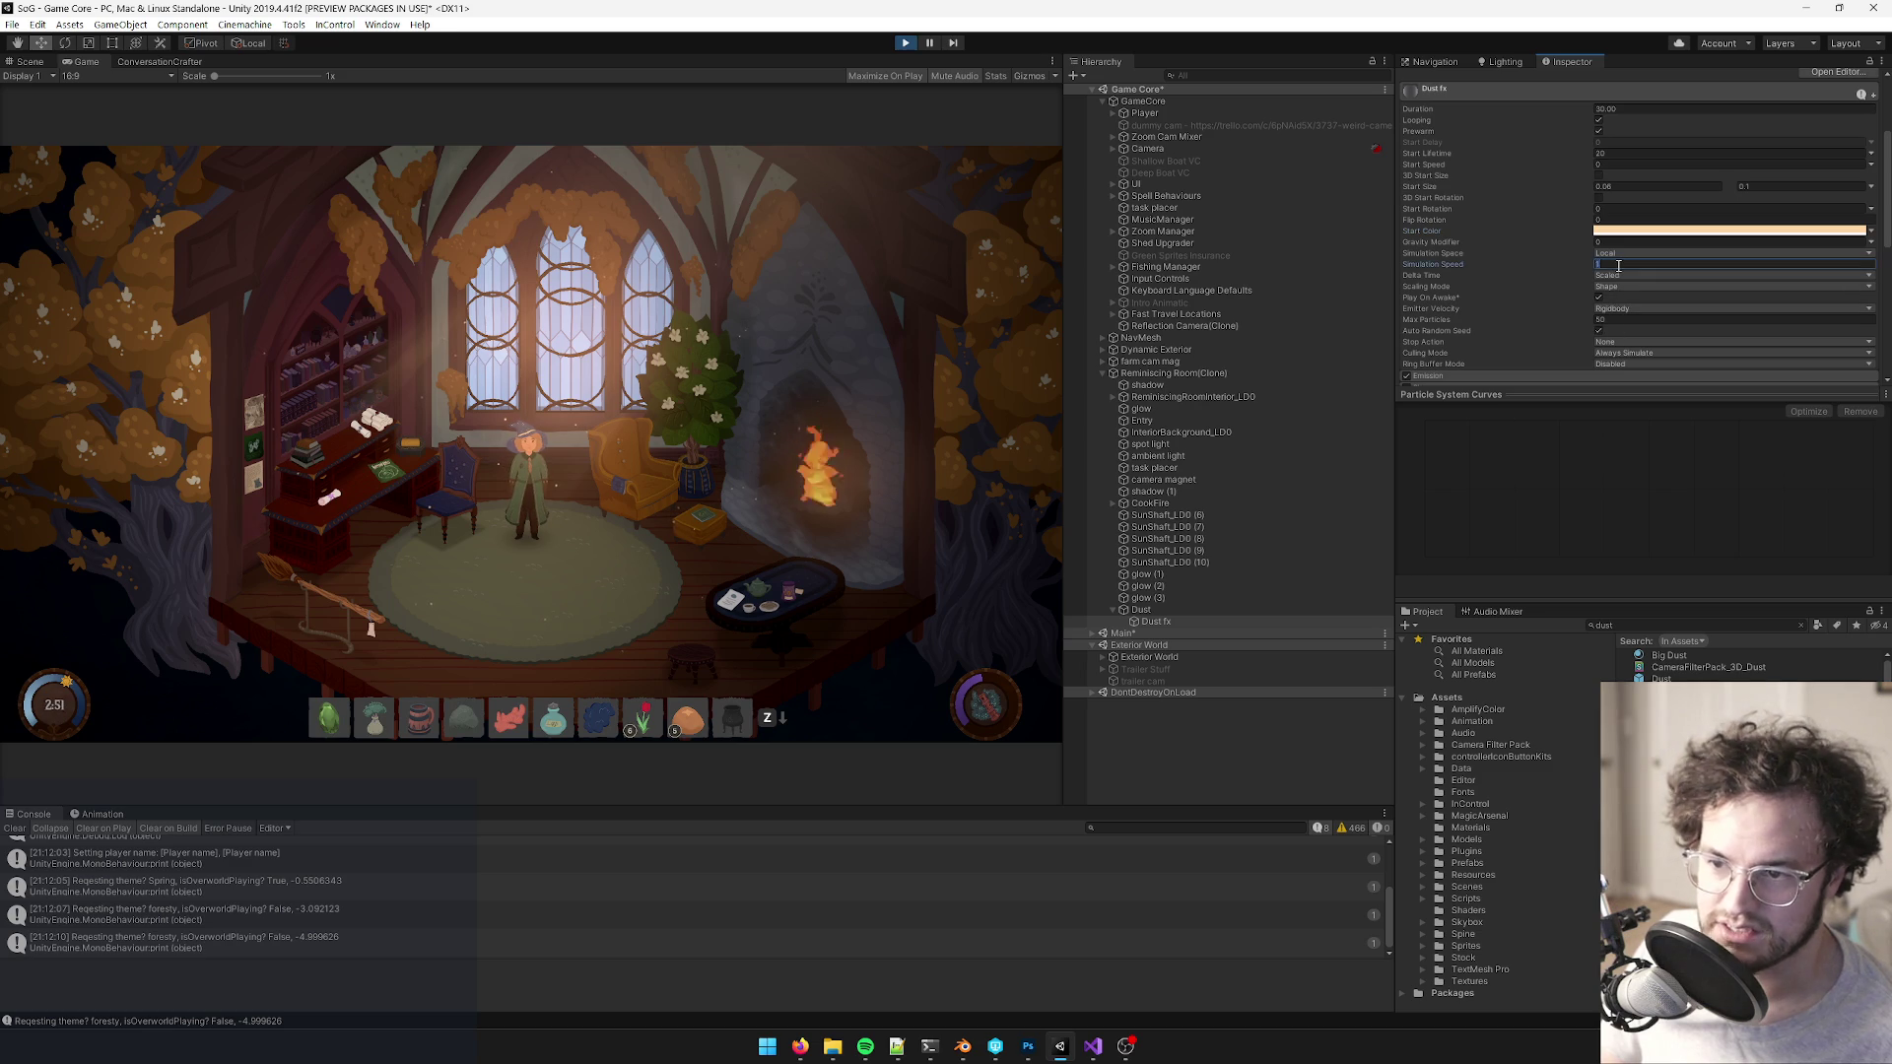
key("Return")
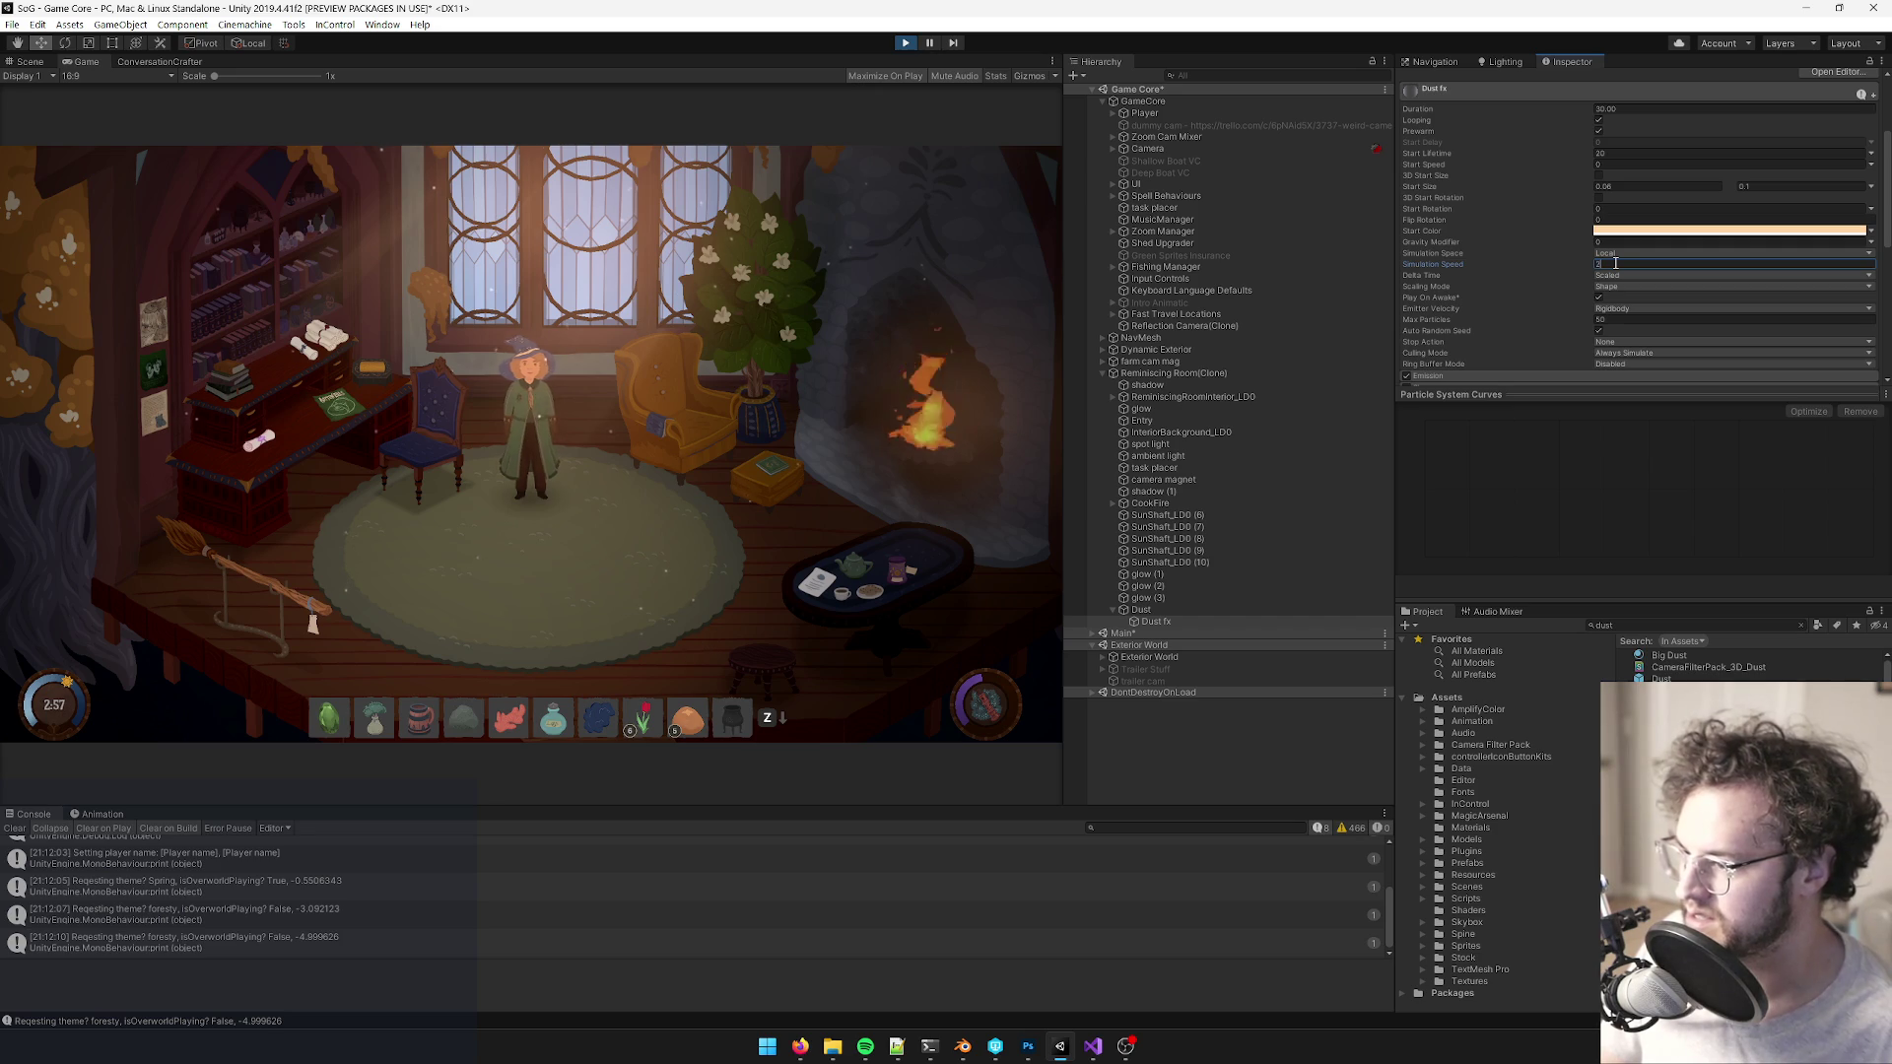
right_click(84, 61)
left_click(157, 116)
key("w")
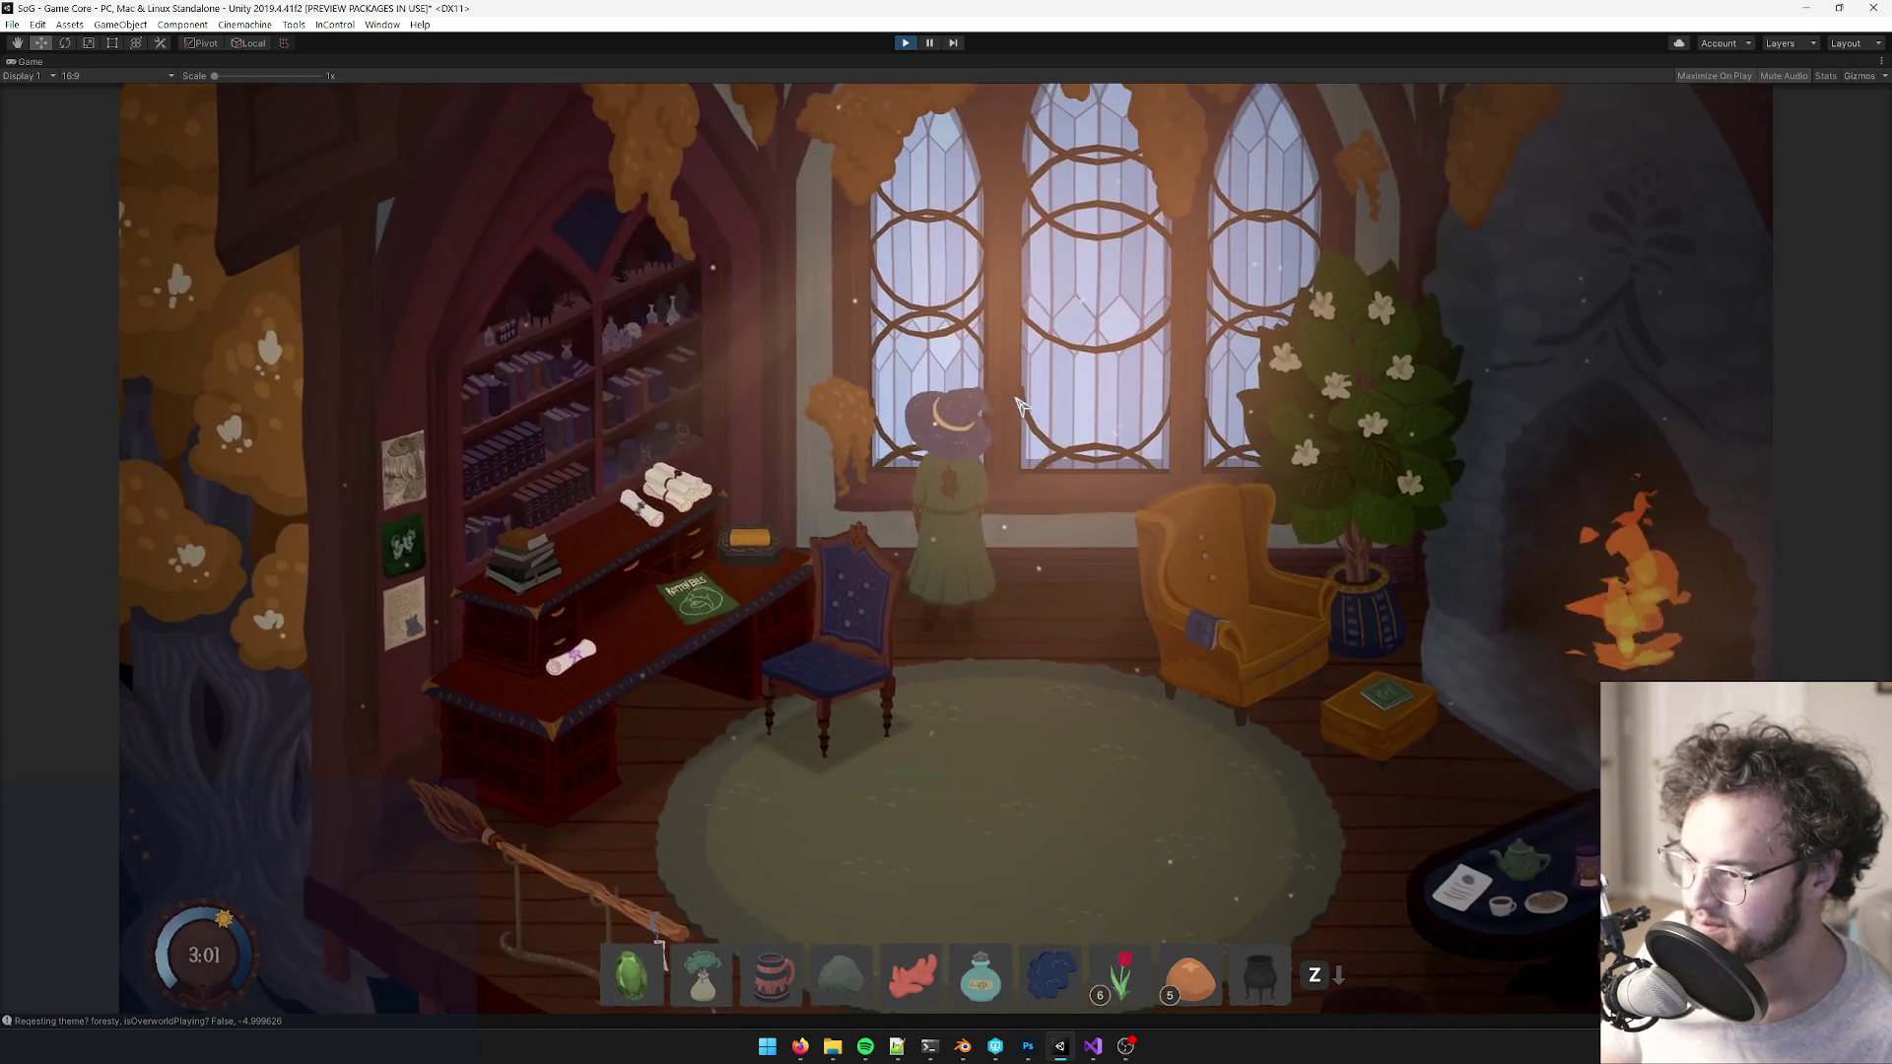
key("s")
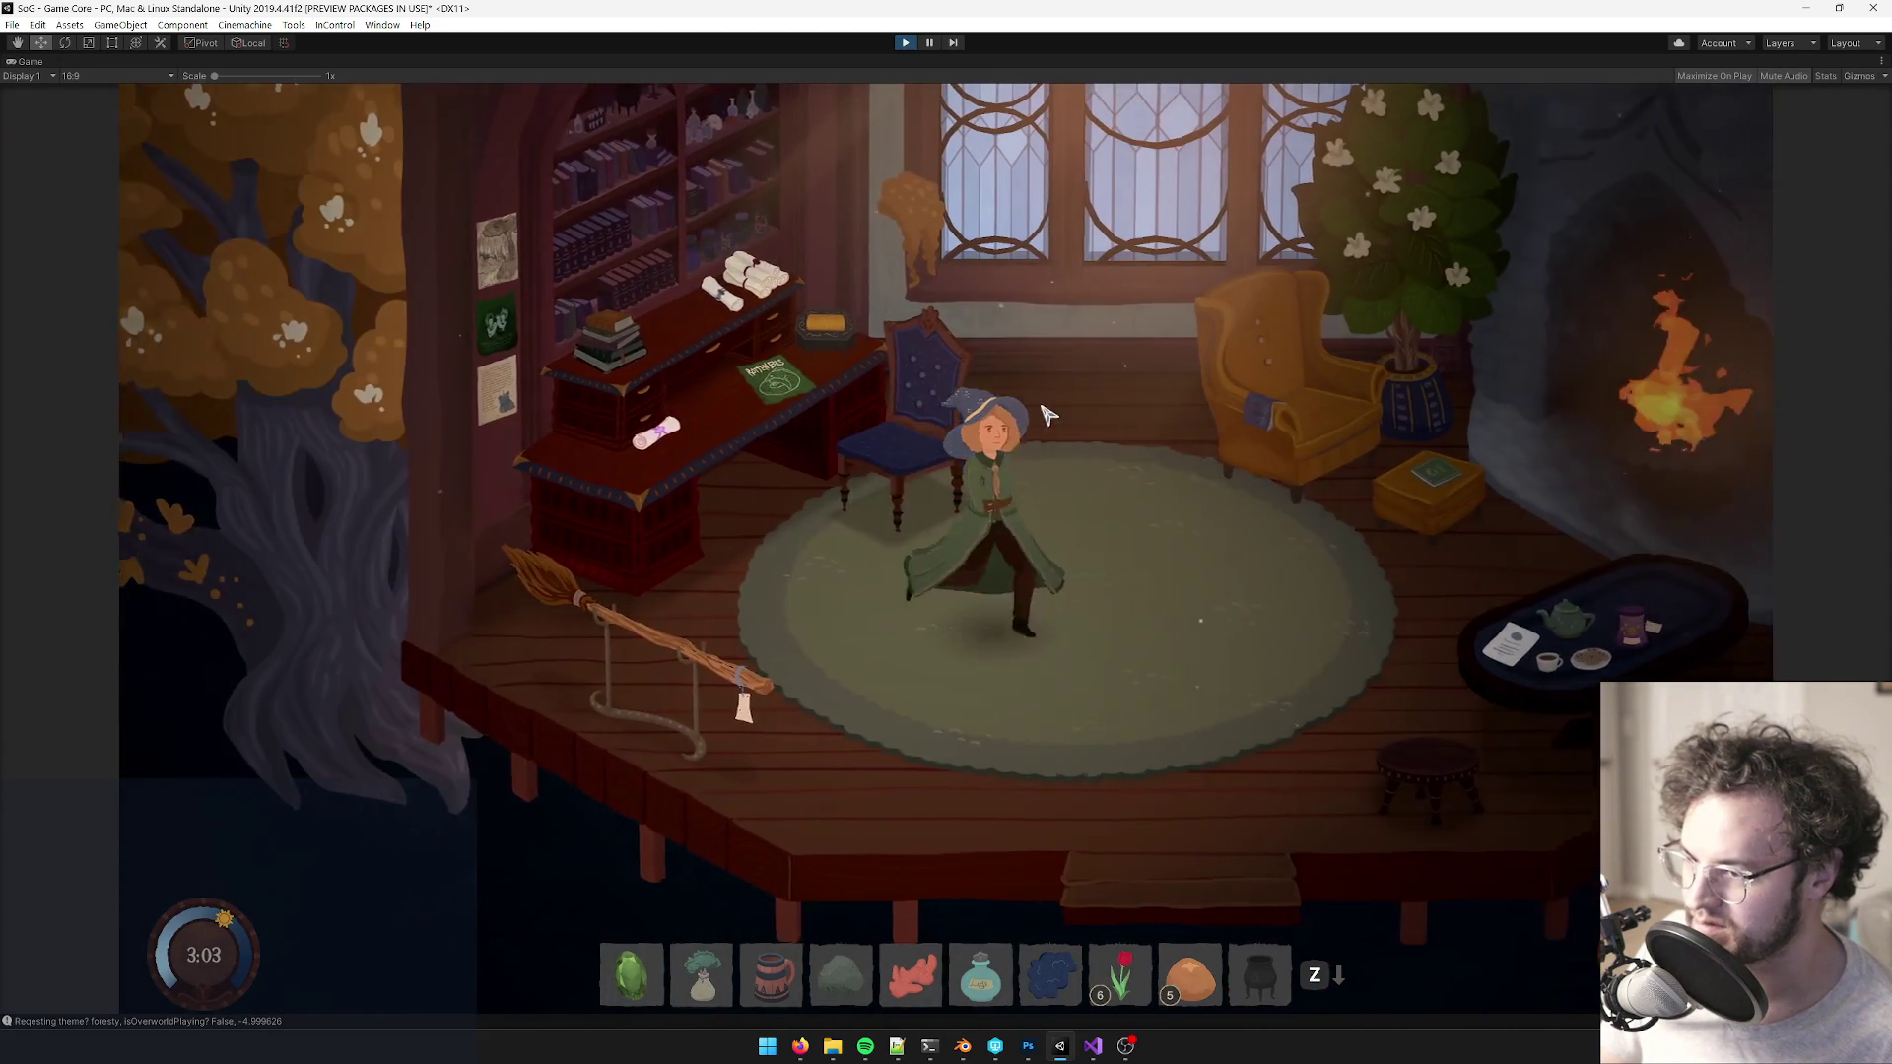
key("w")
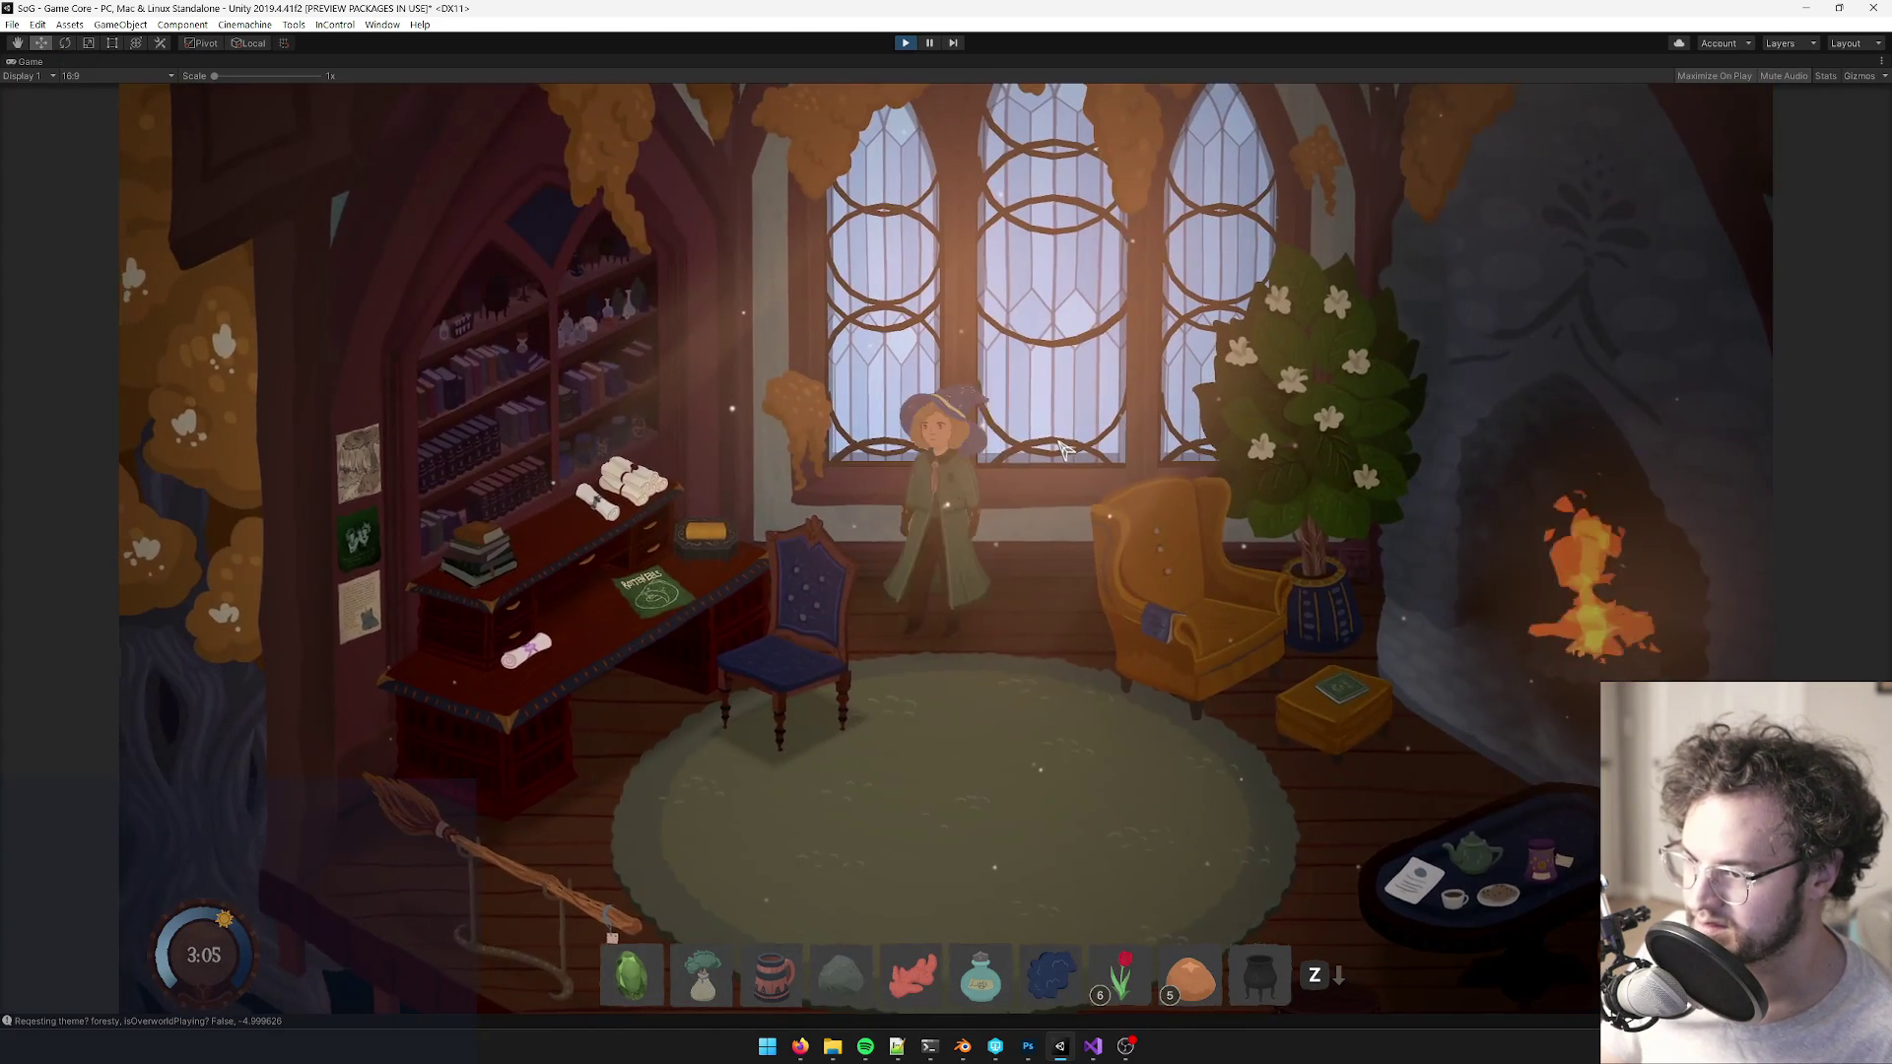
key("s")
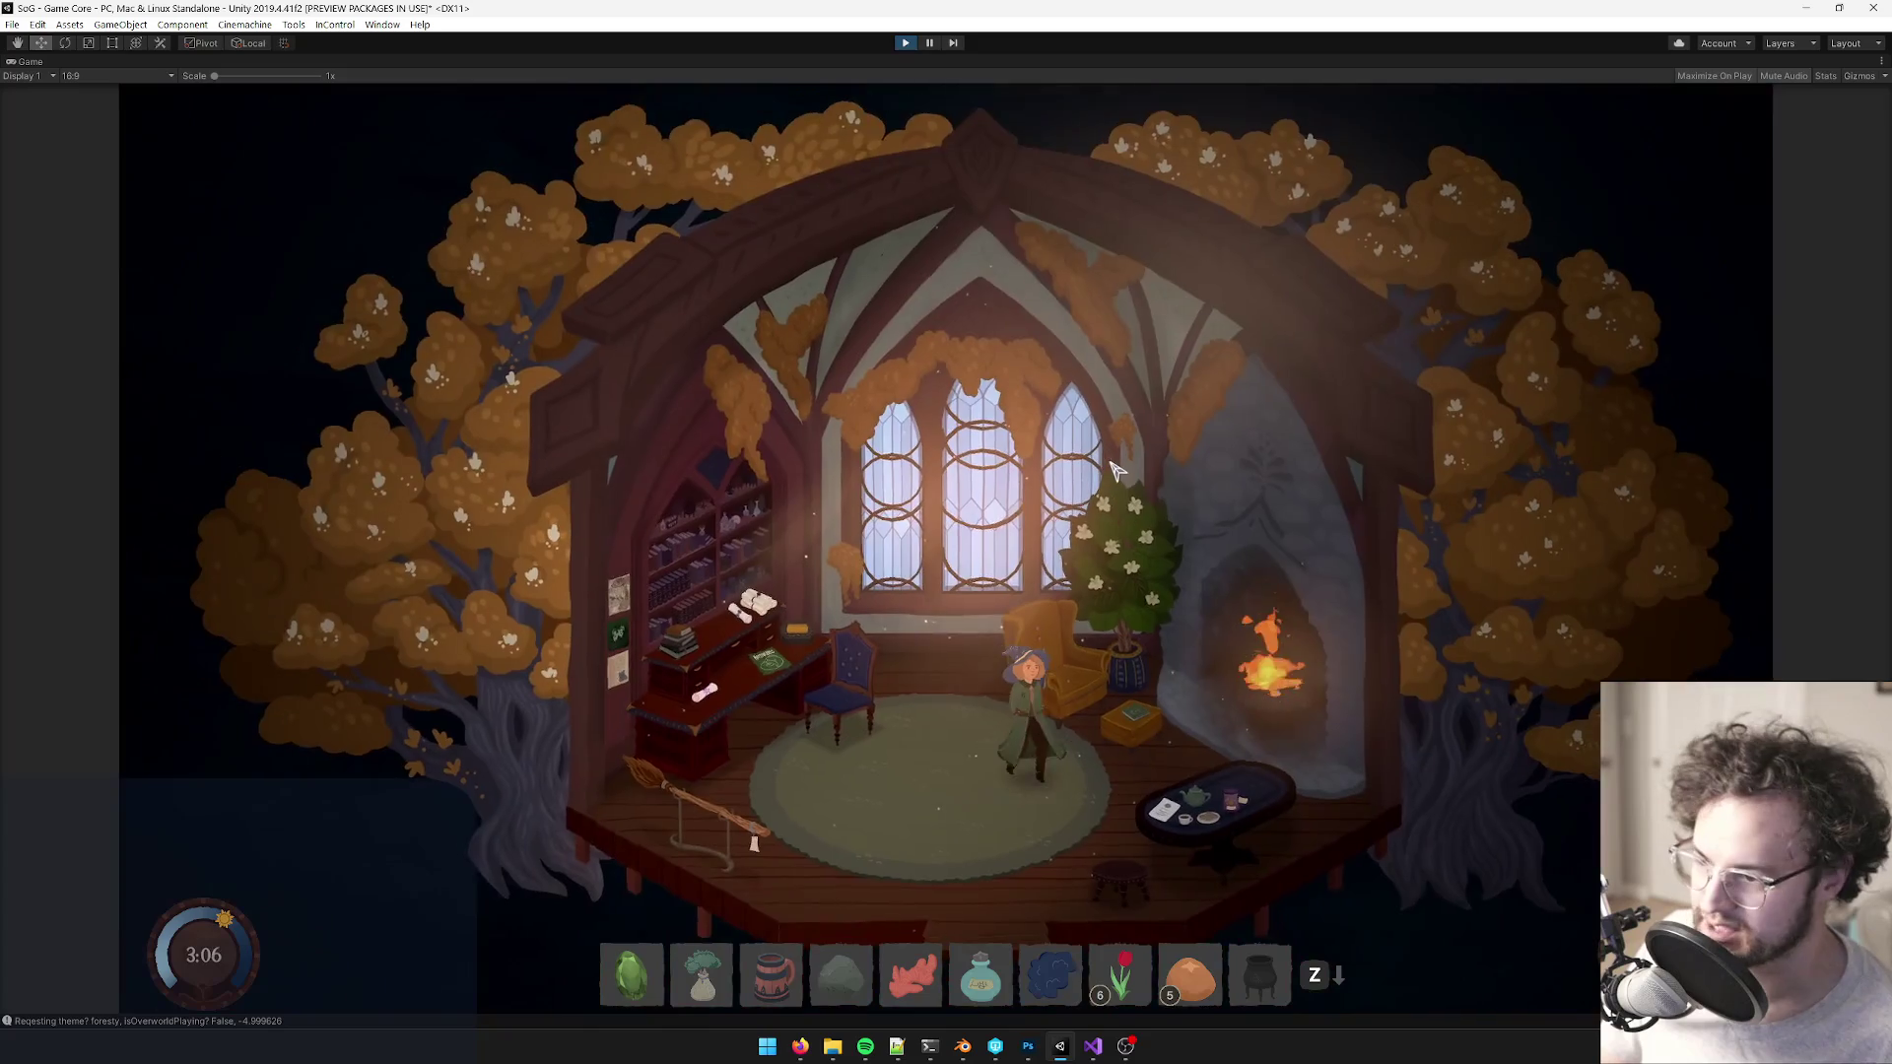
key("a")
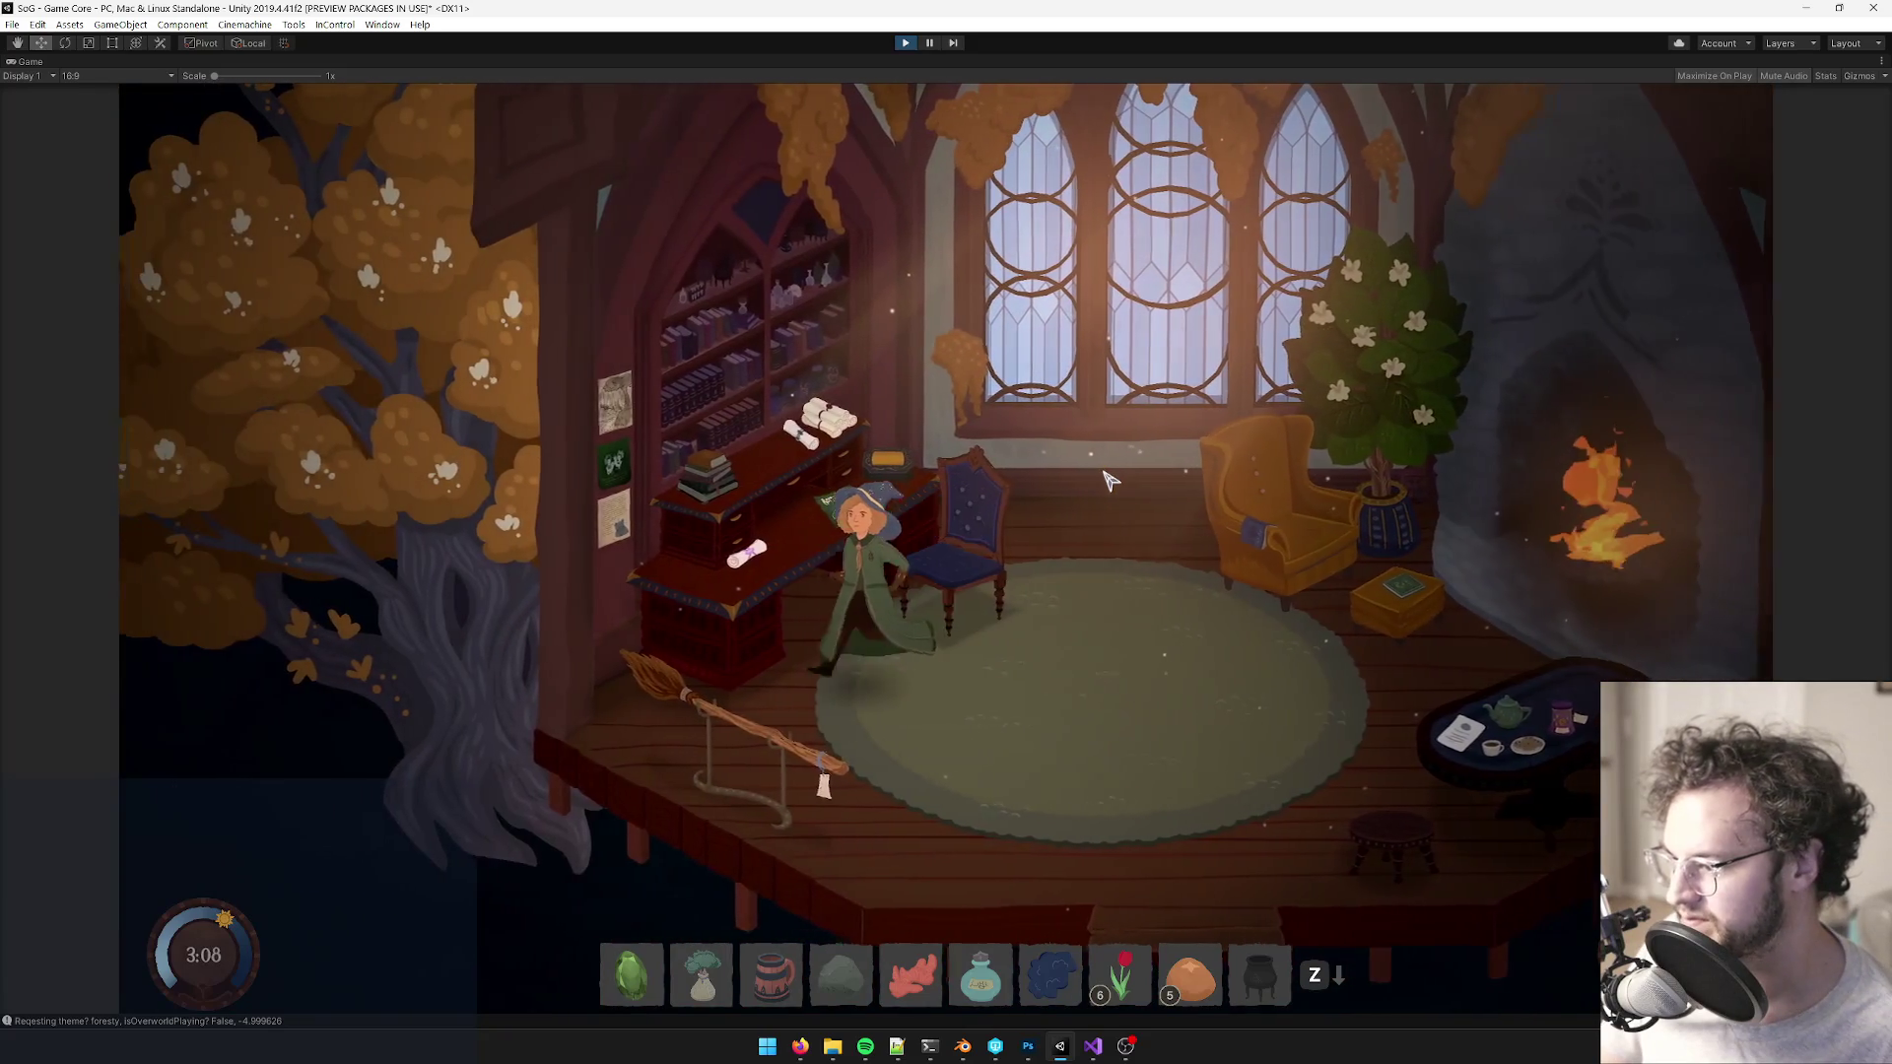
key("d")
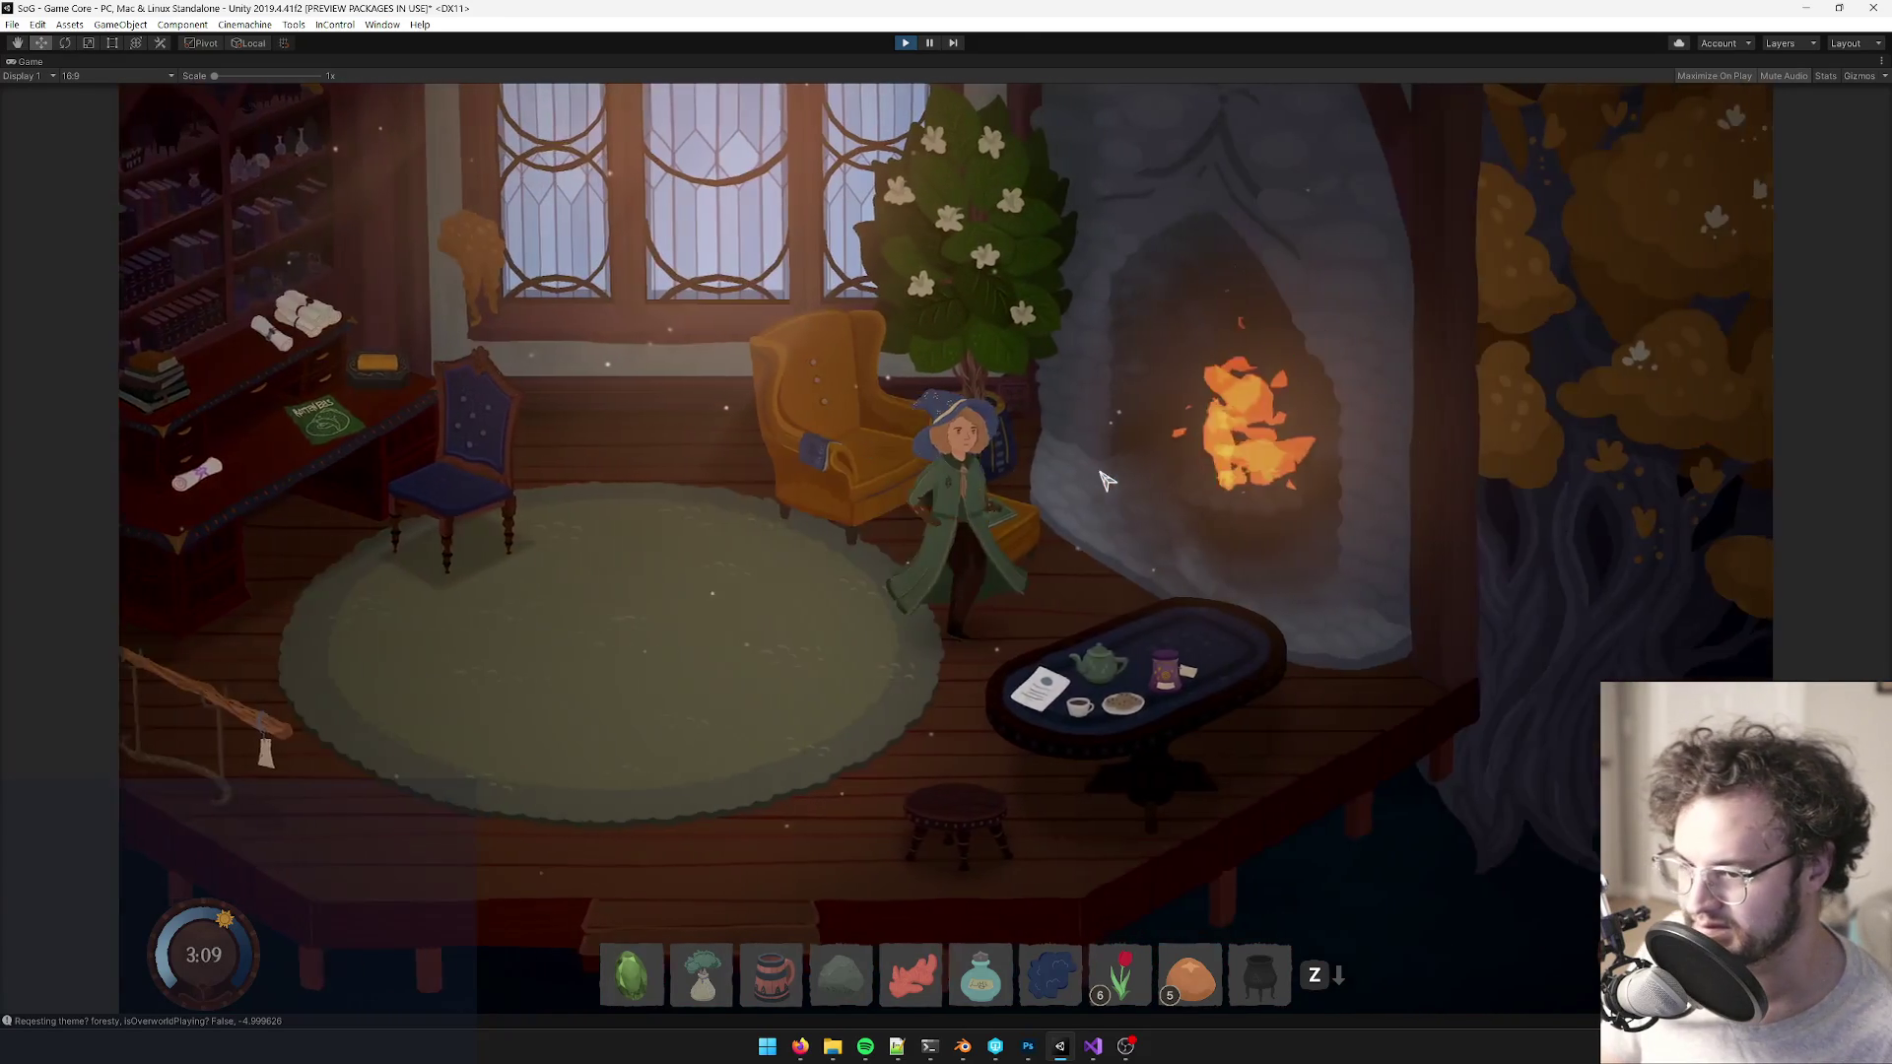
key("s")
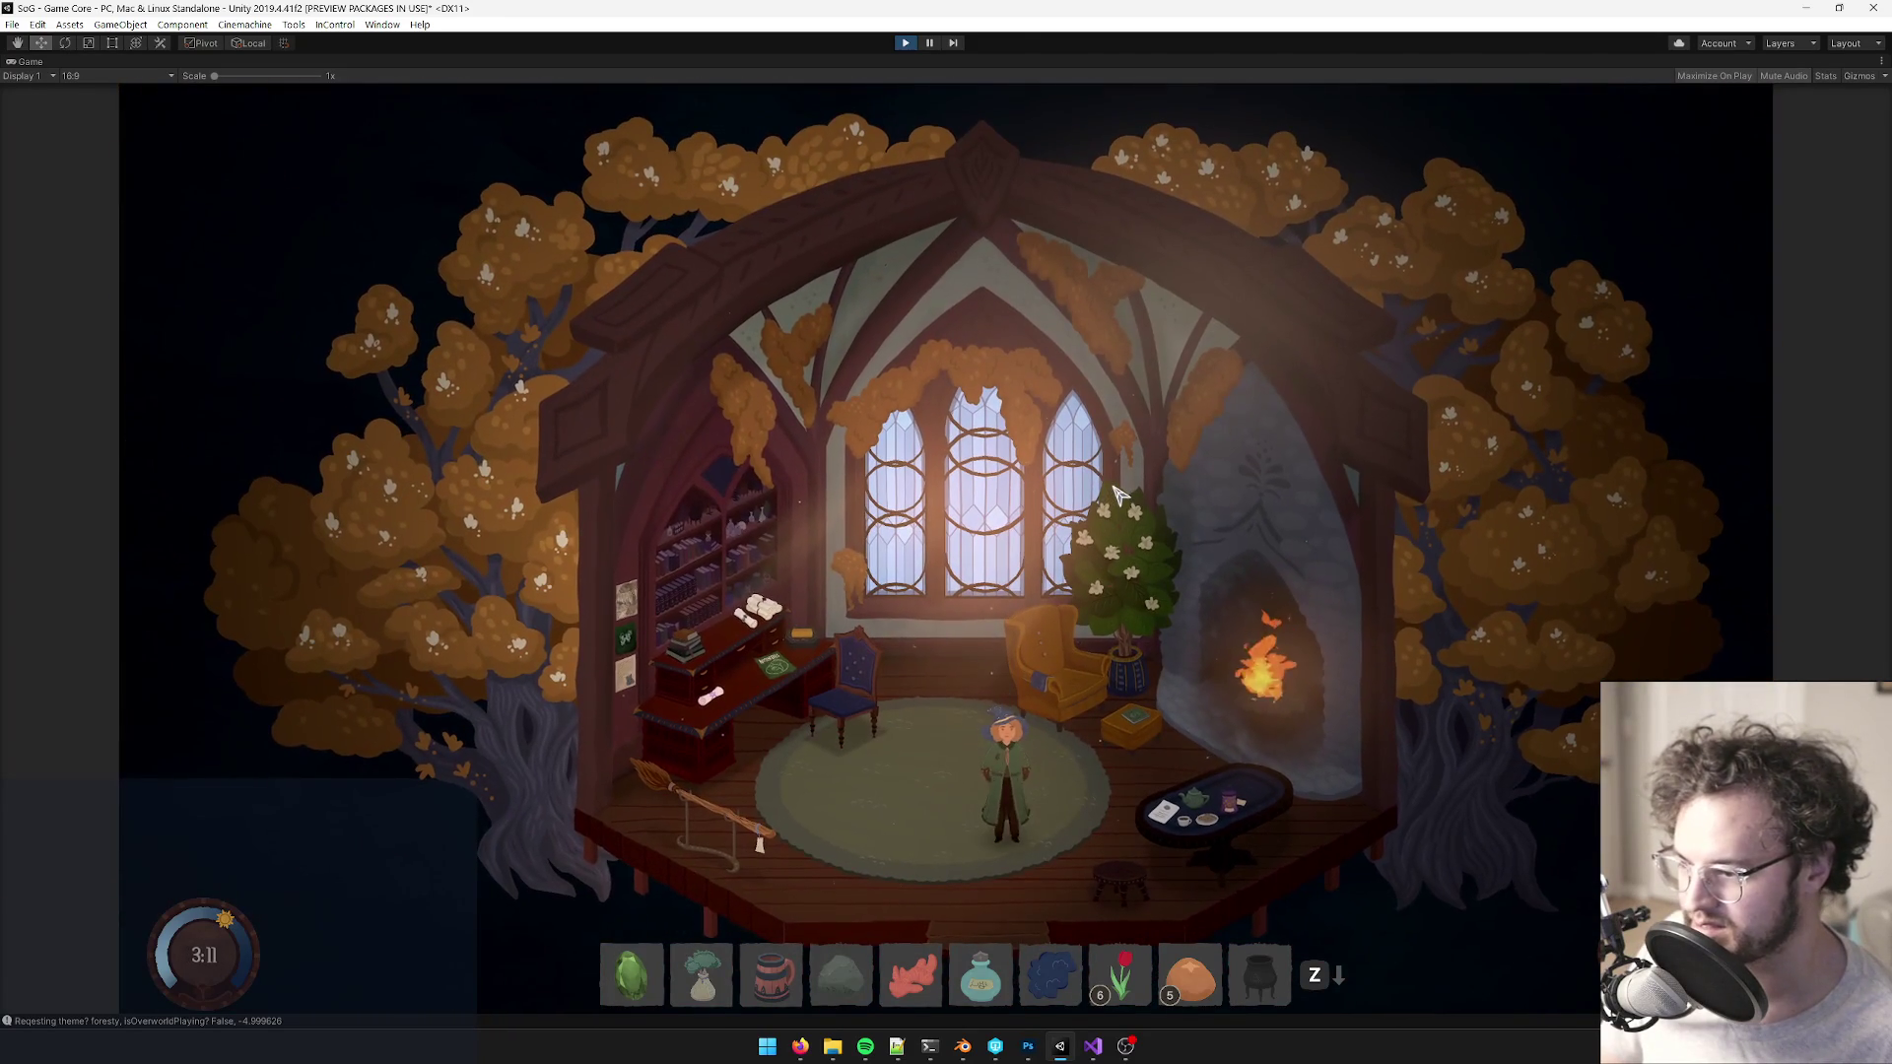
key("a")
key("w")
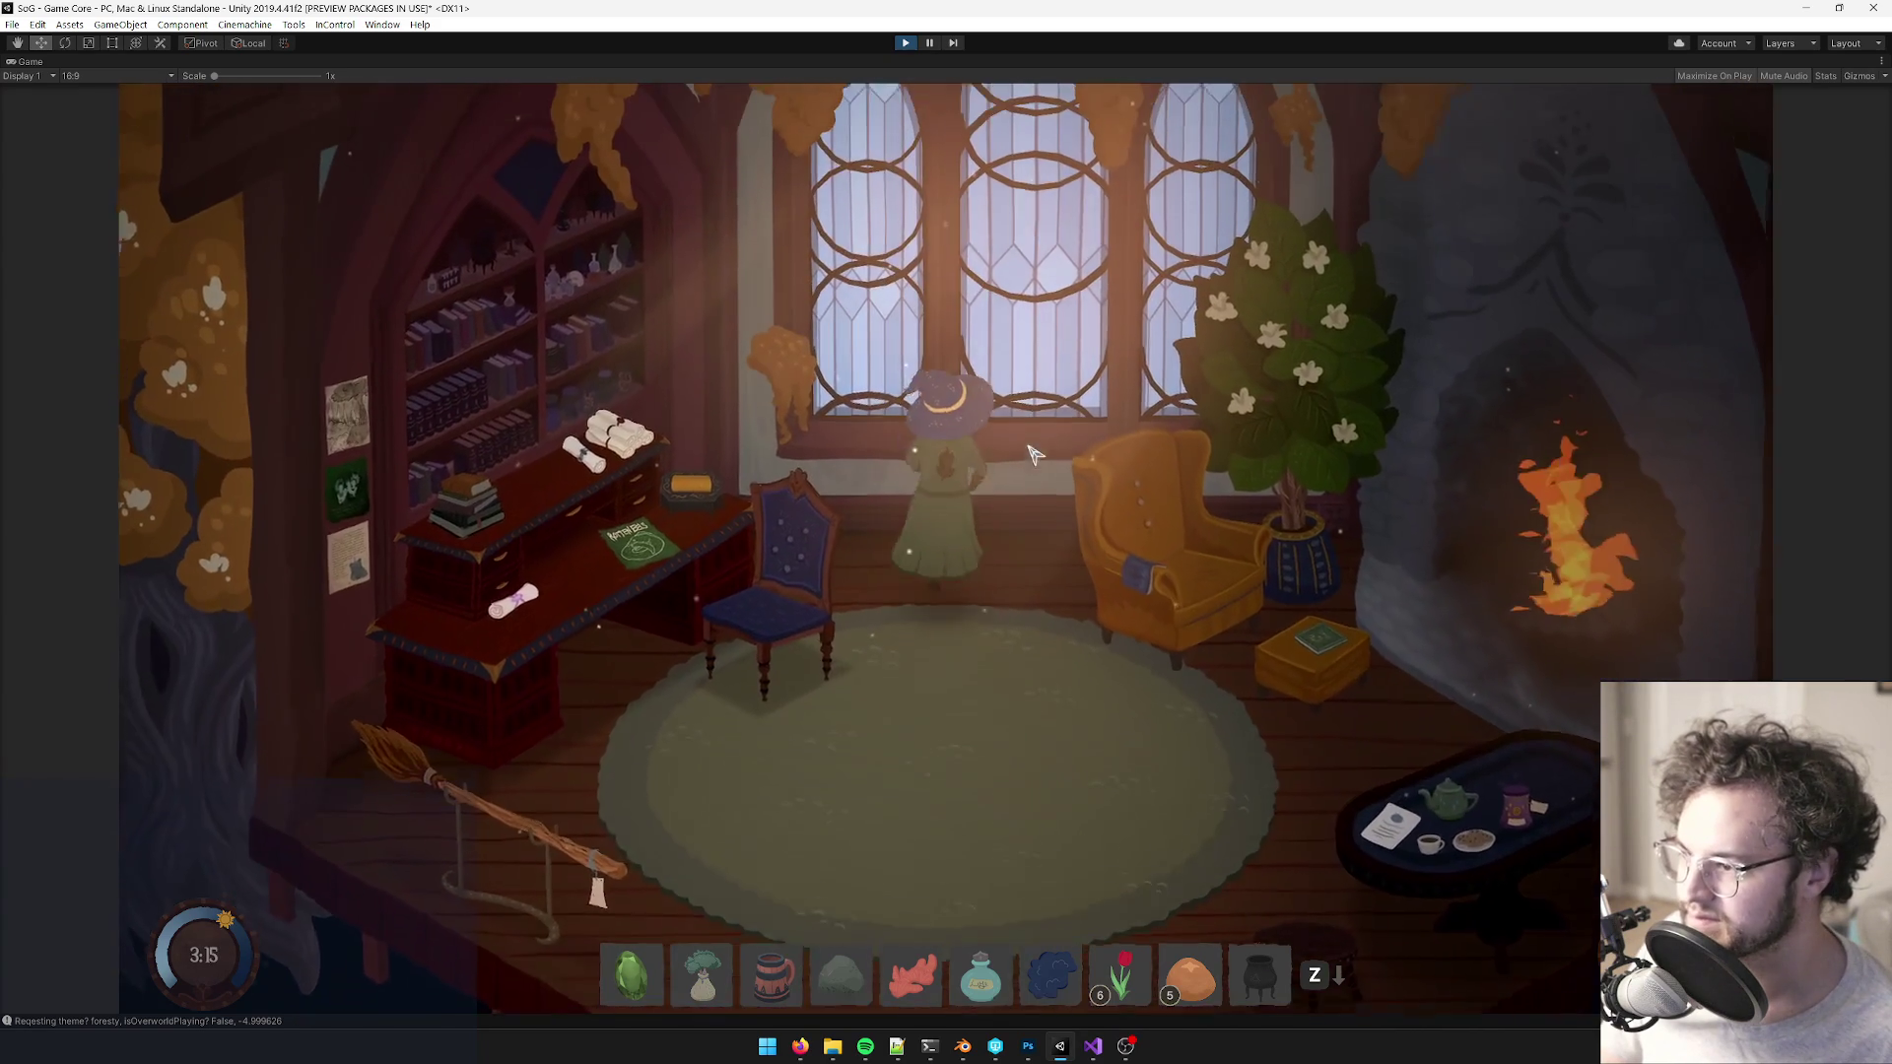
key("a")
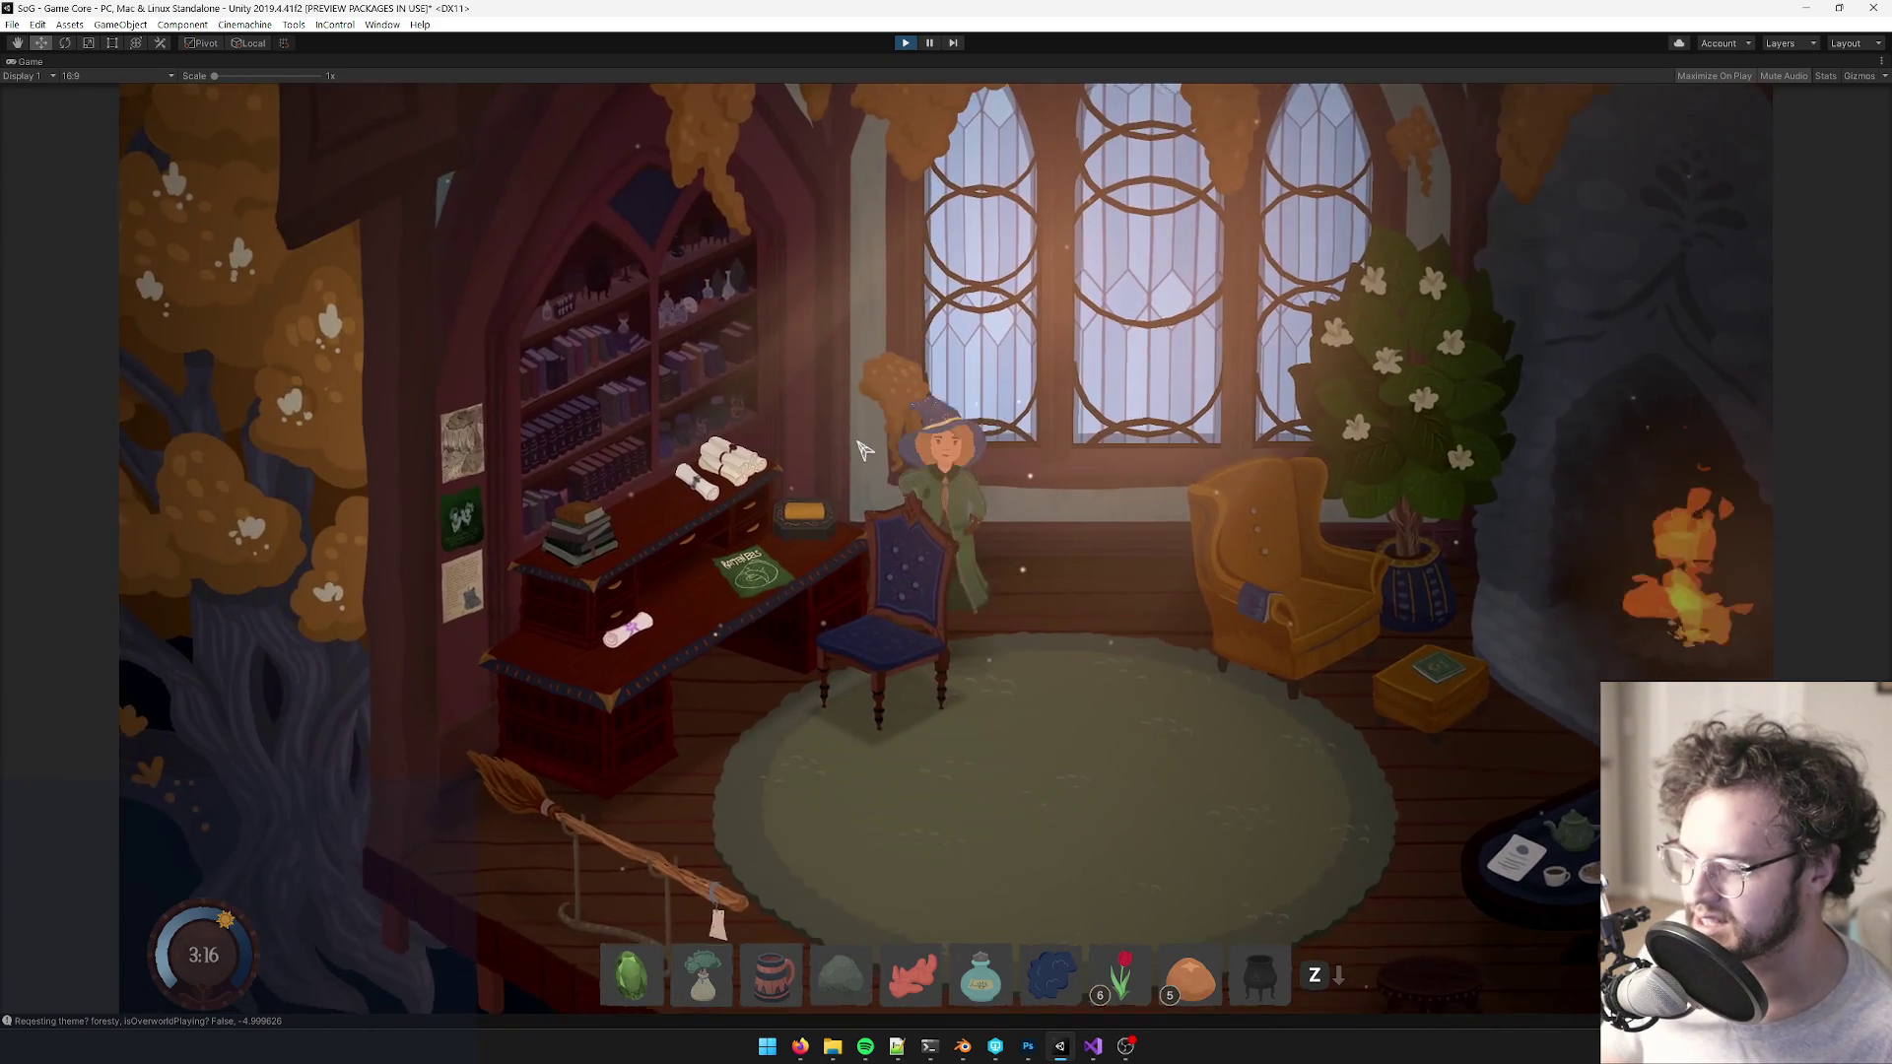
key("s")
right_click(30, 61)
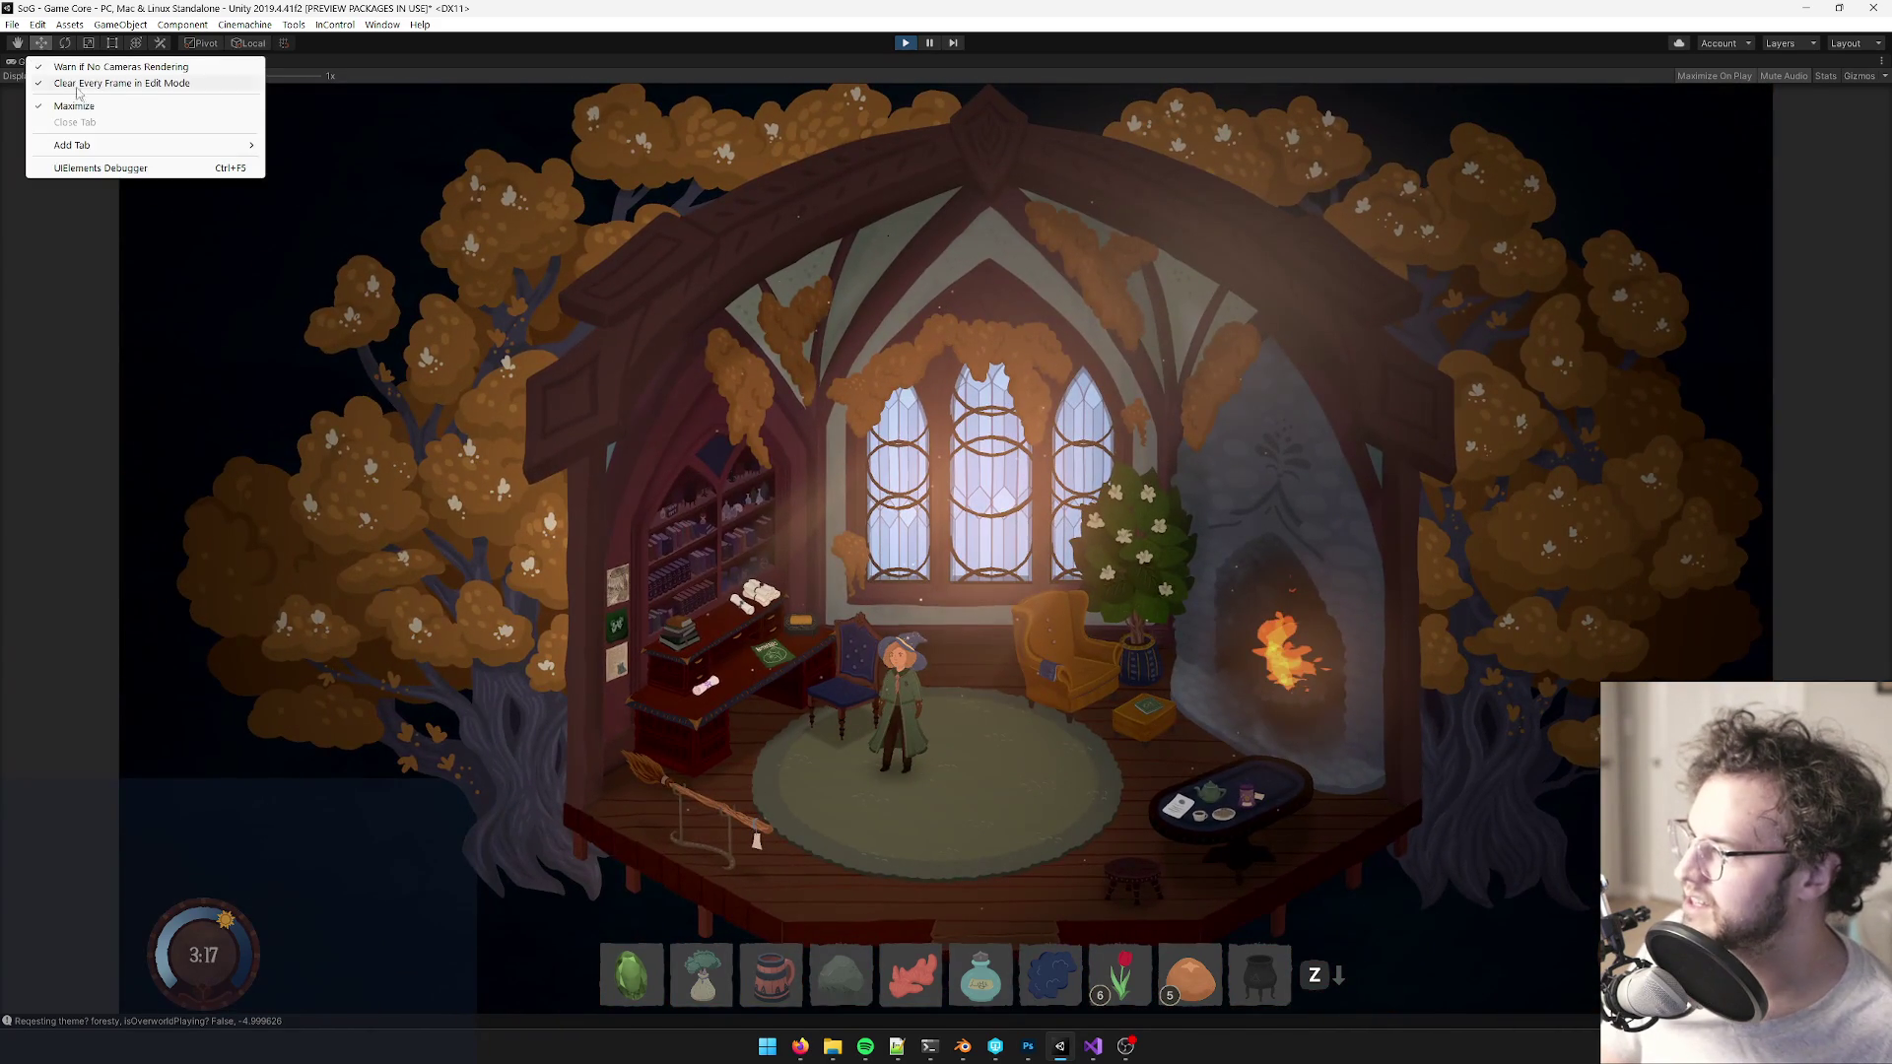
left_click(118, 106)
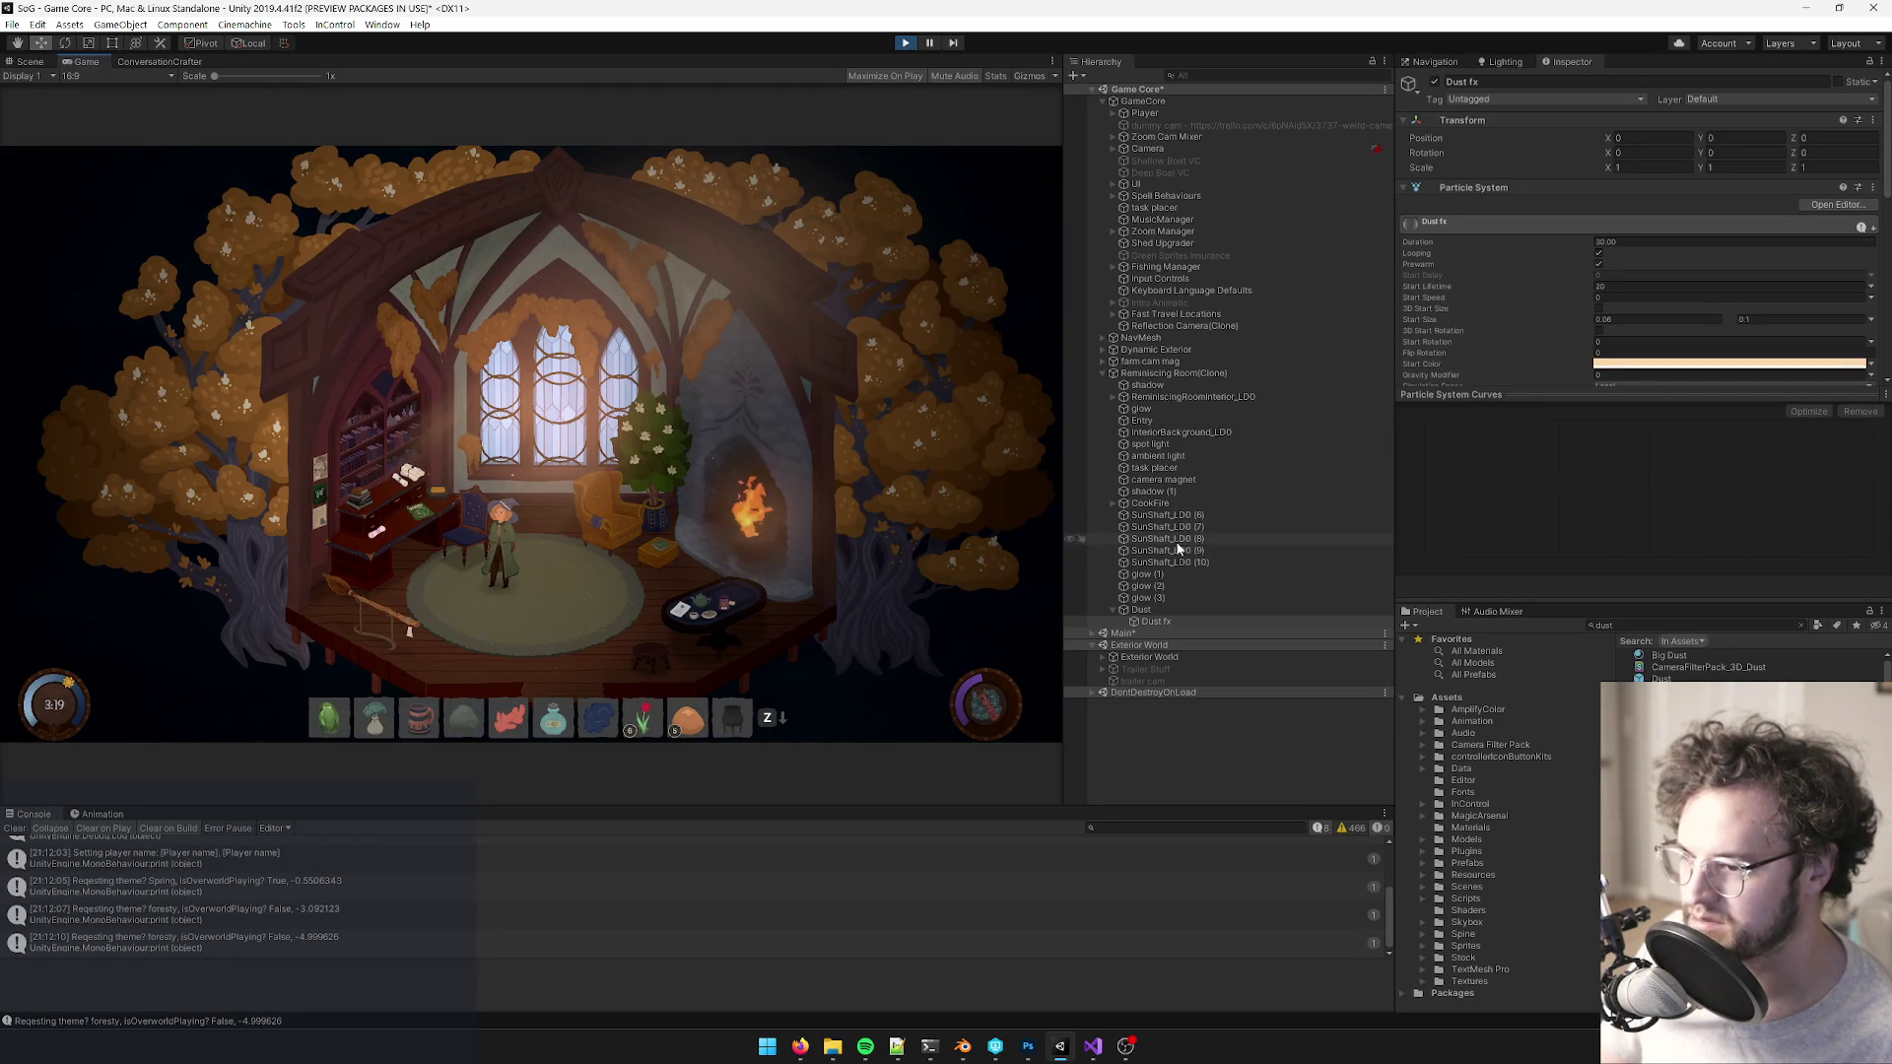
- Set the spot light's intensity to 3.3
left_click(1167, 444)
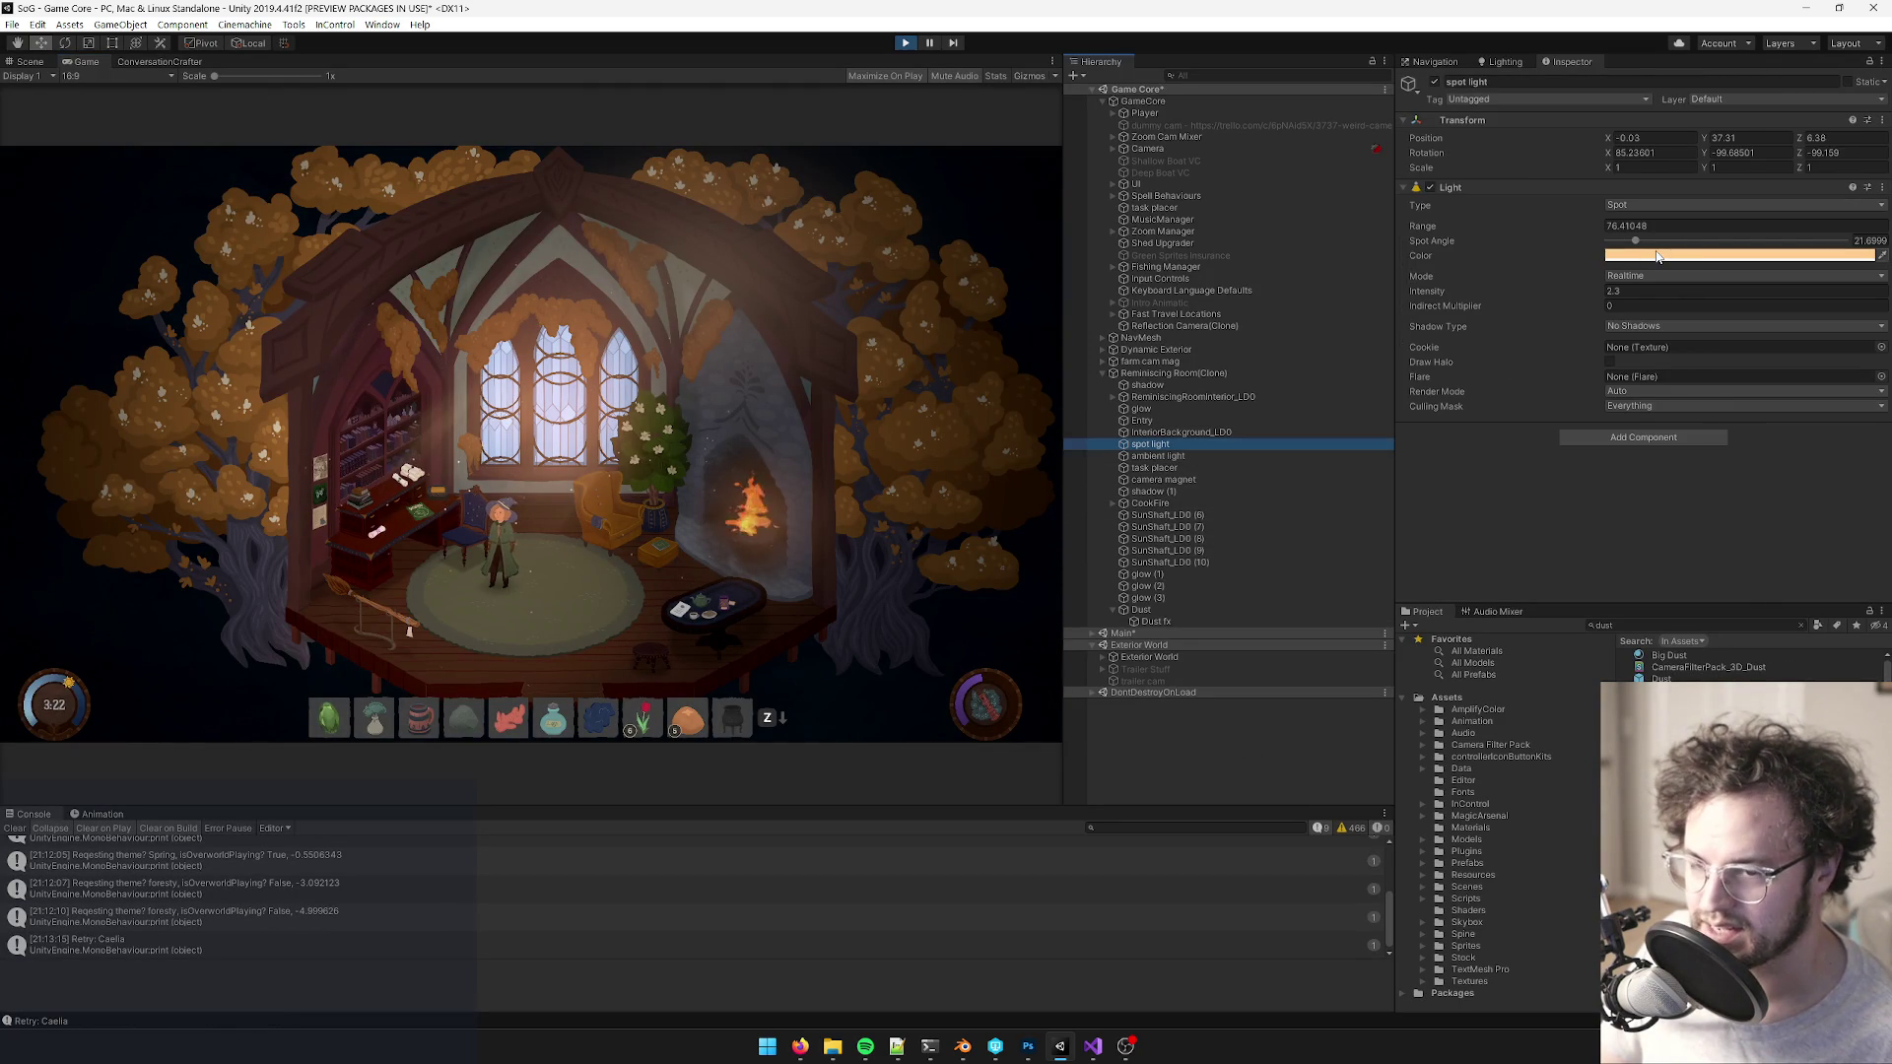
mouse_move(1444, 296)
left_mouse_down()
mouse_move(1561, 287)
mouse_move(1515, 292)
left_mouse_up()
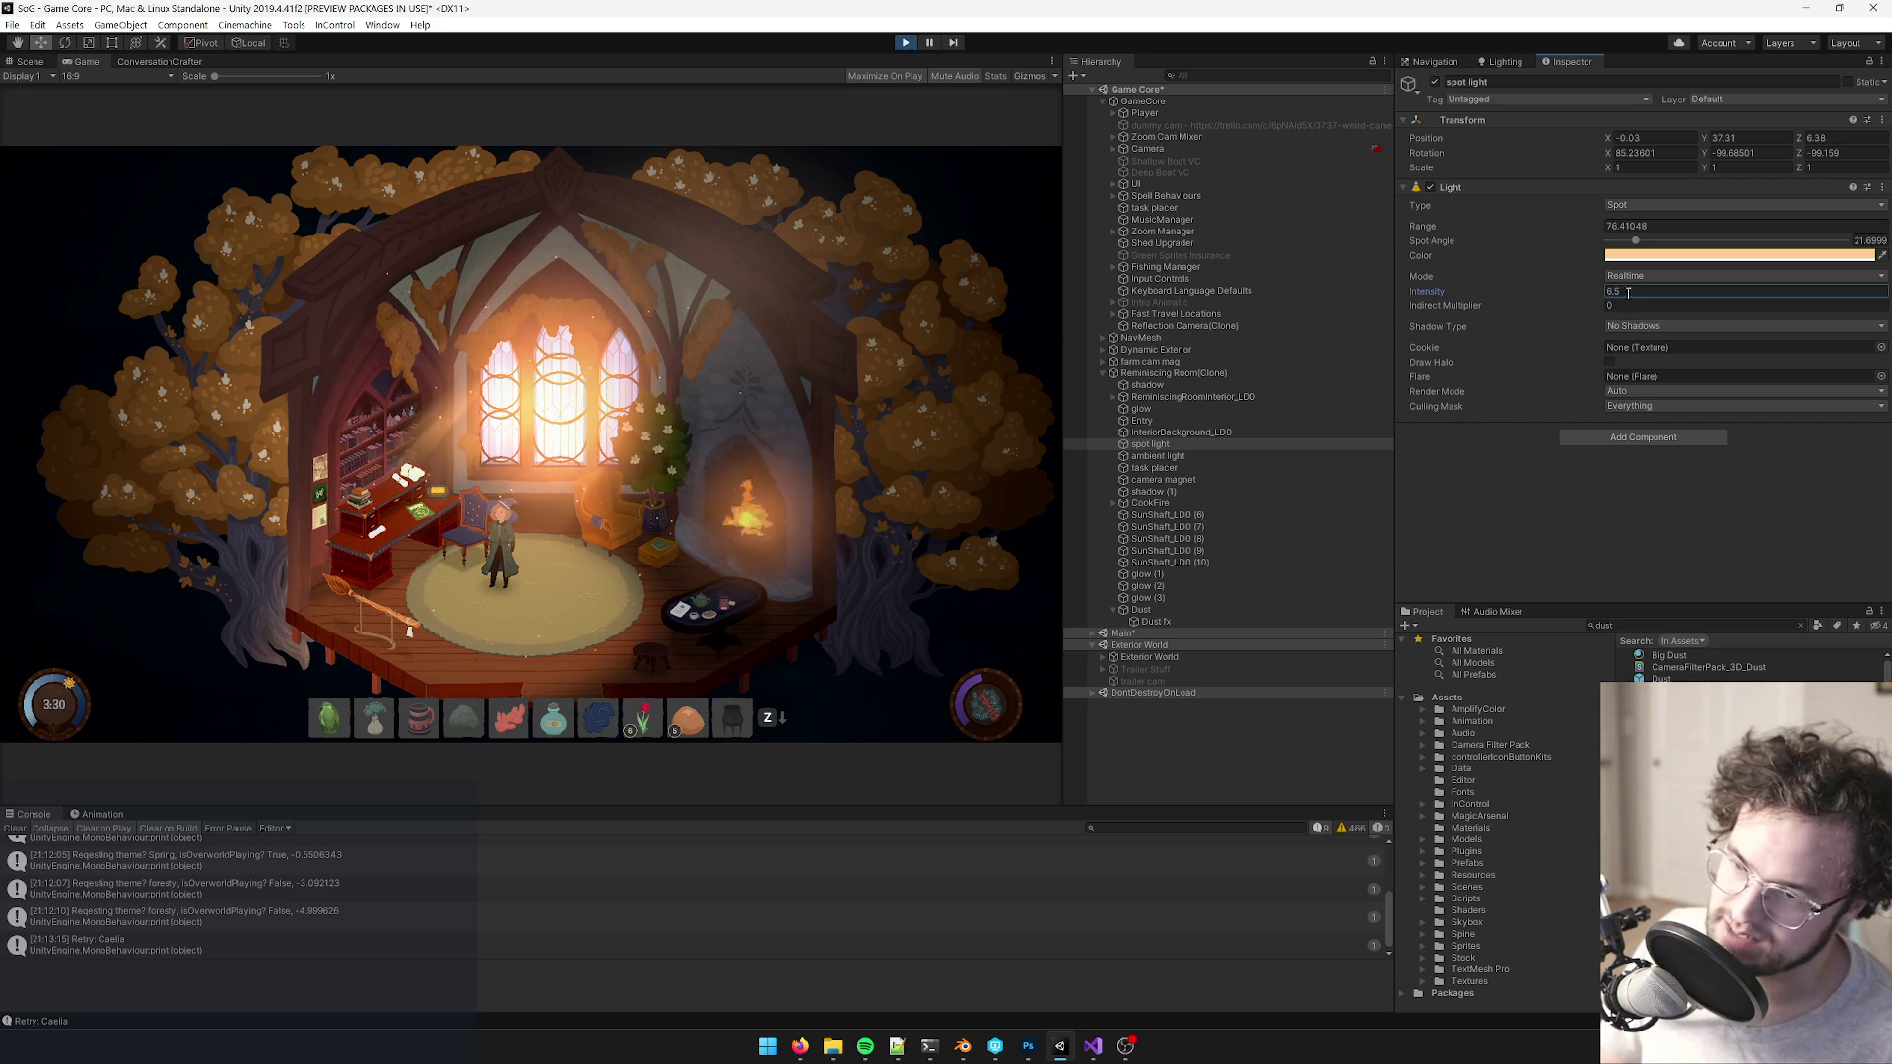
type("2.3")
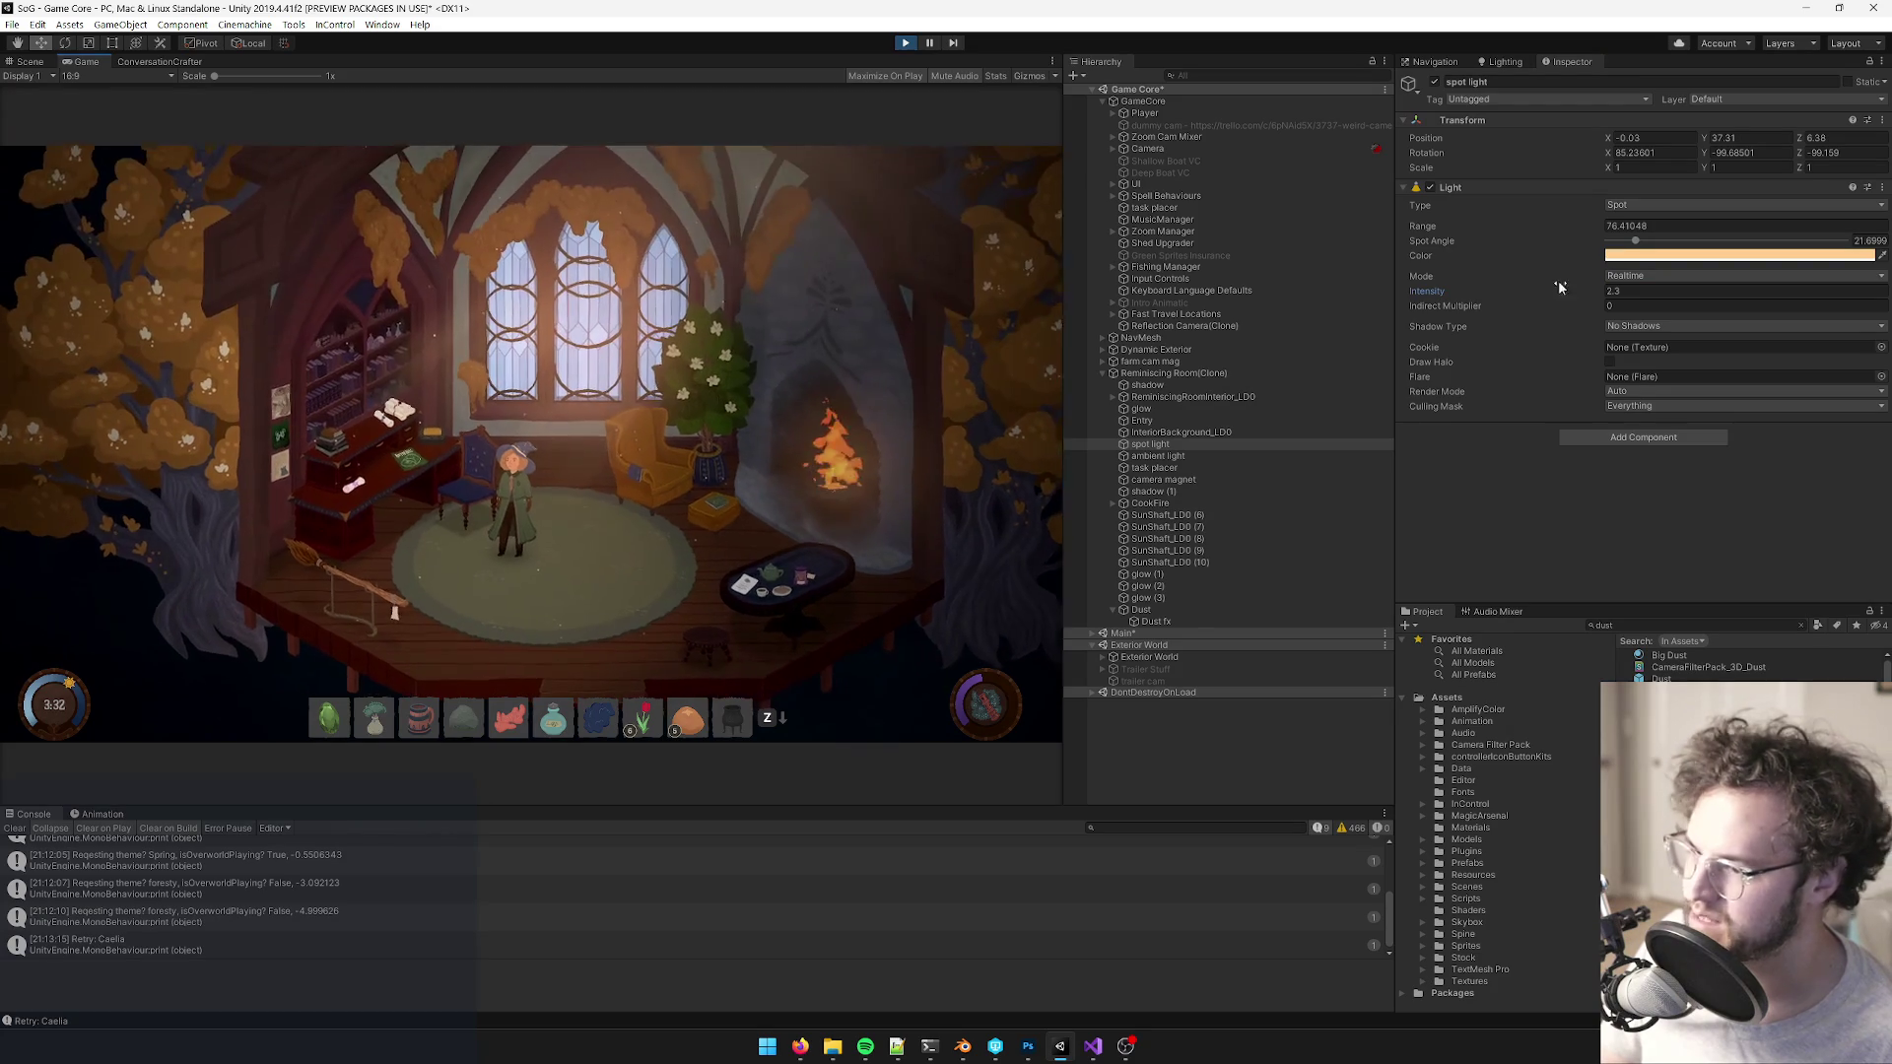
left_click(1470, 288)
type("3.3")
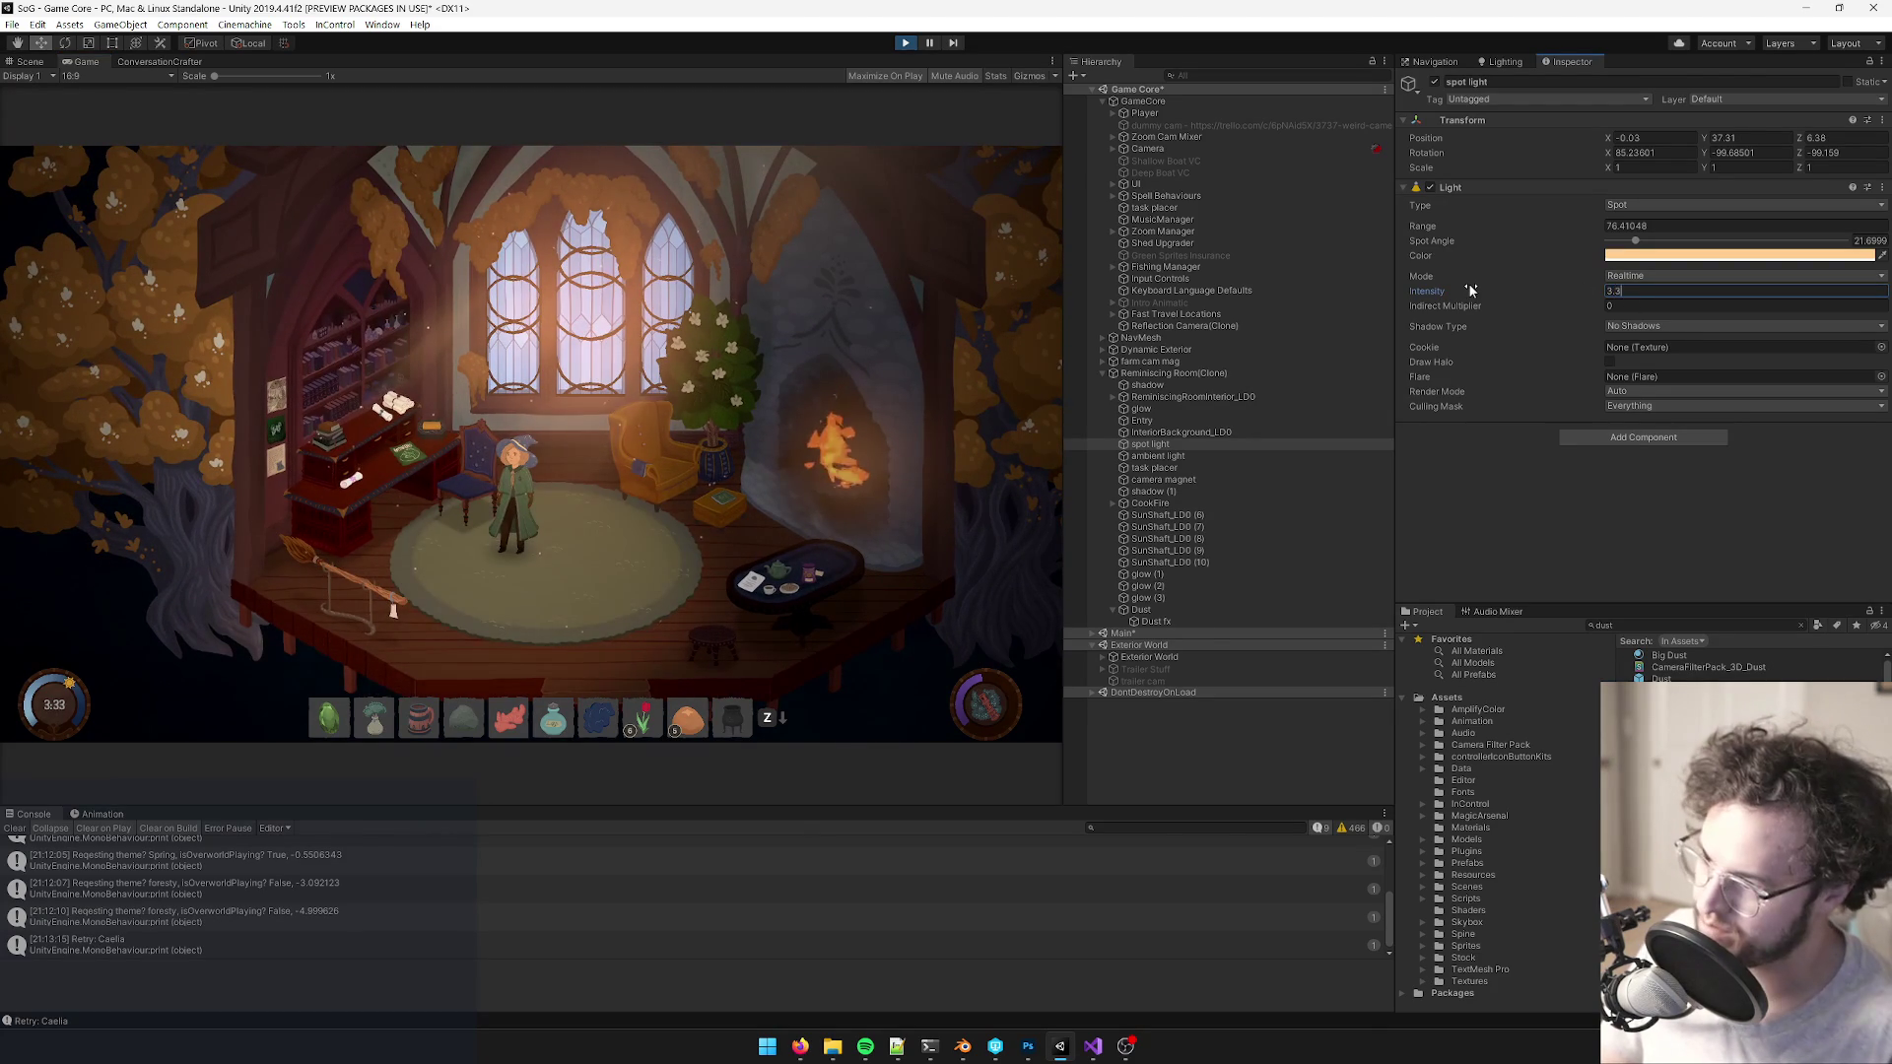
key("Return")
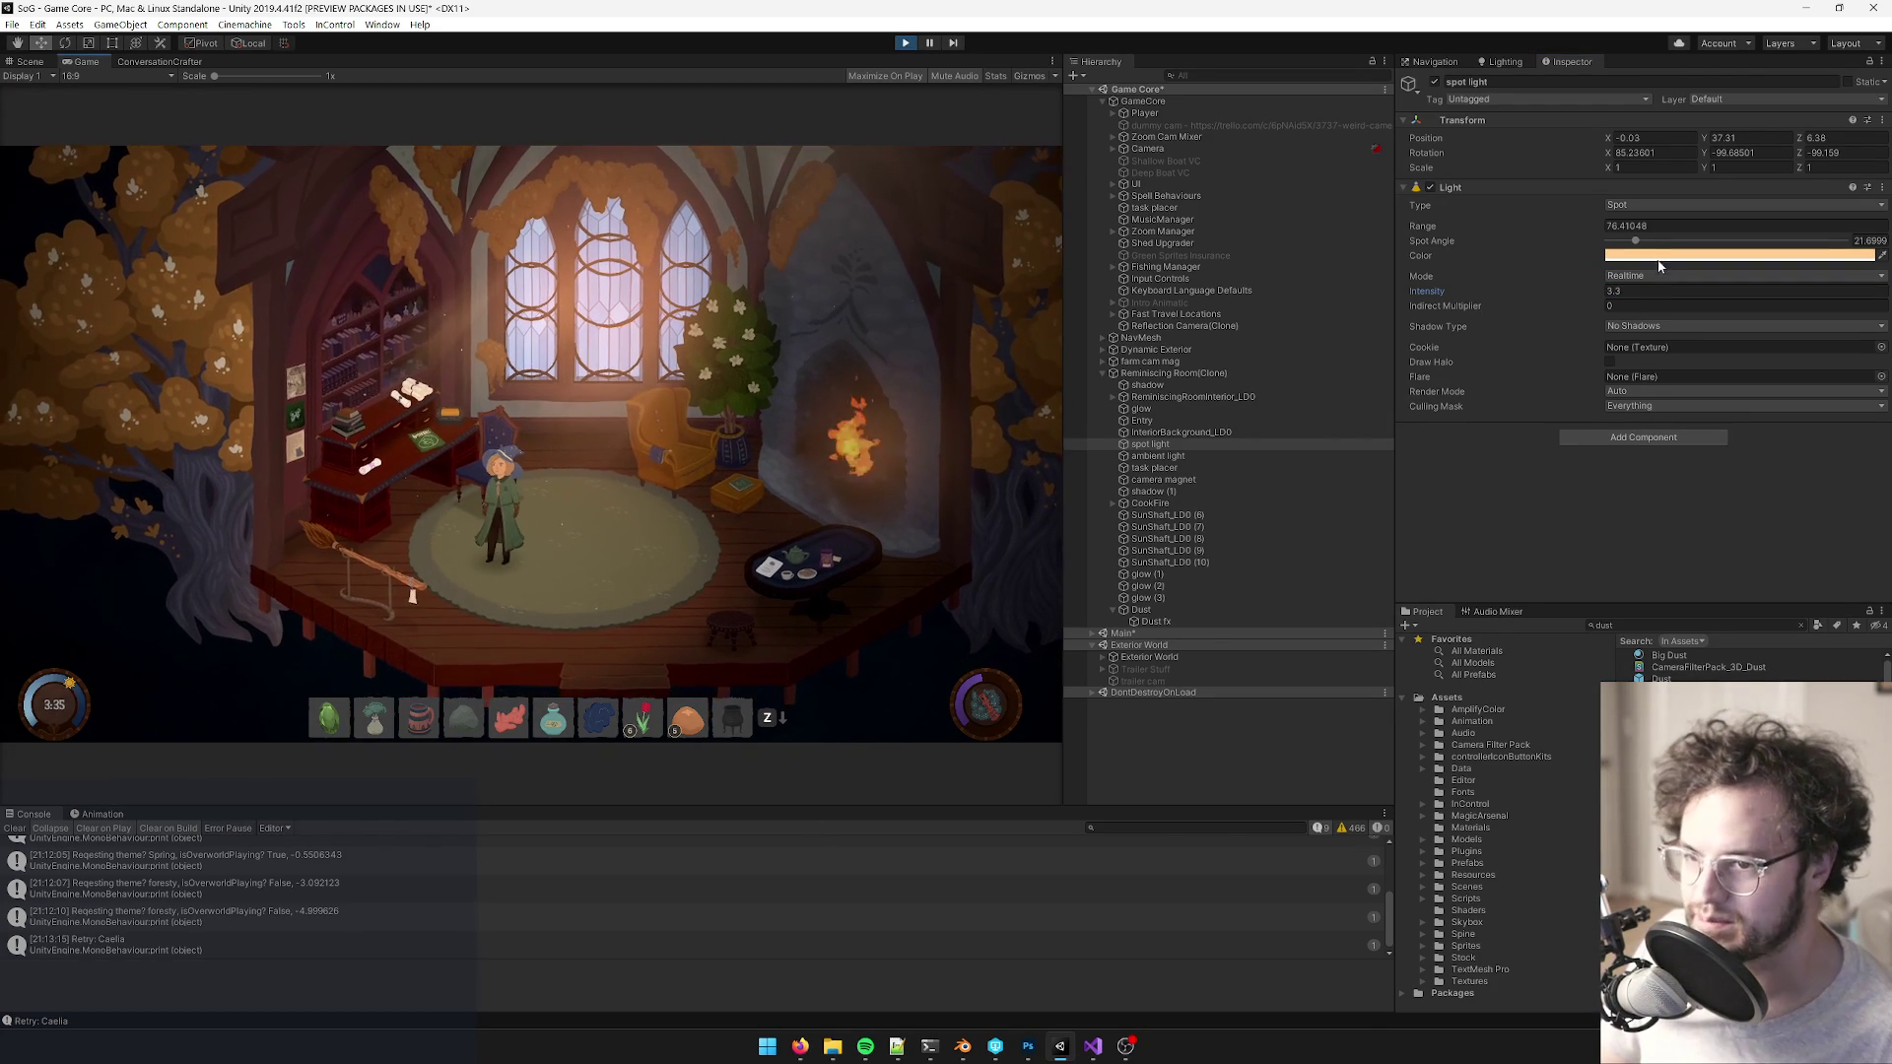
- Tint the spot light a pale warm yellow, FFEBAF, and walk the witch toward the fireplace
left_click(1661, 256)
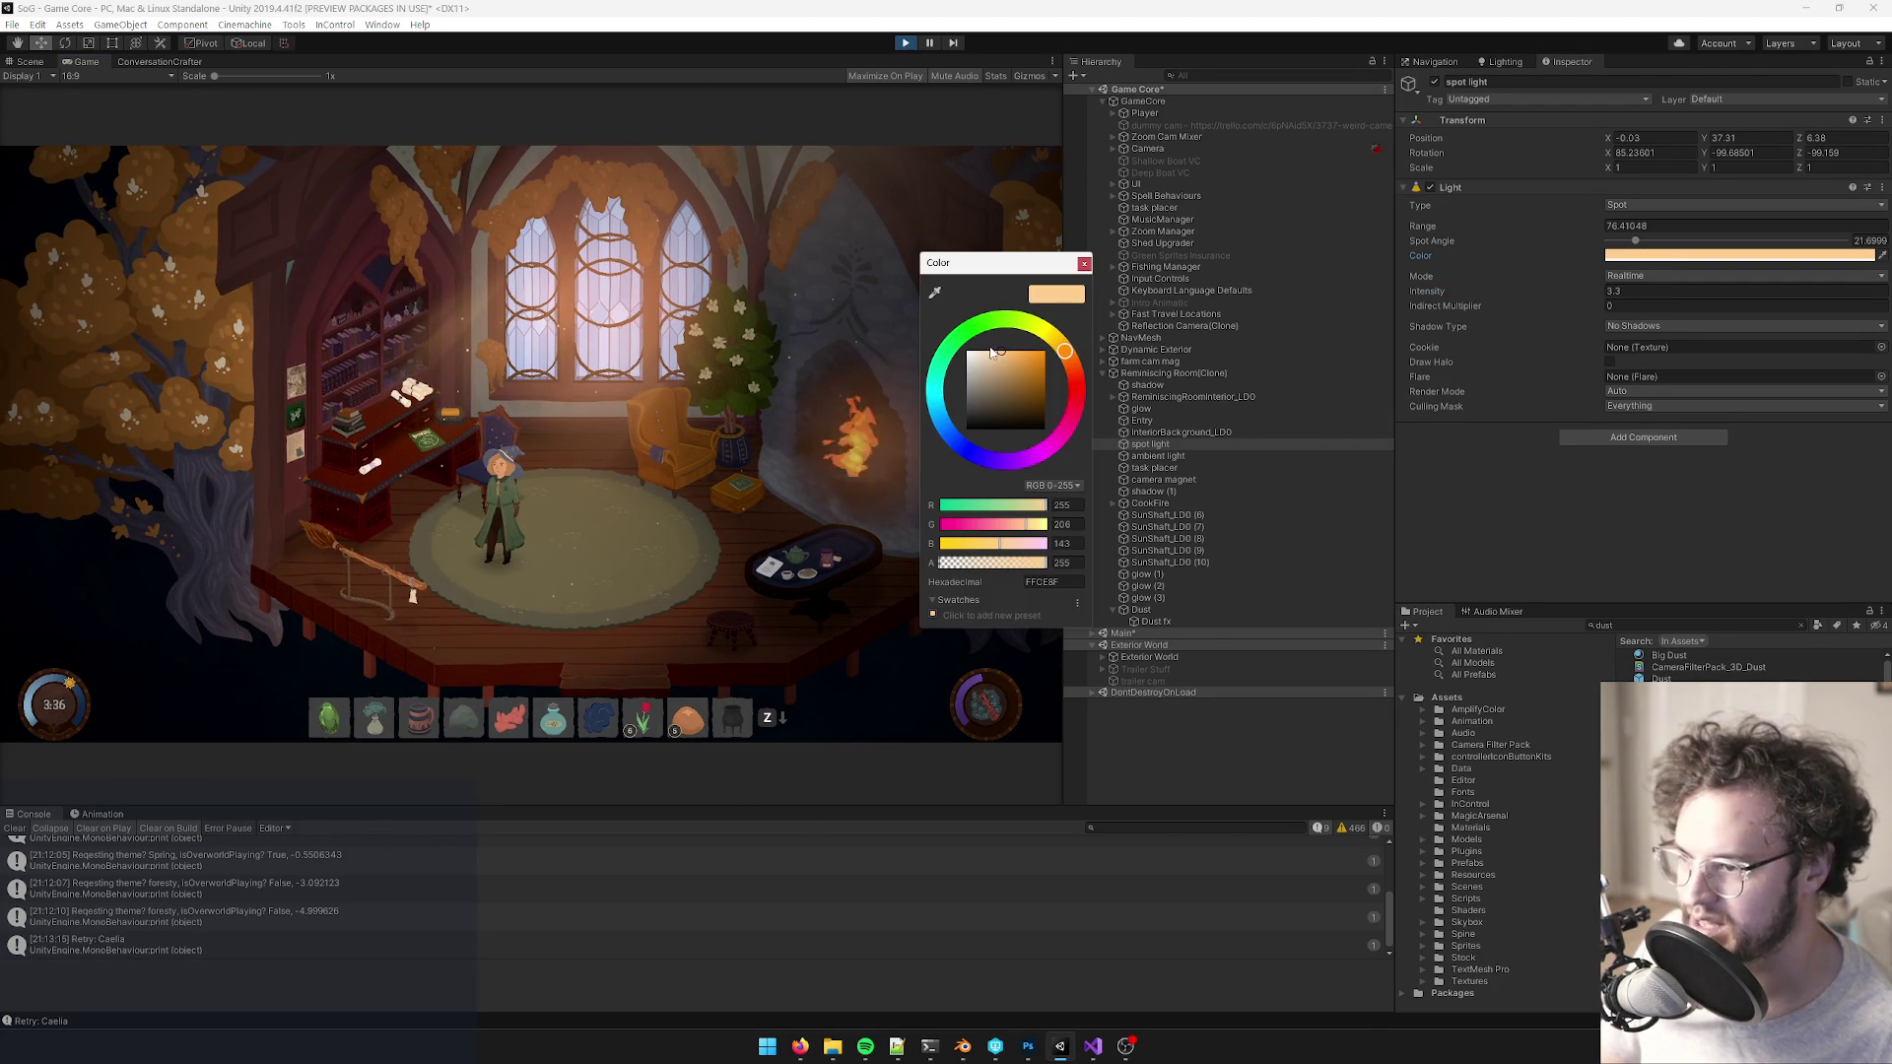
mouse_move(987, 353)
left_mouse_down()
mouse_move(956, 349)
mouse_move(988, 337)
left_mouse_up()
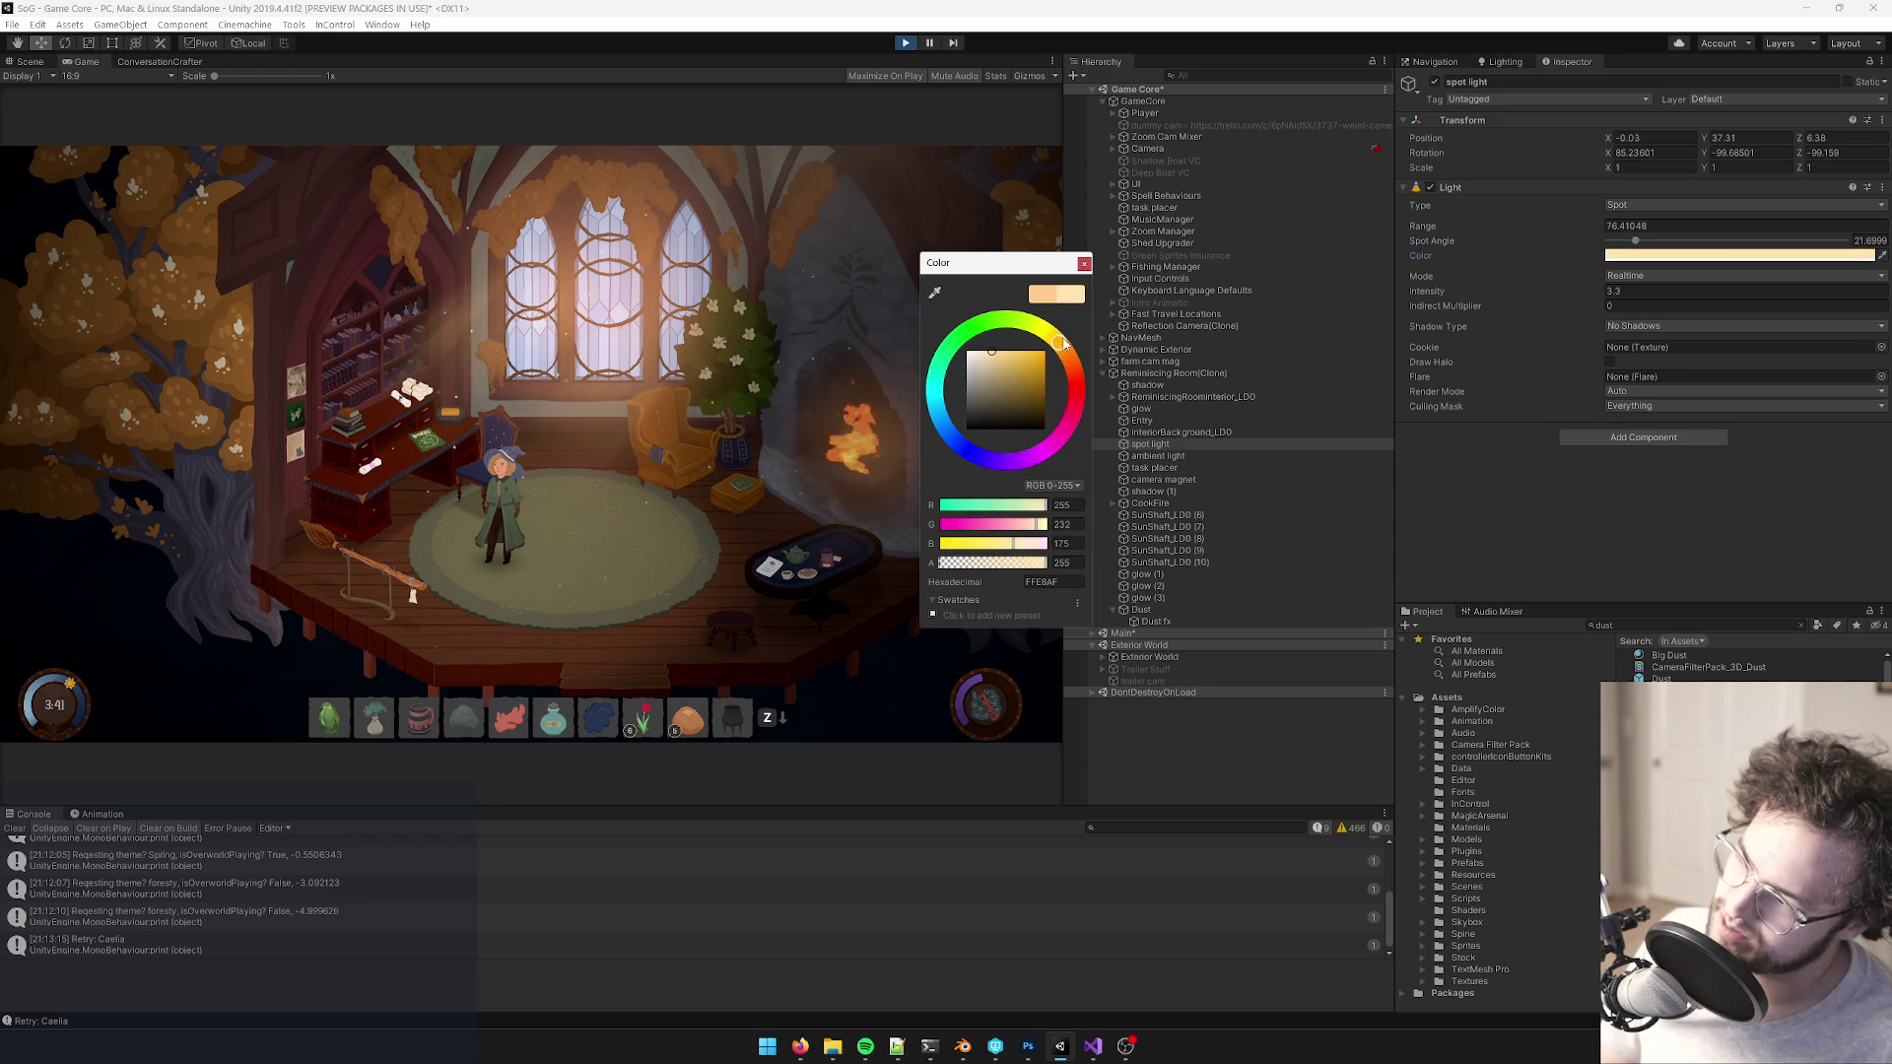
mouse_move(1060, 336)
left_mouse_down()
mouse_move(1045, 321)
mouse_move(1084, 373)
mouse_move(1081, 327)
left_mouse_up()
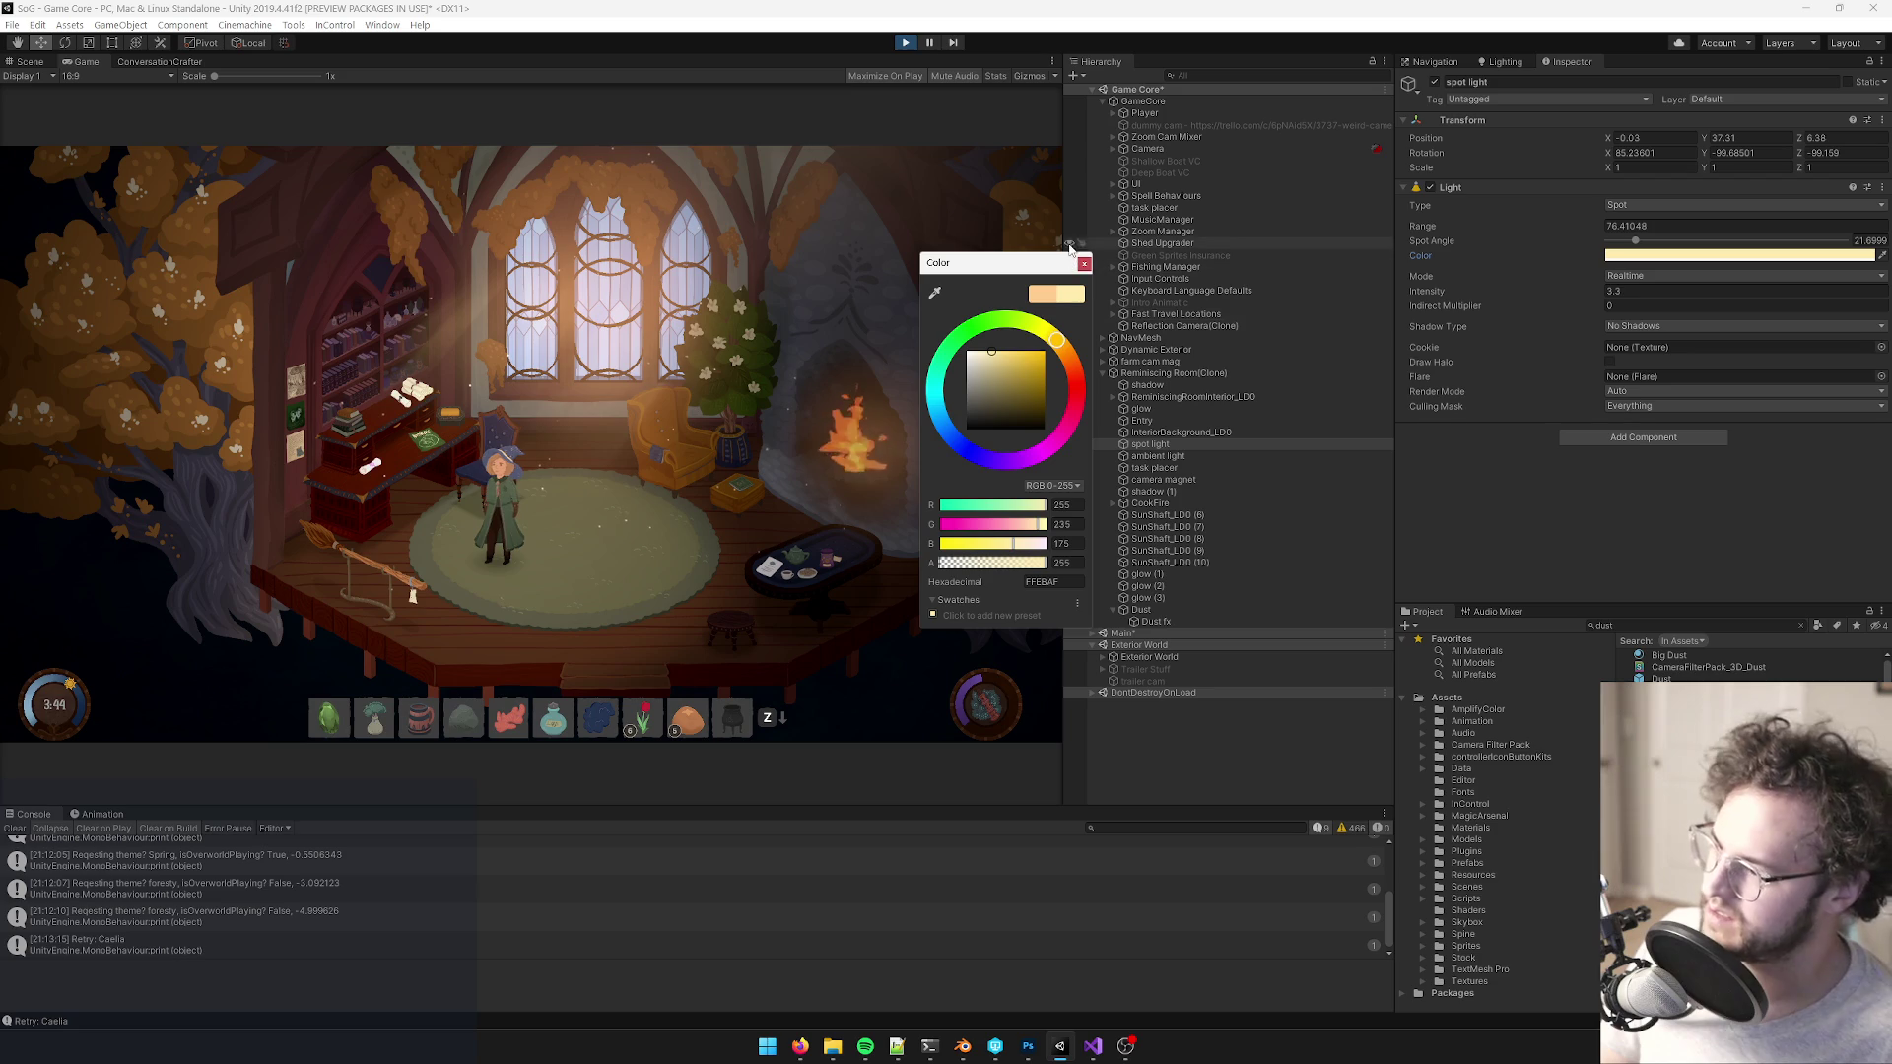
left_click(1084, 263)
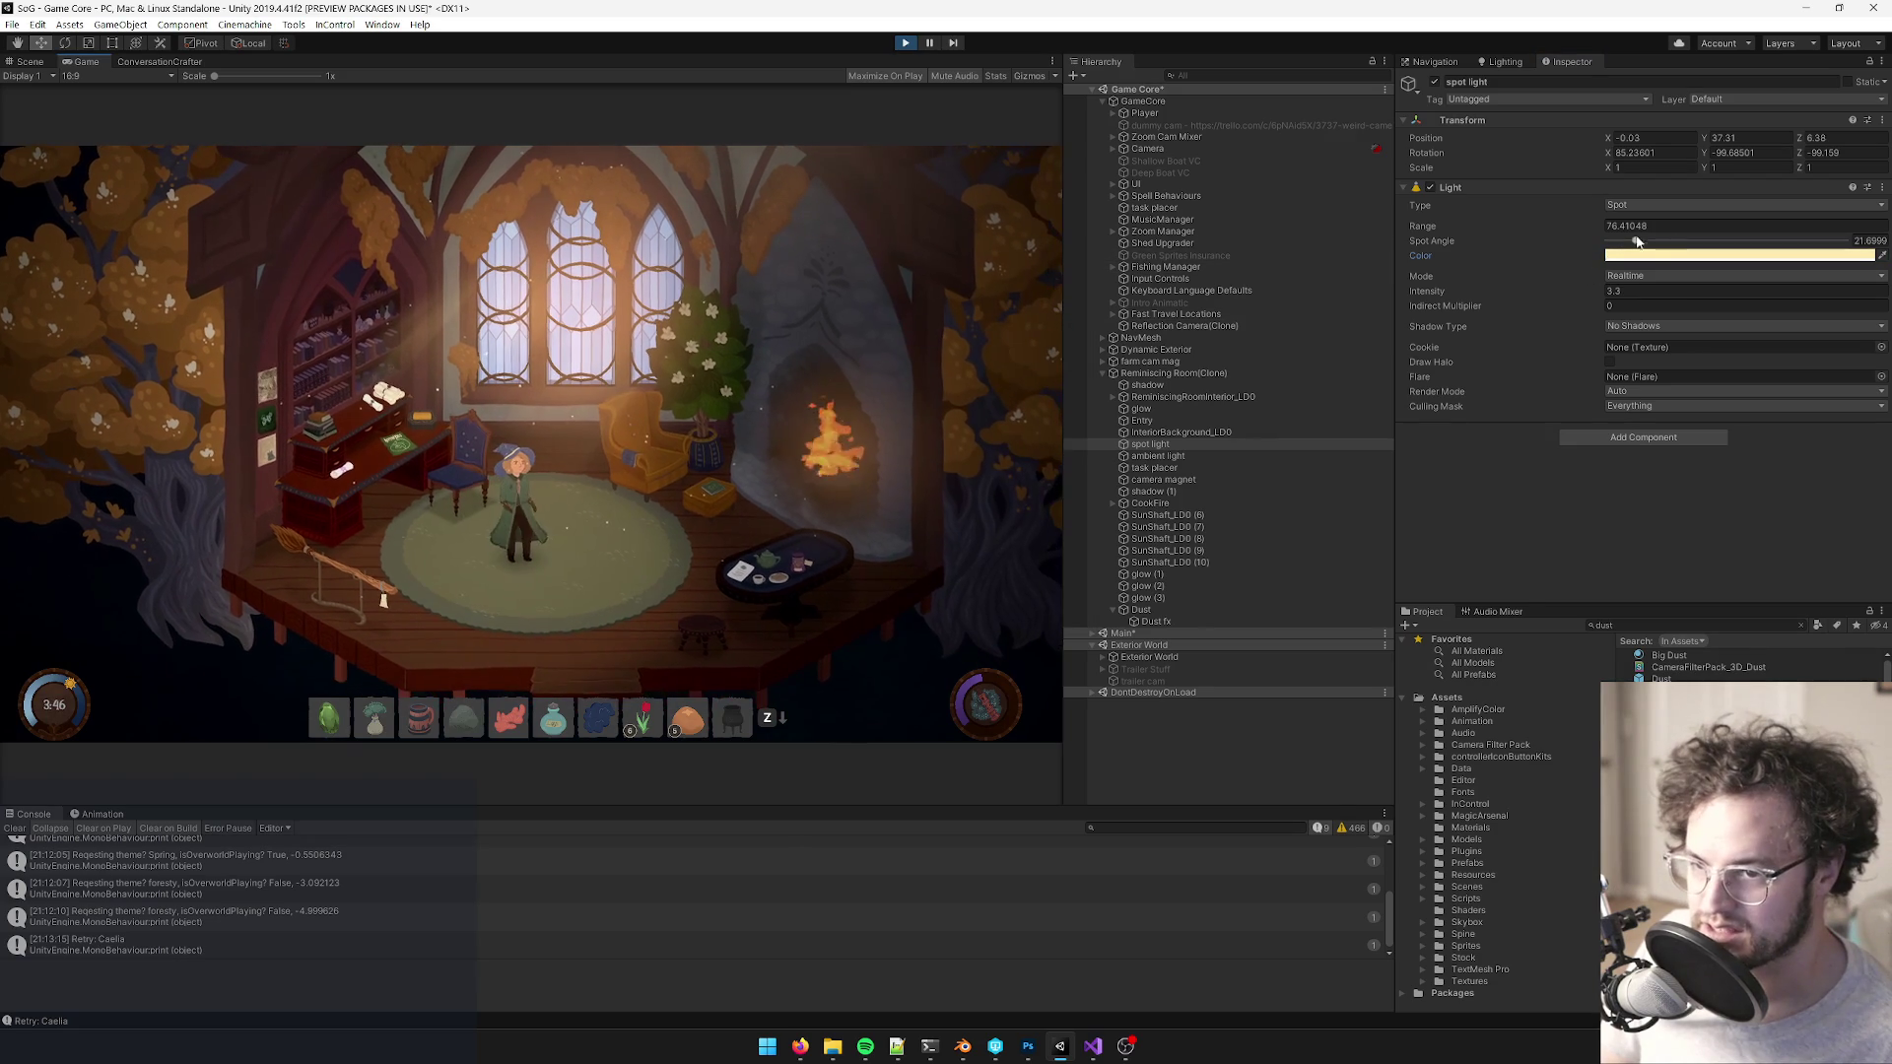
key("d")
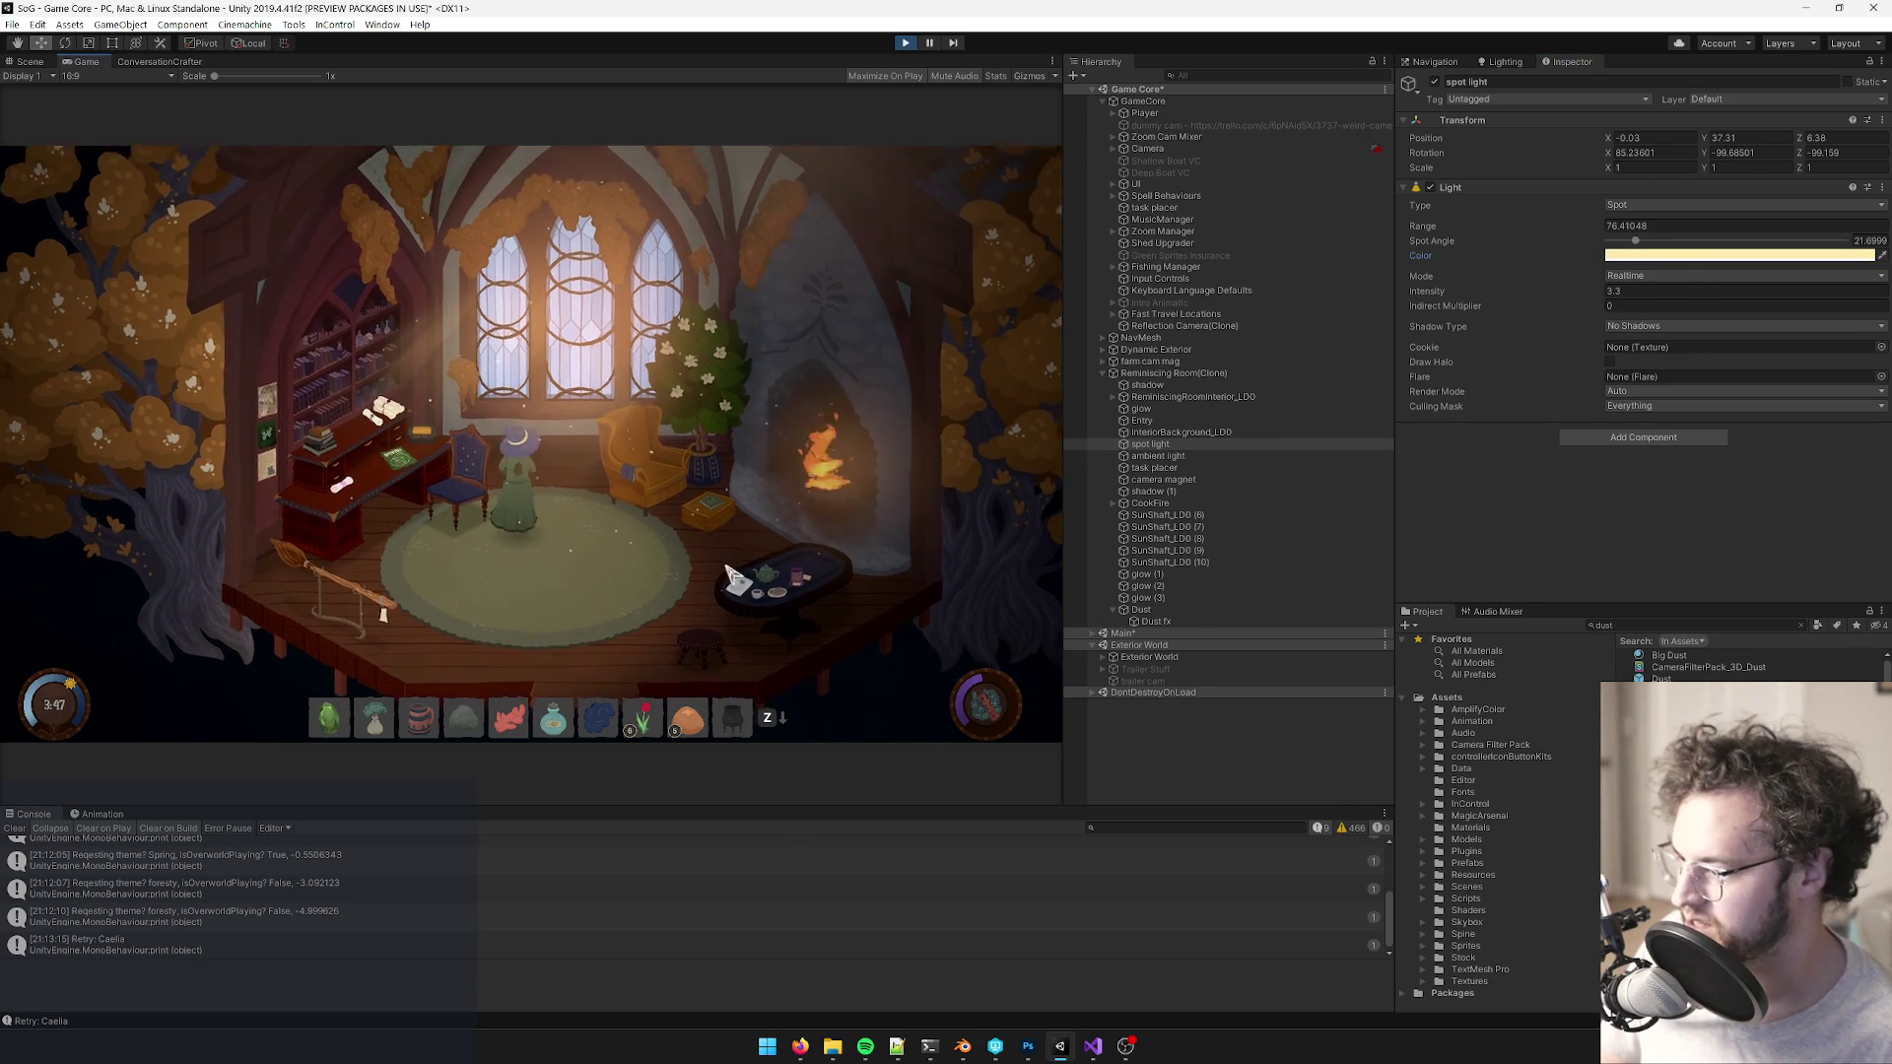
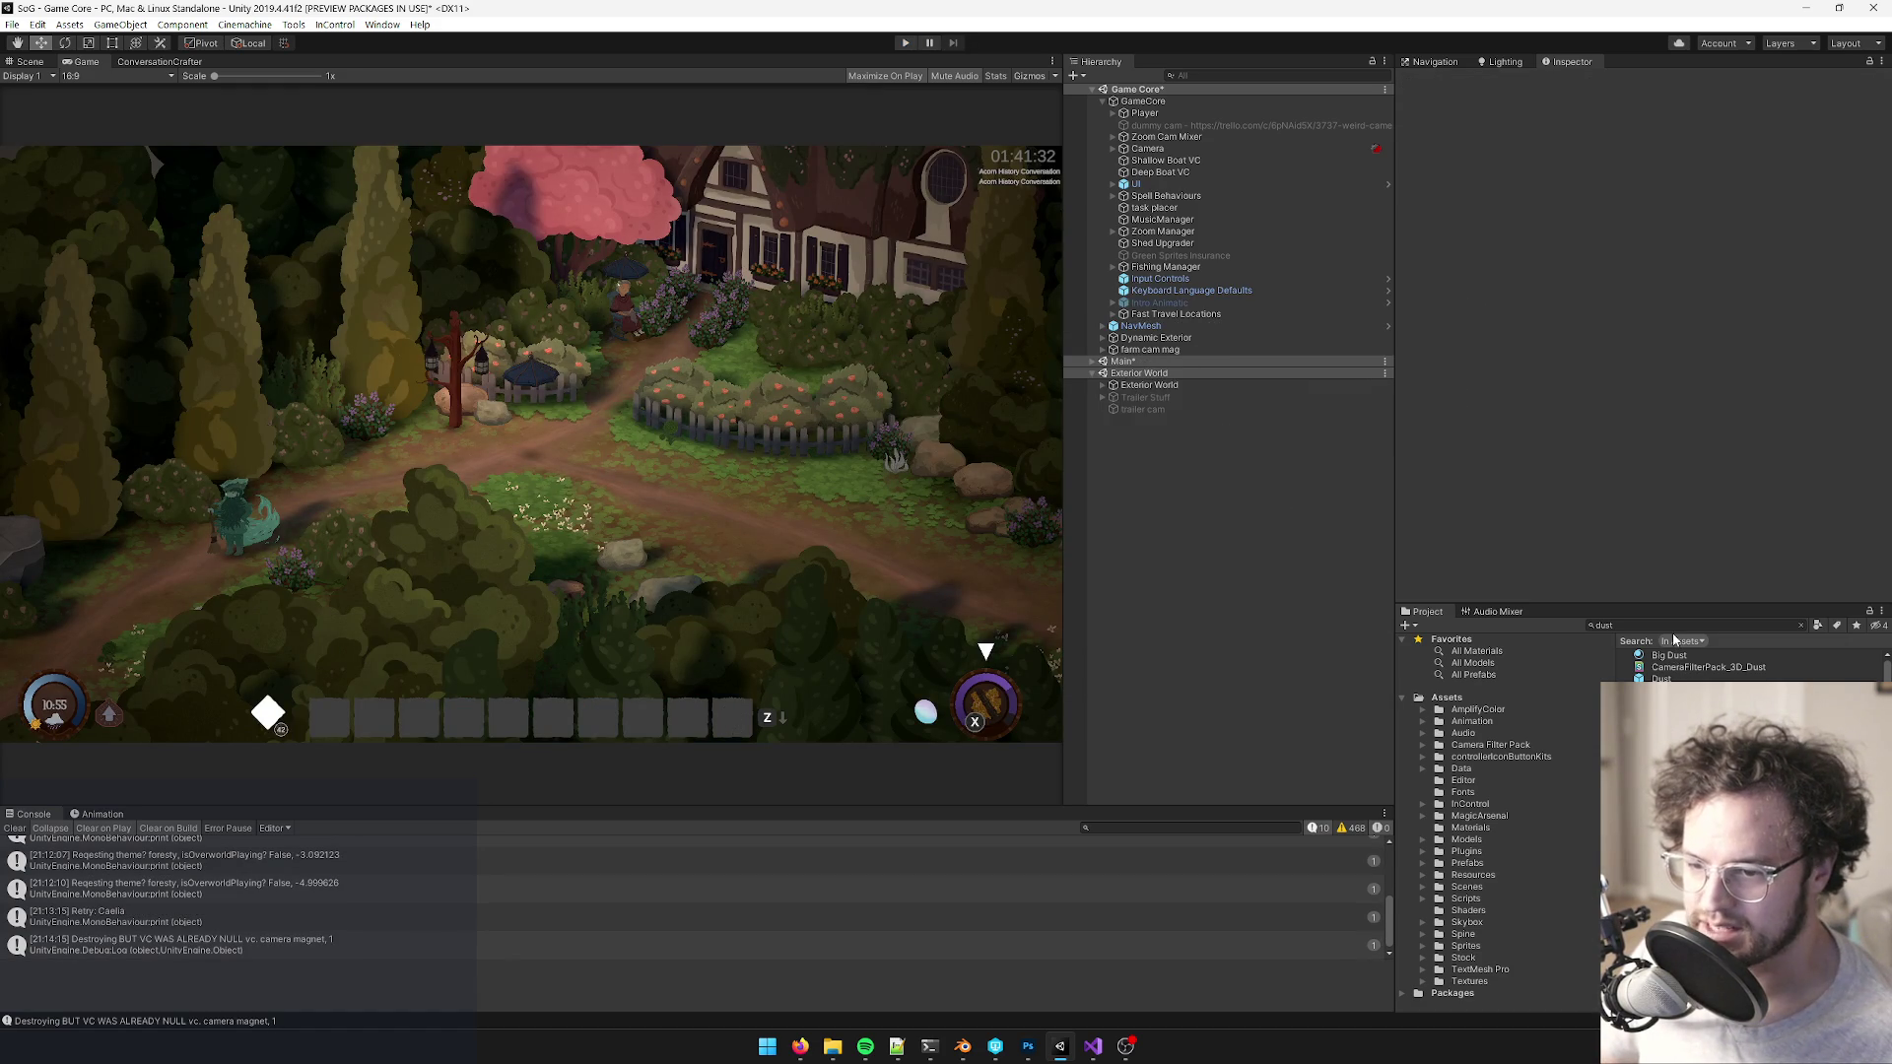
- Open the Reminiscing Room prefab from the Project search and select its Dust fx particle system
type("remini")
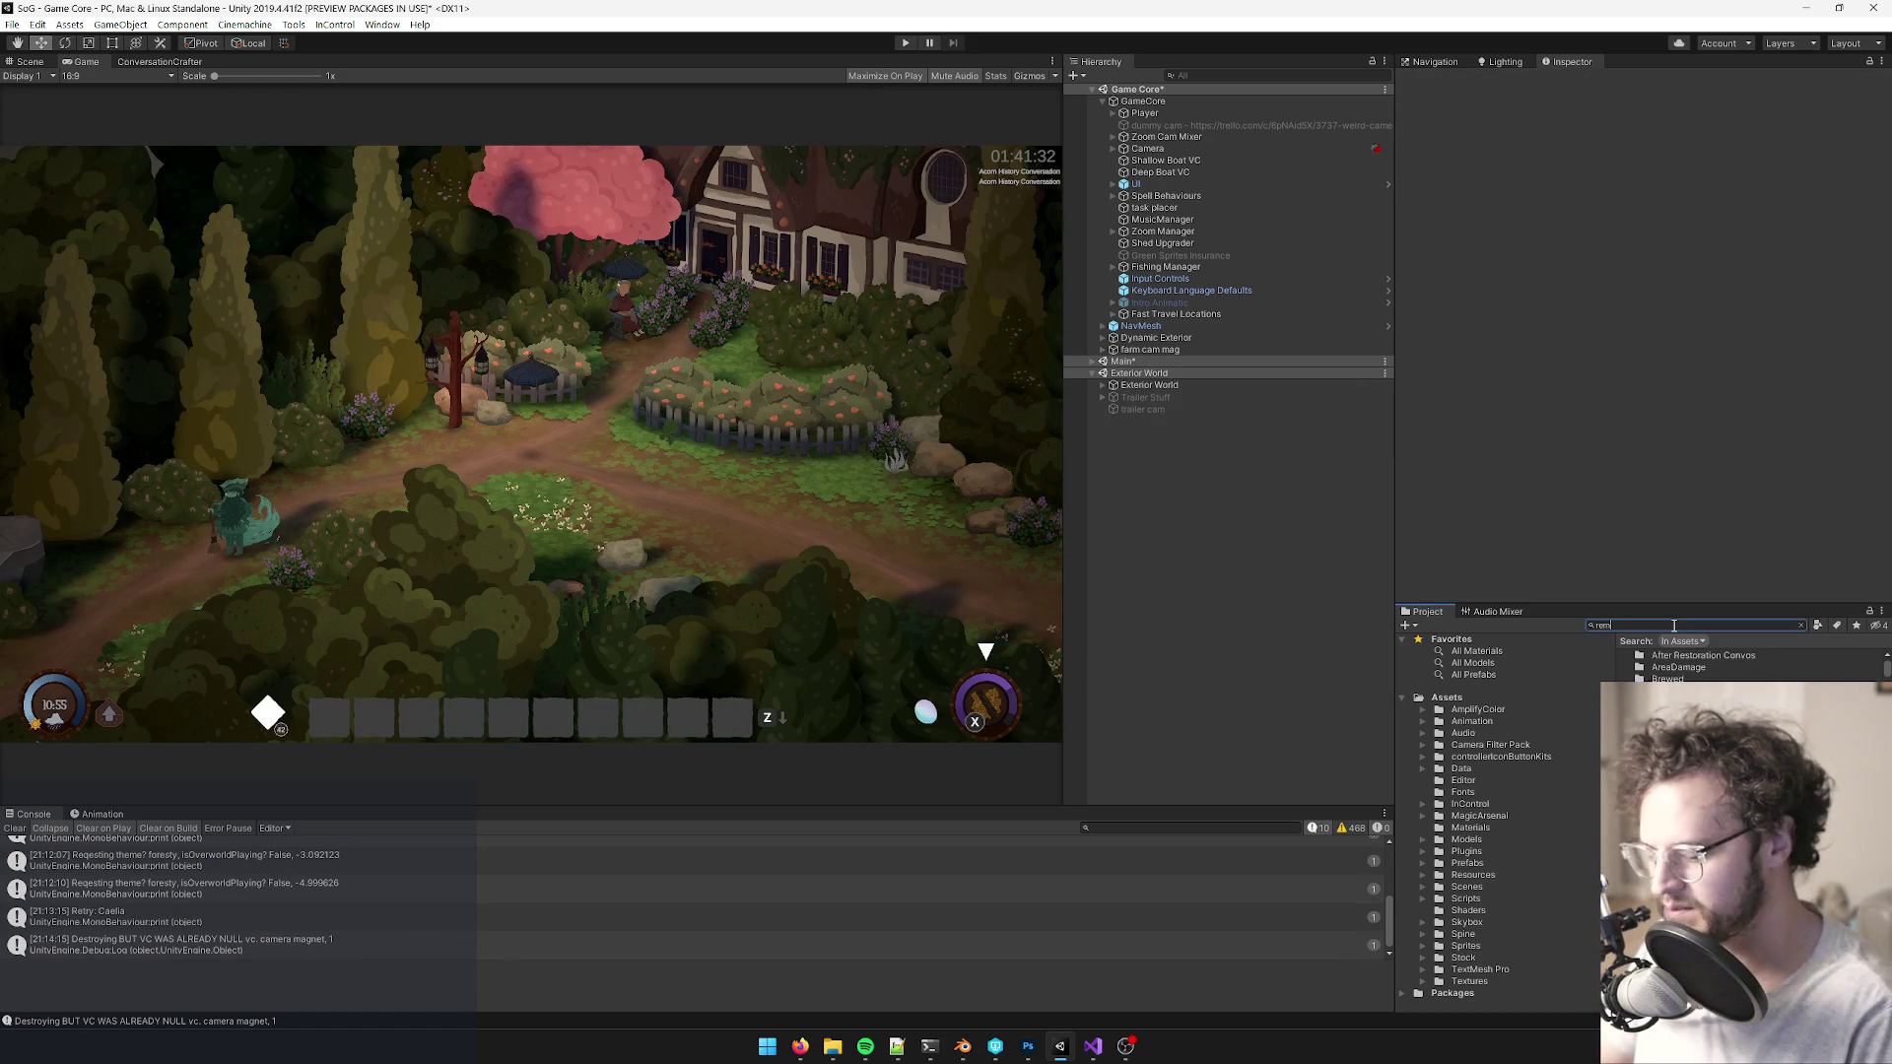
double_click(1690, 655)
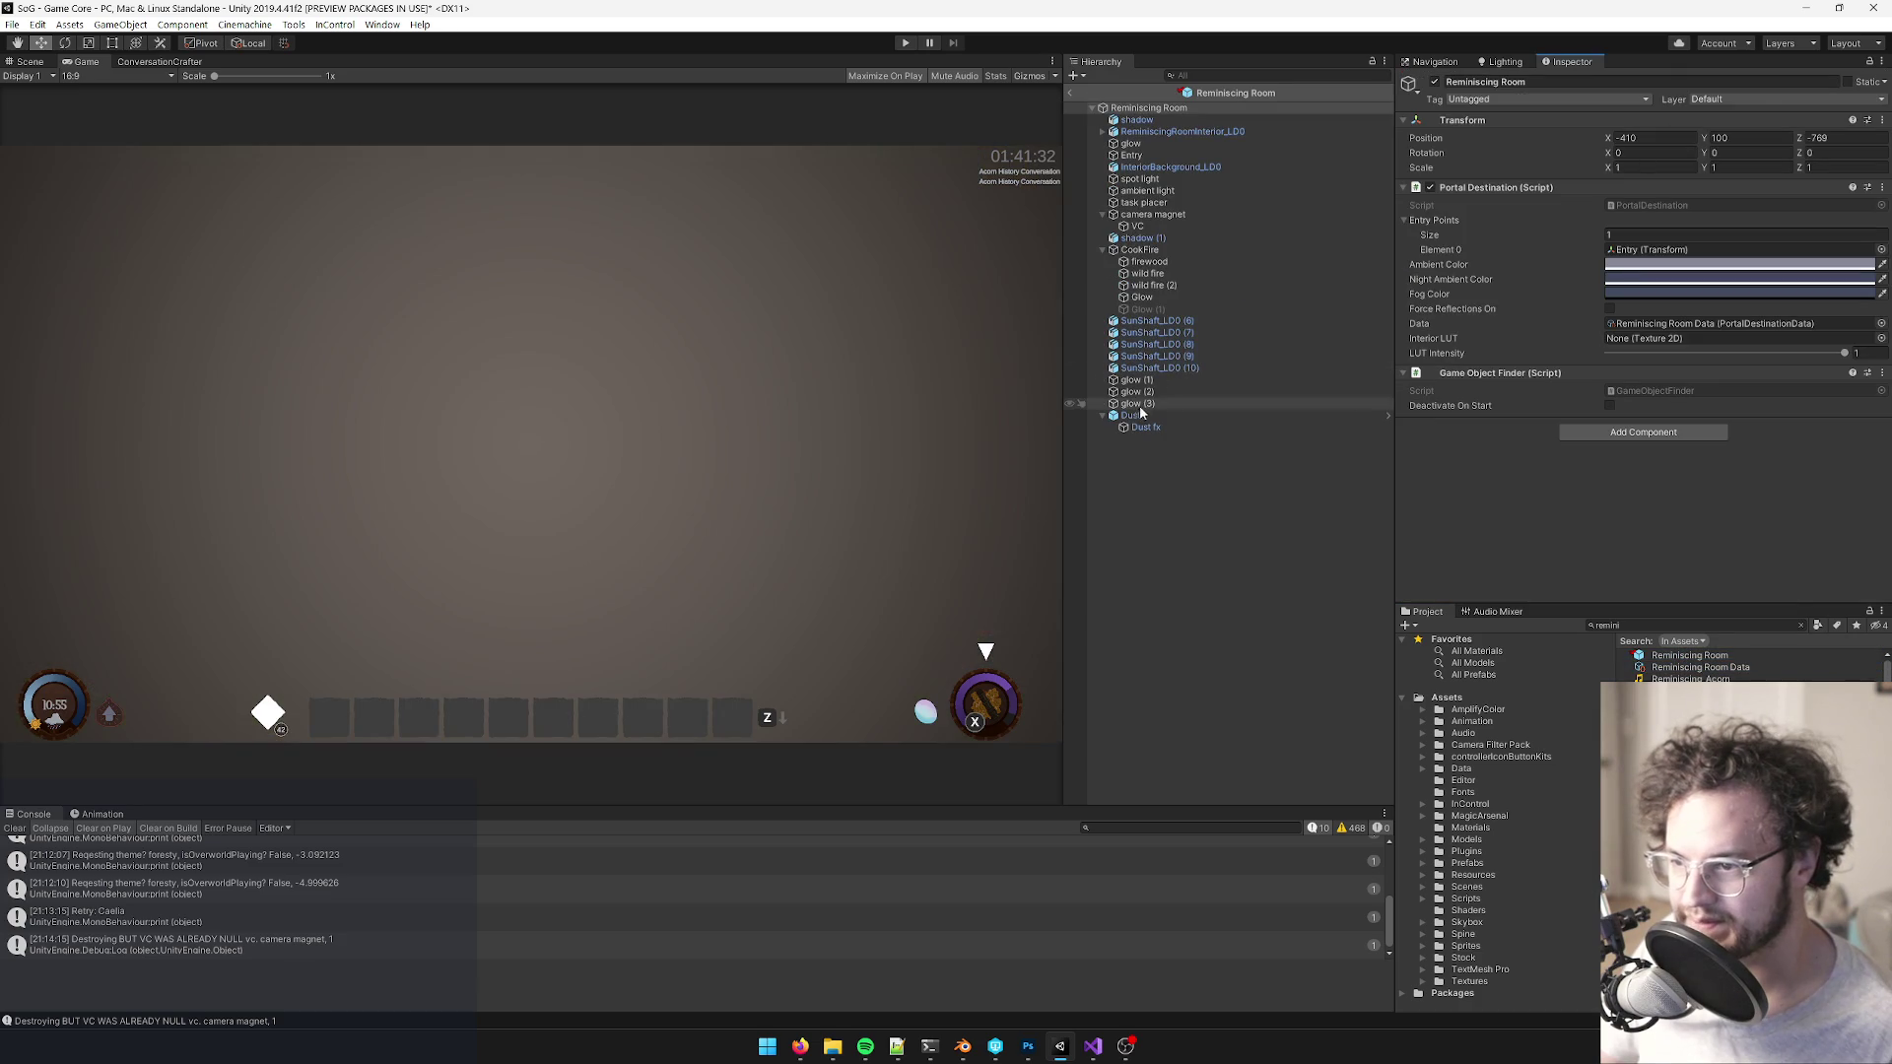
left_click(1141, 426)
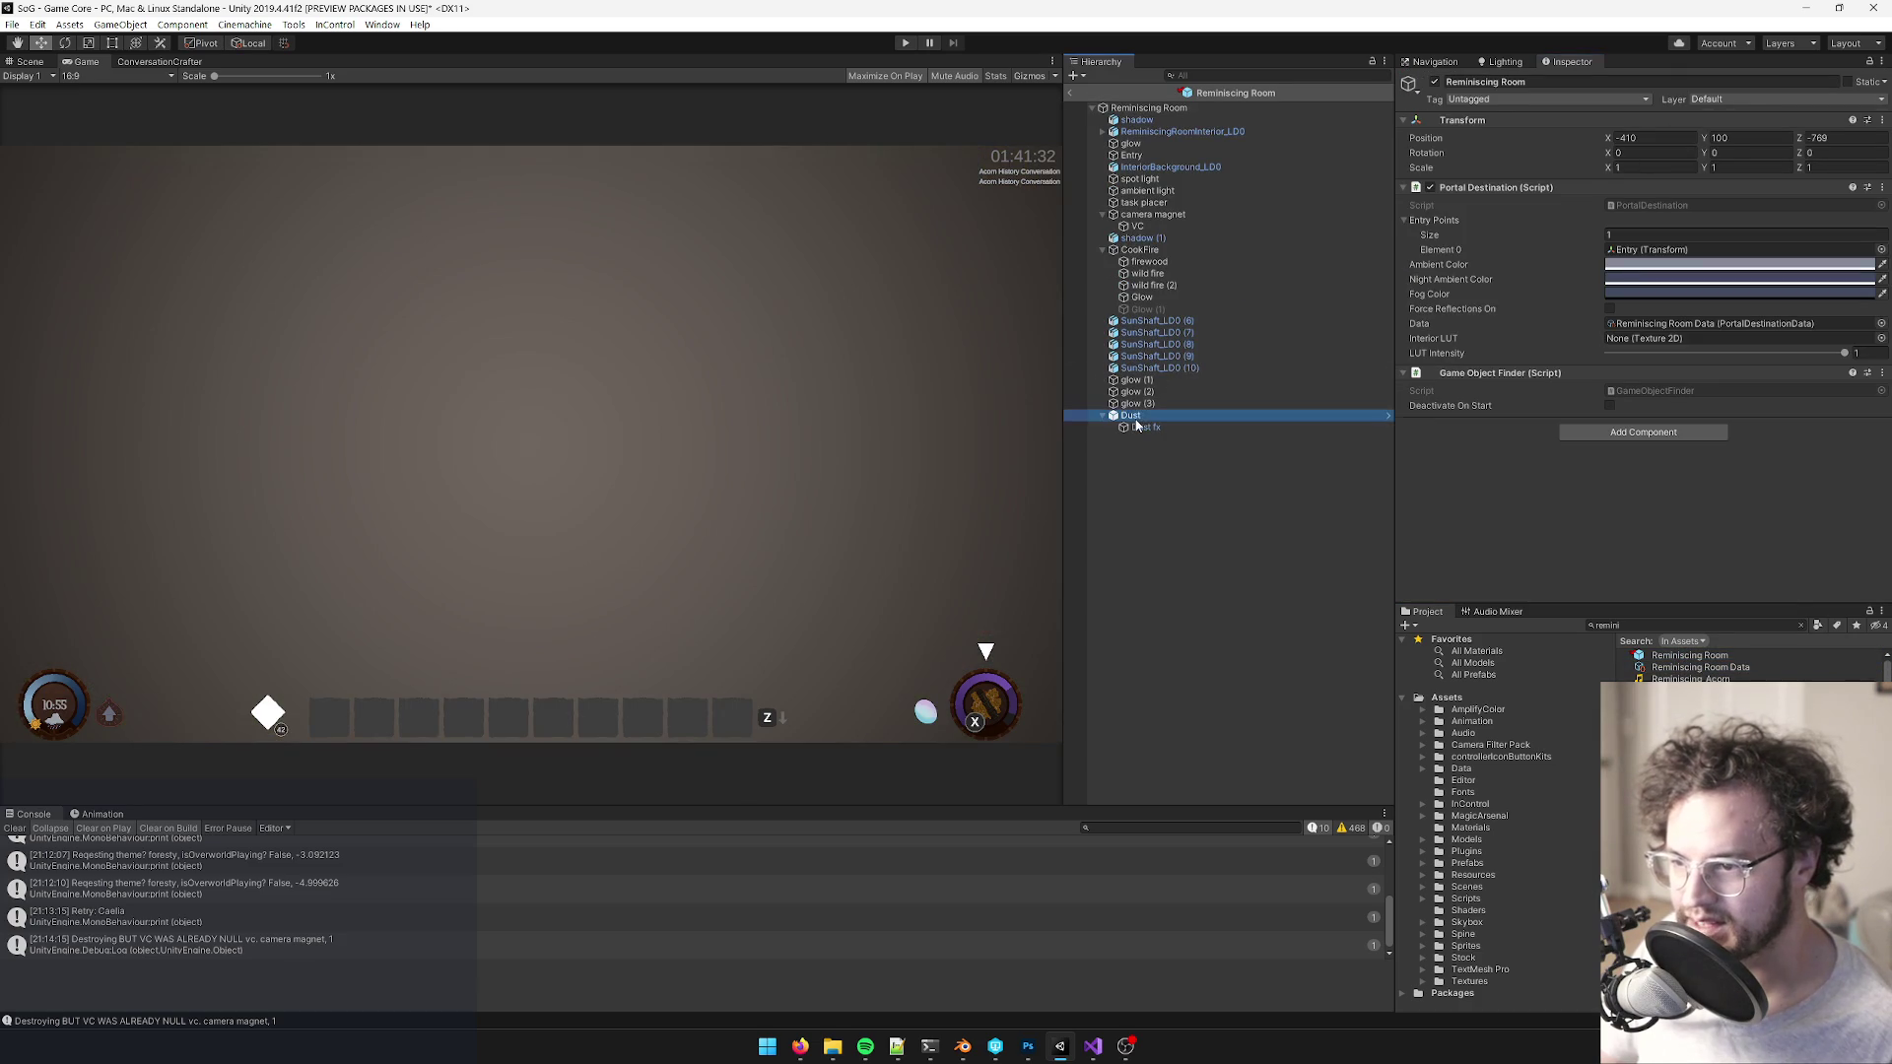
- Lighten the dust start colour to a pale peach and set Simulation Speed to 2
left_click(1661, 366)
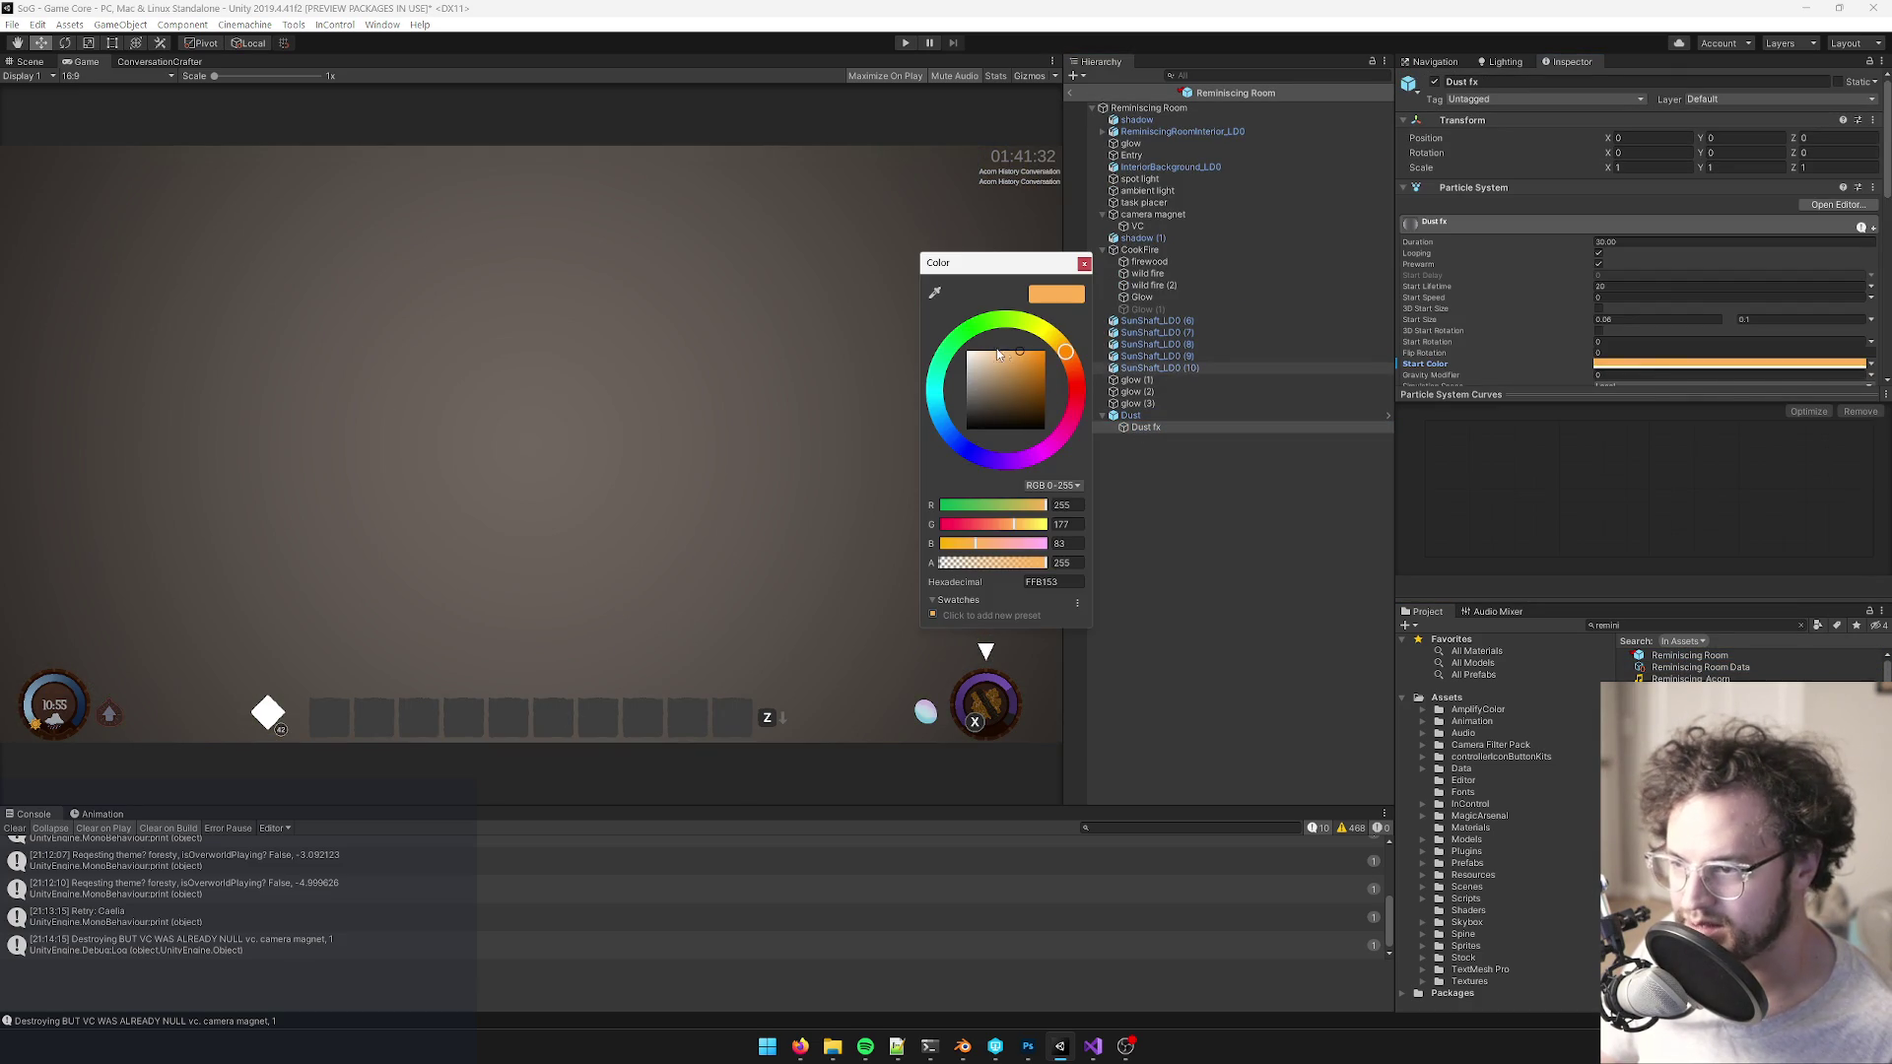
left_click_drag(1008, 356, 997, 369)
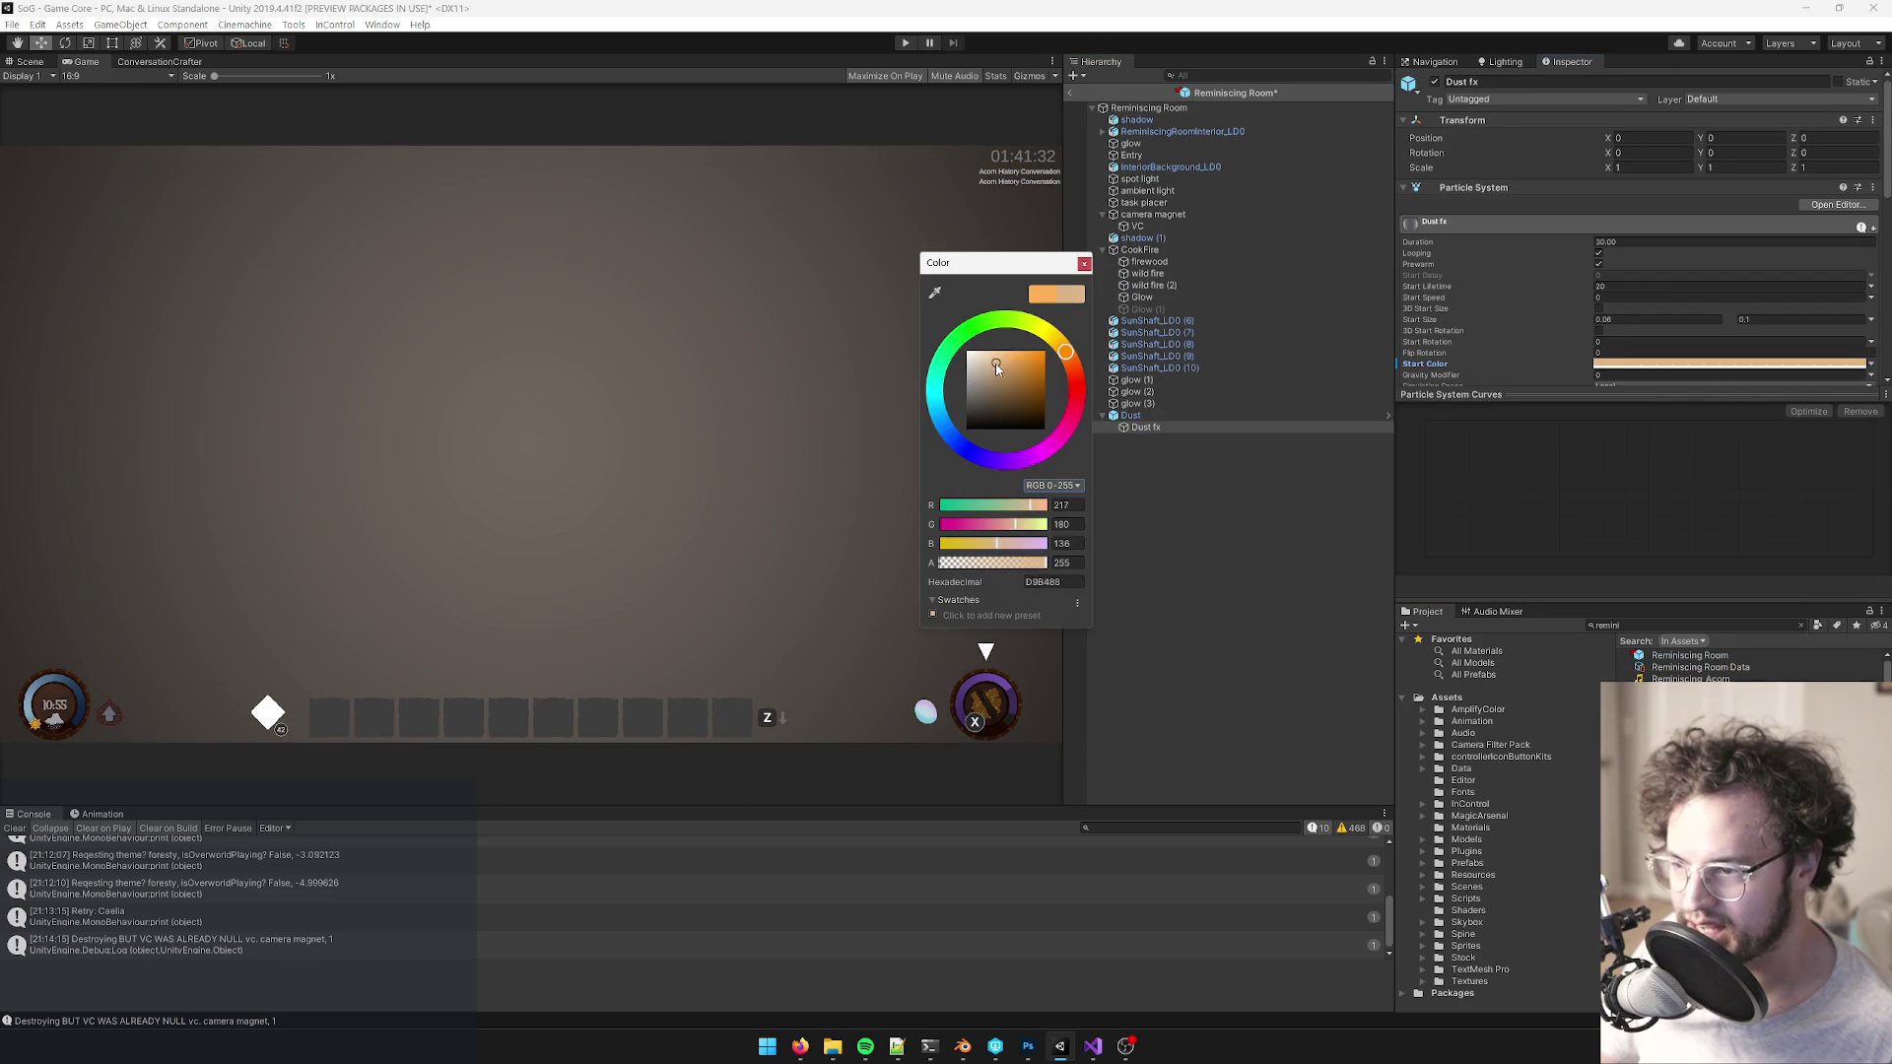
left_click(1085, 264)
scroll(1518, 217, "down", 5)
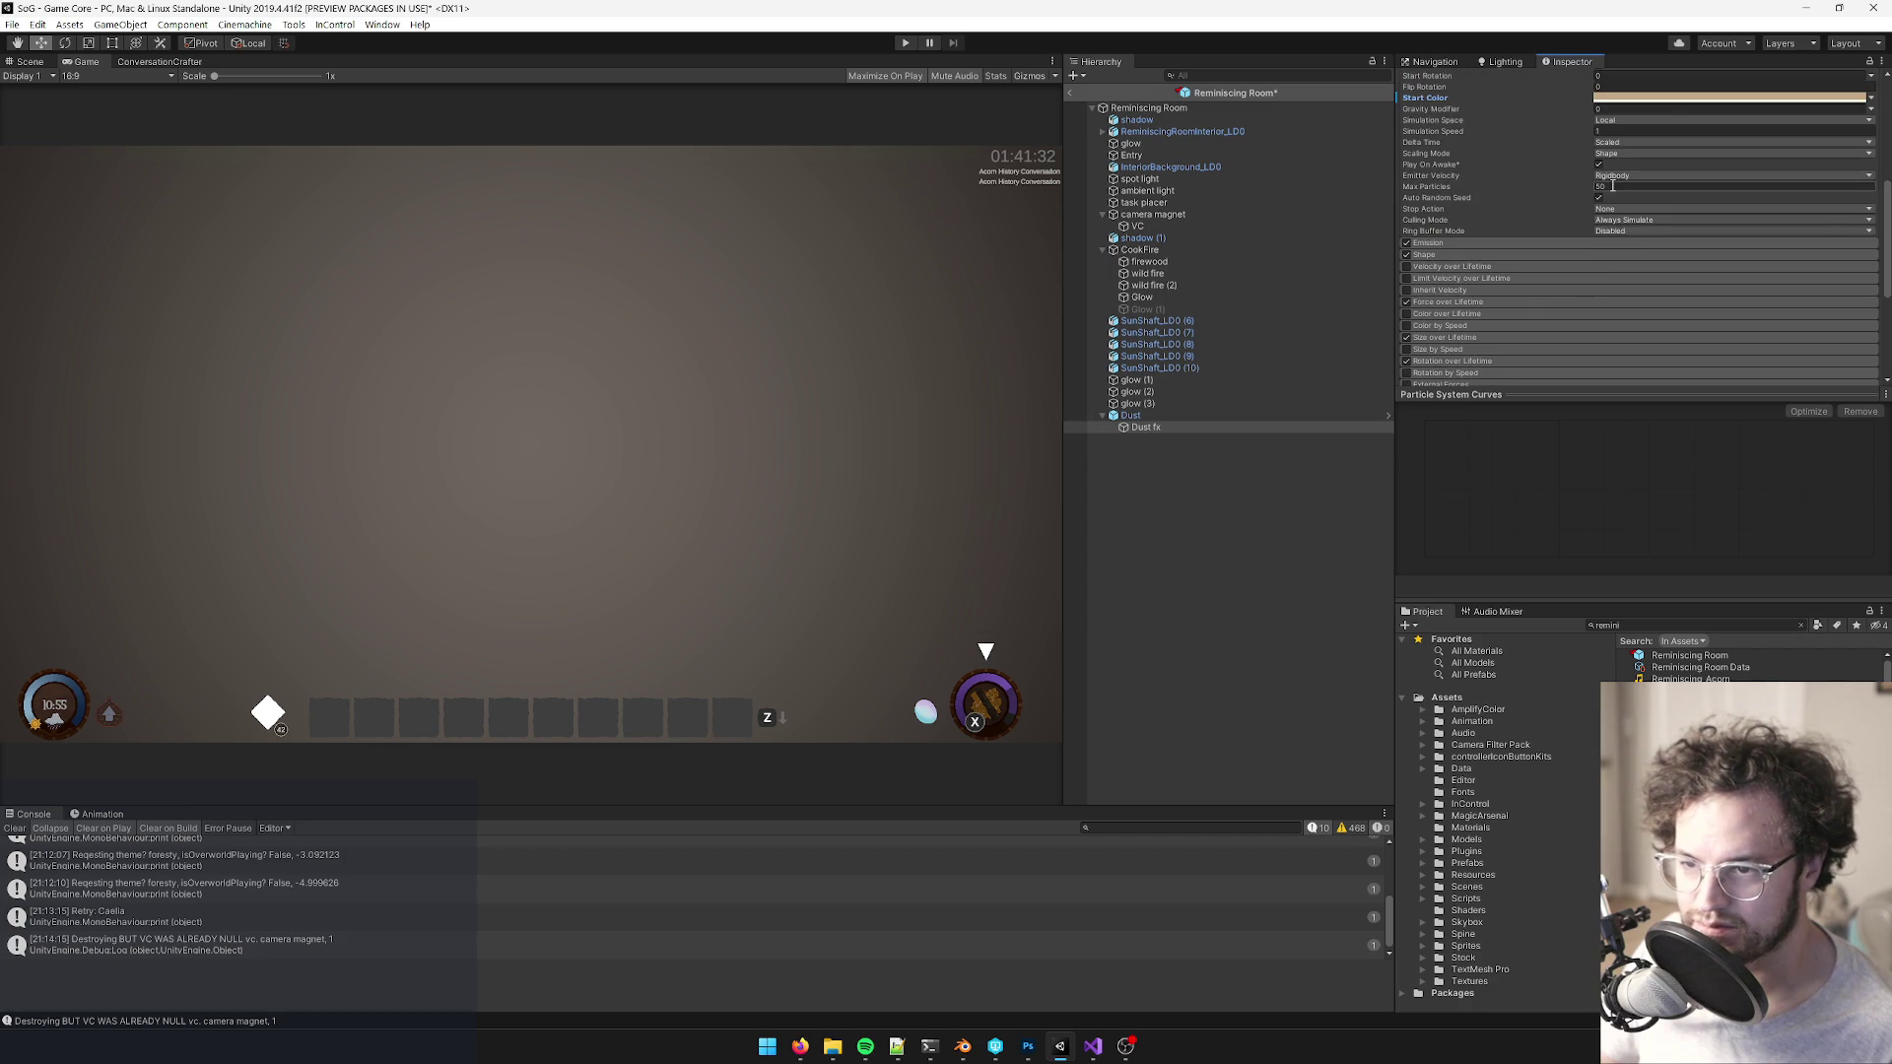
type("2")
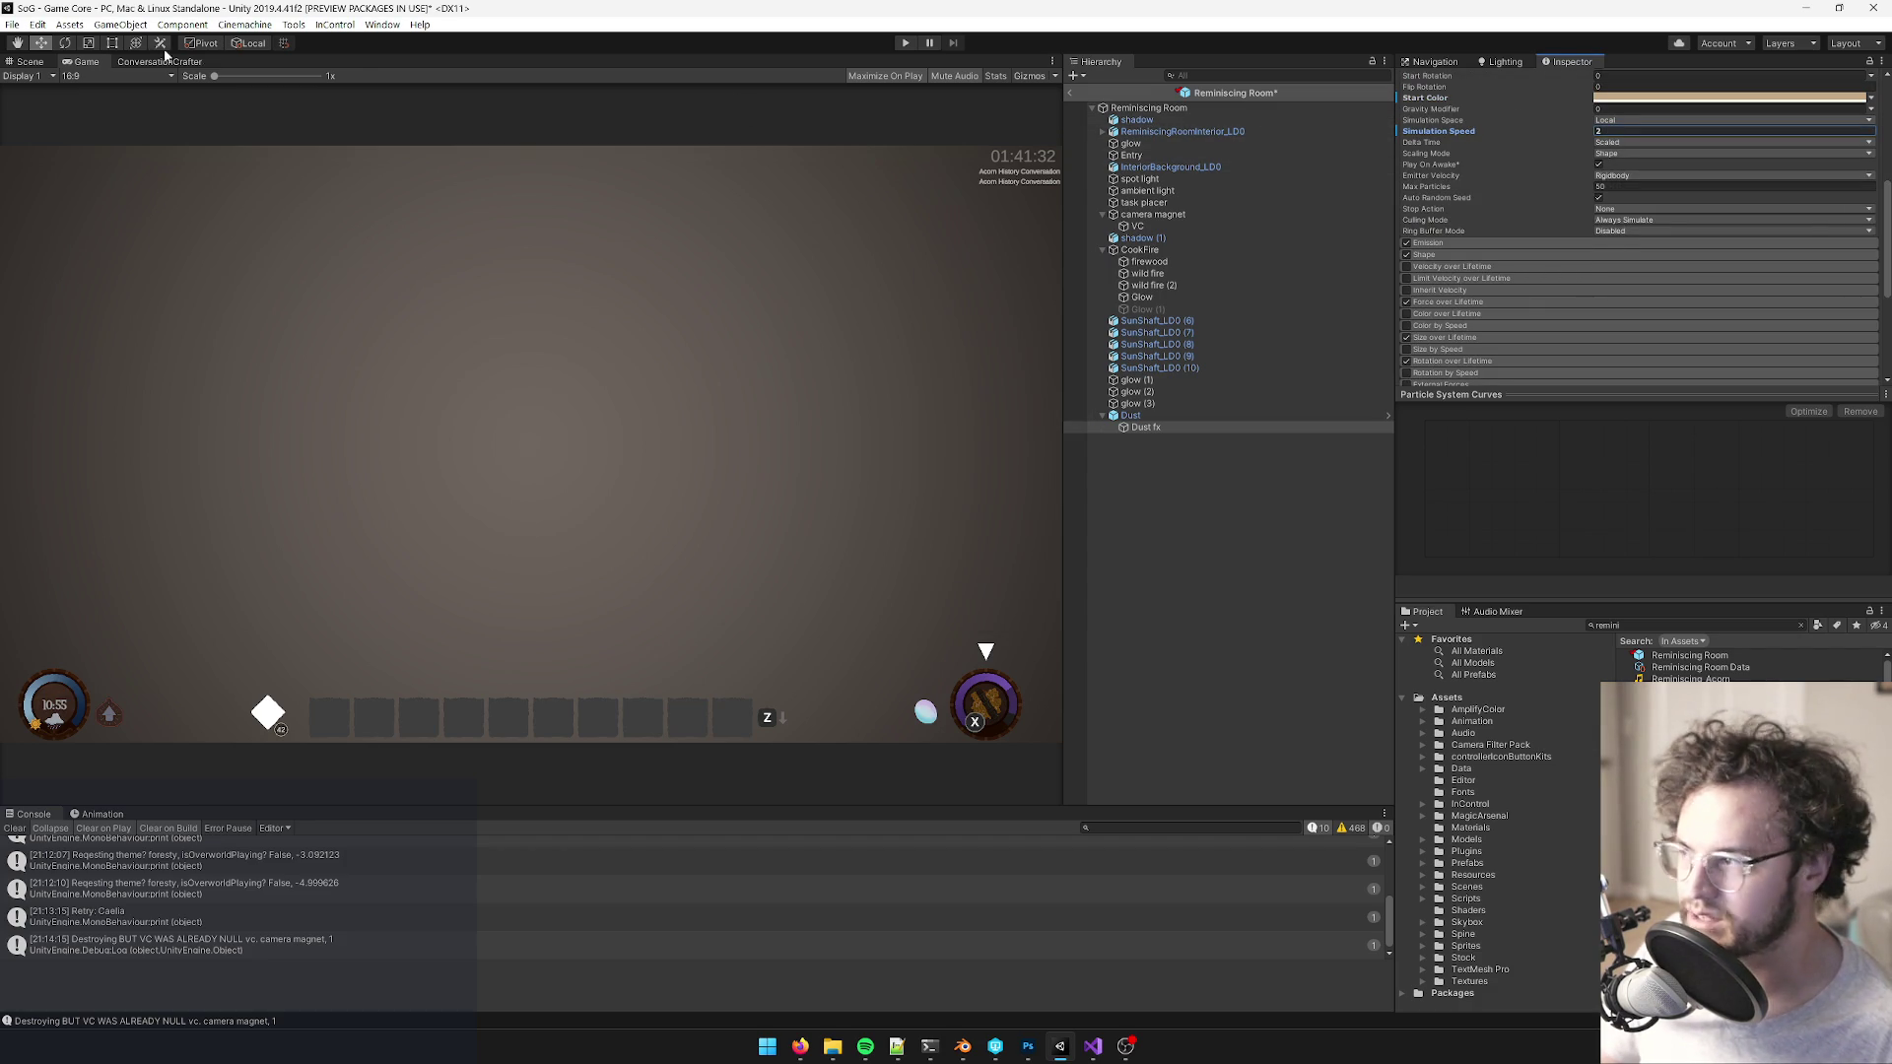
left_click(30, 61)
left_click_drag(473, 296, 591, 247)
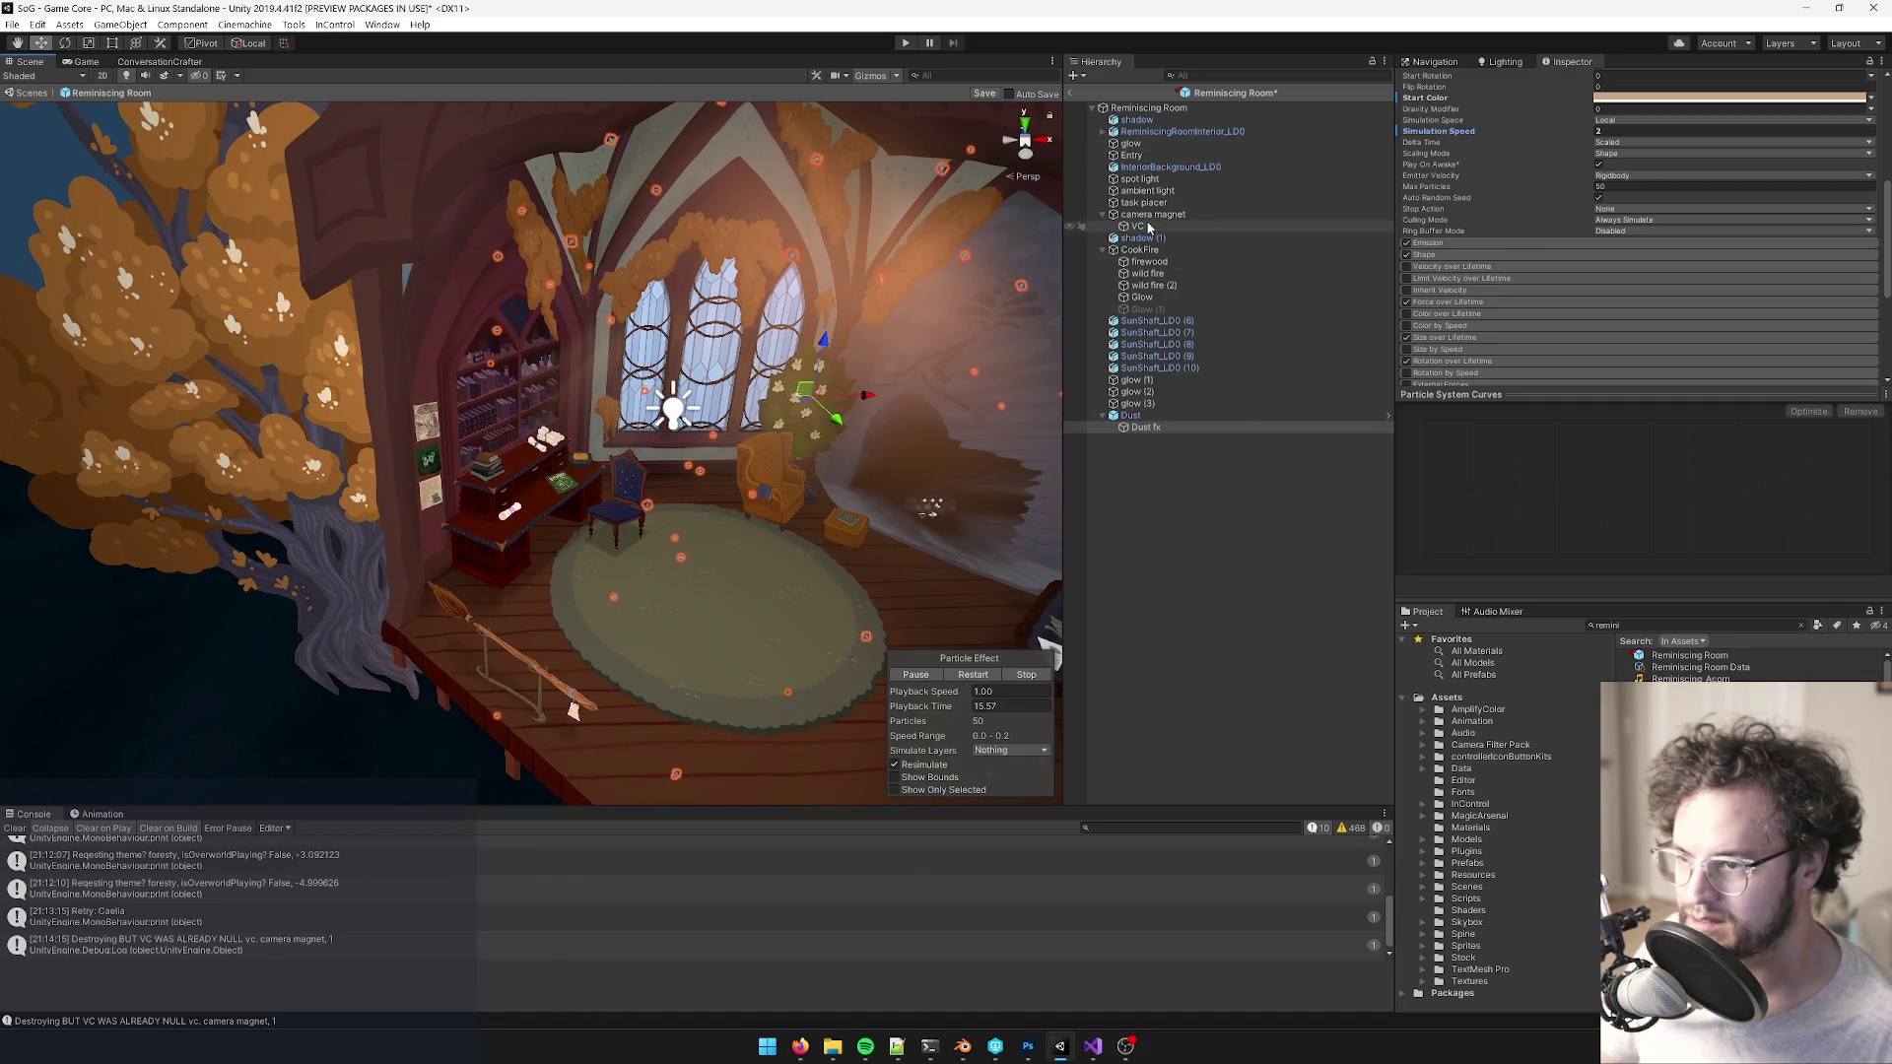
- Paste a pale-yellow colour onto the room's spot light, with intensity 3.3
left_click(1140, 179)
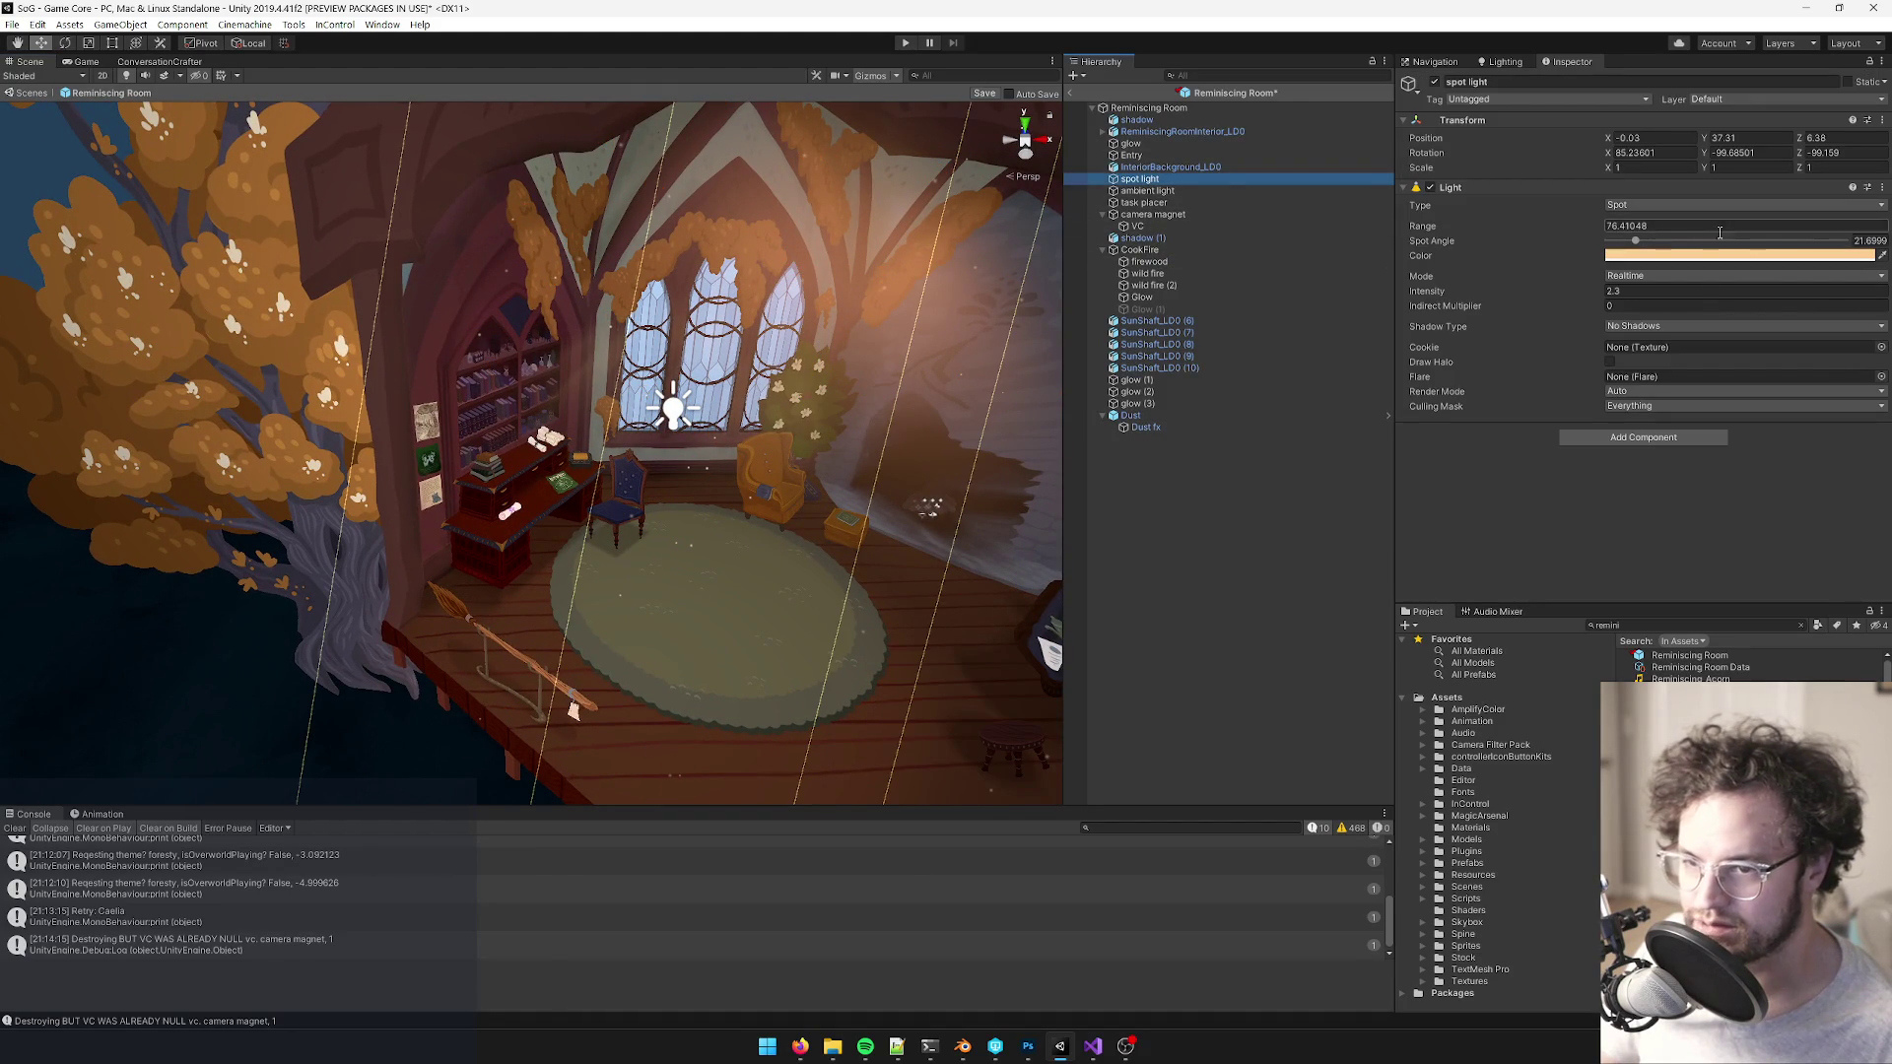
right_click(1644, 260)
left_click(1644, 288)
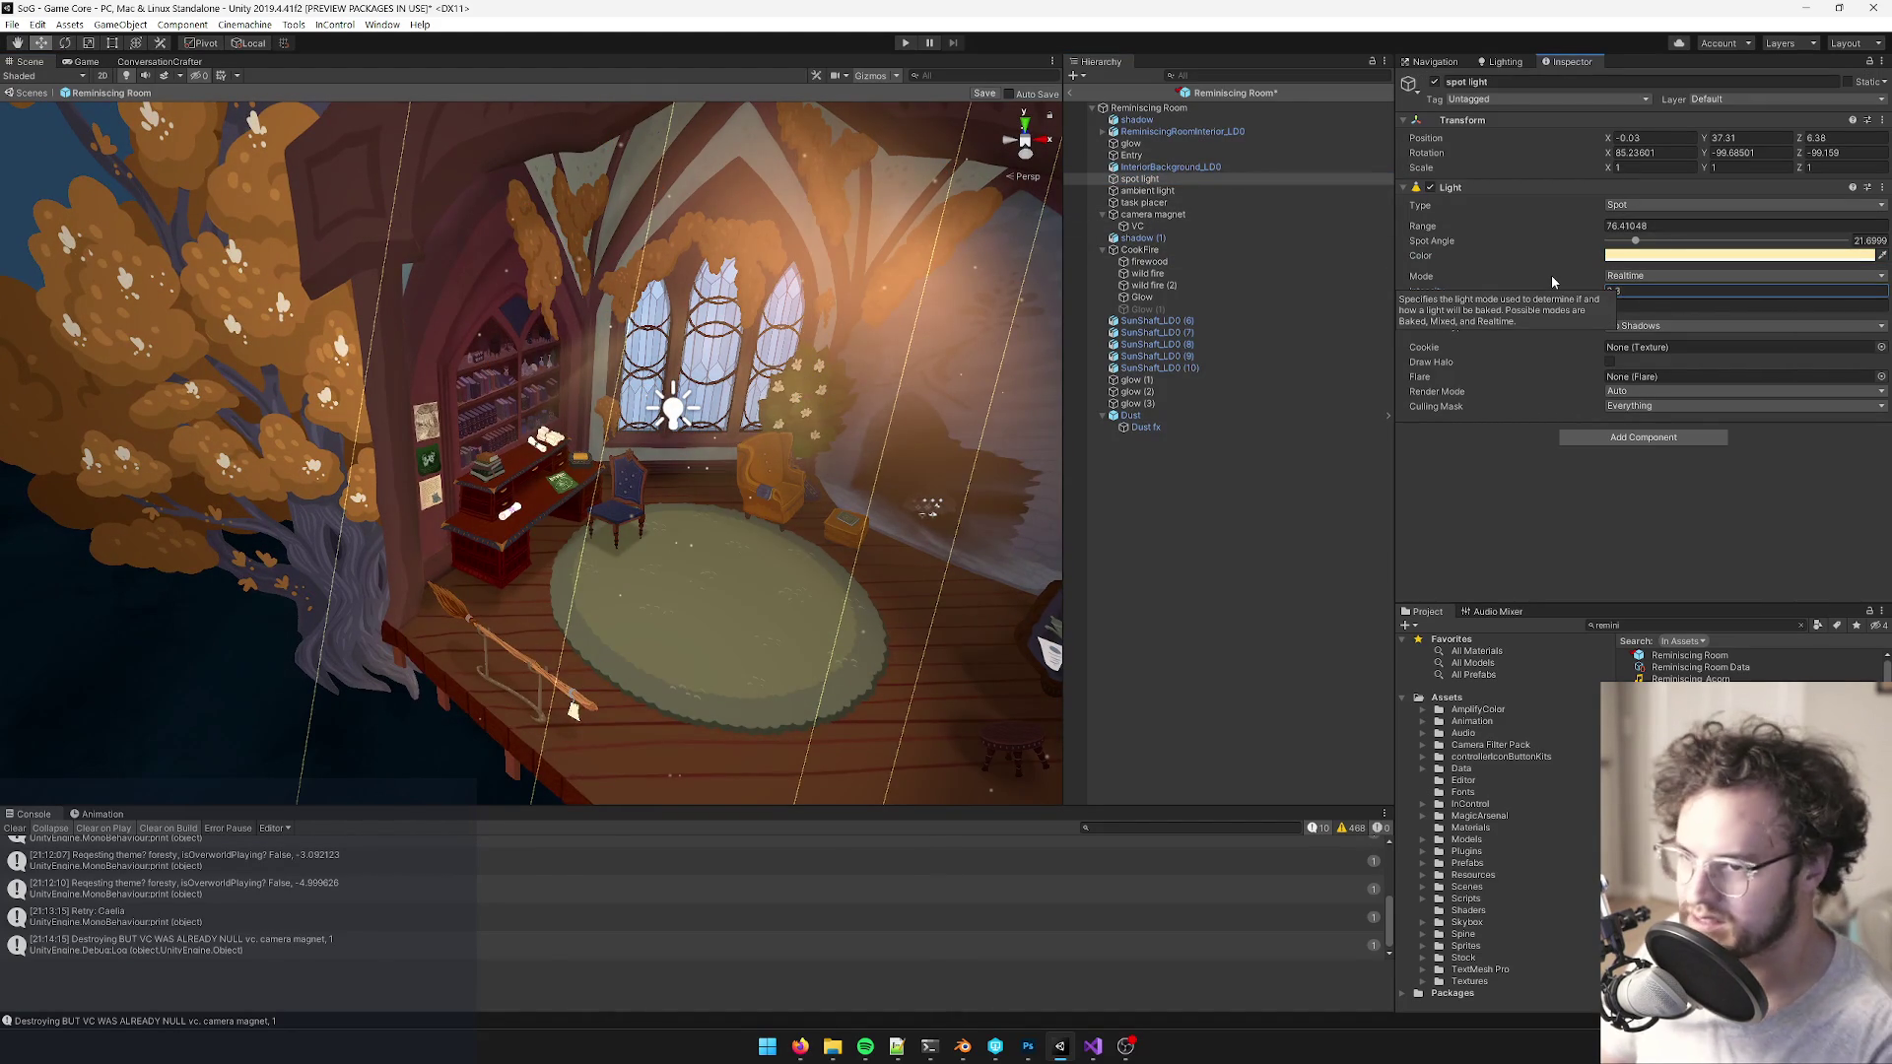
- Frame the wild fire objects in the fireplace and inspect them with the Scale tool
left_click_drag(670, 374, 692, 516)
scroll(693, 516, "up", 10)
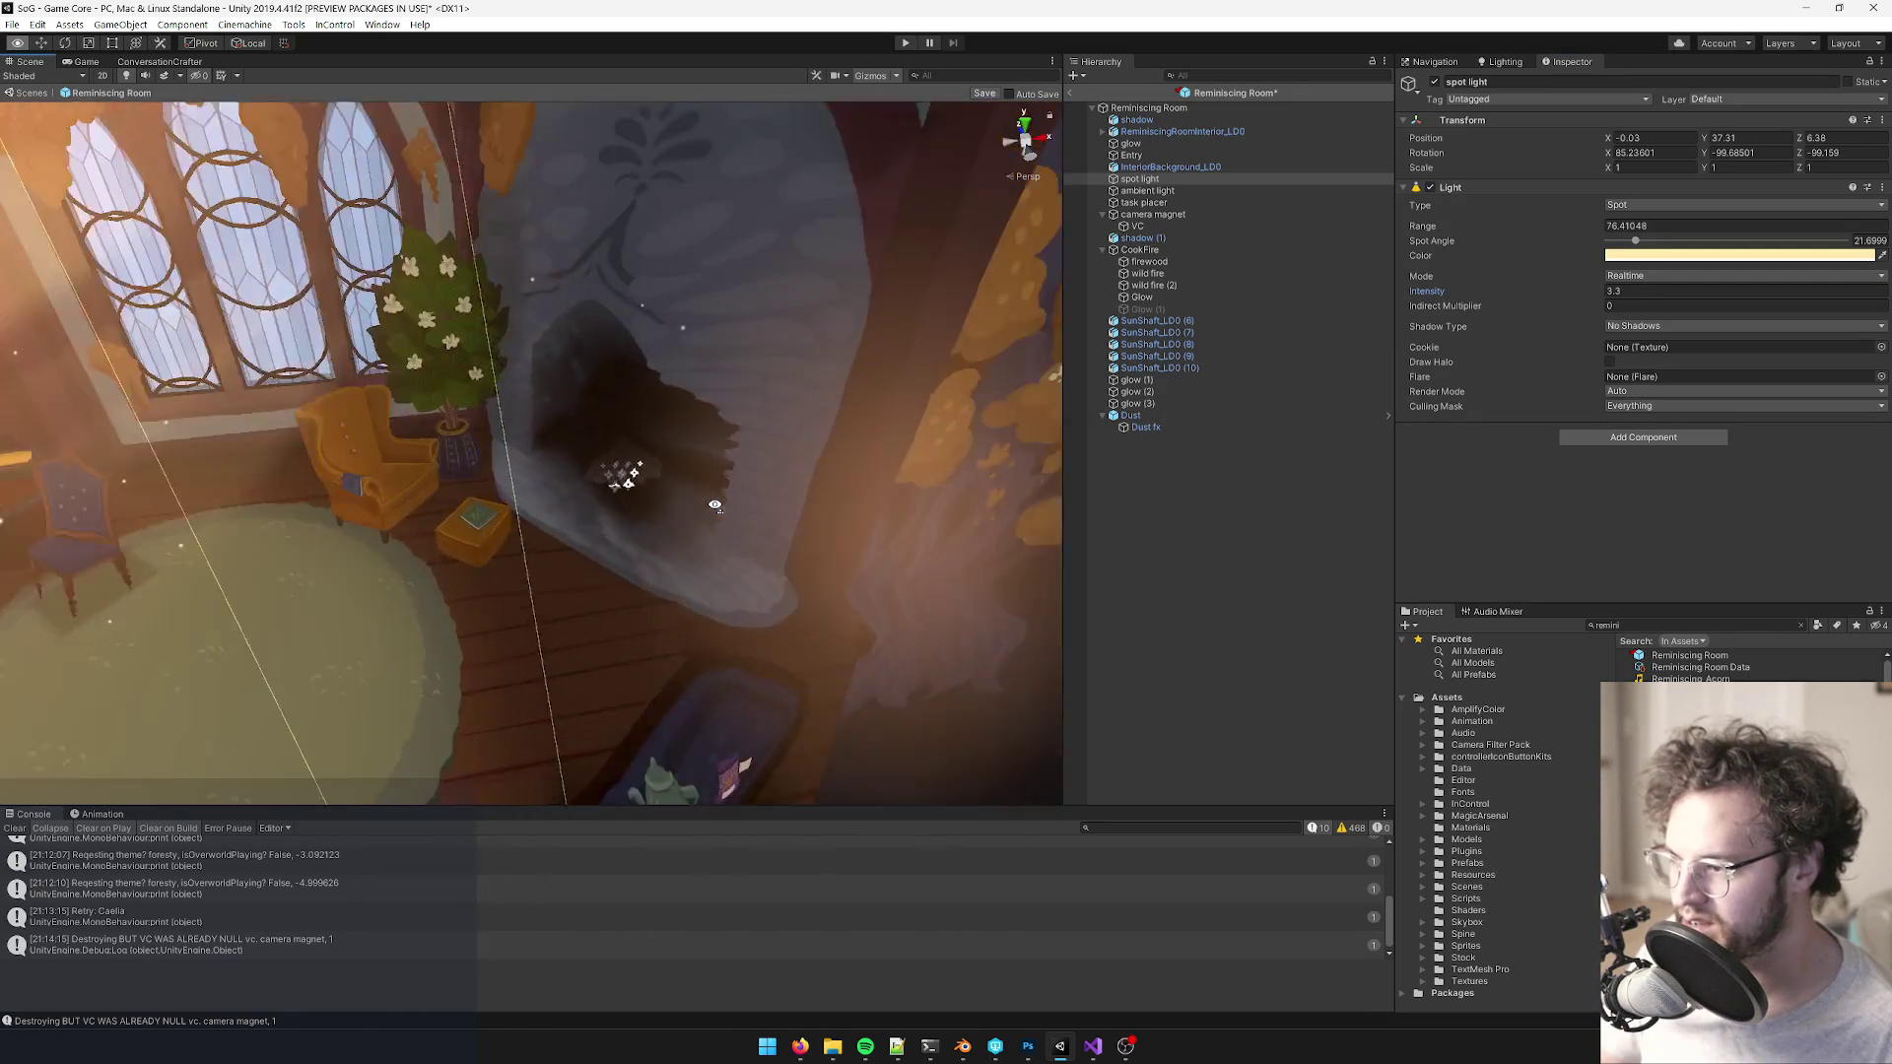
scroll(709, 506, "up", 3)
double_click(1138, 285)
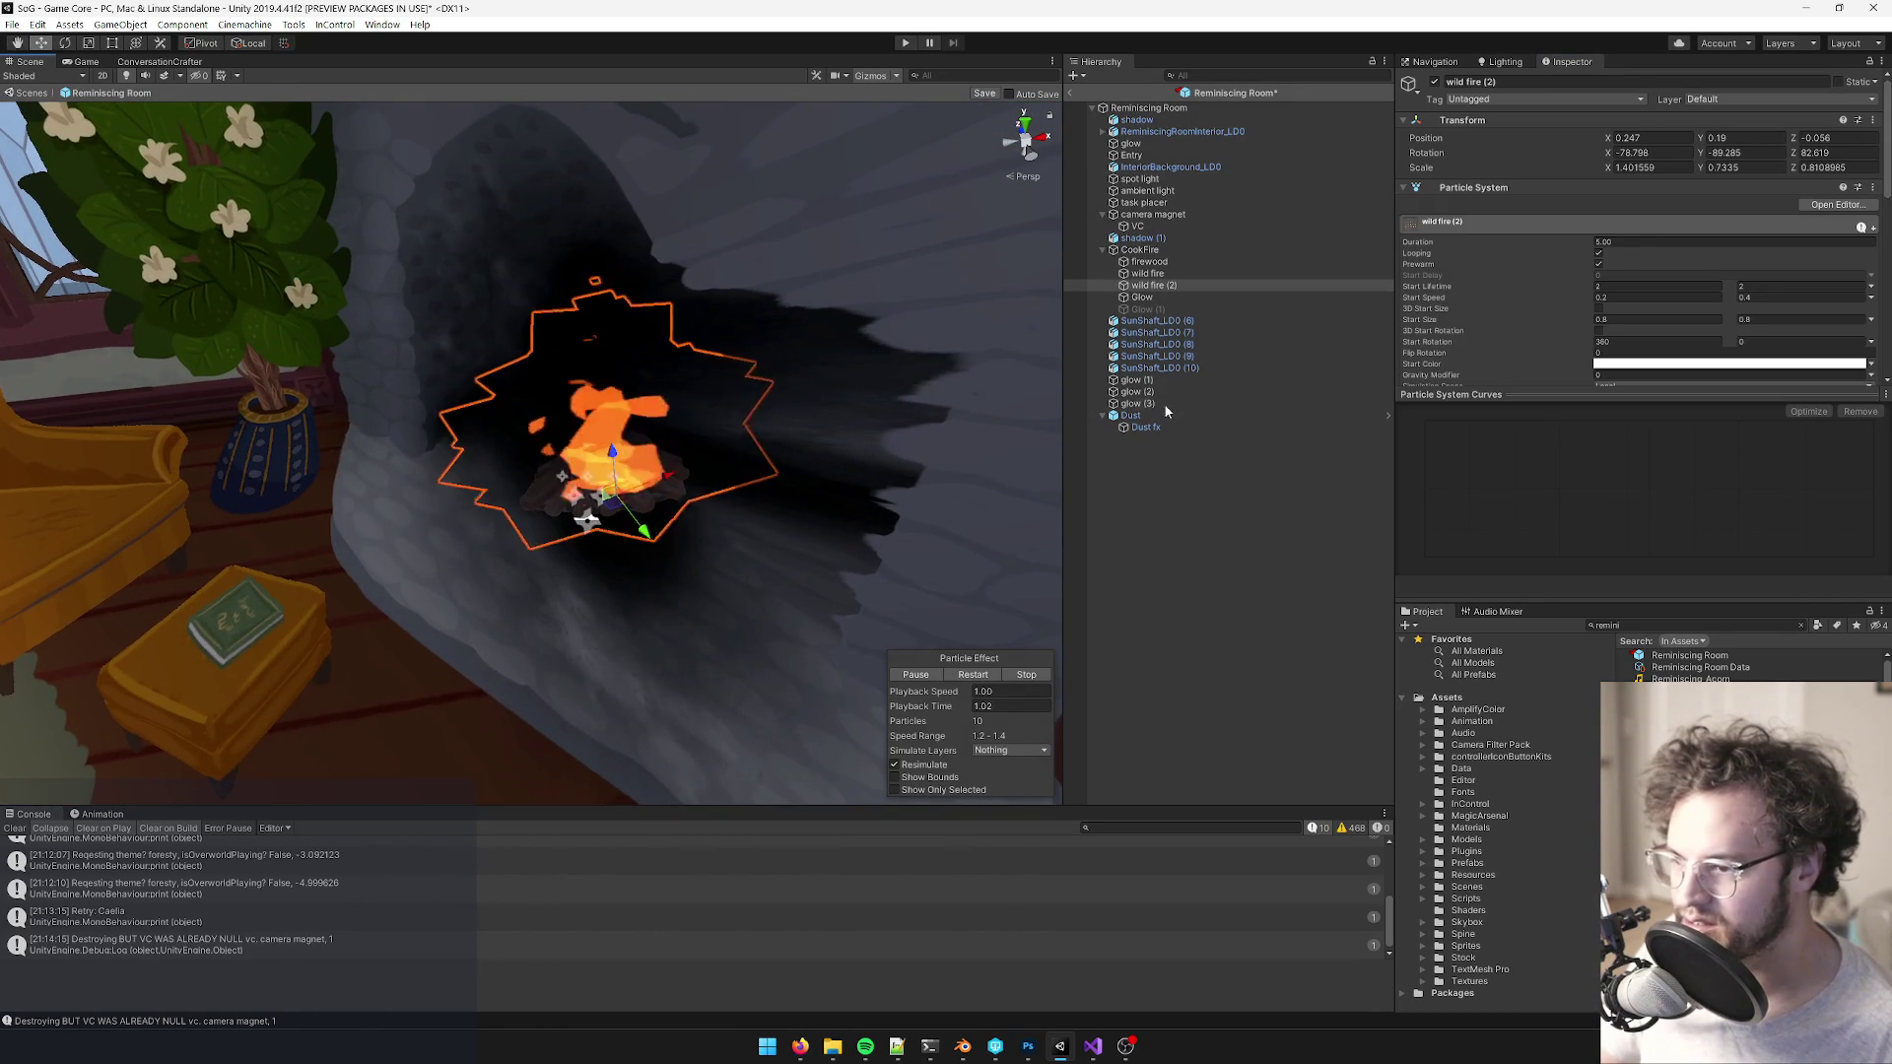
key("f")
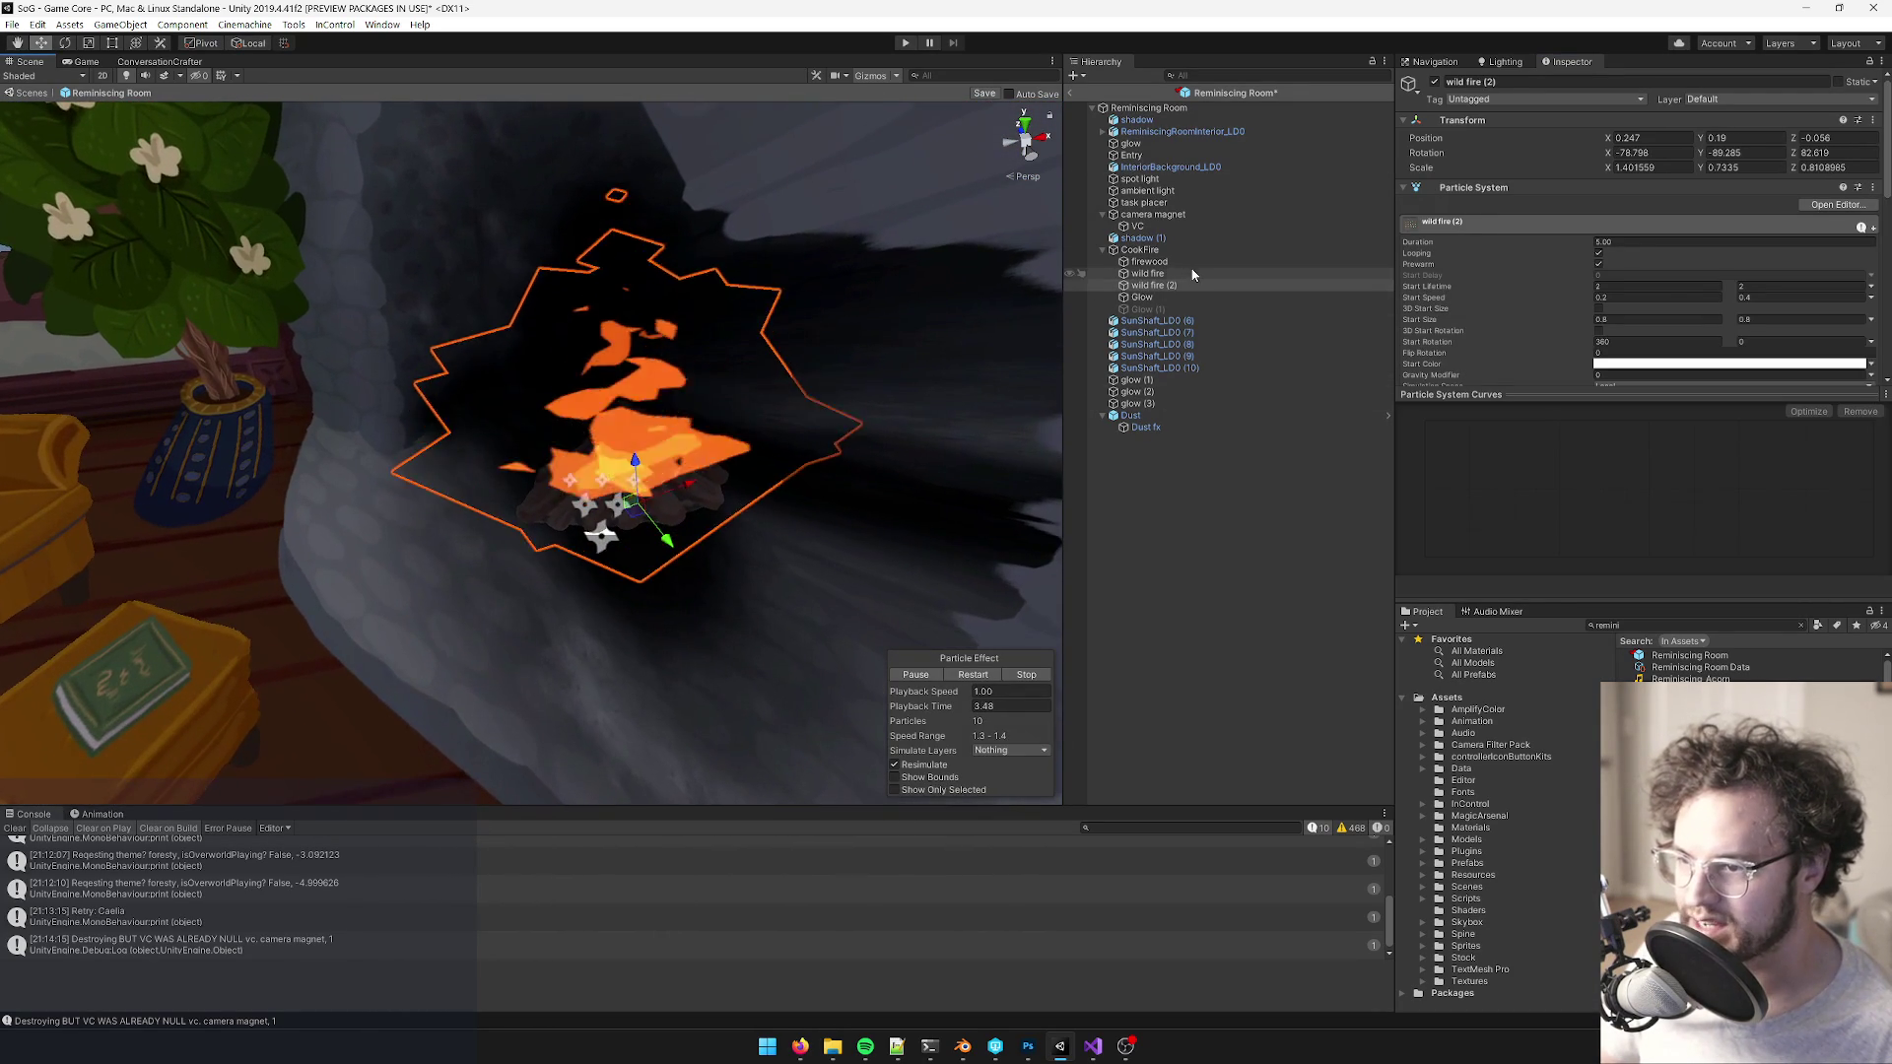
left_click(1190, 274)
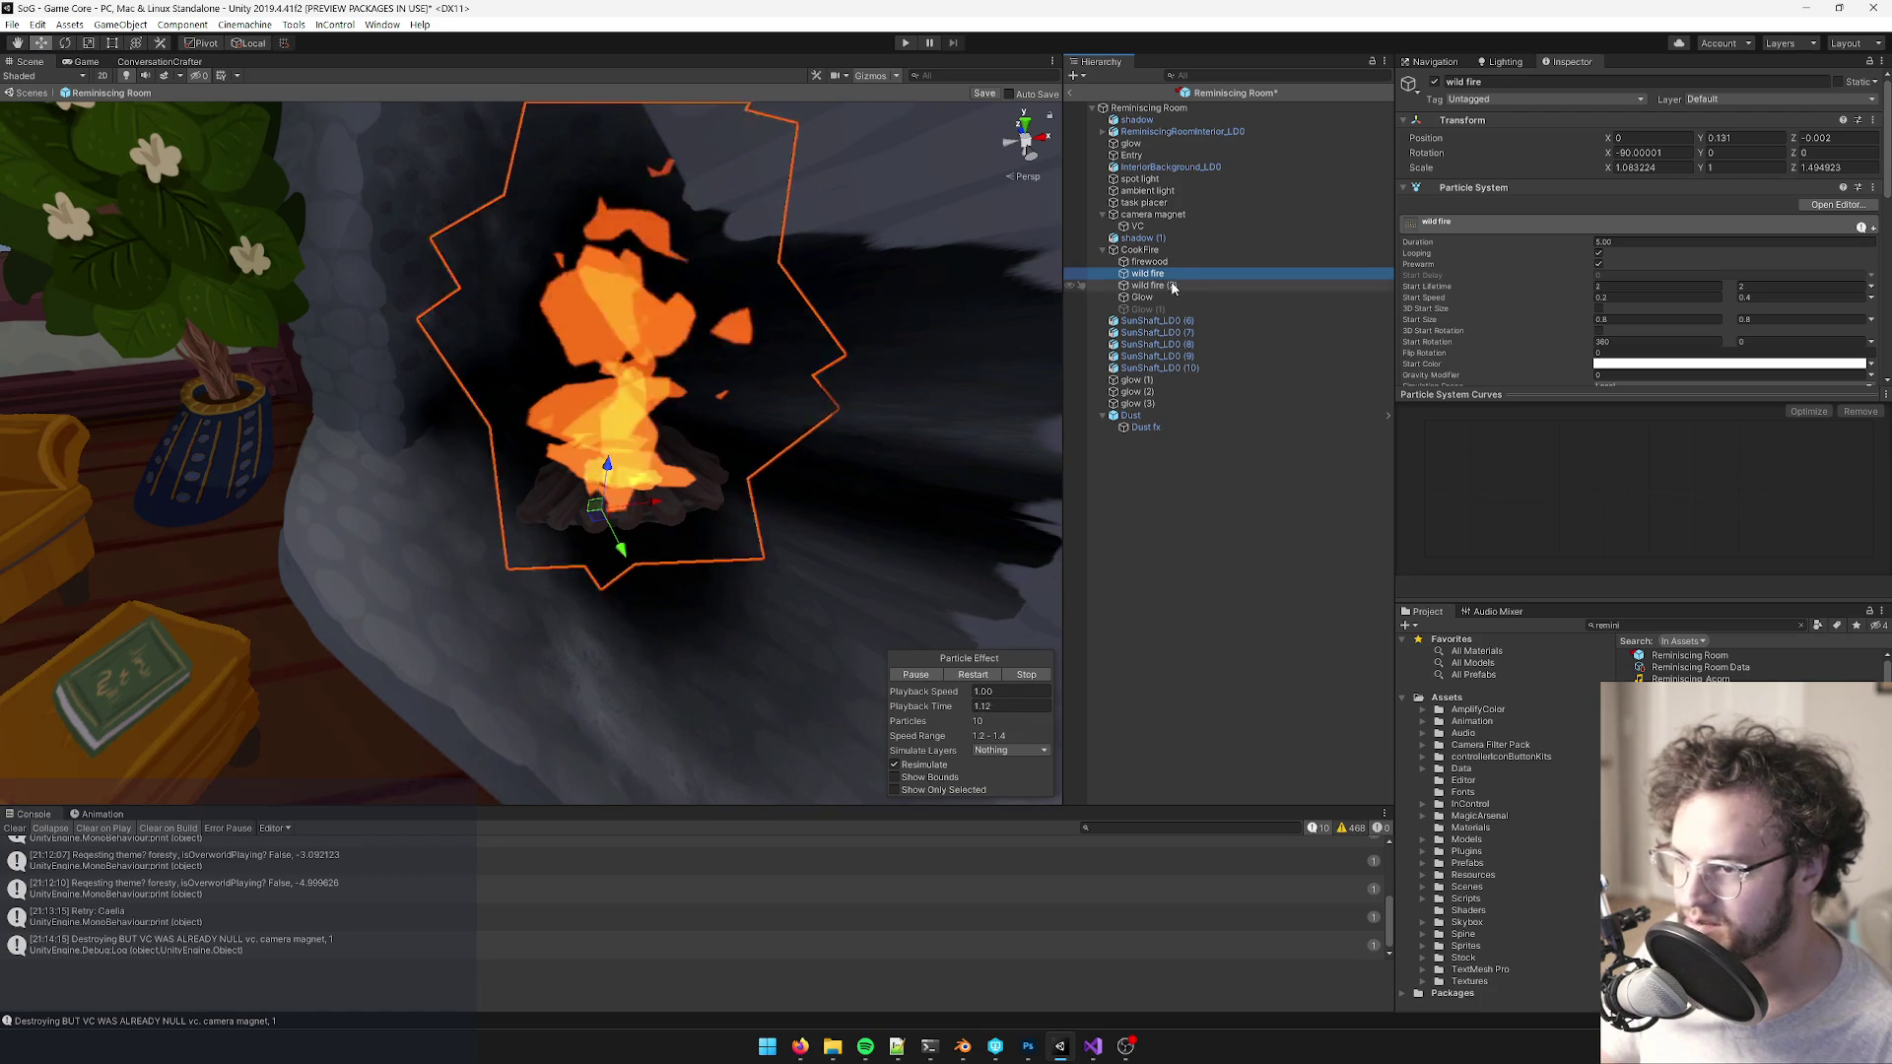
key("r")
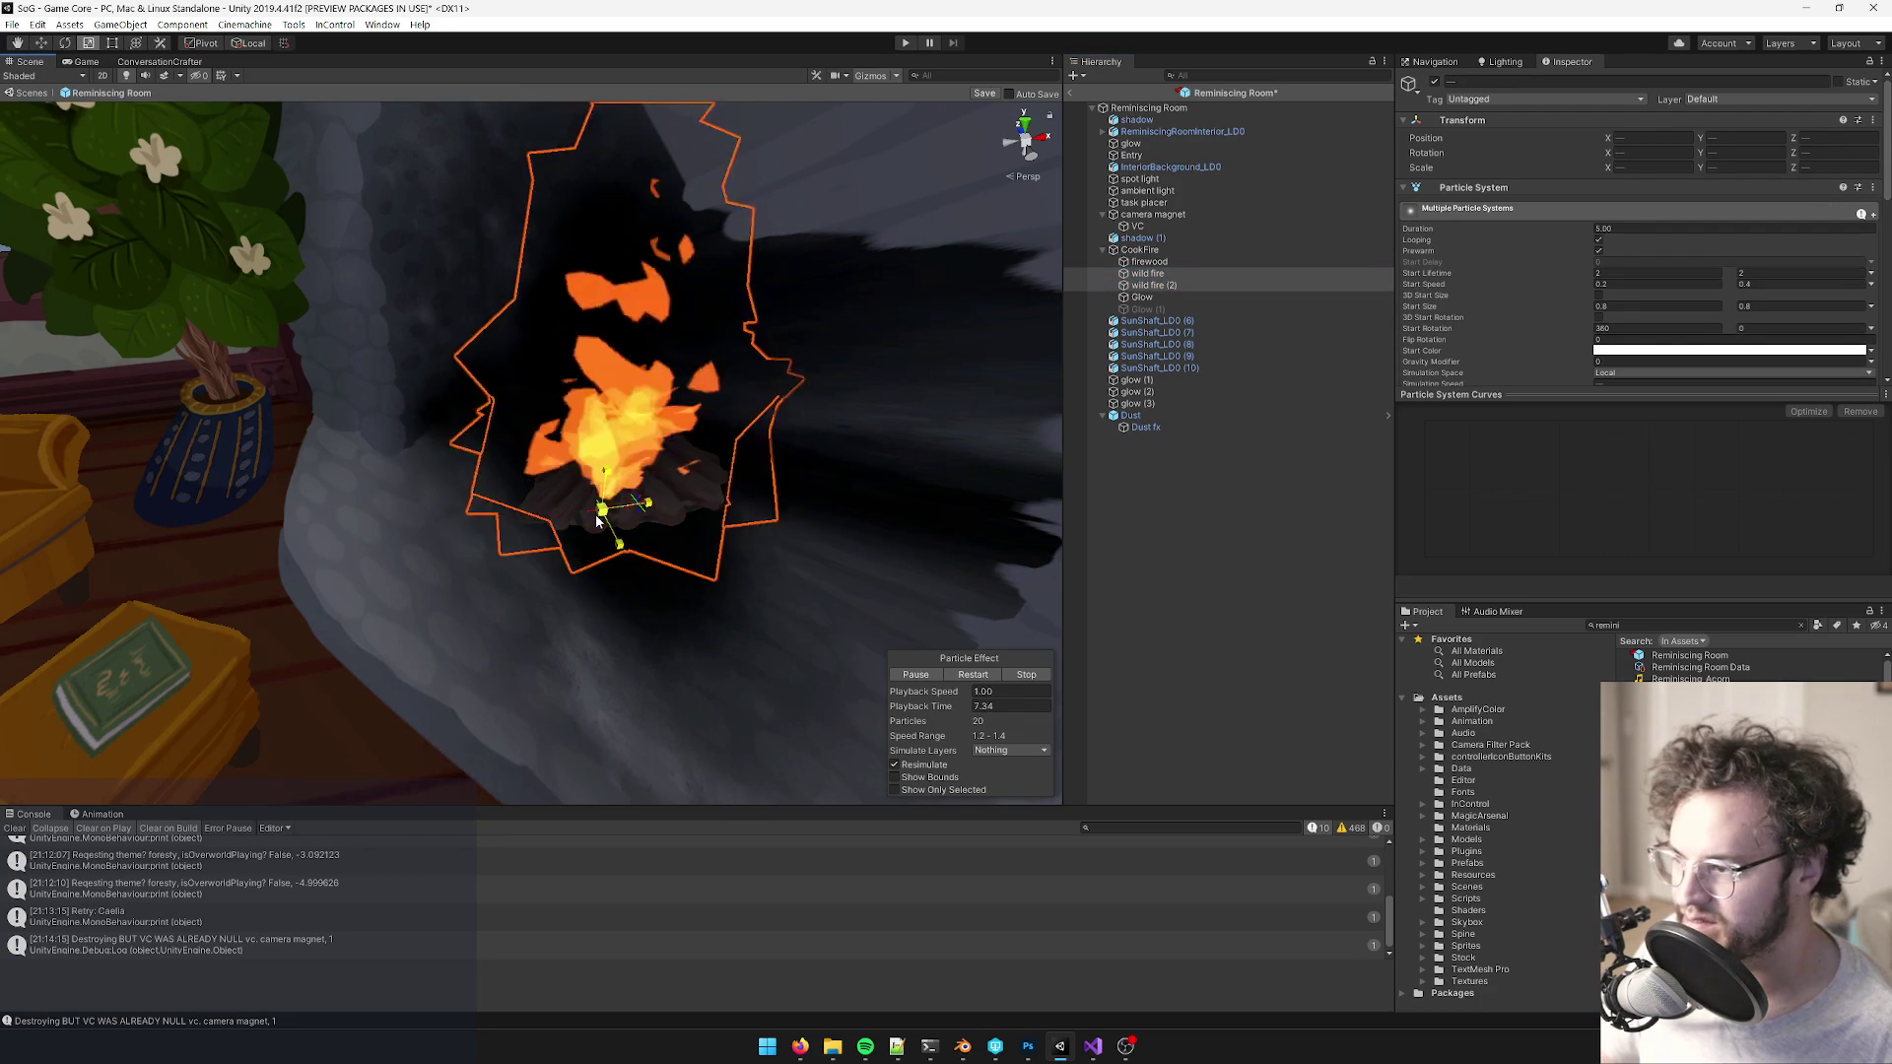
scroll(709, 374, "down", 10)
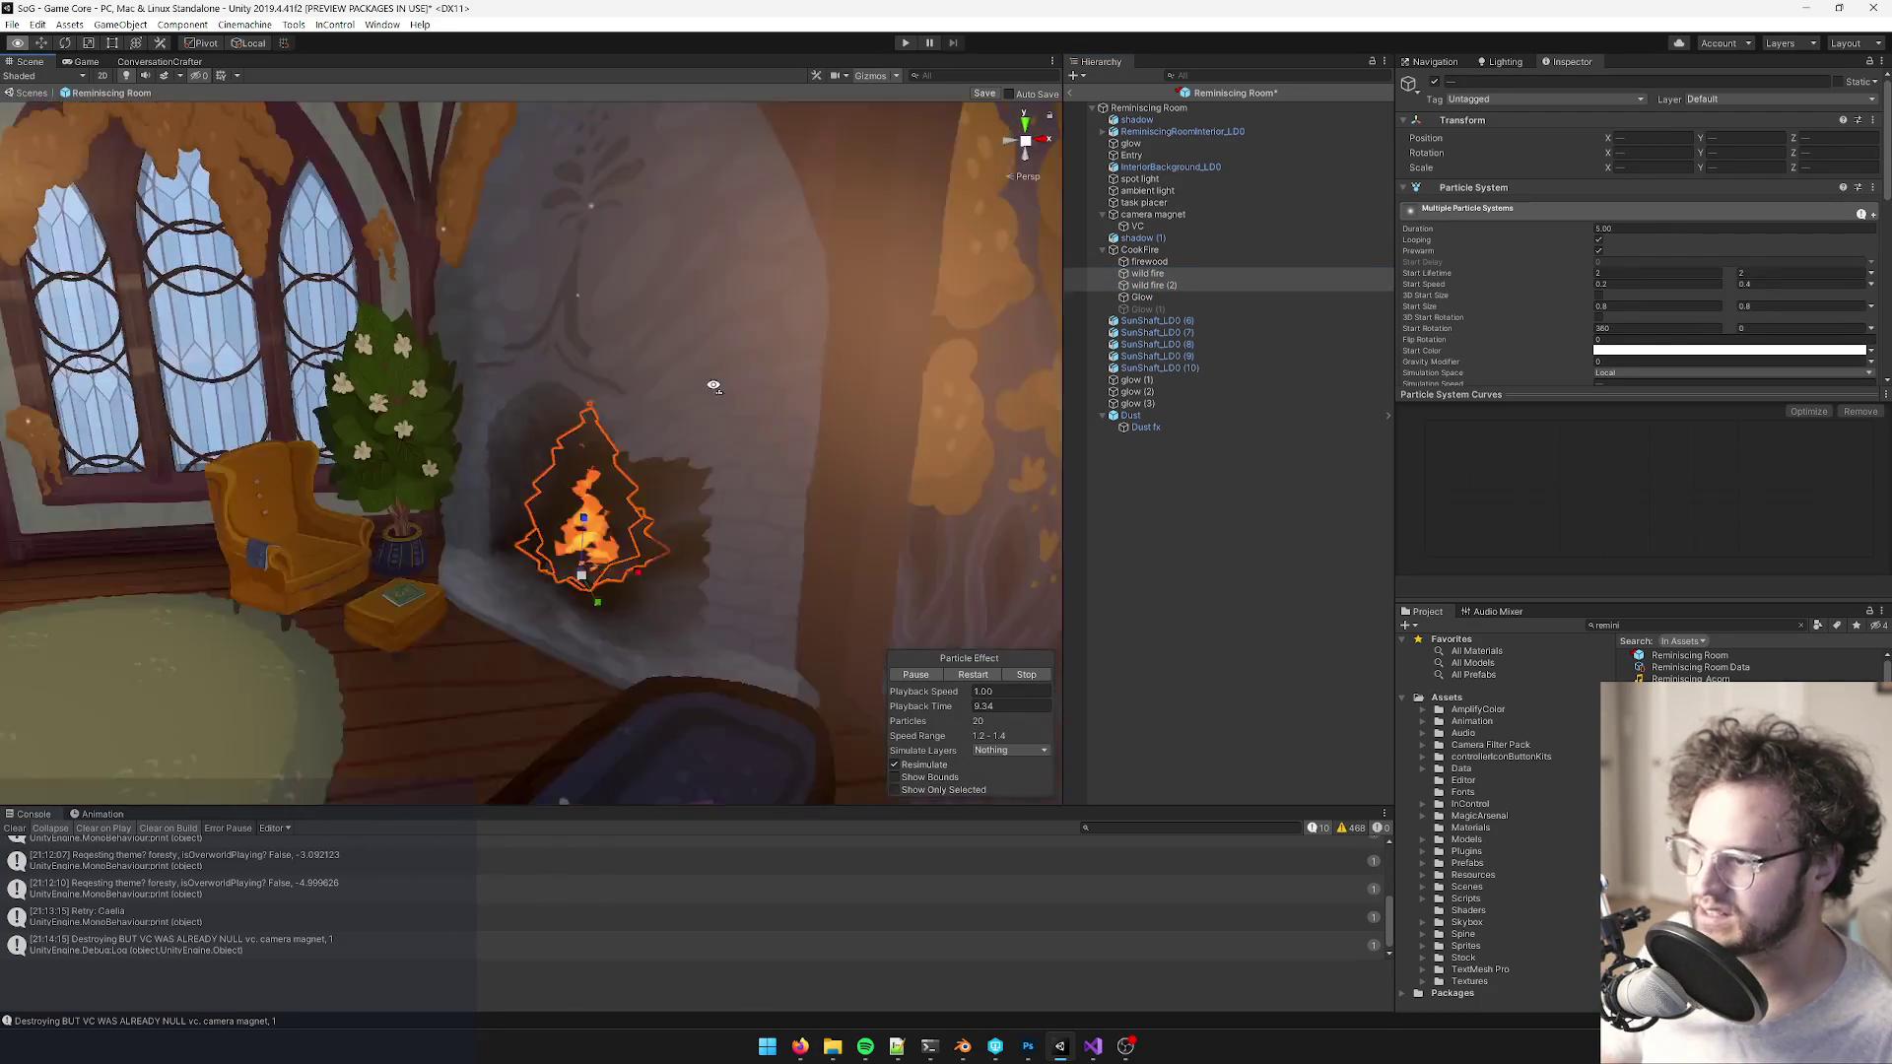
scroll(711, 418, "up", 8)
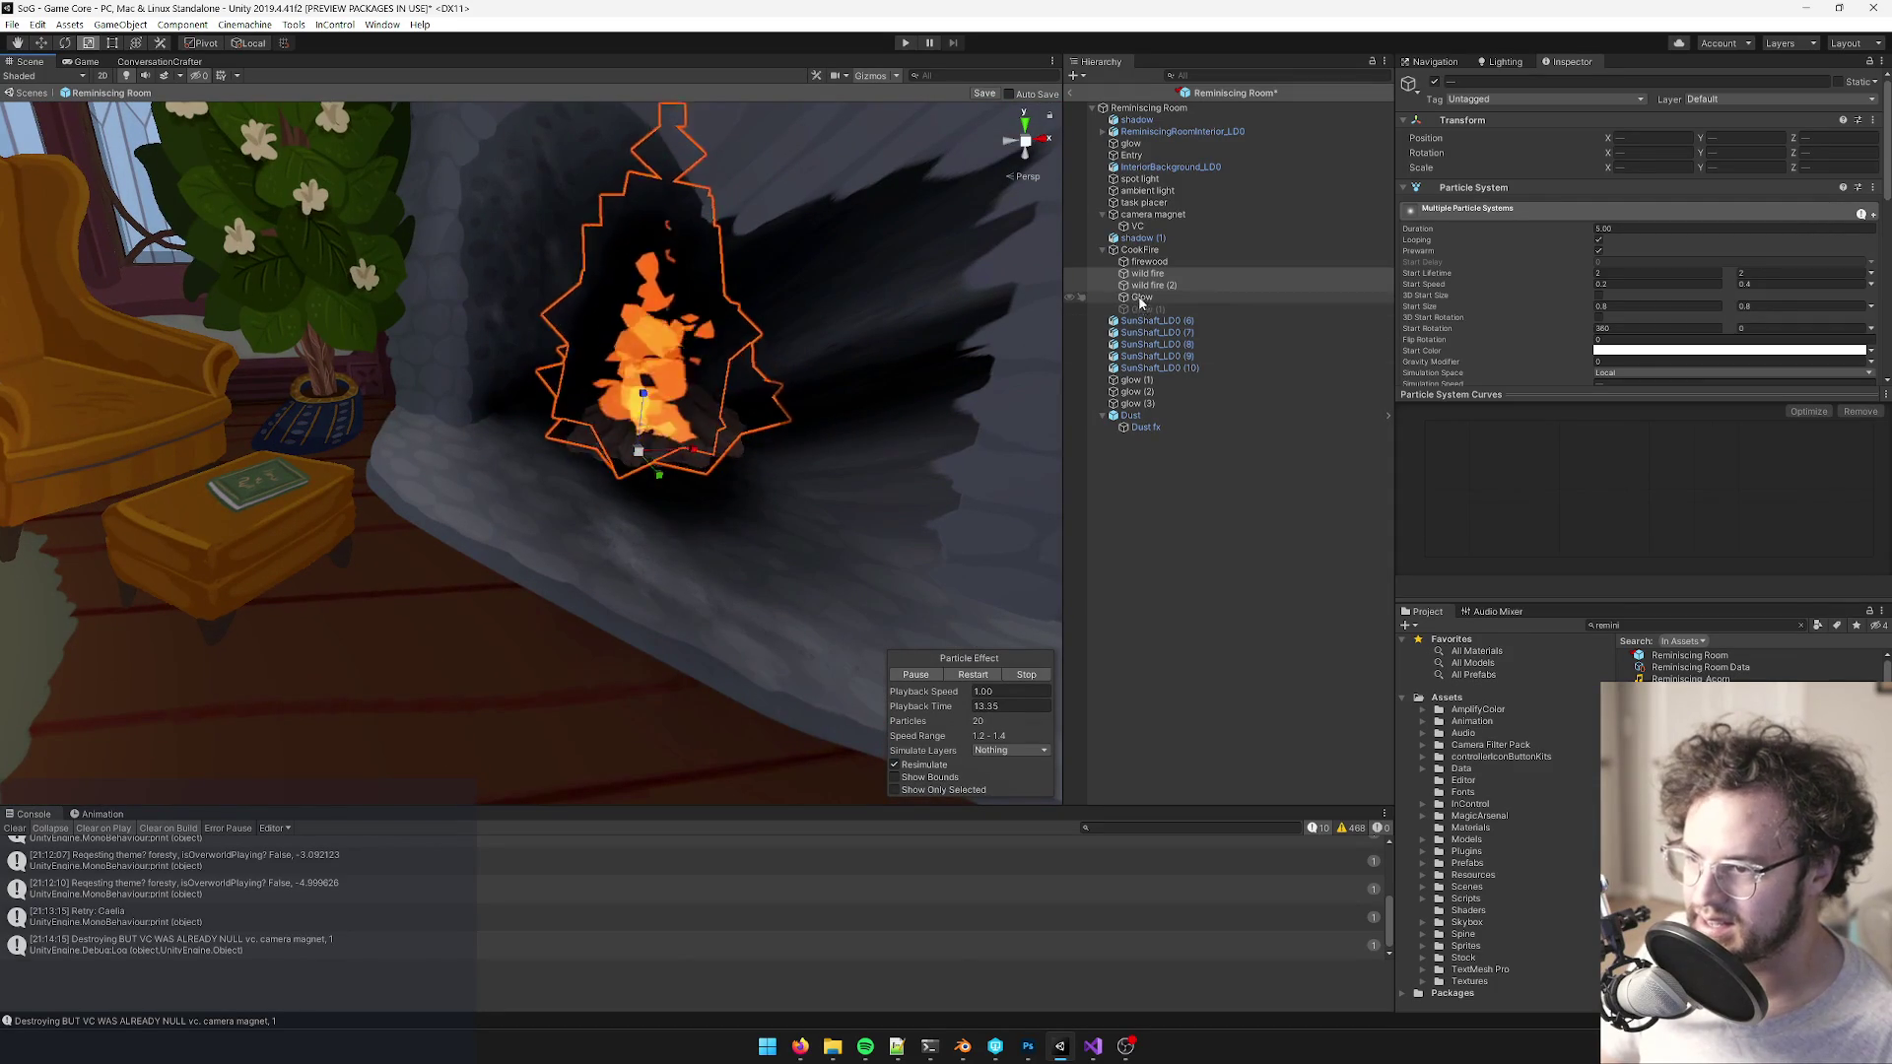
- Try Firepit Logs Dark on the firewood, then keep the Firepit Logs DarkDark material
left_click(611, 381)
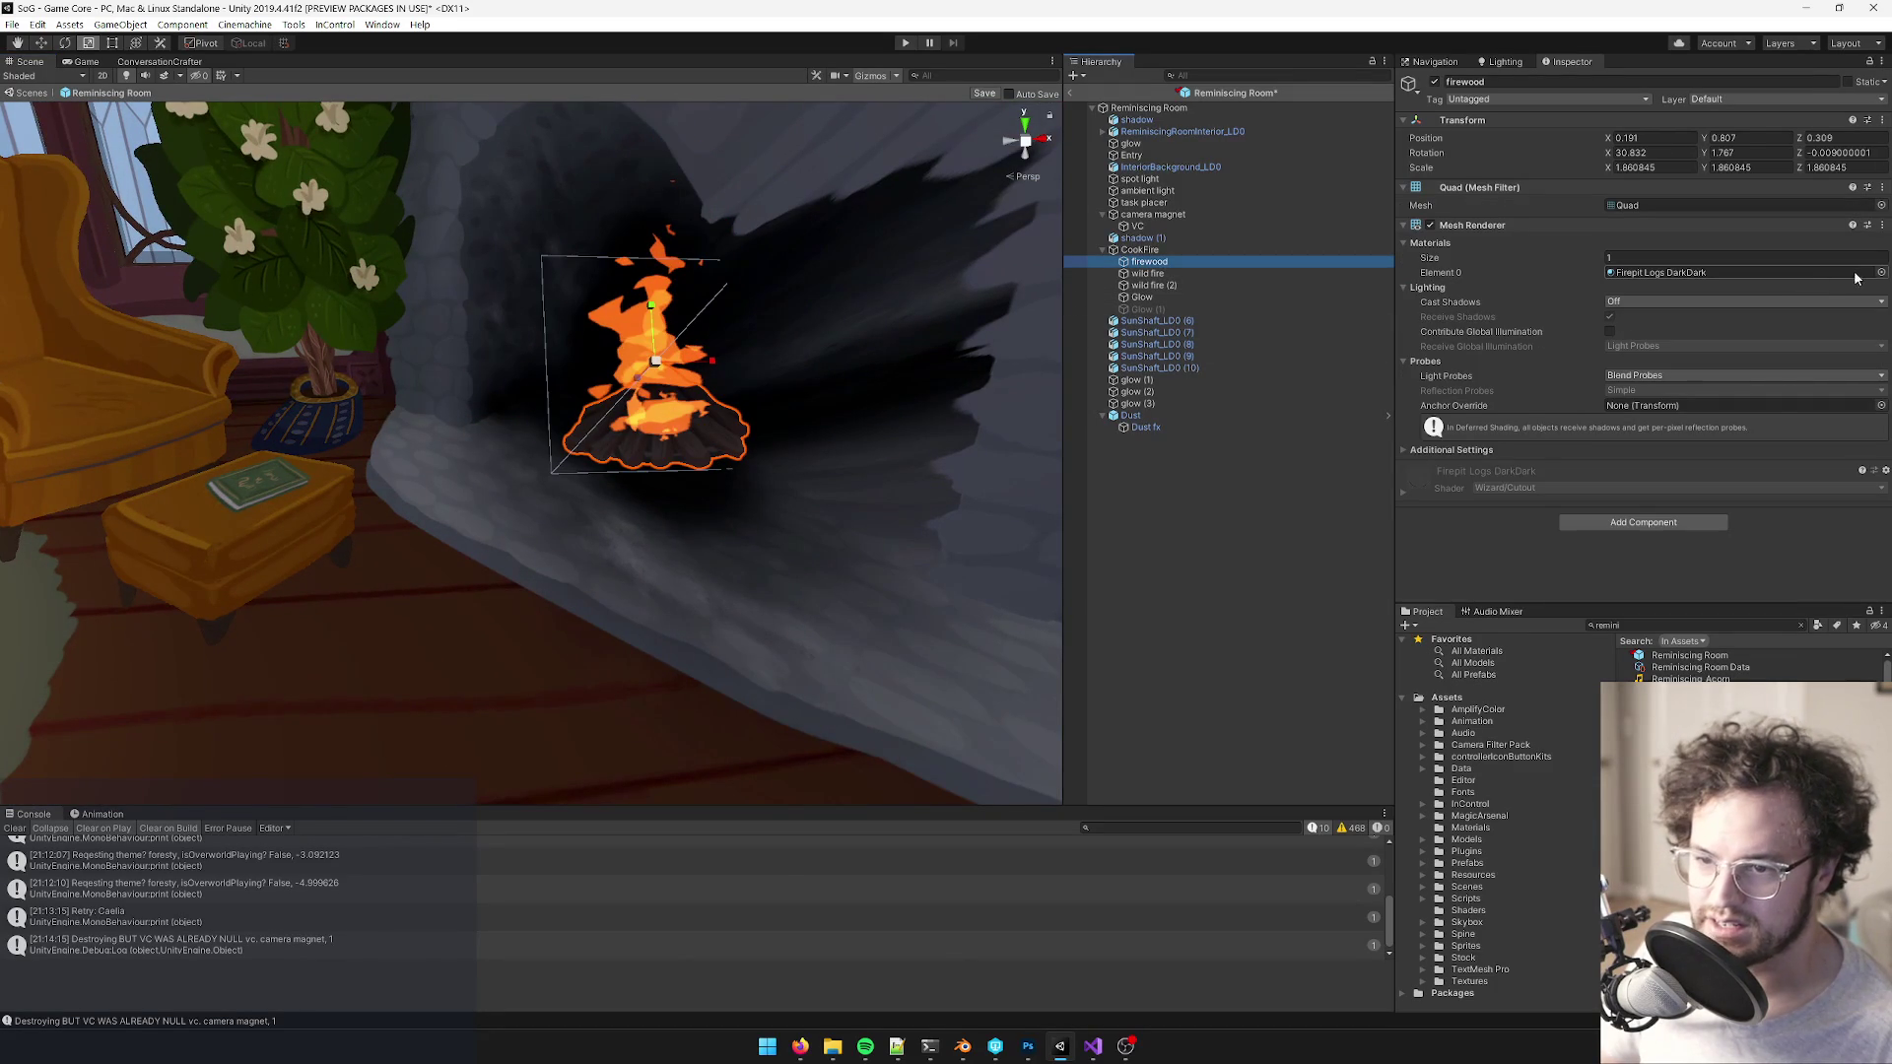
left_click(1881, 273)
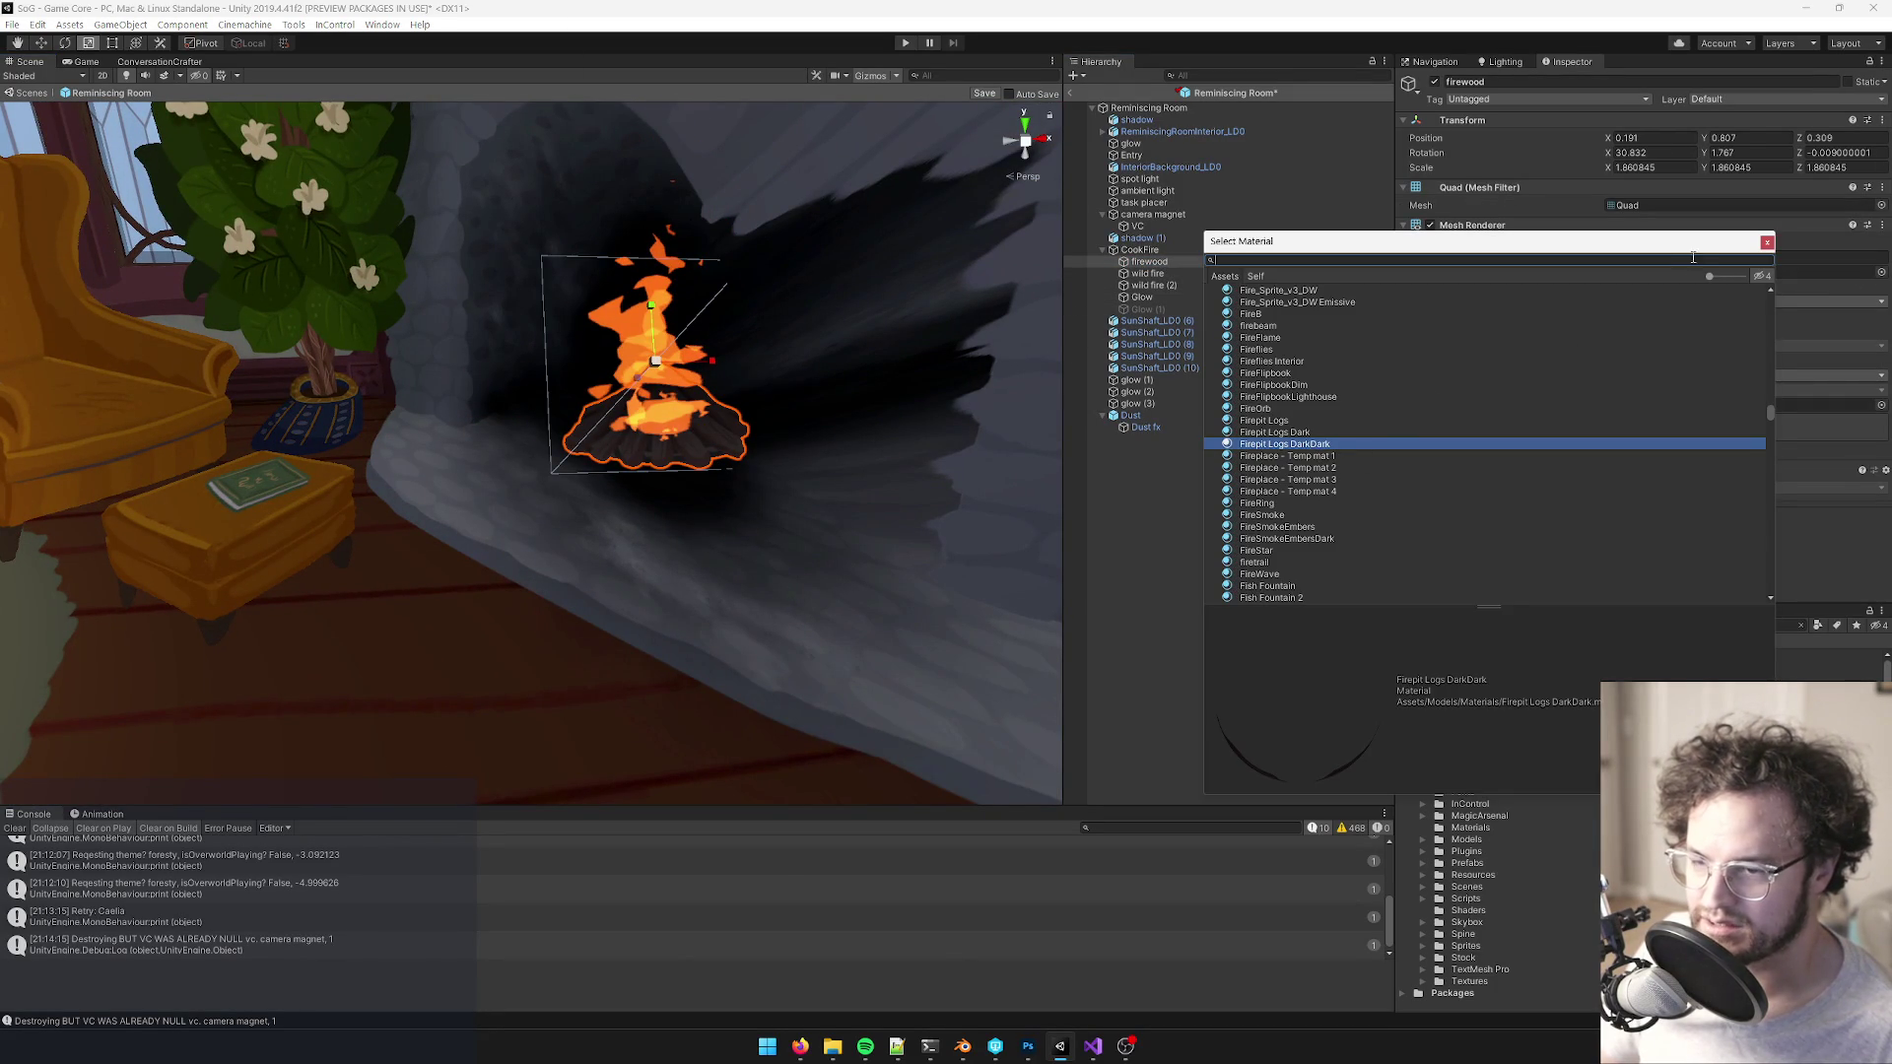
left_click(1297, 432)
left_click(1297, 444)
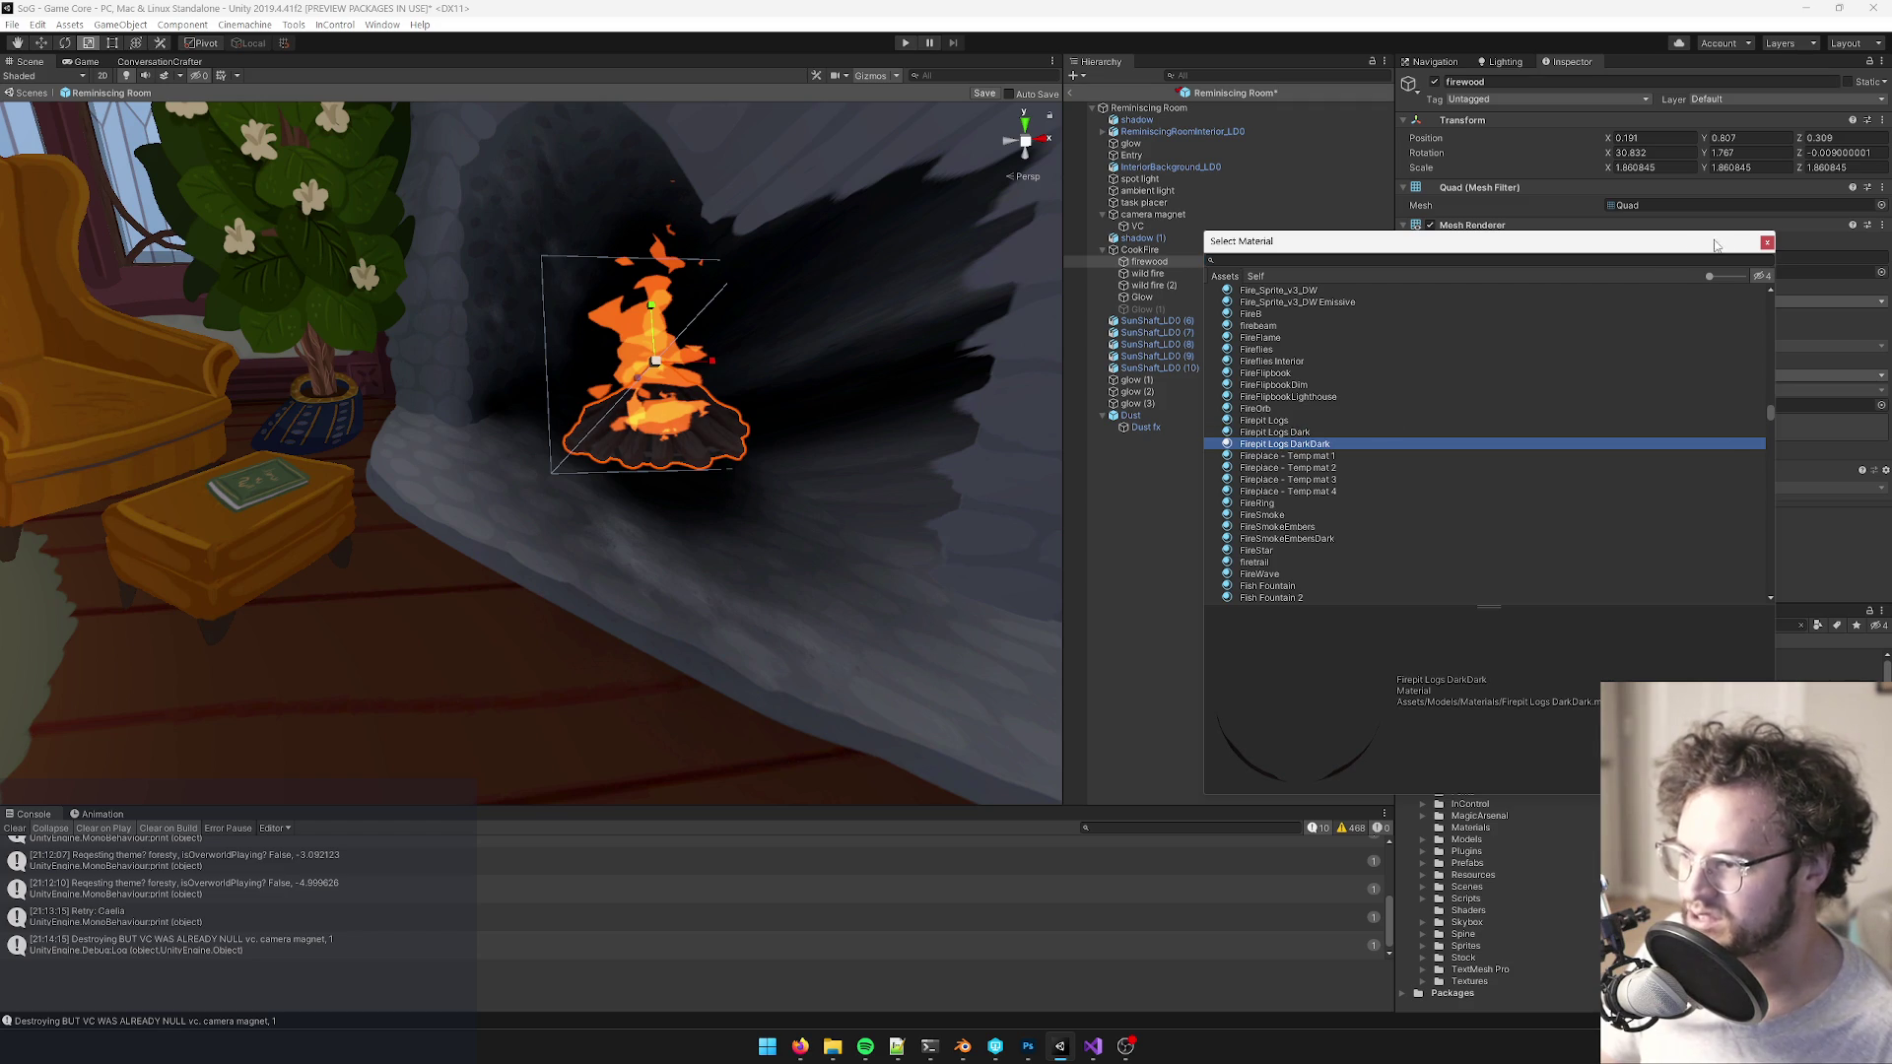
left_click(1766, 244)
scroll(631, 394, "down", 5)
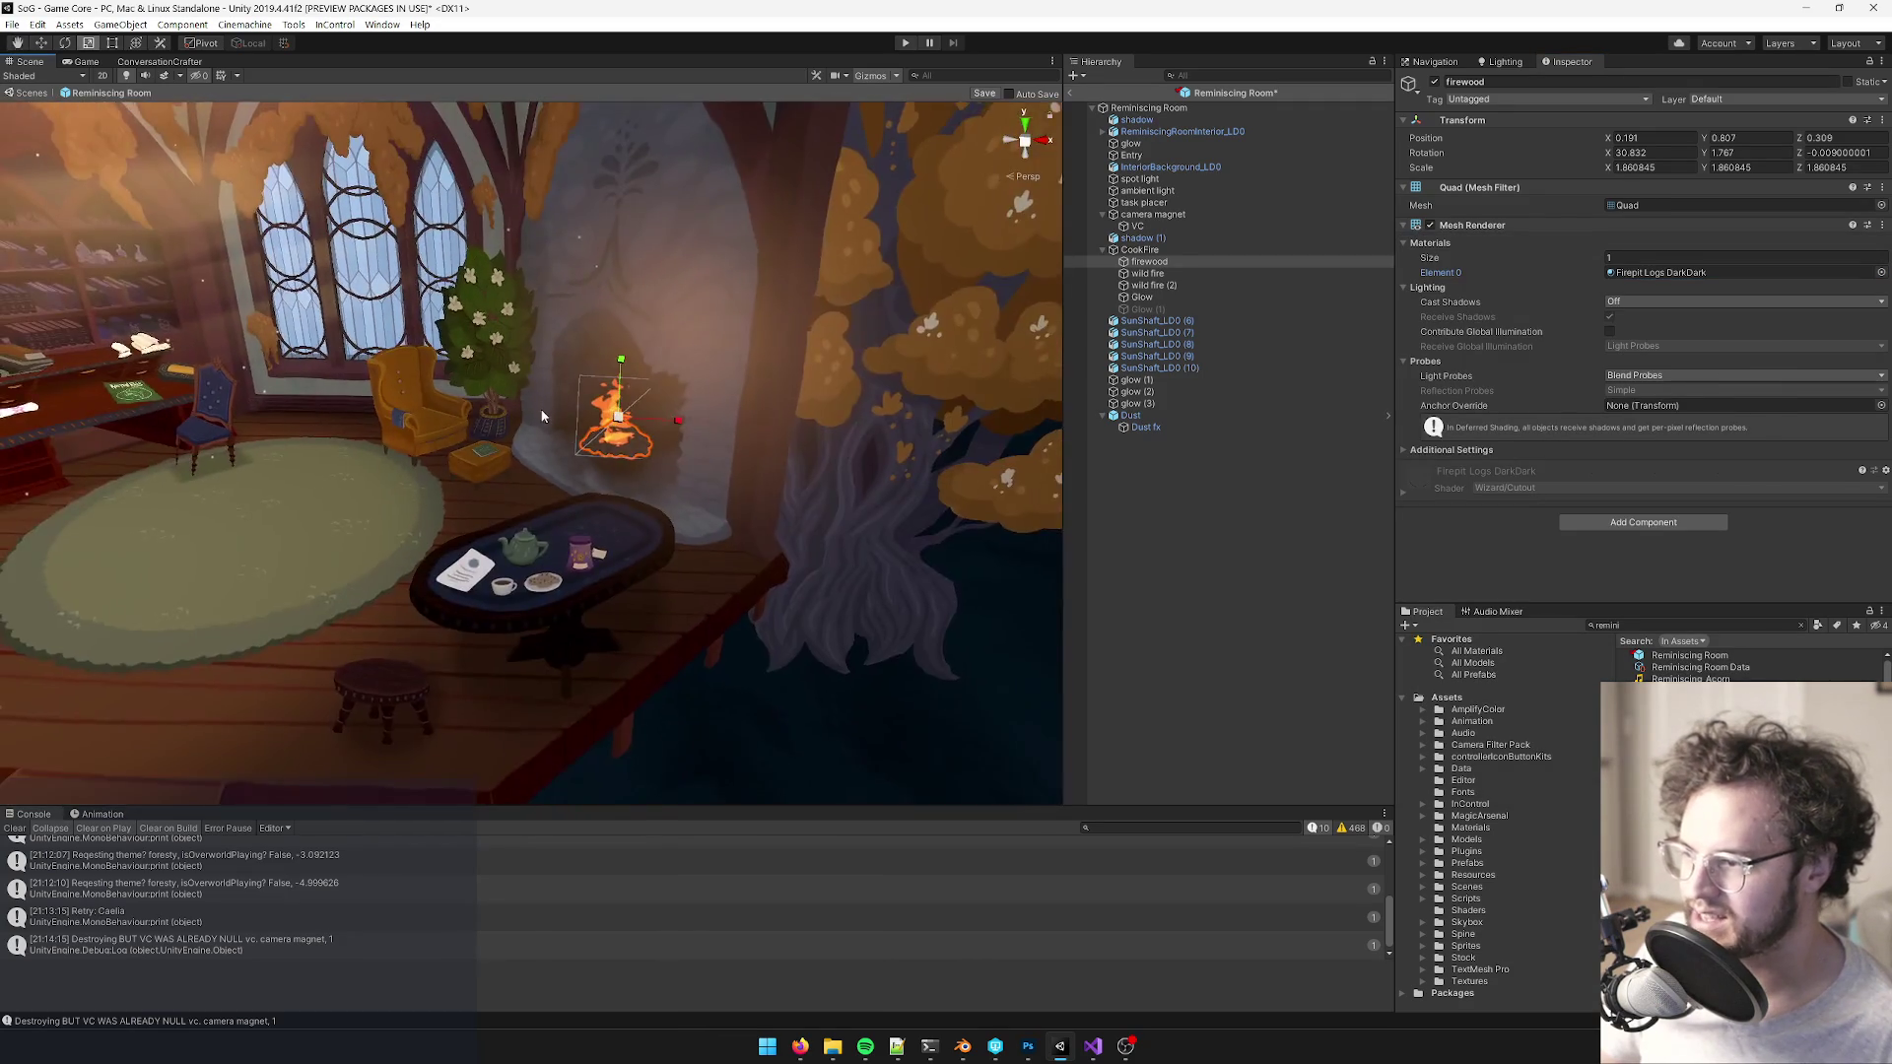
- Bring up the room artwork's fireplace in Photoshop, undoing and then redoing the last edit
left_click(1027, 1046)
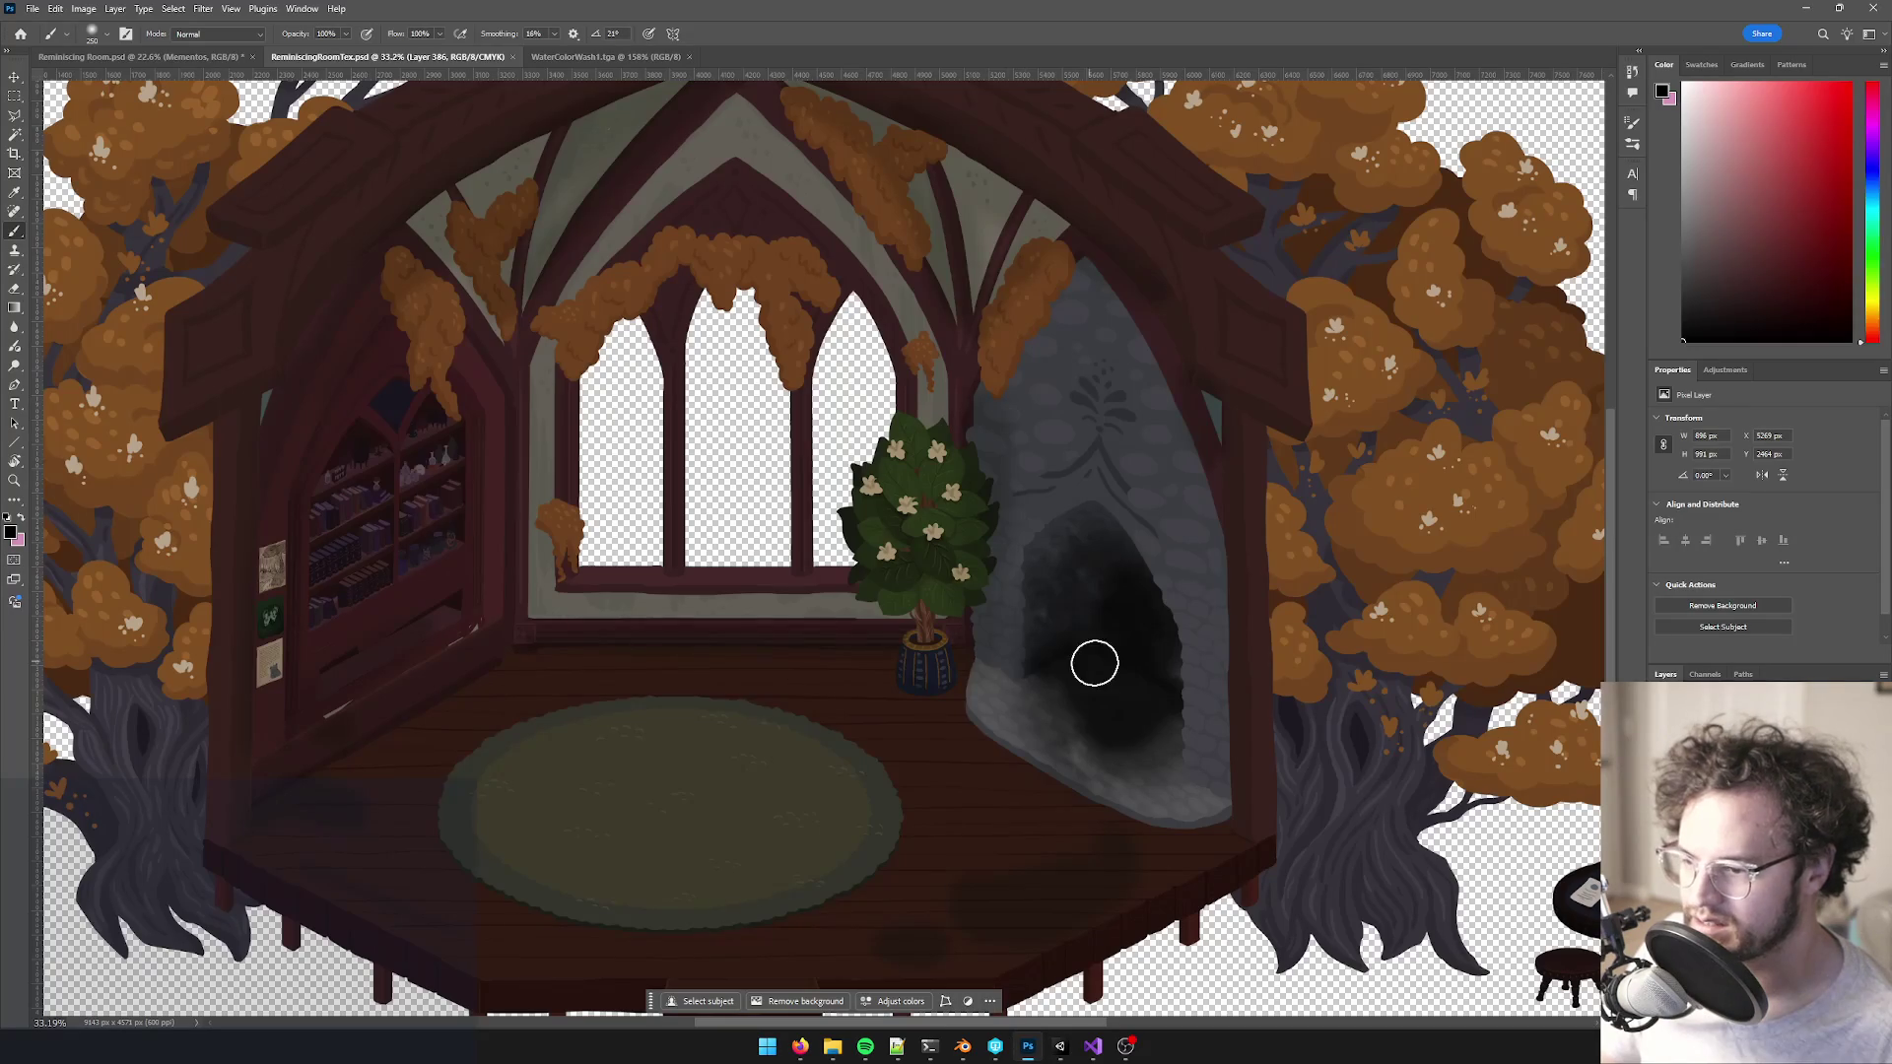
scroll(1094, 680, "up", 1)
key("ctrl+z")
key("ctrl+shift+z")
- Erase dark pixels along the hearth's lower edge with a 700 px eraser
key("e")
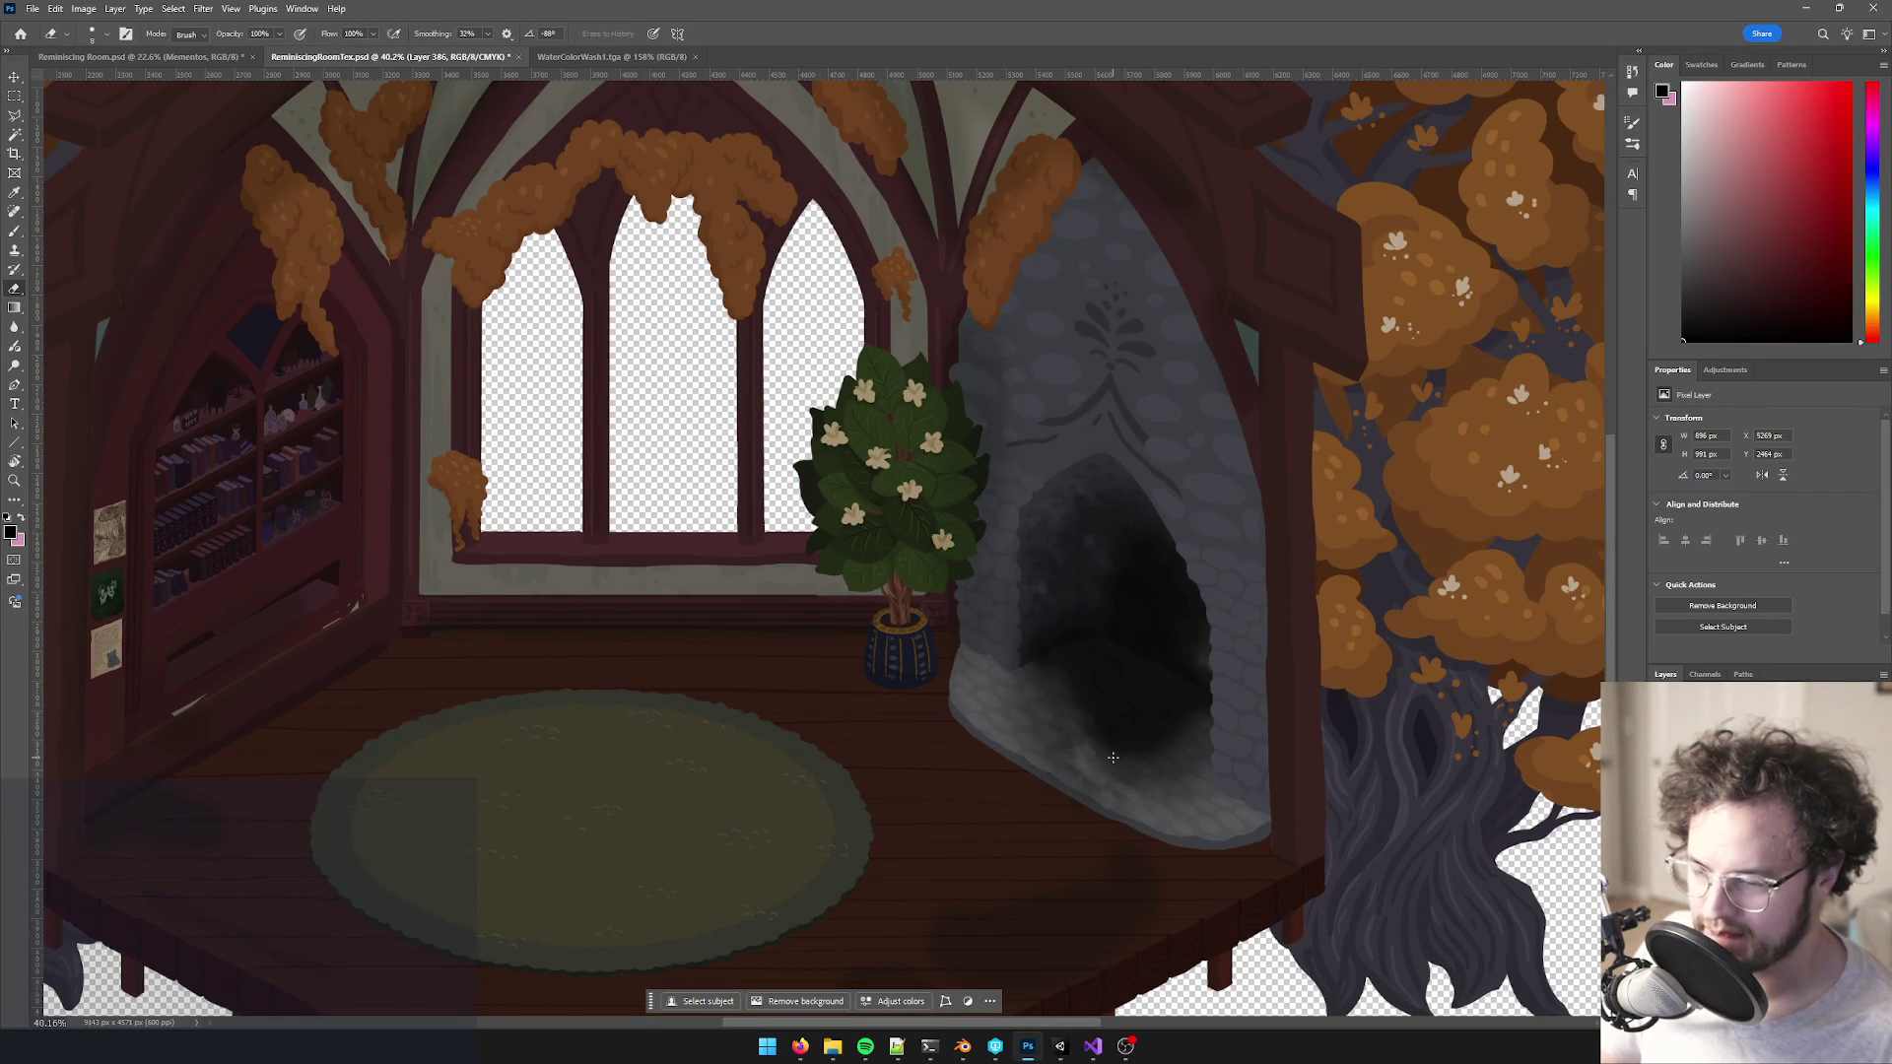
key("bracketright")
key("bracketright")
key("bracketright")
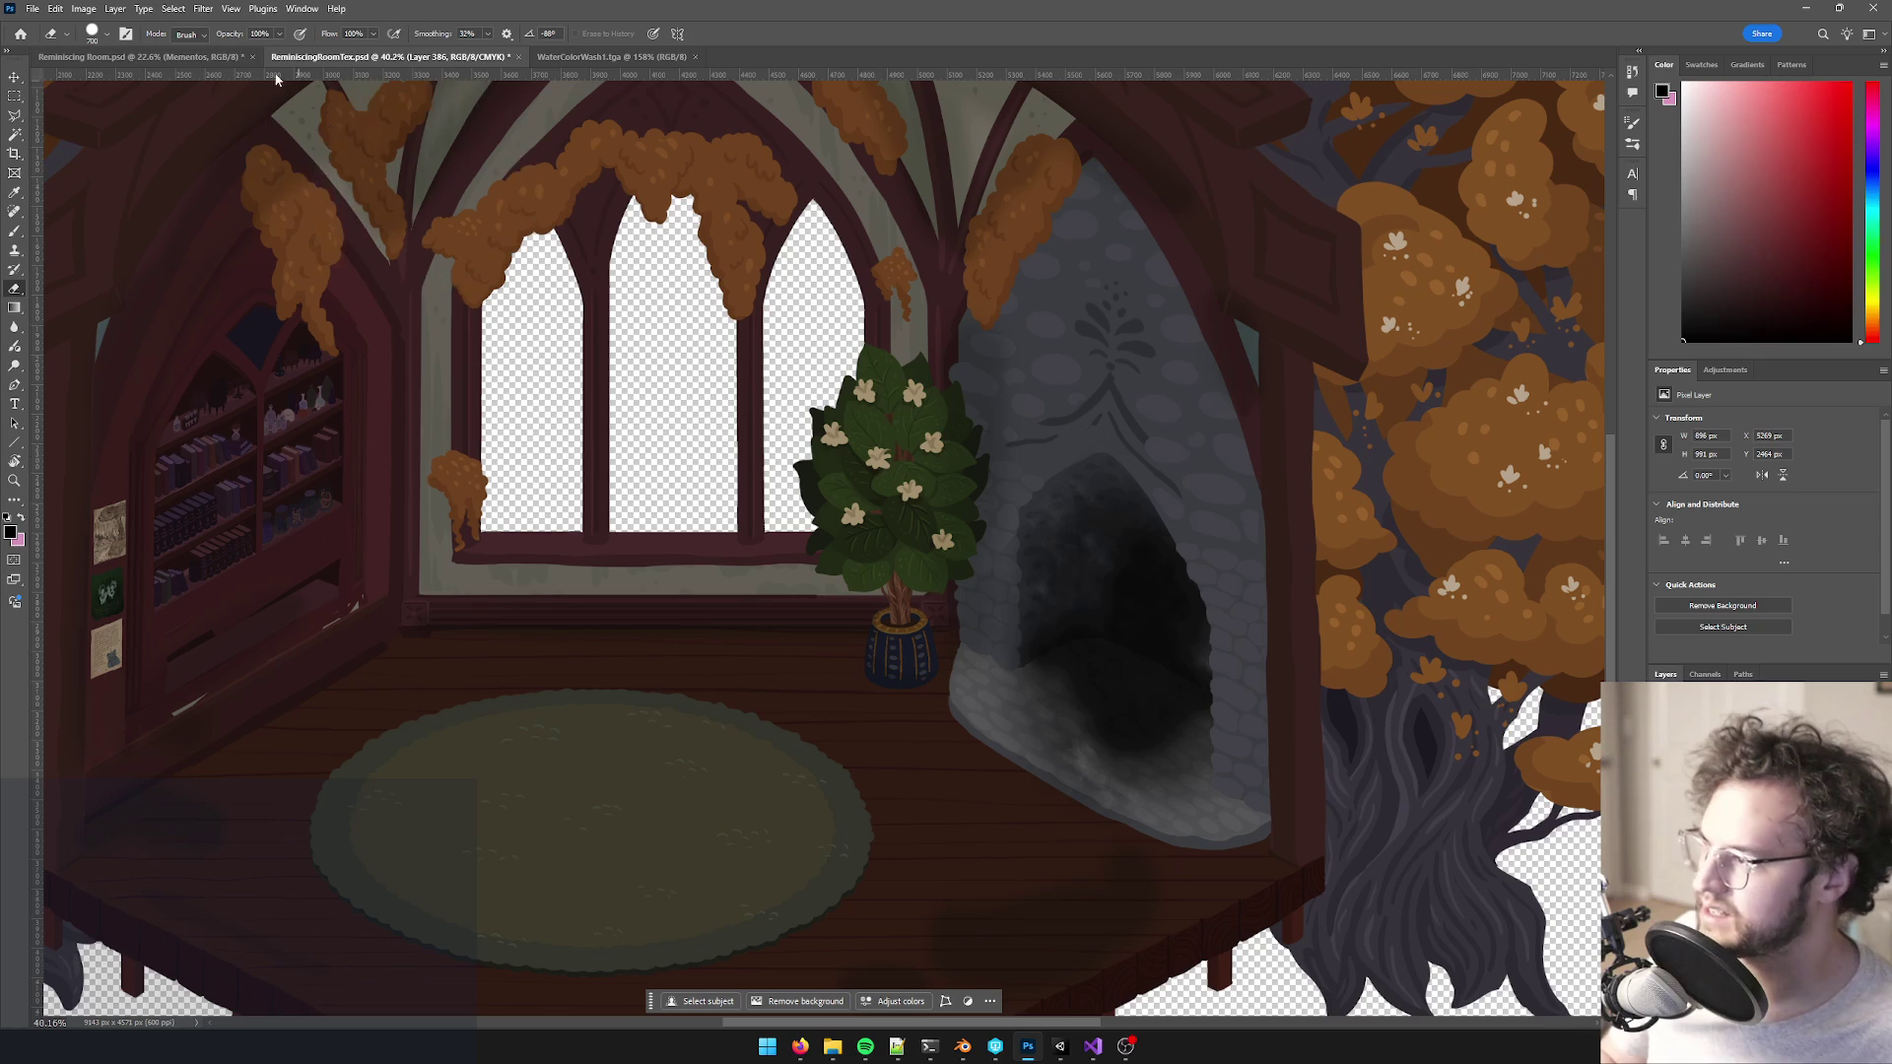
left_click(106, 33)
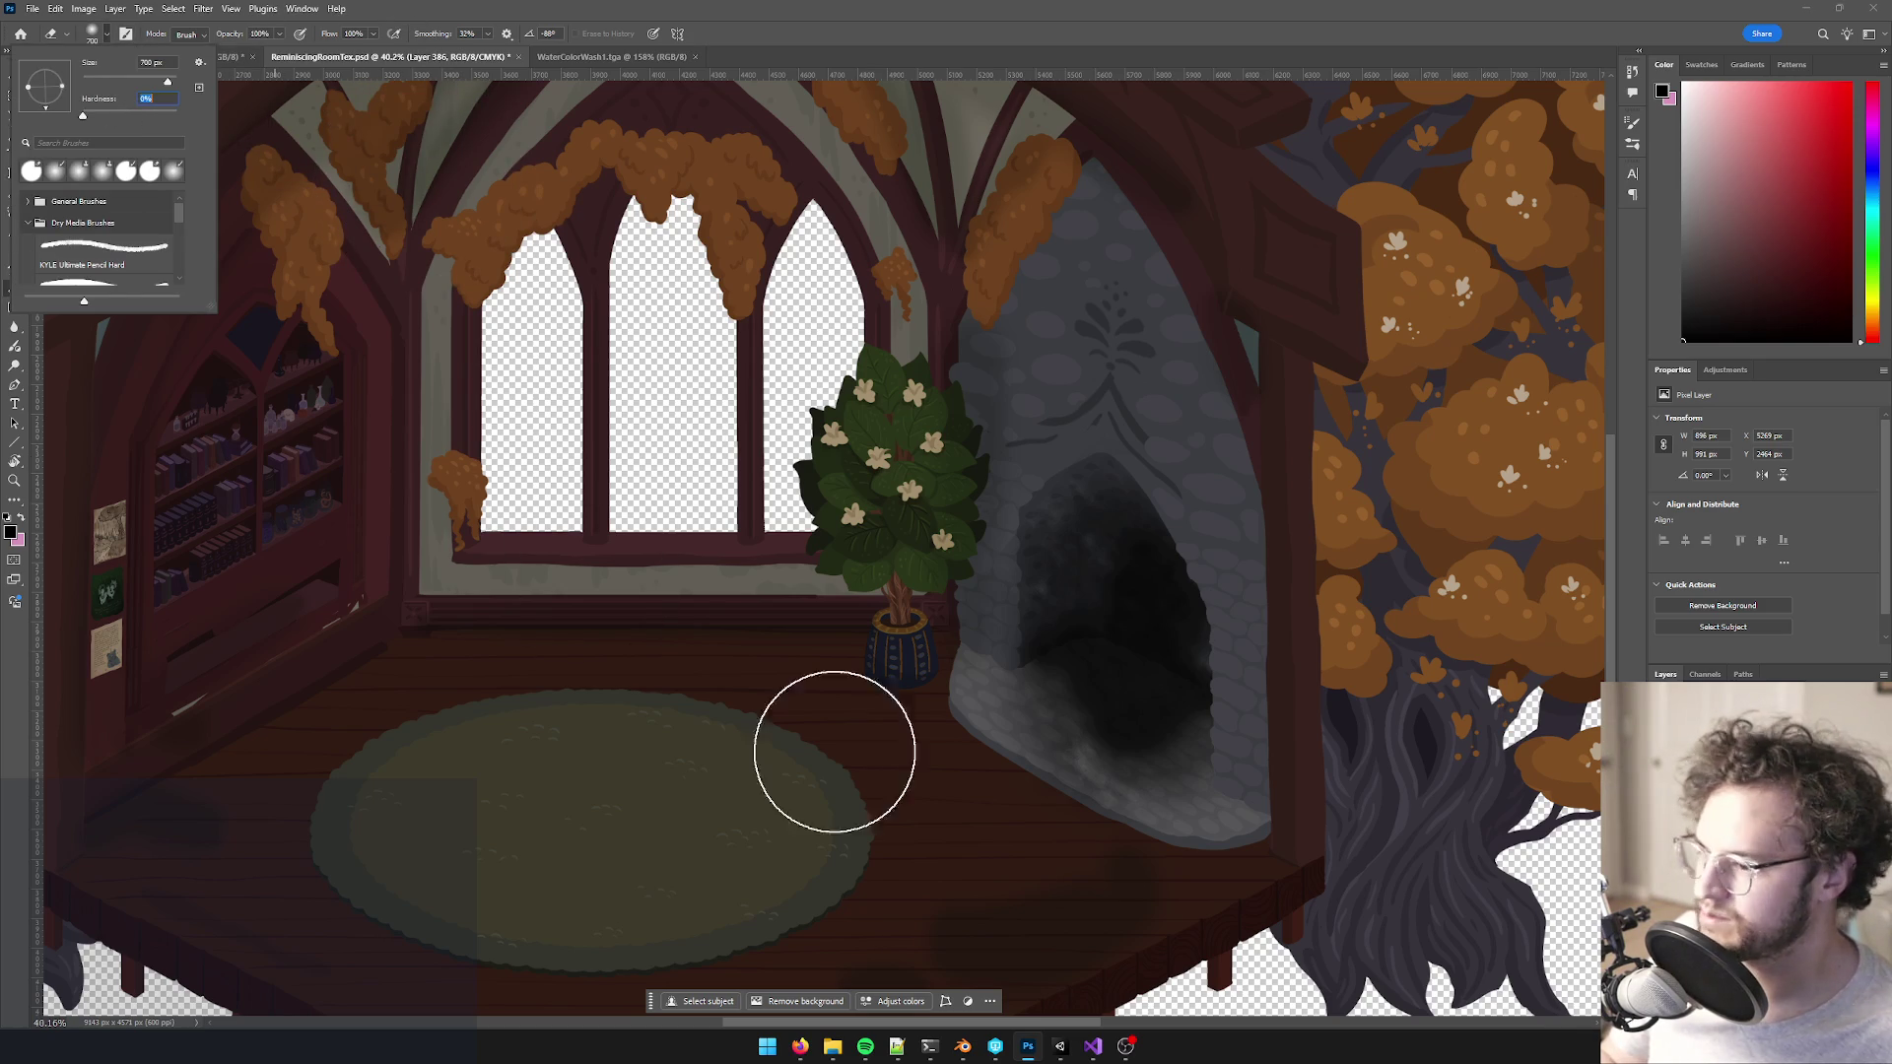
left_click(1030, 789)
mouse_move(1082, 790)
left_mouse_down()
mouse_move(1124, 798)
mouse_move(1094, 781)
mouse_move(1190, 913)
mouse_move(1050, 800)
left_mouse_up()
scroll(1050, 799, "up", 3)
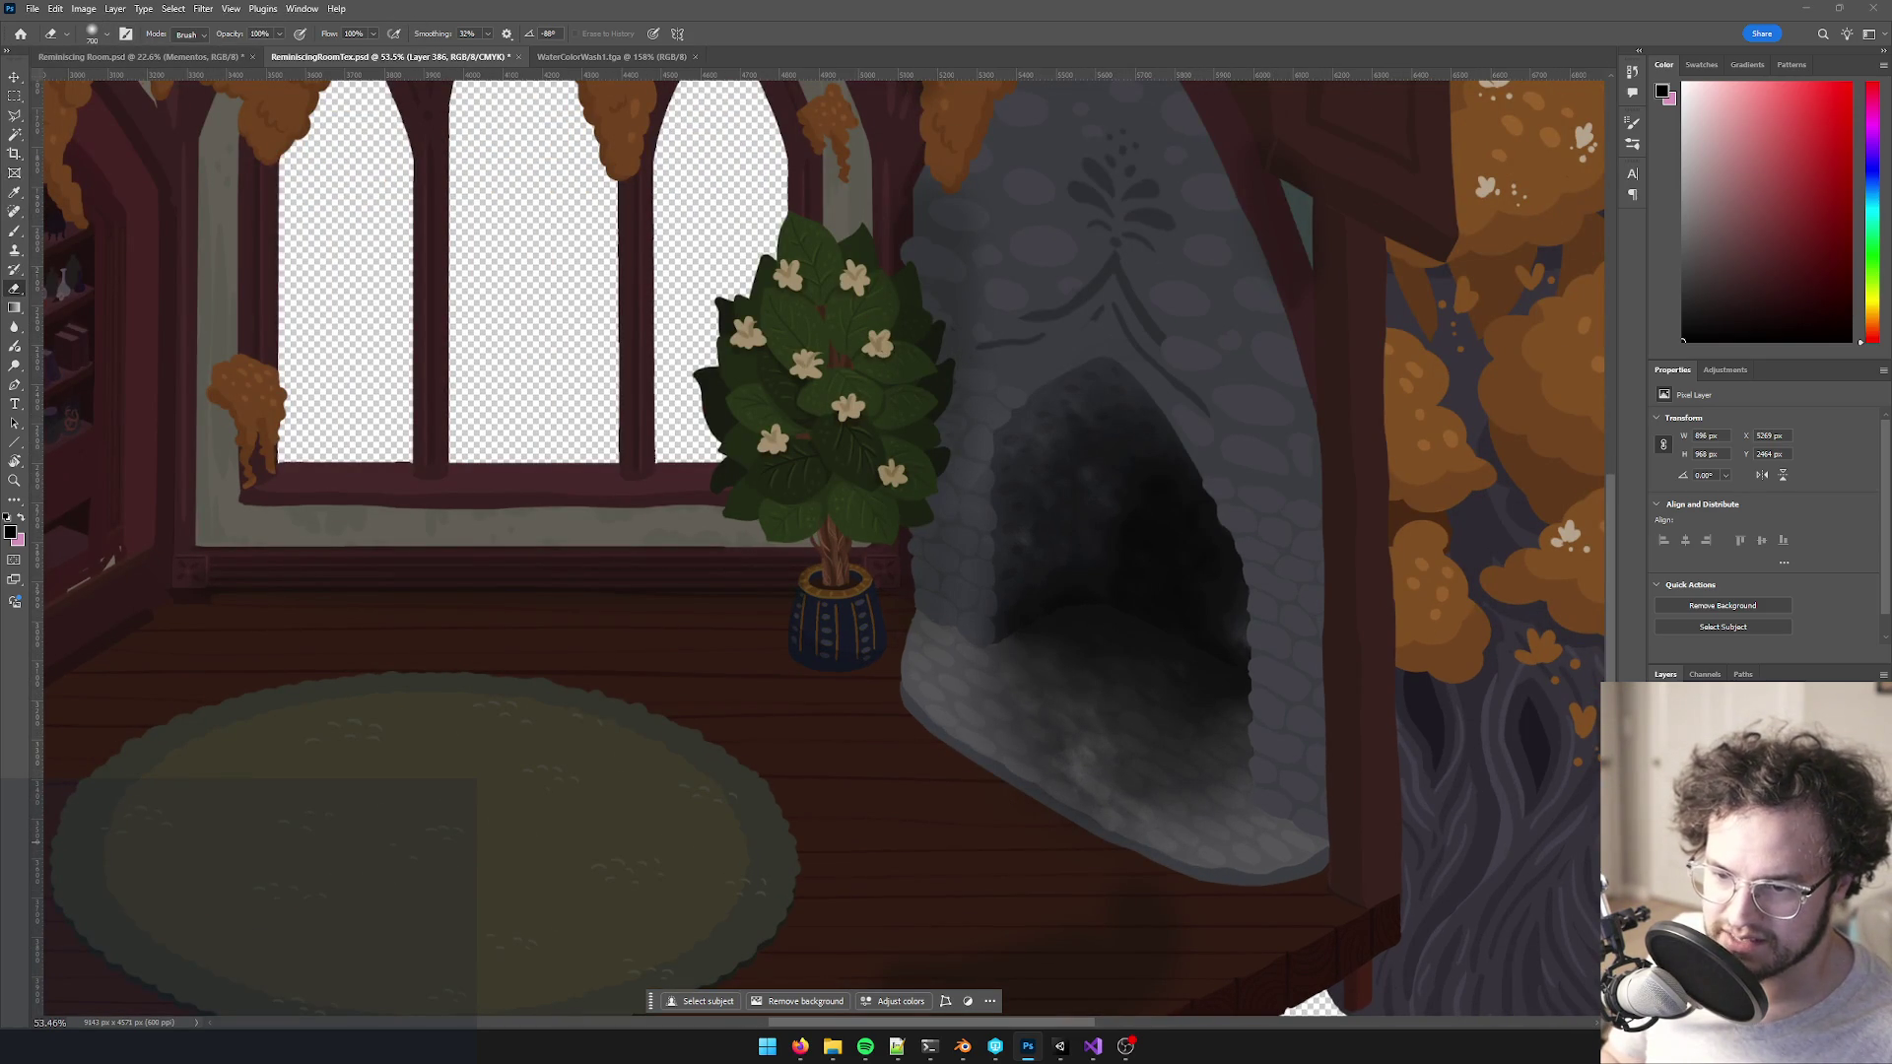
- Step down through the layers to the soot layer and Layer 384, zooming around the hearth
key("alt+bracketleft")
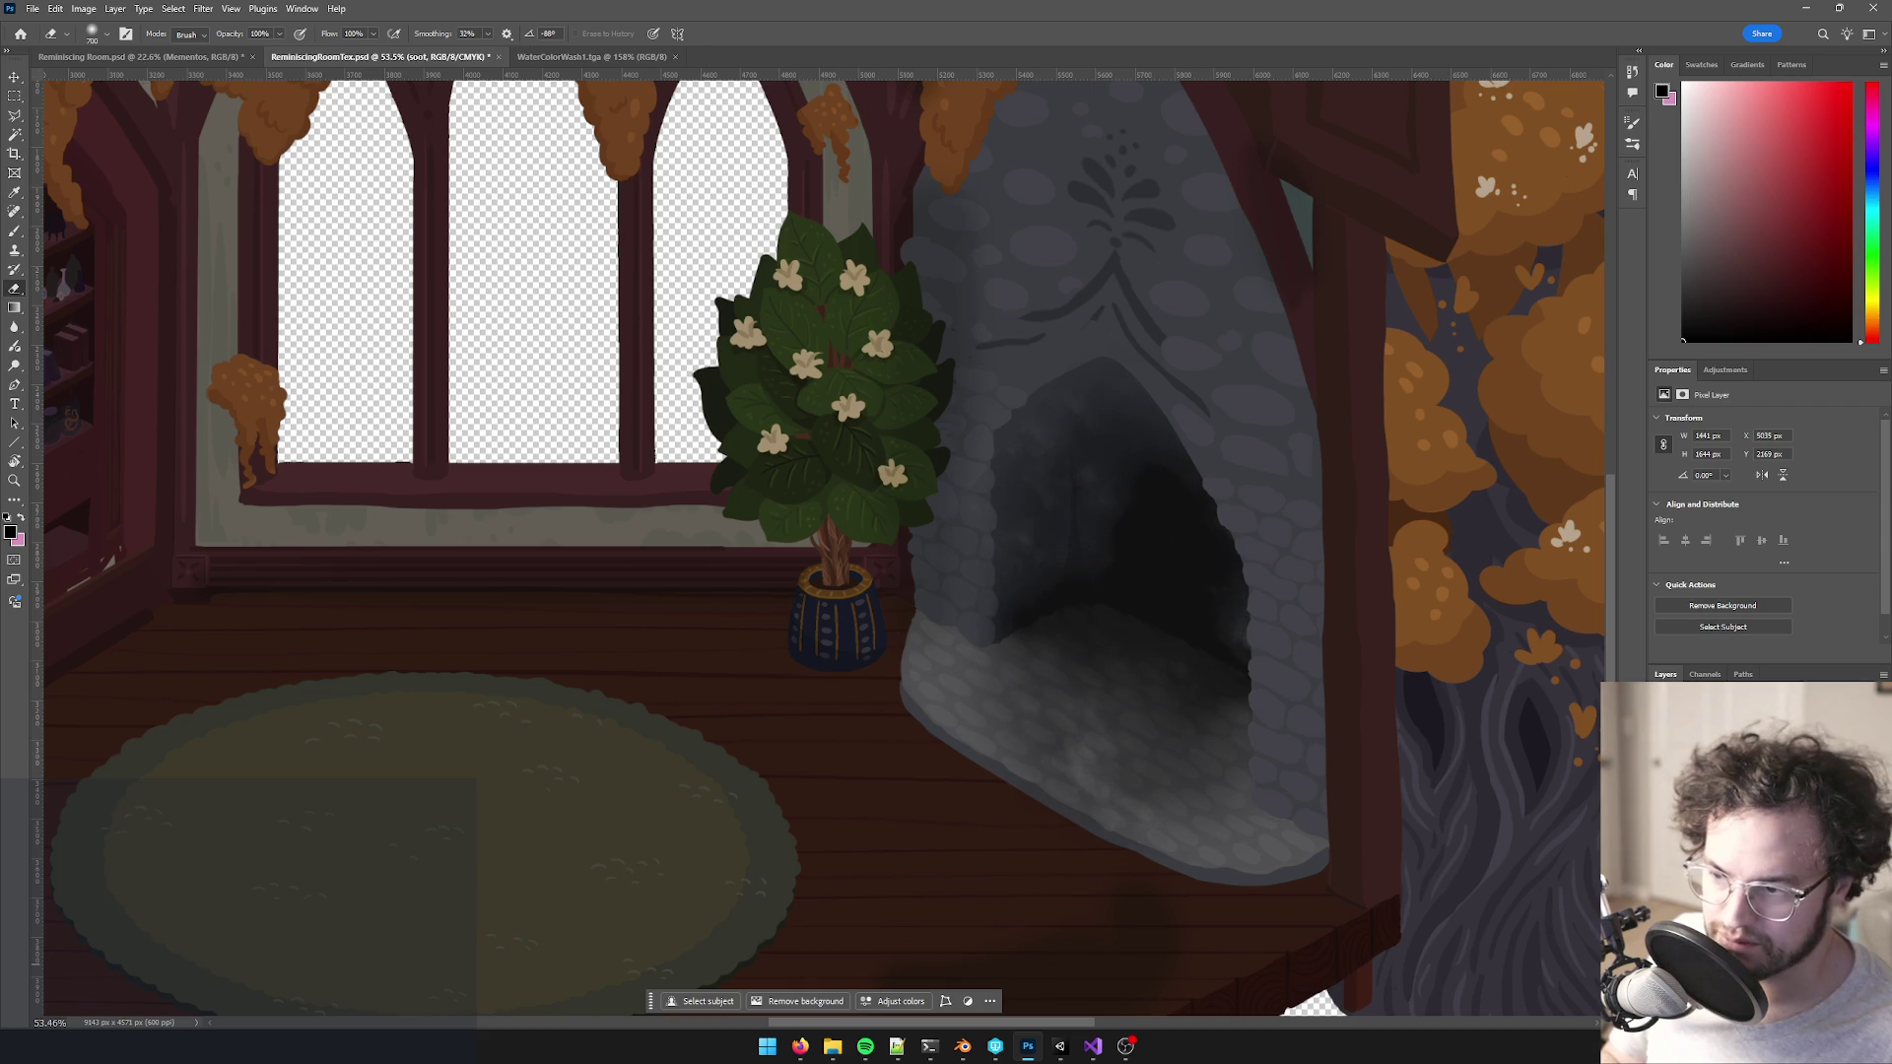
key("alt+bracketleft")
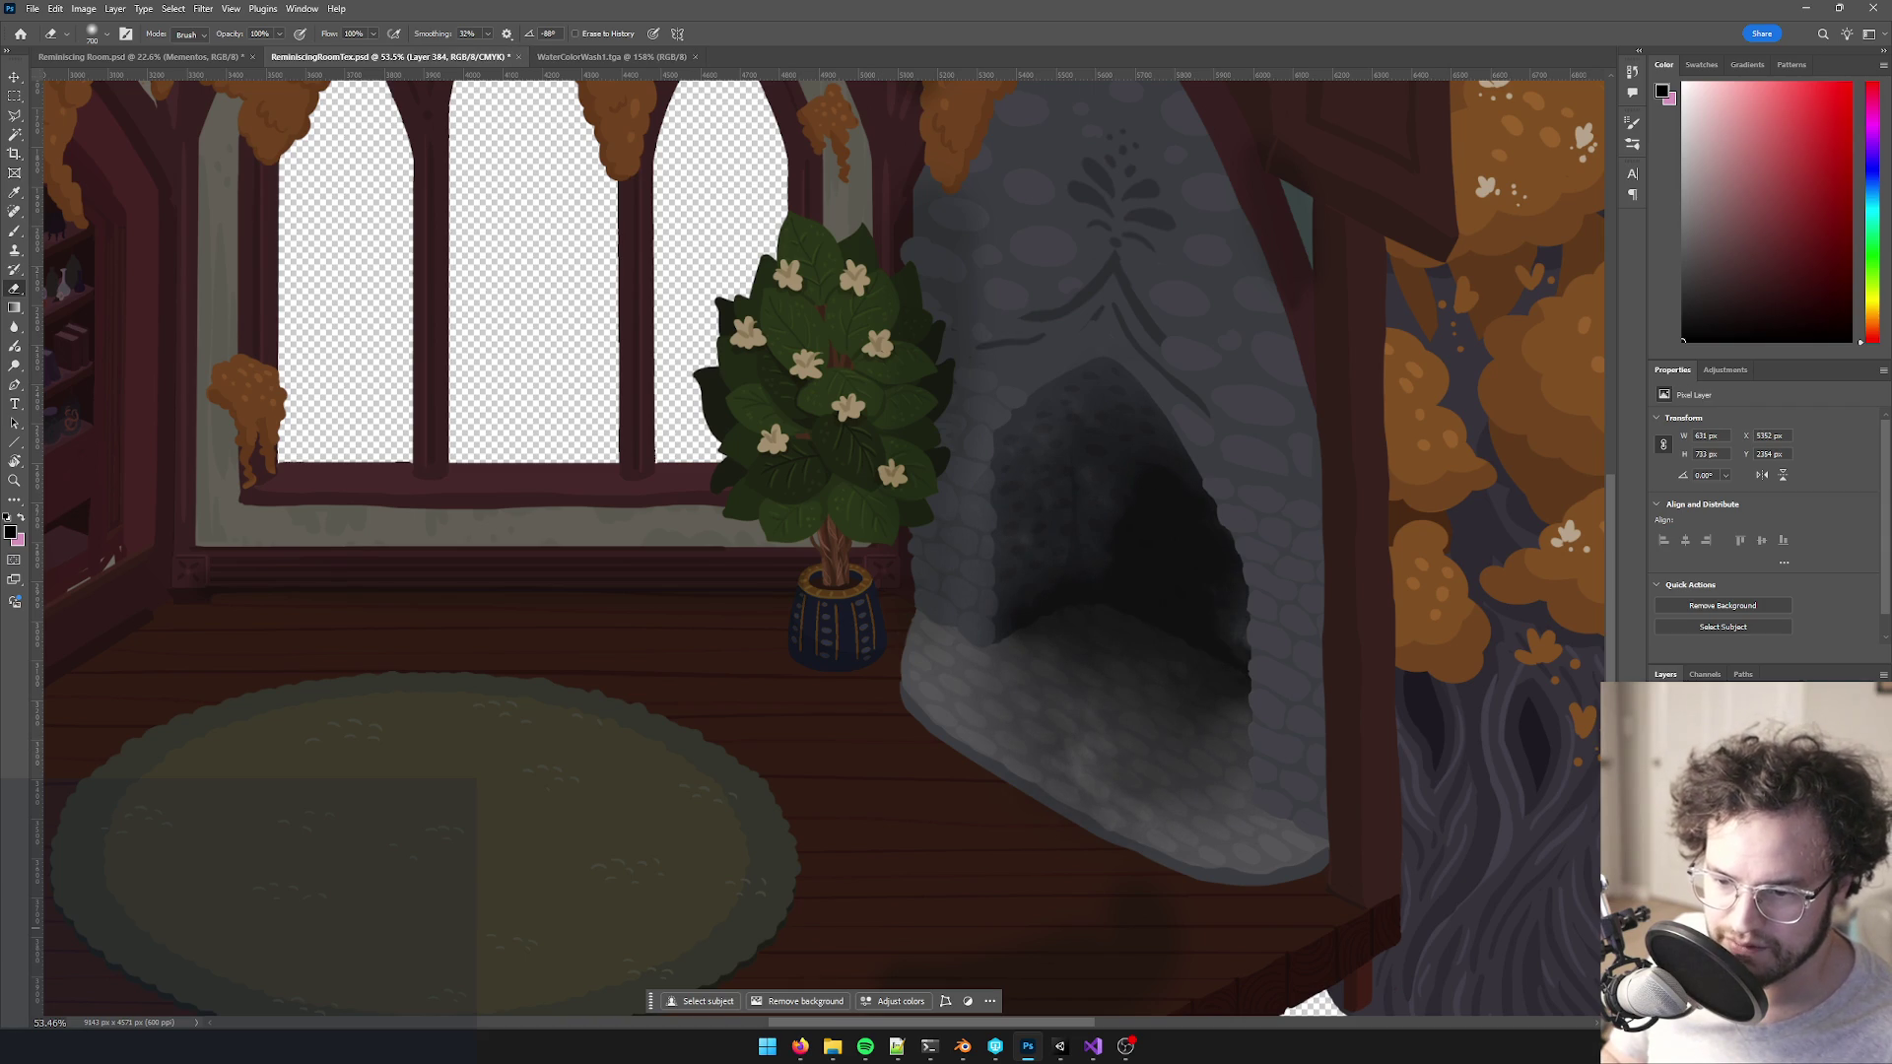
scroll(1221, 596, "down", 5)
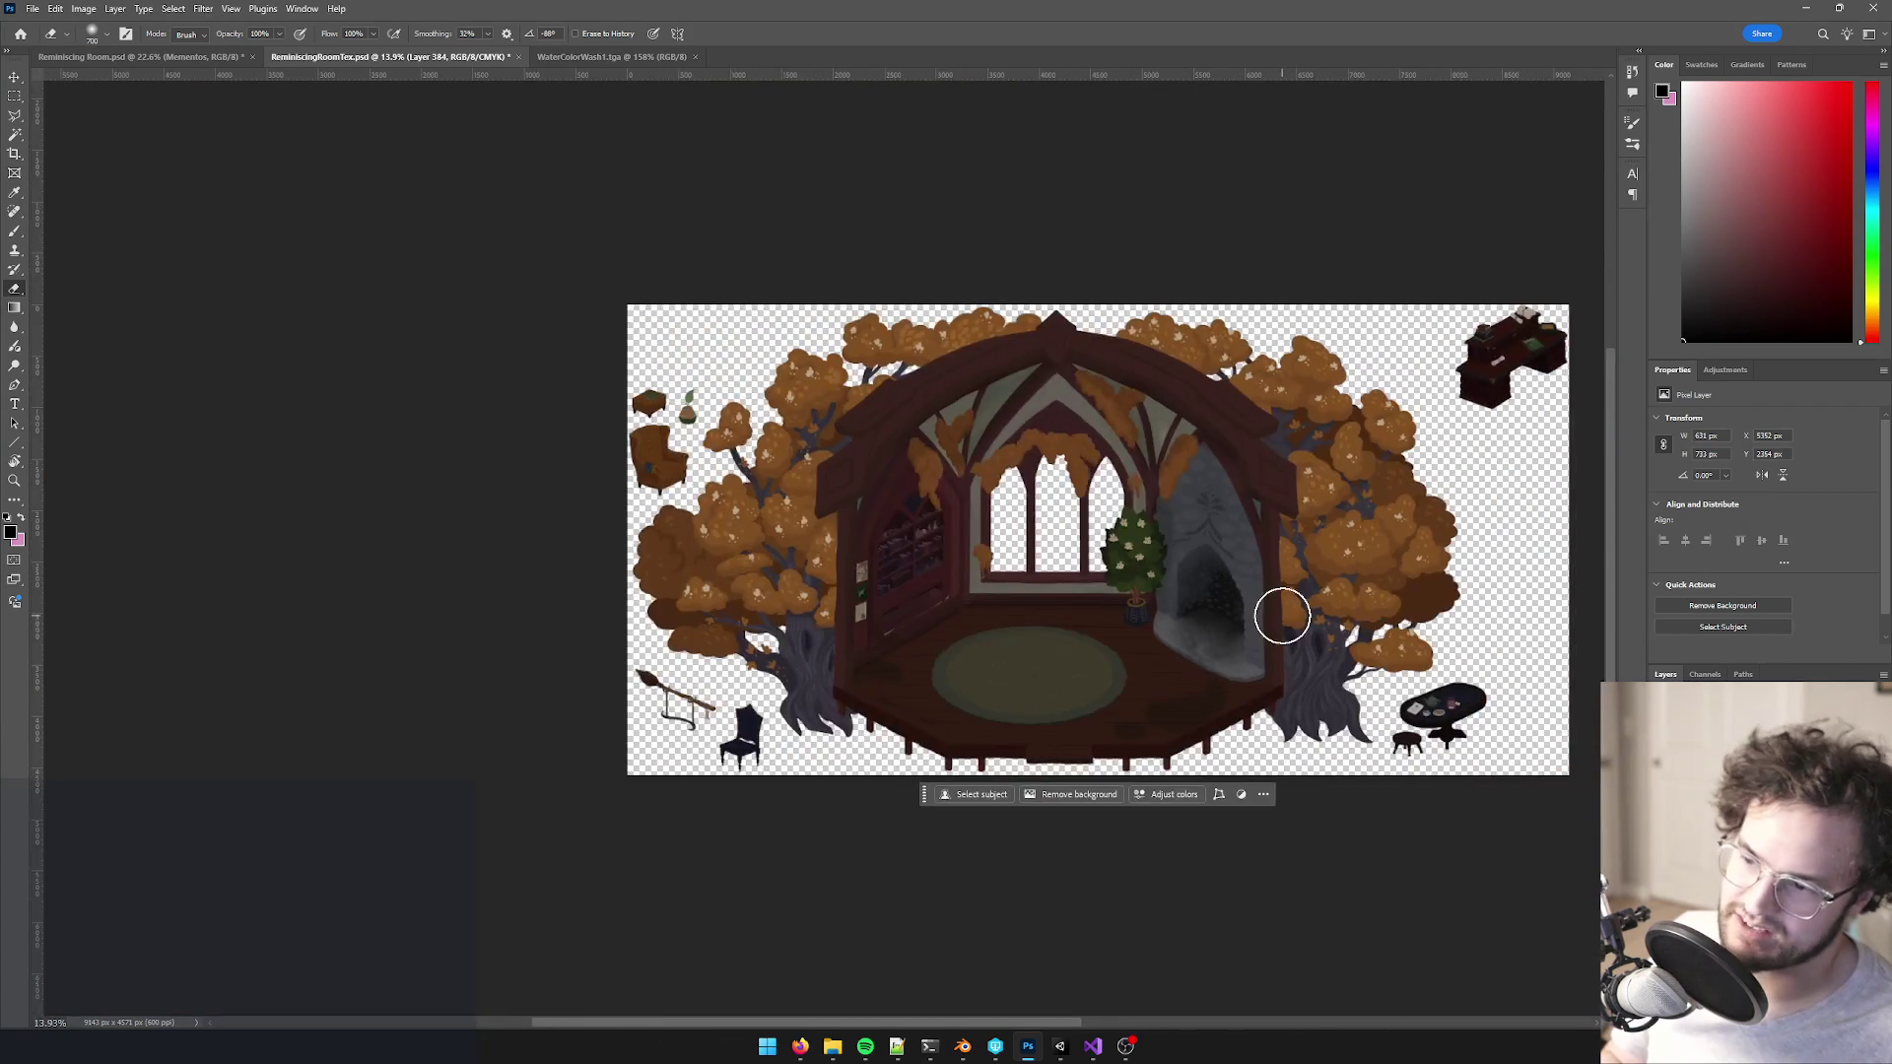
scroll(1239, 584, "up", 2)
scroll(1183, 606, "up", 2)
scroll(1140, 642, "down", 4)
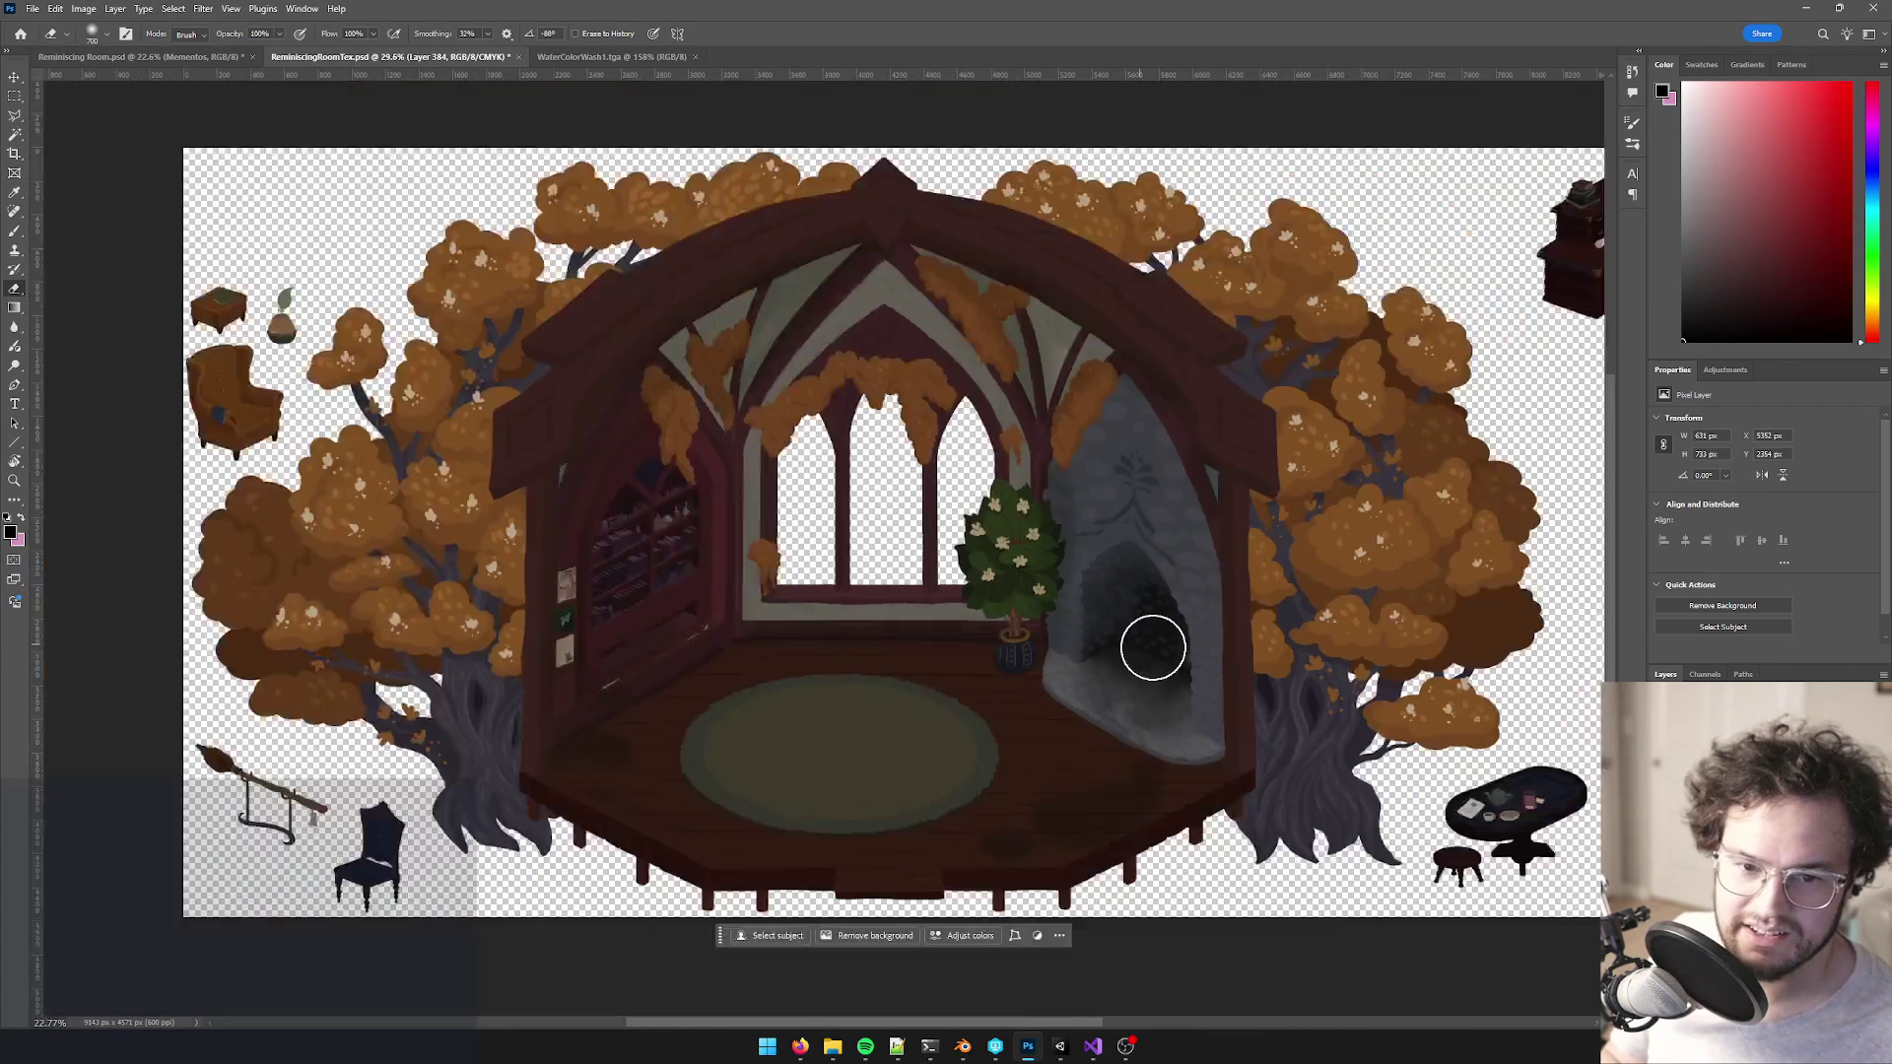
scroll(1081, 507, "down", 2)
scroll(1182, 499, "up", 6)
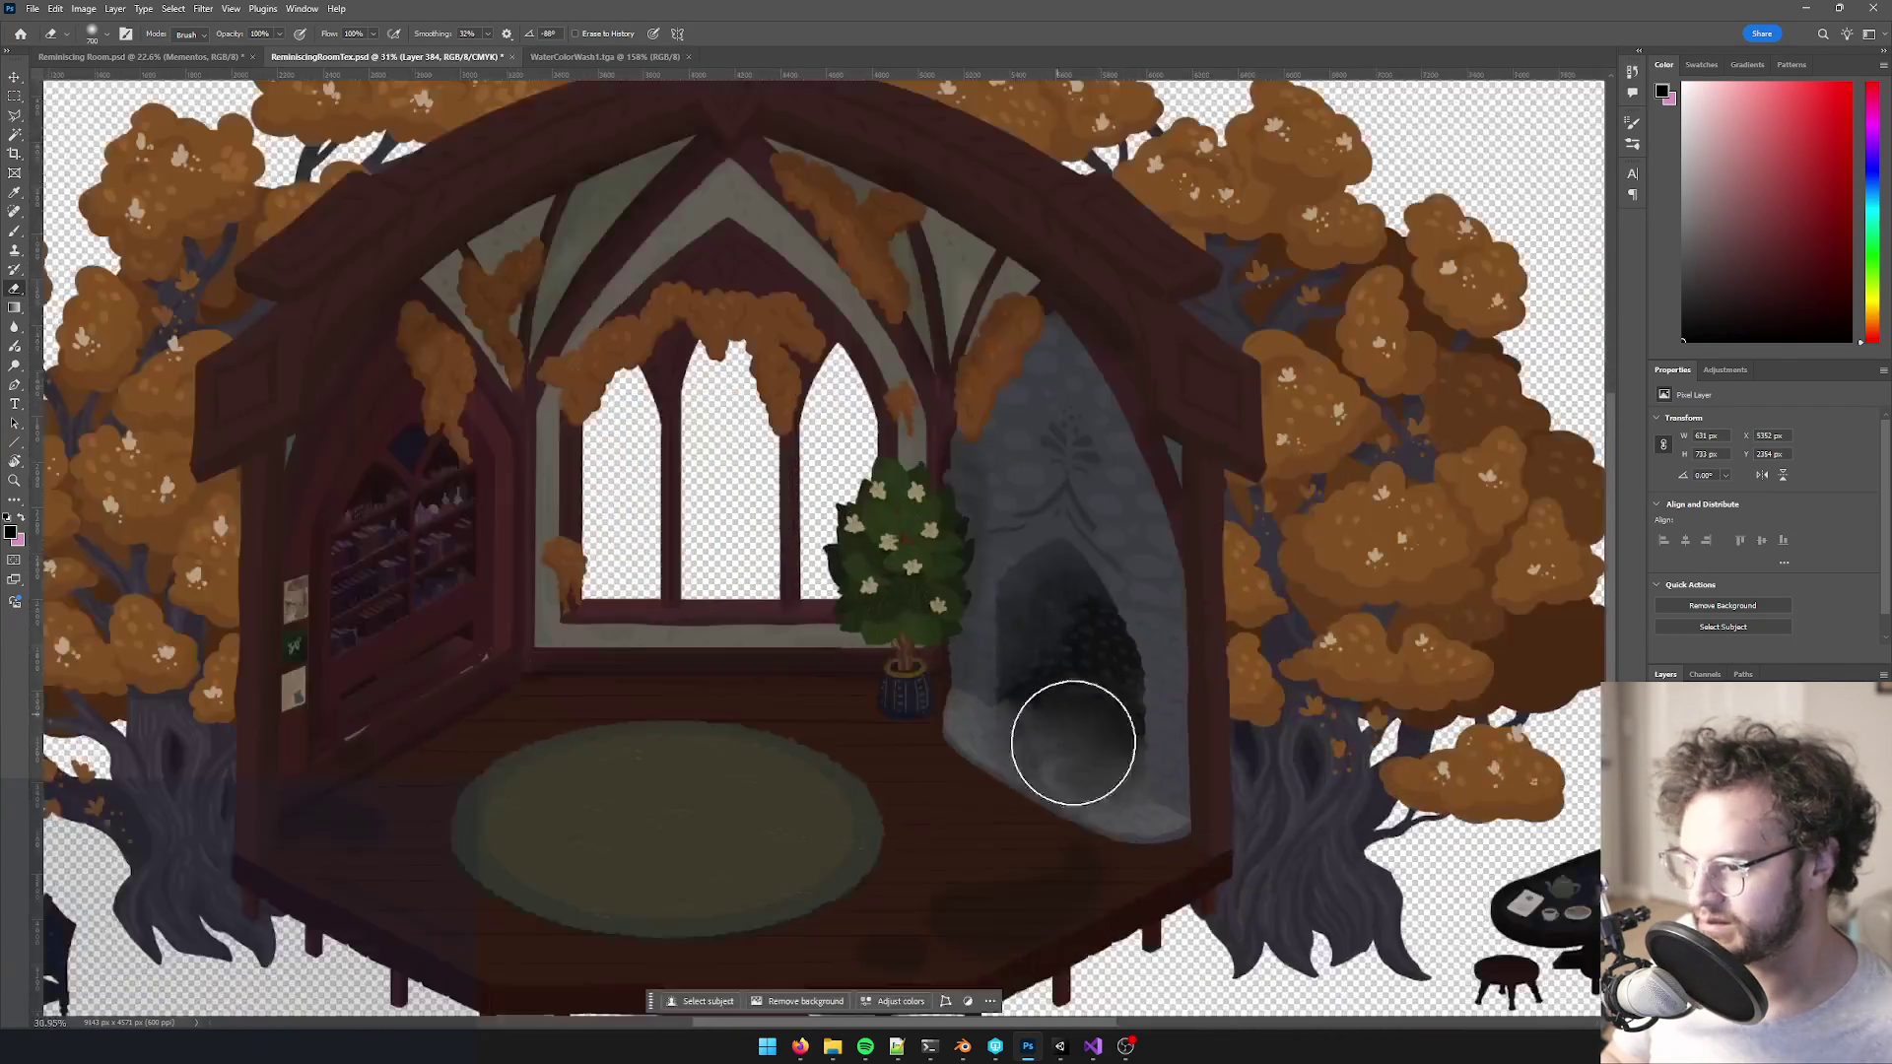
scroll(1065, 816, "up", 2)
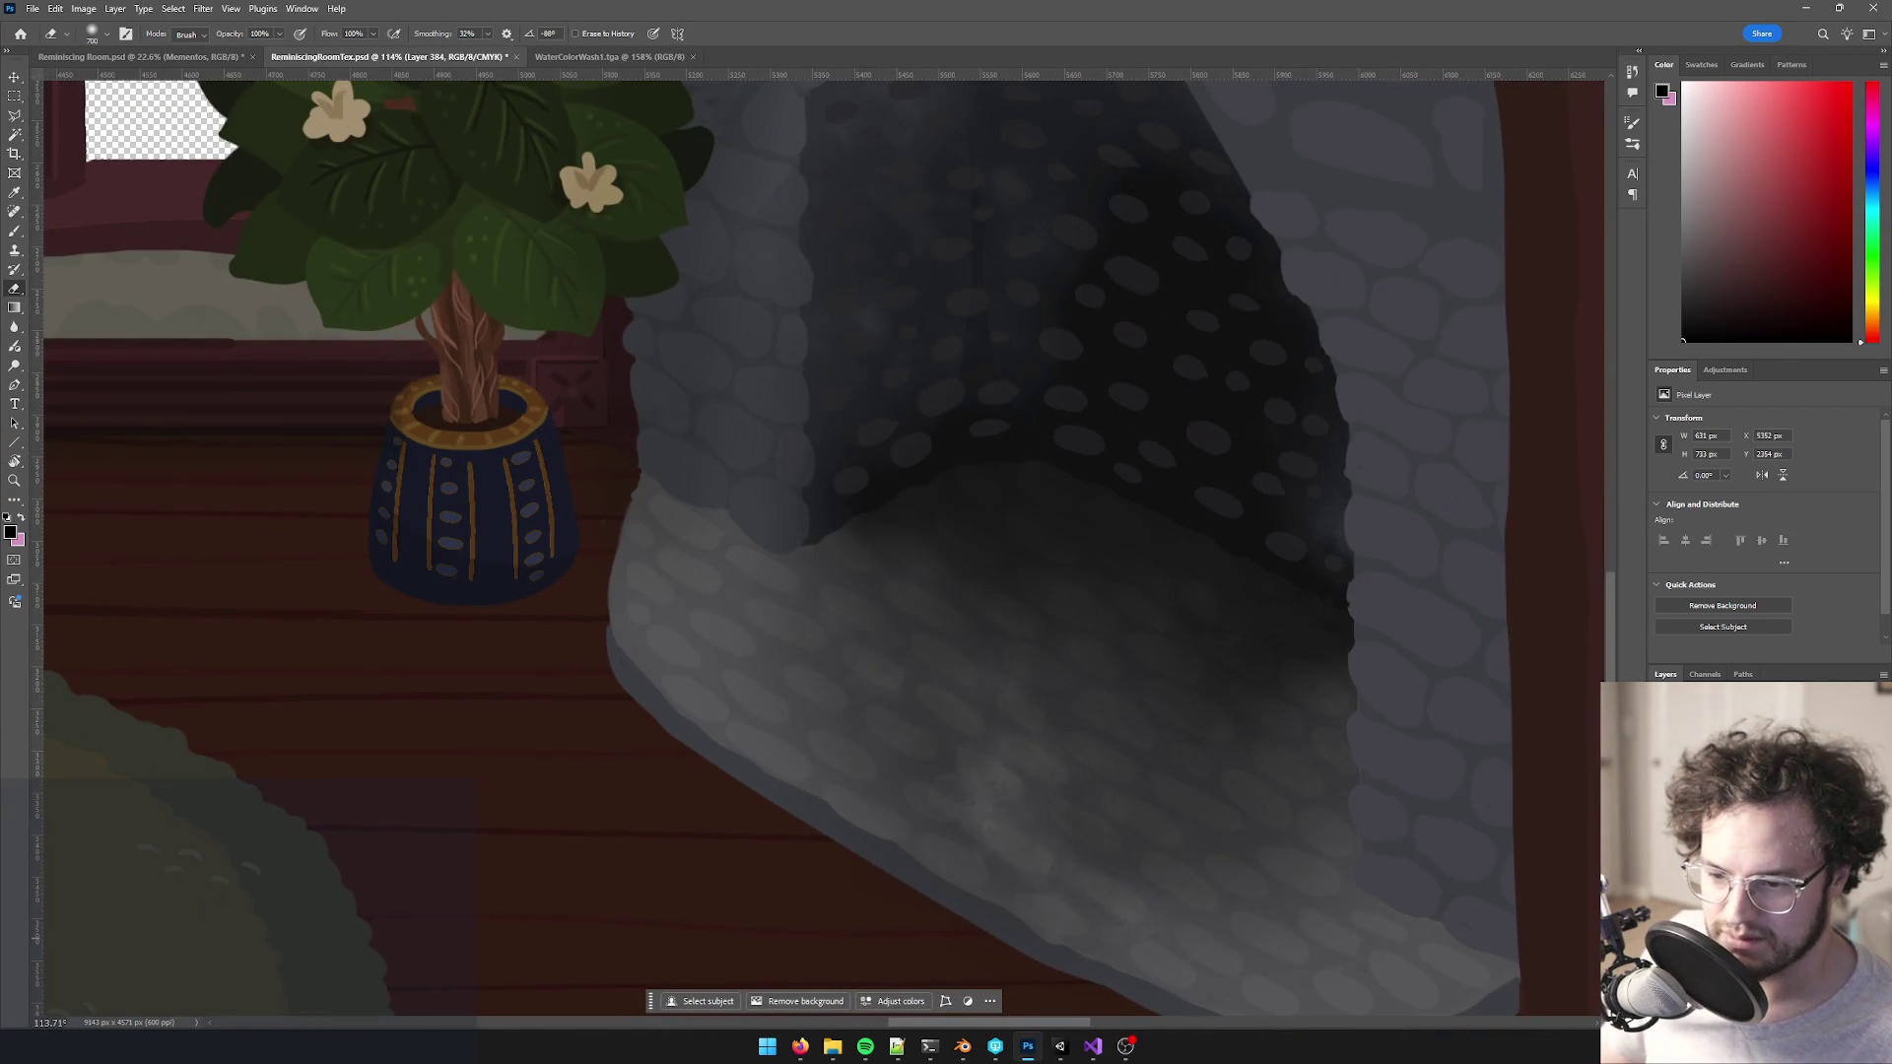
- Select every hearth stone with the Magic Wand, adding each stone to the selection
key("w")
left_click(899, 733)
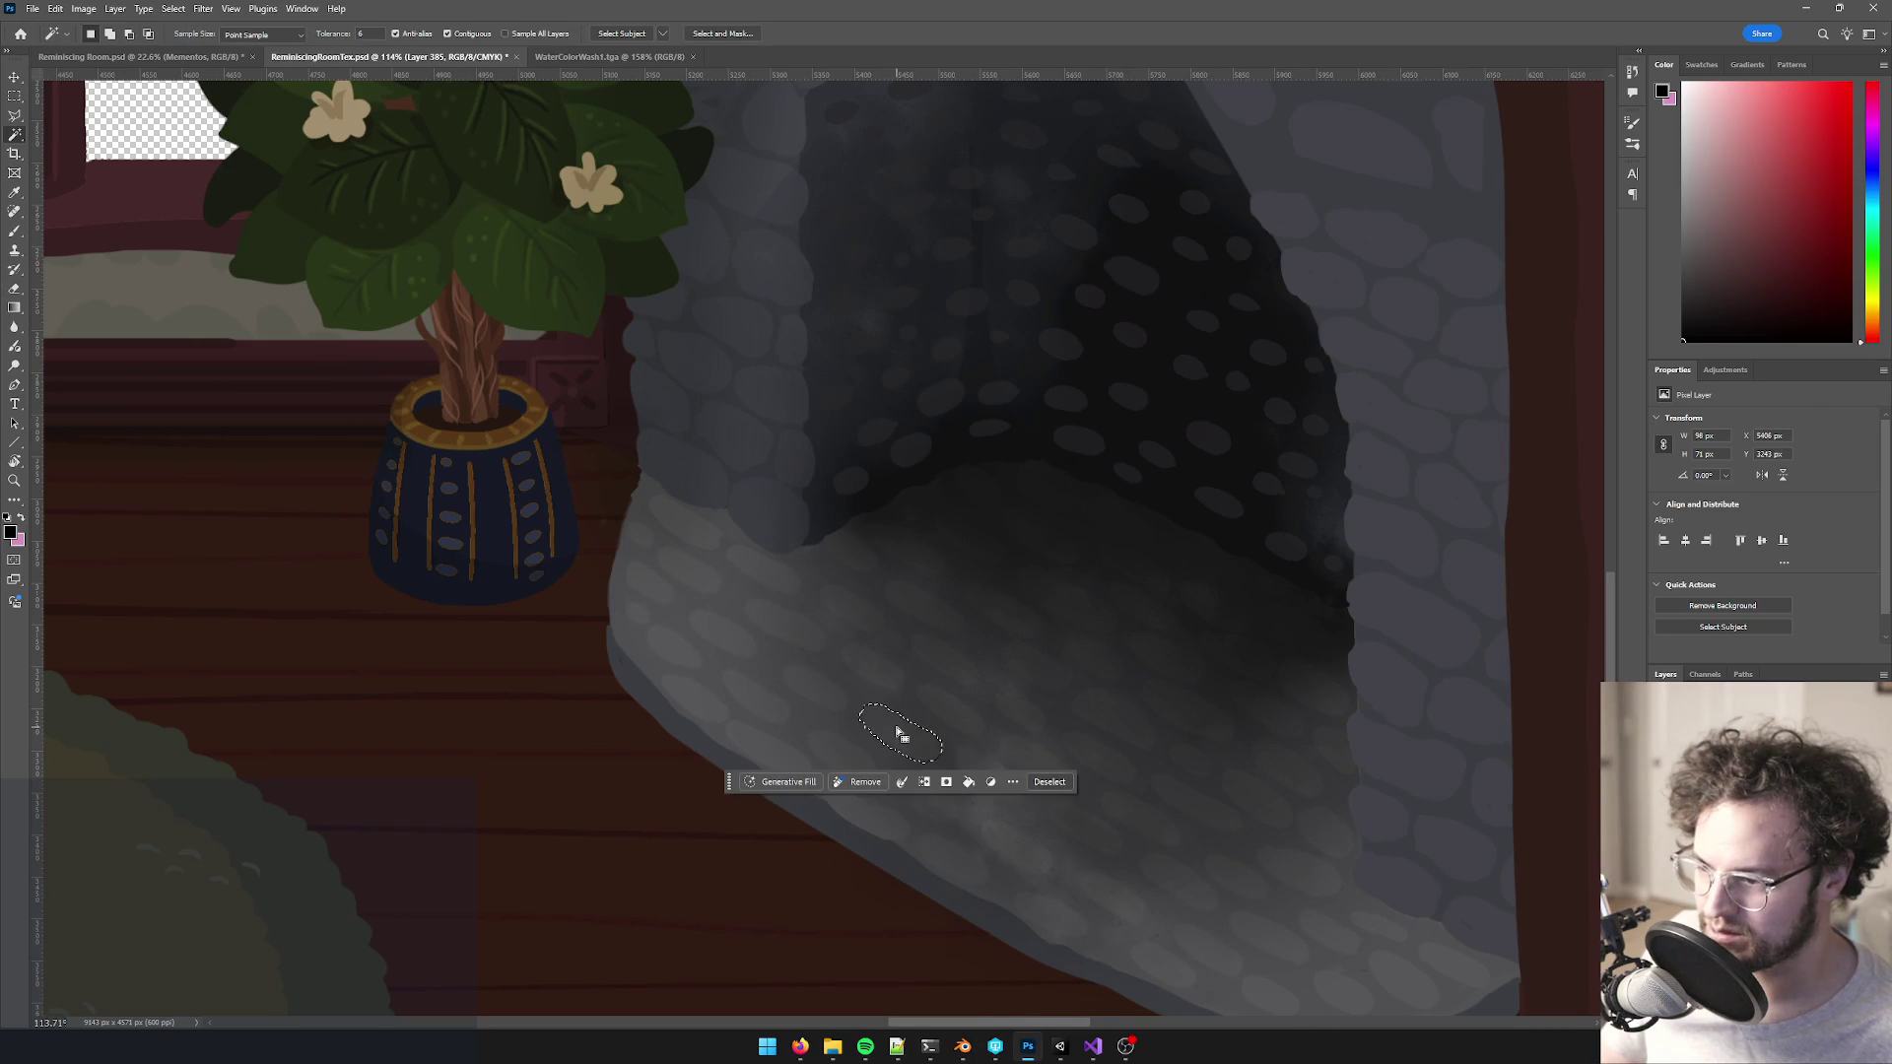
left_click(951, 711, "shift")
left_click(943, 665, "shift")
left_click(926, 606, "shift")
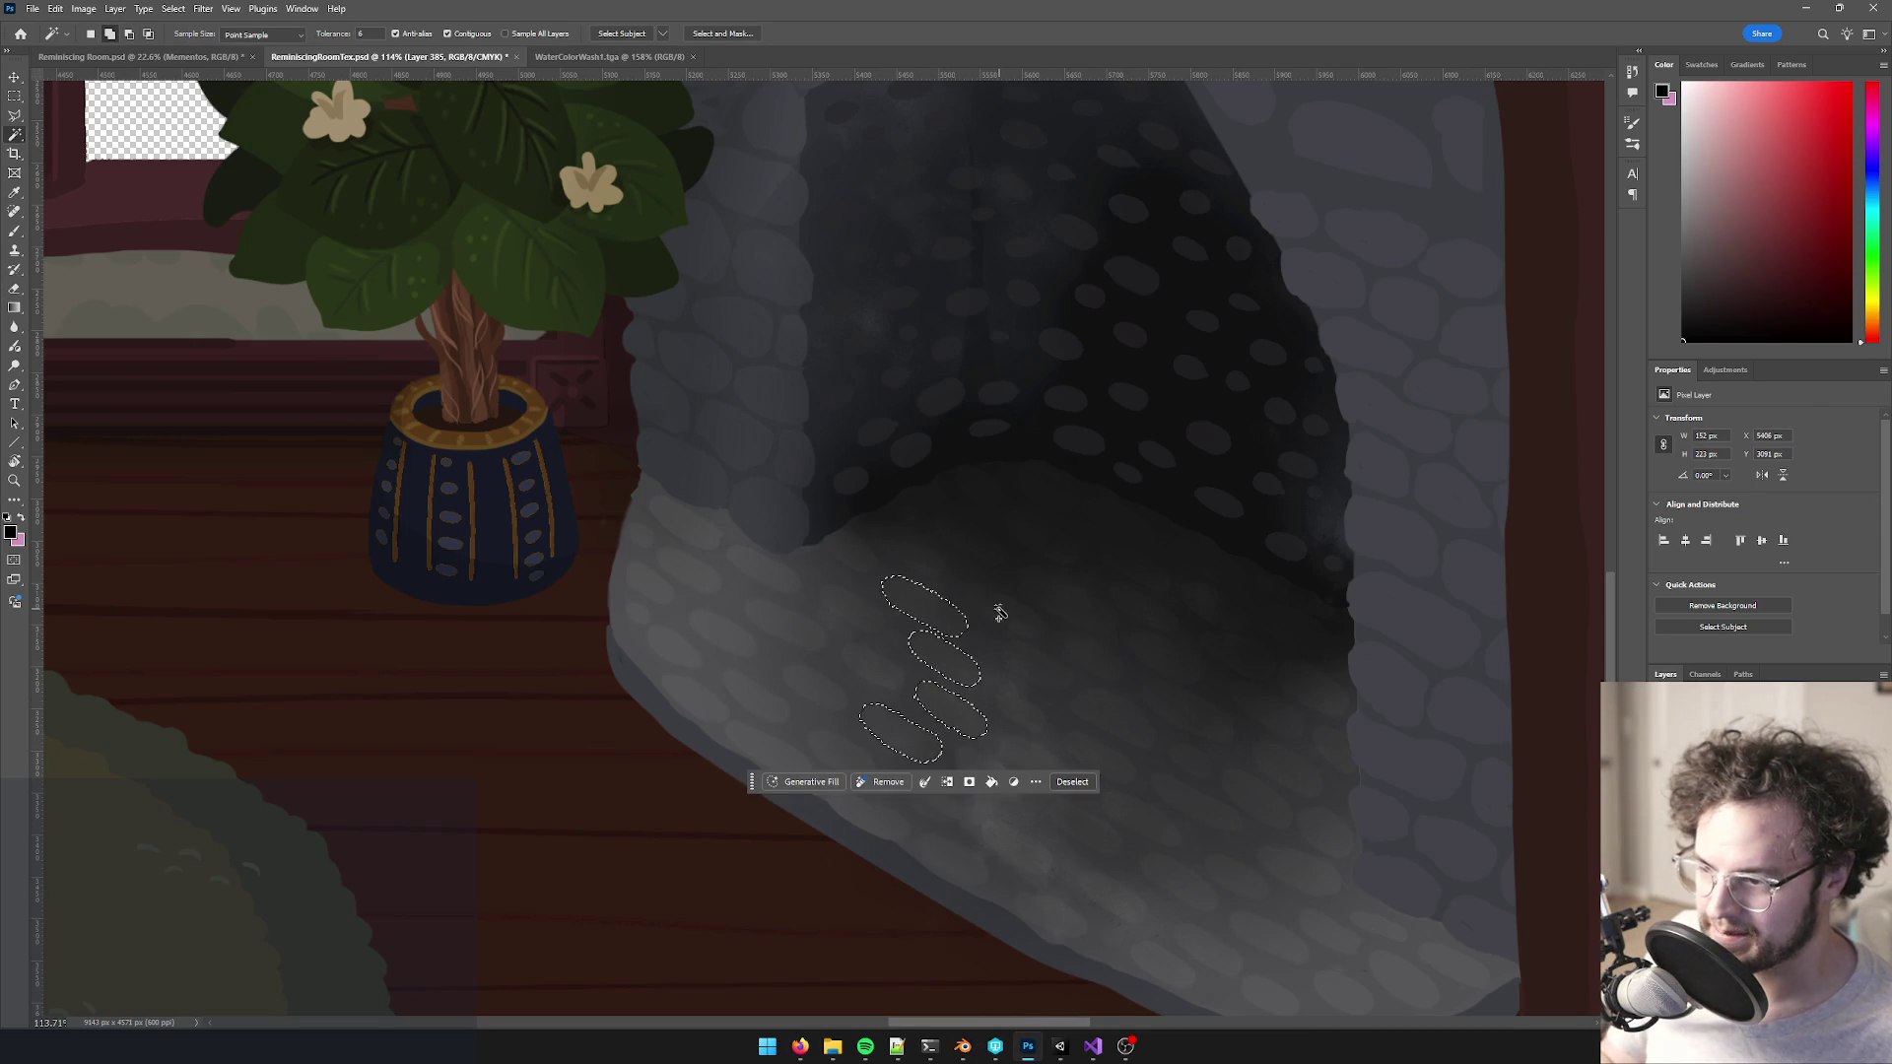
left_click(1003, 609, "shift")
left_click(1053, 599, "shift")
left_click(982, 558, "shift")
left_click(1028, 554, "shift")
left_click(1144, 613, "shift")
left_click(1166, 653, "shift")
left_click(1186, 713, "shift")
left_click_drag(1231, 679, 1162, 512)
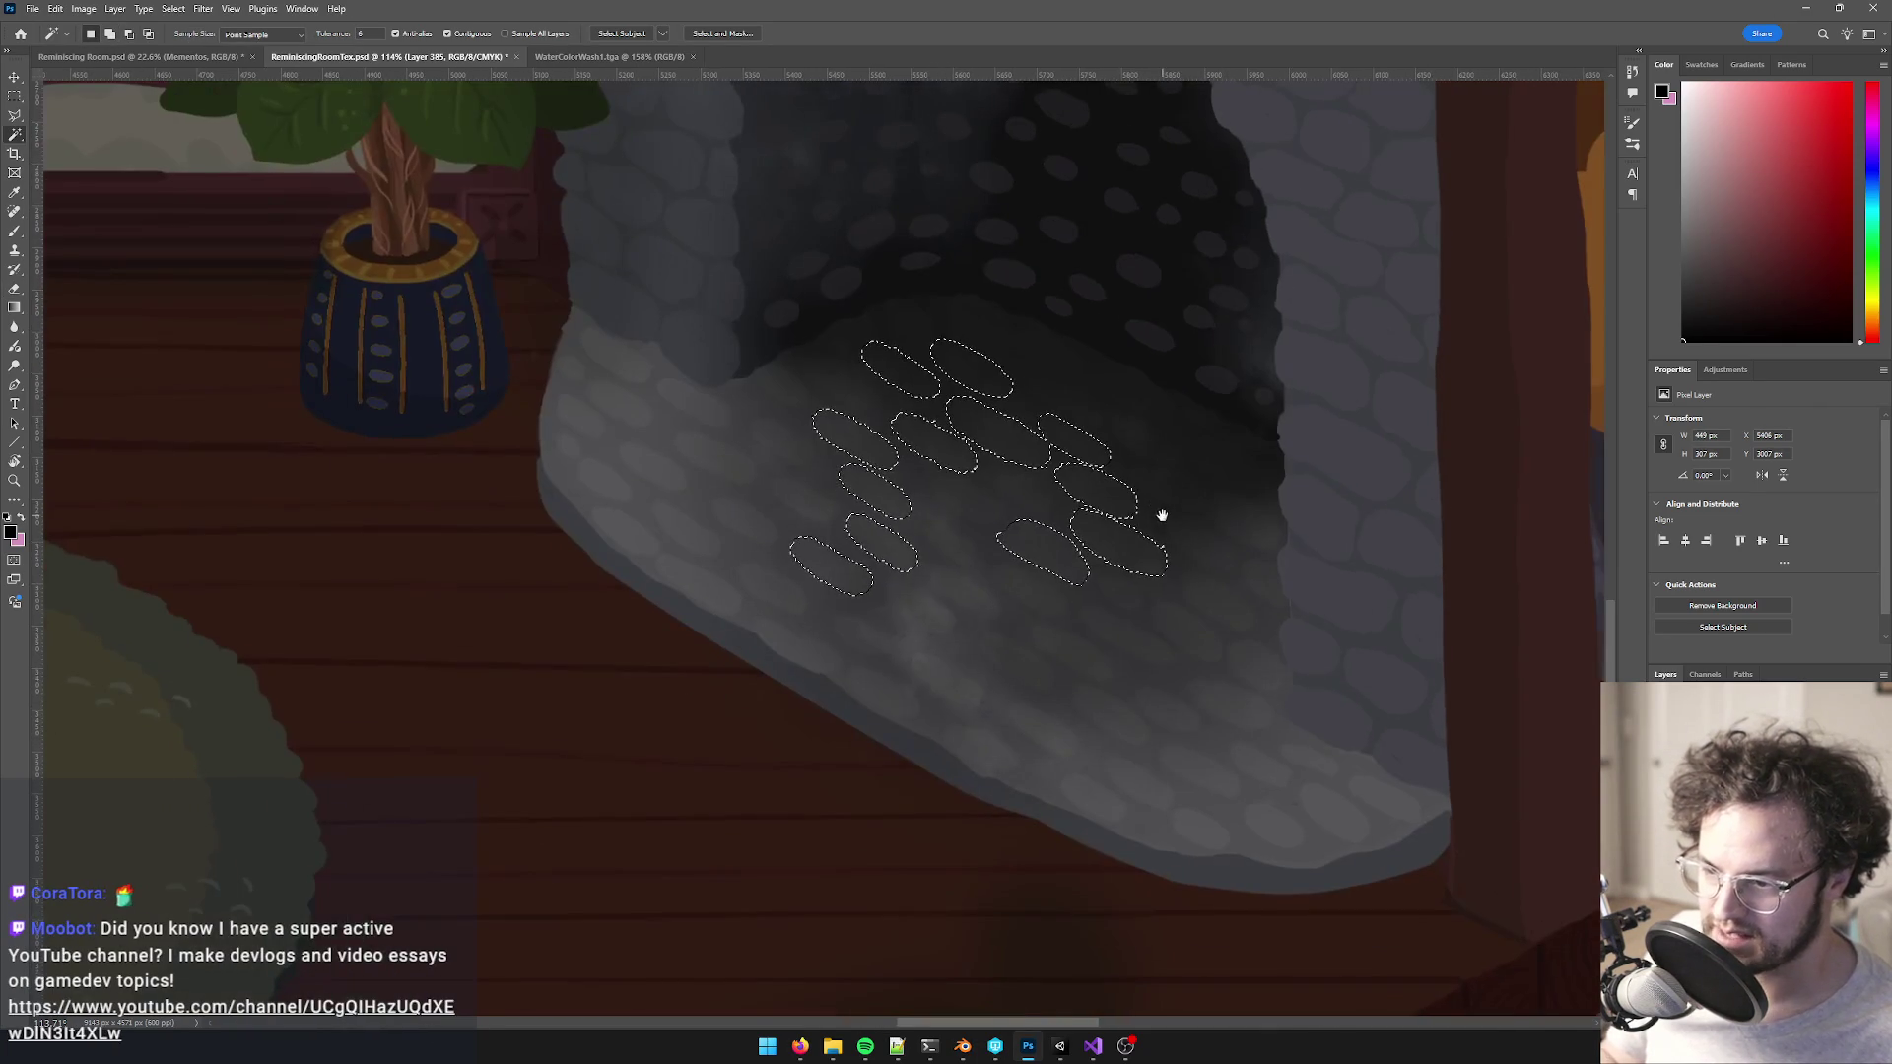
left_click(1124, 643, "shift")
left_click(1023, 660, "shift")
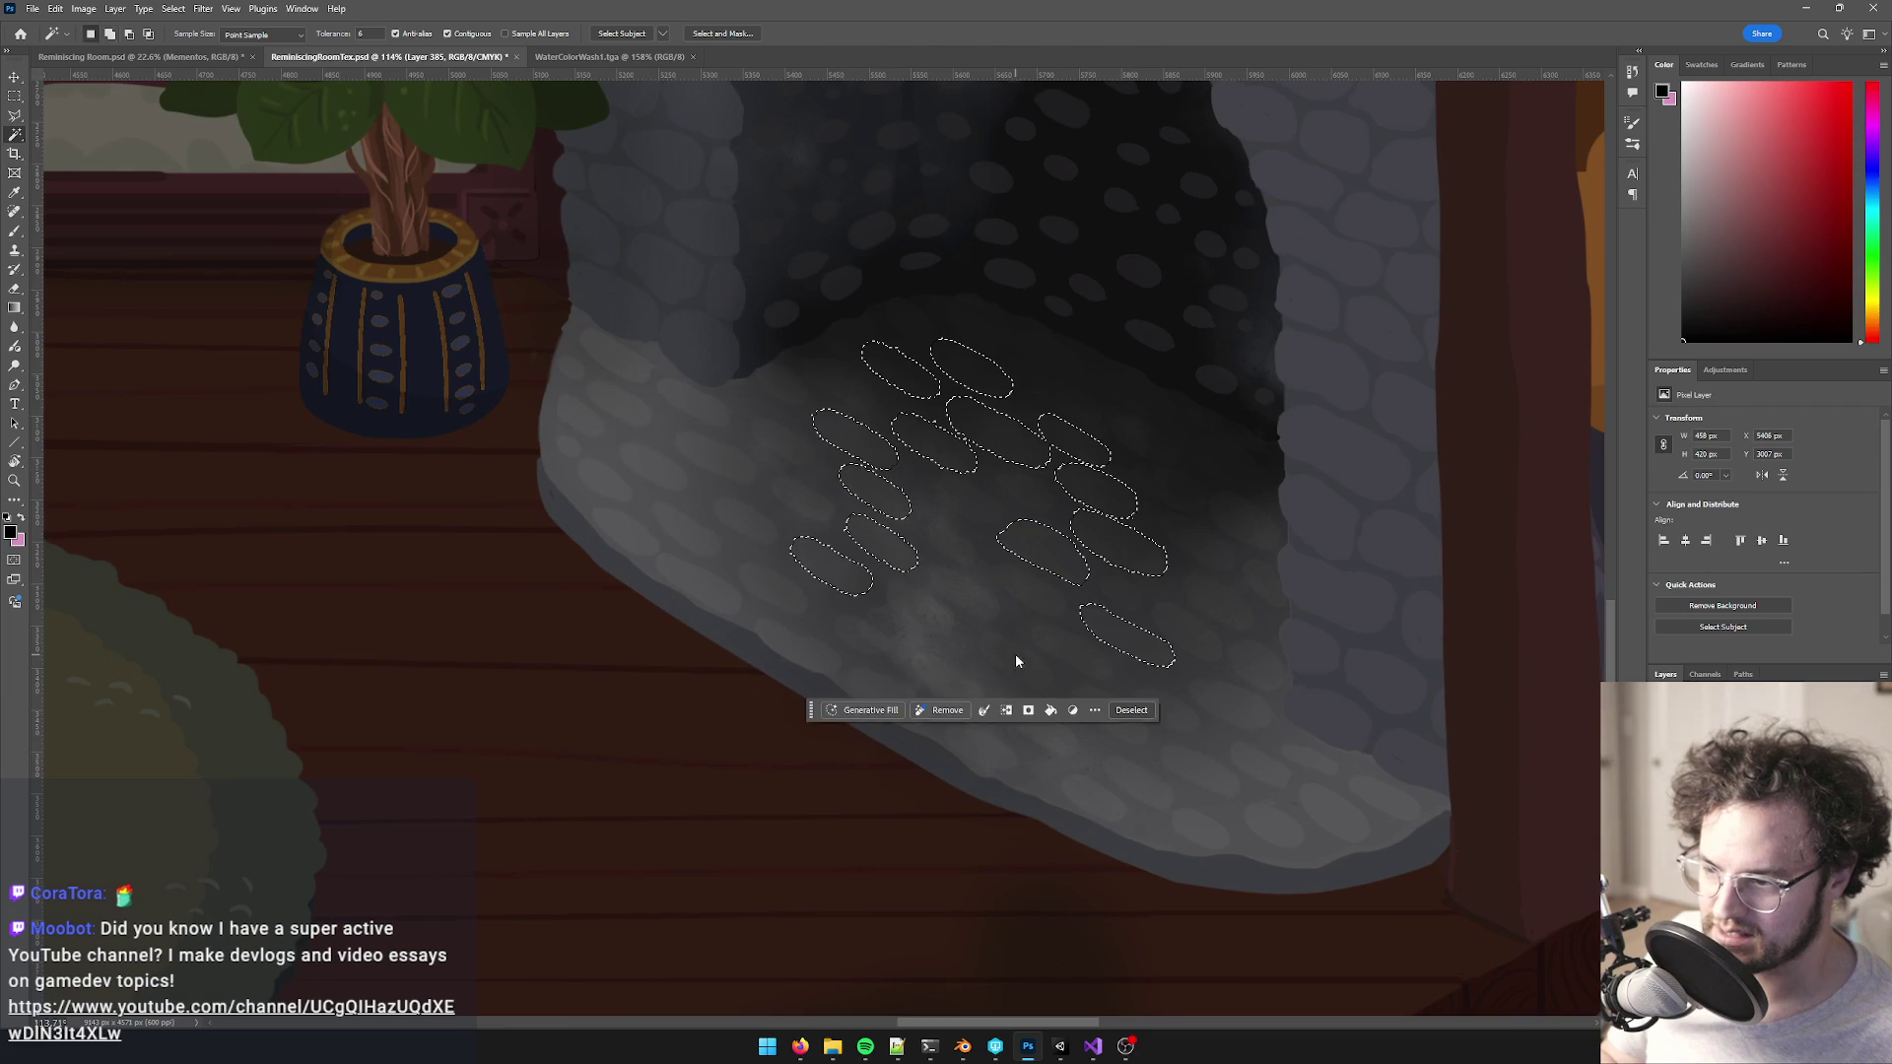
left_click(1187, 712, "shift")
left_click(1234, 701, "shift")
left_click(744, 470, "shift")
left_click(778, 440, "shift")
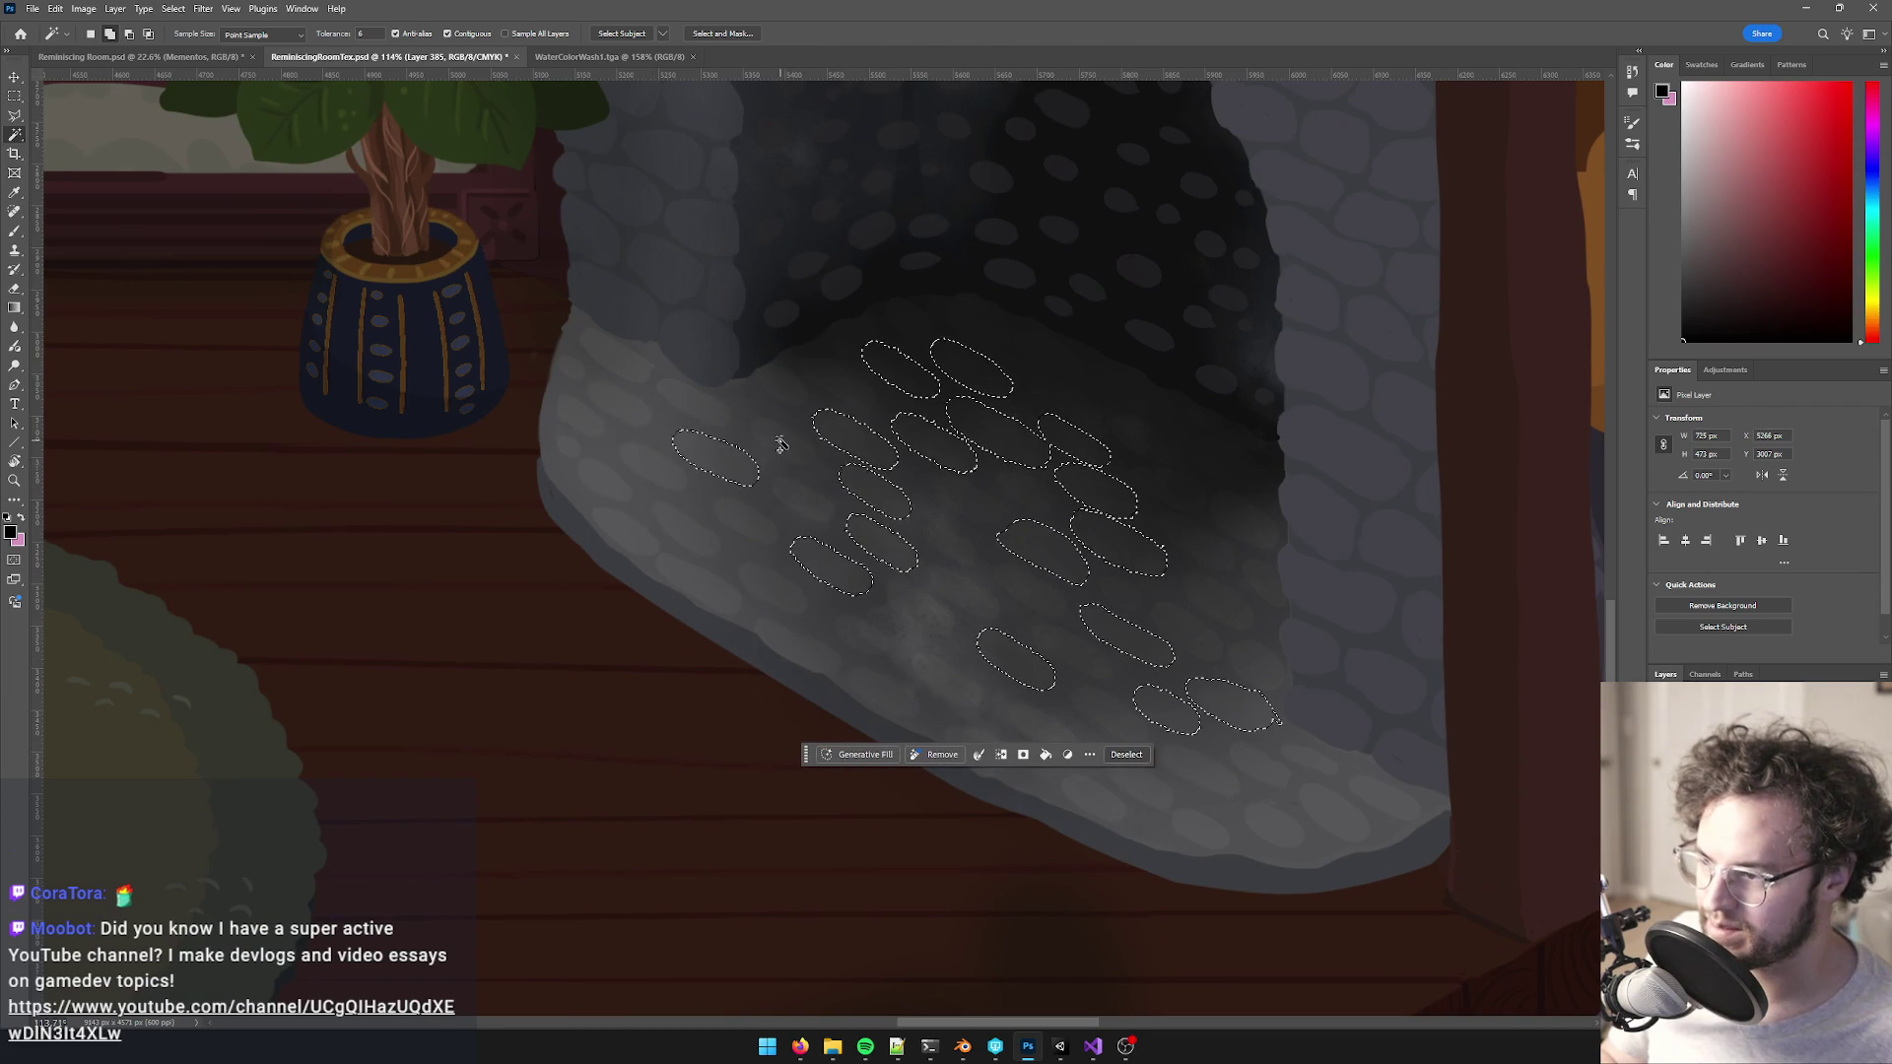
left_click(1234, 595, "shift")
left_click(1234, 523, "shift")
left_click(1118, 414, "shift")
scroll(1065, 493, "up", 1)
left_click(976, 307, "shift")
left_click(1047, 353, "shift")
left_click(793, 362, "shift")
scroll(1005, 456, "down", 2)
scroll(1084, 640, "up", 2)
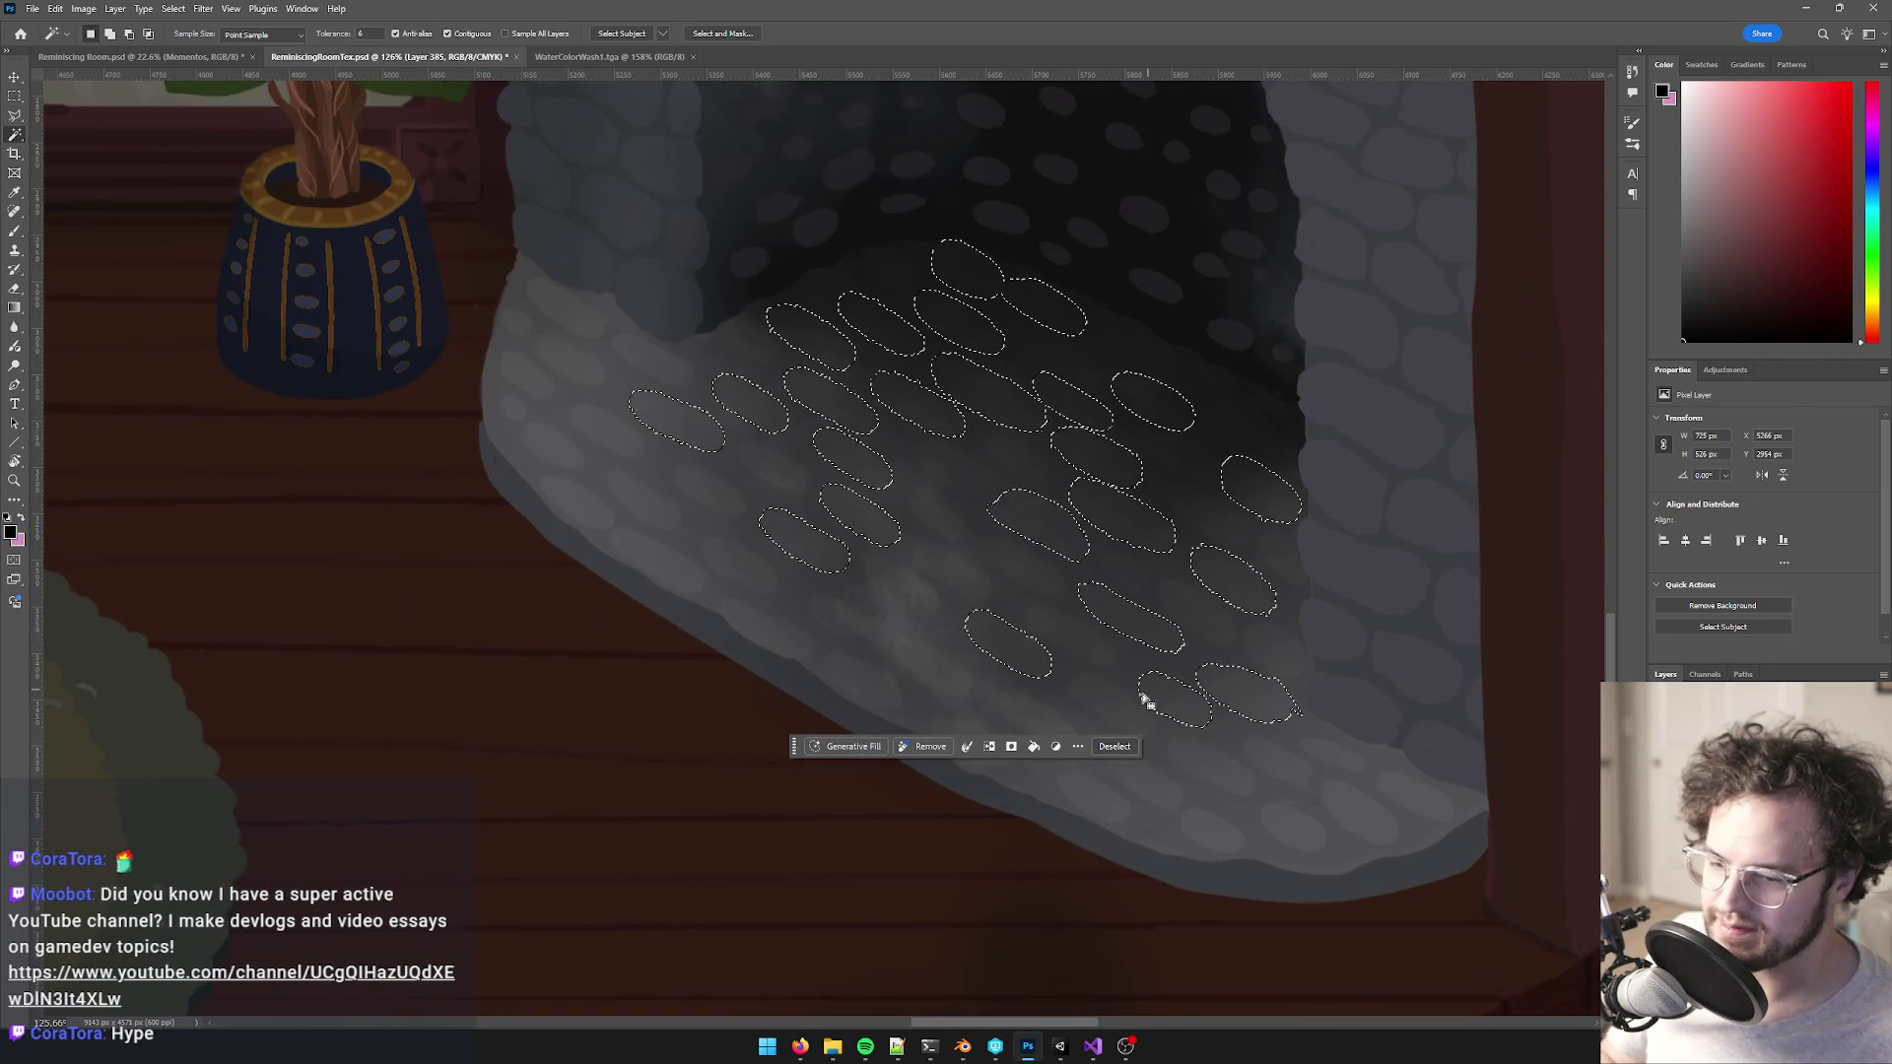
left_click(1022, 718, "shift")
left_click(837, 618, "shift")
left_click(936, 670, "shift")
left_click(1293, 828, "shift")
left_click(559, 443, "shift")
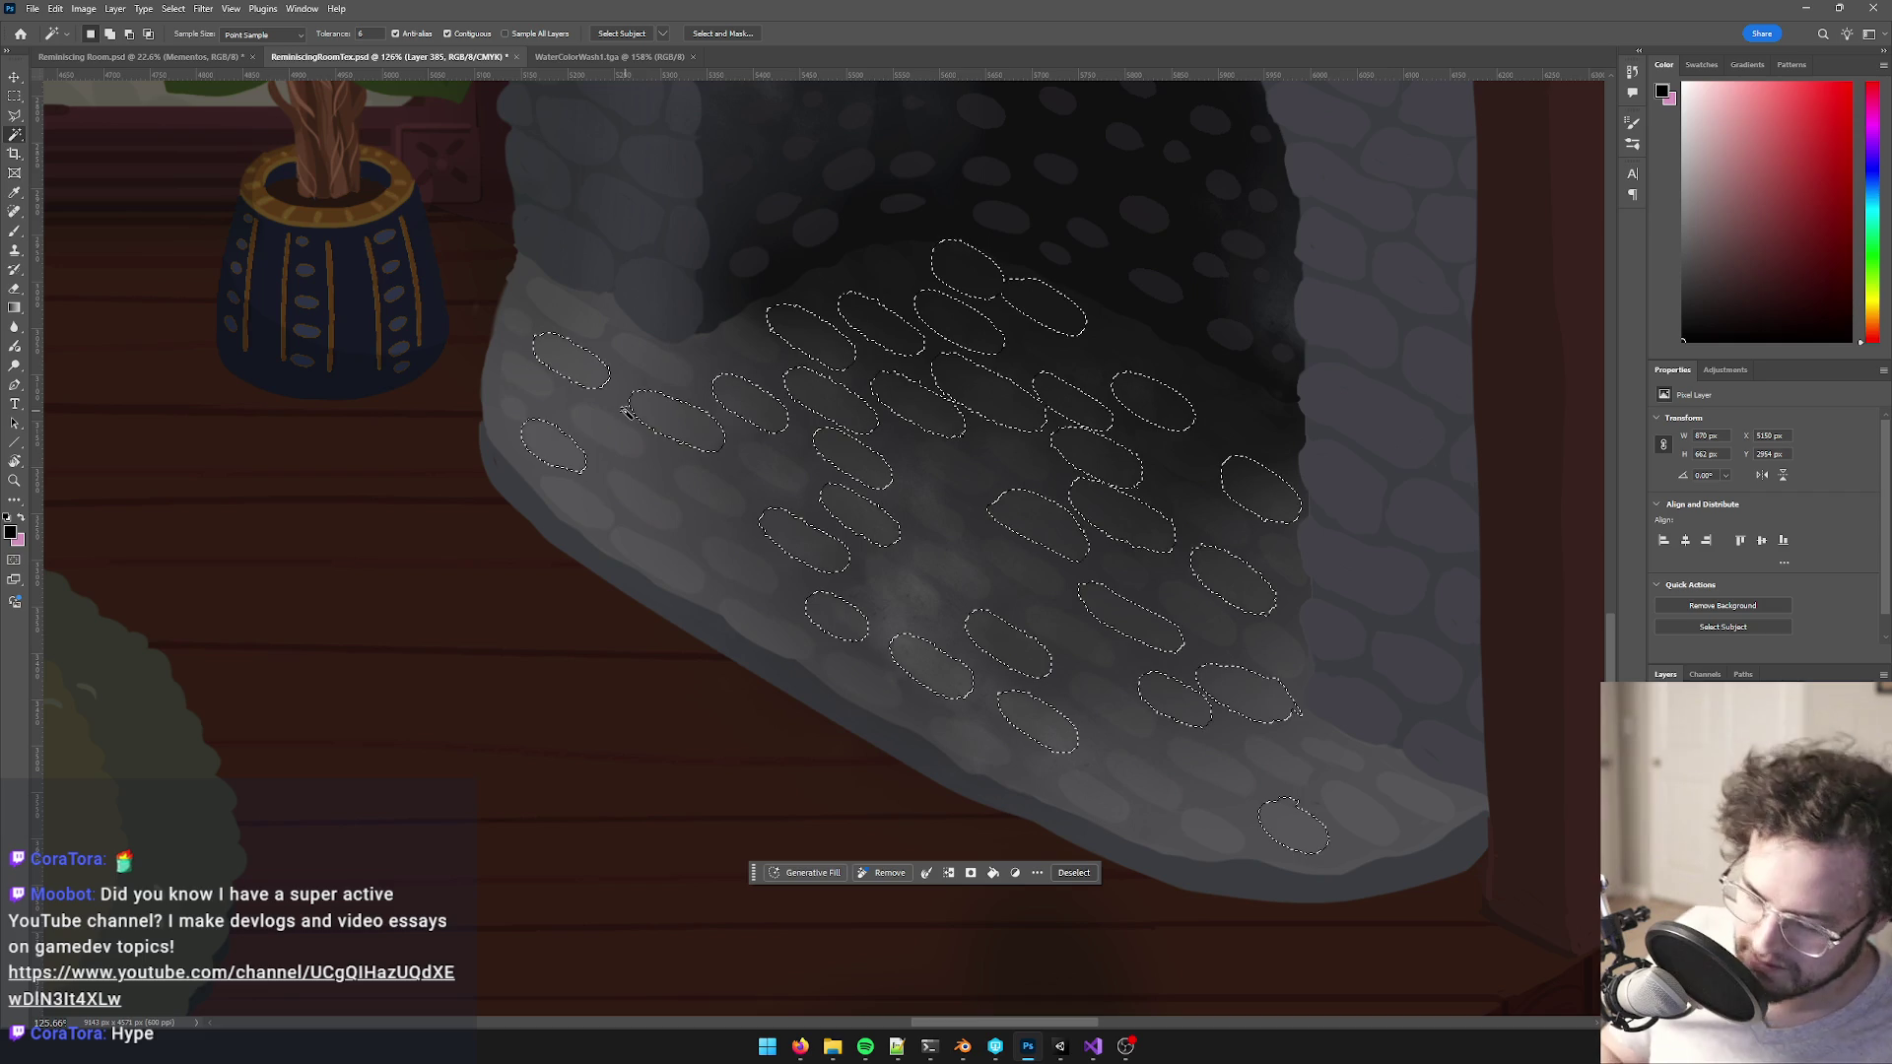
- Copy the selected stones to a new layer above the soot and make them brighter and more solid
key("ctrl+j")
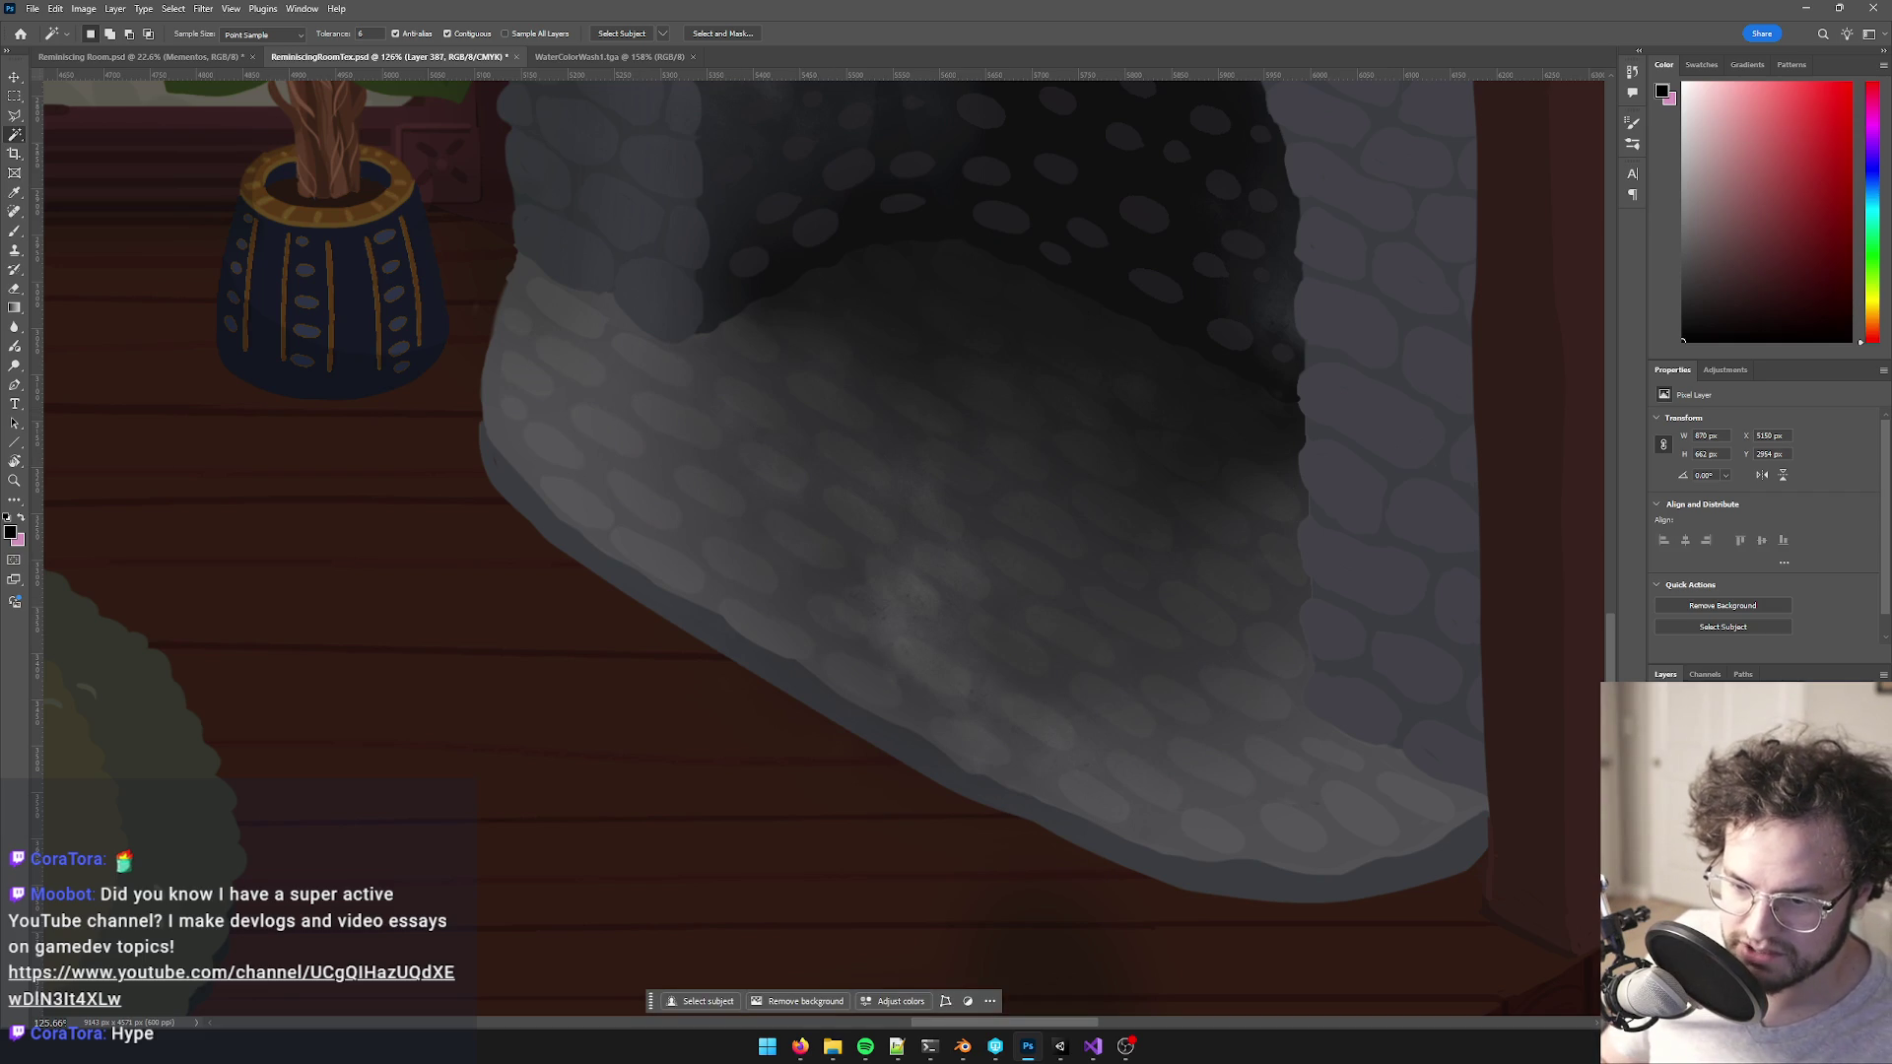
key("ctrl+]")
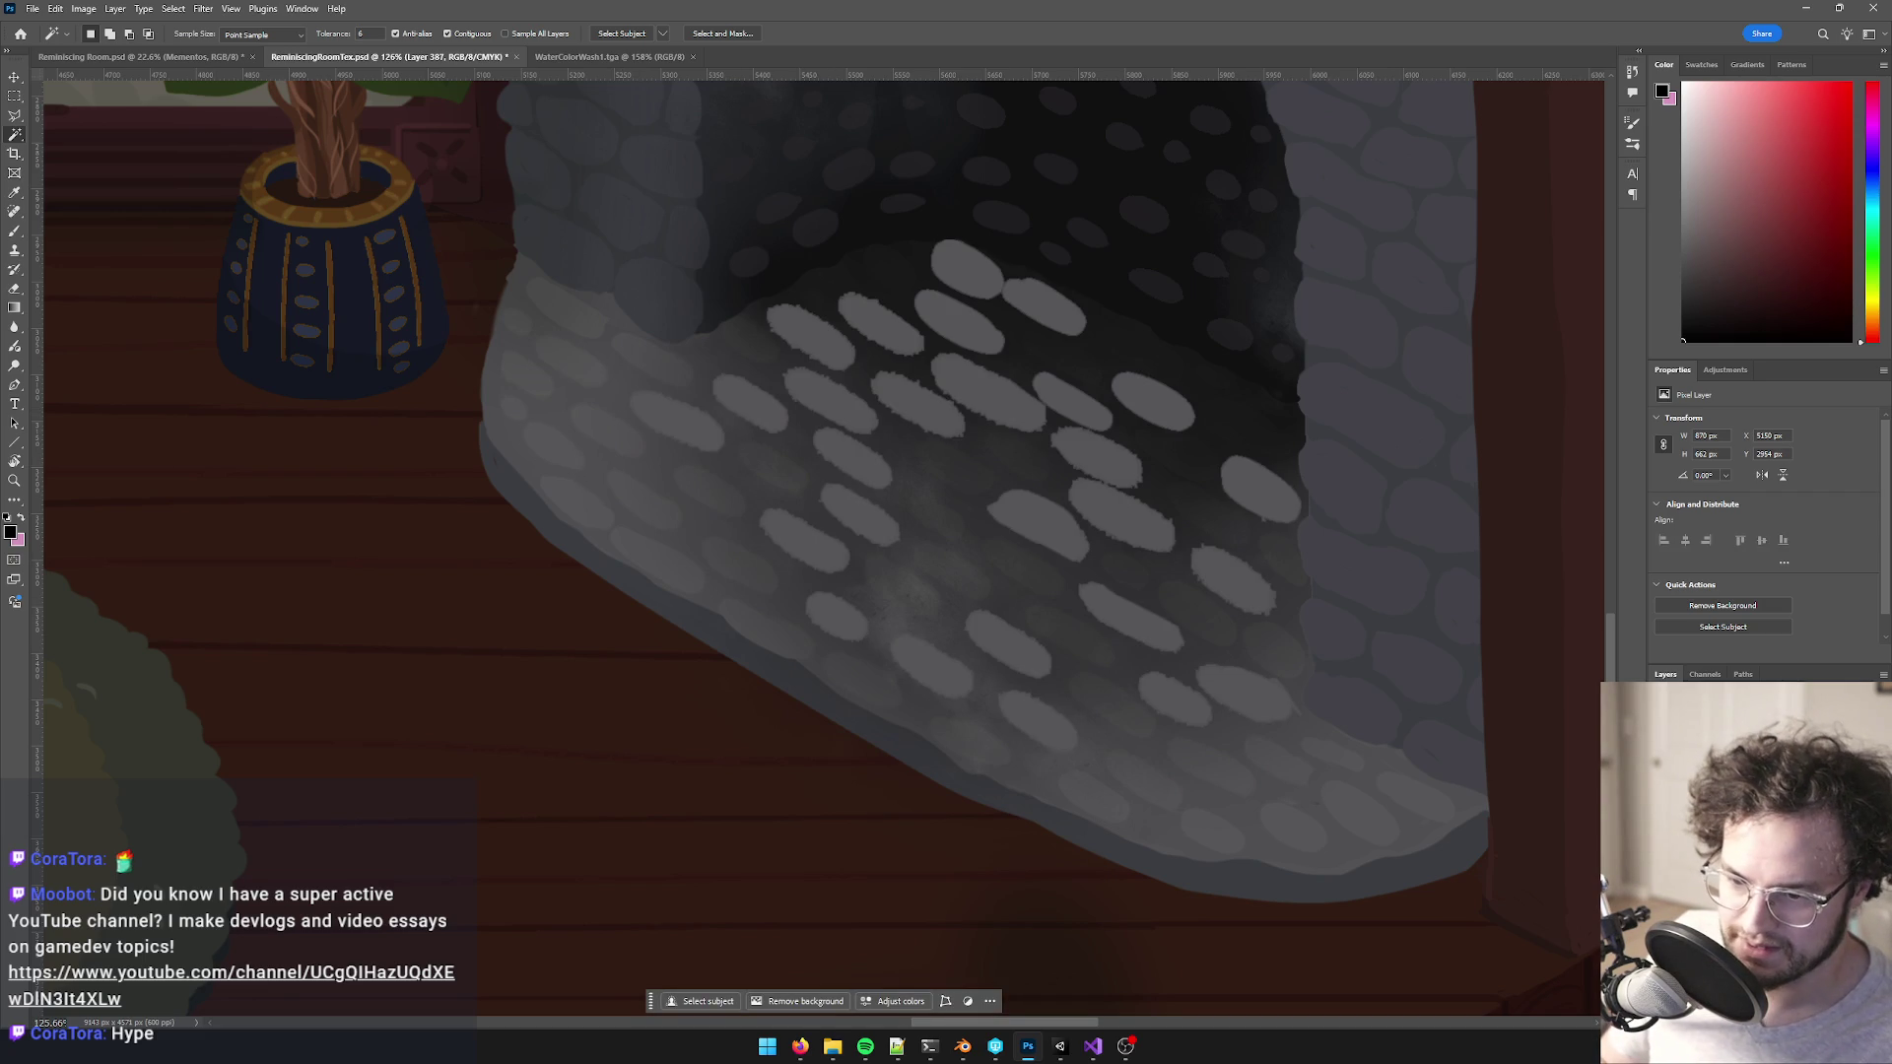
scroll(1096, 582, "down", 3)
scroll(1094, 548, "up", 8)
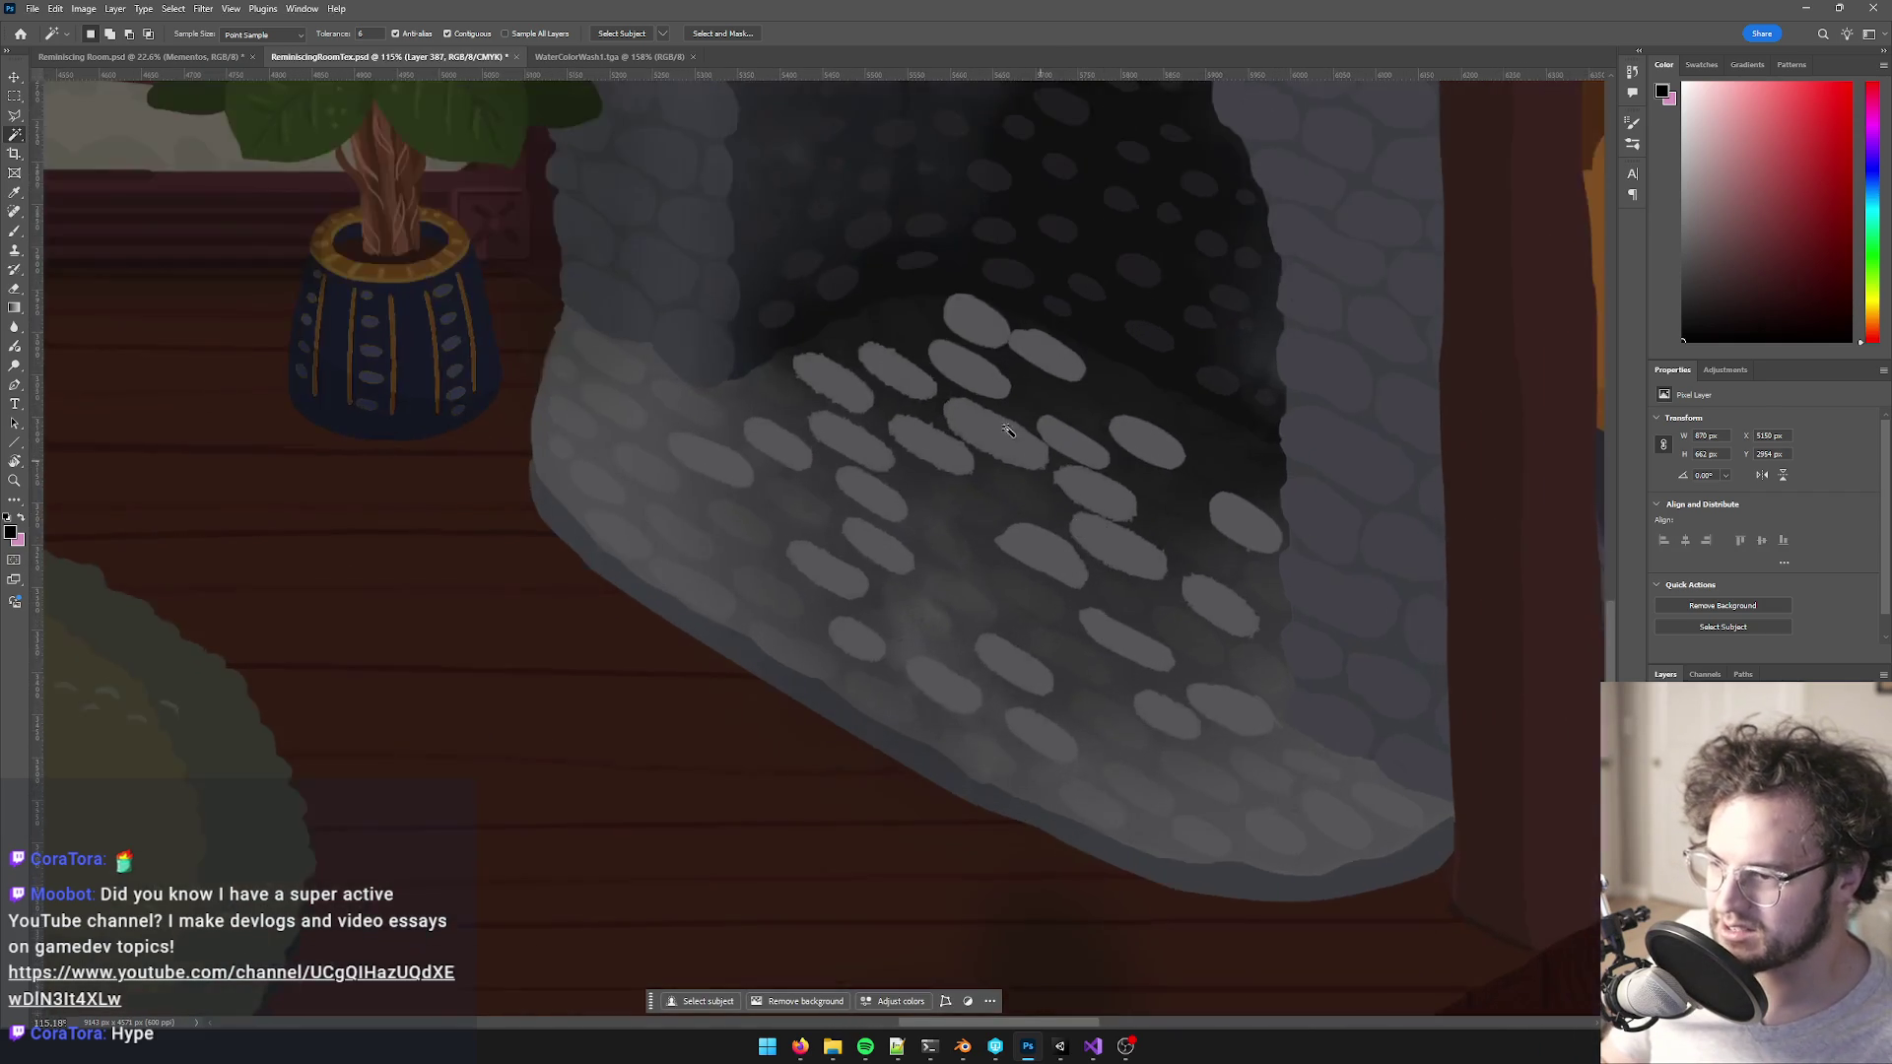
scroll(904, 303, "down", 6)
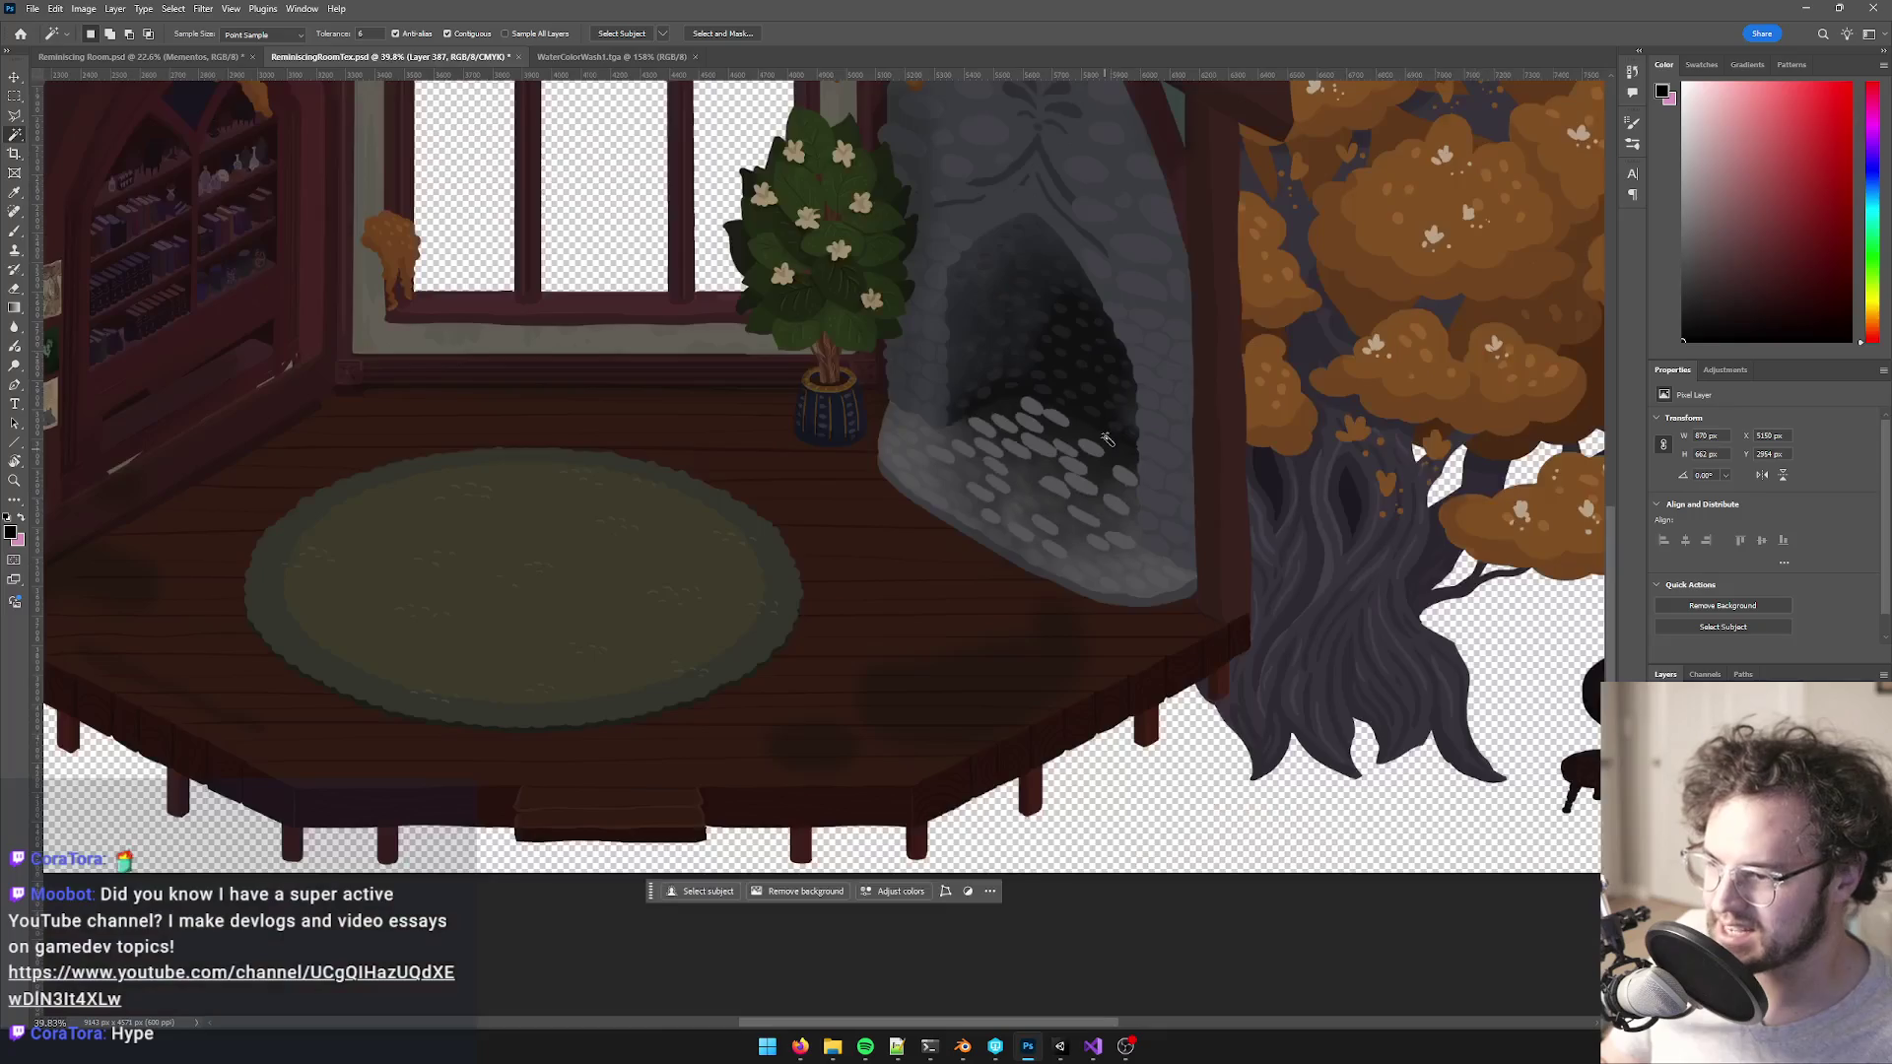
scroll(1128, 437, "down", 3)
scroll(1128, 436, "up", 8)
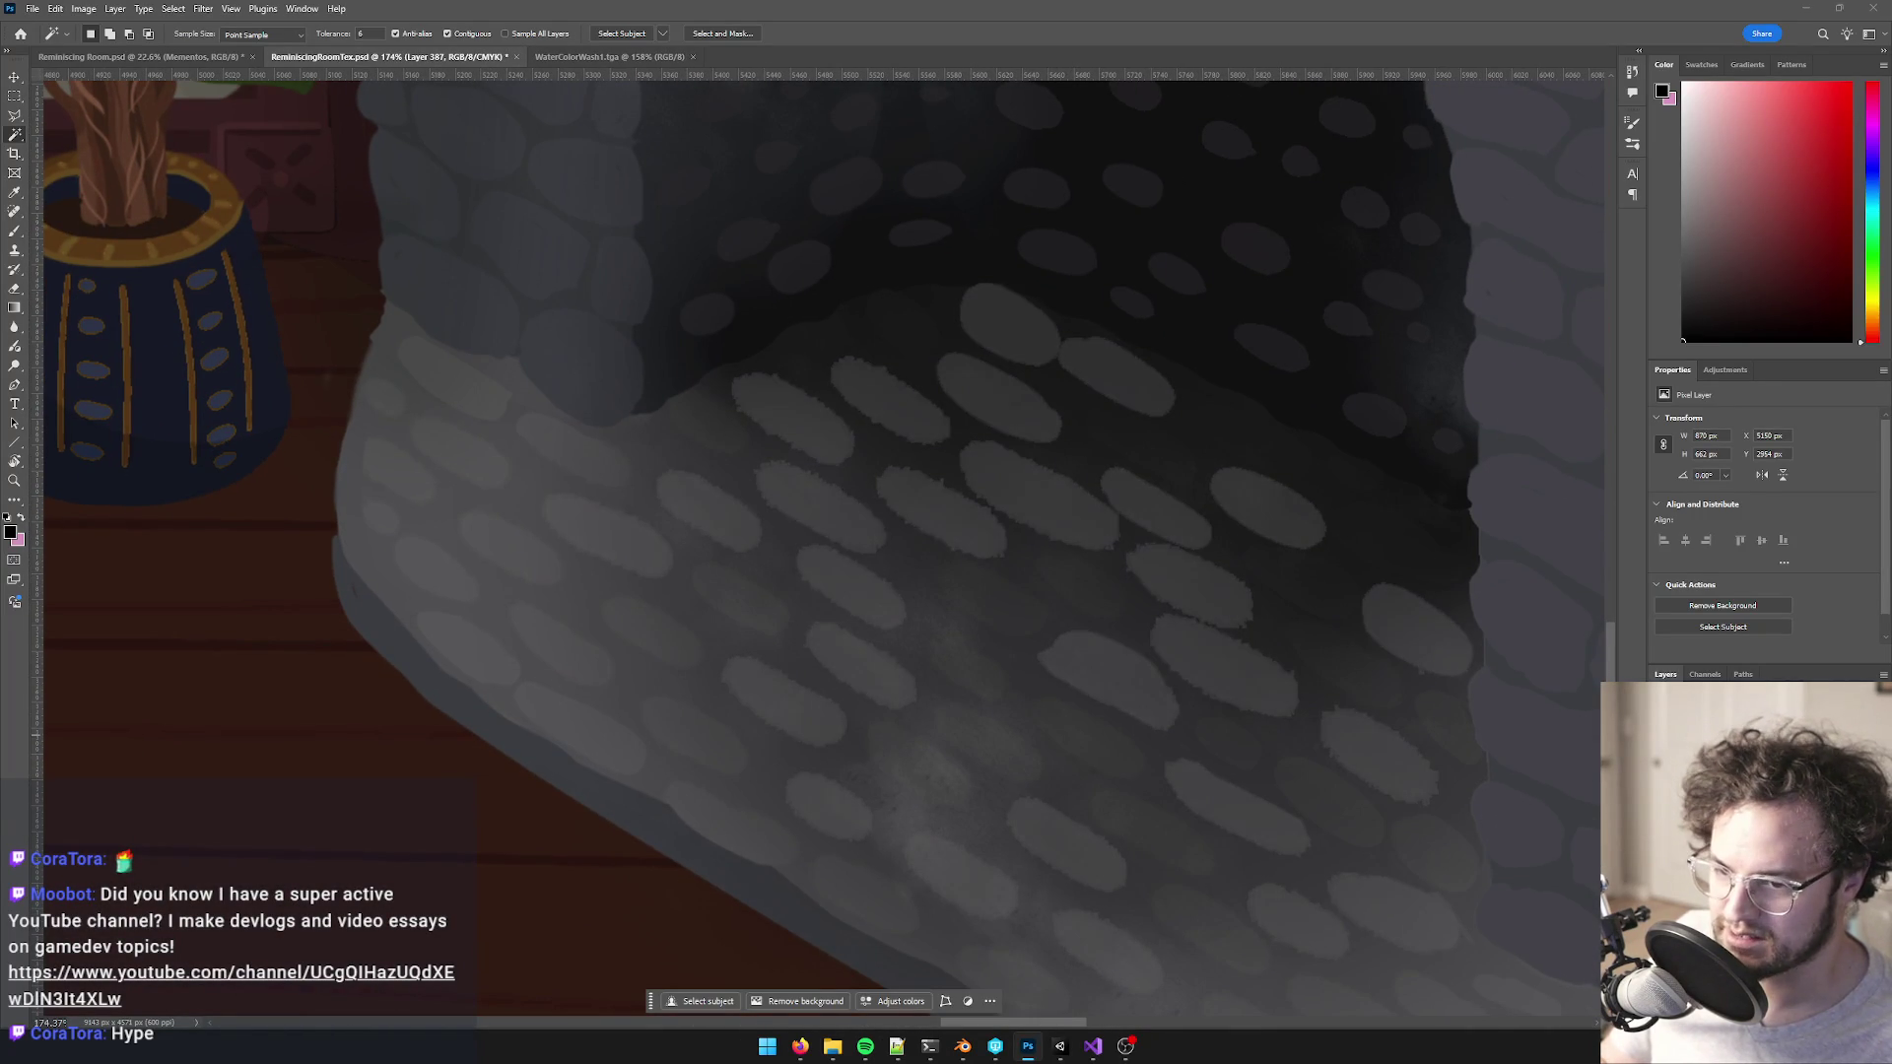
scroll(900, 464, "down", 6)
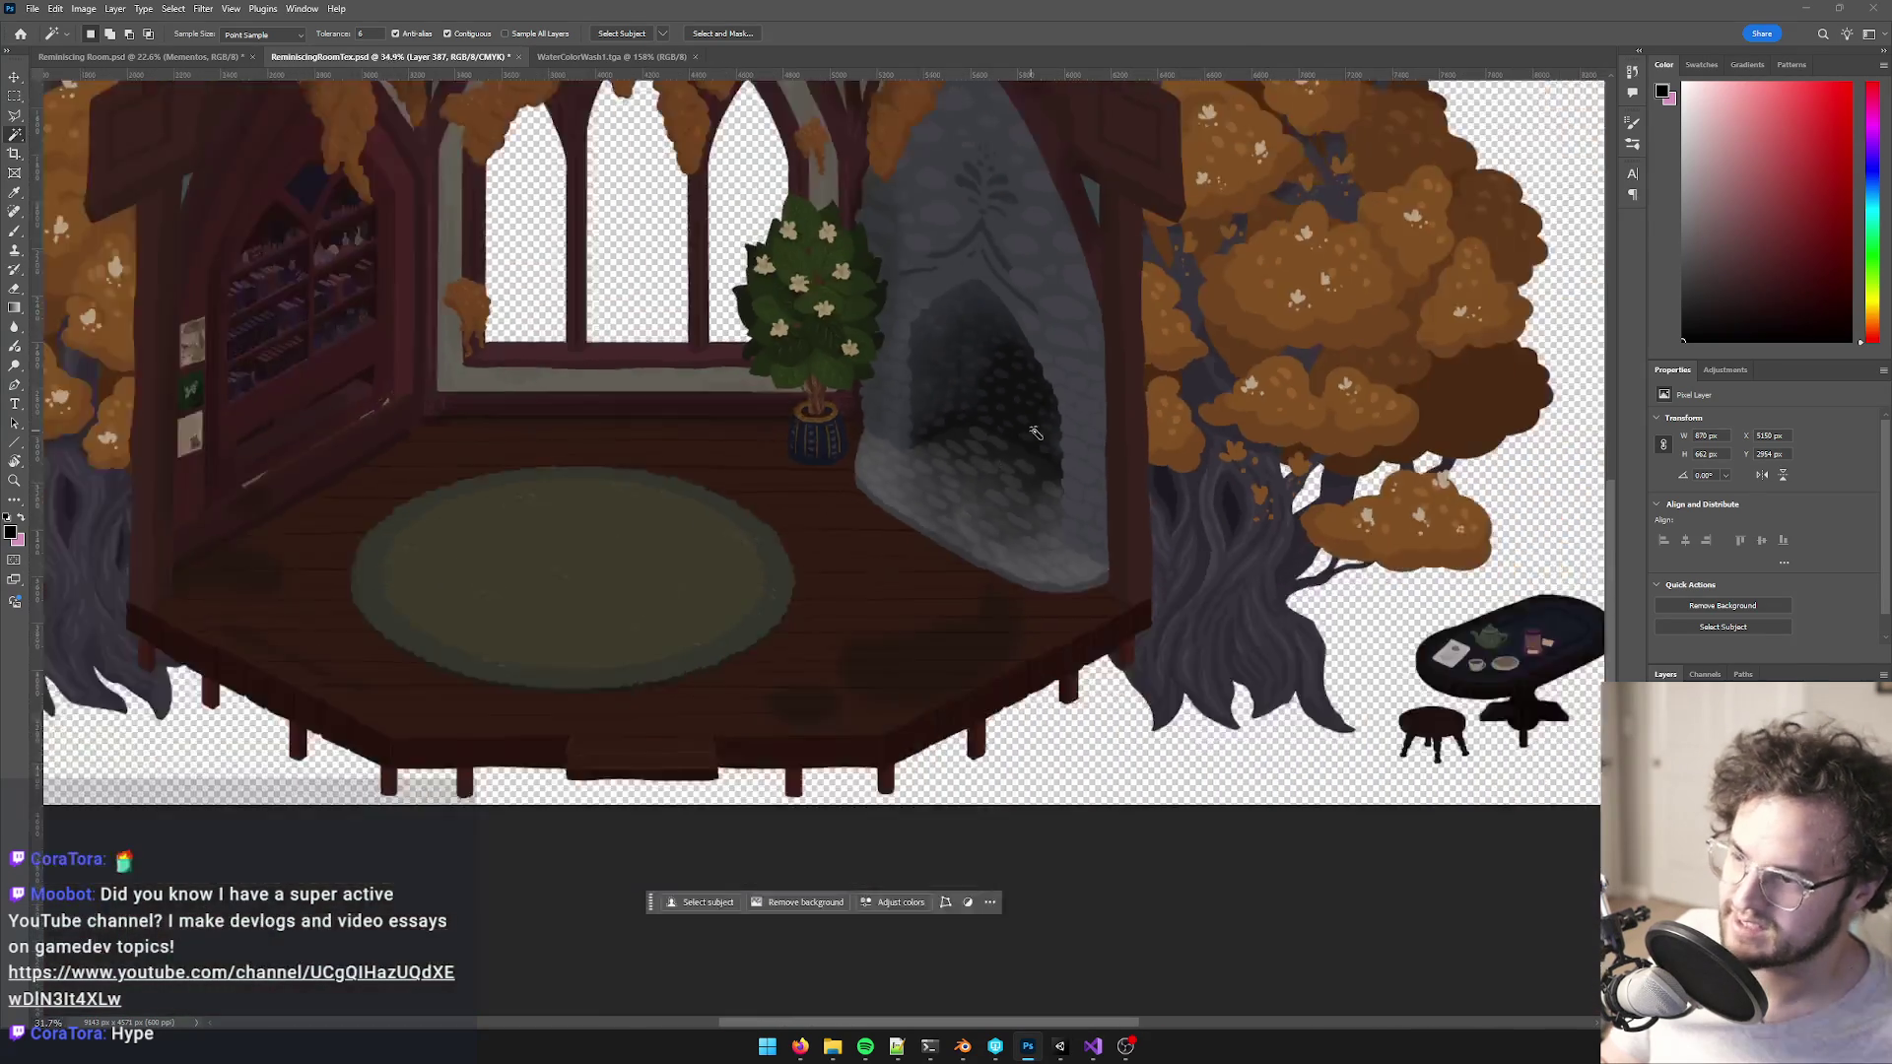
scroll(1010, 457, "up", 2)
scroll(1010, 456, "up", 5)
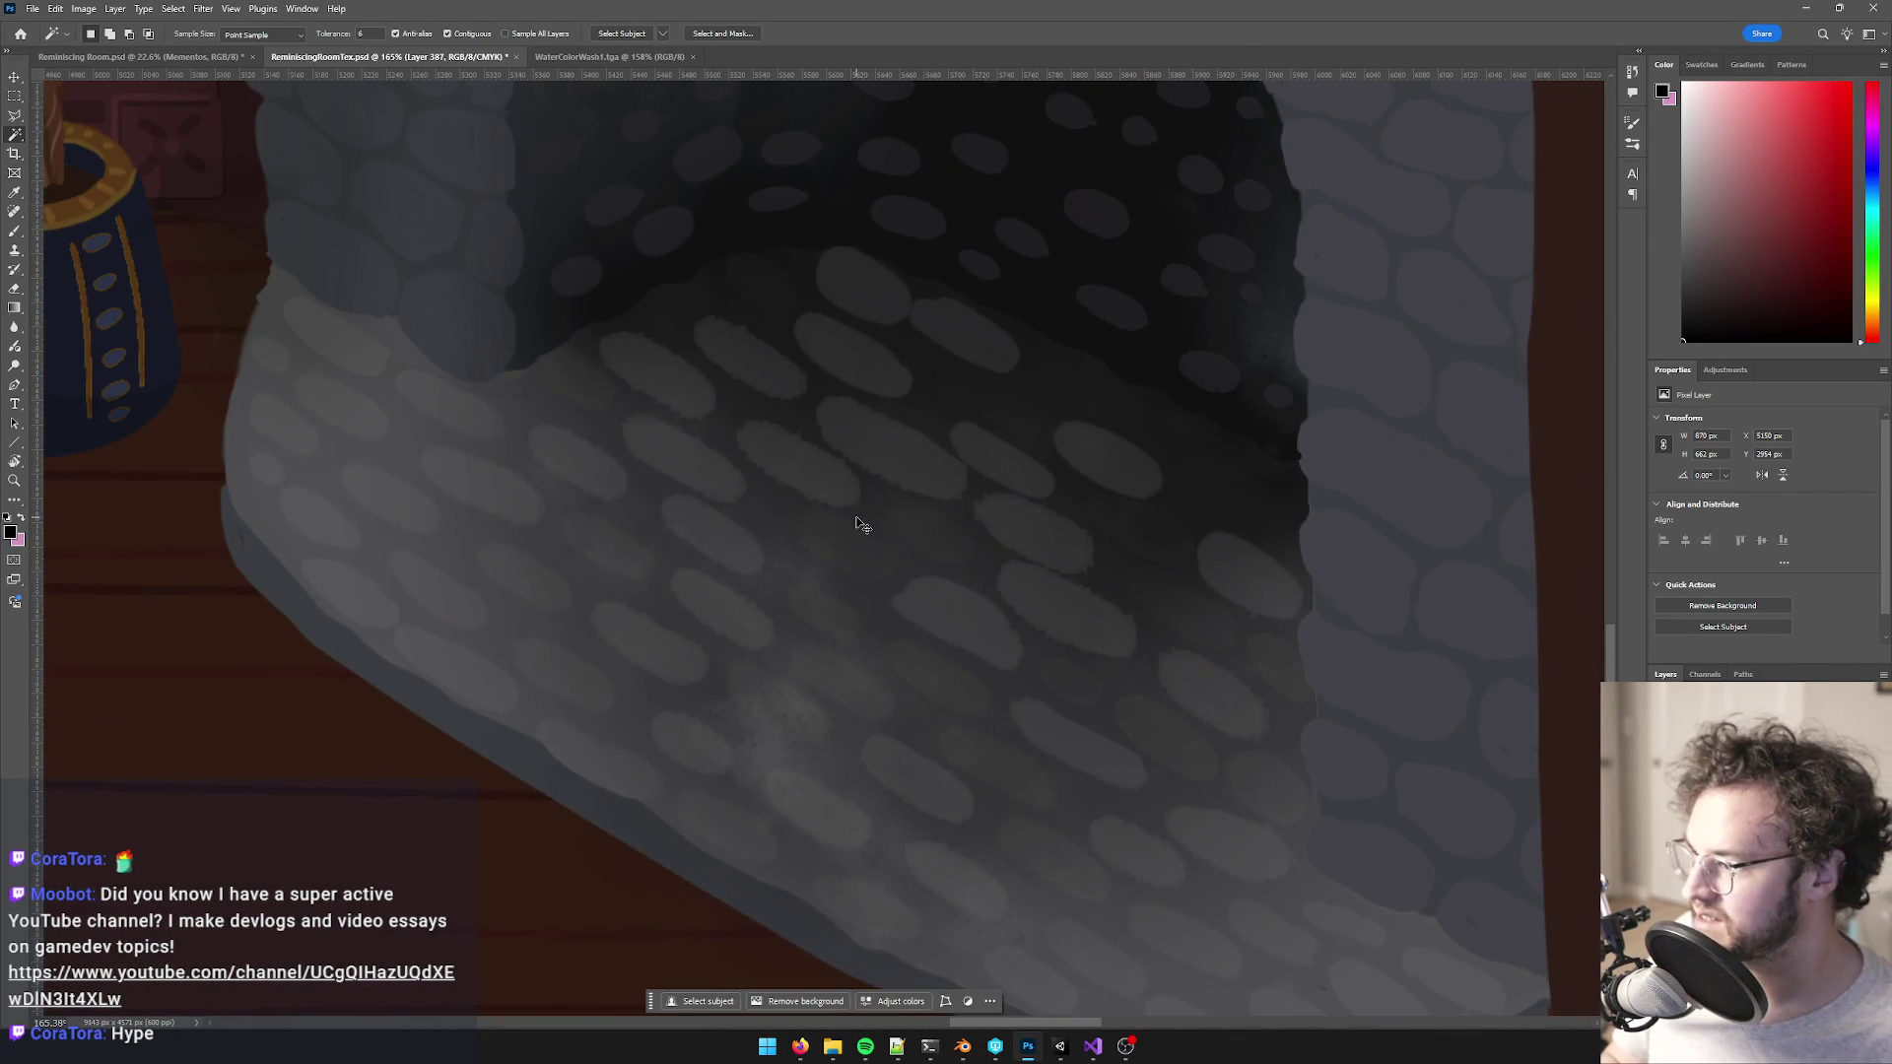
key("0")
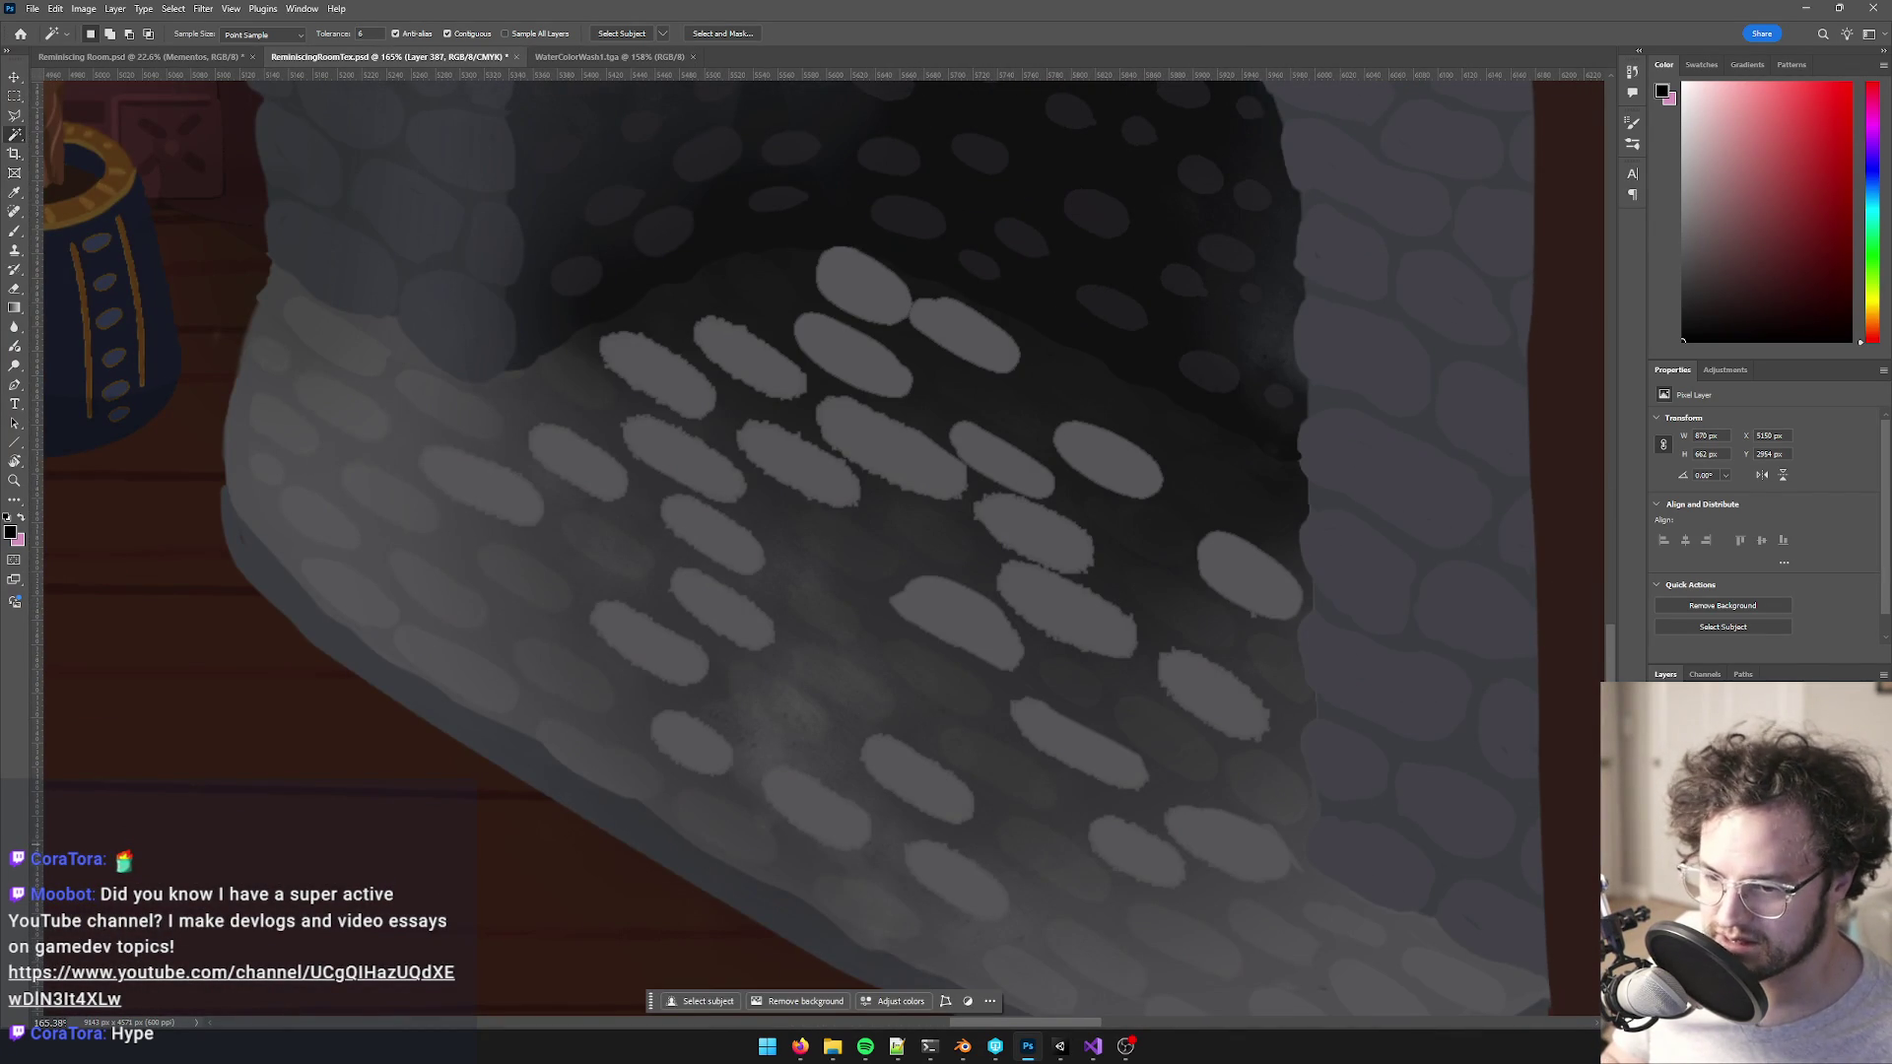
type("3")
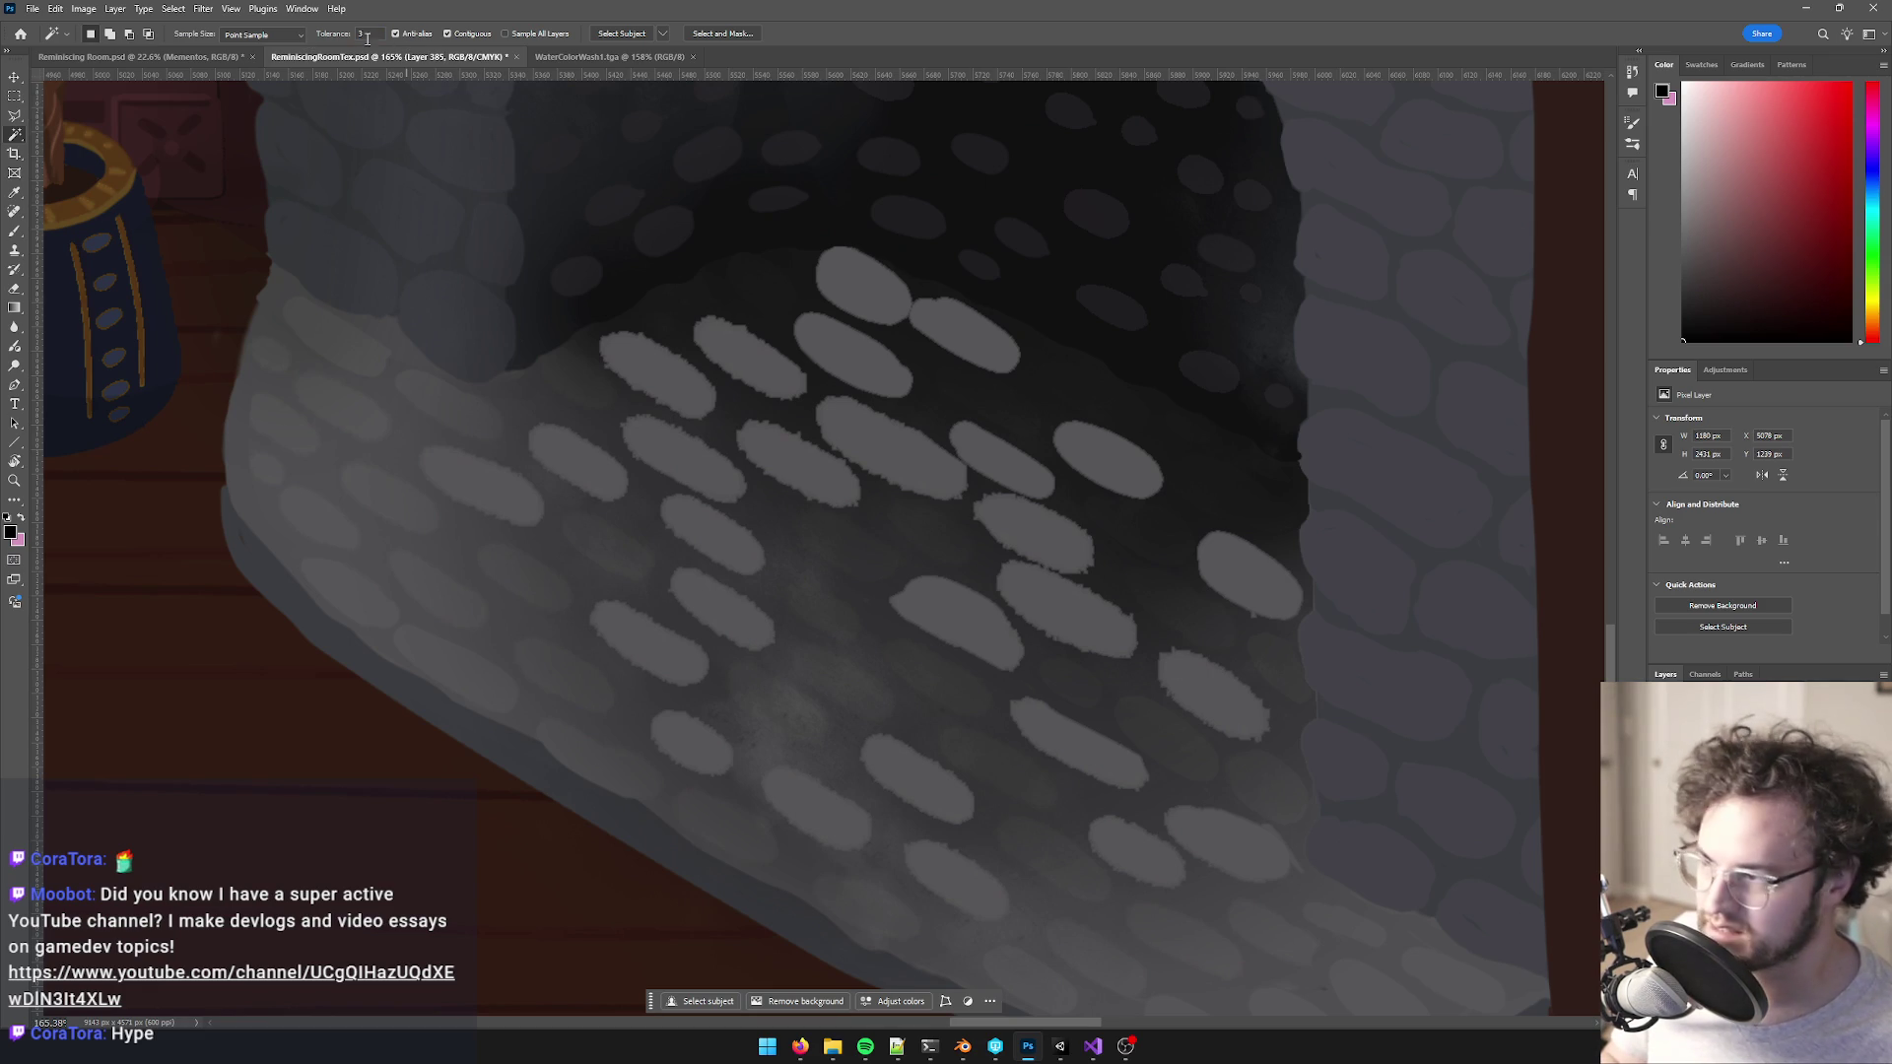
type("2")
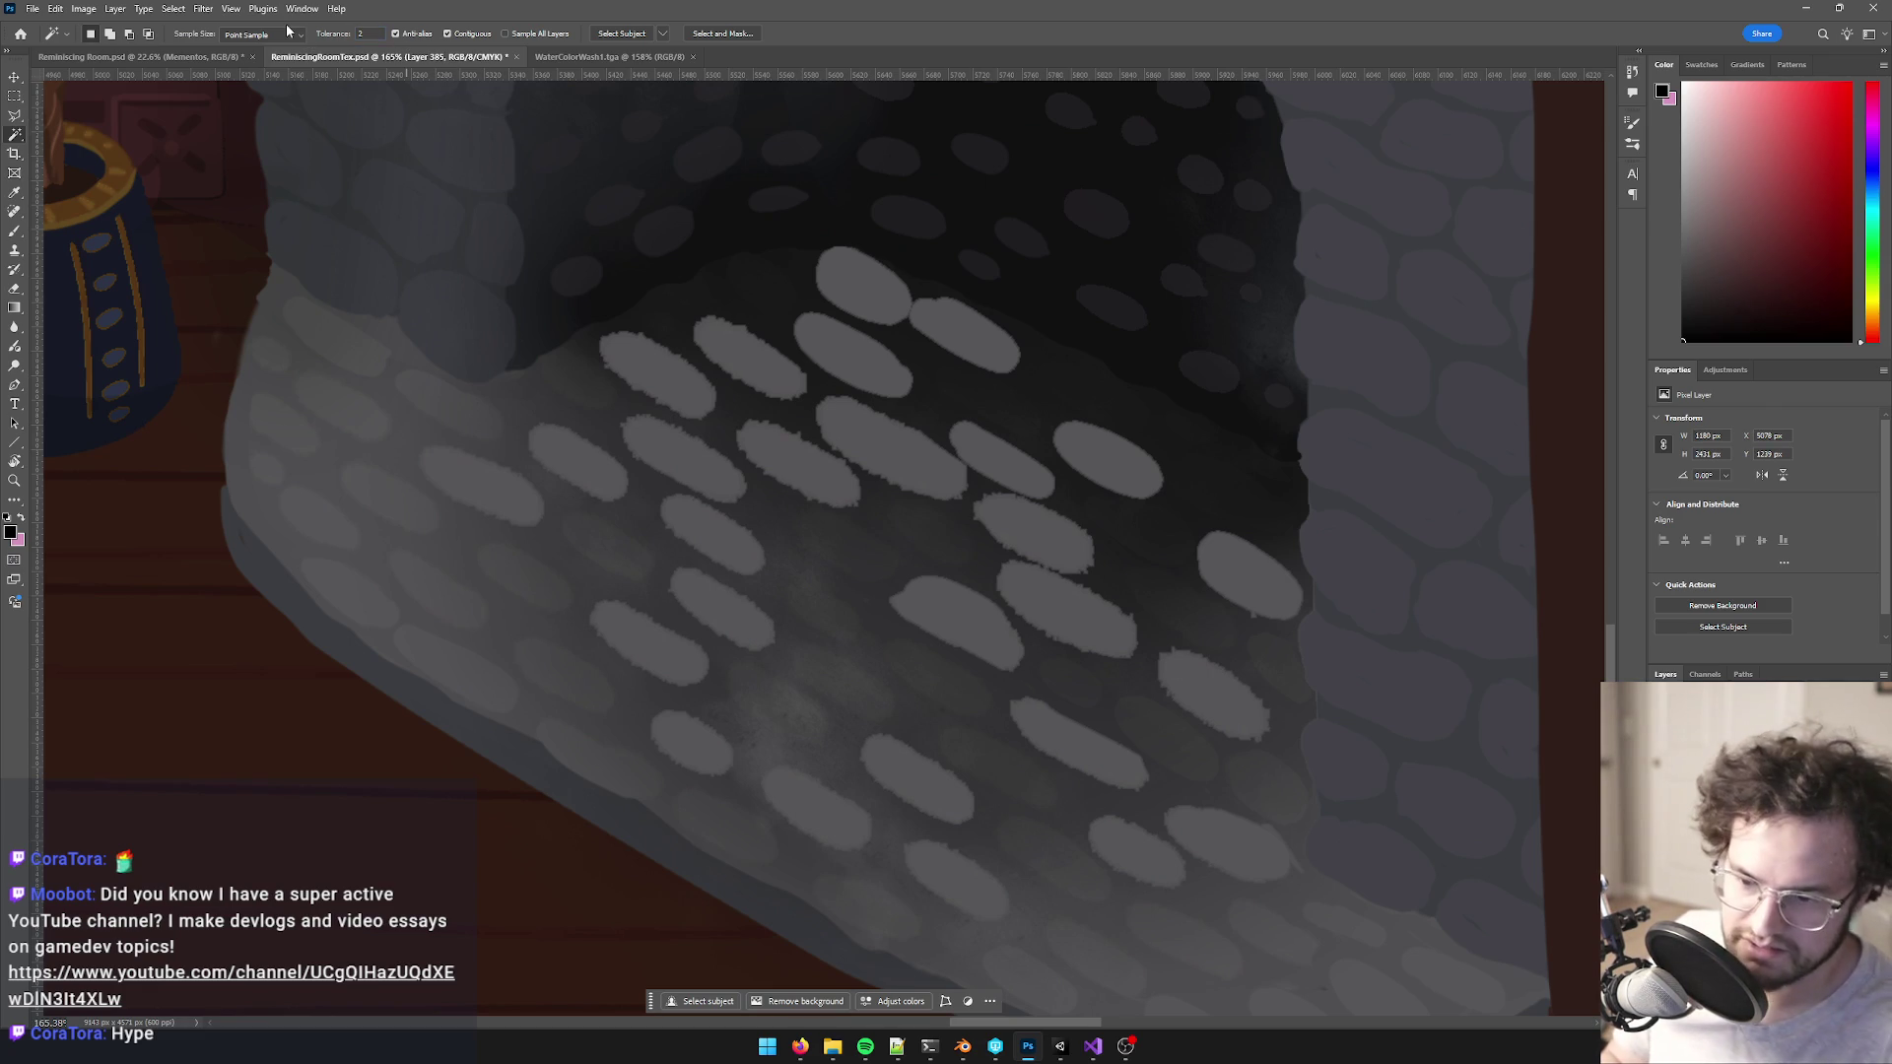
- Select all the grey ovals across the hearth floor with the Magic Wand
left_click(680, 652)
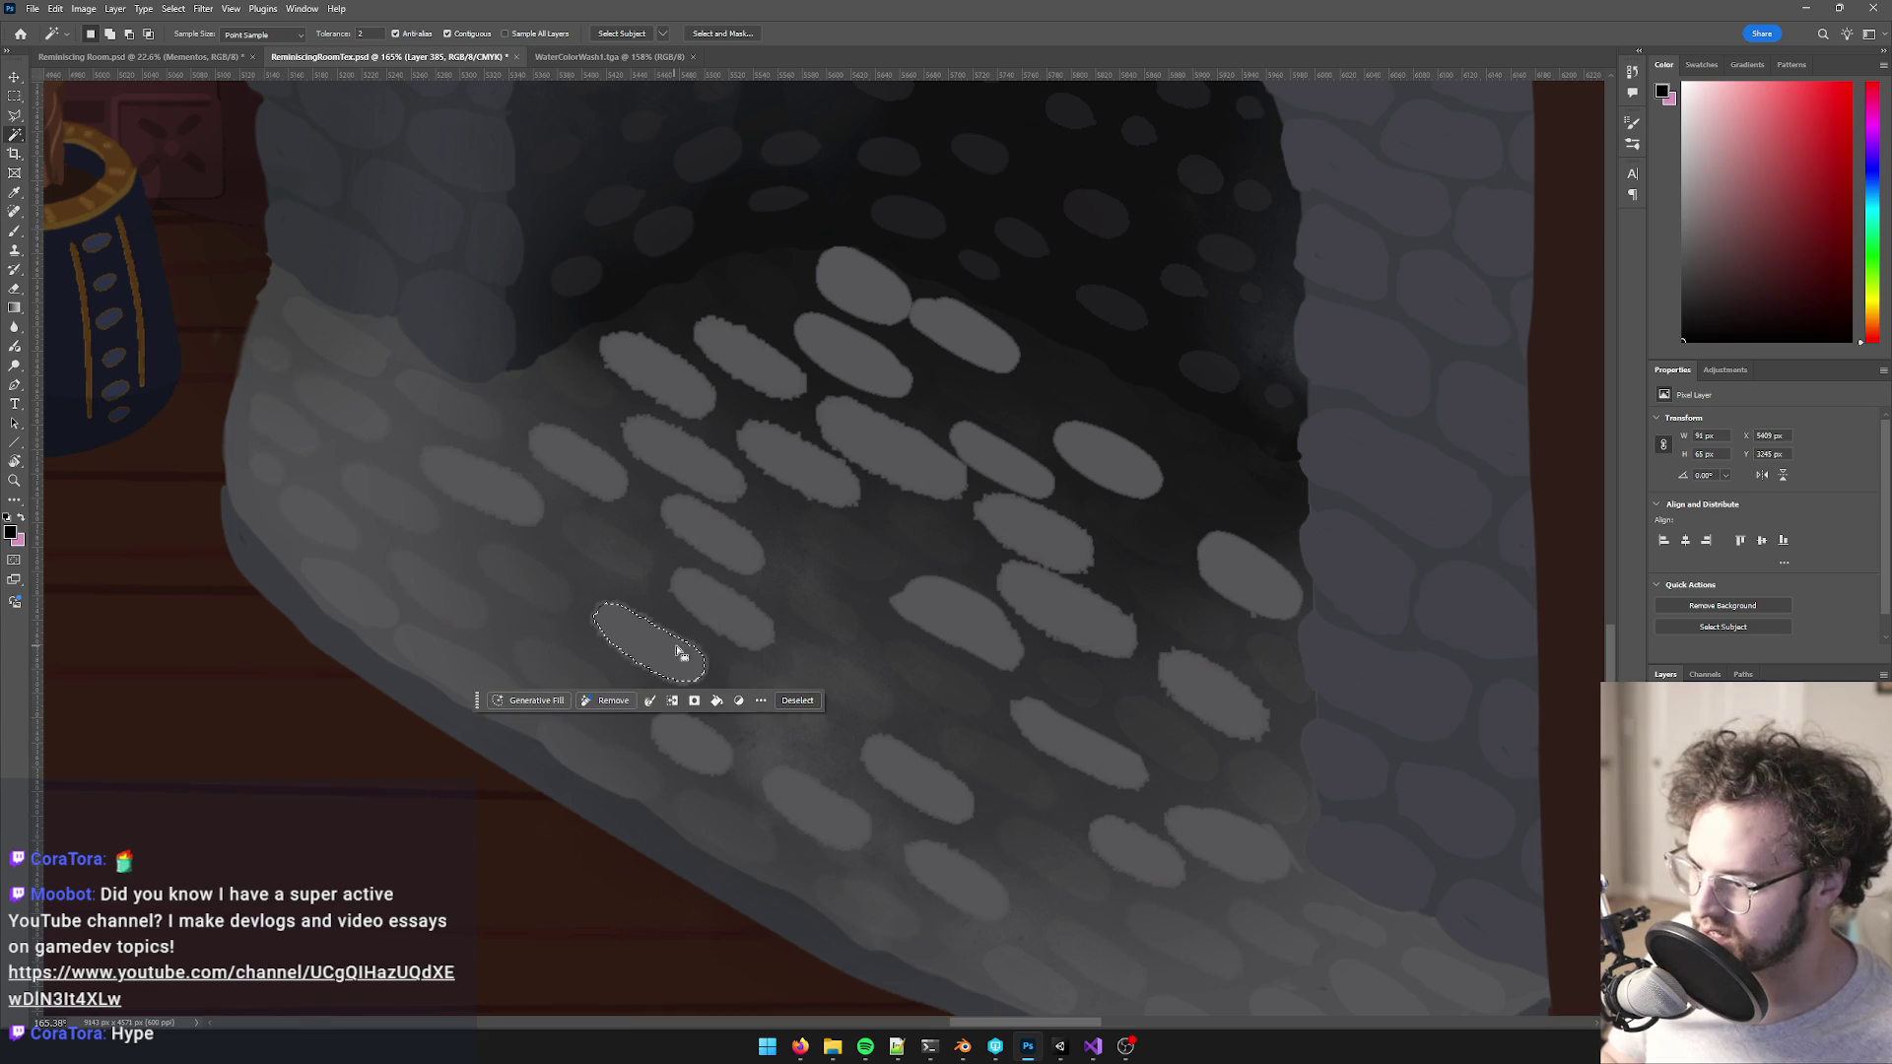
left_click(727, 611, "shift")
left_click(714, 532, "shift")
left_click(694, 465, "shift")
left_click(685, 370, "shift")
left_click(764, 359, "shift")
left_click(840, 359, "shift")
left_click(874, 452, "shift")
left_click(799, 463, "shift")
left_click(579, 458, "shift")
left_click(483, 488, "shift")
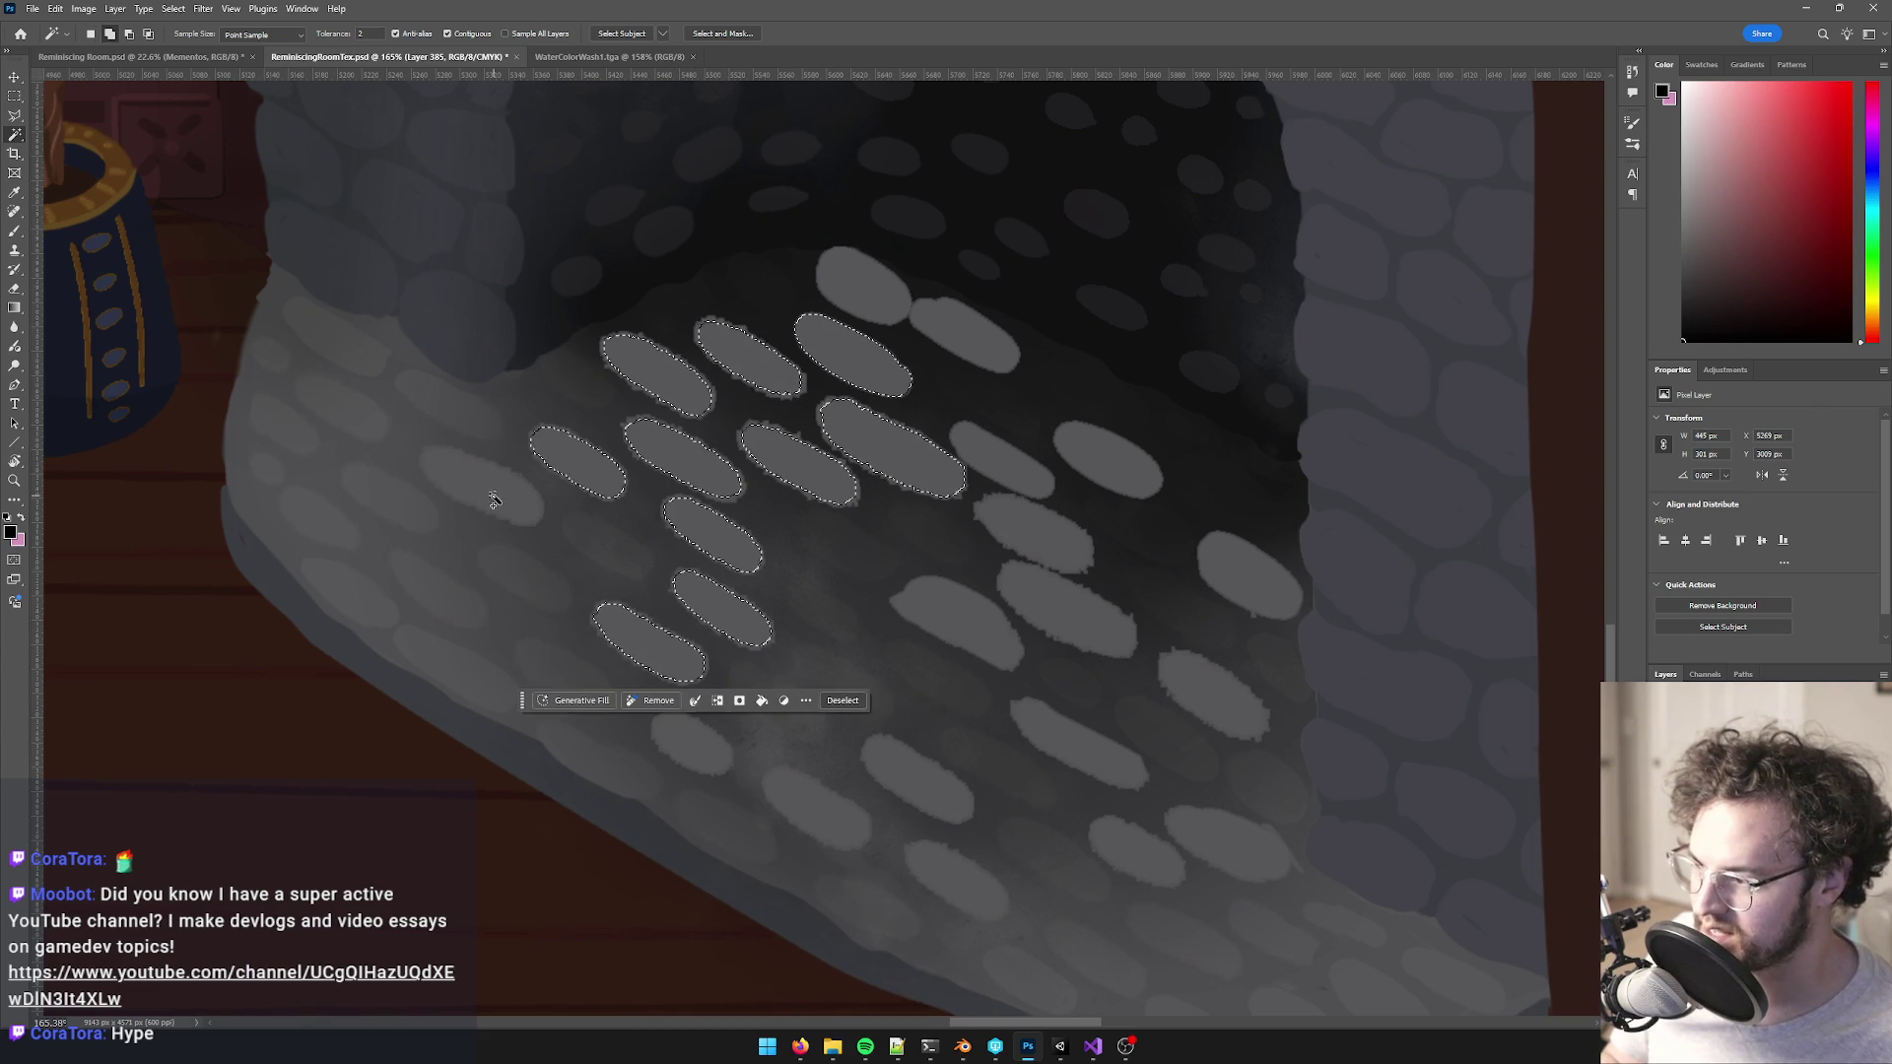
left_click(691, 744, "shift")
left_click(813, 808, "shift")
left_click(918, 779, "shift")
left_click(954, 880, "shift")
left_click(1138, 849, "shift")
left_click(1227, 843, "shift")
left_click(1079, 741, "shift")
left_click(1212, 695, "shift")
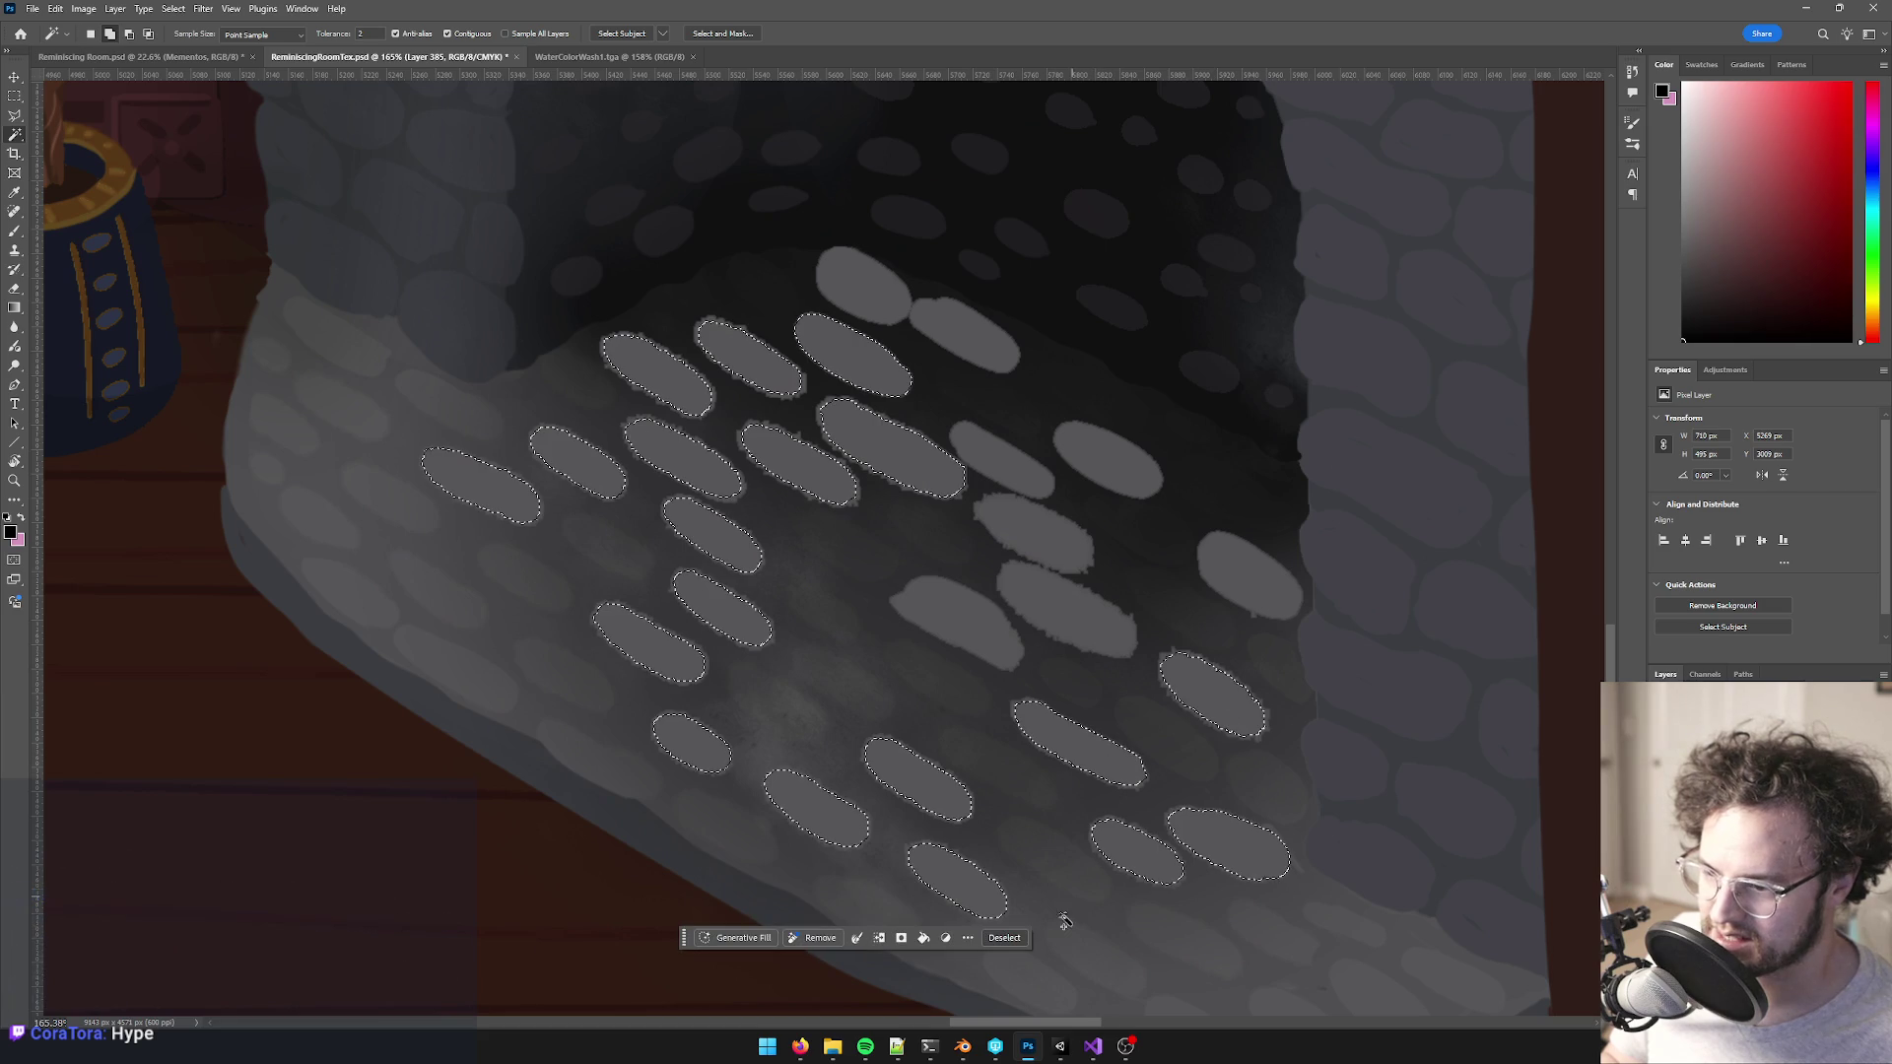
left_click(1052, 989, "shift")
left_click(985, 611, "shift")
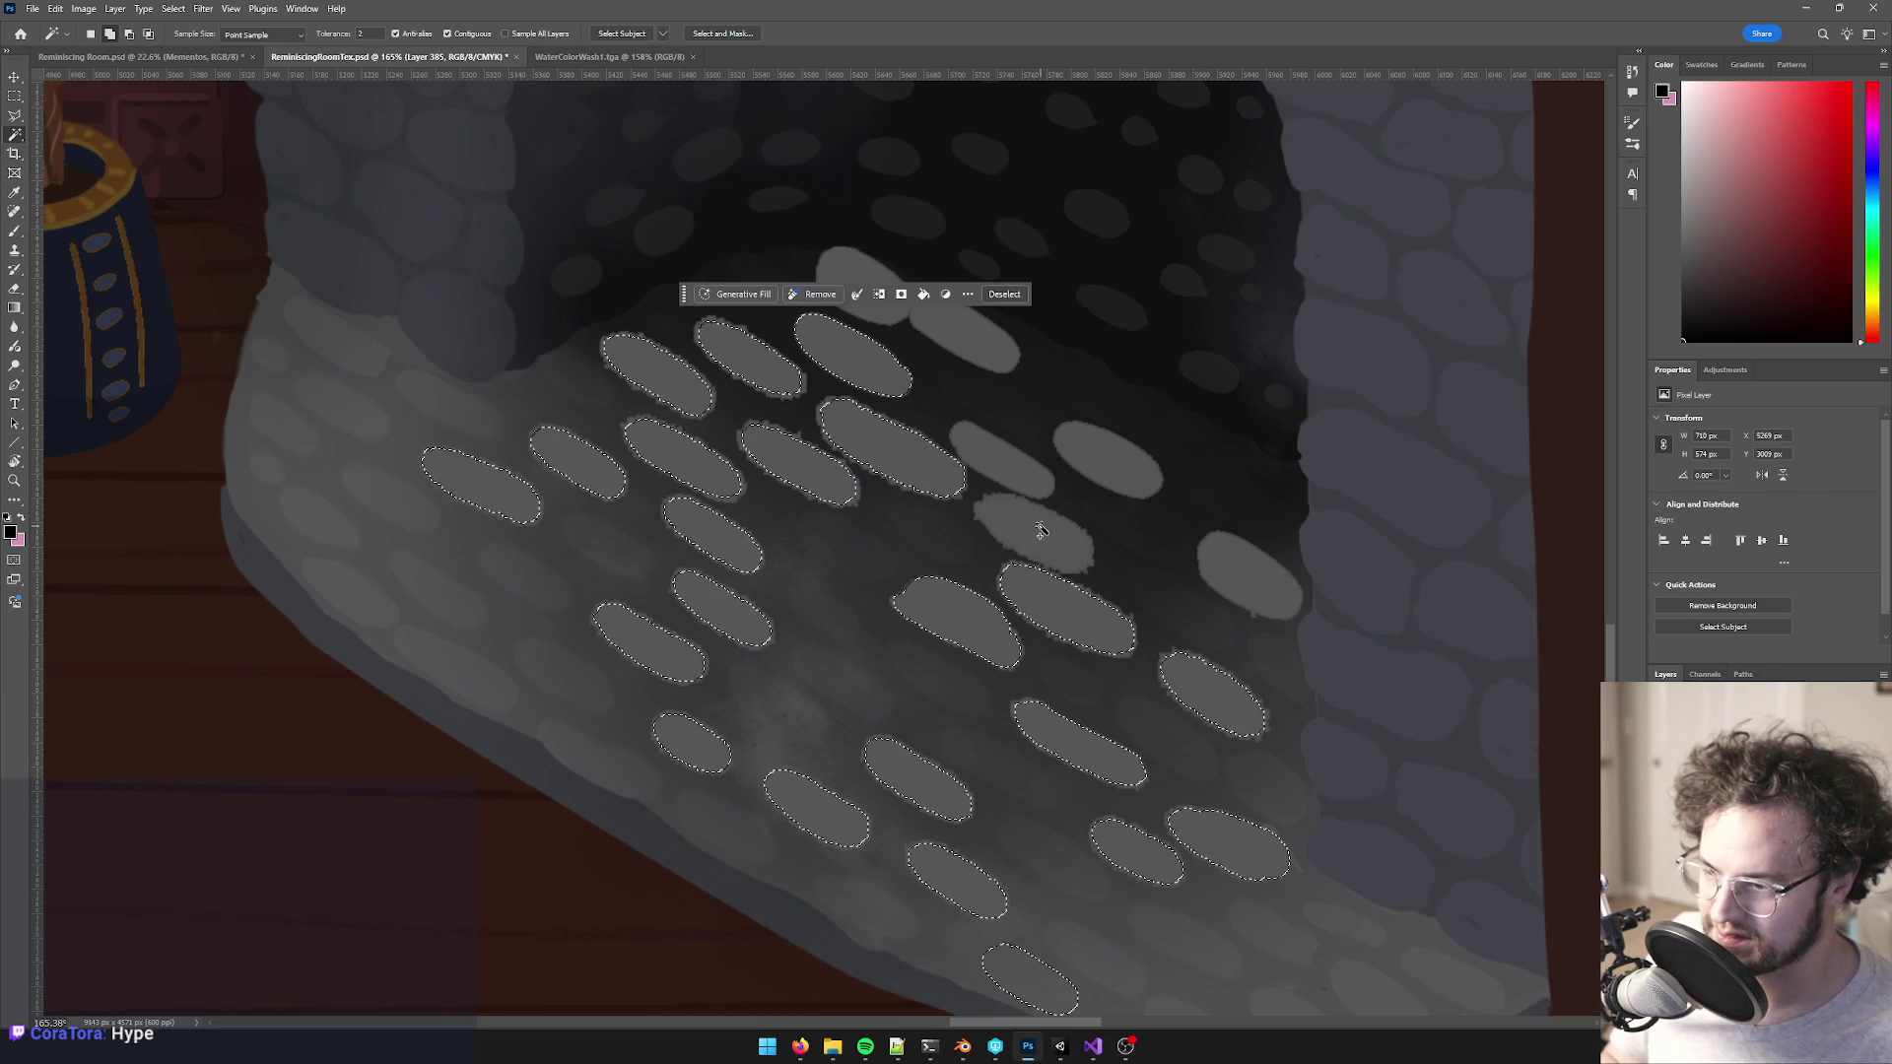
left_click(1023, 467, "shift")
left_click(1102, 455, "shift")
left_click(1220, 552, "shift")
left_click(977, 347, "shift")
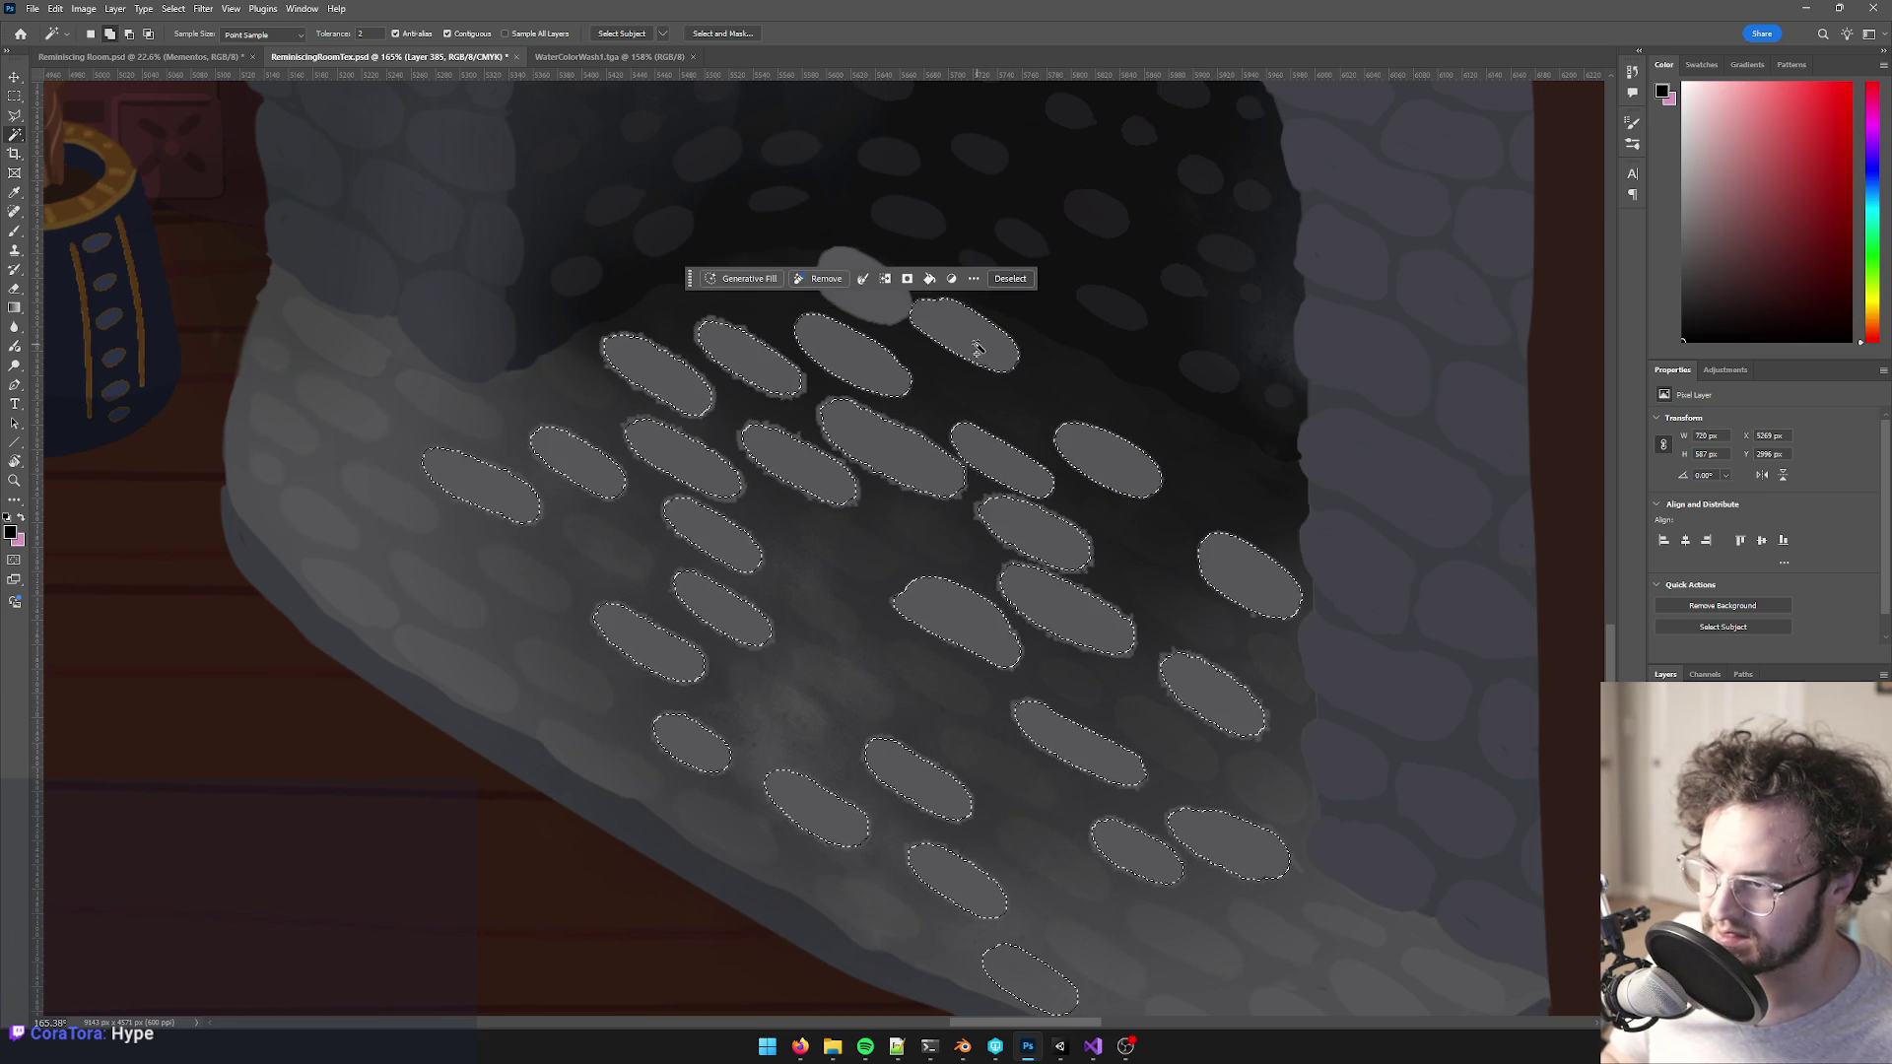
left_click(888, 316, "shift")
scroll(972, 443, "down", 5)
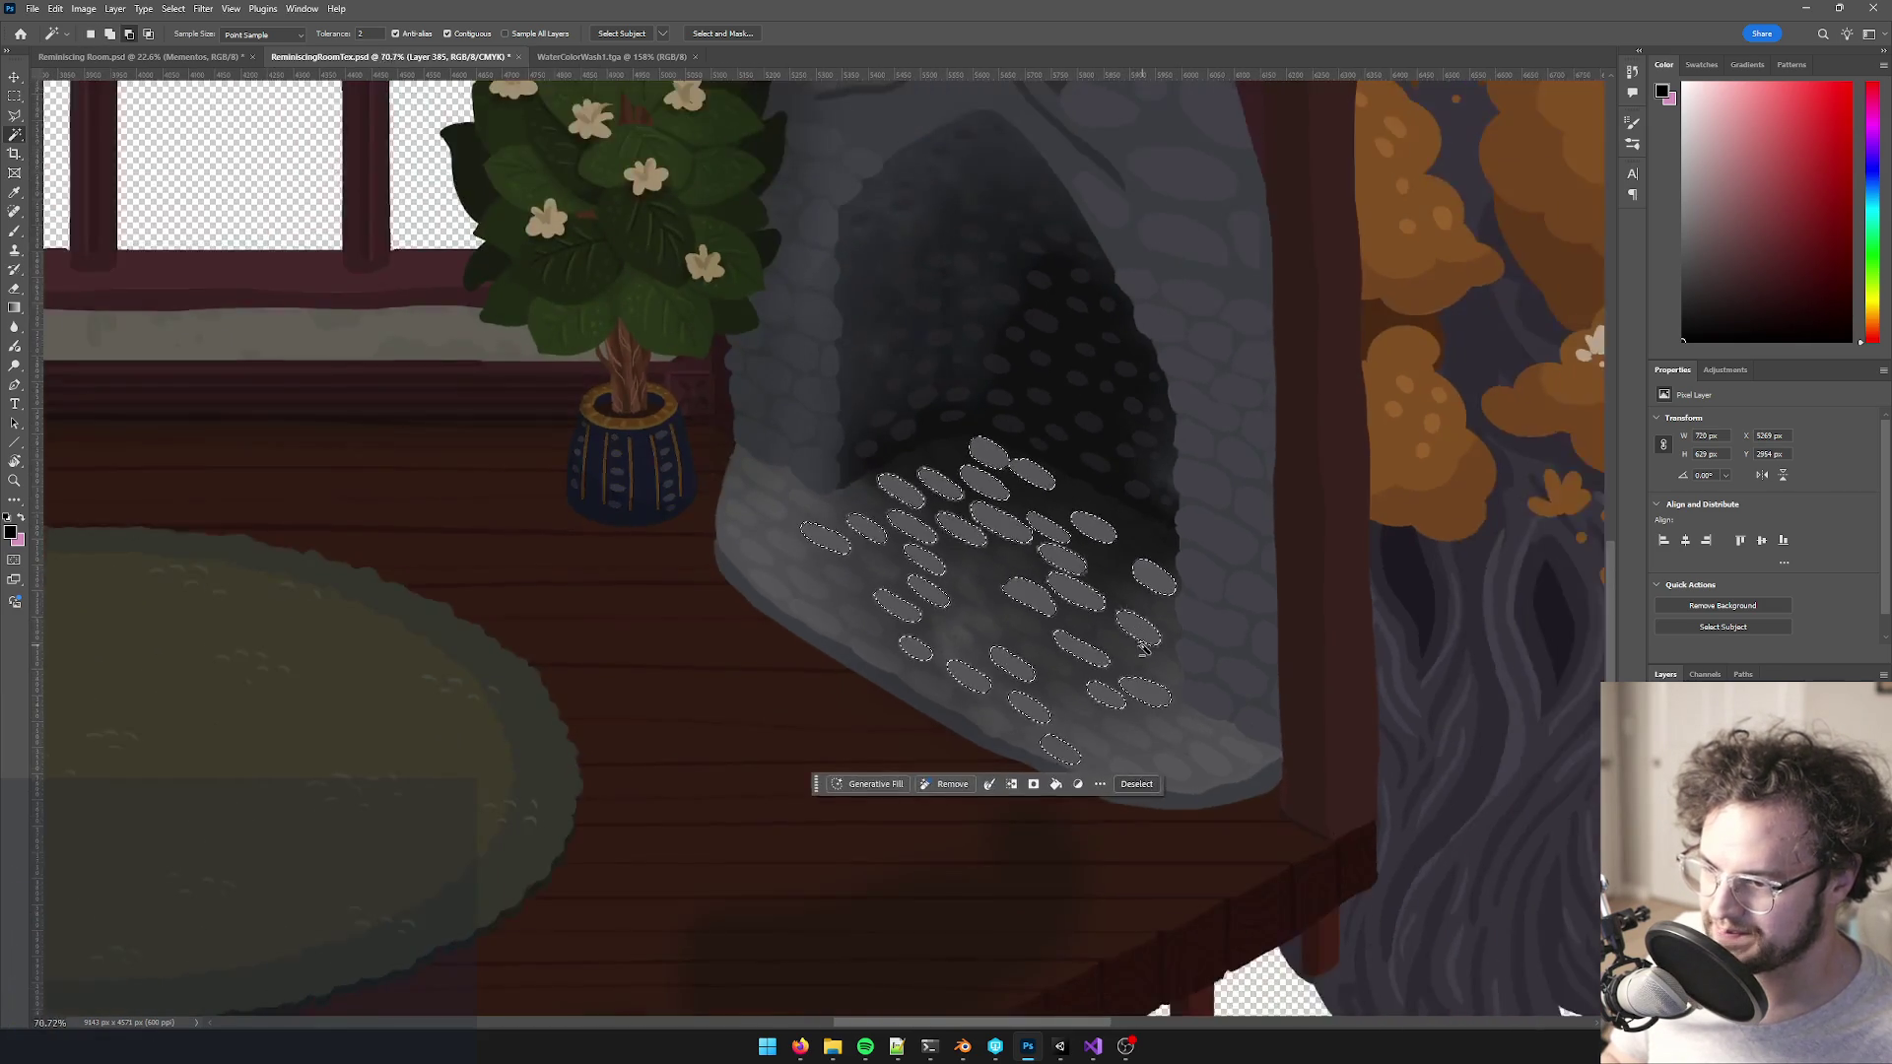
scroll(1051, 634, "up", 3)
- Copy the ovals to a new layer and darken them with Levels so they blend into the soot
key("ctrl+j")
scroll(1050, 633, "up", 1)
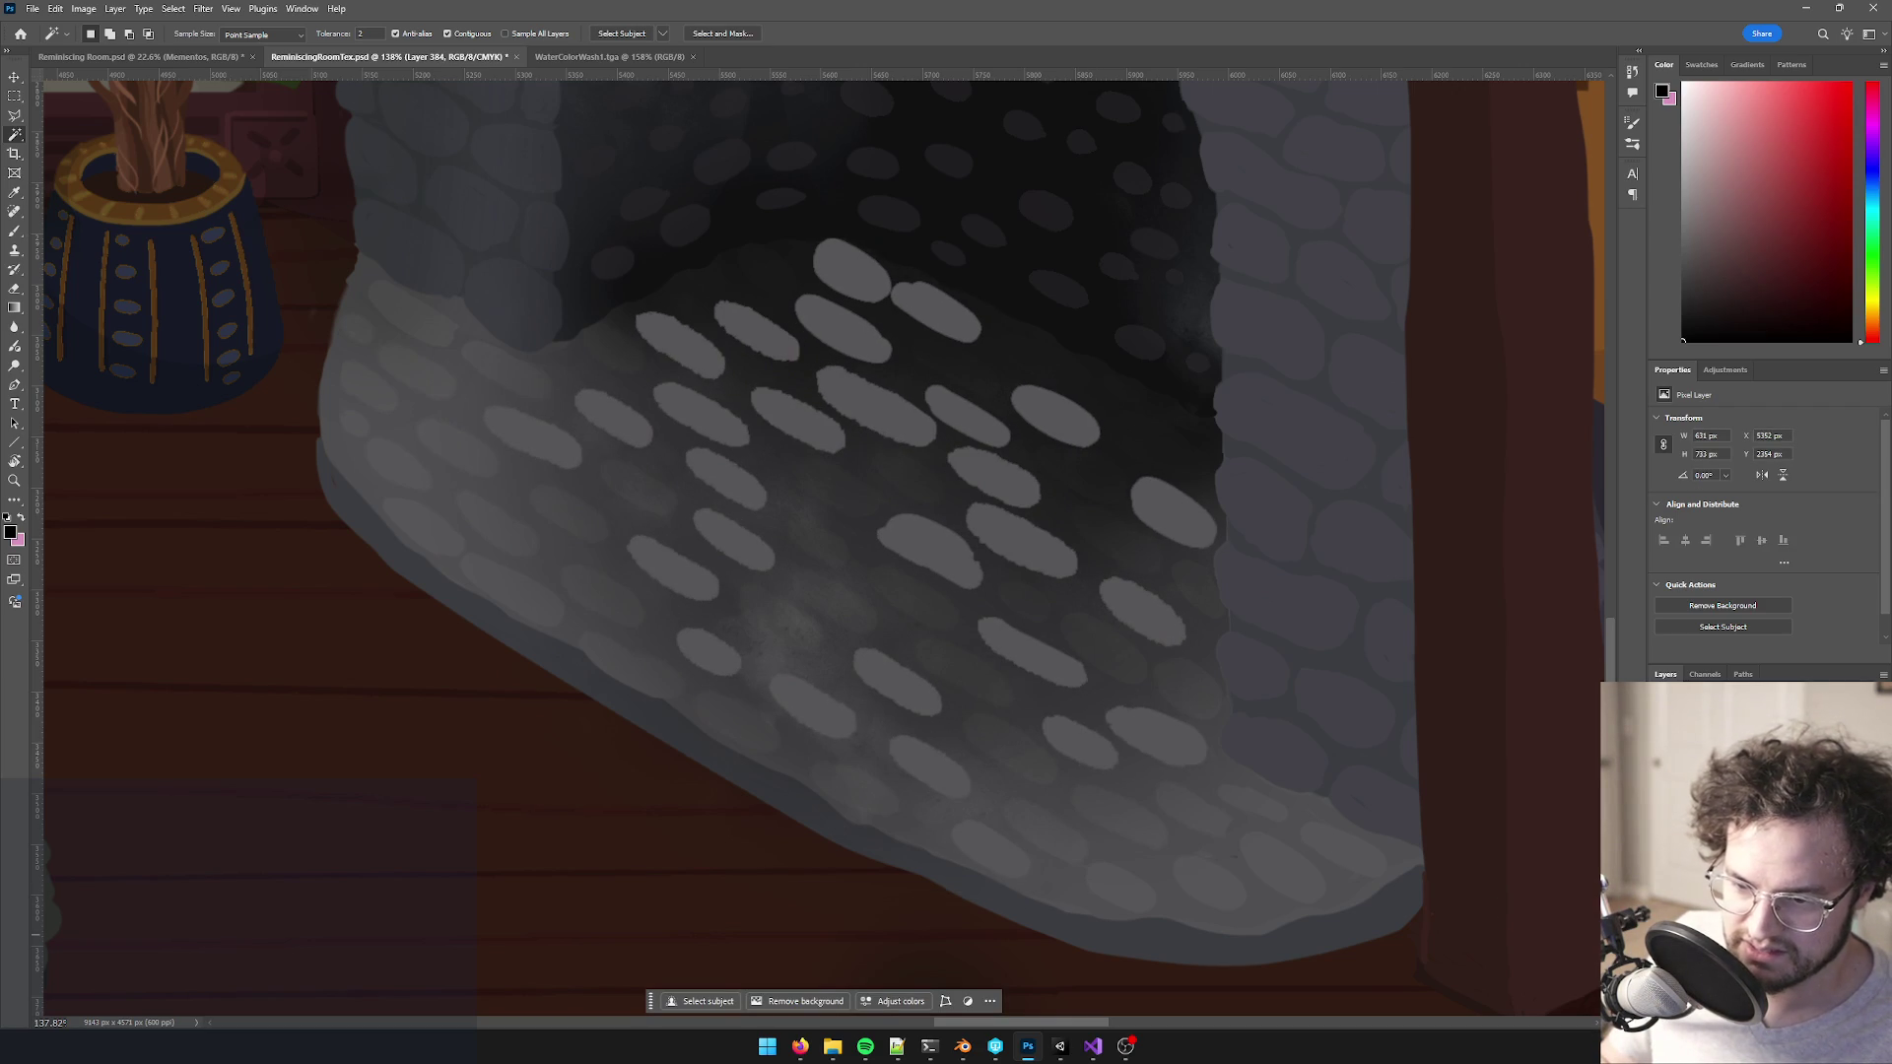
scroll(868, 586, "up", 8)
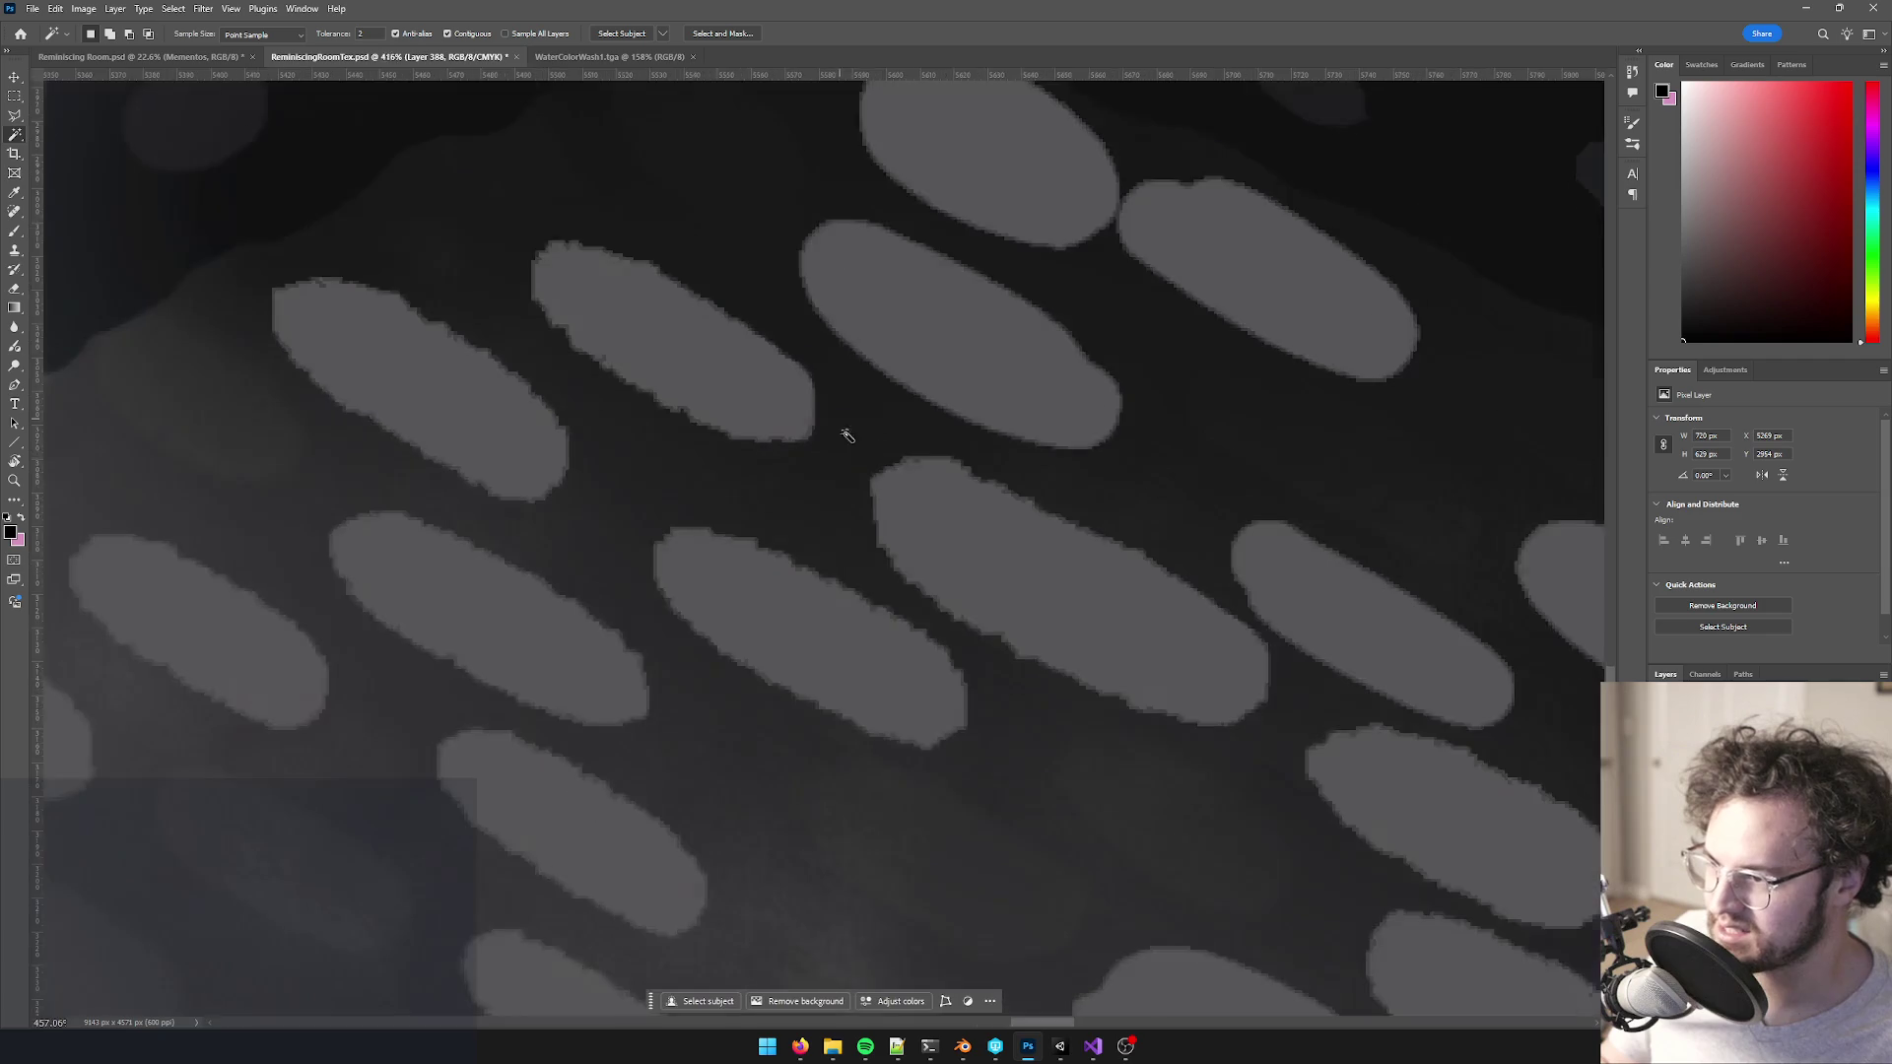
scroll(868, 592, "down", 8)
scroll(1178, 616, "up", 2)
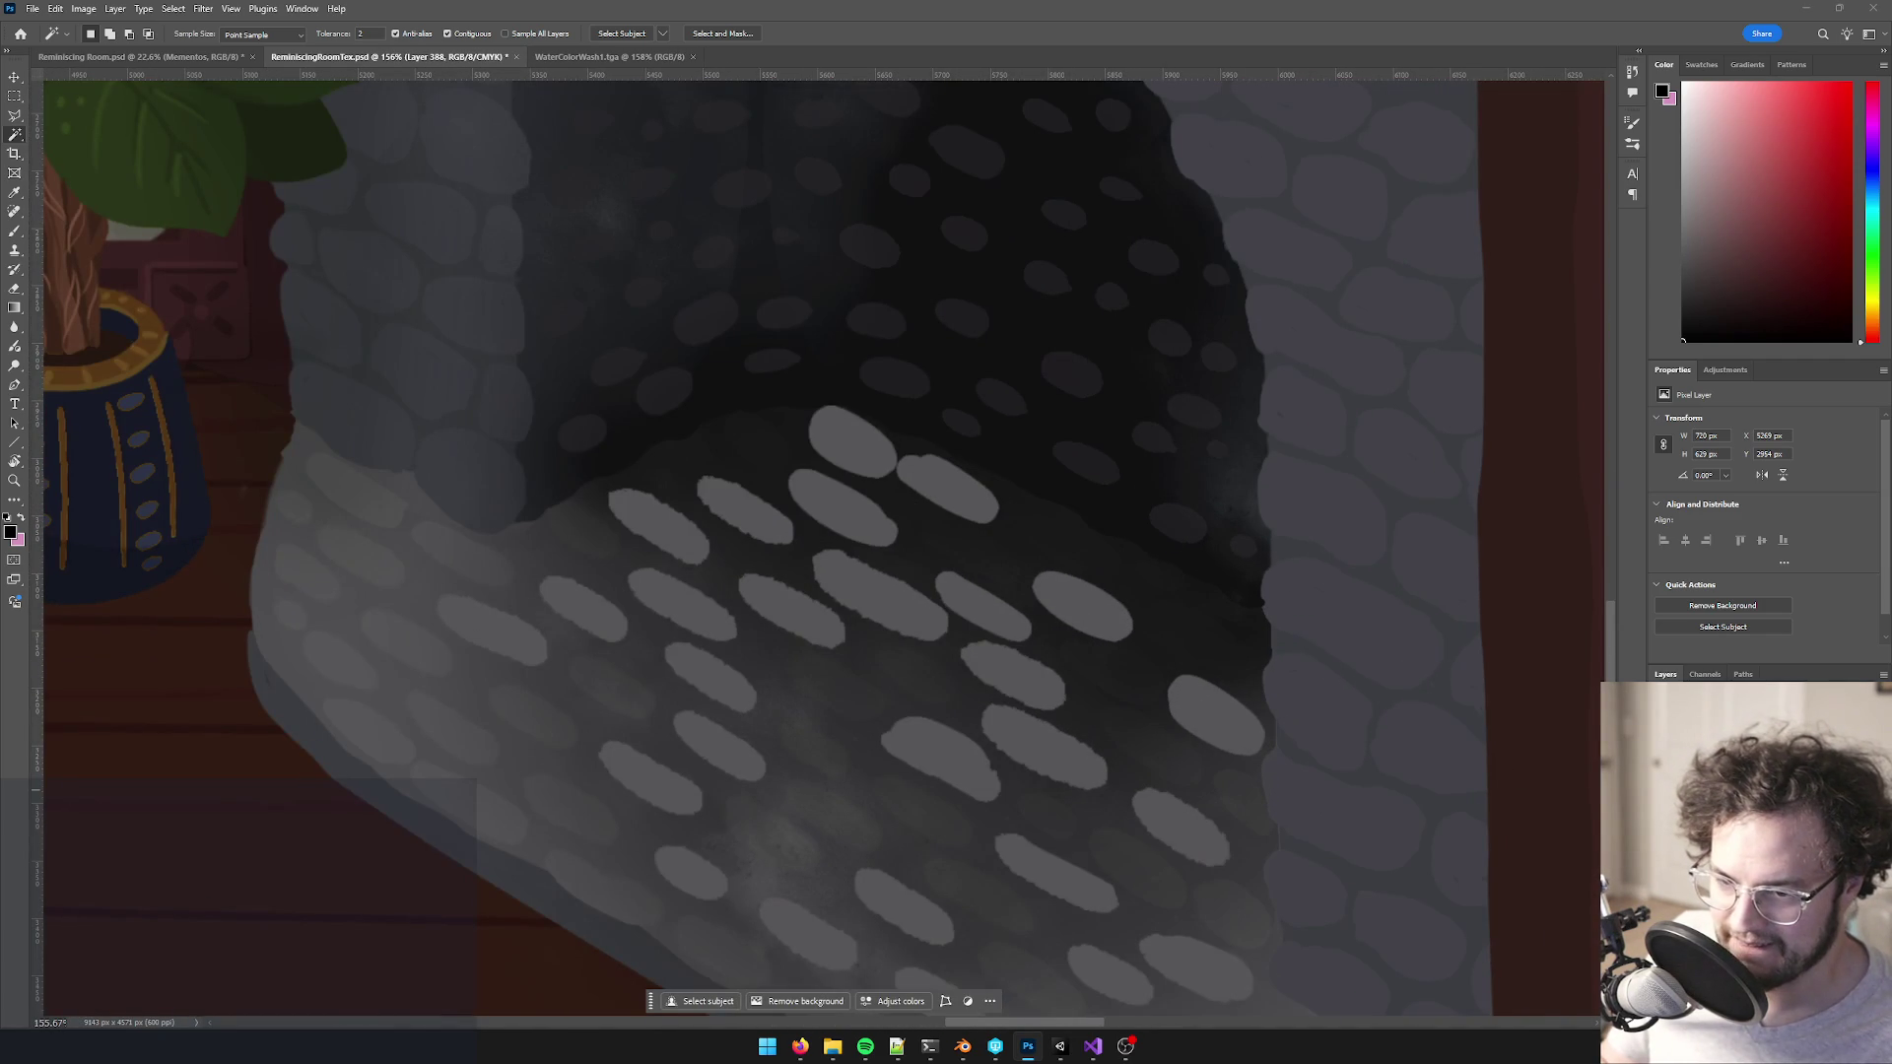
key("ctrl+l")
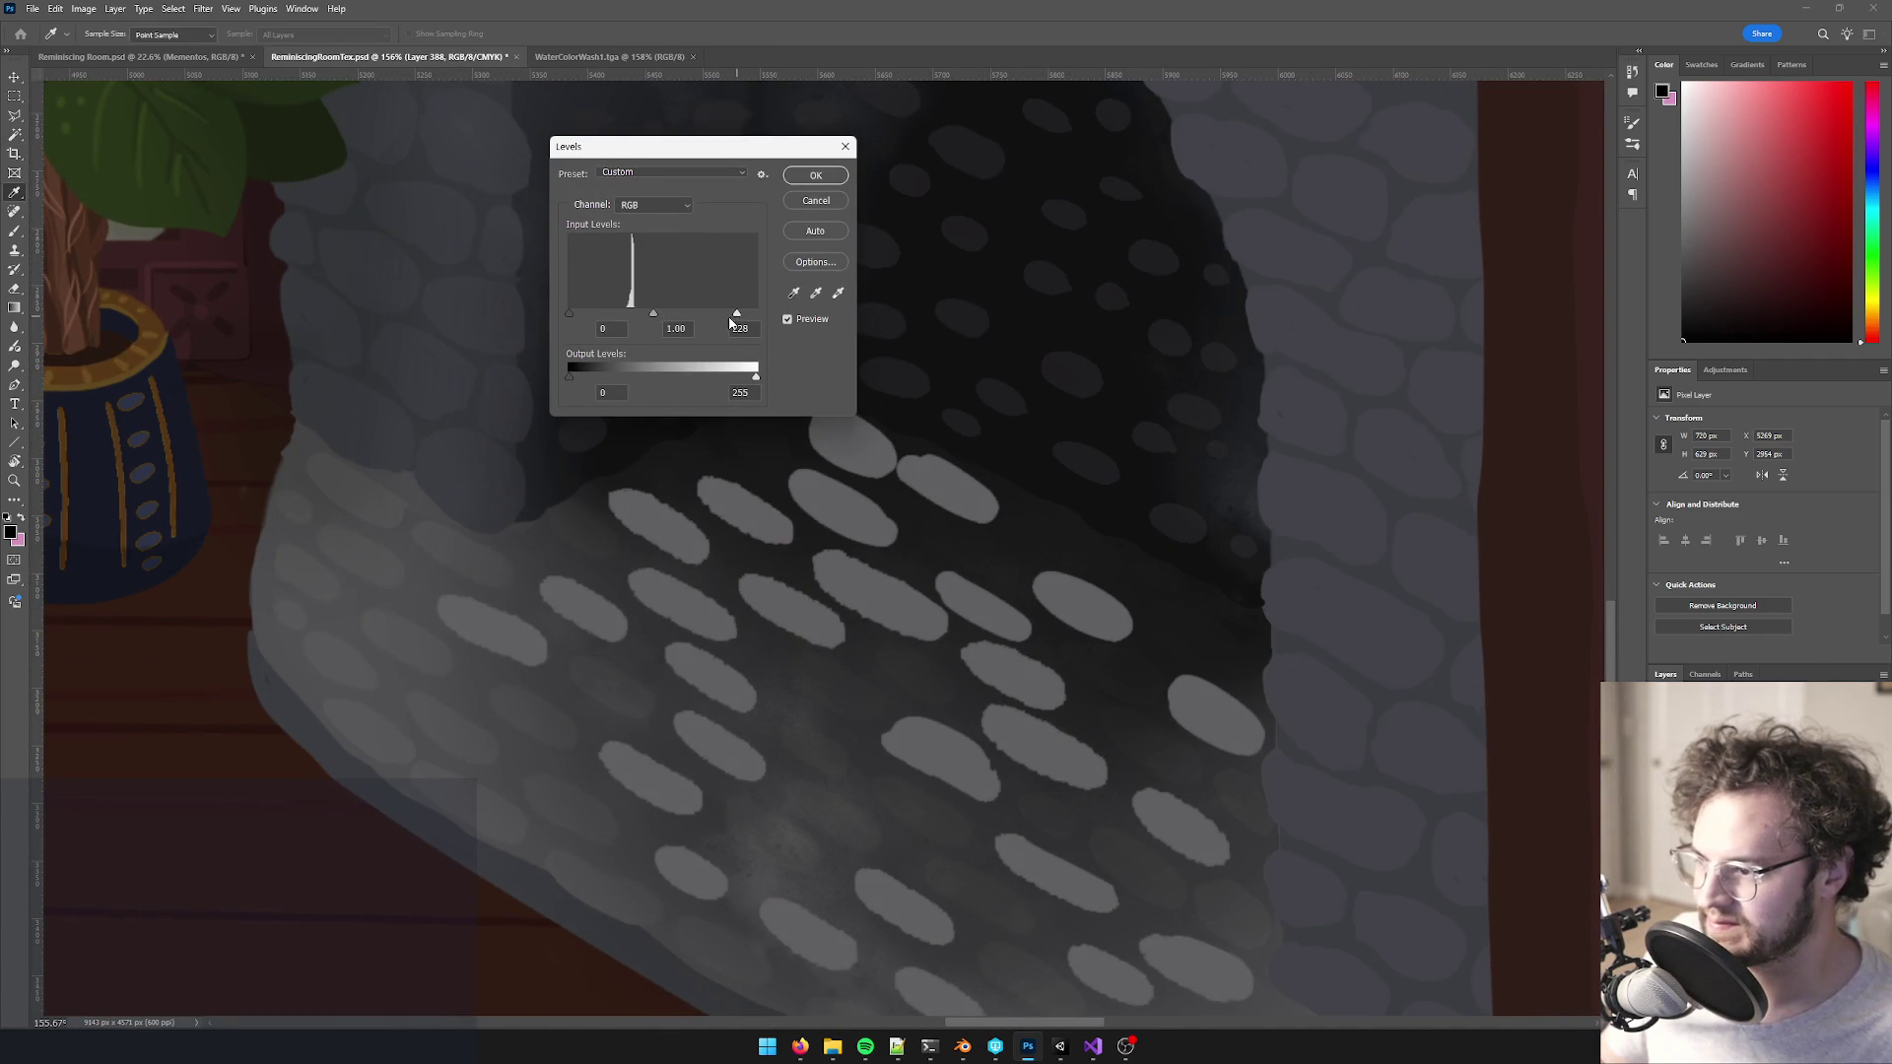
left_click(816, 176)
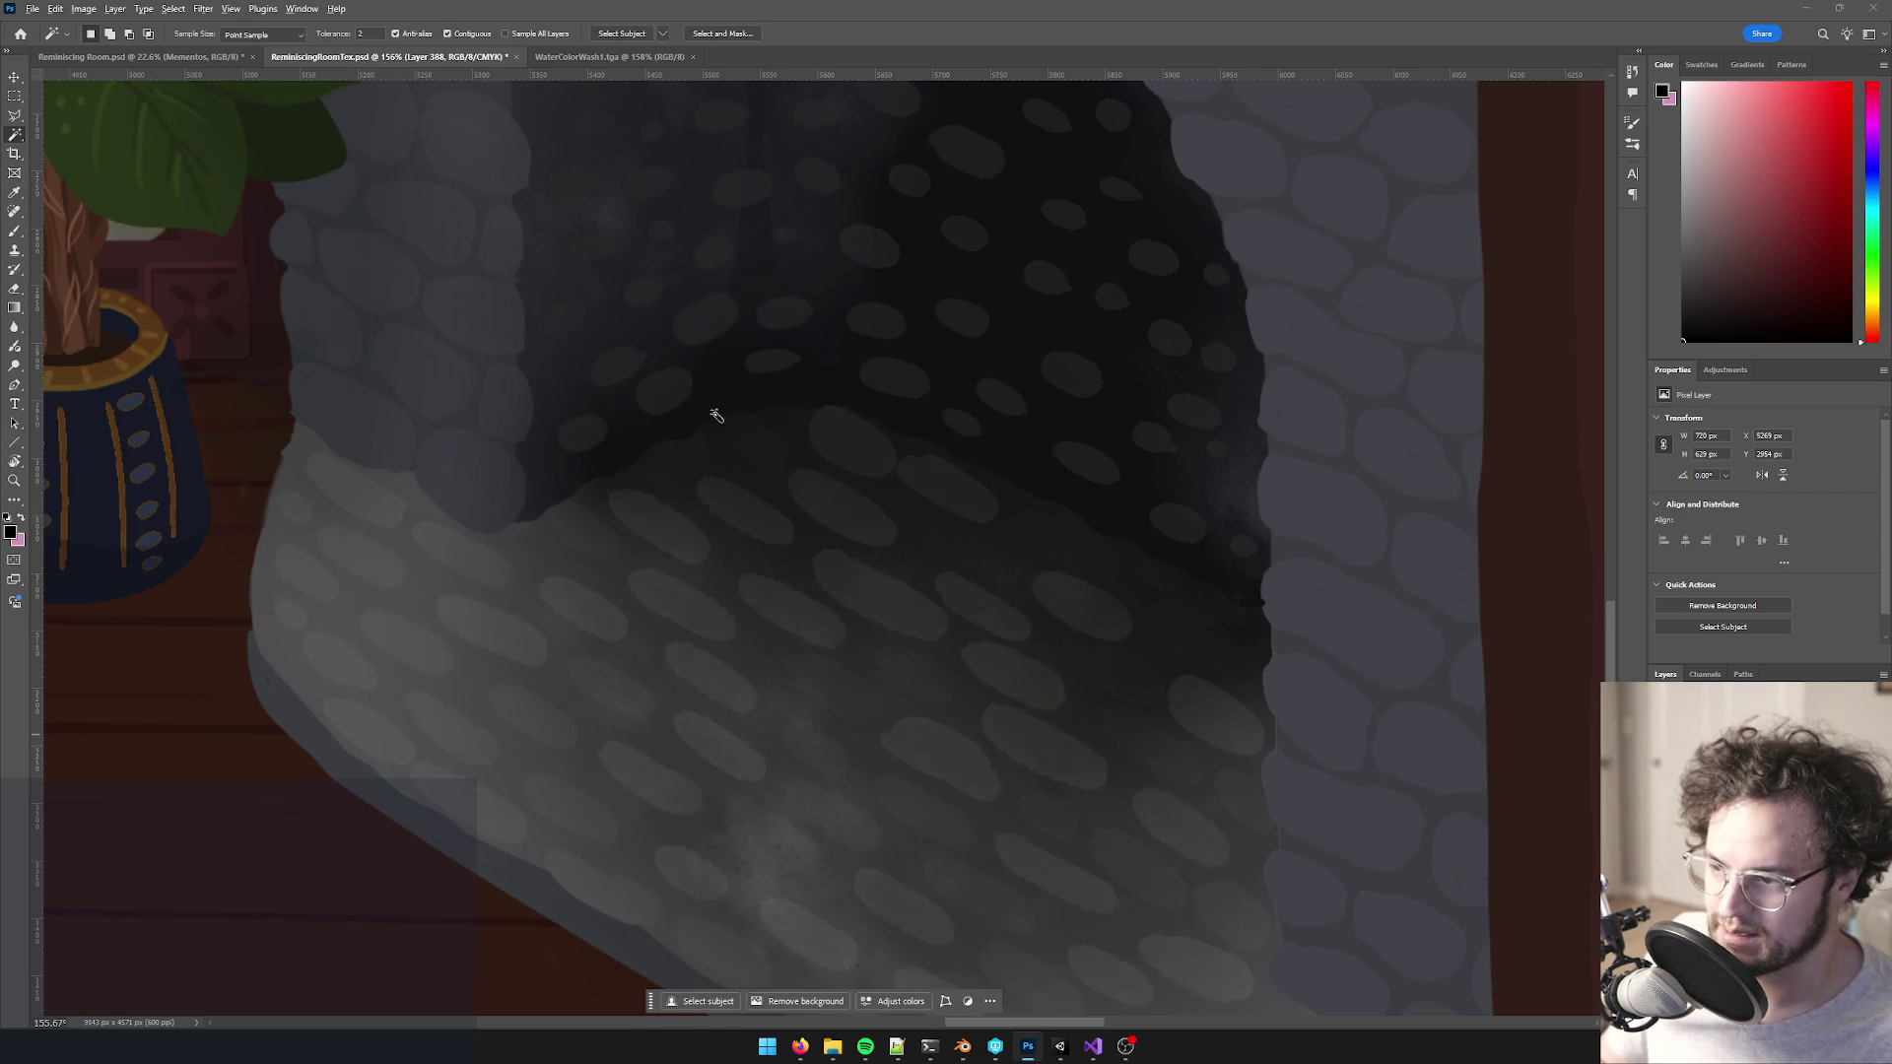
scroll(893, 480, "down", 5)
- Look over the whole room texture, then save ReminiscingRoomTex.psd
scroll(893, 479, "up", 3)
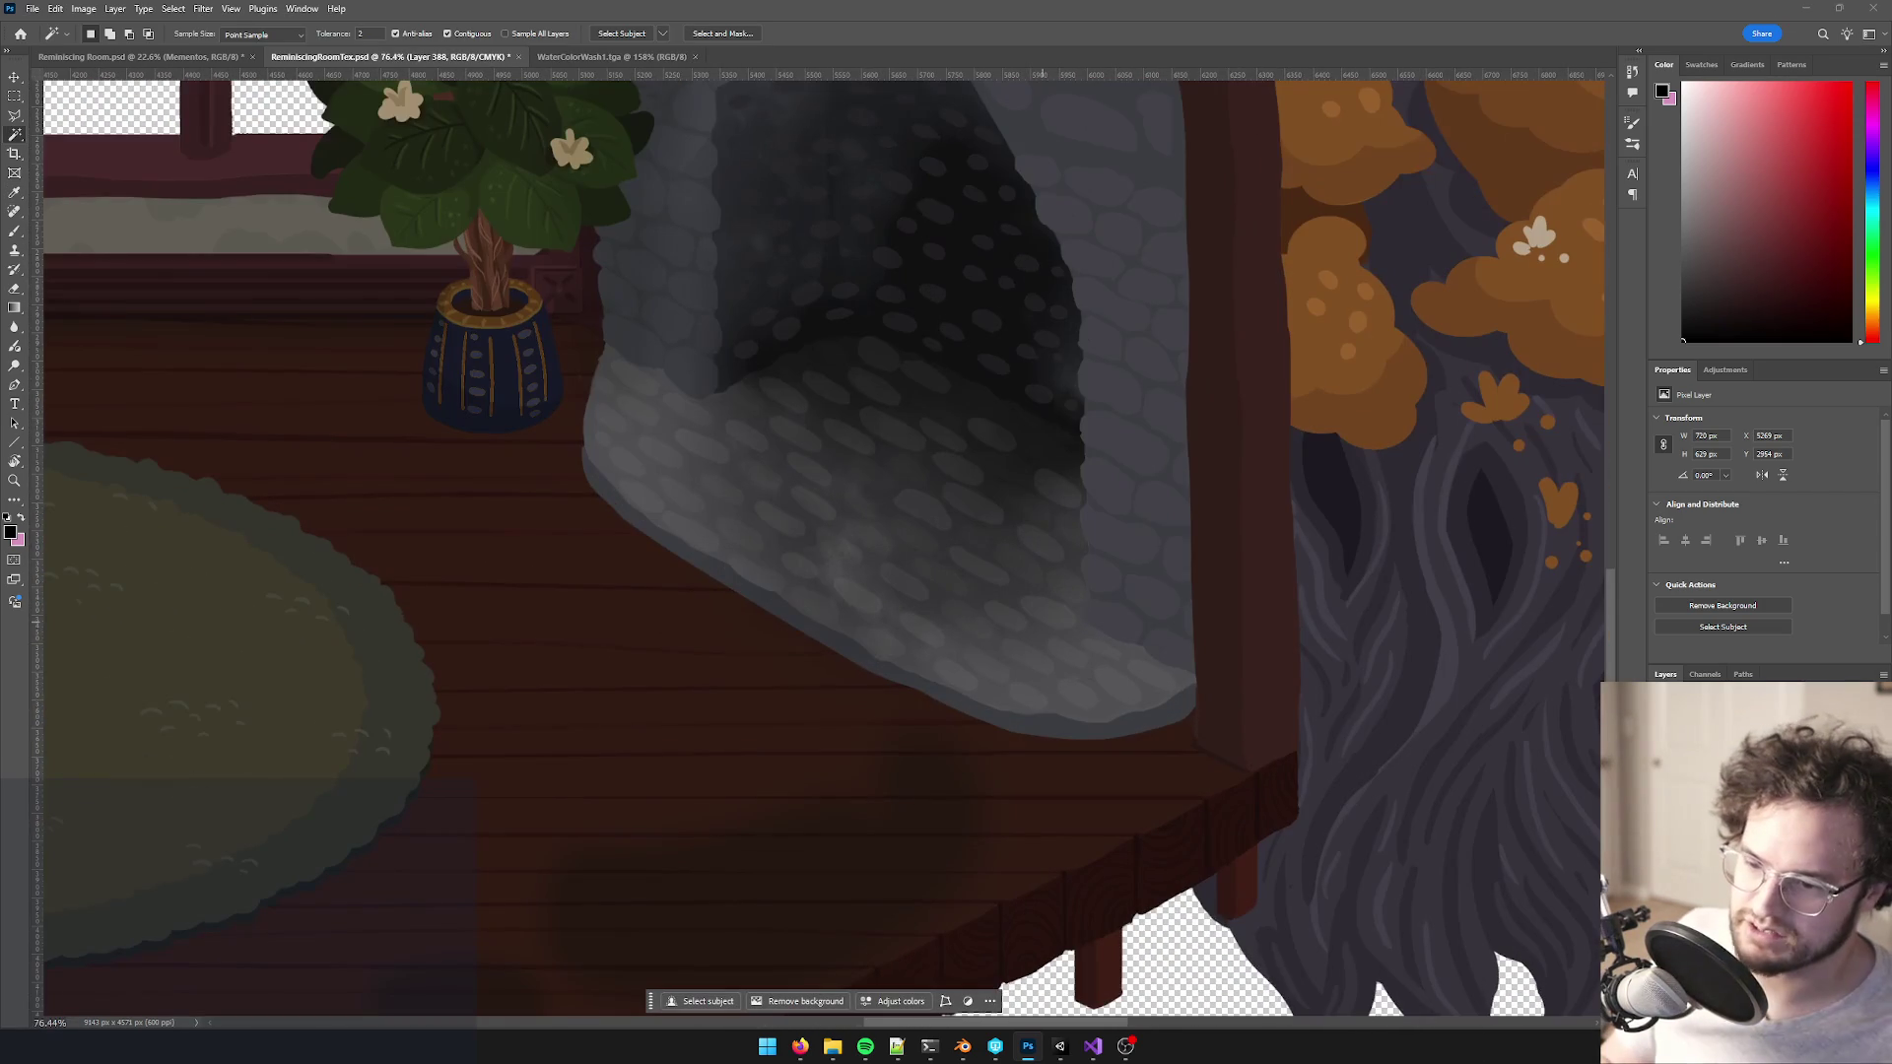
scroll(890, 559, "down", 1)
scroll(1005, 565, "up", 5)
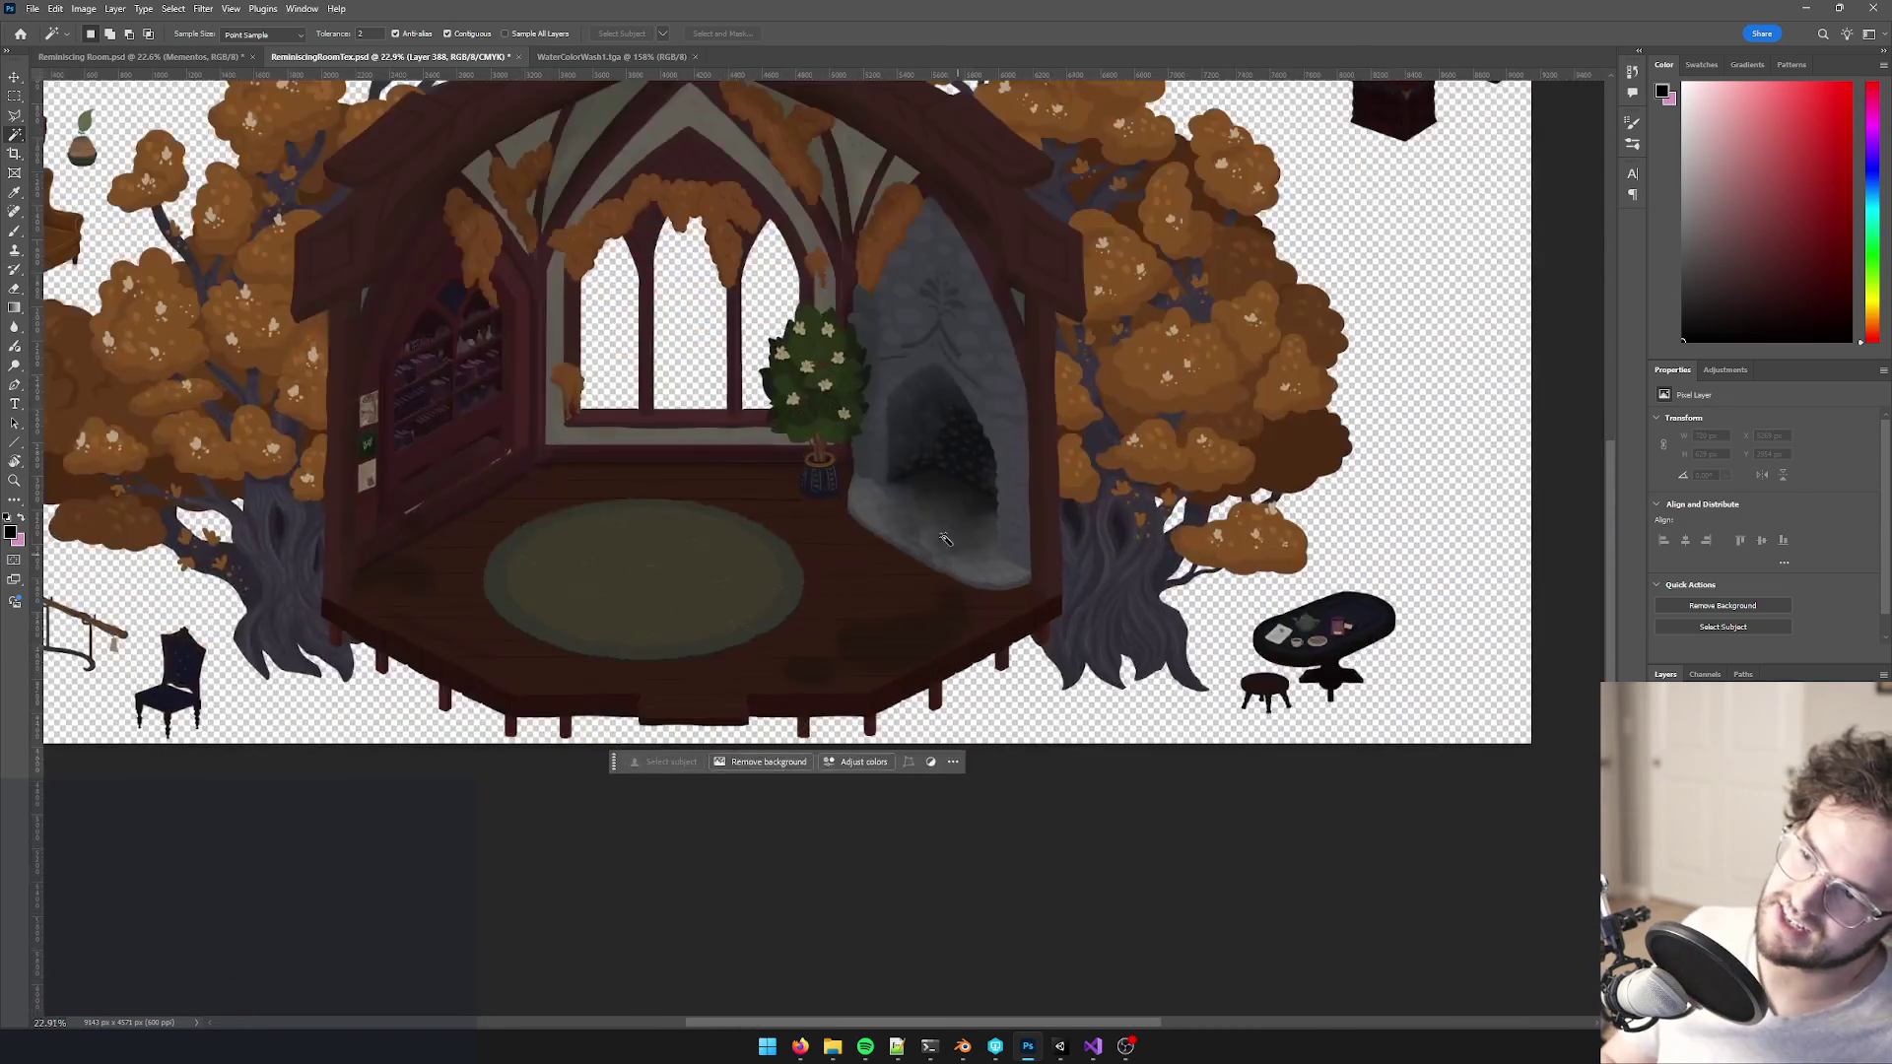
scroll(1106, 638, "down", 6)
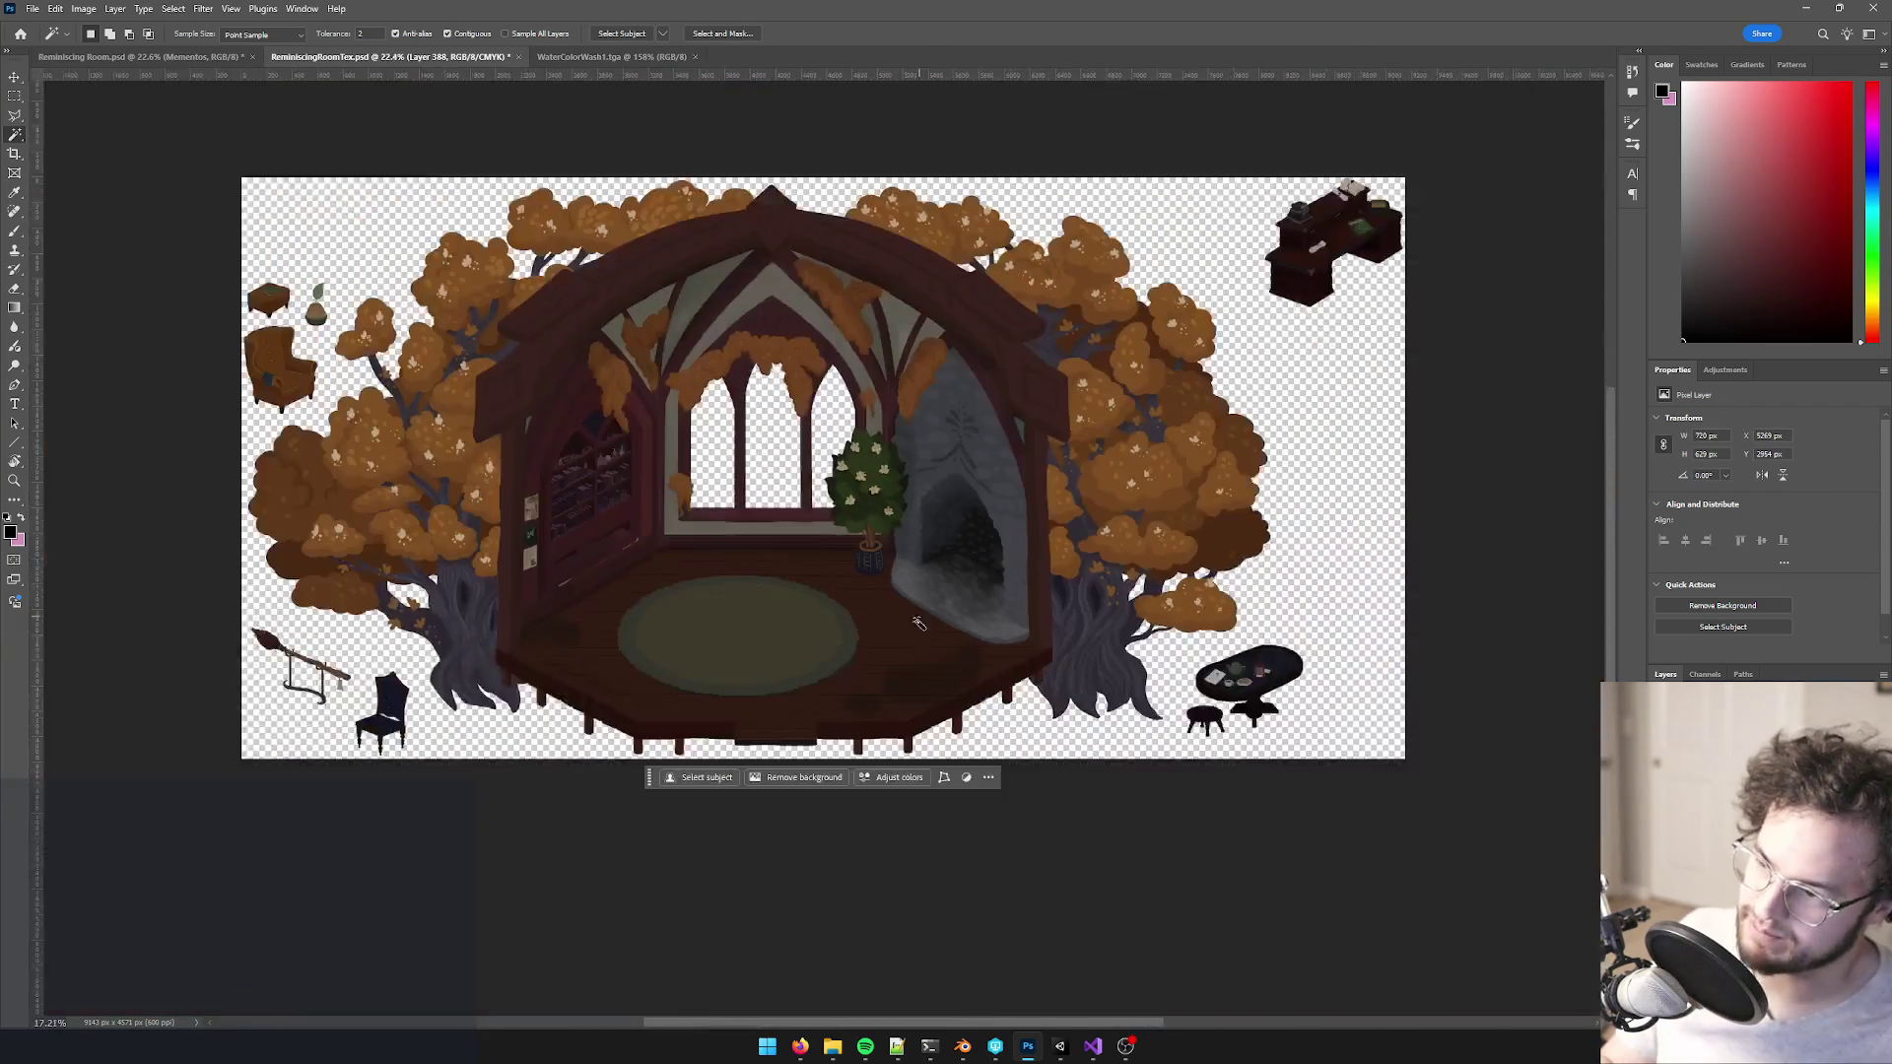
scroll(995, 522, "up", 4)
scroll(917, 550, "down", 3)
scroll(918, 551, "down", 4)
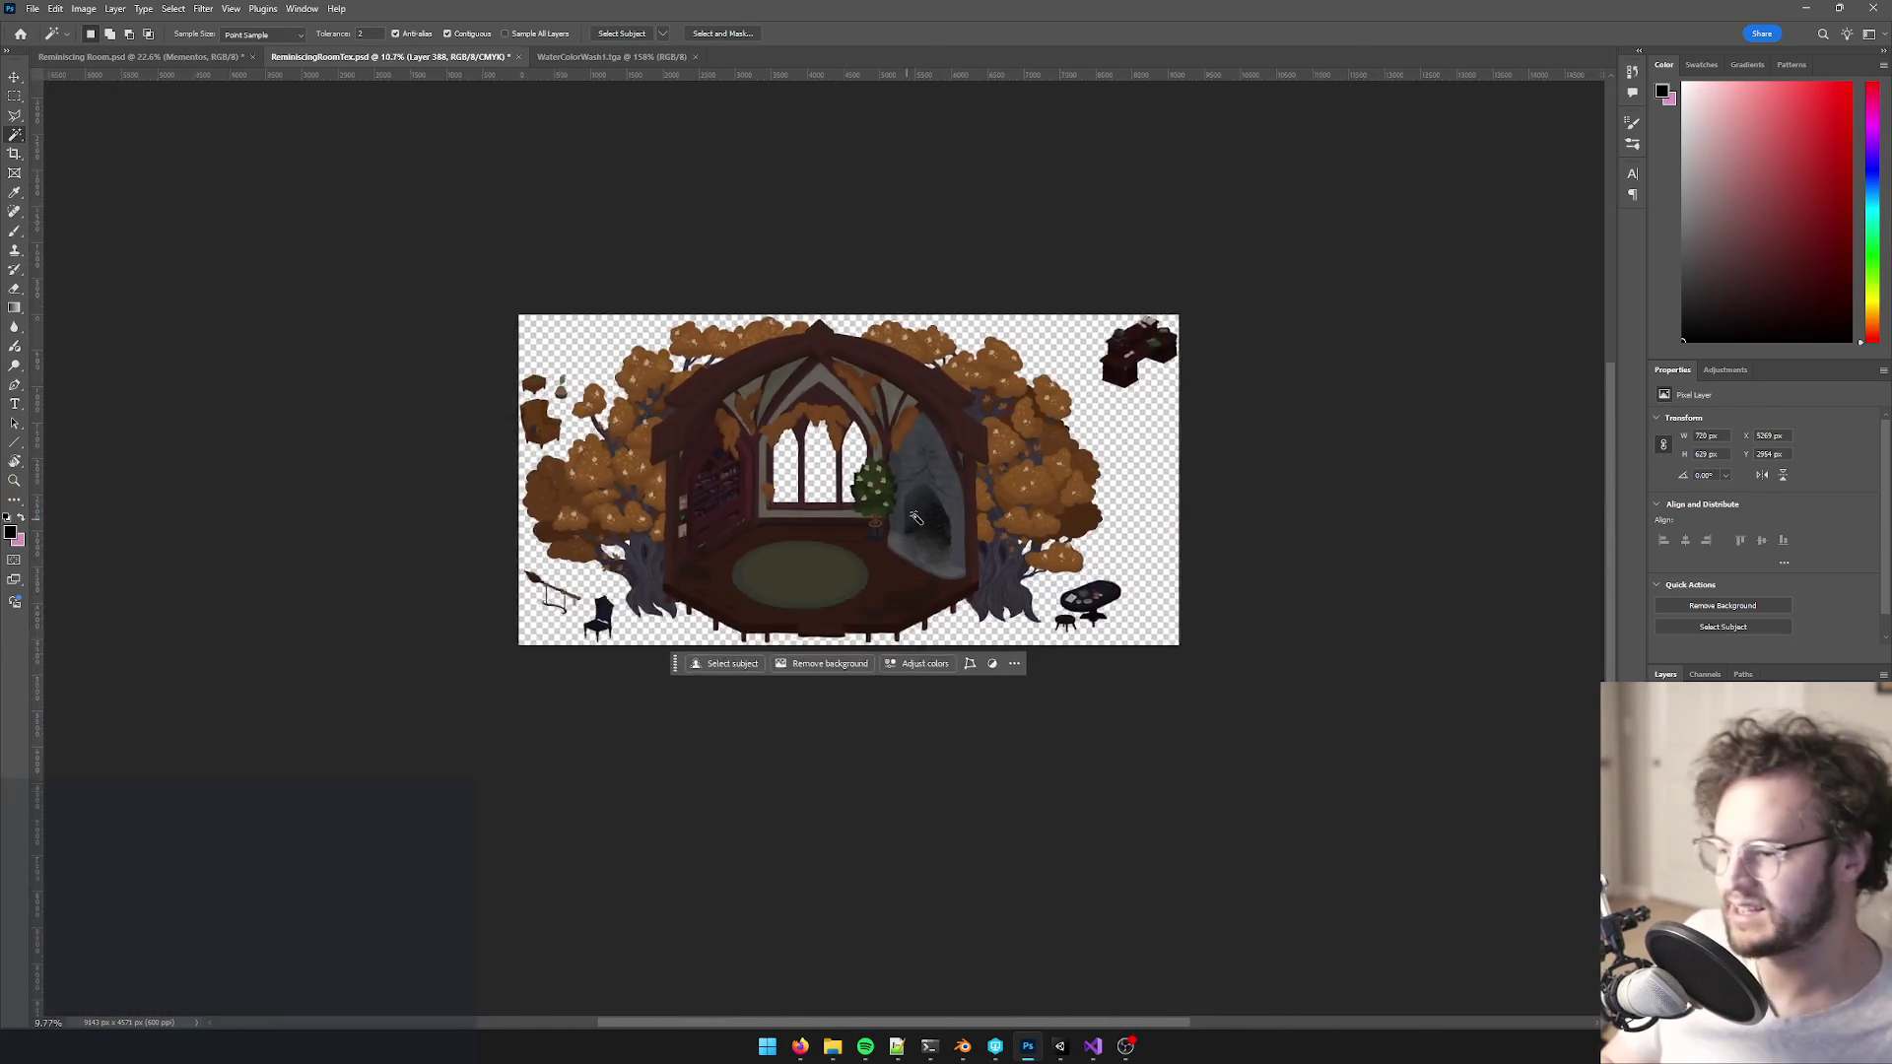
scroll(898, 510, "up", 6)
left_click_drag(899, 509, 943, 467)
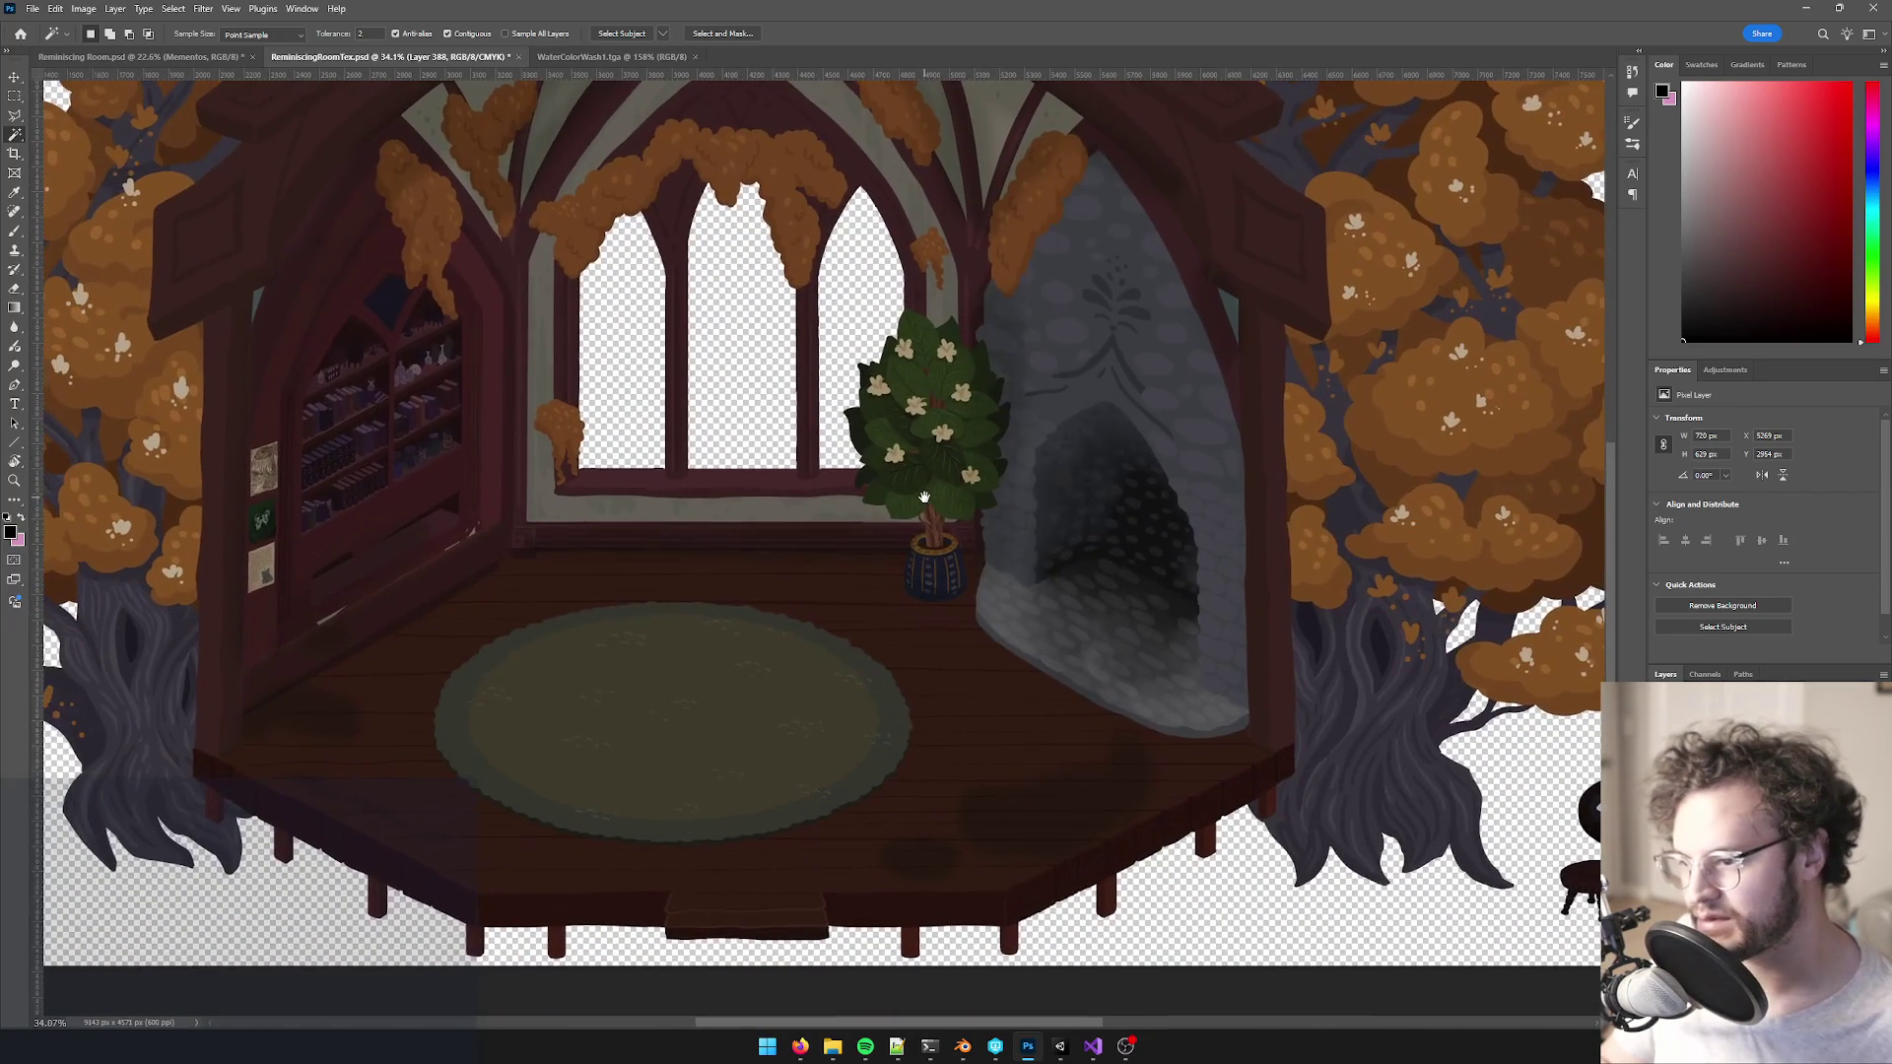
scroll(1015, 543, "up", 2)
scroll(929, 532, "down", 5)
scroll(930, 532, "down", 3)
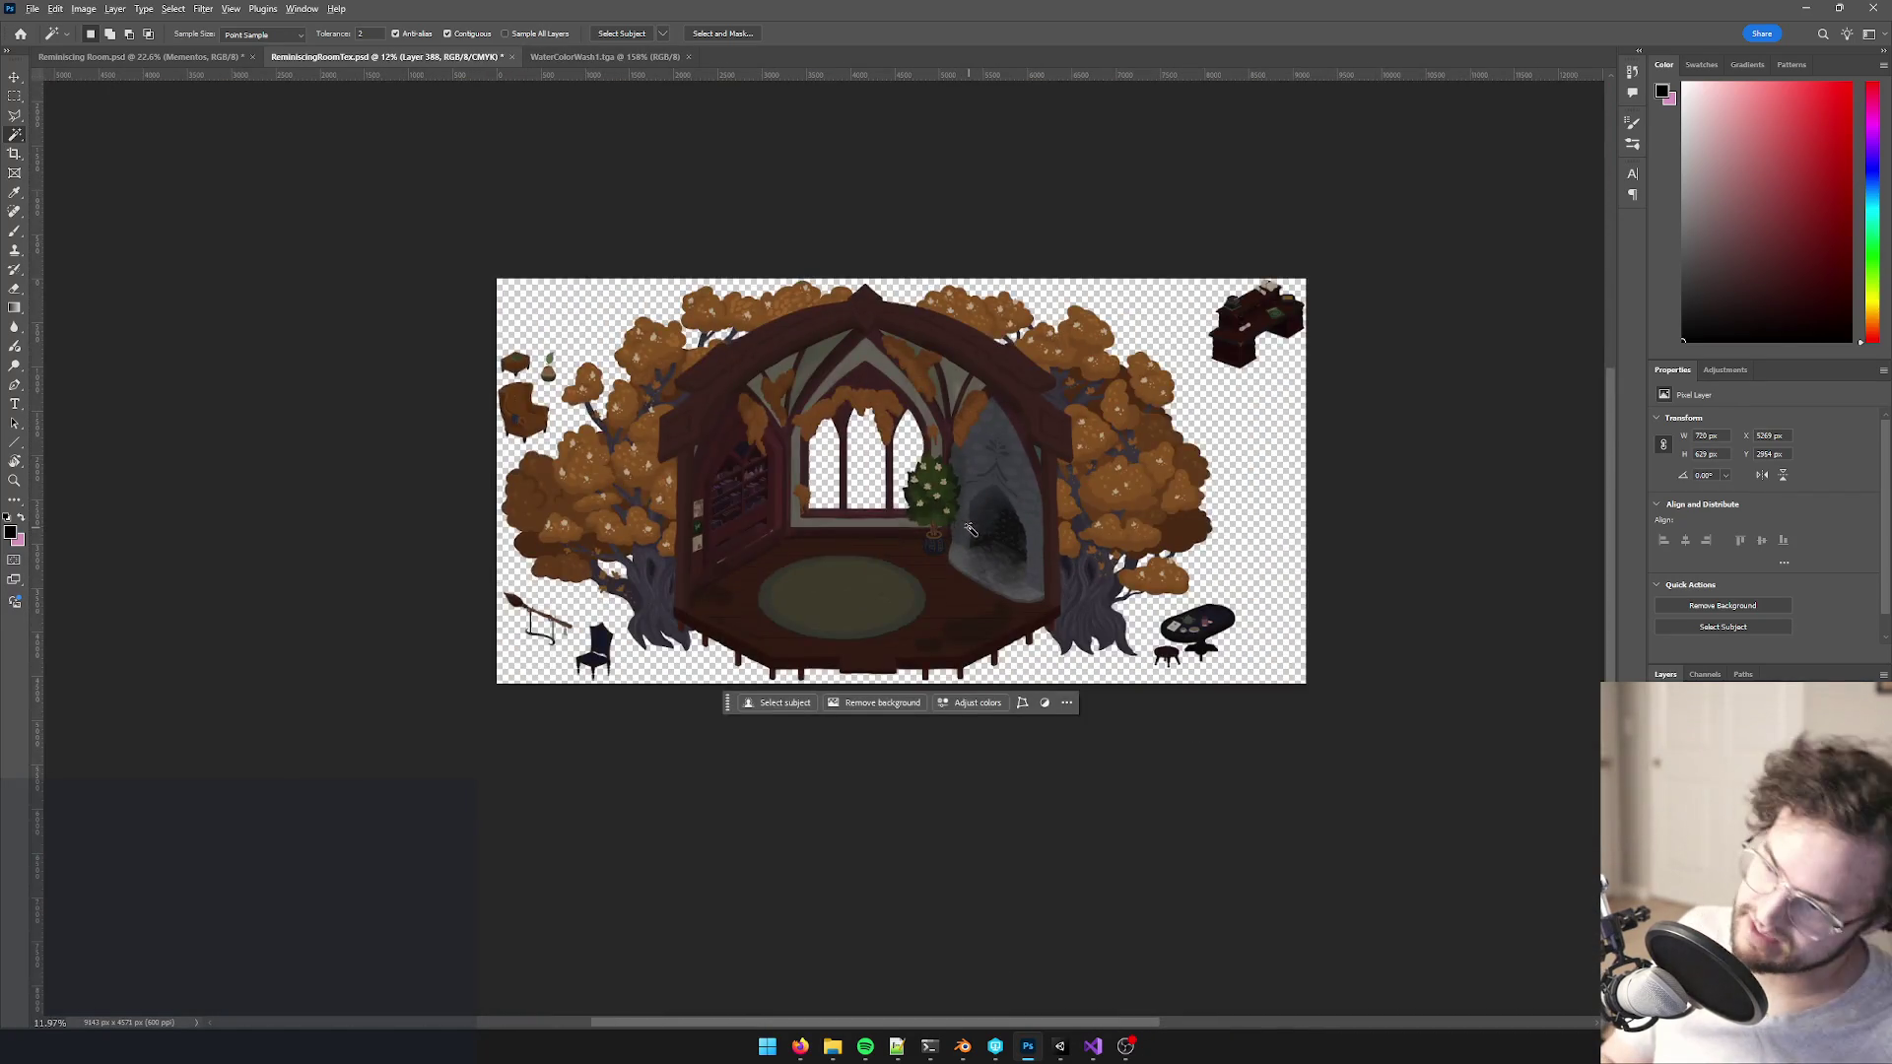
scroll(929, 527, "up", 5)
key("ctrl+s")
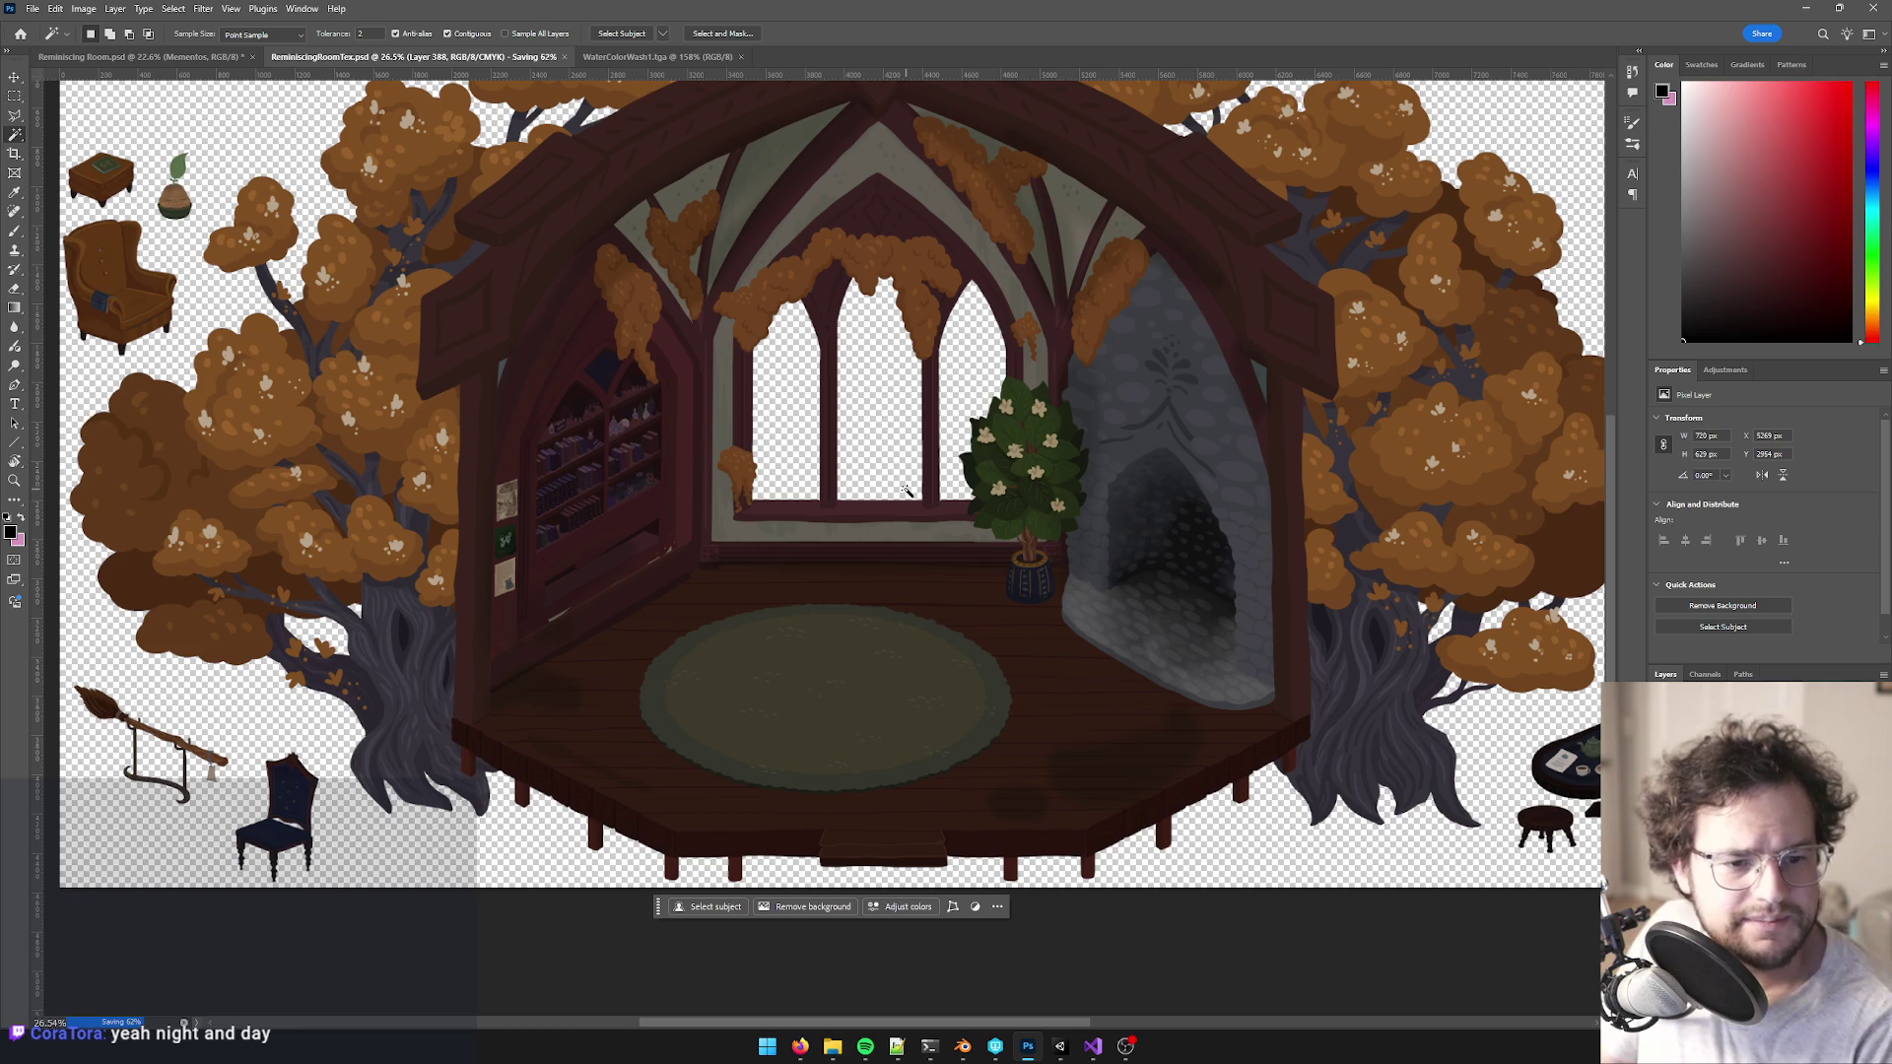
- Glance at the room in Unity, check the room and fireplace interior layers, then return to Unity
key("alt+Tab")
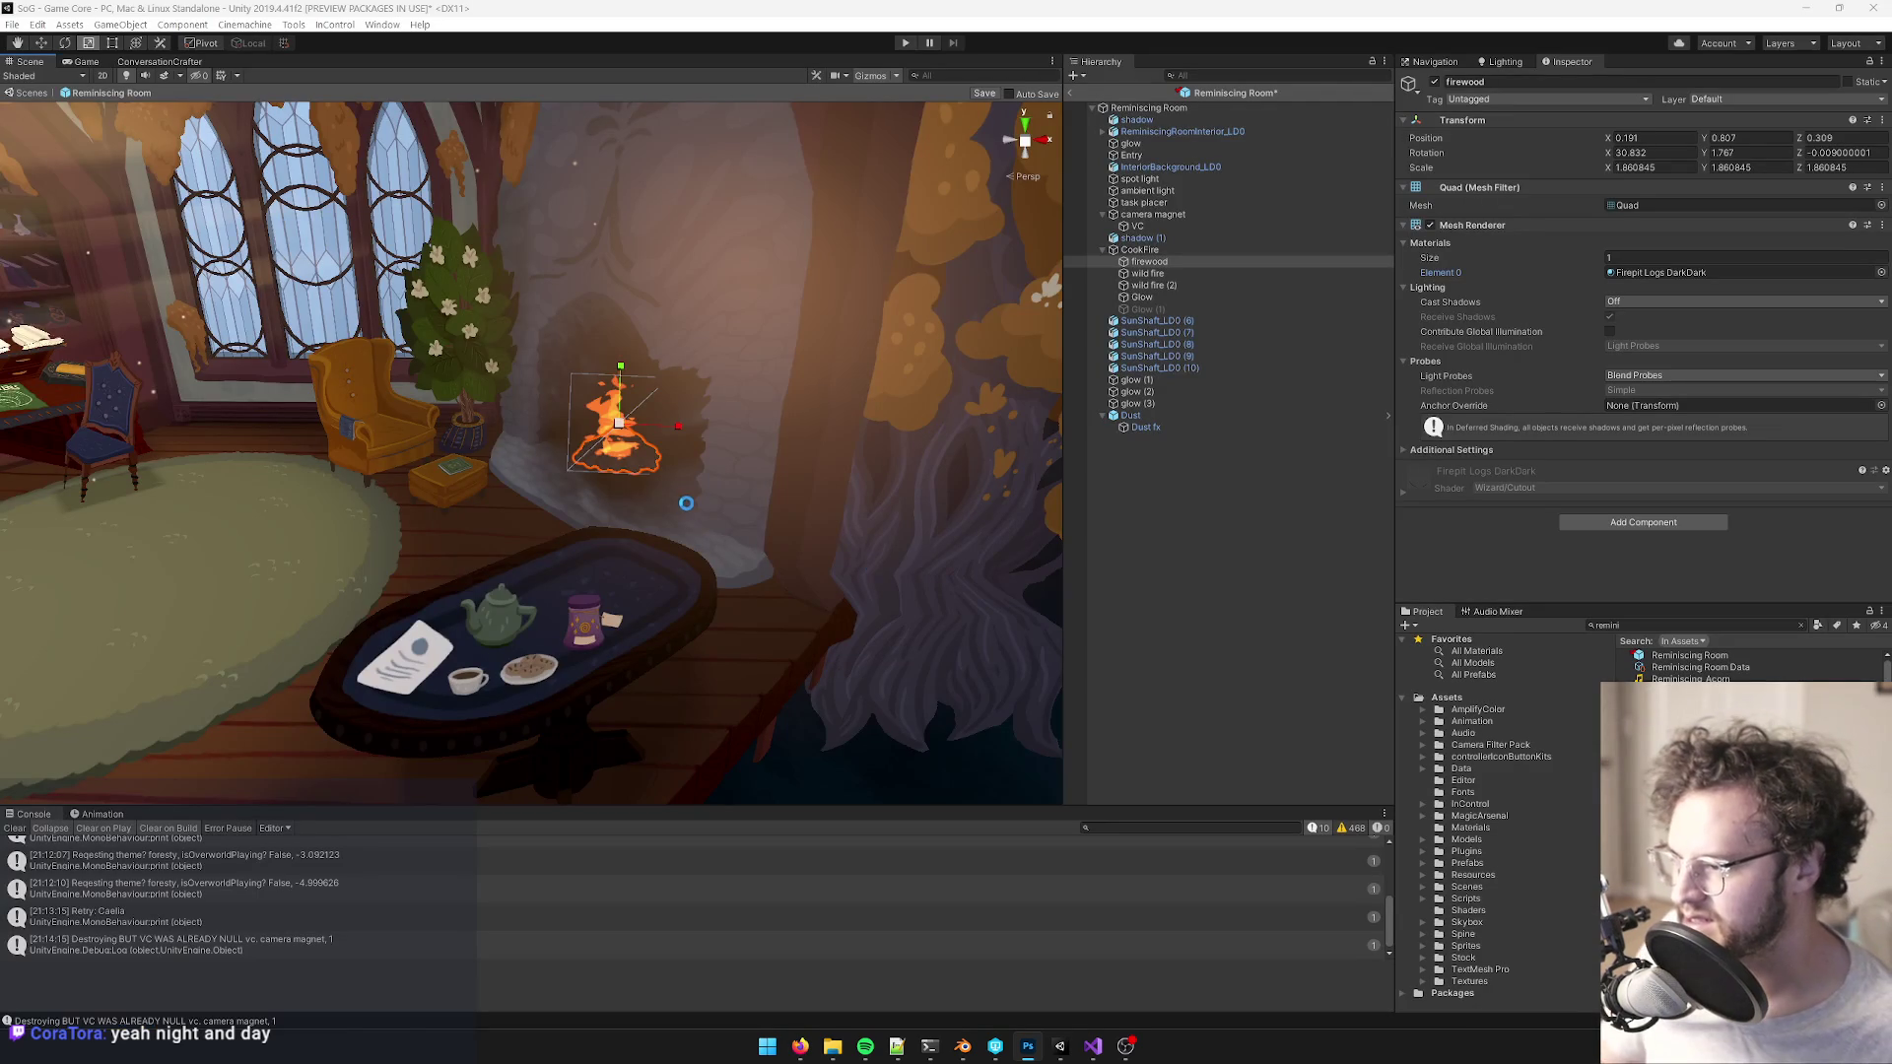
mouse_move(689, 483)
left_mouse_down()
mouse_move(676, 513)
mouse_move(701, 522)
left_mouse_up()
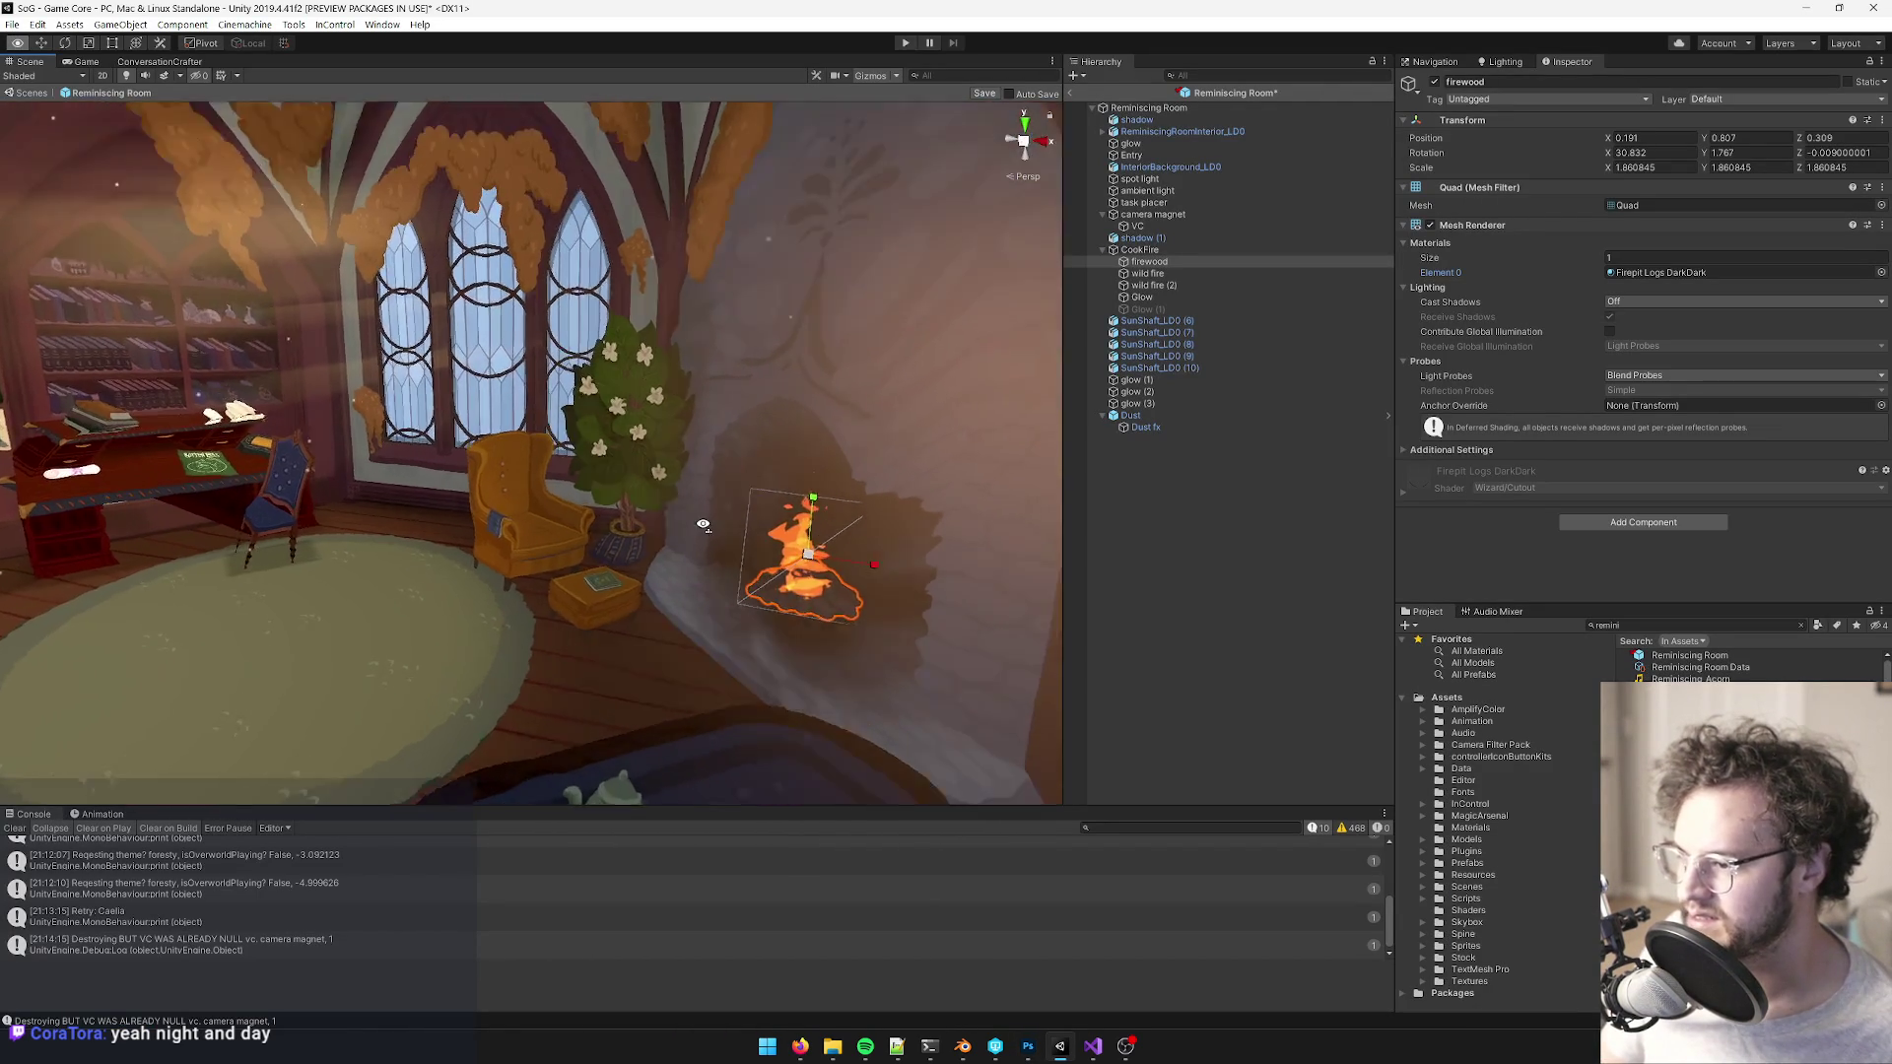
key("alt+Tab")
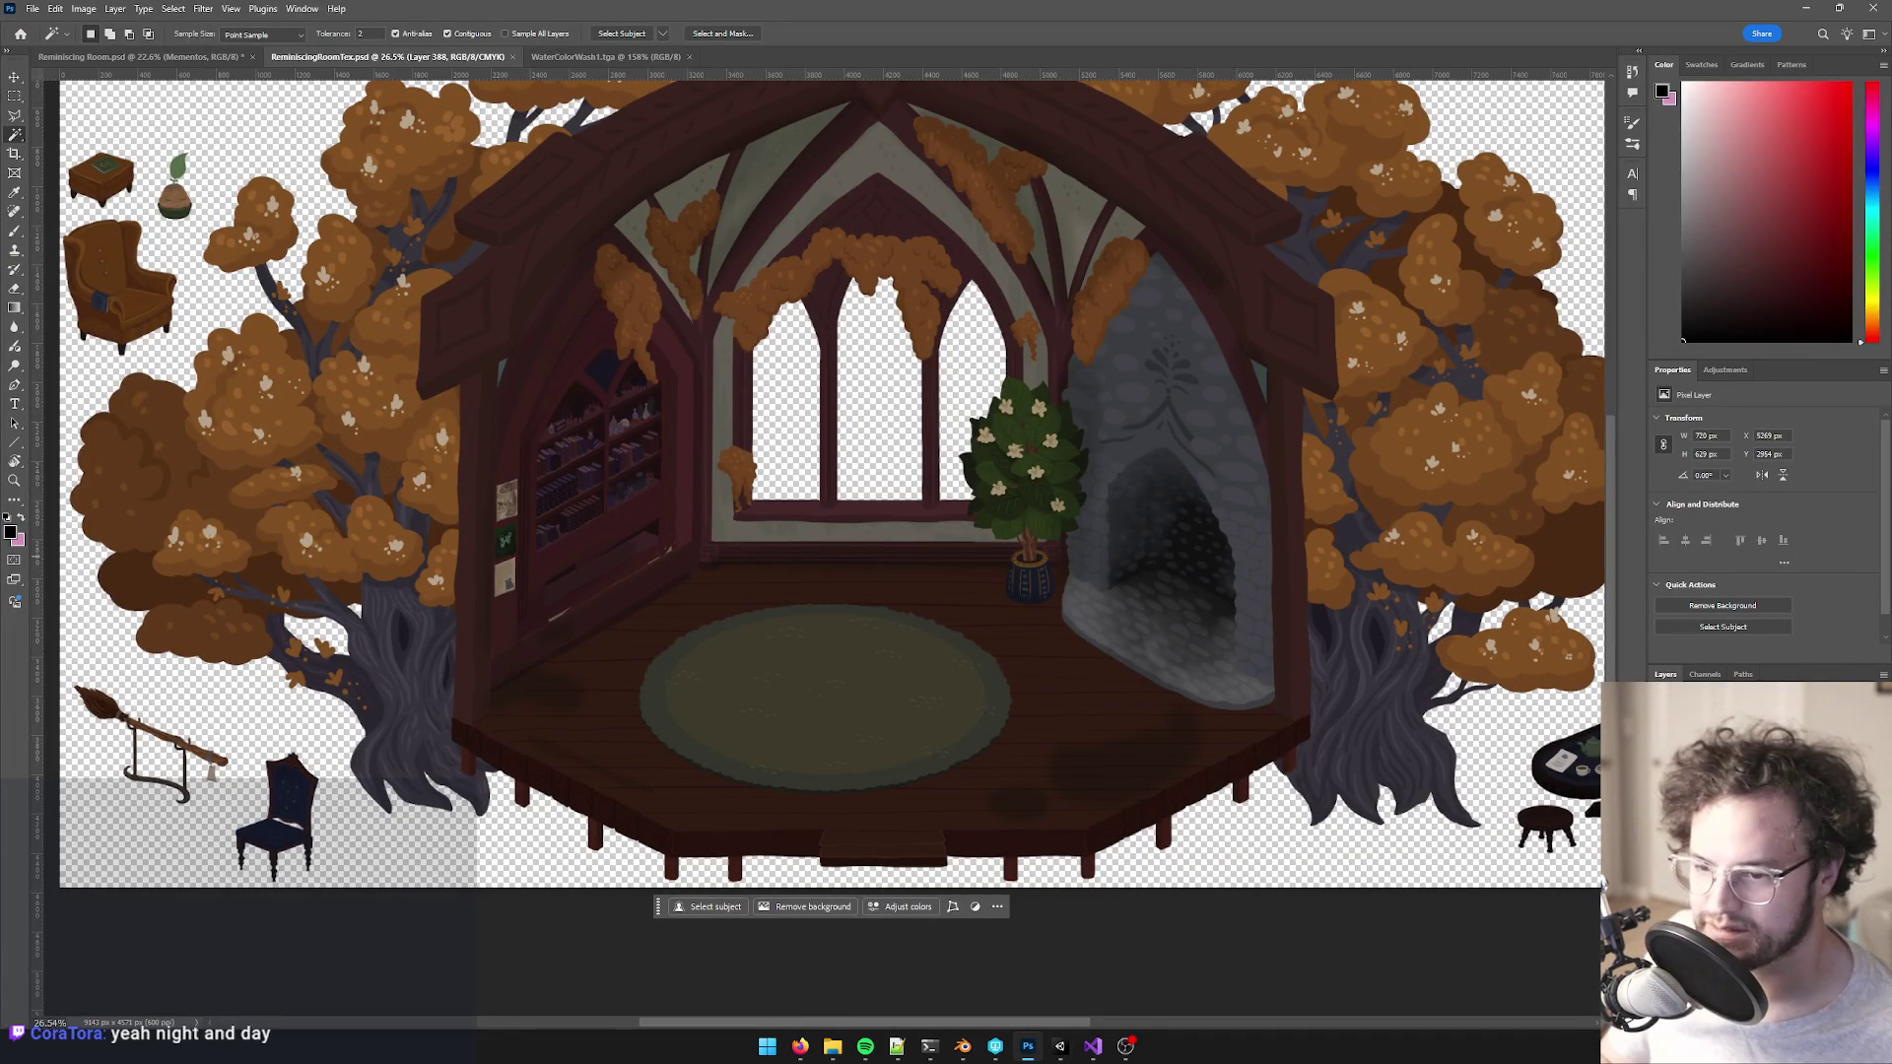
scroll(727, 505, "down", 2)
key("v")
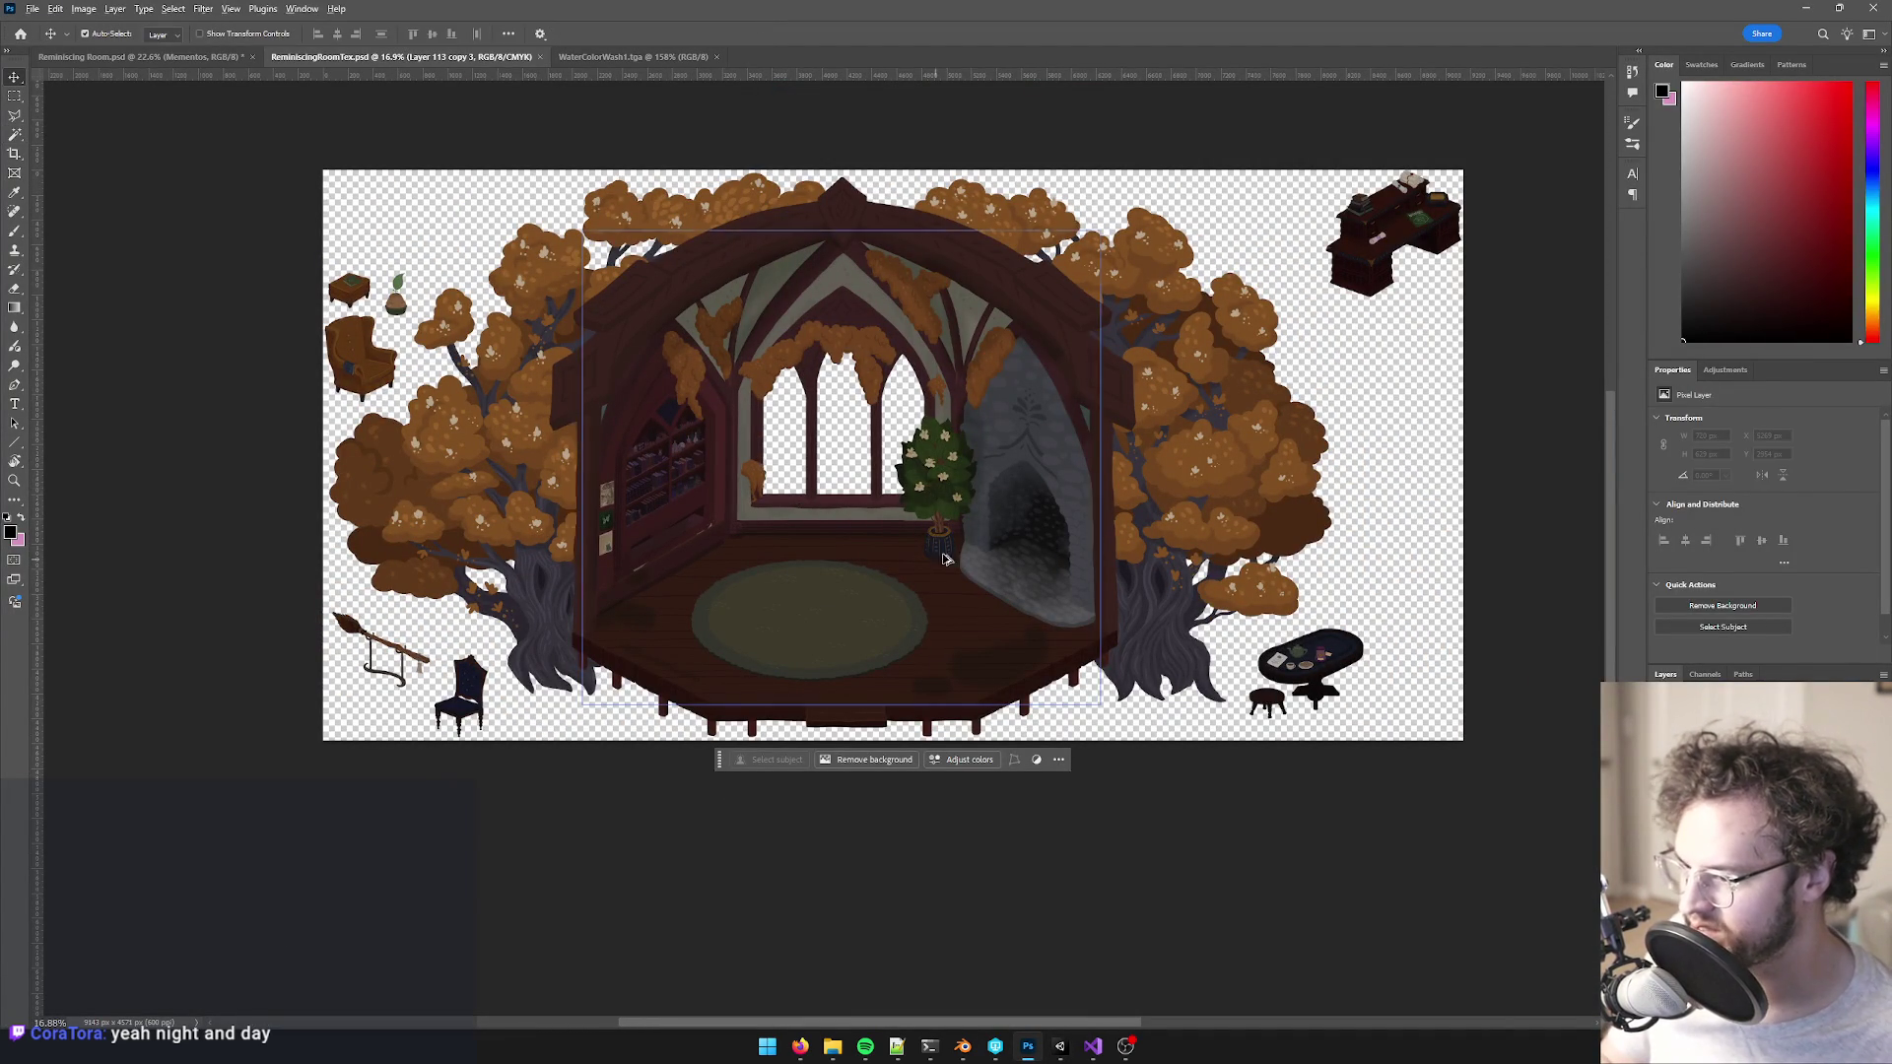
left_click(867, 547)
scroll(867, 547, "up", 2)
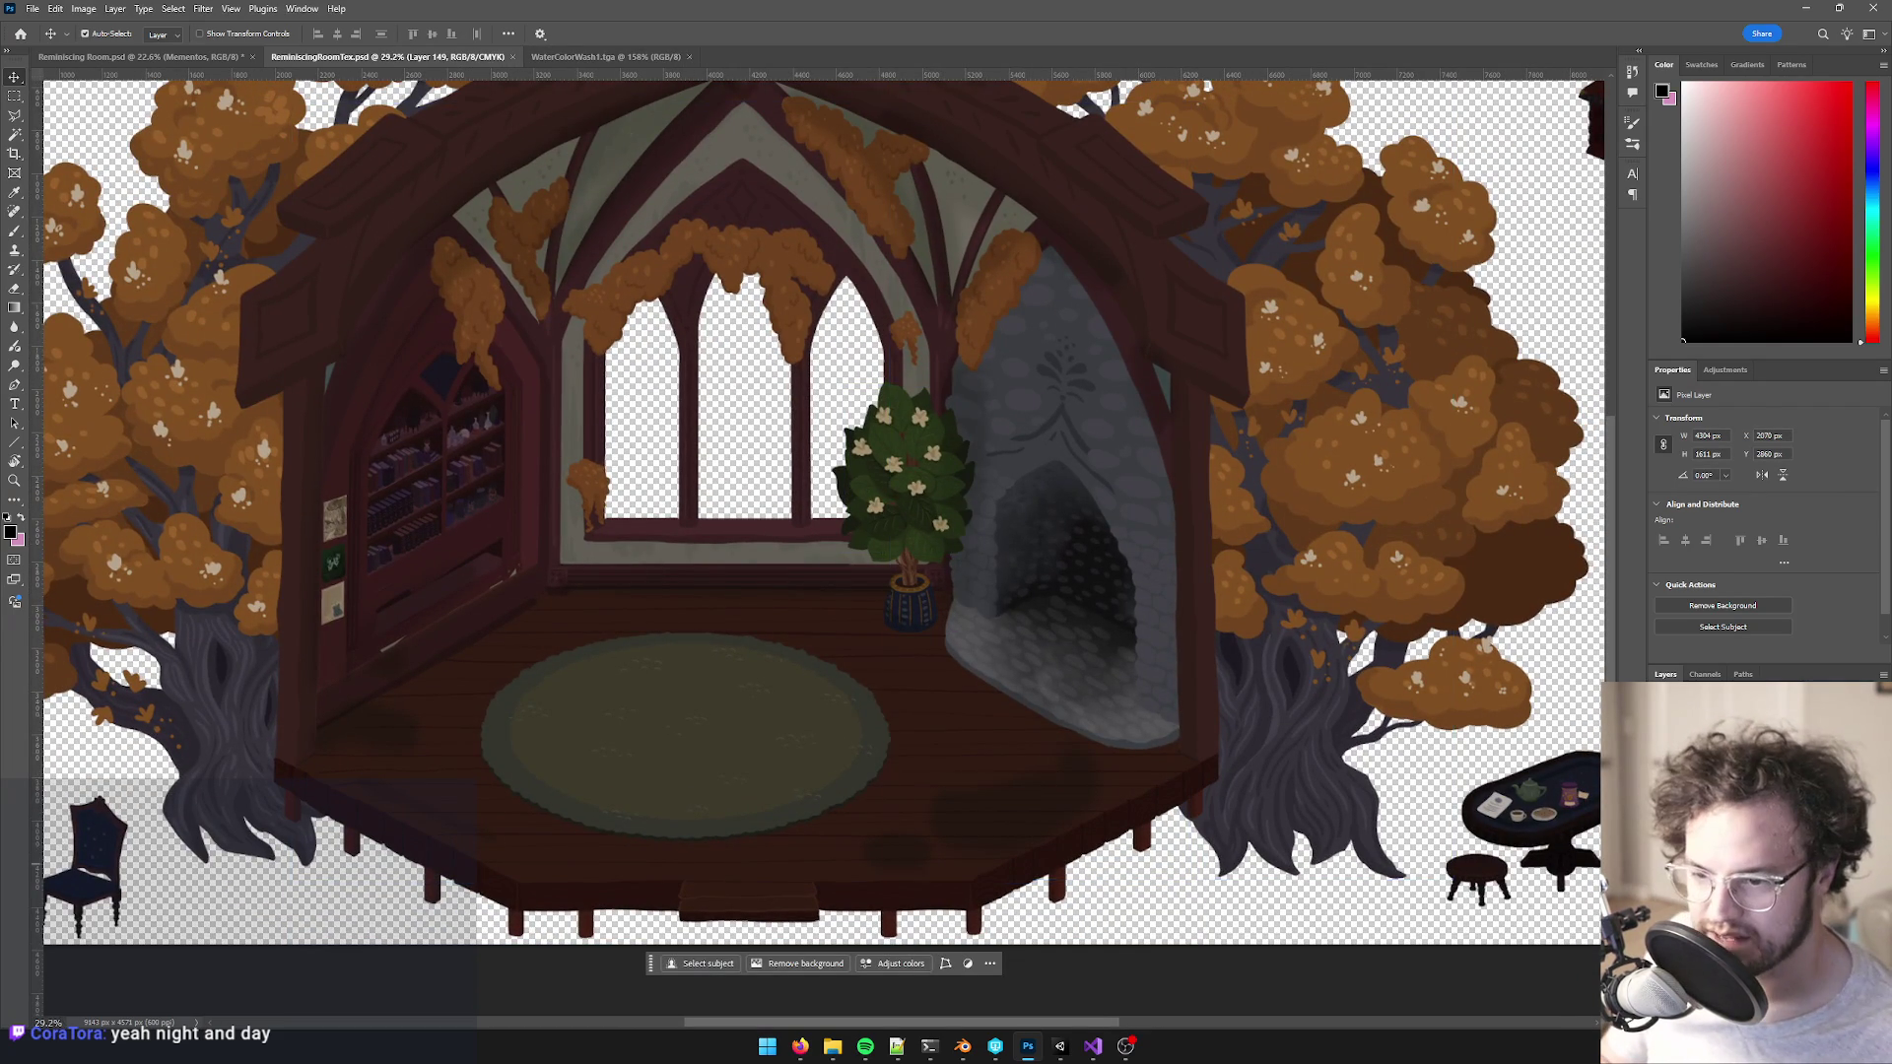
scroll(1129, 765, "up", 5)
left_click(1067, 397)
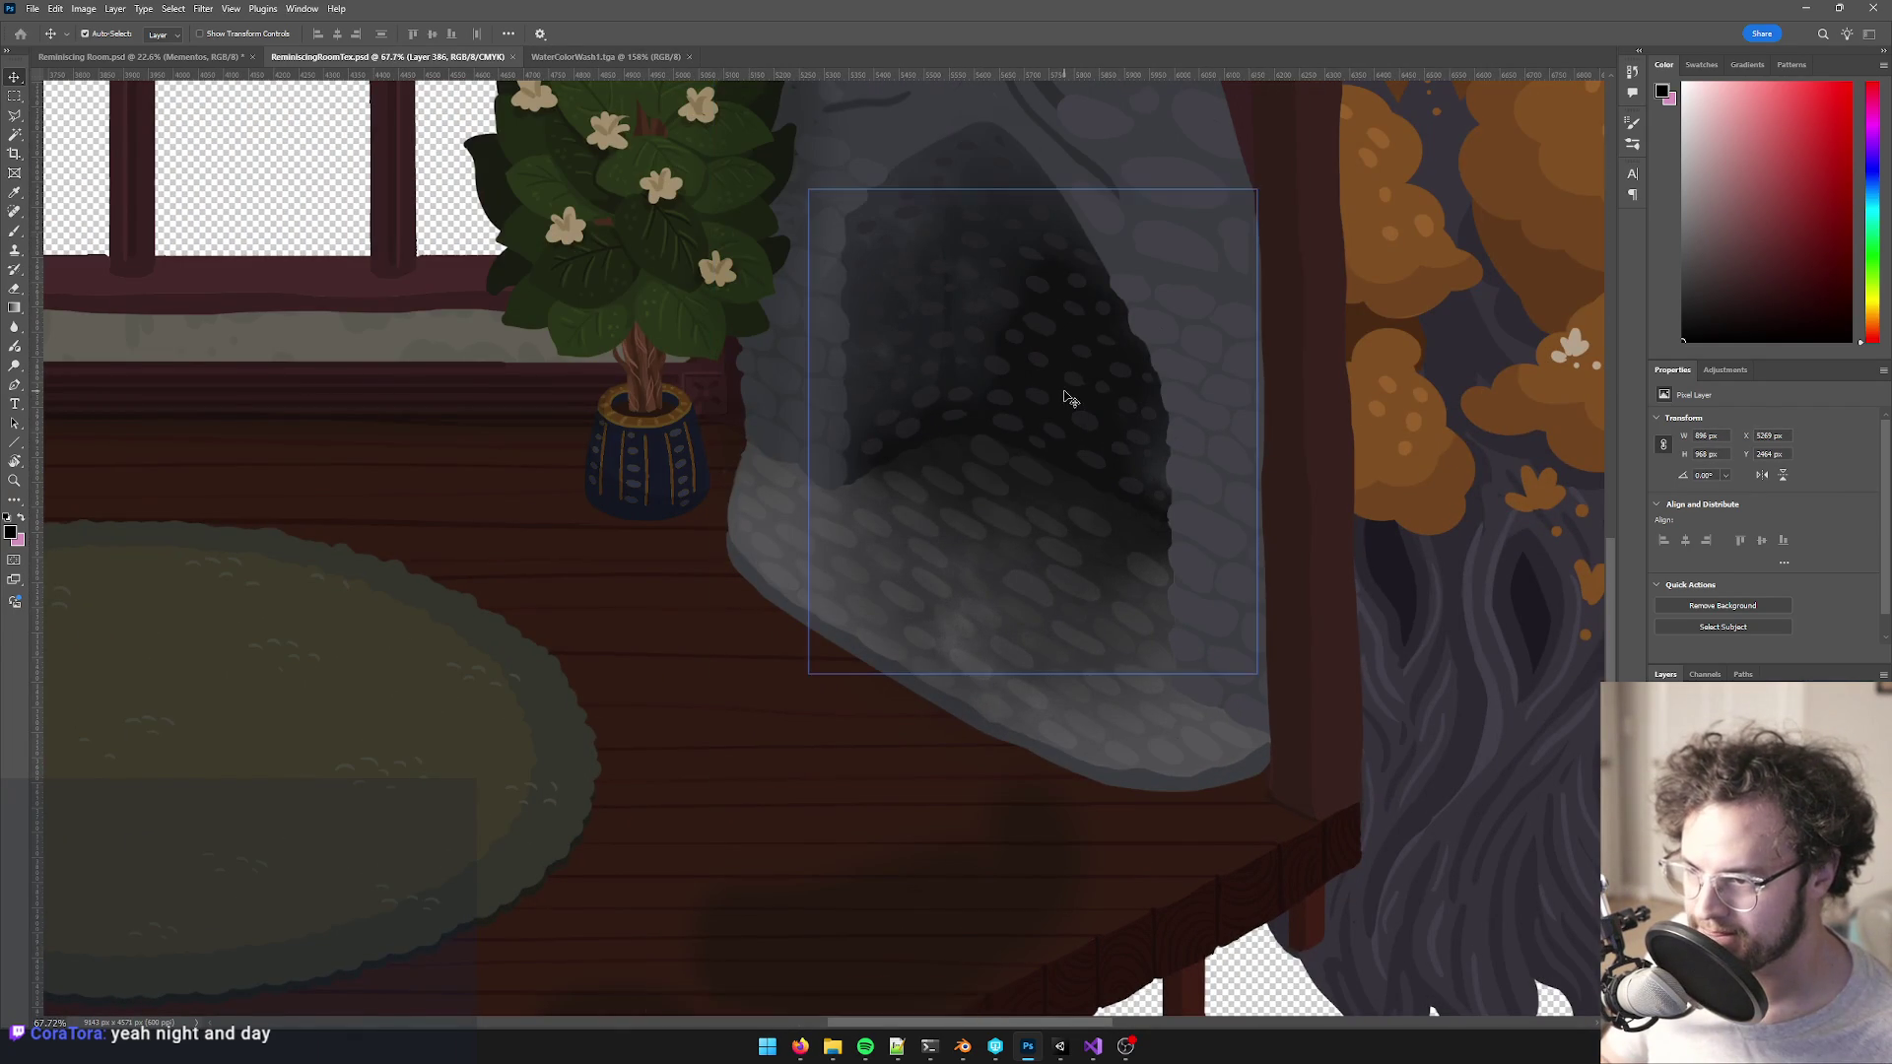
key("alt+Tab")
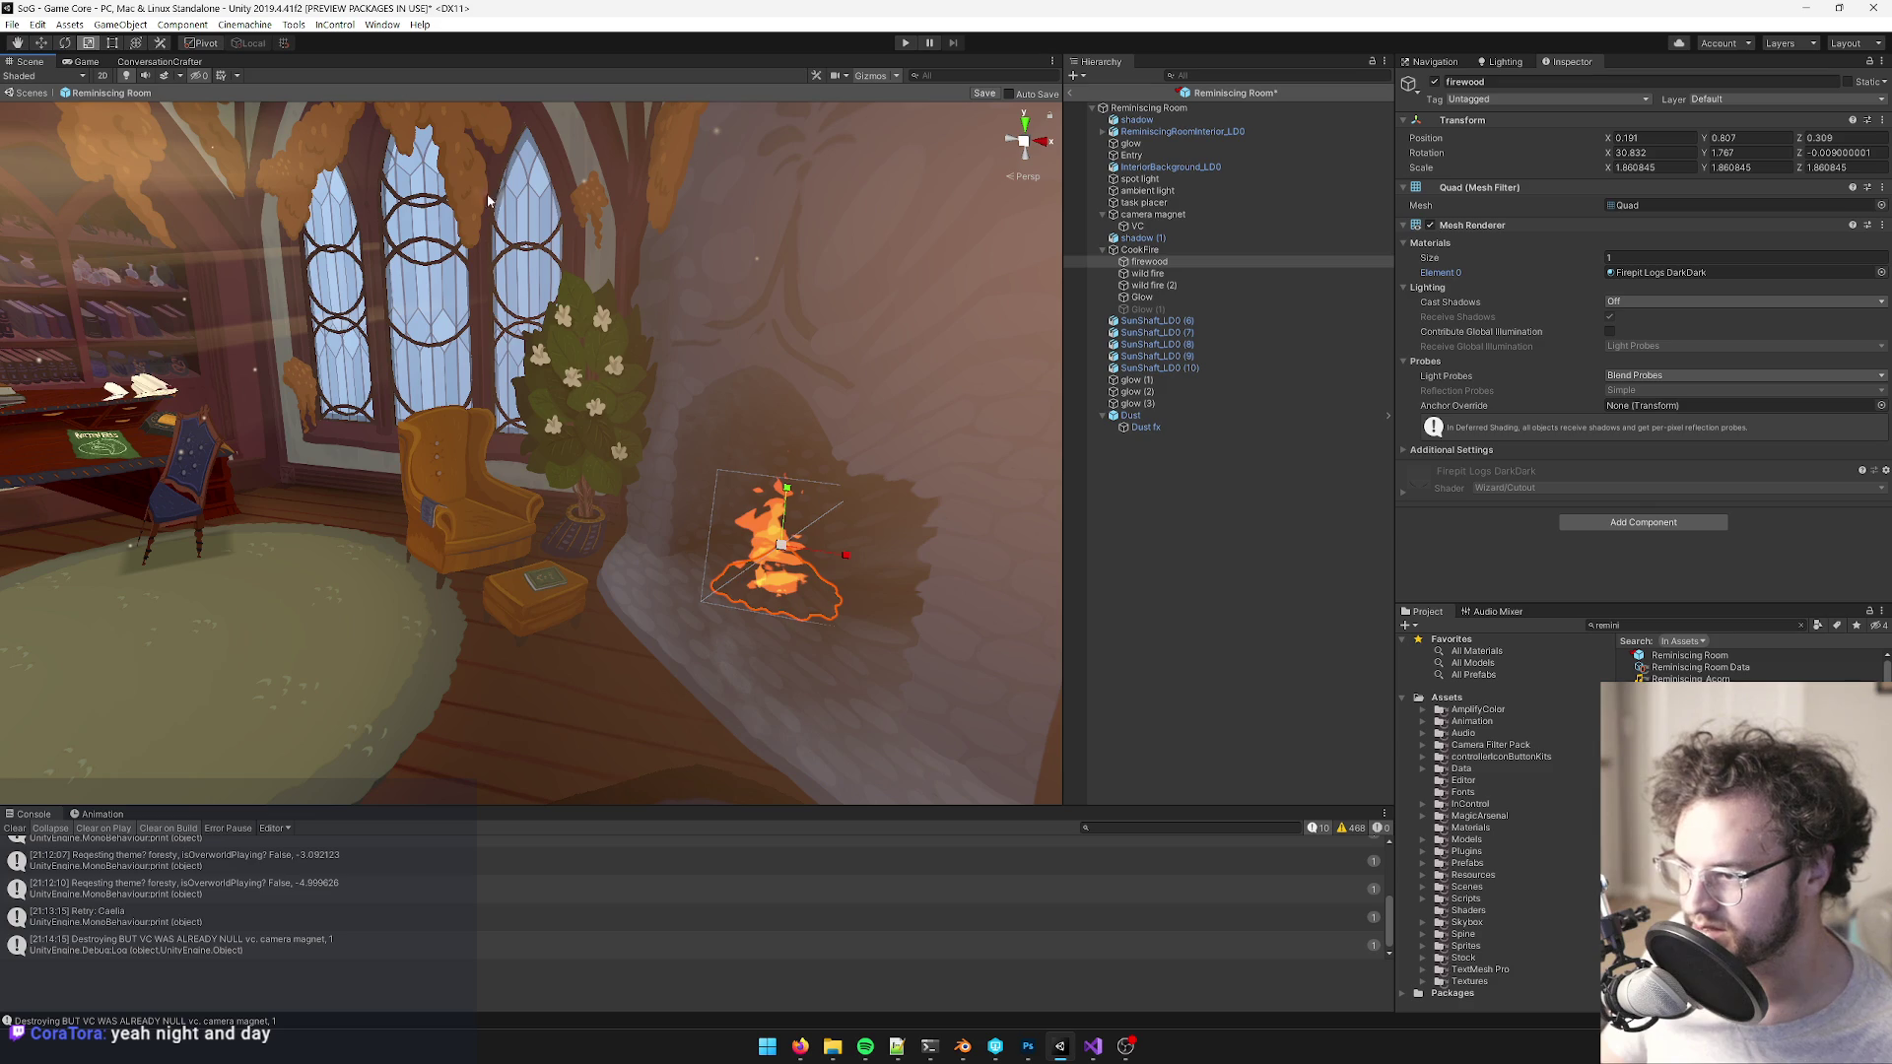
- Orbit and zoom around the fireplace and whole treehouse, then finish in the Game view
left_click(85, 61)
left_click(30, 61)
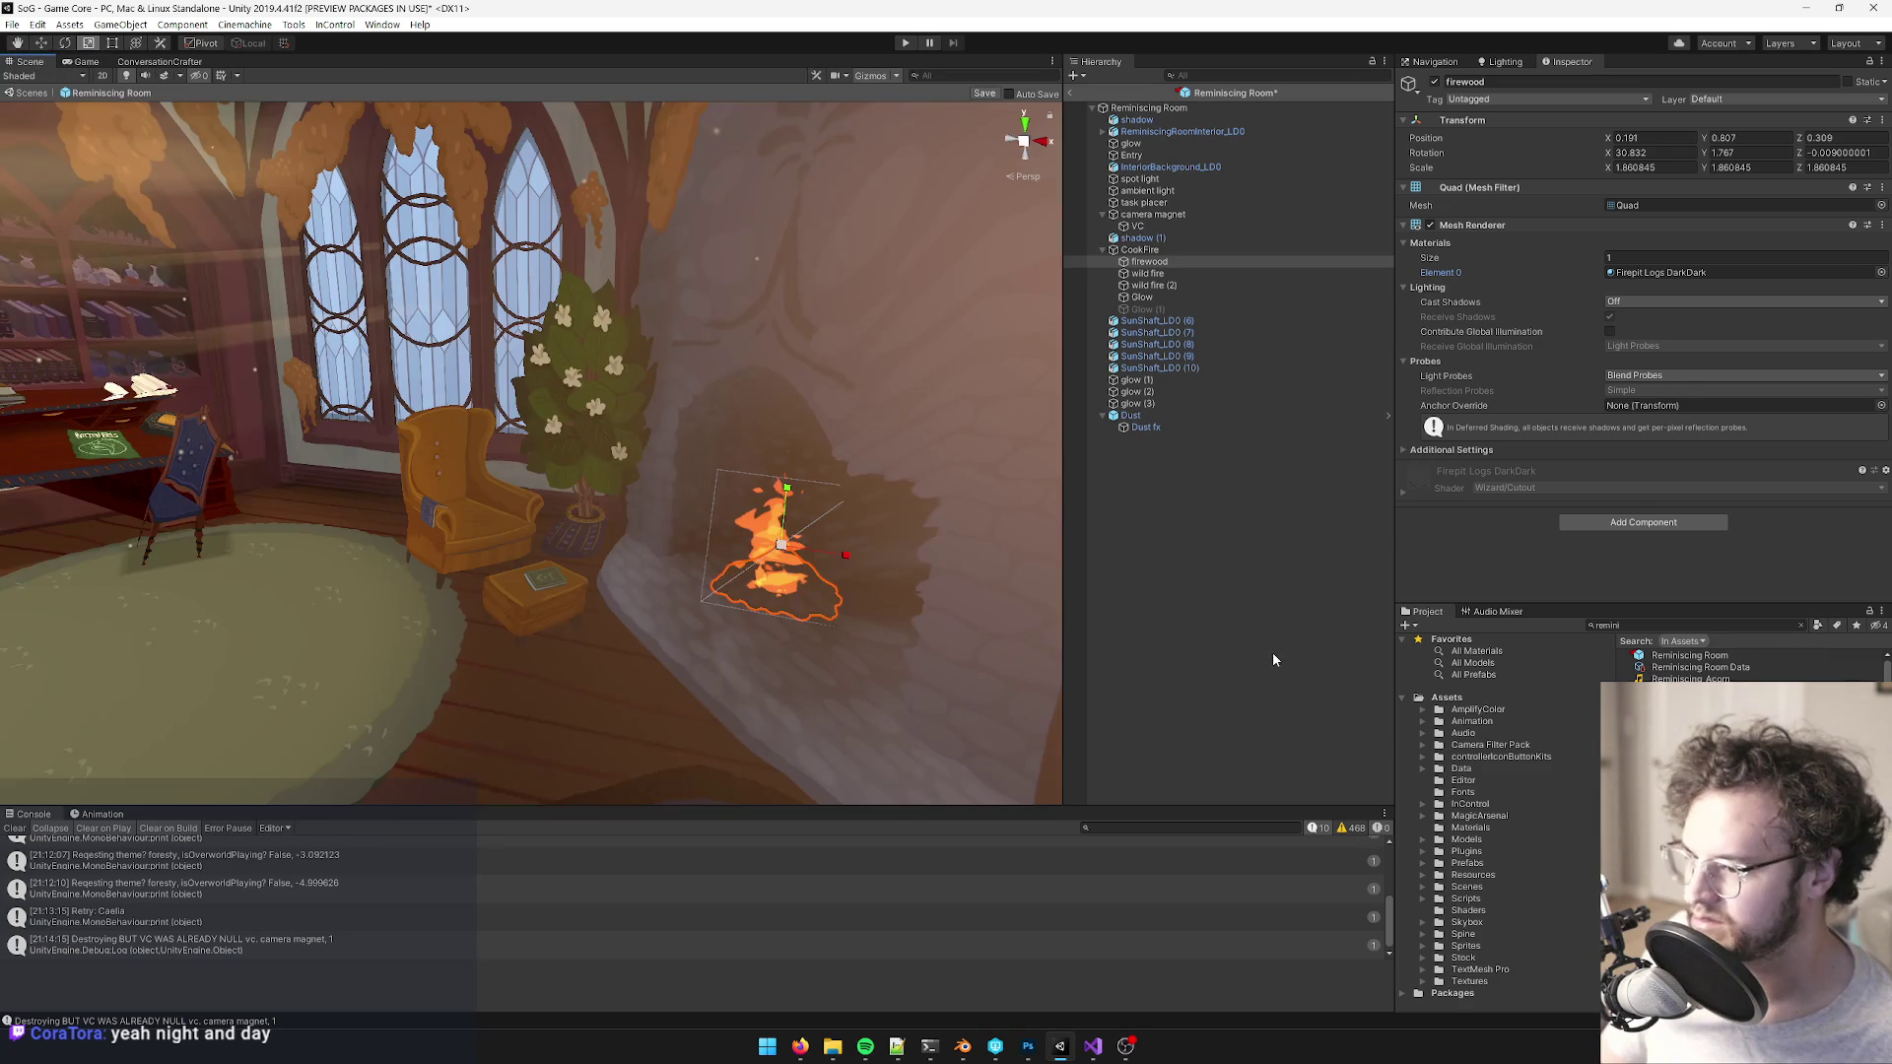
left_click(603, 500)
mouse_move(603, 501)
left_mouse_down()
mouse_move(646, 600)
mouse_move(617, 508)
left_mouse_up()
scroll(619, 509, "down", 10)
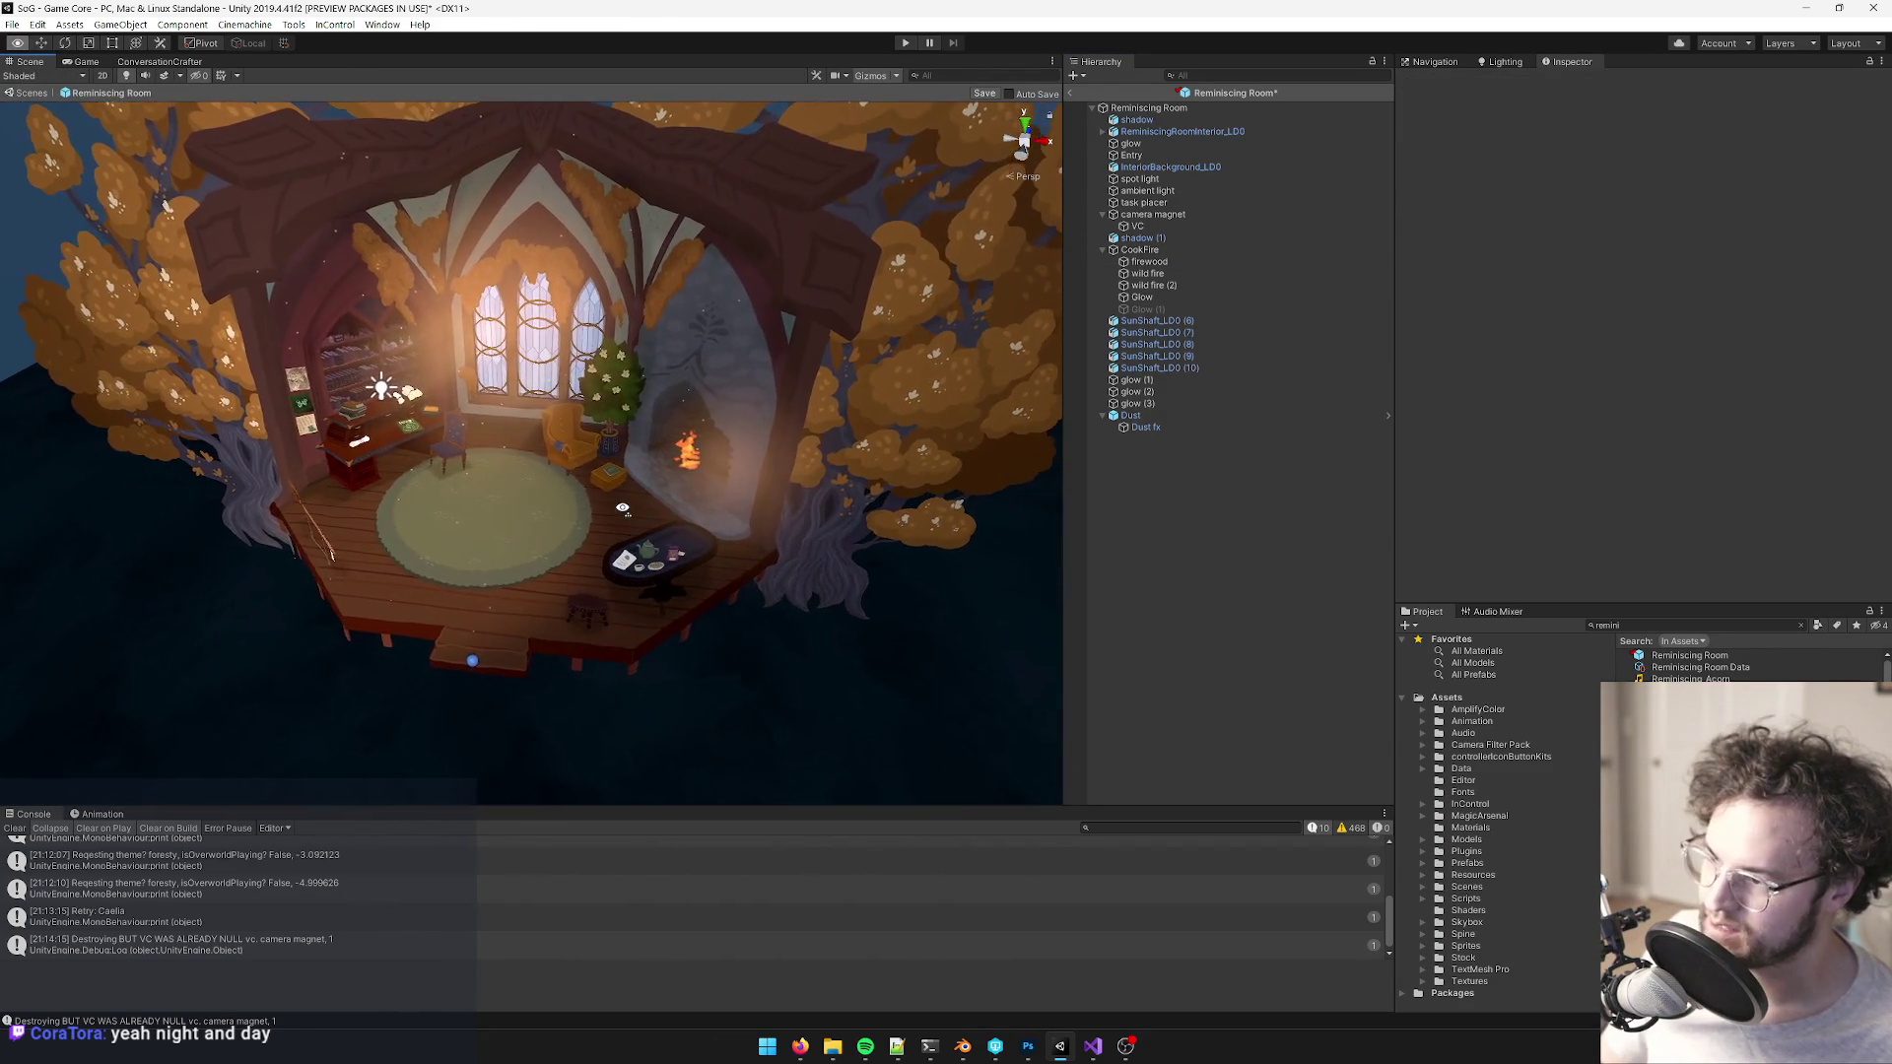
scroll(623, 509, "down", 10)
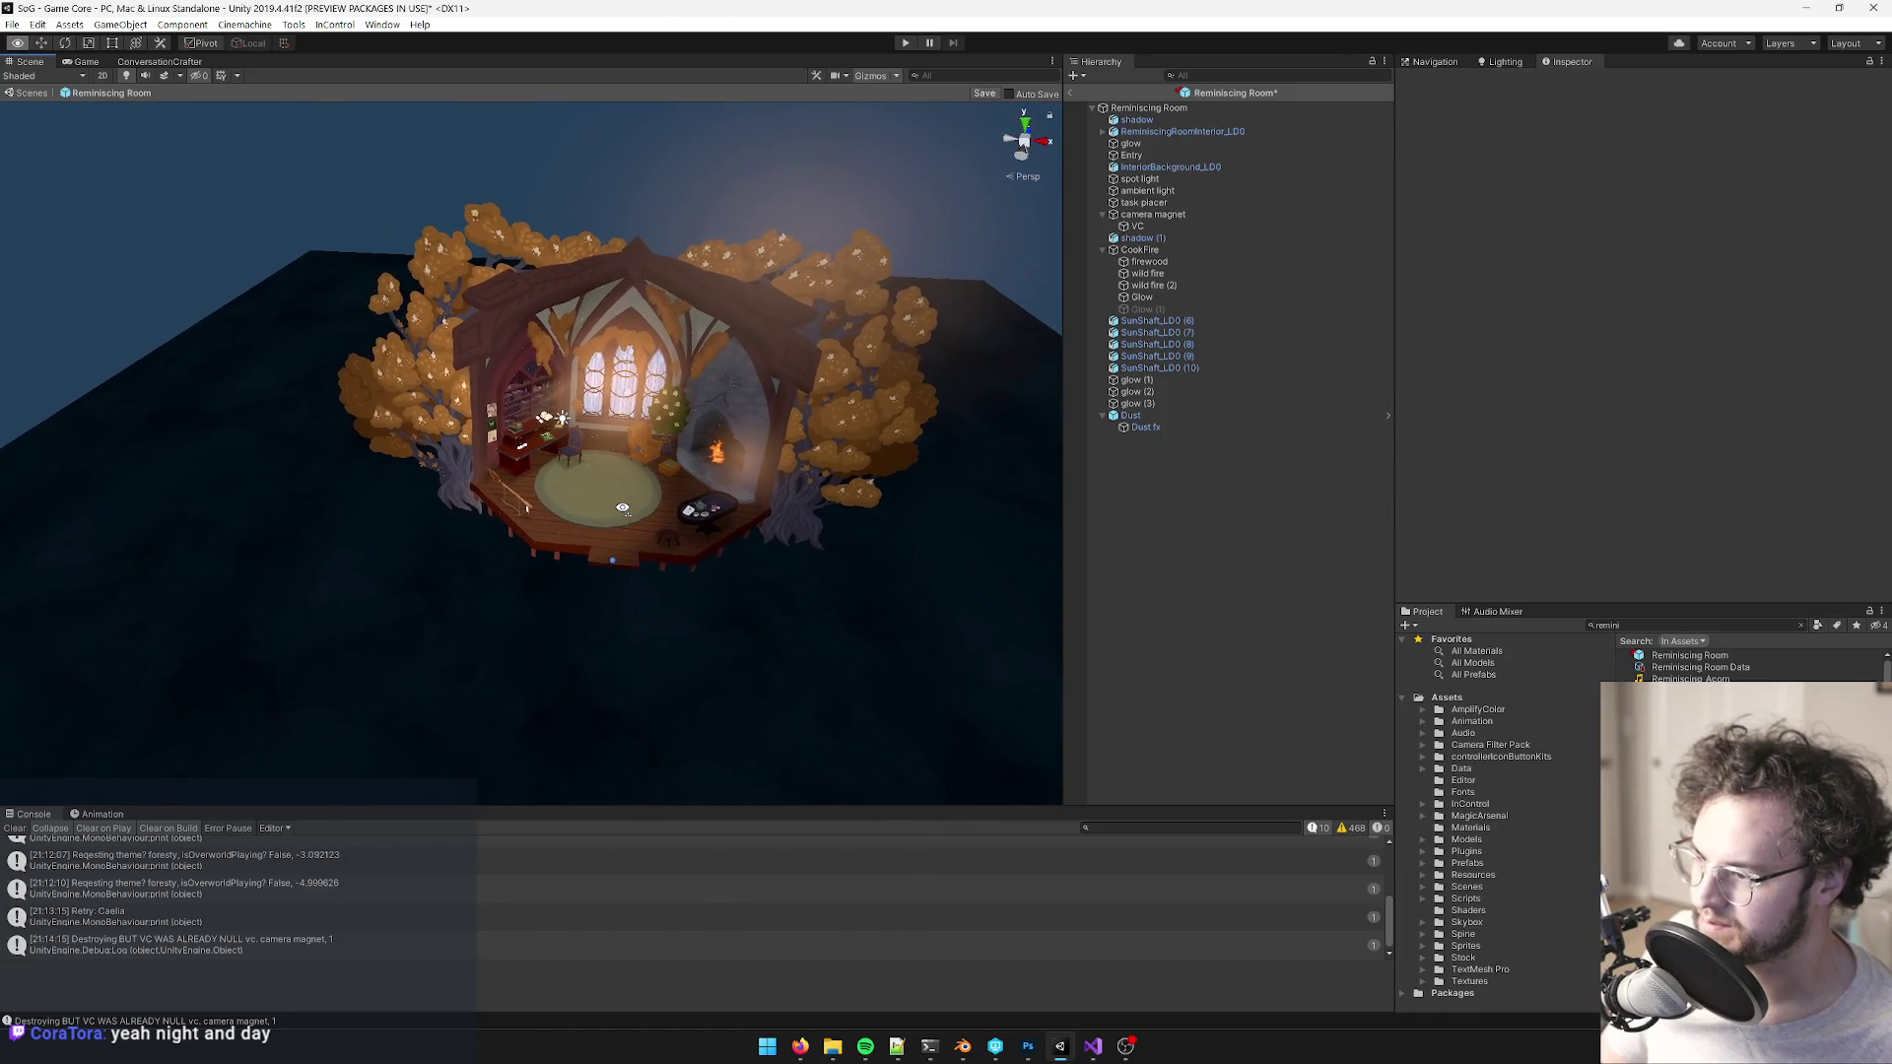
scroll(623, 508, "up", 10)
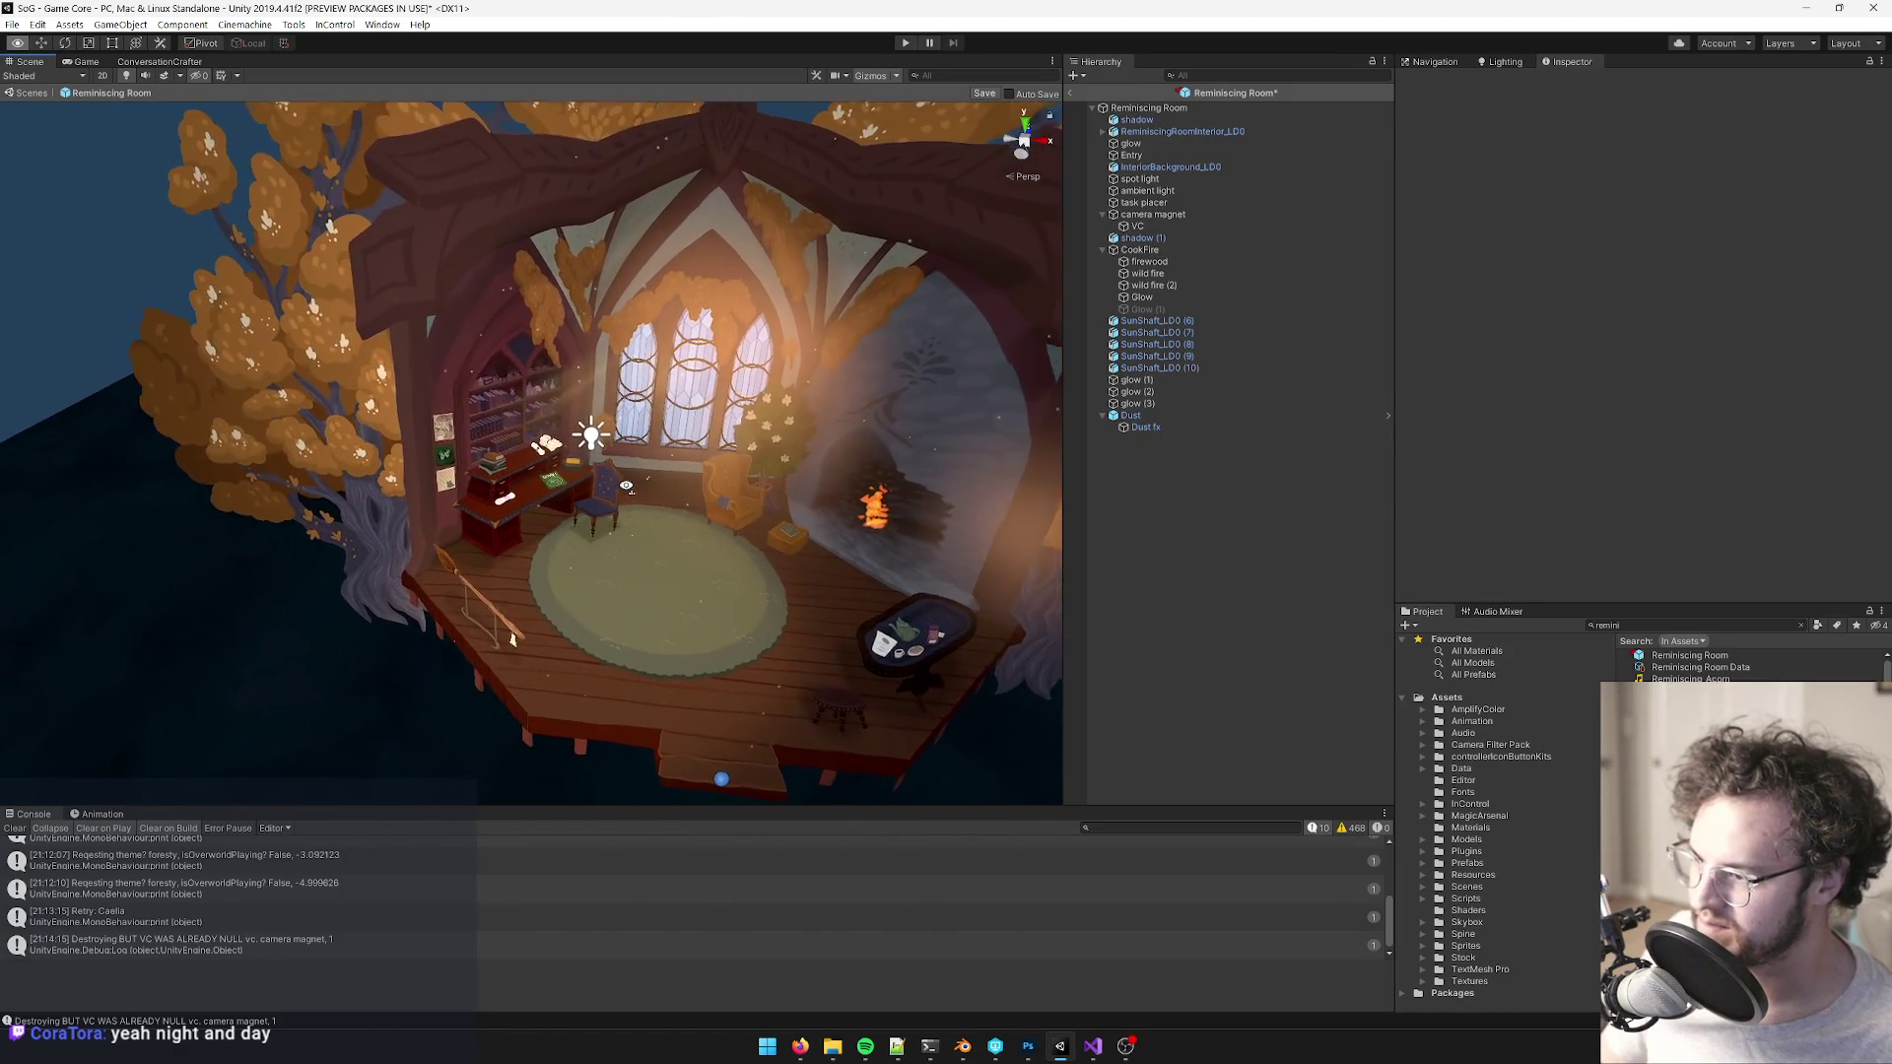
left_click_drag(626, 485, 636, 496)
scroll(572, 579, "down", 2)
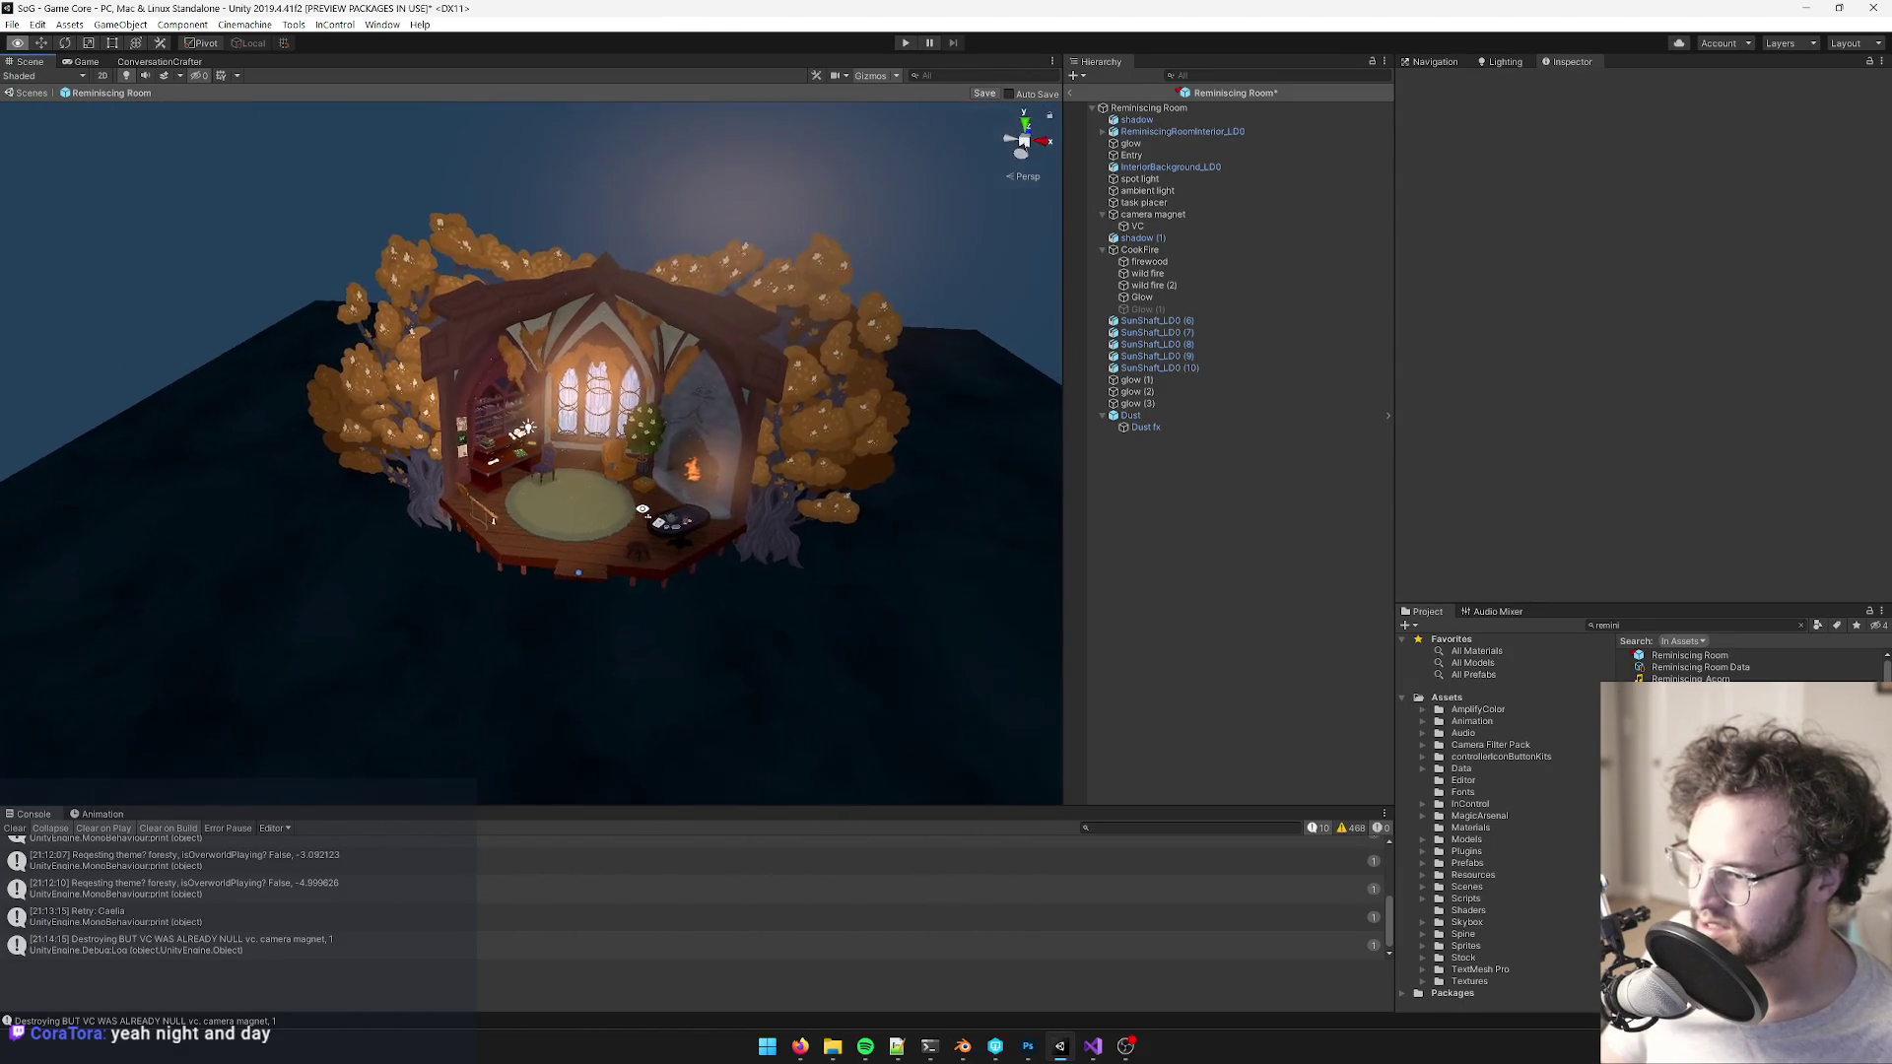
scroll(571, 579, "up", 5)
left_click(86, 61)
- Upload zale.png from the Resources folder as an attachment to the rem room objects card
mouse_move(800, 1045)
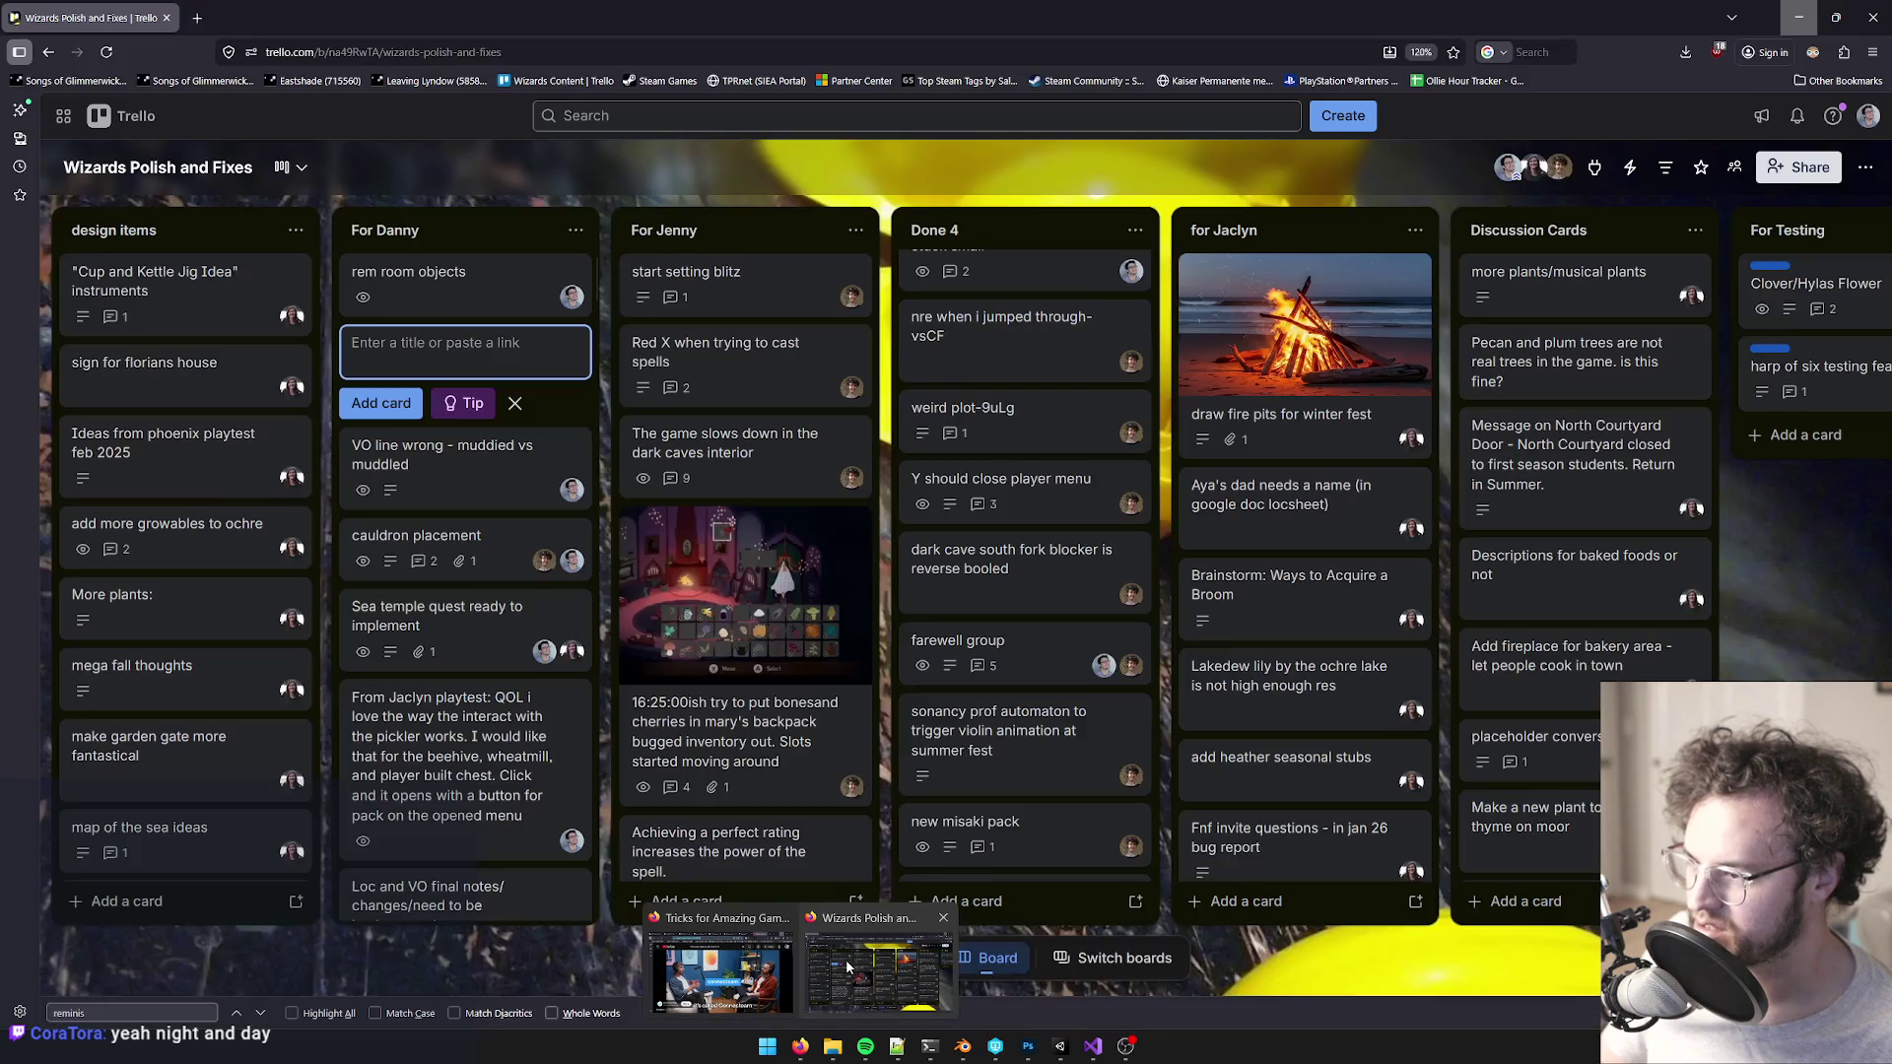
left_click(882, 971)
left_click(459, 279)
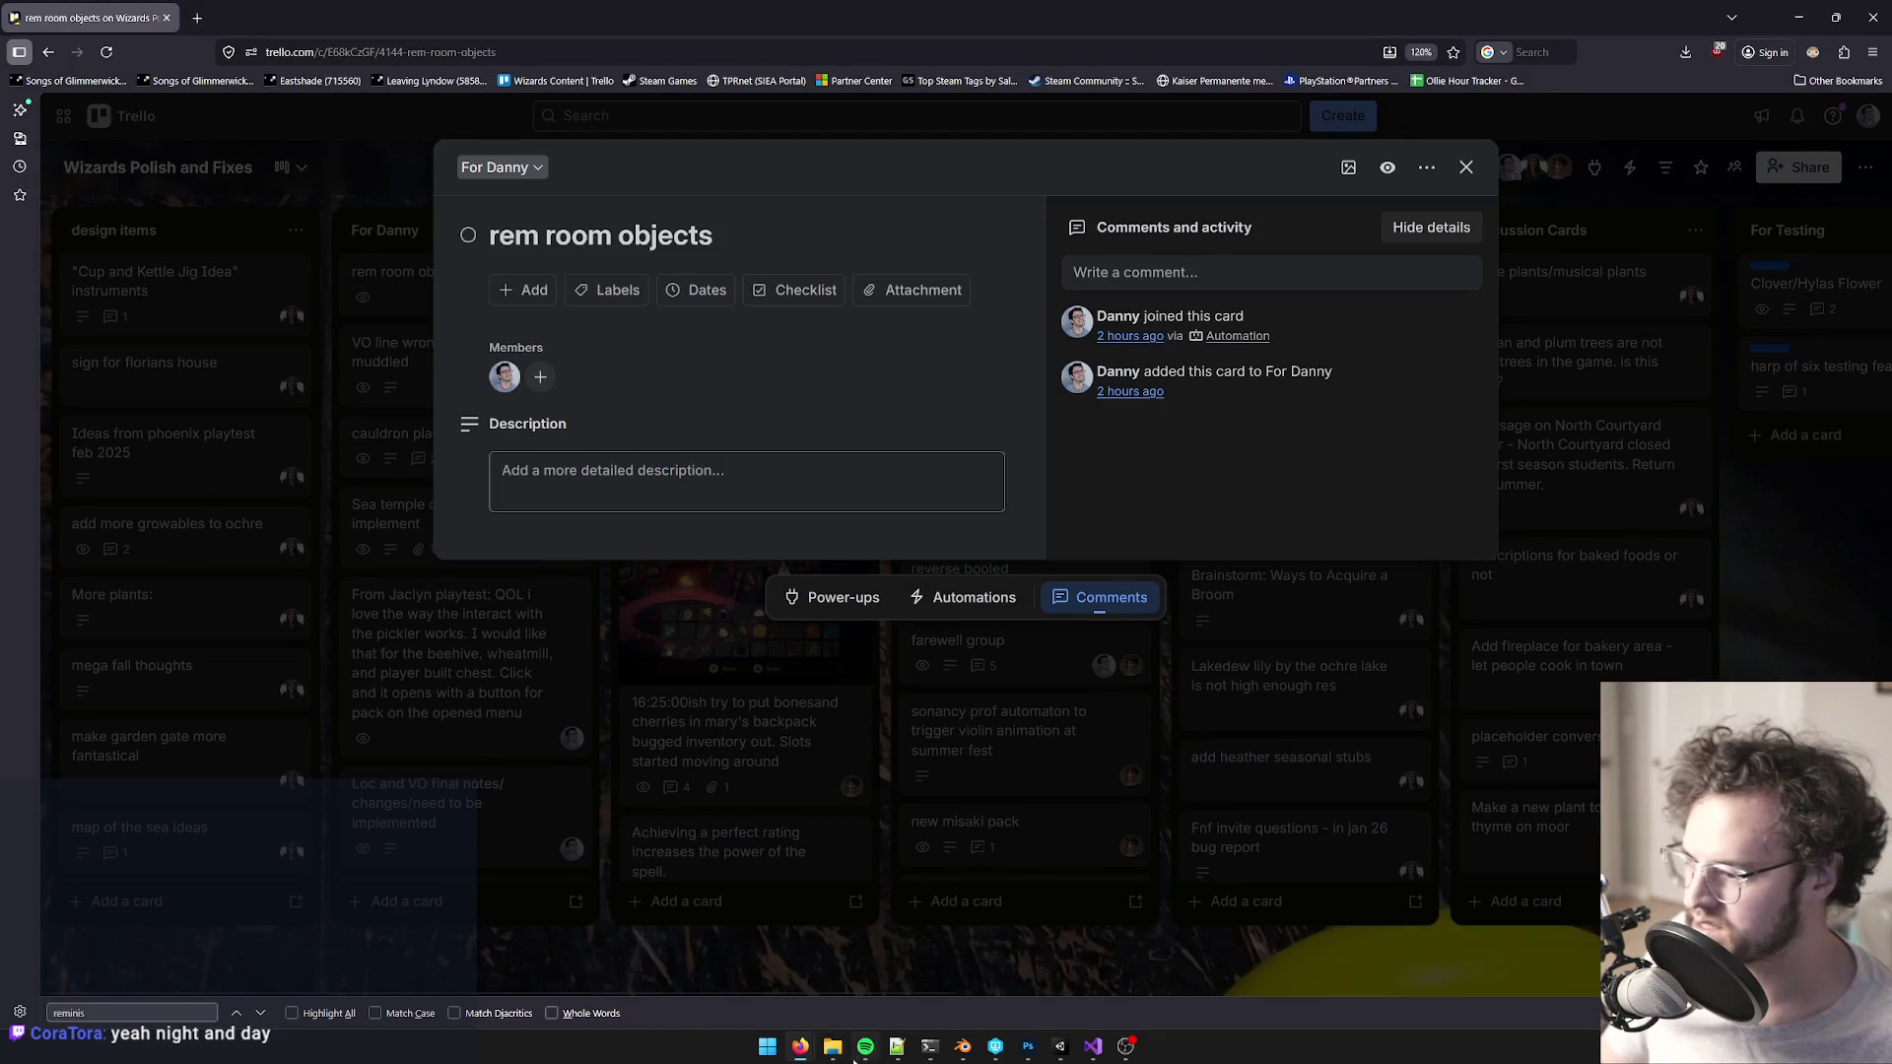
mouse_move(833, 1045)
left_click(885, 978)
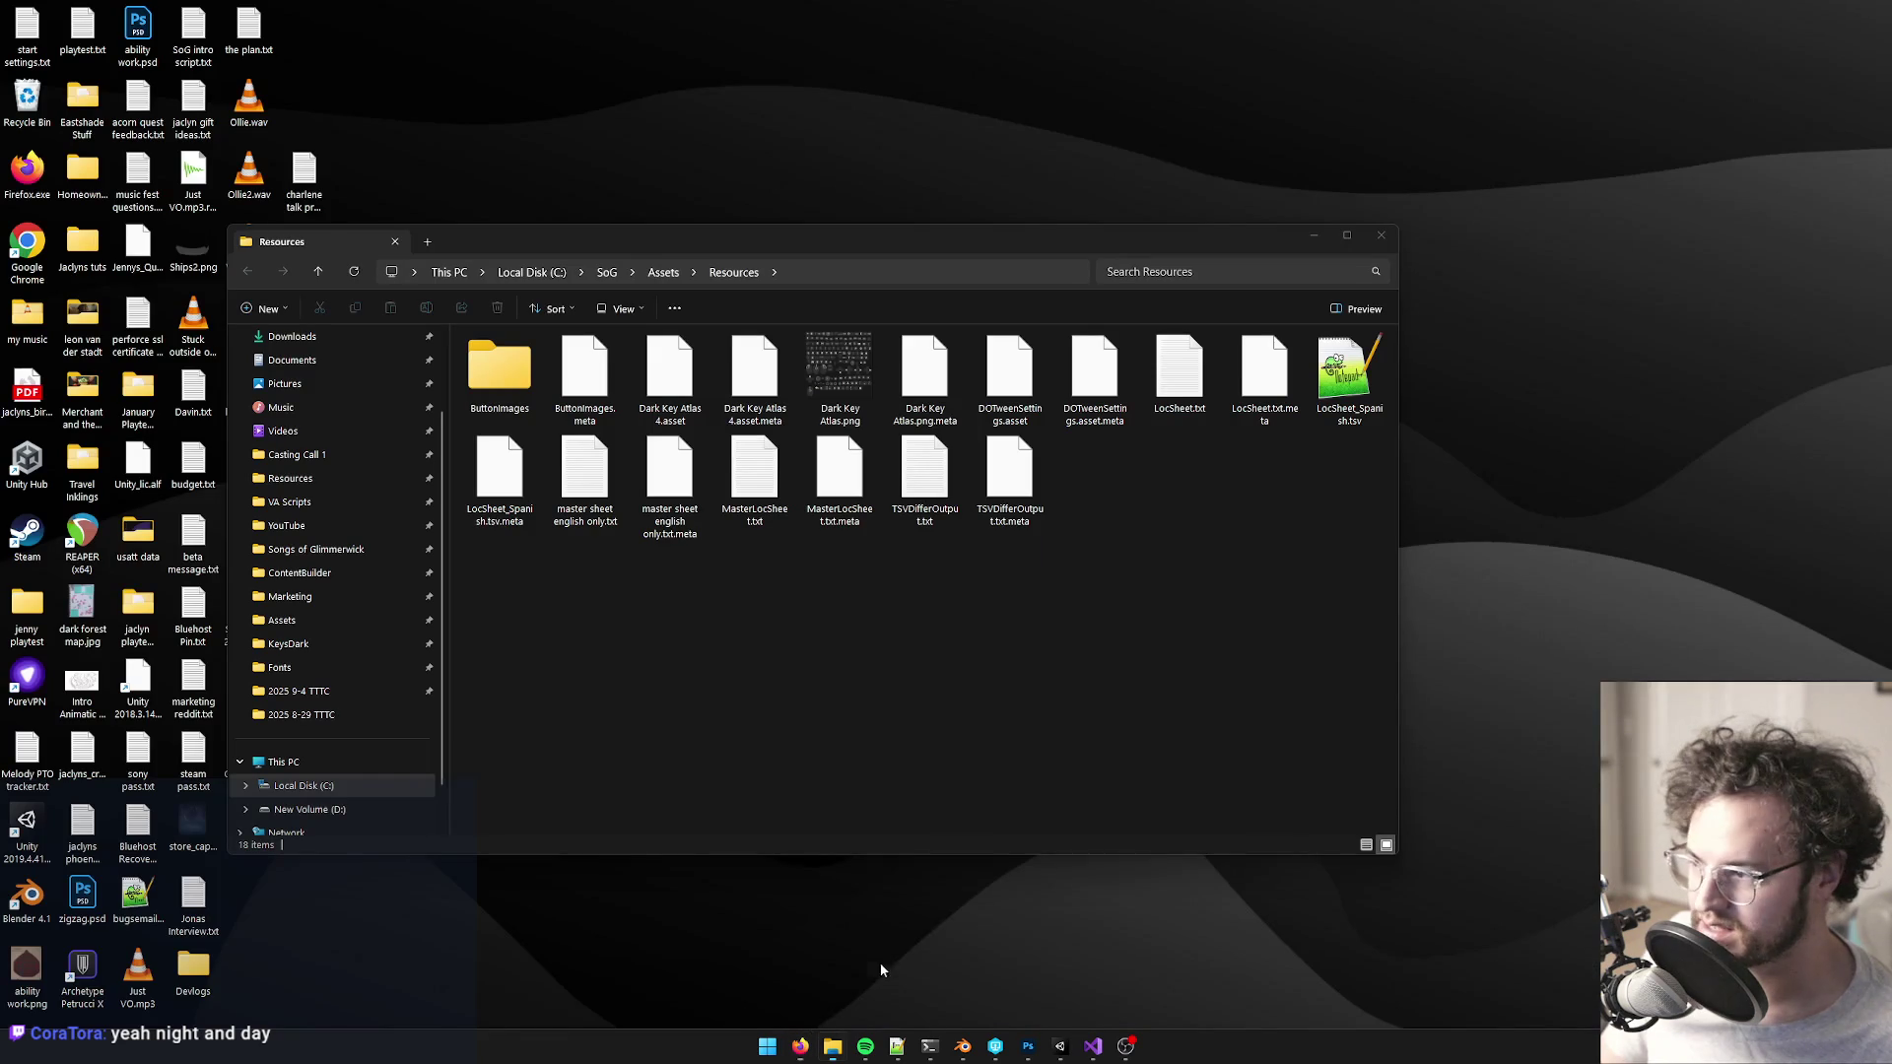
mouse_move(808, 246)
left_mouse_down()
mouse_move(1872, 643)
mouse_move(1873, 464)
mouse_move(1877, 788)
left_mouse_up()
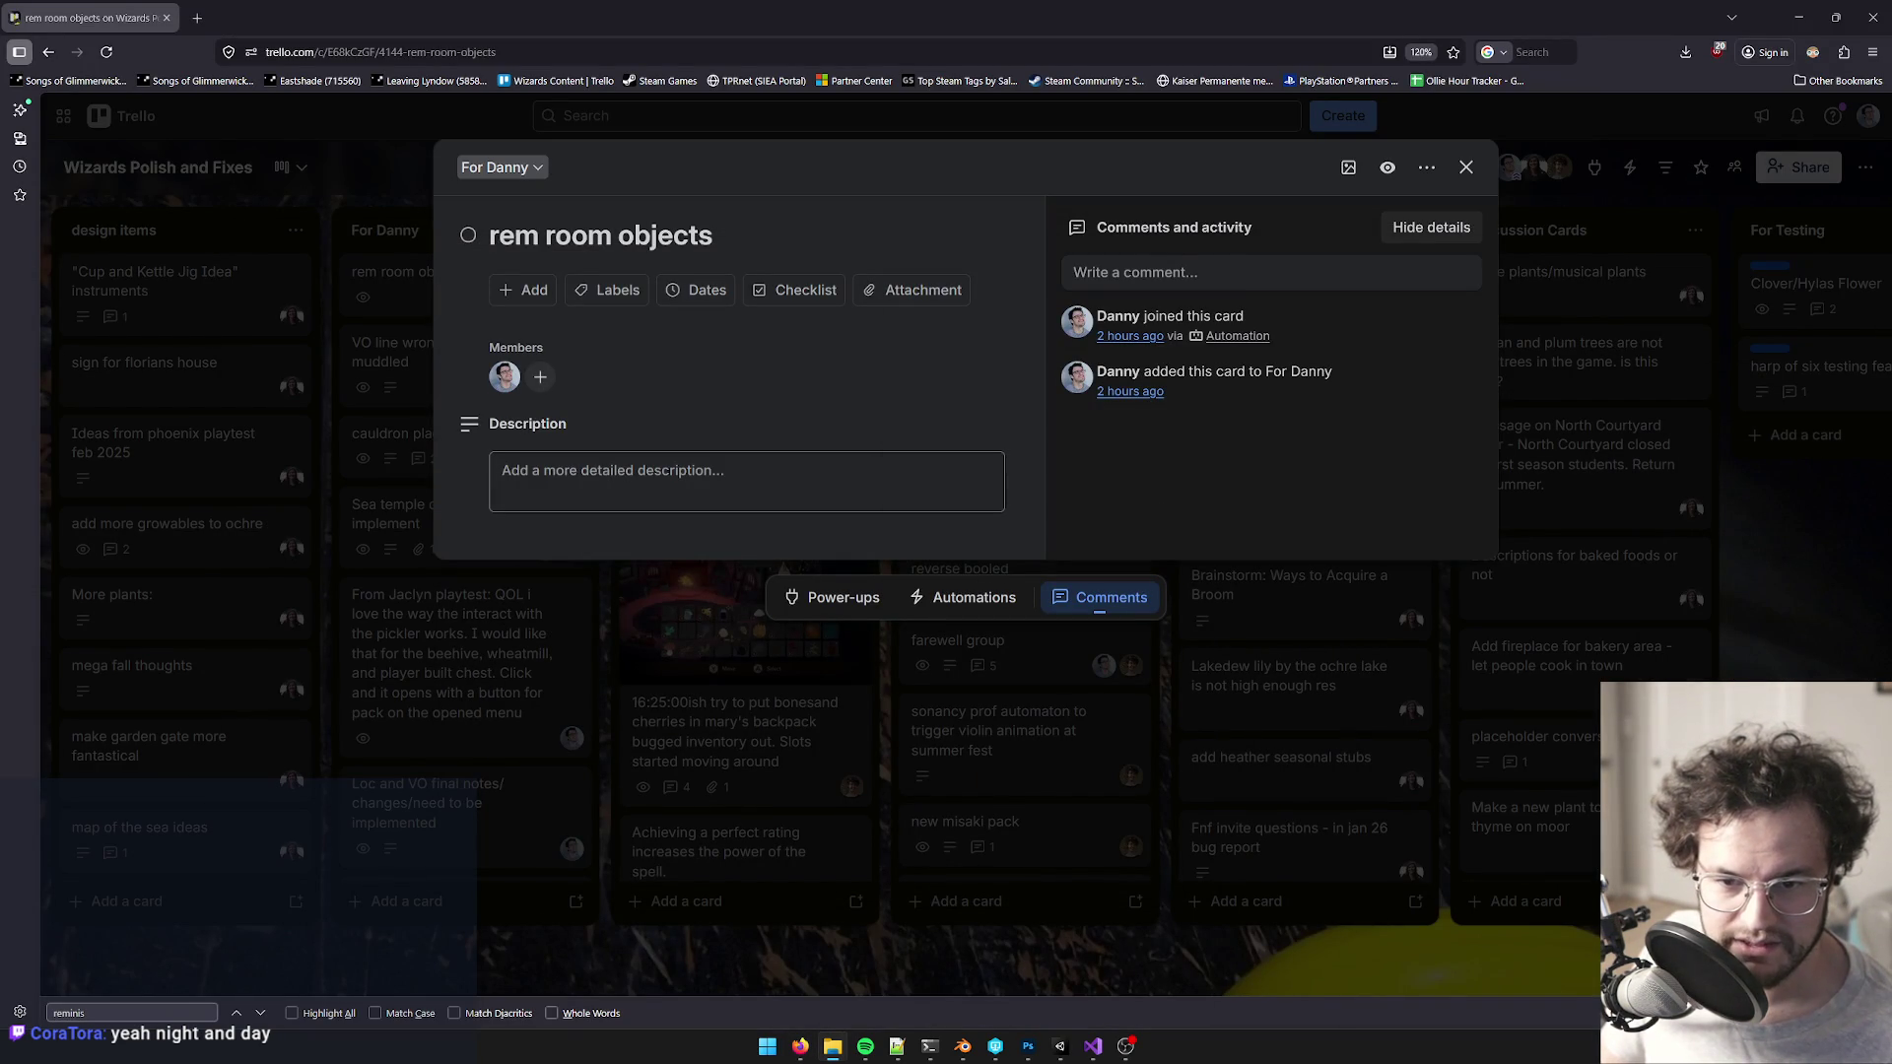
mouse_move(1877, 788)
left_mouse_down()
mouse_move(612, 388)
mouse_move(650, 416)
left_mouse_up()
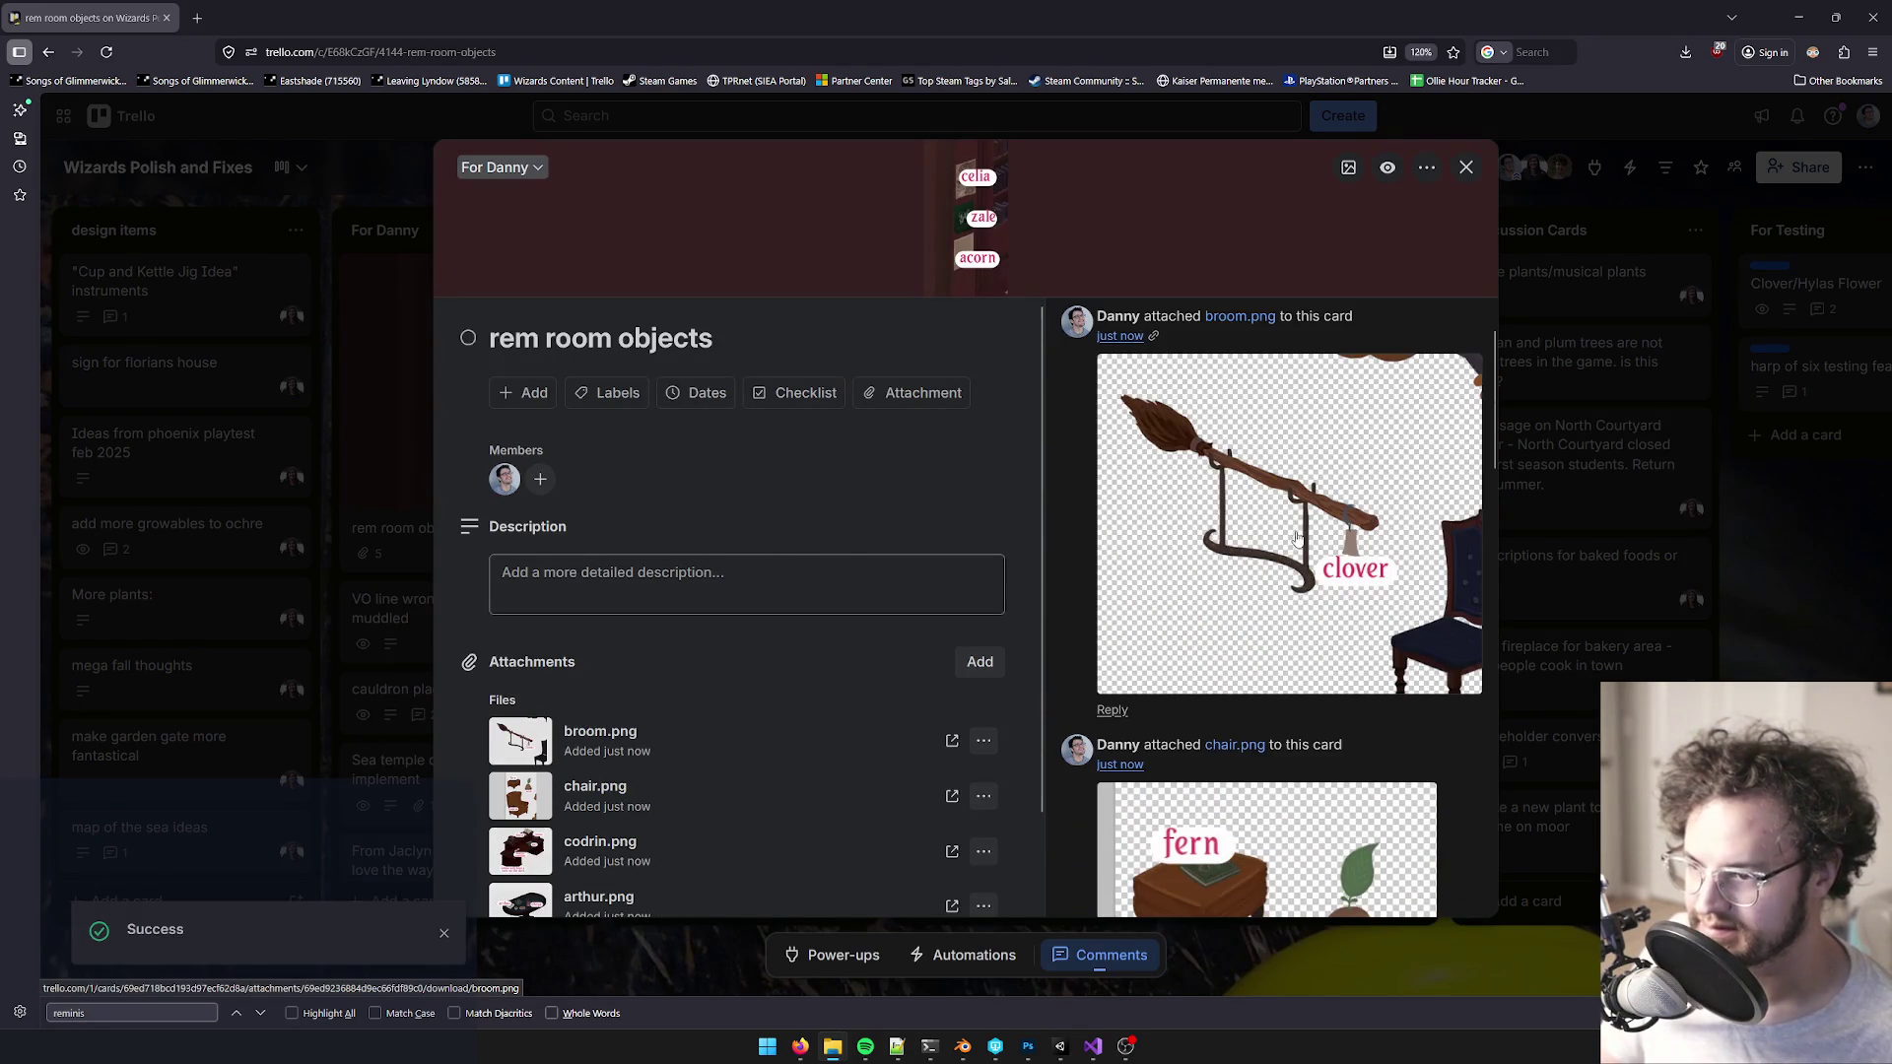
- Preview the broom.png and chair.png attachments, then close the card and minimize Firefox
scroll(1307, 537, "down", 1)
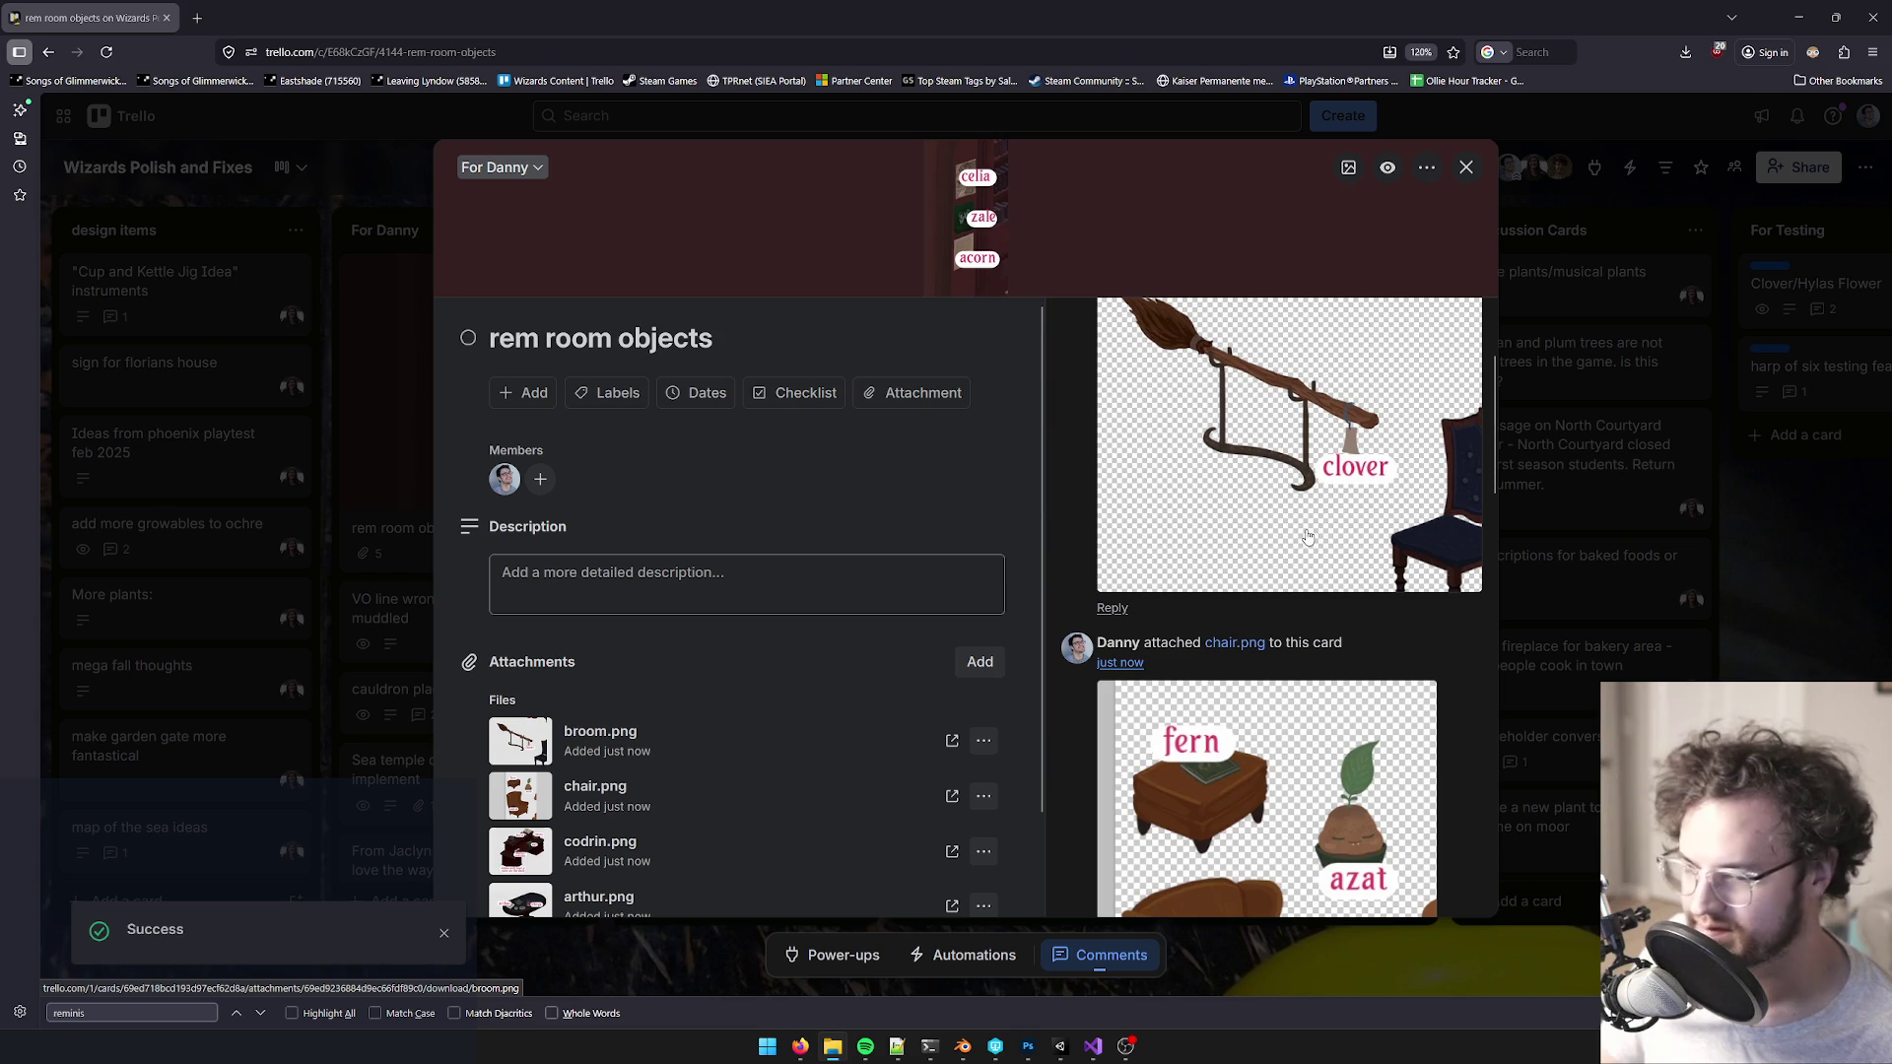
scroll(1342, 475, "down", 3)
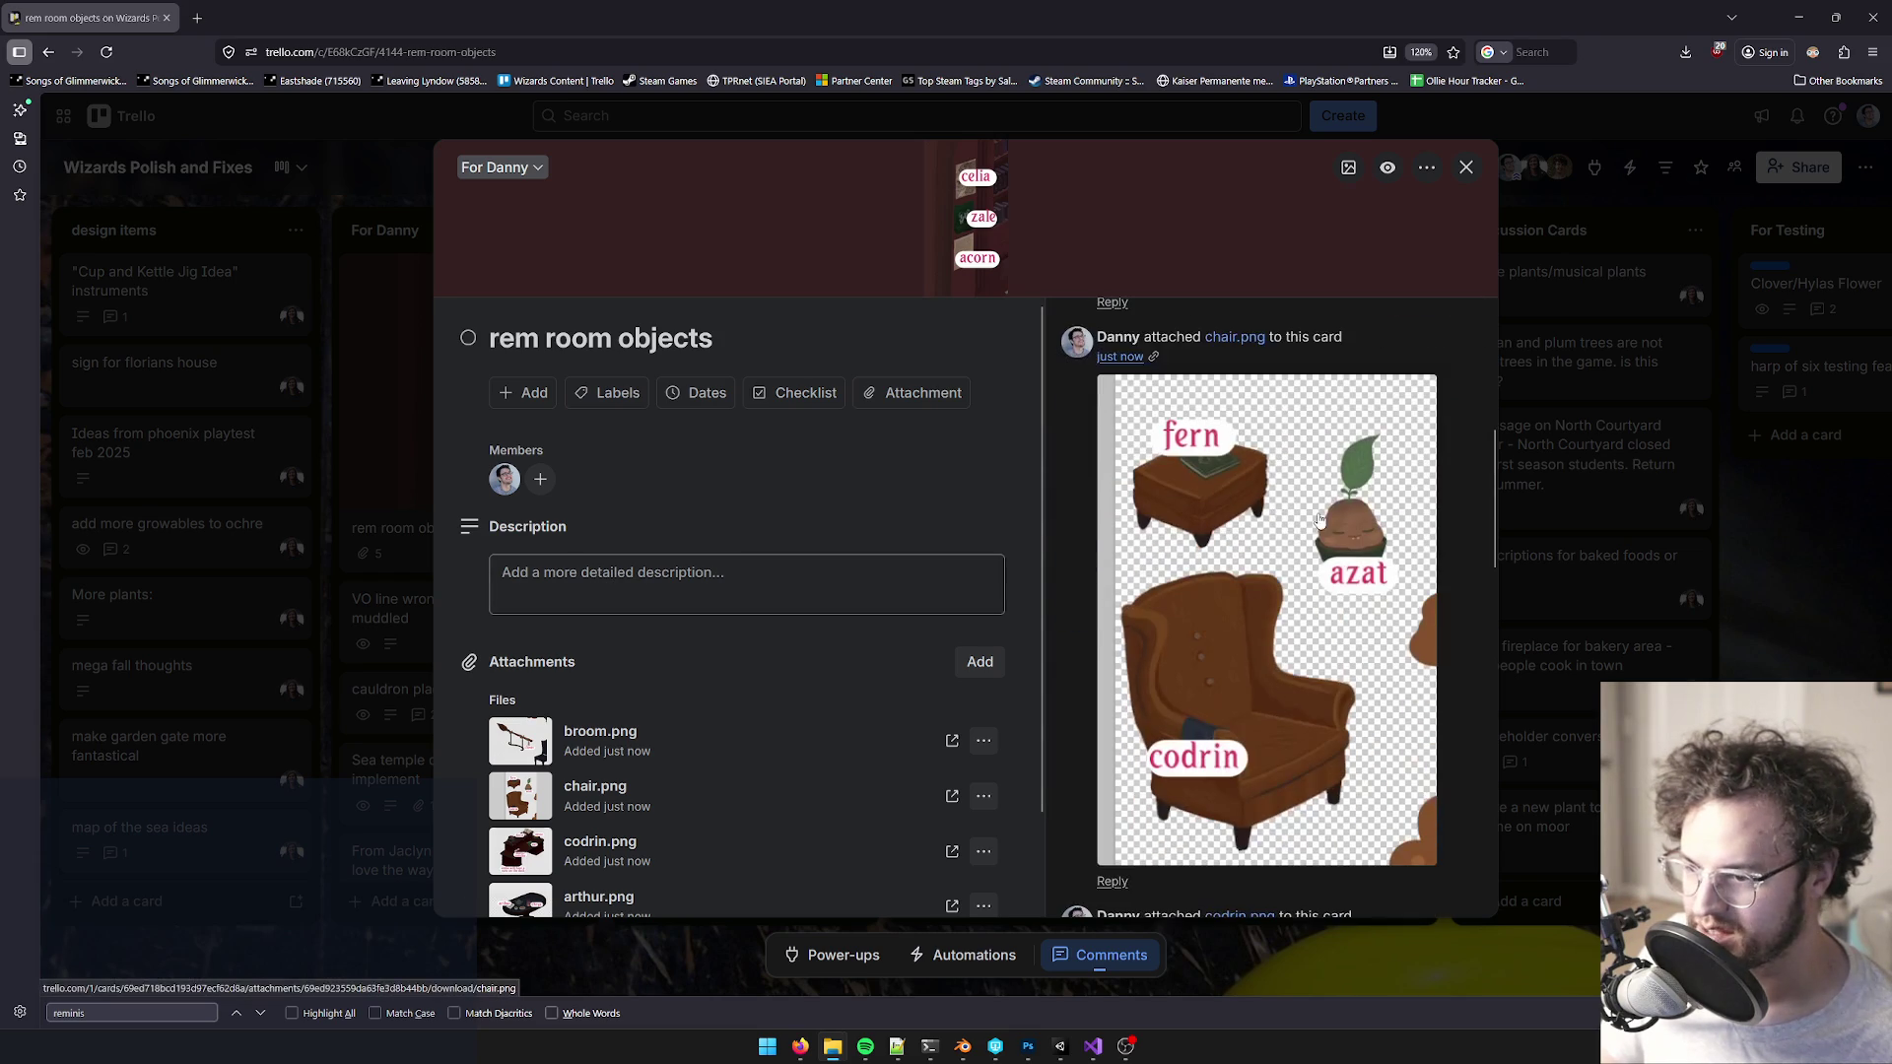
scroll(1082, 511, "up", 4)
scroll(625, 562, "down", 1)
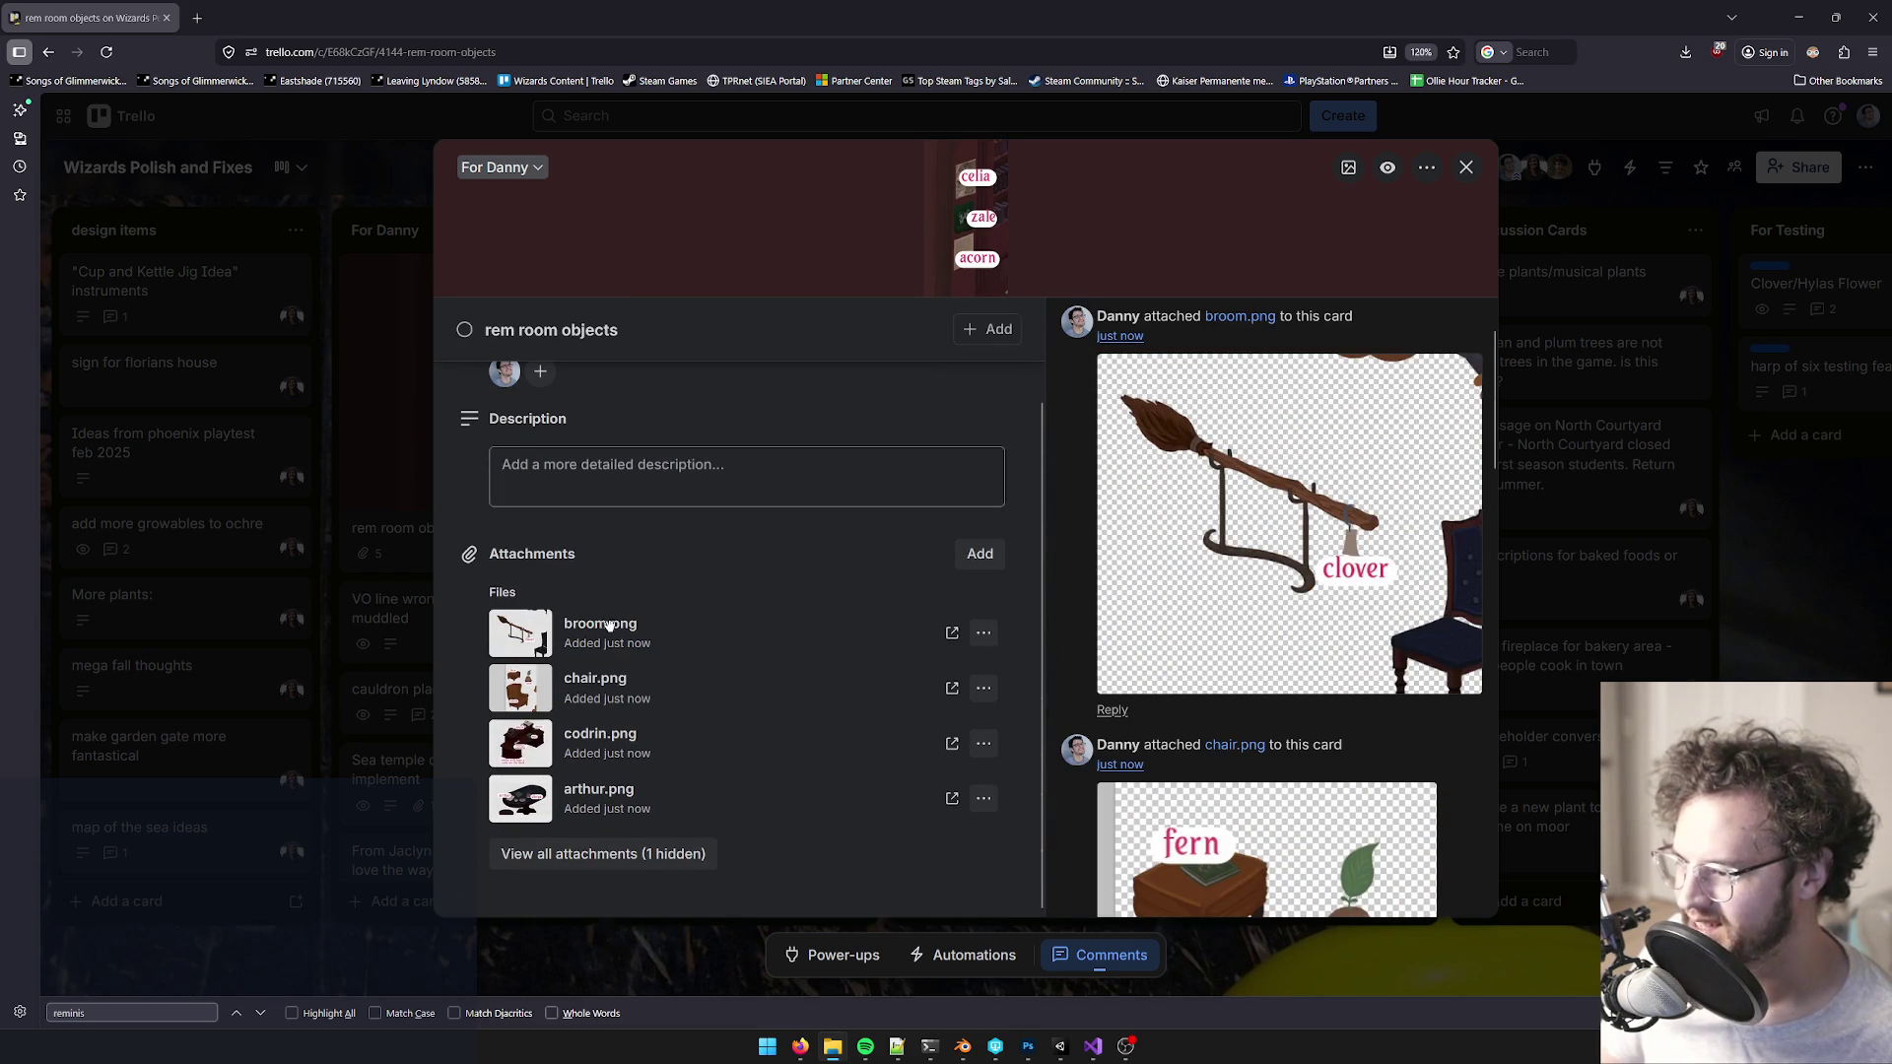
left_click(516, 641)
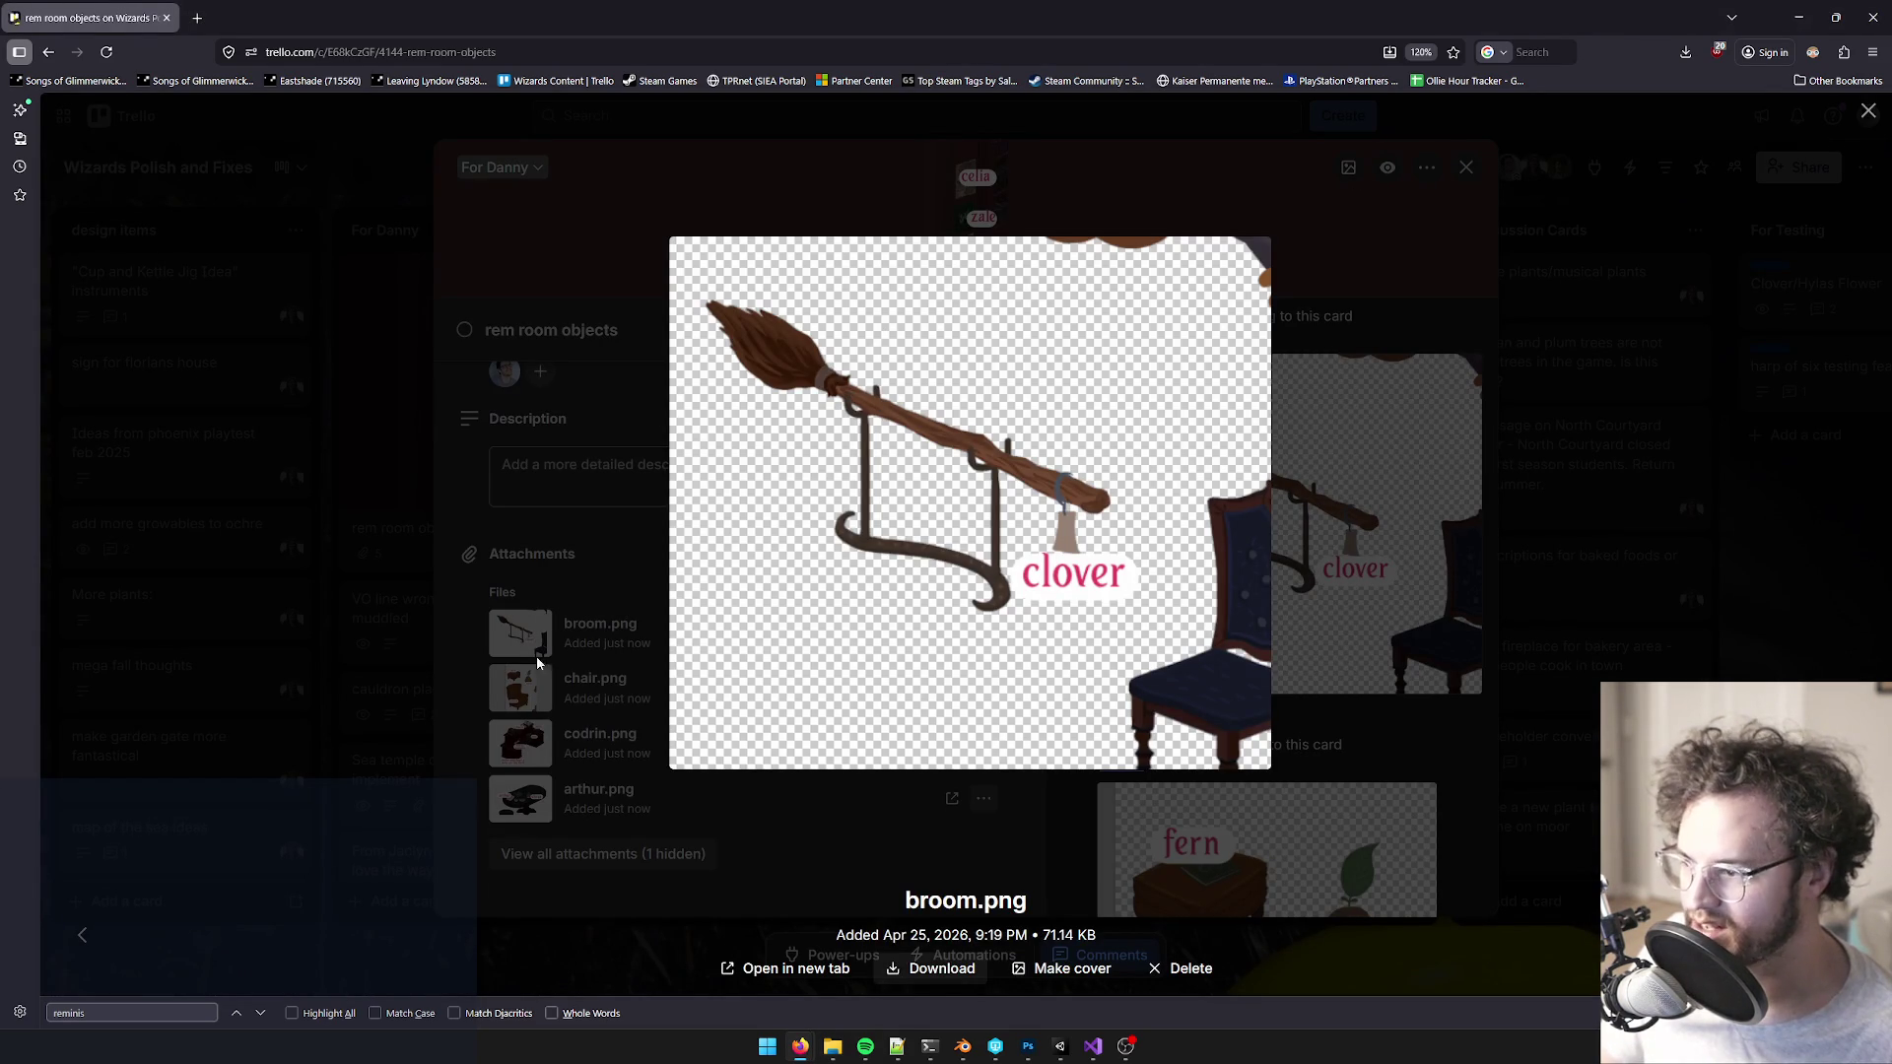
left_click(601, 617)
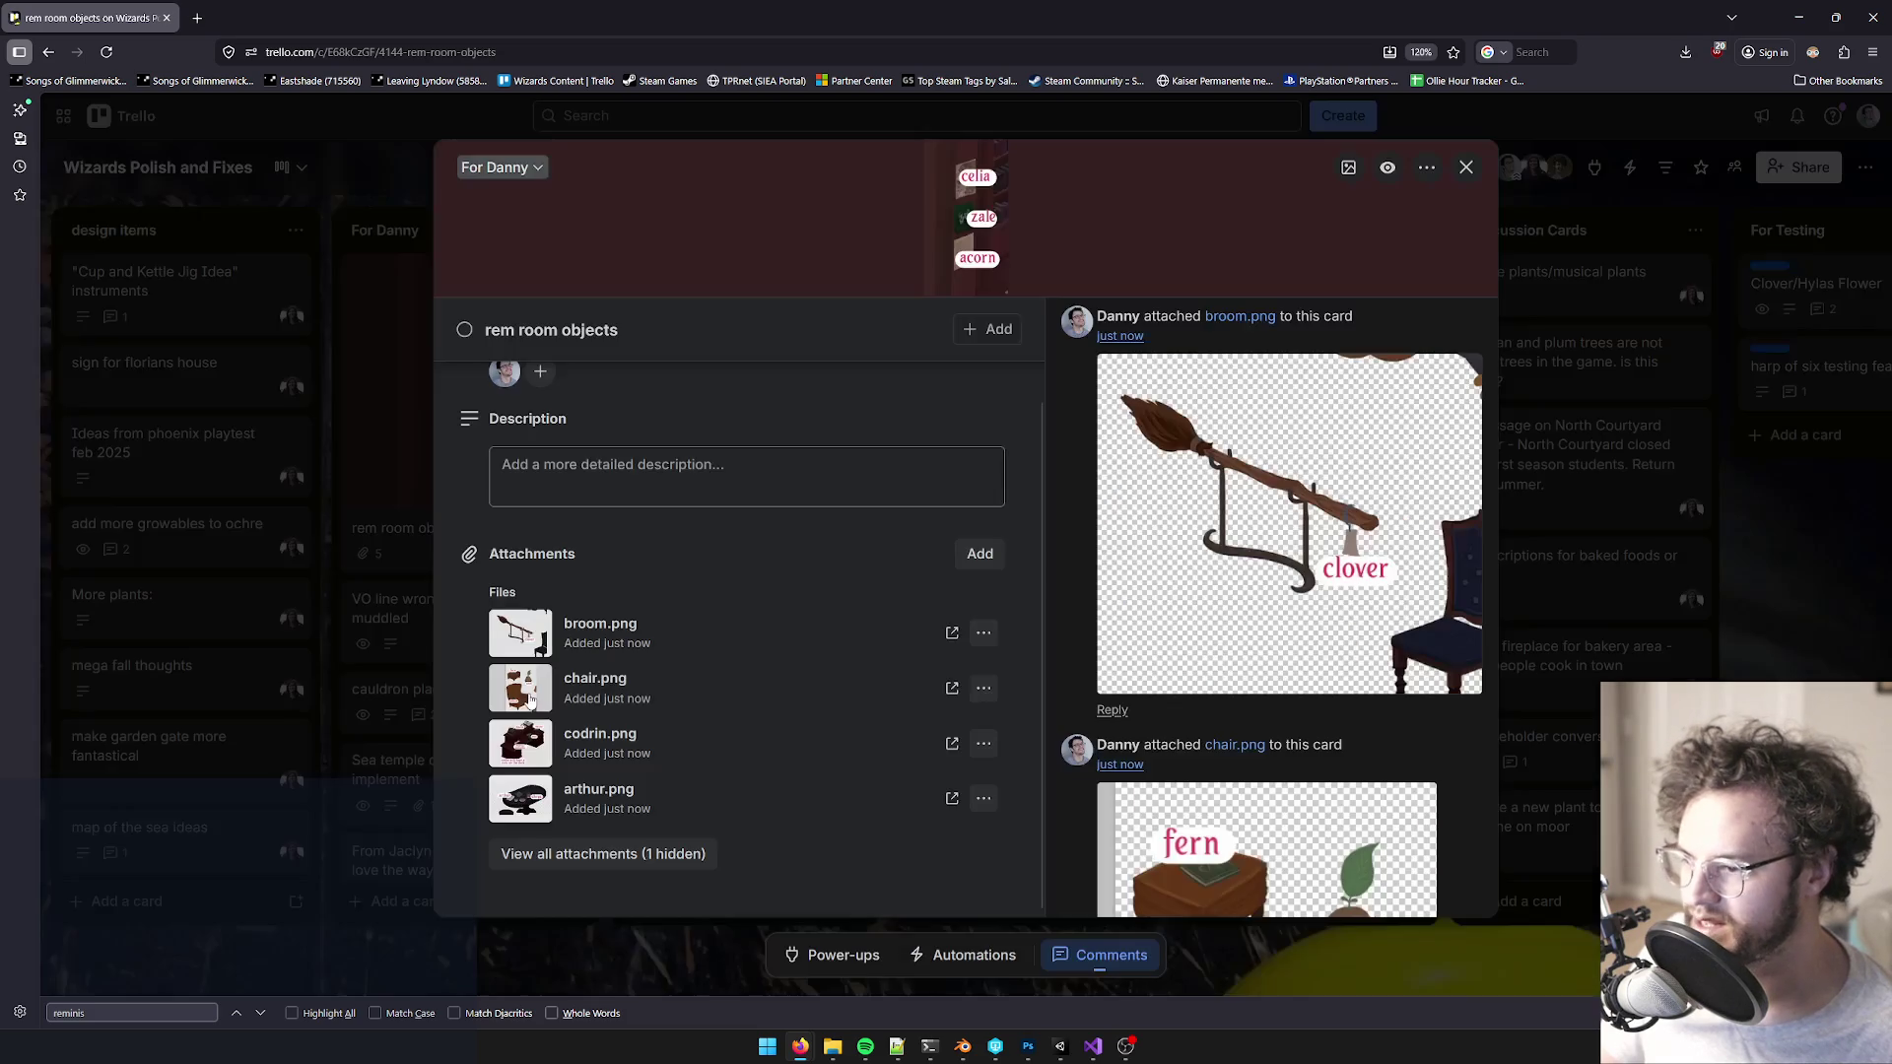
left_click(521, 702)
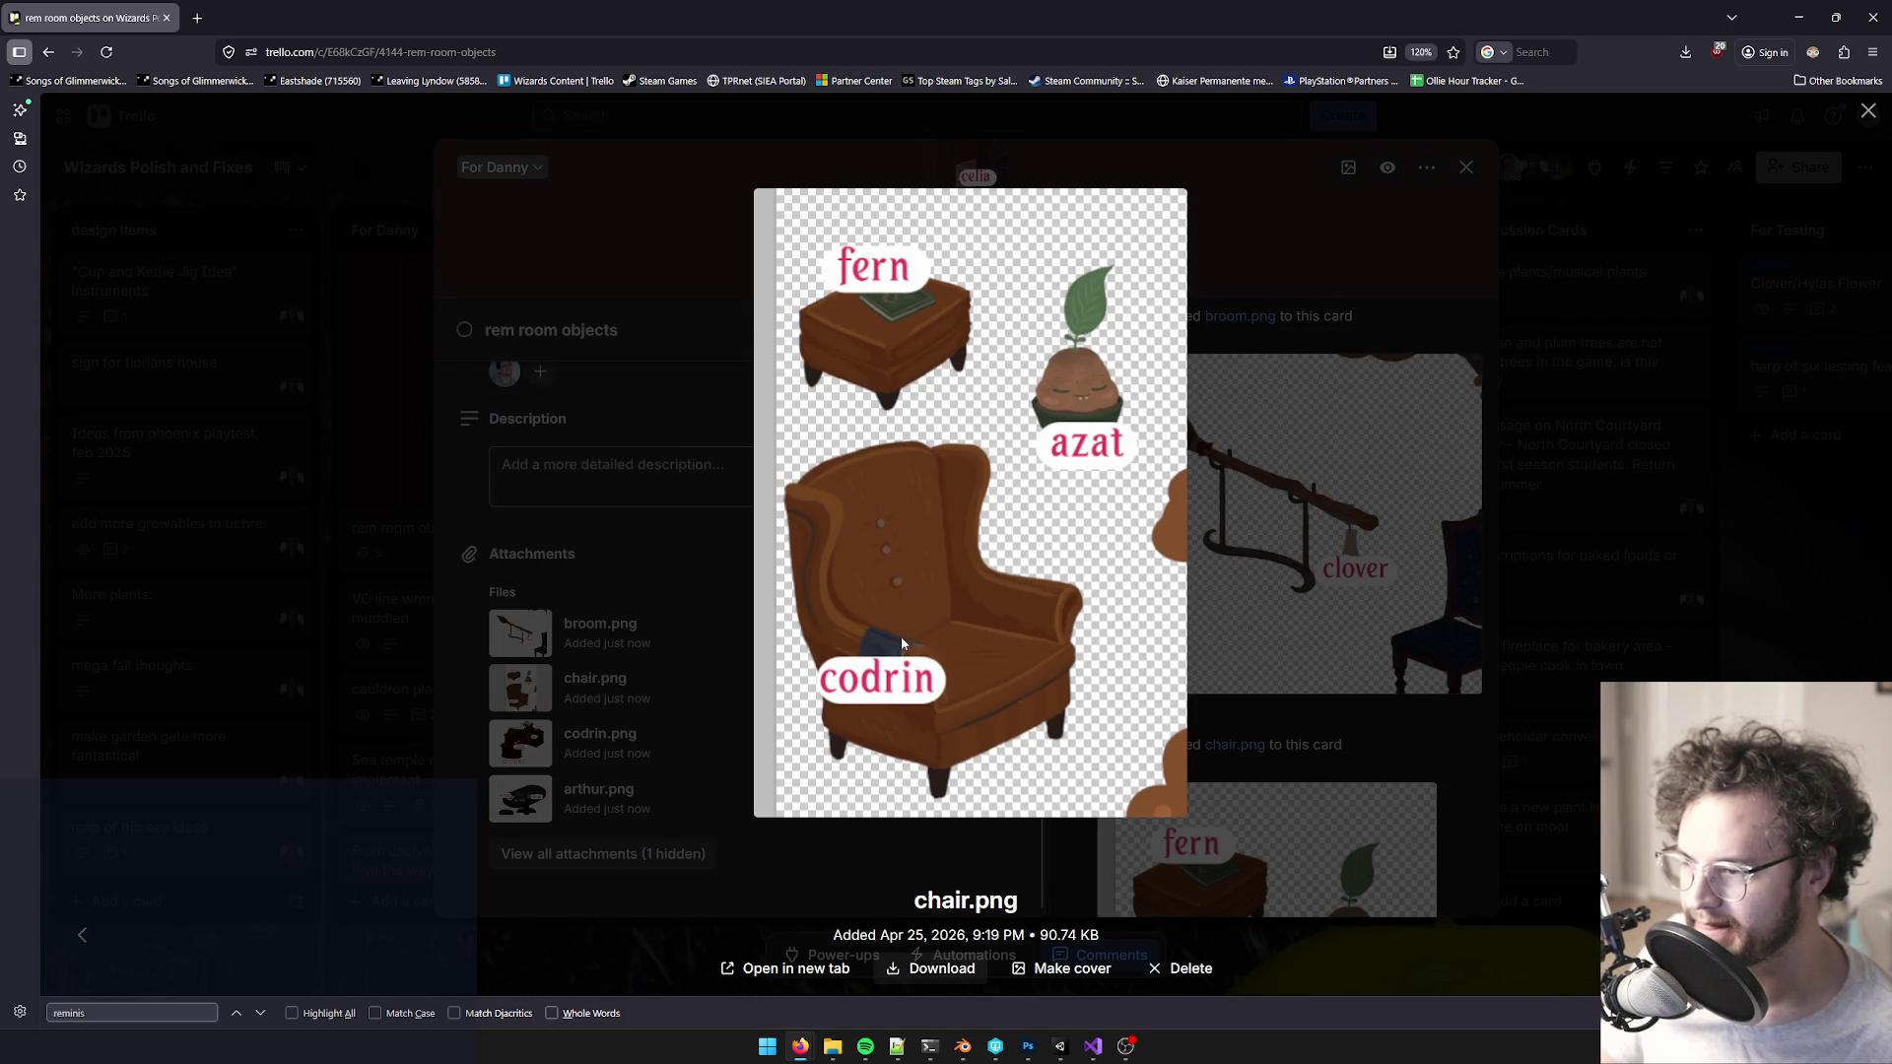
left_click(513, 636)
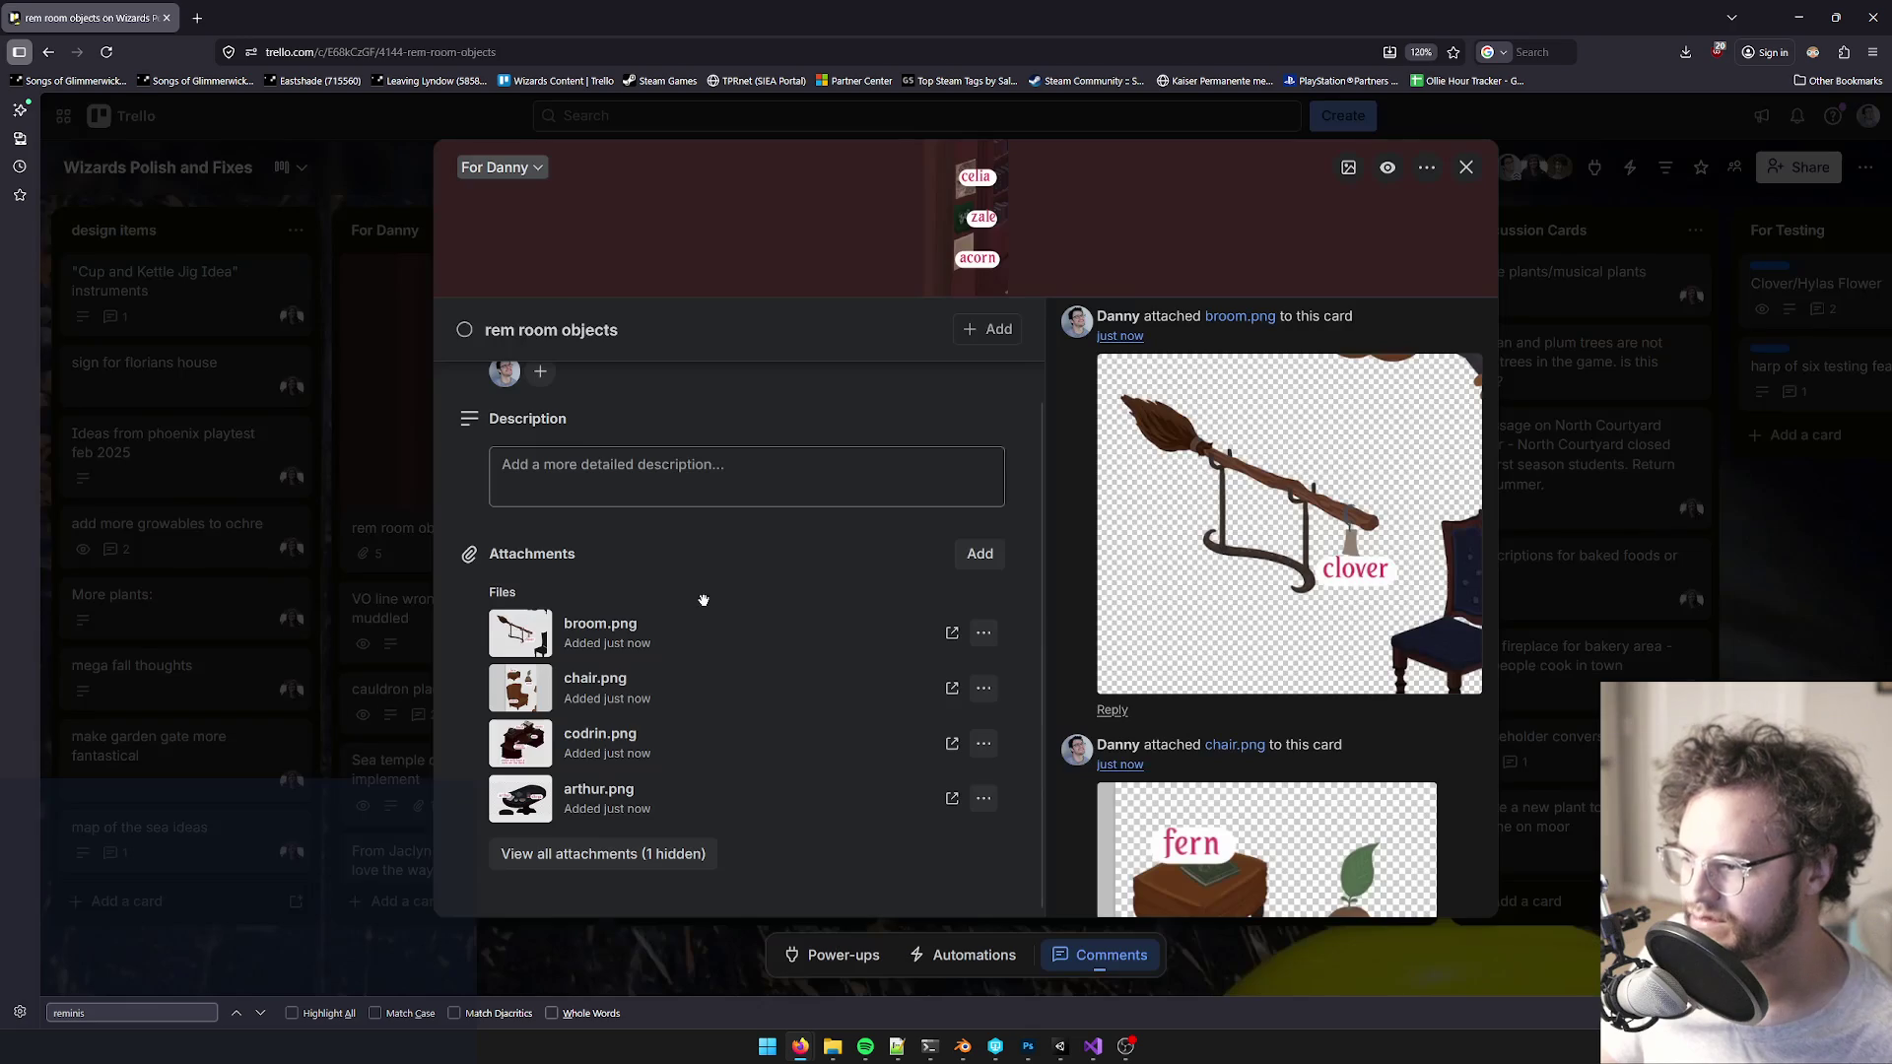
left_click(1467, 170)
left_click(1799, 17)
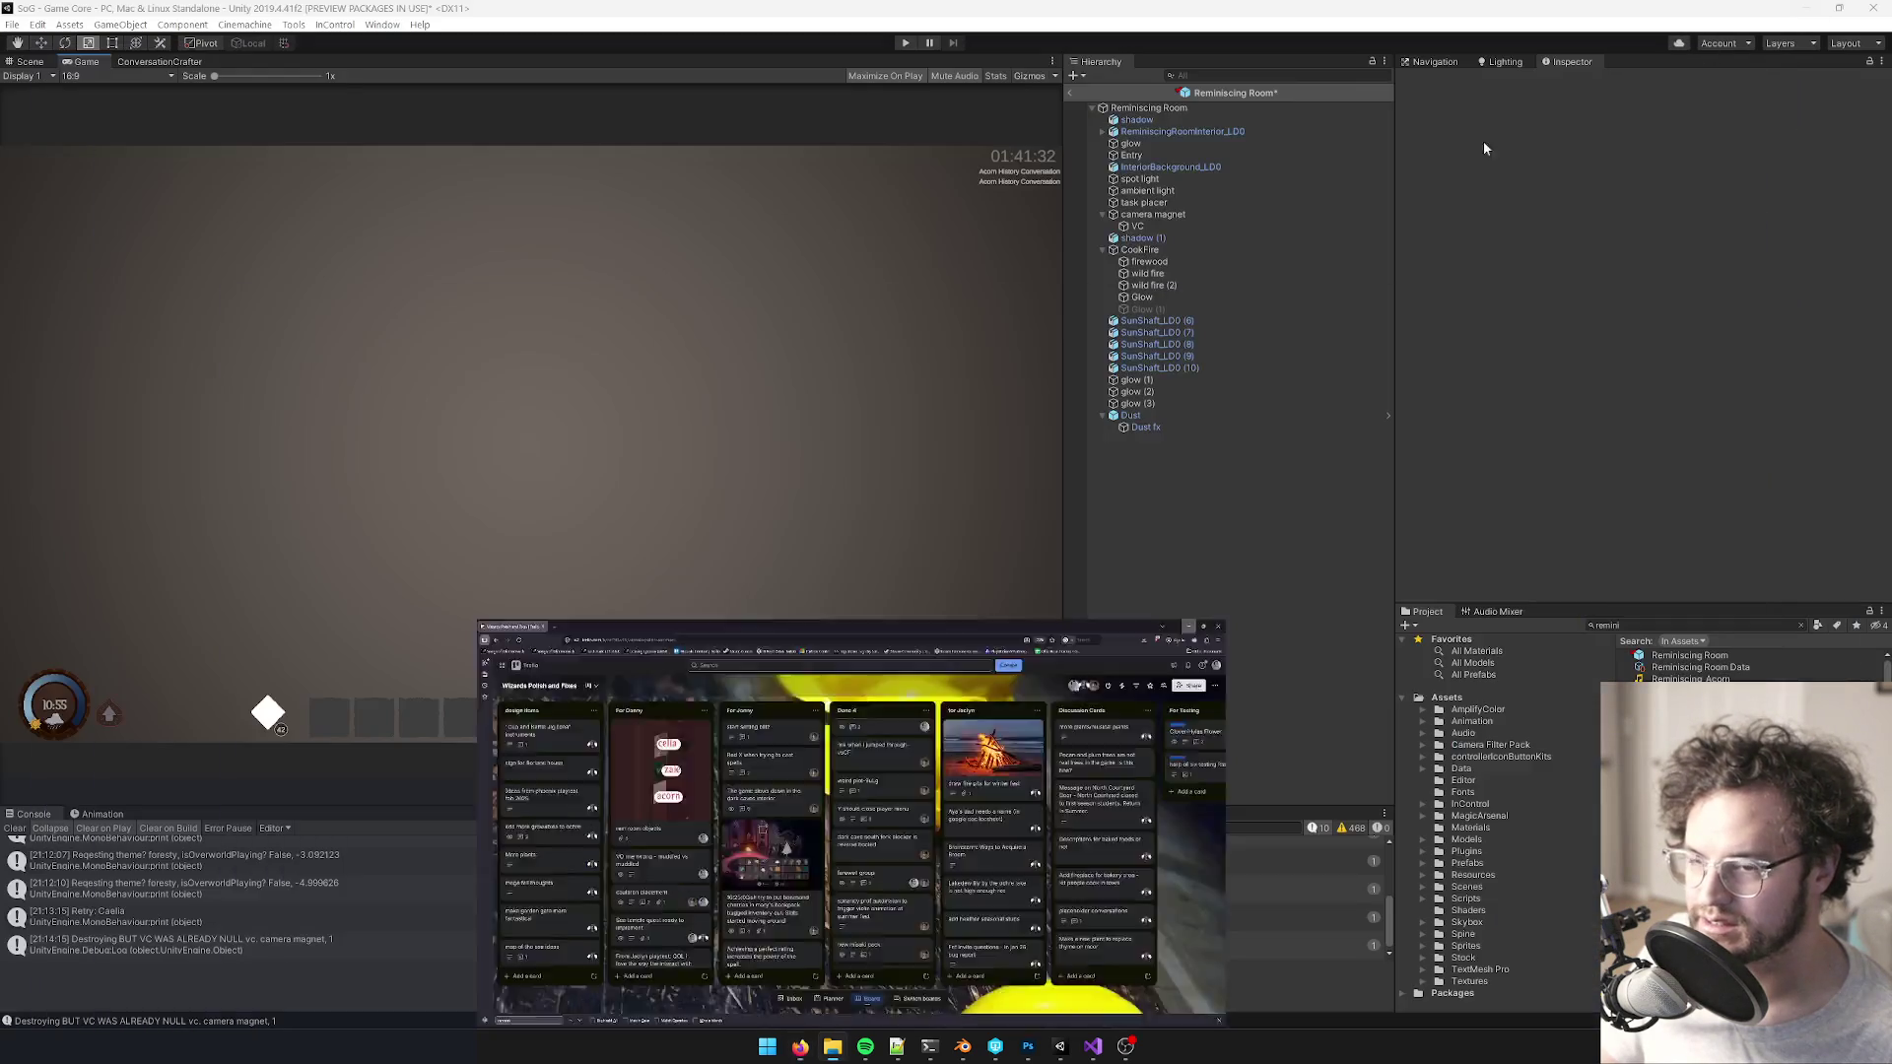
- Pan the Photoshop canvas to the broom and chair art, select the broom, then minimize Photoshop
left_click(1028, 1047)
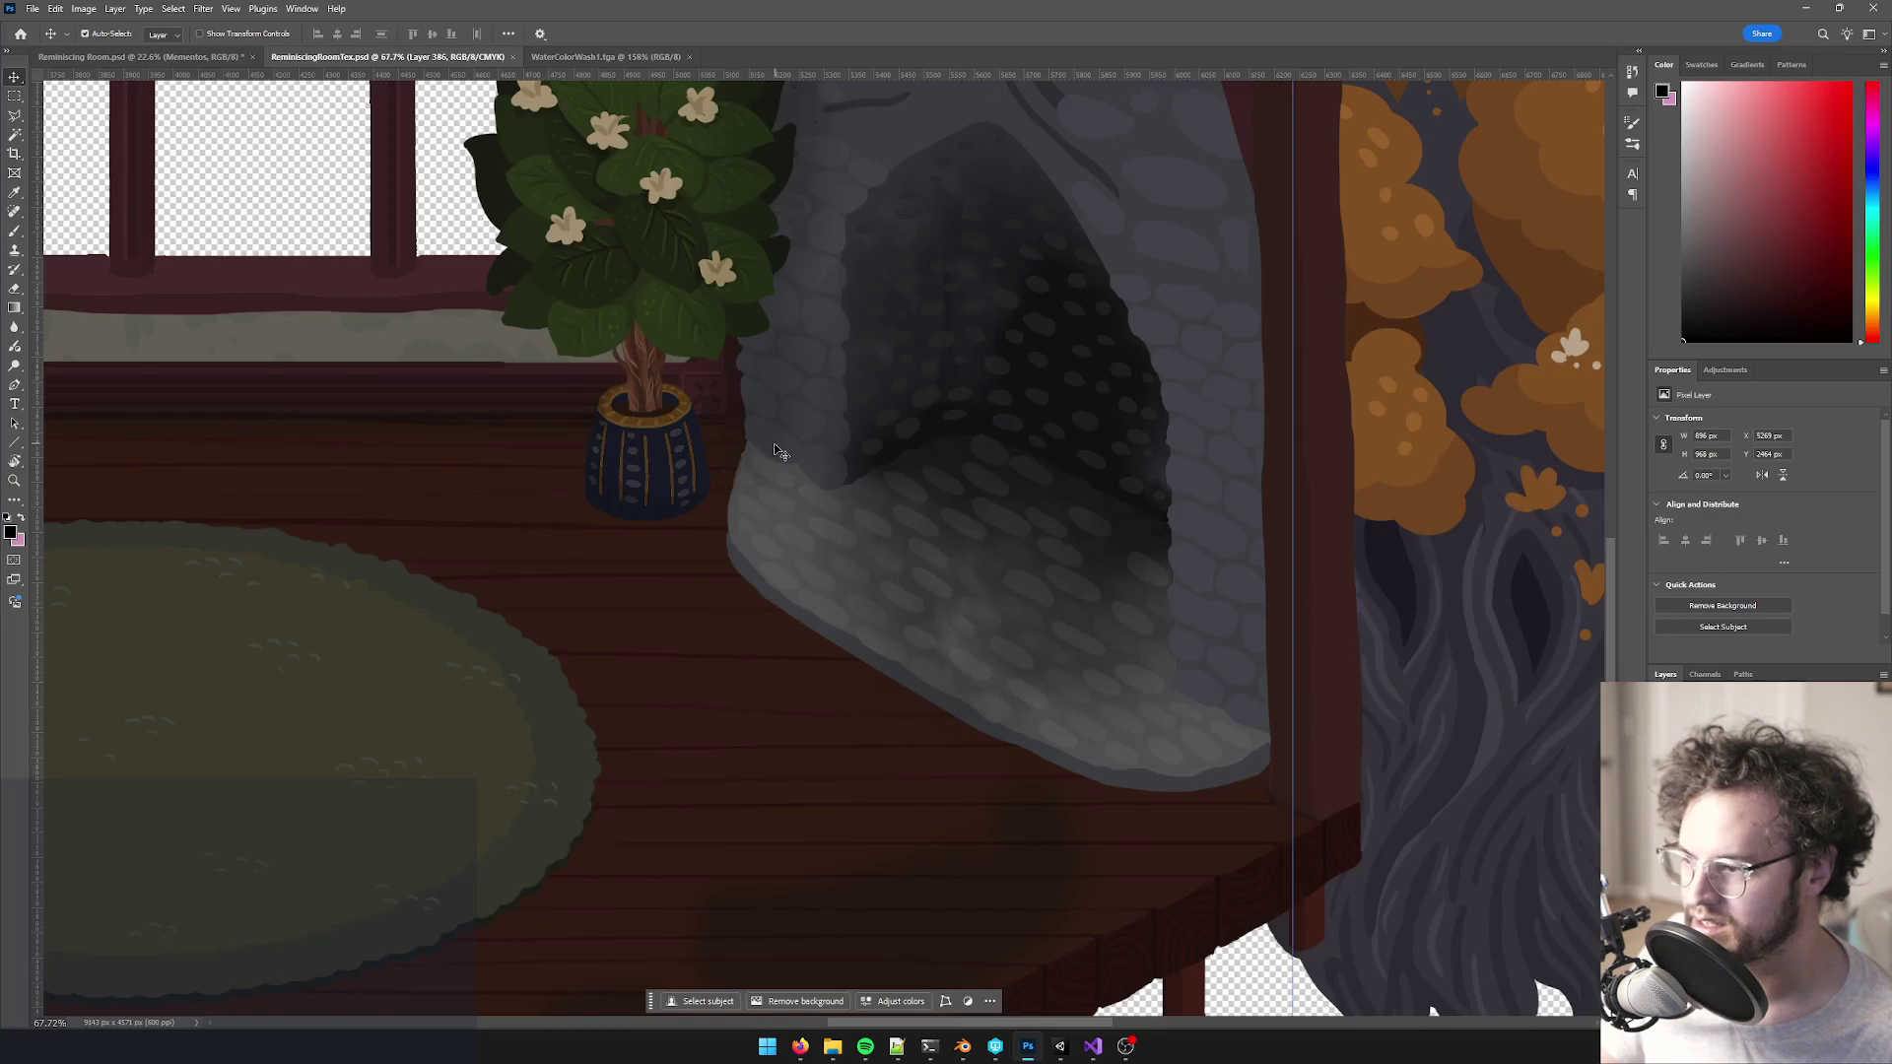
scroll(845, 594, "down", 5)
scroll(675, 547, "up", 2)
left_click_drag(675, 547, 1096, 599)
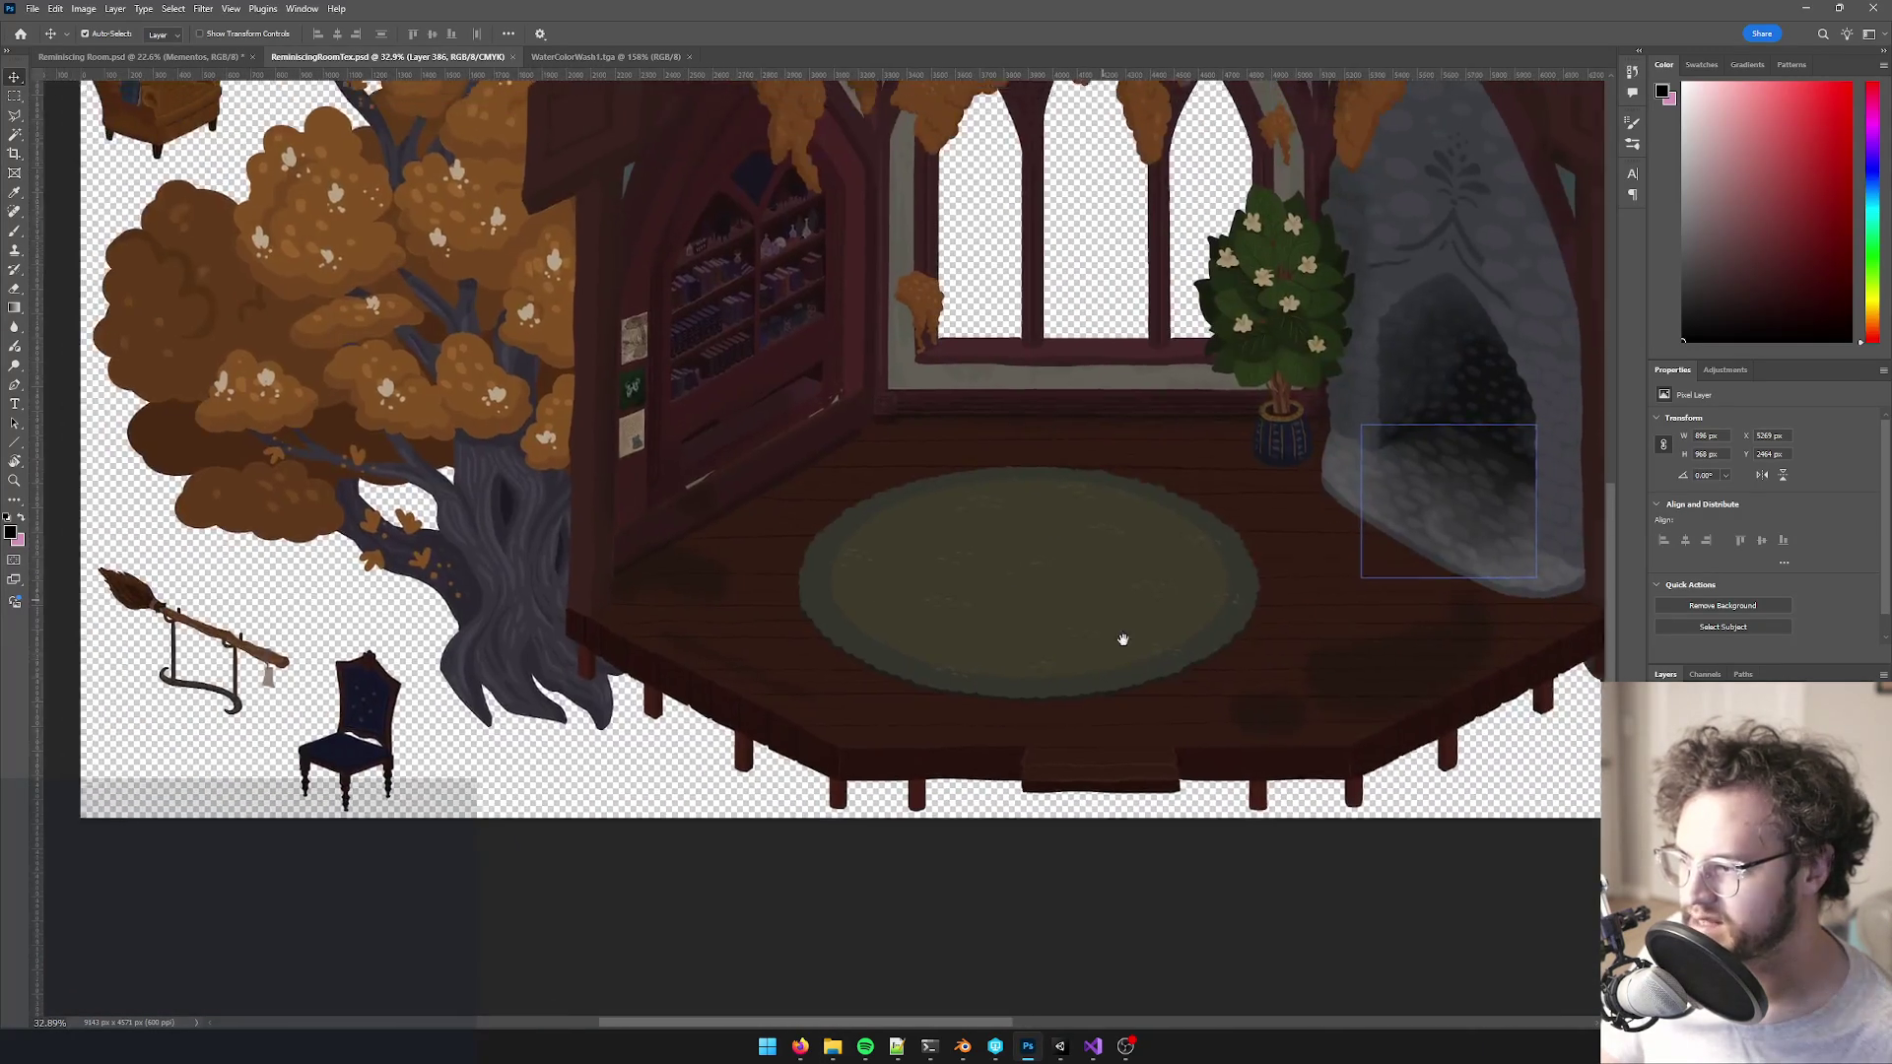
left_click_drag(499, 532, 725, 545)
scroll(524, 615, "up", 3)
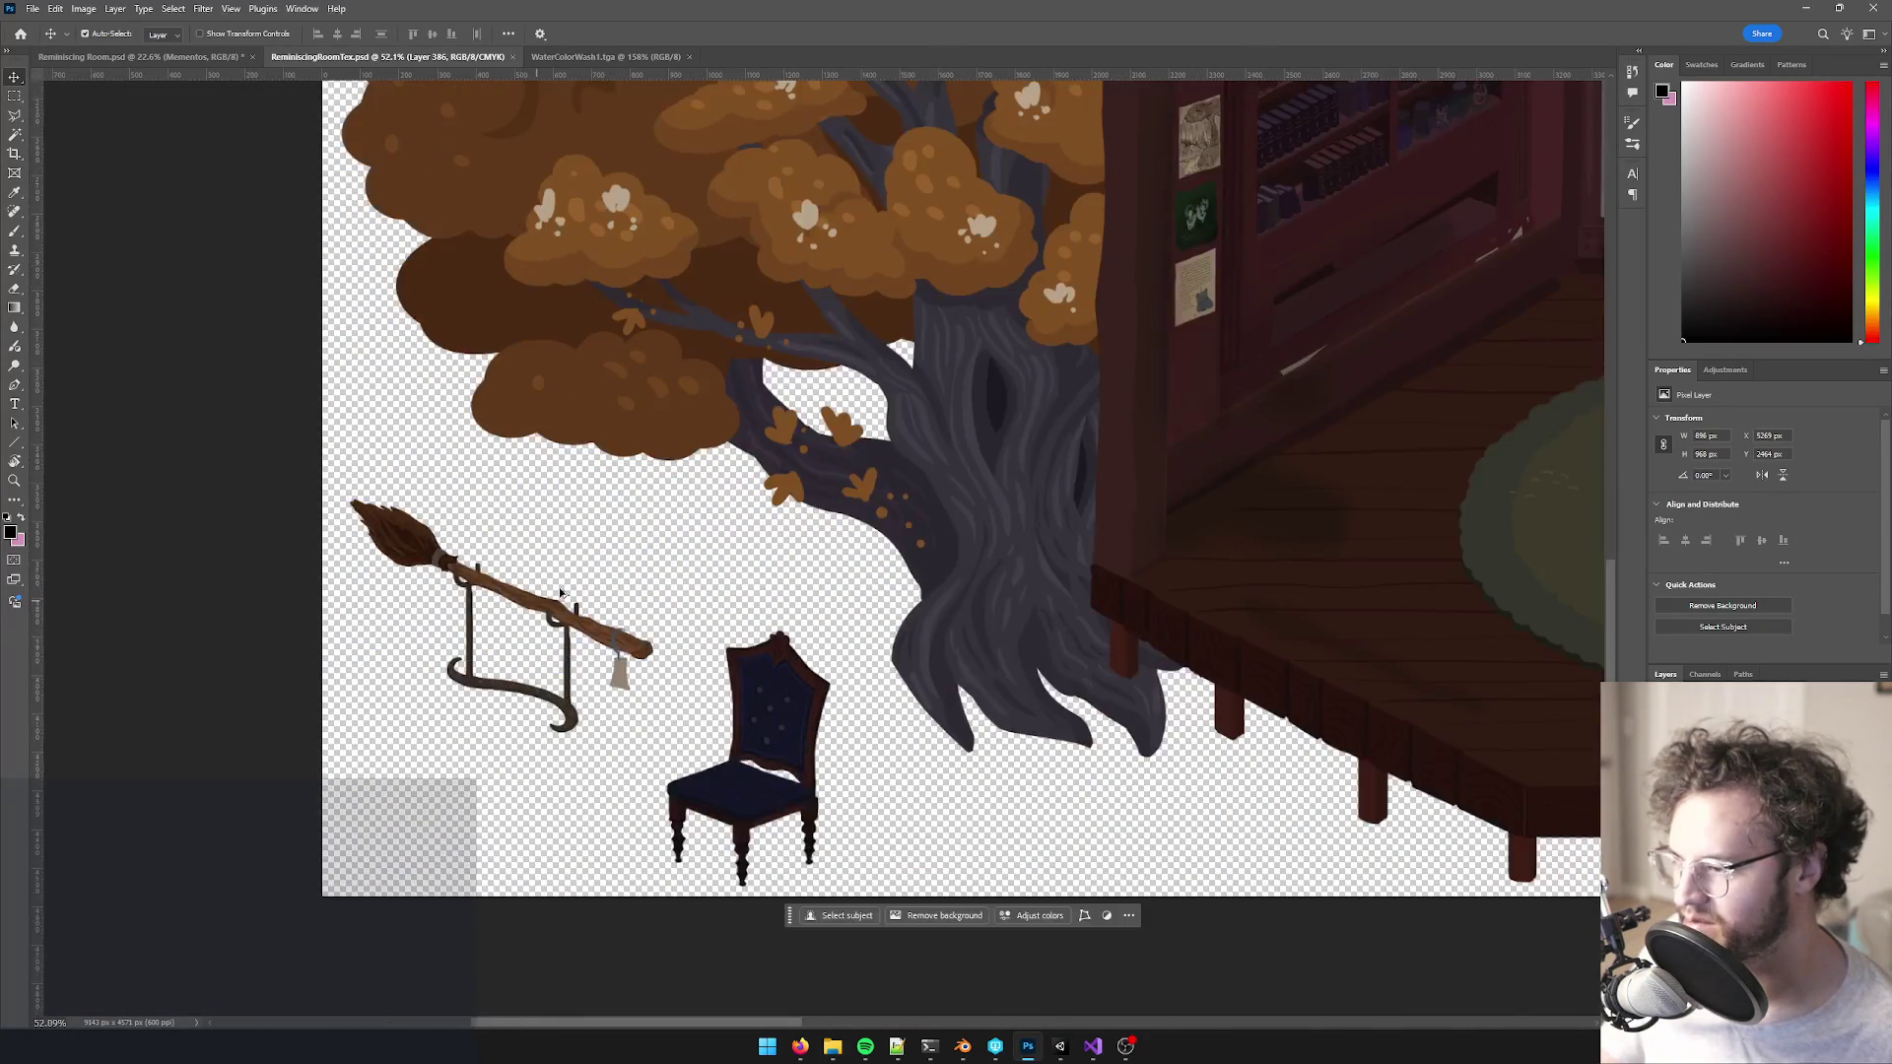
left_click(582, 613)
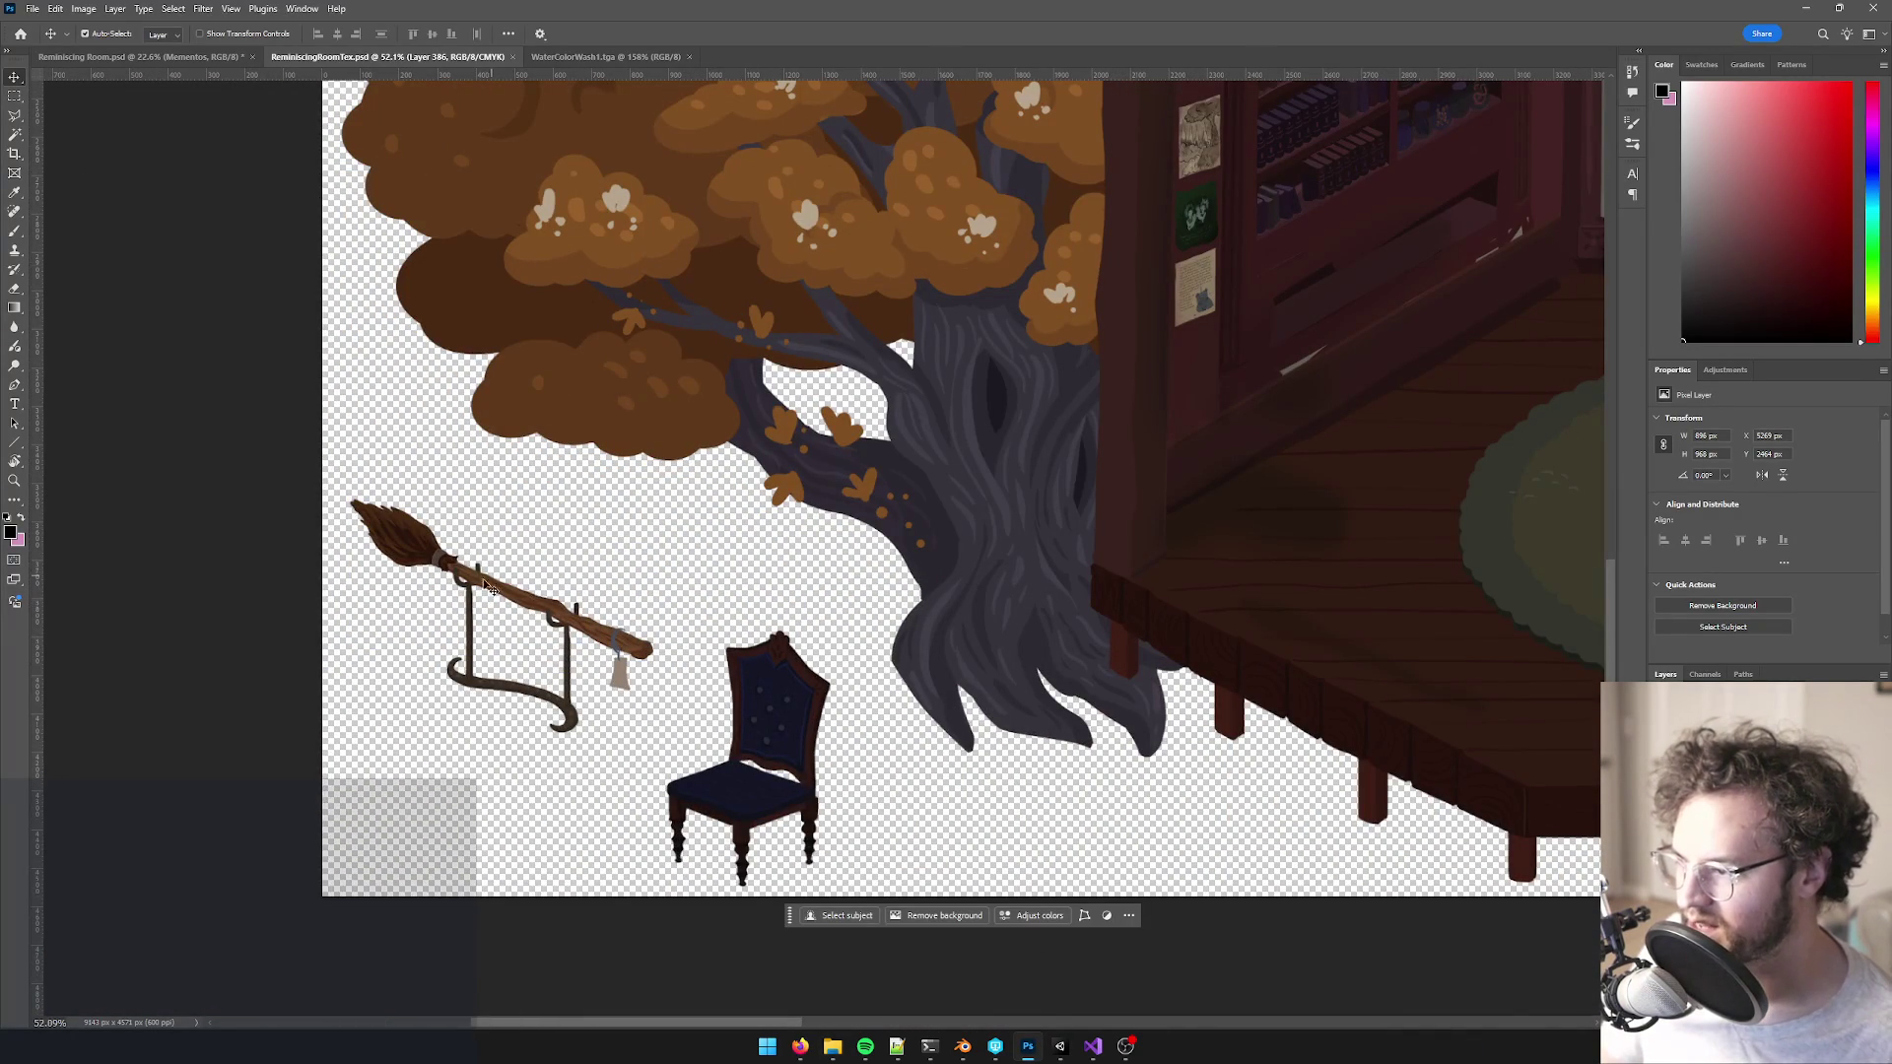
left_click(1805, 9)
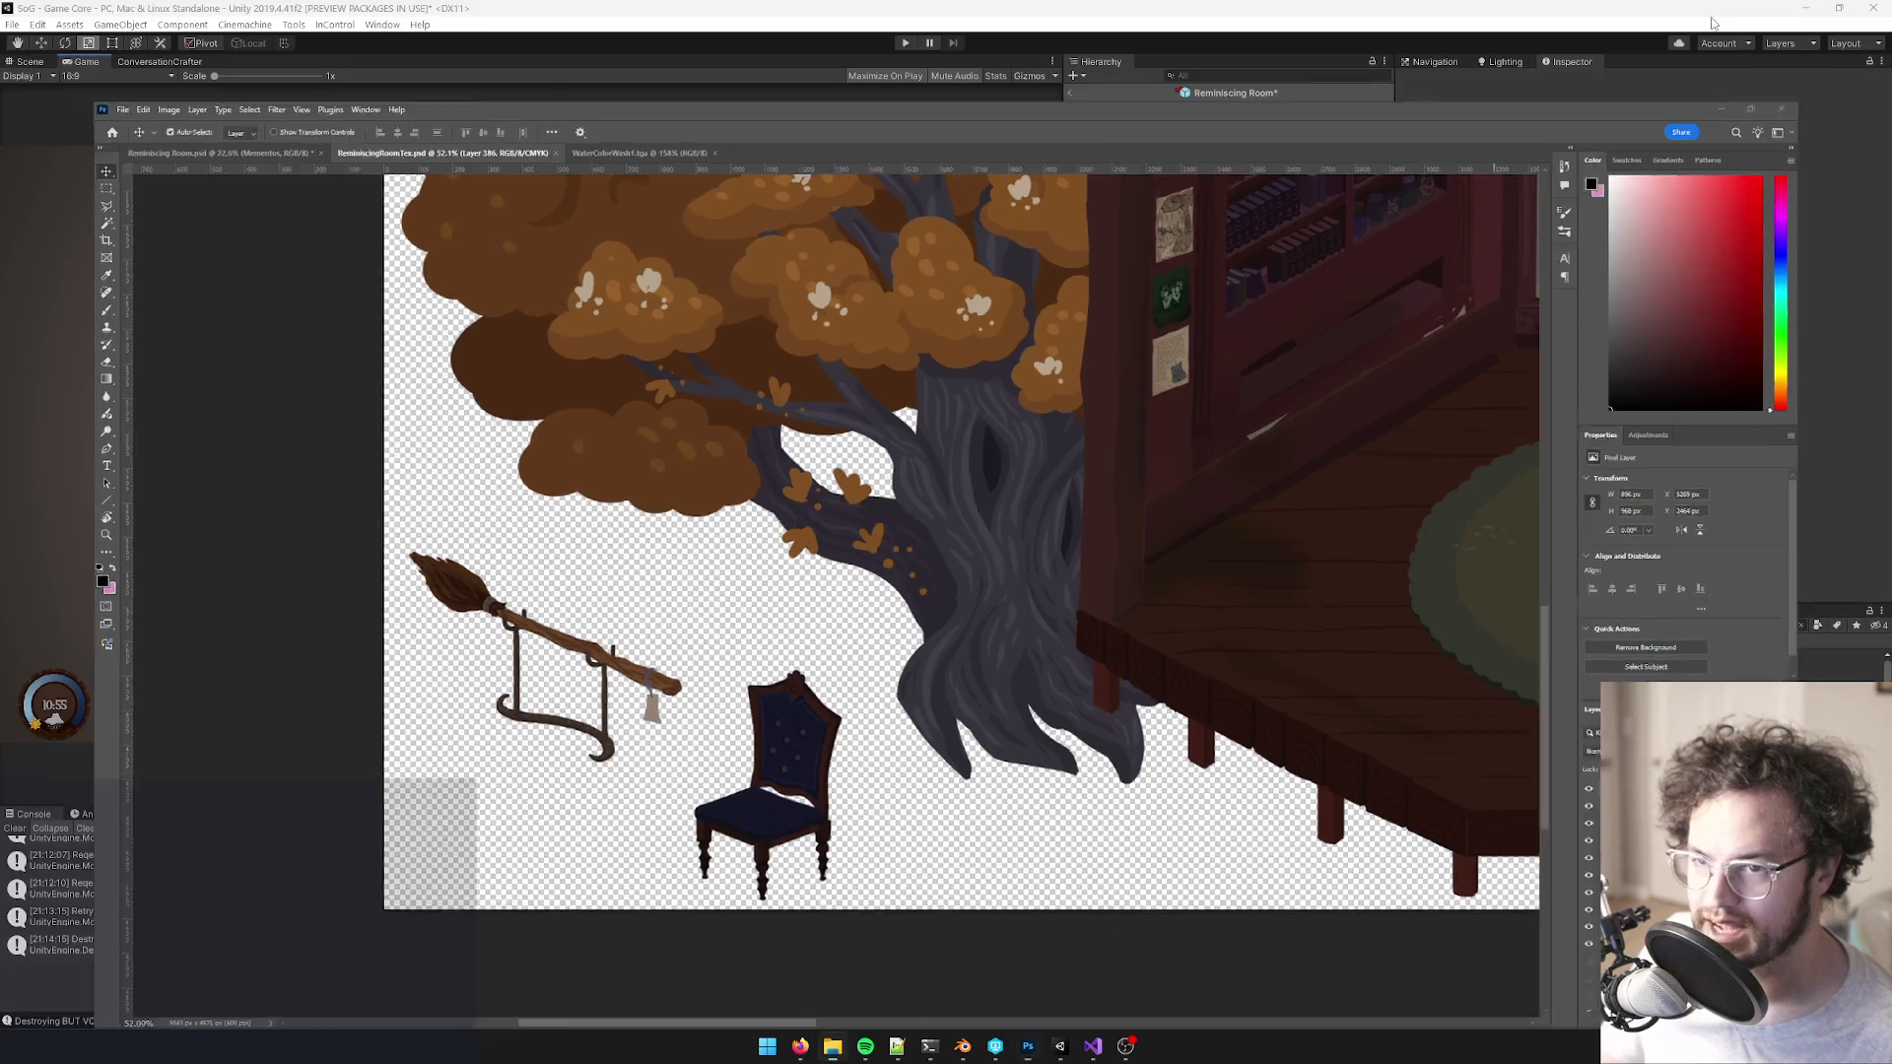
- Select the broom lying on the table in the Scene view and frame it
left_click(27, 61)
mouse_move(552, 453)
left_mouse_down()
mouse_move(515, 477)
mouse_move(554, 452)
left_mouse_up()
scroll(553, 452, "up", 5)
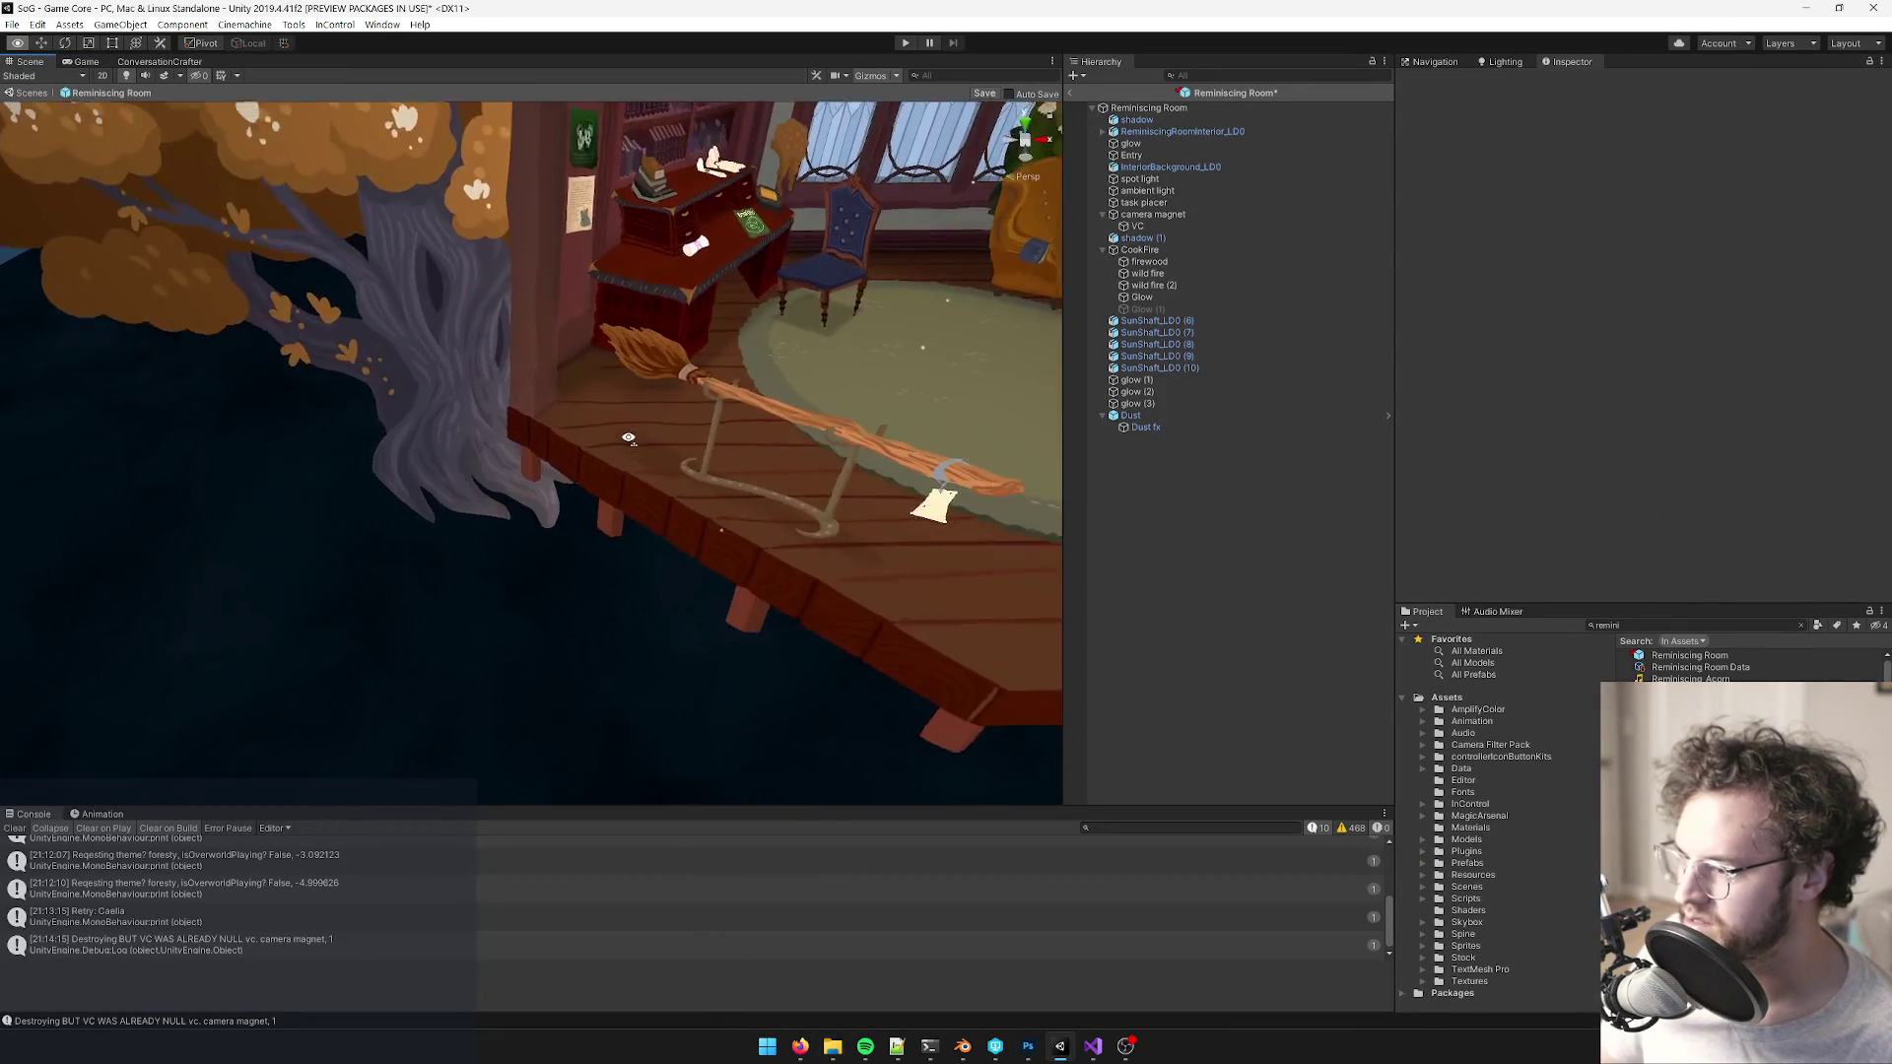
left_click(724, 418)
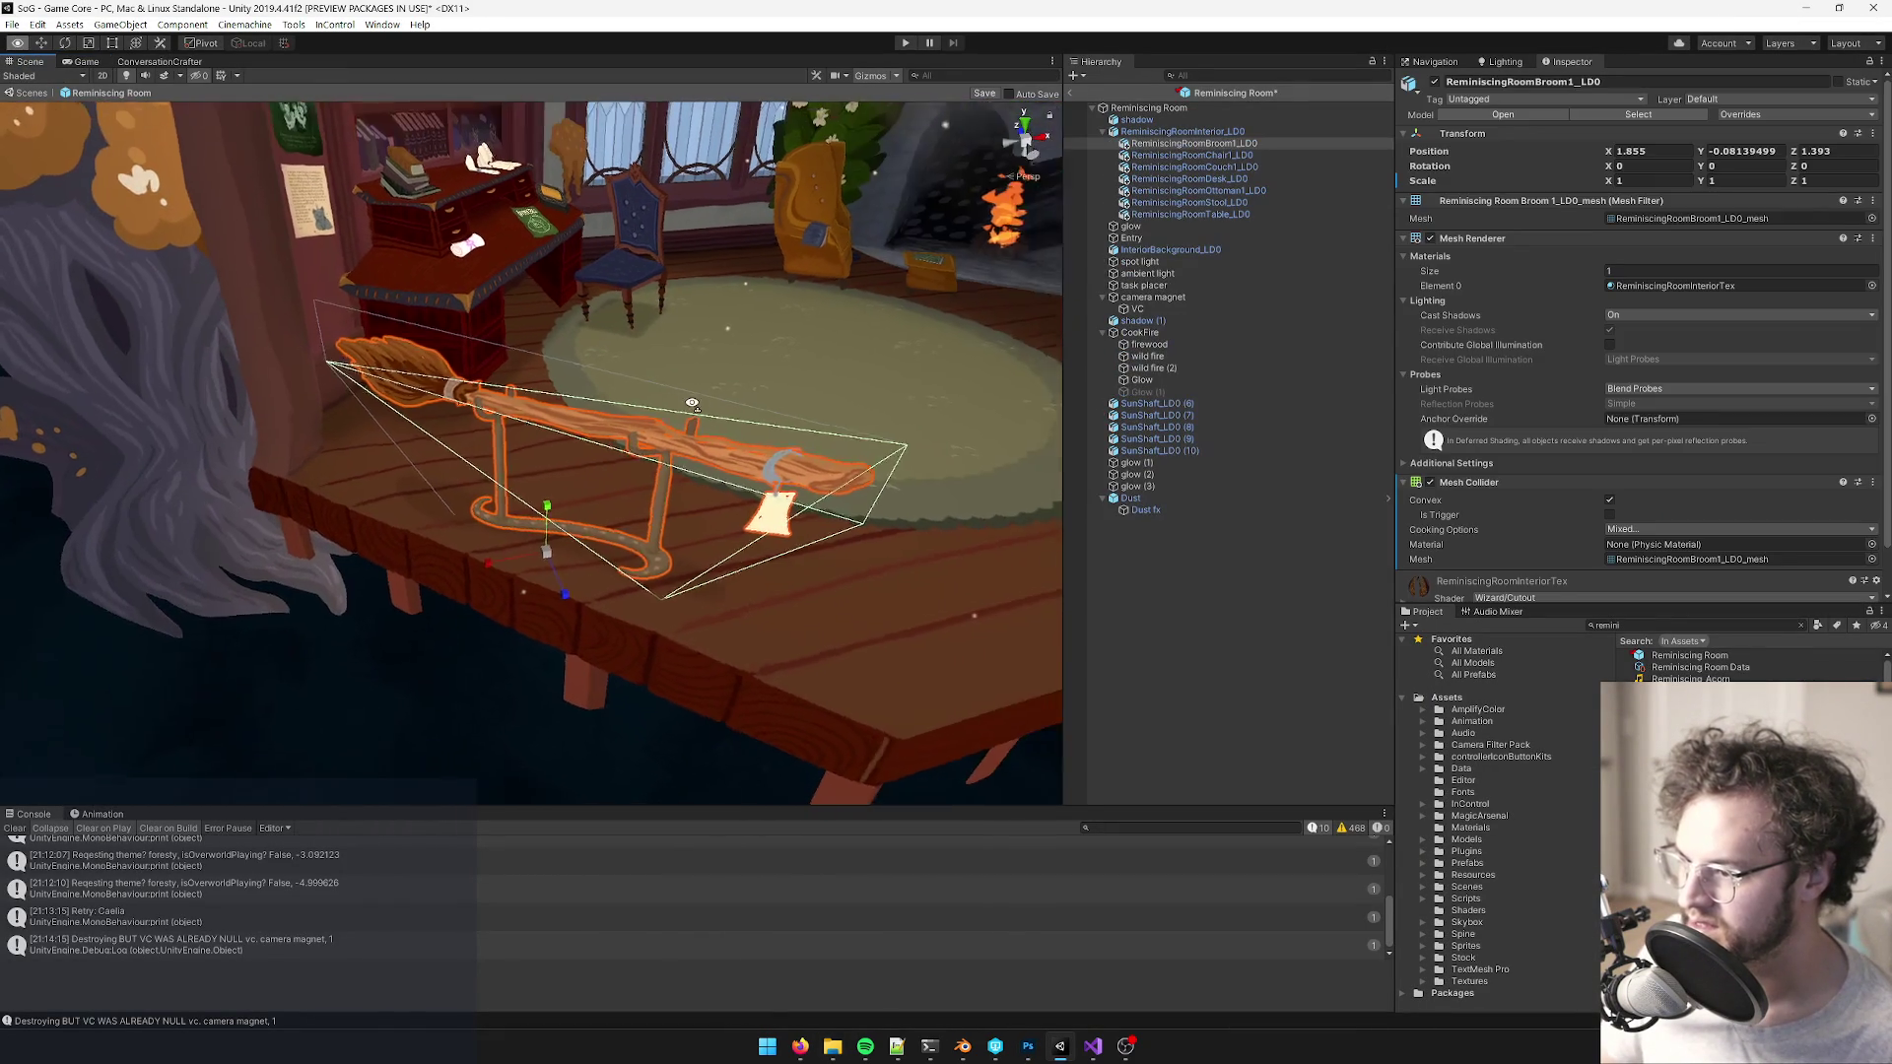
key("f")
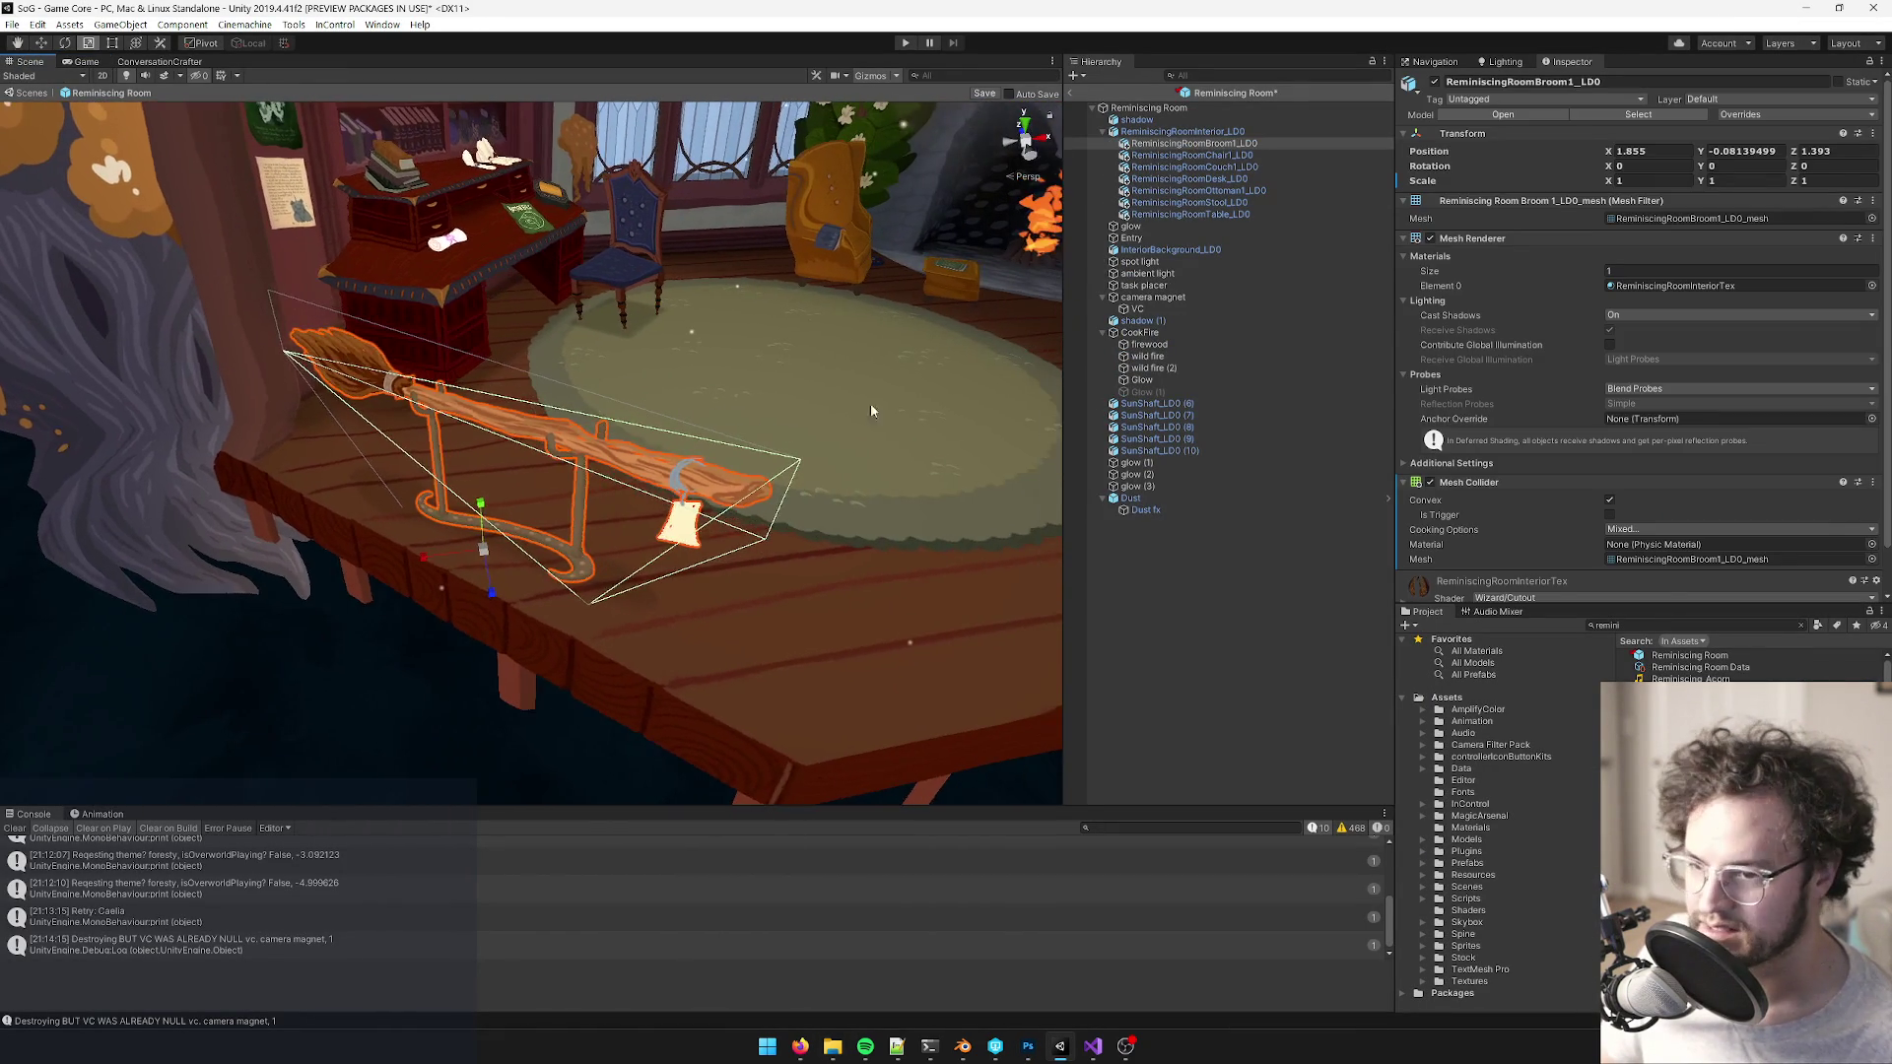
scroll(1476, 315, "down", 2)
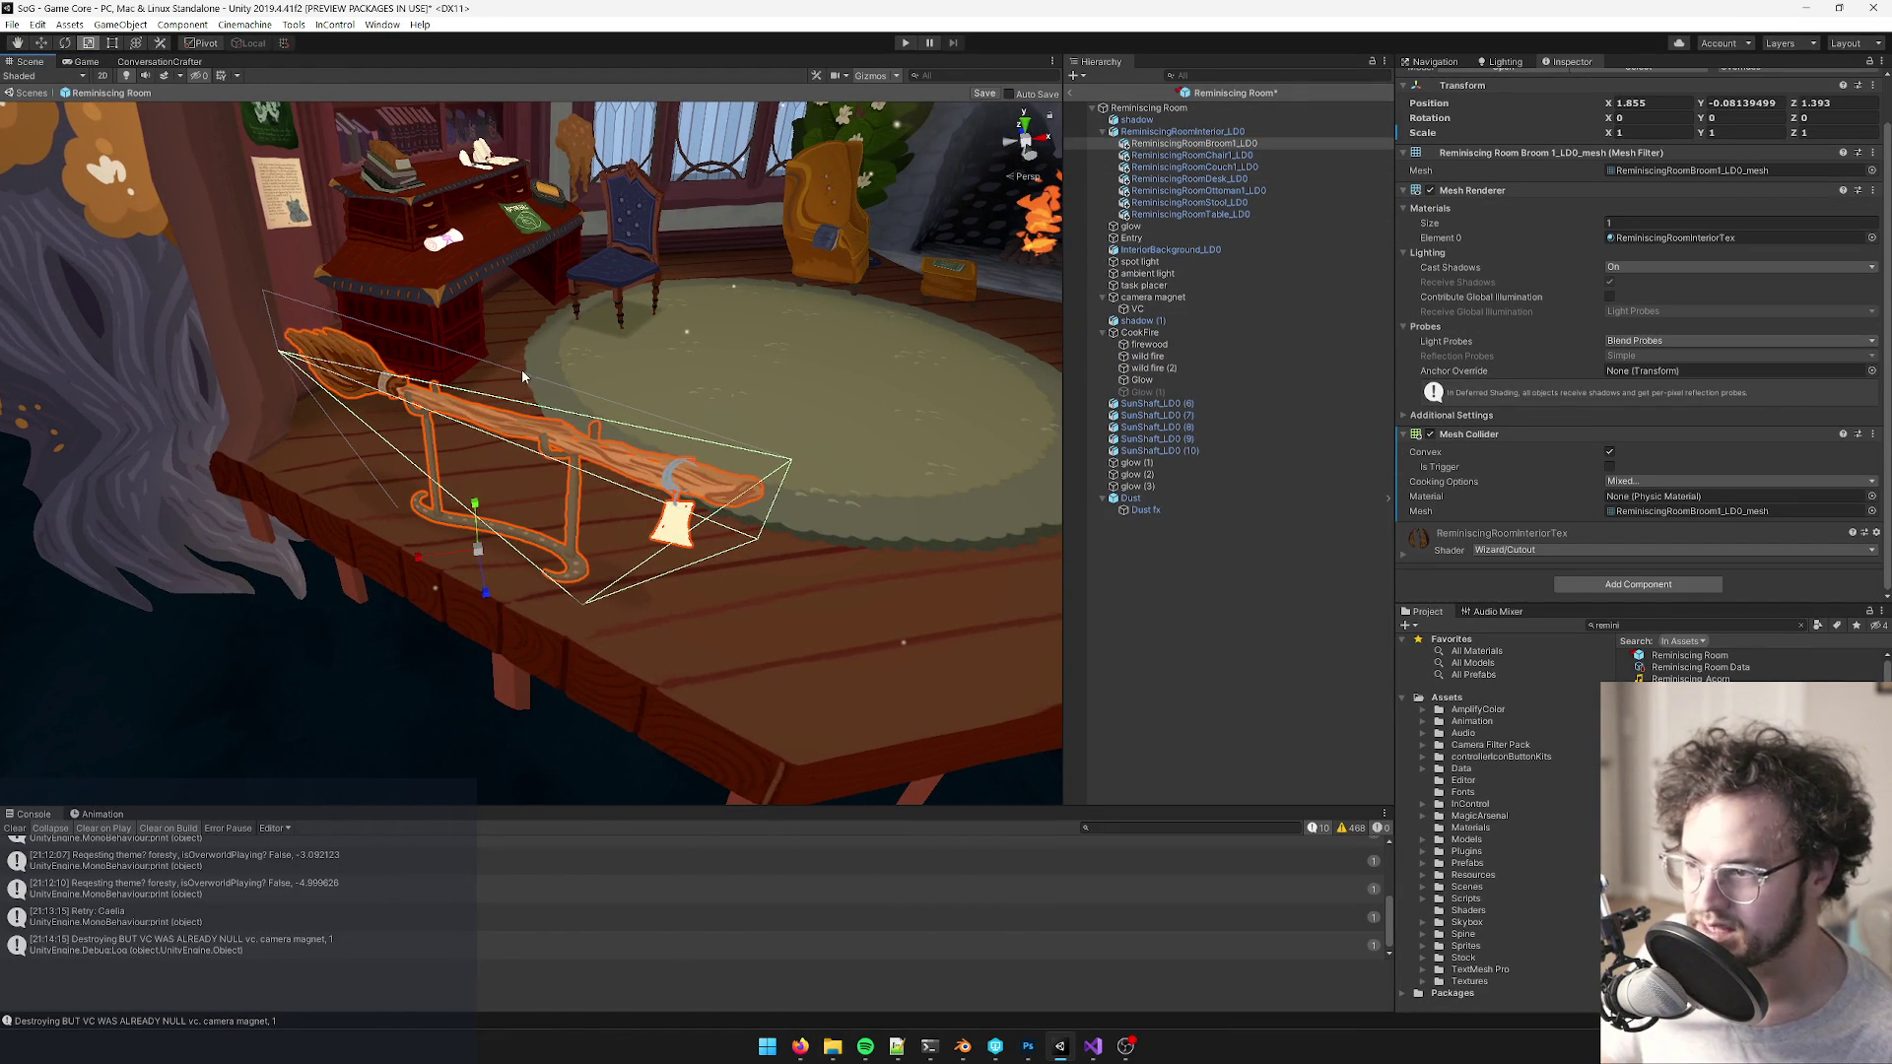
- Add an Interactive component with the broom's own Mesh Renderer in Mesh Renderers To Glow
left_click(1642, 584)
type("Interac")
key("BackSpace")
key("BackSpace")
key("BackSpace")
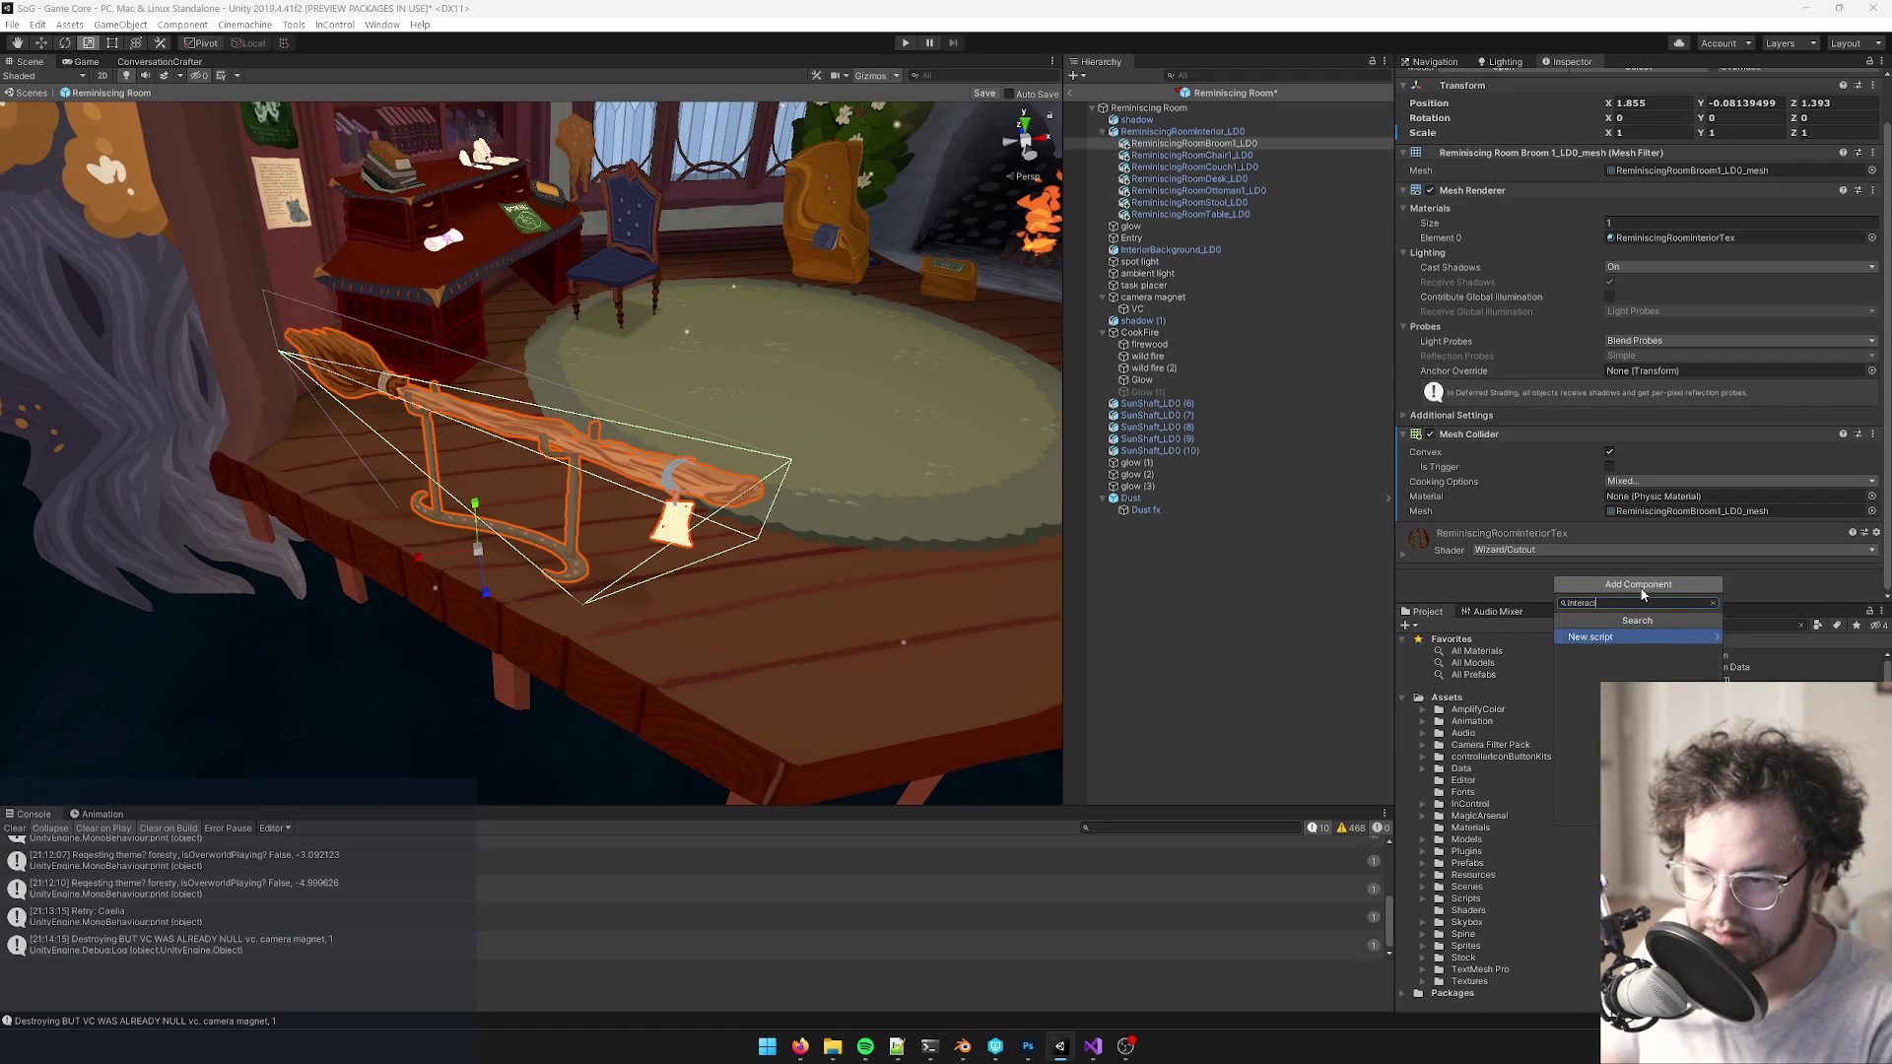
type("Interactive")
key("Return")
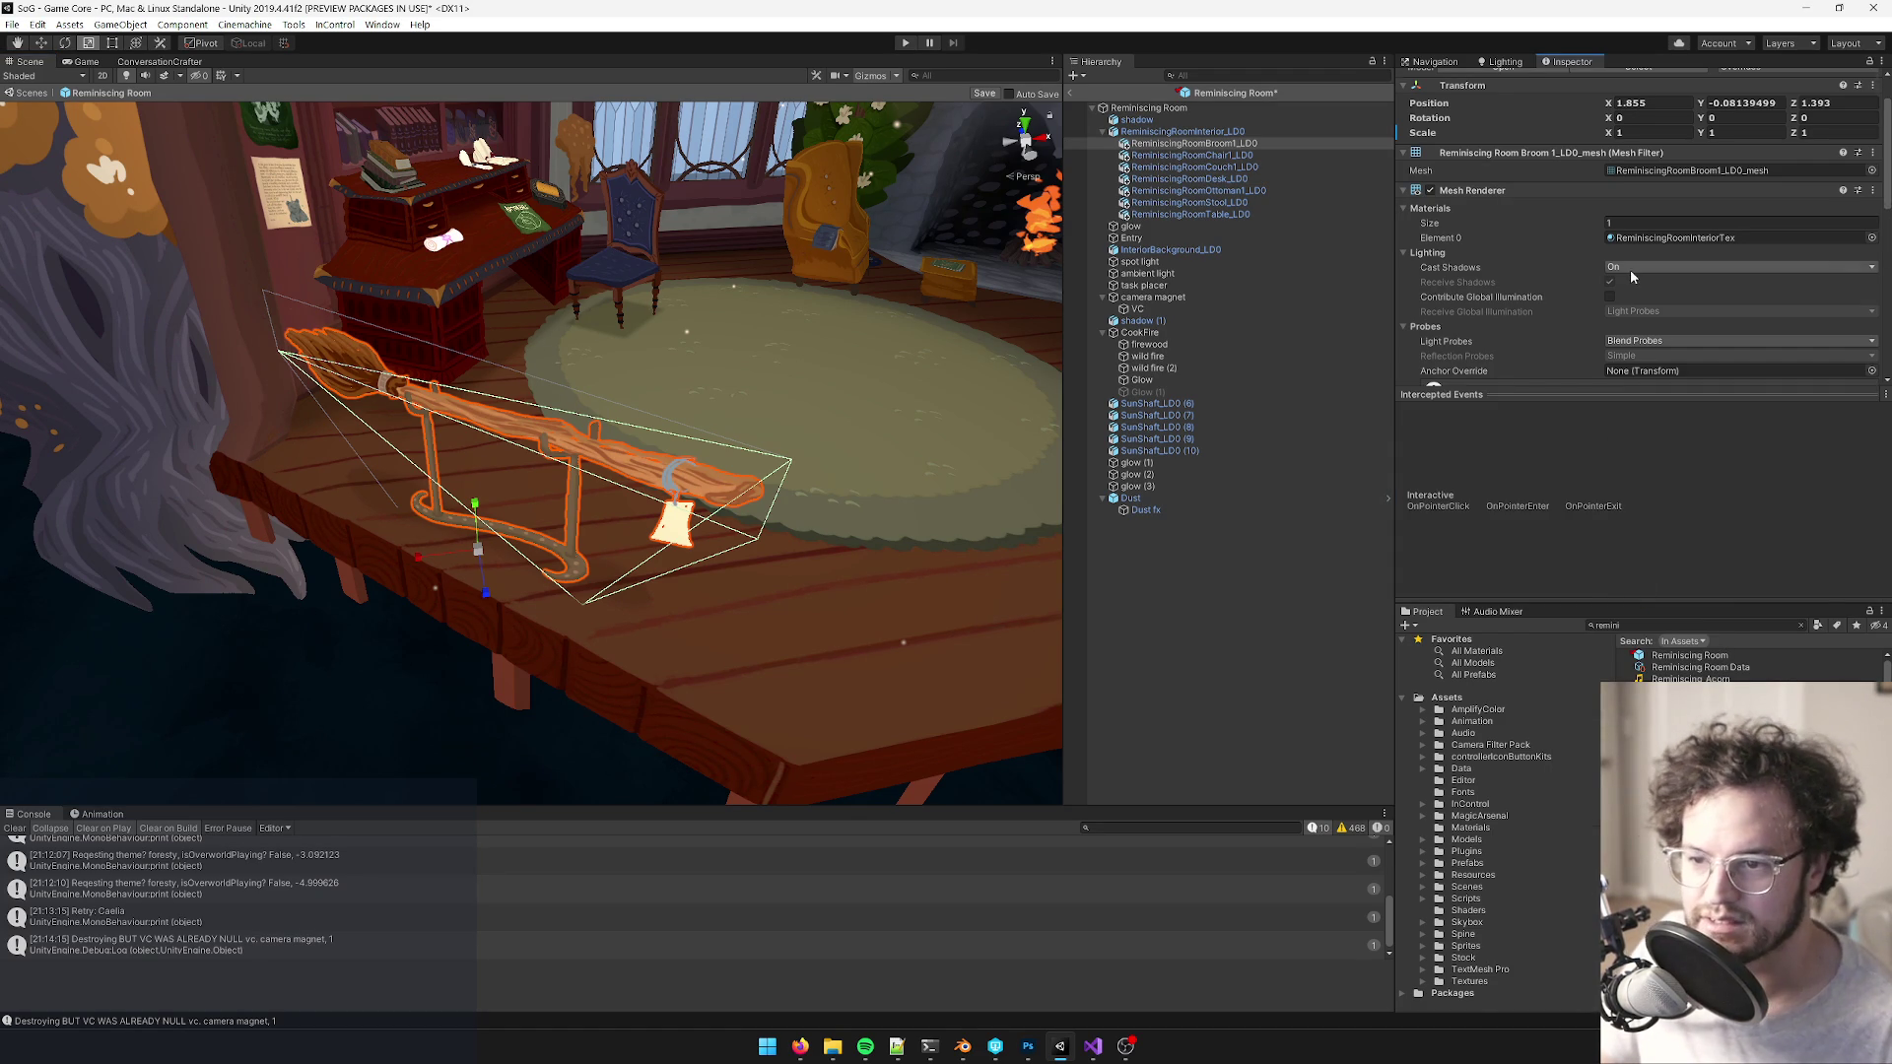
scroll(1626, 374, "down", 5)
left_click_drag(1611, 601, 1611, 811)
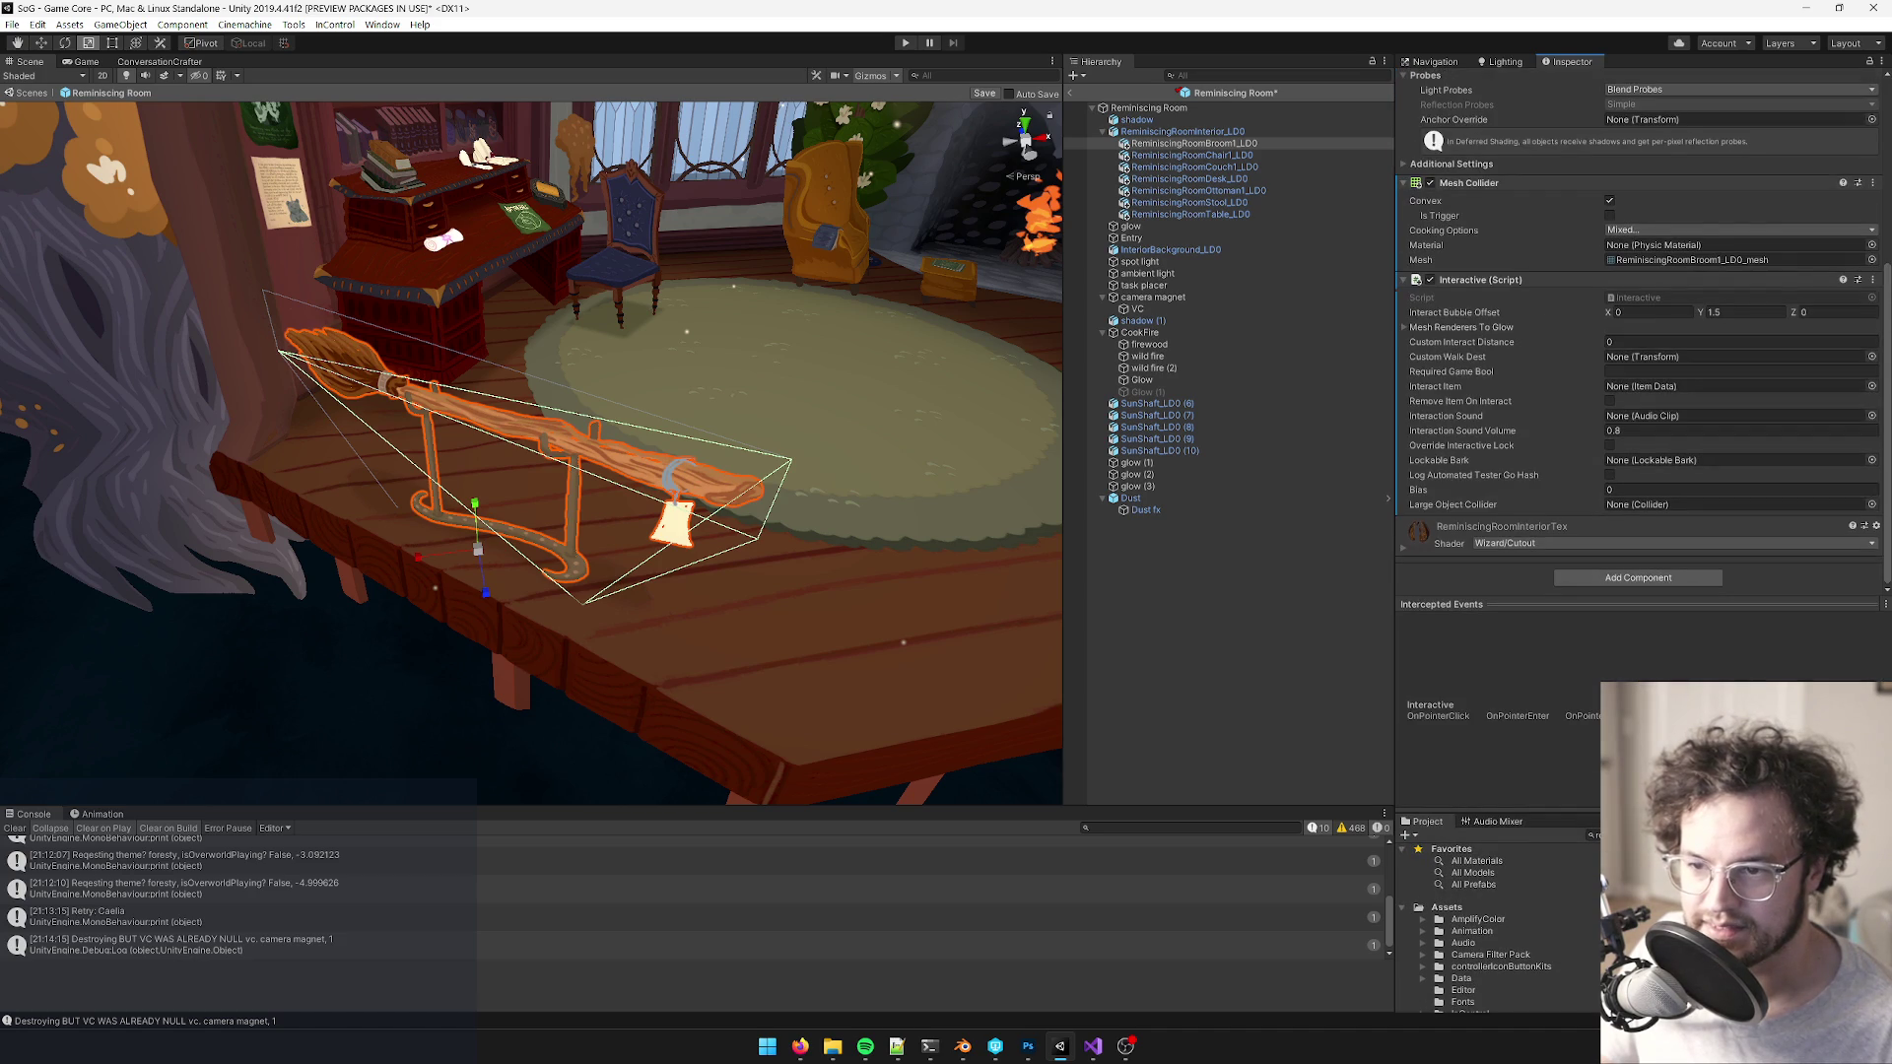
left_click(1405, 328)
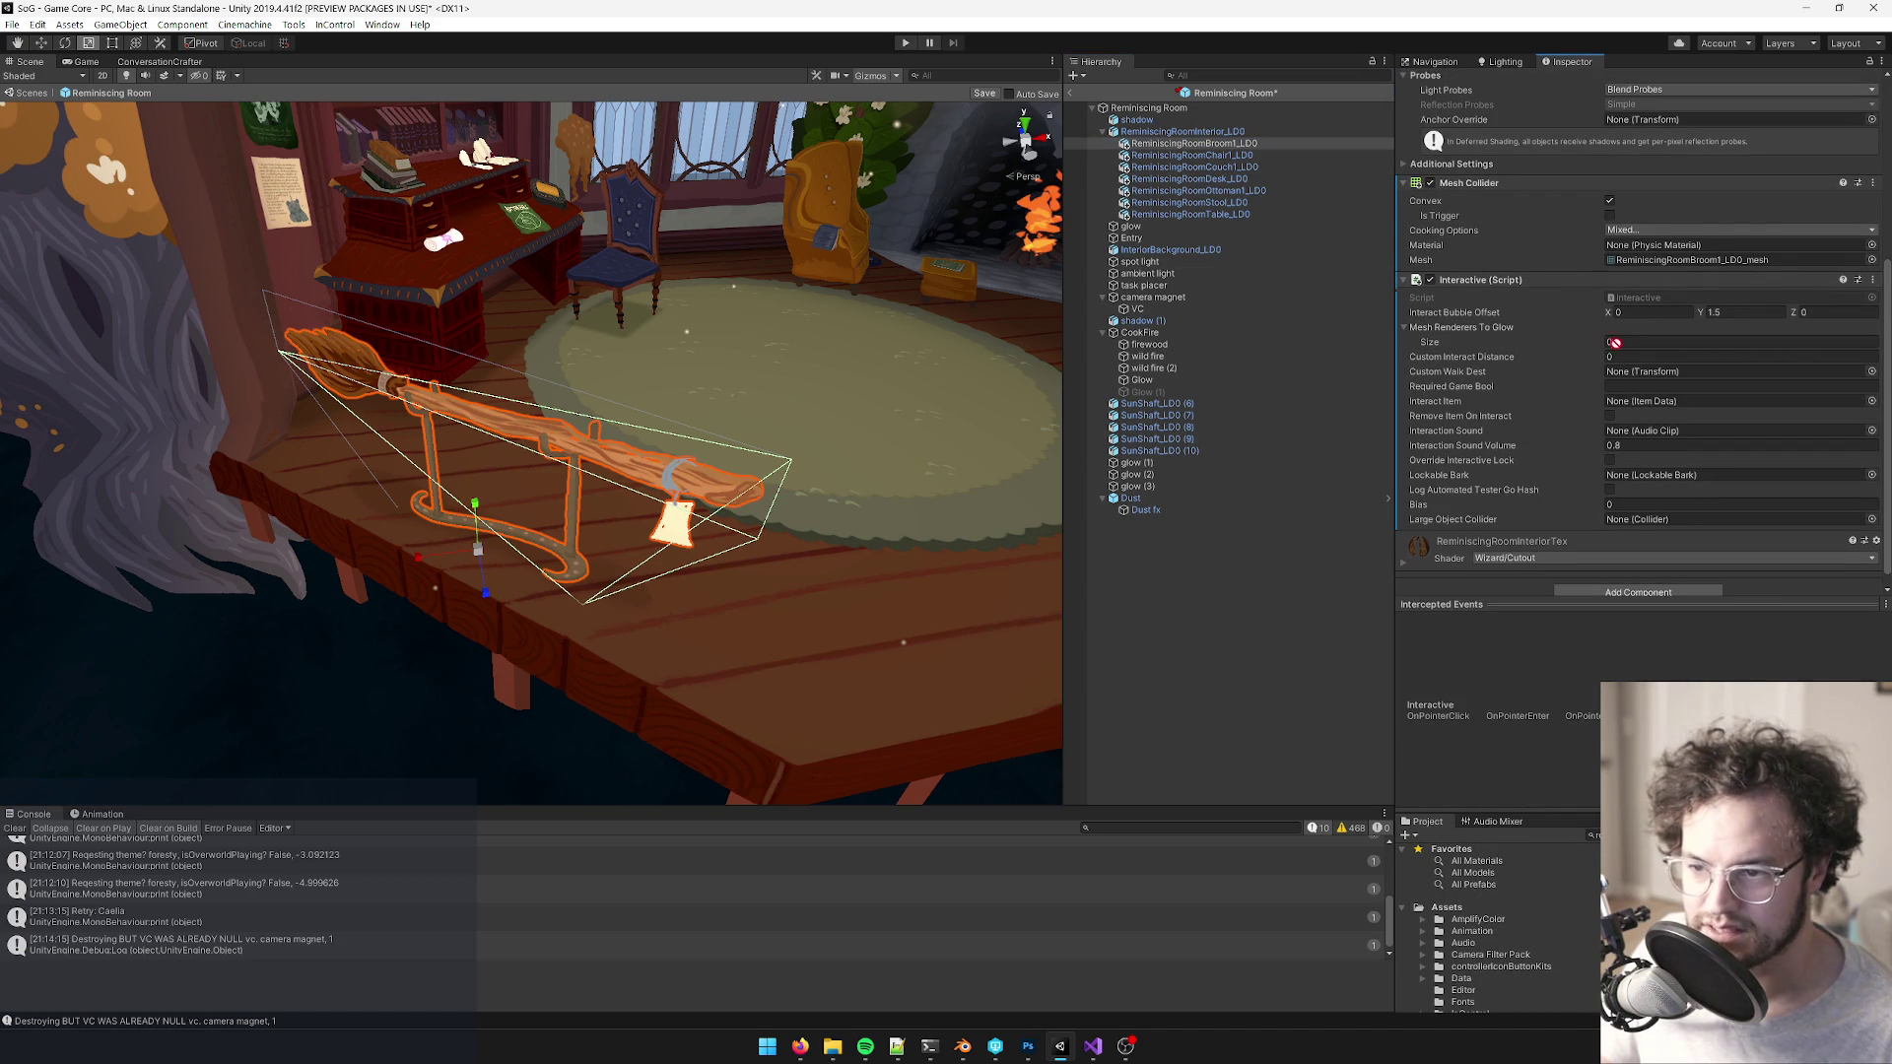
left_click_drag(1462, 335, 1462, 335)
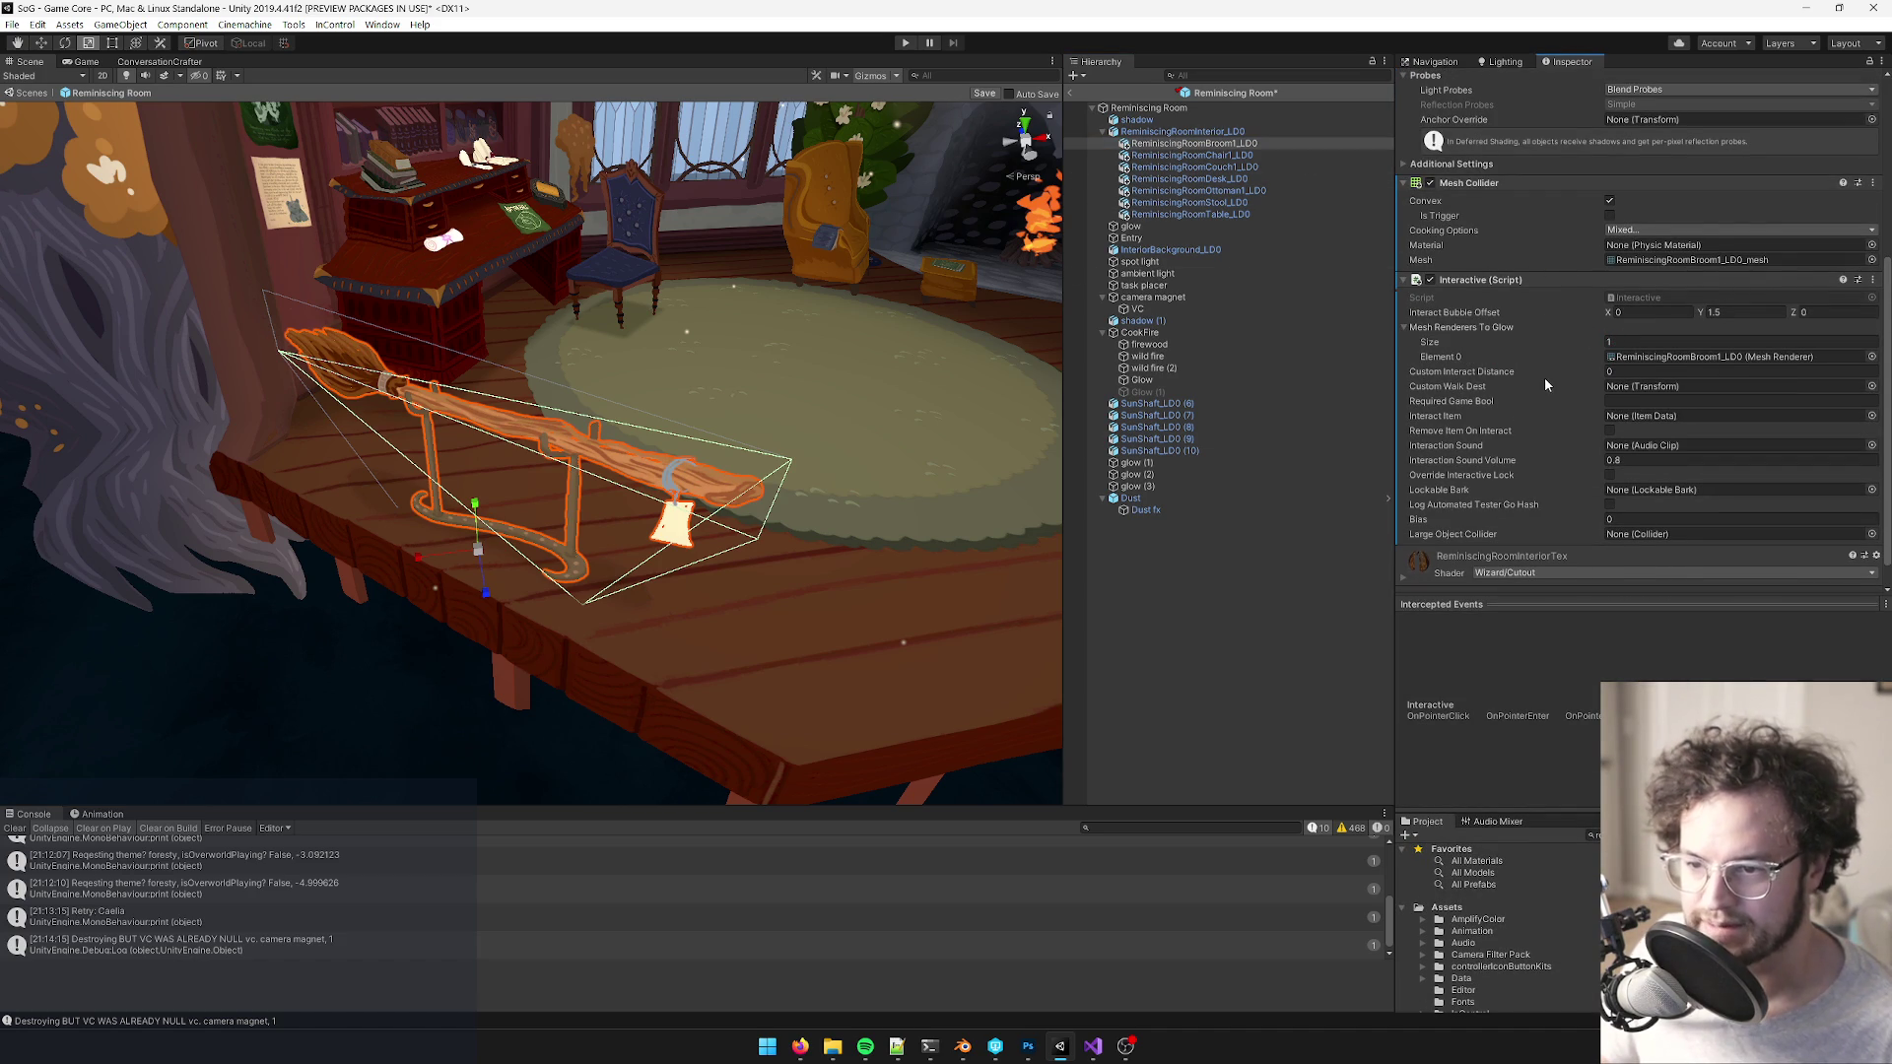
left_click(1608, 516)
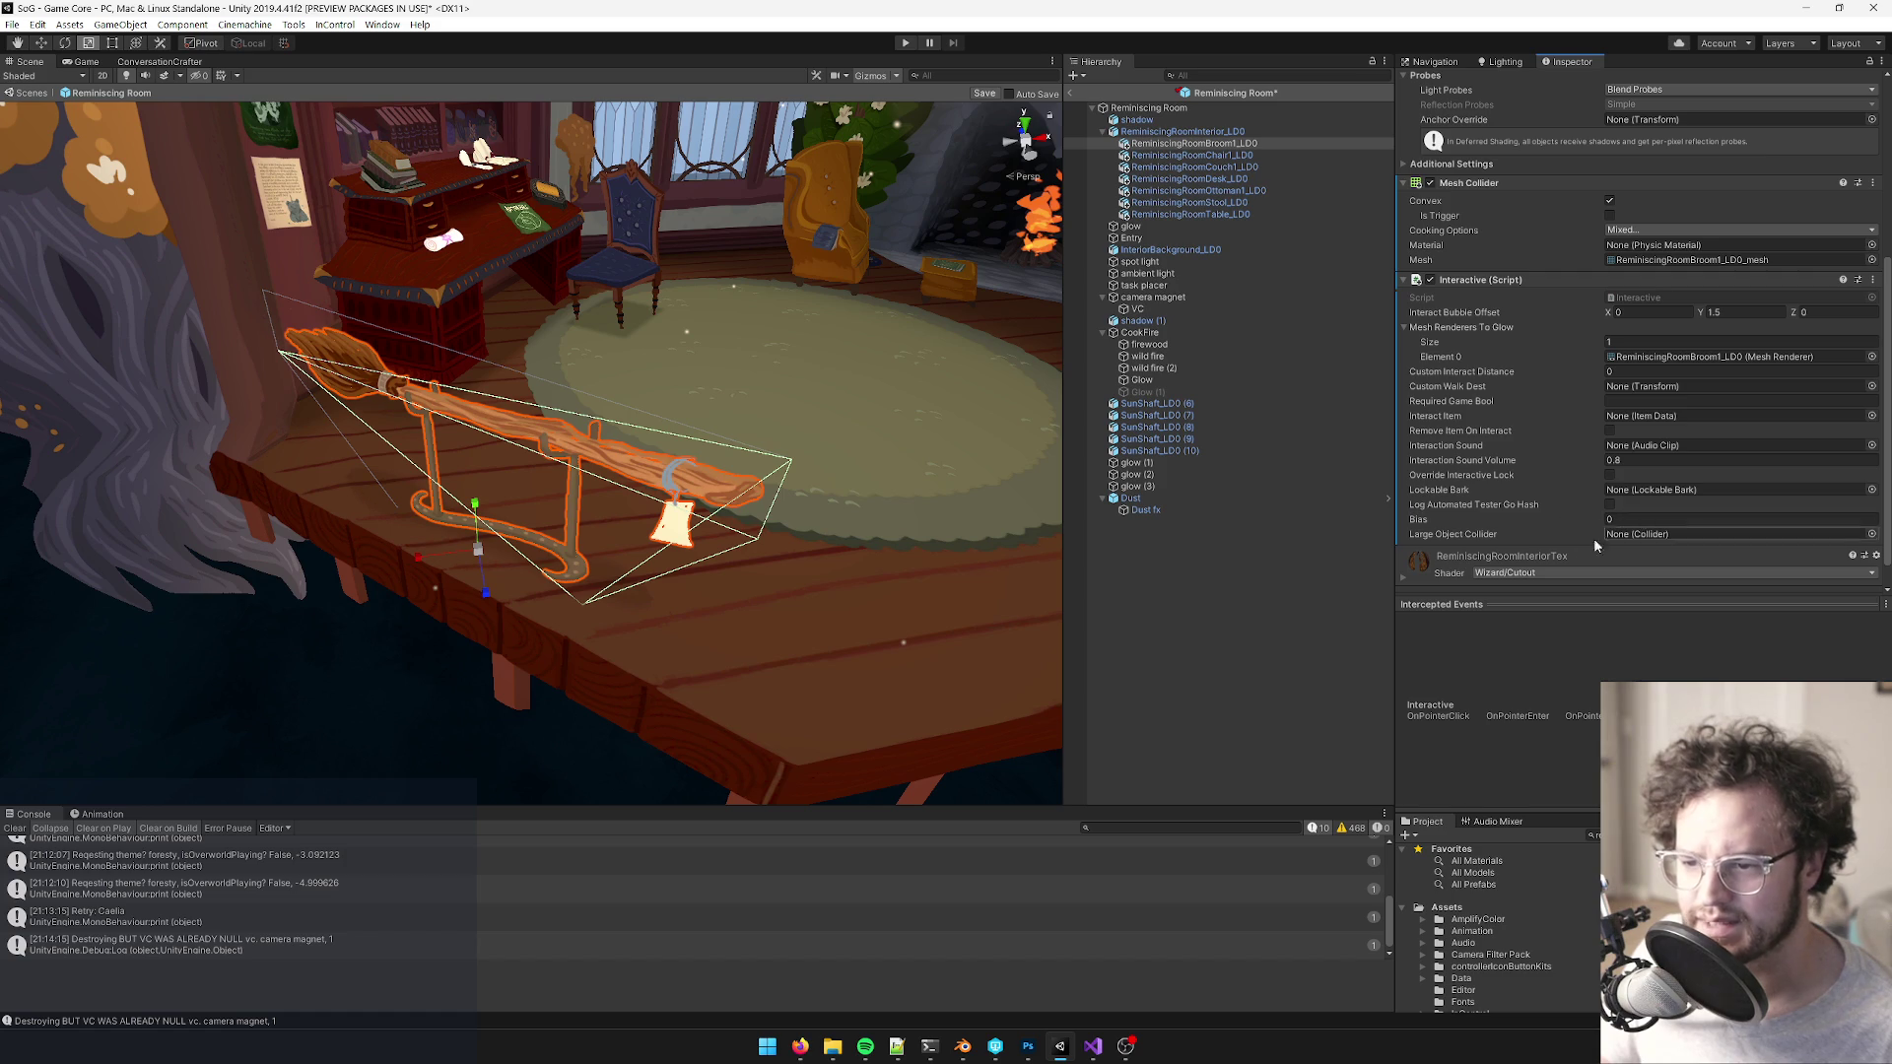
- Add a Readable Item component to the broom
scroll(1655, 571, "down", 1)
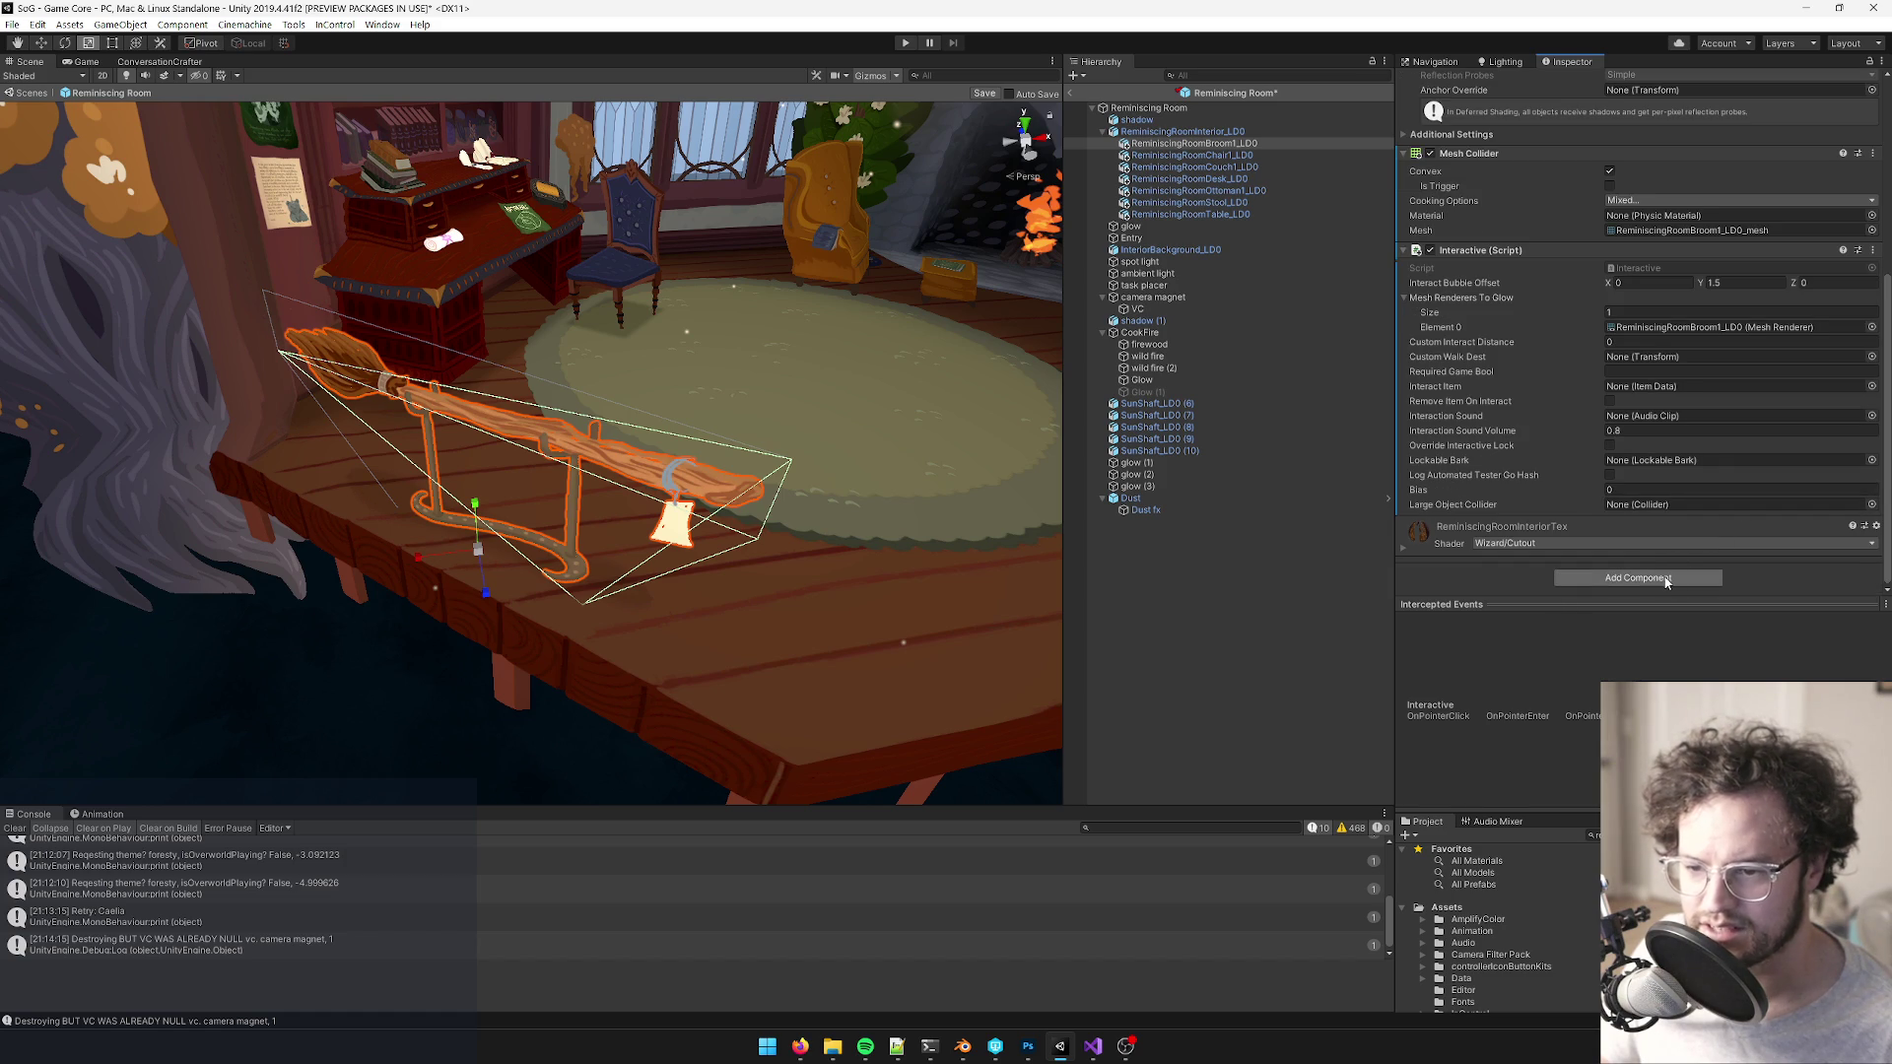
left_click(1666, 579)
type("readon")
key("BackSpace")
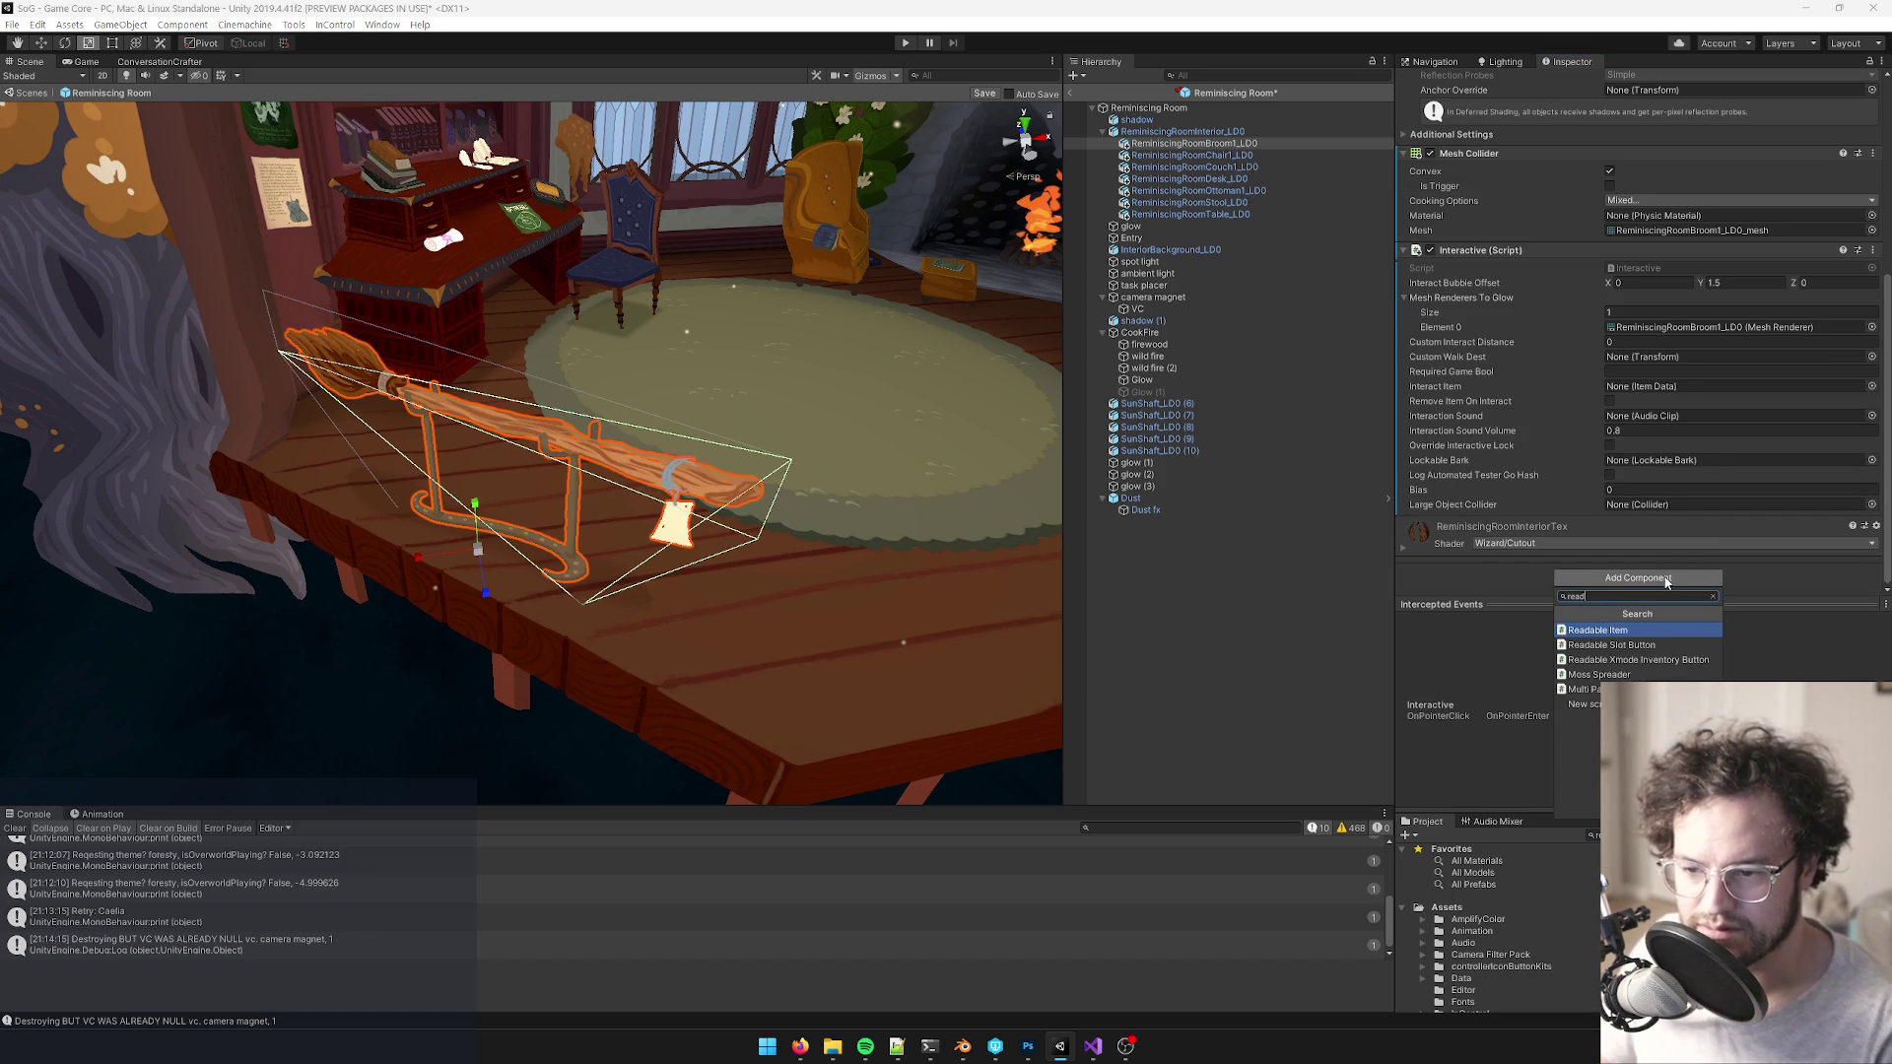
key("Return")
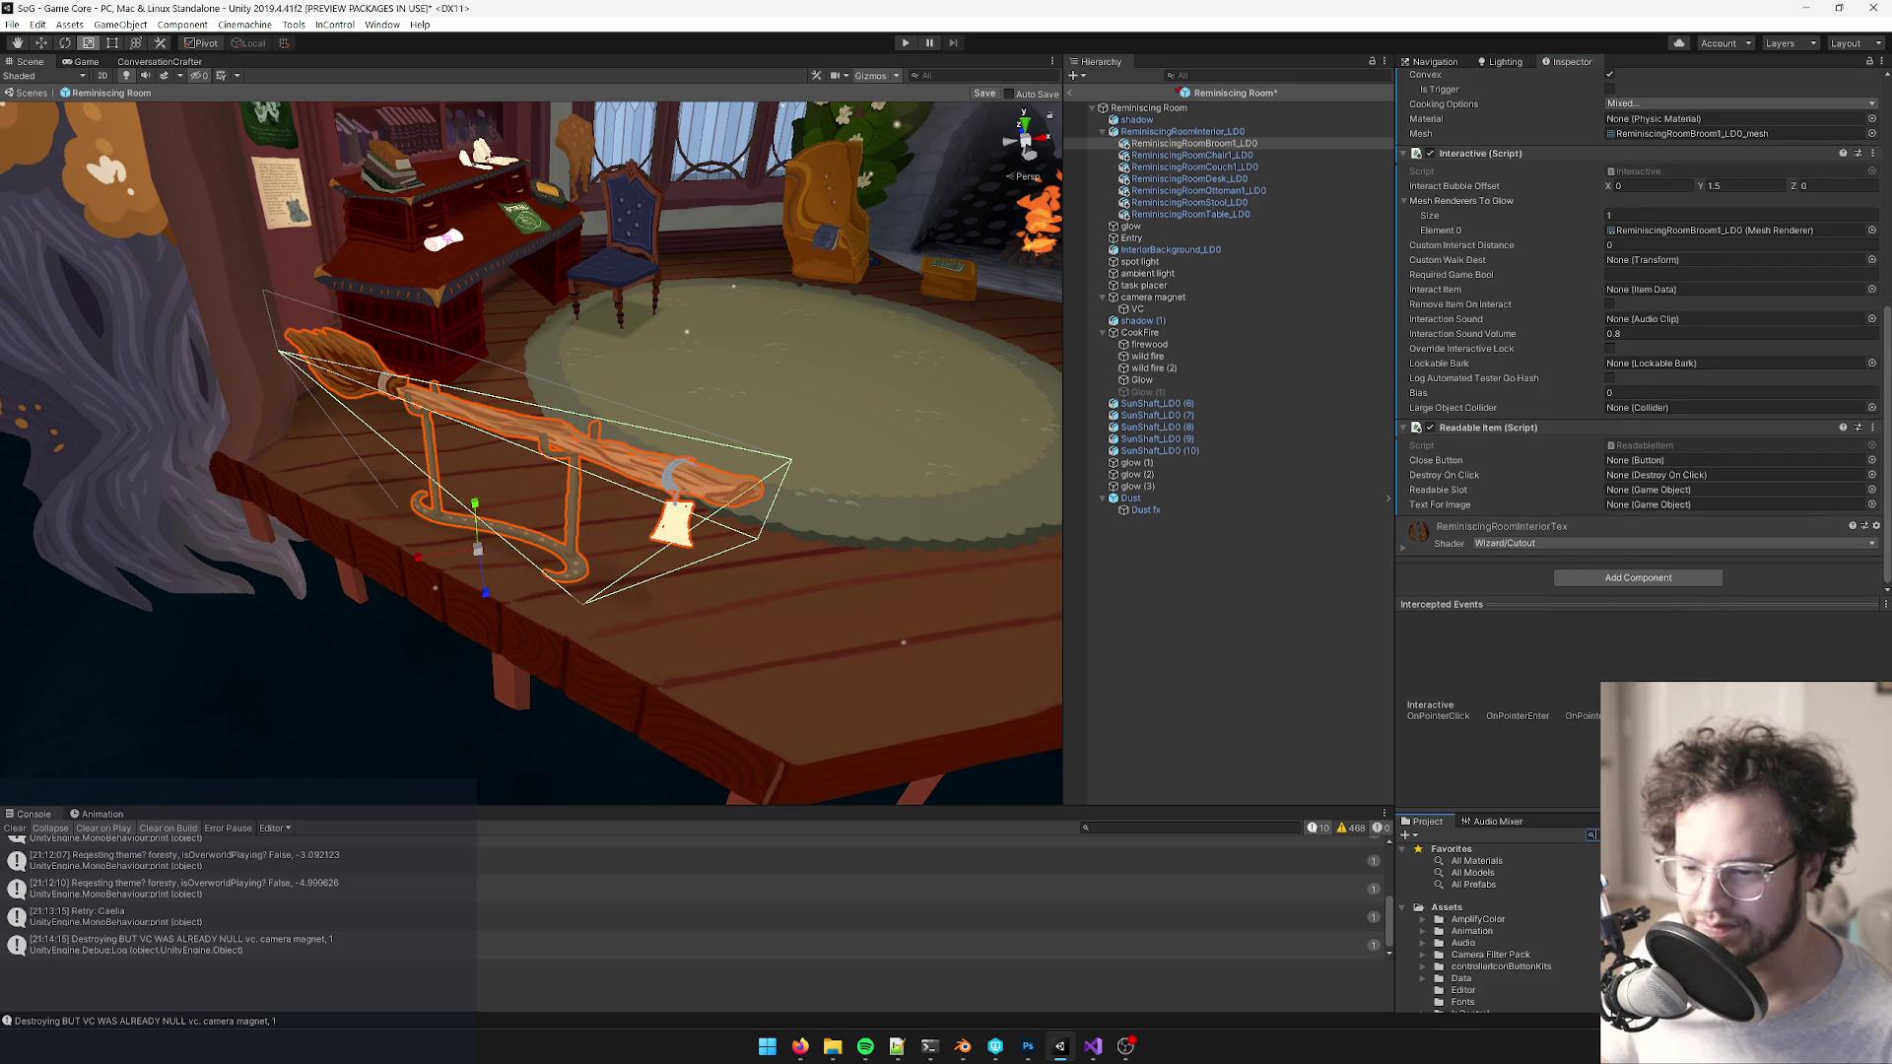
- Check the Boat Advert item in the Readables folder, then open the Readable Item component's options
type("r")
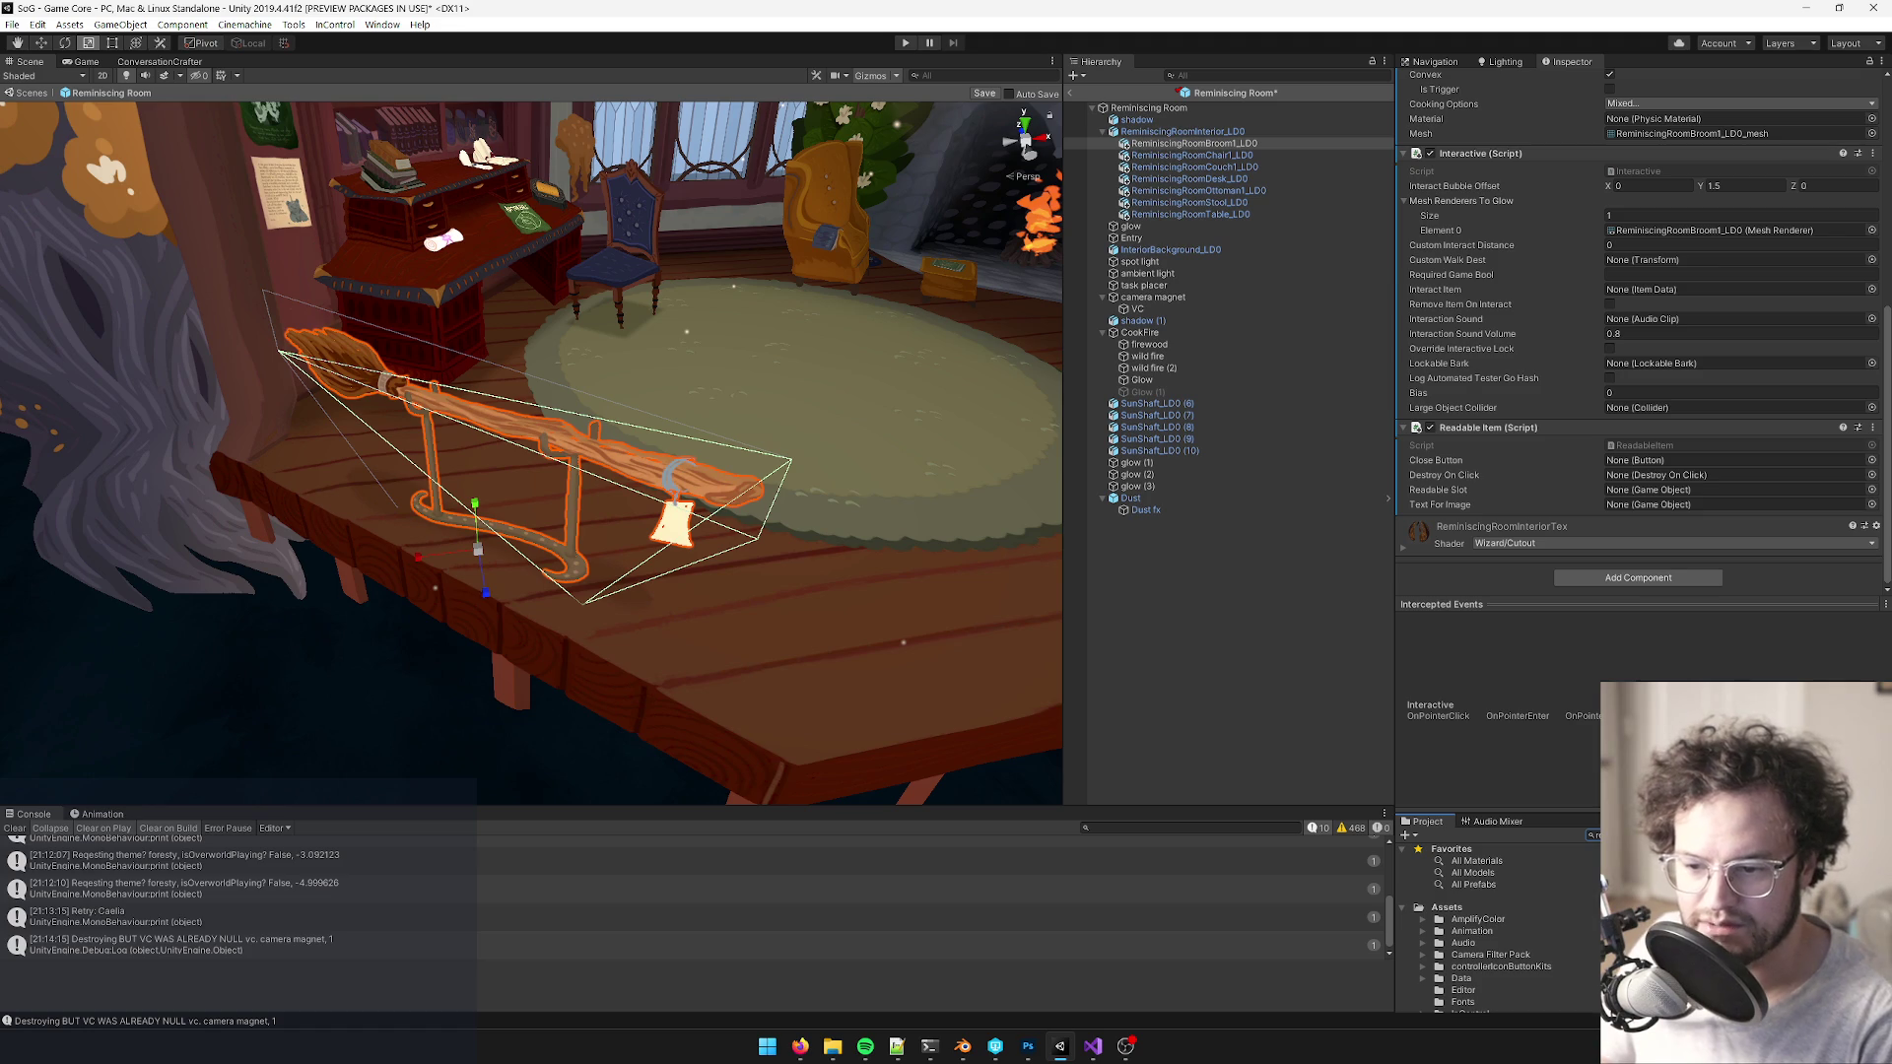
type("eadables")
key("Down")
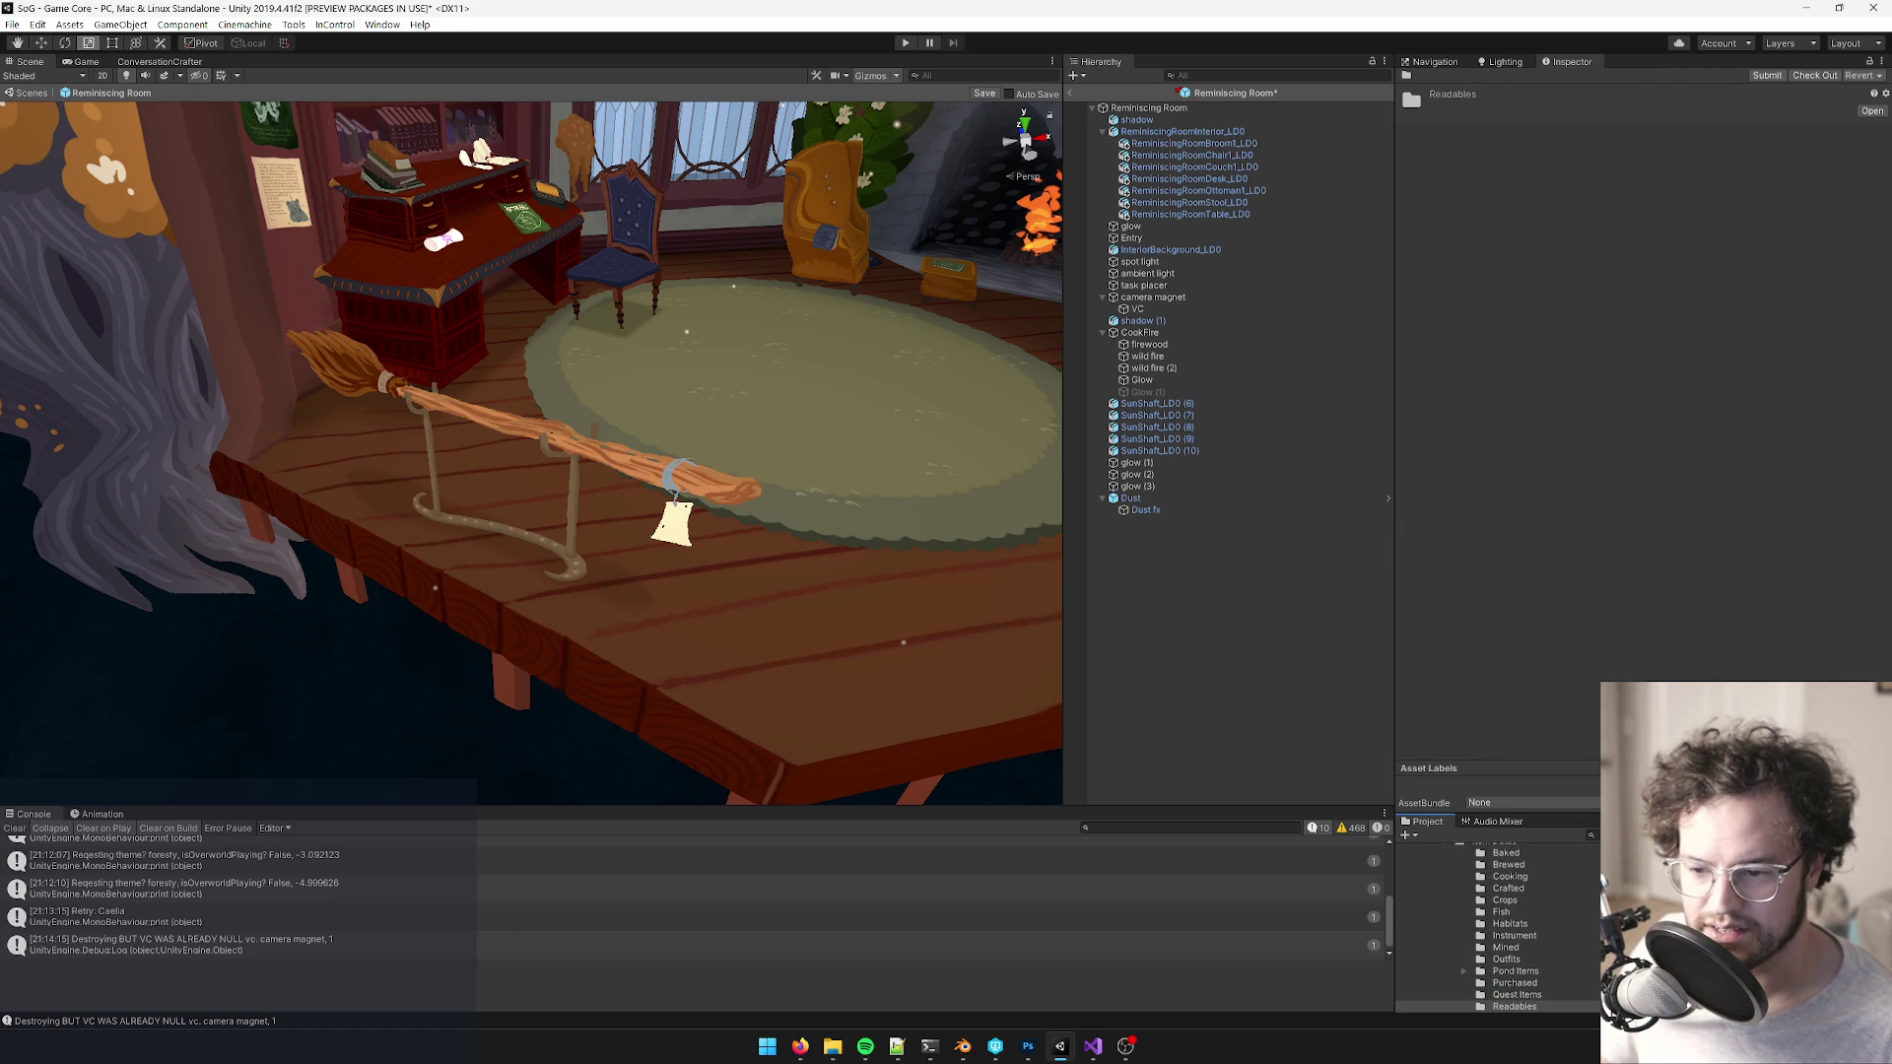
left_click(1675, 857)
key("ctrl+z")
key("ctrl+z")
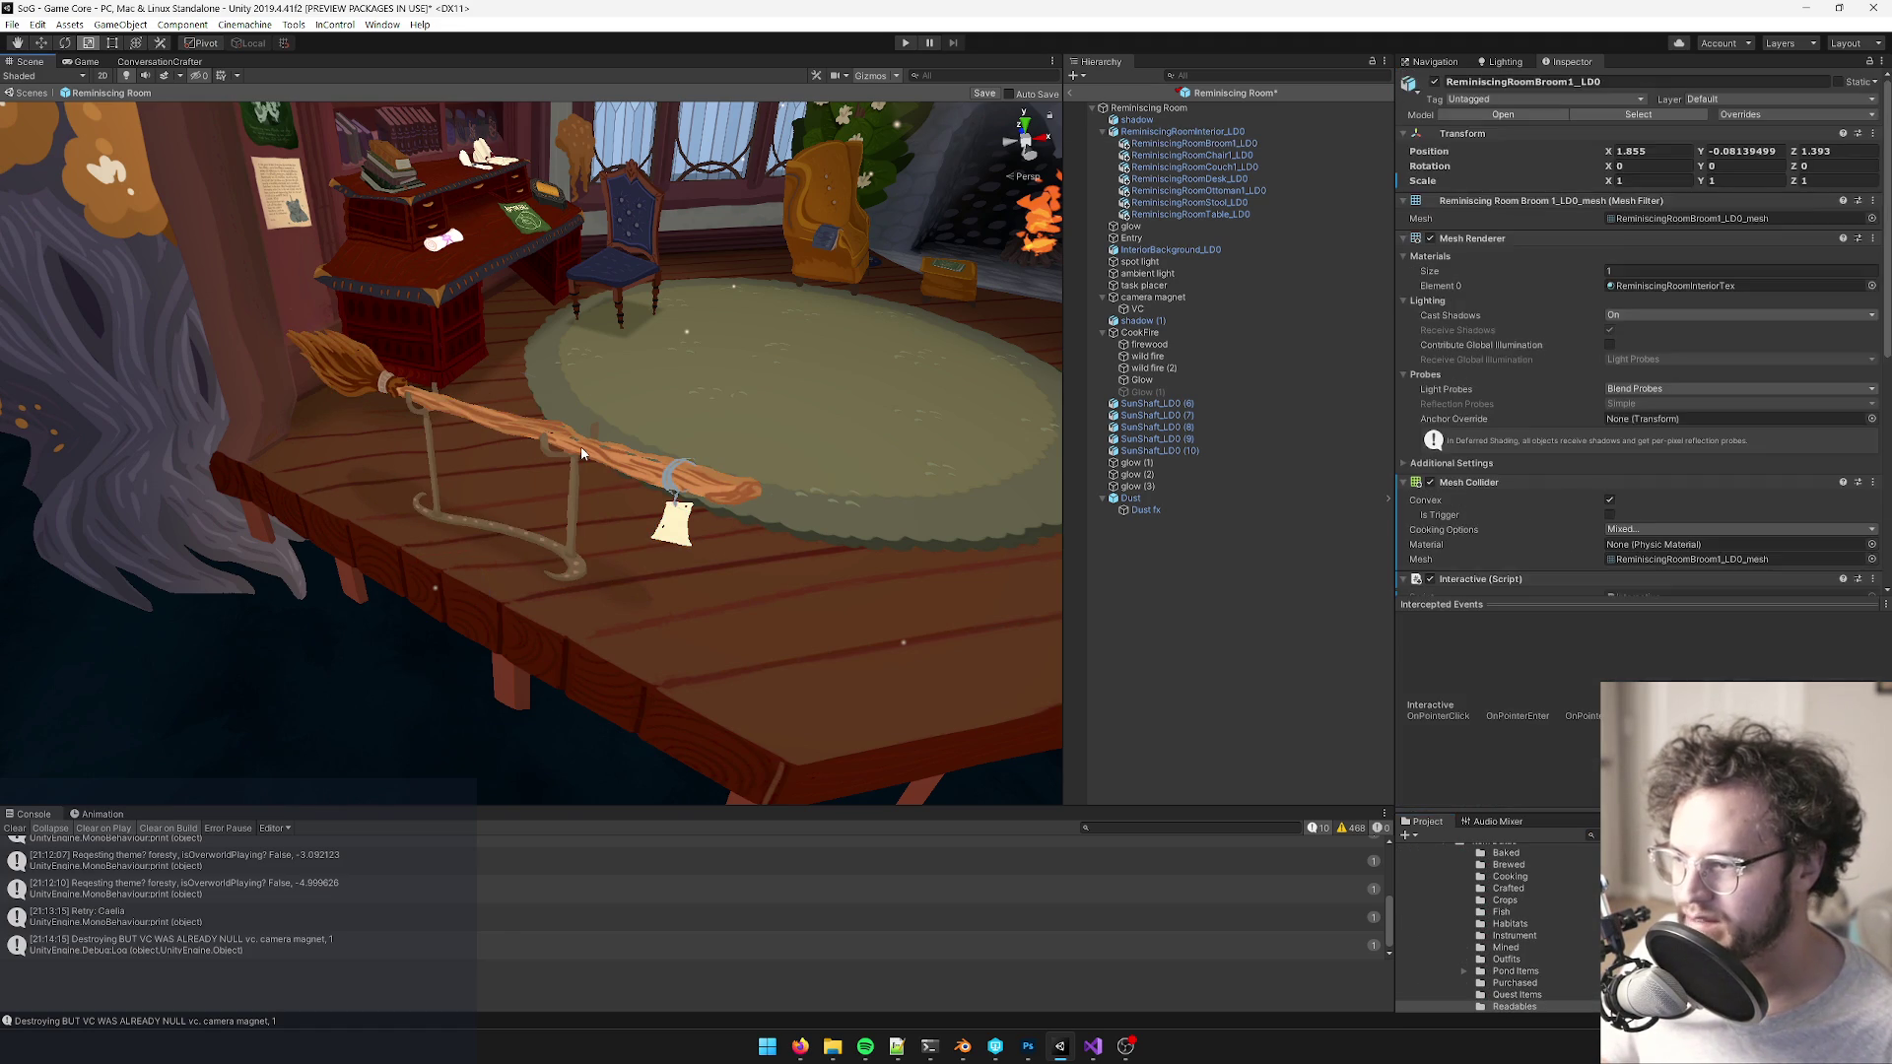
scroll(1685, 491, "down", 3)
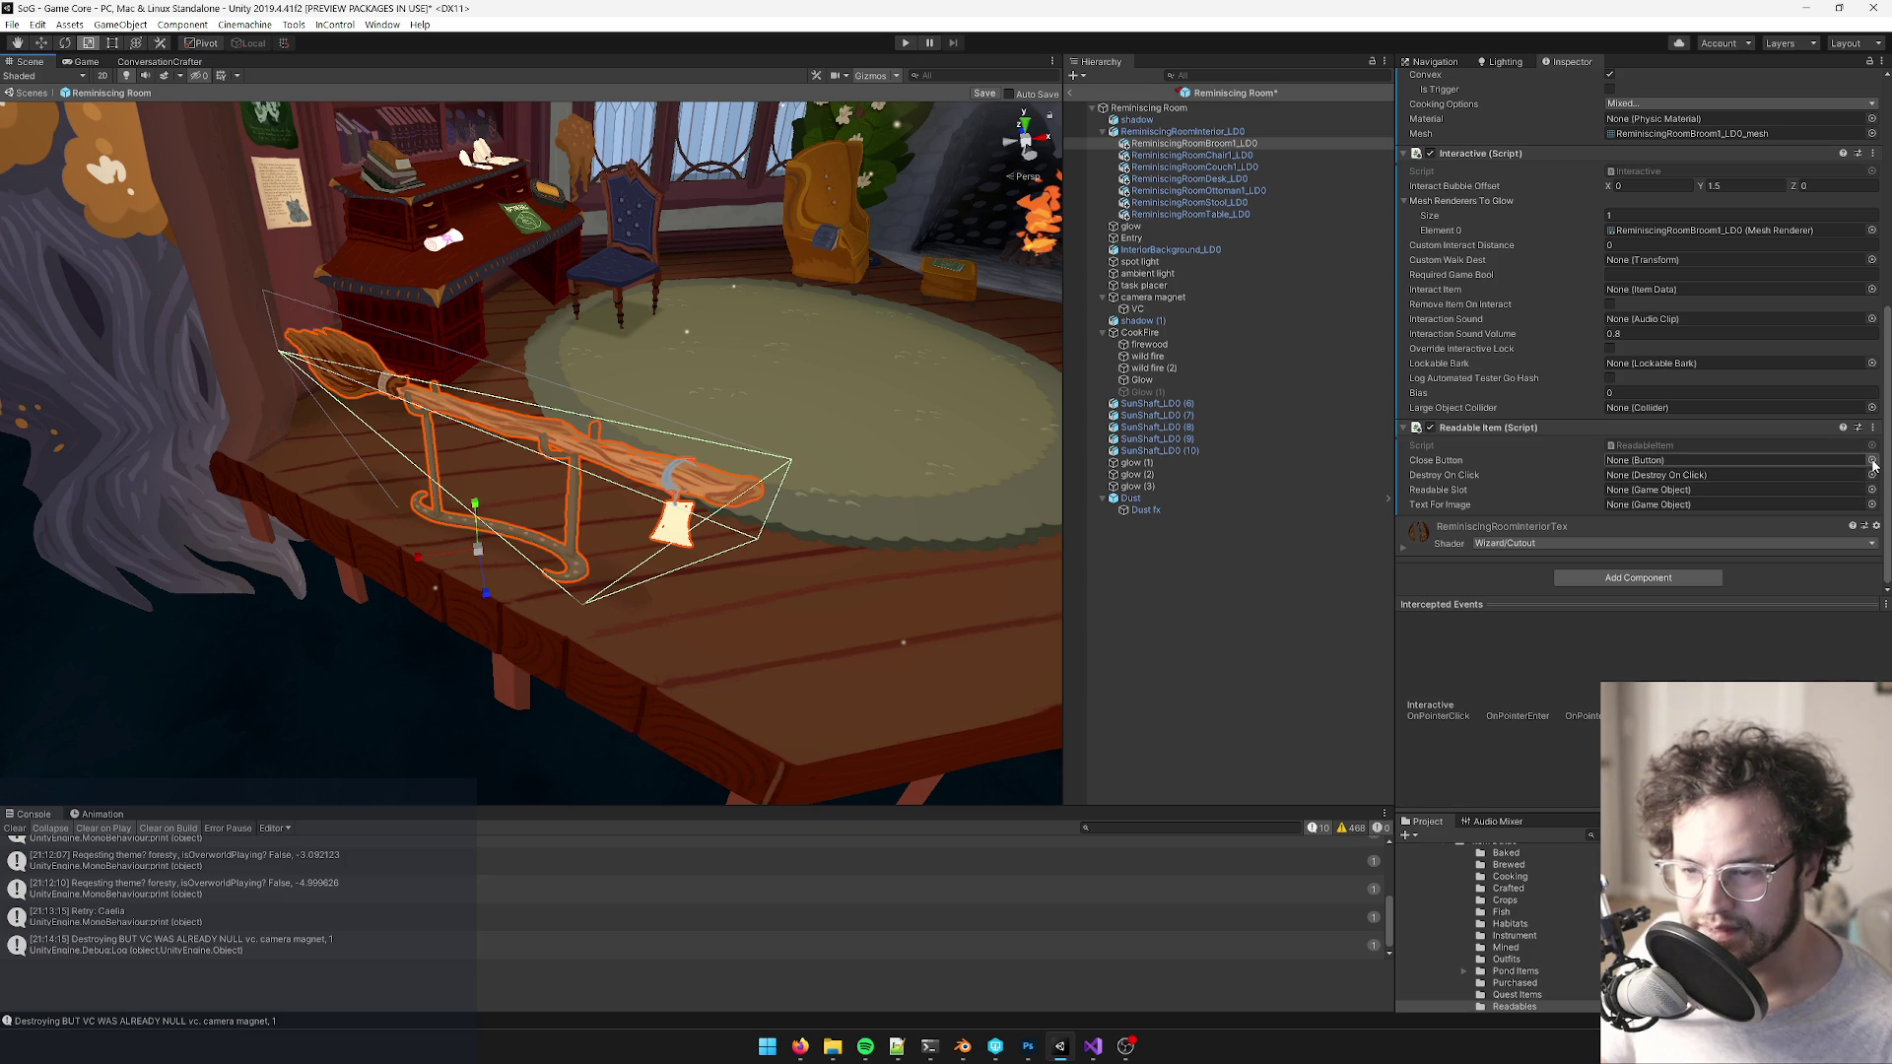
right_click(1520, 426)
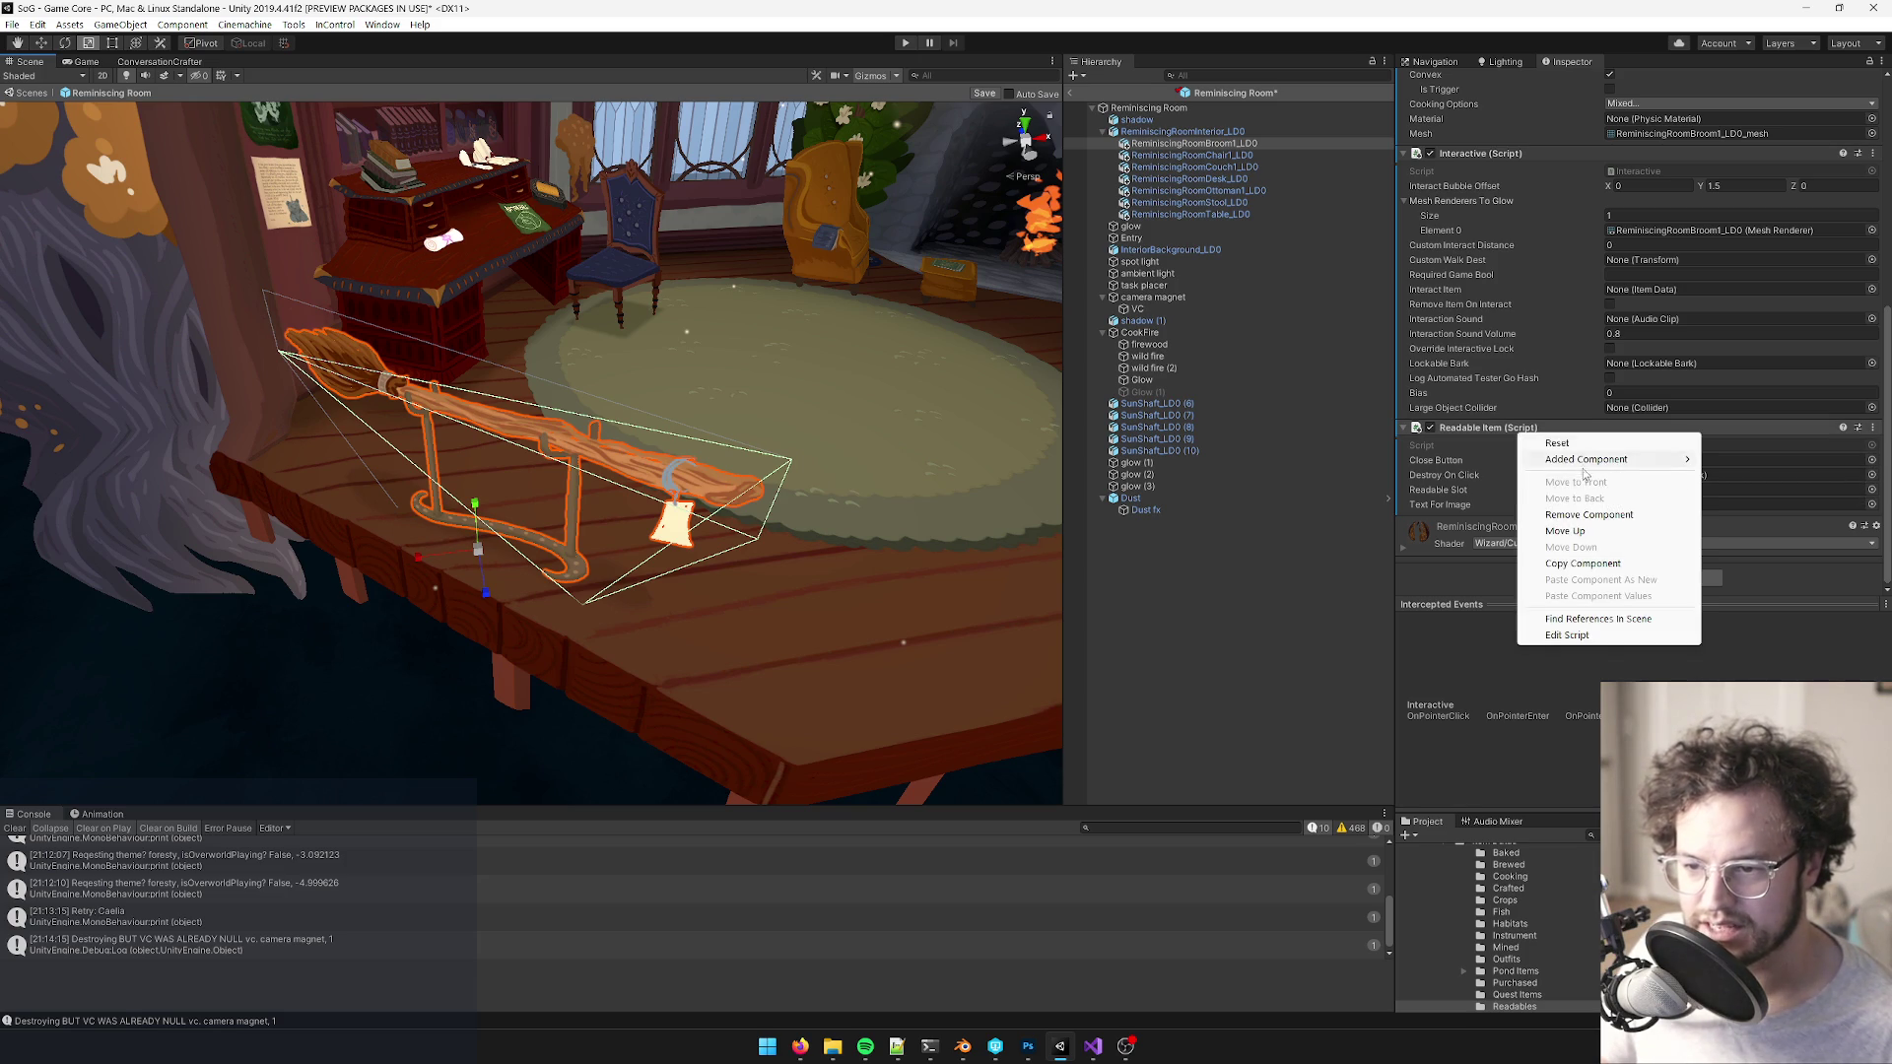
- Remove the Readable Item component and add Custom UI On Interact instead
left_click(1616, 504)
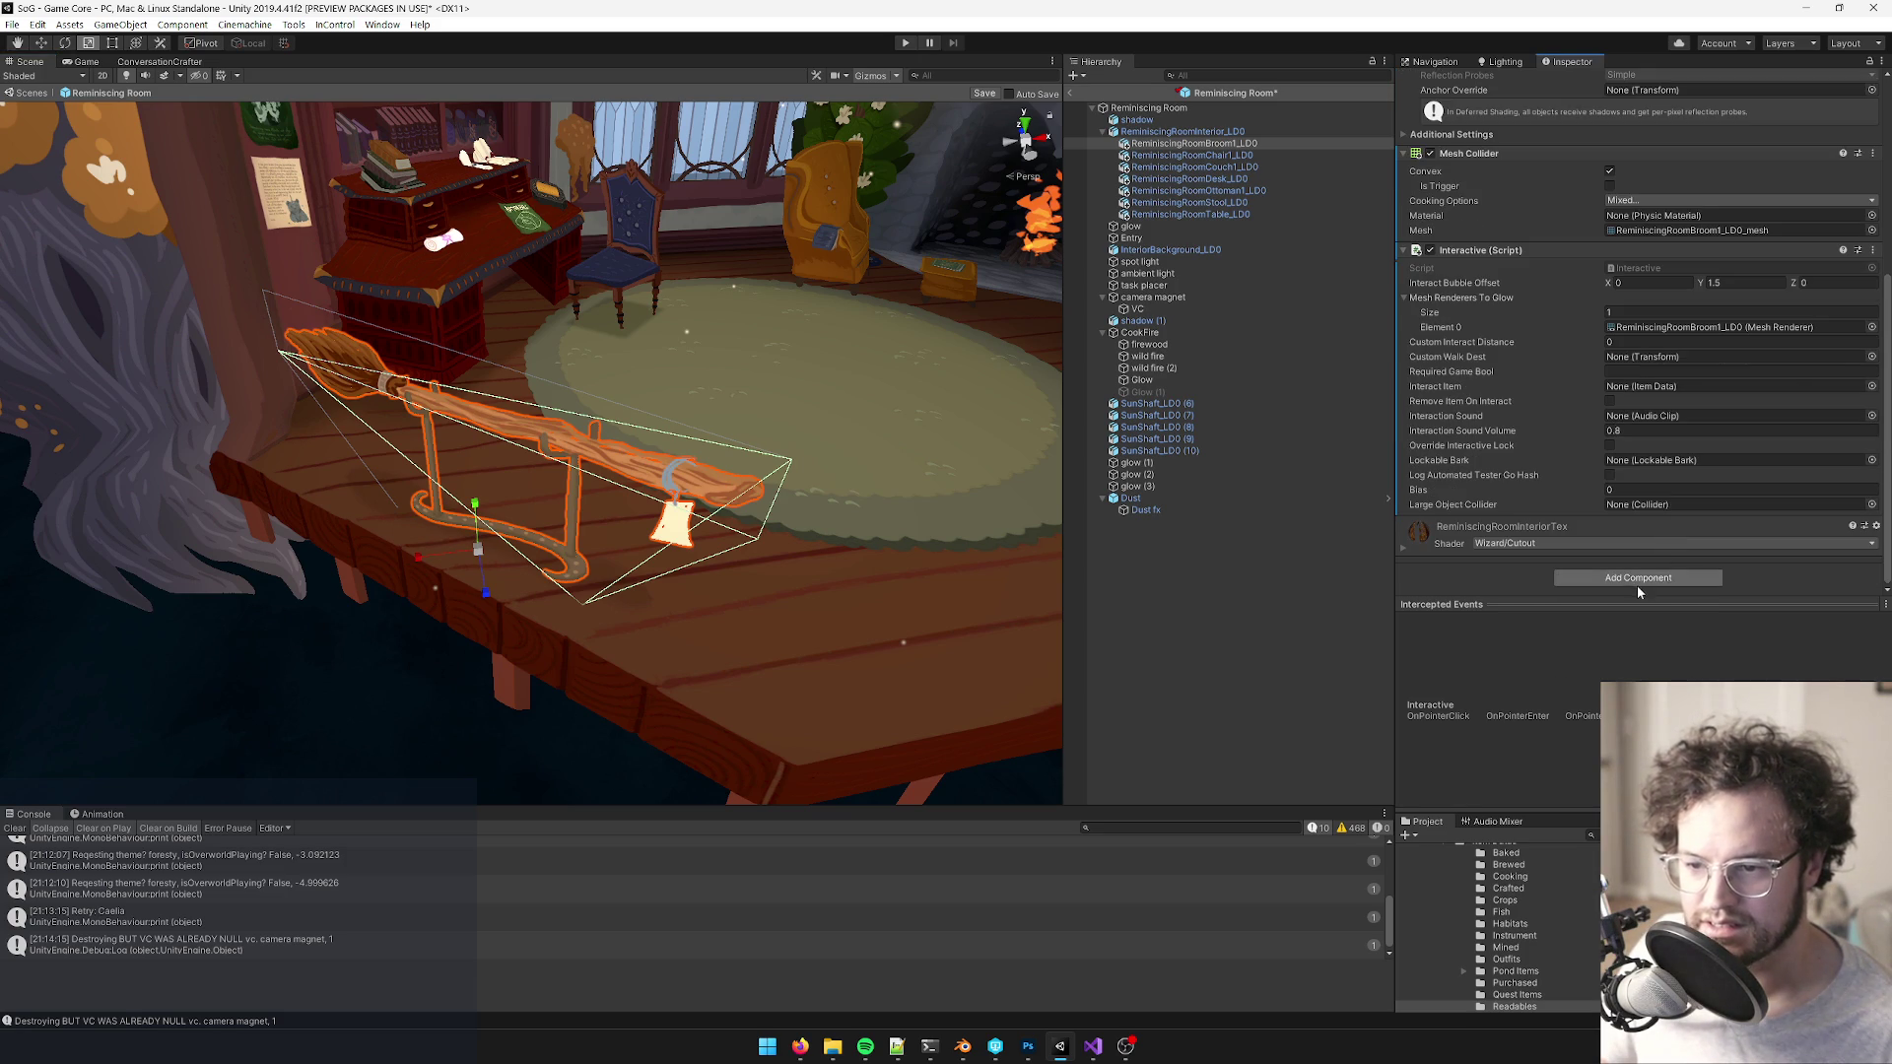
left_click(1638, 578)
type("onint")
key("Down")
key("Down")
key("Return")
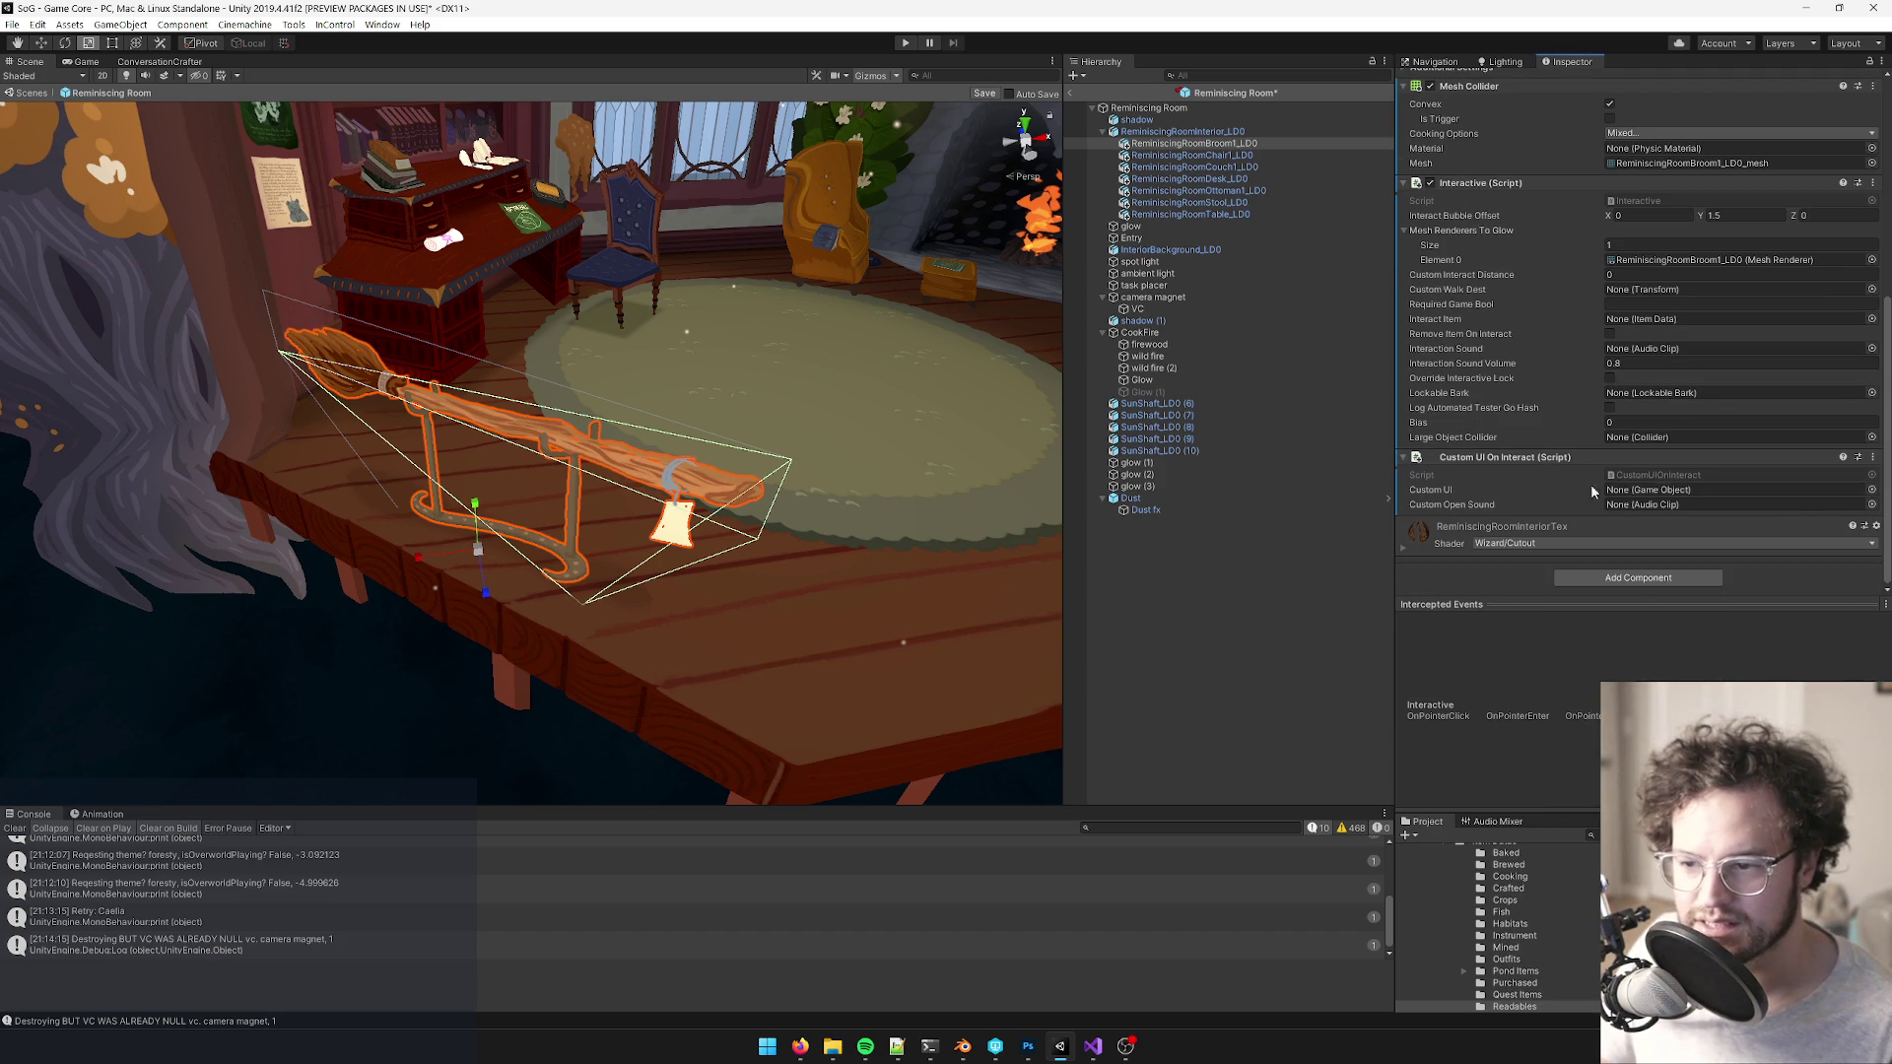
- Set Custom UI to Boat Advert and Custom Open Sound to Paper1
left_click(1872, 490)
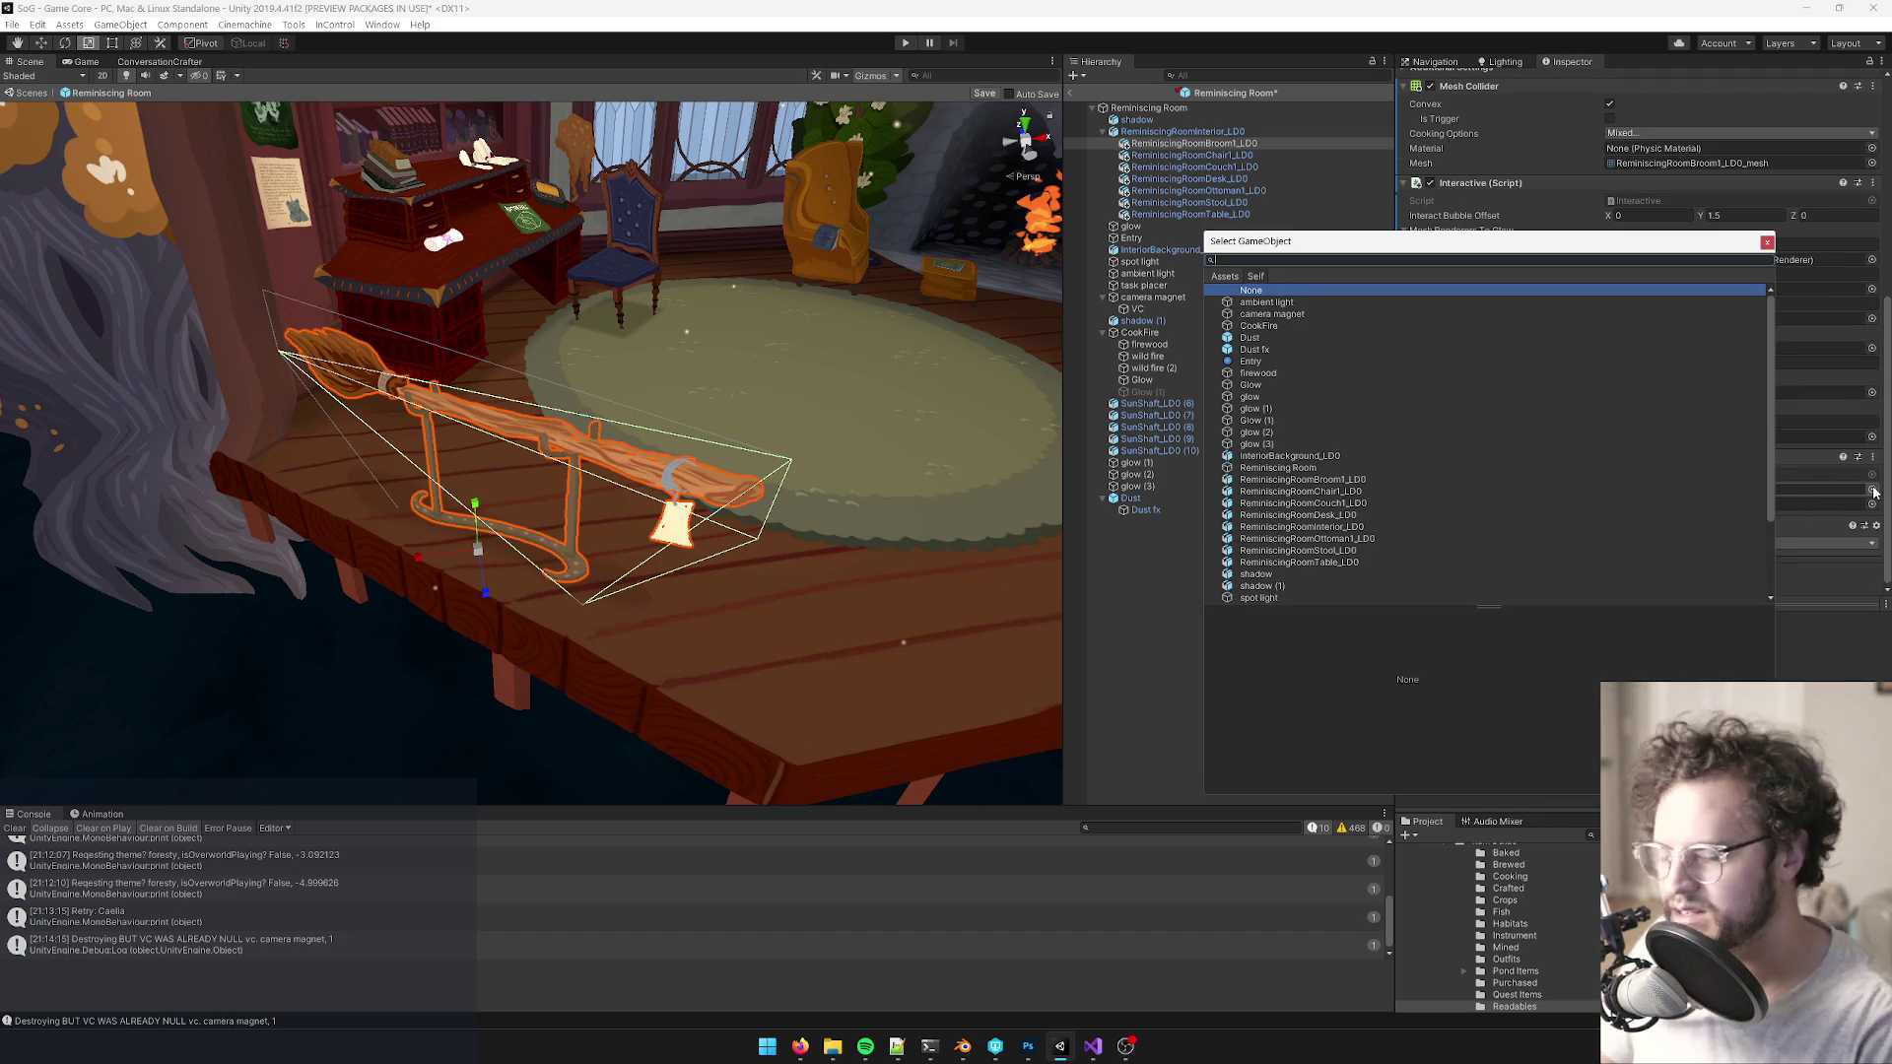
type("boat")
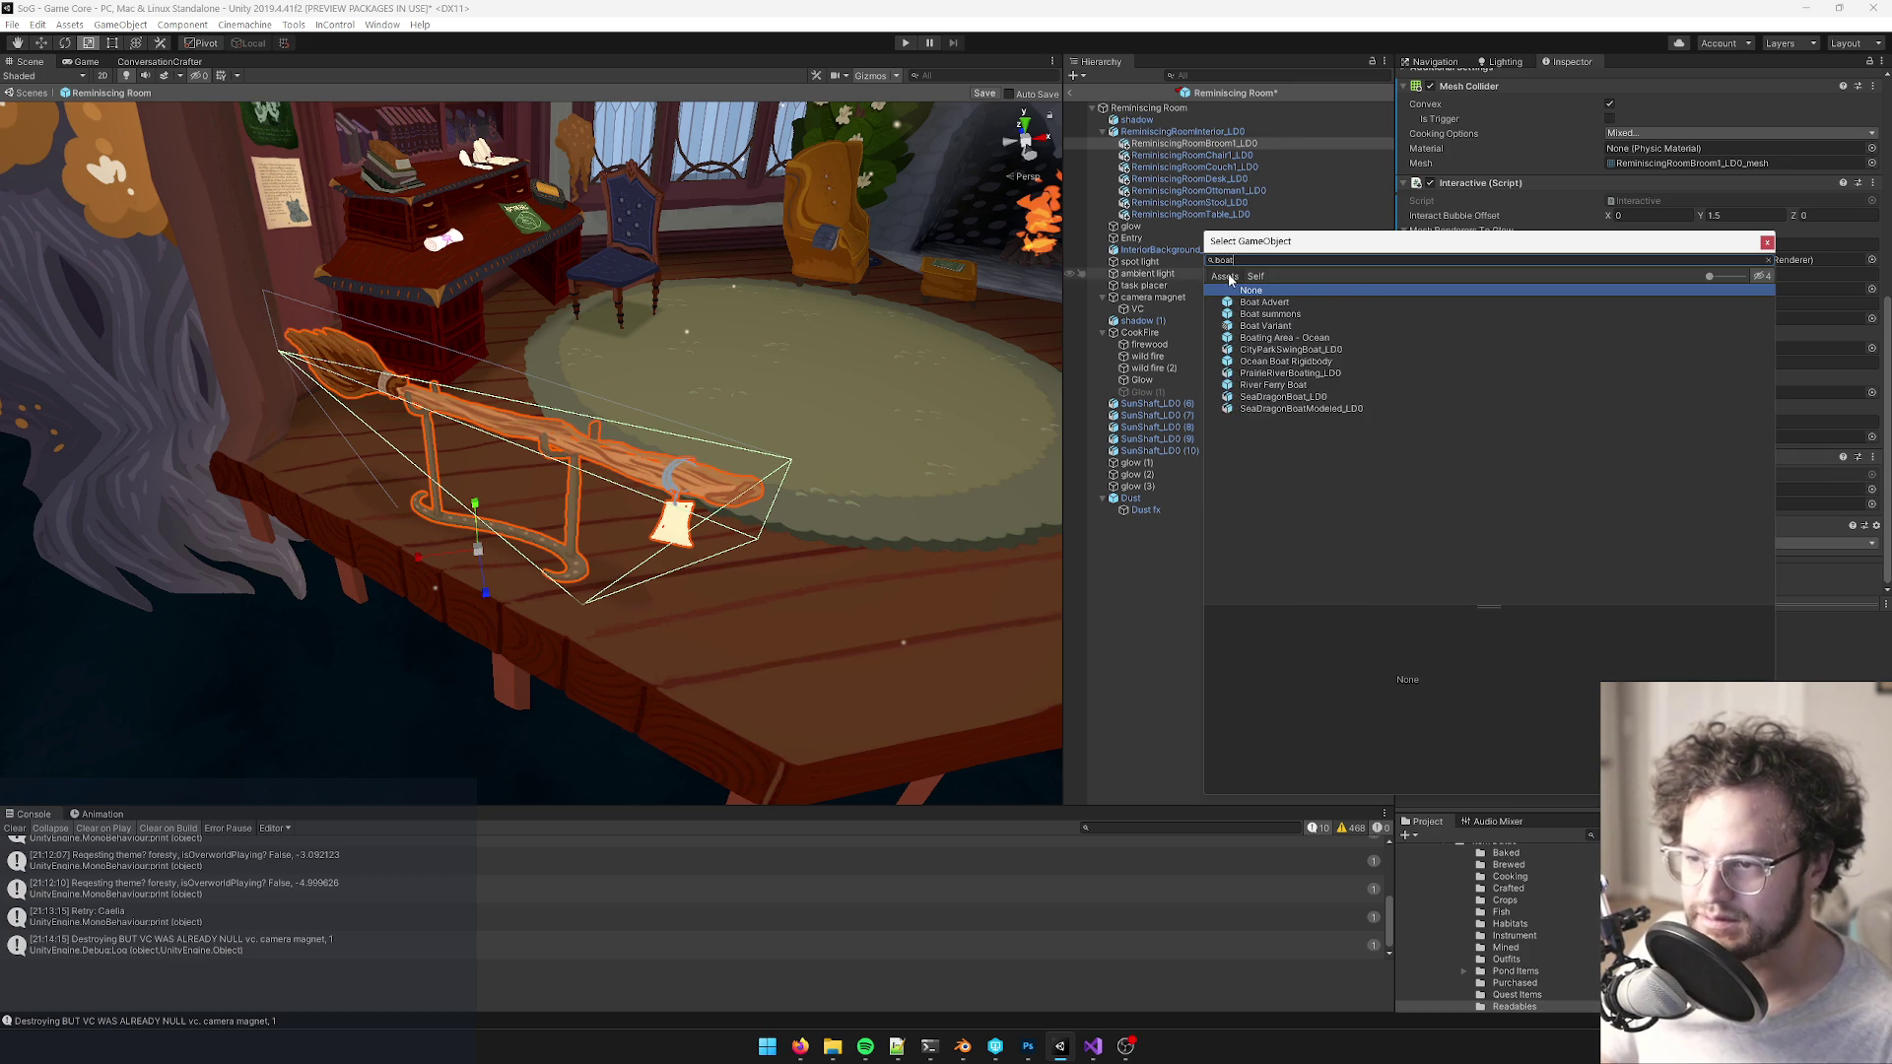
double_click(1268, 303)
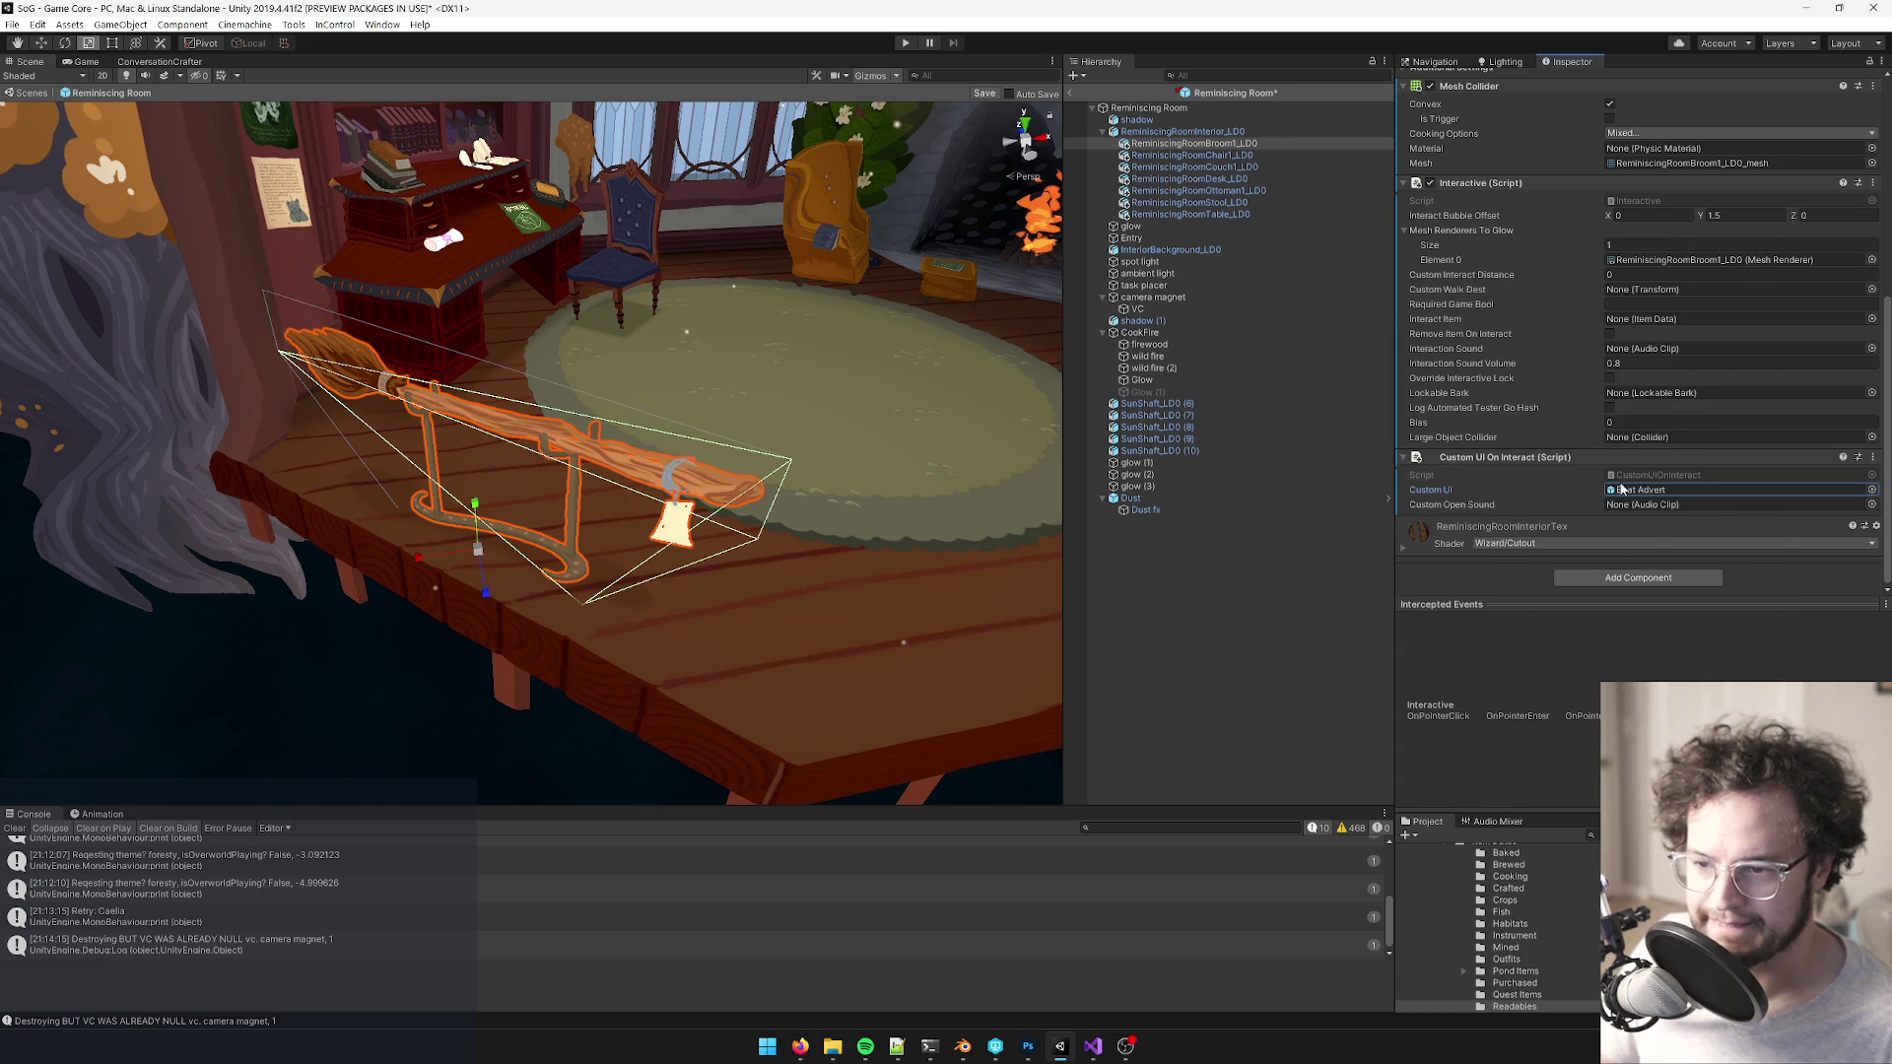
left_click(1872, 505)
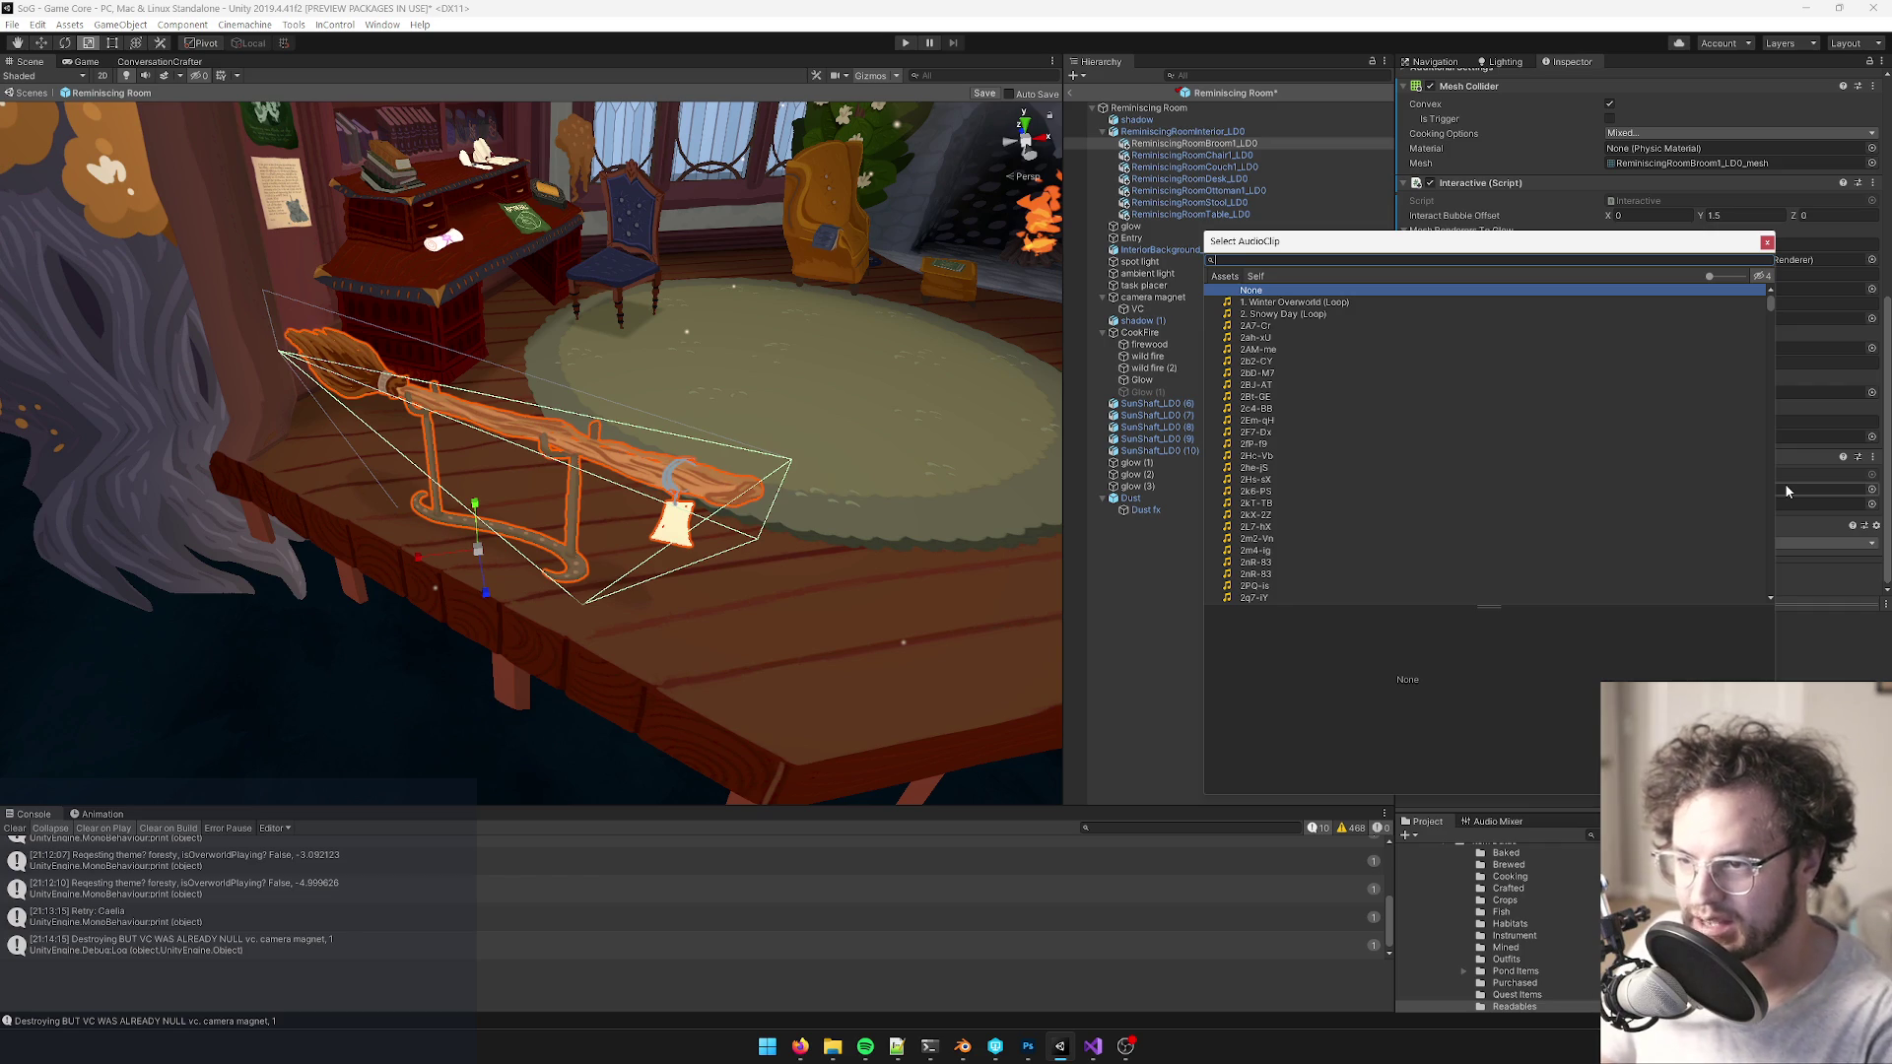
type("pap")
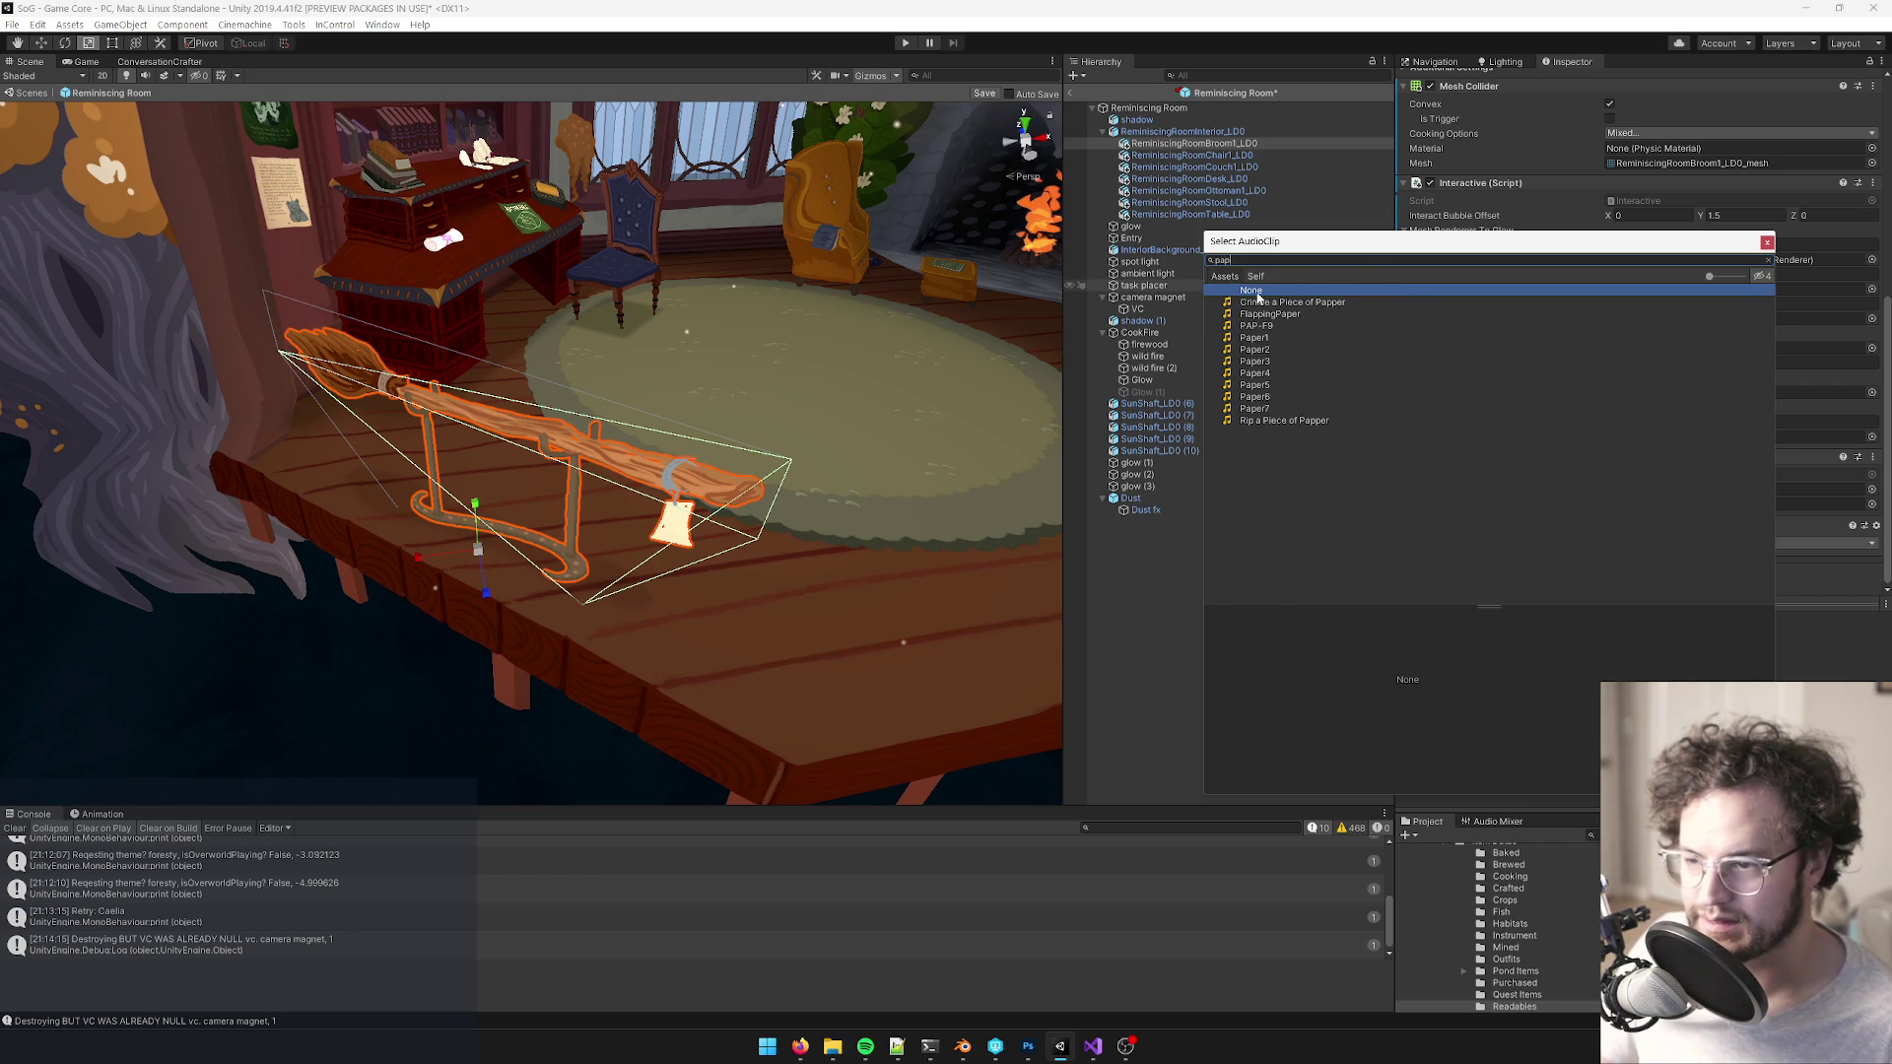
left_click(1266, 338)
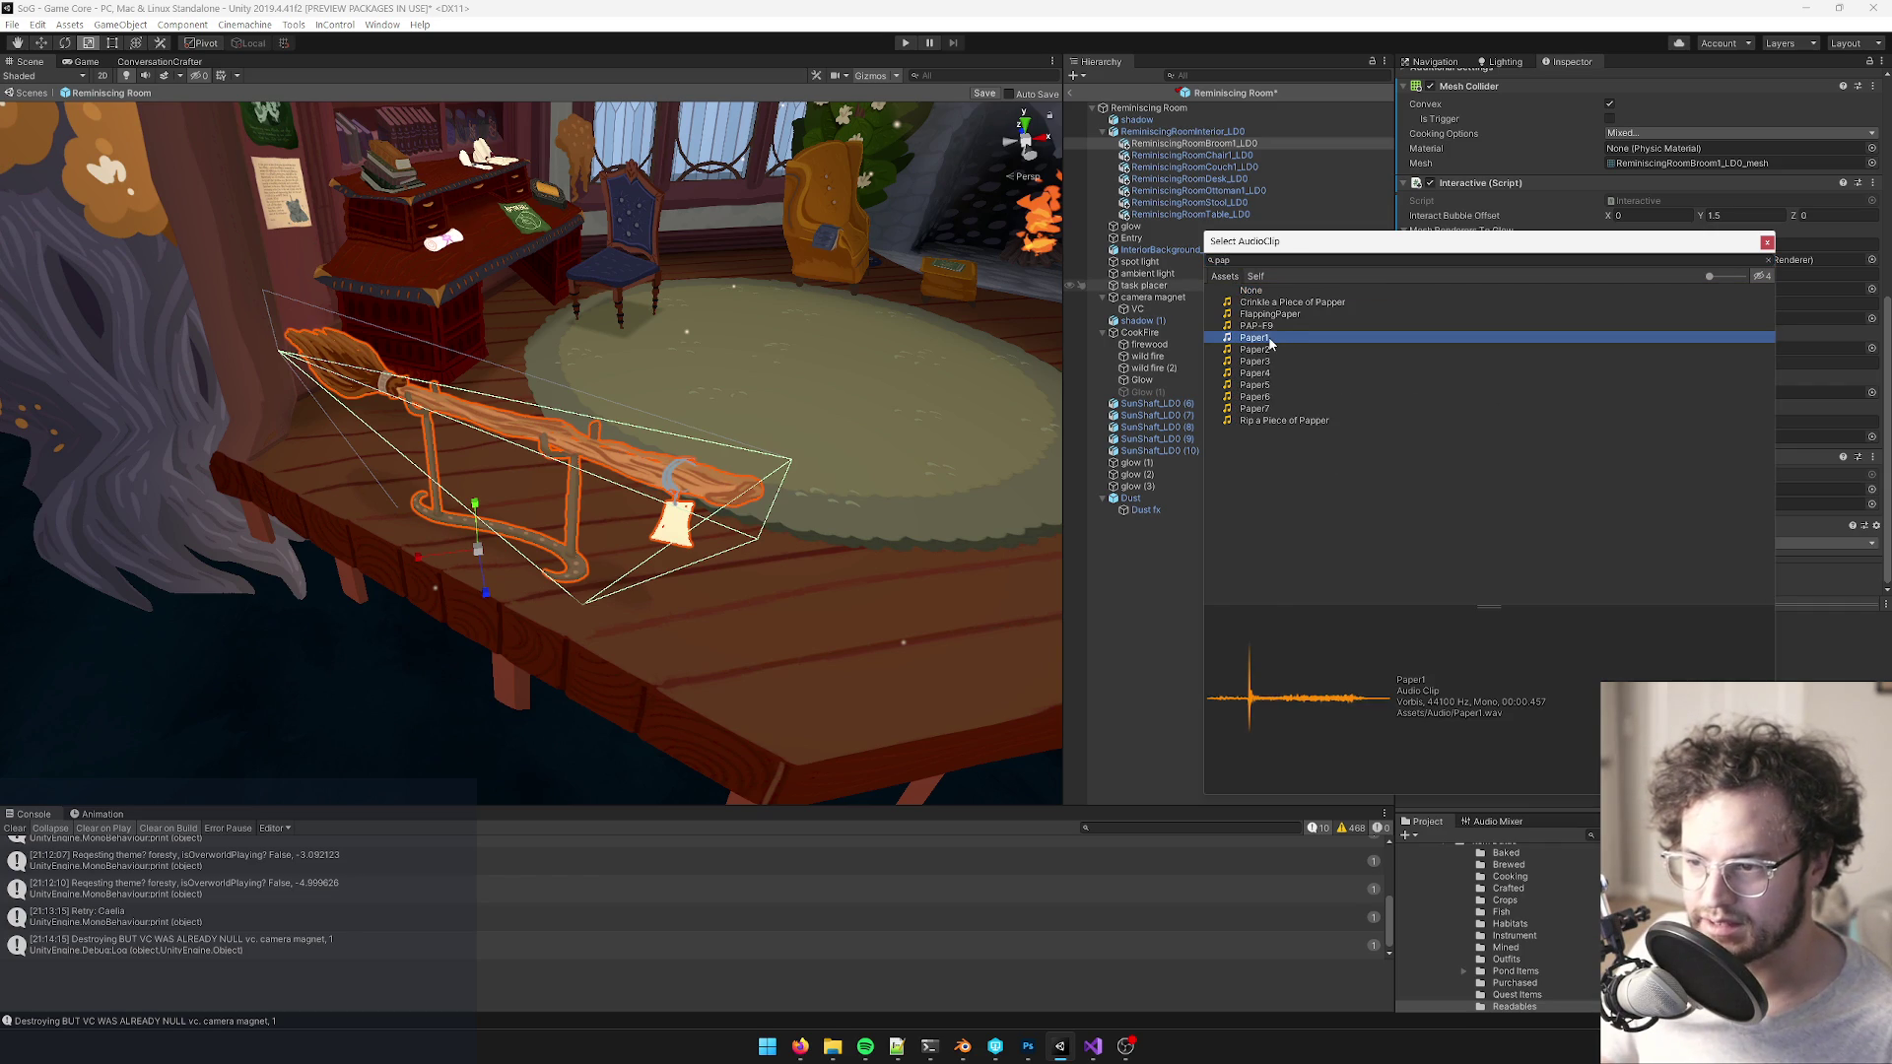
left_click(1764, 242)
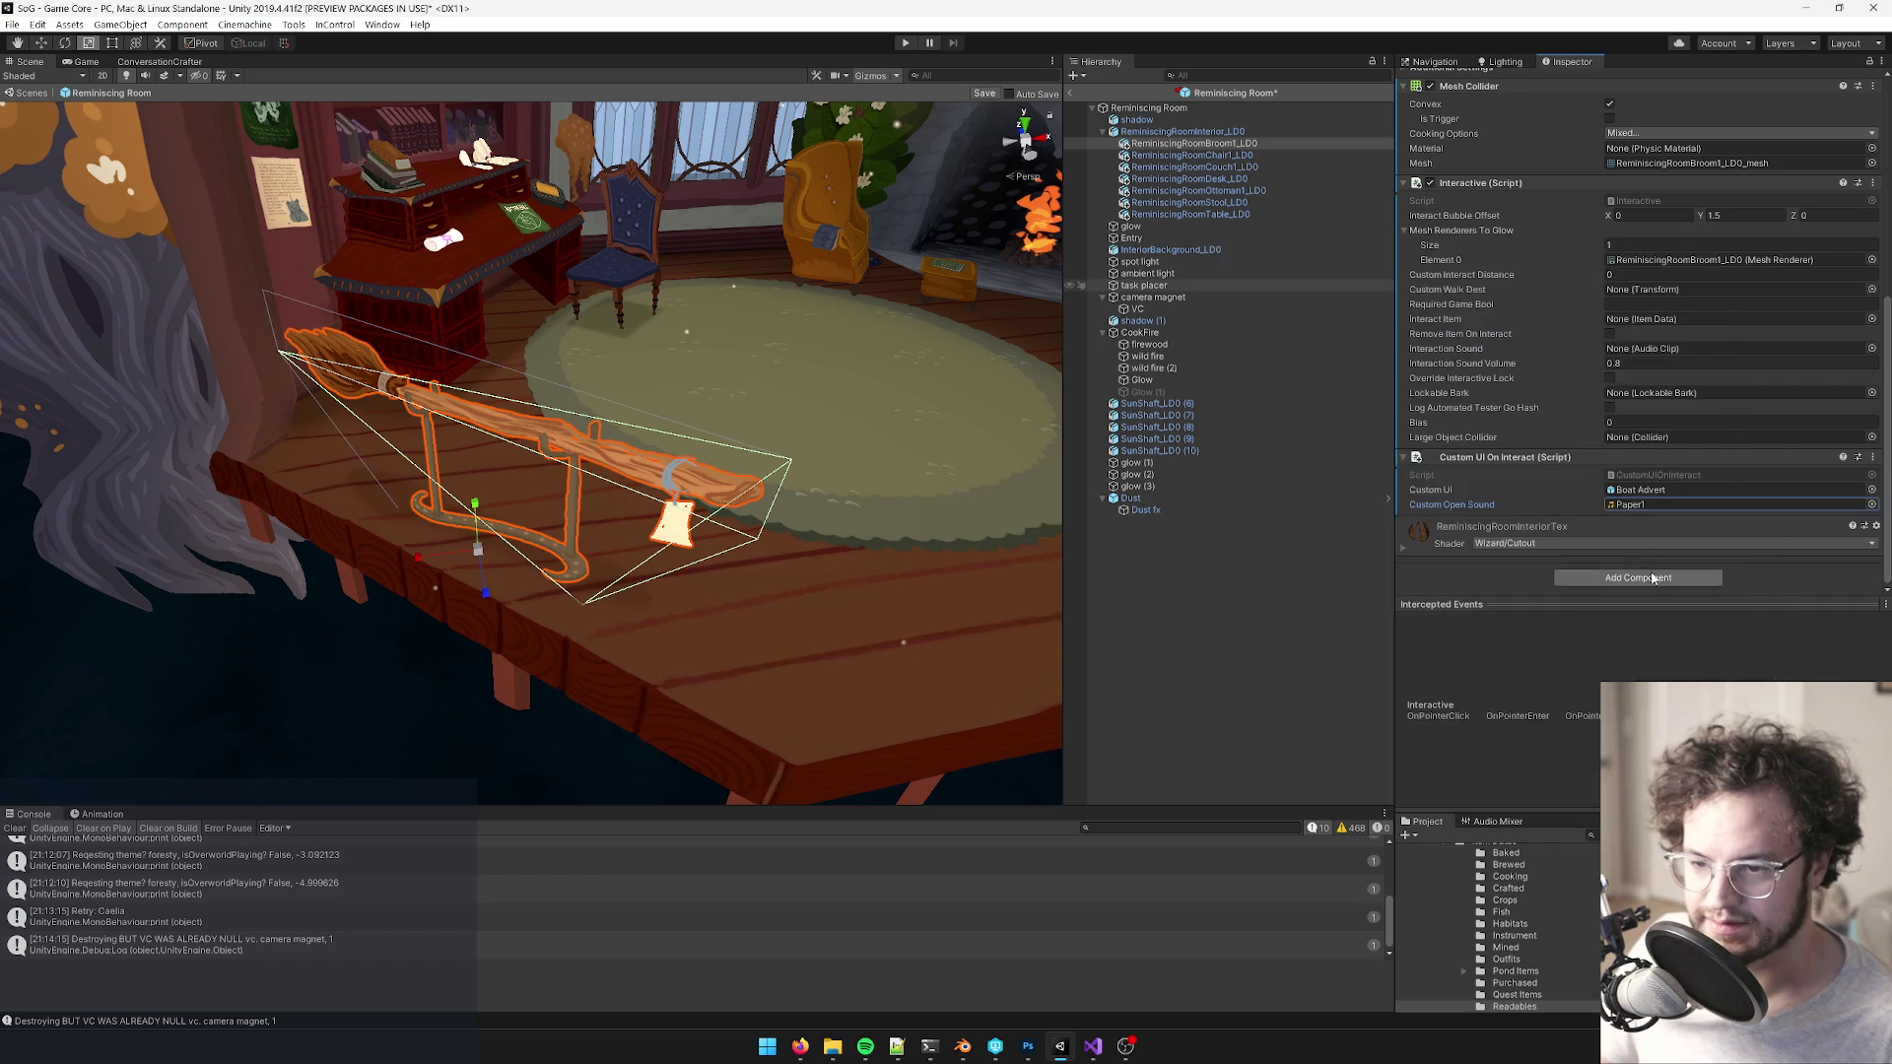
double_click(1624, 512)
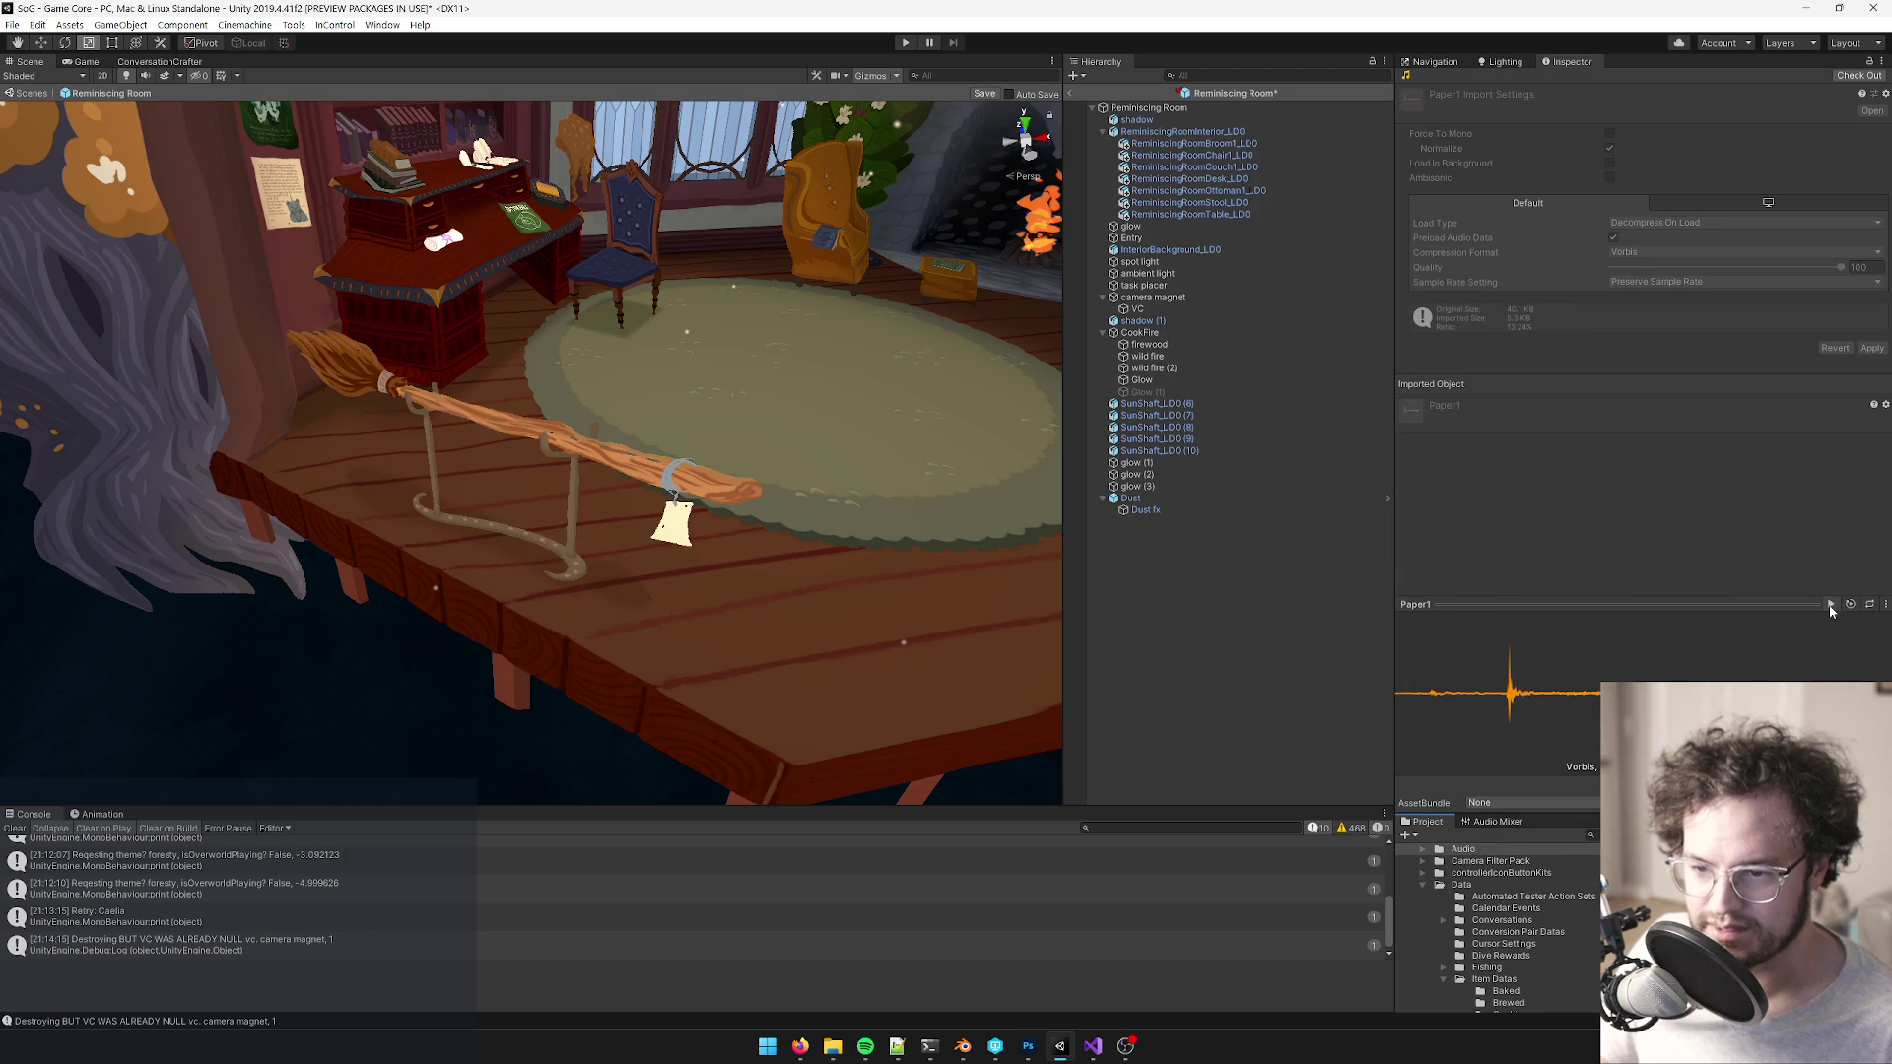
- Reselect the broom and orbit the Scene view around the desk
left_click(630, 468)
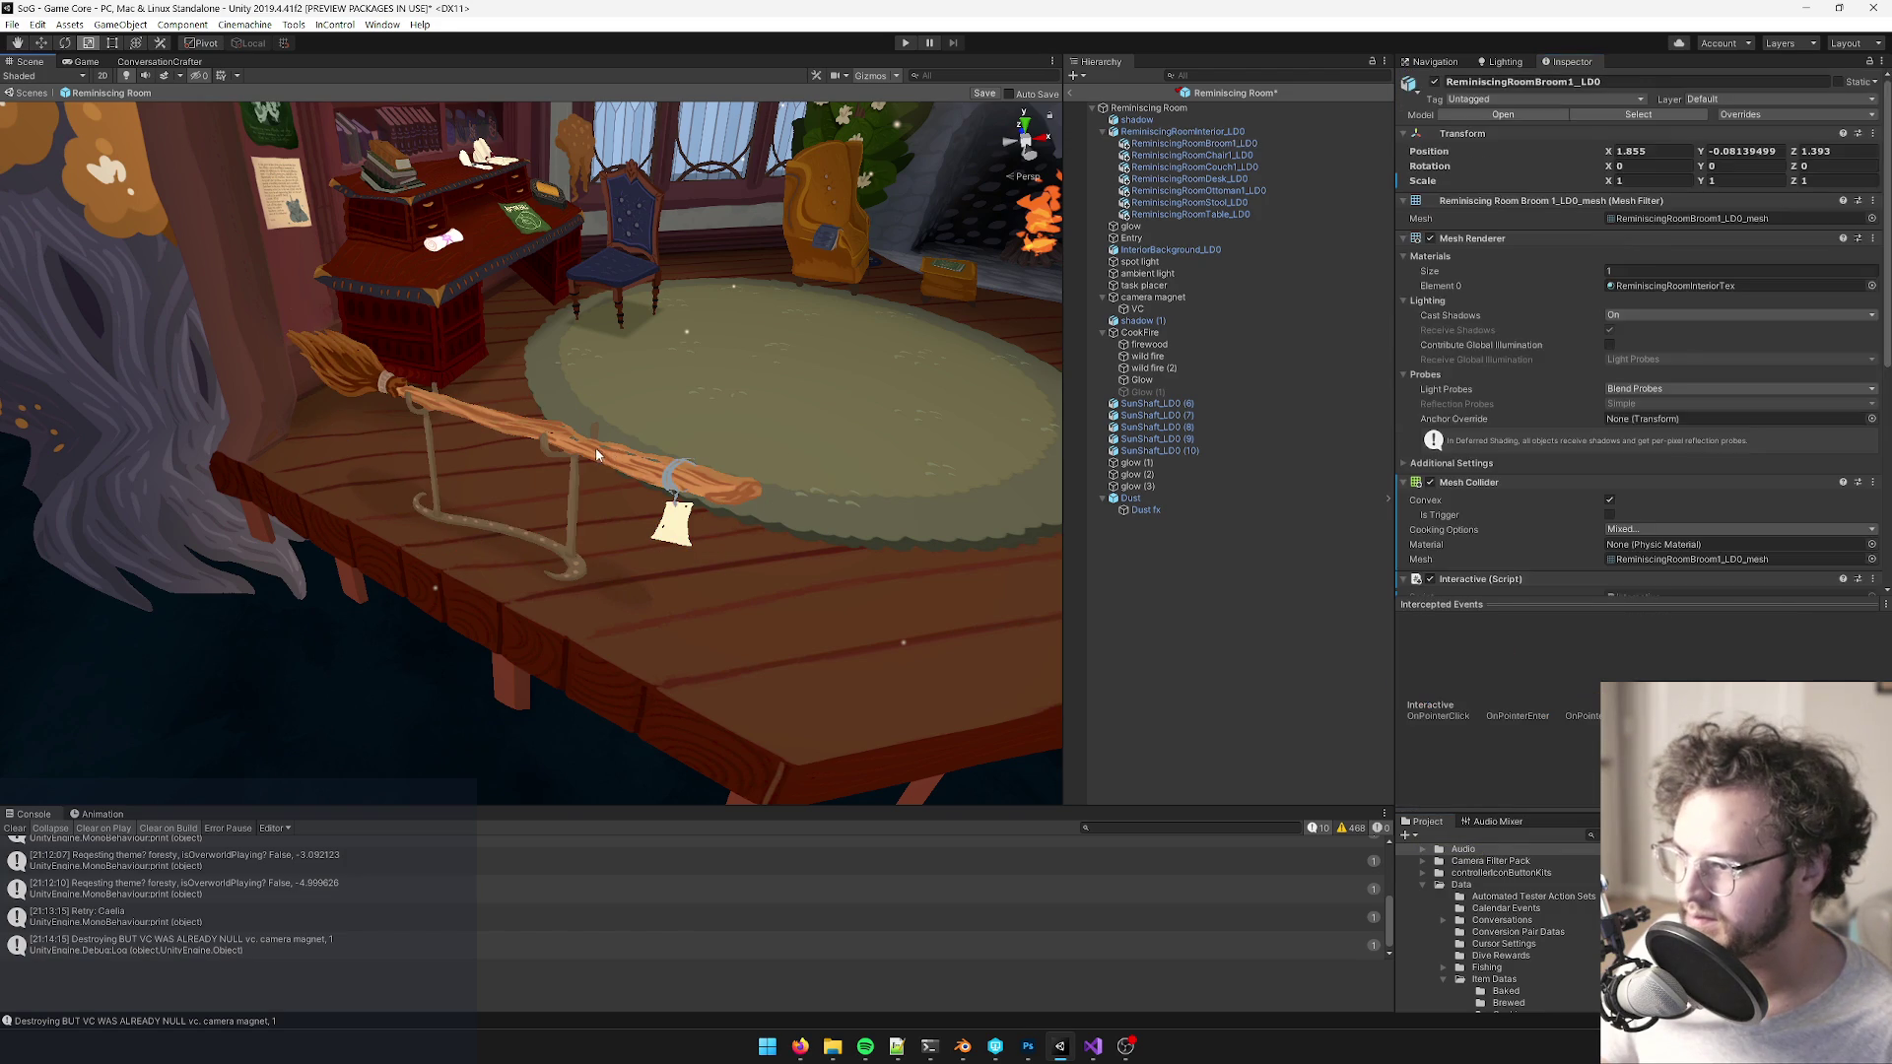
mouse_move(611, 455)
left_mouse_down()
mouse_move(638, 439)
mouse_move(567, 431)
left_mouse_up()
scroll(1612, 391, "down", 10)
left_click_drag(709, 367, 719, 363)
scroll(719, 363, "down", 5)
scroll(725, 362, "up", 3)
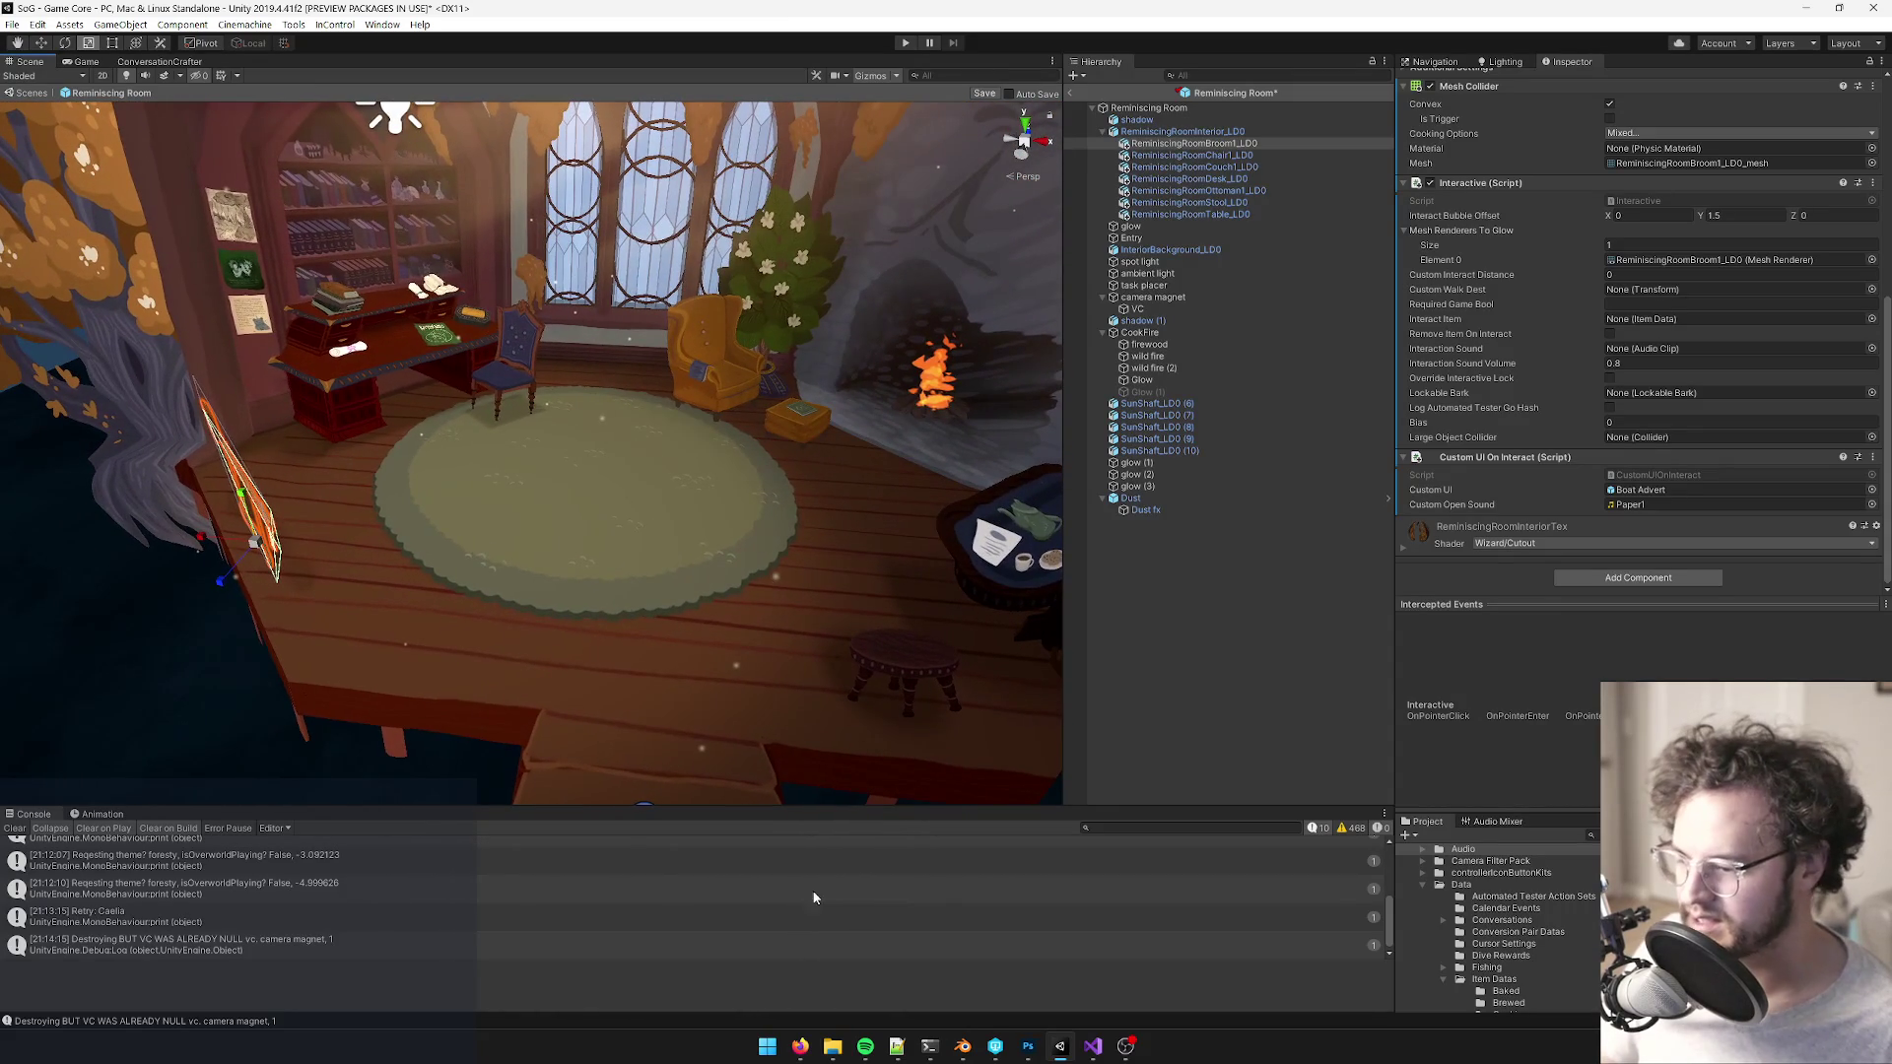